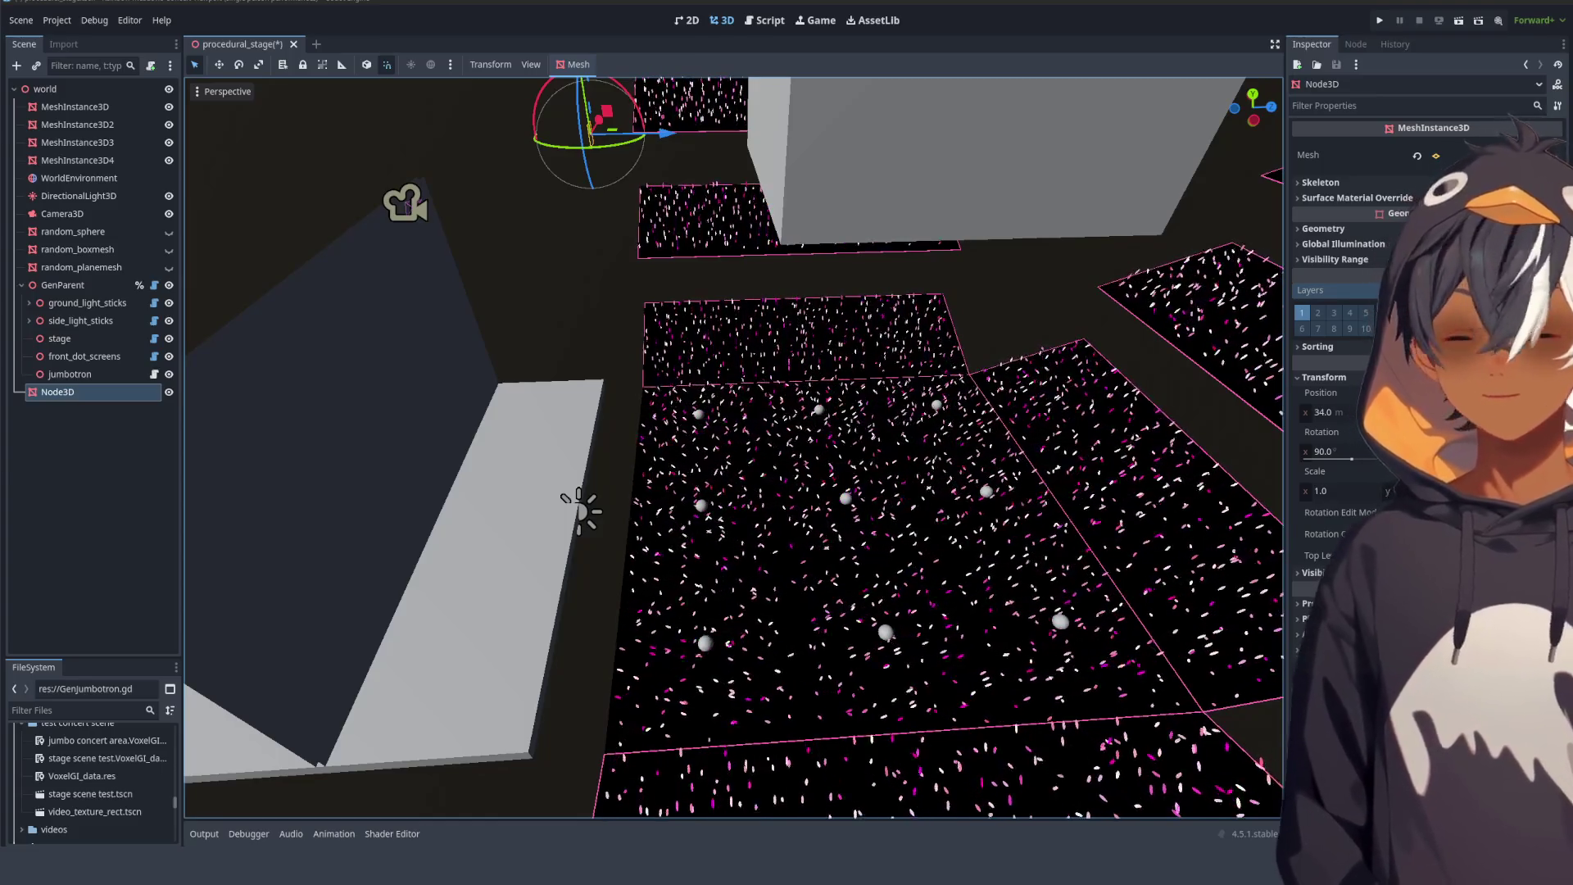
- Orbit and zoom the 3D view around the stage platforms to inspect them
{"action": "scroll", "coordinate": [953, 370], "scroll_direction": "down", "scroll_amount": 5}
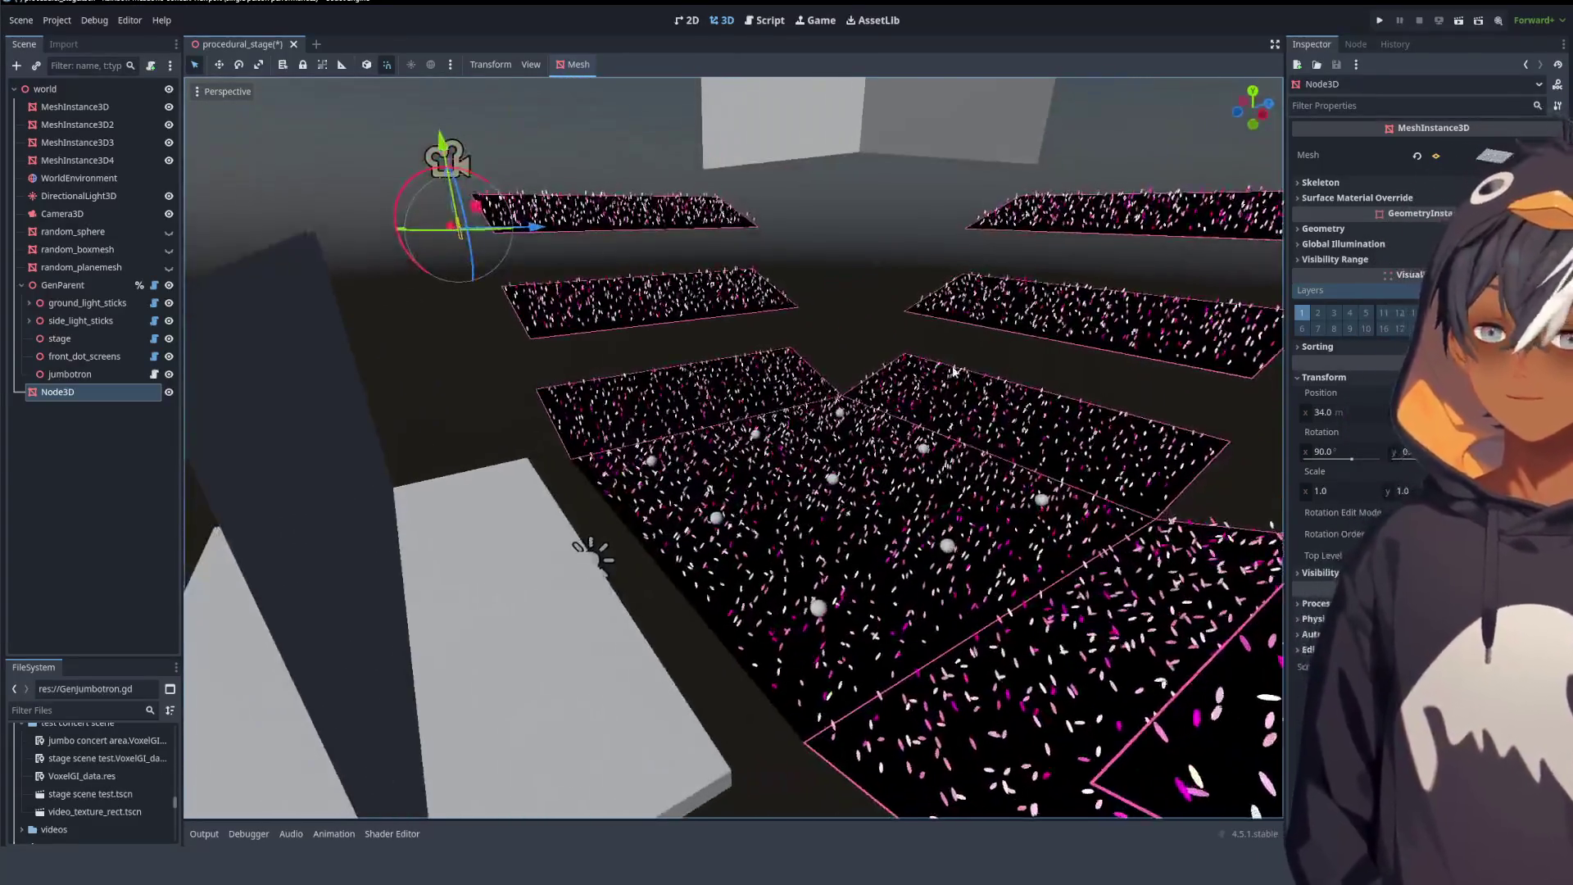
{"action": "scroll", "coordinate": [557, 322], "scroll_direction": "down", "scroll_amount": 5}
{"action": "mouse_move", "coordinate": [557, 322]}
{"action": "left_mouse_down"}
{"action": "mouse_move", "coordinate": [518, 340]}
{"action": "mouse_move", "coordinate": [538, 290]}
{"action": "left_mouse_up"}
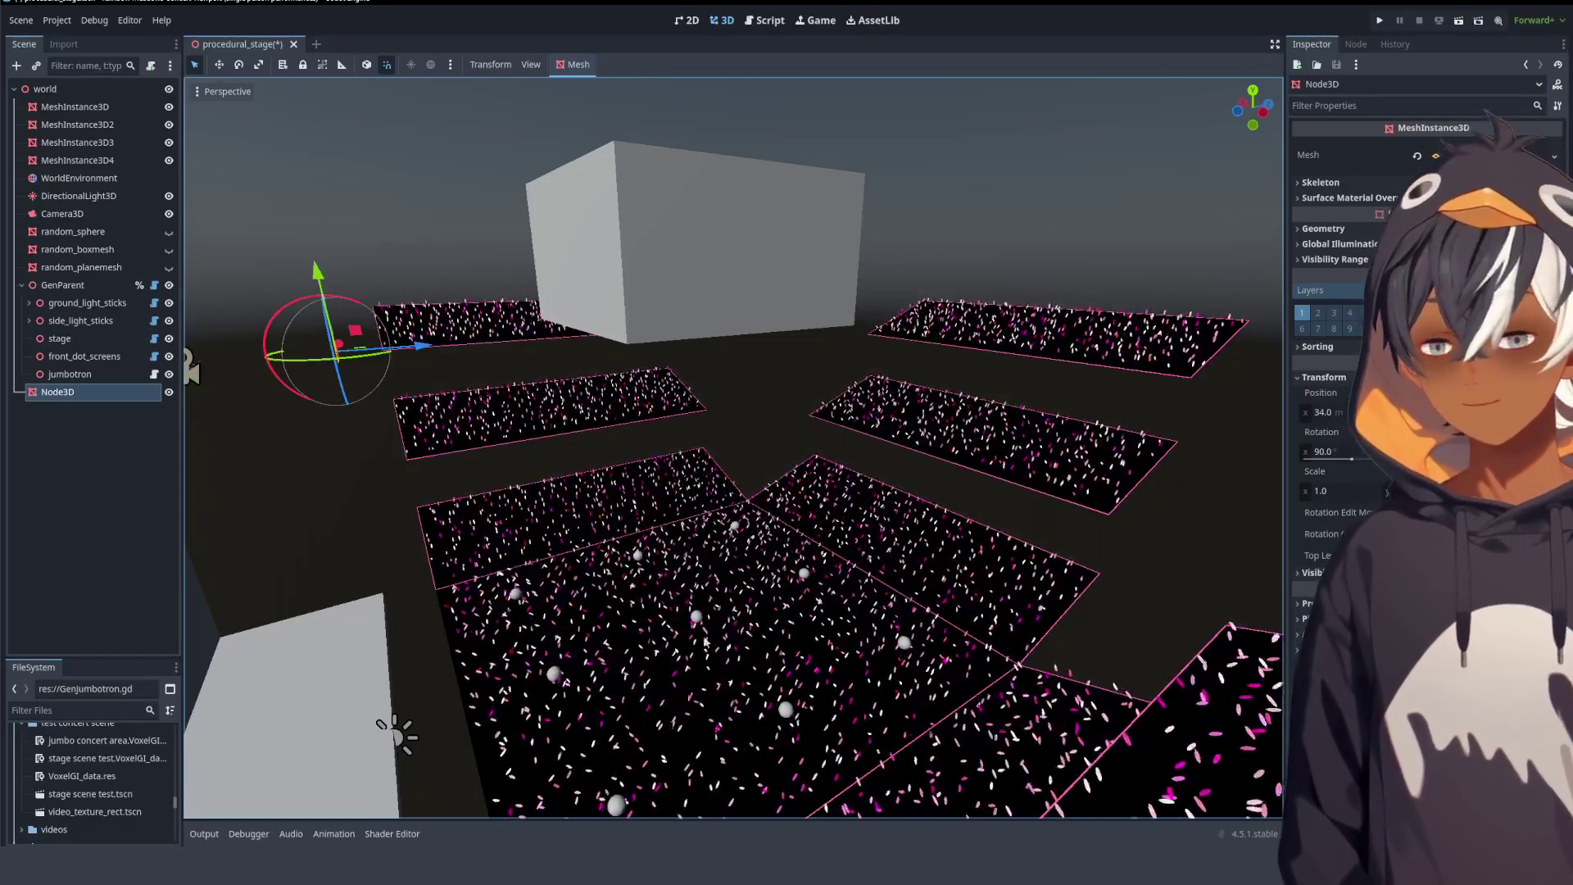
{"action": "scroll", "coordinate": [704, 642], "scroll_direction": "up", "scroll_amount": 5}
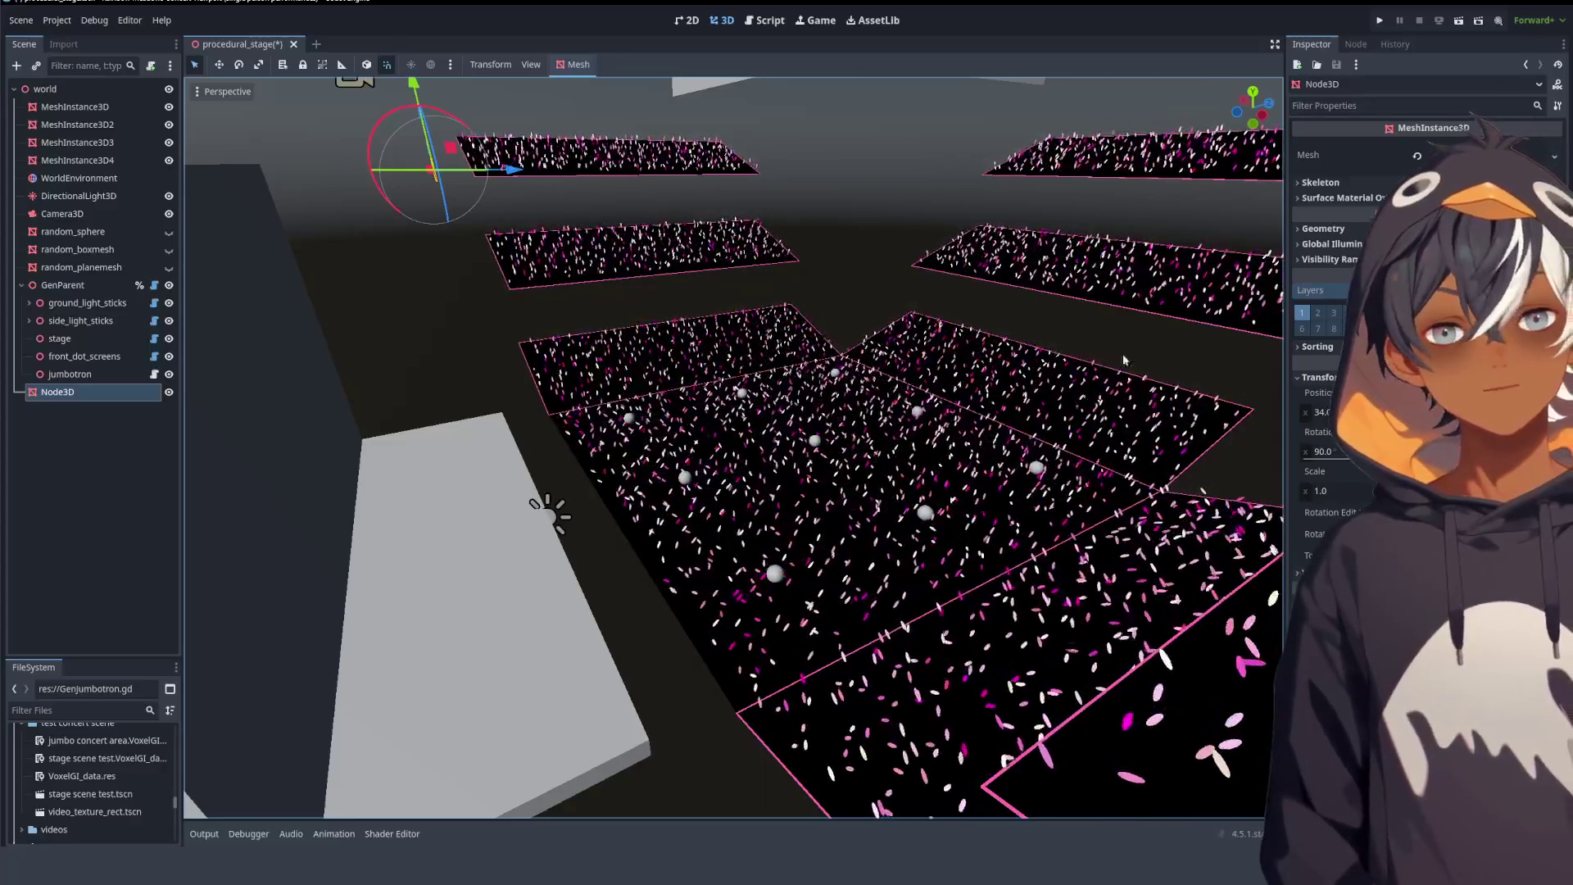
{"action": "mouse_move", "coordinate": [824, 300]}
{"action": "left_mouse_down"}
{"action": "mouse_move", "coordinate": [494, 454]}
{"action": "mouse_move", "coordinate": [573, 411]}
{"action": "left_mouse_up"}
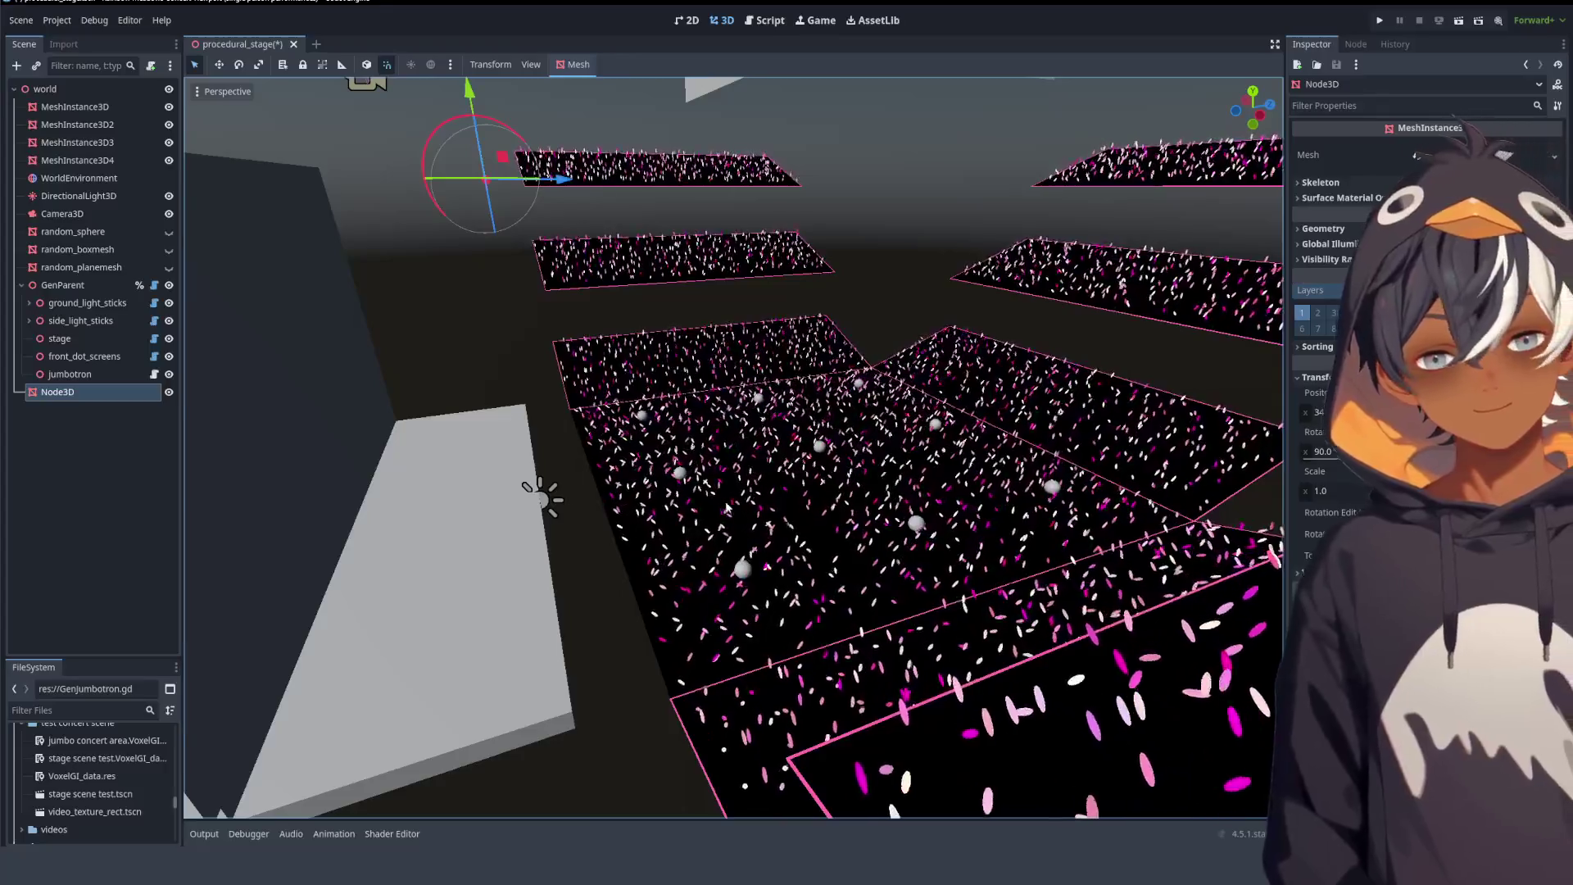
{"action": "left_click_drag", "start_coordinate": [725, 507], "coordinate": [881, 417]}
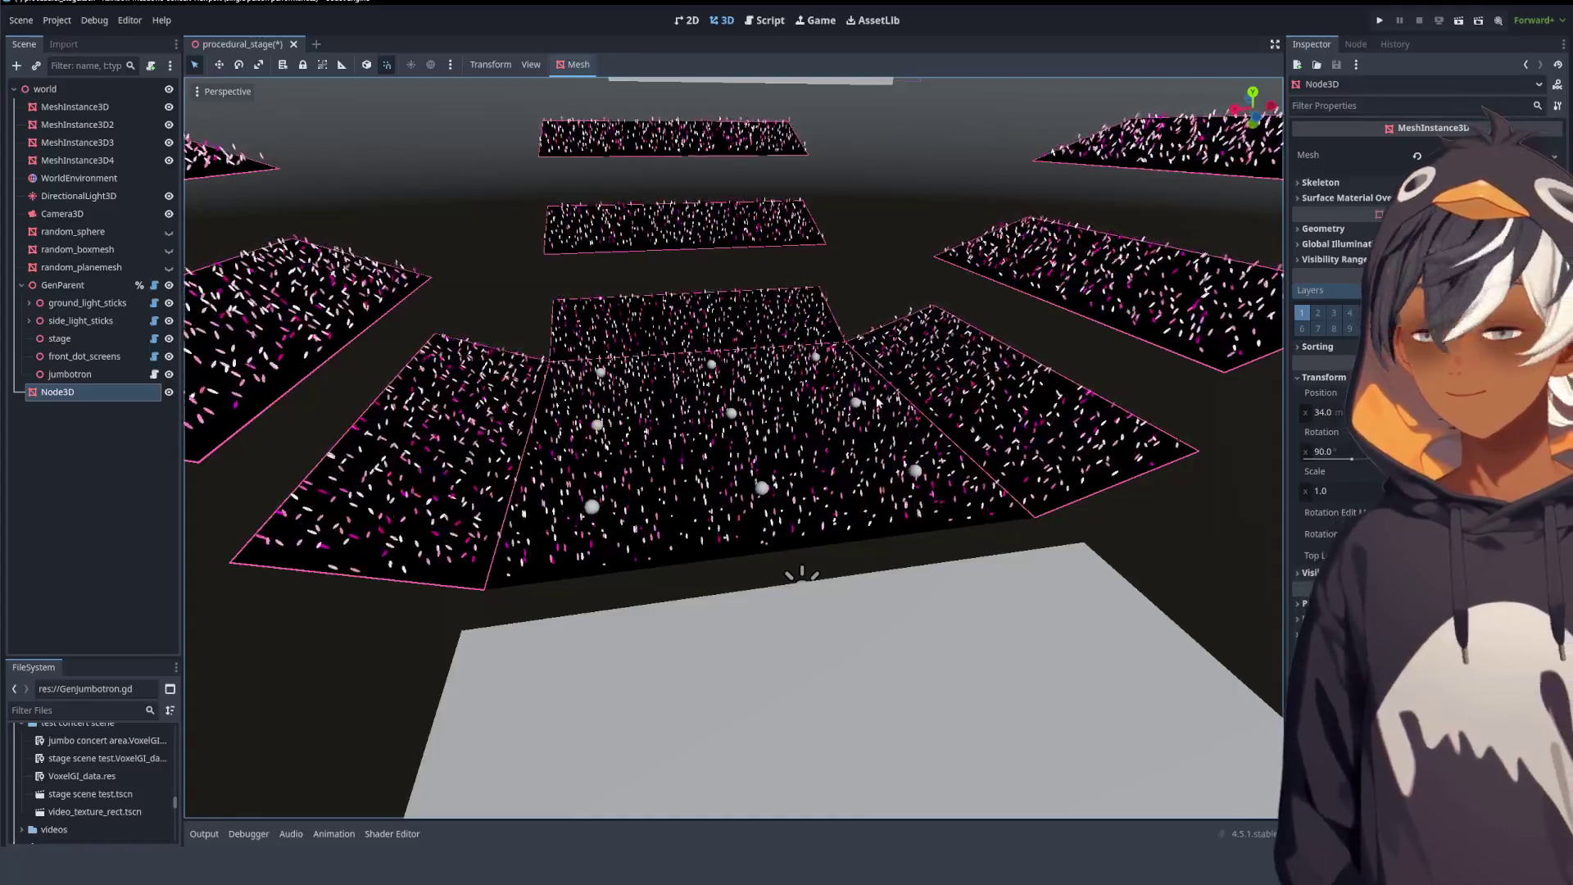
{"action": "mouse_move", "coordinate": [881, 382]}
{"action": "left_mouse_down"}
{"action": "mouse_move", "coordinate": [610, 357]}
{"action": "mouse_move", "coordinate": [565, 389]}
{"action": "mouse_move", "coordinate": [494, 400]}
{"action": "mouse_move", "coordinate": [474, 366]}
{"action": "mouse_move", "coordinate": [573, 537]}
{"action": "mouse_move", "coordinate": [533, 491]}
{"action": "mouse_move", "coordinate": [626, 365]}
{"action": "mouse_move", "coordinate": [603, 351]}
{"action": "mouse_move", "coordinate": [598, 395]}
{"action": "left_mouse_up"}
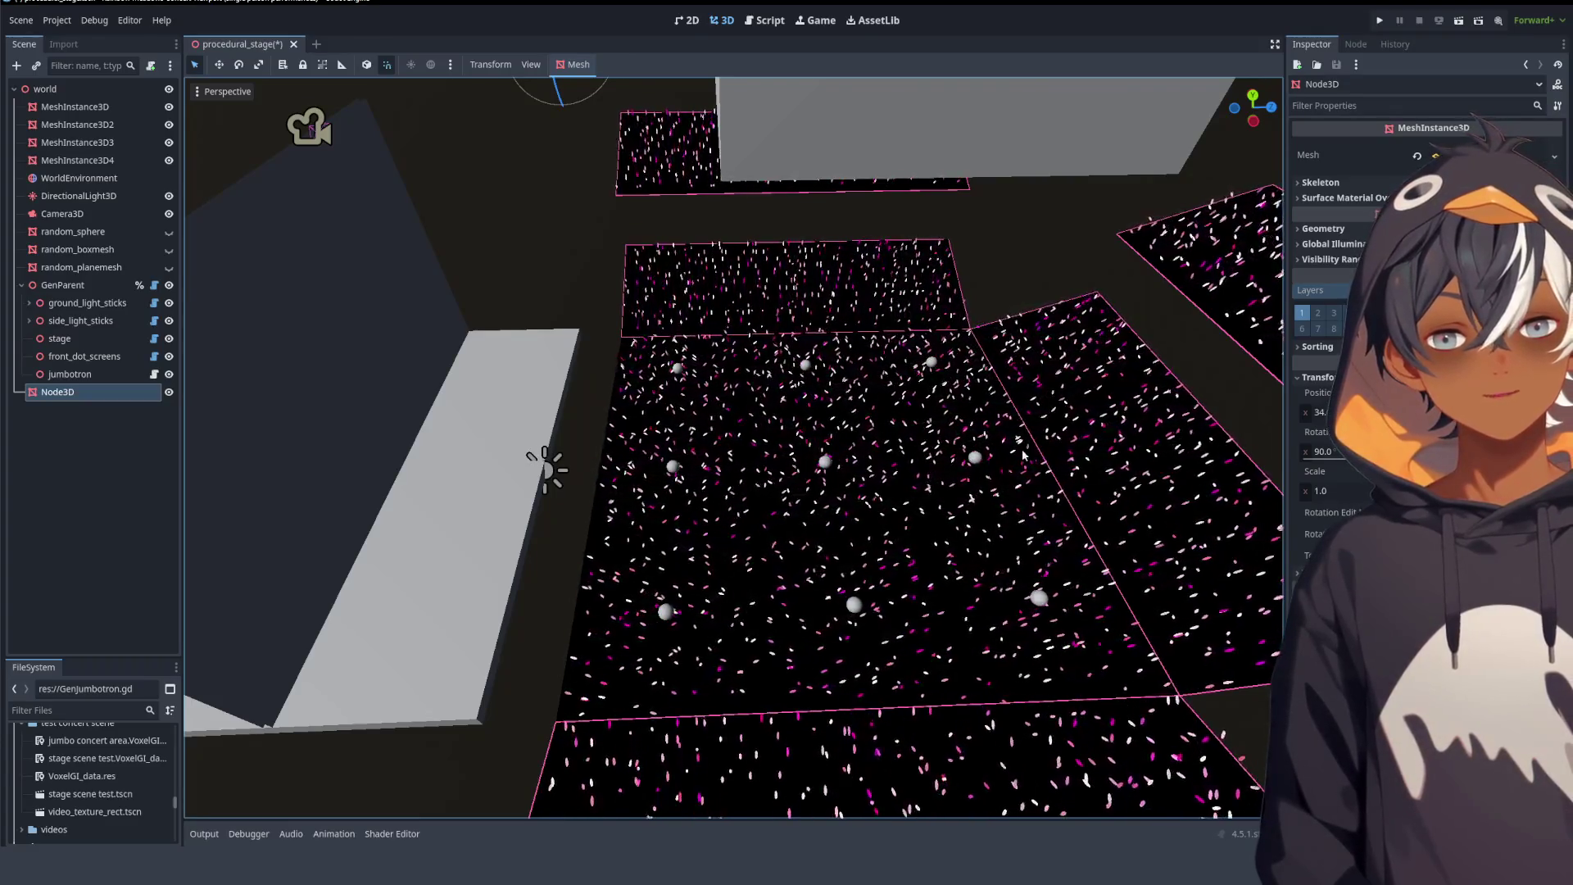
{"action": "mouse_move", "coordinate": [1022, 454]}
{"action": "left_mouse_down"}
{"action": "mouse_move", "coordinate": [809, 484]}
{"action": "mouse_move", "coordinate": [827, 426]}
{"action": "left_mouse_up"}
{"action": "mouse_move", "coordinate": [1000, 235]}
{"action": "left_mouse_down"}
{"action": "mouse_move", "coordinate": [474, 366]}
{"action": "mouse_move", "coordinate": [557, 467]}
{"action": "left_mouse_up"}
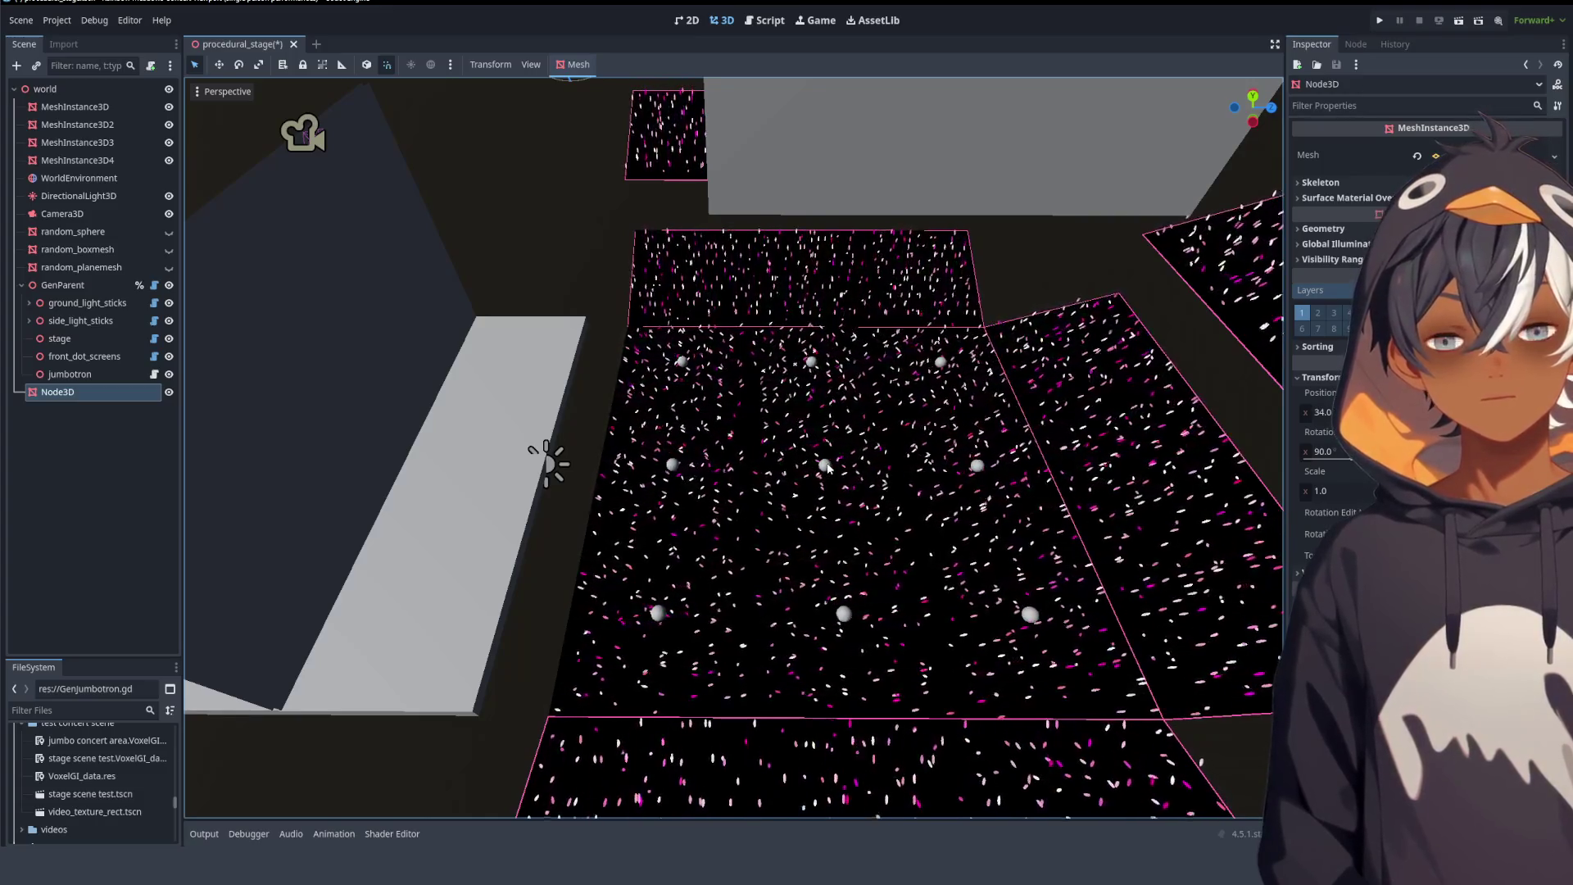
- Open GenJumbotron.gd and review initialize_variables, highlighting the gendata assignment on line 85
{"action": "left_click", "coordinate": [771, 23]}
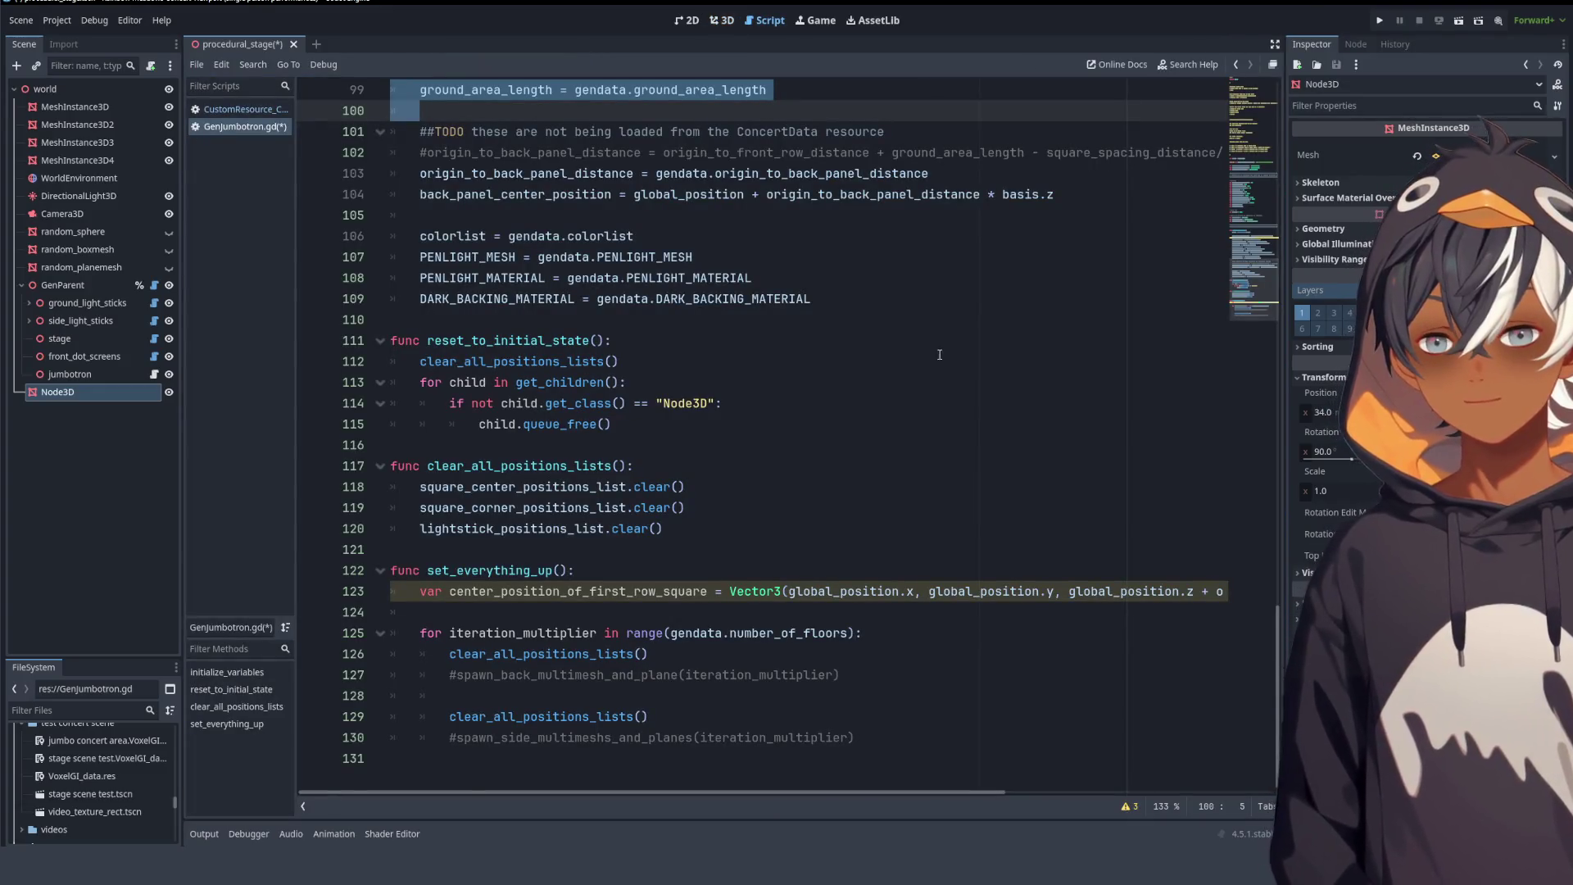
{"action": "key", "text": "shift+Up"}
{"action": "key", "text": "shift+Up"}
{"action": "key", "text": "shift+Up"}
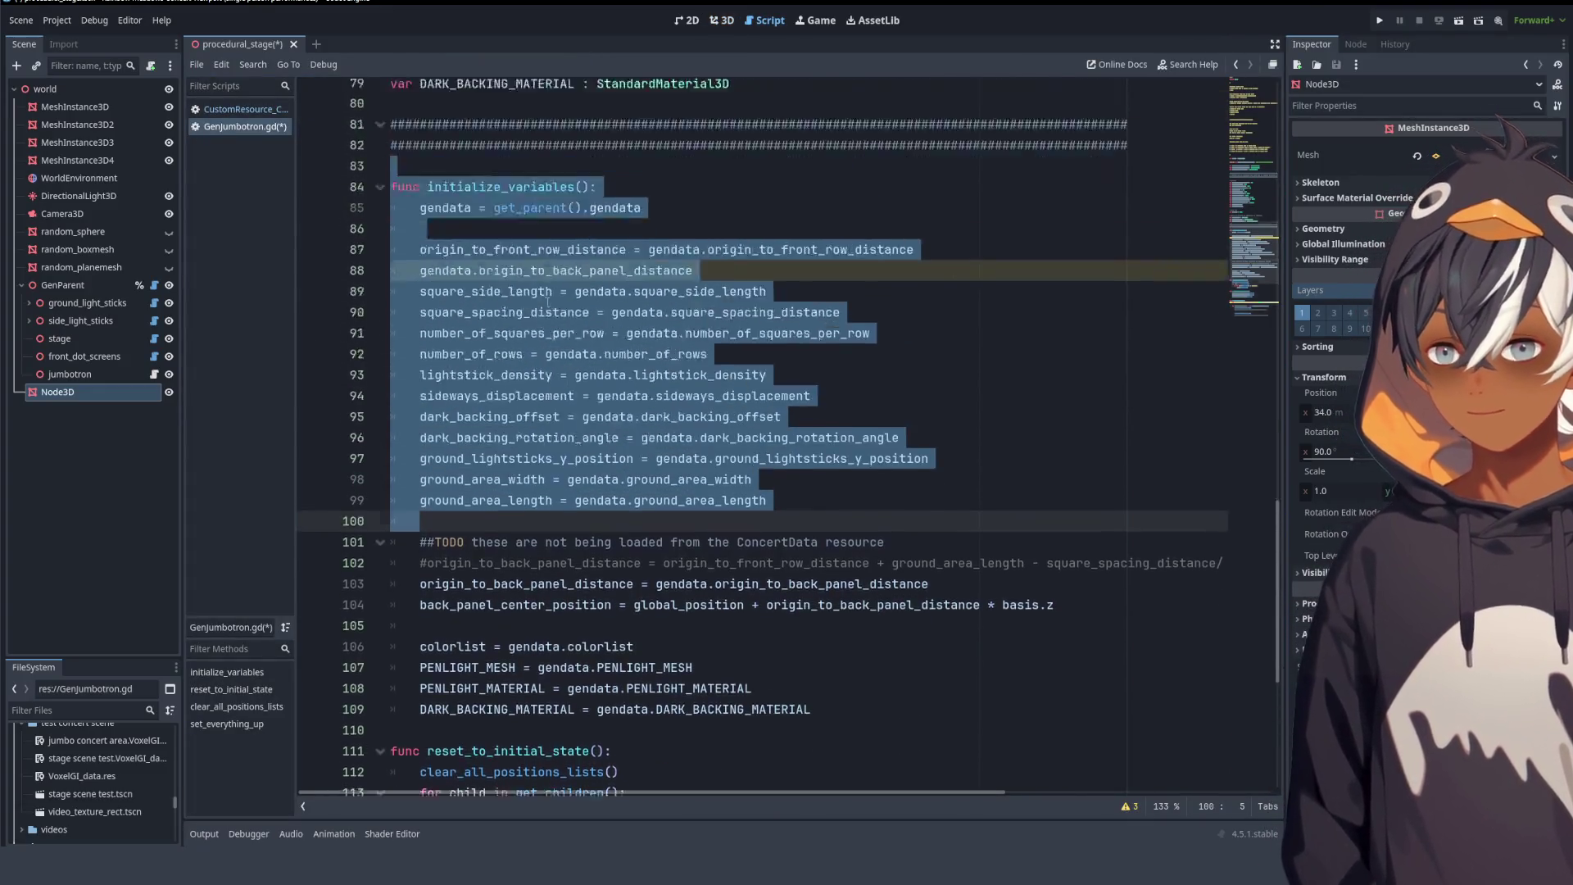
{"action": "key", "text": "Left"}
{"action": "left_click_drag", "start_coordinate": [392, 215], "coordinate": [642, 445]}
{"action": "scroll", "coordinate": [755, 398], "scroll_direction": "down", "scroll_amount": 6}
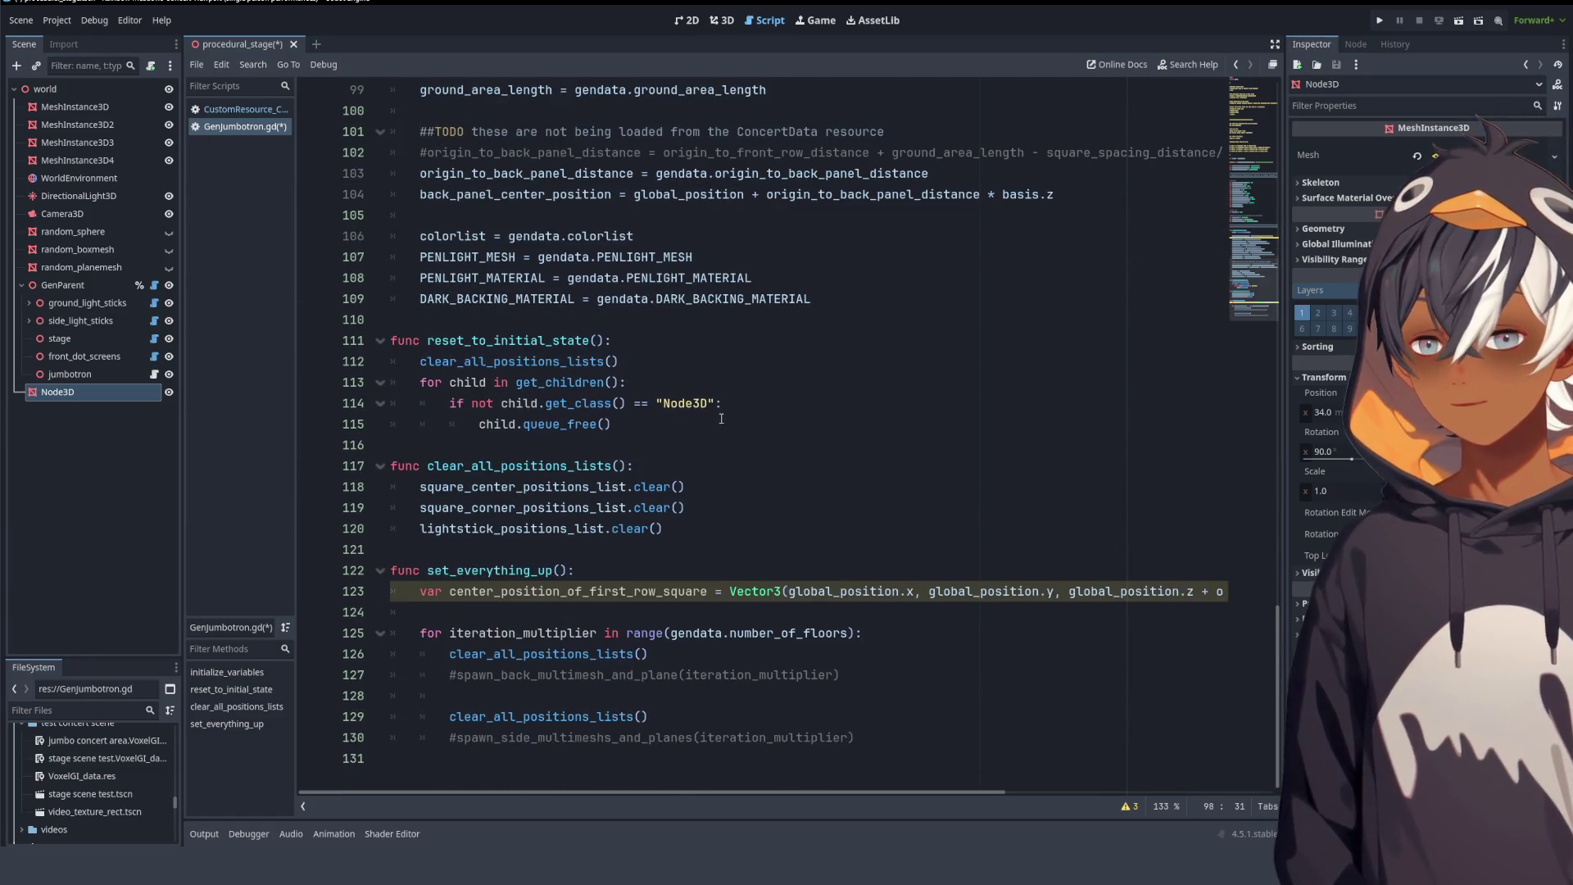
{"action": "scroll", "coordinate": [660, 416], "scroll_direction": "up", "scroll_amount": 7}
{"action": "left_click_drag", "start_coordinate": [649, 278], "coordinate": [936, 271]}
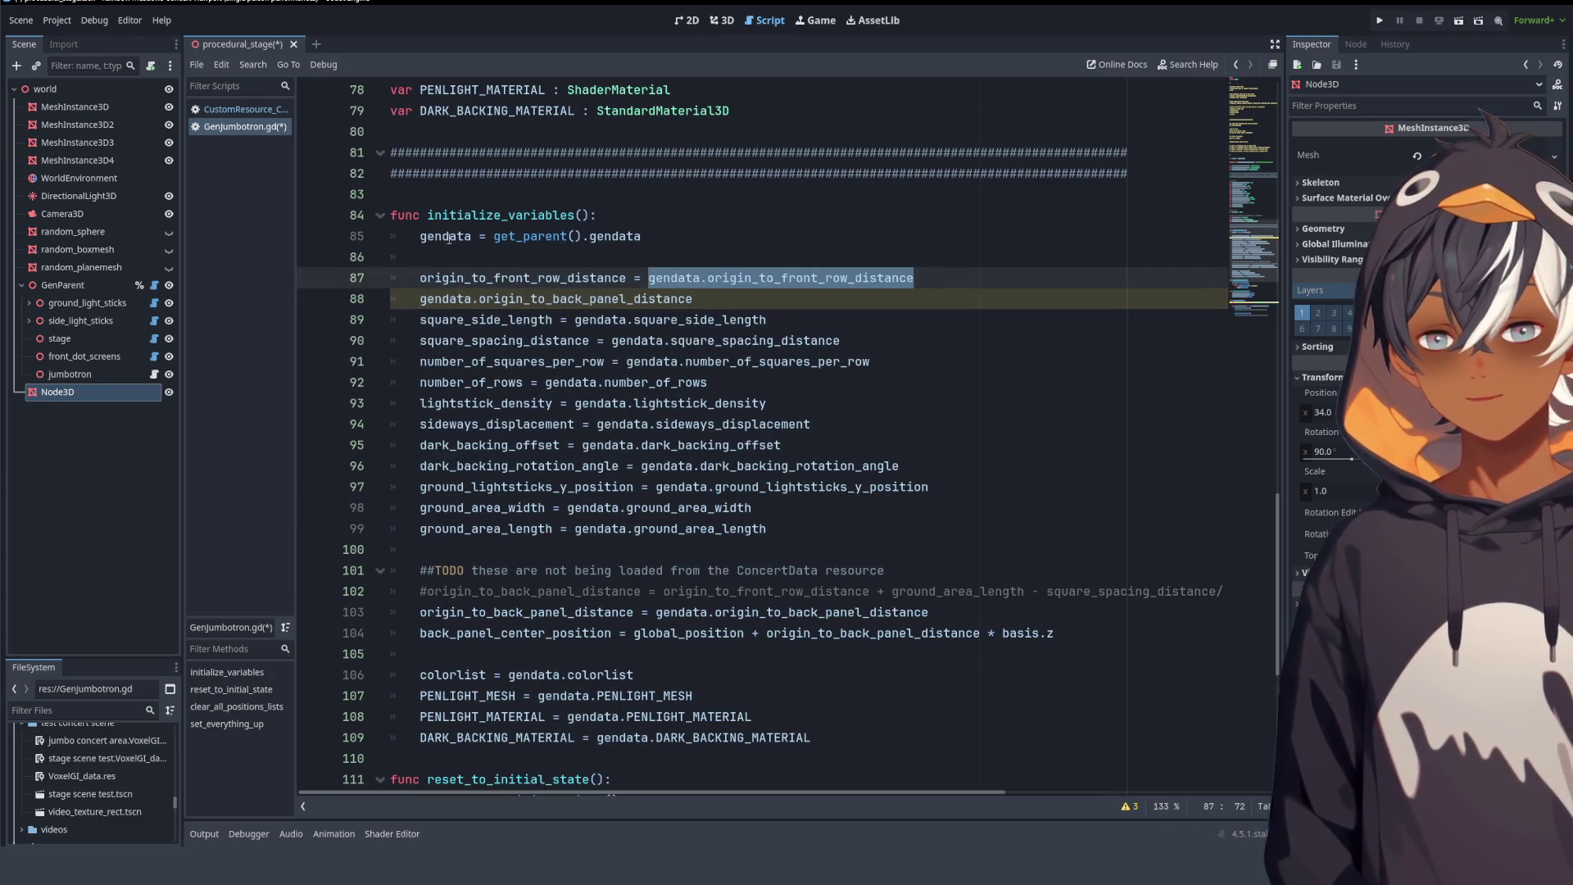
{"action": "left_click_drag", "start_coordinate": [420, 236], "coordinate": [713, 231]}
{"action": "mouse_move", "coordinate": [449, 268]}
{"action": "left_mouse_down"}
{"action": "mouse_move", "coordinate": [901, 466]}
{"action": "mouse_move", "coordinate": [577, 529]}
{"action": "left_mouse_up"}
- Scroll down and place the caret inside reset_to_initial_state
{"action": "scroll", "coordinate": [934, 383], "scroll_direction": "down", "scroll_amount": 4}
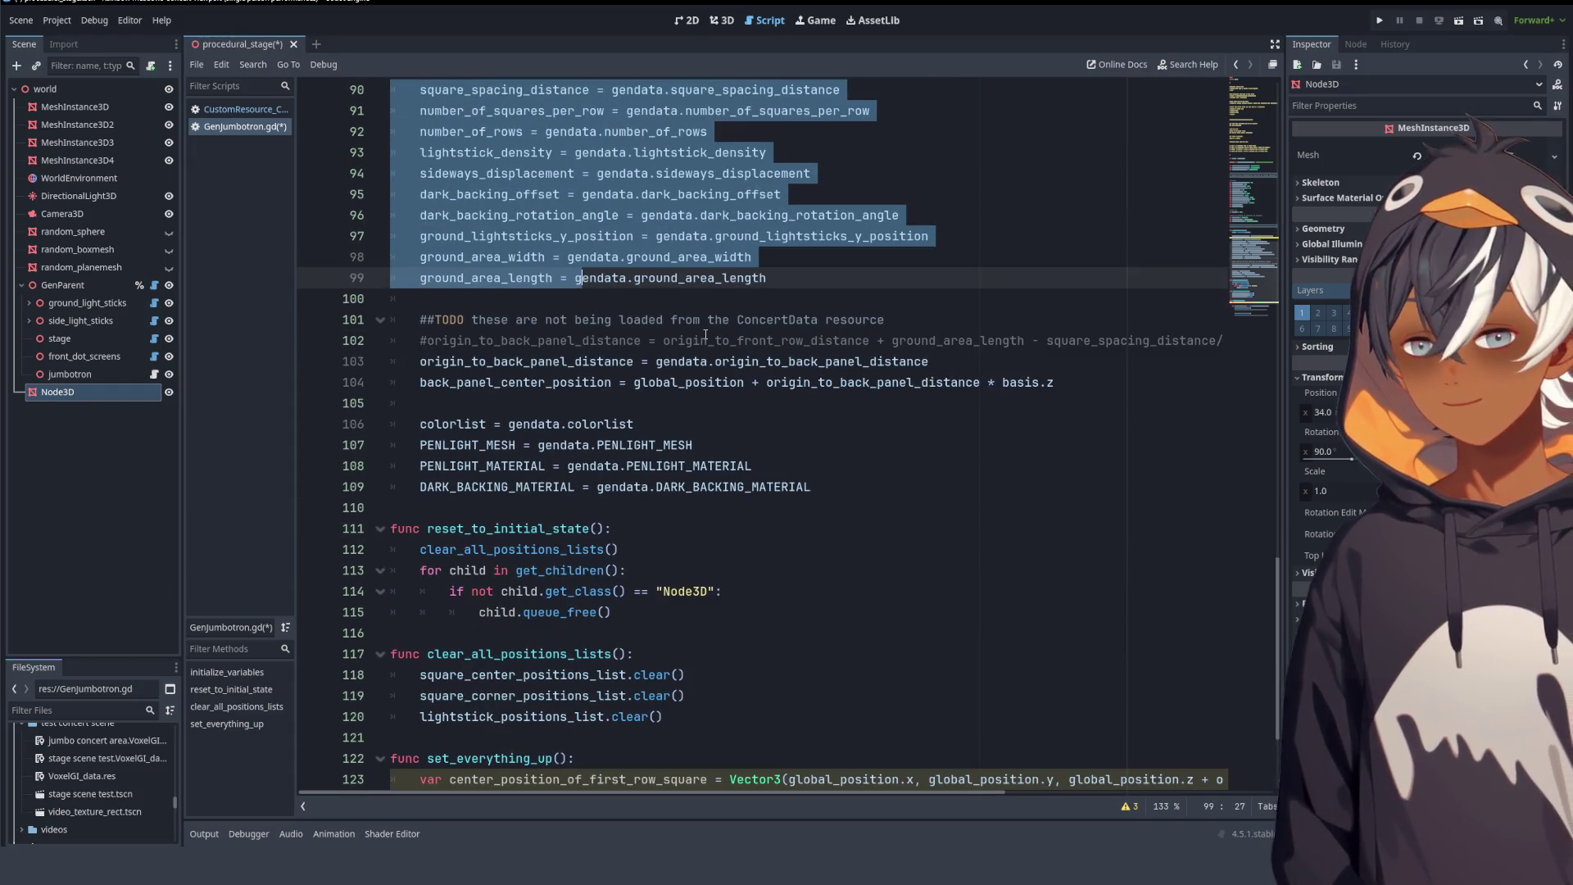
{"action": "scroll", "coordinate": [705, 334], "scroll_direction": "down", "scroll_amount": 1}
{"action": "scroll", "coordinate": [688, 316], "scroll_direction": "up", "scroll_amount": 10}
{"action": "scroll", "coordinate": [671, 295], "scroll_direction": "down", "scroll_amount": 10}
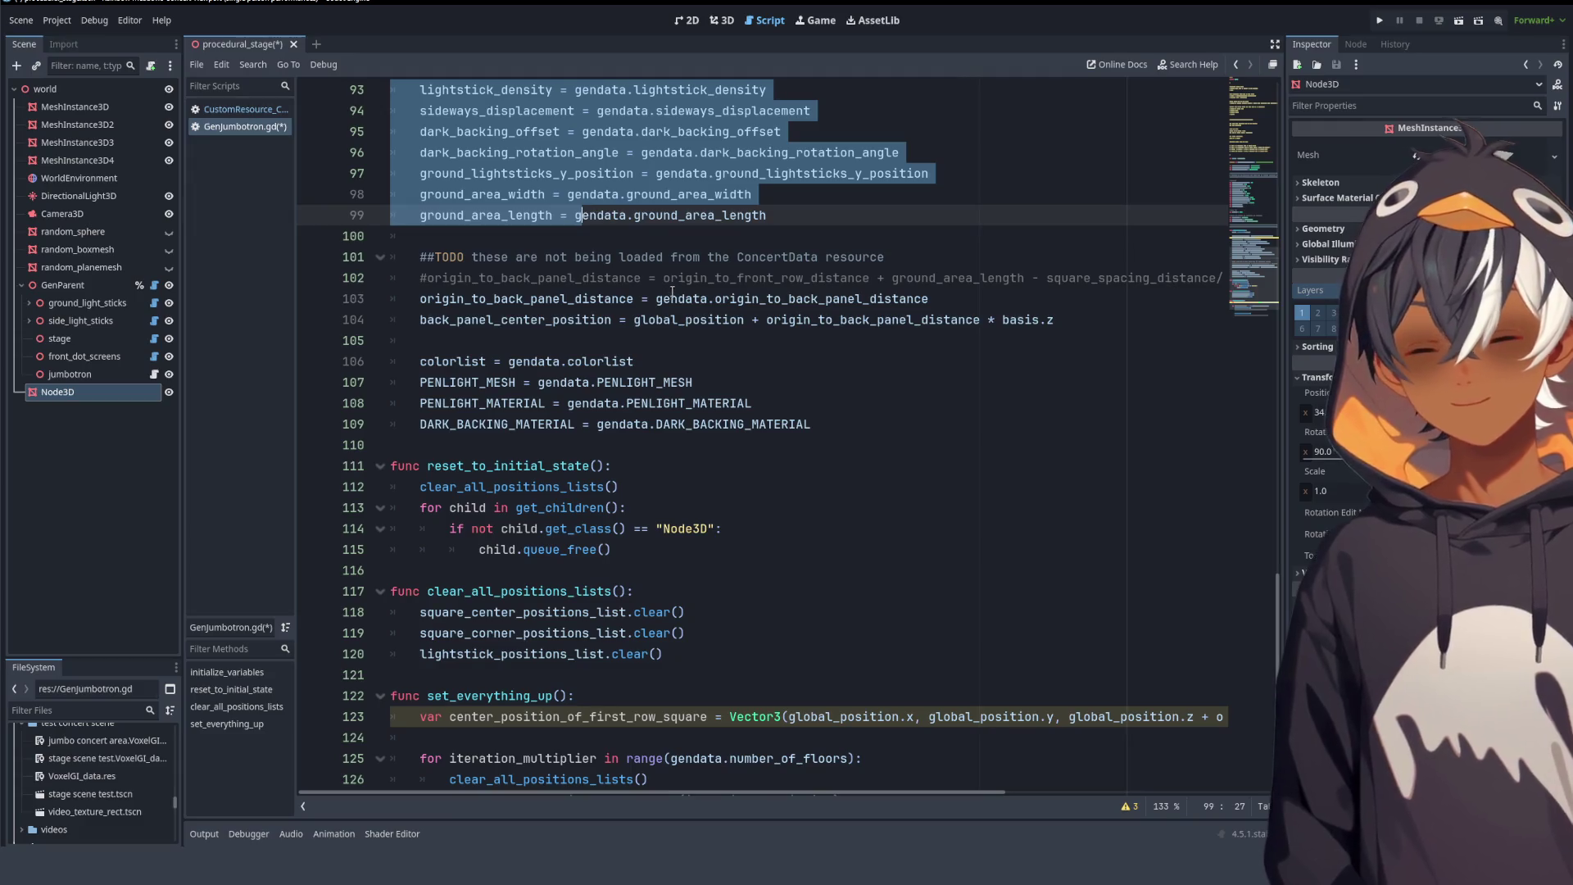
{"action": "scroll", "coordinate": [672, 292], "scroll_direction": "up", "scroll_amount": 1}
{"action": "scroll", "coordinate": [673, 281], "scroll_direction": "down", "scroll_amount": 3}
{"action": "left_click", "coordinate": [509, 319]}
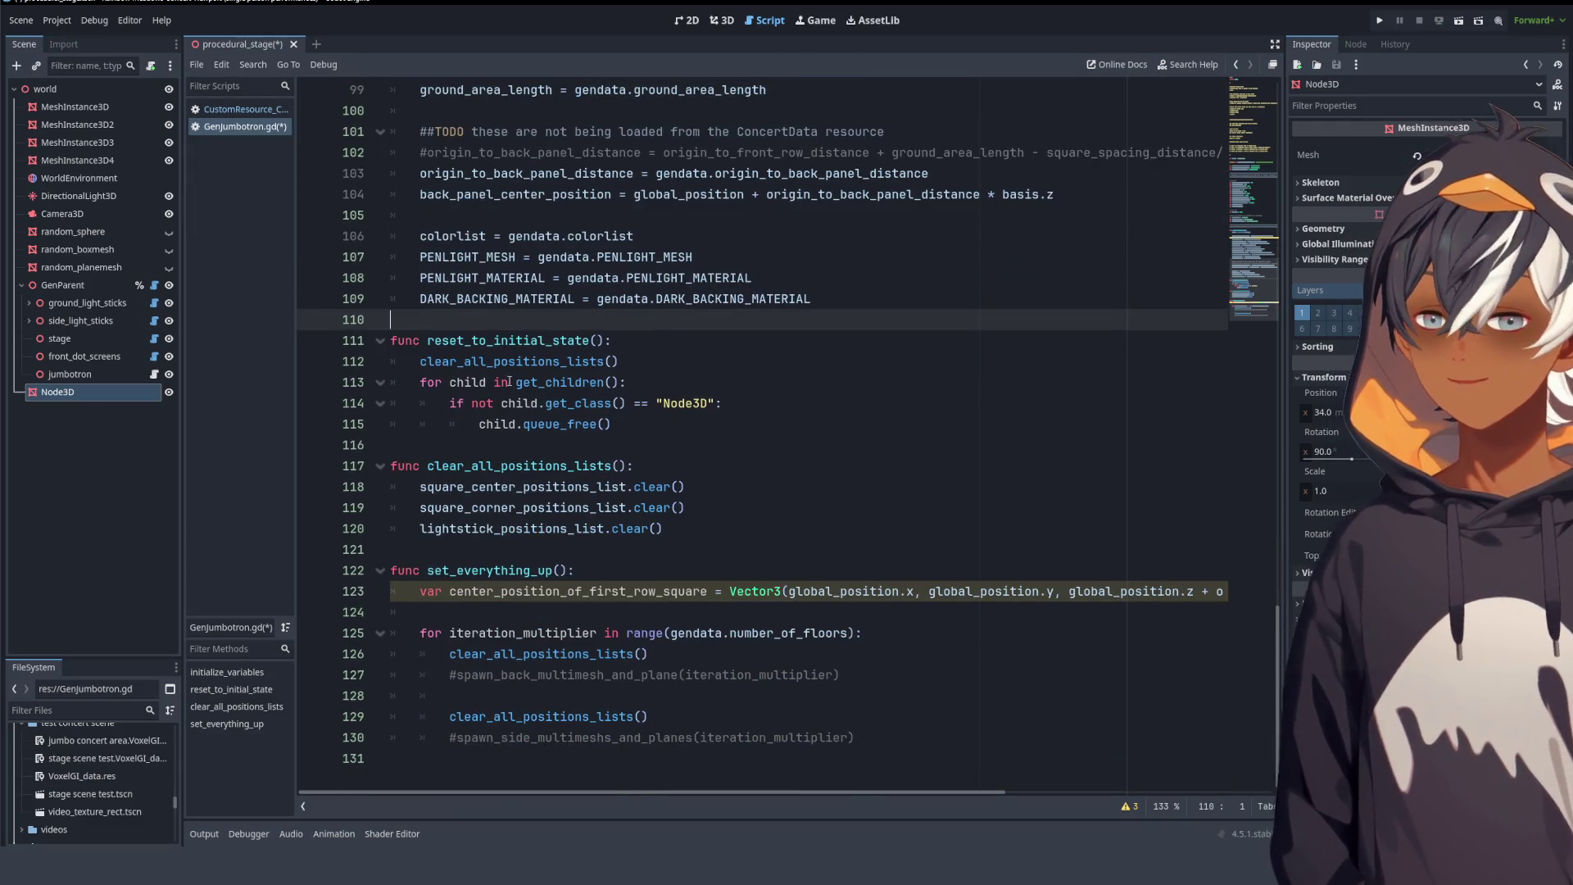
{"action": "left_click", "coordinate": [508, 340]}
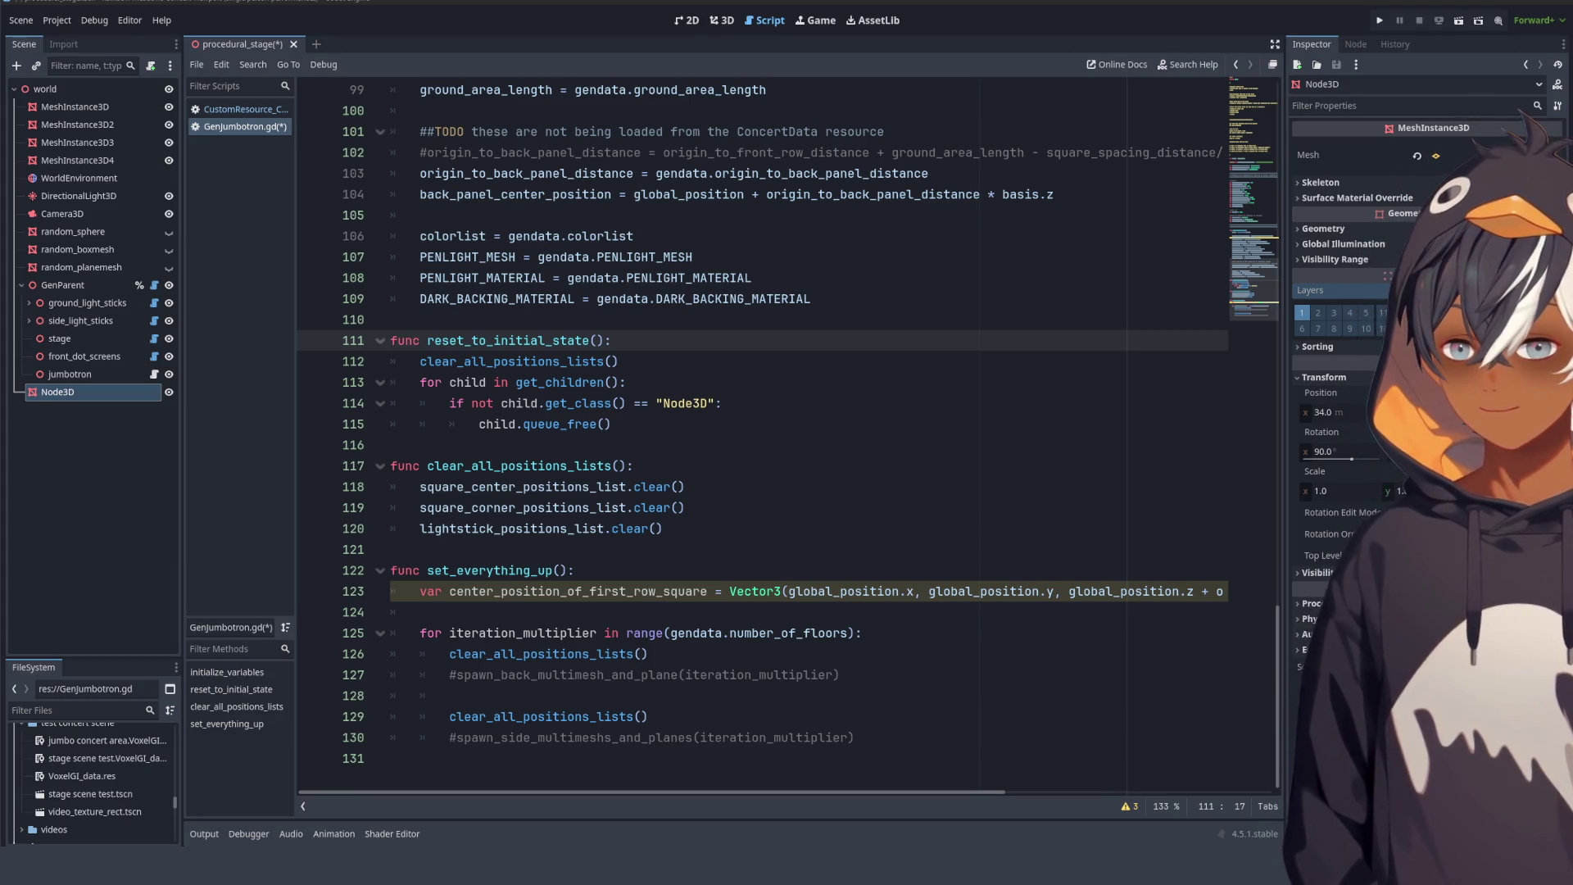
- Review the reset and clear-list functions, highlighting the Node3D check and its queue_free line
{"action": "double_click", "coordinate": [512, 361]}
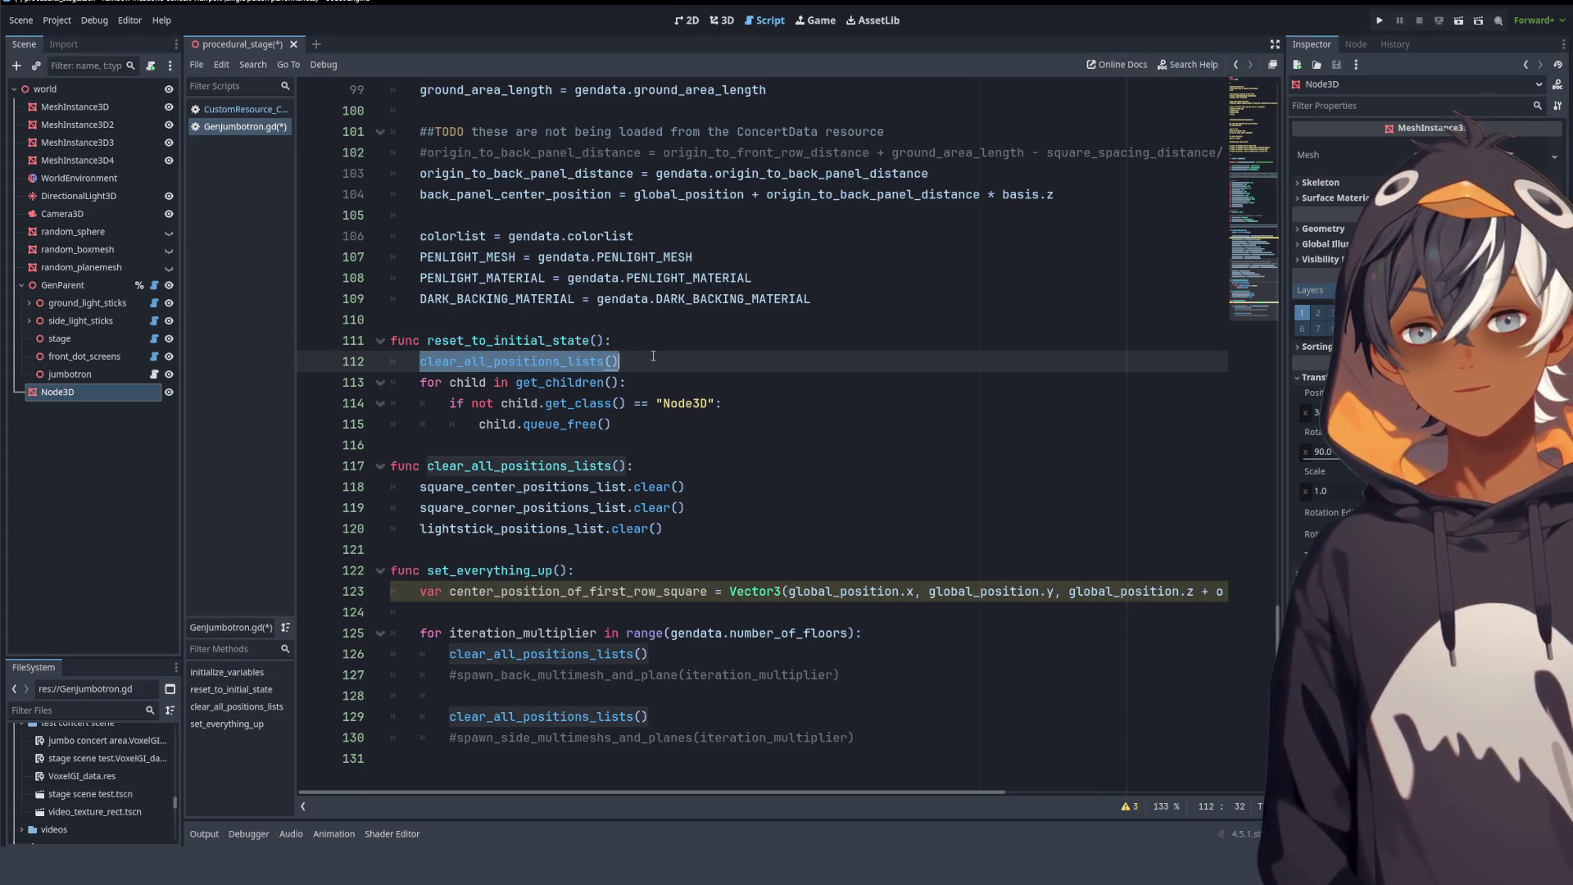
{"action": "scroll", "coordinate": [611, 465], "scroll_direction": "up", "scroll_amount": 7}
{"action": "scroll", "coordinate": [611, 422], "scroll_direction": "down", "scroll_amount": 7}
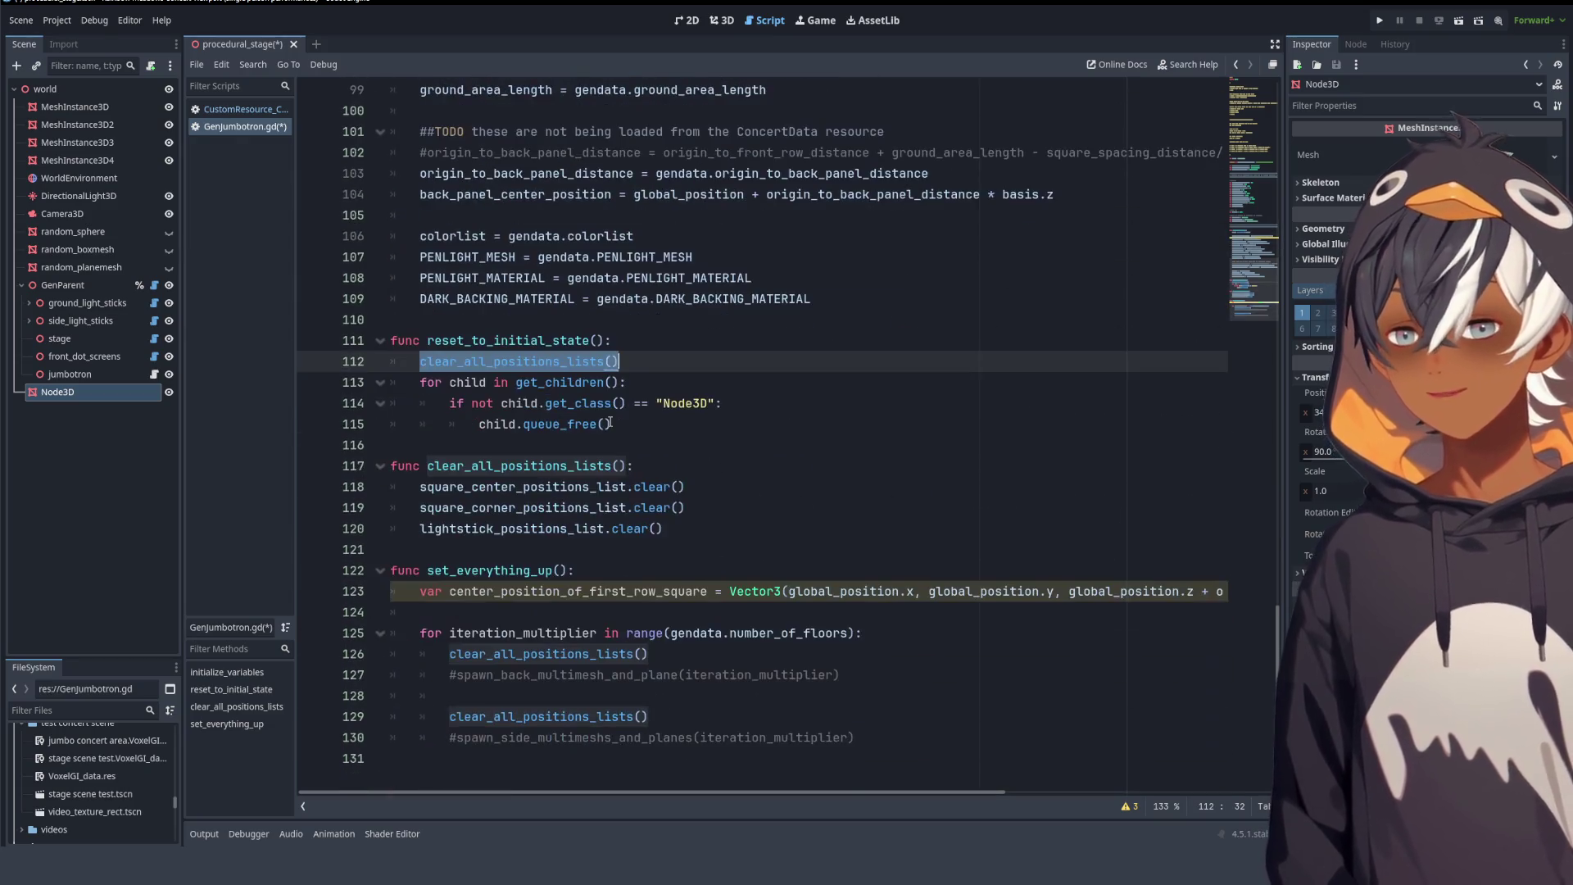
{"action": "mouse_move", "coordinate": [738, 557]}
{"action": "left_mouse_down"}
{"action": "mouse_move", "coordinate": [819, 361]}
{"action": "mouse_move", "coordinate": [844, 340]}
{"action": "left_mouse_up"}
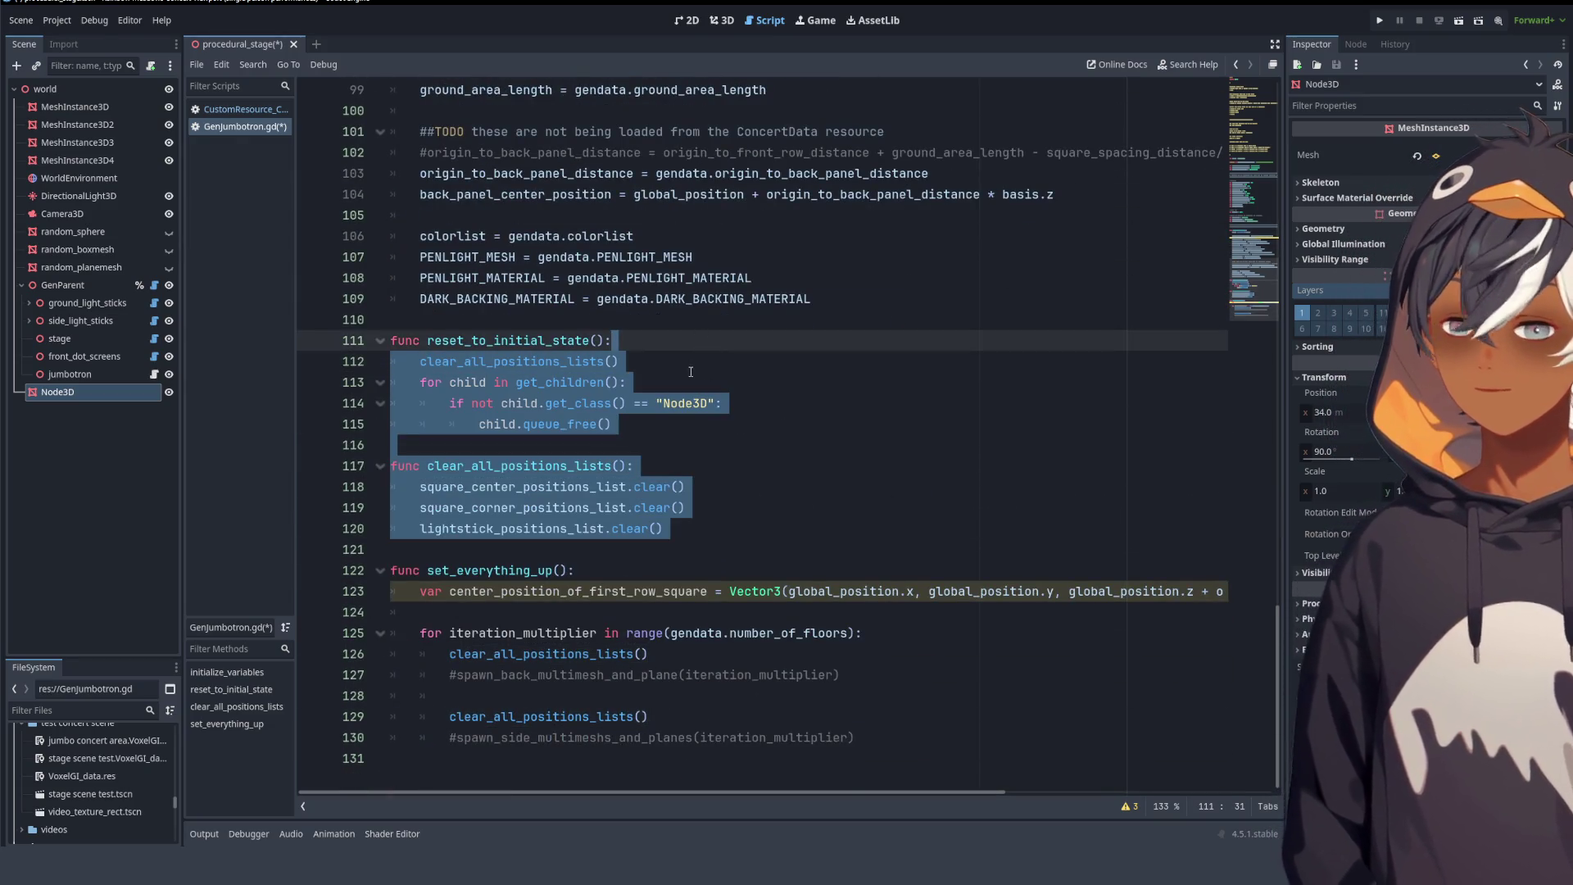
{"action": "left_click", "coordinate": [758, 433]}
{"action": "mouse_move", "coordinate": [450, 403]}
{"action": "left_mouse_down"}
{"action": "mouse_move", "coordinate": [715, 403]}
{"action": "mouse_move", "coordinate": [757, 418]}
{"action": "left_mouse_up"}
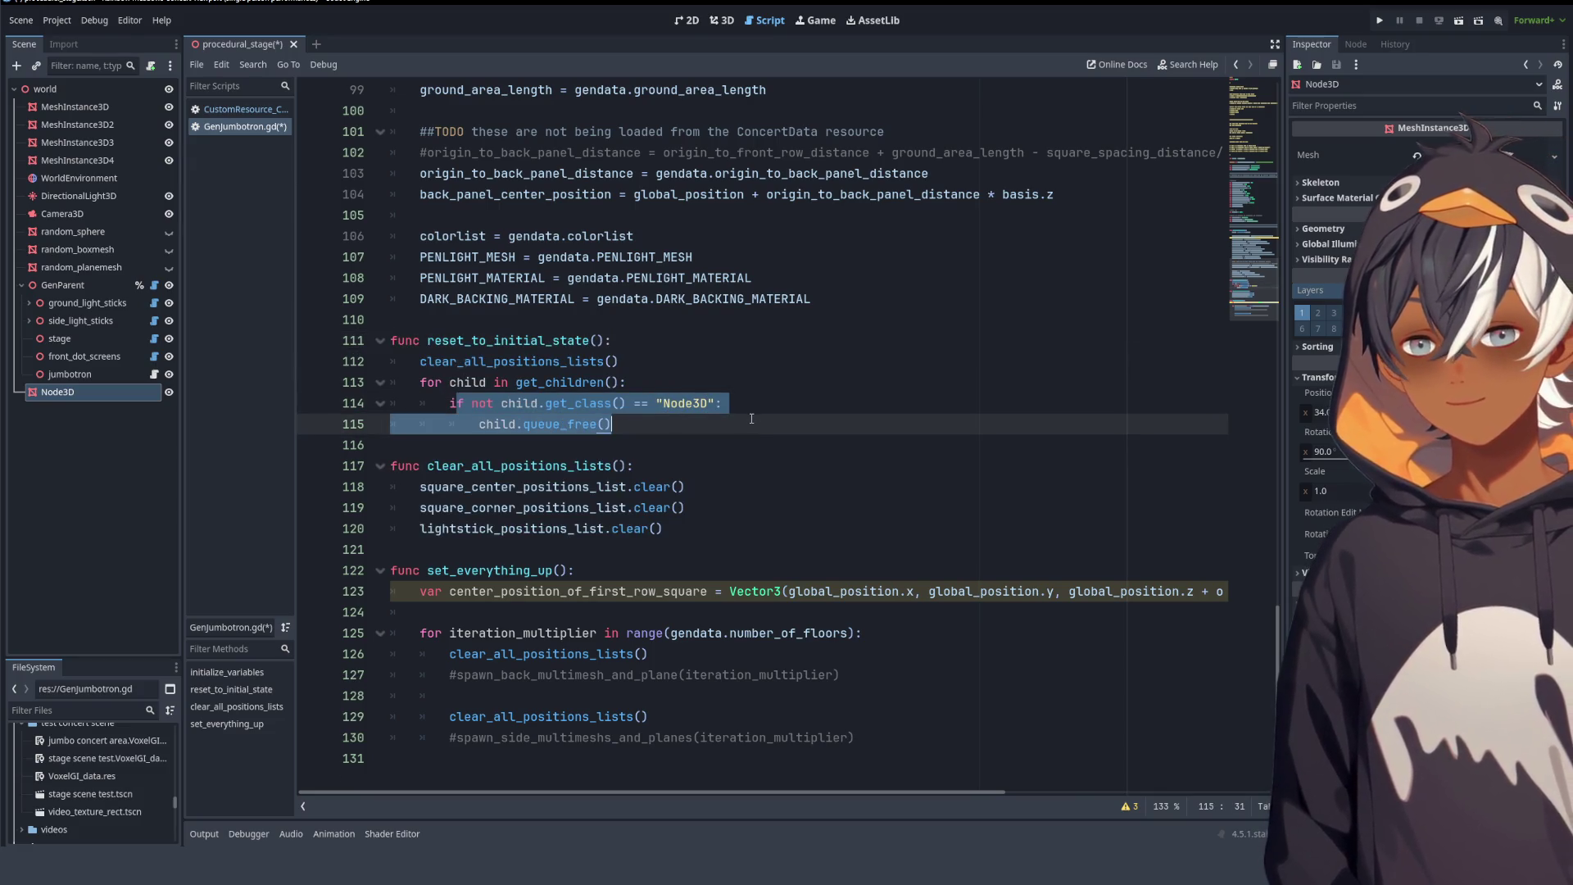
{"action": "left_click", "coordinate": [86, 376]}
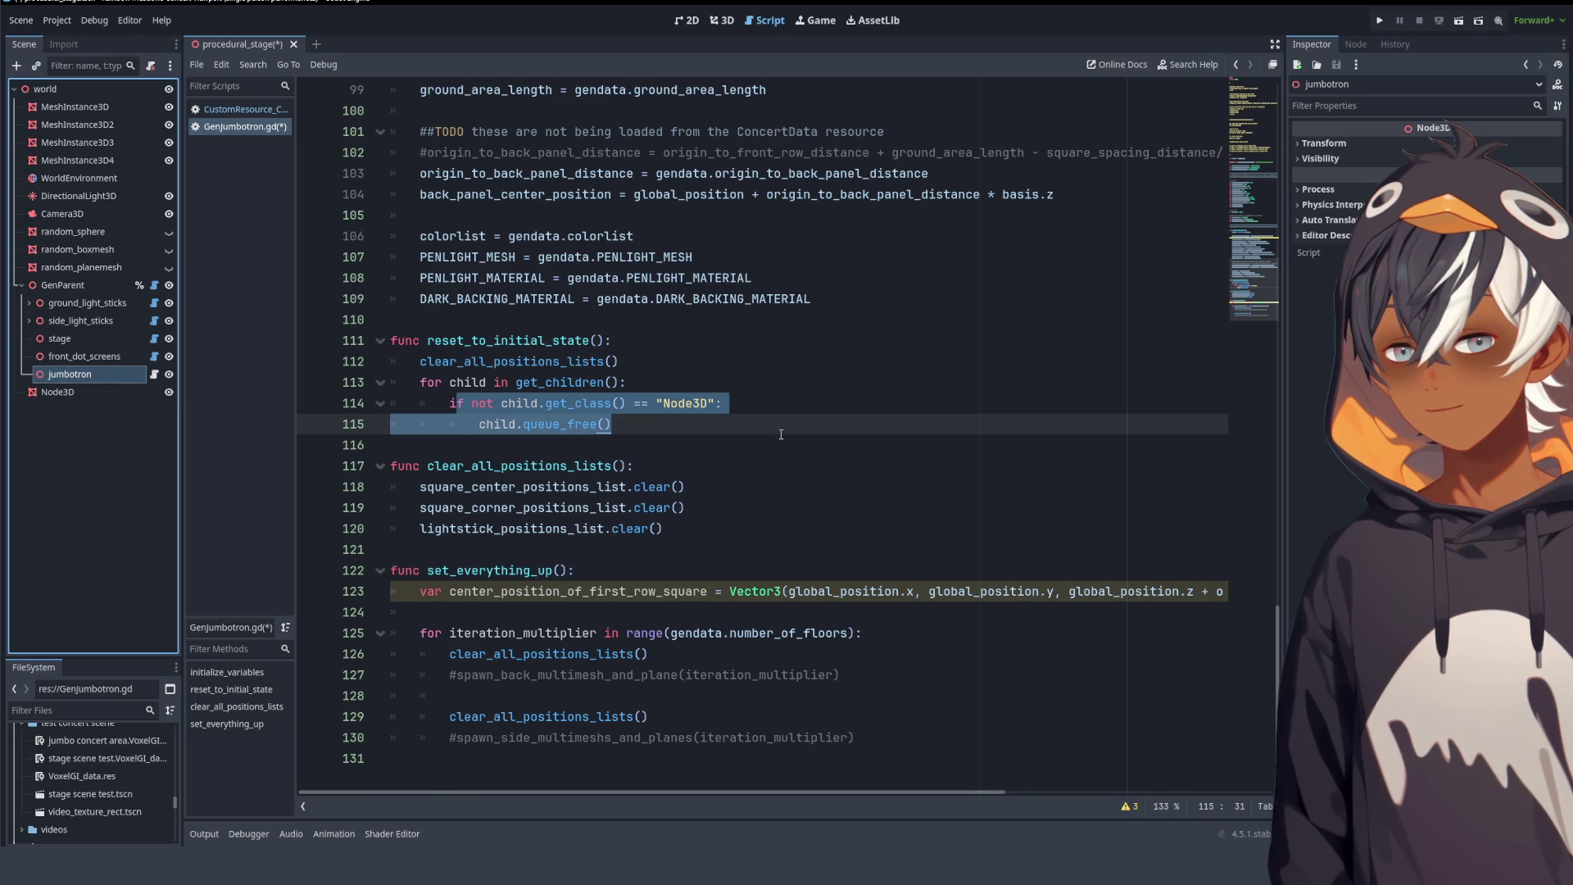
{"action": "left_click", "coordinate": [627, 385]}
- Add a comment on line 114 noting the Node3D check is for the lightstick positioning node
{"action": "left_click", "coordinate": [719, 403]}
{"action": "type", "text": ":"}
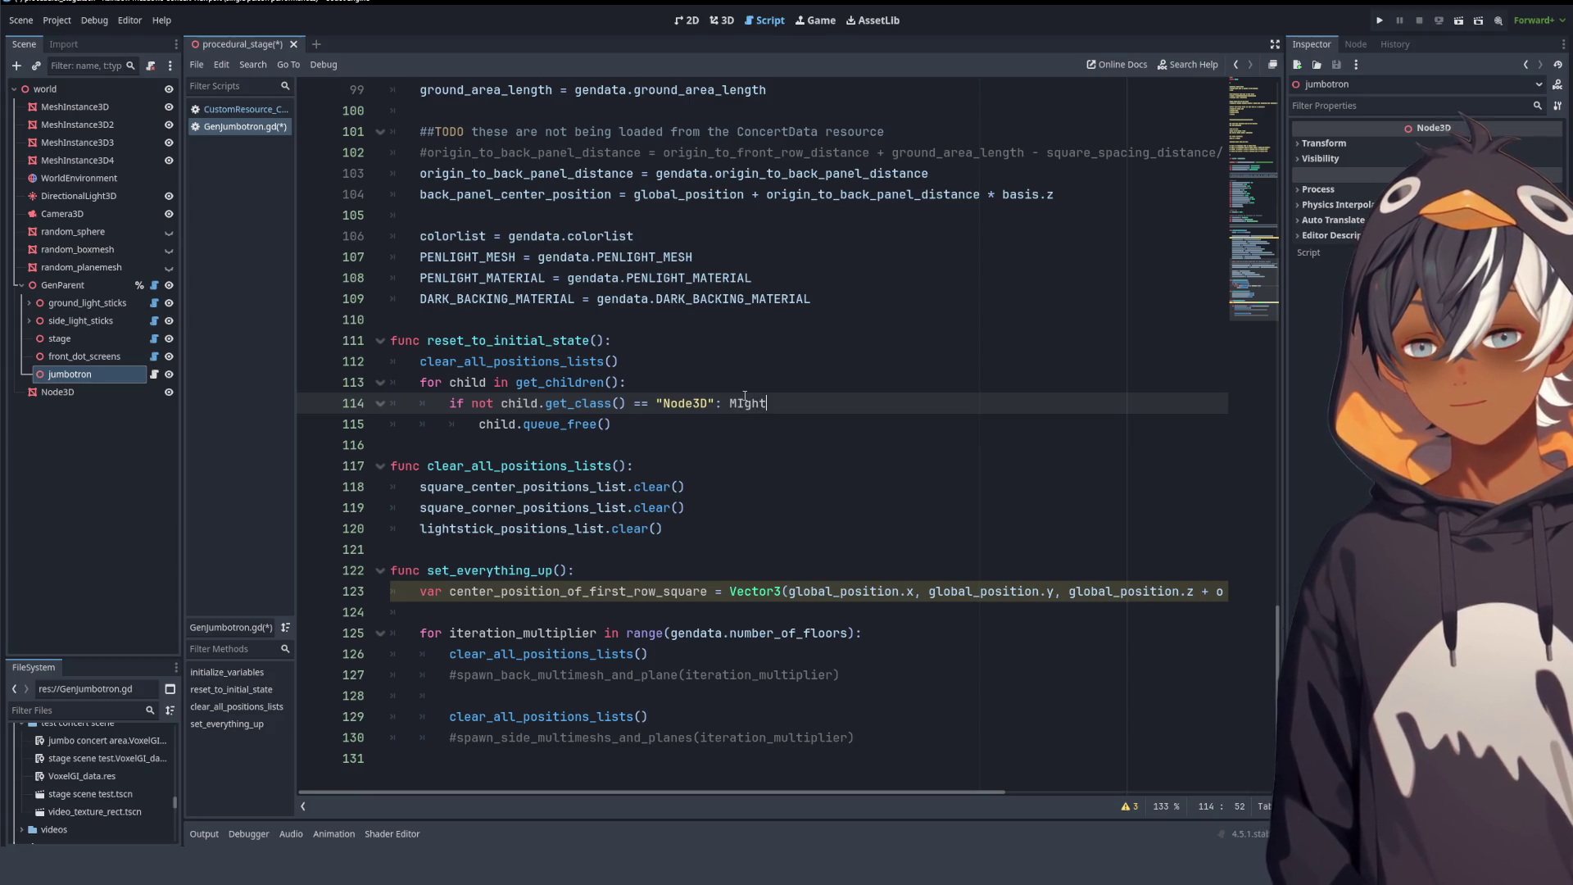
{"action": "key", "text": "BackSpace"}
{"action": "key", "text": "BackSpace"}
{"action": "key", "text": "BackSpace"}
{"action": "key", "text": "BackSpace"}
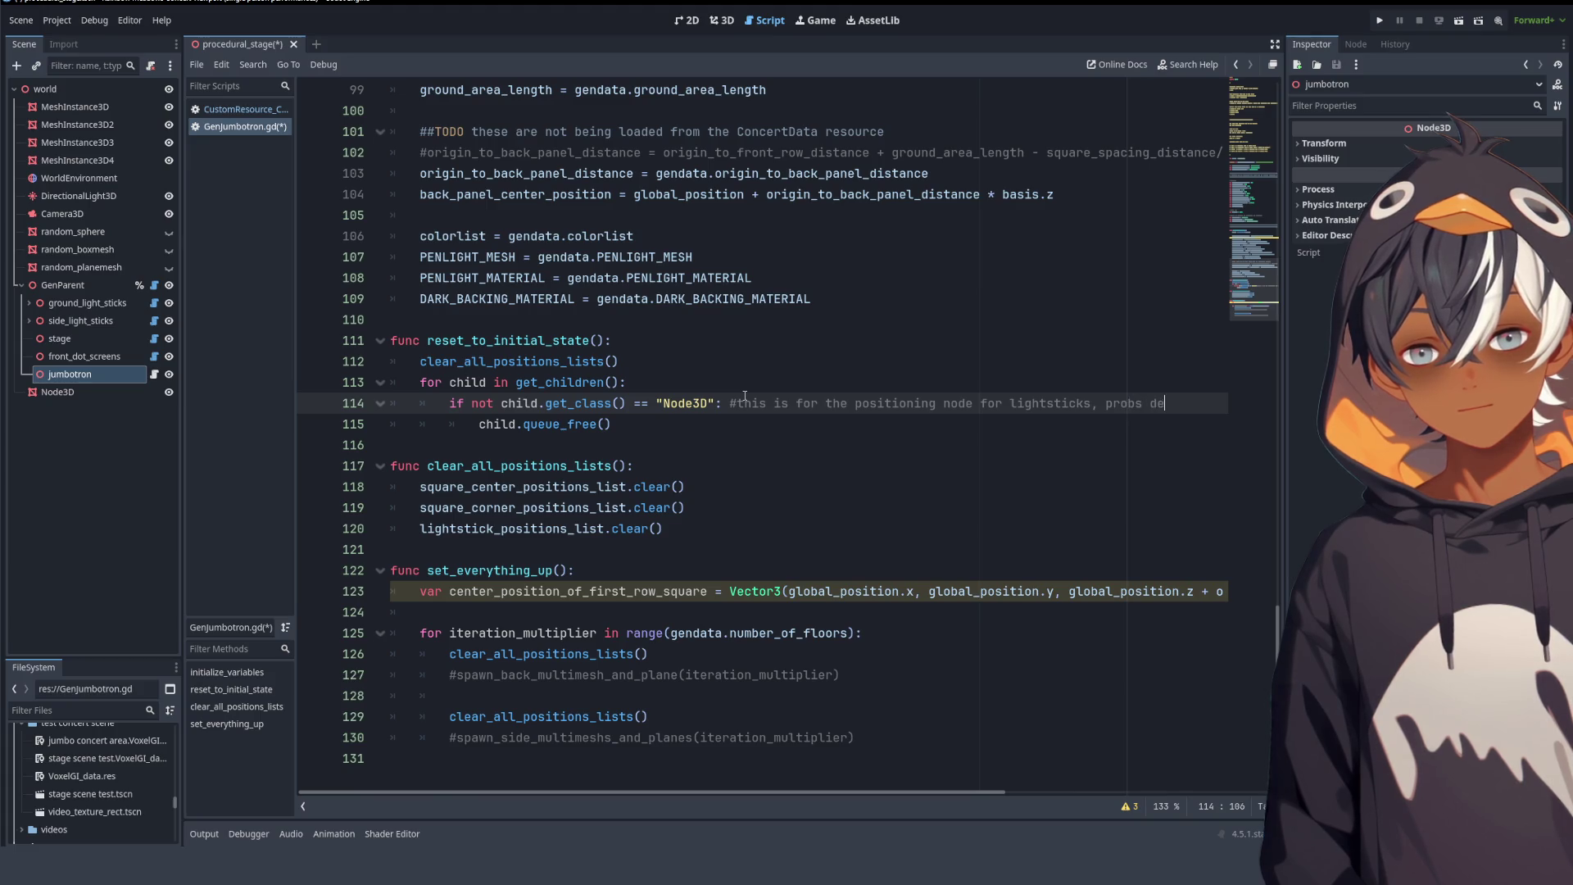
{"action": "type", "text": "this check"}
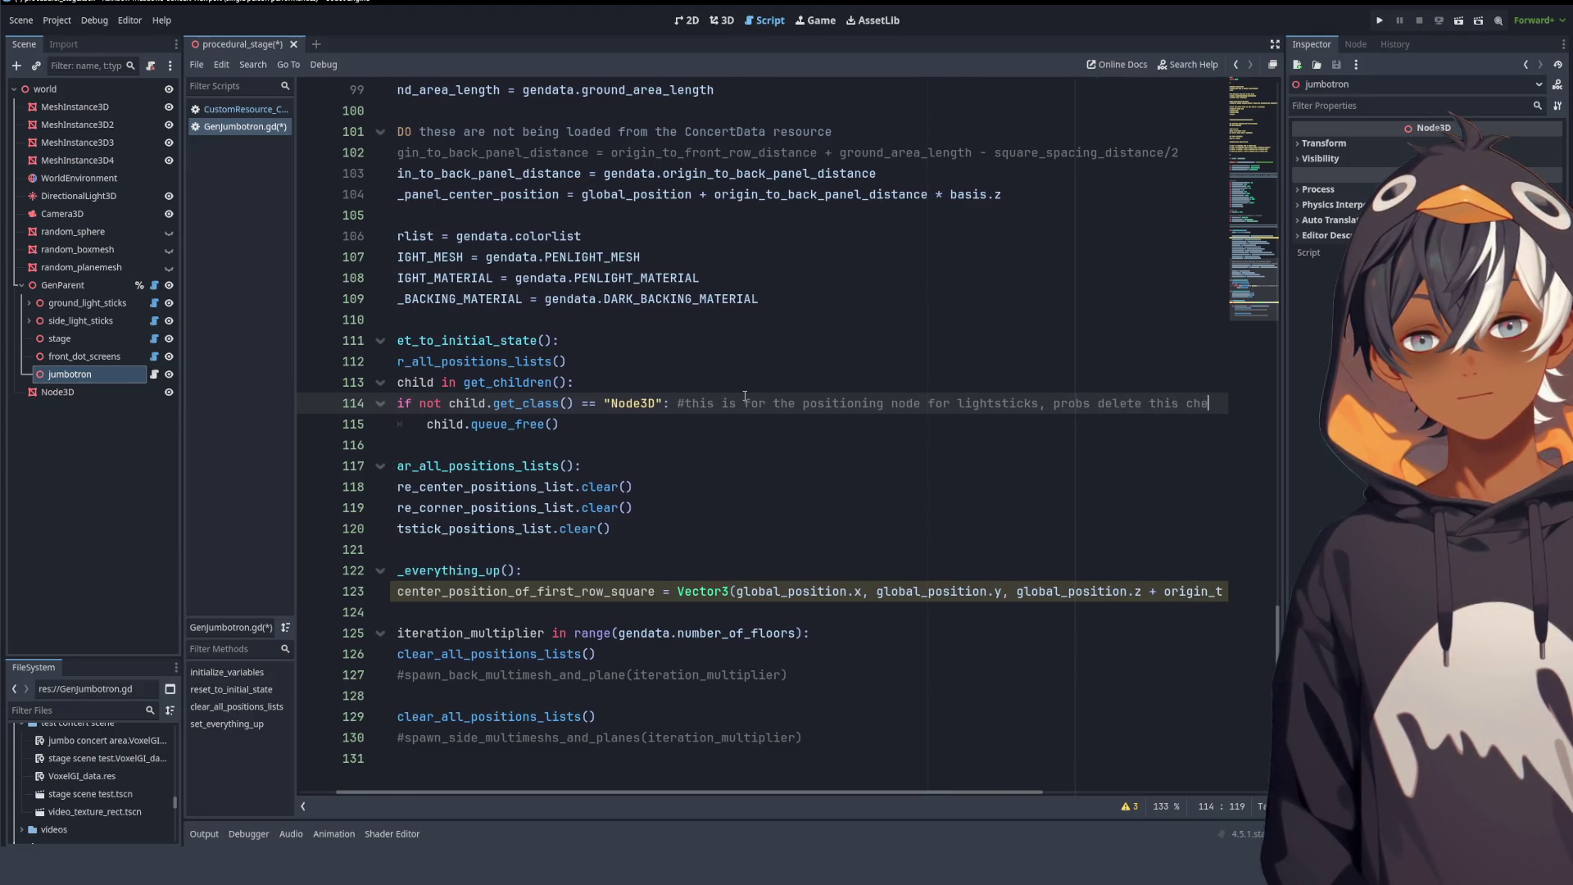
{"action": "key", "text": "Return"}
{"action": "key", "text": "BackSpace"}
{"action": "key", "text": "BackSpace"}
{"action": "key", "text": "BackSpace"}
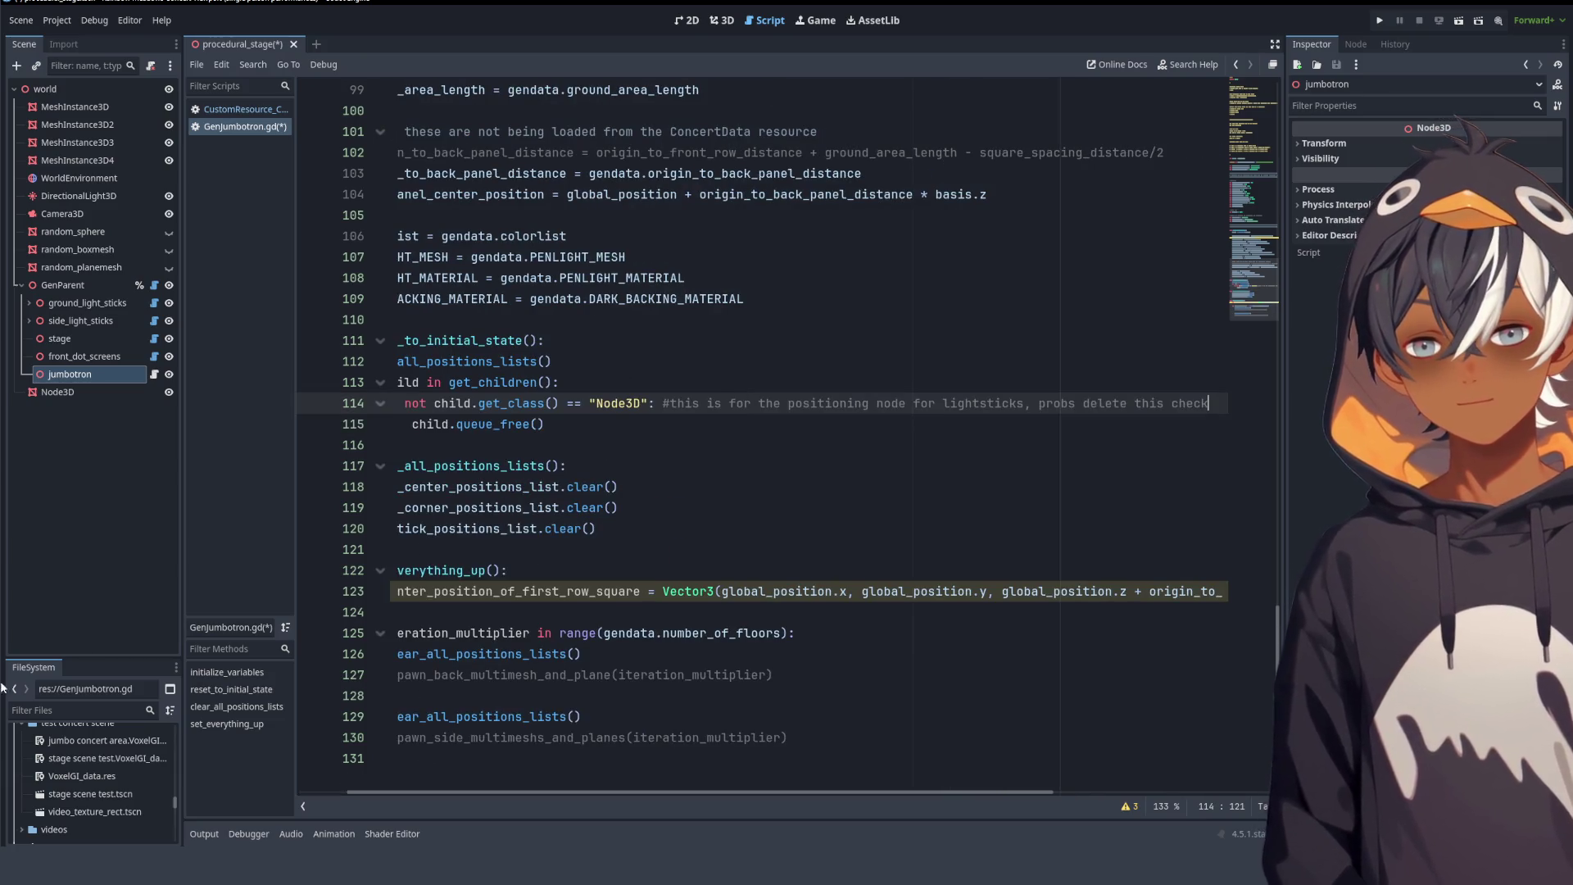
- Replace the extra hash with 'TODO' so the comment becomes a TODO note
{"action": "left_click_drag", "start_coordinate": [860, 795], "coordinate": [708, 442]}
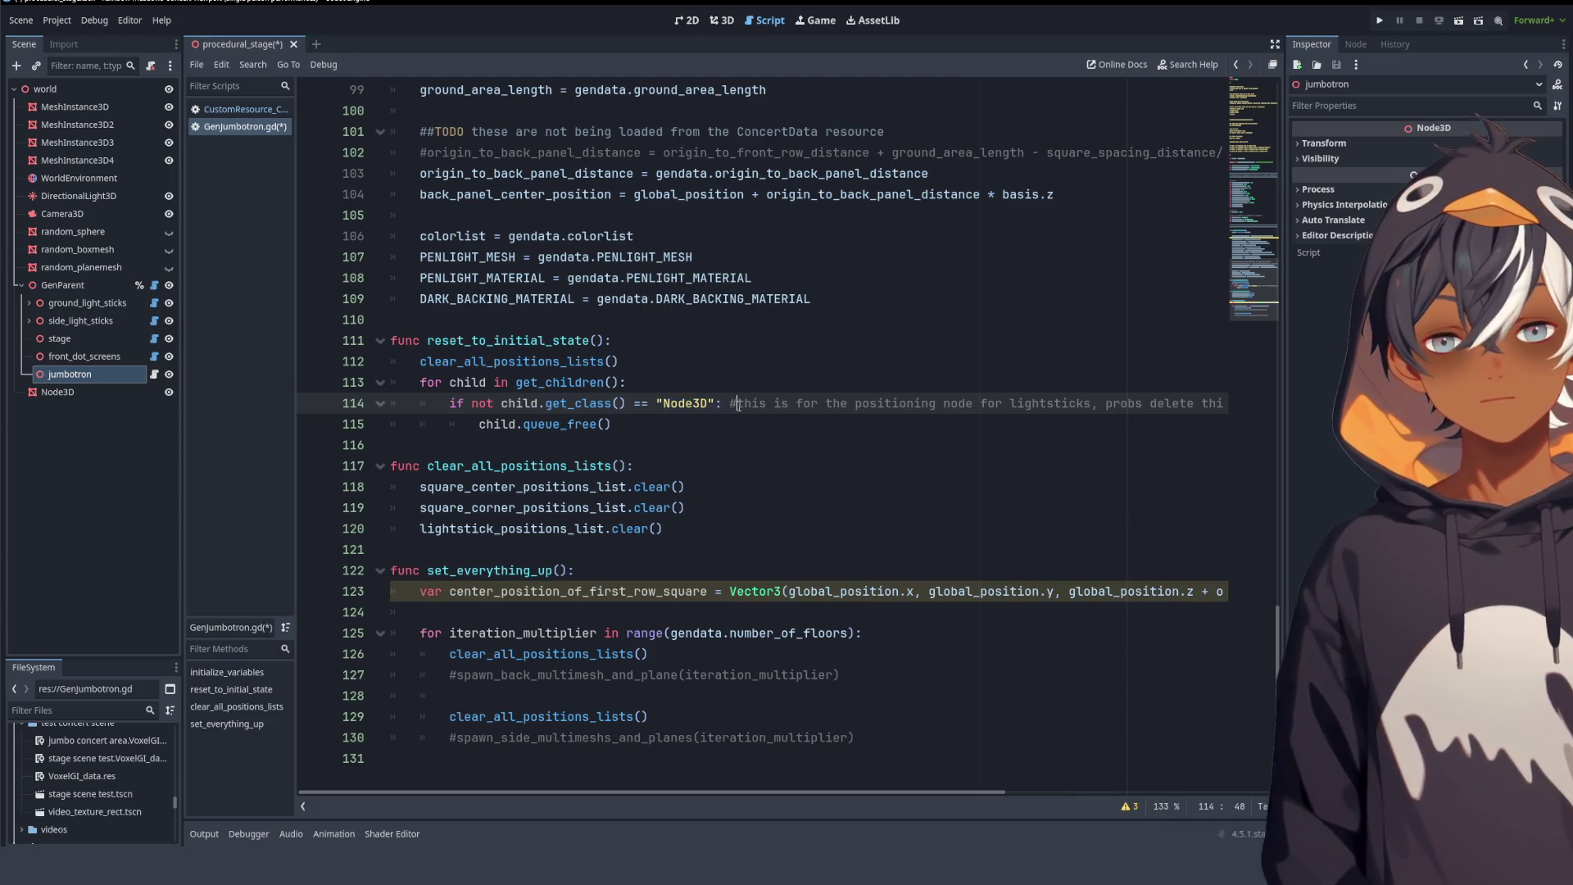
{"action": "type", "text": "#"}
{"action": "left_click", "coordinate": [826, 445]}
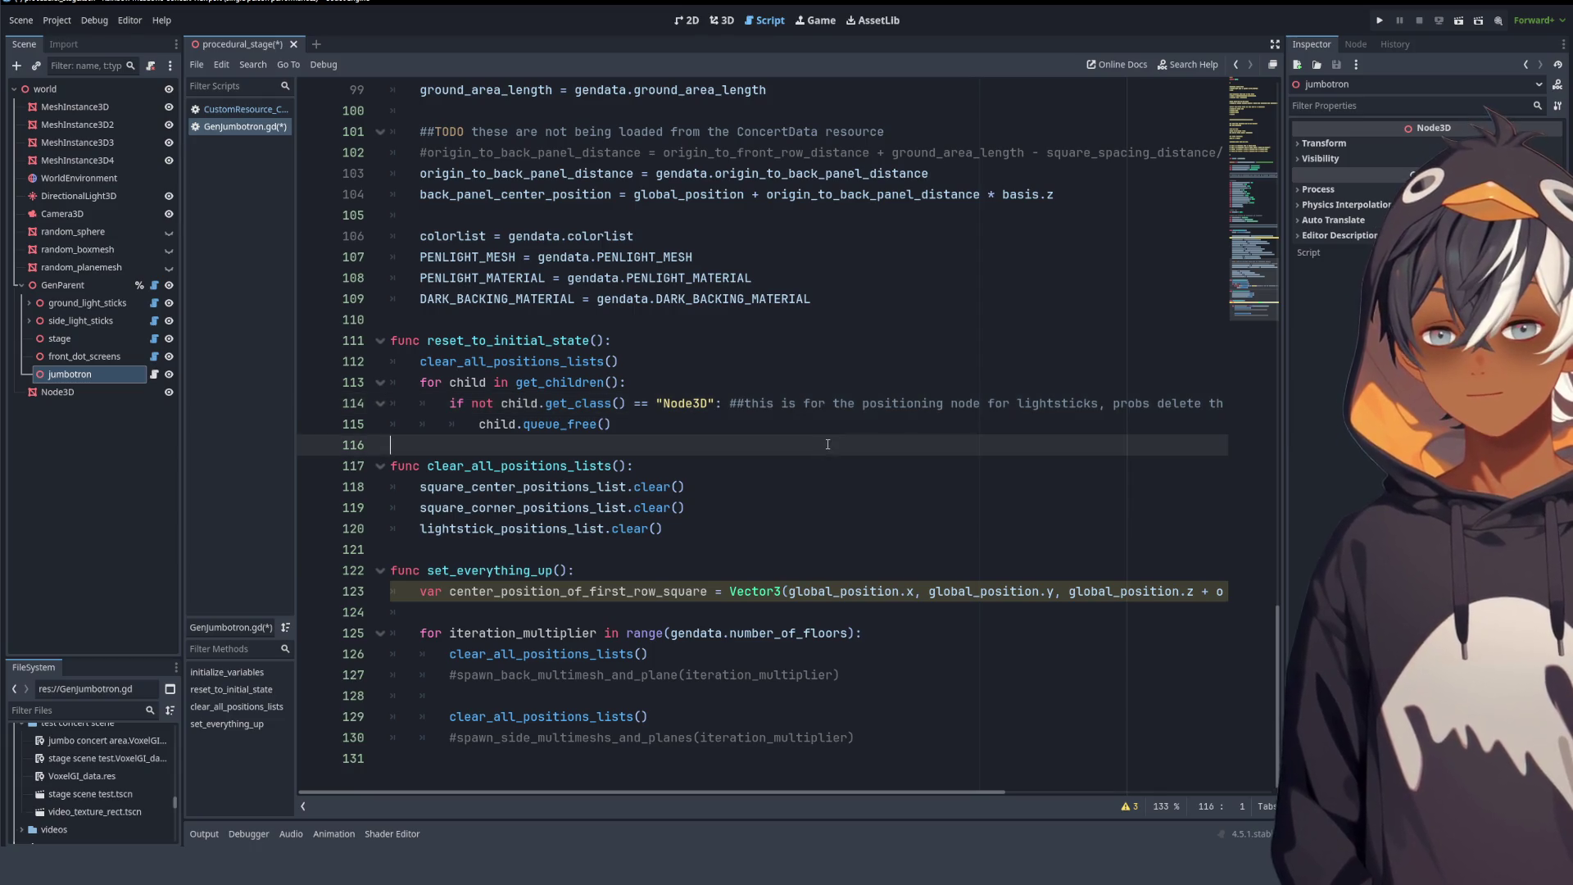
{"action": "left_click", "coordinate": [613, 466]}
{"action": "left_click", "coordinate": [475, 757]}
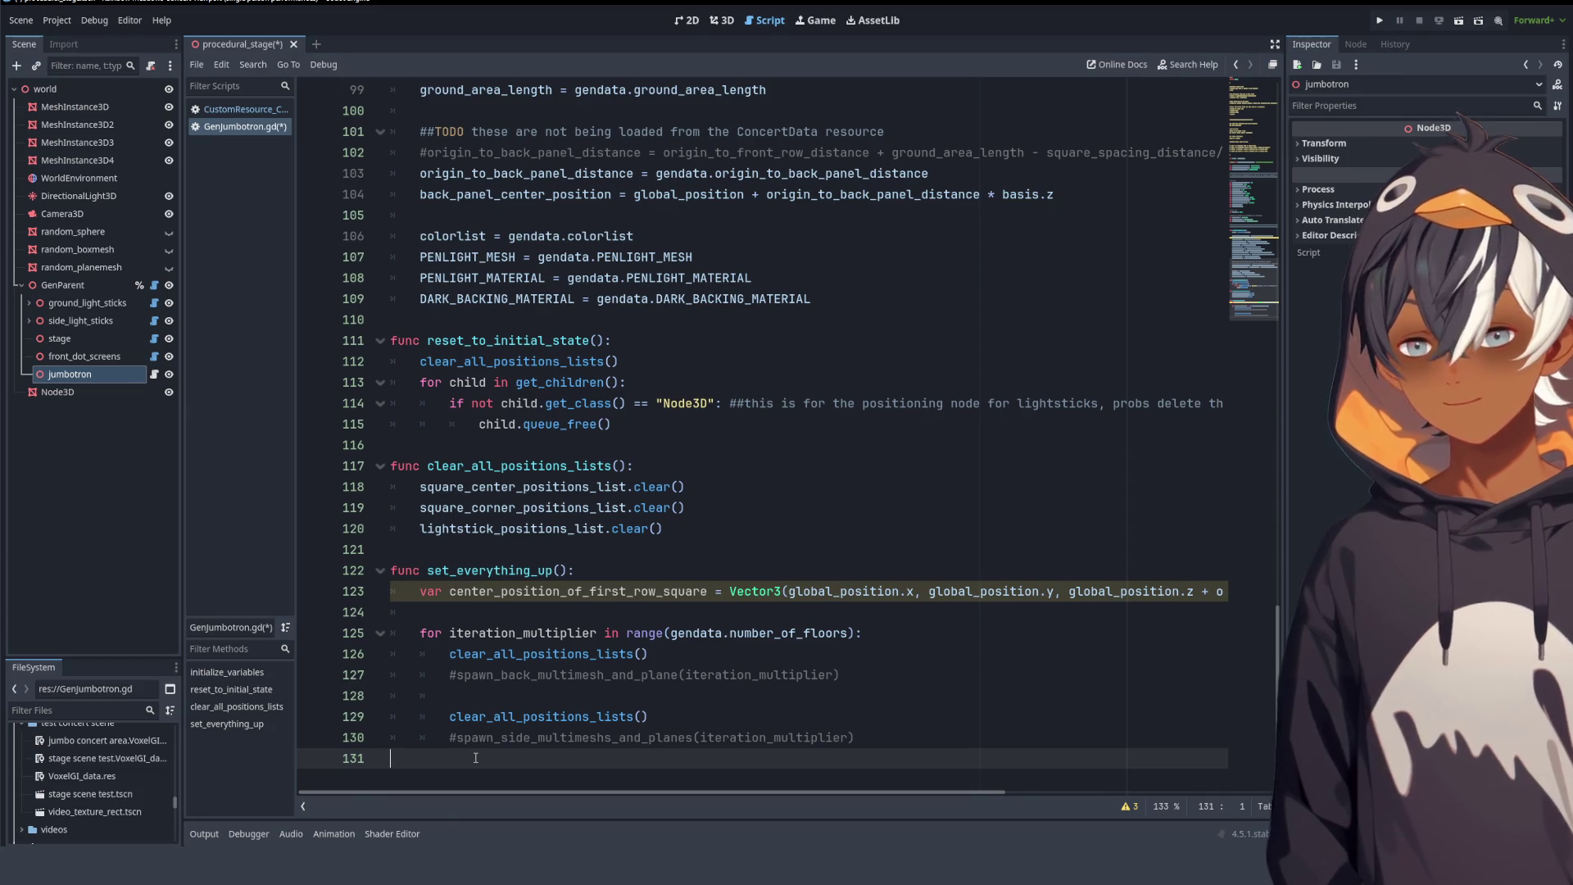
{"action": "double_click", "coordinate": [762, 402]}
{"action": "key", "text": "Left"}
{"action": "key", "text": "BackSpace"}
{"action": "type", "text": "TODO"}
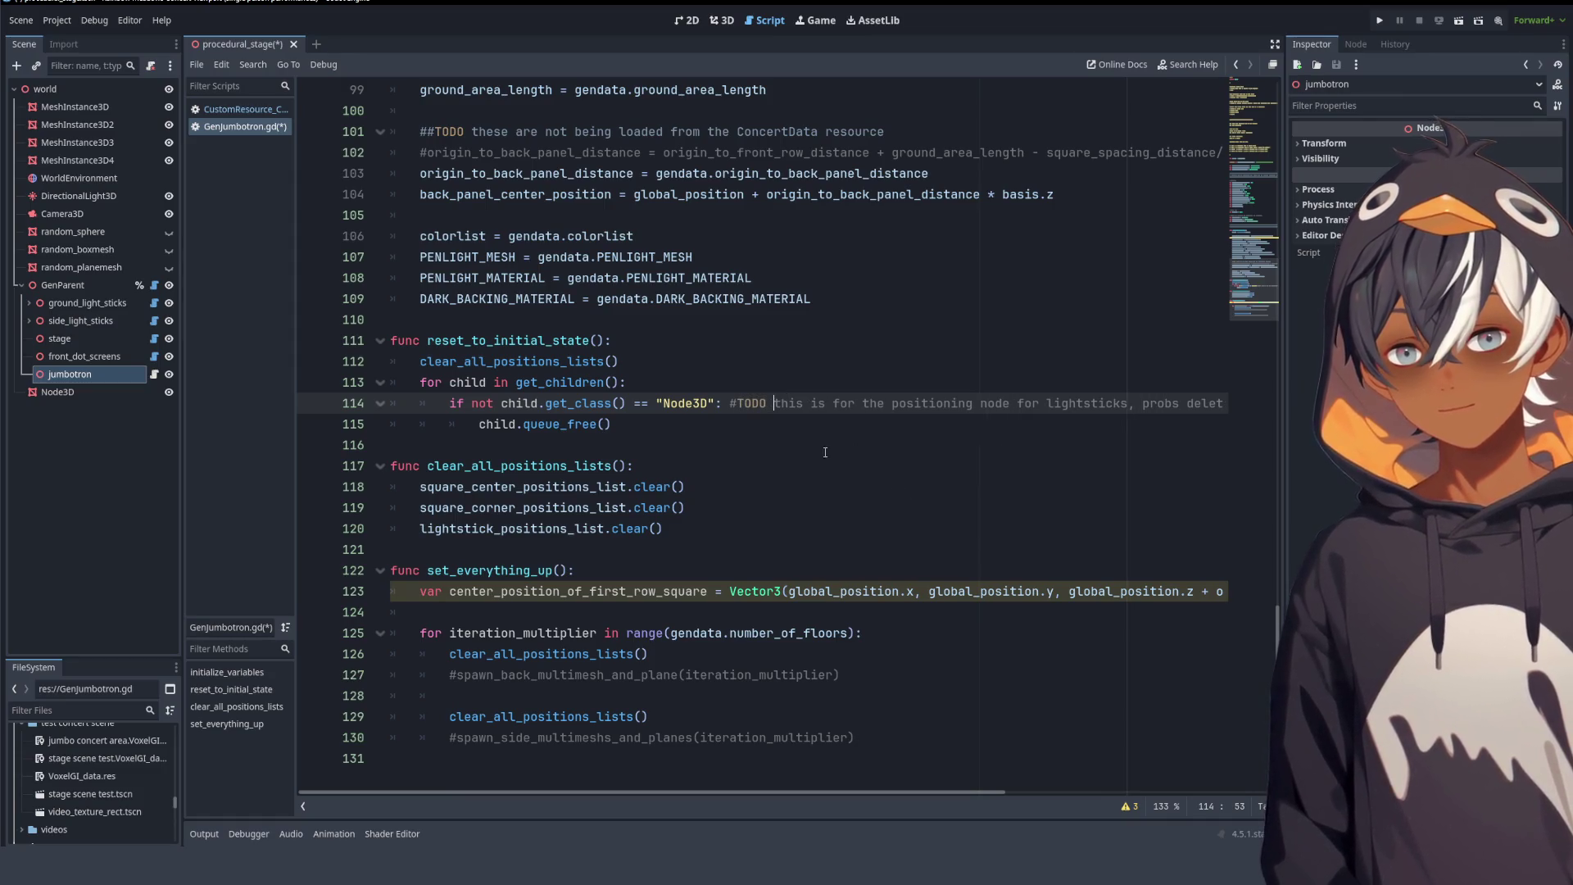
{"action": "key", "text": "Up"}
{"action": "key", "text": "Up"}
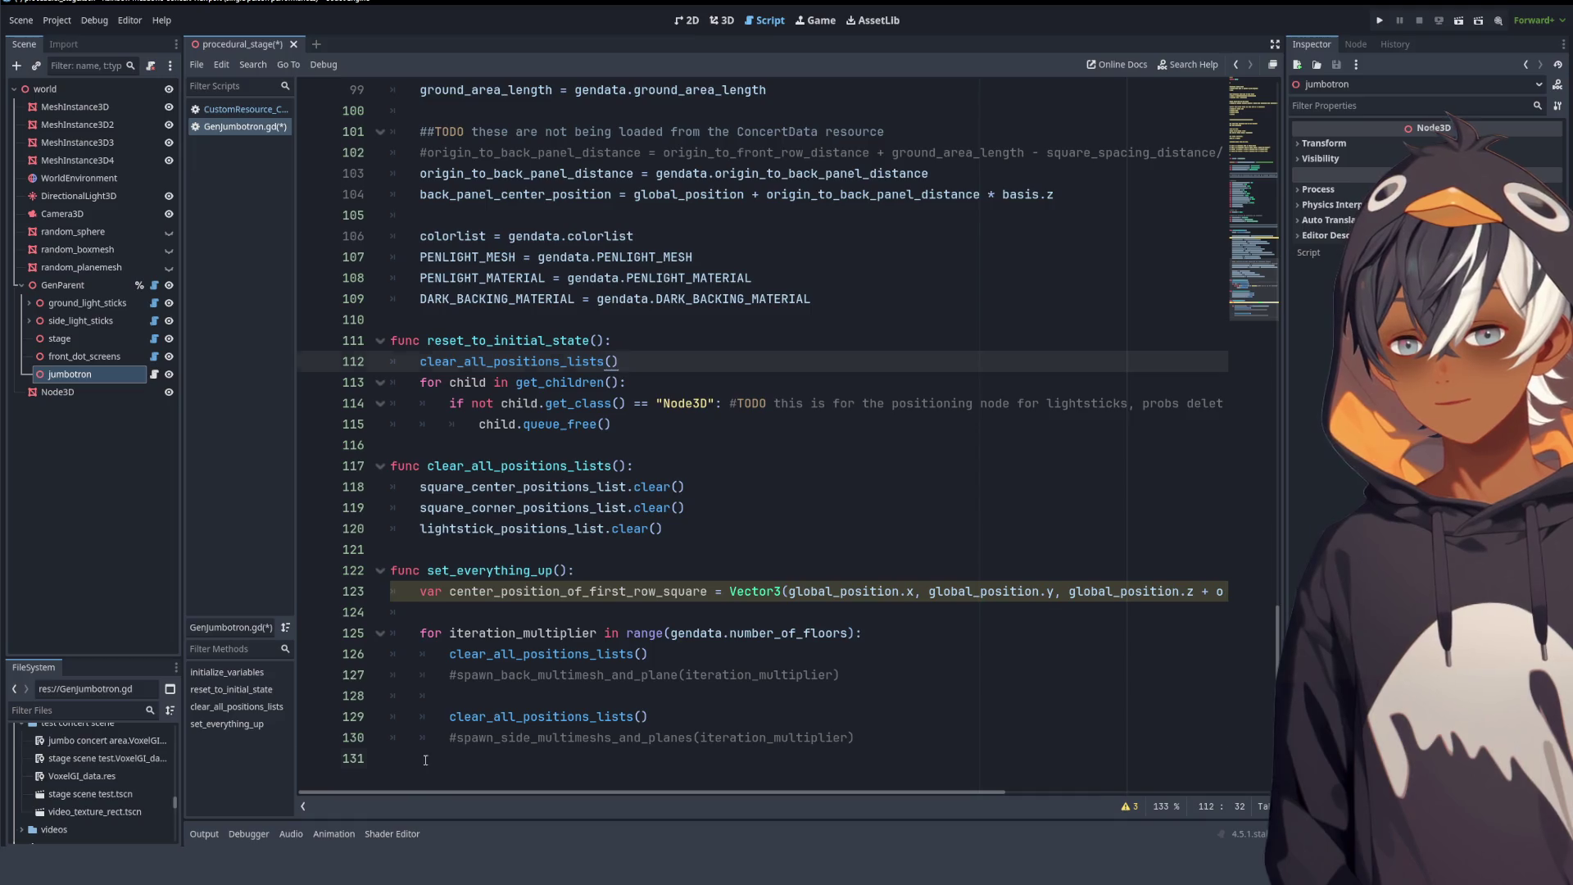
- Add blank lines and a starting '#' at the end of the script
{"action": "left_click", "coordinate": [426, 759]}
{"action": "key", "text": "Return"}
{"action": "key", "text": "Return"}
{"action": "key", "text": "Return"}
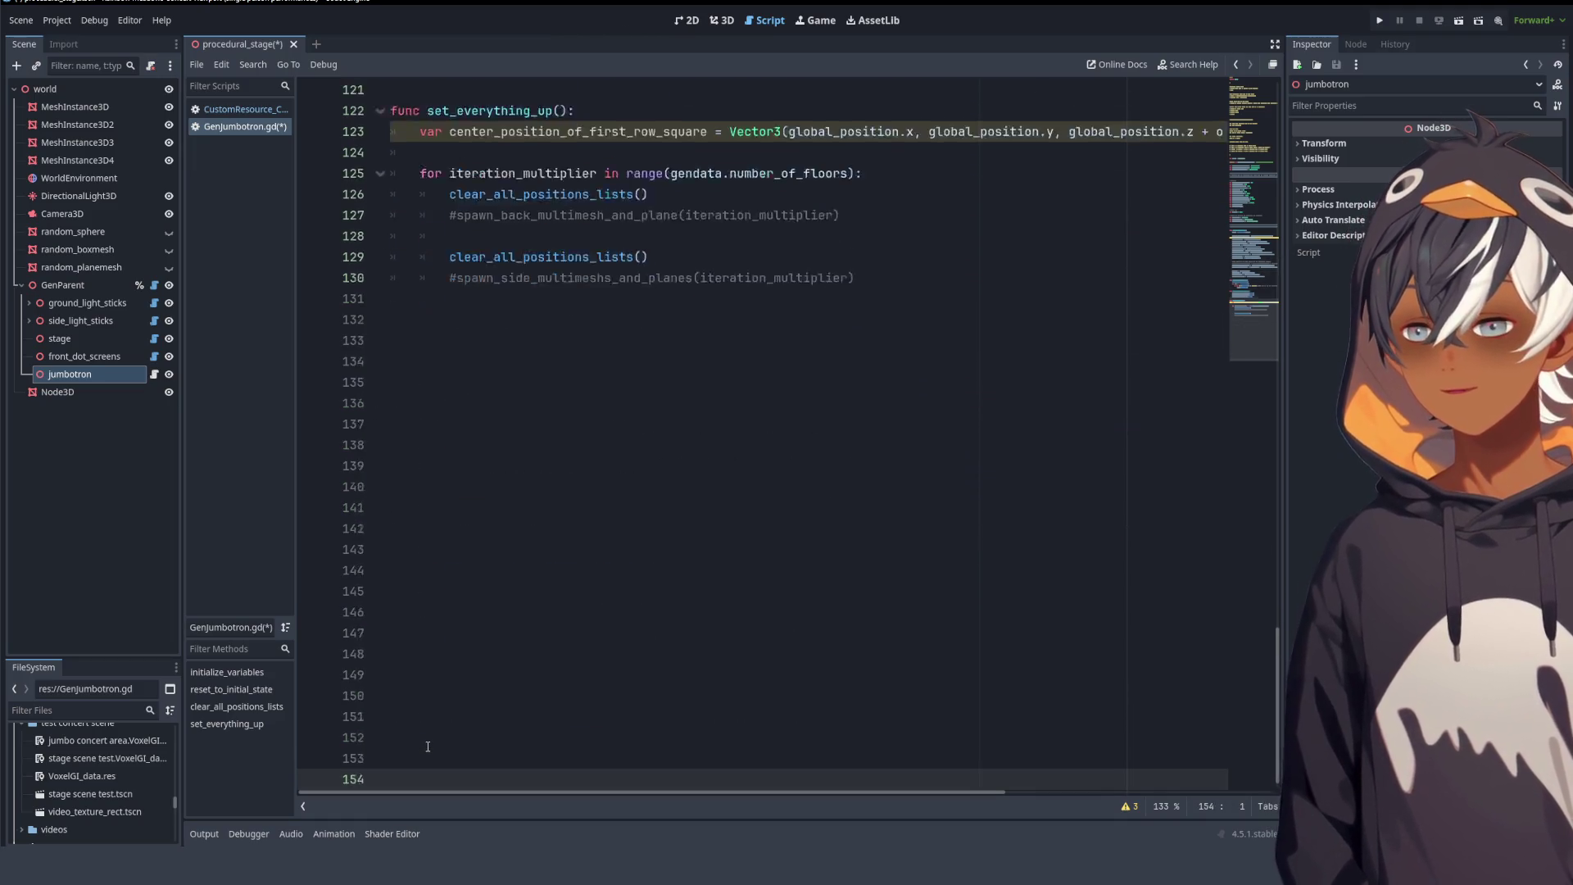
{"action": "key", "text": "Return"}
{"action": "key", "text": "Return"}
{"action": "key", "text": "Return"}
{"action": "type", "text": "#"}
{"action": "scroll", "coordinate": [428, 746], "scroll_direction": "up", "scroll_amount": 5}
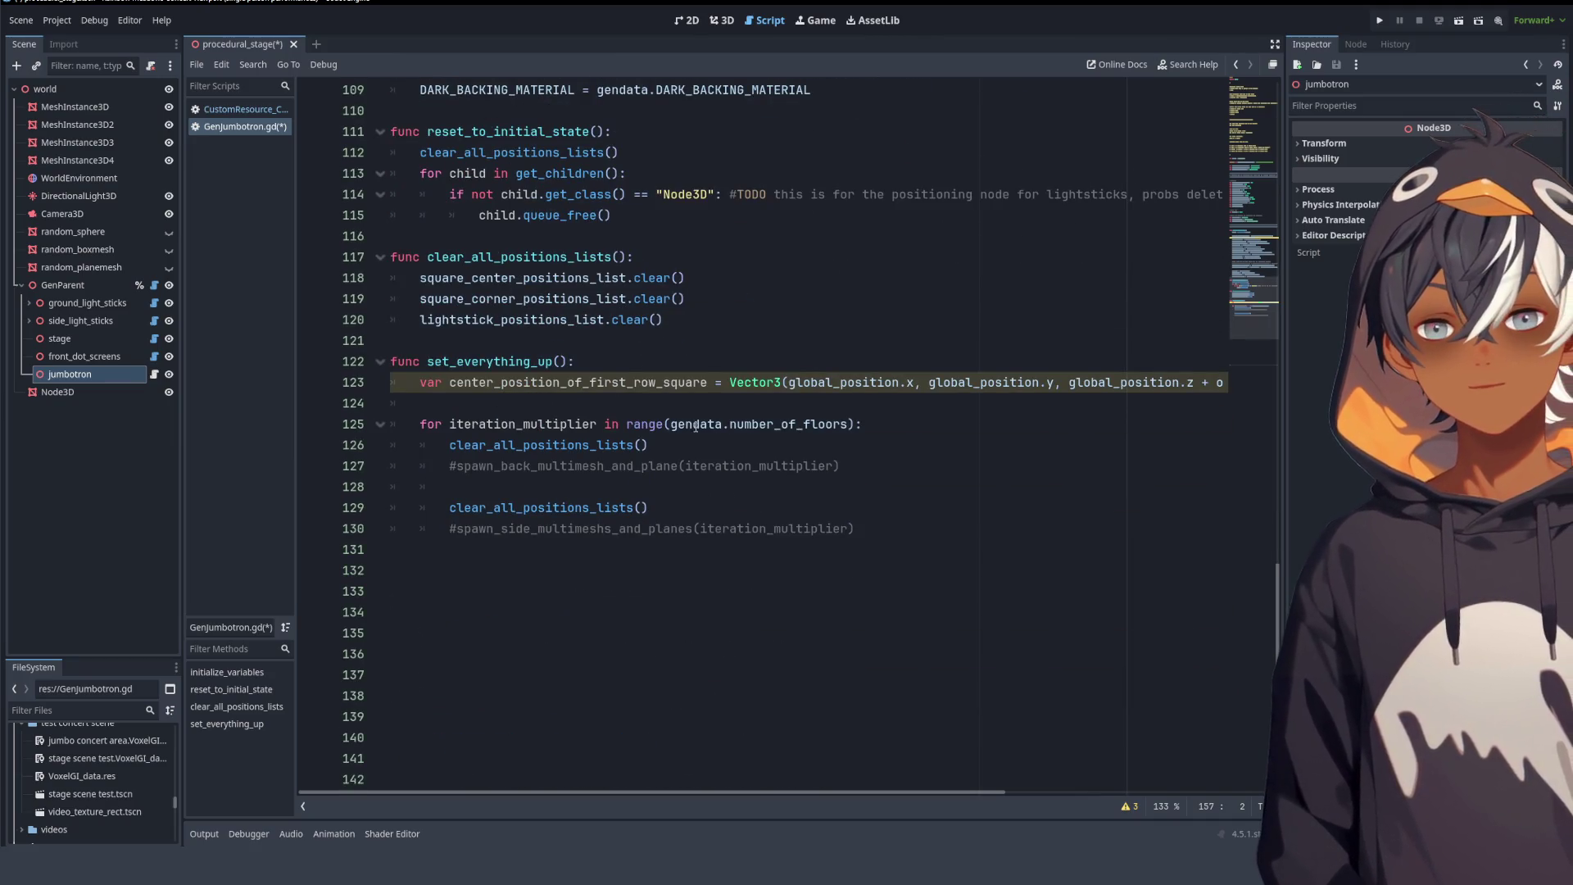
{"action": "scroll", "coordinate": [695, 427], "scroll_direction": "up", "scroll_amount": 1}
- Delete the var center_position_of_first_row_square line from set_everything_up
{"action": "left_click", "coordinate": [853, 468]}
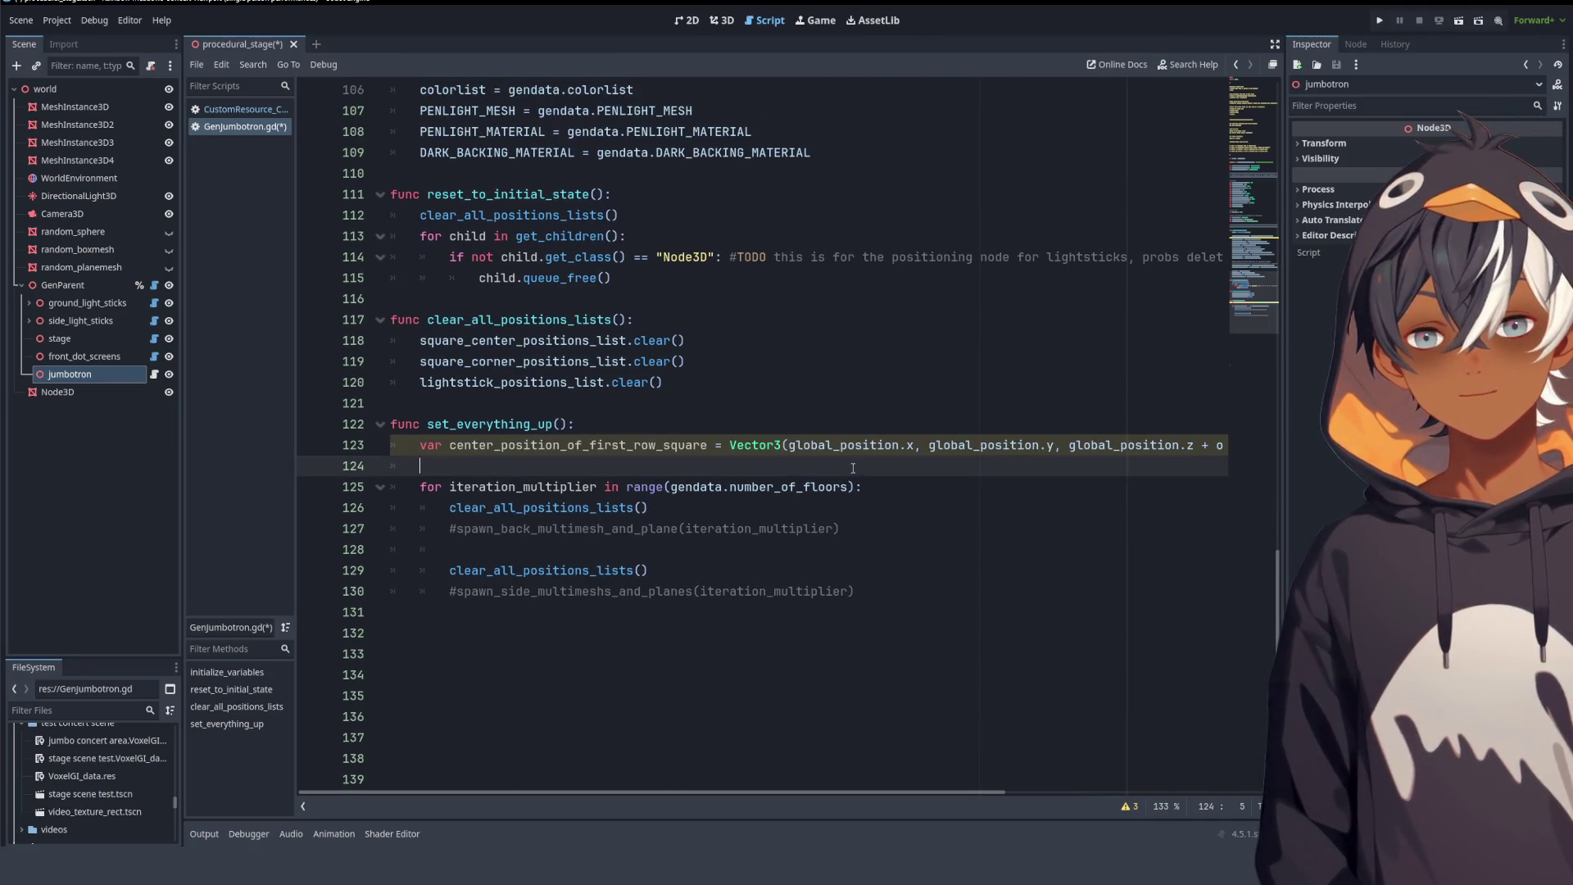
{"action": "double_click", "coordinate": [516, 445]}
{"action": "left_click_drag", "start_coordinate": [708, 445], "coordinate": [1246, 441]}
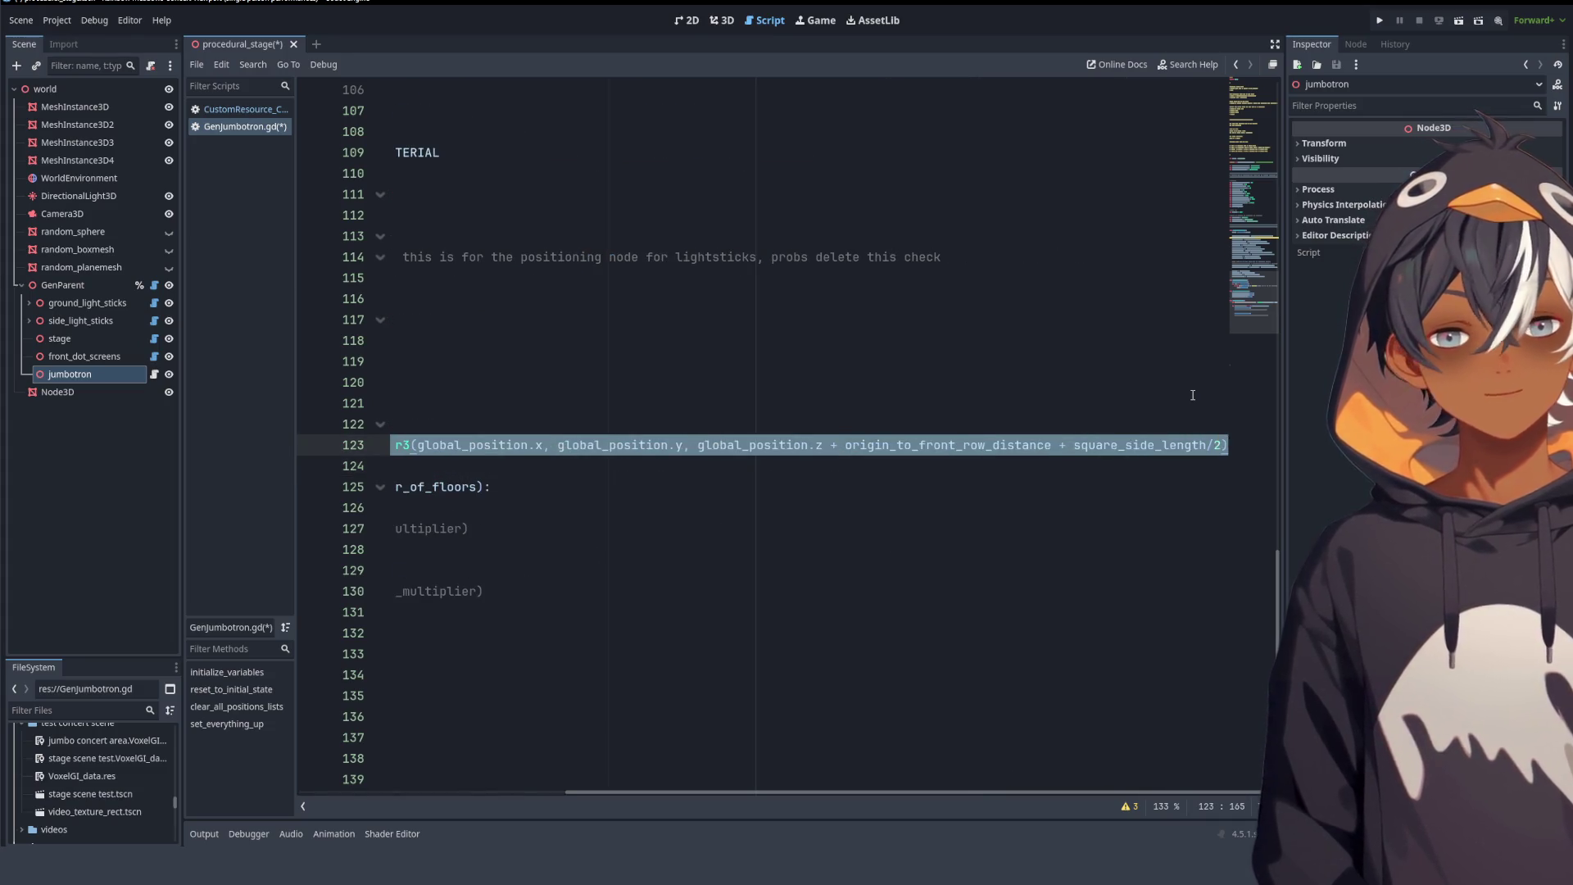
{"action": "key", "text": "BackSpace"}
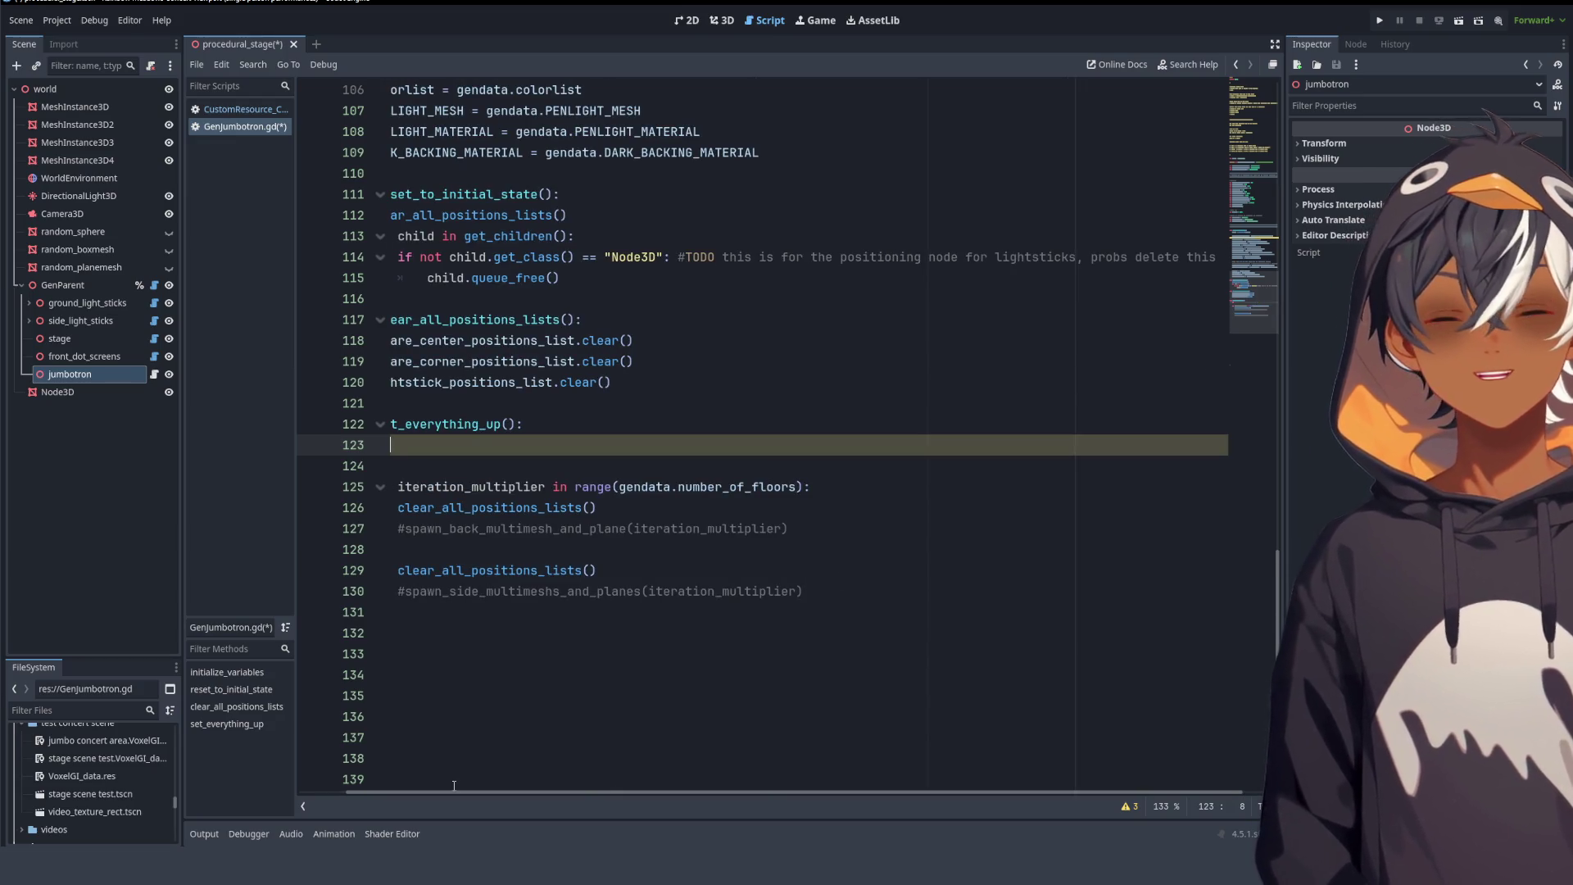
{"action": "left_click_drag", "start_coordinate": [497, 794], "coordinate": [451, 794]}
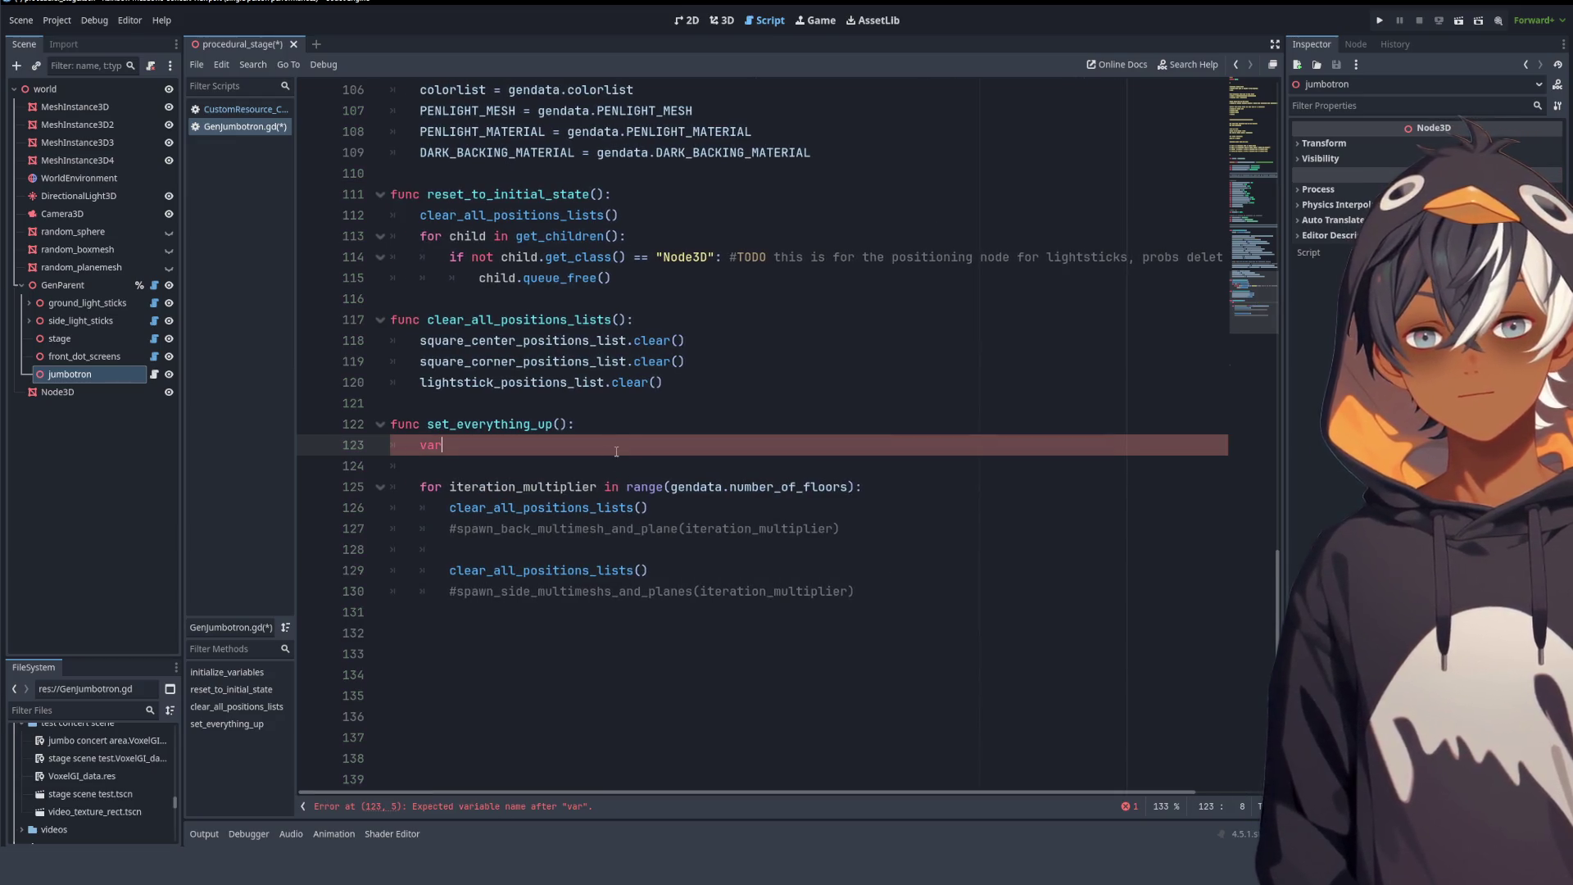
{"action": "left_click_drag", "start_coordinate": [616, 452], "coordinate": [631, 431]}
{"action": "key", "text": "BackSpace"}
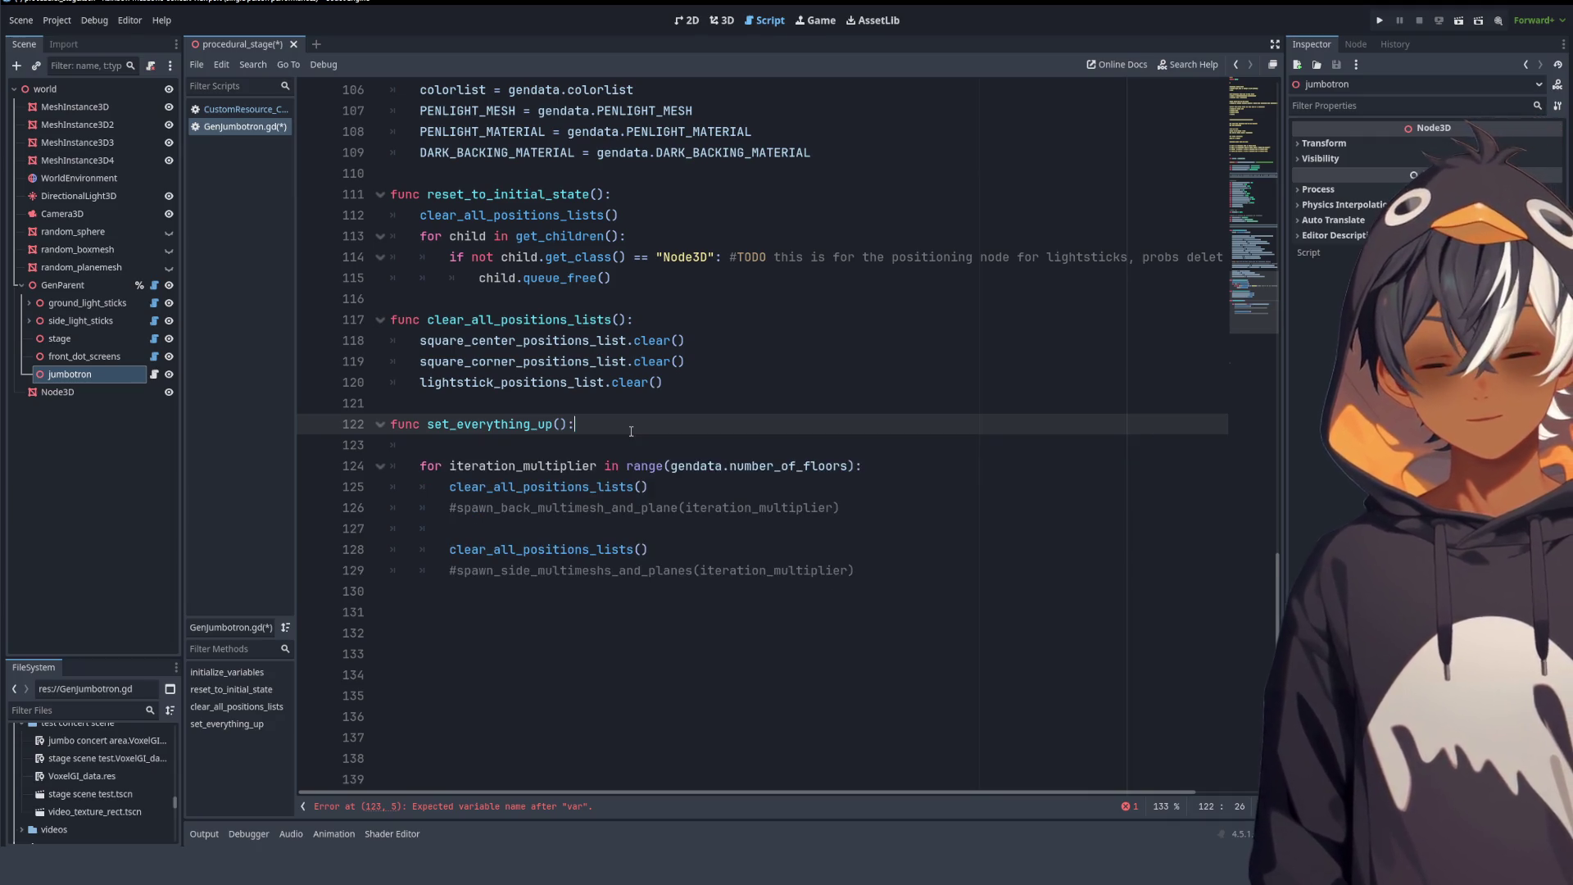
{"action": "left_click", "coordinate": [509, 486]}
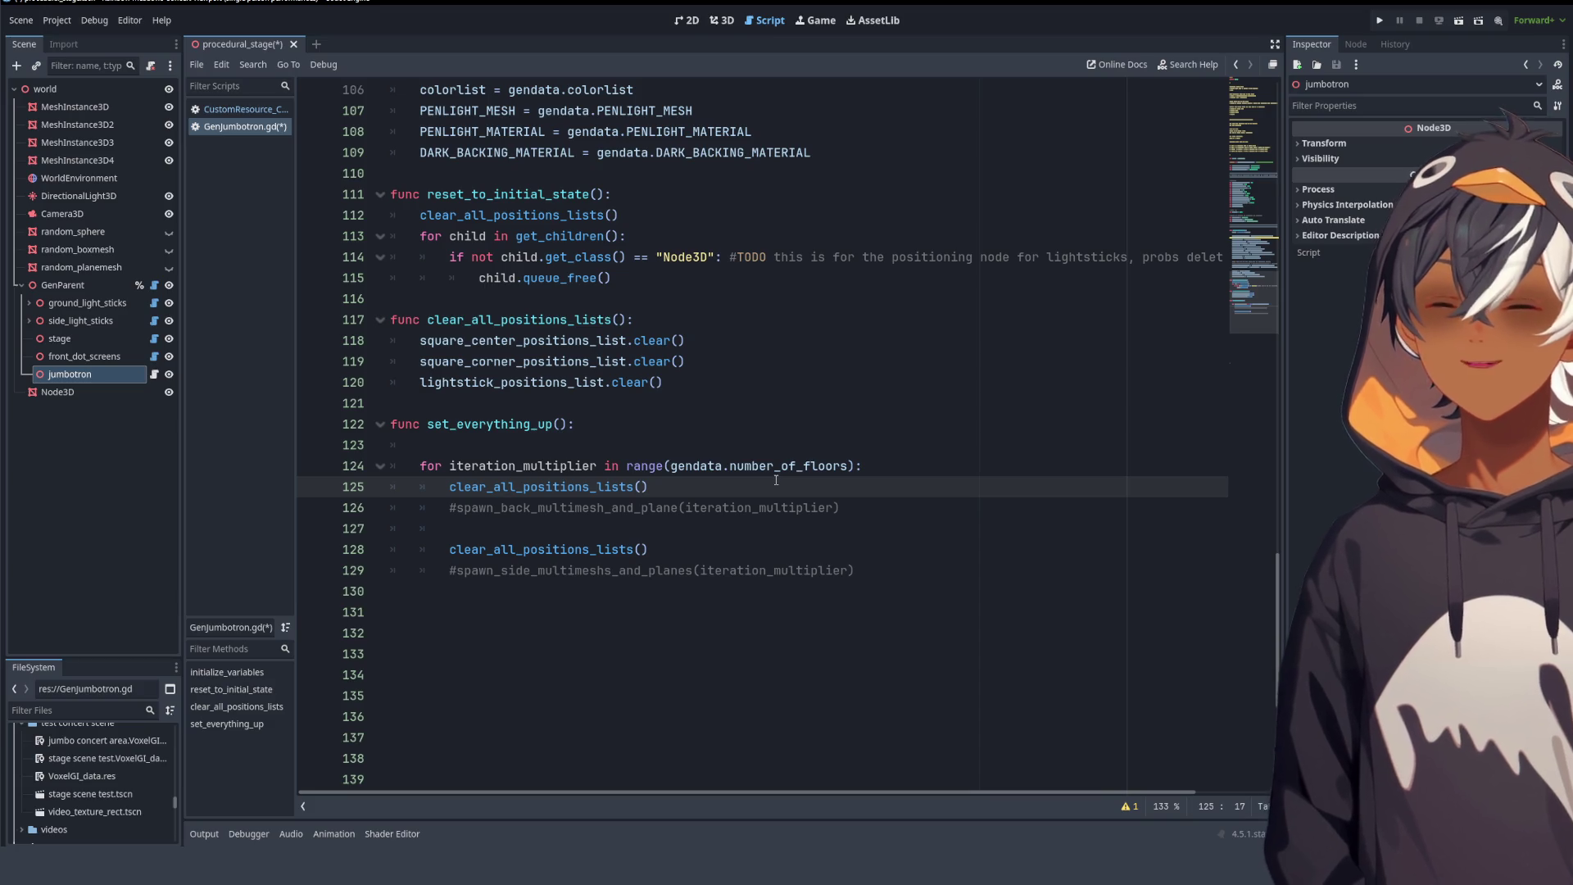
- Delete the floor loop from set_everything_up
{"action": "mouse_move", "coordinate": [854, 569]}
{"action": "left_mouse_down"}
{"action": "mouse_move", "coordinate": [524, 464]}
{"action": "mouse_move", "coordinate": [418, 464]}
{"action": "left_mouse_up"}
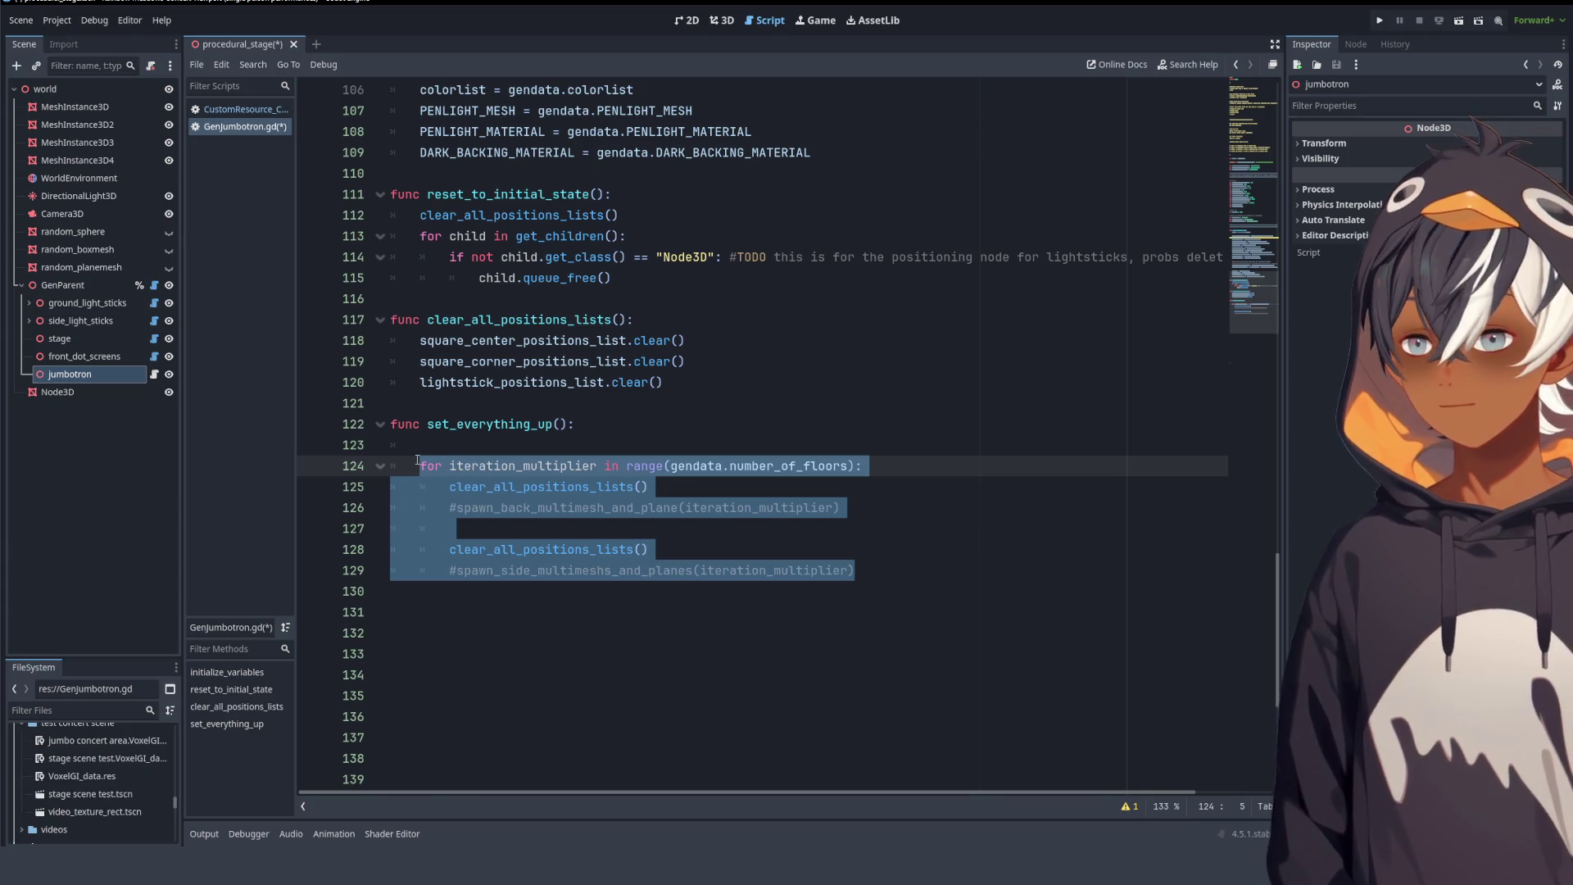
{"action": "key", "text": "Delete"}
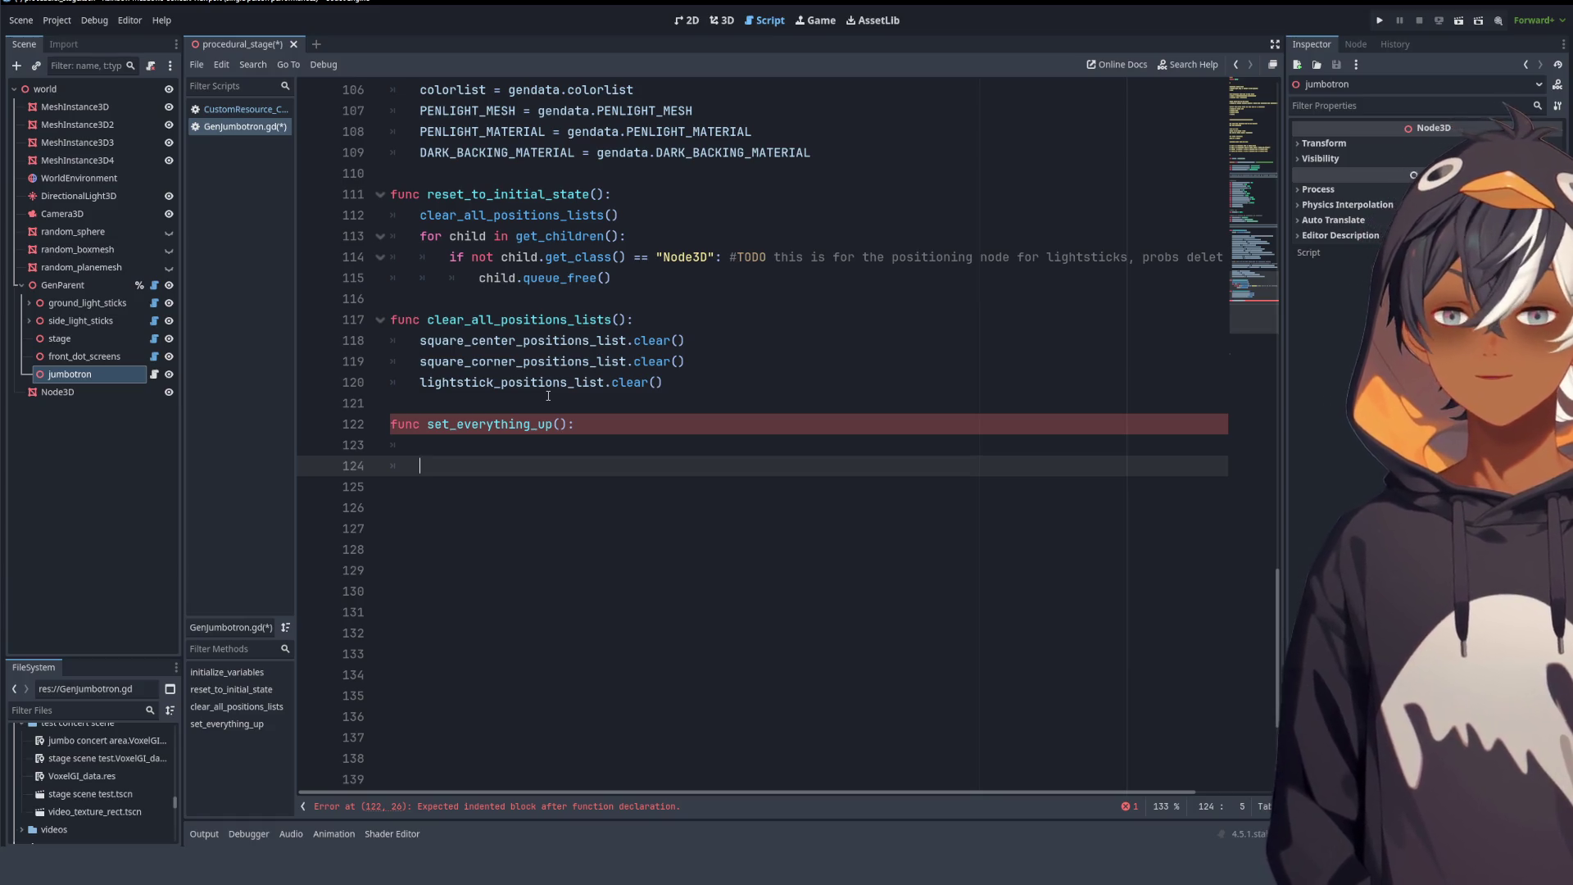
{"action": "type", "text": "gen"}
{"action": "key", "text": "BackSpace"}
{"action": "key", "text": "BackSpace"}
{"action": "key", "text": "BackSpace"}
{"action": "type", "text": "fl"}
{"action": "key", "text": "BackSpace"}
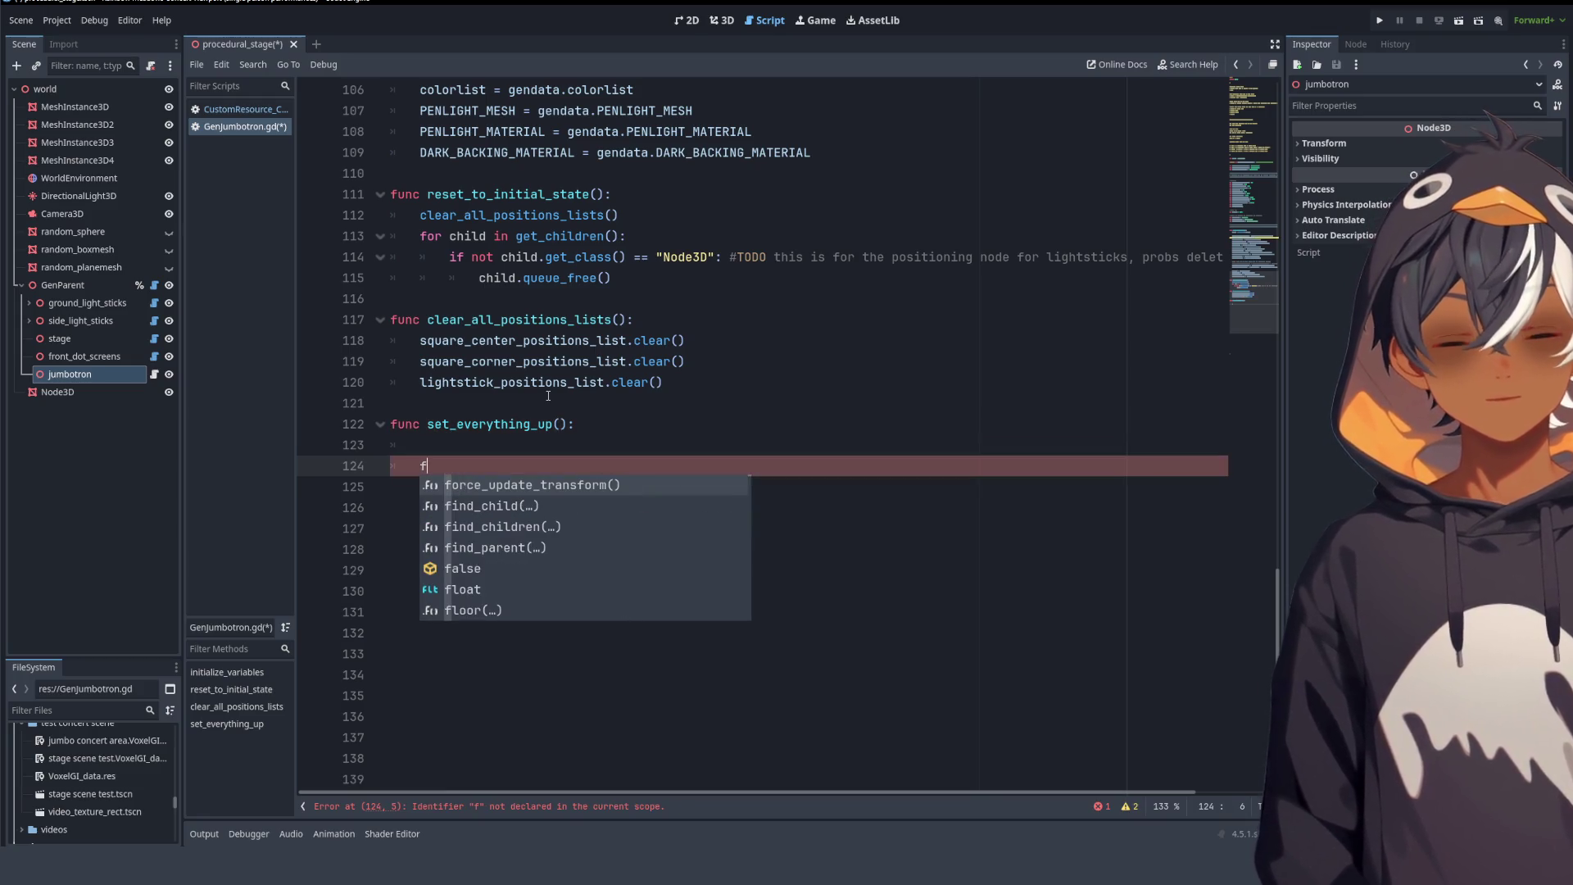
{"action": "key", "text": "BackSpace"}
{"action": "left_click_drag", "start_coordinate": [549, 466], "coordinate": [389, 673]}
{"action": "left_click", "coordinate": [409, 613]}
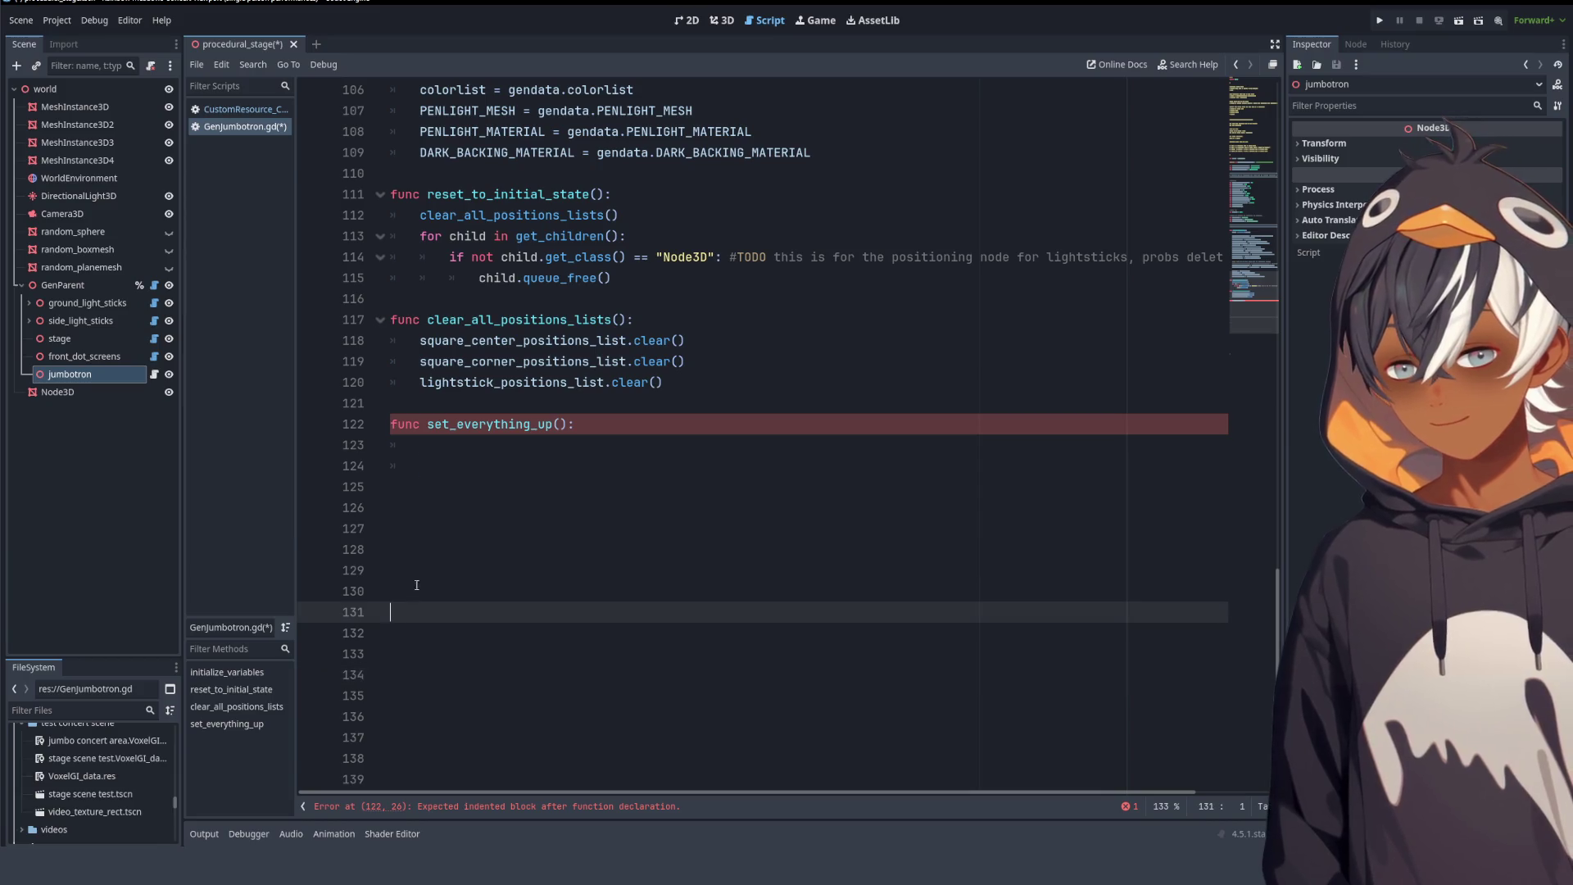
{"action": "left_click", "coordinate": [426, 567]}
- Make set_everything_up call get_center_position_of_ground_area()
{"action": "type", "text": "fu"}
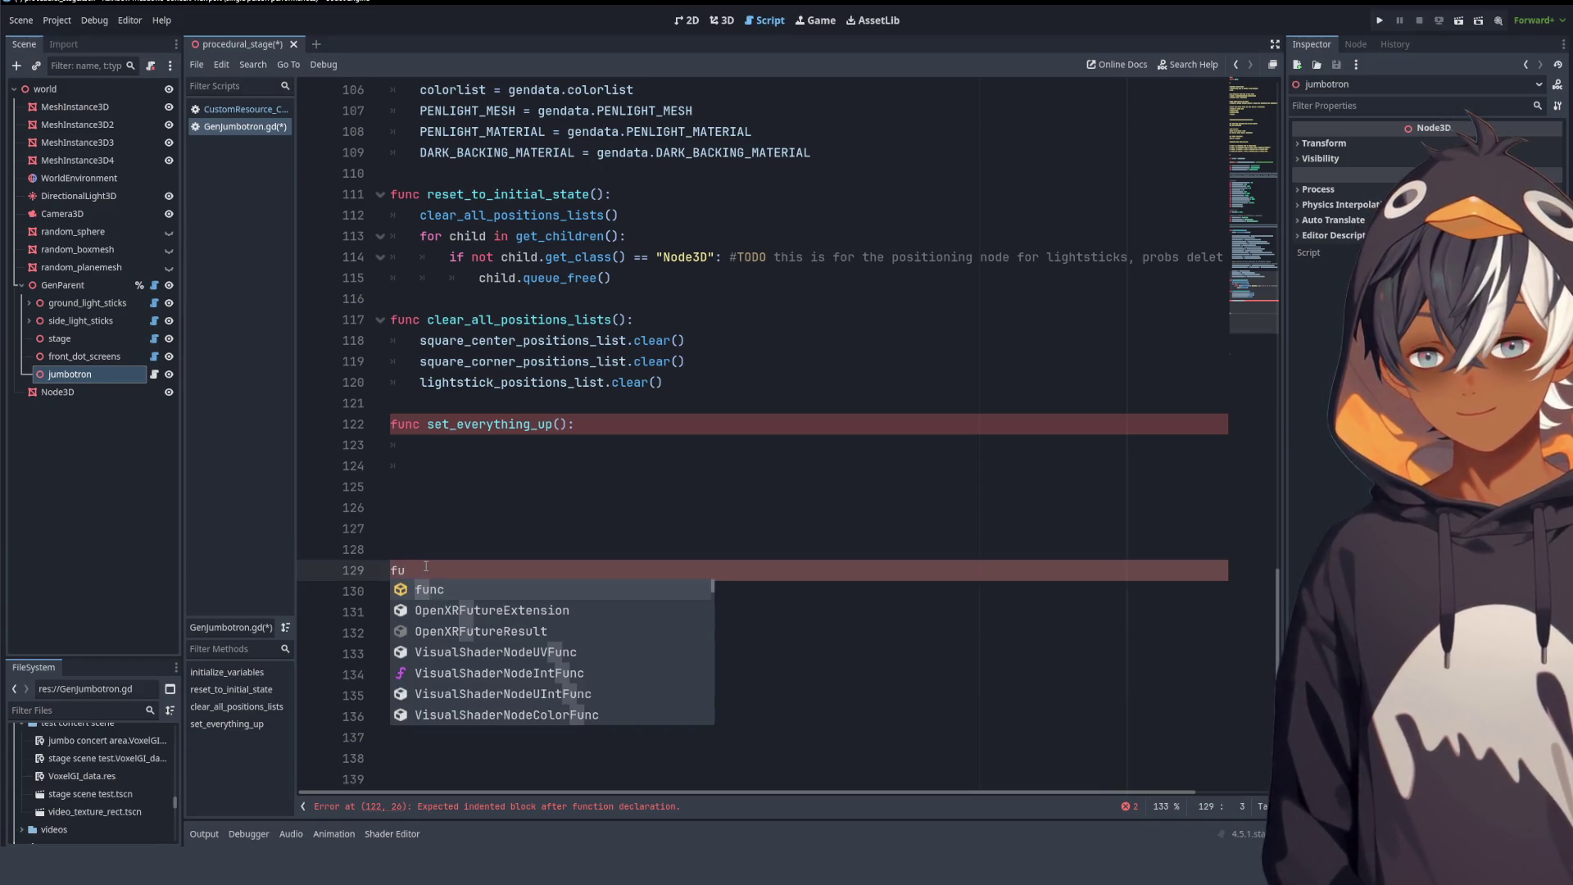
{"action": "left_click", "coordinate": [469, 467]}
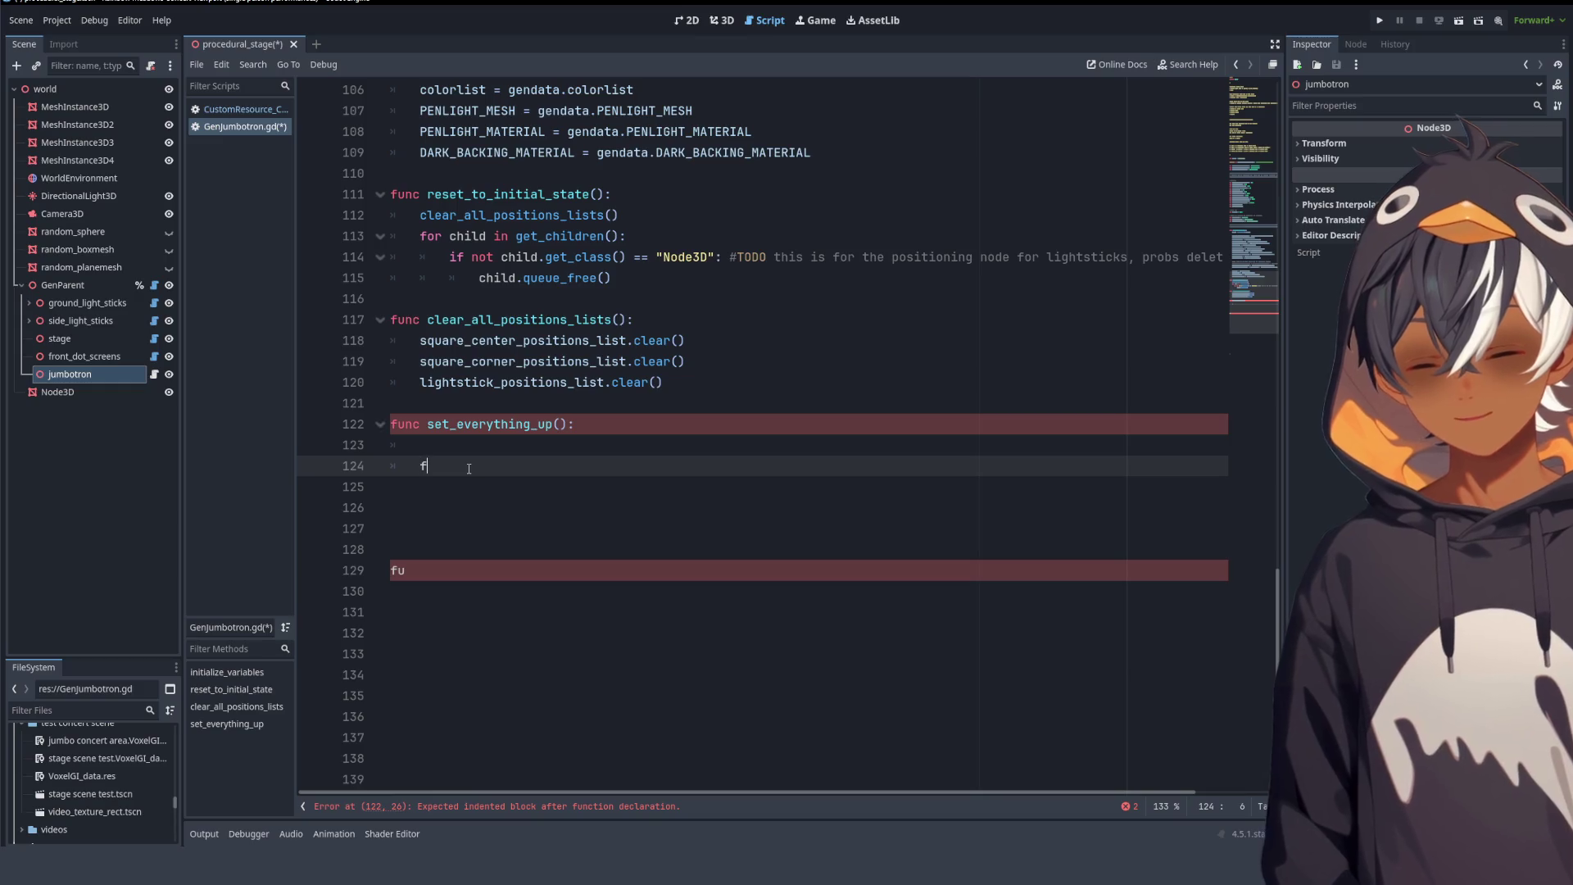
{"action": "type", "text": "get_center"}
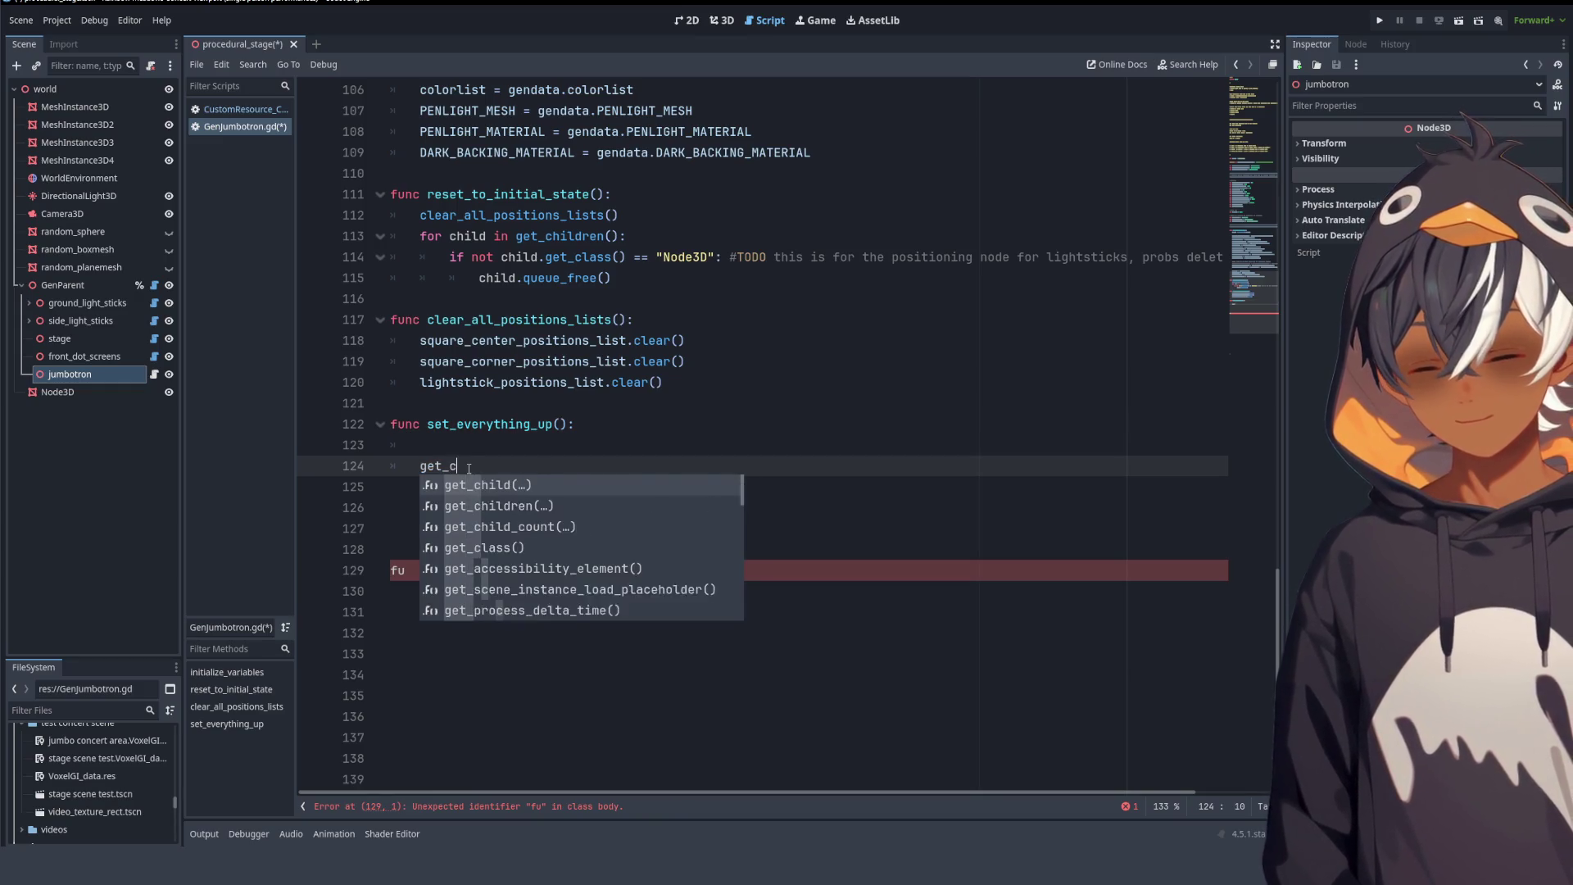
{"action": "type", "text": "_position,"}
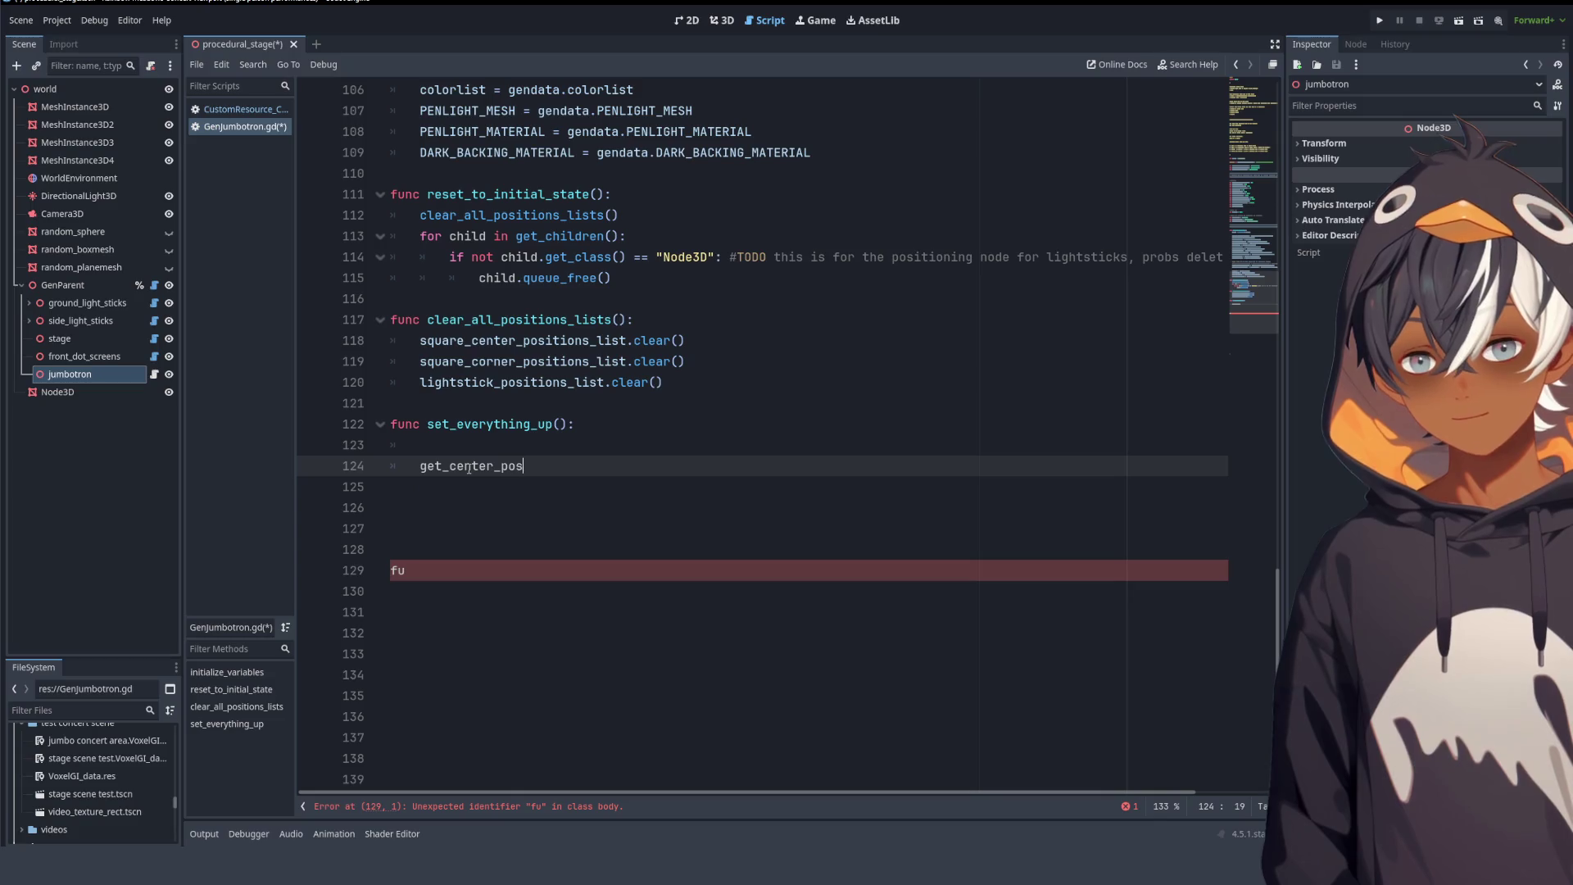
{"action": "key", "text": "BackSpace"}
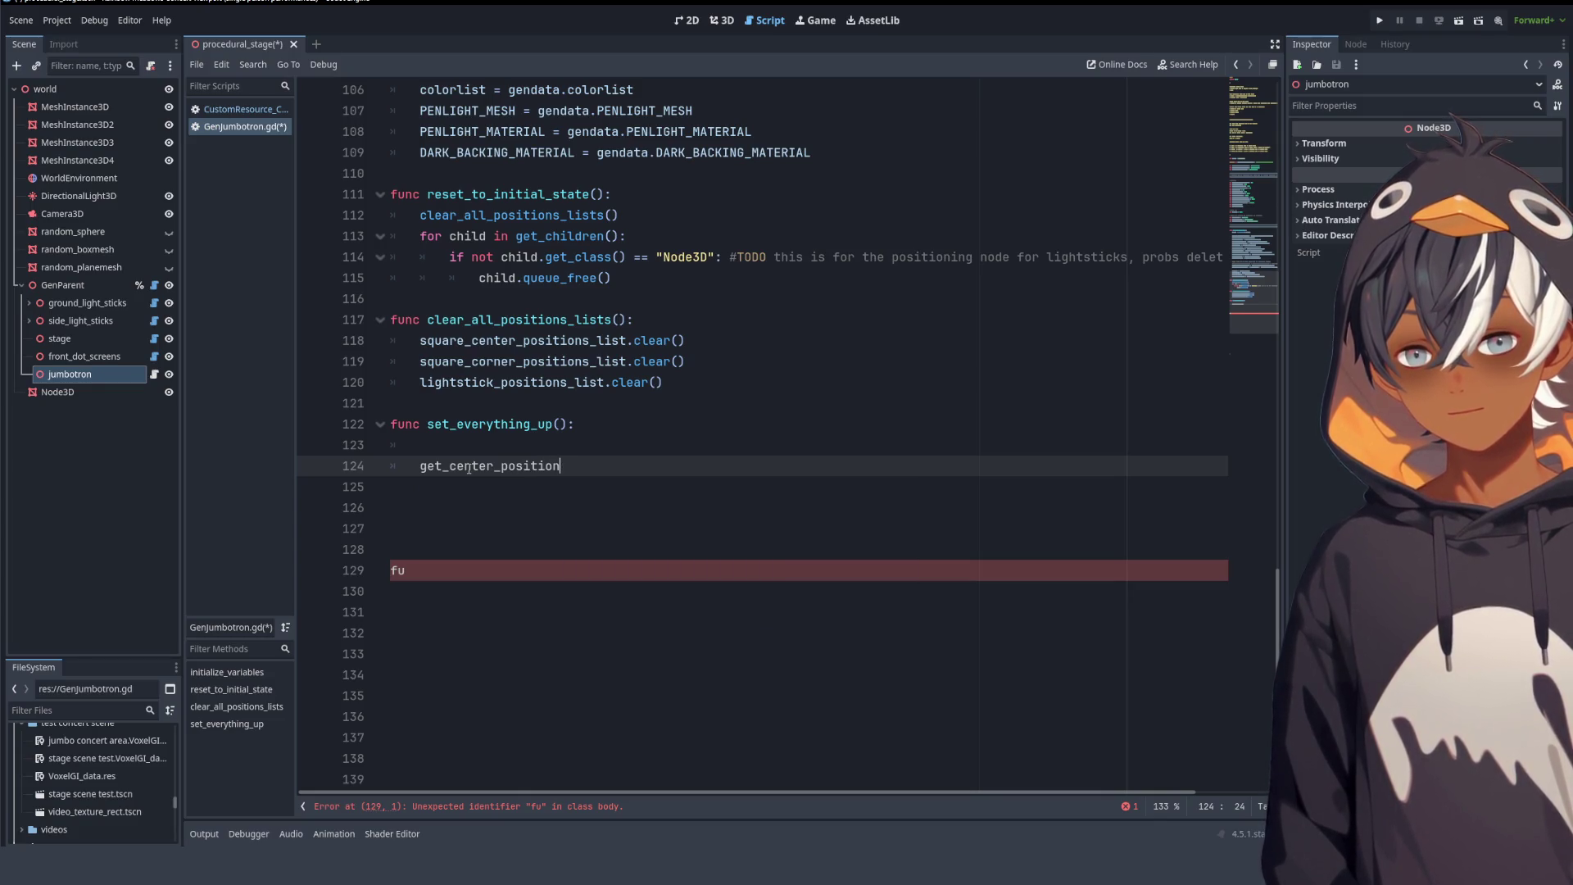
{"action": "type", "text": "of"}
{"action": "key", "text": "BackSpace"}
{"action": "key", "text": "BackSpace"}
{"action": "type", "text": "of_ground_"}
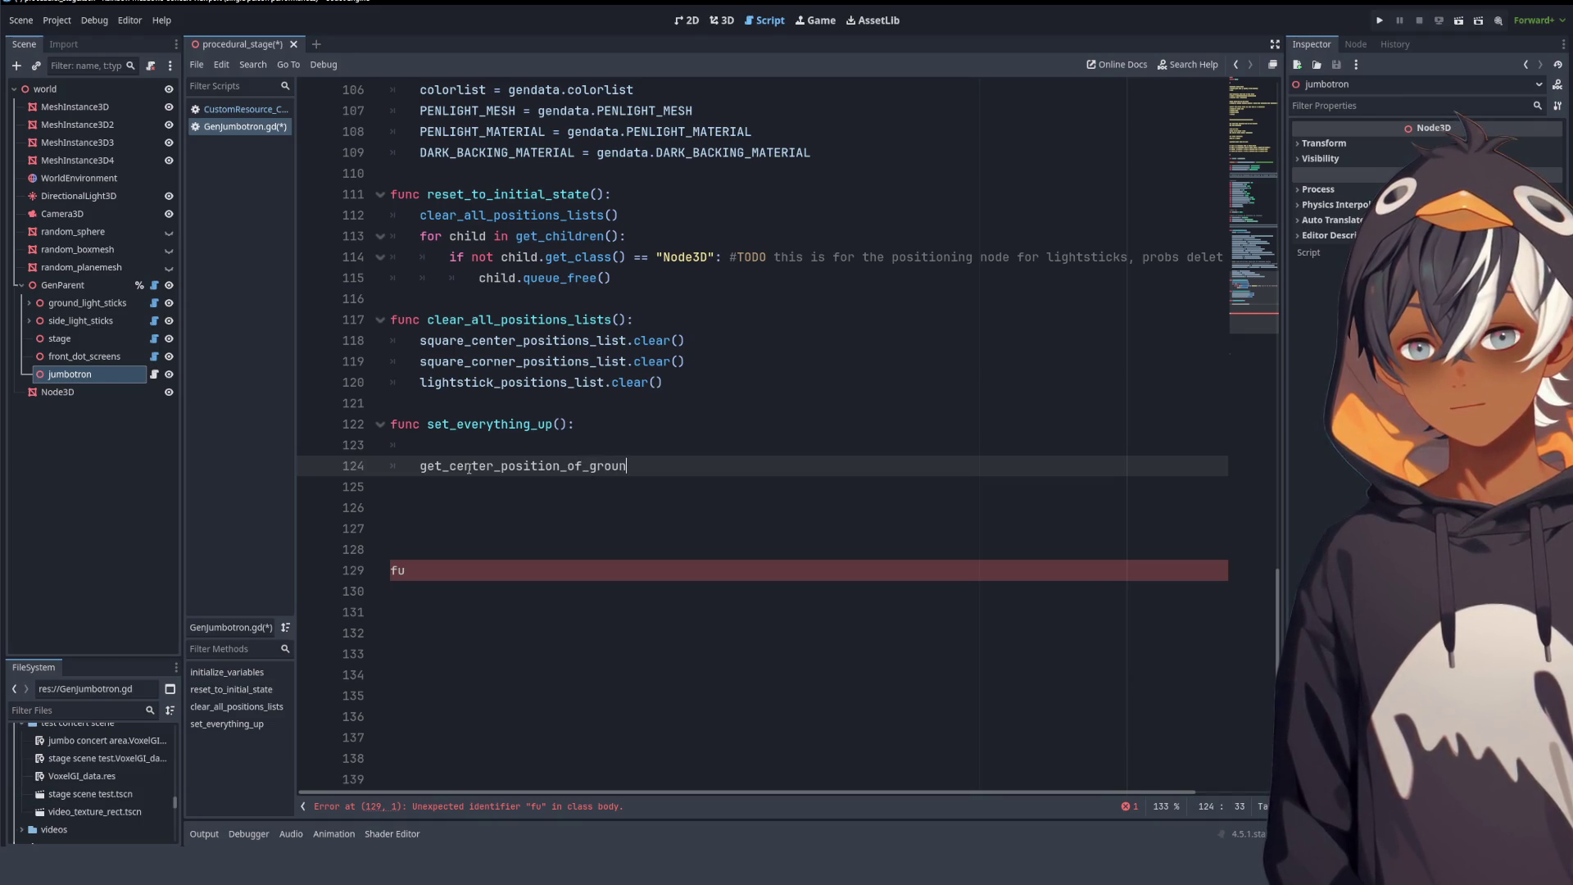
{"action": "type", "text": "area"}
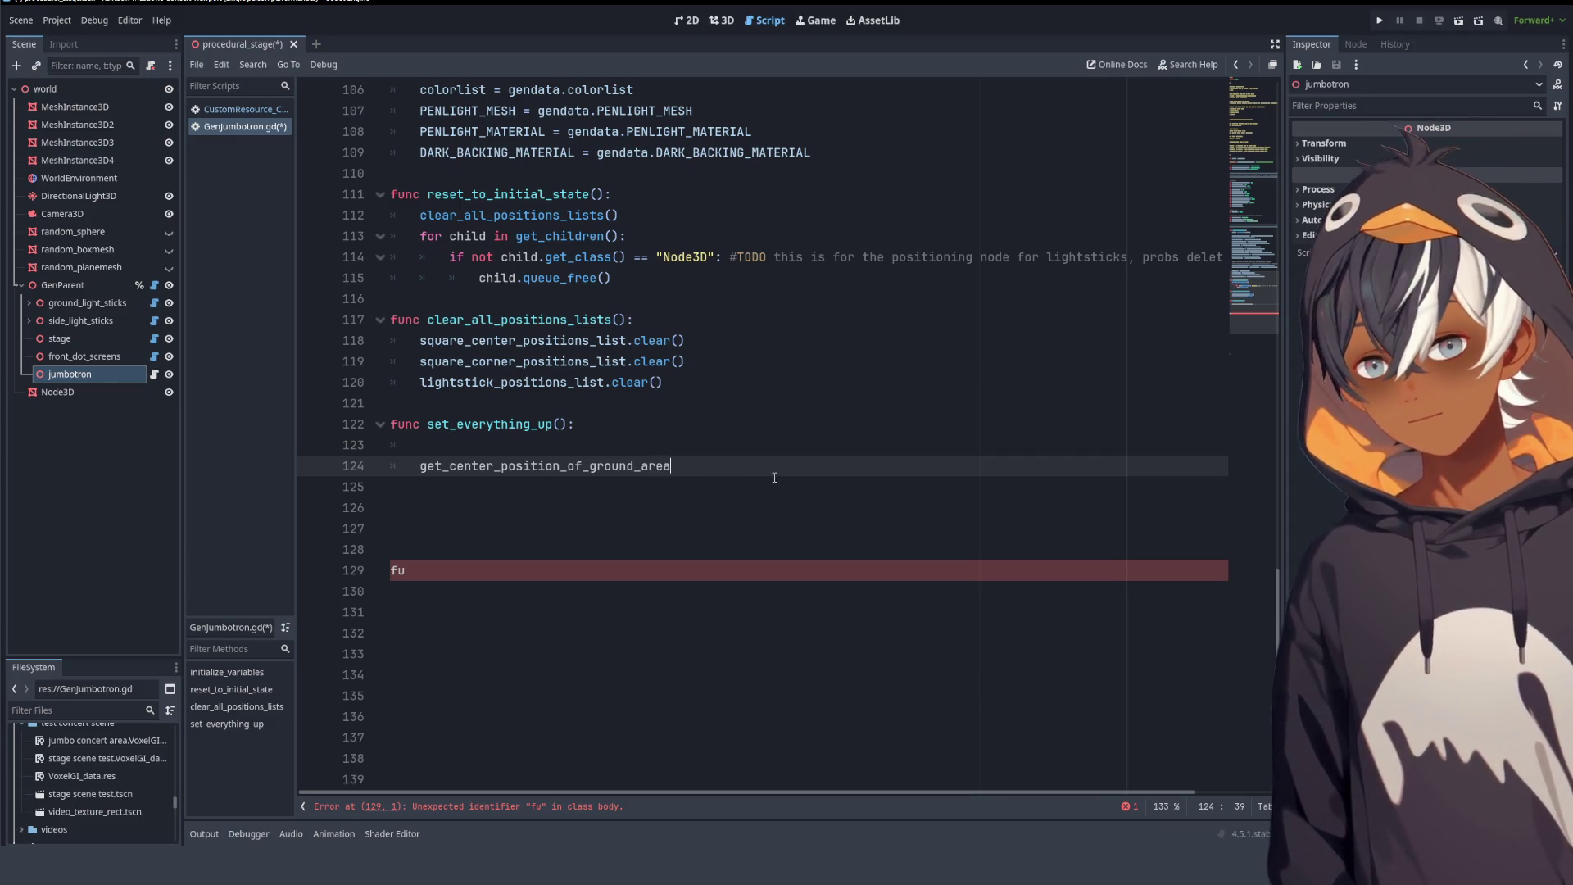
{"action": "type", "text": "()"}
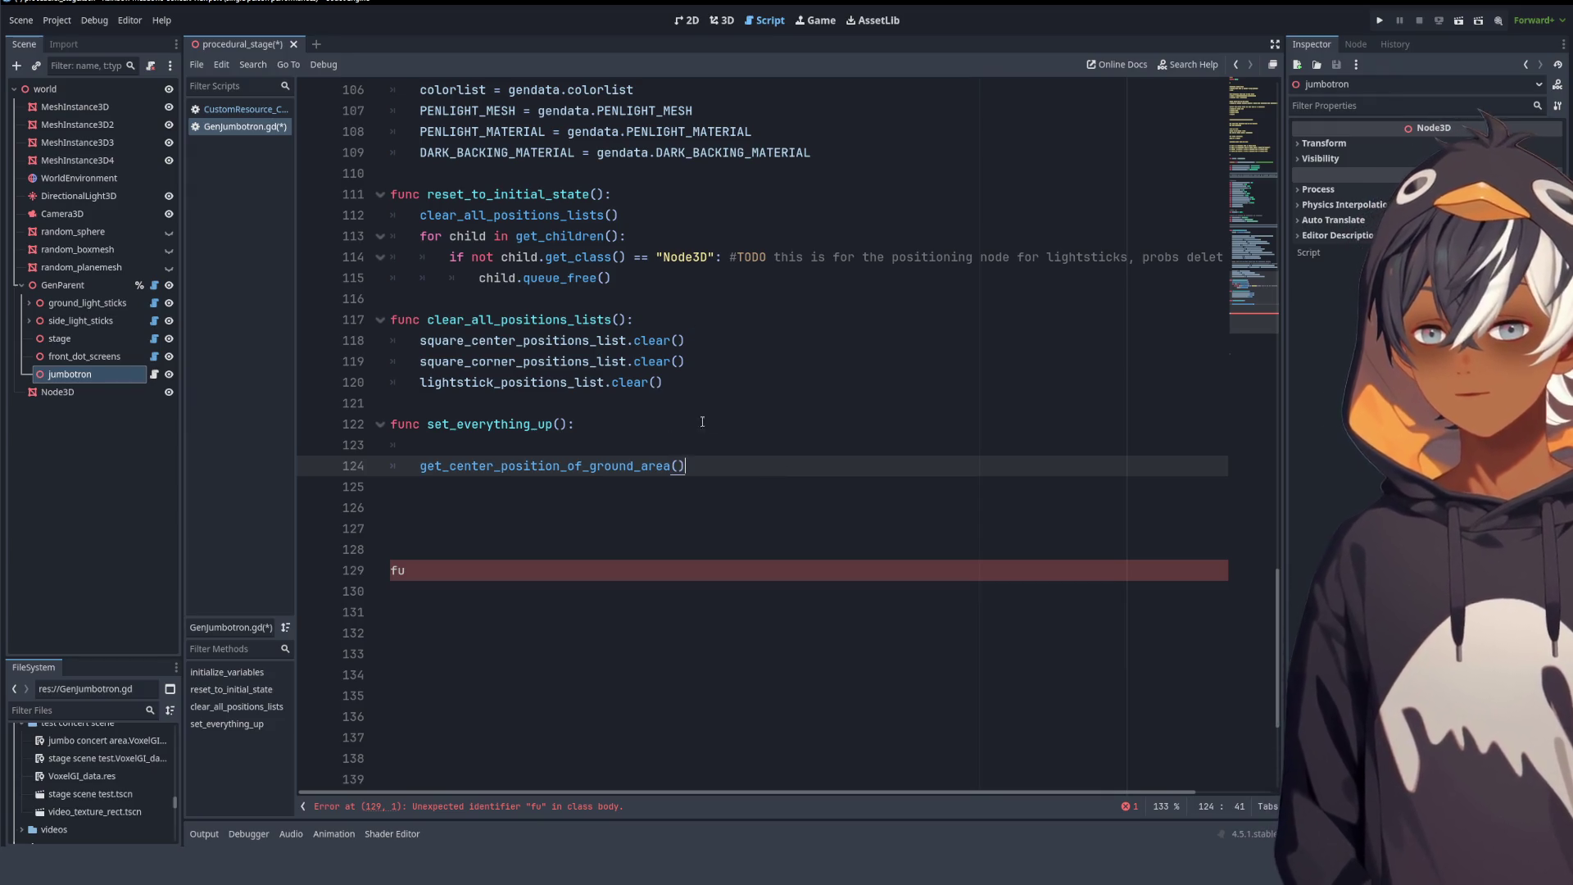
- Copy the get_center_position_of_ground_area() name onto its own line below the function
{"action": "left_click", "coordinate": [412, 568]}
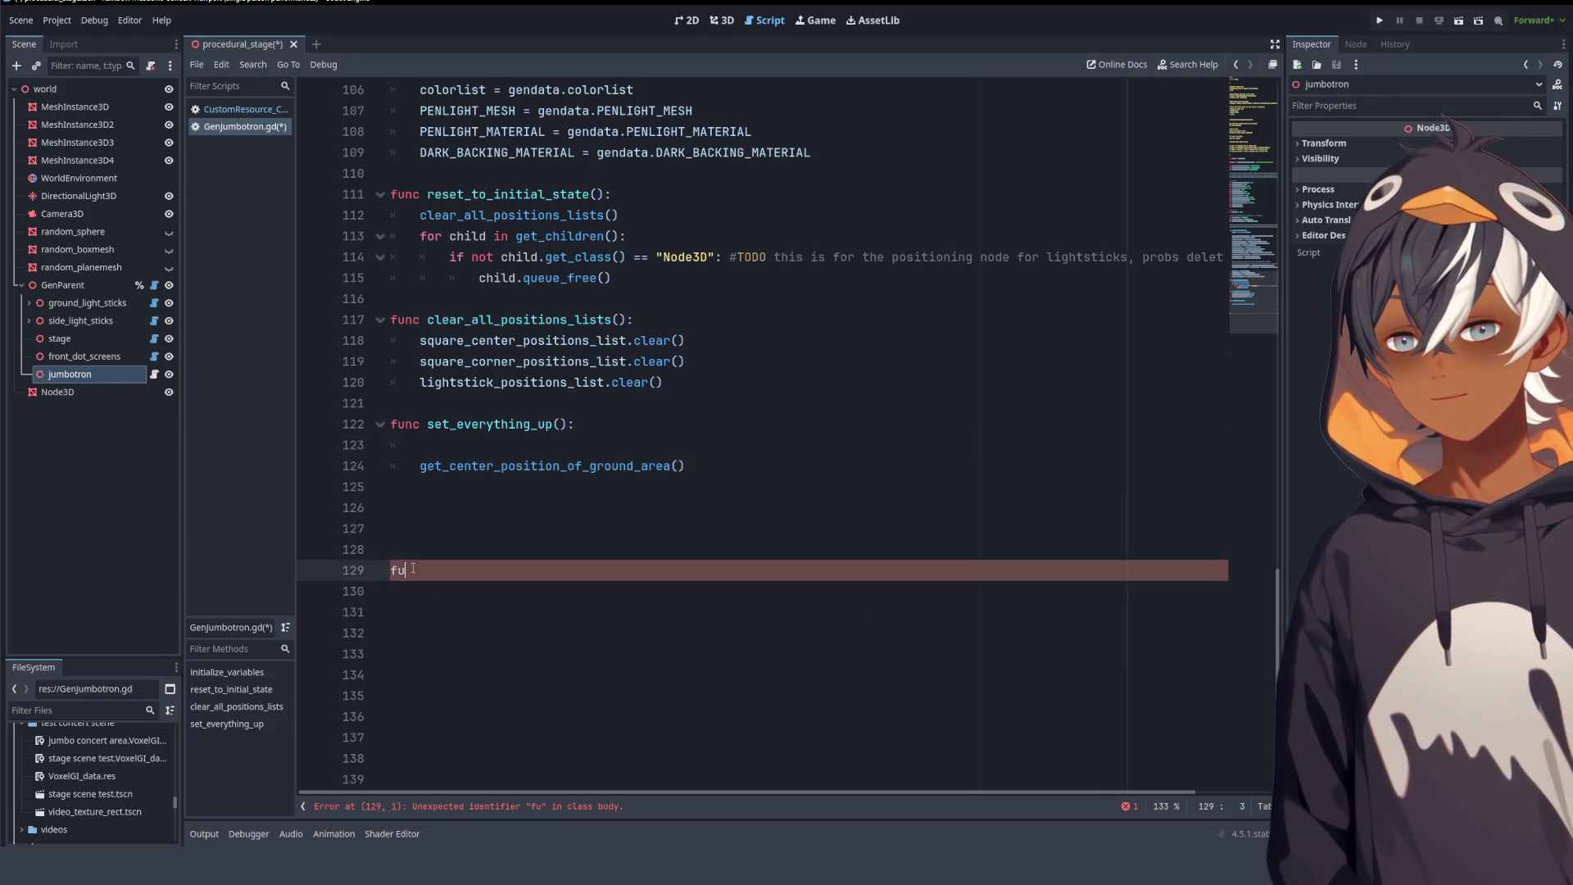
{"action": "left_click_drag", "start_coordinate": [419, 465], "coordinate": [754, 479]}
{"action": "key", "text": "ctrl+c"}
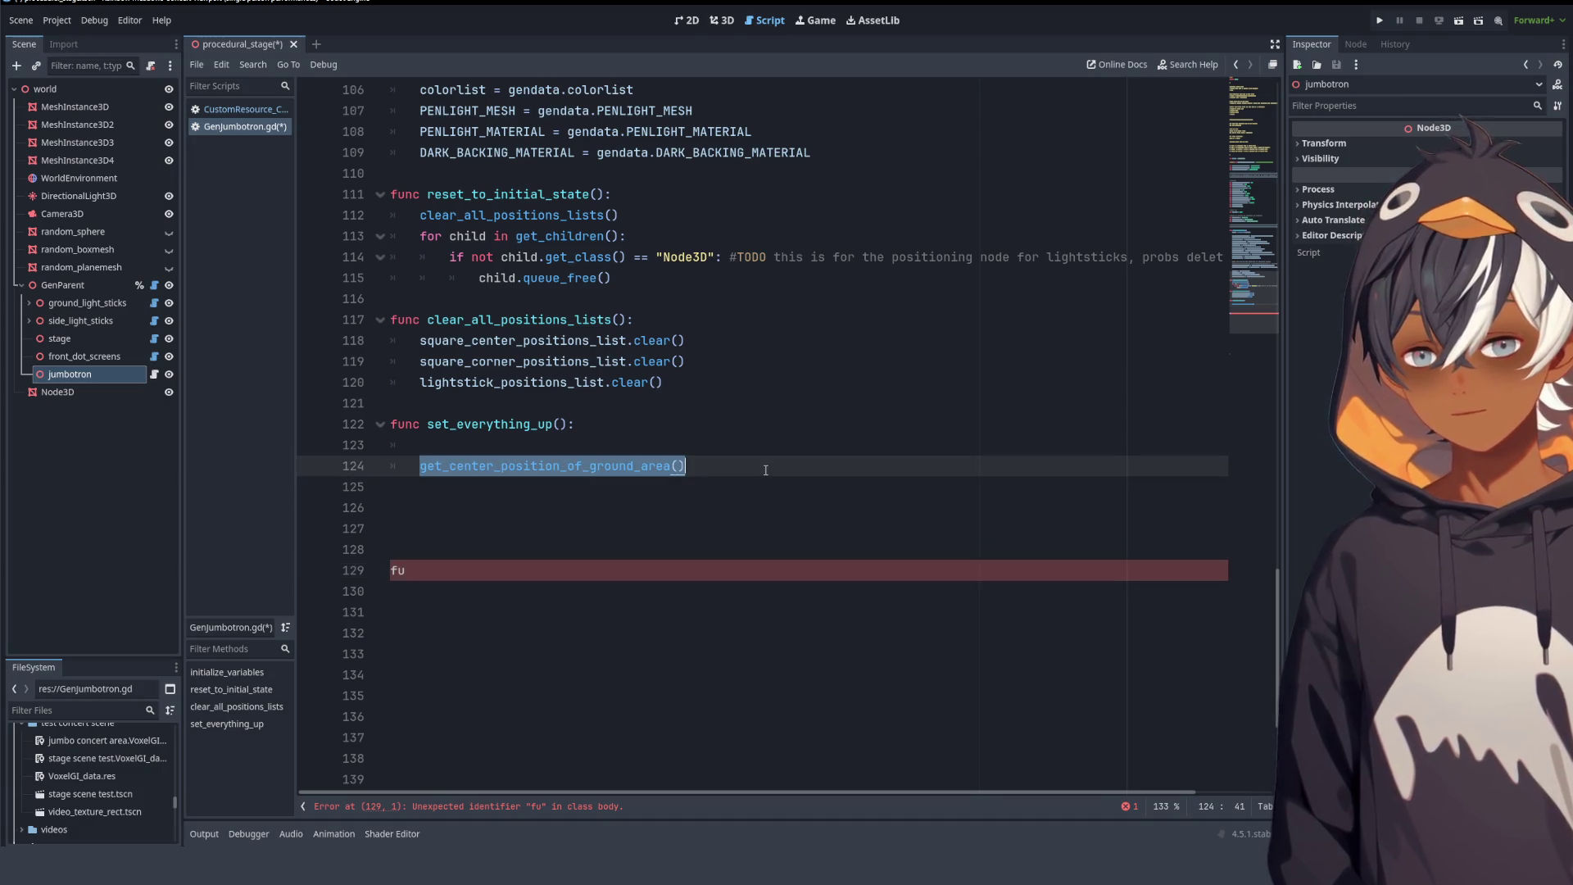
{"action": "left_click", "coordinate": [348, 566]}
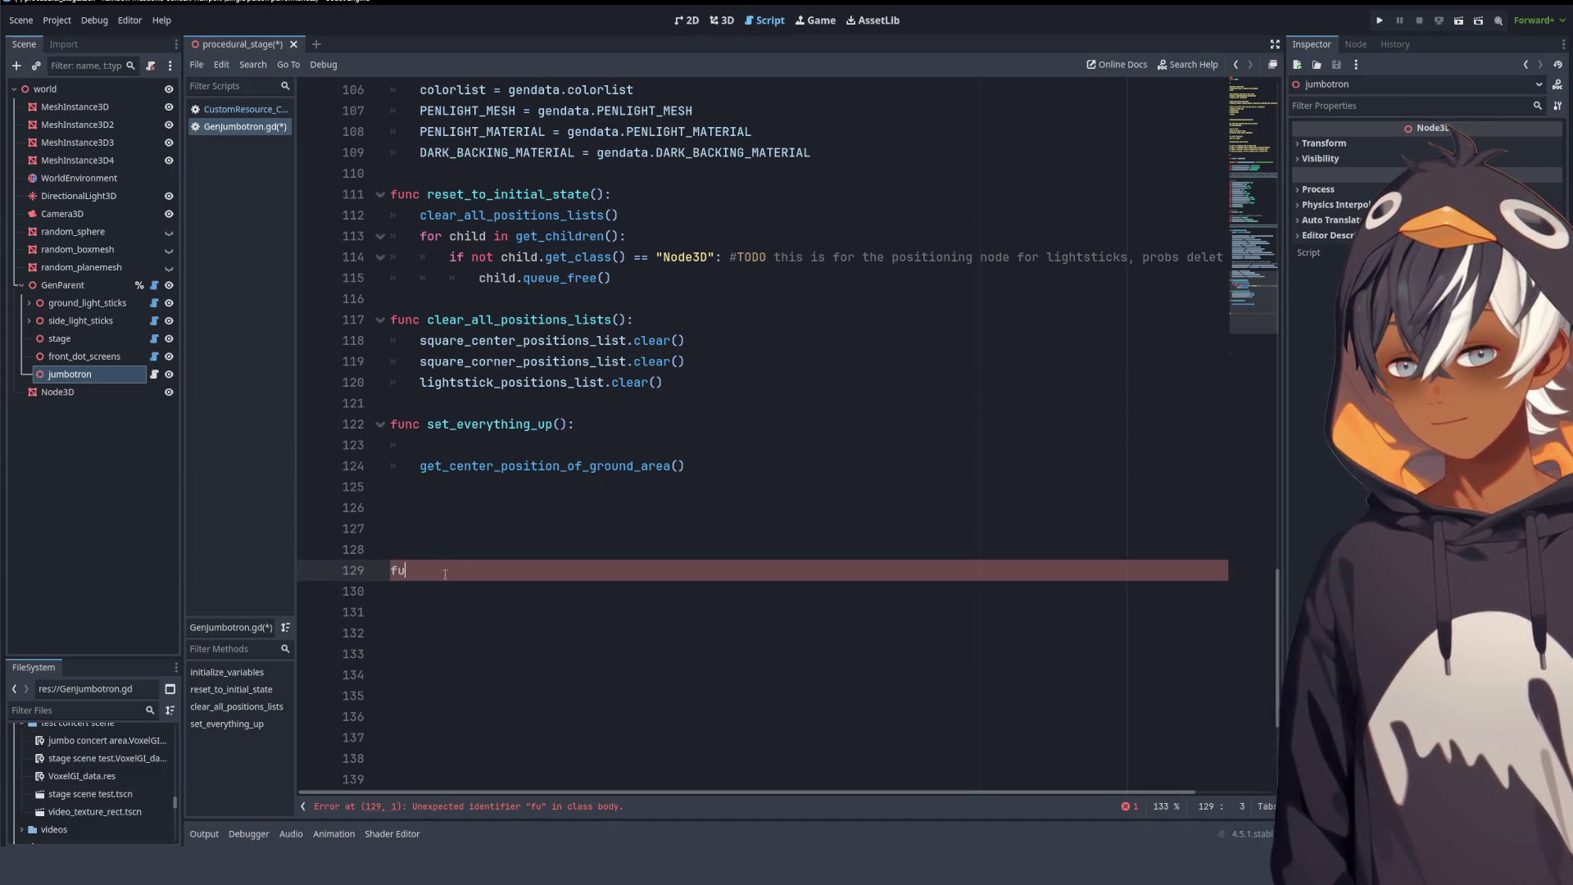
{"action": "key", "text": "Delete"}
{"action": "key", "text": "Delete"}
{"action": "key", "text": "BackSpace"}
{"action": "key", "text": "BackSpace"}
{"action": "key", "text": "ctrl+v"}
- Turn it into a 'func get_center_position_of_ground_area():' stub whose body is pass
{"action": "left_click", "coordinate": [416, 511]}
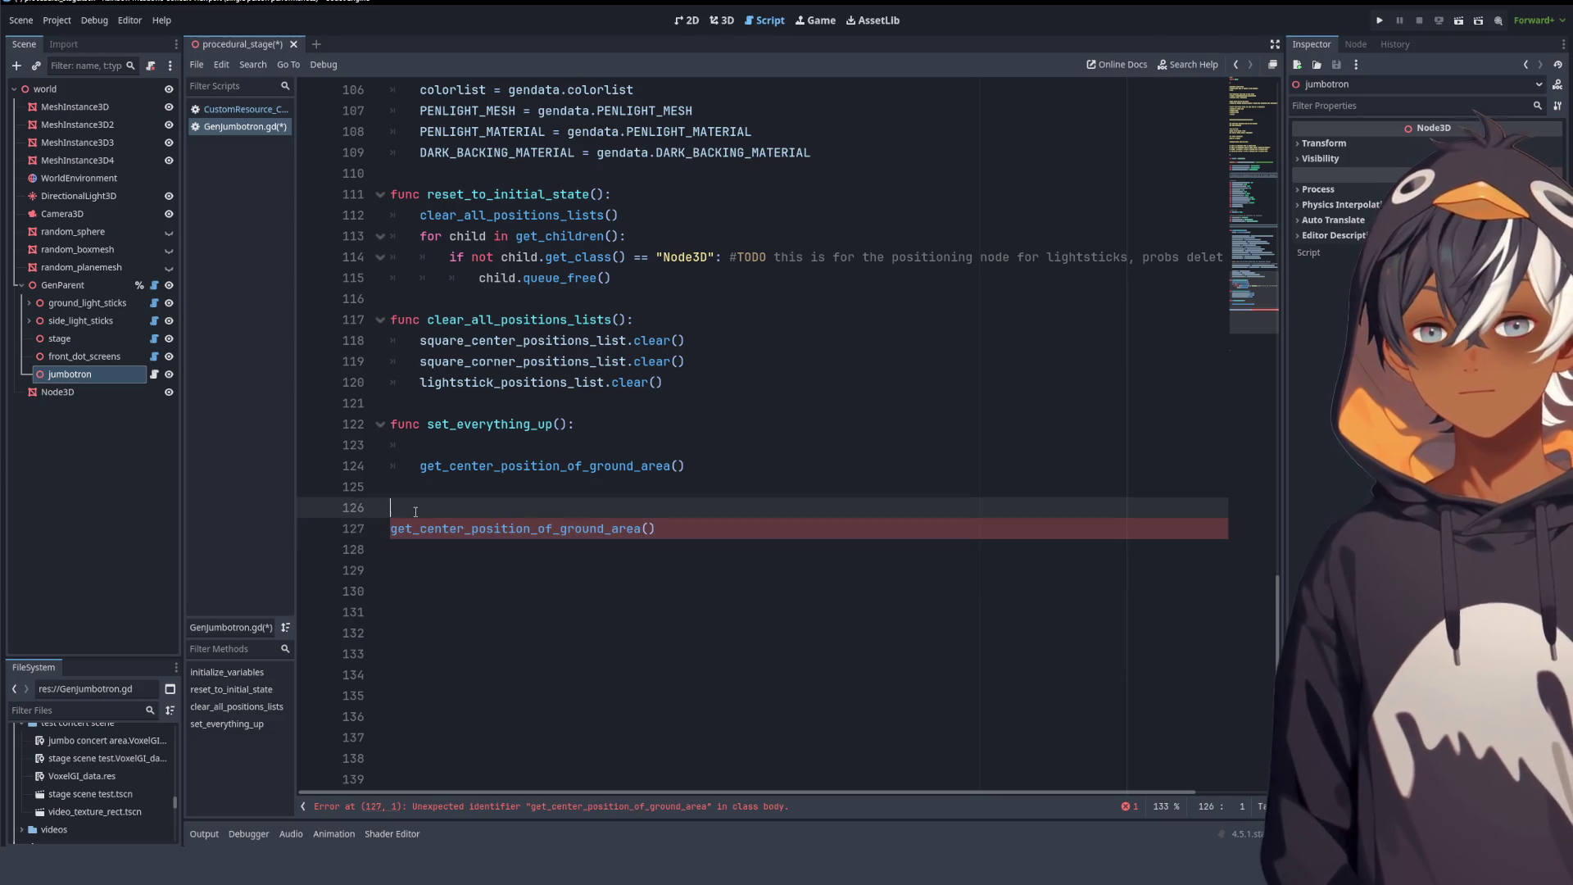
{"action": "key", "text": "Down"}
{"action": "type", "text": "func"}
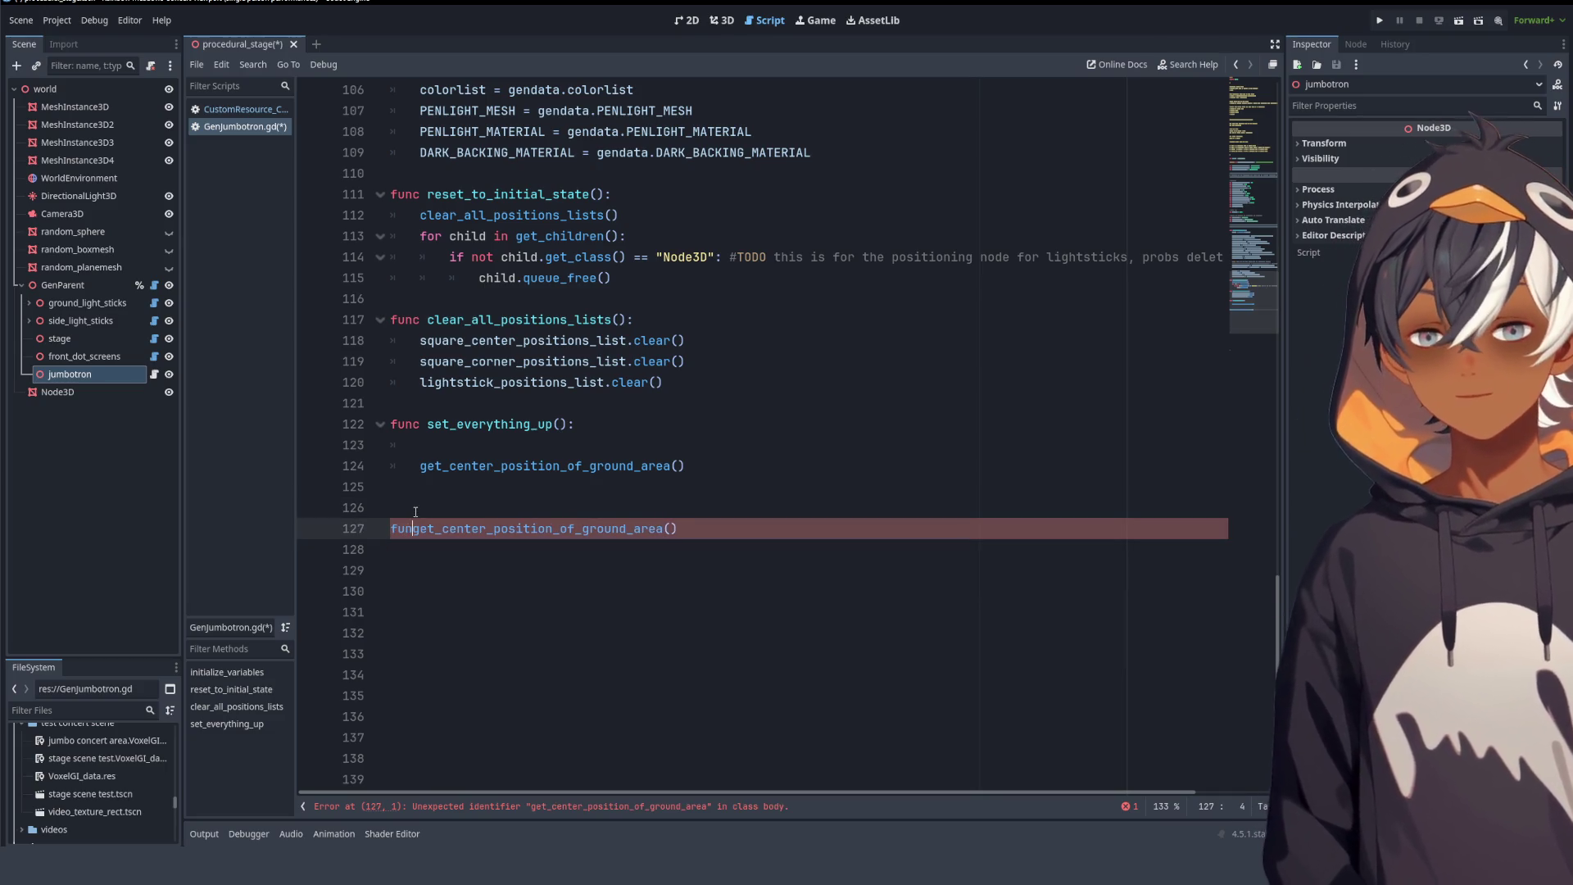
{"action": "left_click", "coordinate": [766, 525]}
{"action": "key", "text": "Return"}
{"action": "type", "text": "pass"}
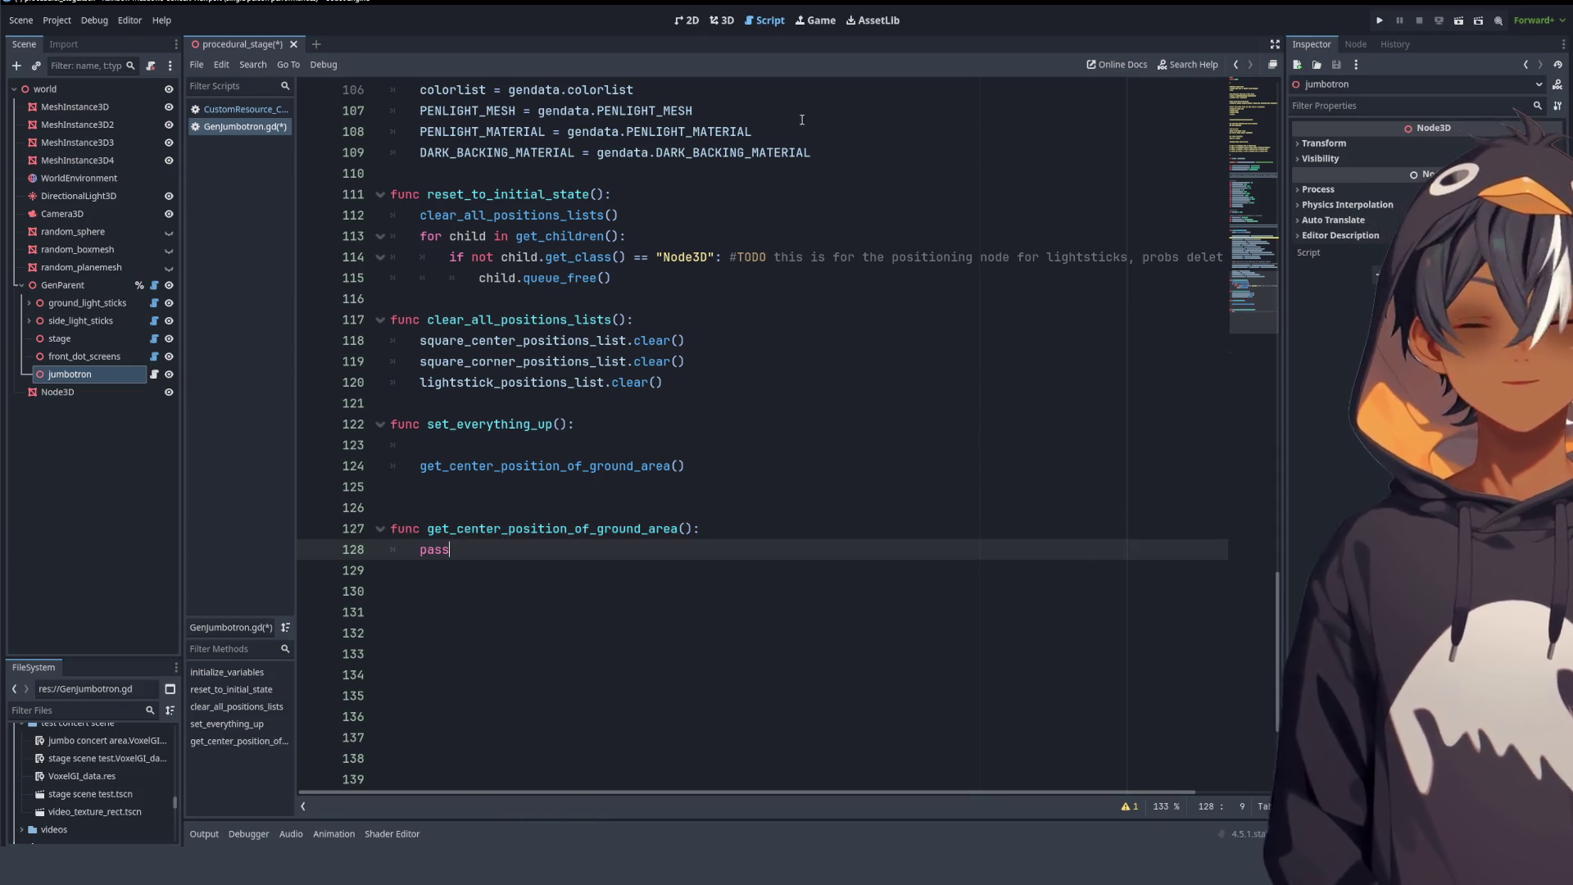
{"action": "left_click", "coordinate": [722, 21]}
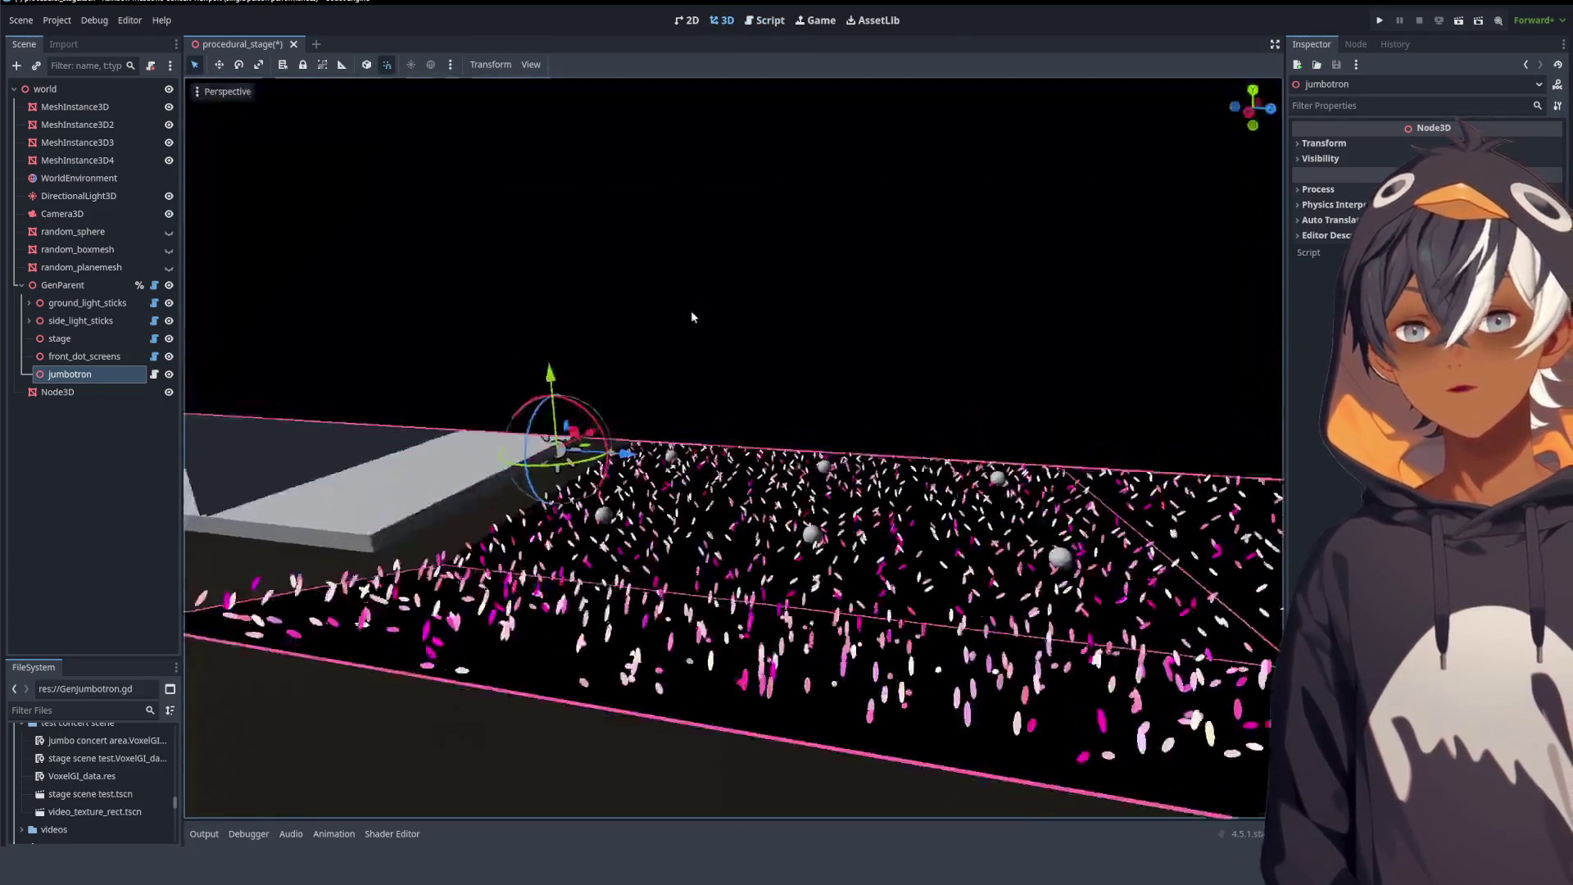
- Orbit lower across the stage, then open GenParent.gd from the GenParent node
{"action": "scroll", "coordinate": [710, 394], "scroll_direction": "down", "scroll_amount": 3}
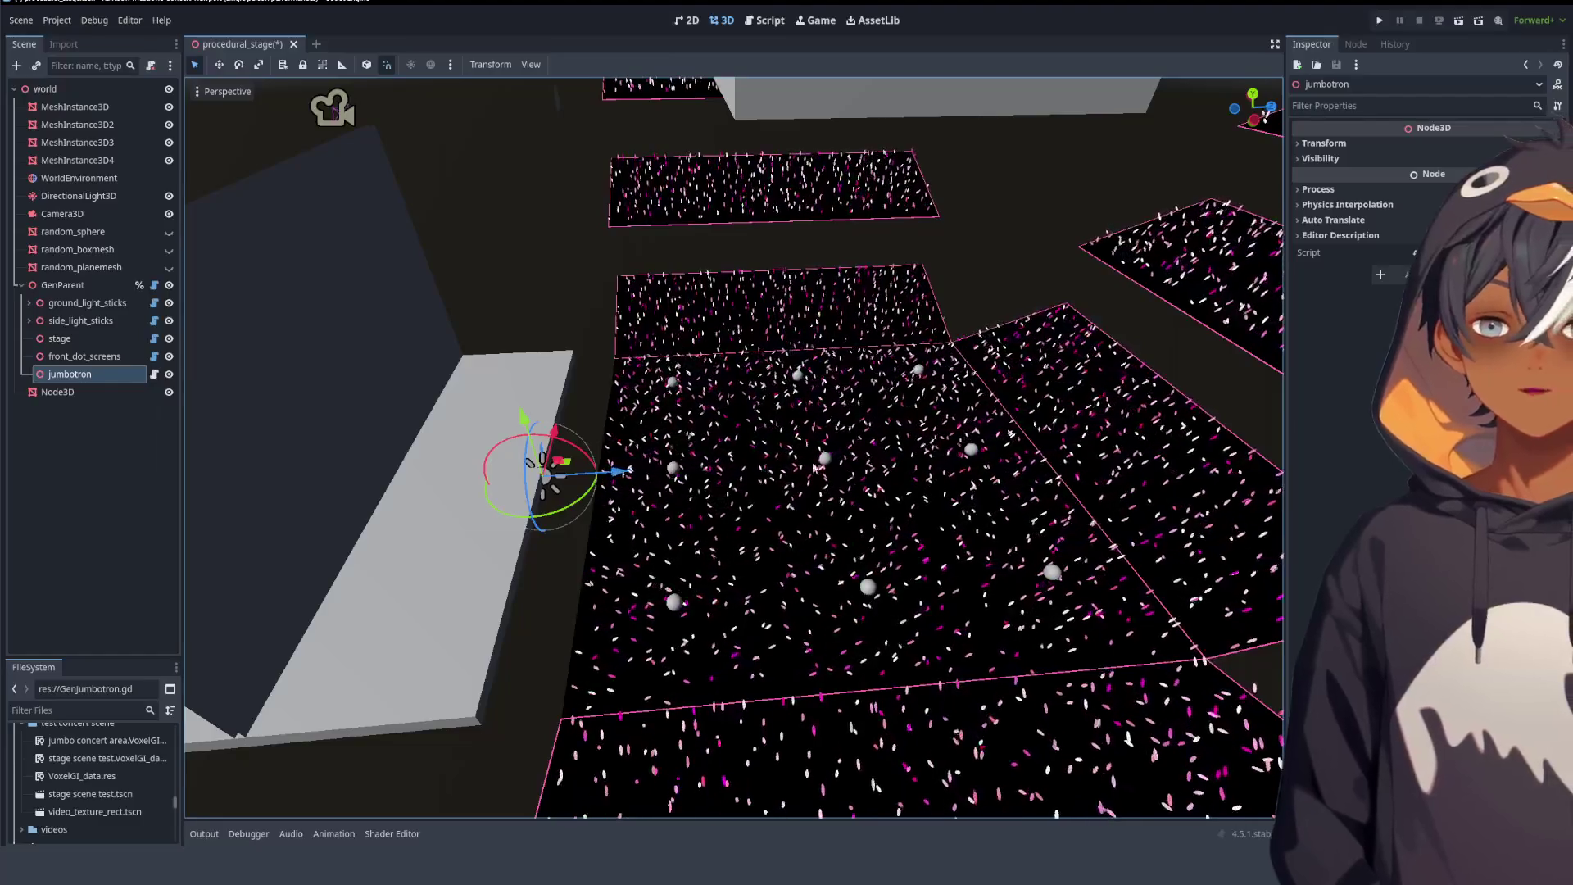
{"action": "mouse_move", "coordinate": [856, 486]}
{"action": "left_mouse_down"}
{"action": "mouse_move", "coordinate": [762, 390]}
{"action": "mouse_move", "coordinate": [1036, 445]}
{"action": "mouse_move", "coordinate": [793, 412]}
{"action": "mouse_move", "coordinate": [299, 445]}
{"action": "left_mouse_up"}
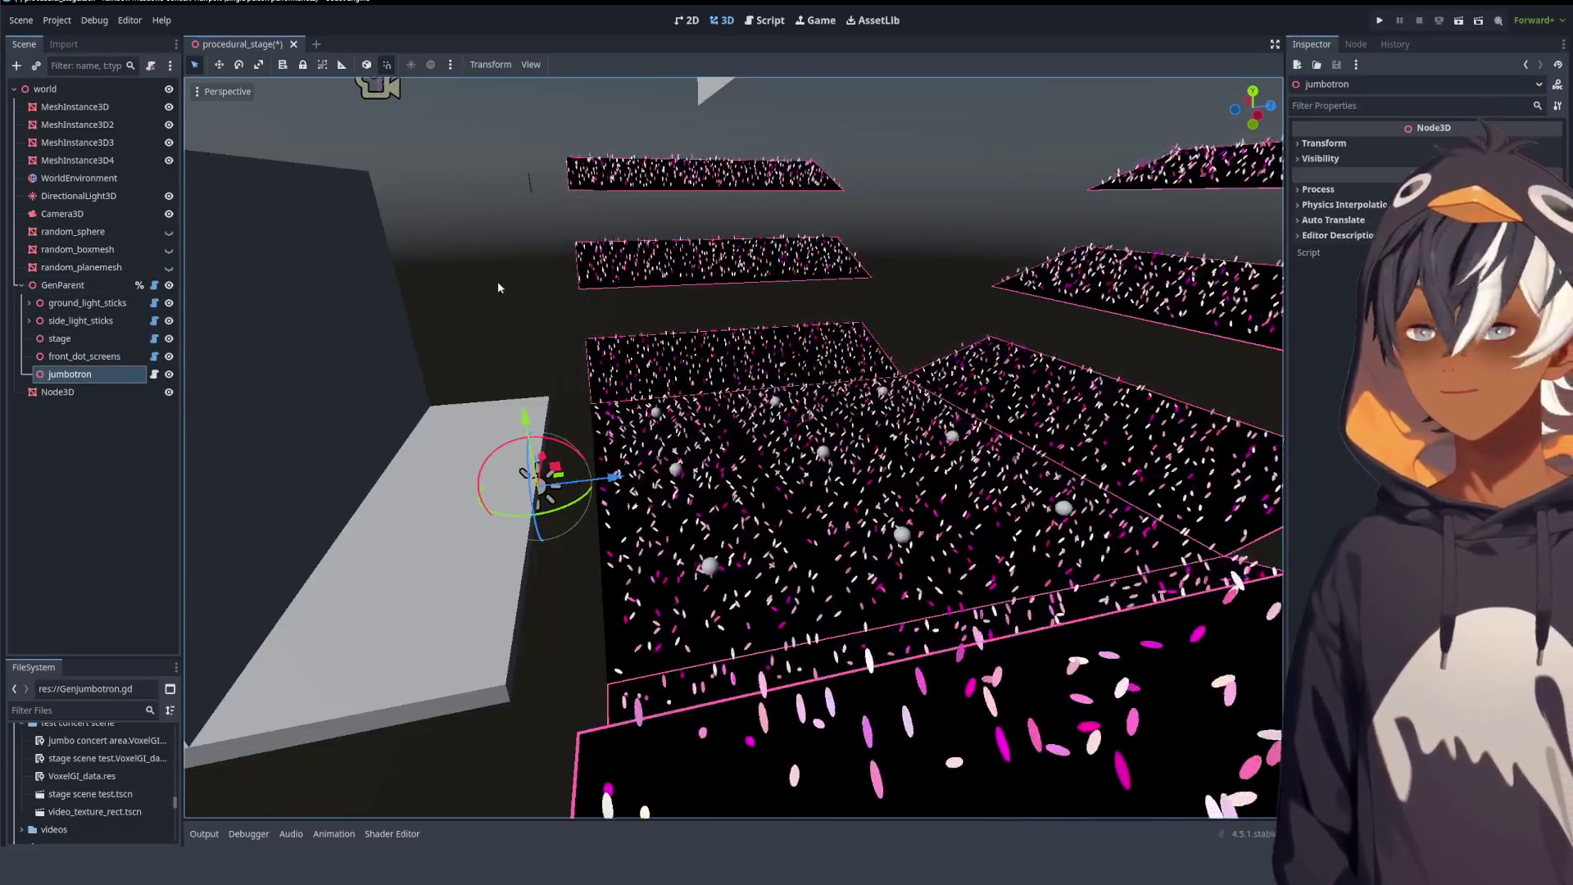
{"action": "left_click", "coordinate": [100, 288]}
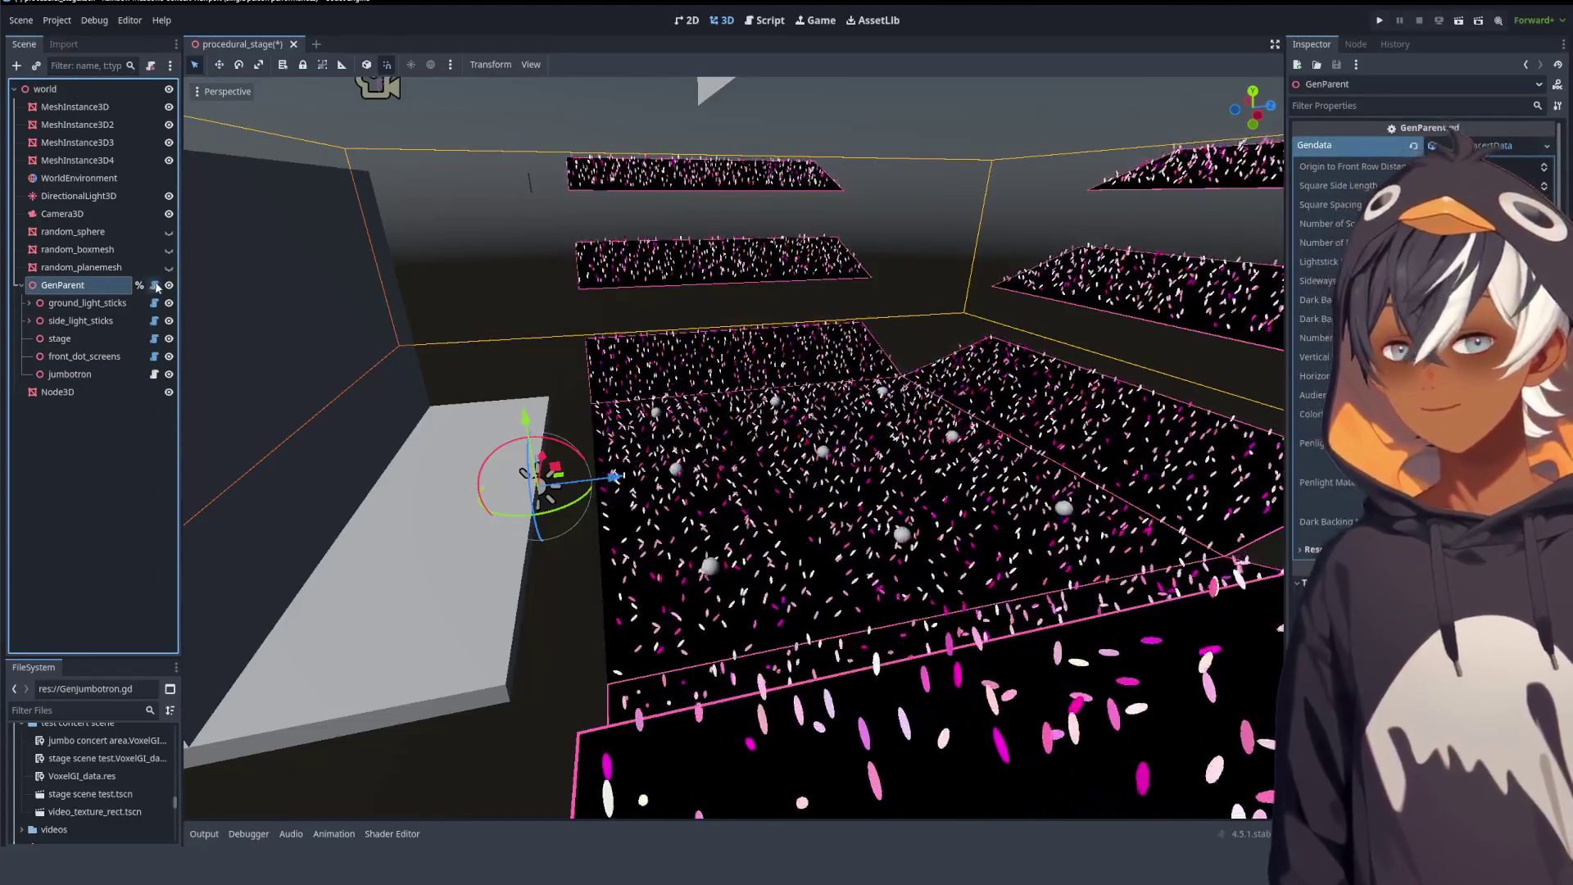
{"action": "left_click", "coordinate": [154, 285]}
{"action": "scroll", "coordinate": [344, 282], "scroll_direction": "down", "scroll_amount": 10}
{"action": "scroll", "coordinate": [344, 283], "scroll_direction": "up", "scroll_amount": 10}
{"action": "scroll", "coordinate": [344, 282], "scroll_direction": "down", "scroll_amount": 10}
{"action": "scroll", "coordinate": [344, 282], "scroll_direction": "down", "scroll_amount": 2}
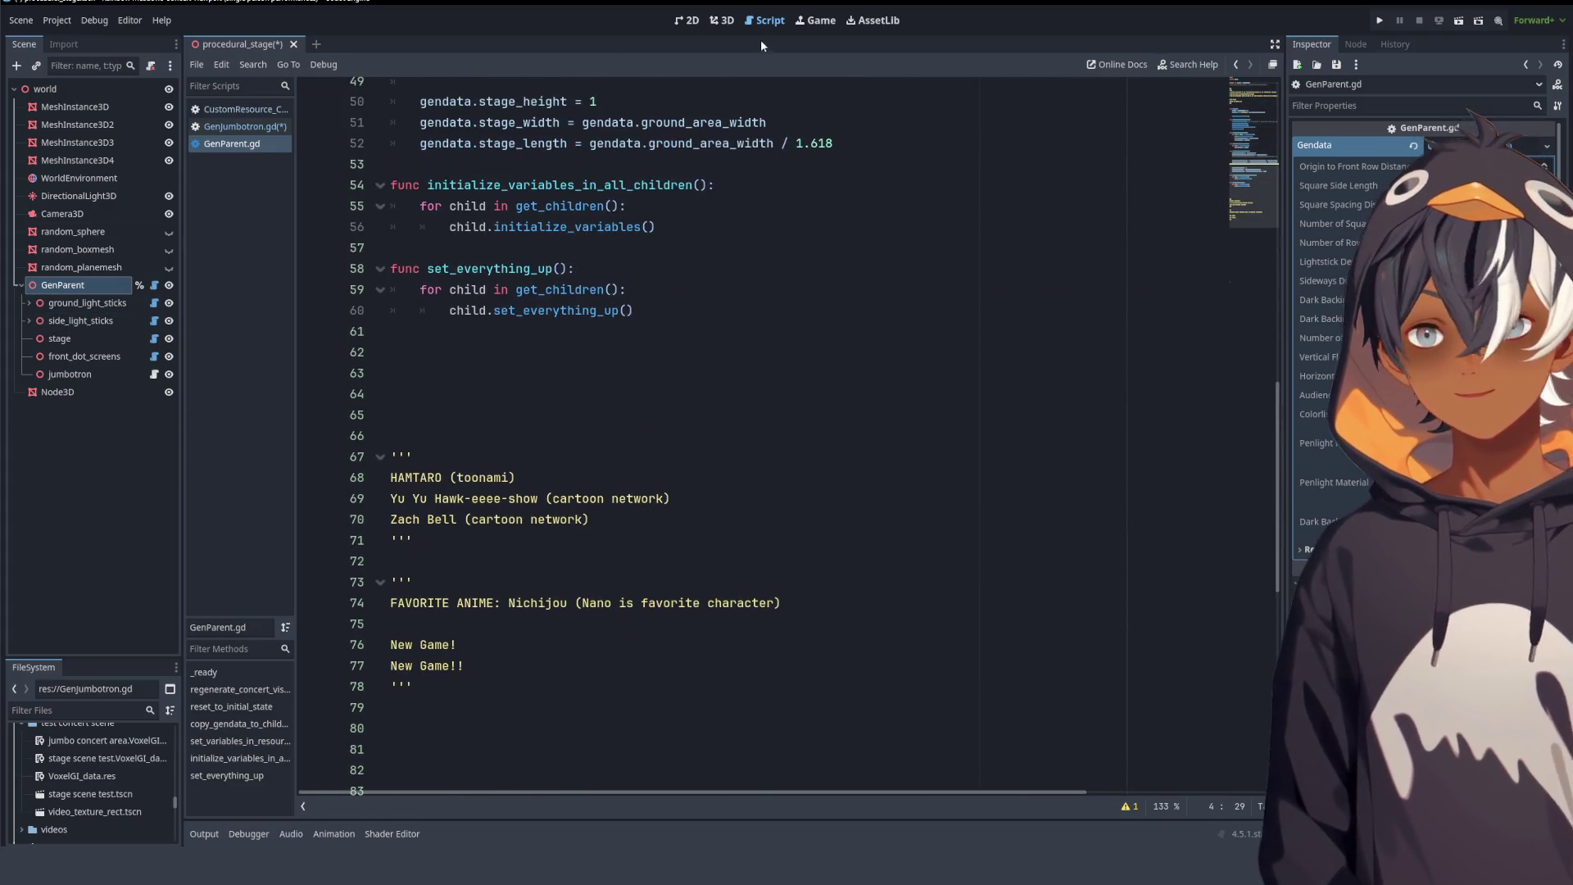
- Fly the 3D camera down close and low over the stage and crowd planes
{"action": "left_click", "coordinate": [721, 22]}
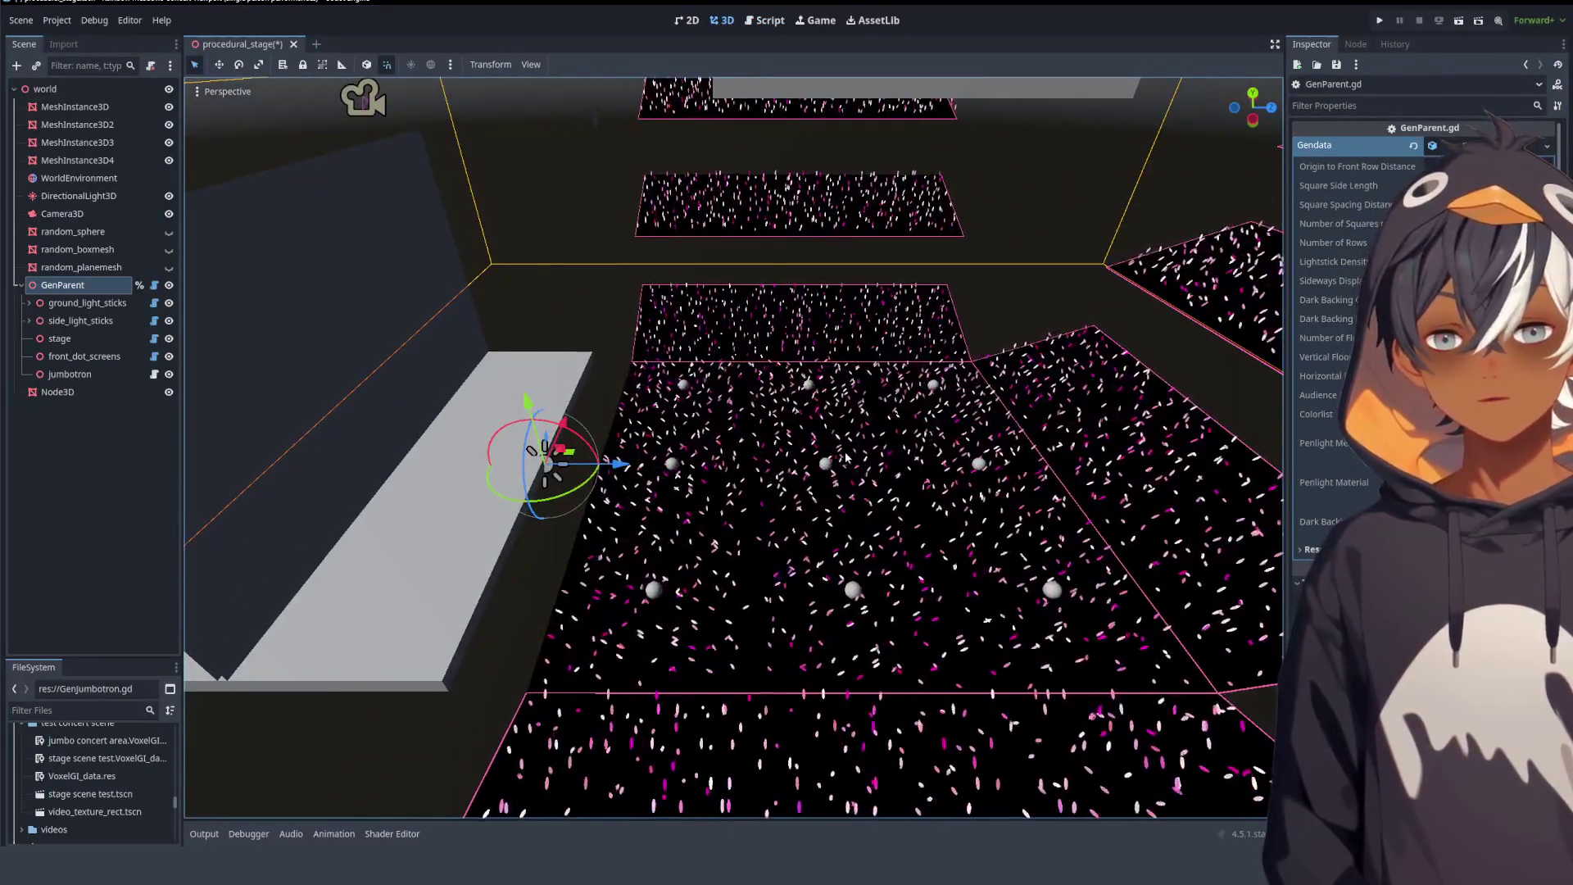
{"action": "scroll", "coordinate": [852, 450], "scroll_direction": "down", "scroll_amount": 10}
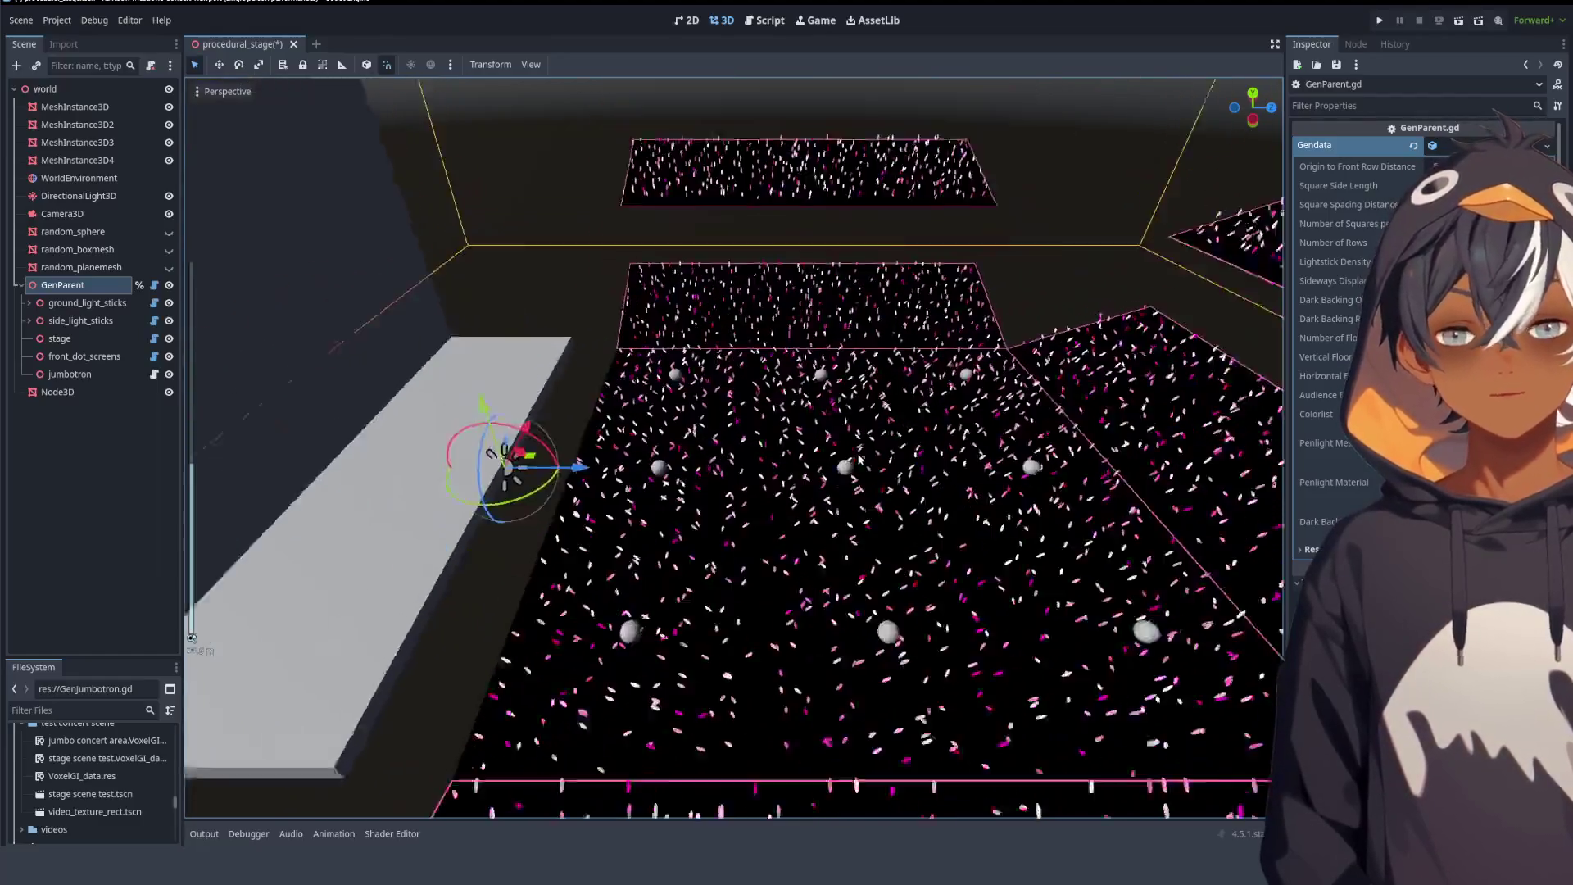
{"action": "mouse_move", "coordinate": [855, 444]}
{"action": "left_mouse_down"}
{"action": "mouse_move", "coordinate": [792, 434]}
{"action": "mouse_move", "coordinate": [1078, 358]}
{"action": "mouse_move", "coordinate": [1061, 342]}
{"action": "mouse_move", "coordinate": [964, 352]}
{"action": "mouse_move", "coordinate": [860, 402]}
{"action": "mouse_move", "coordinate": [735, 242]}
{"action": "left_mouse_up"}
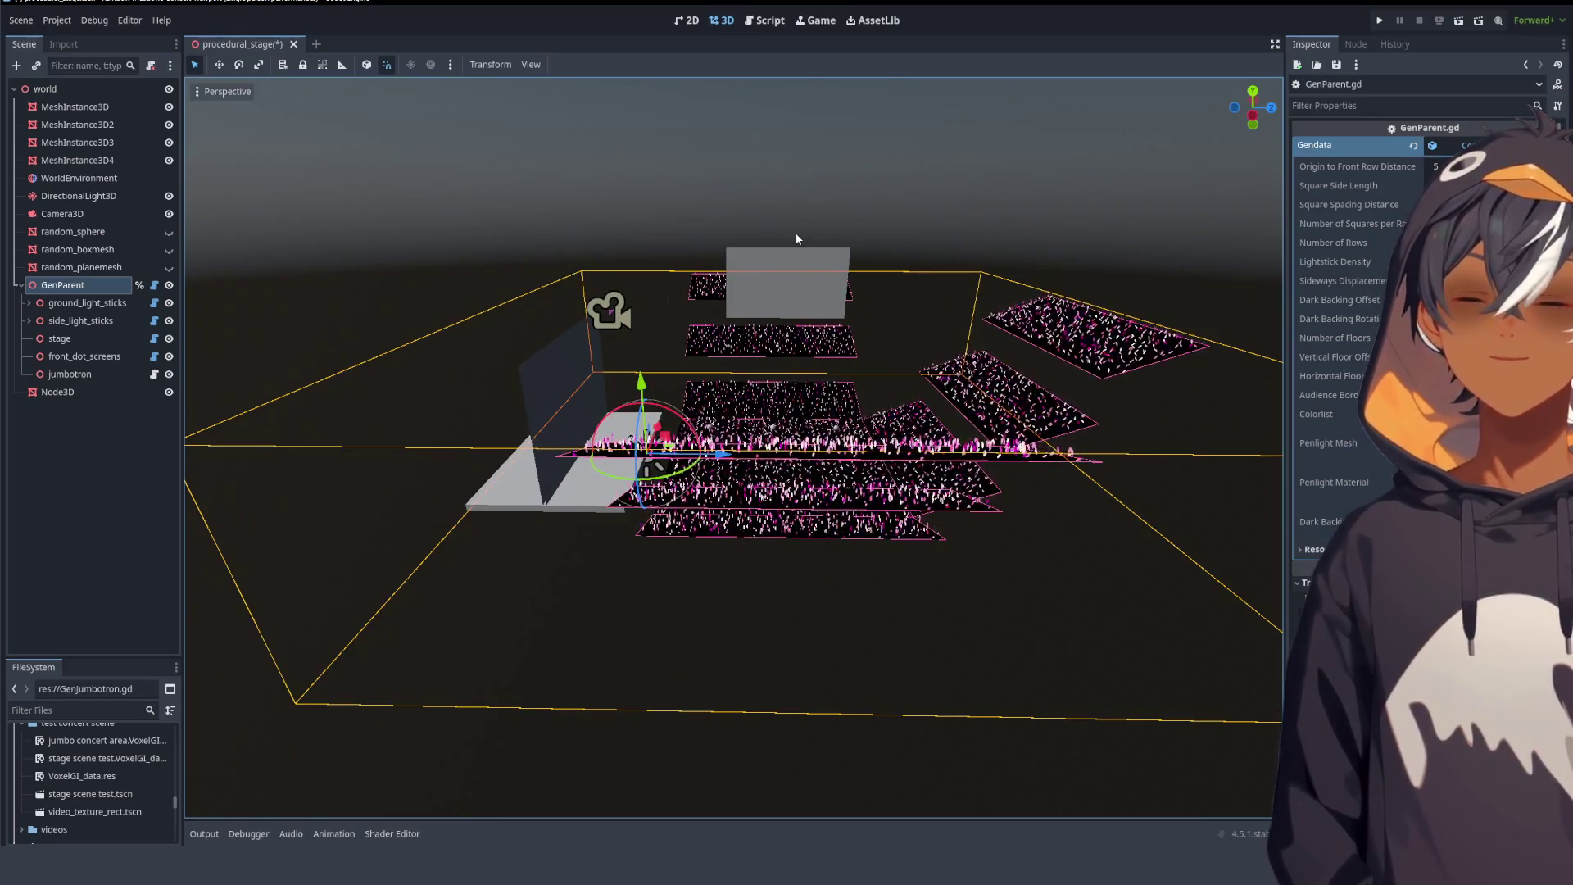
{"action": "left_click_drag", "start_coordinate": [764, 292], "coordinate": [905, 299]}
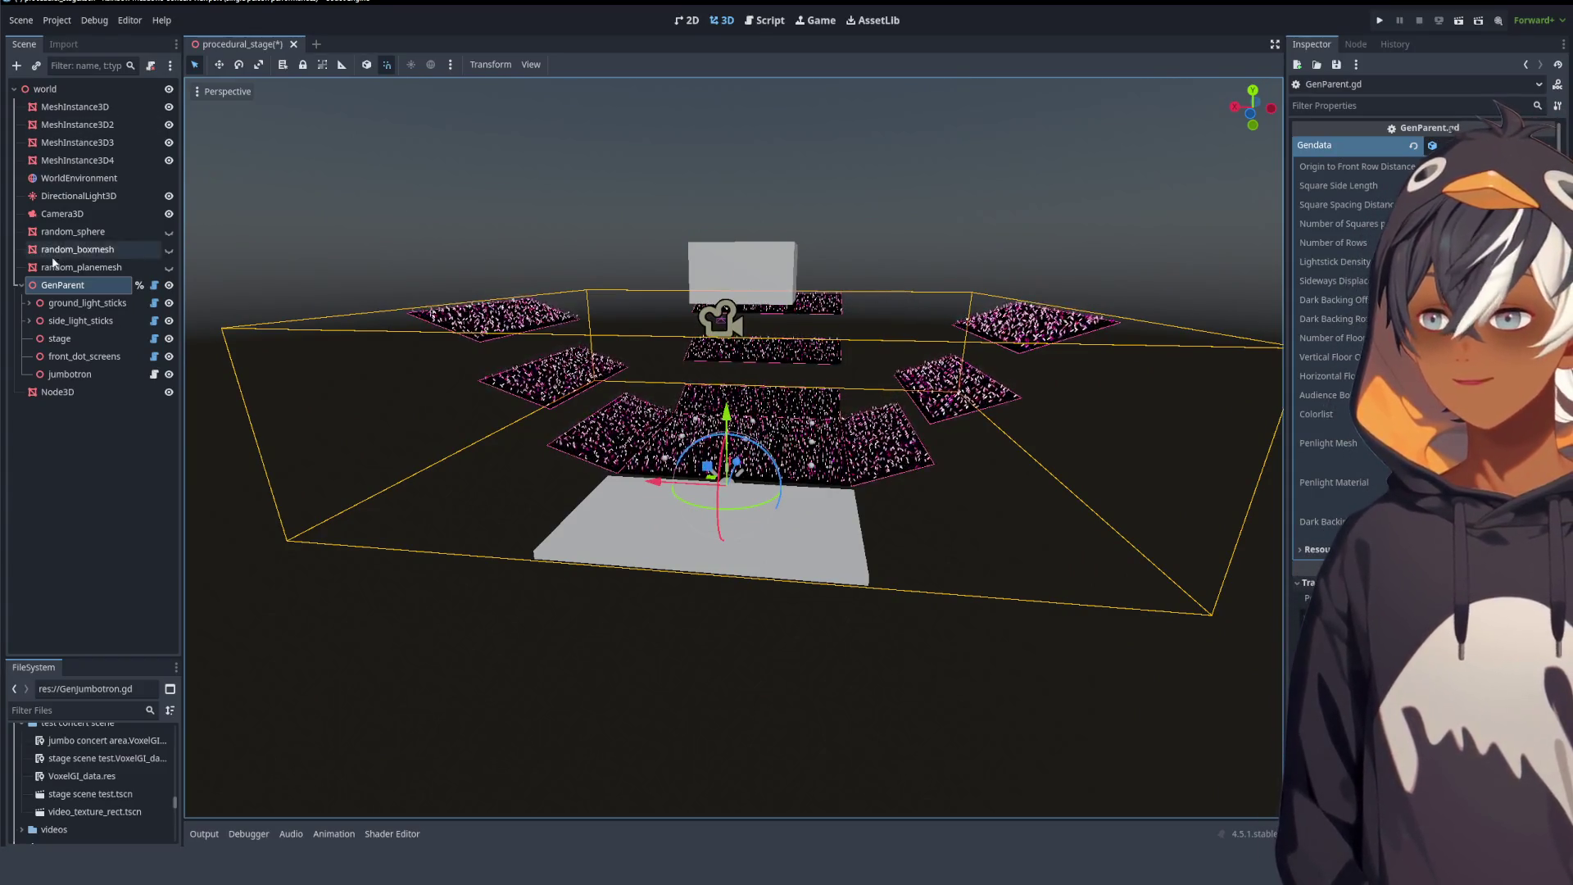
{"action": "mouse_move", "coordinate": [499, 324]}
{"action": "left_mouse_down"}
{"action": "mouse_move", "coordinate": [705, 342]}
{"action": "mouse_move", "coordinate": [535, 351]}
{"action": "mouse_move", "coordinate": [852, 289]}
{"action": "mouse_move", "coordinate": [780, 289]}
{"action": "left_mouse_up"}
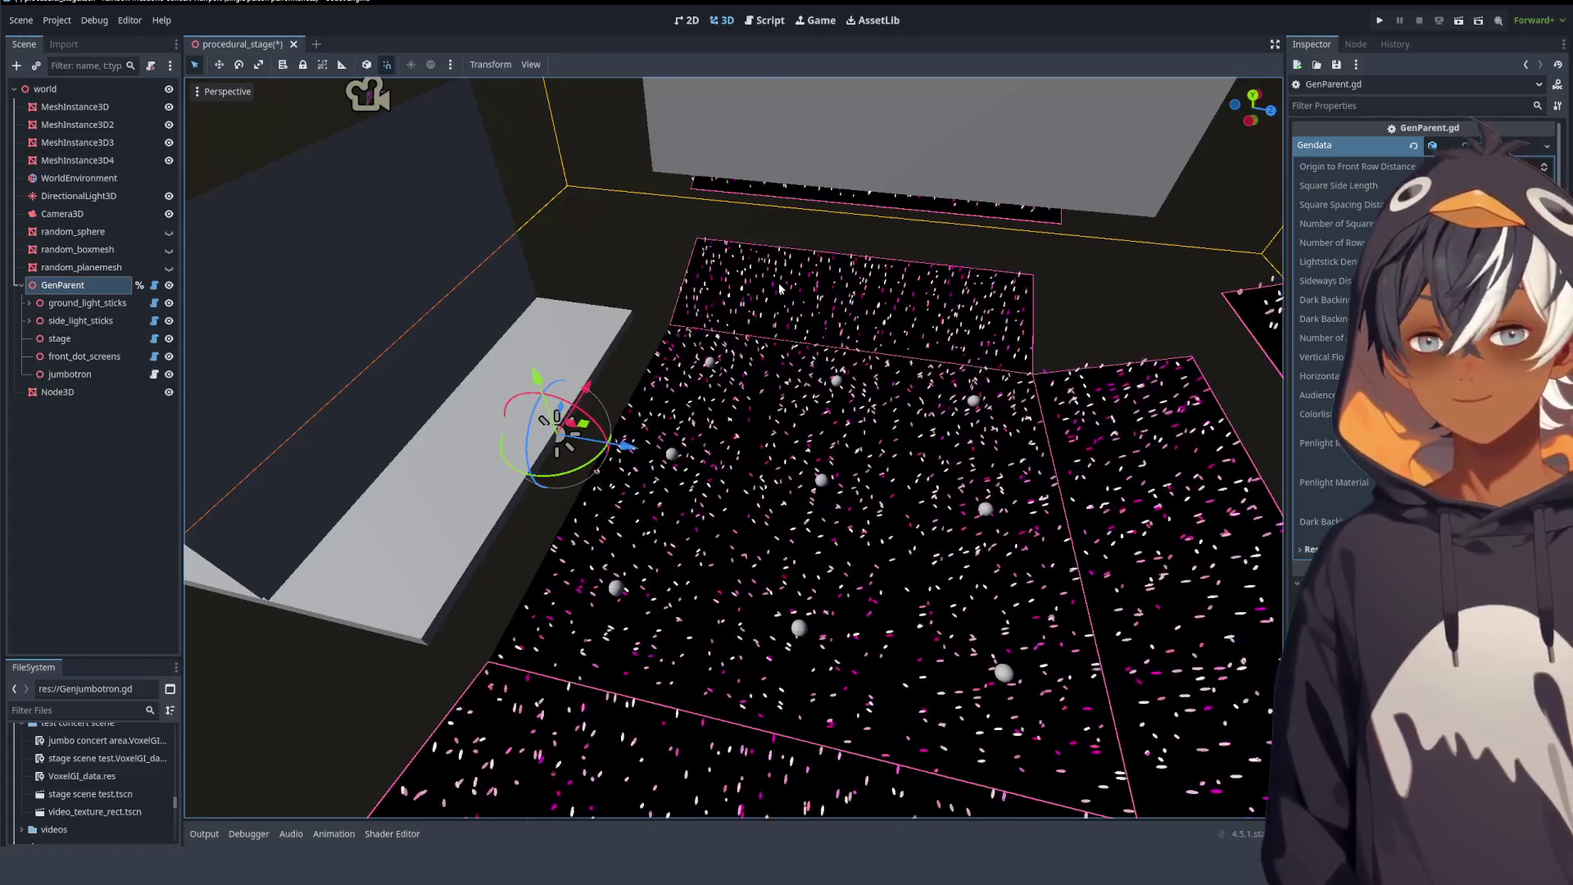
{"action": "left_click", "coordinate": [762, 21]}
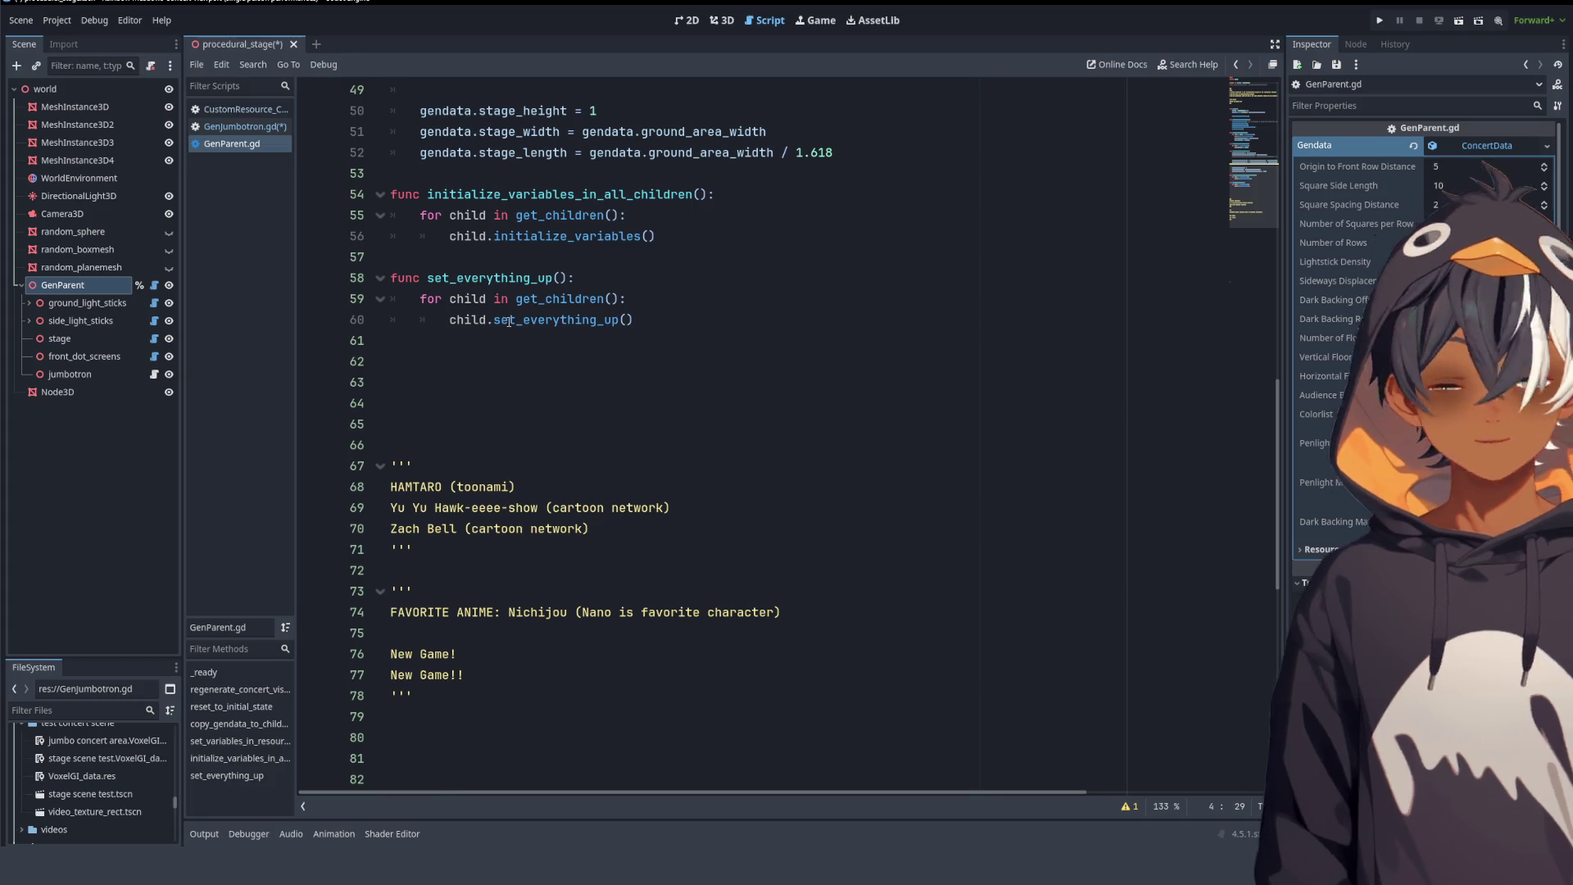
- Browse GenParent.gd around lines 62–69, then open the ConcertData custom resource script
{"action": "left_click", "coordinate": [573, 361]}
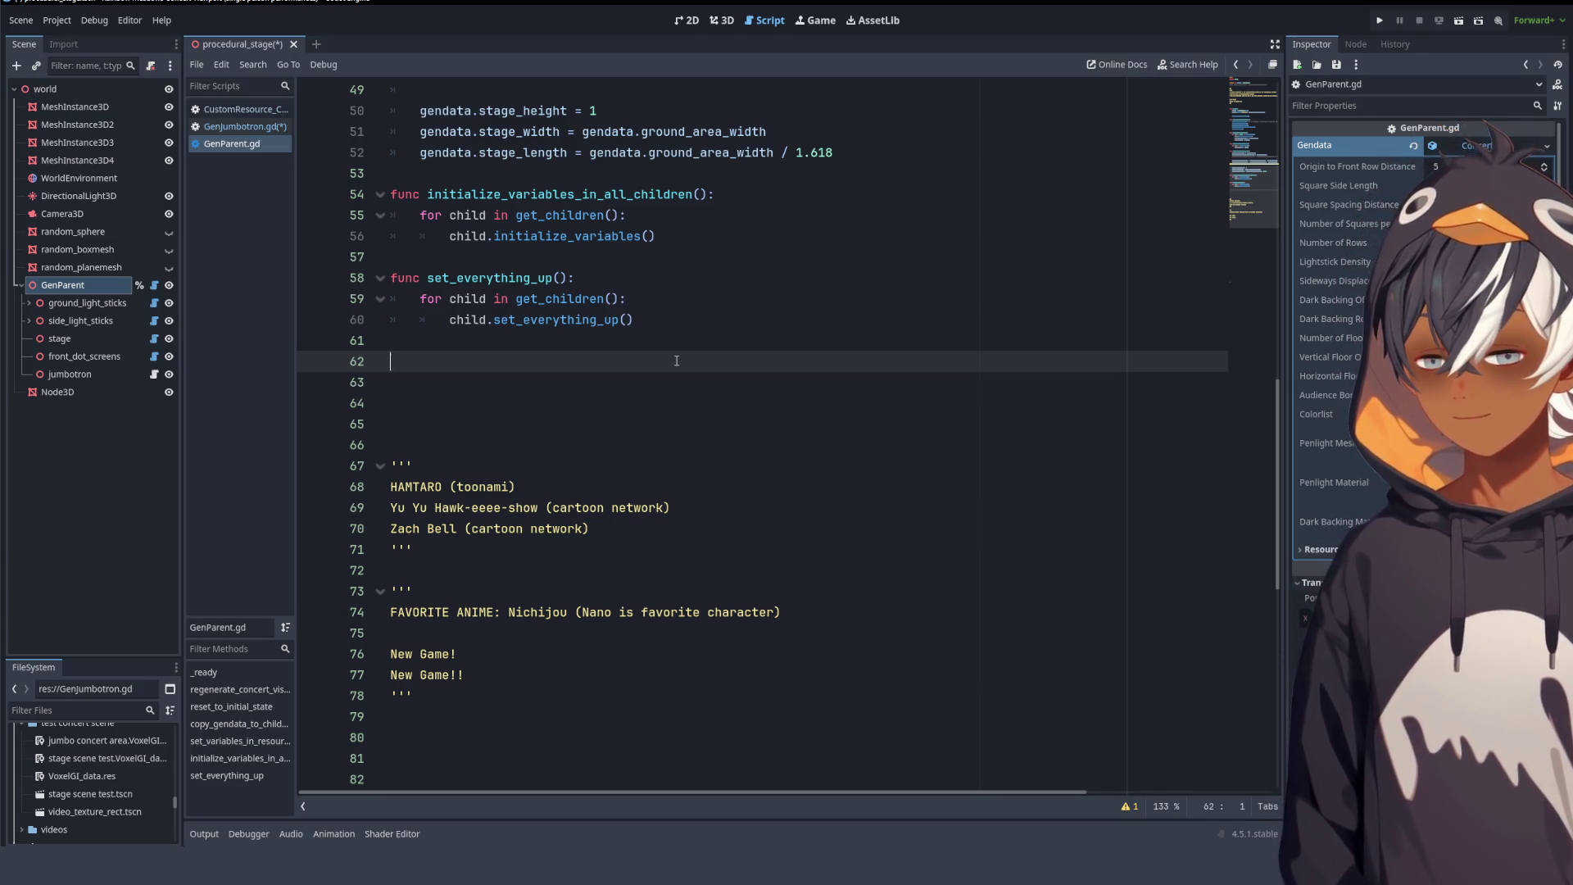
{"action": "scroll", "coordinate": [679, 367], "scroll_direction": "down", "scroll_amount": 3}
{"action": "scroll", "coordinate": [630, 326], "scroll_direction": "up", "scroll_amount": 3}
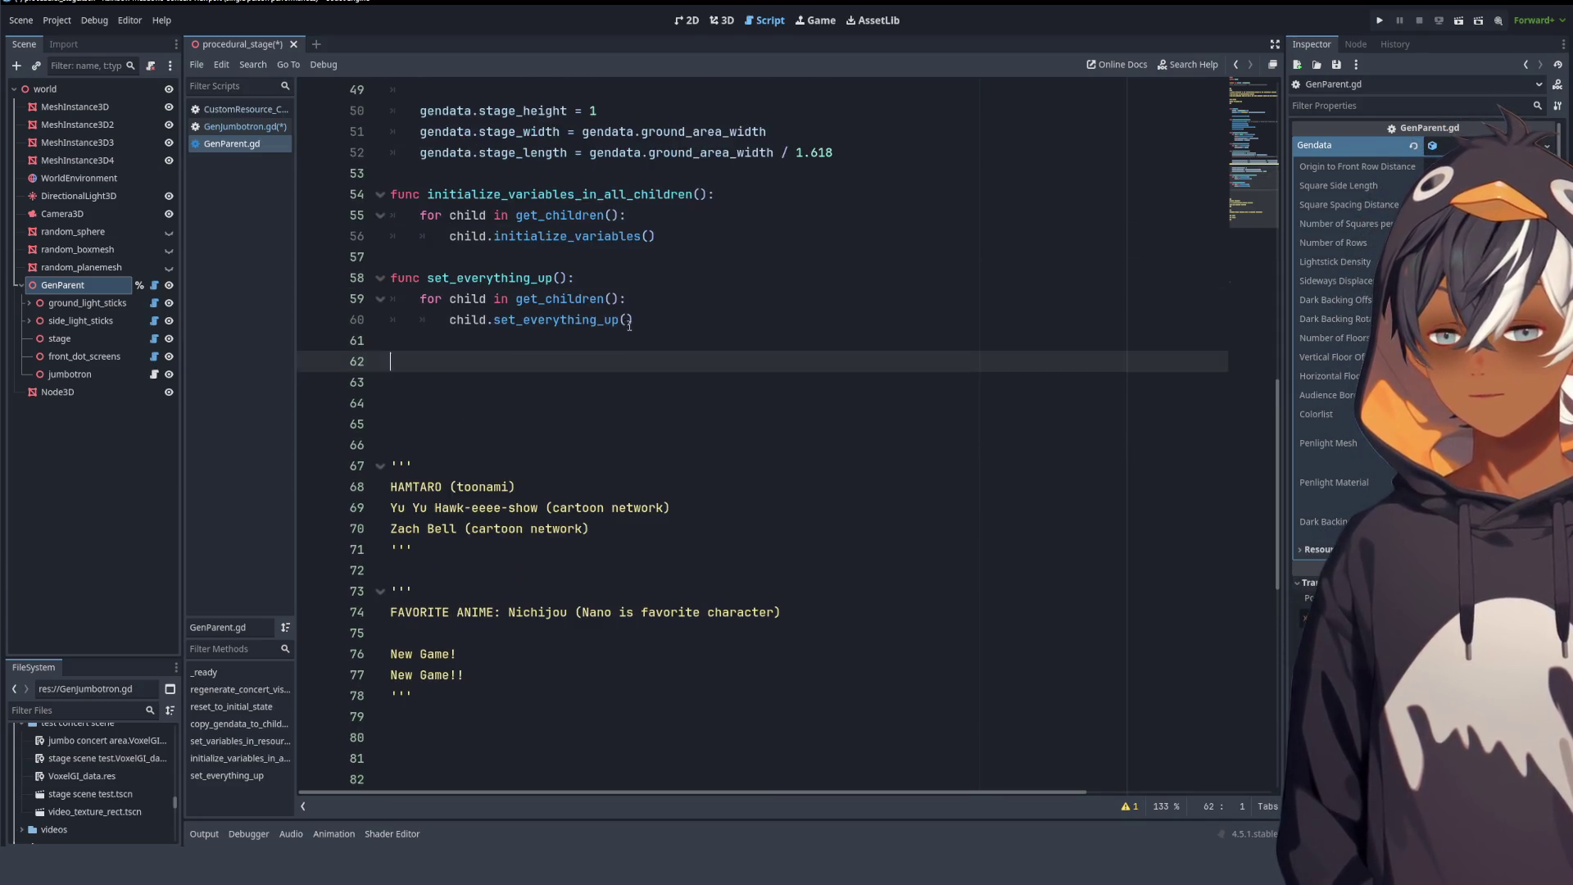
{"action": "mouse_move", "coordinate": [397, 513]}
{"action": "left_mouse_down"}
{"action": "mouse_move", "coordinate": [506, 509]}
{"action": "mouse_move", "coordinate": [492, 487]}
{"action": "mouse_move", "coordinate": [605, 508]}
{"action": "left_mouse_up"}
{"action": "left_click", "coordinate": [626, 507]}
{"action": "scroll", "coordinate": [626, 503], "scroll_direction": "up", "scroll_amount": 2}
{"action": "scroll", "coordinate": [626, 503], "scroll_direction": "down", "scroll_amount": 3}
{"action": "scroll", "coordinate": [491, 328], "scroll_direction": "up", "scroll_amount": 4}
{"action": "left_click", "coordinate": [218, 110]}
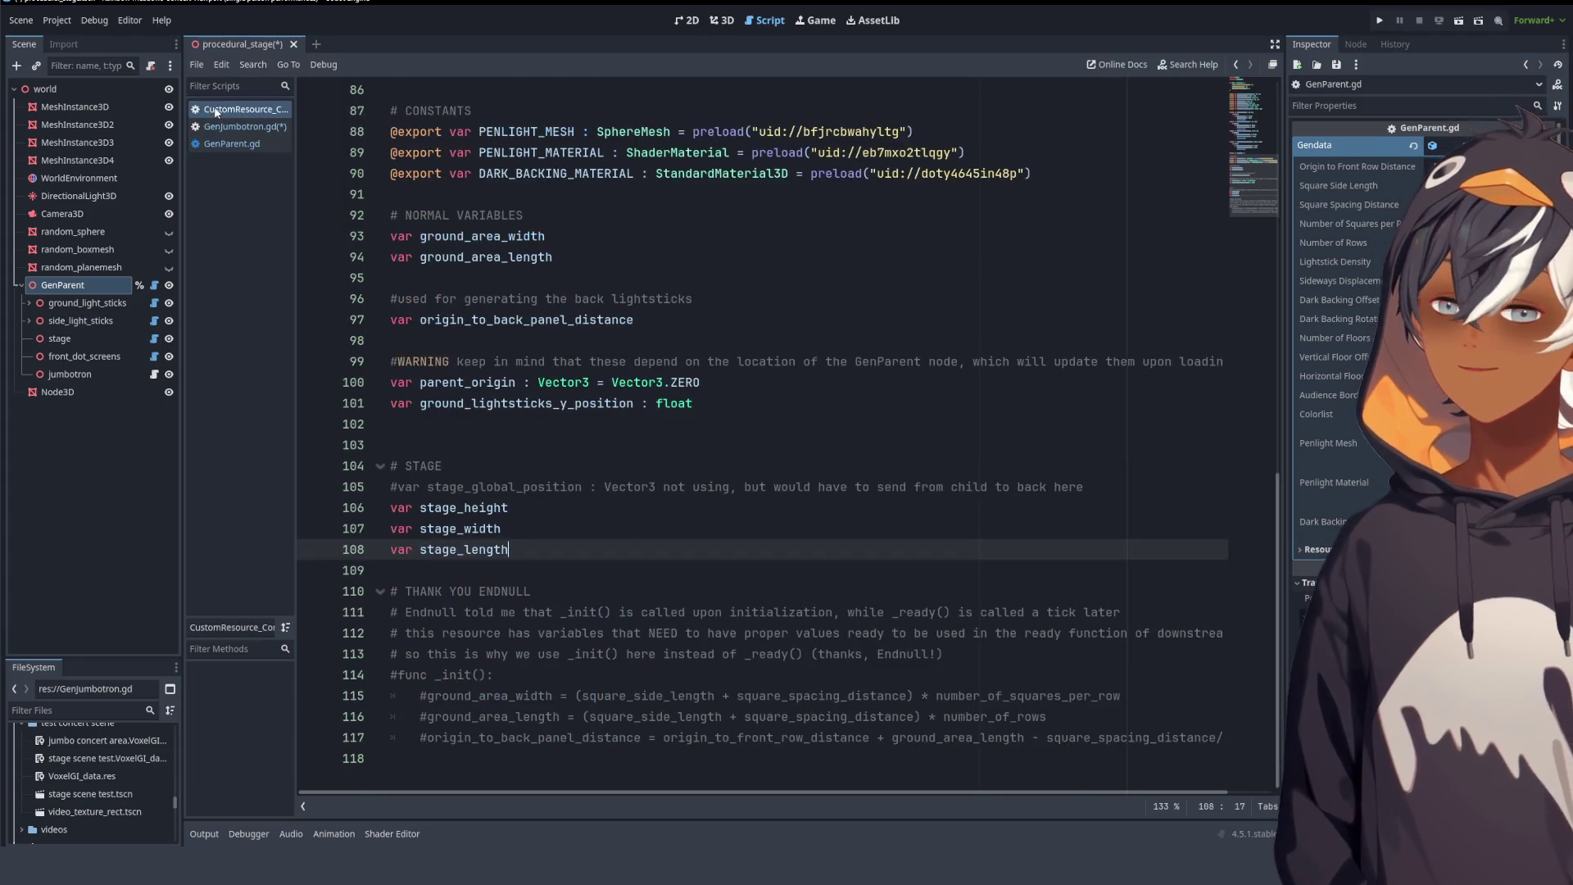
- Insert a blank line below the constants in the ConcertData script
{"action": "left_click", "coordinate": [606, 401]}
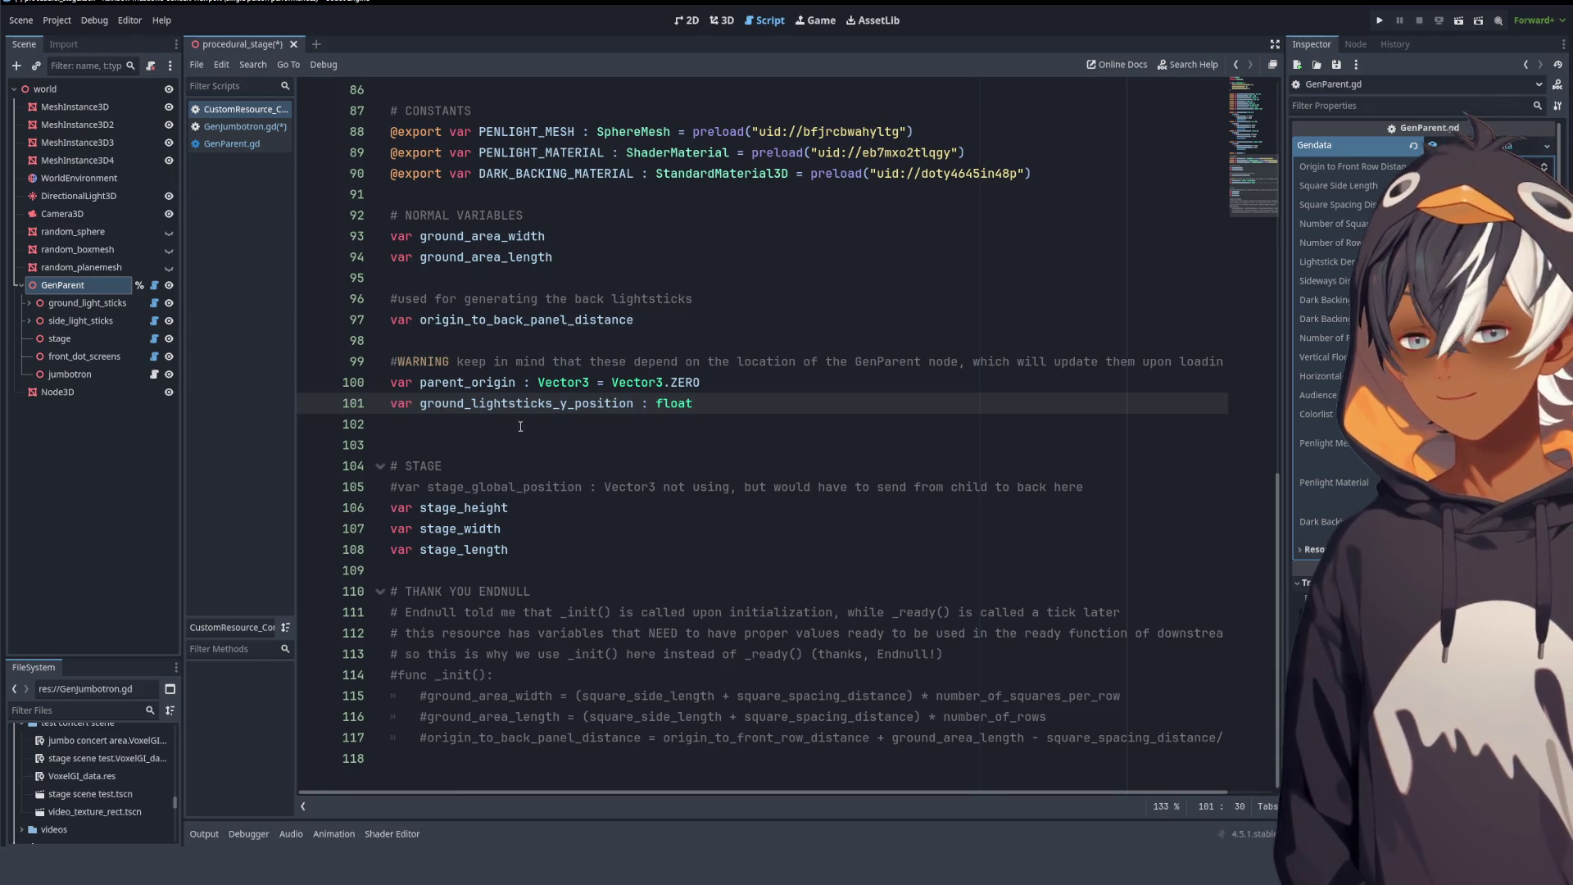
{"action": "scroll", "coordinate": [655, 410], "scroll_direction": "up", "scroll_amount": 5}
{"action": "scroll", "coordinate": [714, 395], "scroll_direction": "up", "scroll_amount": 2}
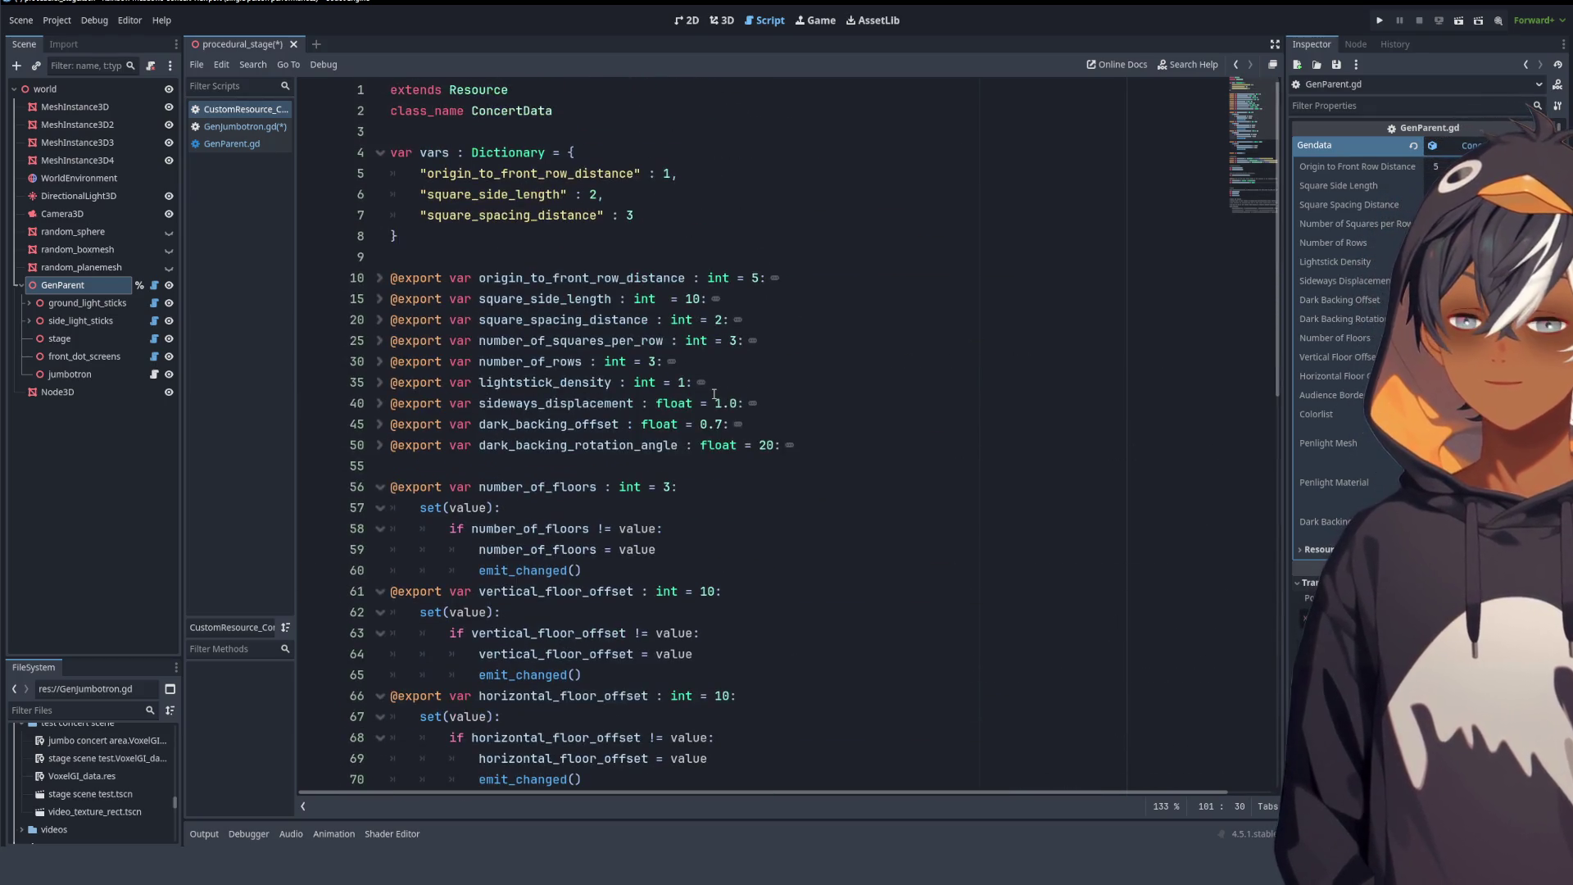
{"action": "scroll", "coordinate": [714, 391], "scroll_direction": "down", "scroll_amount": 7}
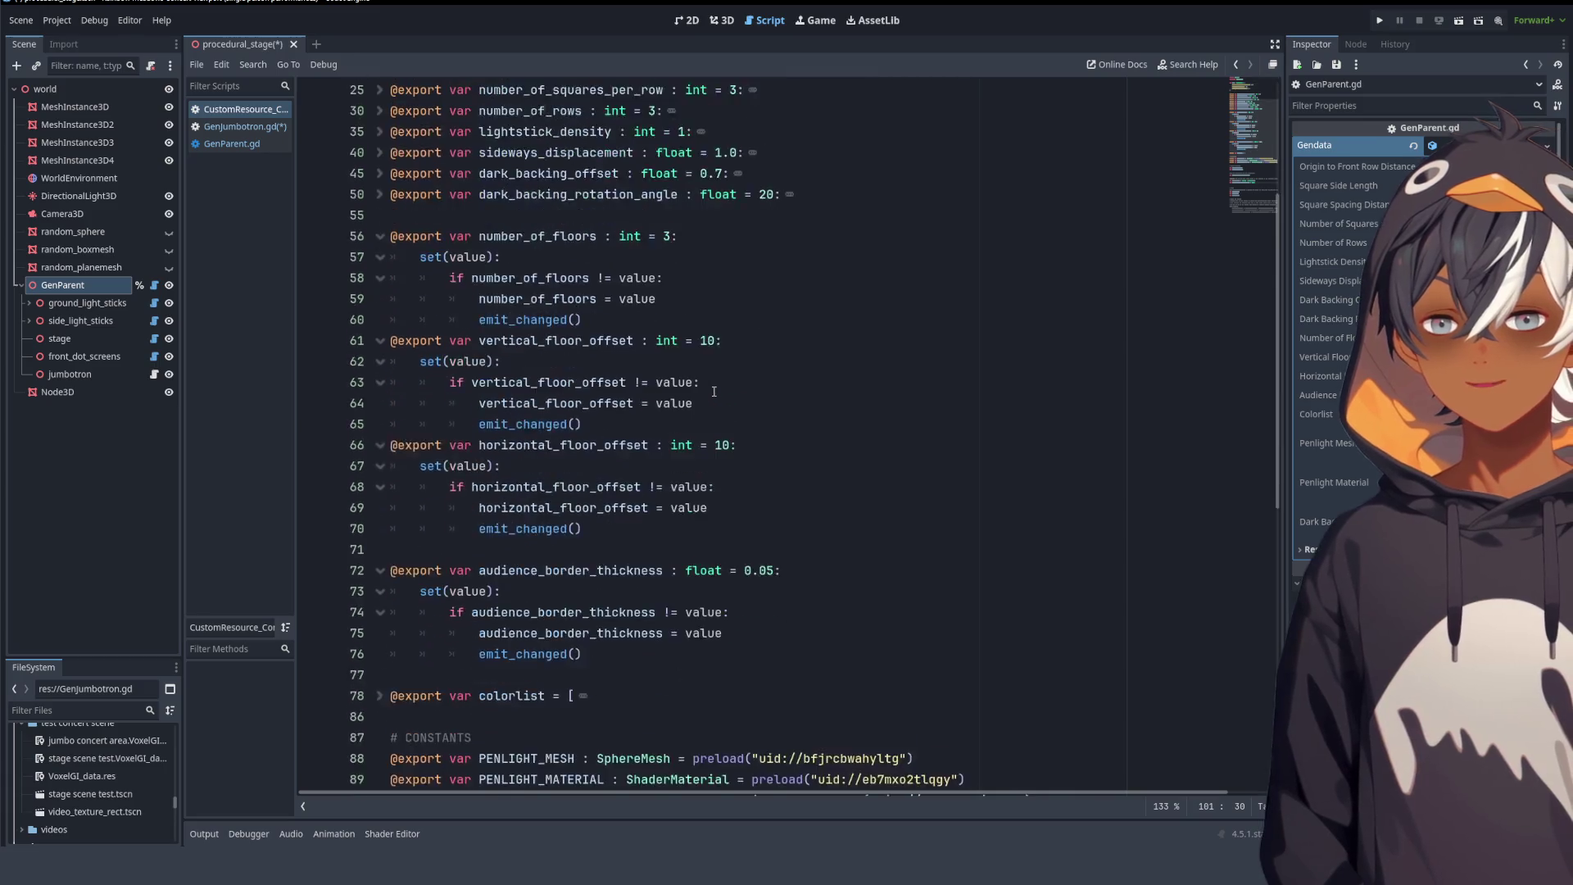
{"action": "scroll", "coordinate": [711, 391], "scroll_direction": "down", "scroll_amount": 3}
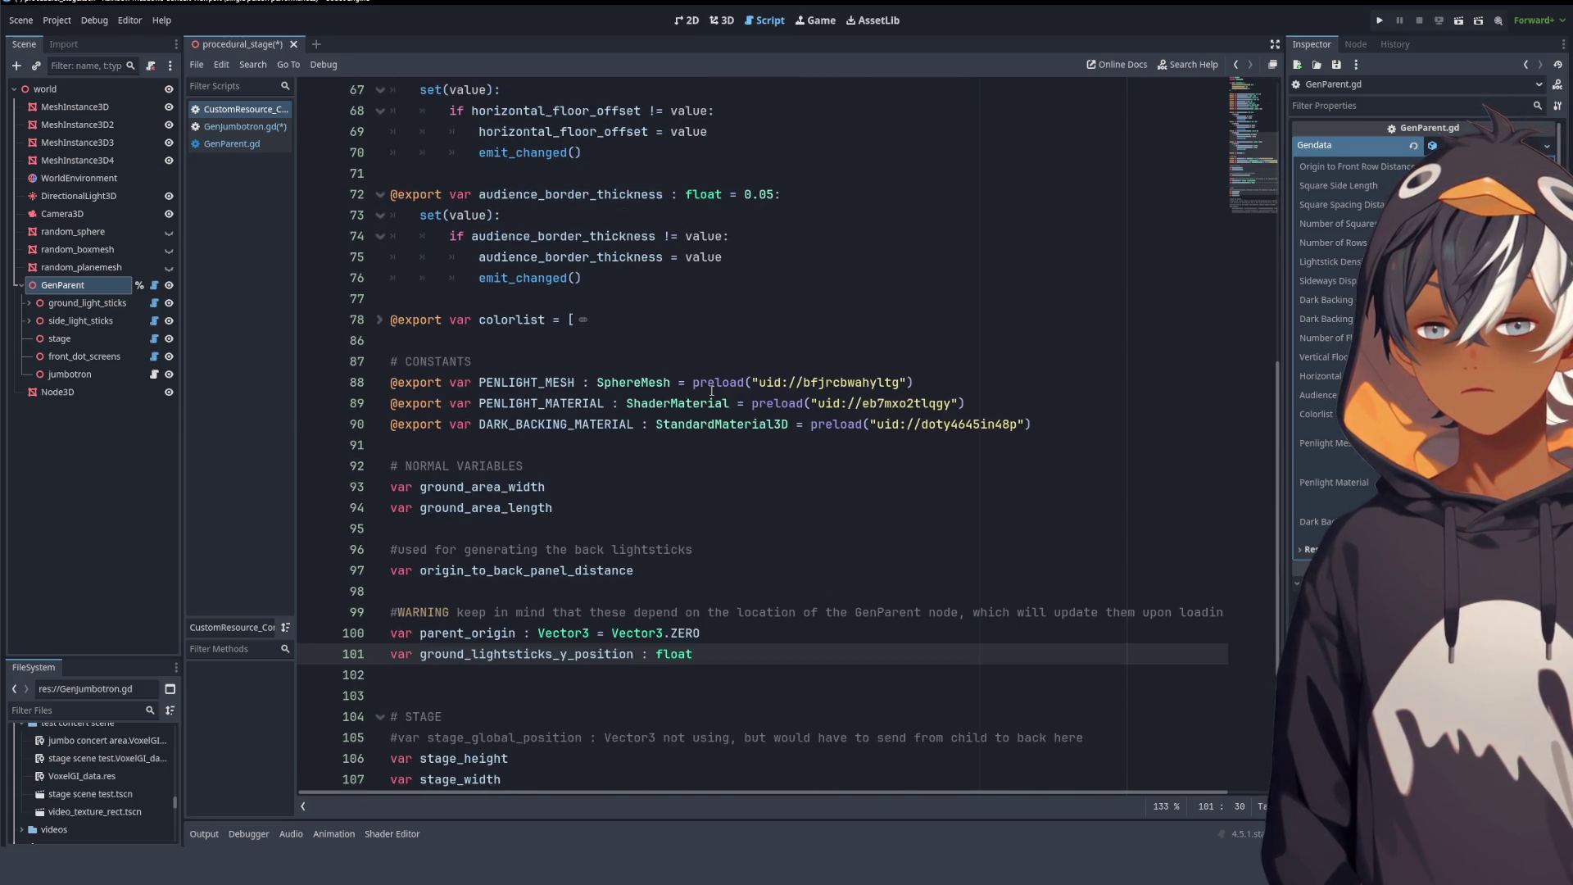
{"action": "scroll", "coordinate": [711, 391], "scroll_direction": "down", "scroll_amount": 2}
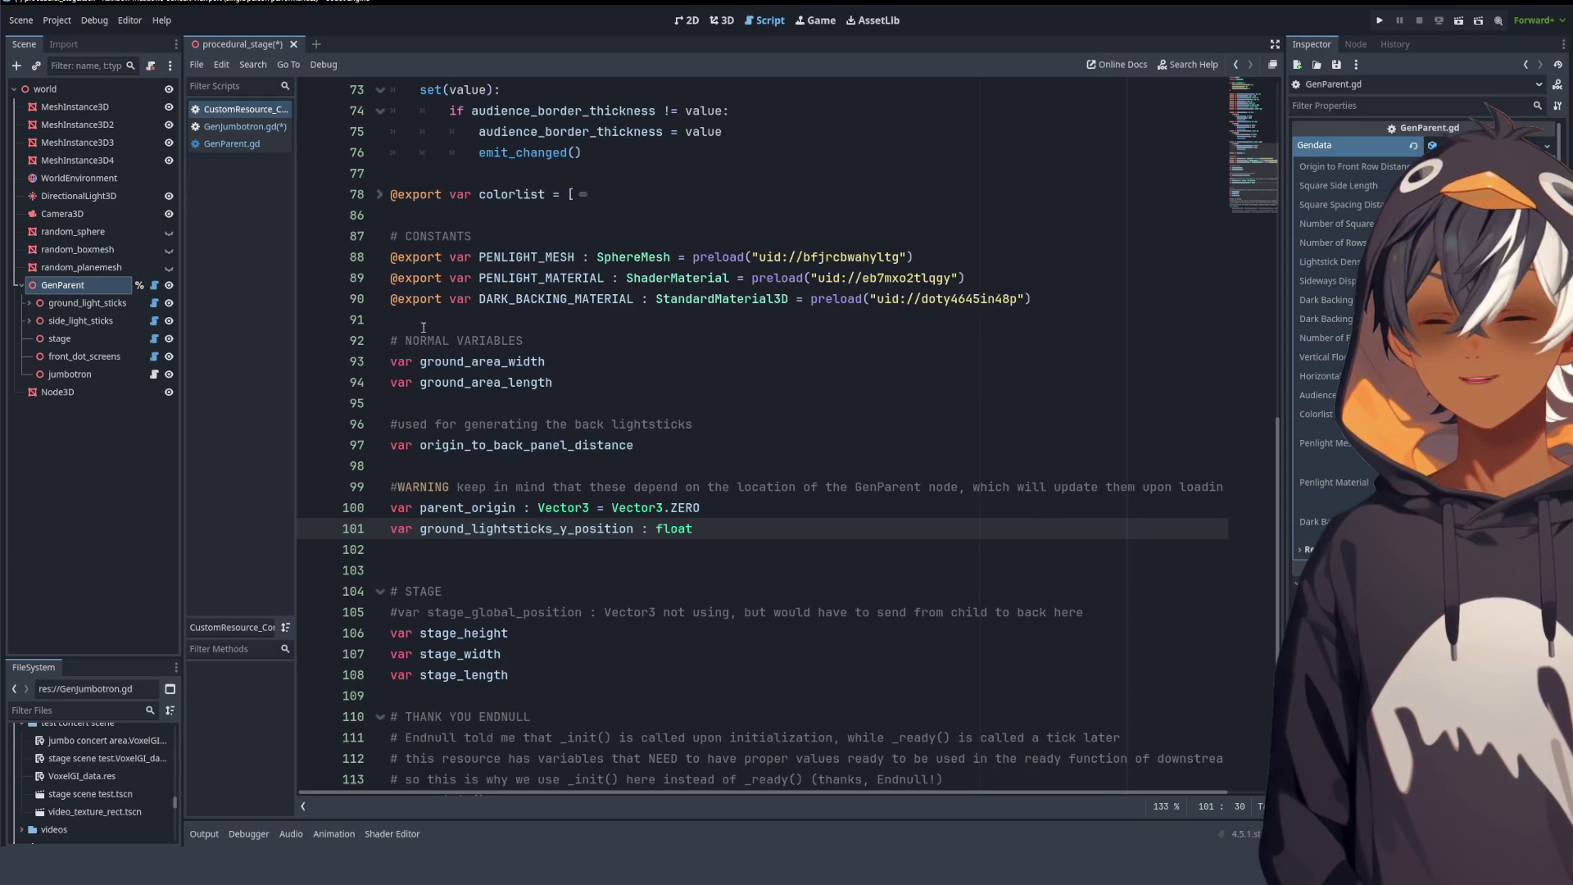
{"action": "left_click", "coordinate": [499, 320]}
{"action": "key", "text": "Return"}
{"action": "key", "text": "Return"}
{"action": "key", "text": "Return"}
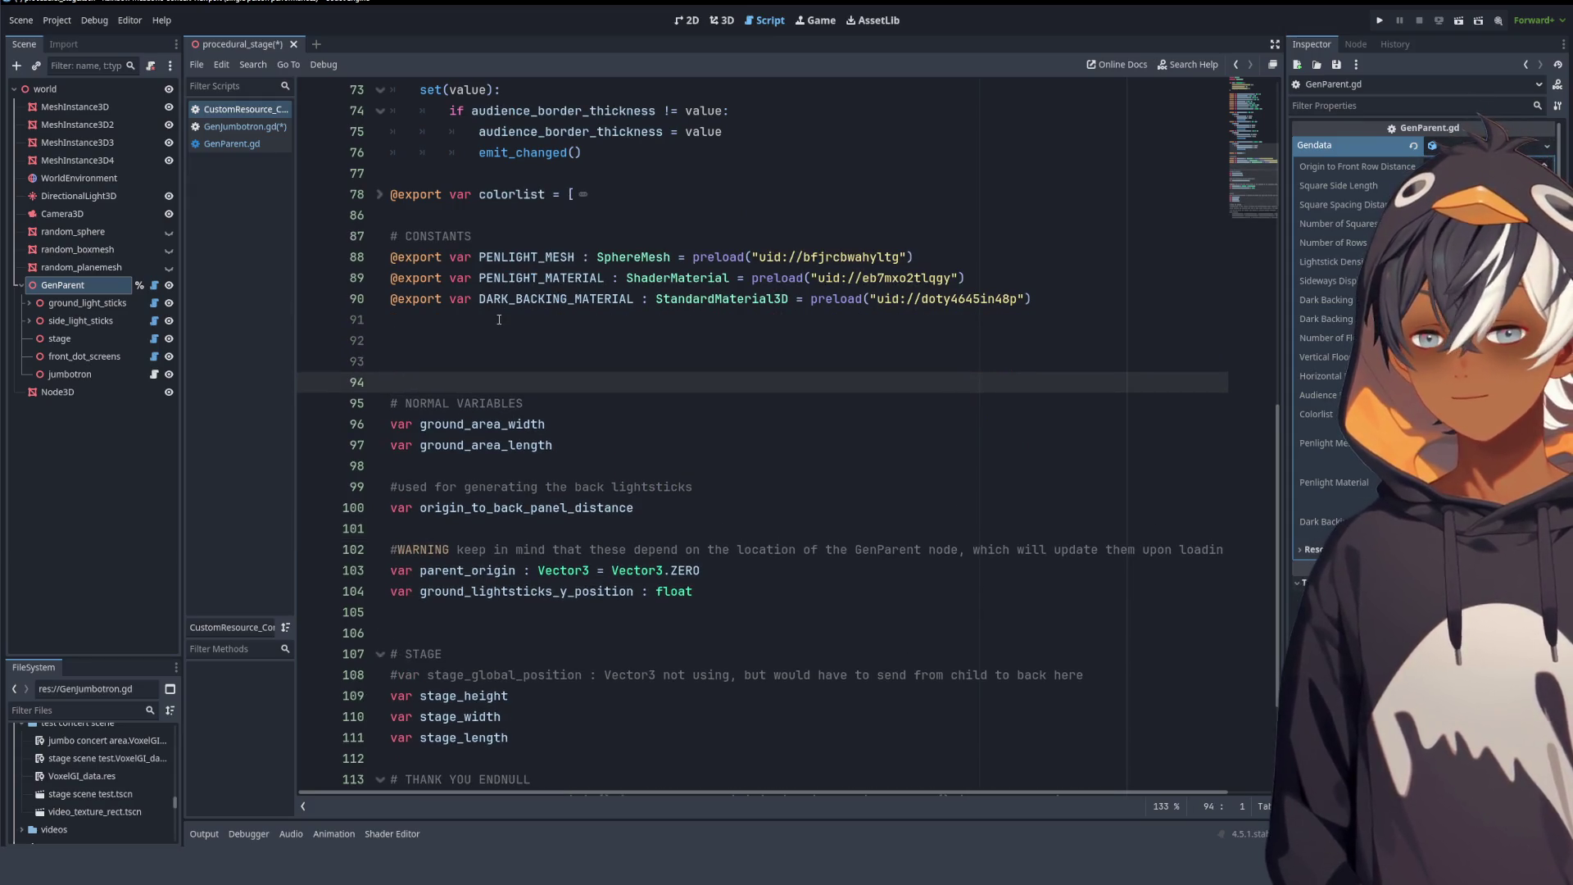
{"action": "key", "text": "Up"}
{"action": "key", "text": "BackSpace"}
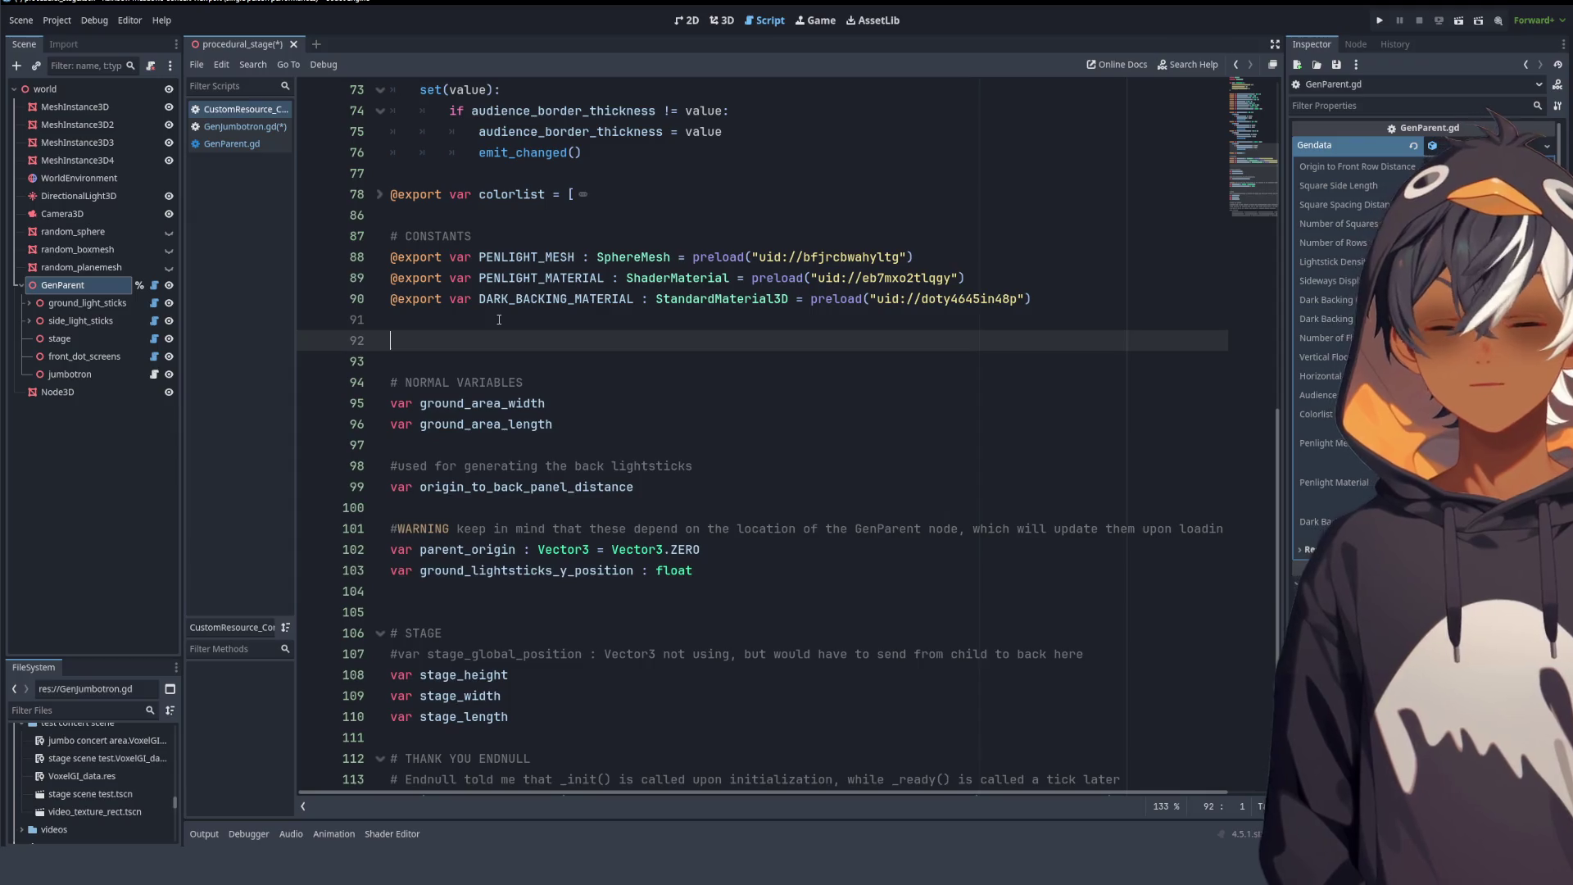
- Write the comment '# BASIS OF PARENT GEN NODE' on that line
{"action": "type", "text": "#"}
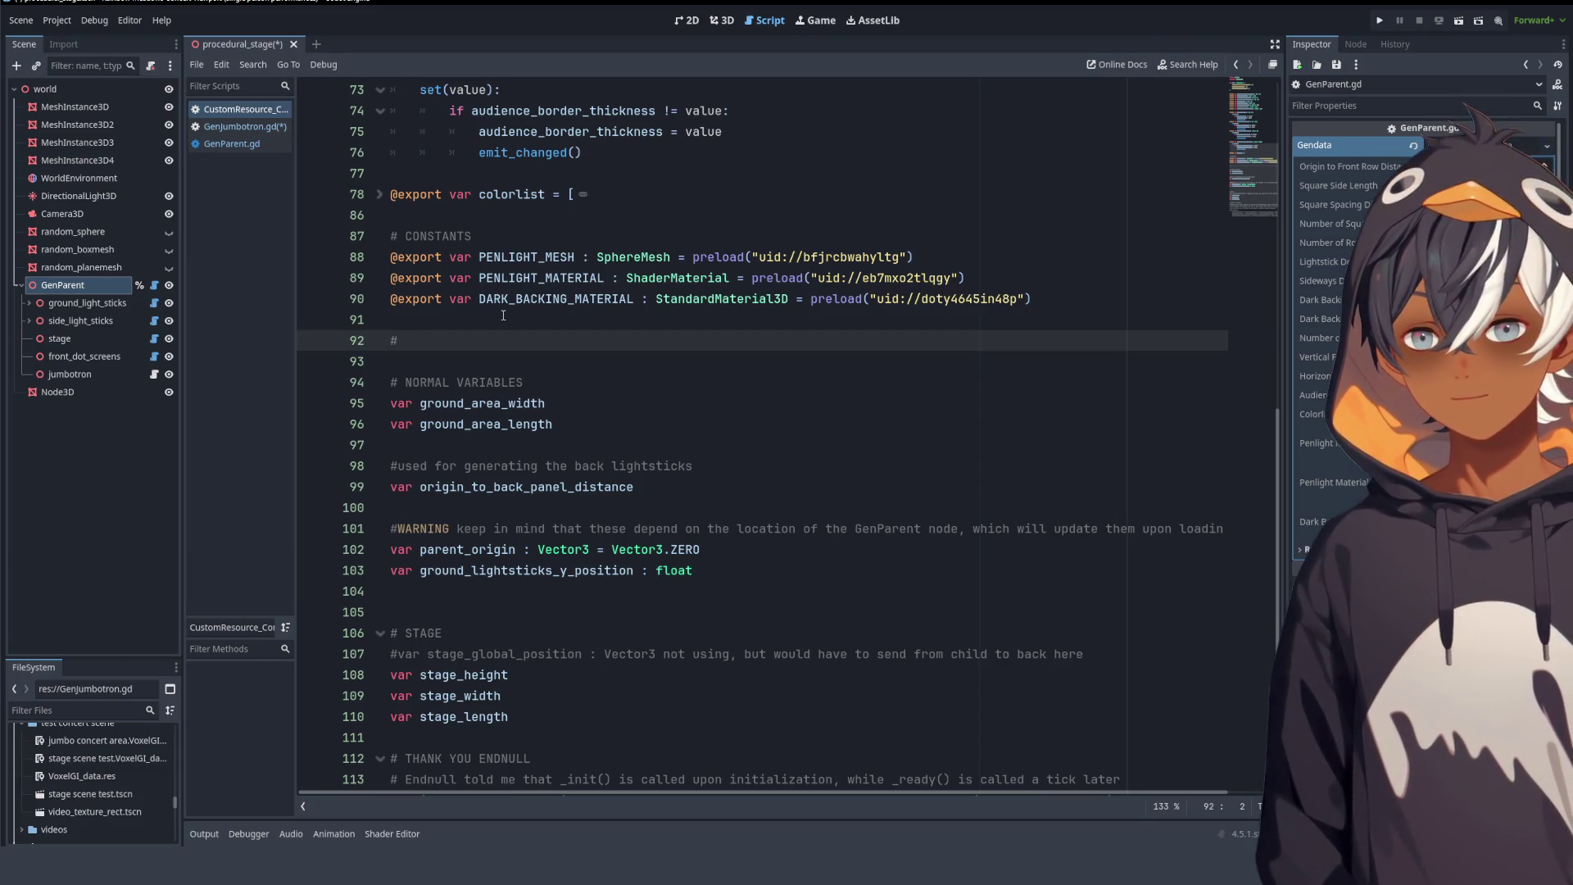
{"action": "type", "text": "gen"}
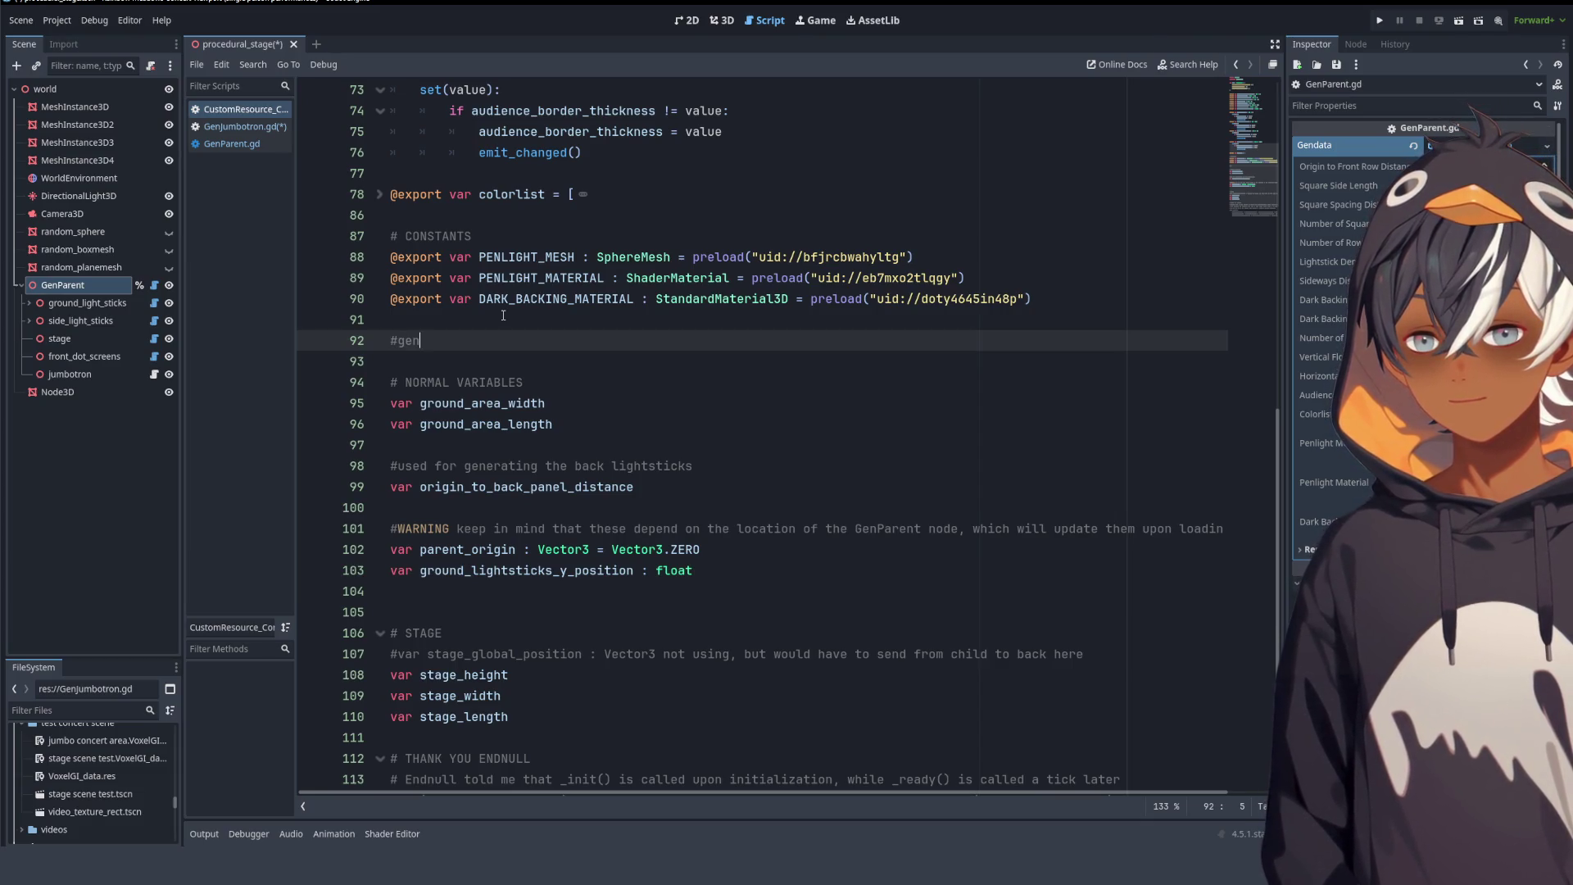
{"action": "key", "text": "BackSpace"}
{"action": "key", "text": "BackSpace"}
{"action": "key", "text": "BackSpace"}
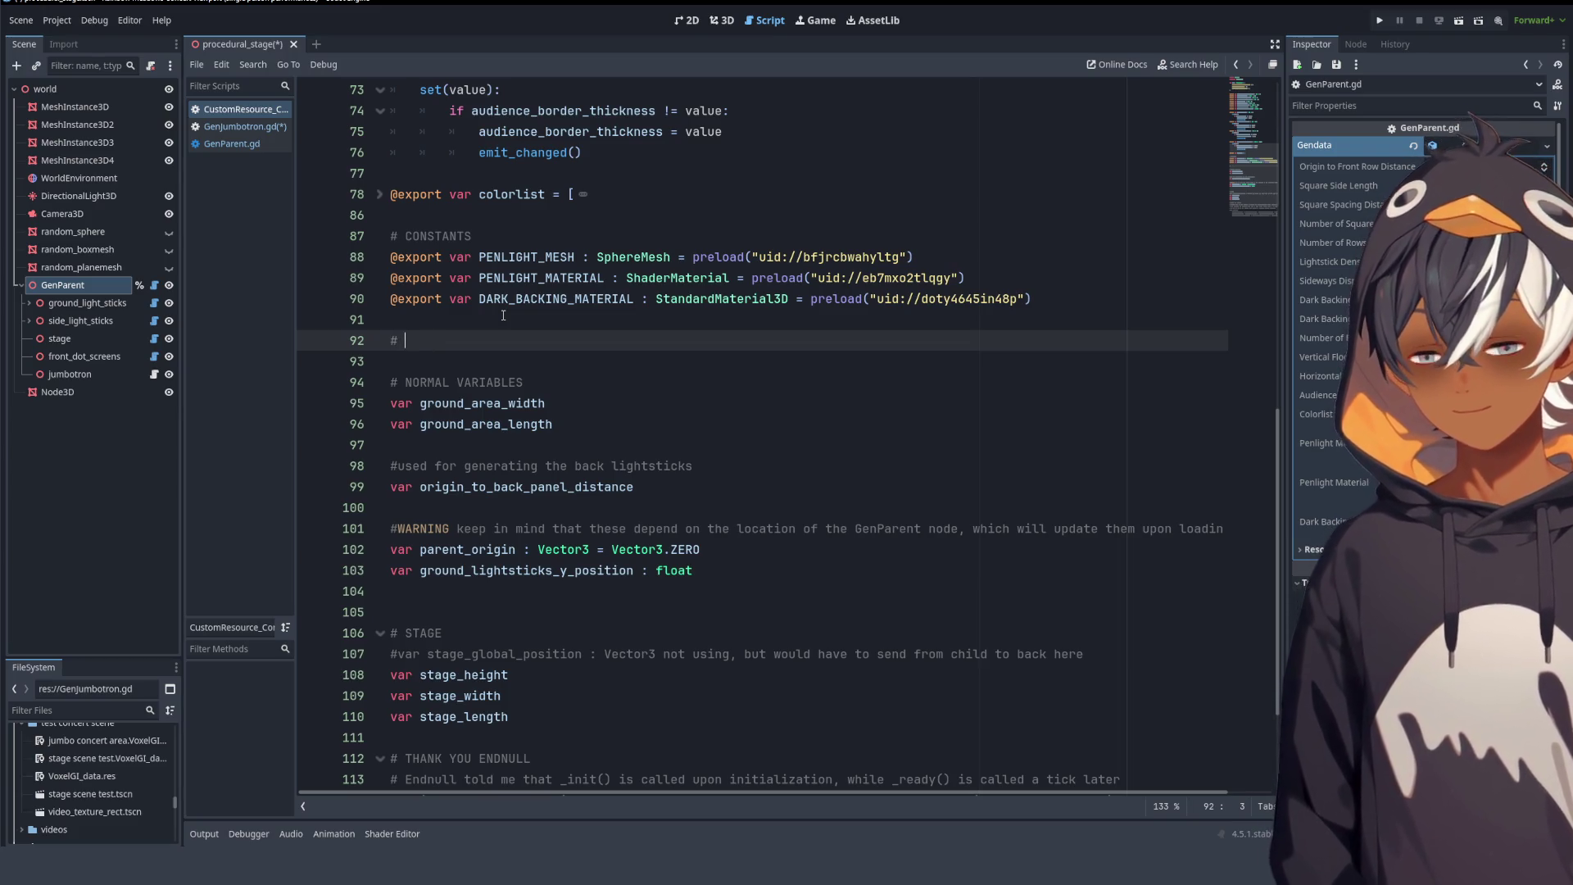
{"action": "type", "text": "BASIS OF PARE"}
{"action": "type", "text": "NT NODE"}
{"action": "key", "text": "BackSpace"}
{"action": "key", "text": "BackSpace"}
{"action": "key", "text": "BackSpace"}
{"action": "type", "text": "GEN NODE"}
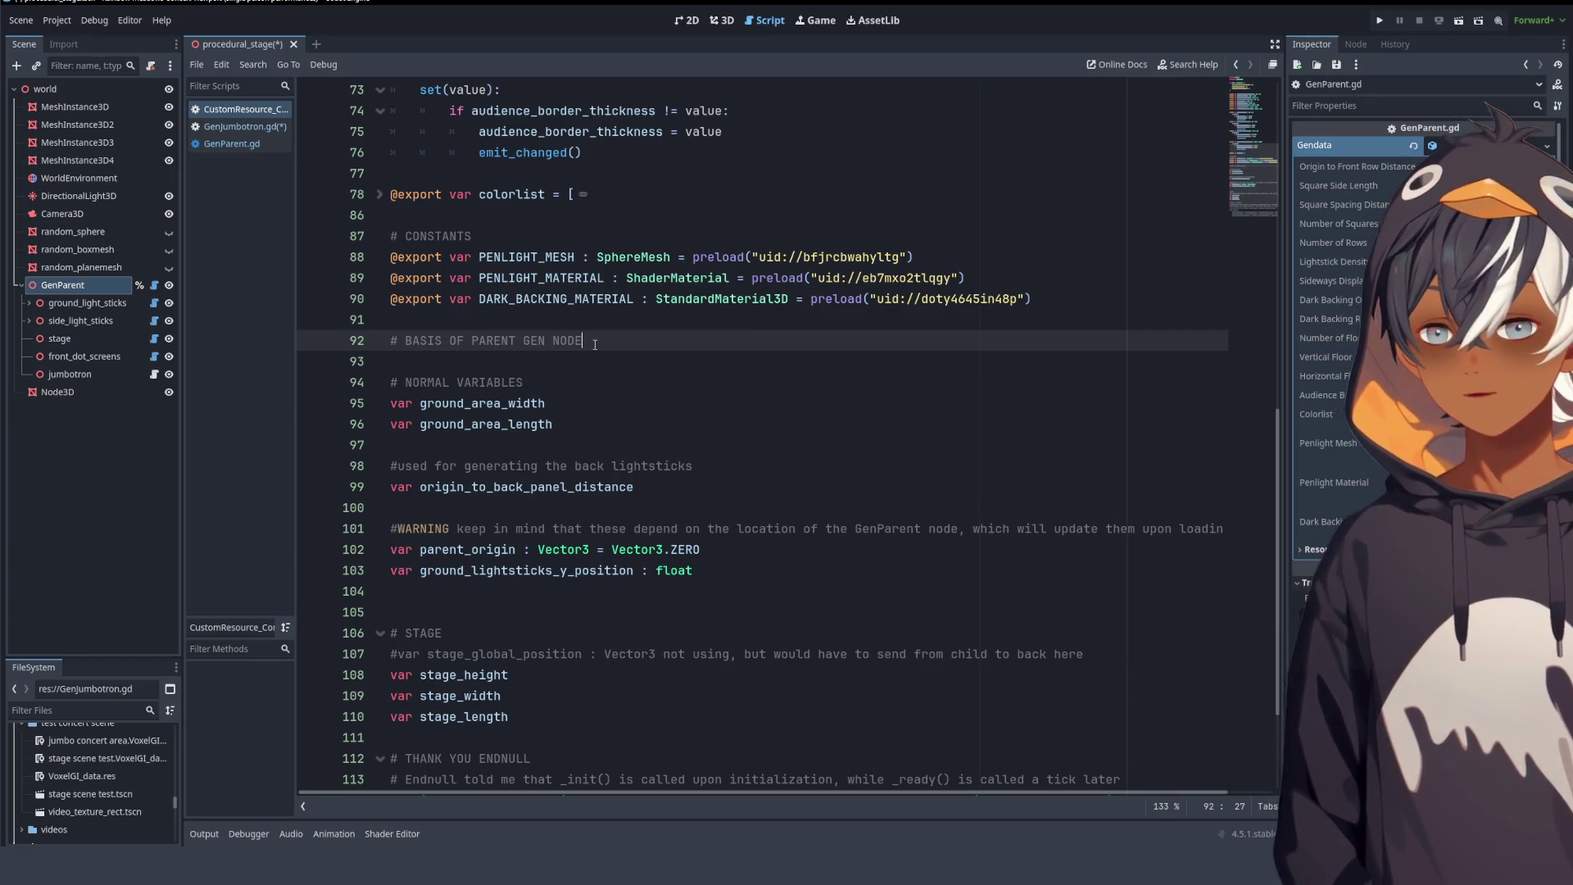
- Add a new line below the comment and begin a 'var parent' declaration
{"action": "key", "text": "Down"}
{"action": "key", "text": "Return"}
{"action": "key", "text": "Up"}
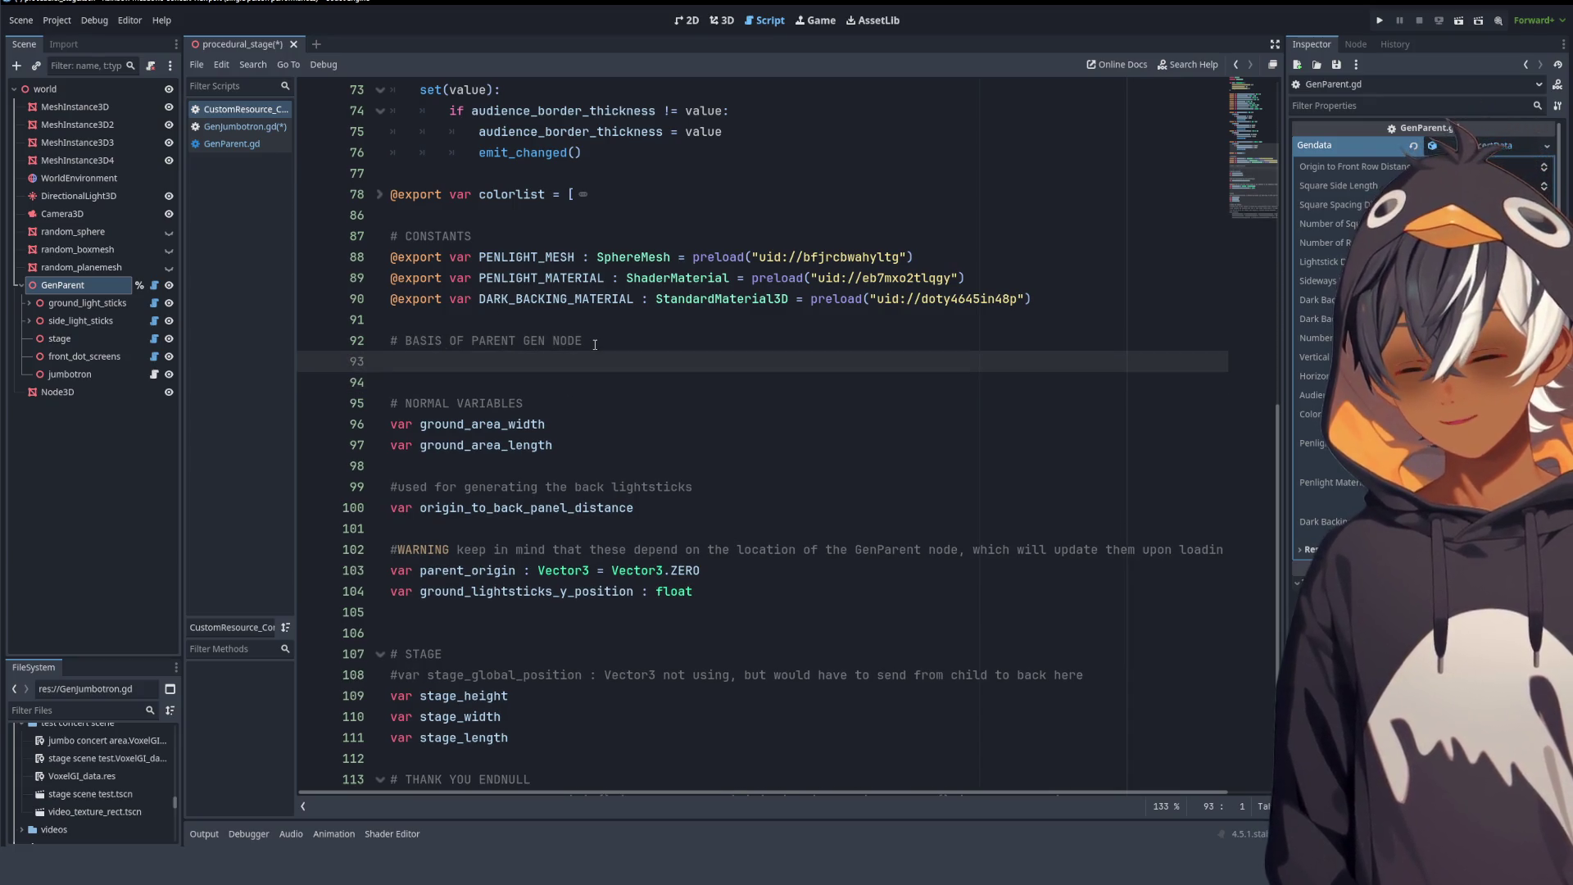
{"action": "type", "text": "var"}
{"action": "key", "text": "BackSpace"}
{"action": "key", "text": "BackSpace"}
{"action": "key", "text": "BackSpace"}
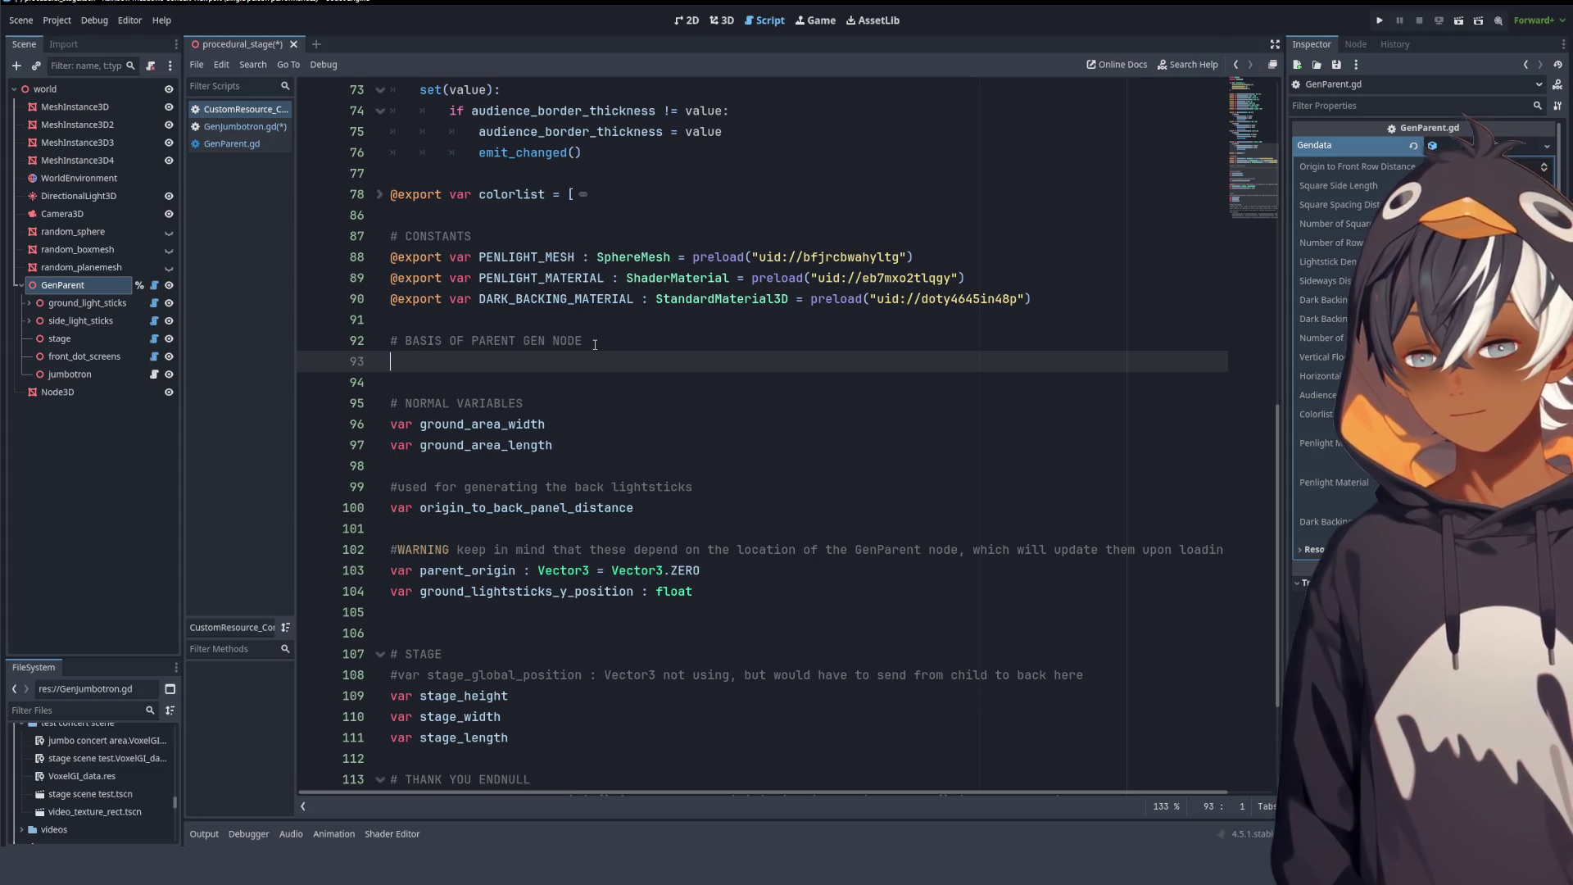
{"action": "type", "text": "var parent"}
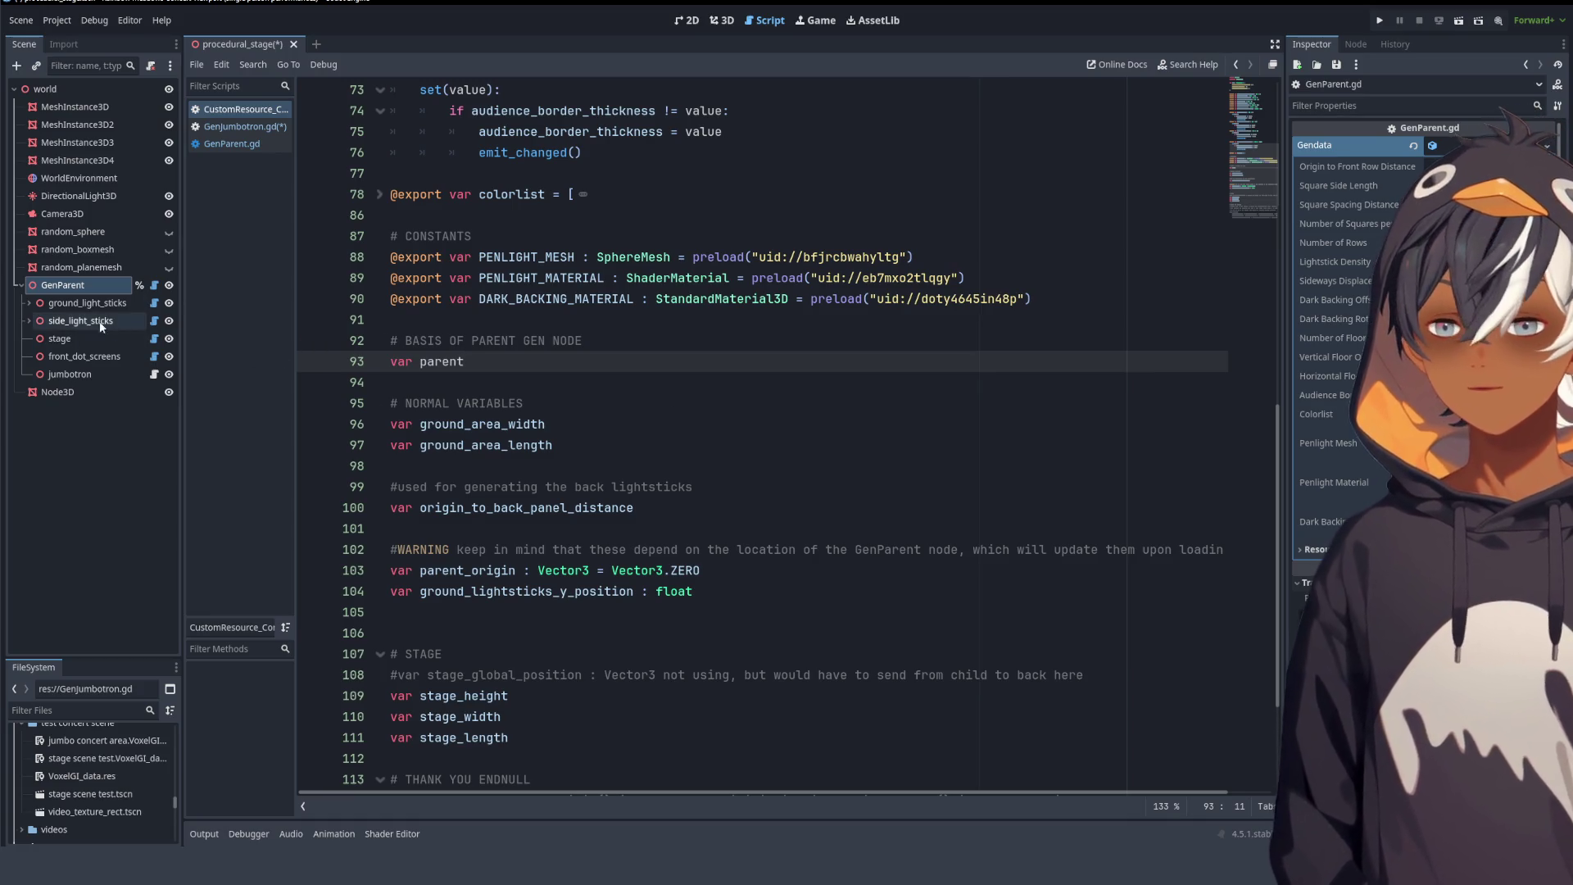
- Inspect the stage node in the scene tree, then reselect the GenParent node
{"action": "left_click", "coordinate": [82, 303]}
{"action": "left_click", "coordinate": [83, 338]}
{"action": "mouse_move", "coordinate": [81, 356]}
{"action": "left_mouse_down"}
{"action": "mouse_move", "coordinate": [70, 375]}
{"action": "mouse_move", "coordinate": [73, 305]}
{"action": "left_mouse_up"}
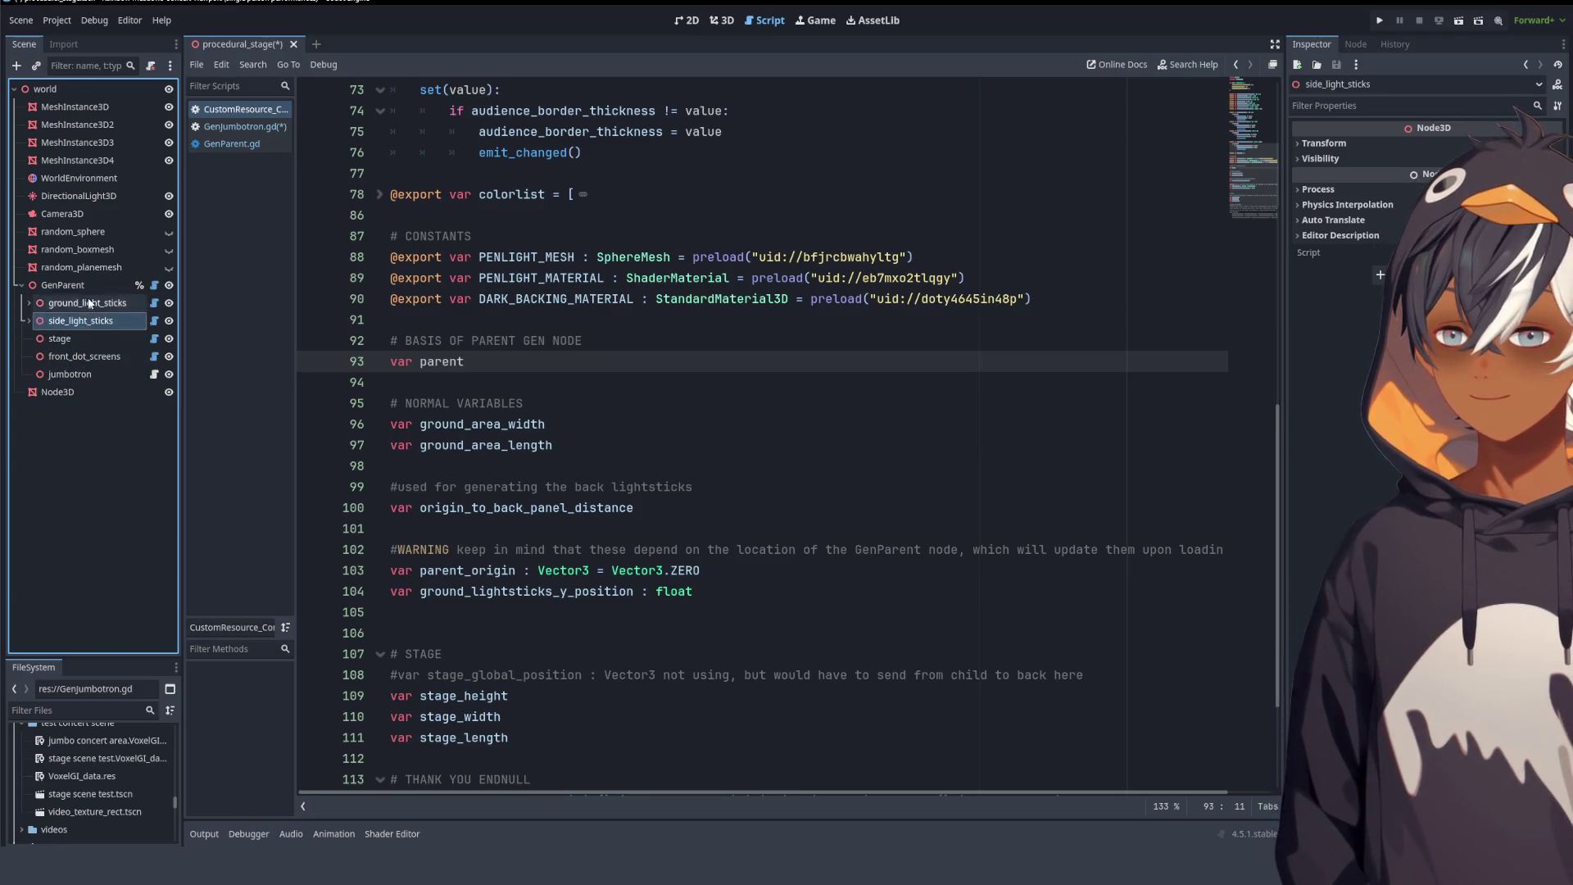
{"action": "left_click", "coordinate": [62, 286]}
- Rename the declaration to 'gen_parent_basis :' and look up the Basis class reference
{"action": "double_click", "coordinate": [459, 363]}
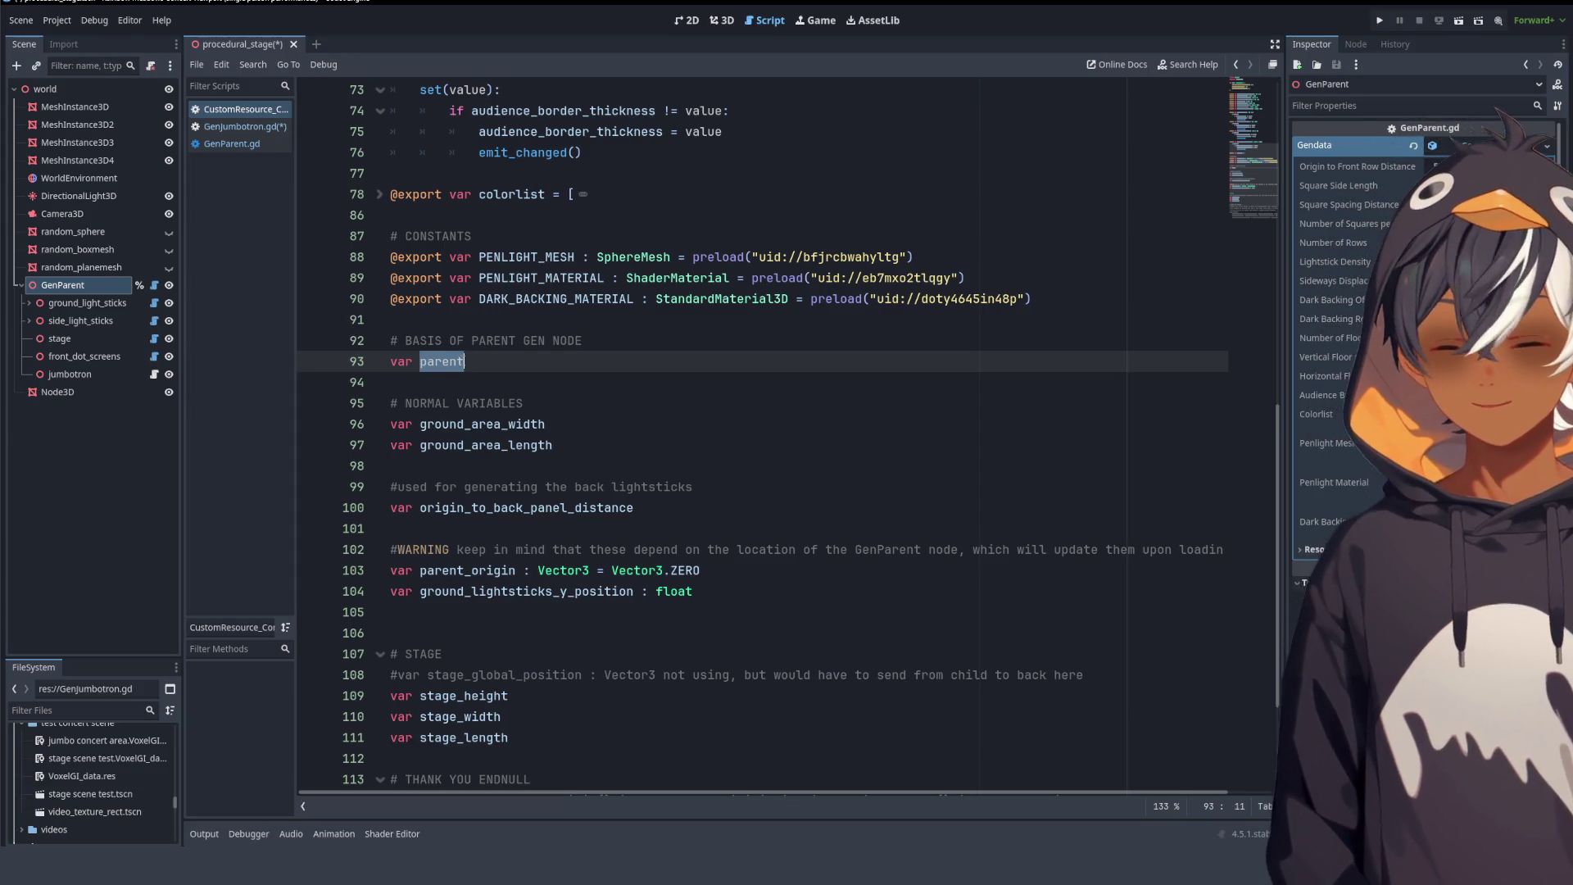
{"action": "type", "text": "gen_"}
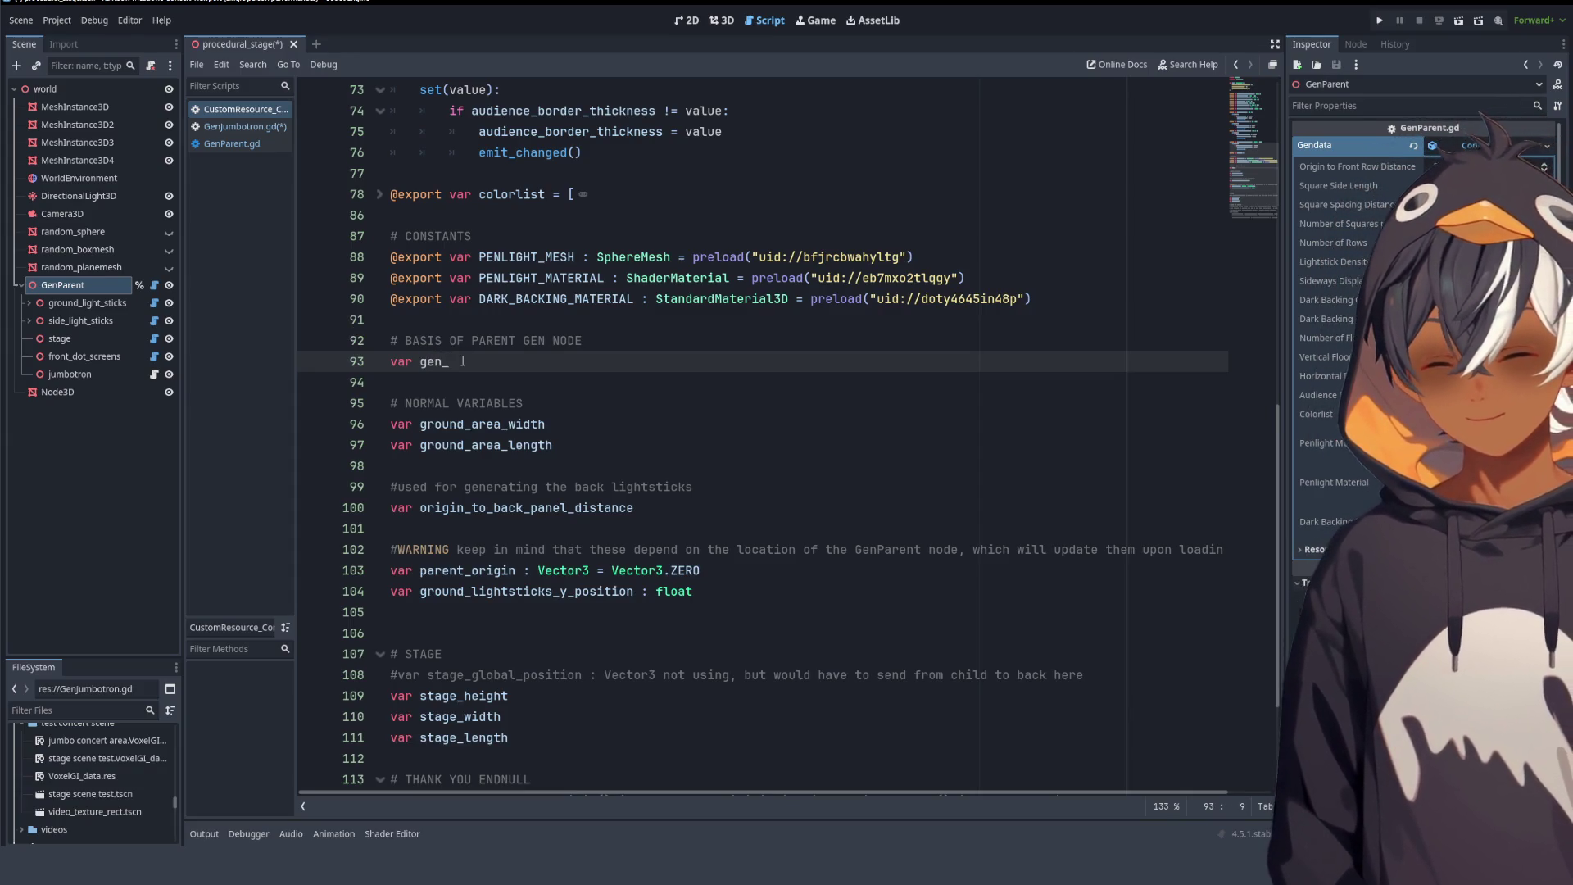
{"action": "type", "text": "parent_basis "}
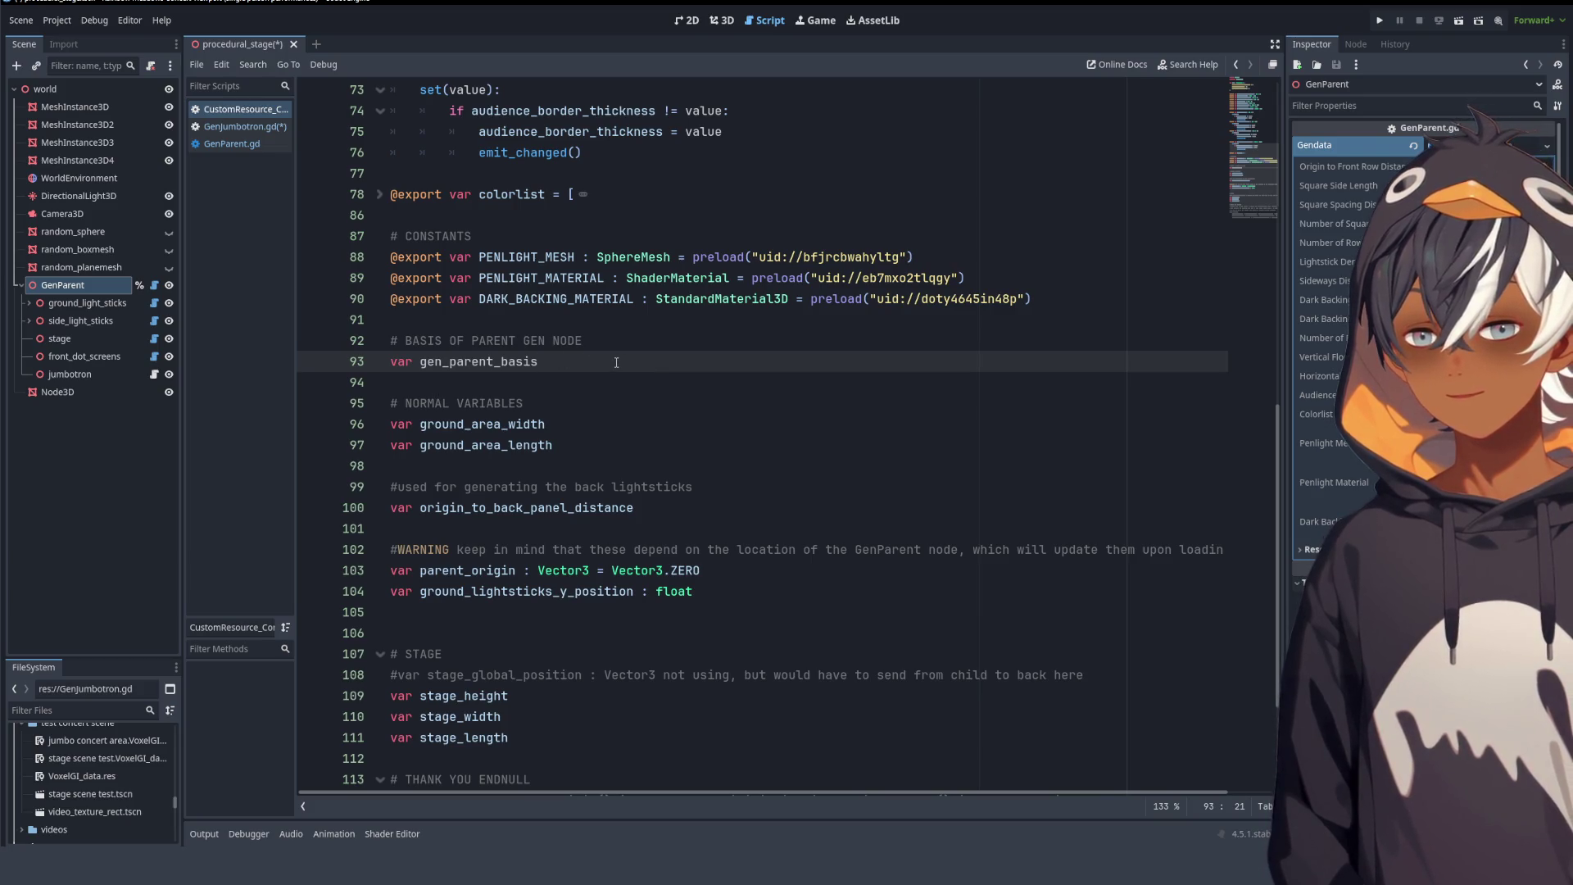
{"action": "type", "text": ":"}
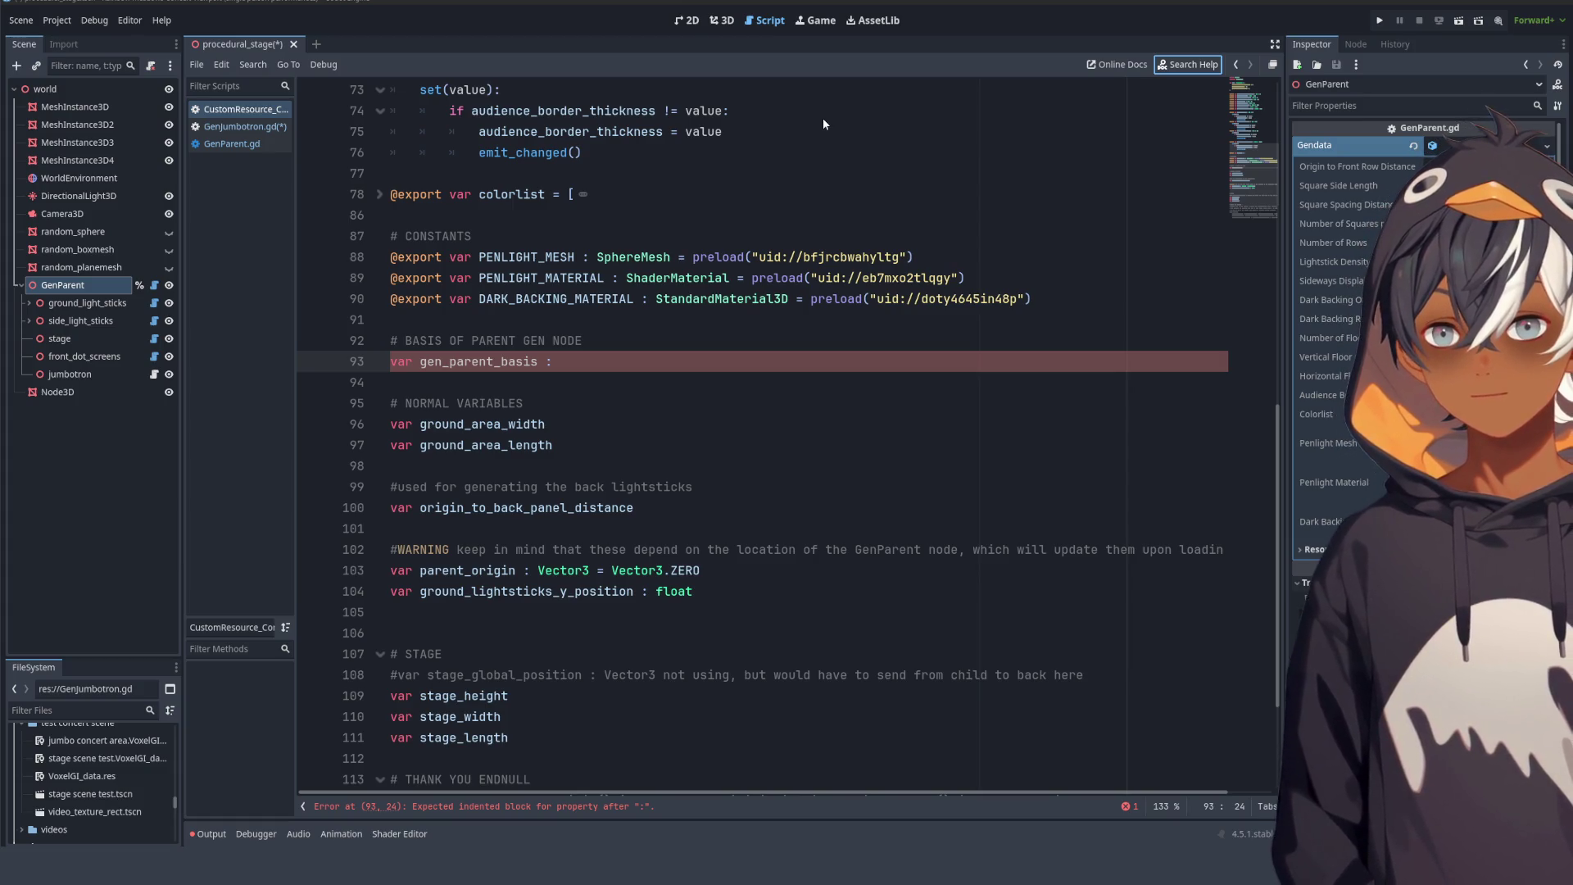
{"action": "key", "text": "Return"}
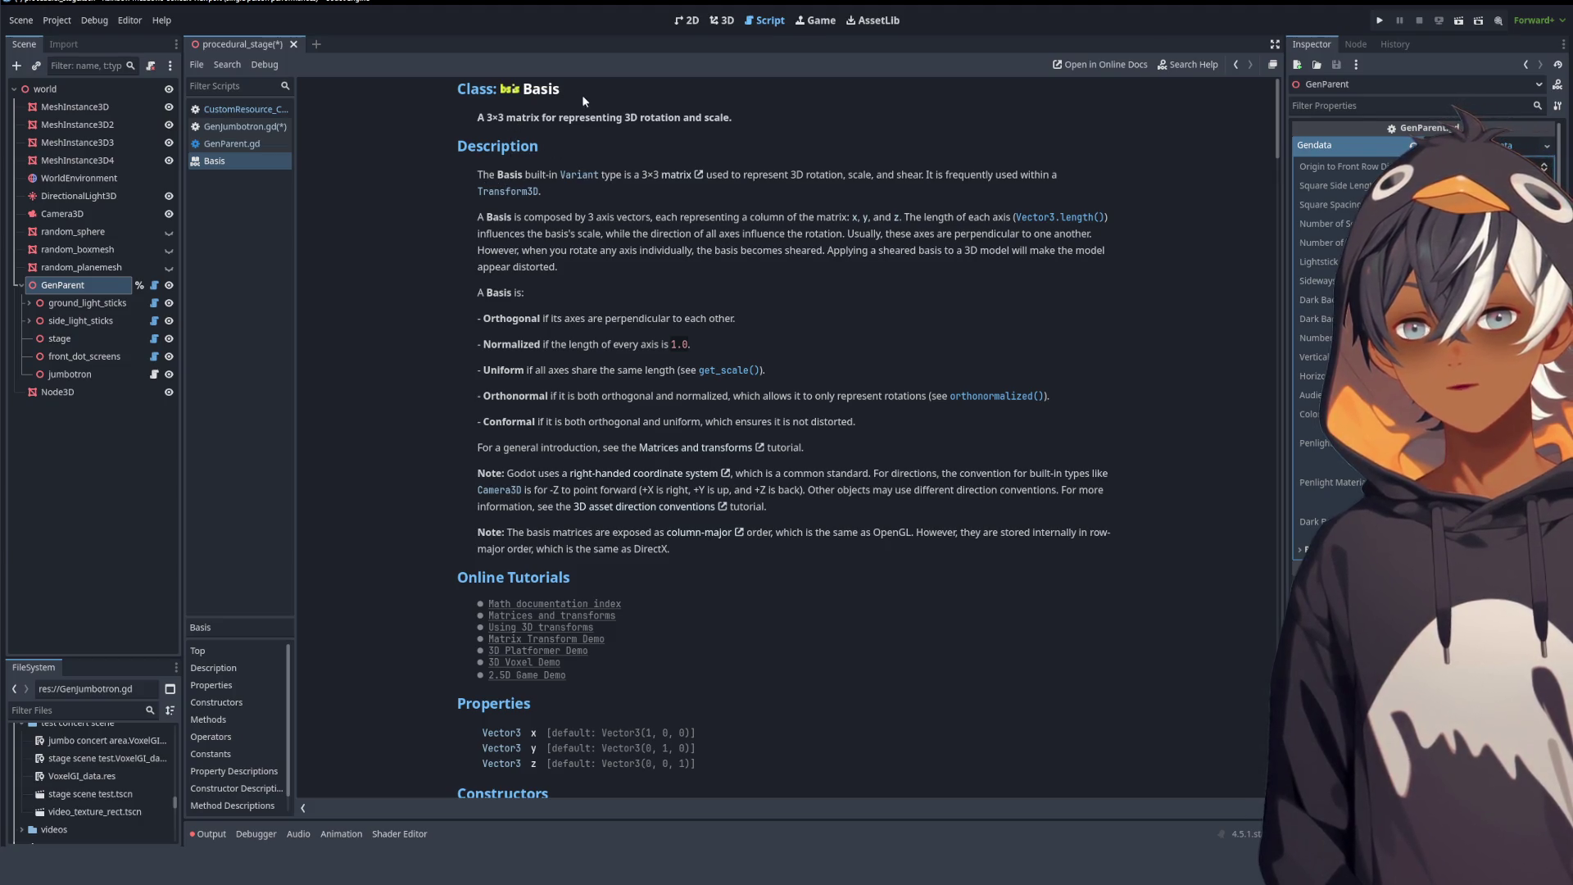
- Leave the help page and type gen_parent_basis as Basis via autocomplete
{"action": "key", "text": "alt+Left"}
{"action": "type", "text": "Basi"}
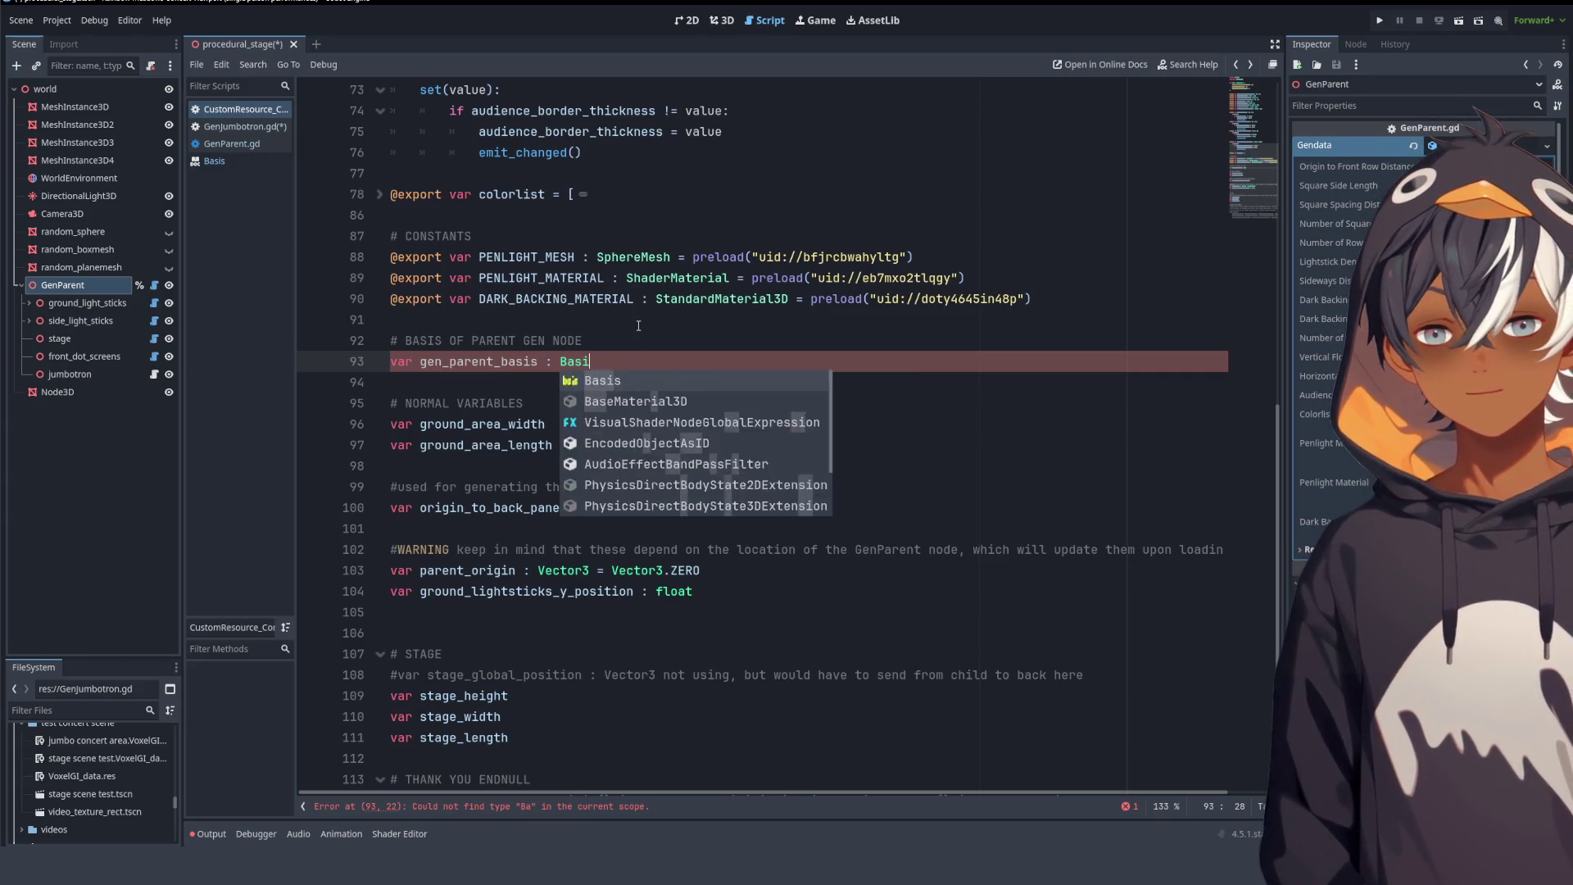
{"action": "key", "text": "Return"}
{"action": "key", "text": "BackSpace"}
{"action": "key", "text": "BackSpace"}
{"action": "key", "text": "BackSpace"}
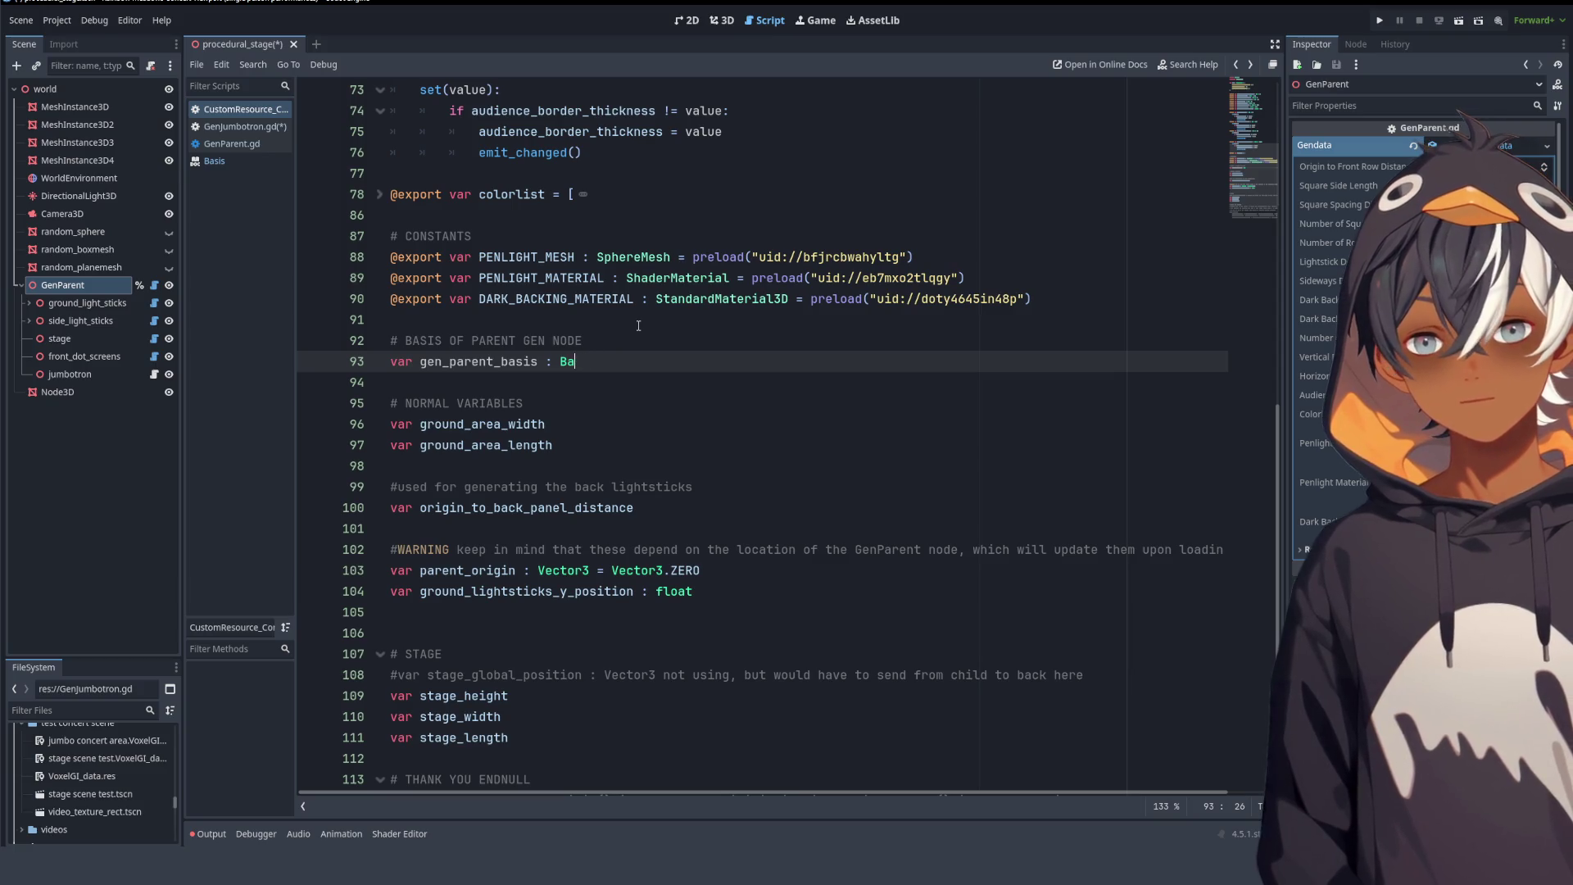
{"action": "type", "text": "basis"}
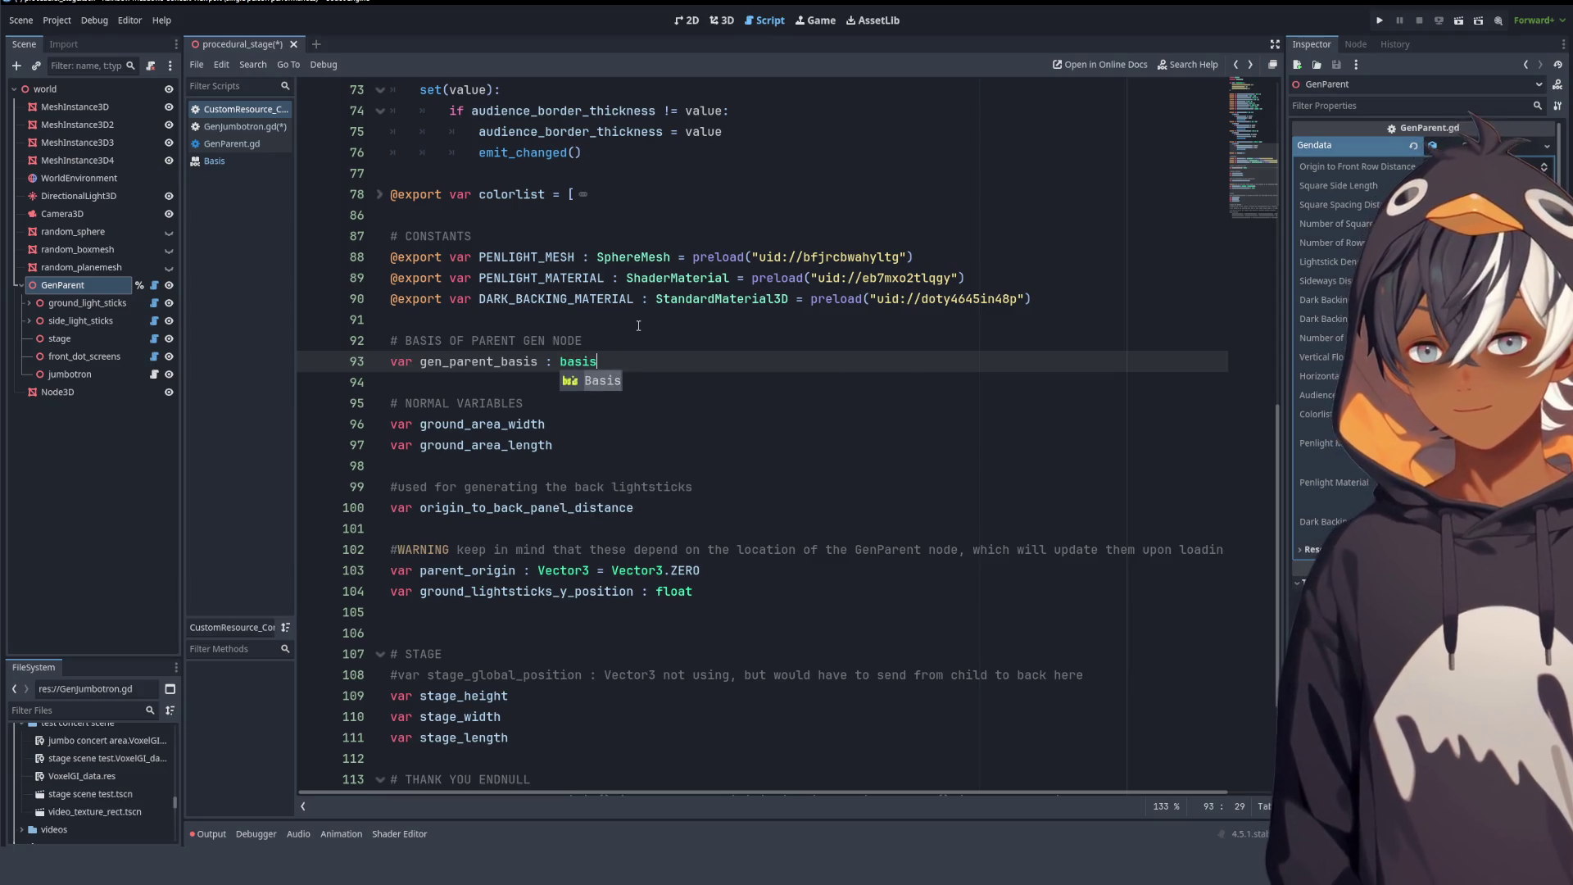
{"action": "key", "text": "Return"}
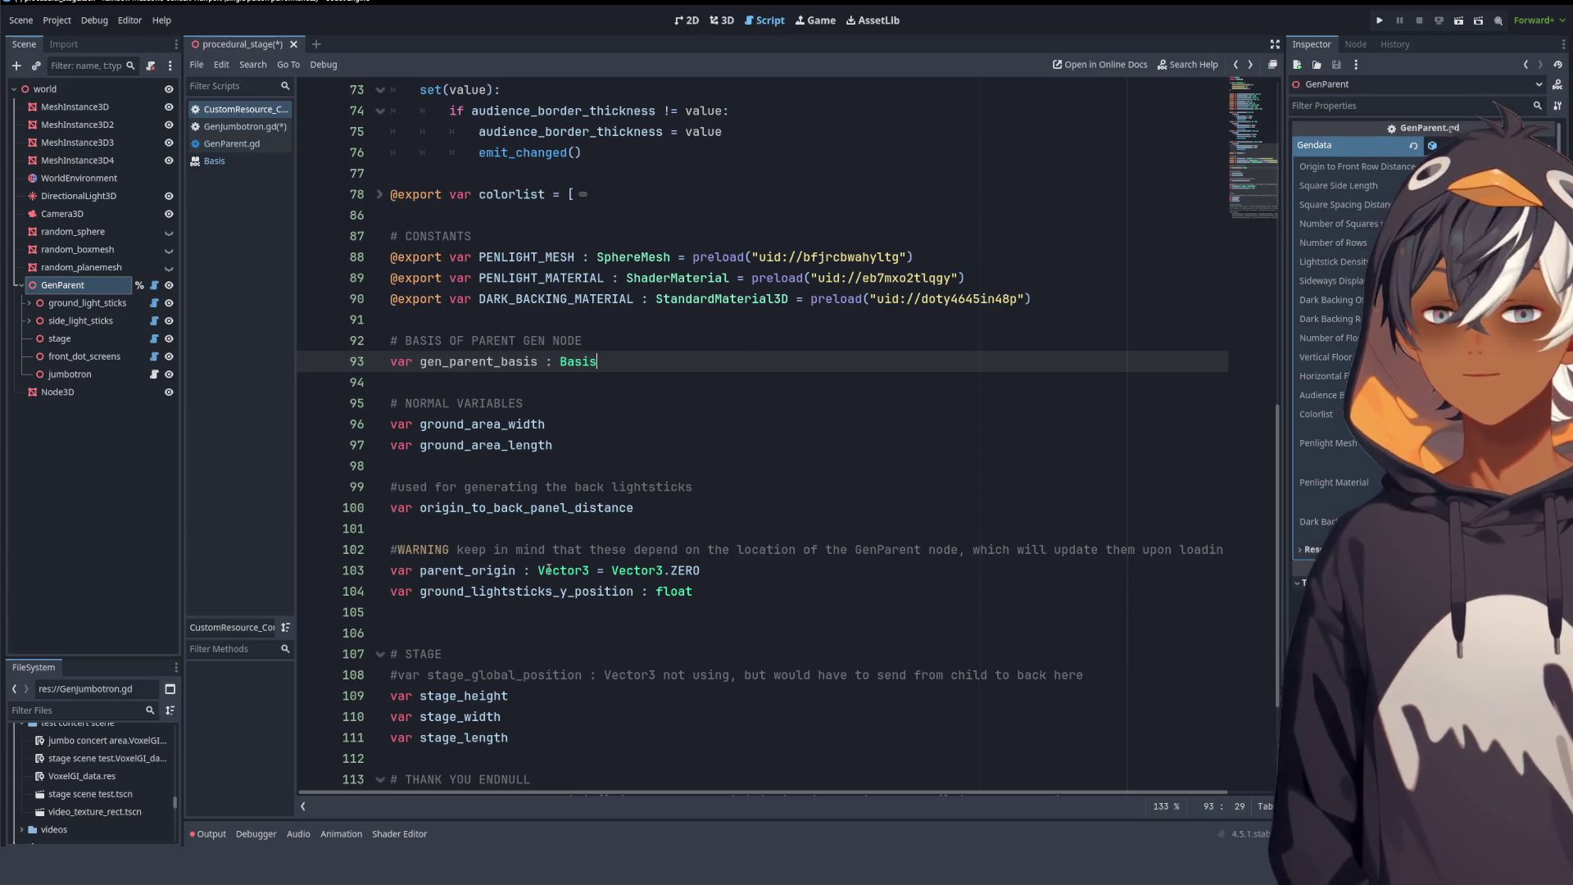
{"action": "left_click", "coordinate": [639, 373]}
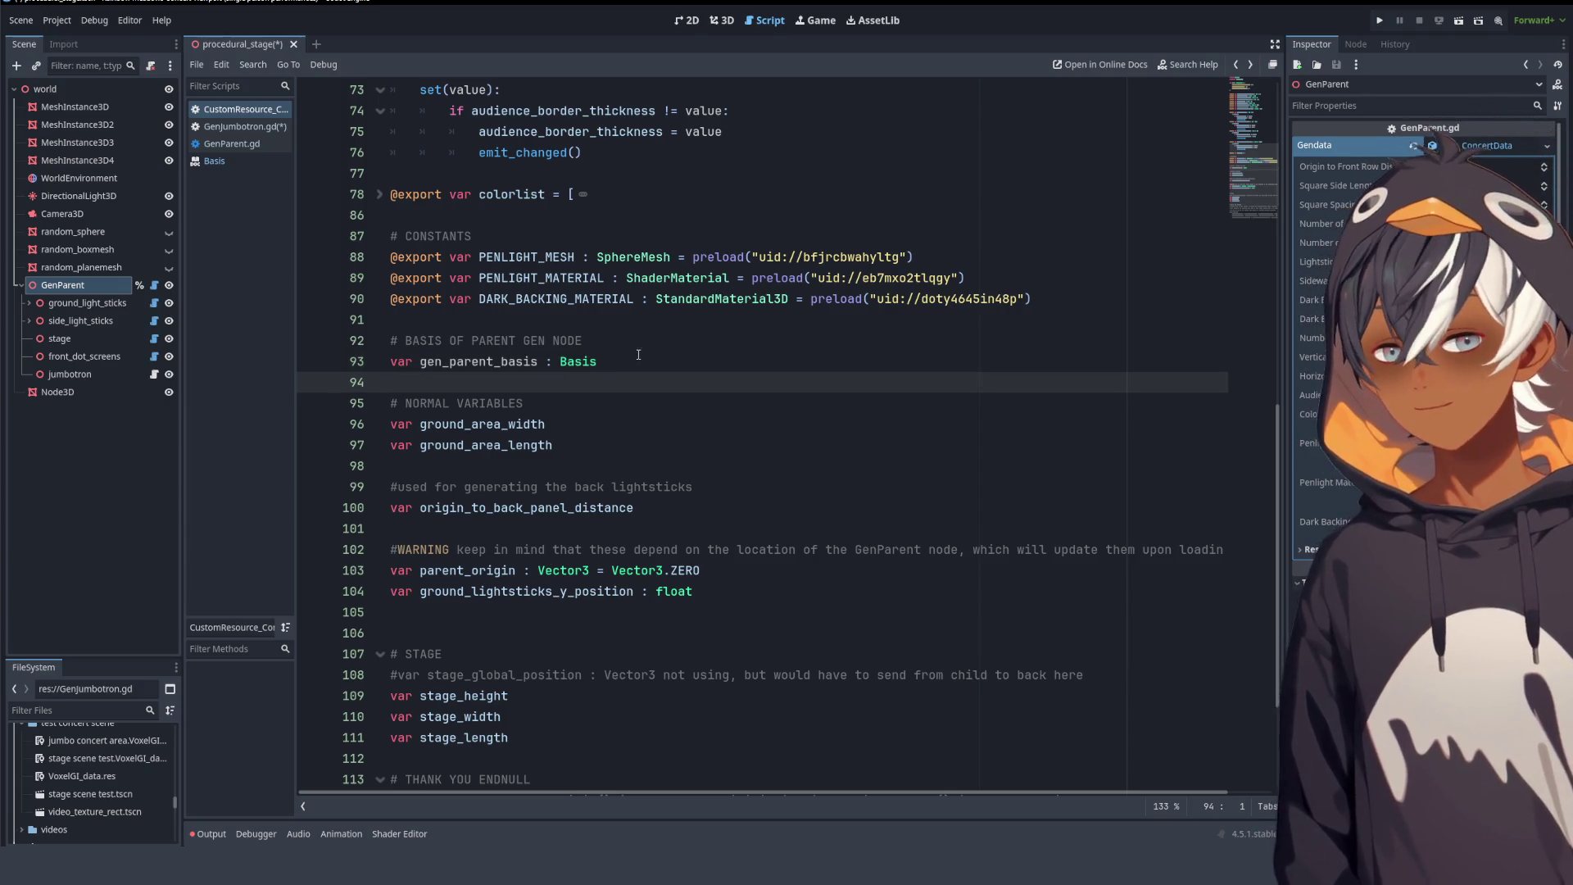
- Switch to GenParent.gd in the script list
{"action": "left_click", "coordinate": [155, 287]}
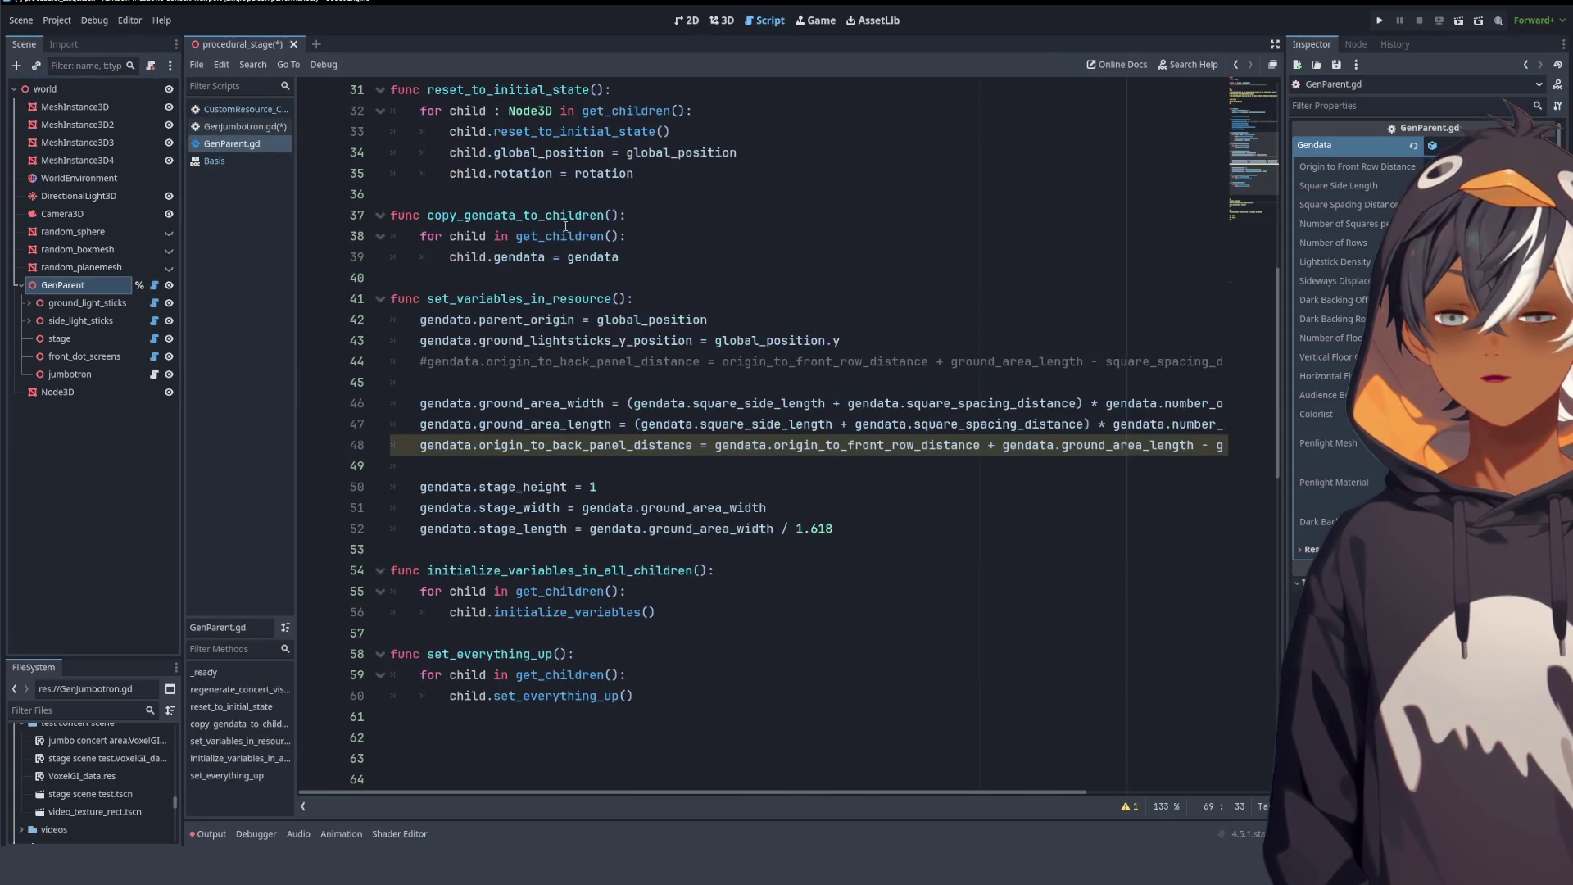
{"action": "scroll", "coordinate": [630, 210], "scroll_direction": "up", "scroll_amount": 10}
{"action": "scroll", "coordinate": [631, 210], "scroll_direction": "down", "scroll_amount": 12}
{"action": "scroll", "coordinate": [634, 211], "scroll_direction": "up", "scroll_amount": 4}
{"action": "scroll", "coordinate": [634, 211], "scroll_direction": "down", "scroll_amount": 2}
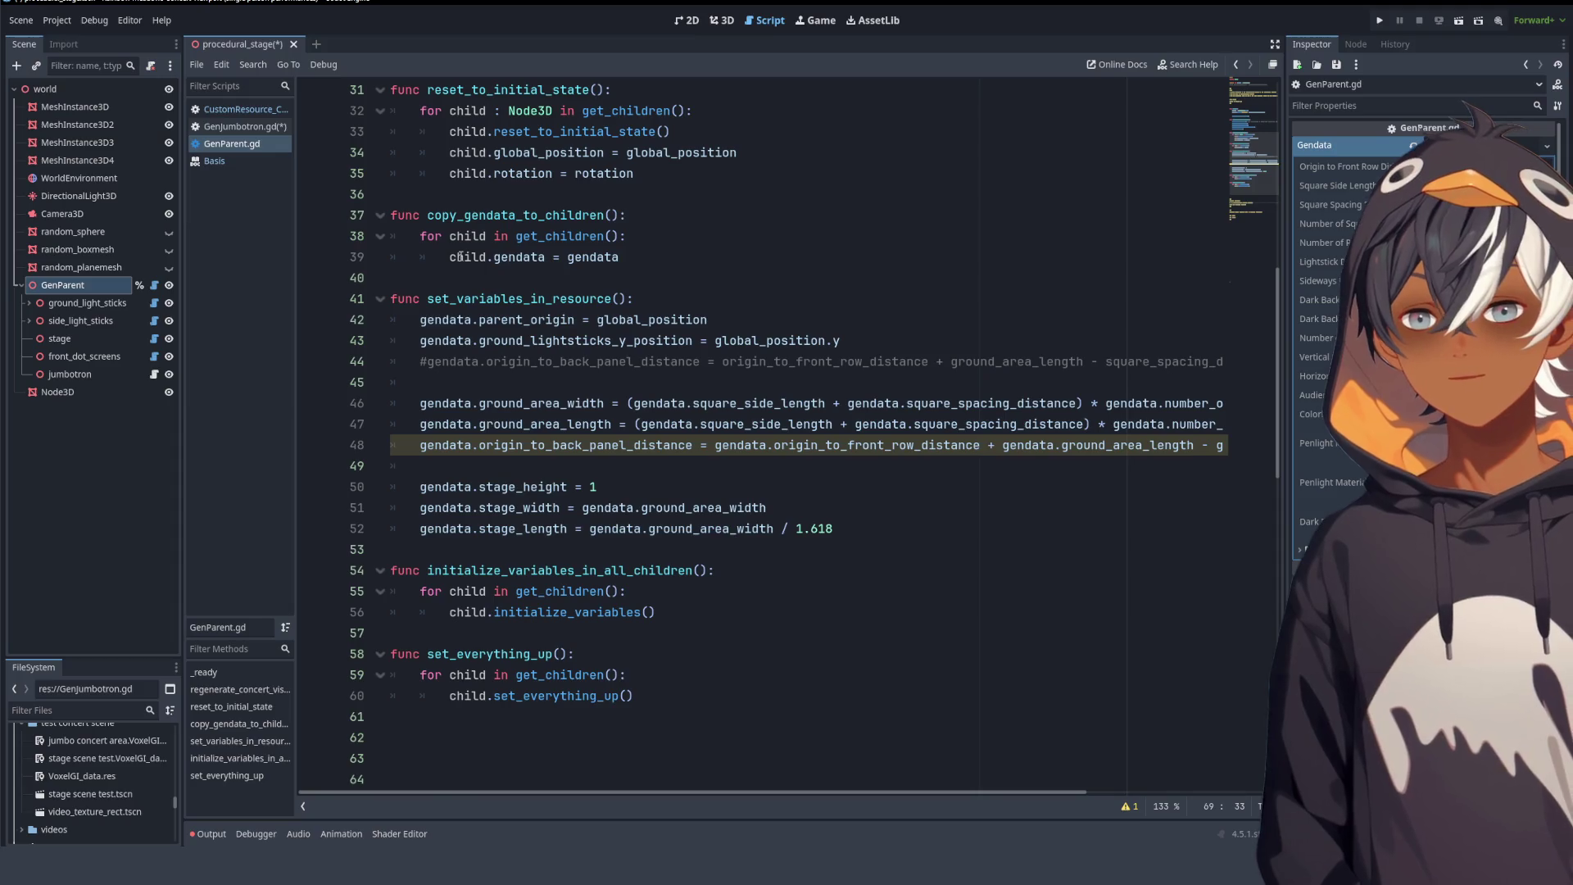
{"action": "scroll", "coordinate": [450, 246], "scroll_direction": "up", "scroll_amount": 5}
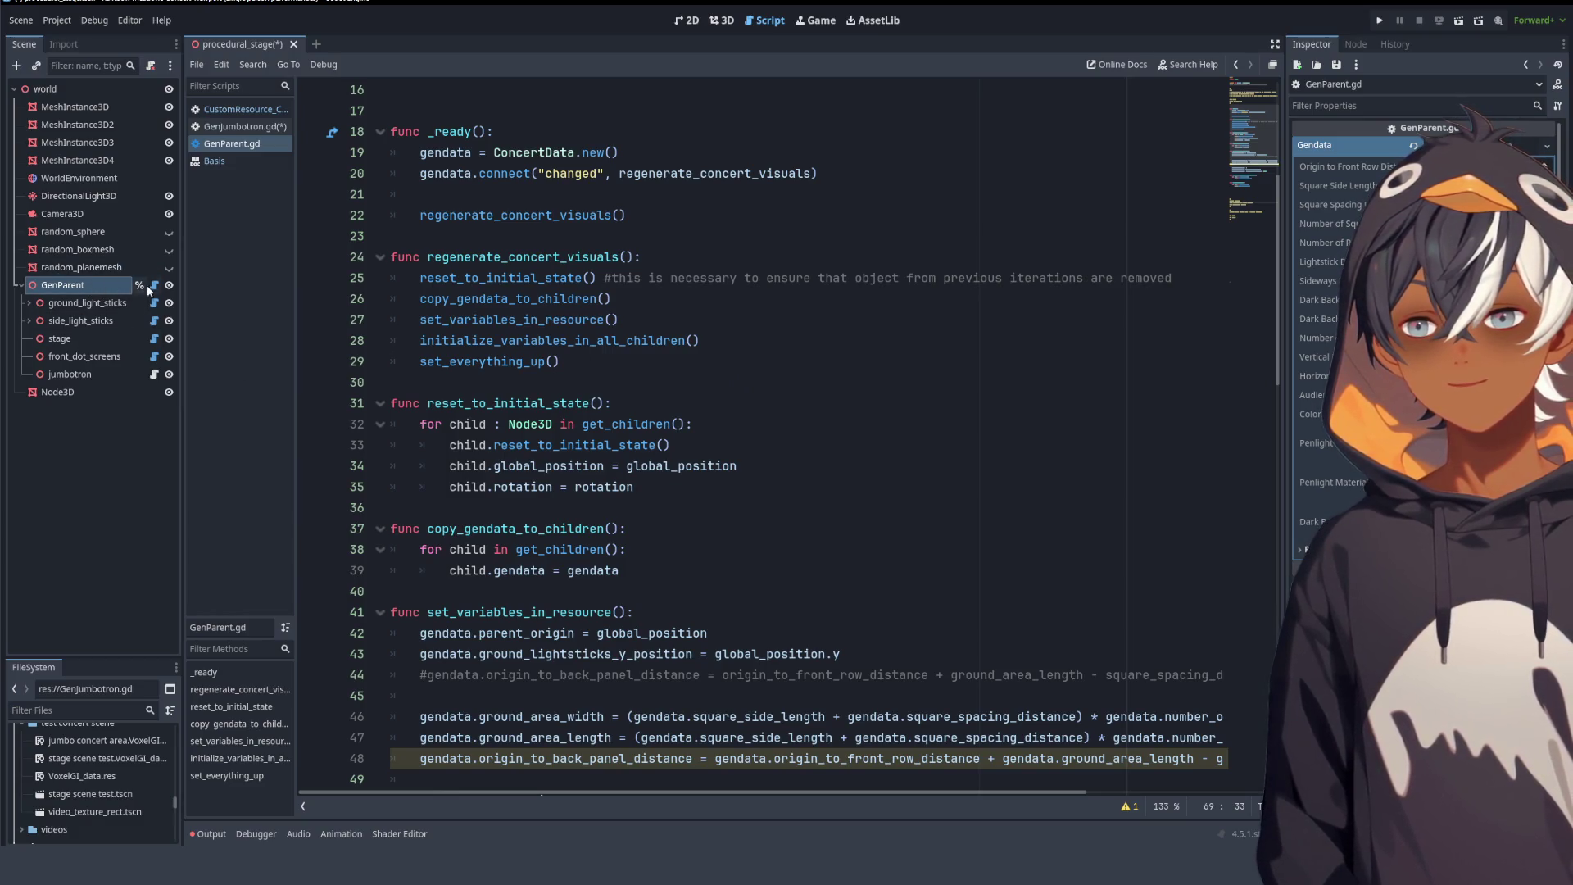
{"action": "left_click", "coordinate": [237, 126]}
{"action": "scroll", "coordinate": [783, 500], "scroll_direction": "up", "scroll_amount": 5}
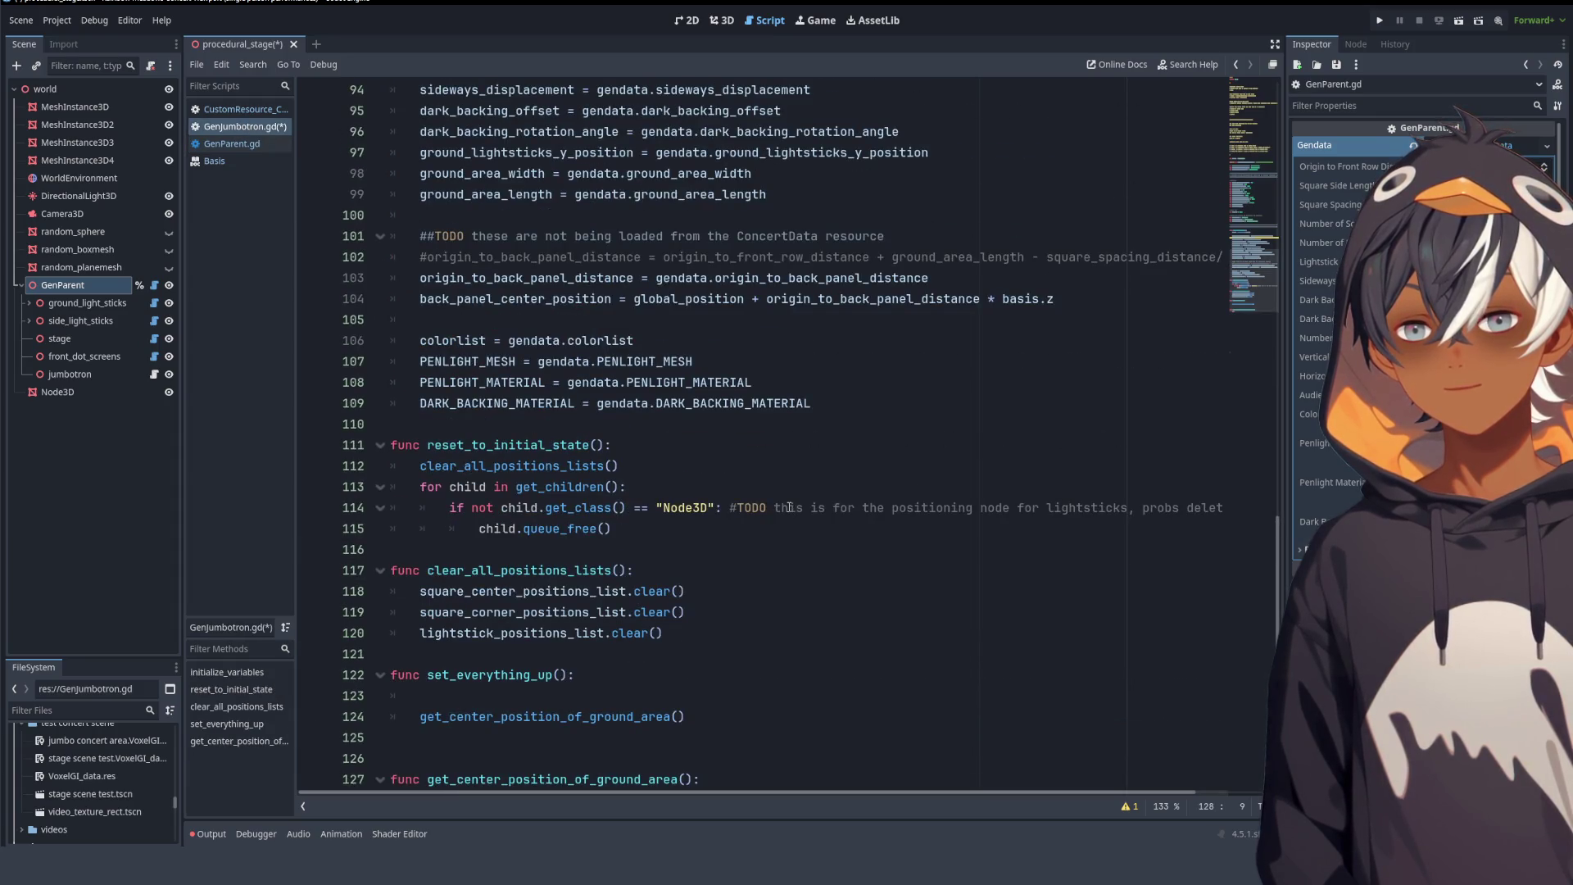
{"action": "scroll", "coordinate": [784, 496], "scroll_direction": "down", "scroll_amount": 5}
{"action": "scroll", "coordinate": [784, 496], "scroll_direction": "up", "scroll_amount": 7}
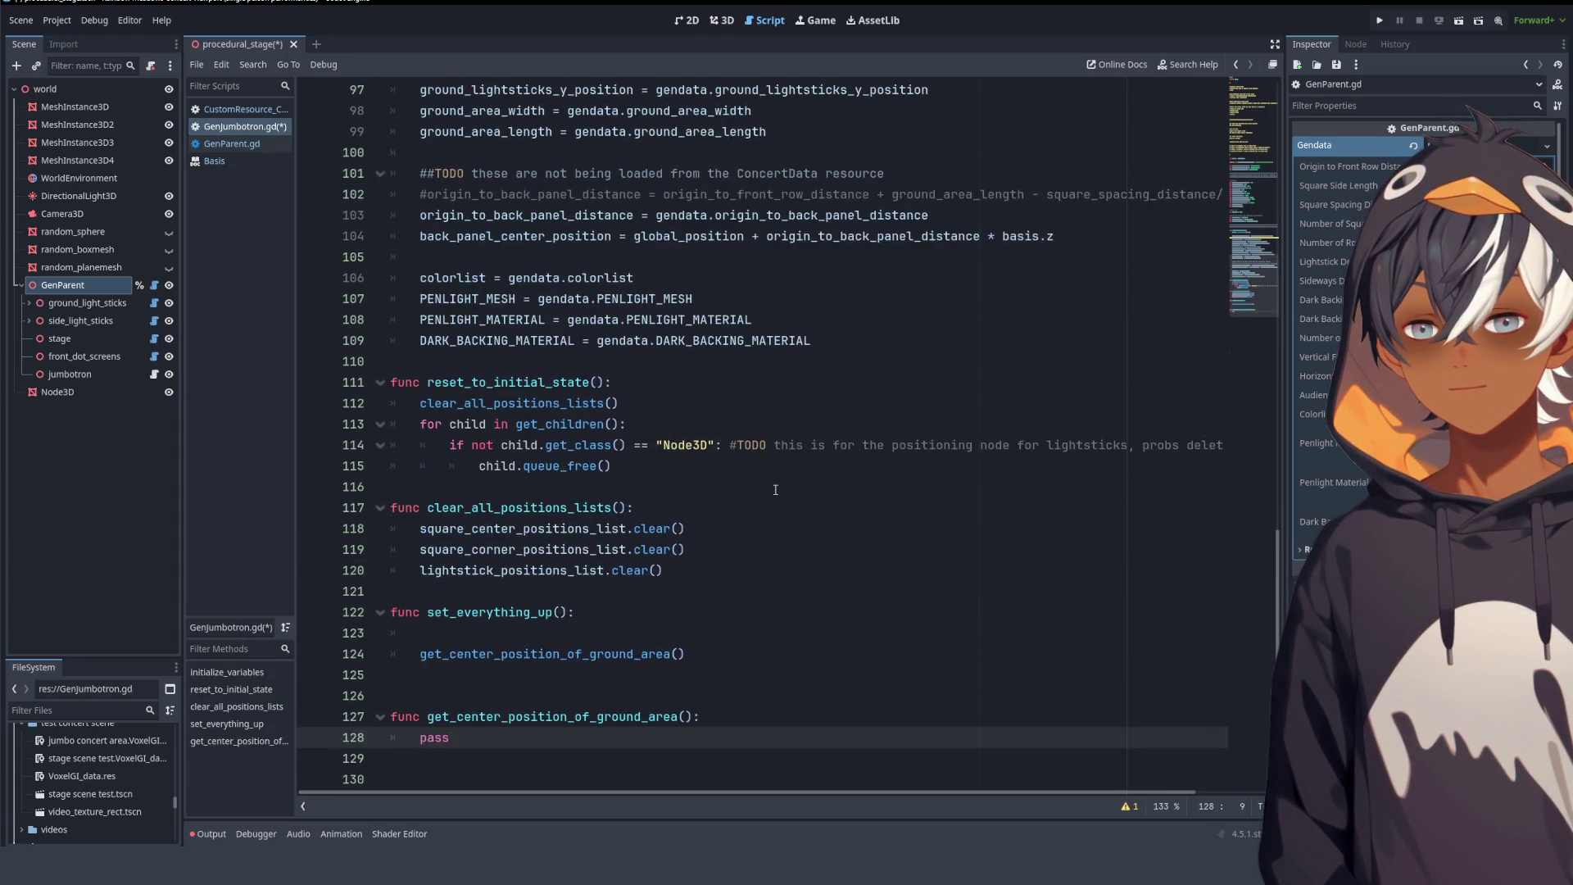
{"action": "scroll", "coordinate": [775, 489], "scroll_direction": "down", "scroll_amount": 4}
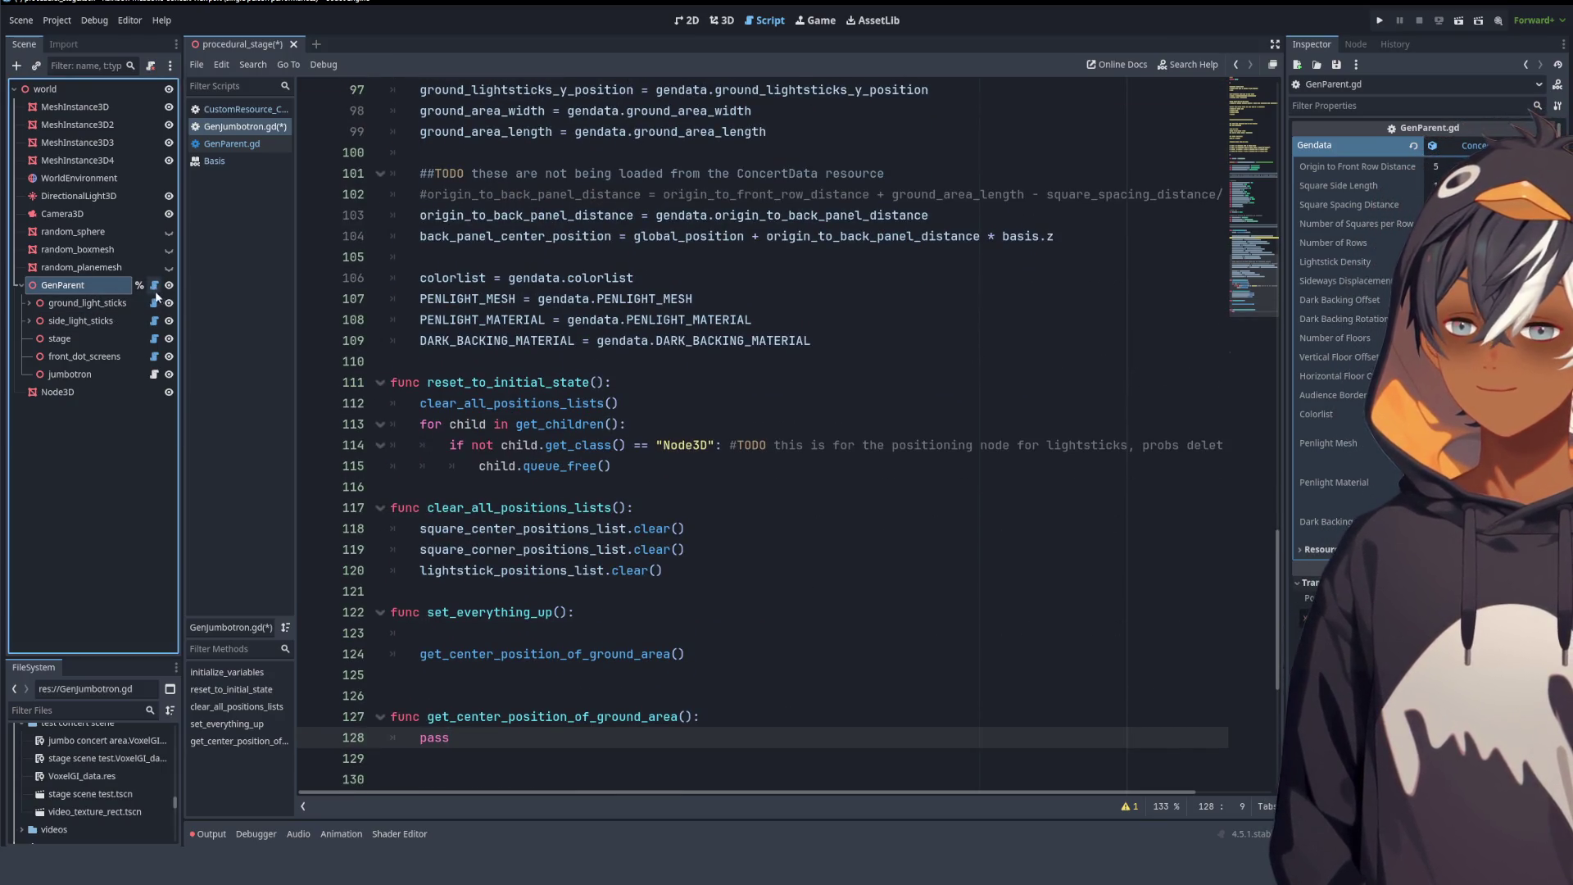
{"action": "left_click", "coordinate": [154, 284]}
{"action": "scroll", "coordinate": [819, 295], "scroll_direction": "down", "scroll_amount": 7}
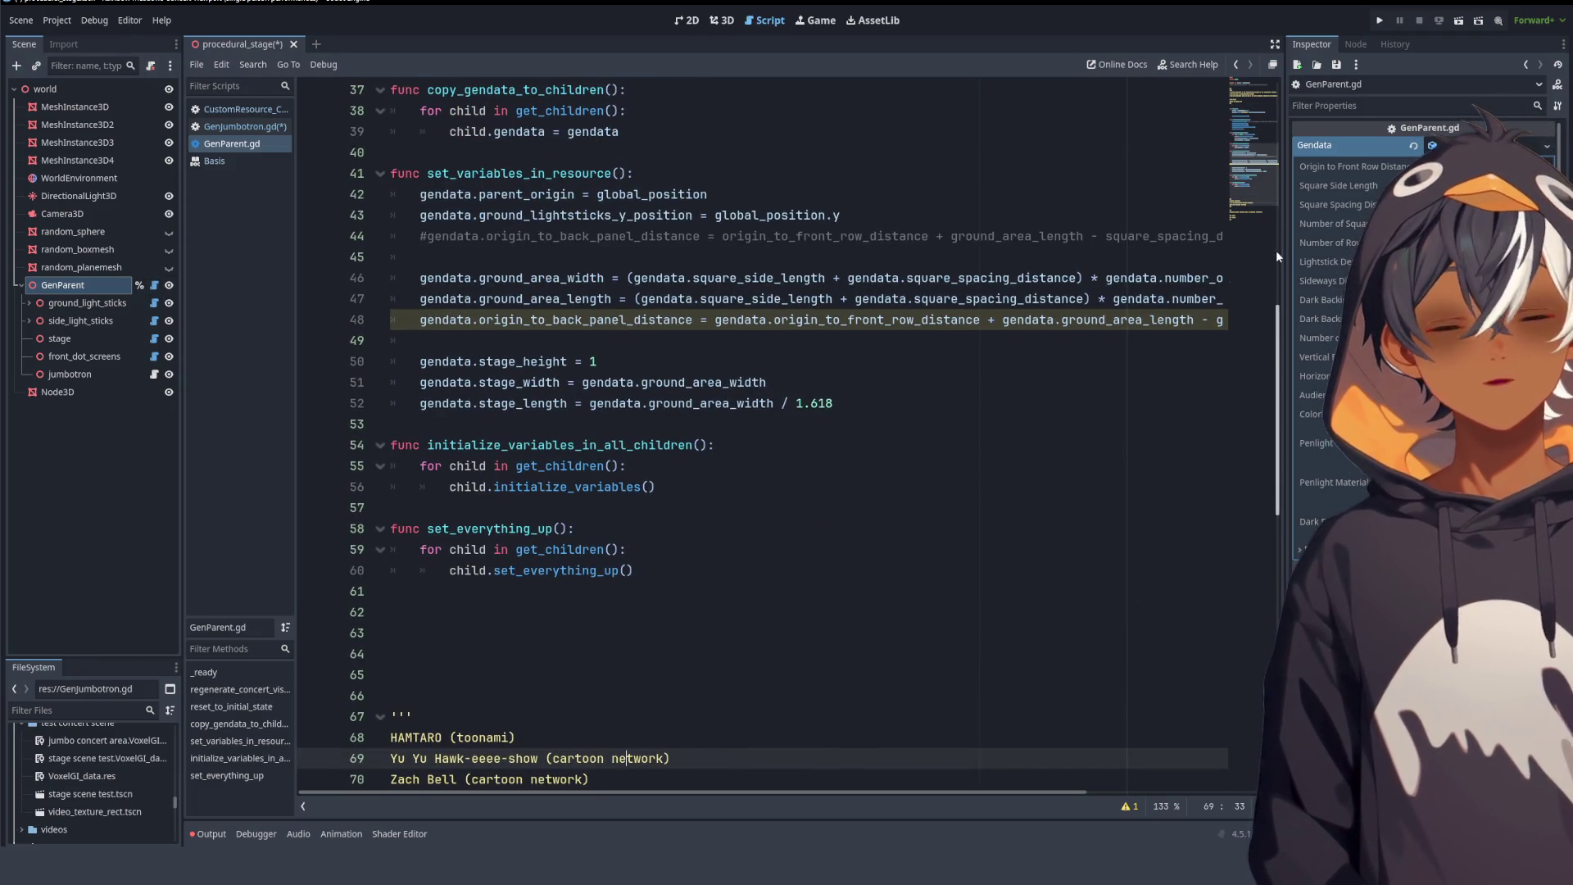
{"action": "scroll", "coordinate": [658, 351], "scroll_direction": "down", "scroll_amount": 4}
{"action": "scroll", "coordinate": [658, 350], "scroll_direction": "up", "scroll_amount": 2}
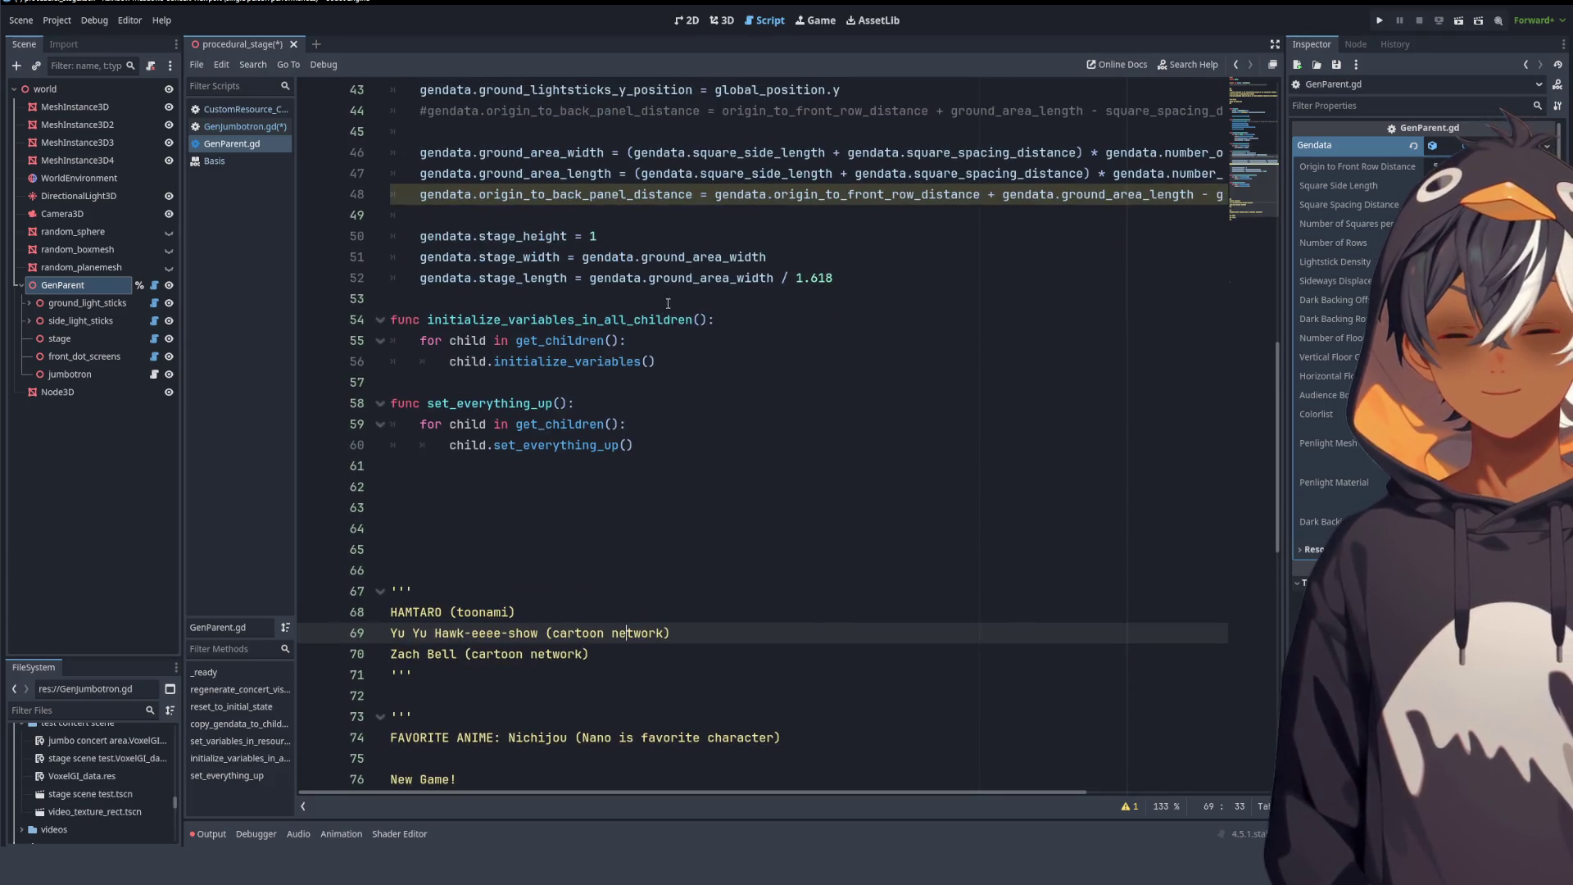
{"action": "double_click", "coordinate": [565, 367]}
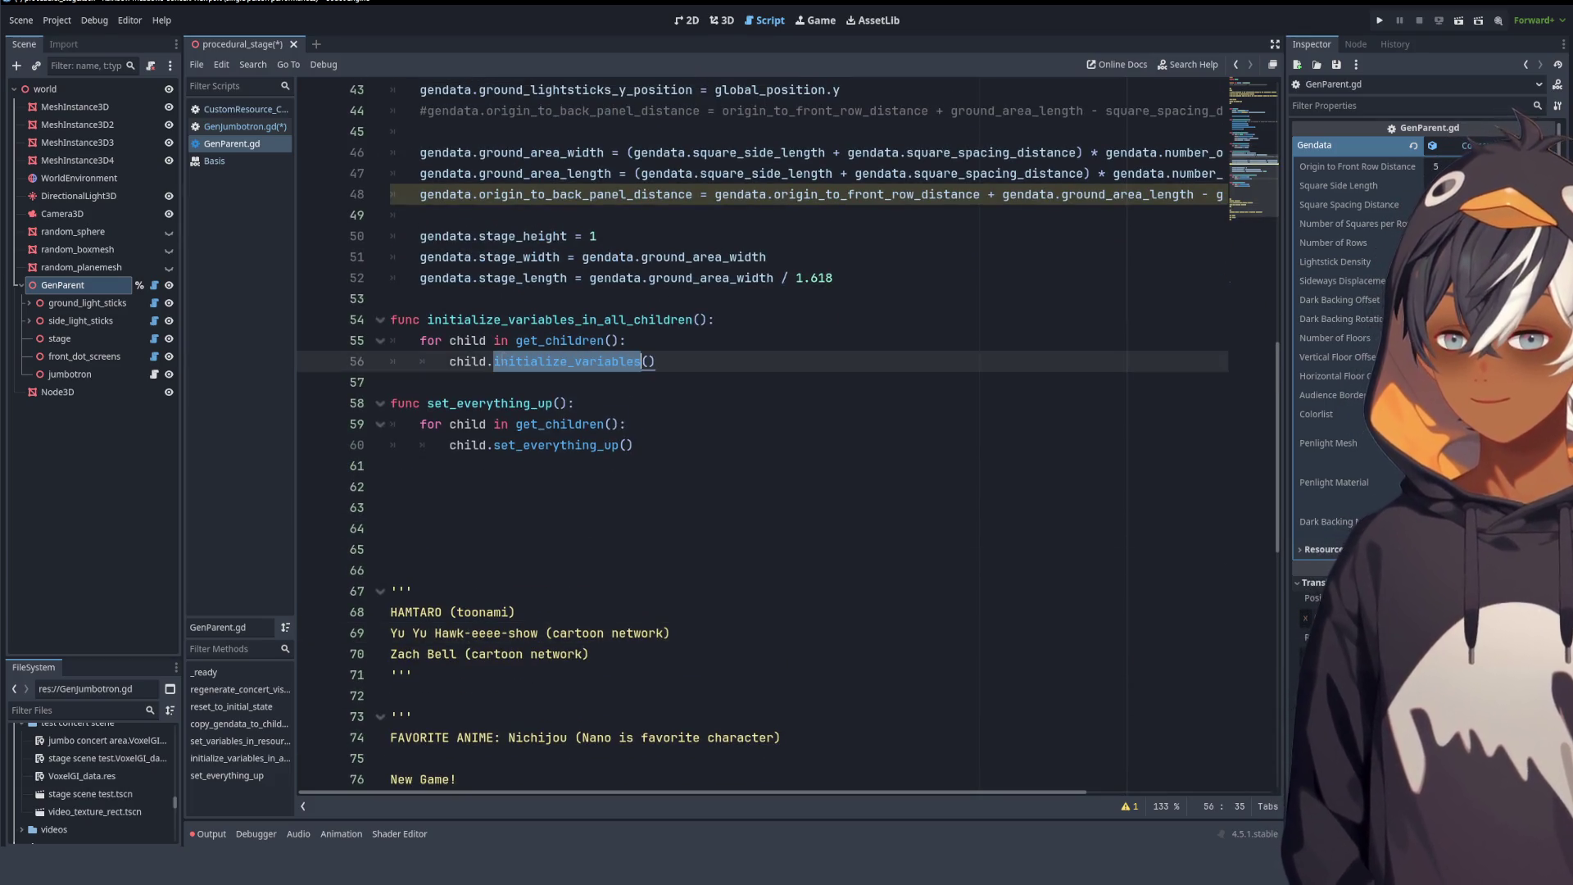
{"action": "left_click", "coordinate": [518, 450]}
{"action": "scroll", "coordinate": [518, 450], "scroll_direction": "up", "scroll_amount": 4}
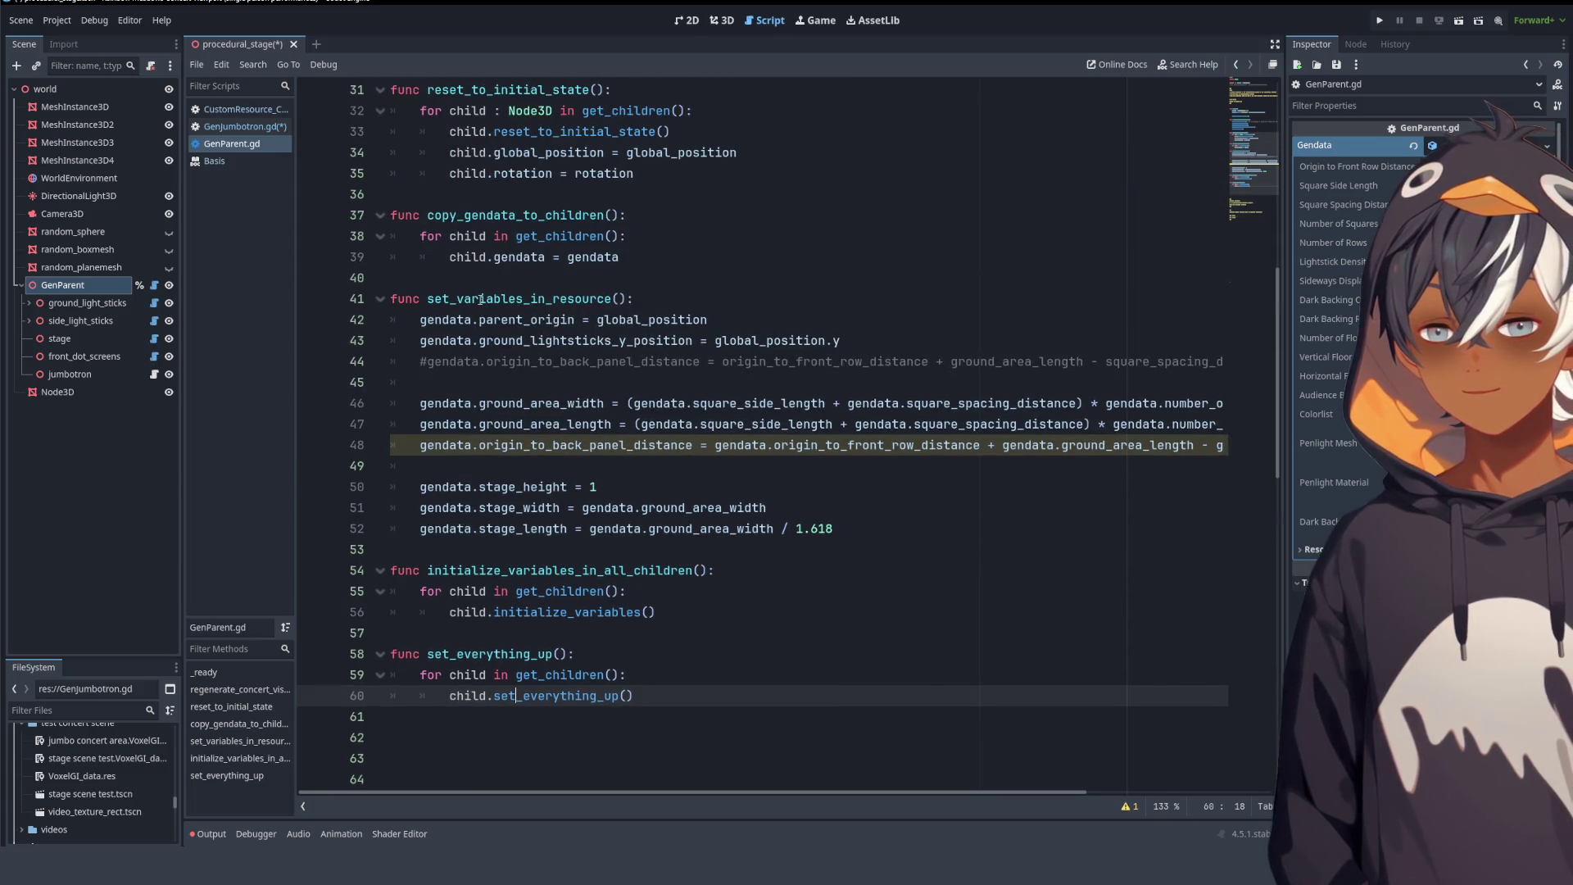
{"action": "double_click", "coordinate": [525, 299]}
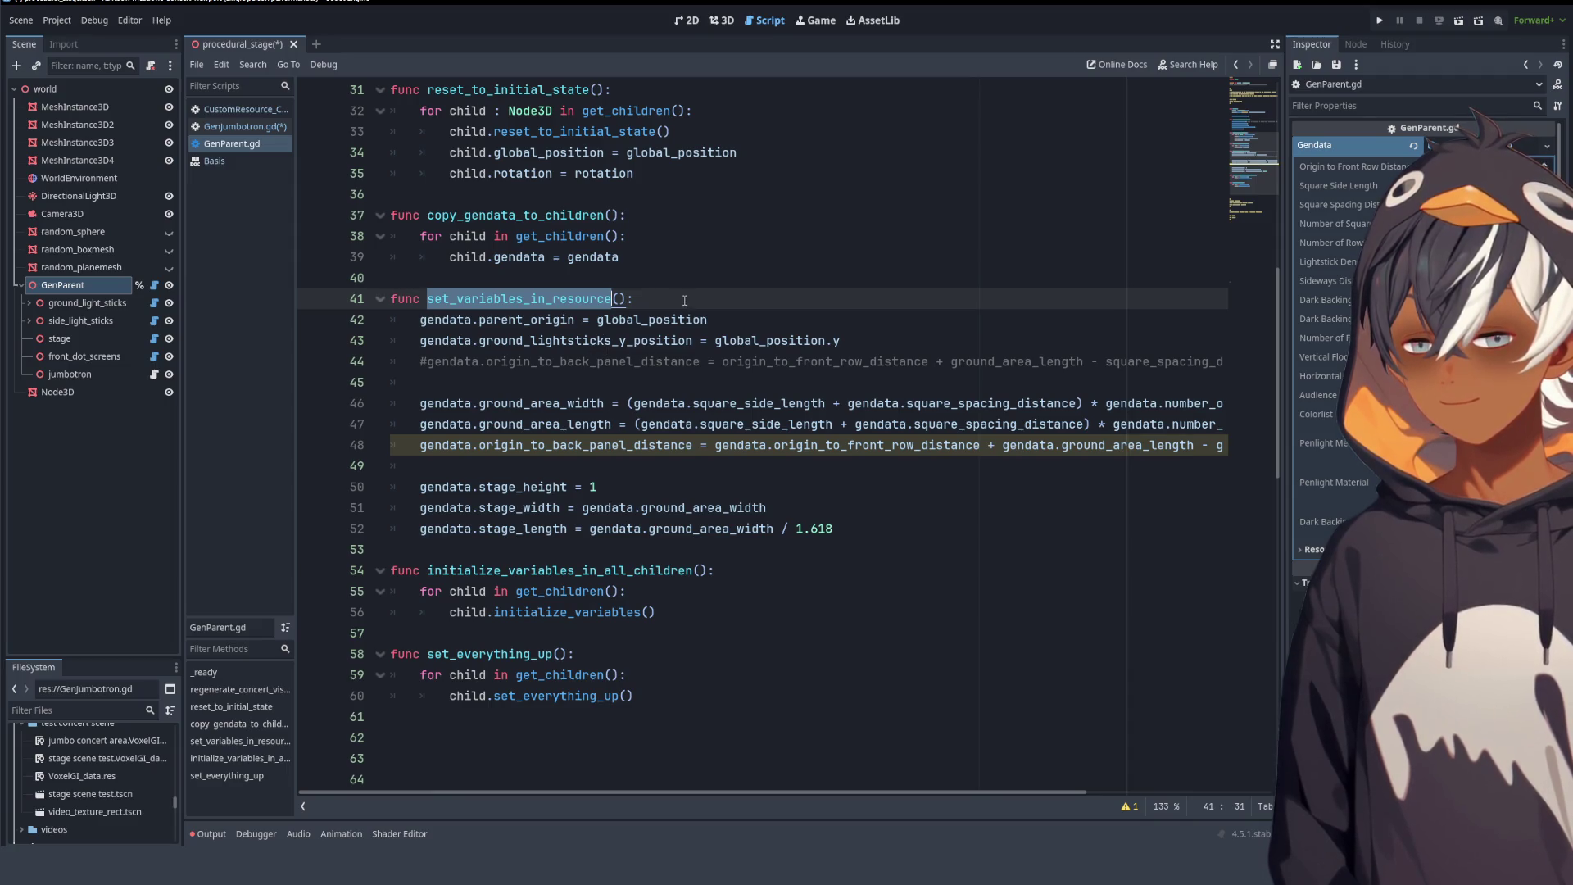
{"action": "left_click", "coordinate": [537, 321]}
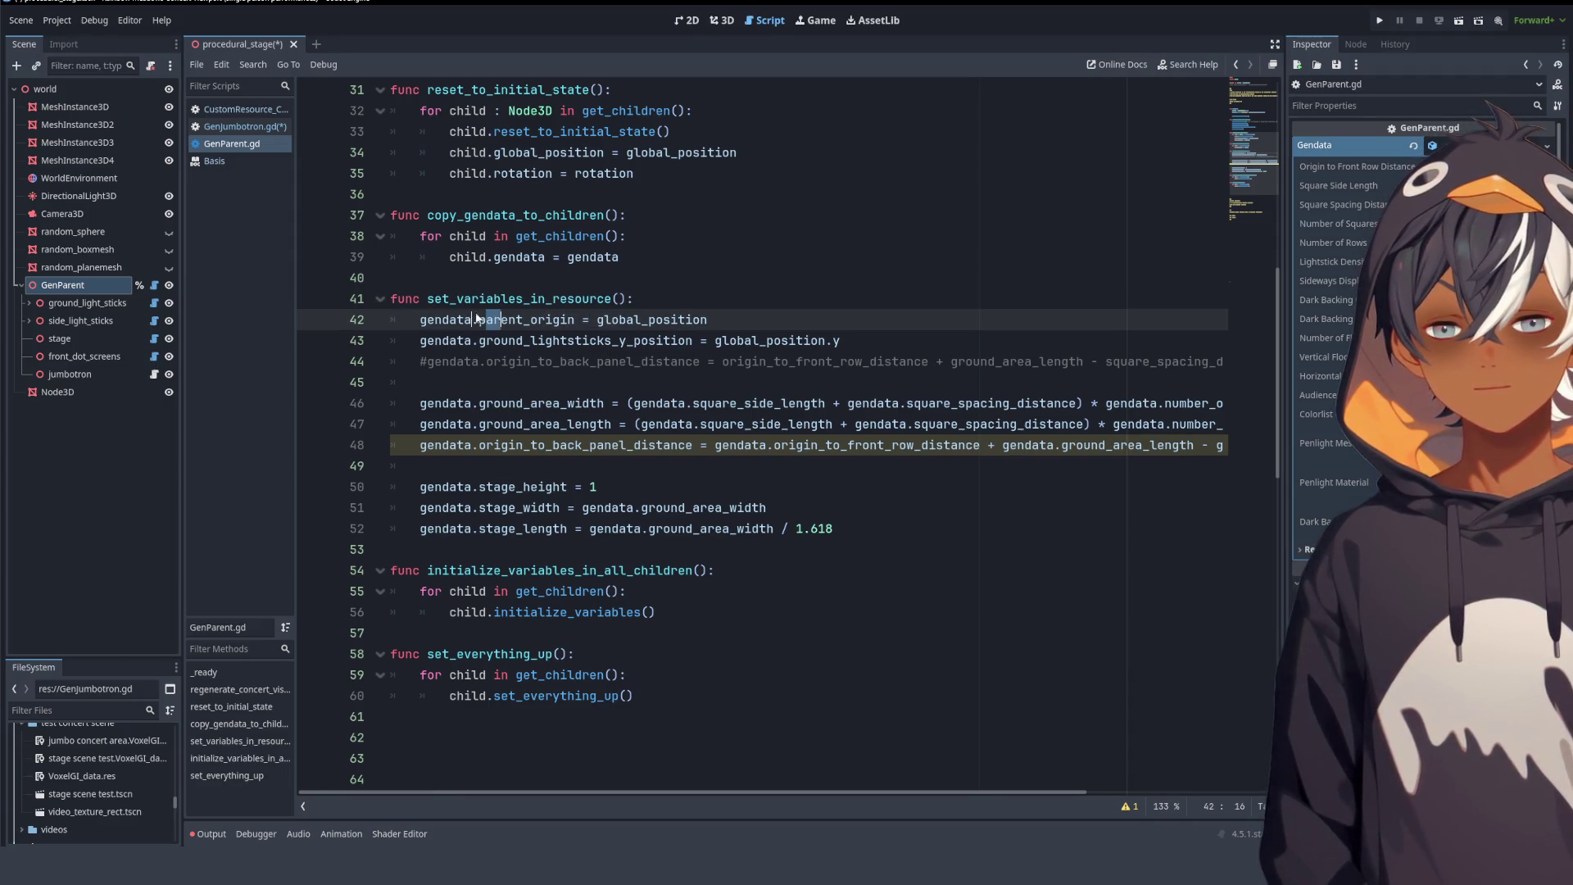
{"action": "left_click", "coordinate": [747, 298]}
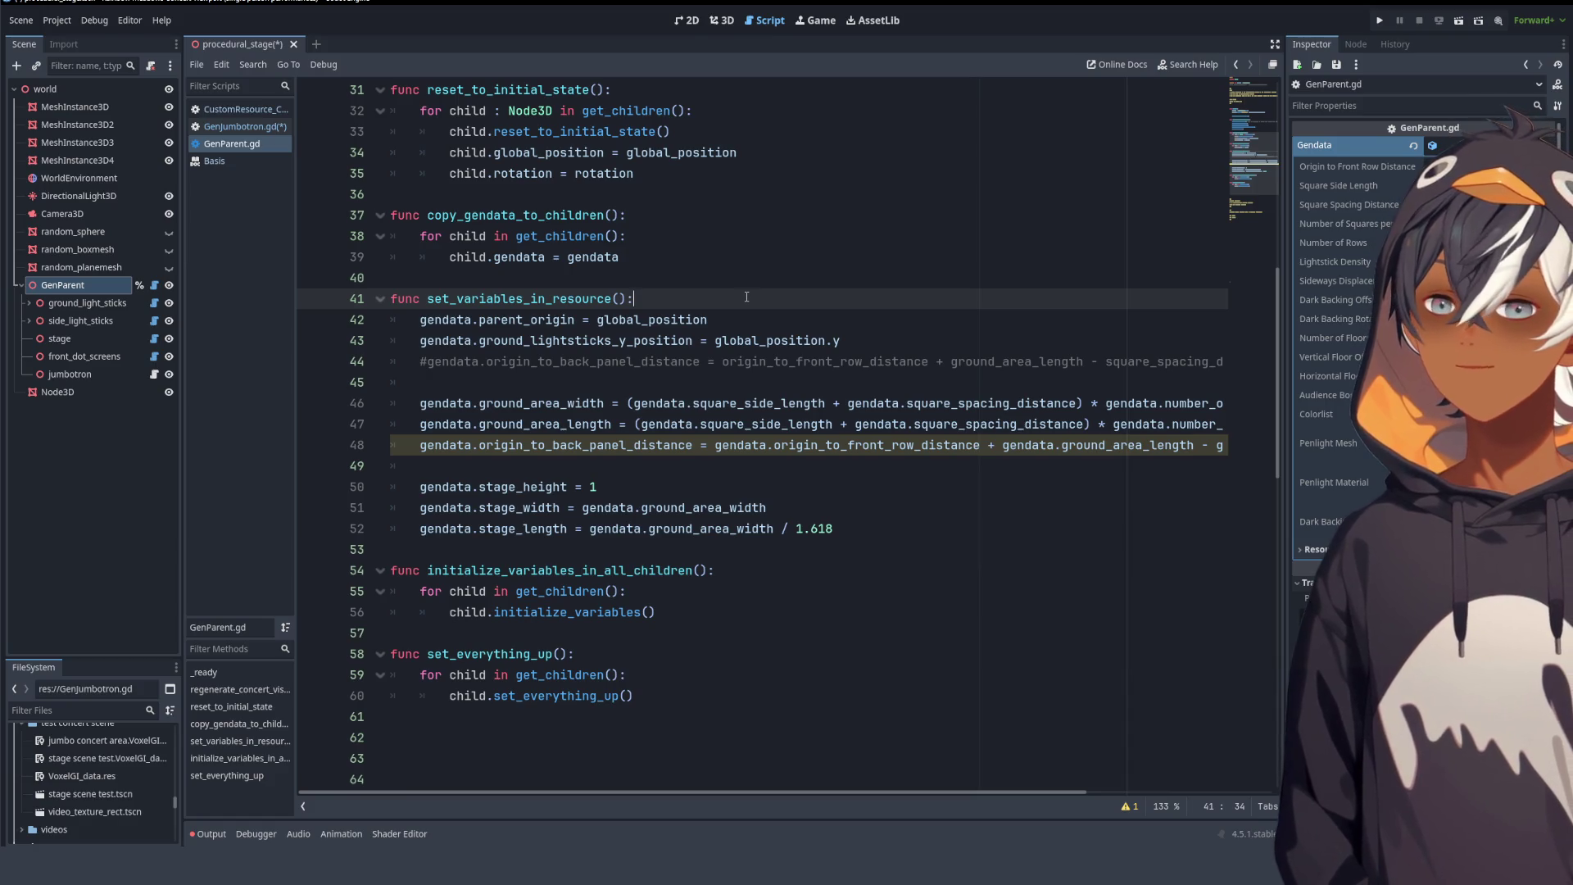
{"action": "double_click", "coordinate": [525, 319]}
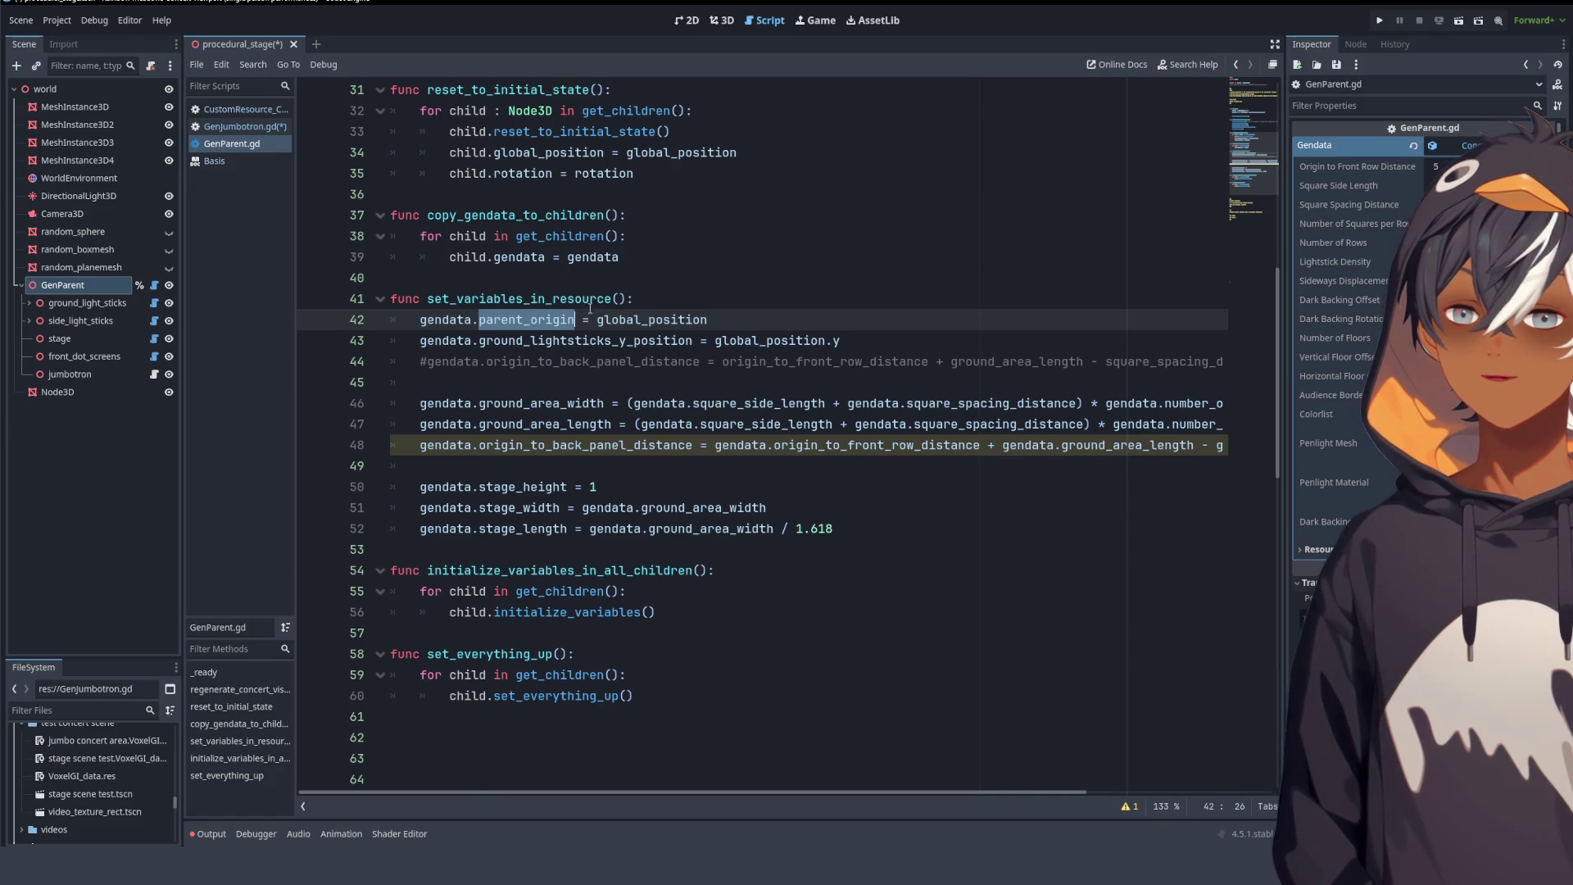
{"action": "left_click", "coordinate": [650, 297]}
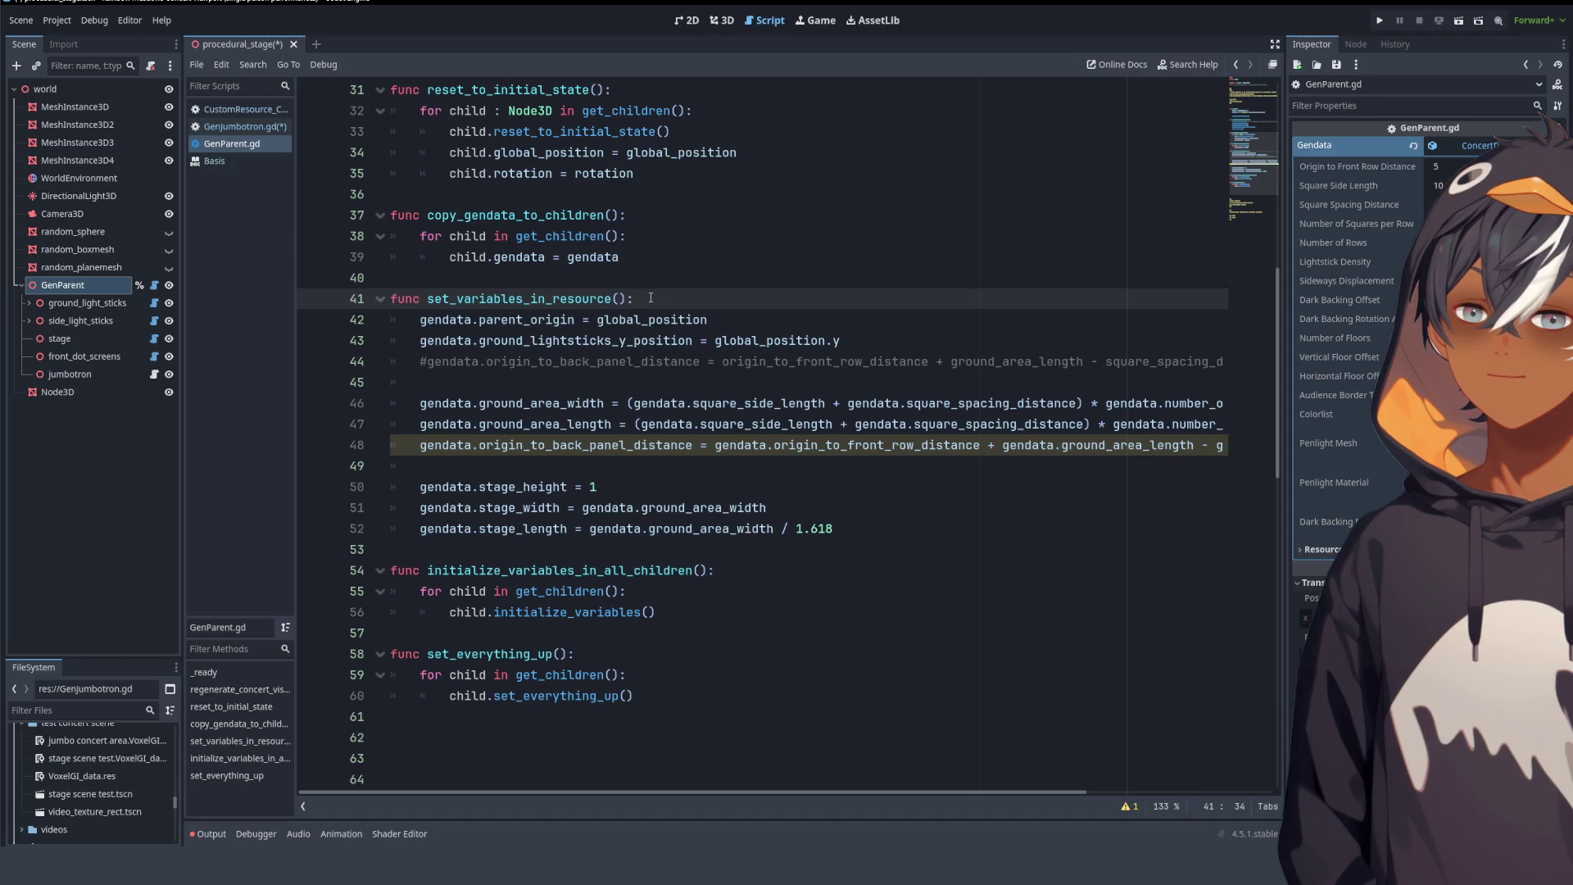
{"action": "left_click", "coordinate": [238, 109]}
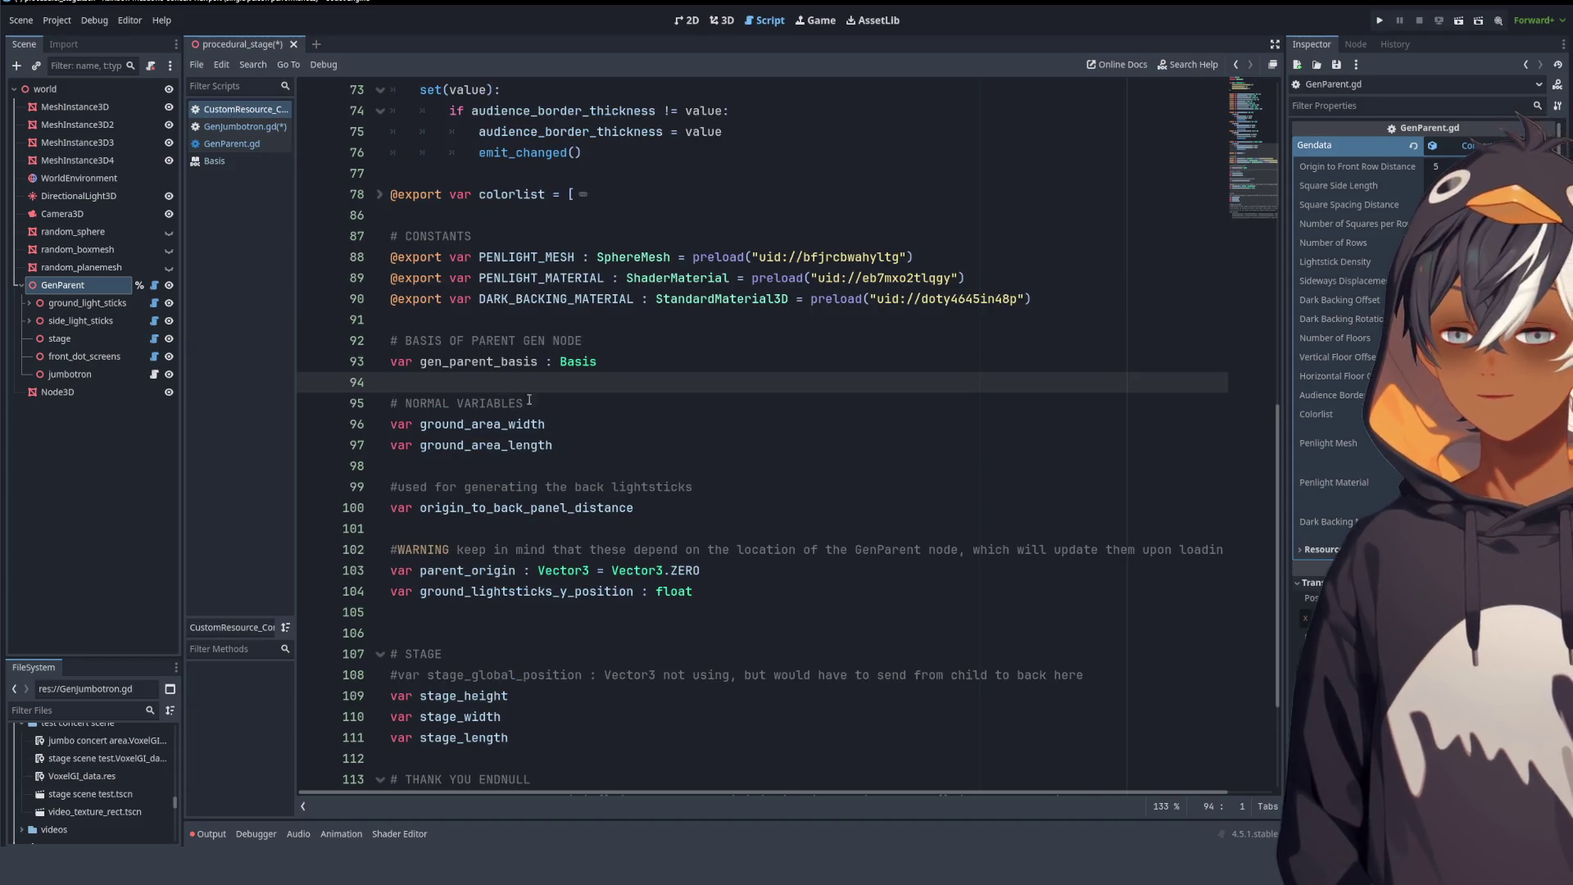
- Rename gen_parent_basis to parent_basis by deleting the gen_ prefix
{"action": "left_click_drag", "start_coordinate": [449, 360], "coordinate": [421, 361]}
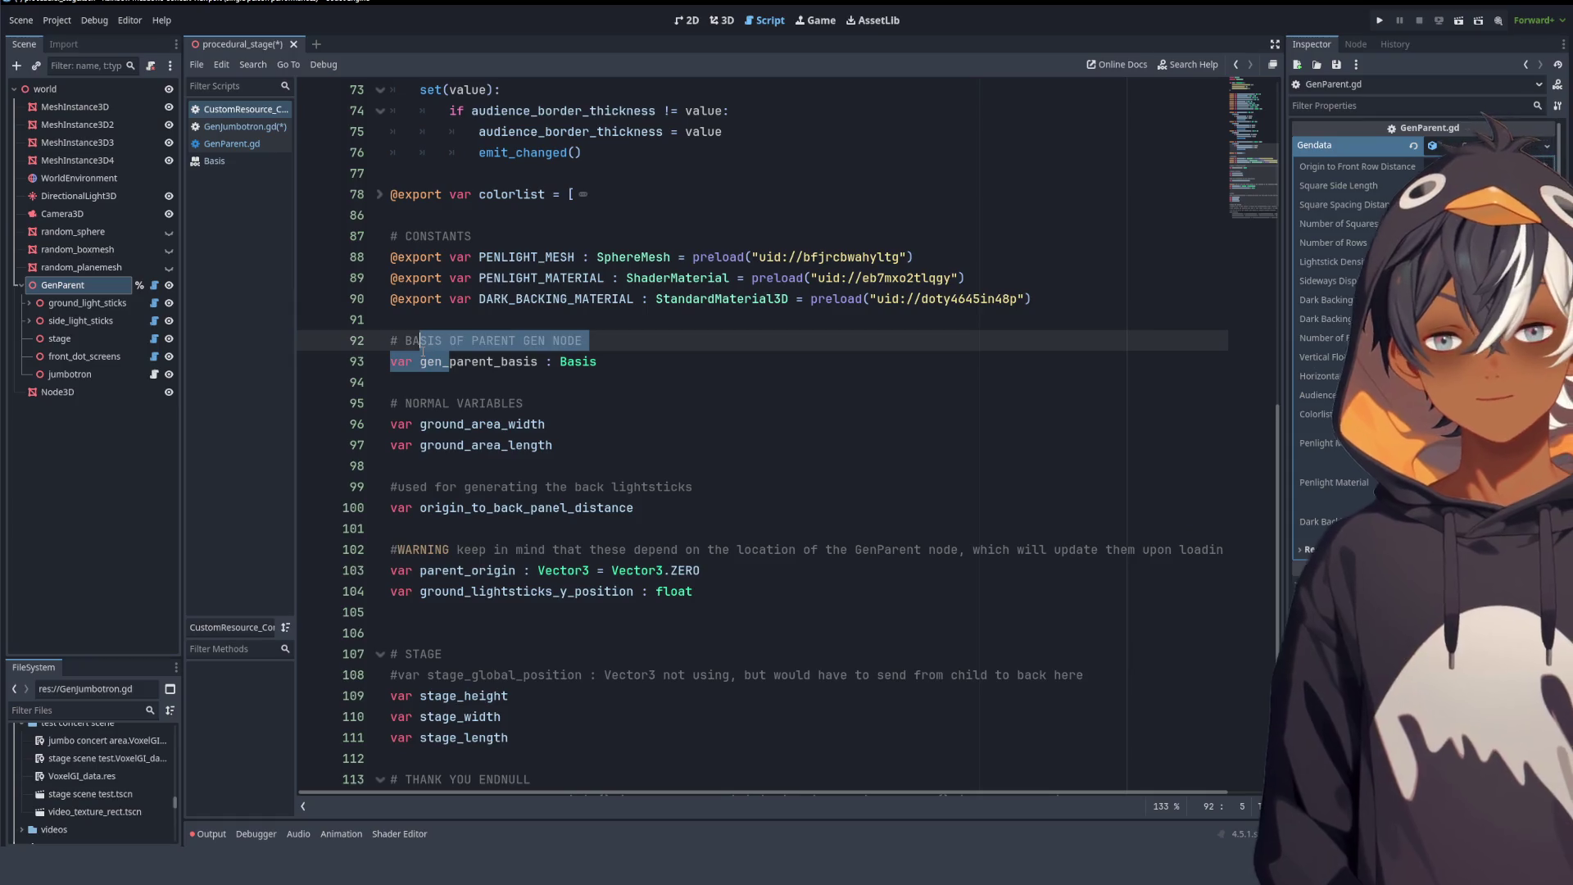
{"action": "key", "text": "BackSpace"}
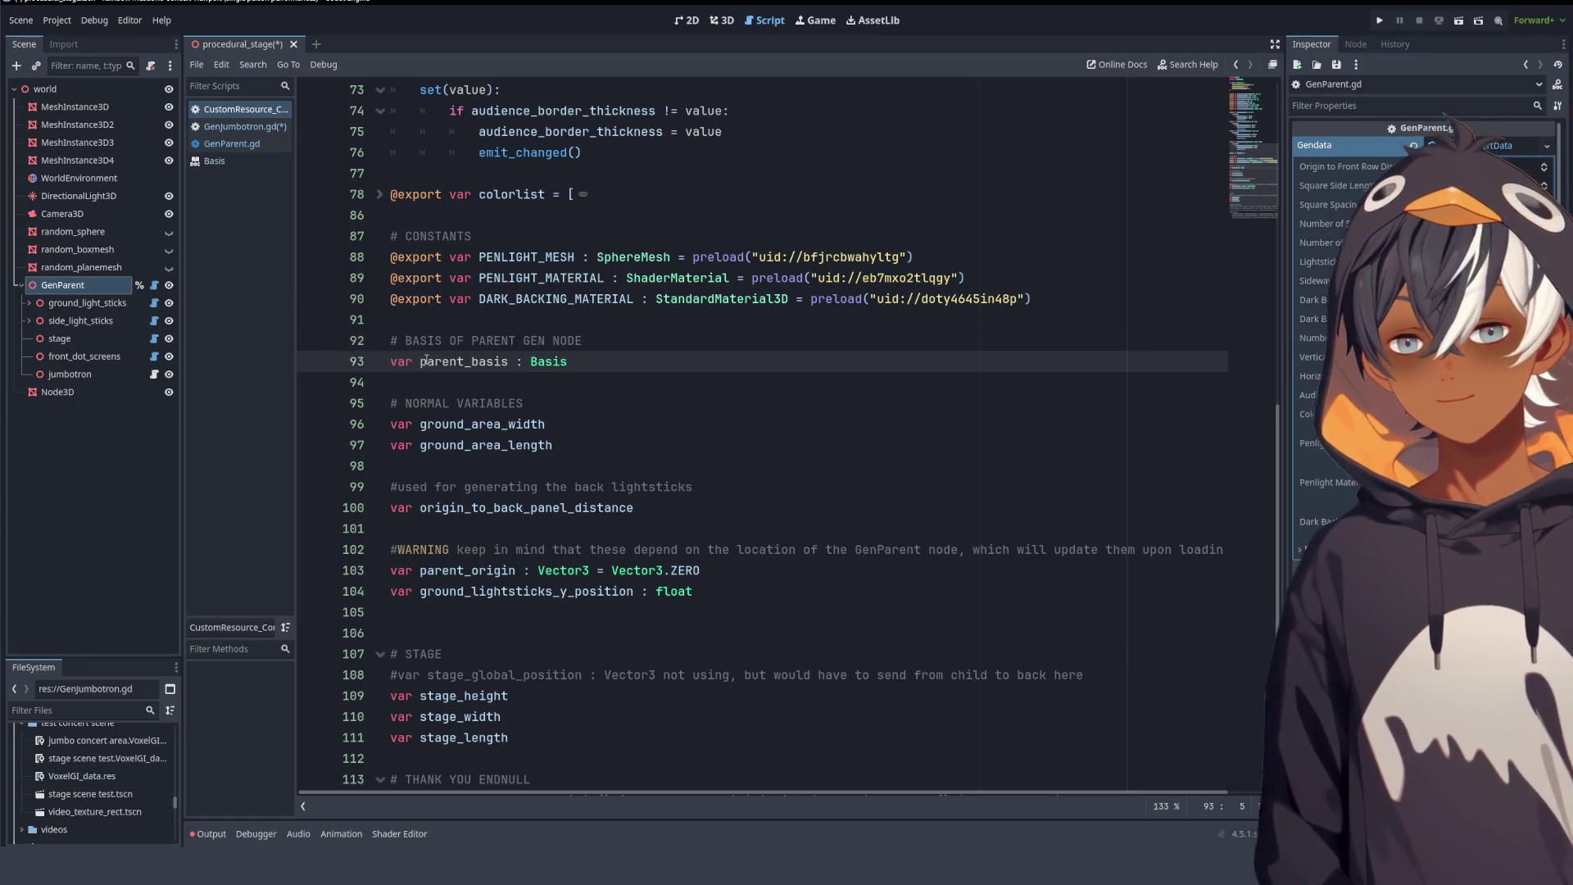
{"action": "scroll", "coordinate": [536, 436], "scroll_direction": "down", "scroll_amount": 5}
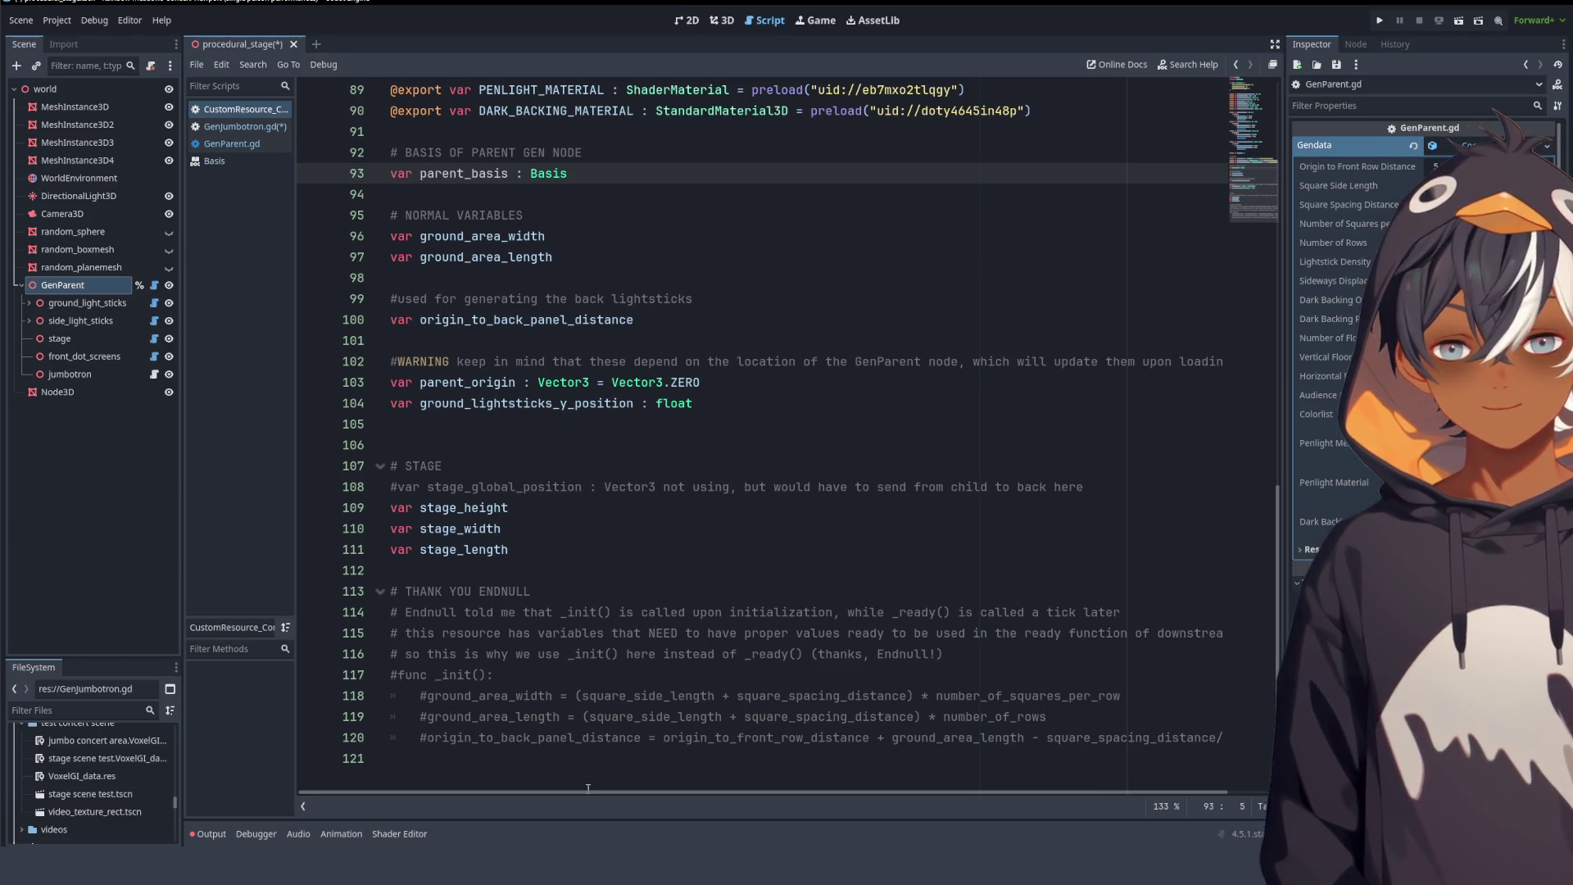
{"action": "mouse_move", "coordinate": [587, 794]}
{"action": "left_mouse_down"}
{"action": "mouse_move", "coordinate": [660, 794]}
{"action": "mouse_move", "coordinate": [494, 791]}
{"action": "left_mouse_up"}
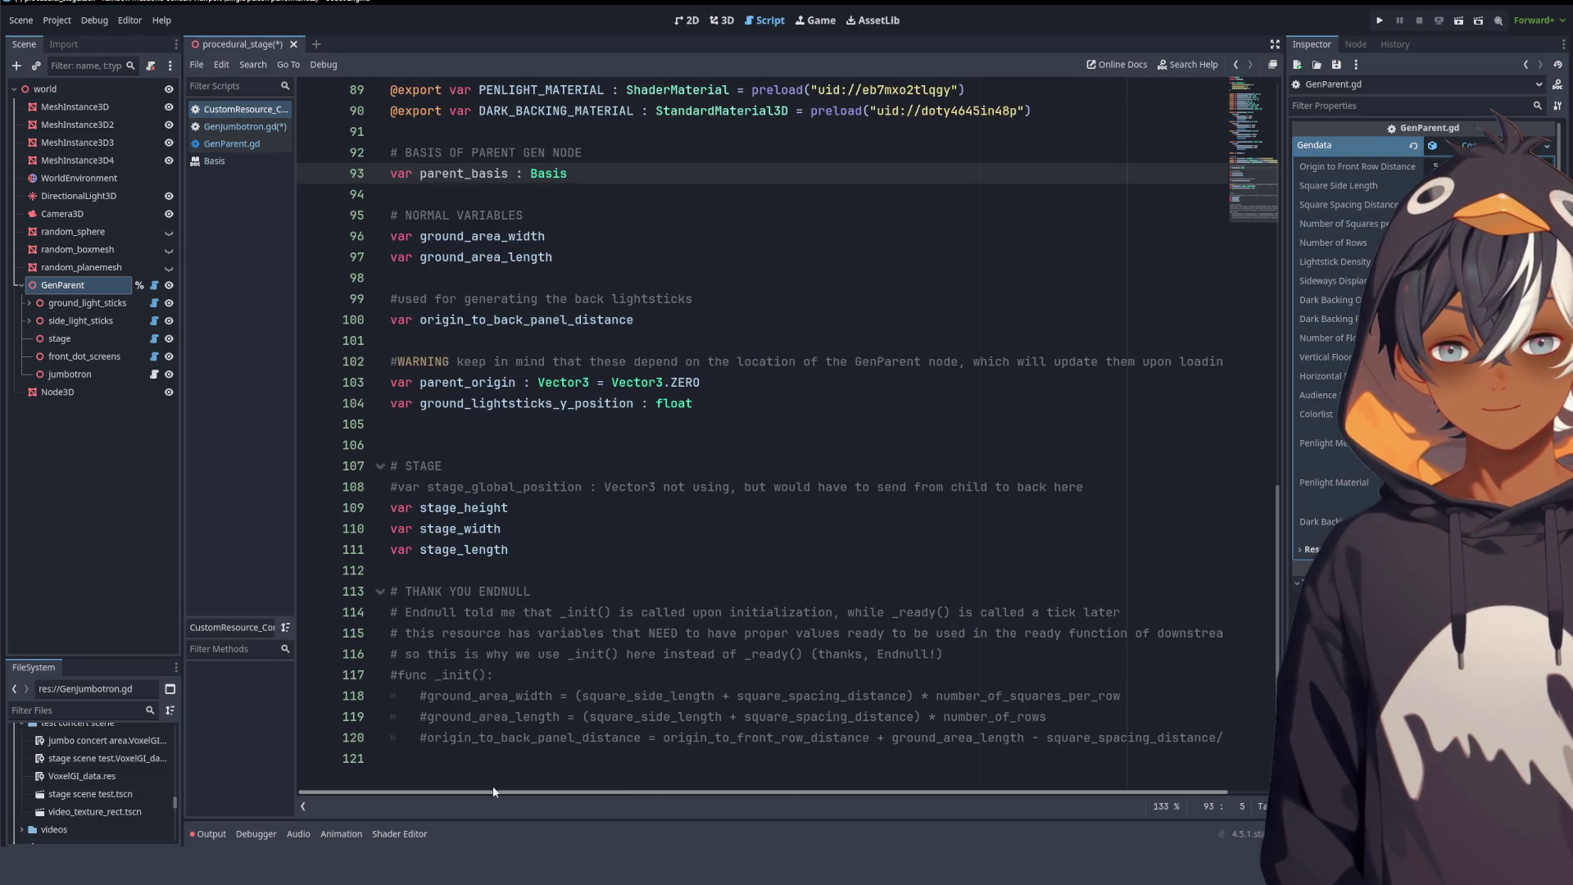
{"action": "scroll", "coordinate": [503, 370], "scroll_direction": "up", "scroll_amount": 4}
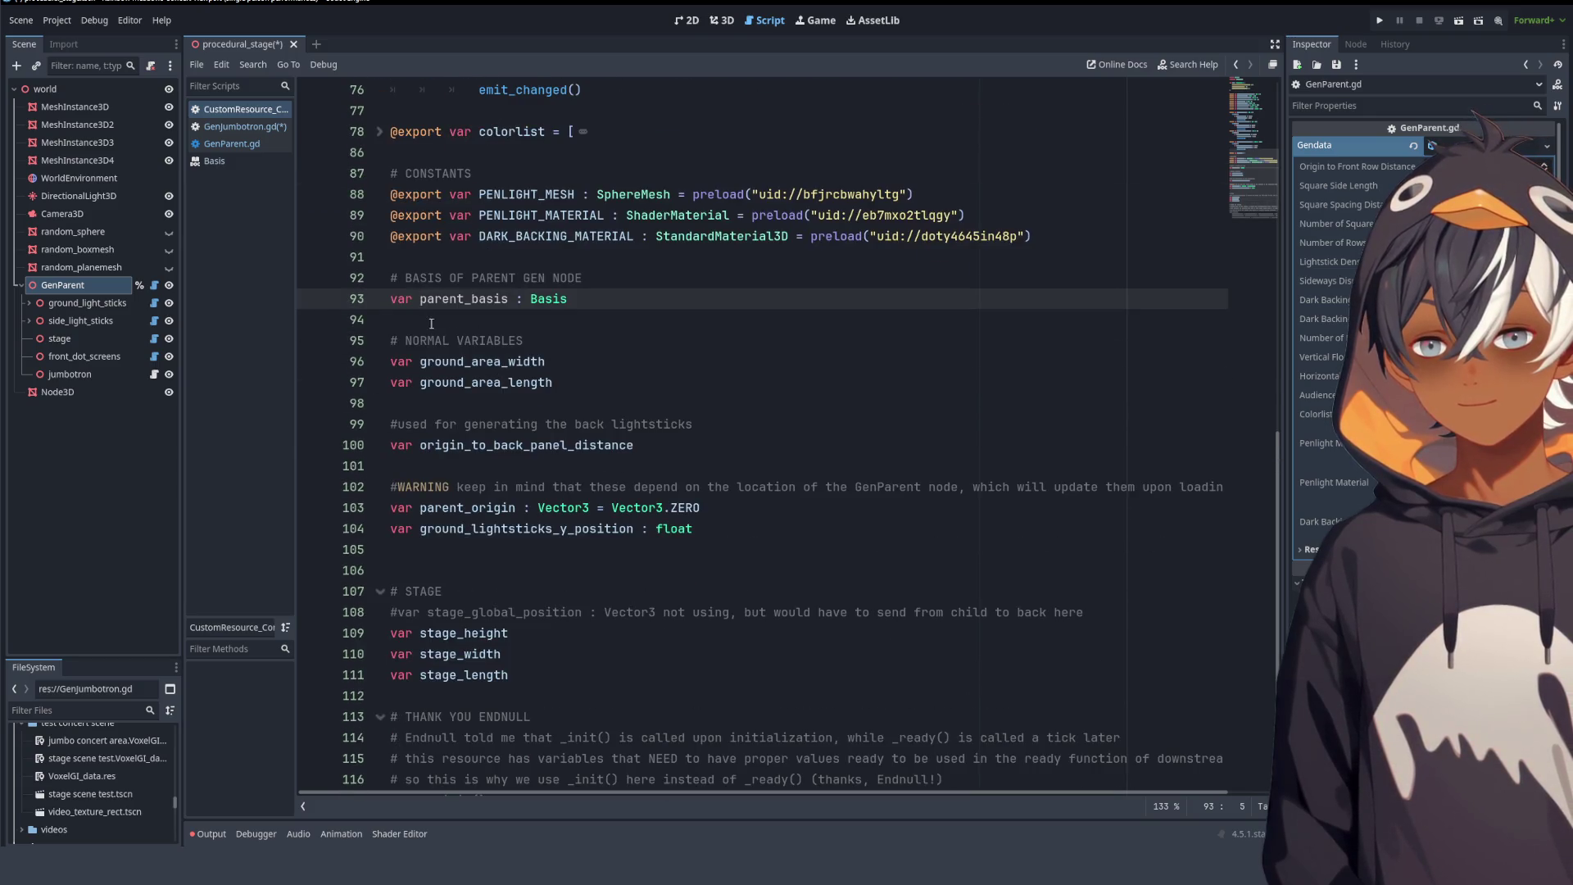
- Move the parent_origin declaration from line 103 to just below parent_basis
{"action": "left_click", "coordinate": [719, 509]}
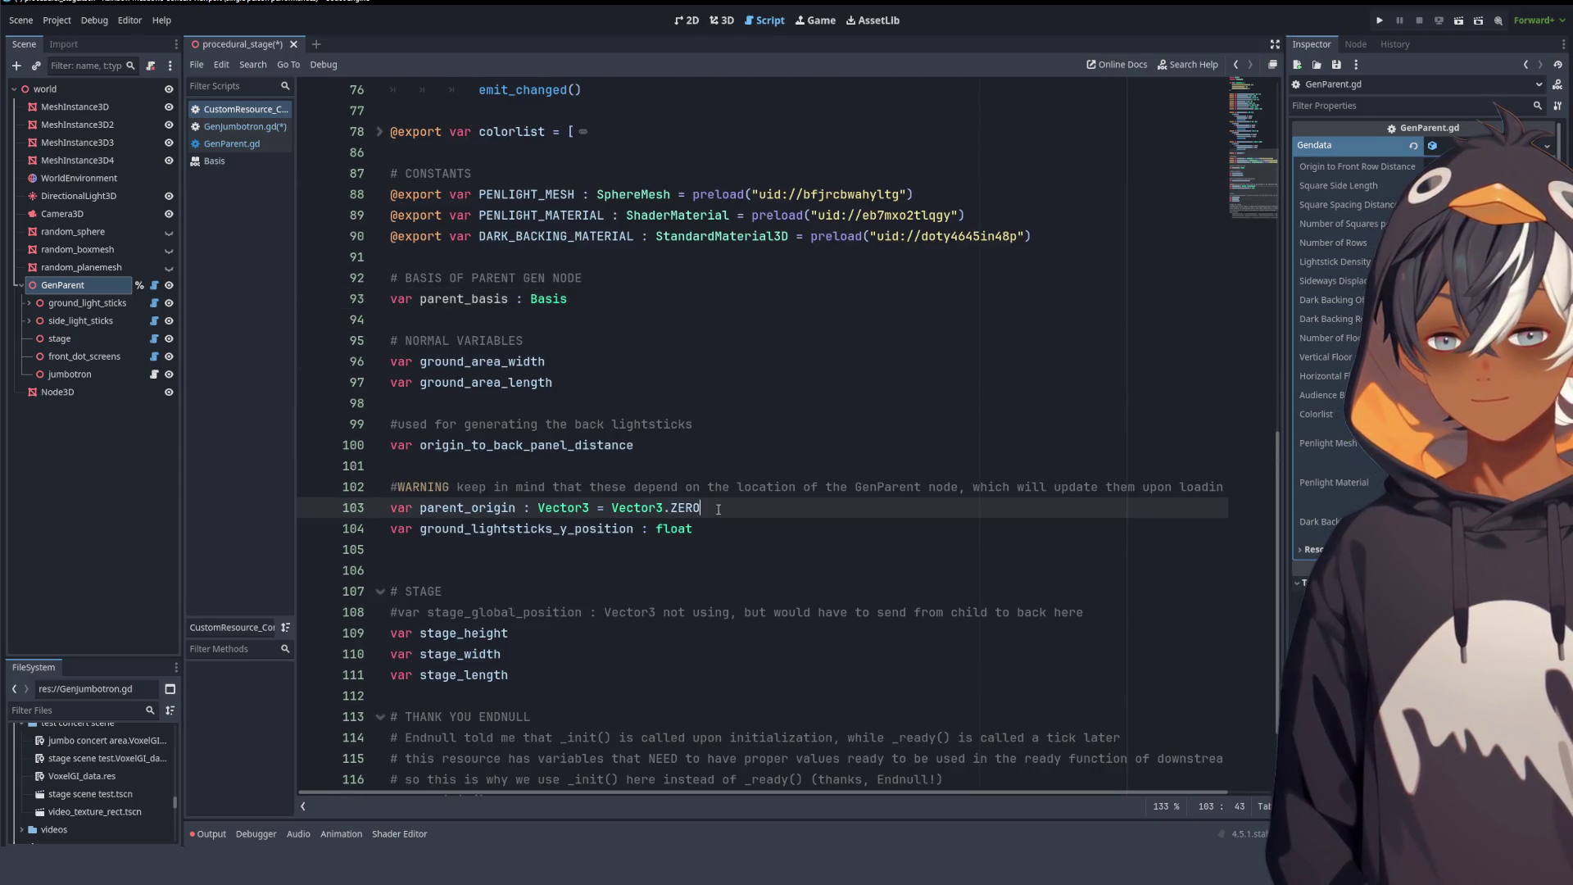
{"action": "left_click_drag", "start_coordinate": [719, 510], "coordinate": [379, 510]}
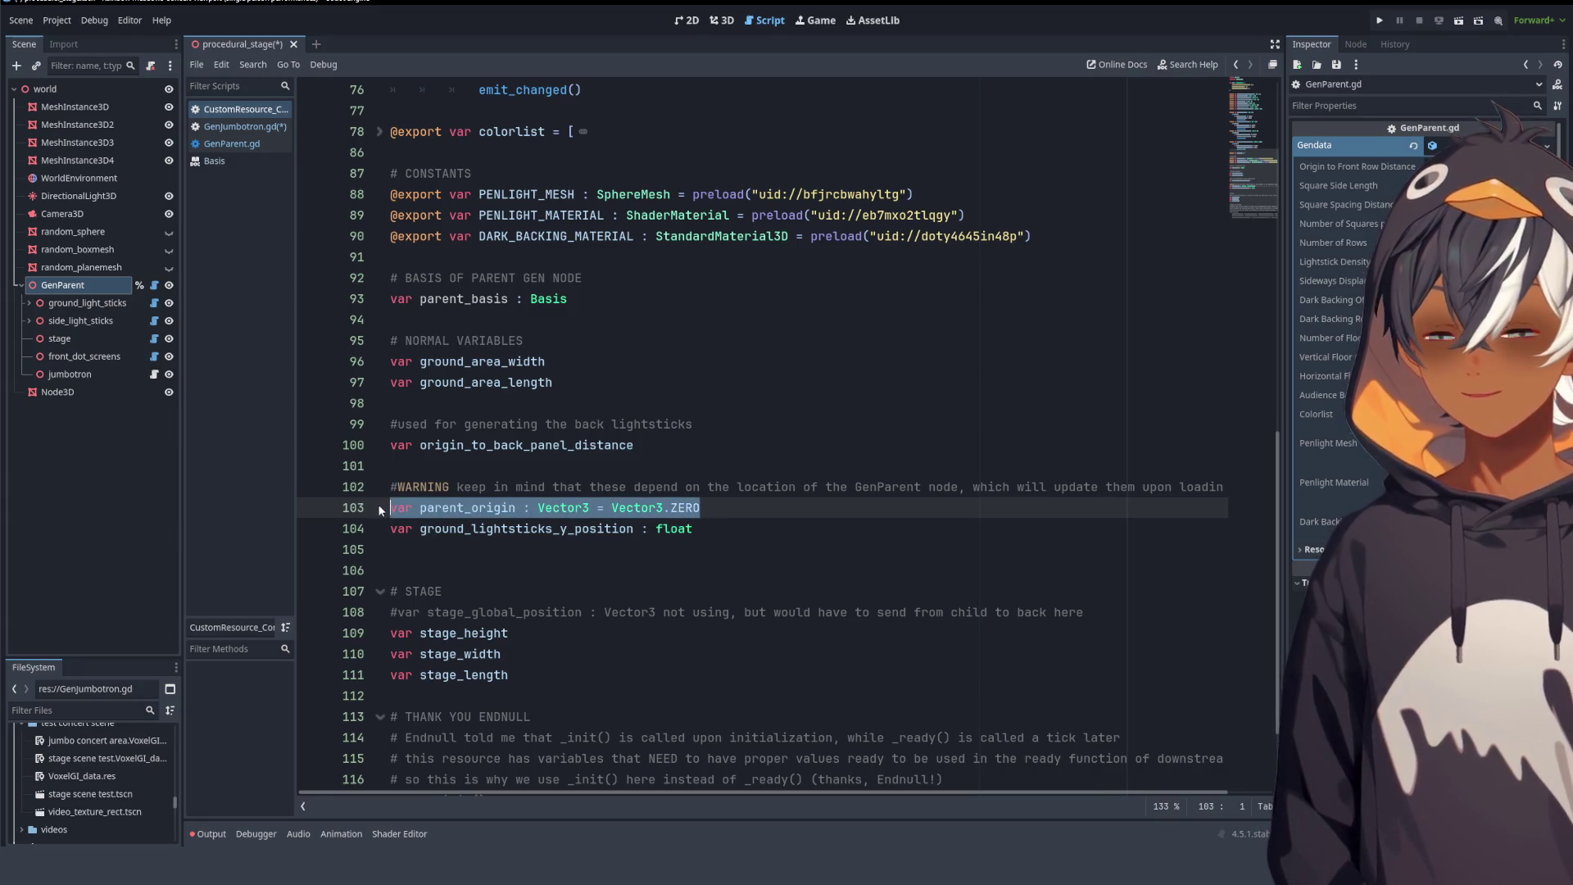
{"action": "key", "text": "ctrl+x"}
{"action": "left_click", "coordinate": [515, 299]}
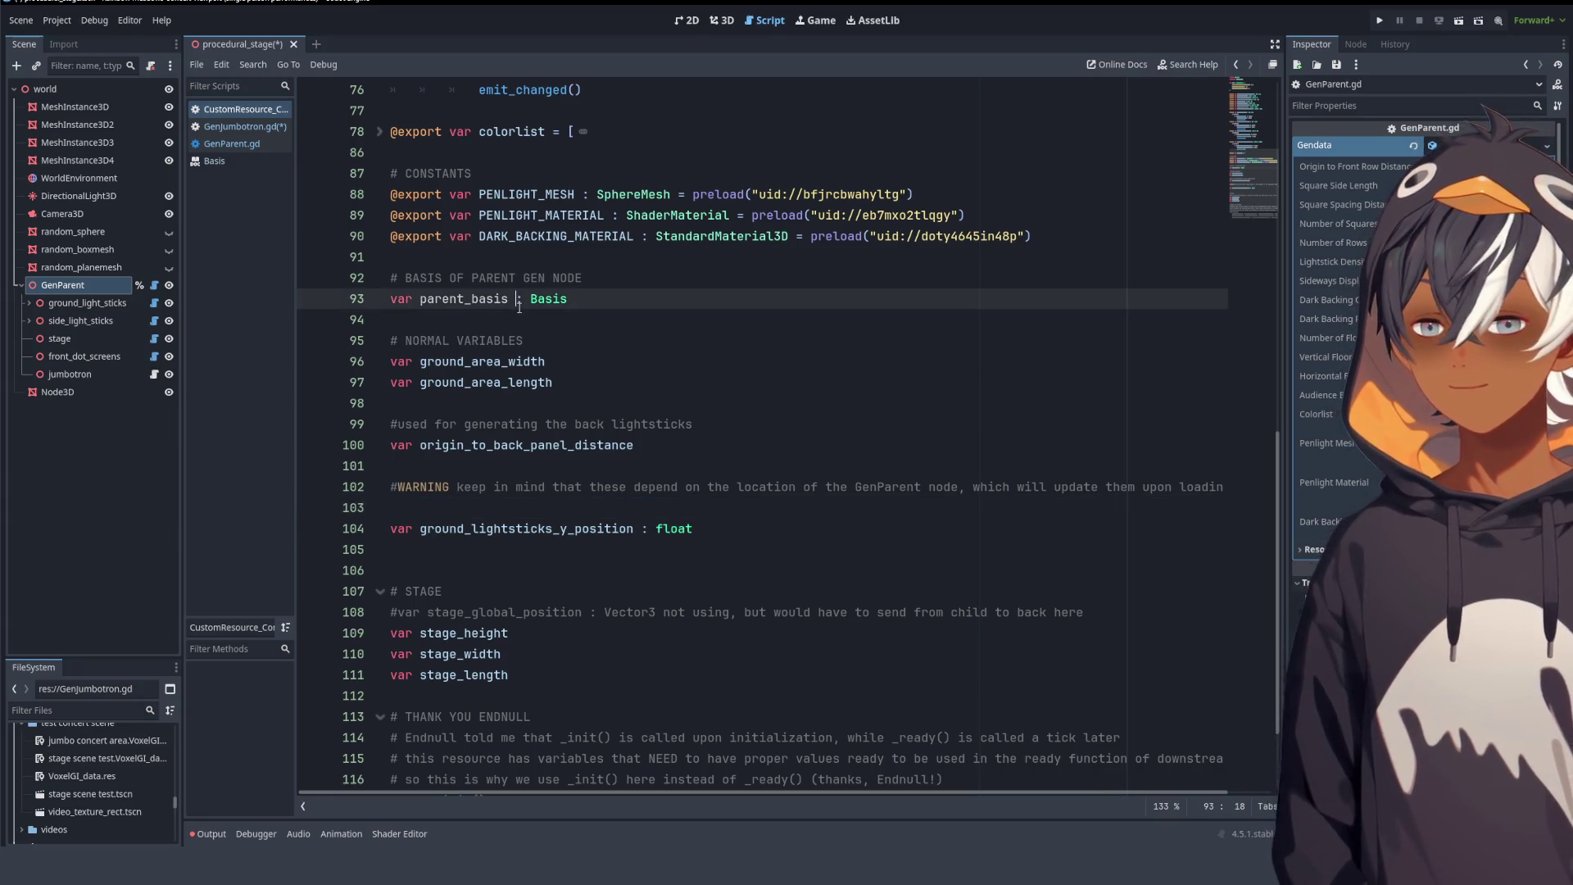
{"action": "left_click", "coordinate": [510, 323]}
{"action": "key", "text": "ctrl+v"}
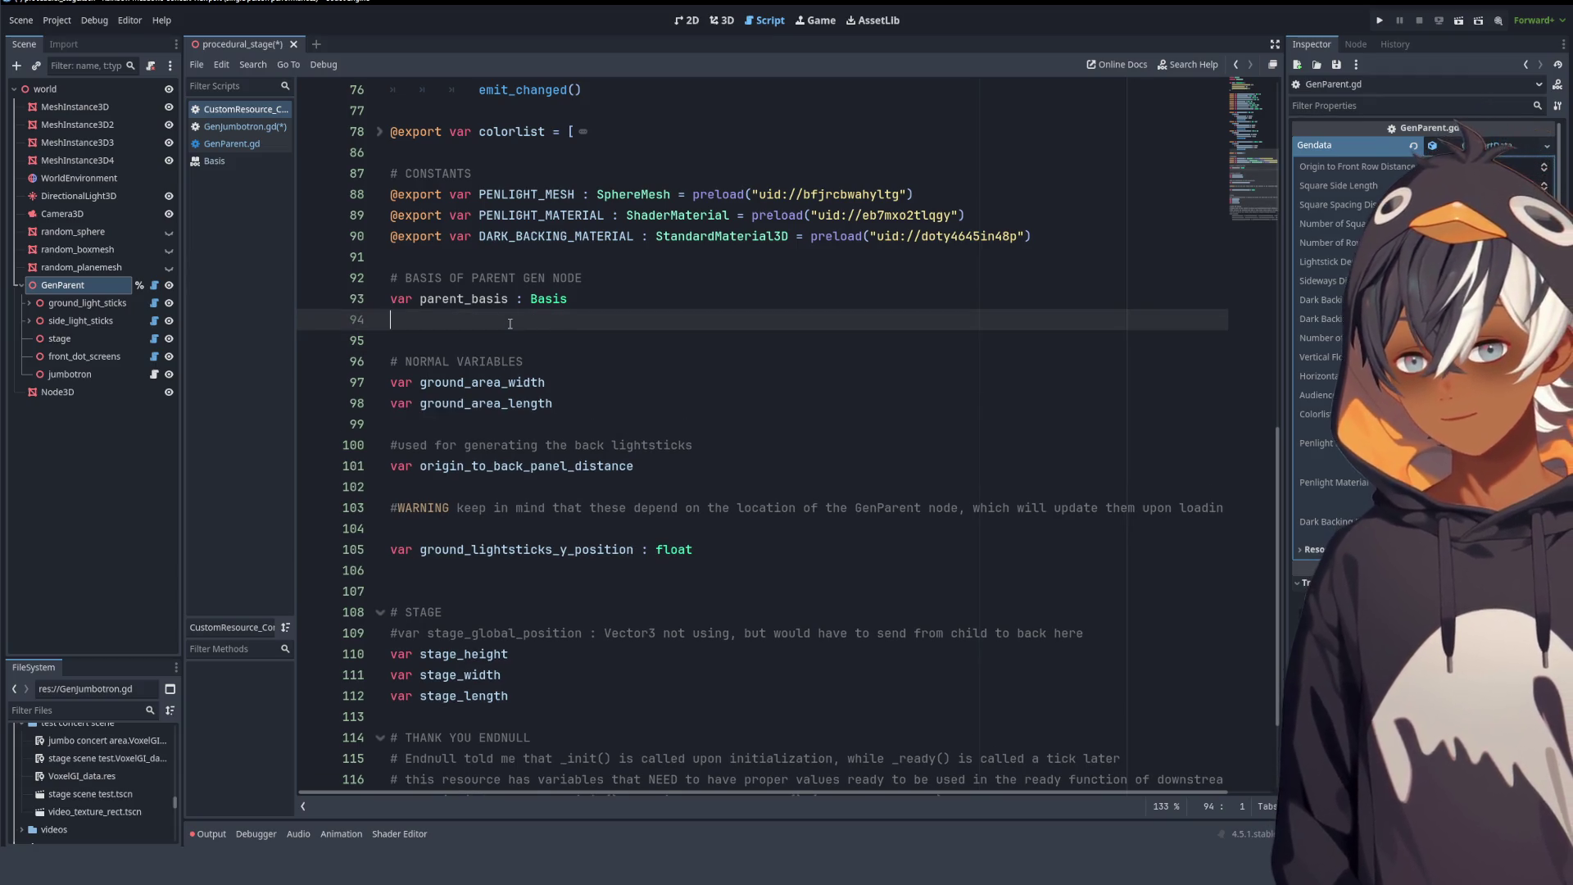
- Change the section comment to read PARENT GEN NODE SPECIFIC ATTRIBUTES
{"action": "mouse_move", "coordinate": [471, 278]}
{"action": "left_mouse_down"}
{"action": "mouse_move", "coordinate": [582, 278]}
{"action": "mouse_move", "coordinate": [405, 278]}
{"action": "left_mouse_up"}
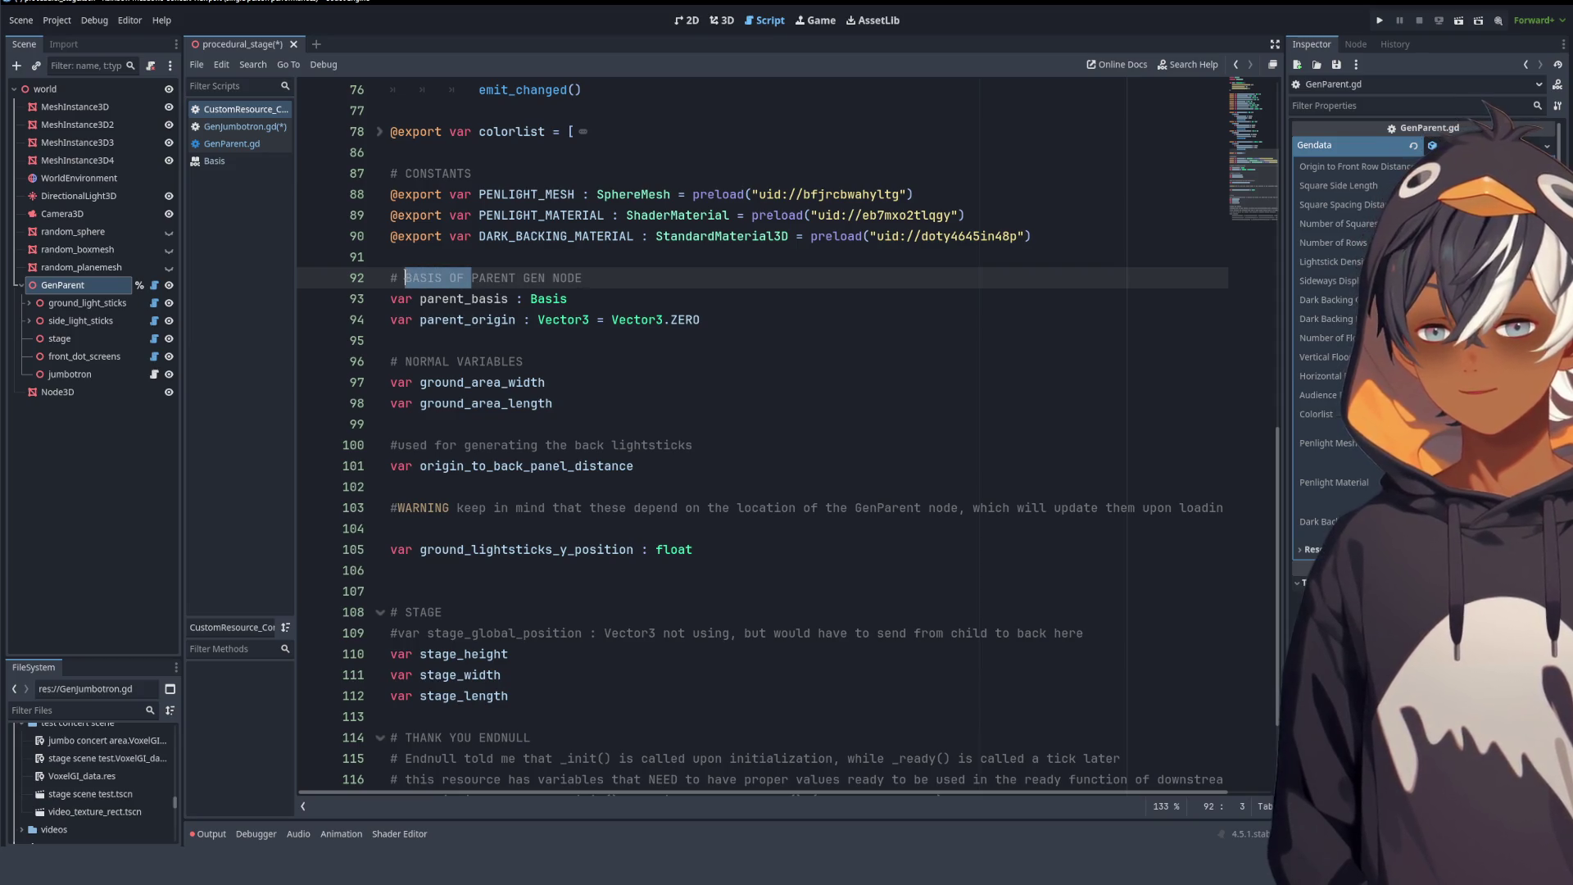
{"action": "key", "text": "BackSpace"}
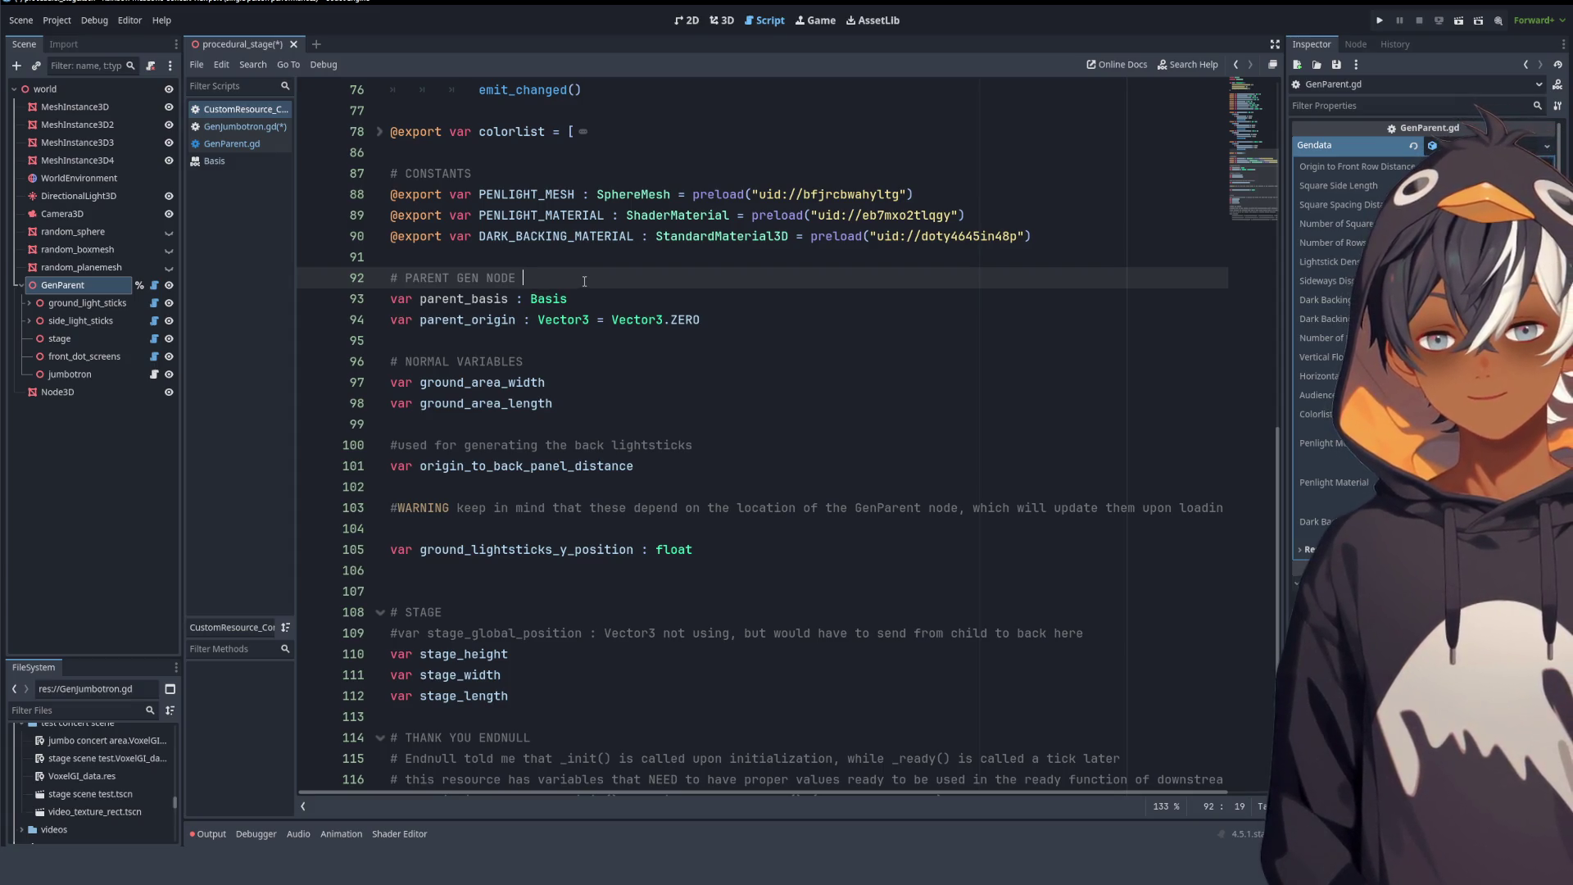
{"action": "type", "text": "SPECIFIC"}
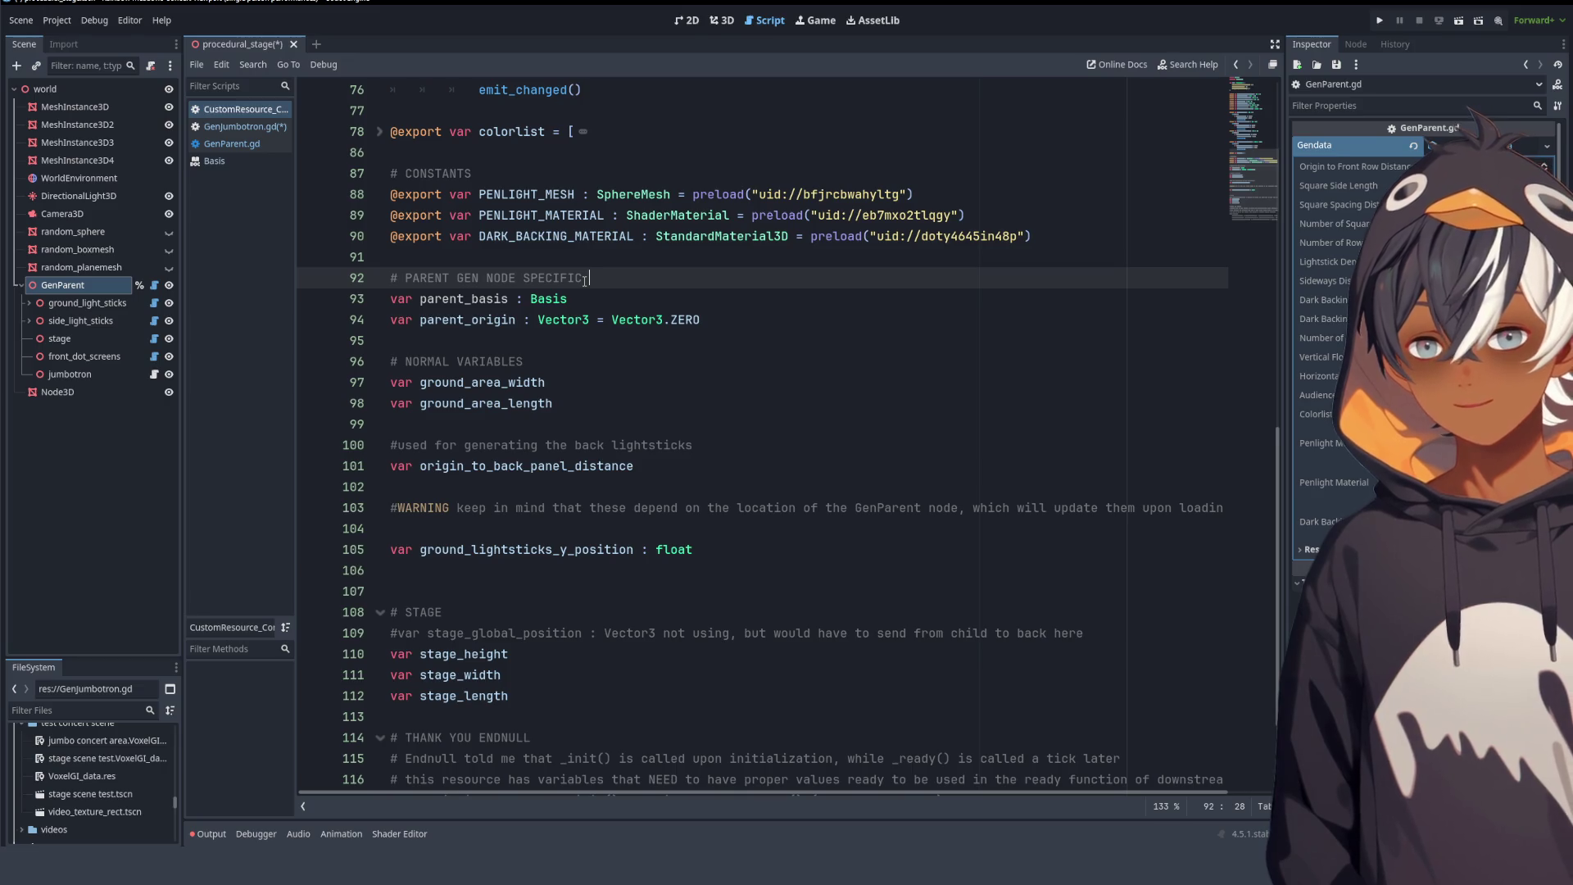
{"action": "type", "text": "ATTR"}
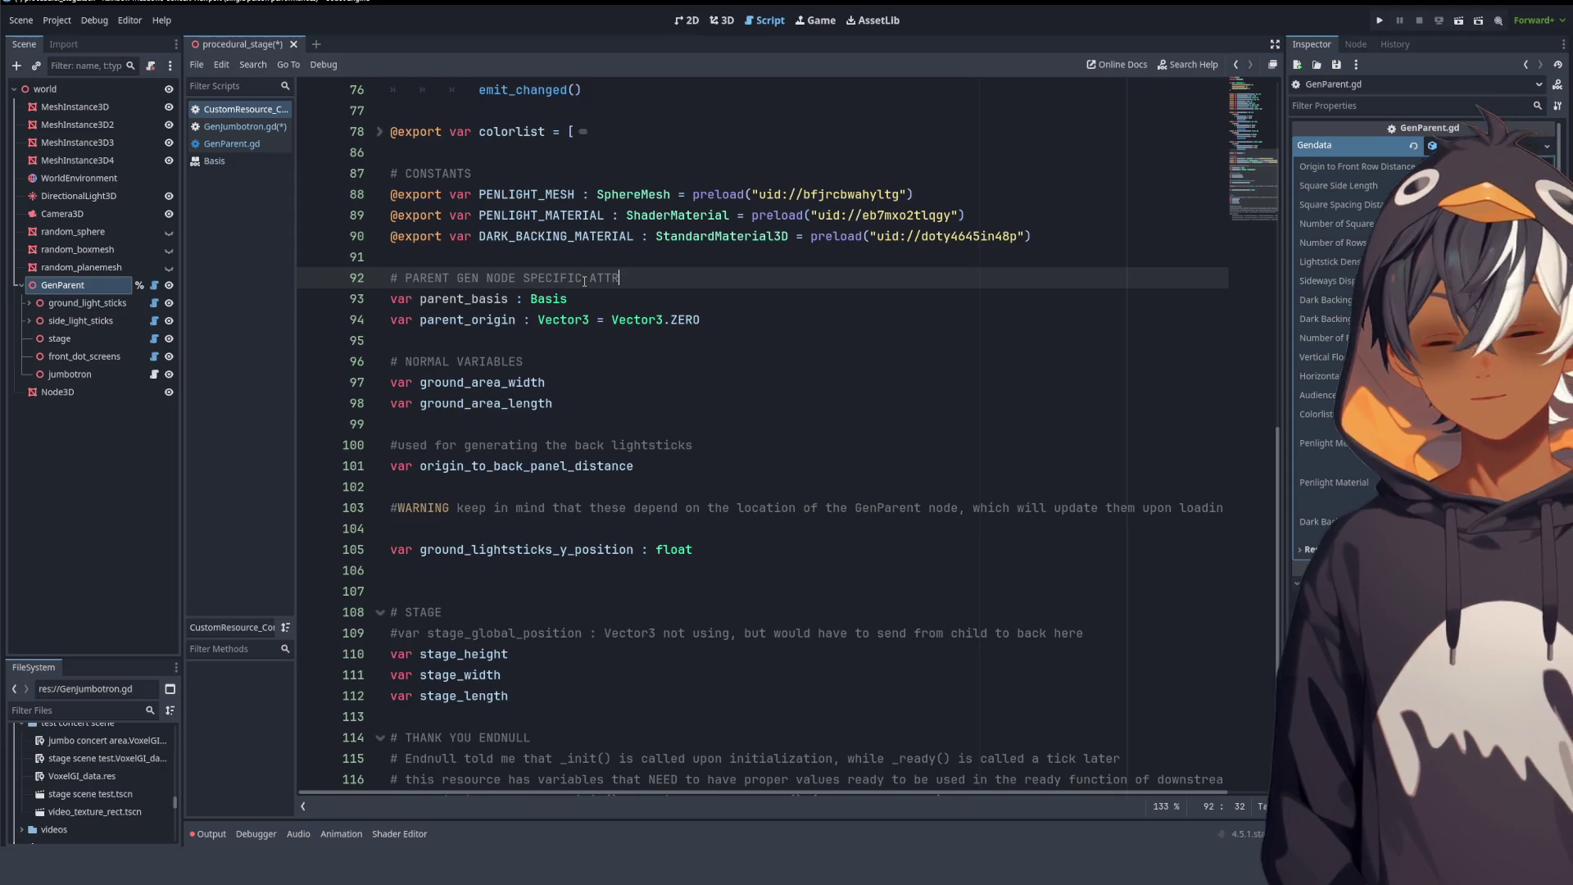
{"action": "type", "text": "IBUTES"}
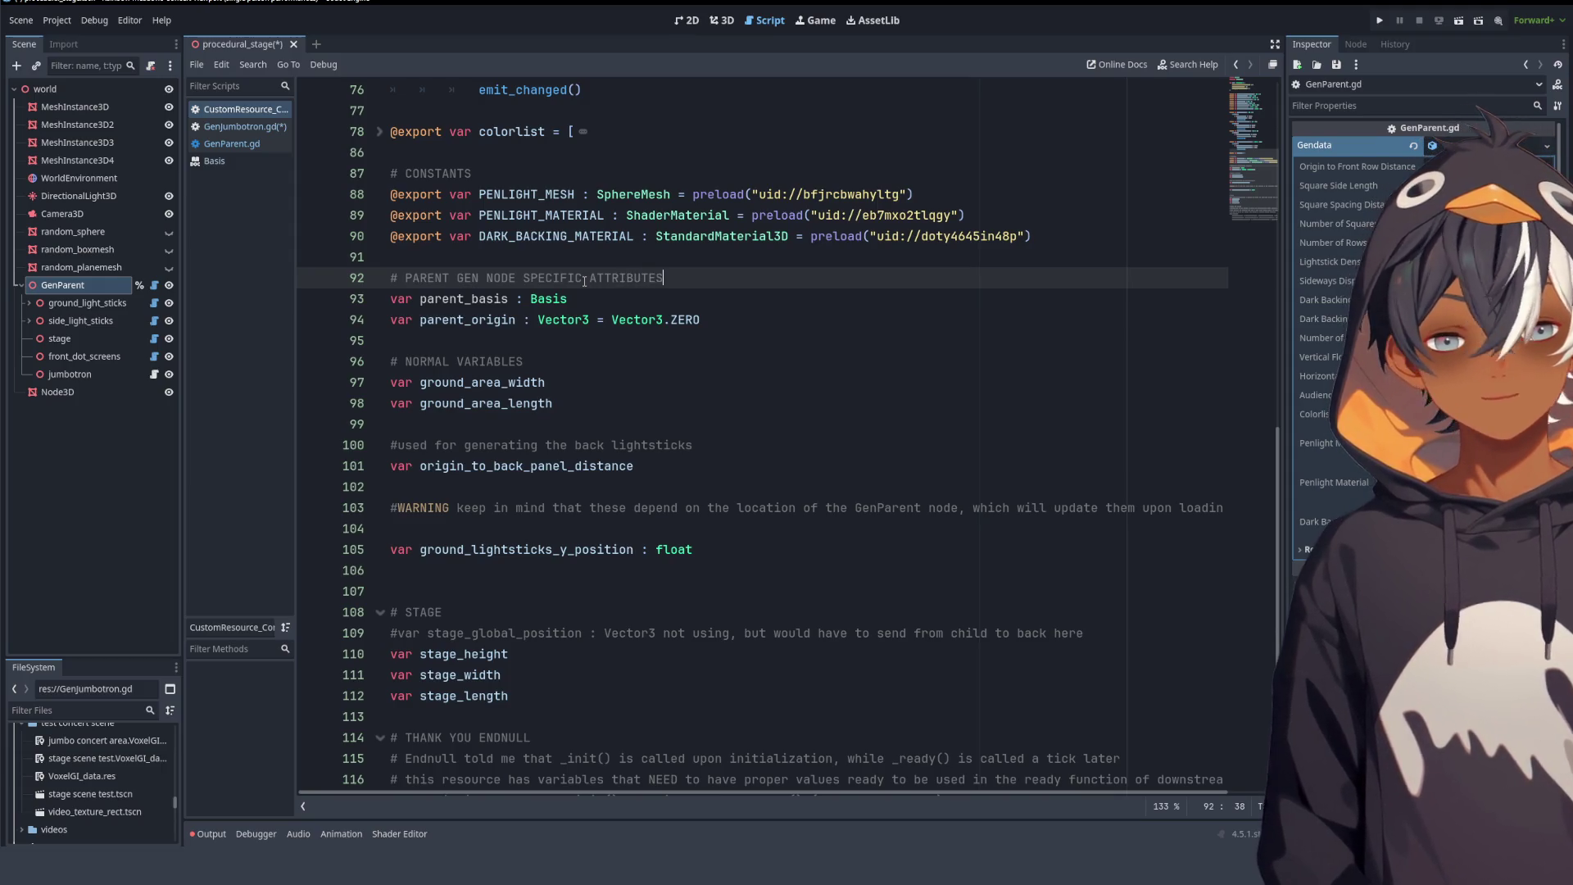
- Review the Basis and Vector3.ZERO declarations, then switch to GenParent.gd
{"action": "key", "text": "Down"}
{"action": "key", "text": "ctrl+shift+Left"}
{"action": "double_click", "coordinate": [562, 320]}
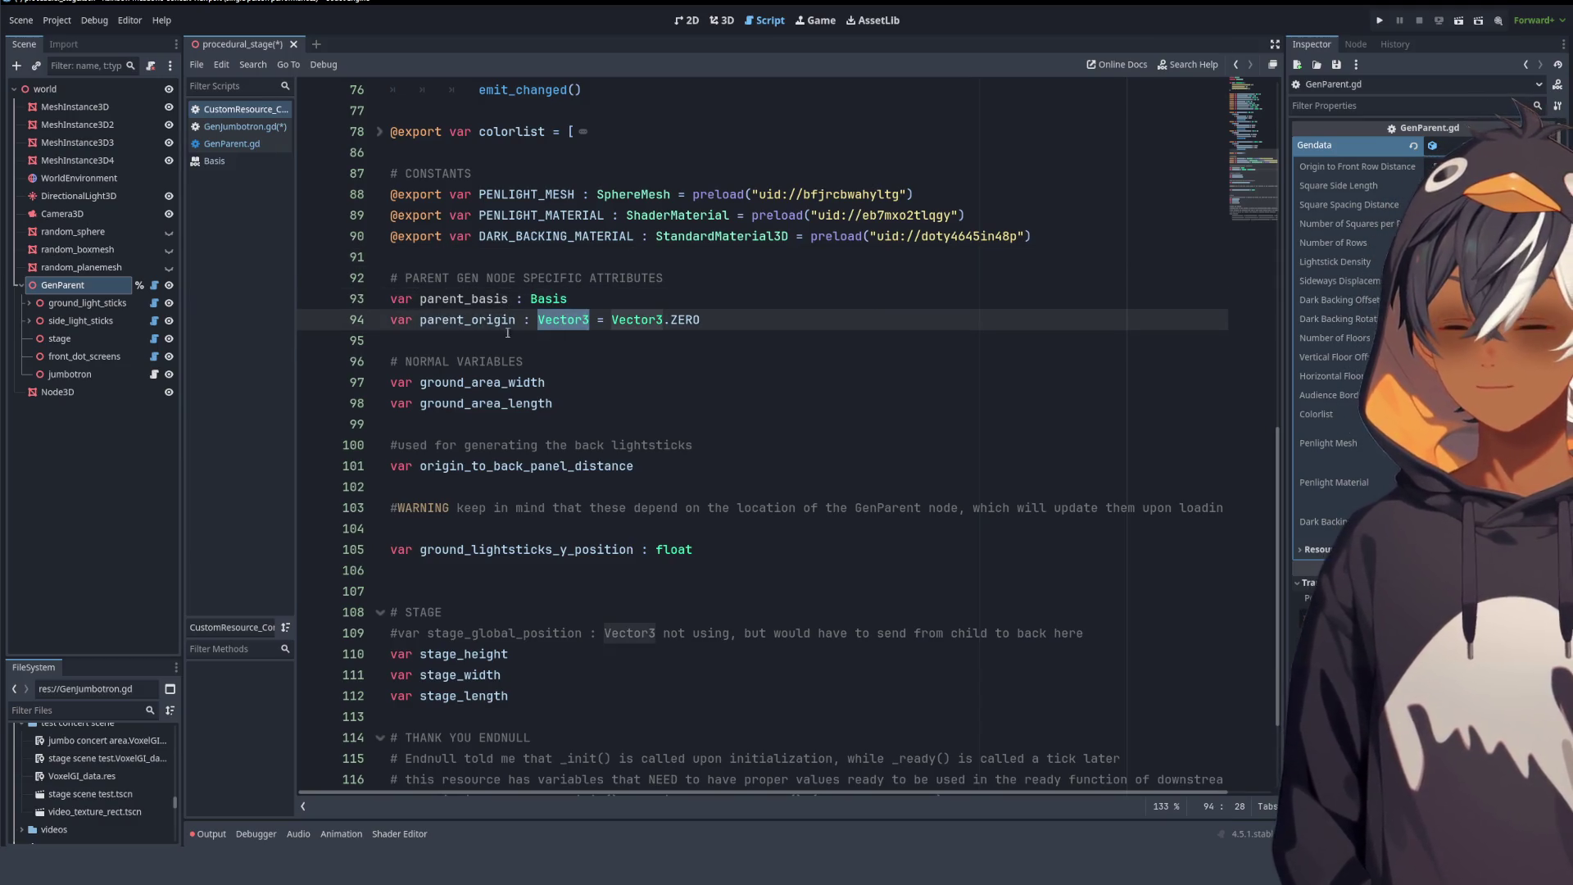
{"action": "double_click", "coordinate": [461, 320]}
{"action": "double_click", "coordinate": [586, 320]}
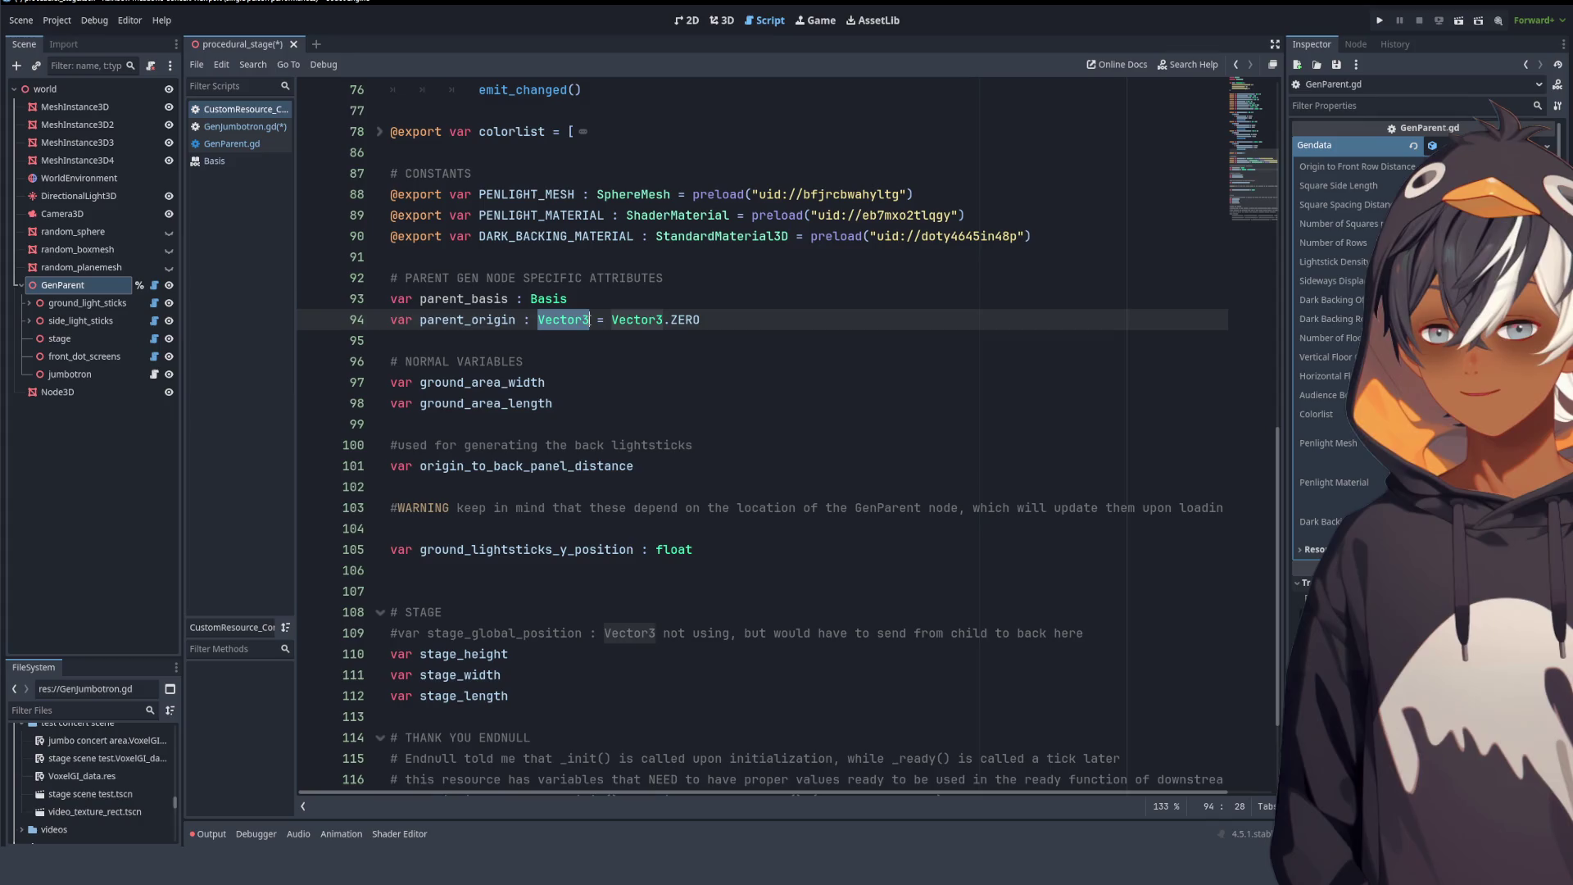
{"action": "left_click", "coordinate": [660, 320]}
{"action": "left_click_drag", "start_coordinate": [700, 320], "coordinate": [611, 320]}
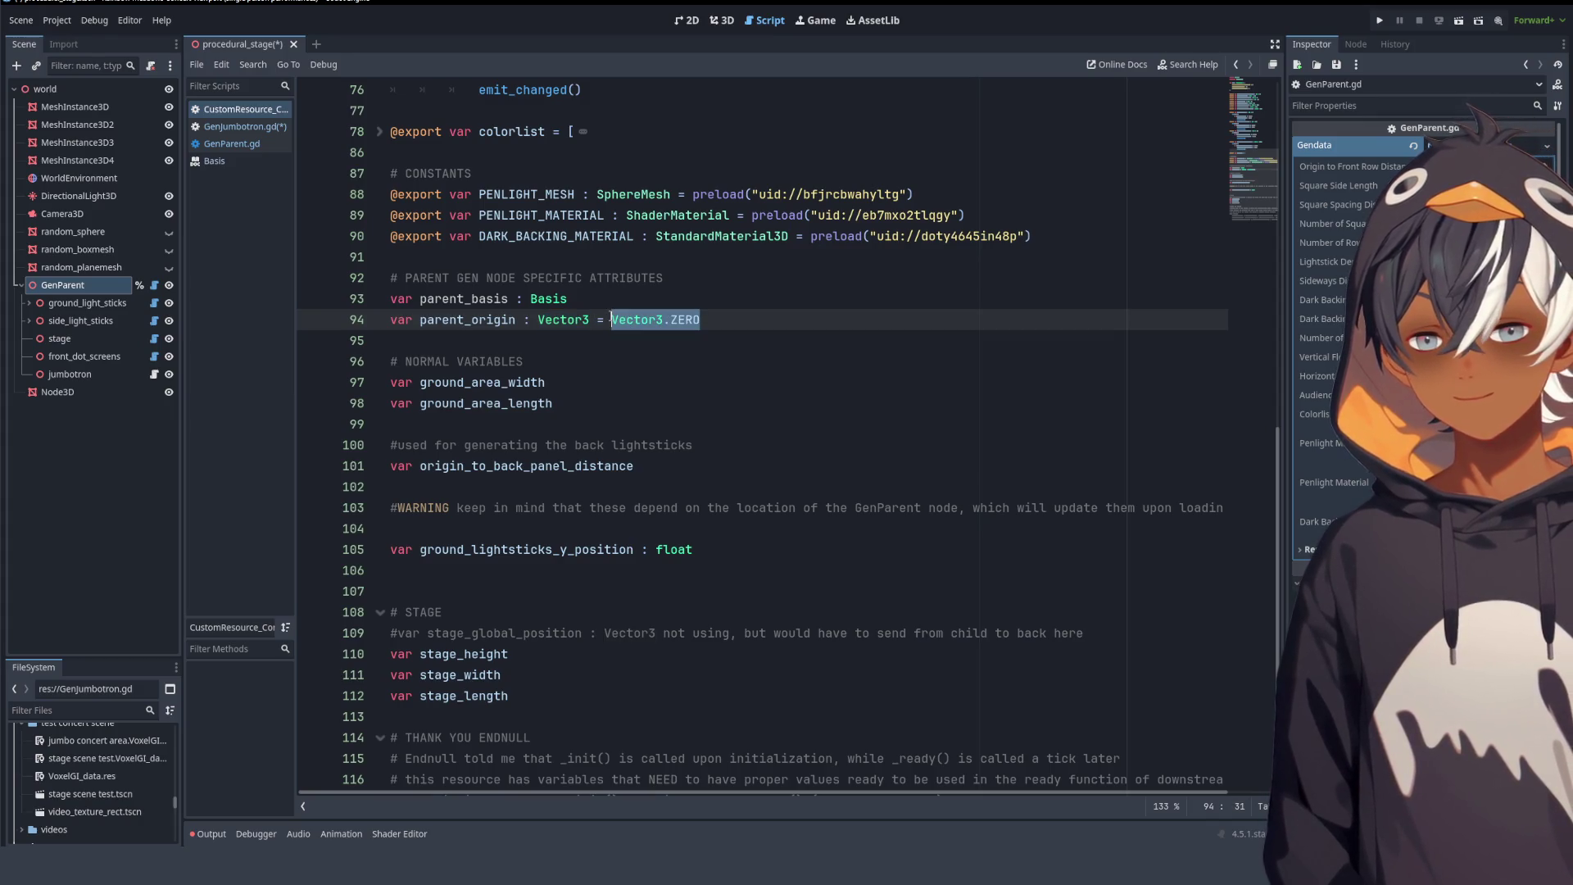
{"action": "double_click", "coordinate": [562, 318]}
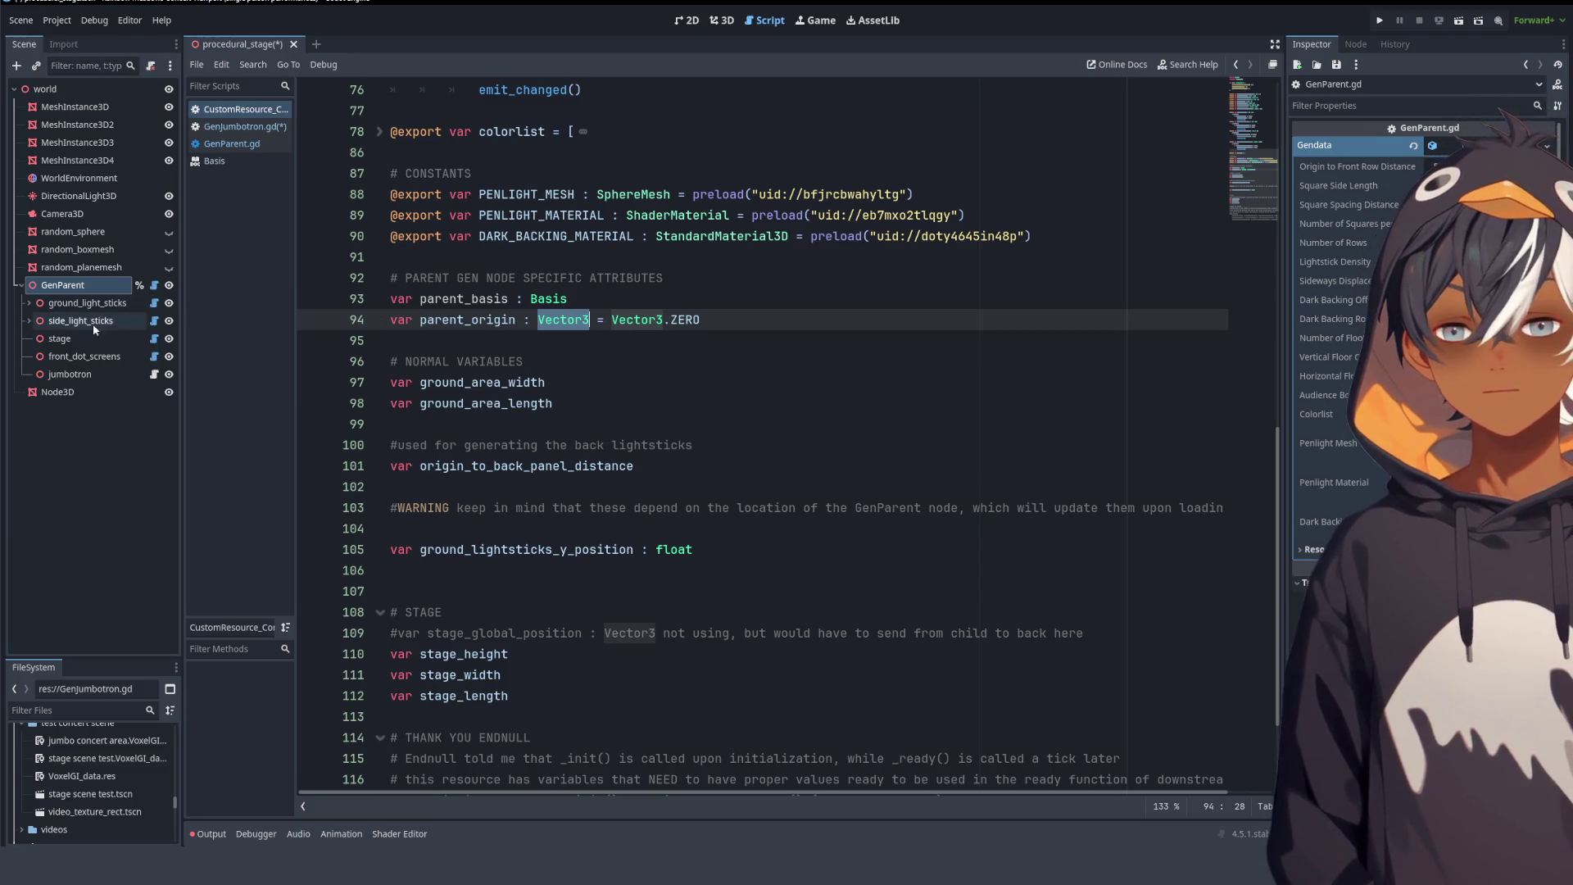
{"action": "left_click", "coordinate": [154, 286]}
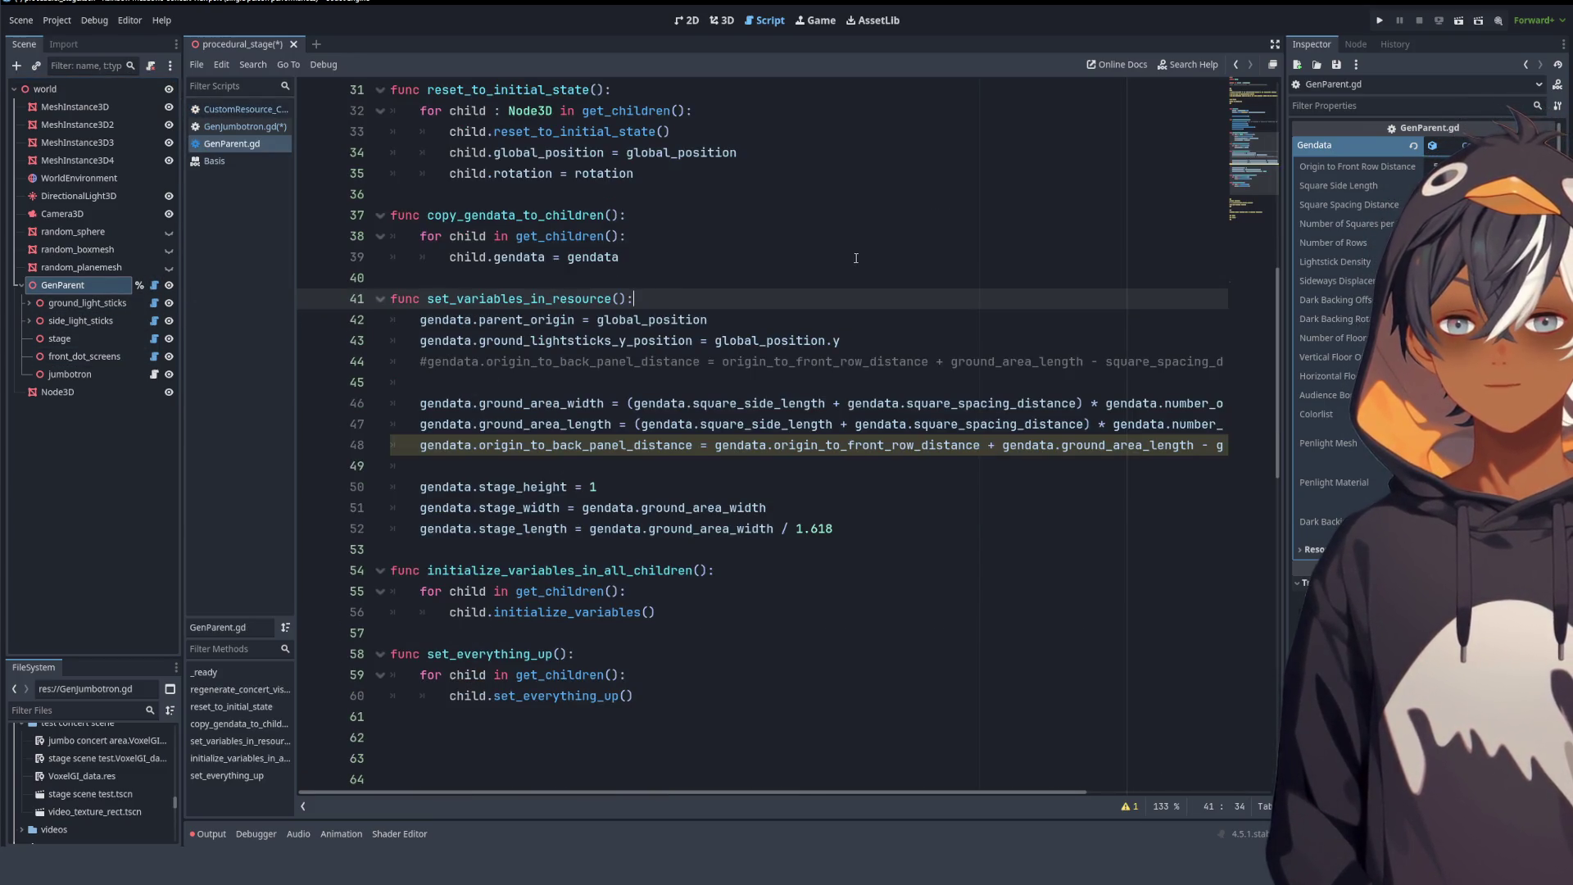
- Add a new first line in set_variables_in_resource and accept gendata from autocomplete
{"action": "scroll", "coordinate": [855, 258], "scroll_direction": "up", "scroll_amount": 4}
{"action": "scroll", "coordinate": [805, 264], "scroll_direction": "down", "scroll_amount": 5}
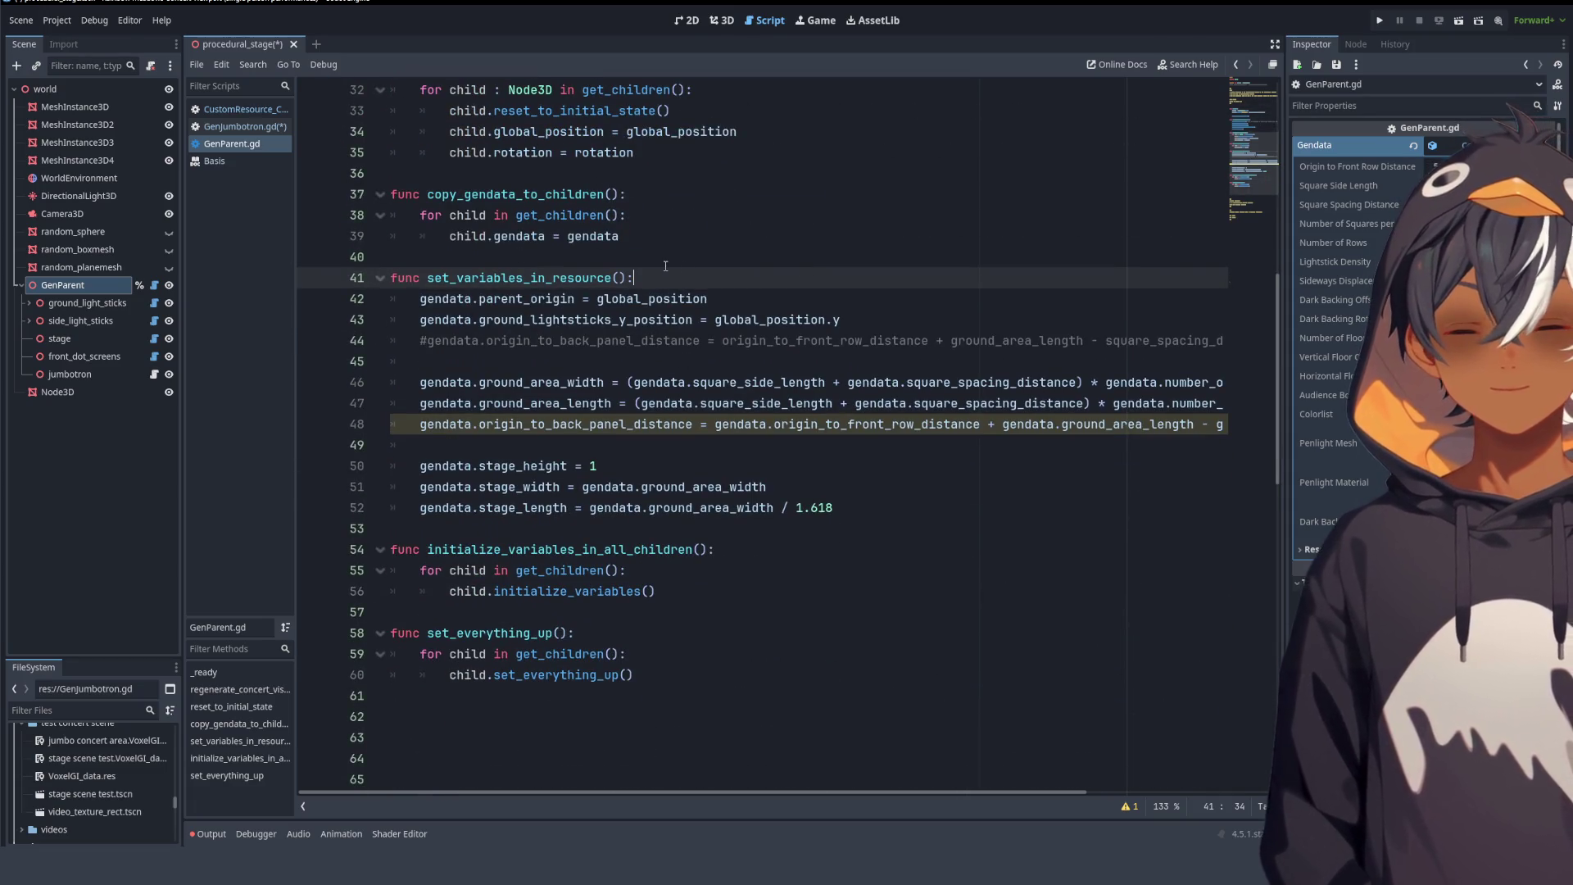
{"action": "key", "text": "Return"}
{"action": "type", "text": "gend"}
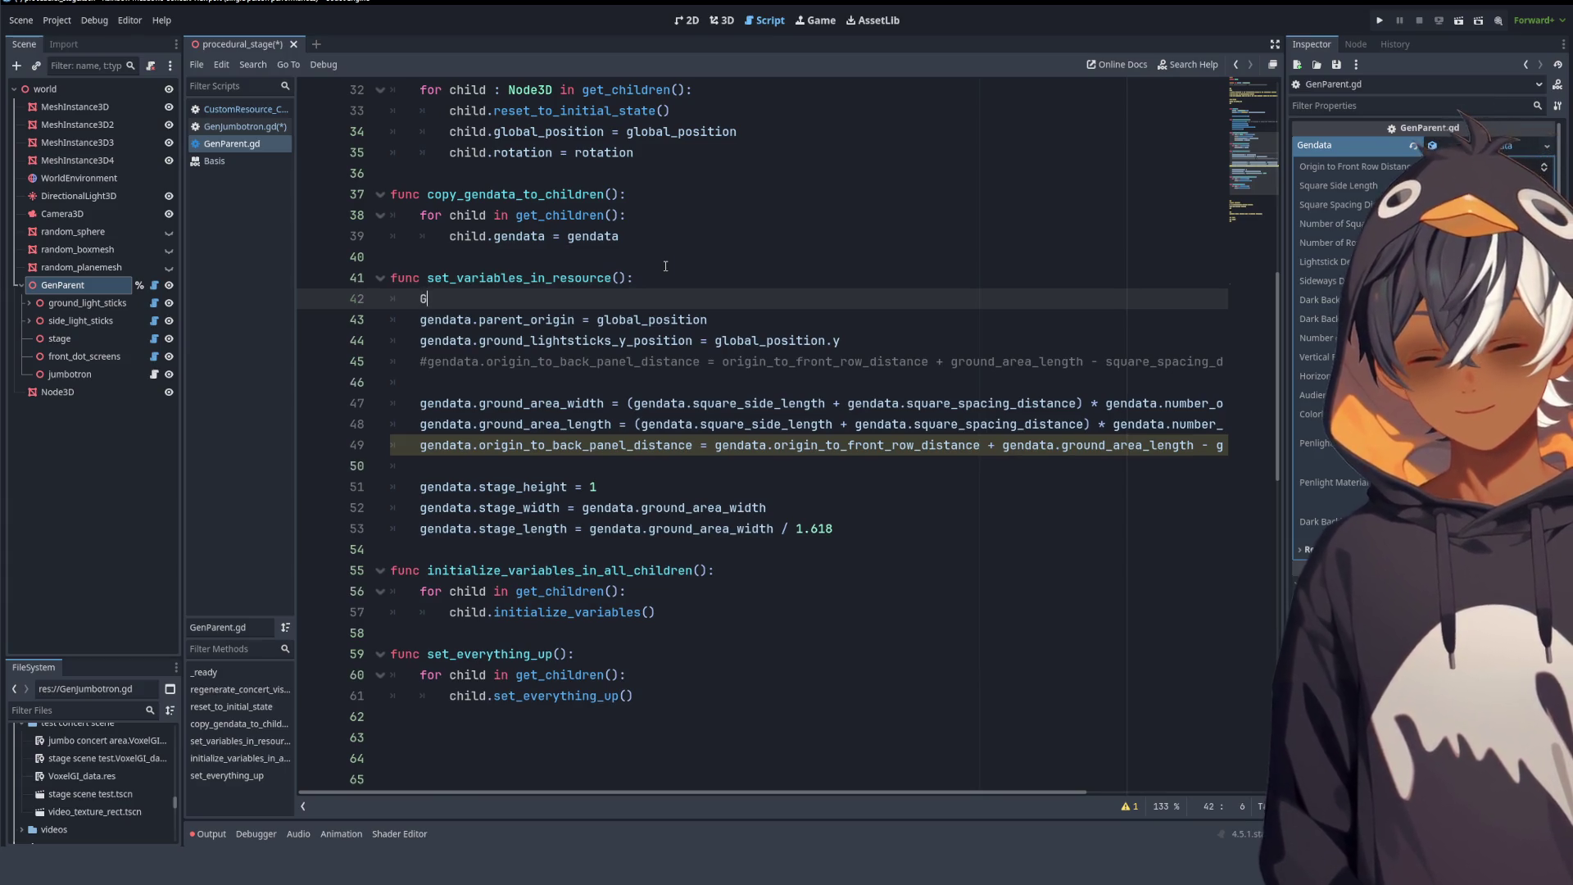
{"action": "key", "text": "ctrl+BackSpace"}
{"action": "type", "text": "ge"}
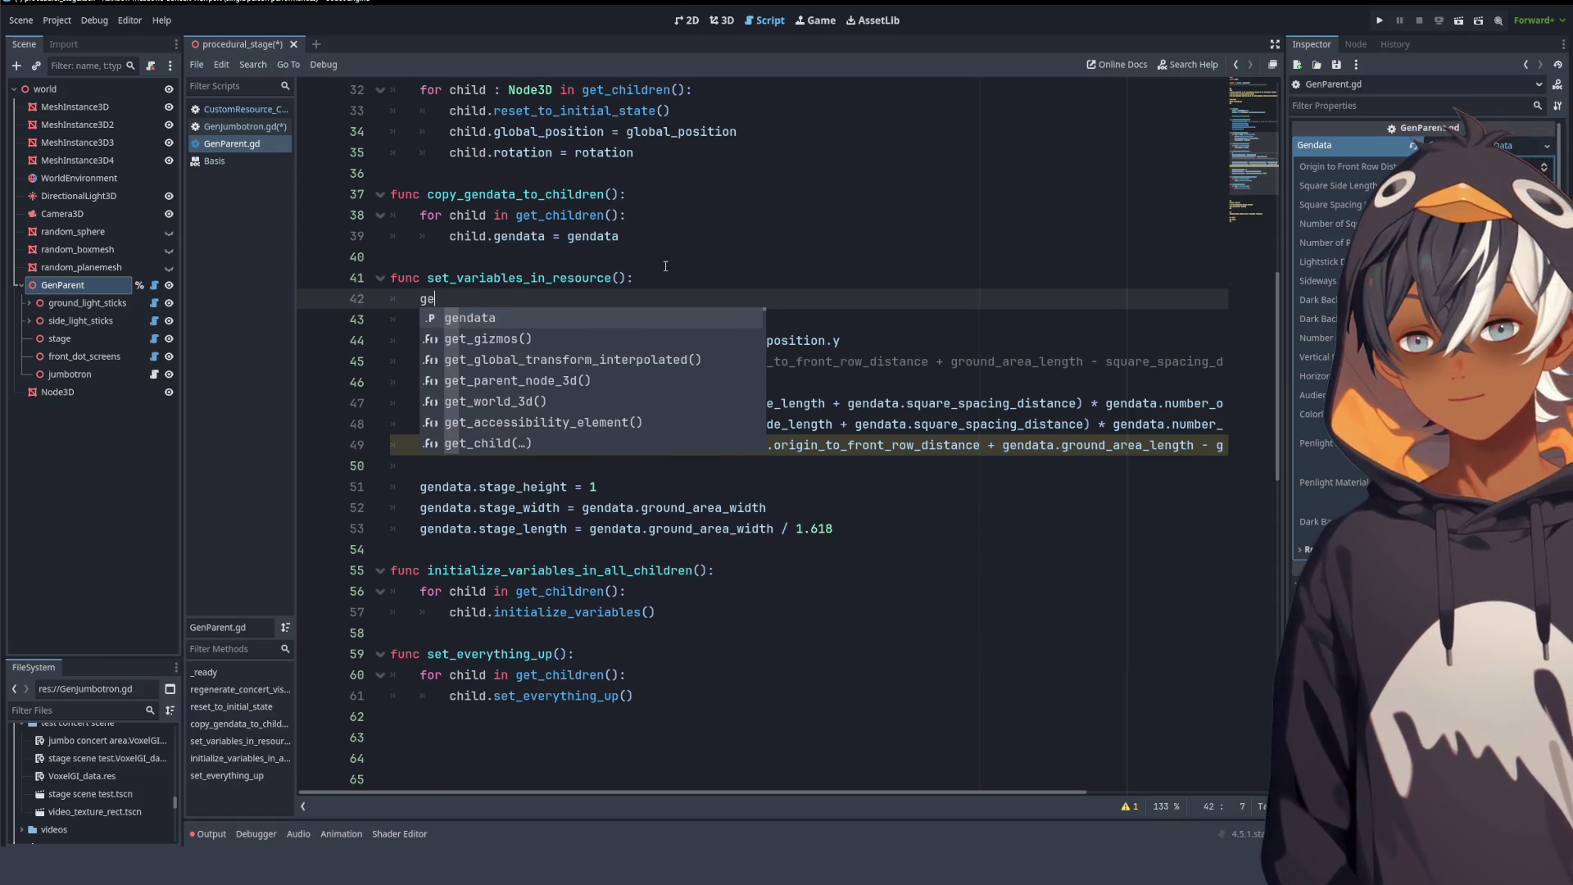
{"action": "type", "text": "n"}
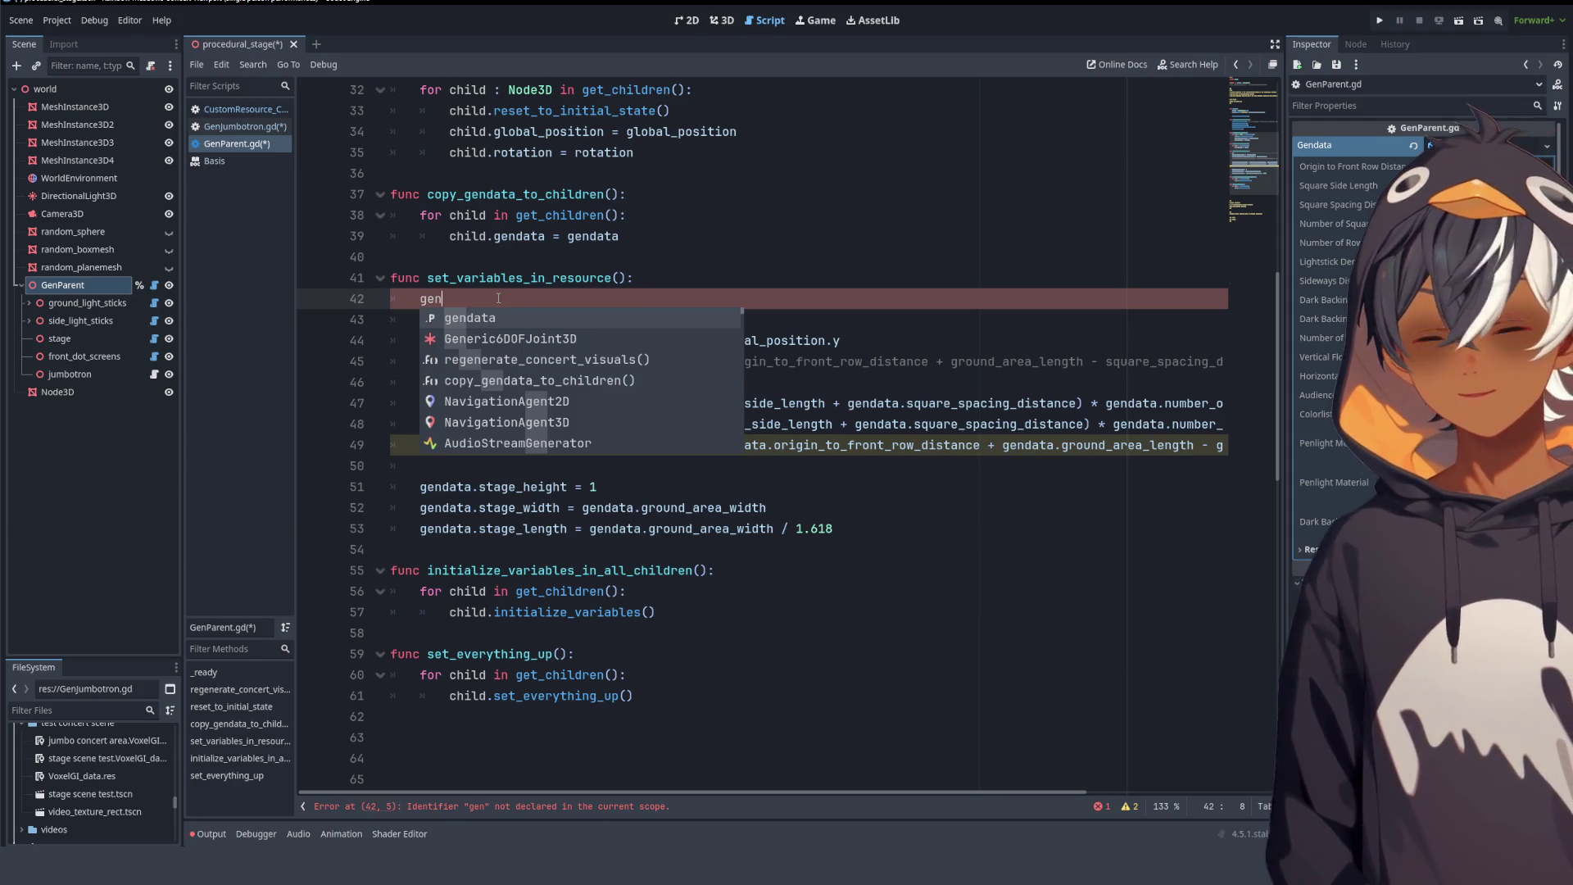
{"action": "key", "text": "Return"}
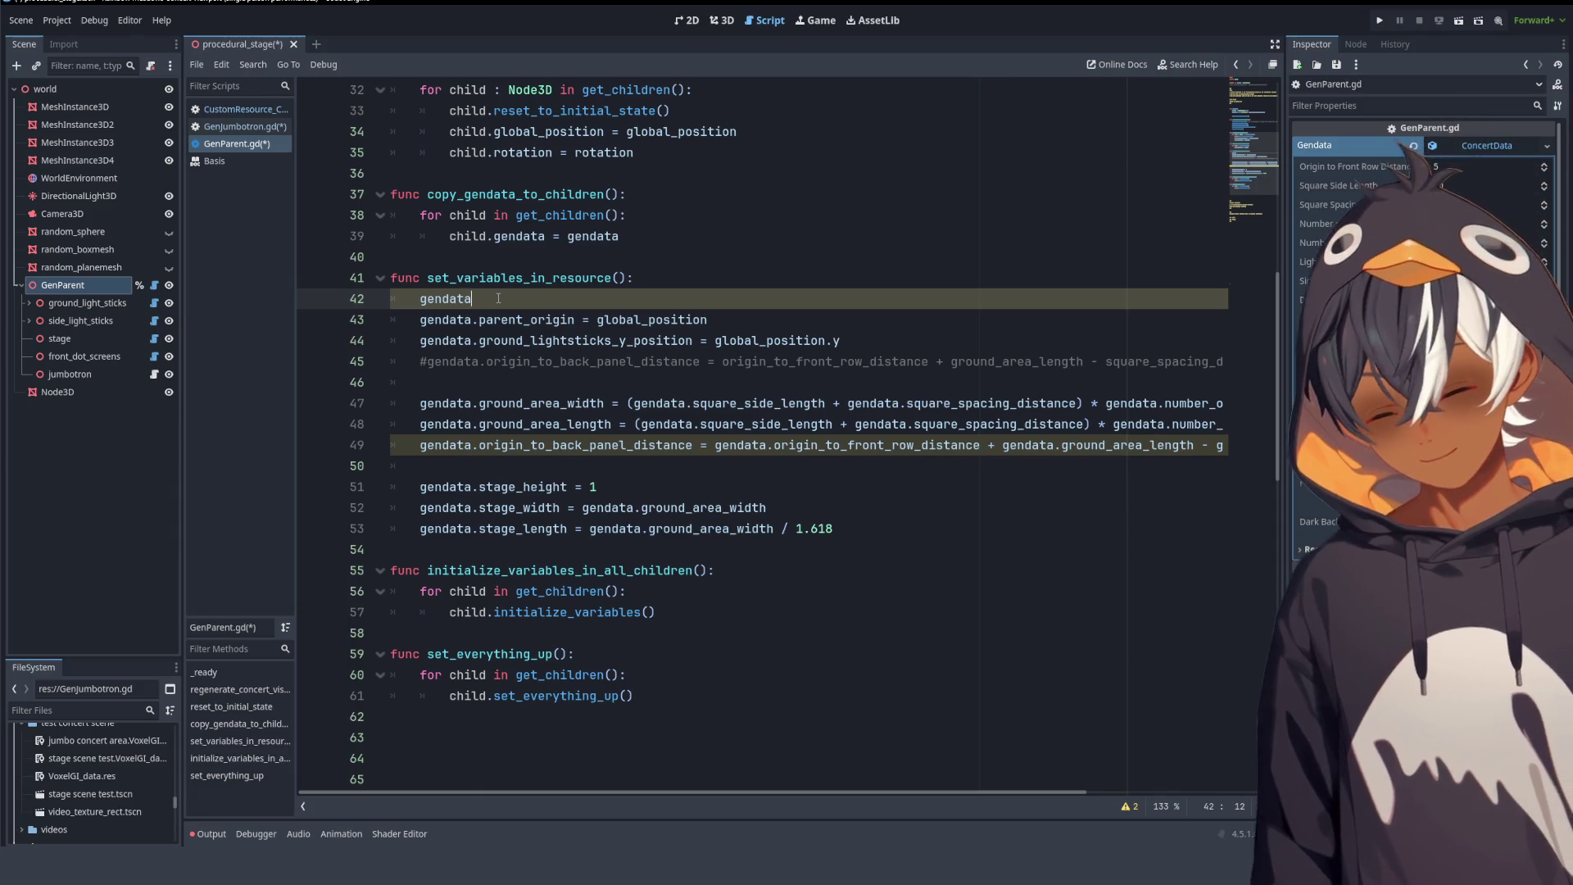
- Replace it with Generic6DOFJoint3D from autocomplete and open that class's documentation
{"action": "type", "text": "."}
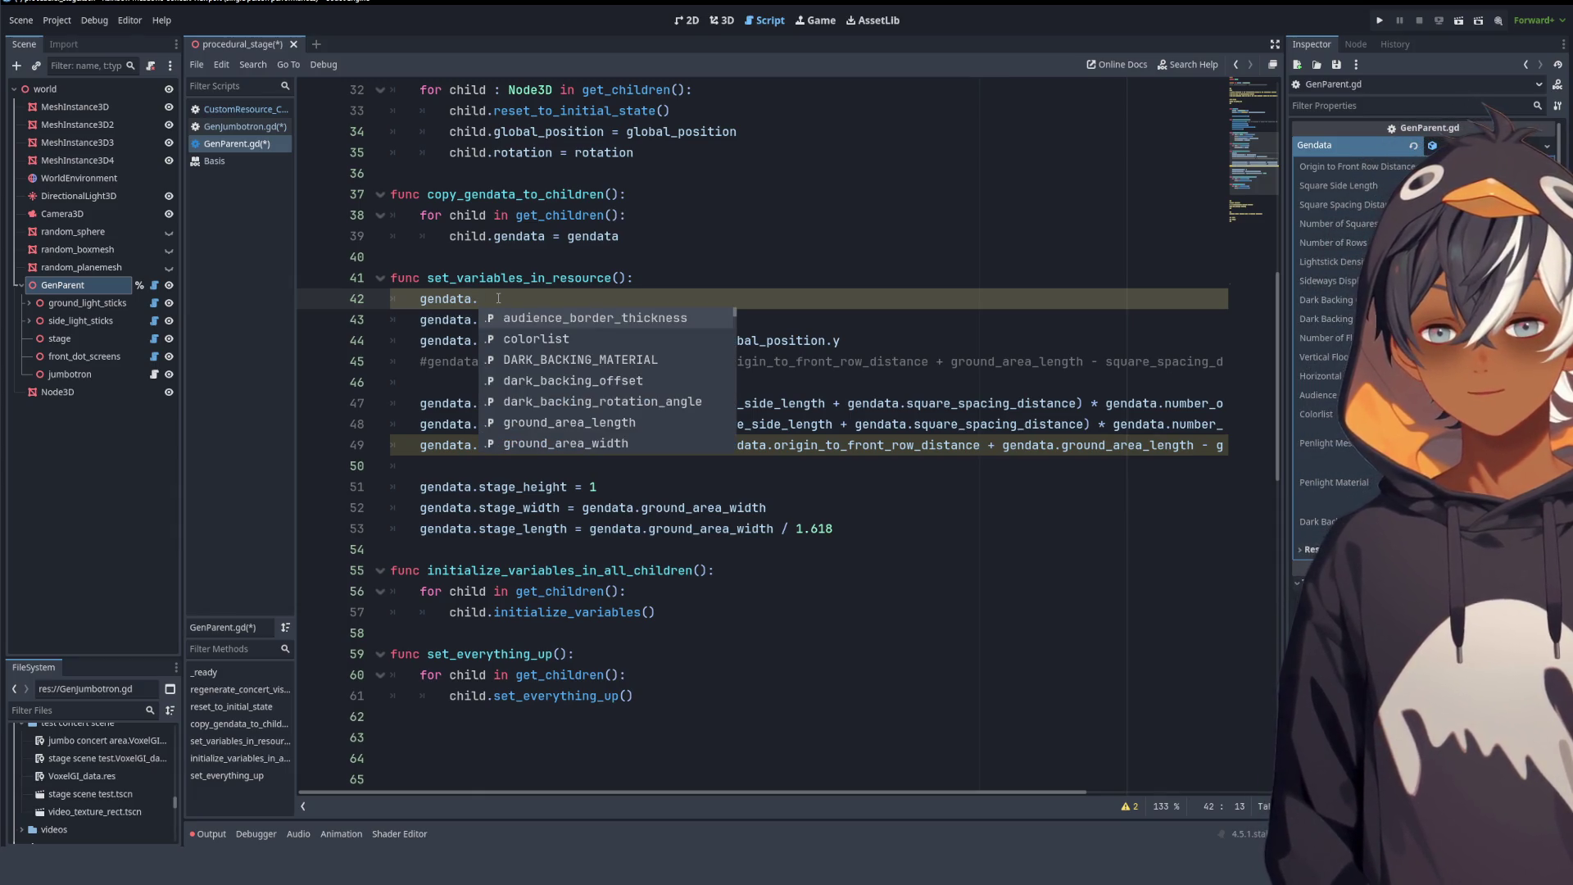
{"action": "type", "text": "pa"}
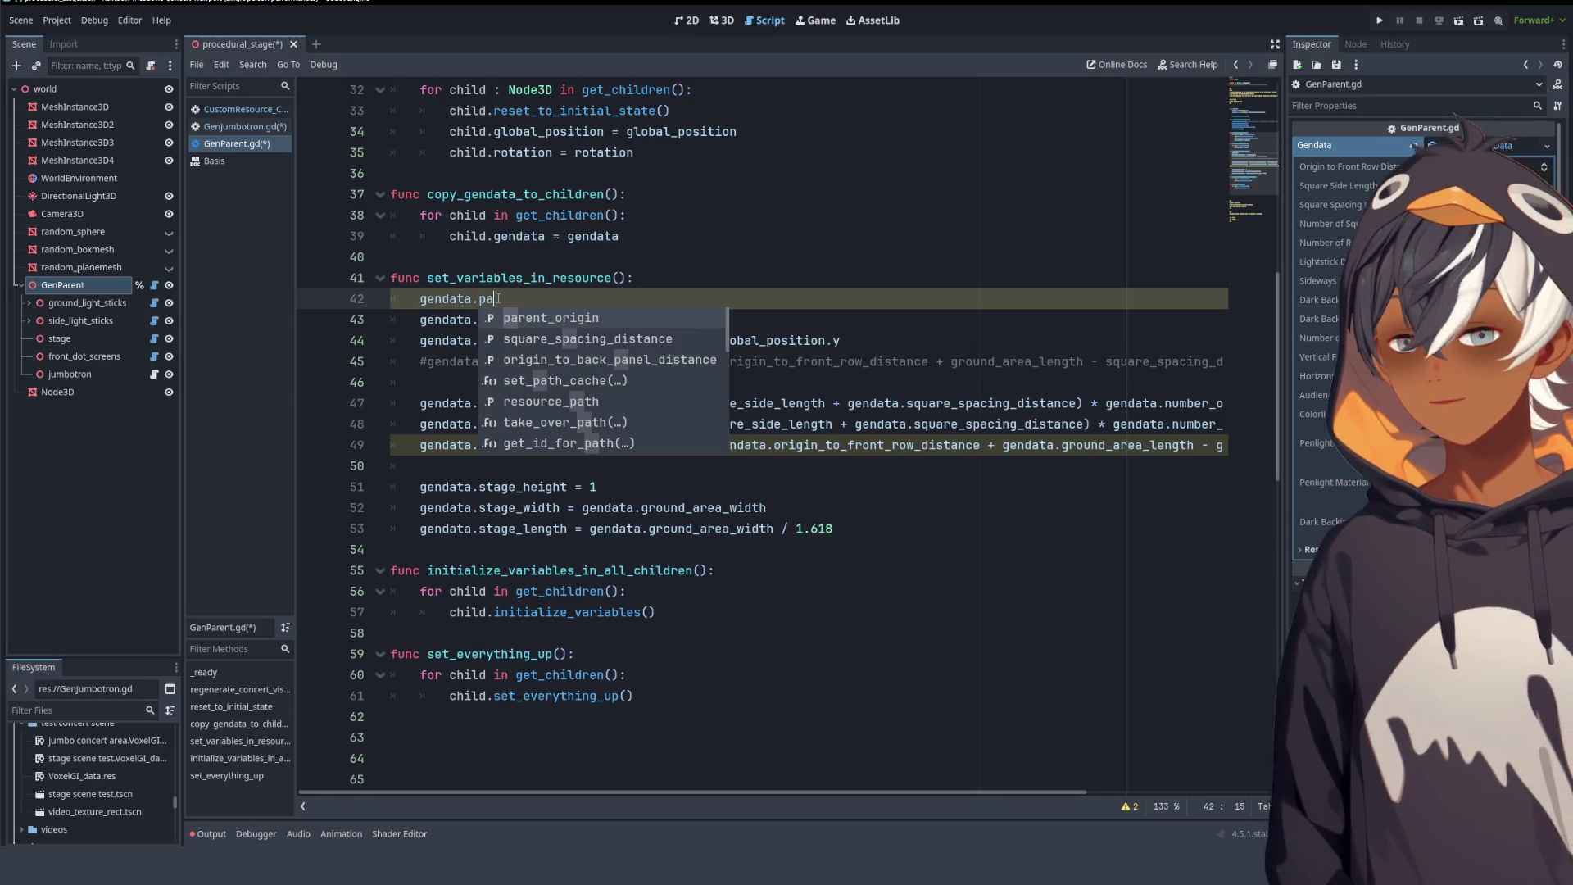
{"action": "key", "text": "BackSpace"}
{"action": "key", "text": "BackSpace"}
{"action": "key", "text": "BackSpace"}
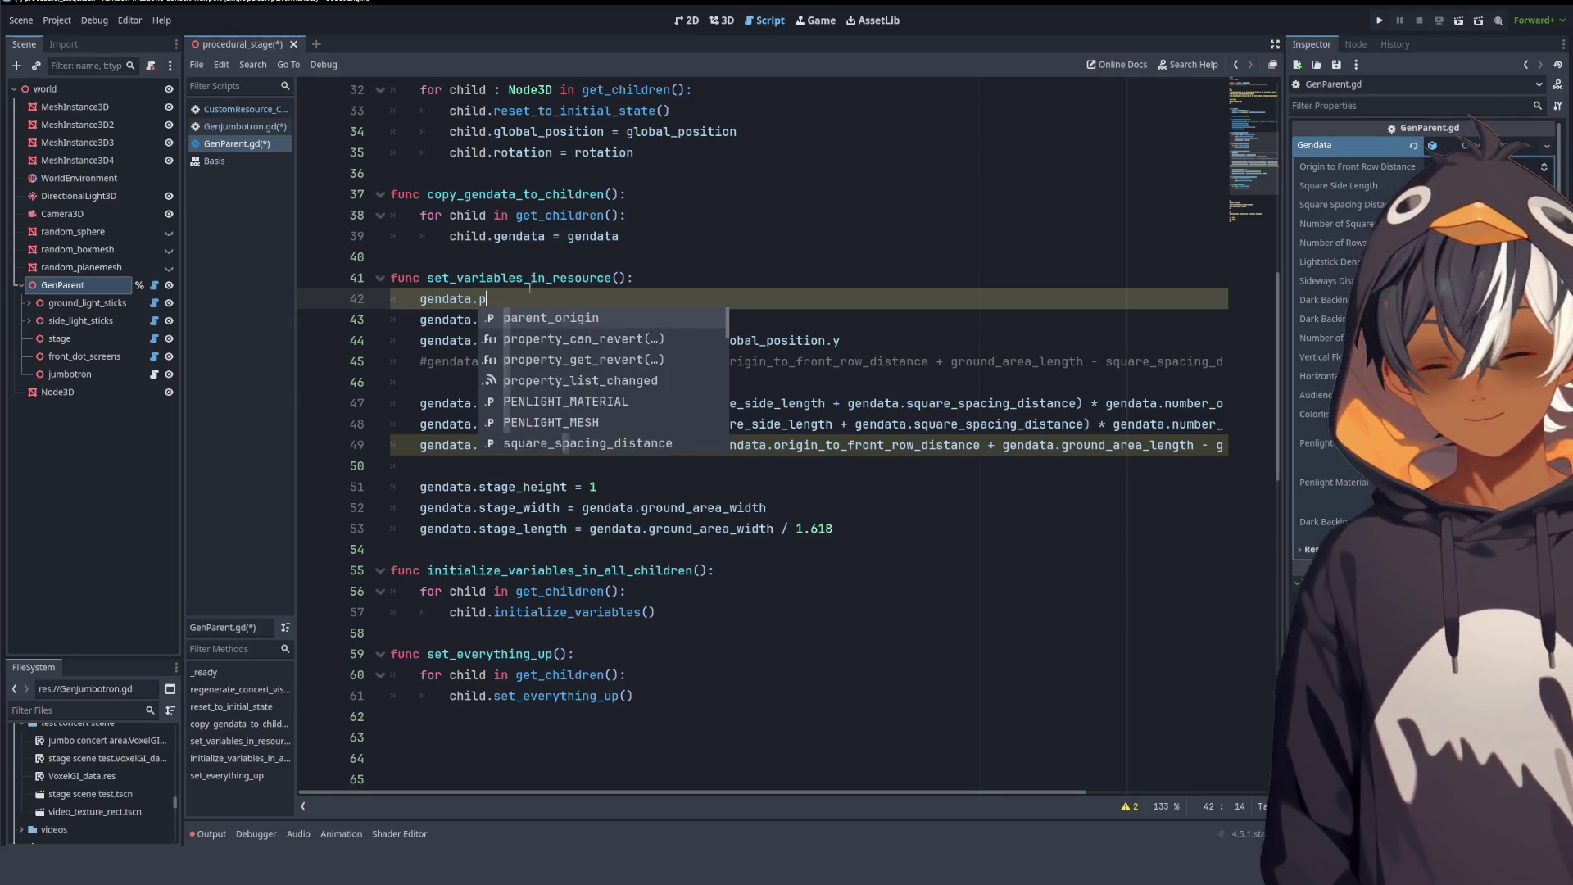
{"action": "key", "text": "BackSpace"}
{"action": "key", "text": "BackSpace"}
{"action": "type", "text": "n"}
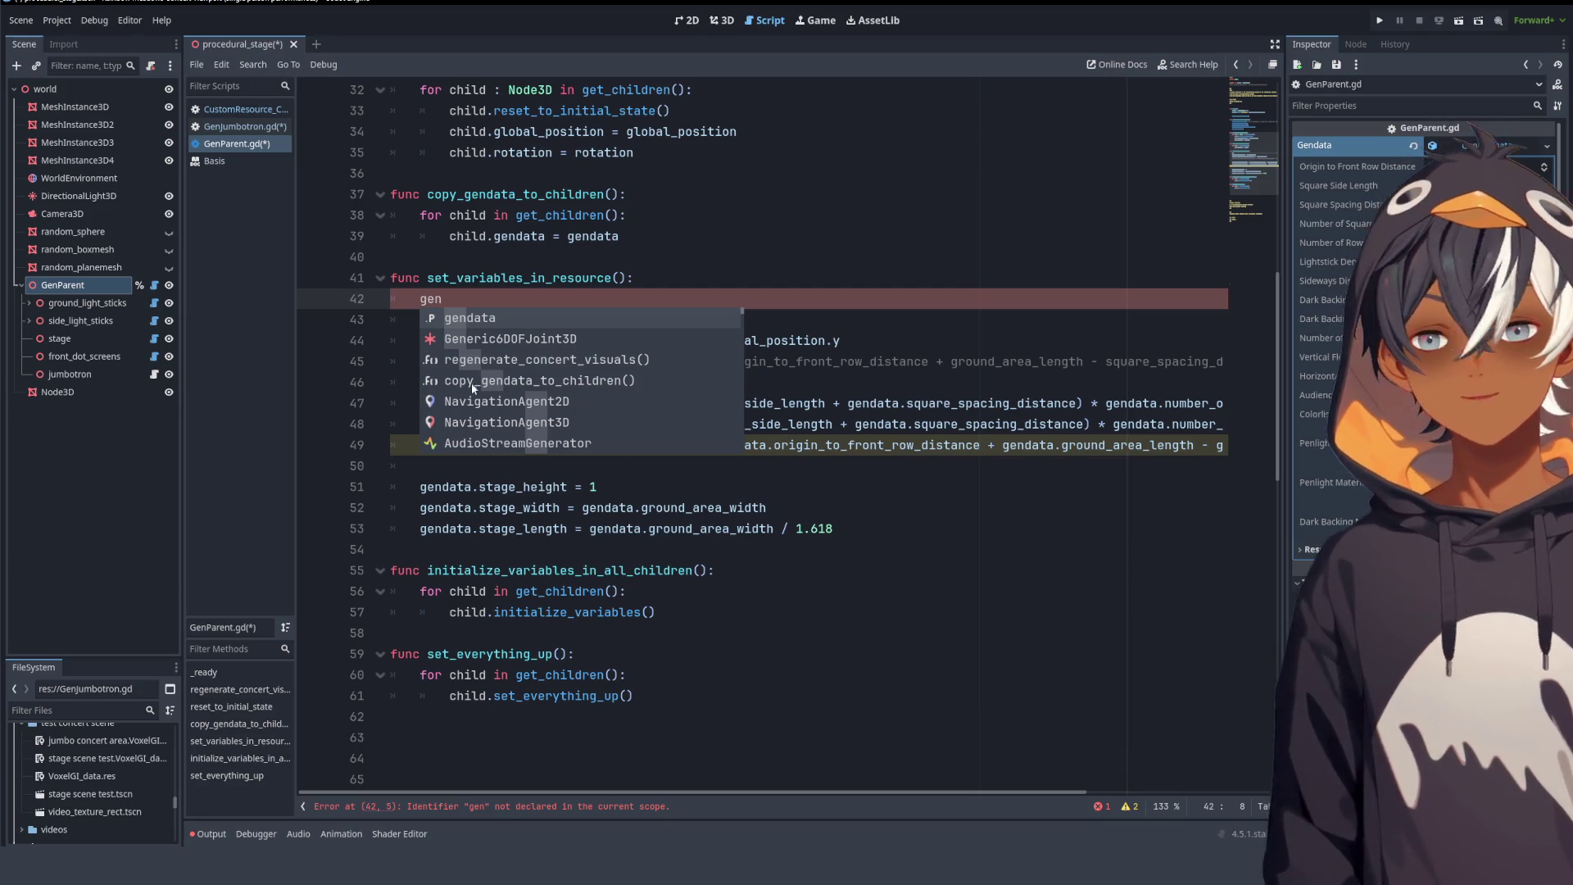
{"action": "left_click", "coordinate": [508, 339]}
{"action": "left_click_drag", "start_coordinate": [637, 278], "coordinate": [442, 340]}
{"action": "left_click", "coordinate": [595, 300]}
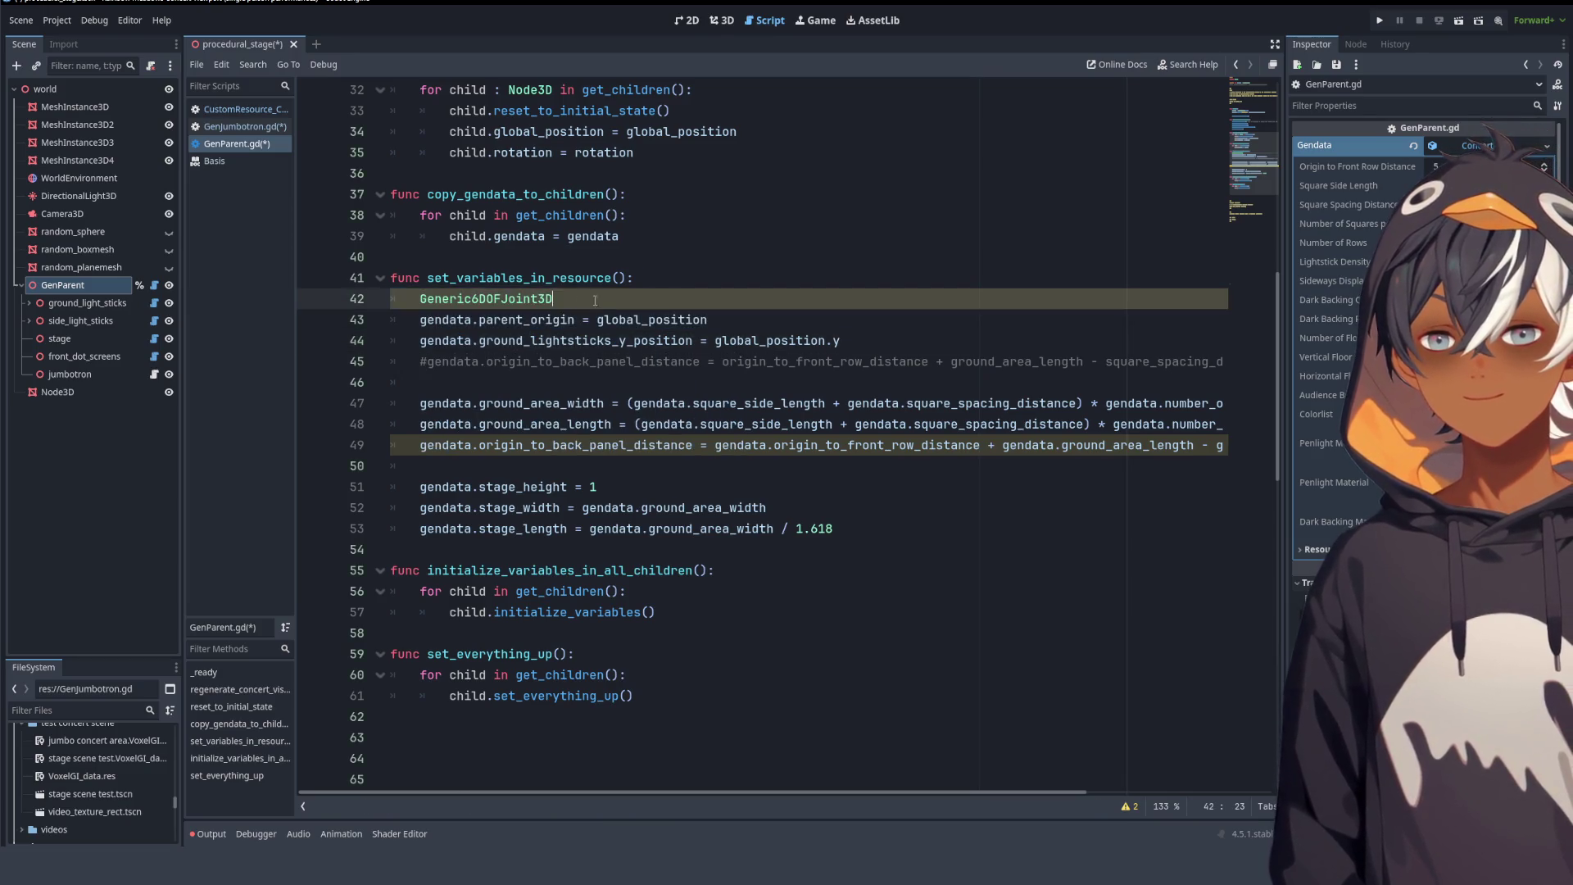
{"action": "left_click", "coordinate": [512, 300], "text": "ctrl"}
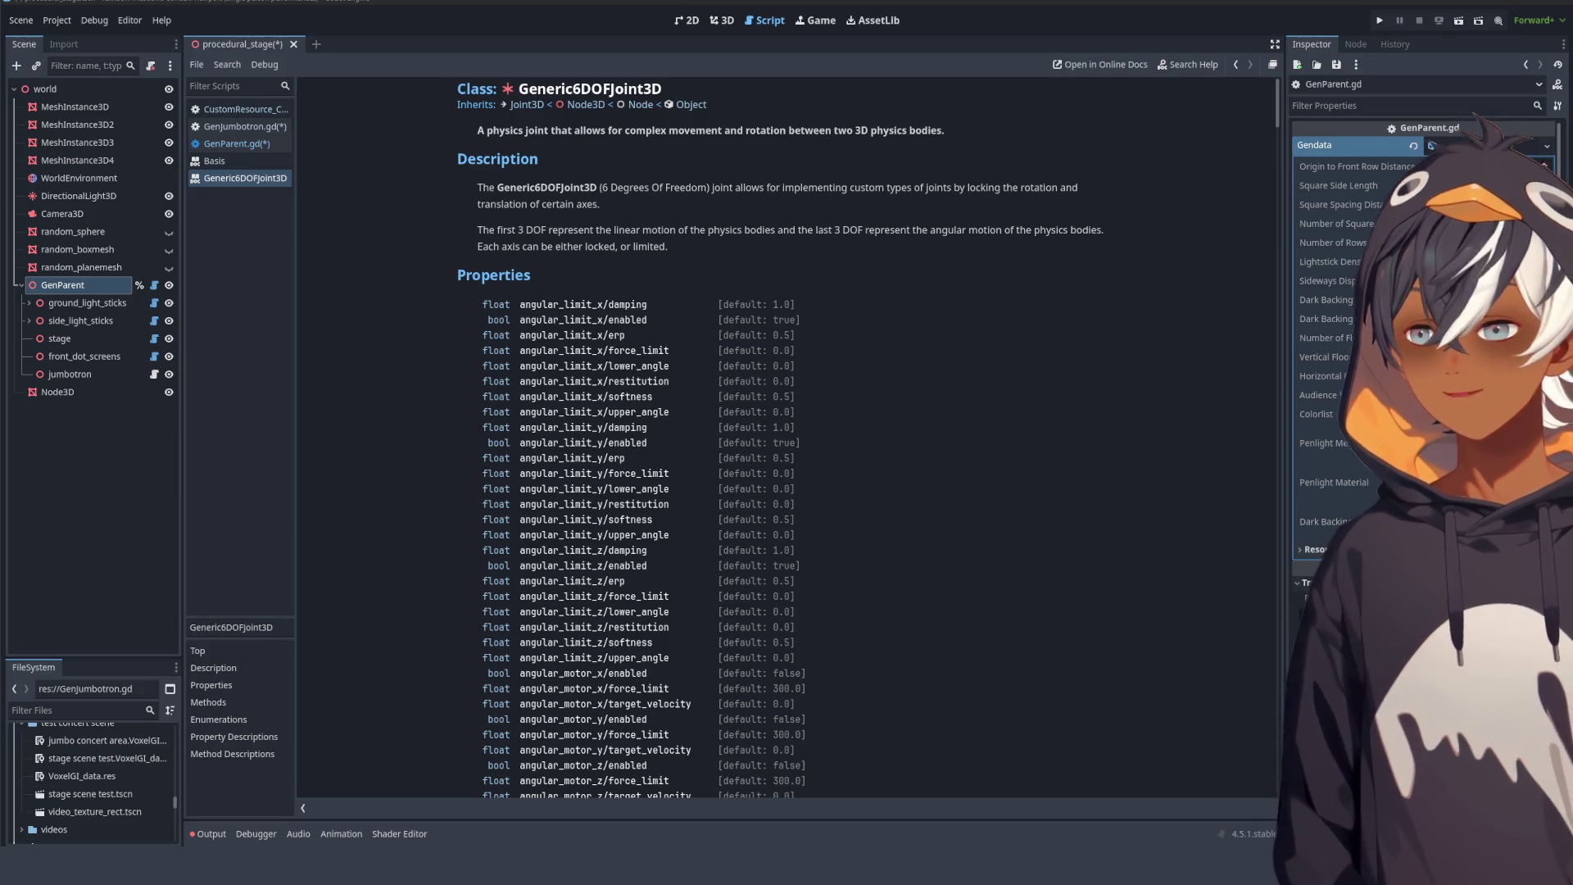
- Return to GenParent.gd, save all, and overwrite Generic6DOFJoint3D on line 42 with 'gendata.'
{"action": "key", "text": "alt+Left"}
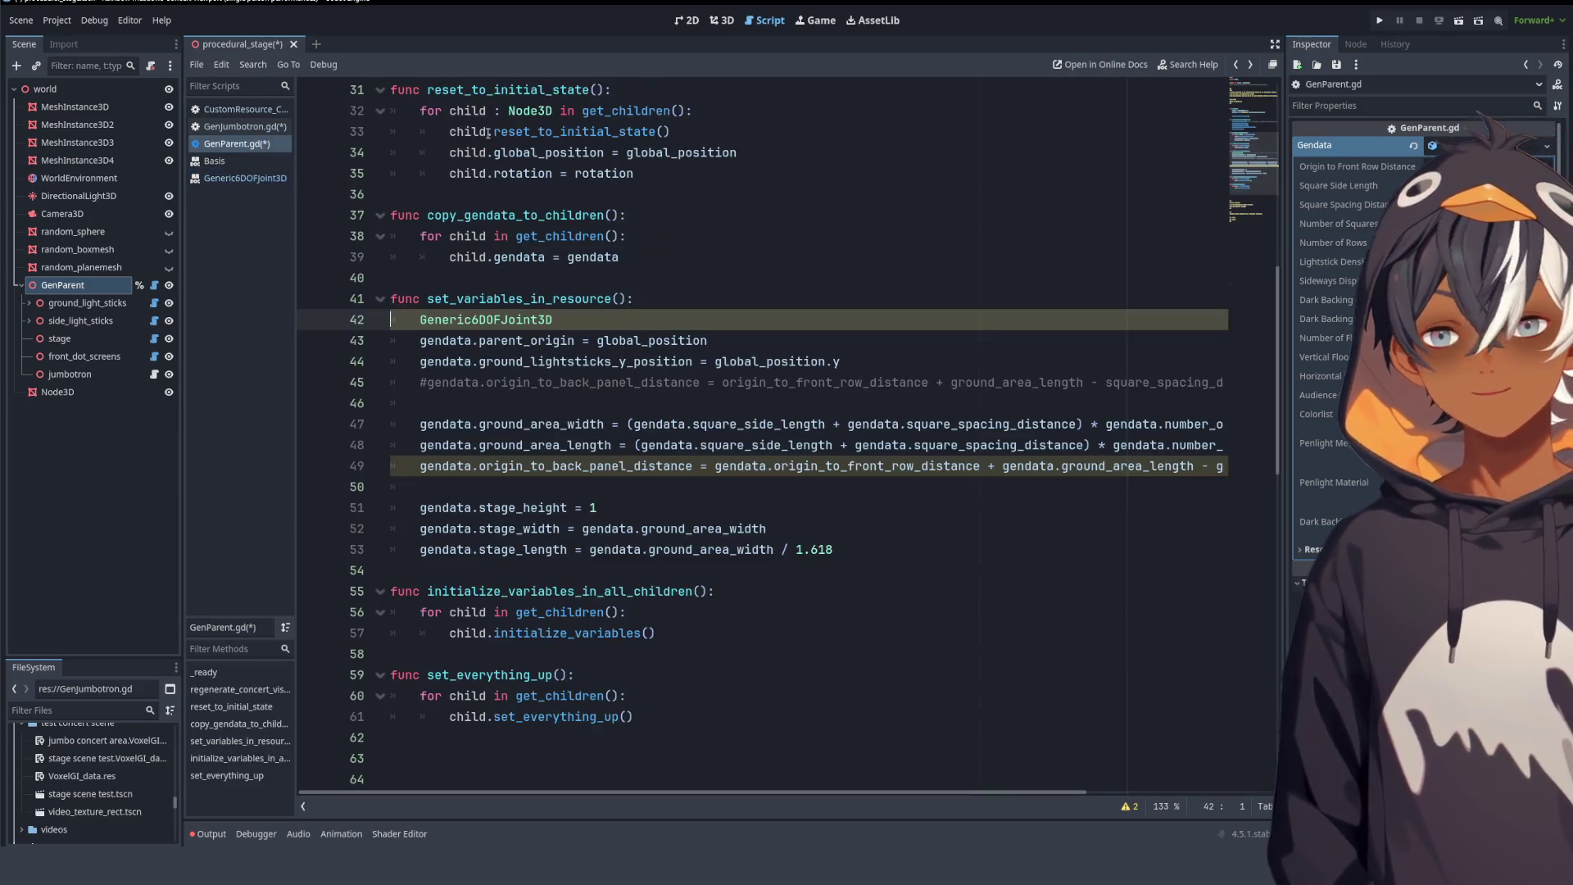
{"action": "mouse_move", "coordinate": [552, 320]}
{"action": "left_mouse_down"}
{"action": "mouse_move", "coordinate": [427, 298]}
{"action": "mouse_move", "coordinate": [420, 320]}
{"action": "left_mouse_up"}
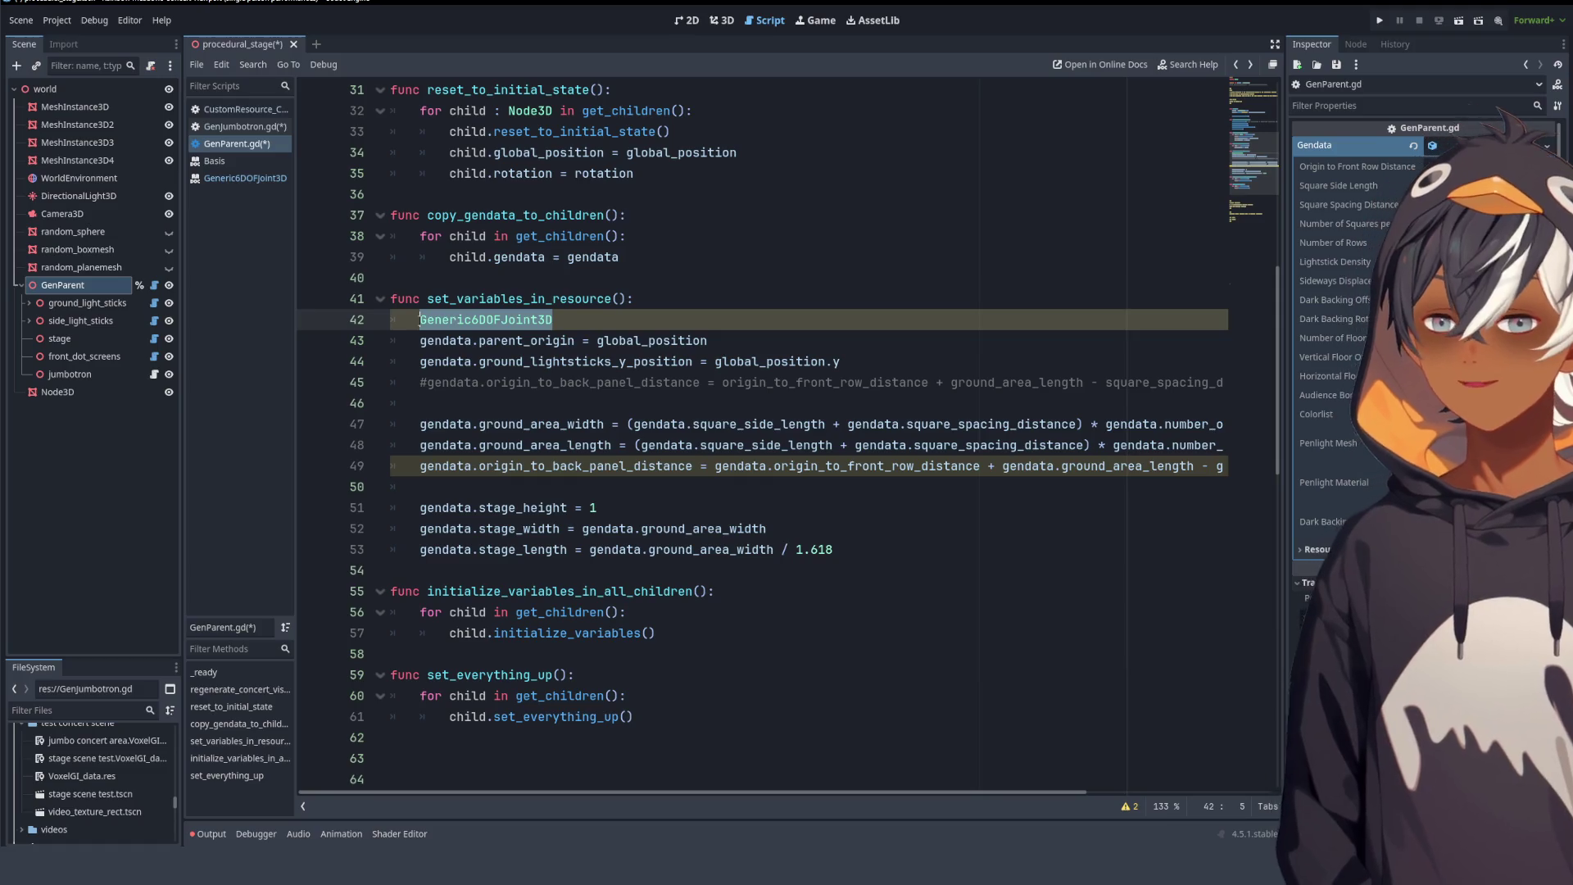
{"action": "key", "text": "ctrl+s"}
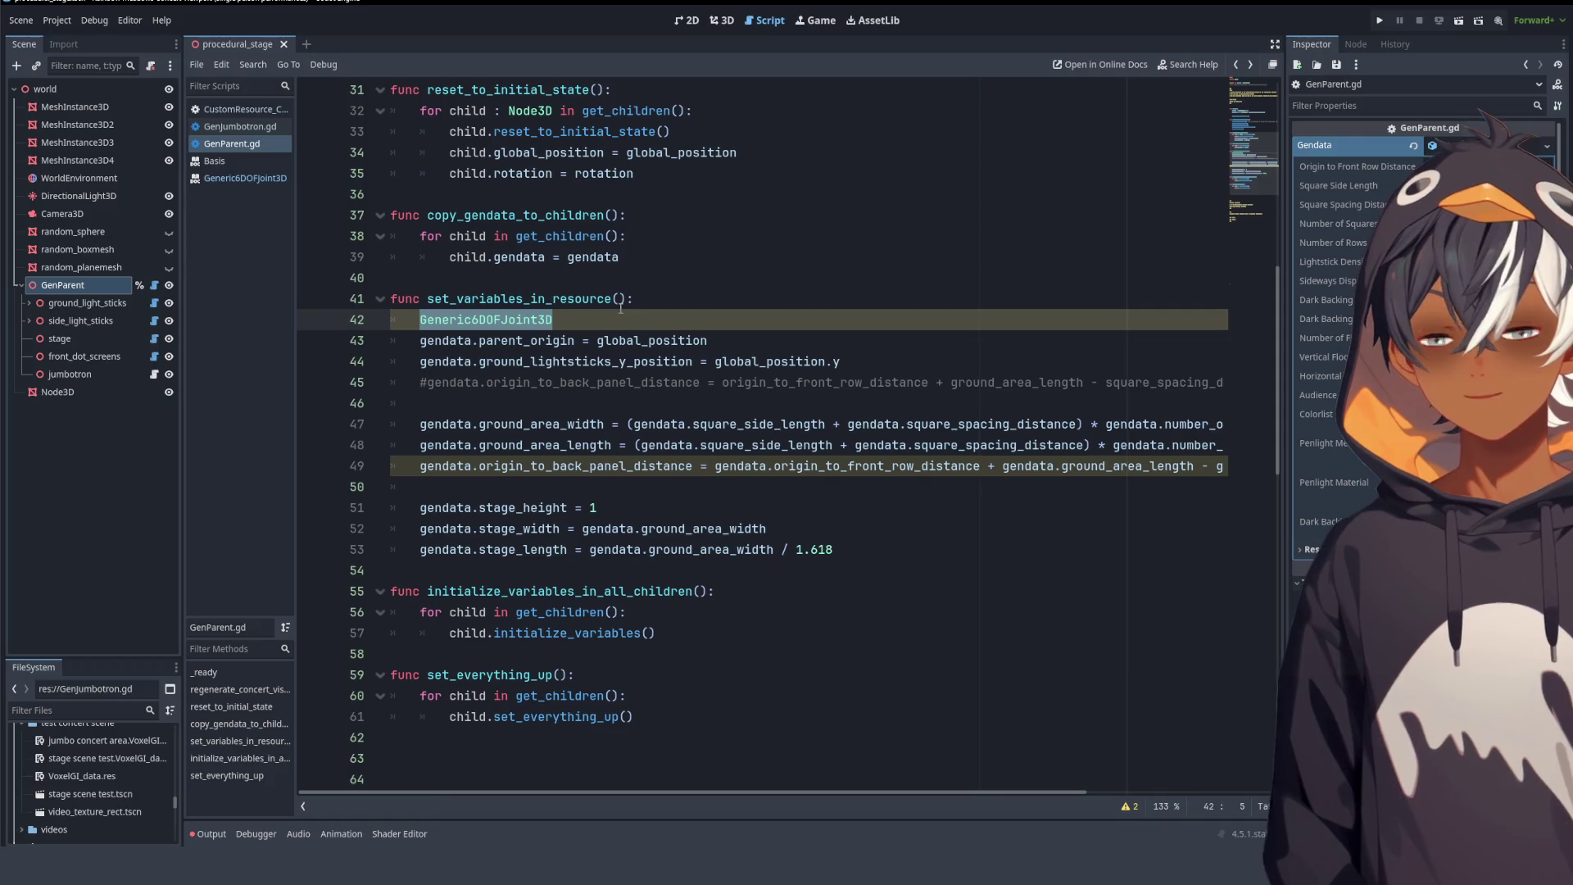
{"action": "type", "text": "gendata."}
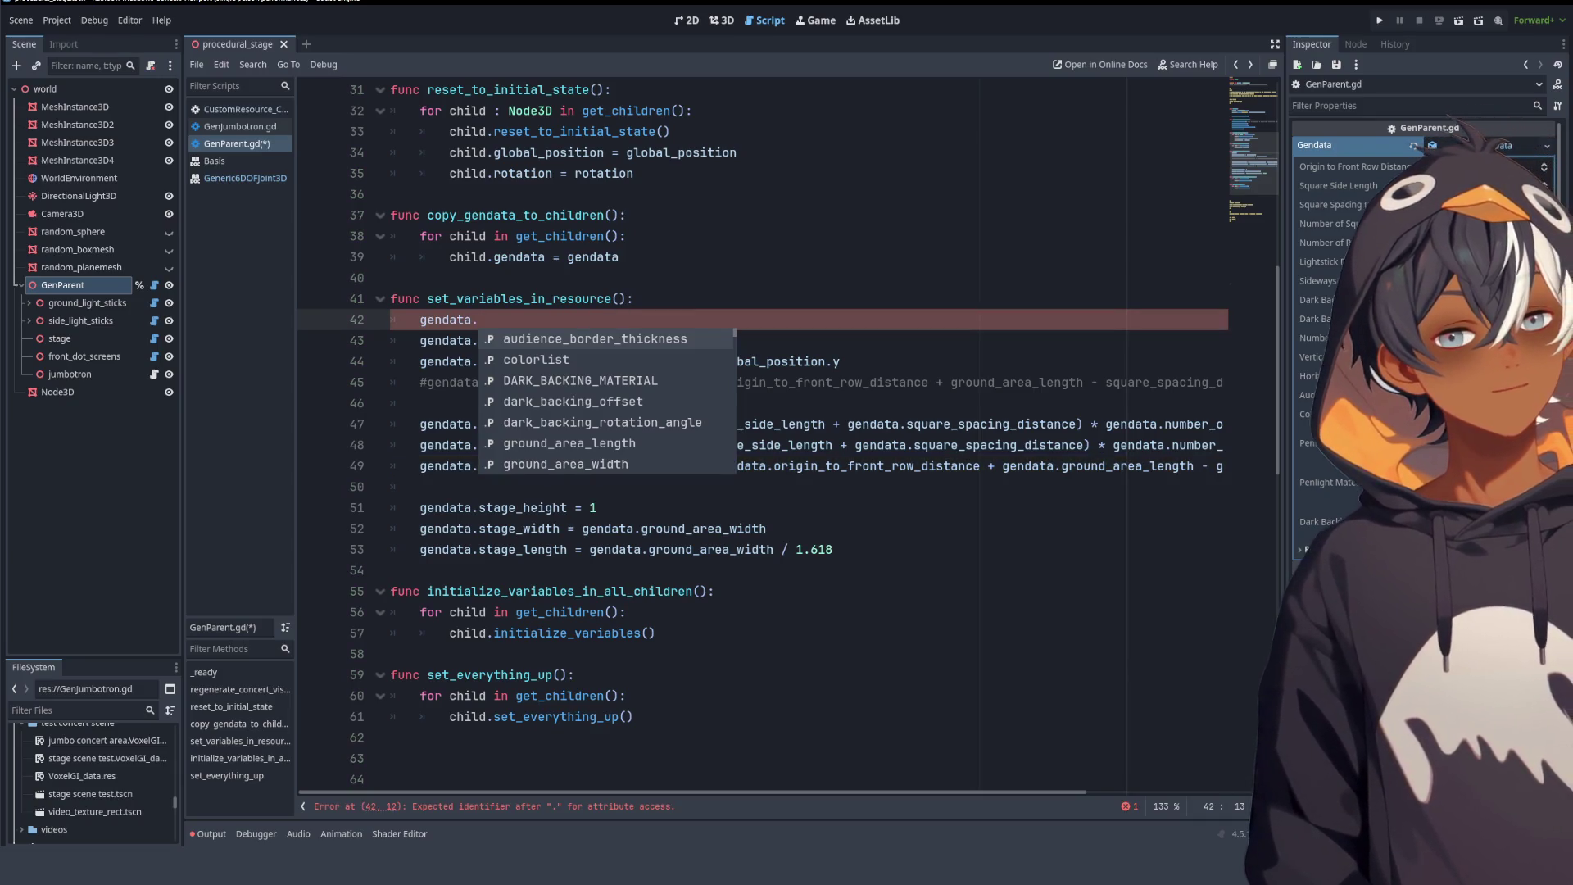
- Delete the unfinished gendata. from line 42 and save
{"action": "left_click", "coordinate": [1065, 157]}
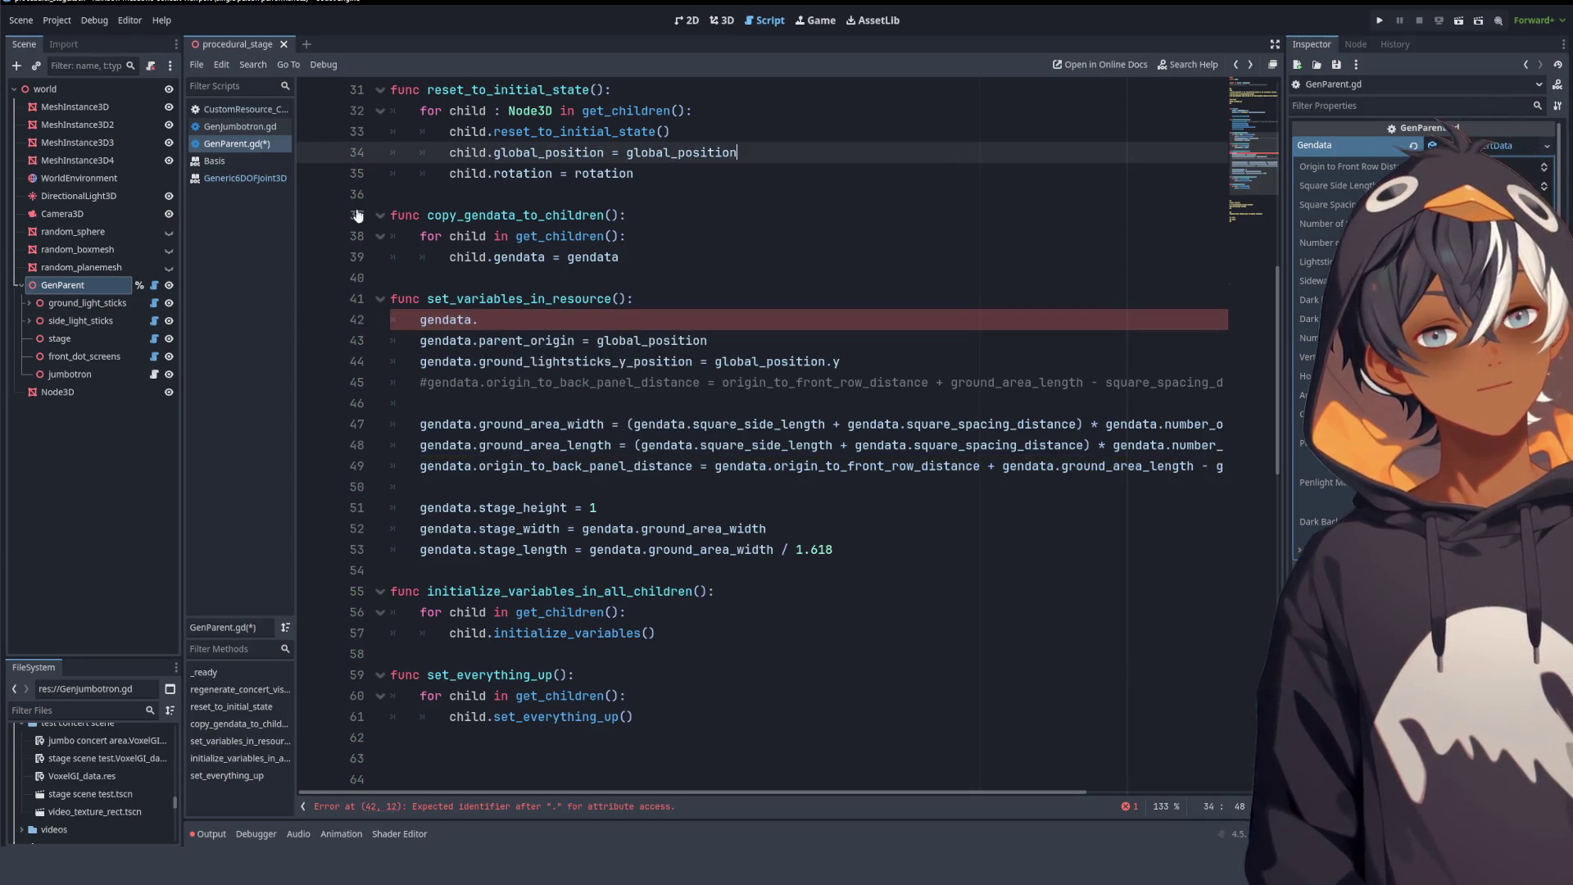
{"action": "left_click", "coordinate": [524, 278]}
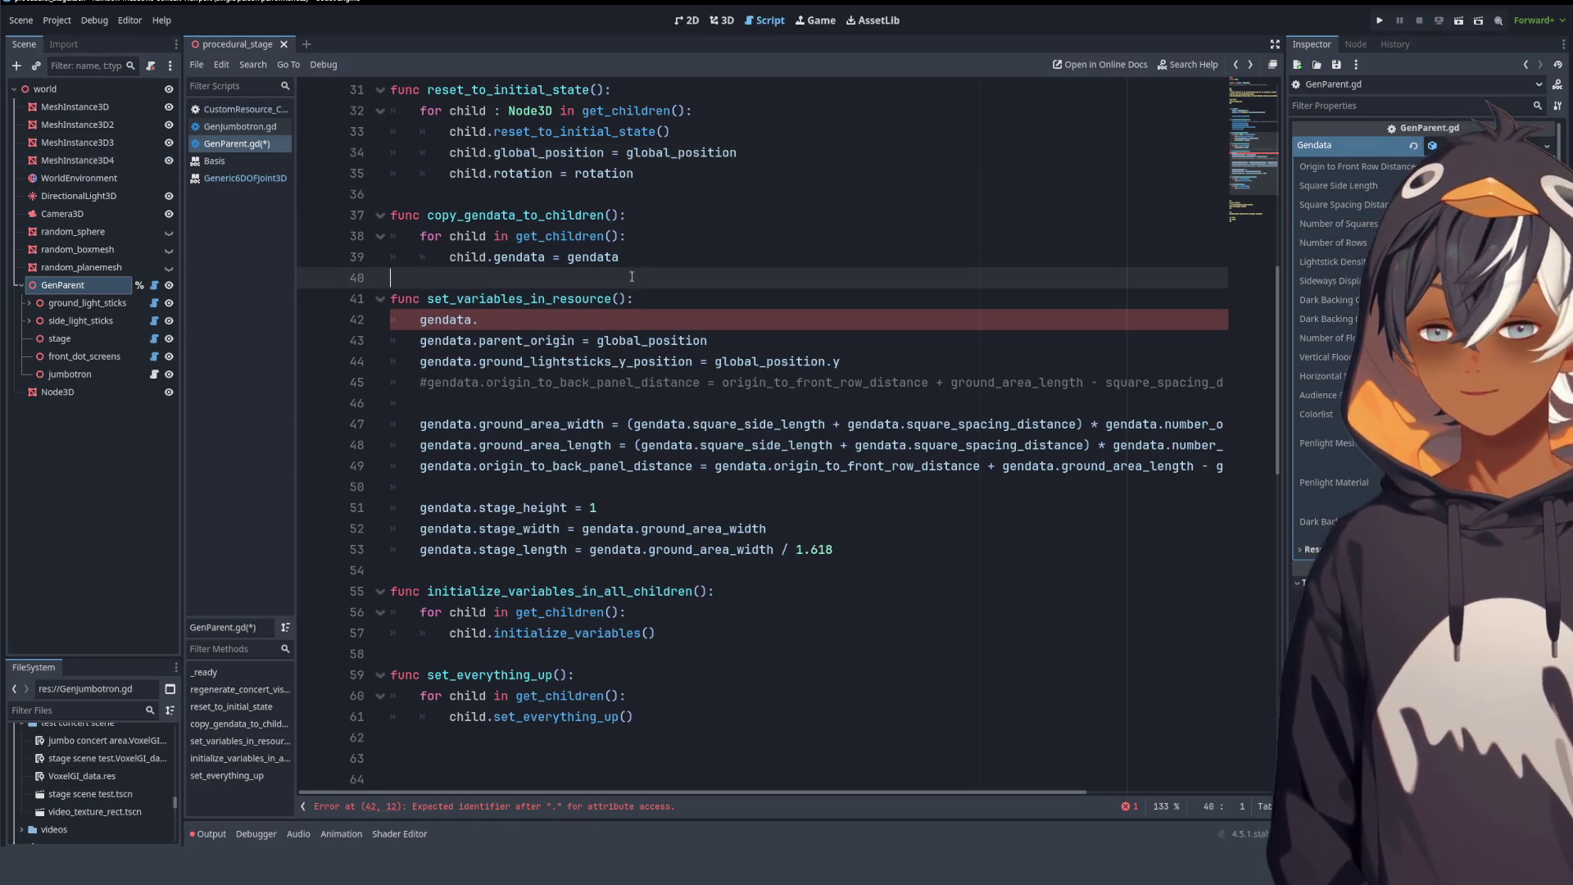
{"action": "left_click", "coordinate": [545, 319]}
{"action": "key", "text": "BackSpace"}
{"action": "key", "text": "BackSpace"}
{"action": "key", "text": "BackSpace"}
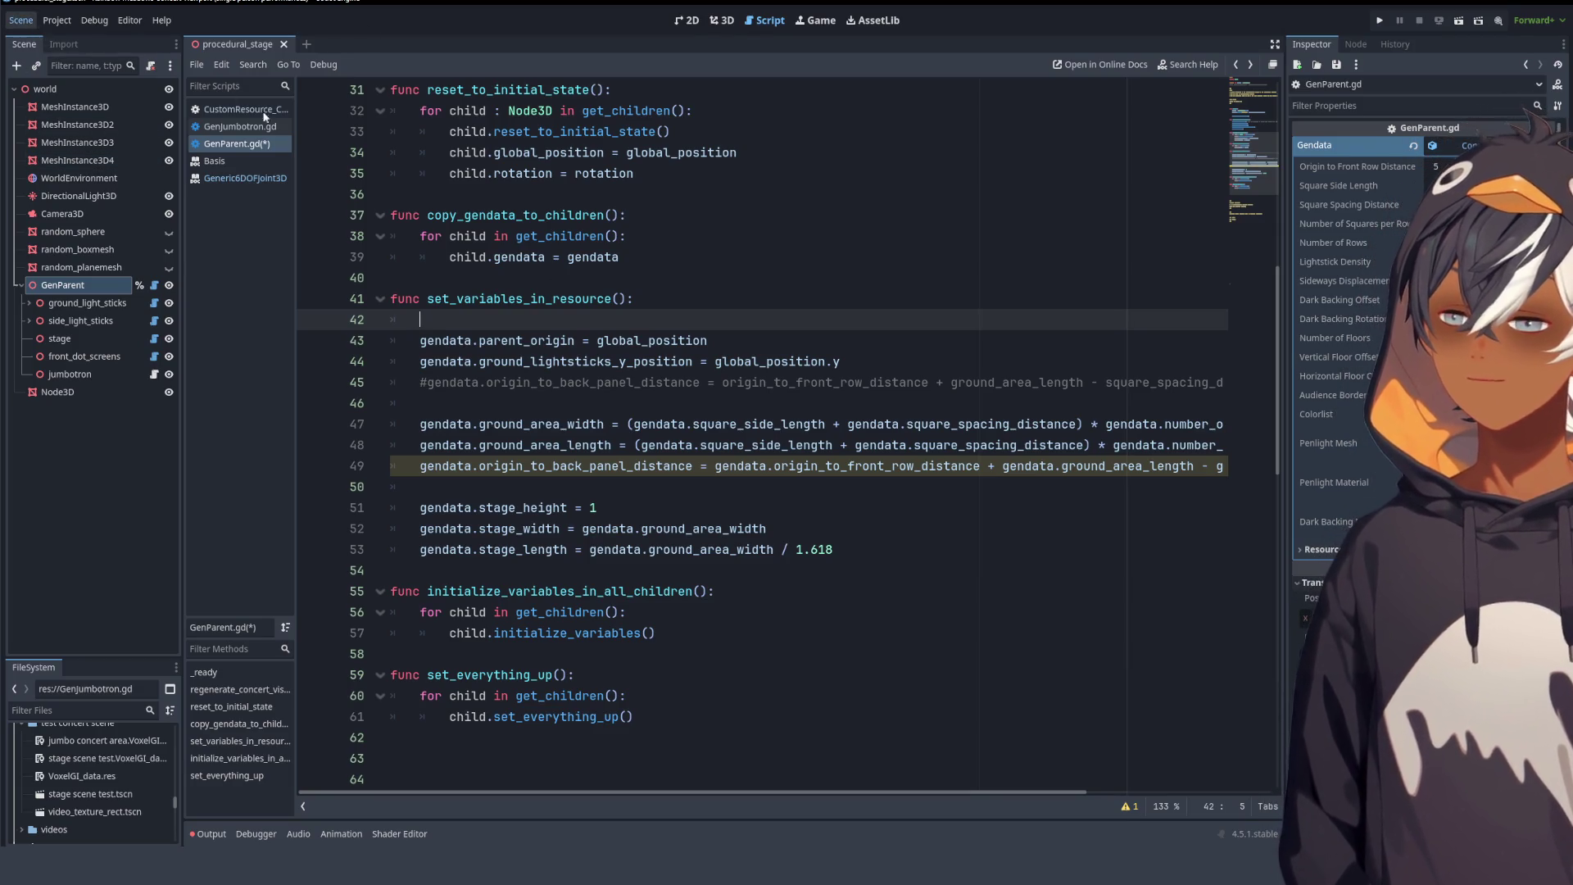
{"action": "left_click", "coordinate": [671, 187], "text": "shift"}
{"action": "key", "text": "ctrl+s"}
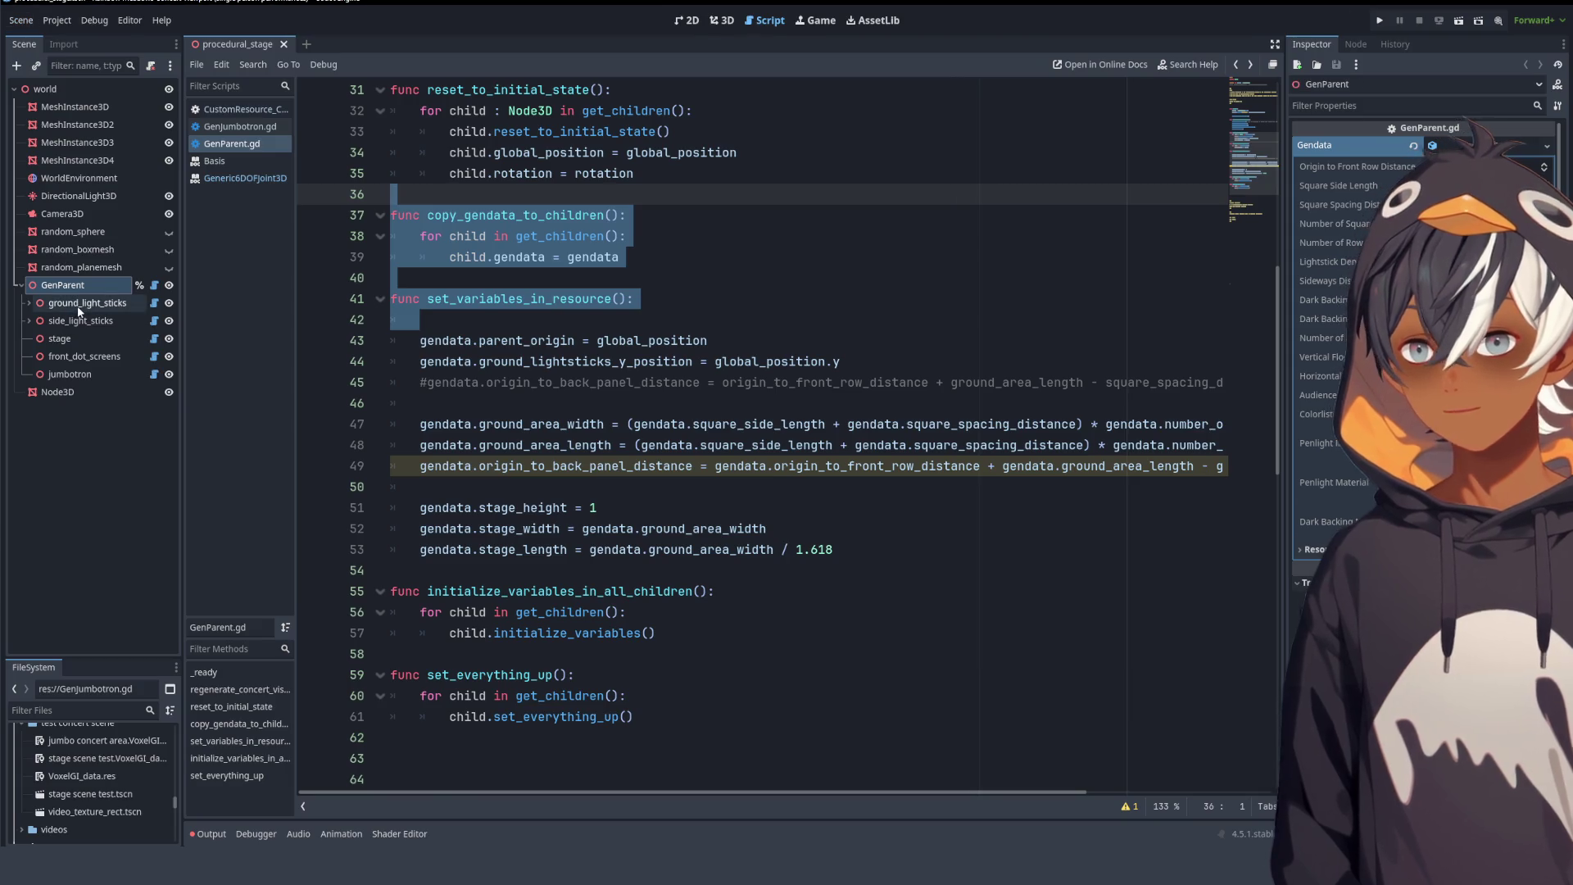
- Write gendata.parent_basis = basis on line 42 and save GenParent.gd
{"action": "left_click", "coordinate": [725, 322]}
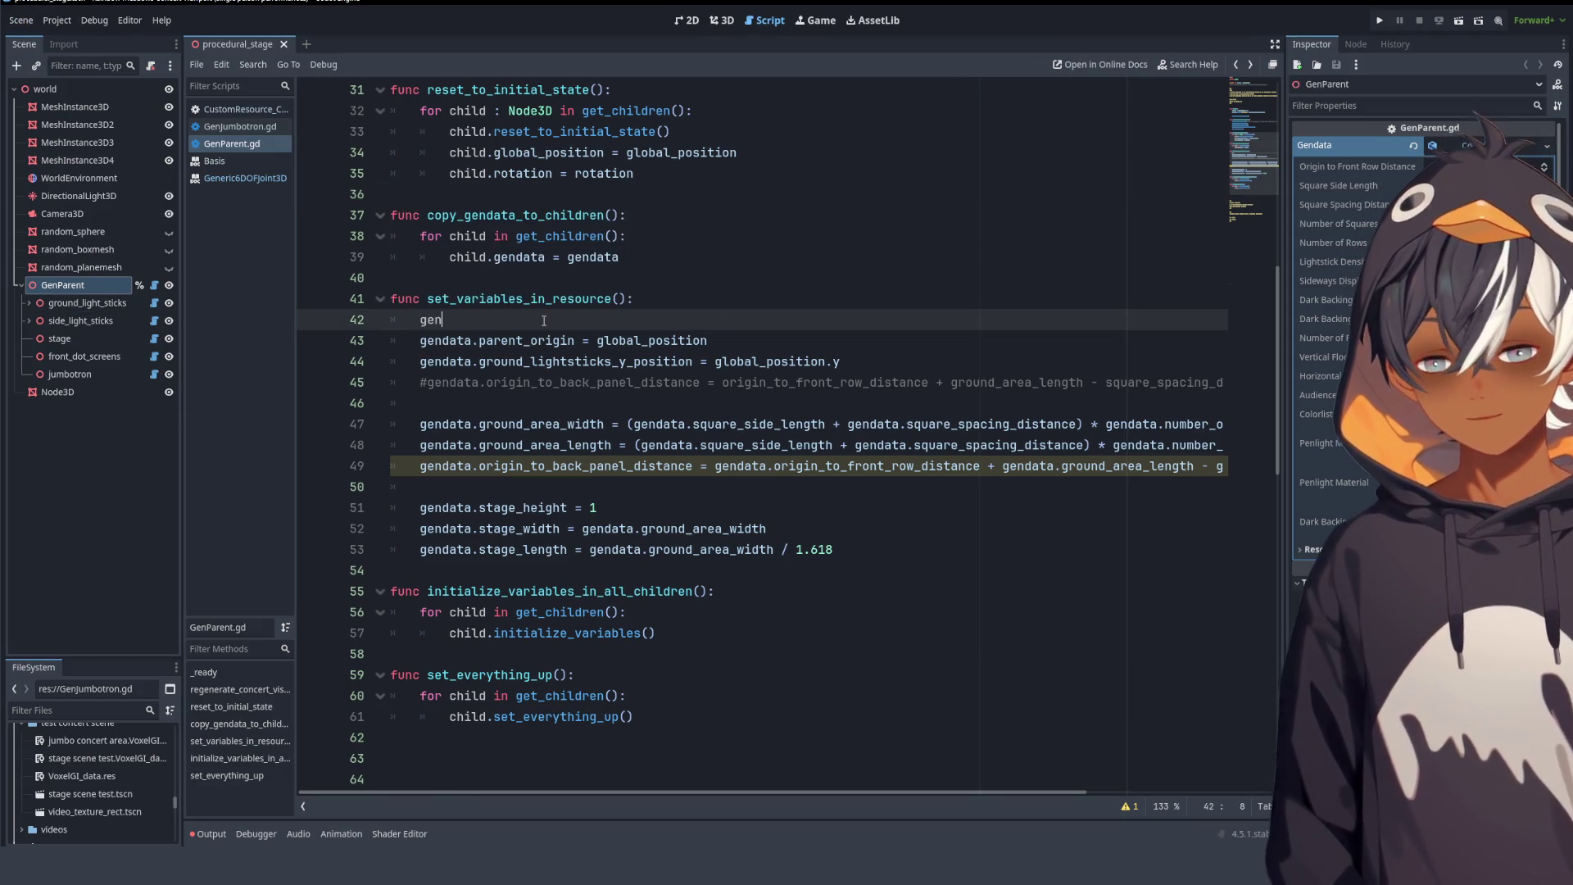
{"action": "type", "text": "gendata."}
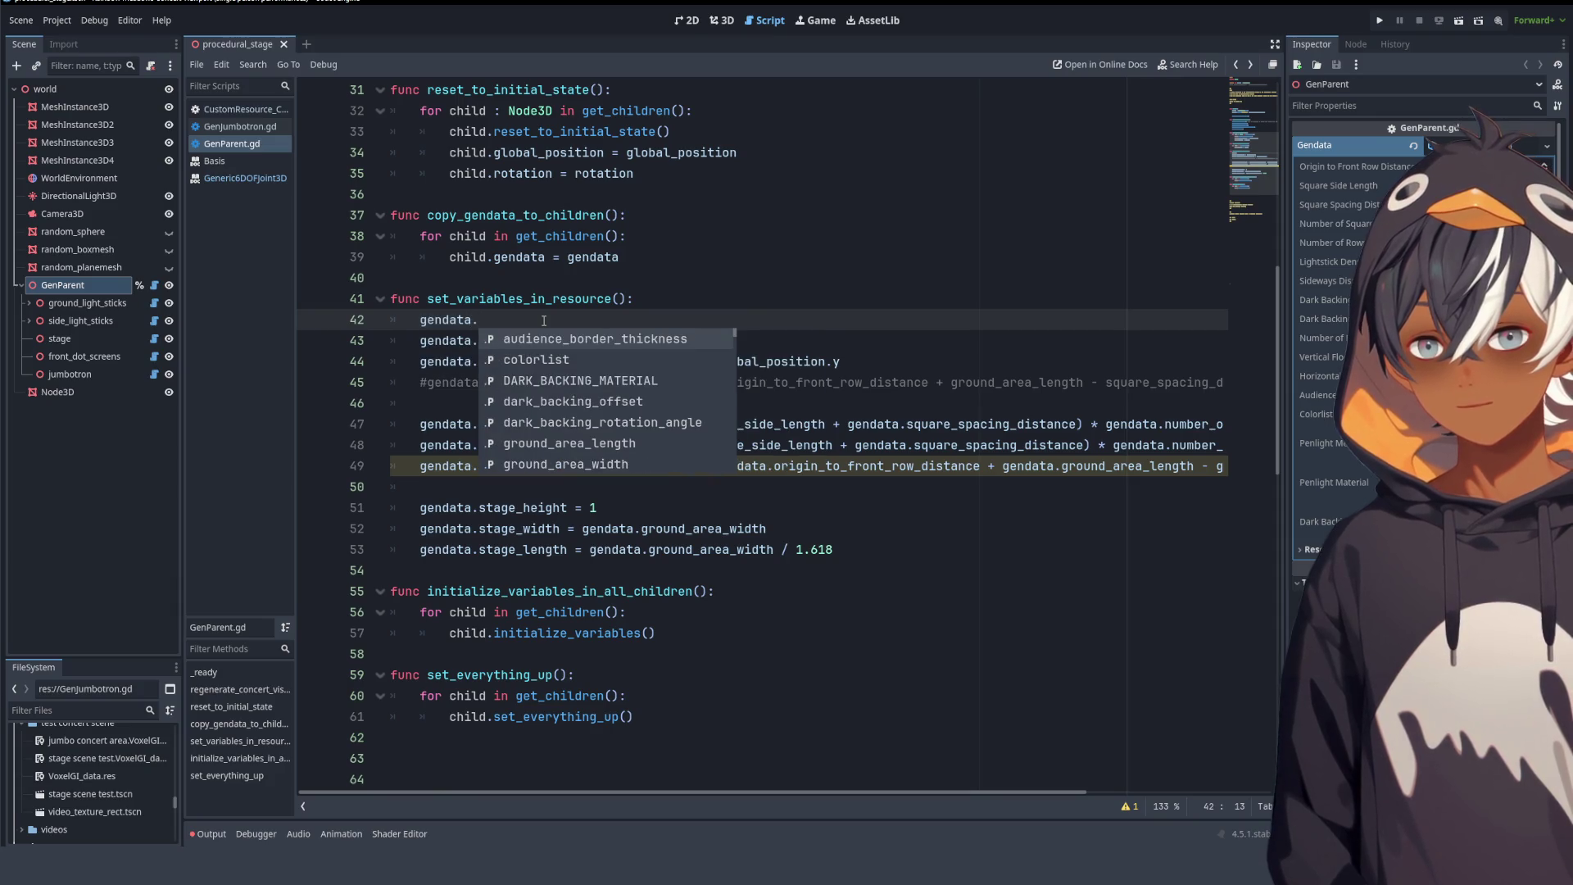
{"action": "type", "text": "parent"}
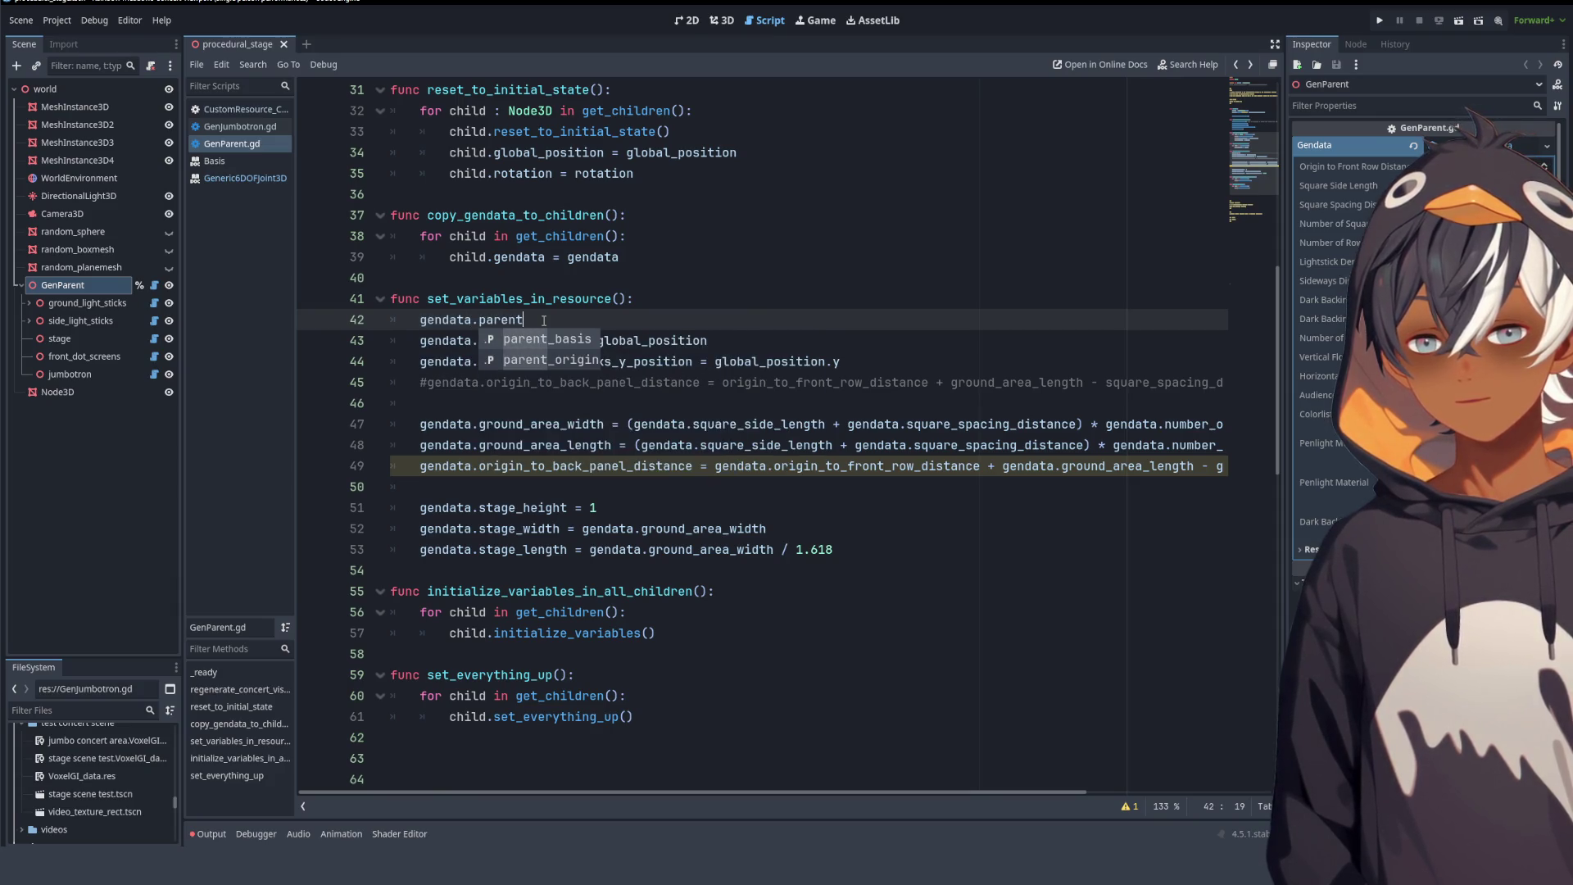
{"action": "key", "text": "Return"}
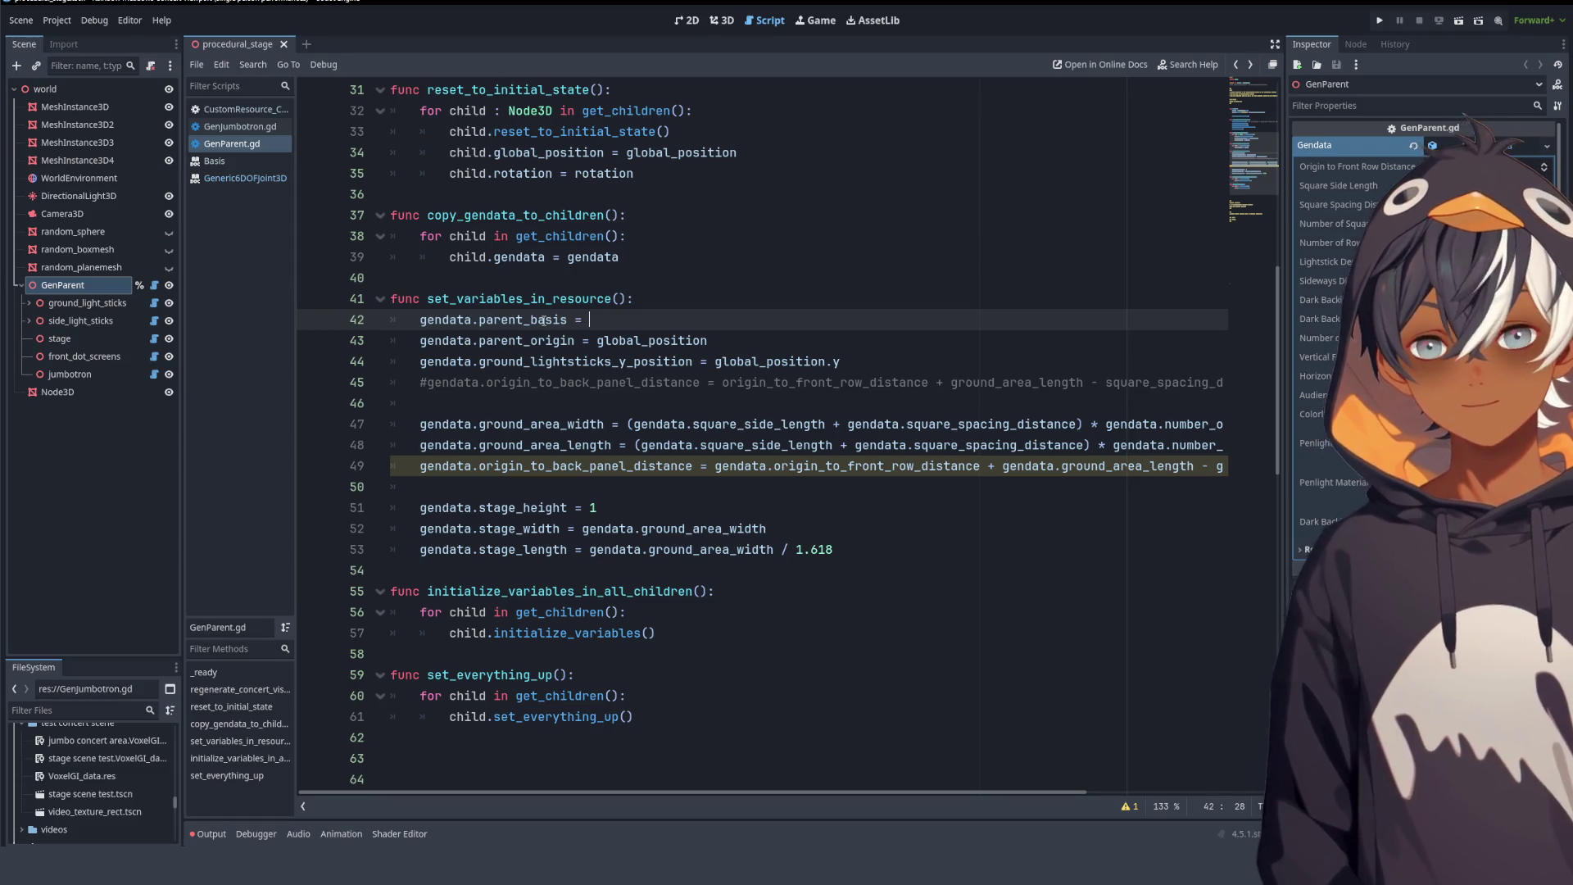
{"action": "type", "text": "basis"}
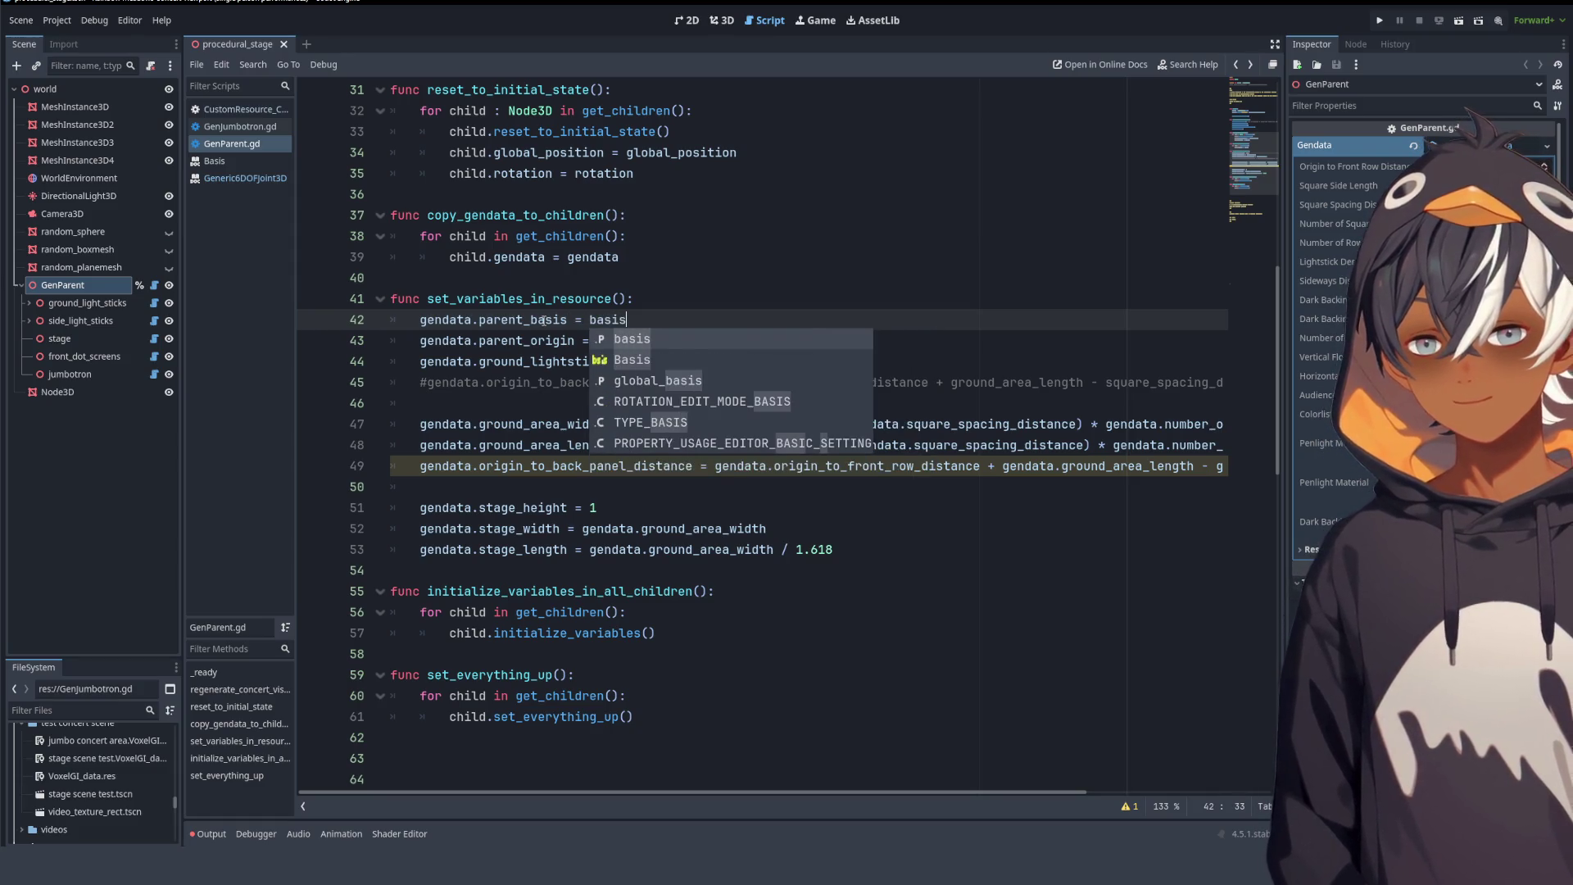
{"action": "left_click", "coordinate": [820, 278]}
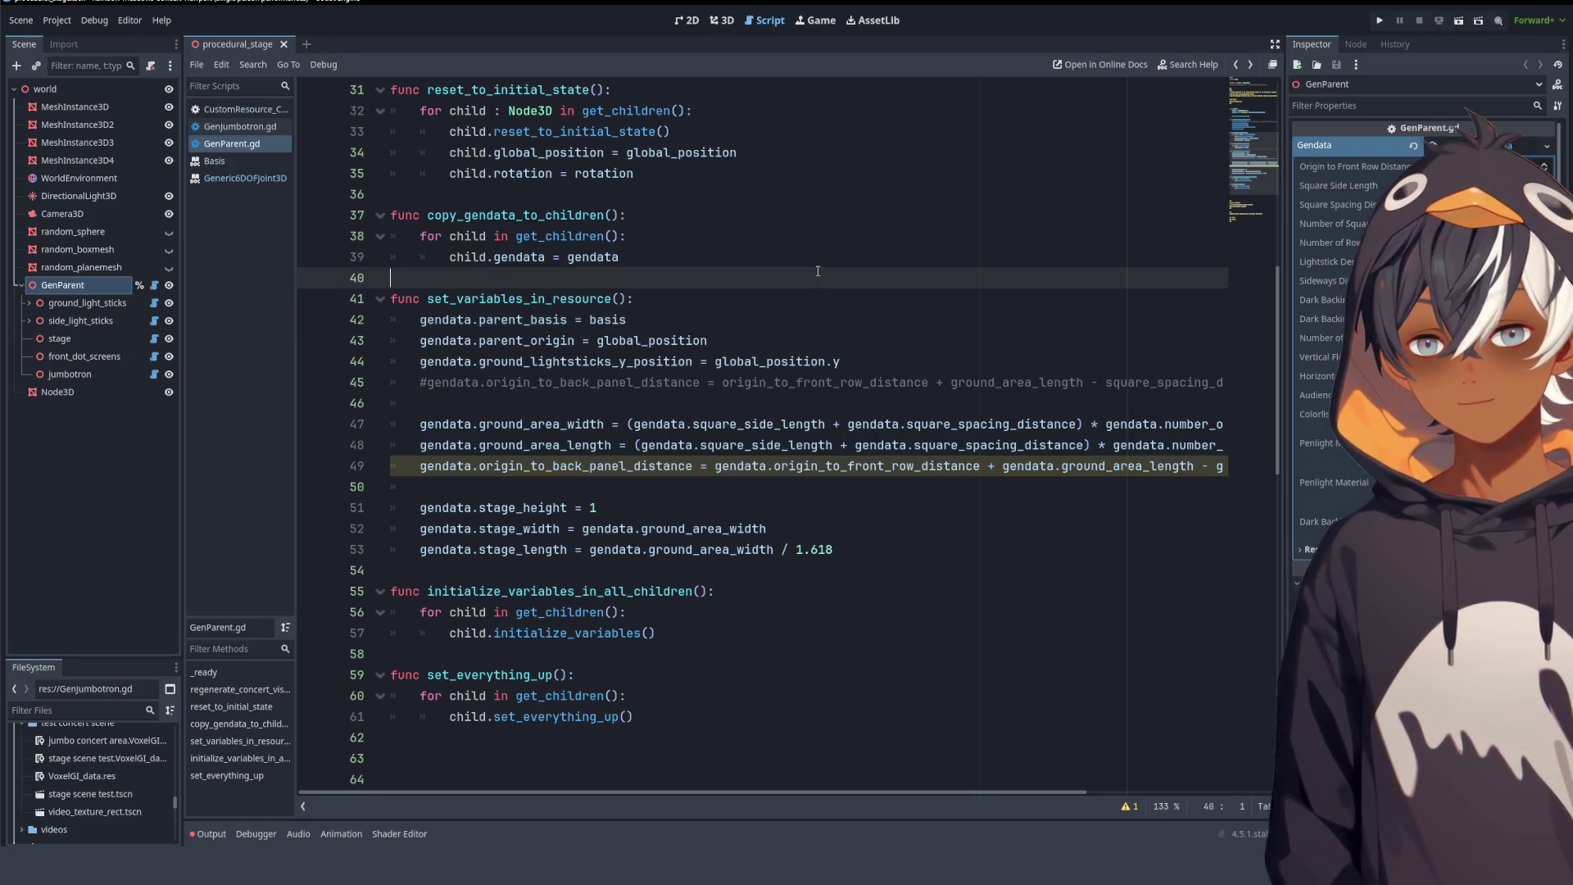
{"action": "left_click", "coordinate": [648, 382]}
{"action": "double_click", "coordinate": [551, 299]}
{"action": "left_click", "coordinate": [679, 303]}
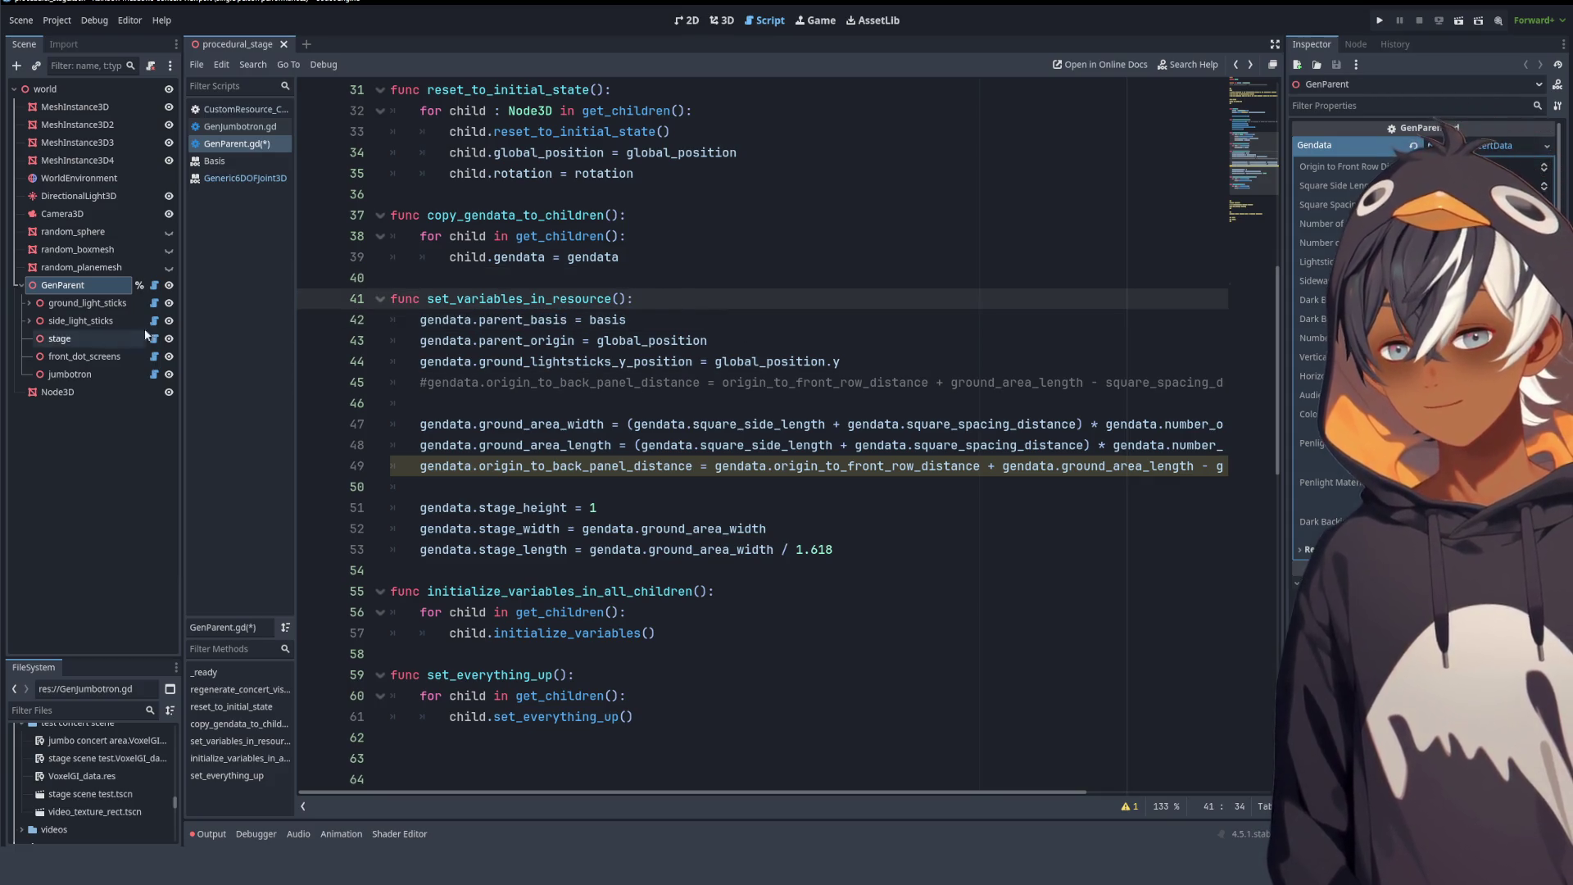
{"action": "key", "text": "ctrl+s"}
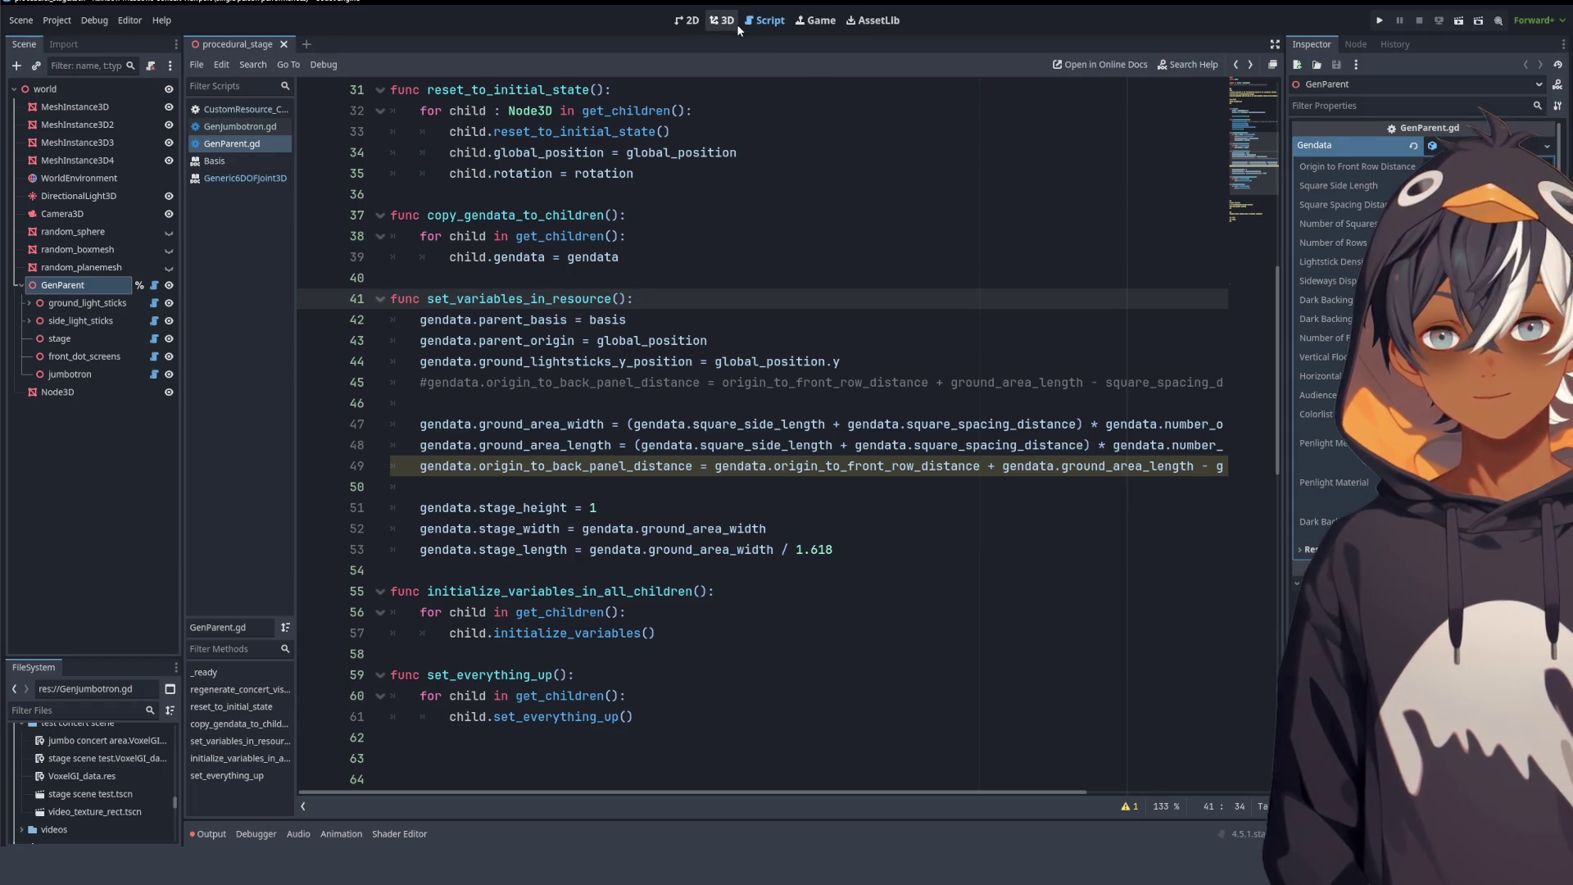
- Close the Generic6DOFJoint3D and Basis documentation pages
{"action": "left_click", "coordinate": [215, 160]}
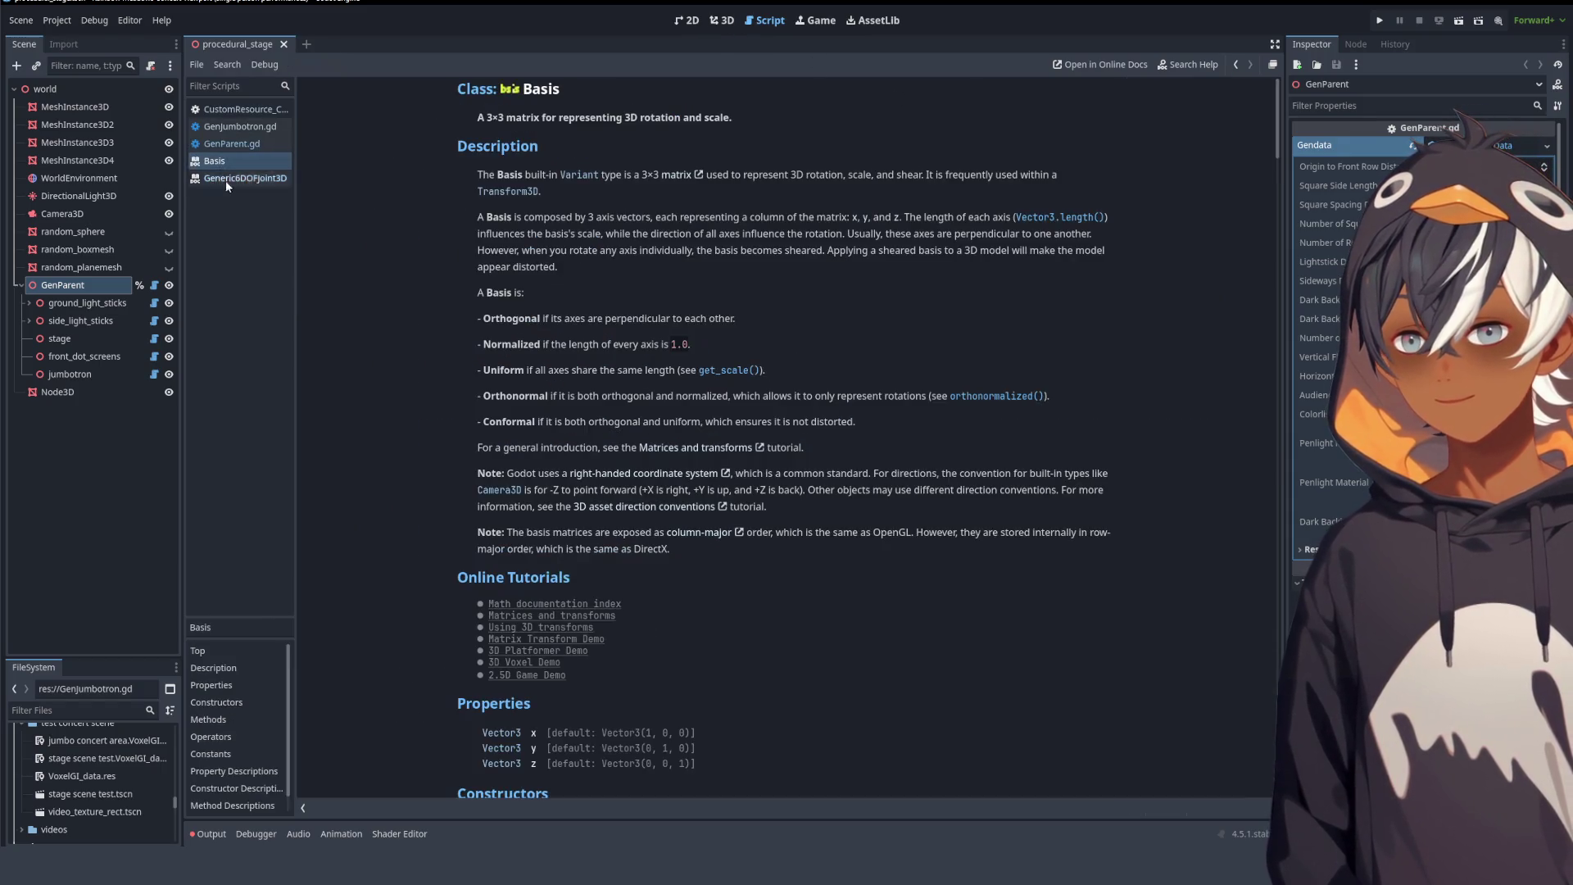
{"action": "left_click", "coordinate": [229, 178]}
{"action": "middle_click", "coordinate": [230, 178]}
{"action": "middle_click", "coordinate": [232, 164]}
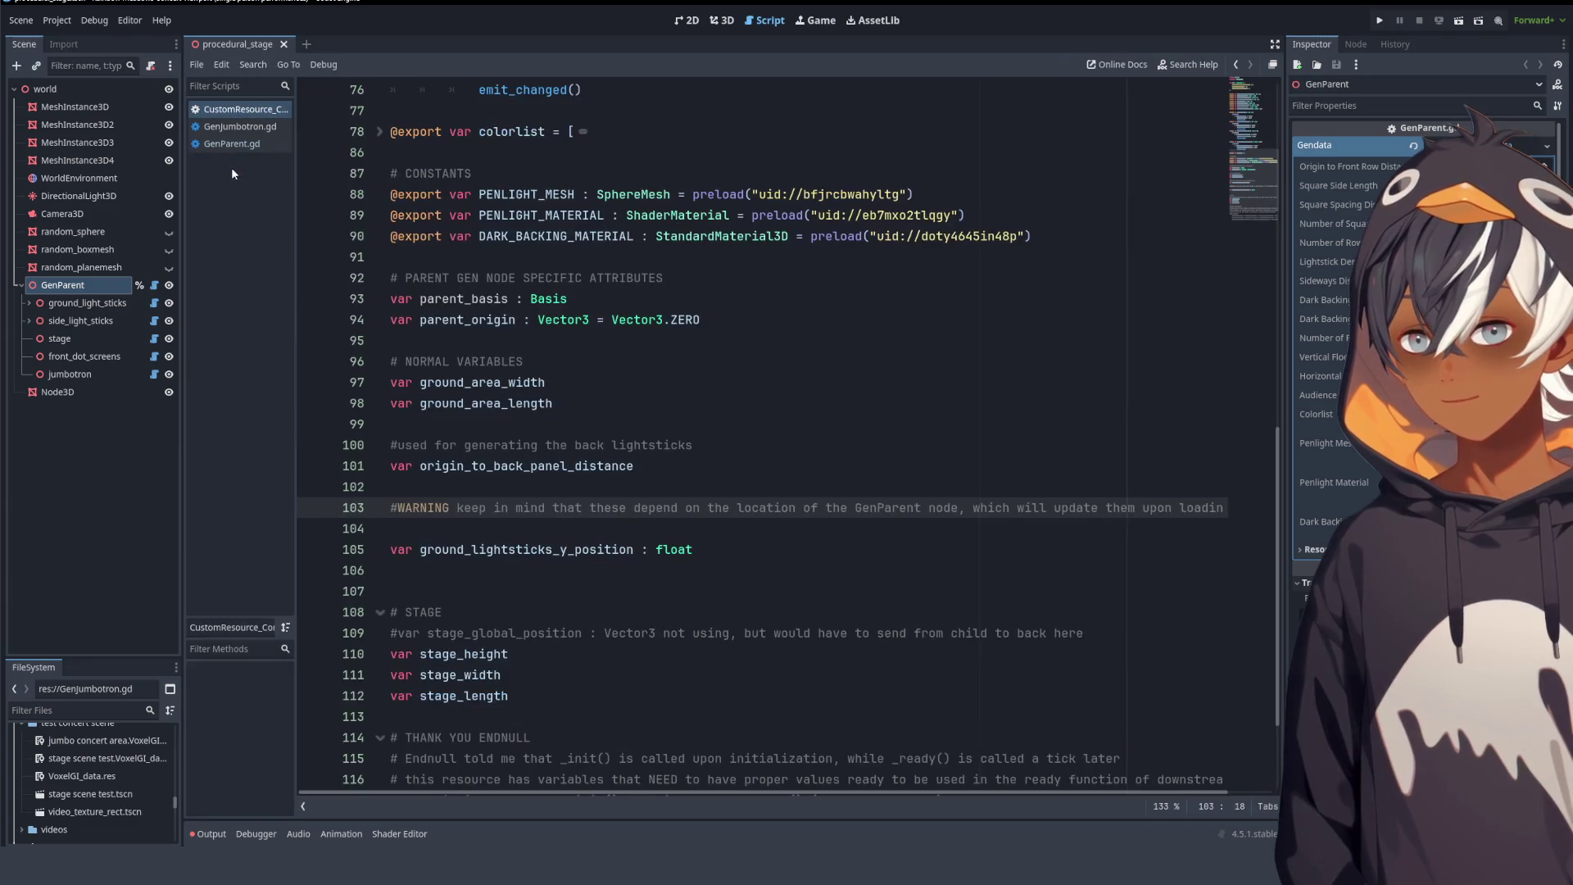
- Close the custom resource and GenParent.gd scripts, keeping GenJumbotron.gd displayed
{"action": "left_click", "coordinate": [233, 147]}
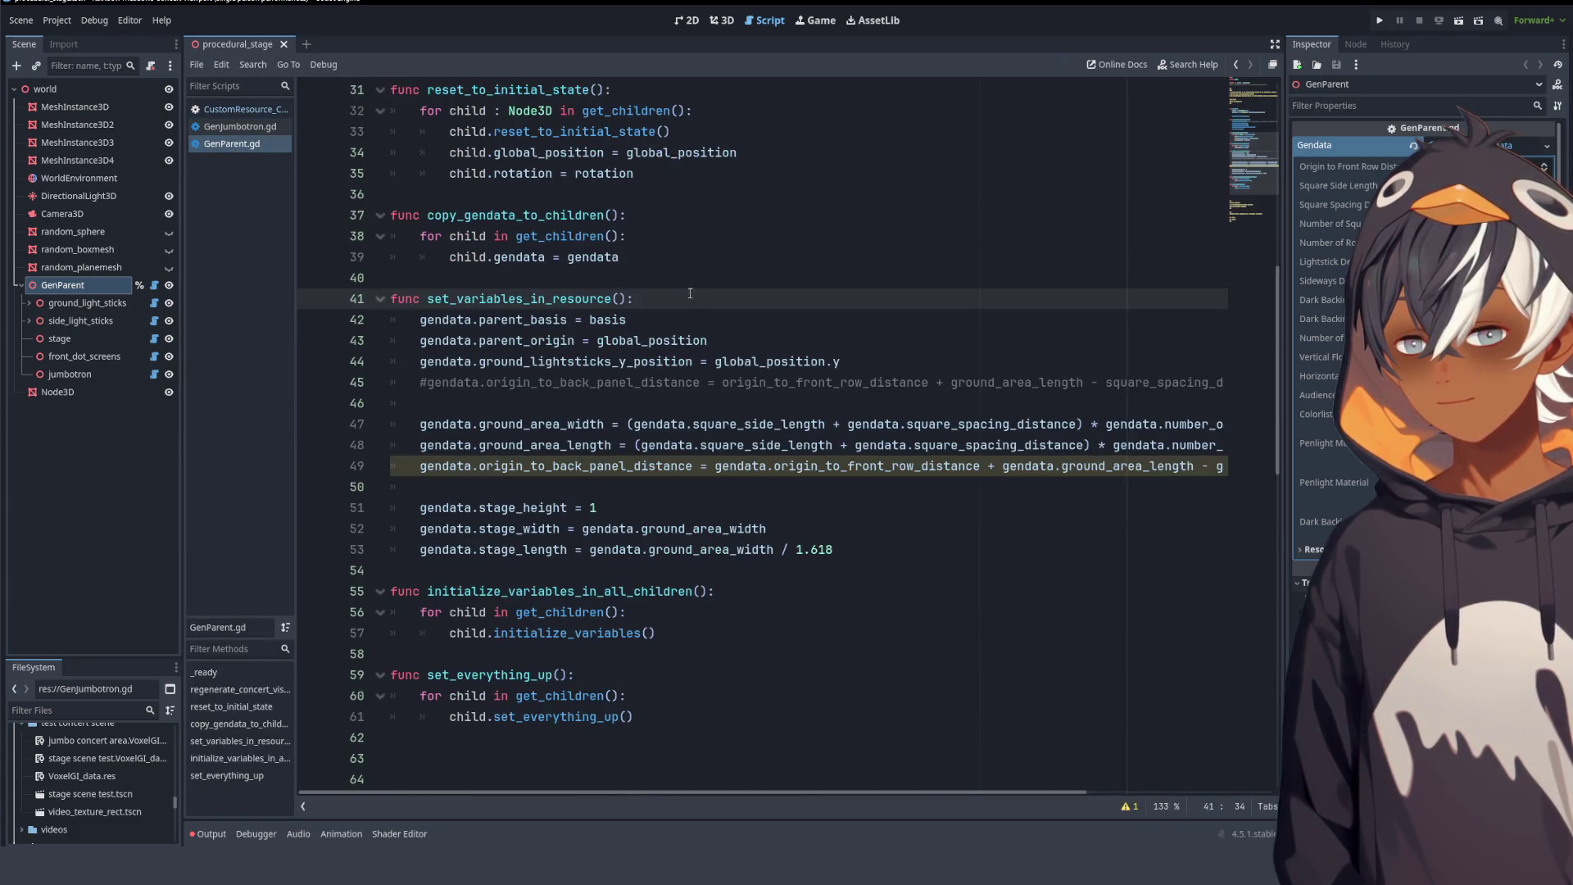
{"action": "left_click", "coordinate": [231, 127]}
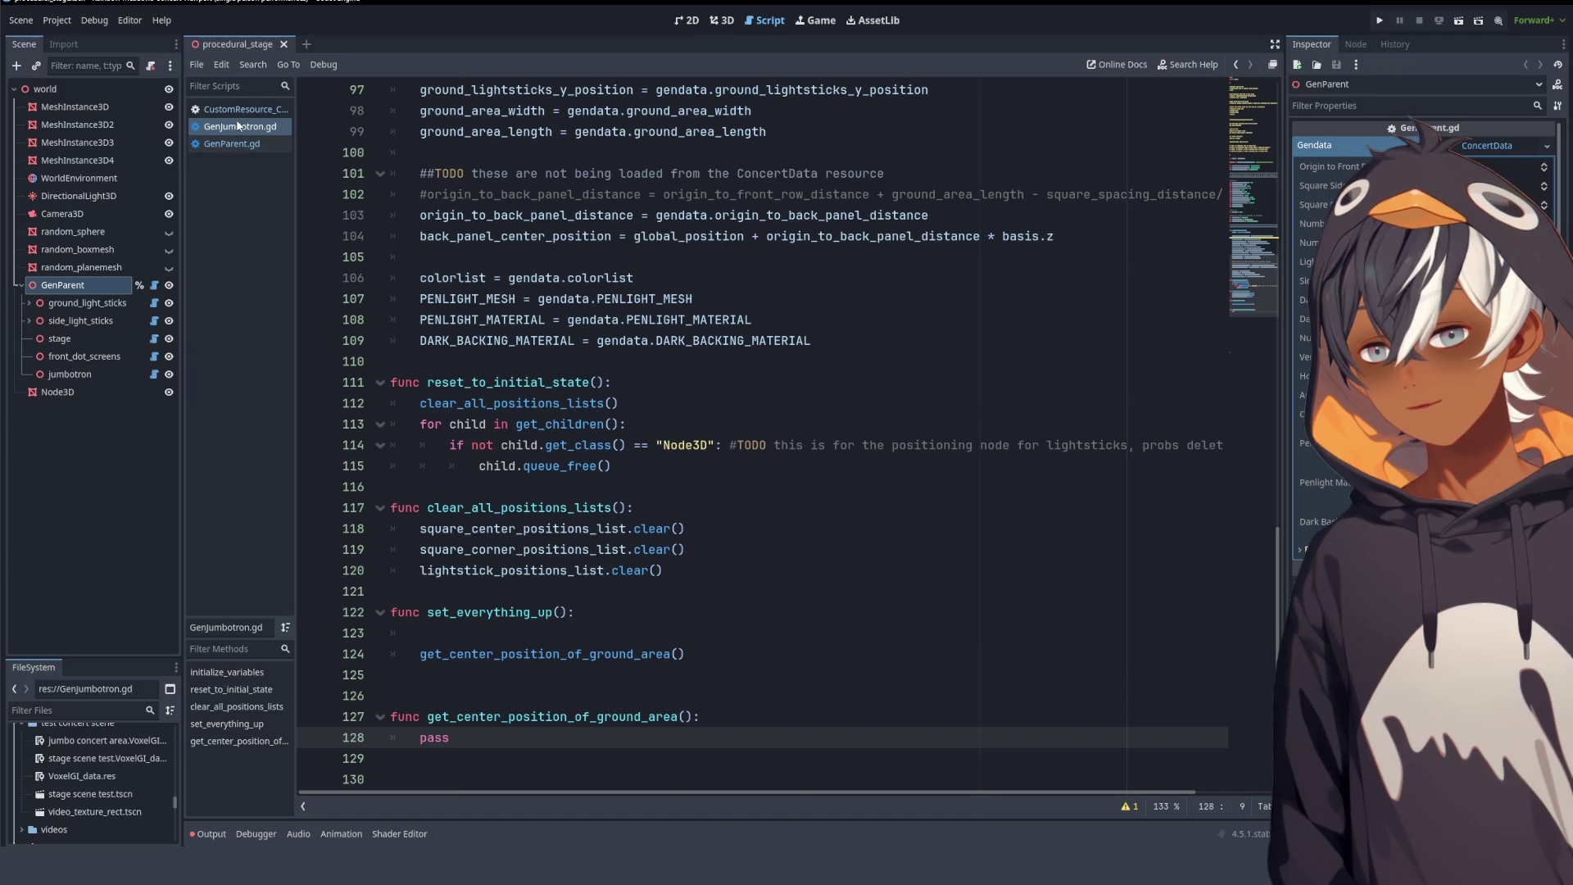
{"action": "left_click", "coordinate": [242, 110]}
{"action": "middle_click", "coordinate": [243, 116]}
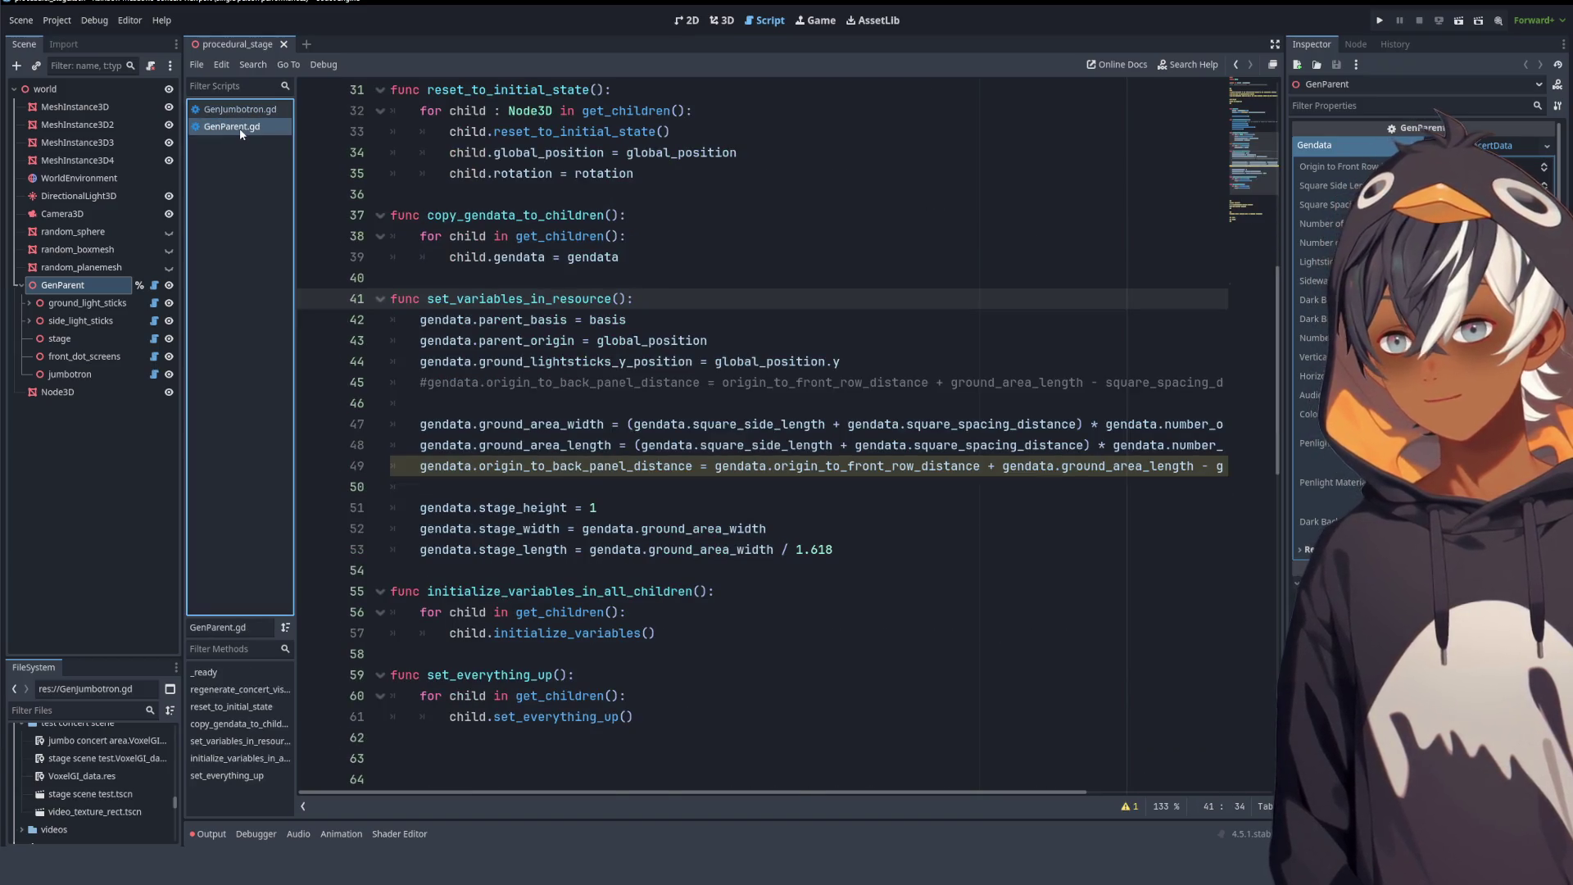
{"action": "middle_click", "coordinate": [242, 128]}
{"action": "left_click", "coordinate": [242, 117]}
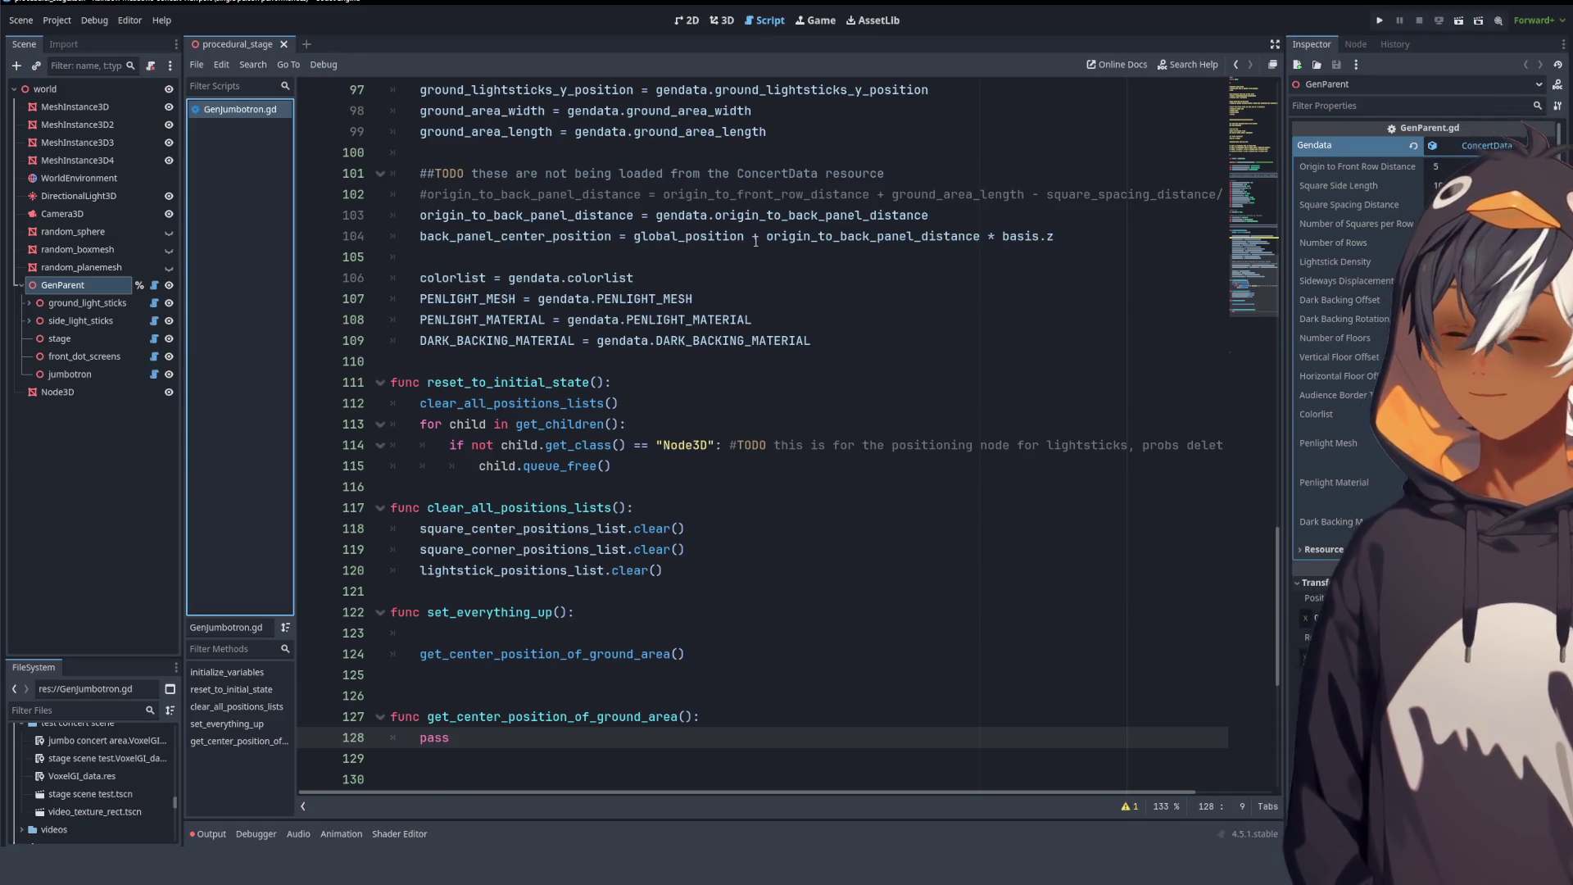
{"action": "left_click", "coordinate": [852, 340]}
{"action": "scroll", "coordinate": [694, 397], "scroll_direction": "down", "scroll_amount": 3}
{"action": "scroll", "coordinate": [694, 397], "scroll_direction": "up", "scroll_amount": 6}
{"action": "scroll", "coordinate": [694, 396], "scroll_direction": "down", "scroll_amount": 3}
{"action": "scroll", "coordinate": [694, 397], "scroll_direction": "down", "scroll_amount": 7}
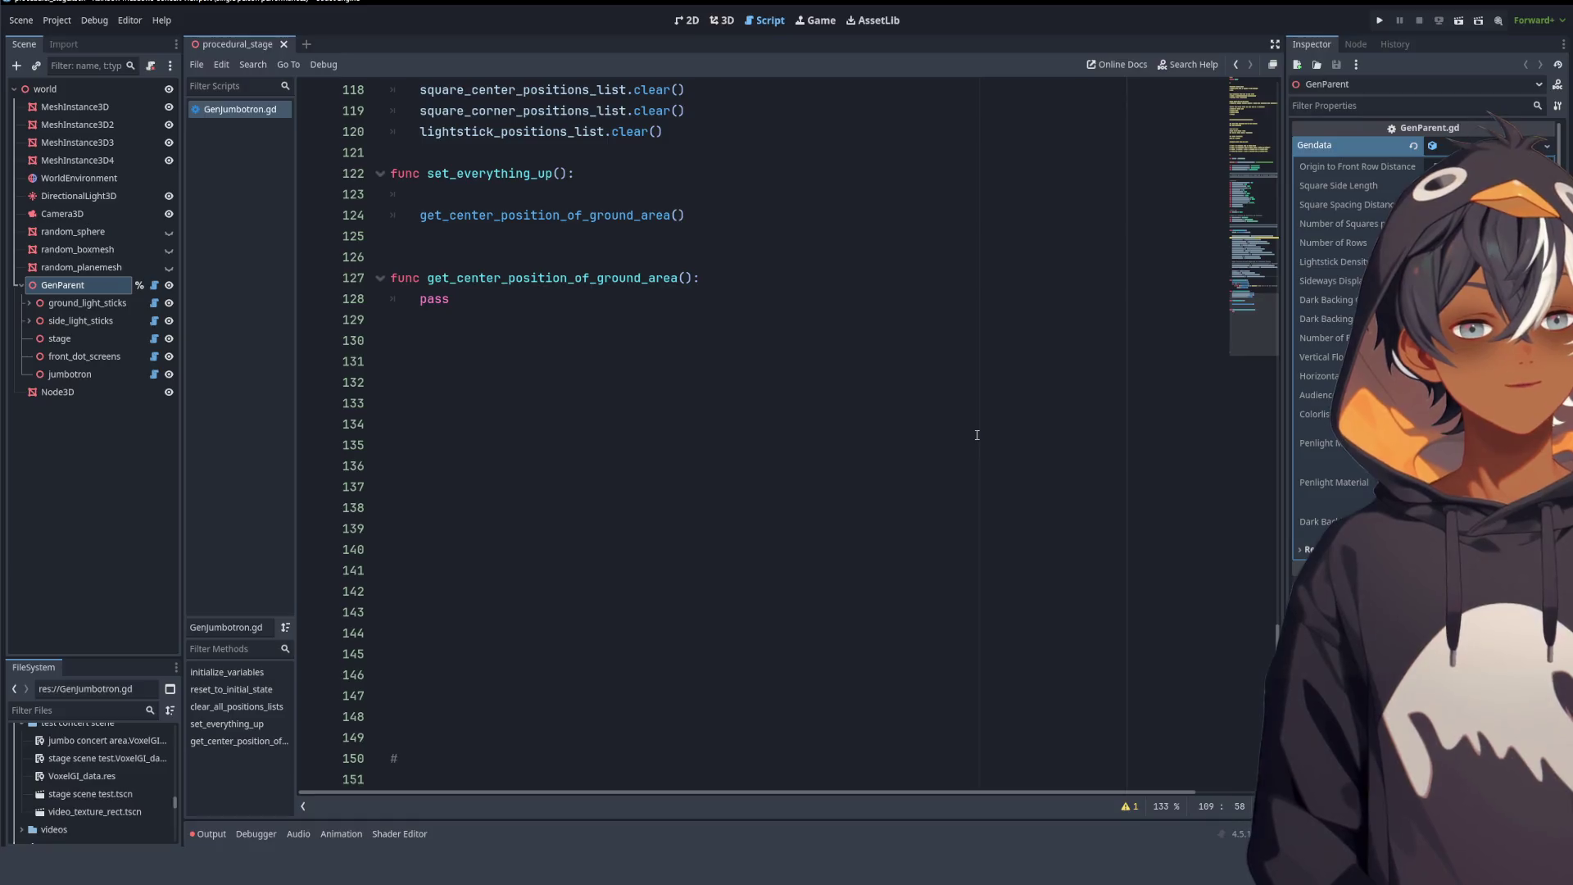
{"action": "mouse_move", "coordinate": [456, 300]}
{"action": "left_mouse_down"}
{"action": "mouse_move", "coordinate": [390, 283]}
{"action": "mouse_move", "coordinate": [490, 289]}
{"action": "left_mouse_up"}
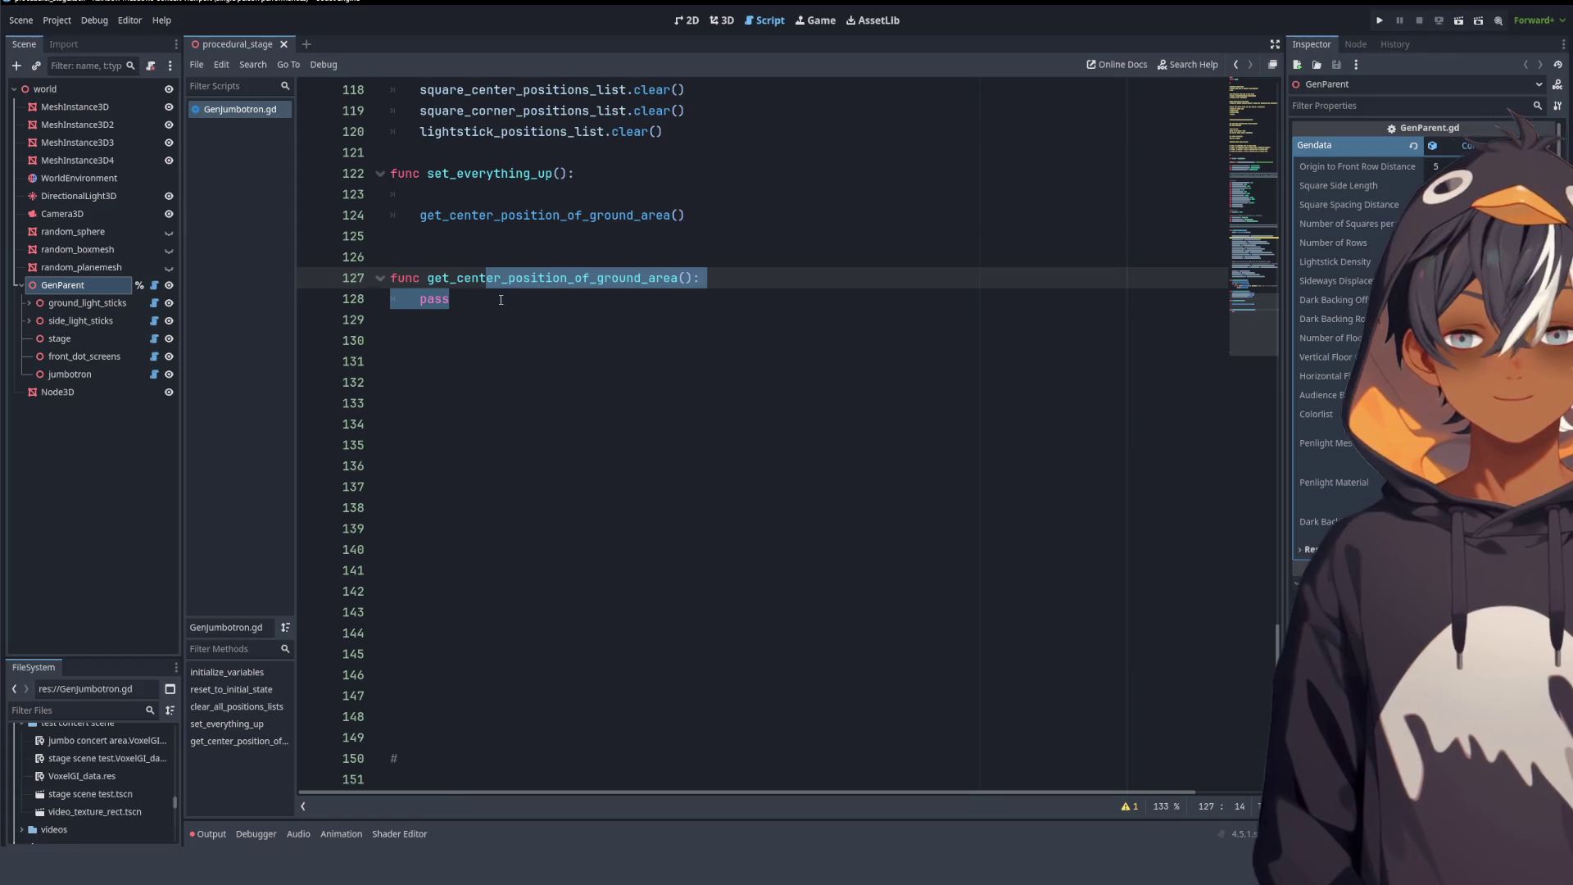
{"action": "left_click", "coordinate": [488, 298]}
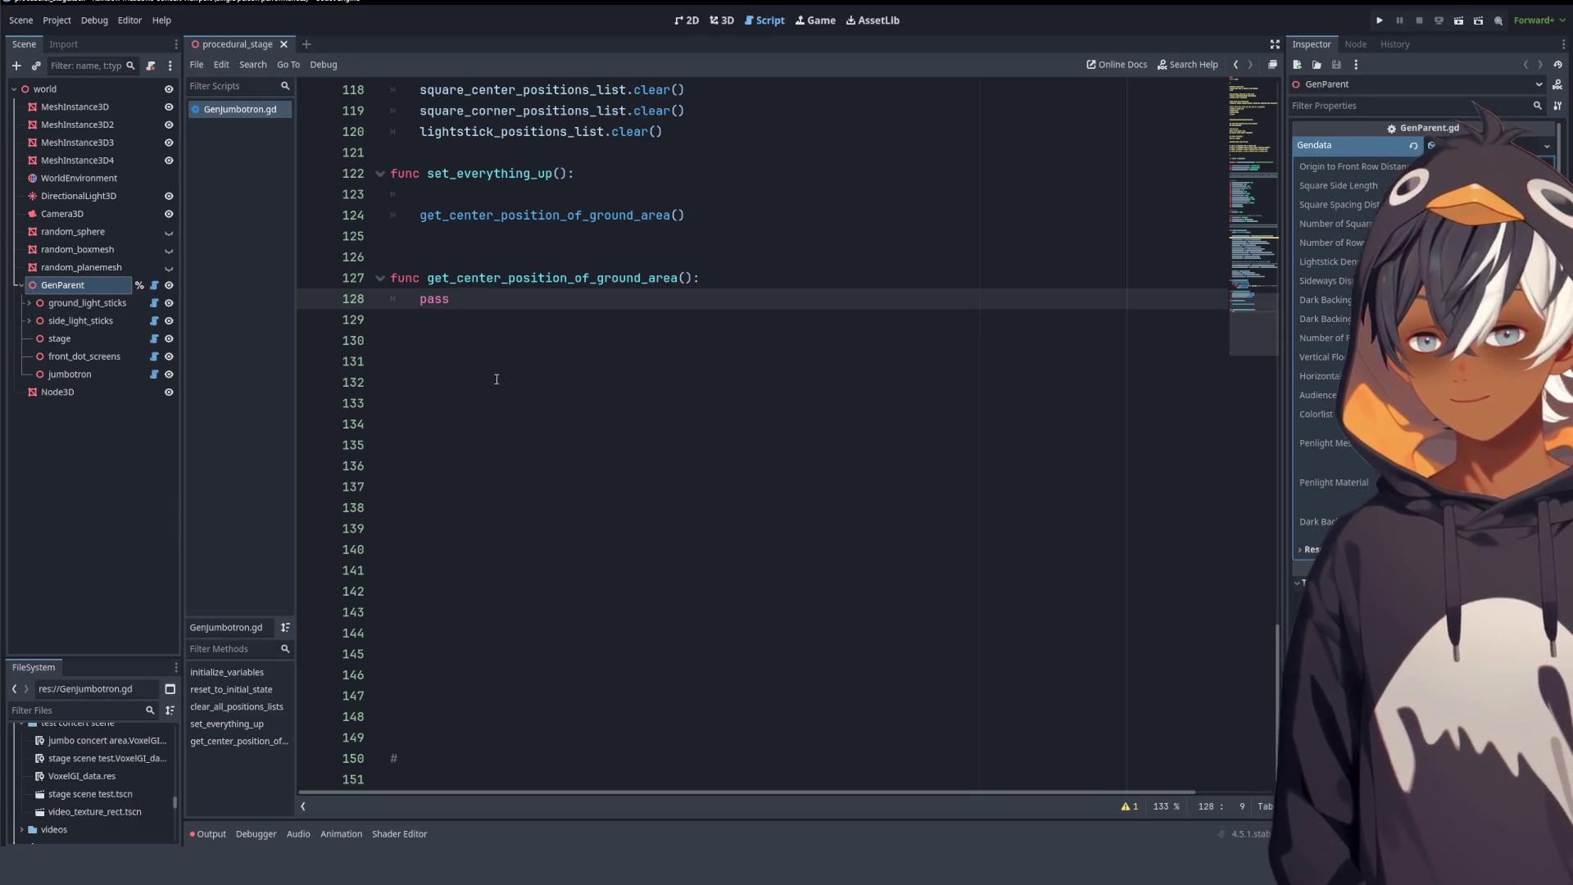
{"action": "left_click", "coordinate": [484, 199]}
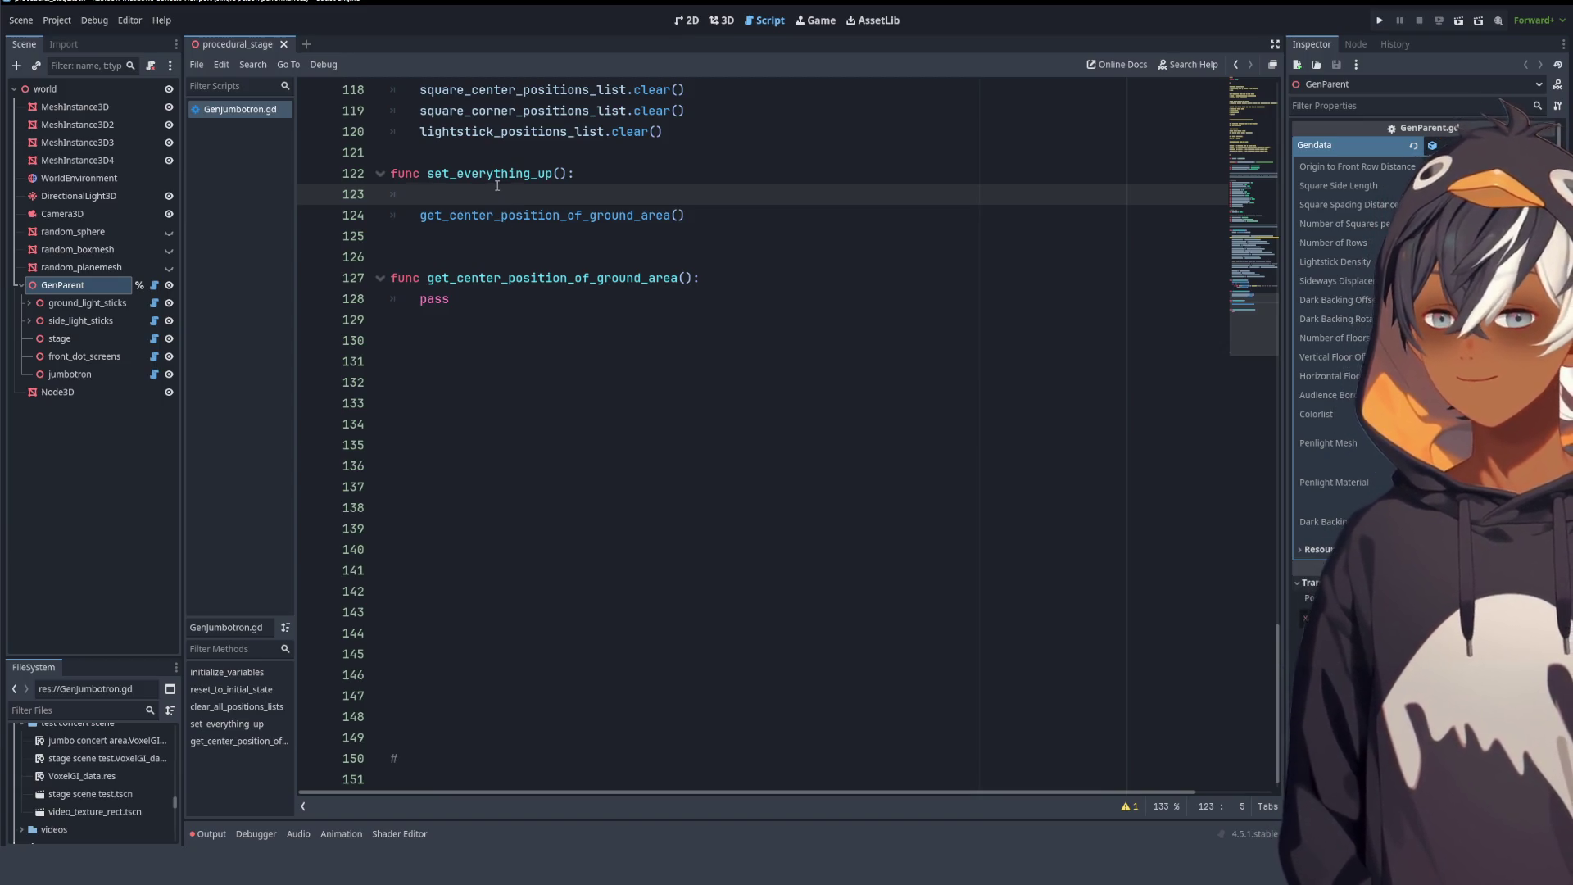
{"action": "left_click", "coordinate": [419, 216]}
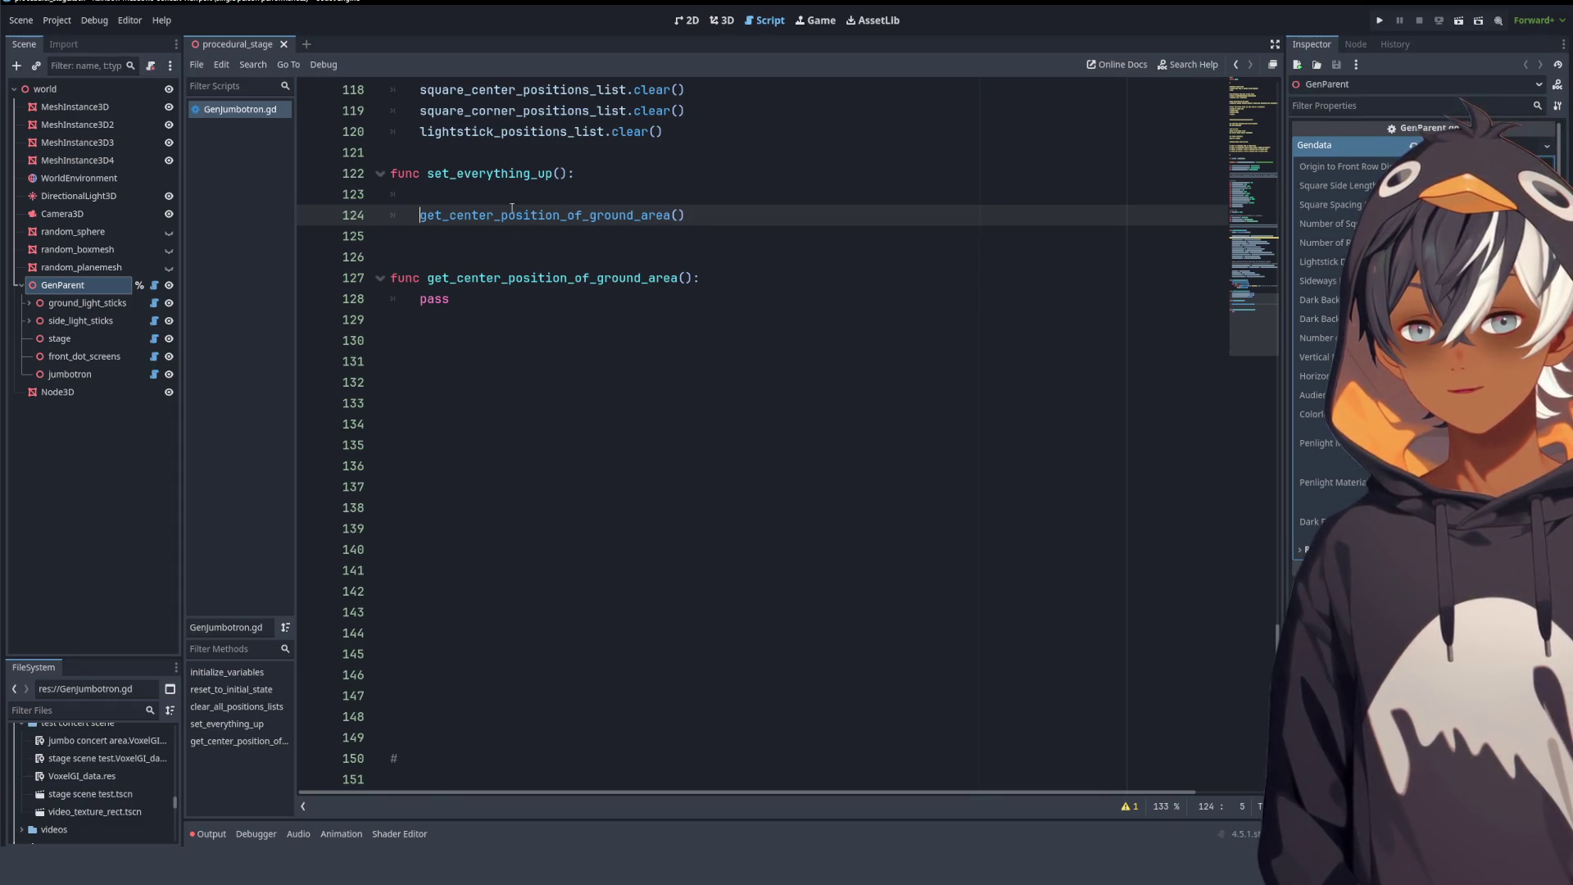
{"action": "key", "text": "Up"}
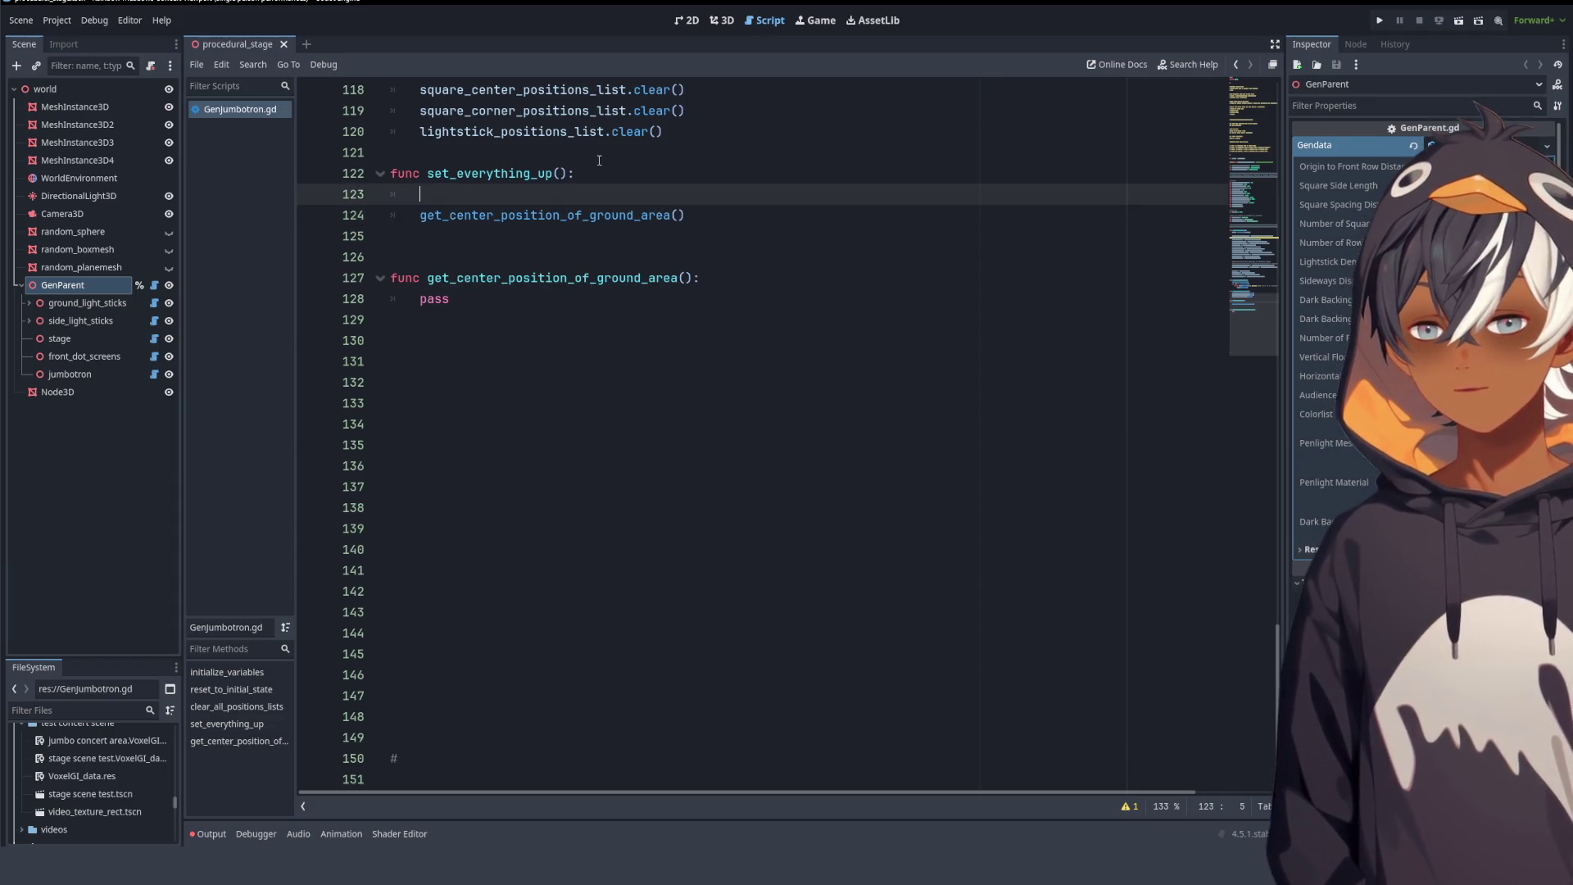
{"action": "double_click", "coordinate": [434, 300]}
- Select gendata.origin_to_front_row_distance on line 87
{"action": "scroll", "coordinate": [785, 288], "scroll_direction": "up", "scroll_amount": 5}
{"action": "scroll", "coordinate": [784, 287], "scroll_direction": "up", "scroll_amount": 15}
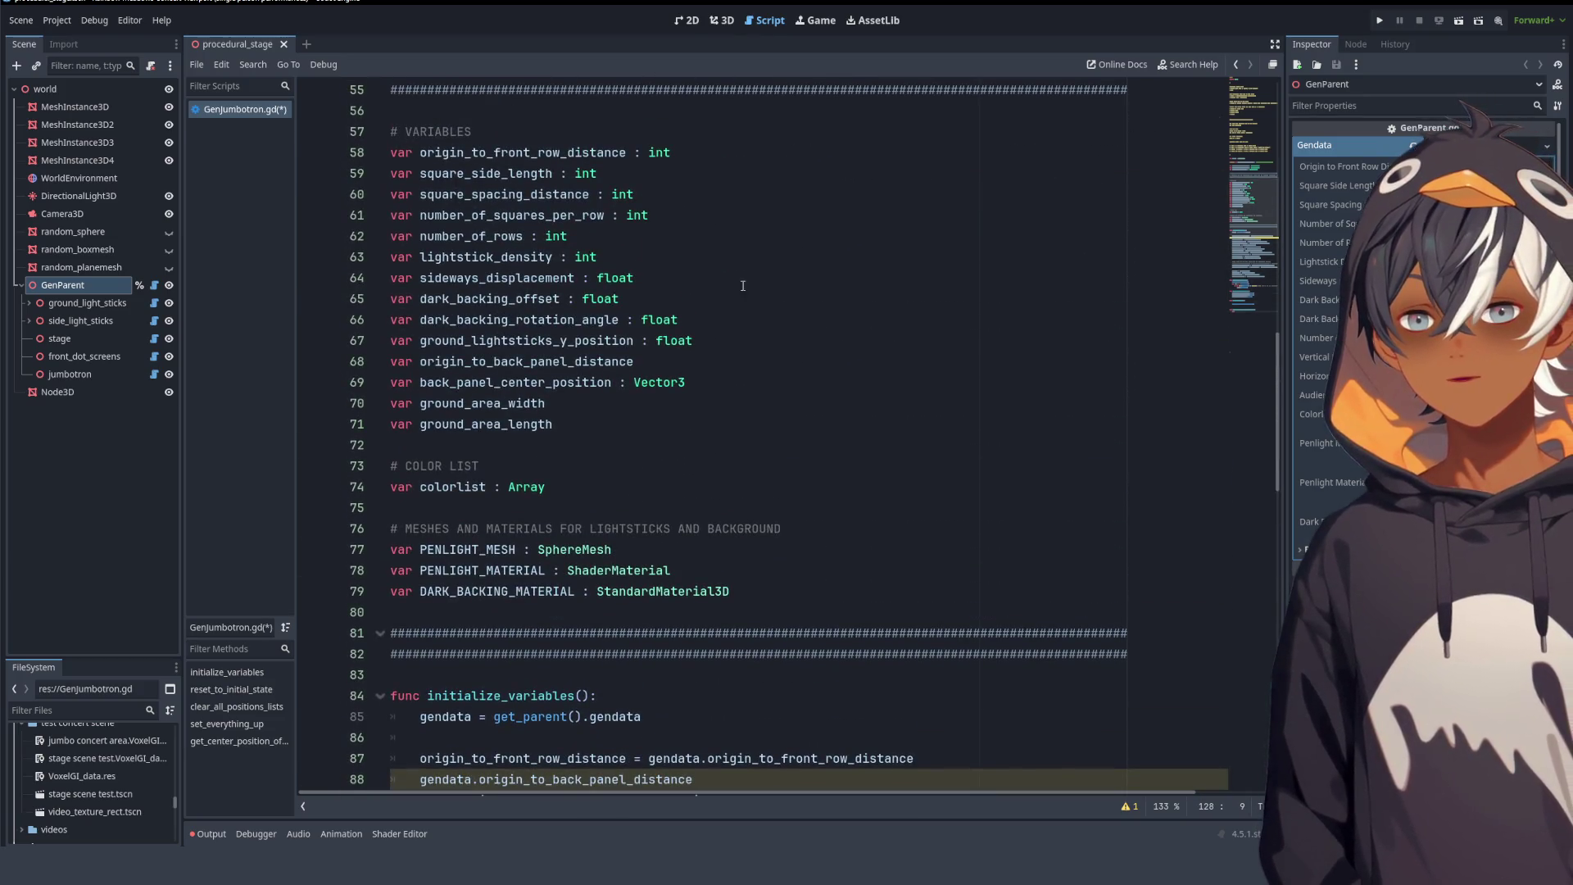
{"action": "scroll", "coordinate": [744, 285], "scroll_direction": "down", "scroll_amount": 15}
{"action": "scroll", "coordinate": [608, 257], "scroll_direction": "up", "scroll_amount": 7}
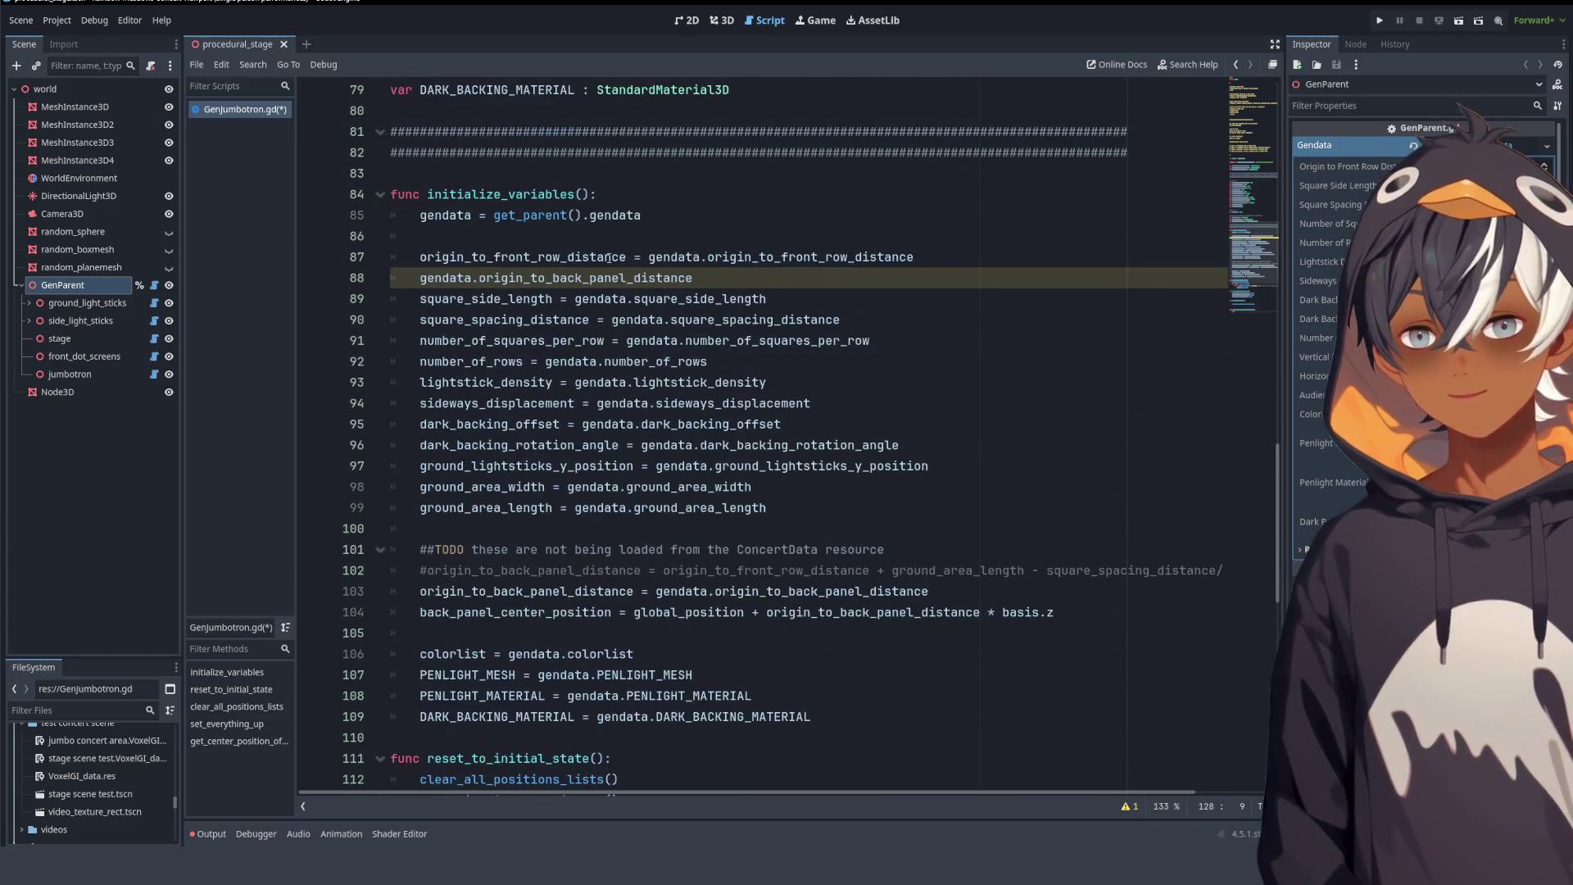
{"action": "double_click", "coordinate": [483, 255]}
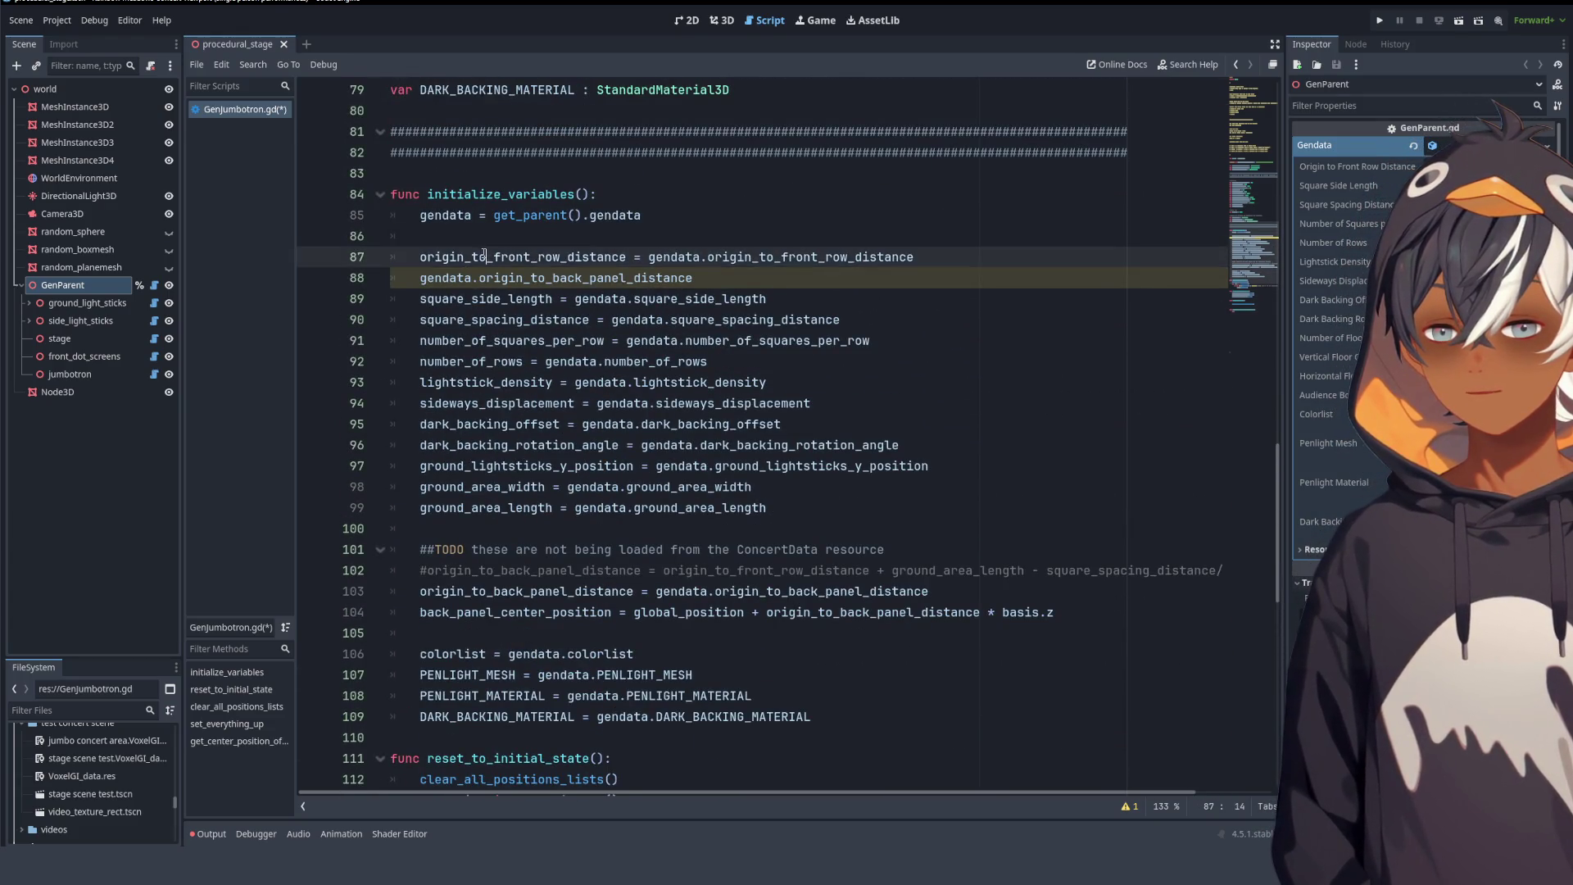
{"action": "left_click_drag", "start_coordinate": [649, 256], "coordinate": [914, 257]}
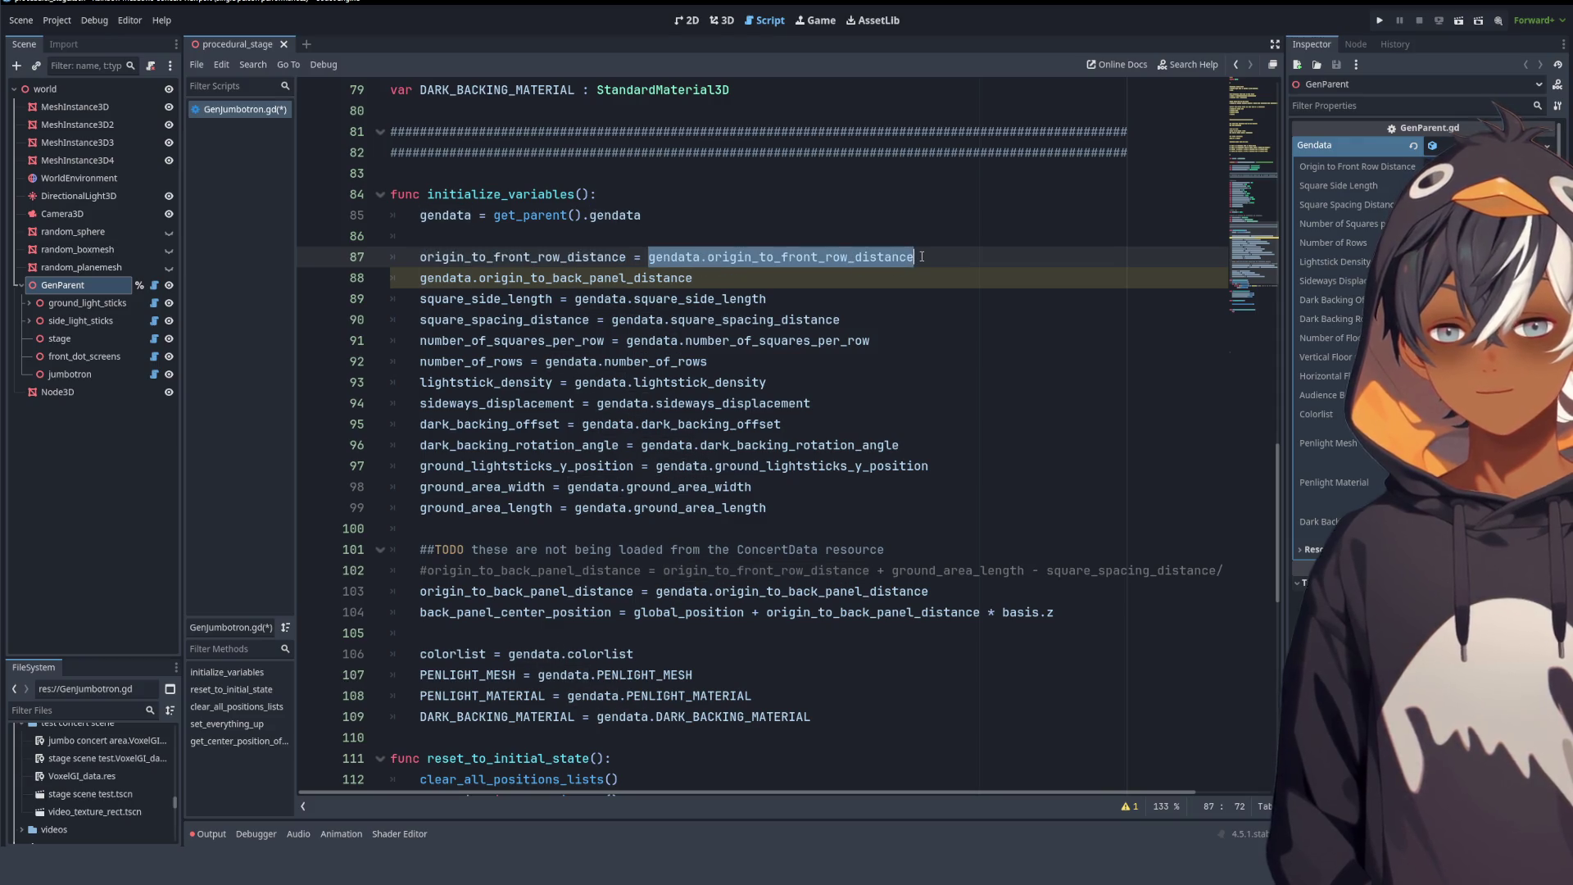
- Paste it over pass on line 128 and review the initialize_variables body
{"action": "scroll", "coordinate": [565, 334], "scroll_direction": "down", "scroll_amount": 13}
{"action": "double_click", "coordinate": [430, 300]}
{"action": "type", "text": "gendata.origin_to_front_row_distance"}
{"action": "scroll", "coordinate": [541, 414], "scroll_direction": "up", "scroll_amount": 17}
{"action": "scroll", "coordinate": [540, 414], "scroll_direction": "down", "scroll_amount": 5}
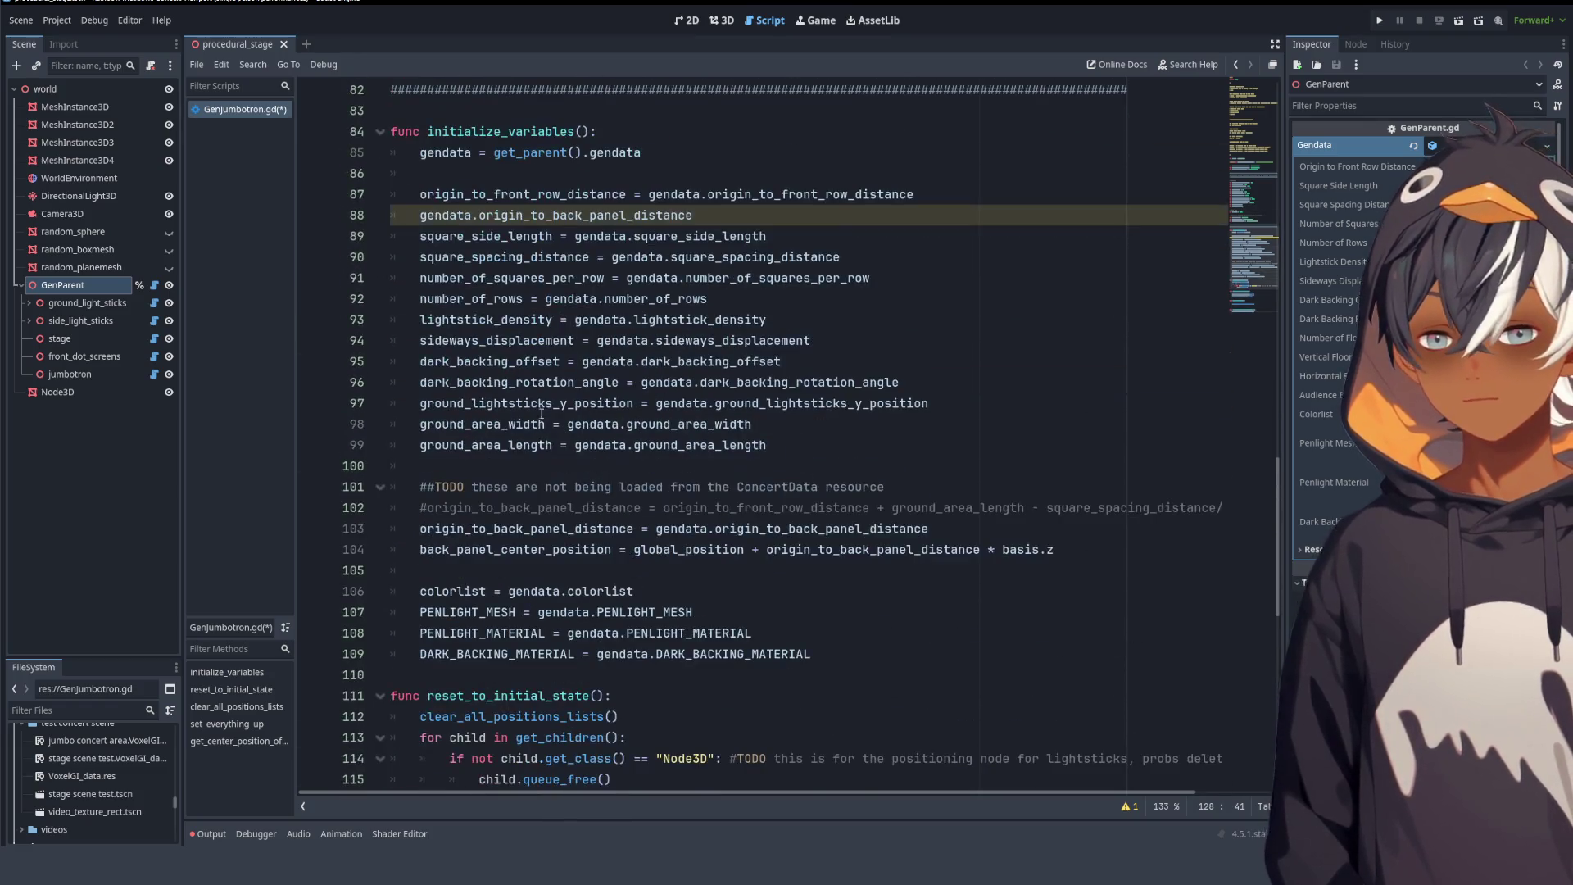
{"action": "mouse_move", "coordinate": [442, 133]}
{"action": "left_mouse_down"}
{"action": "mouse_move", "coordinate": [738, 404]}
{"action": "mouse_move", "coordinate": [635, 591]}
{"action": "mouse_move", "coordinate": [752, 633]}
{"action": "left_mouse_up"}
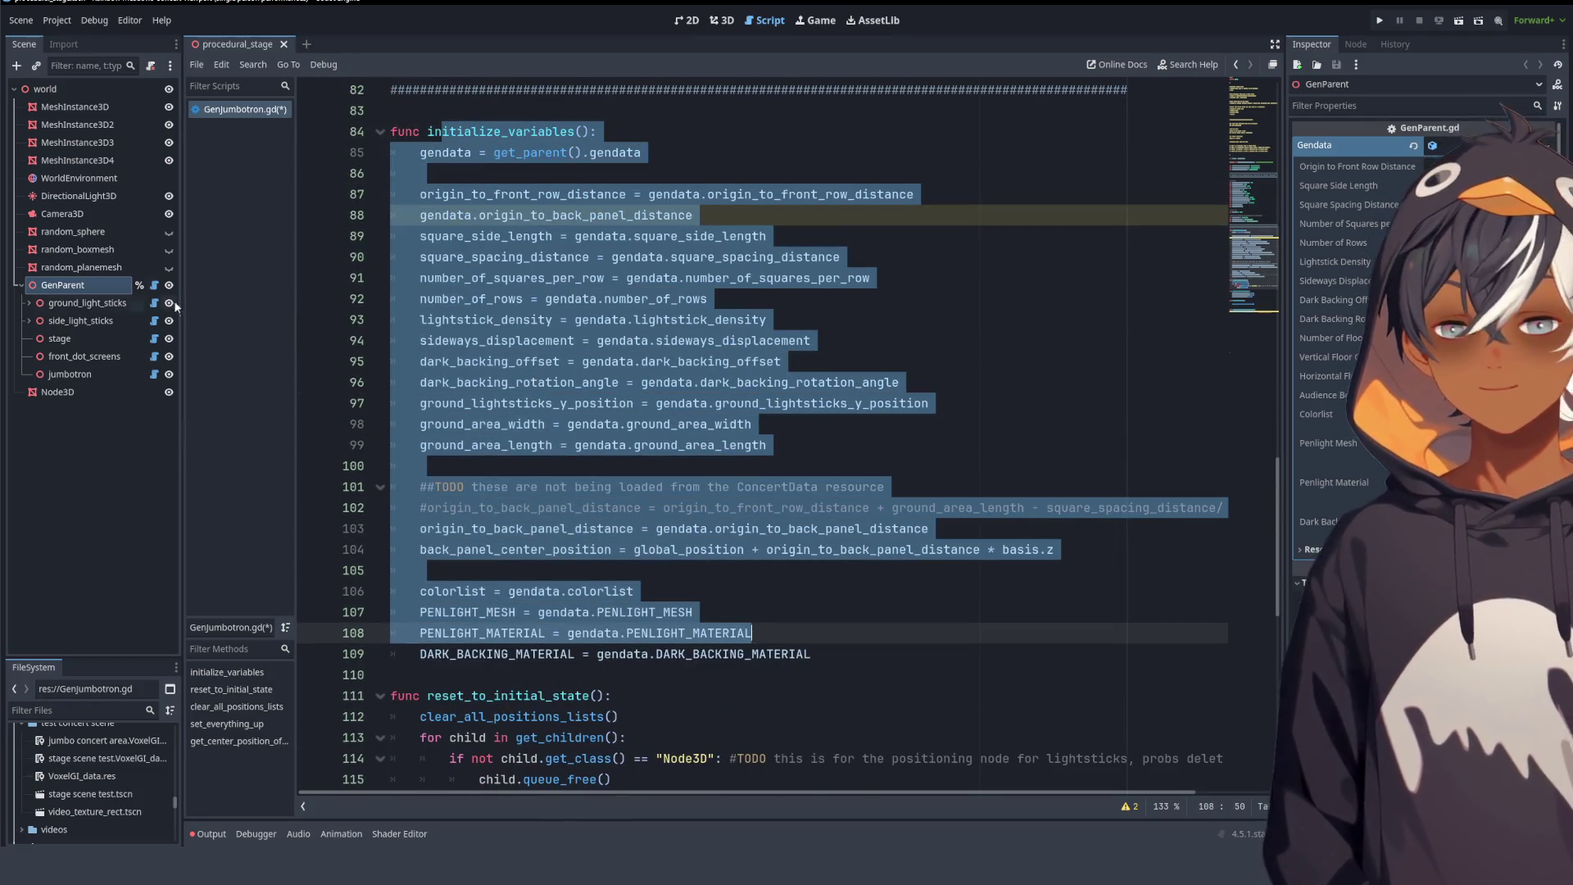
{"action": "left_click", "coordinate": [755, 302]}
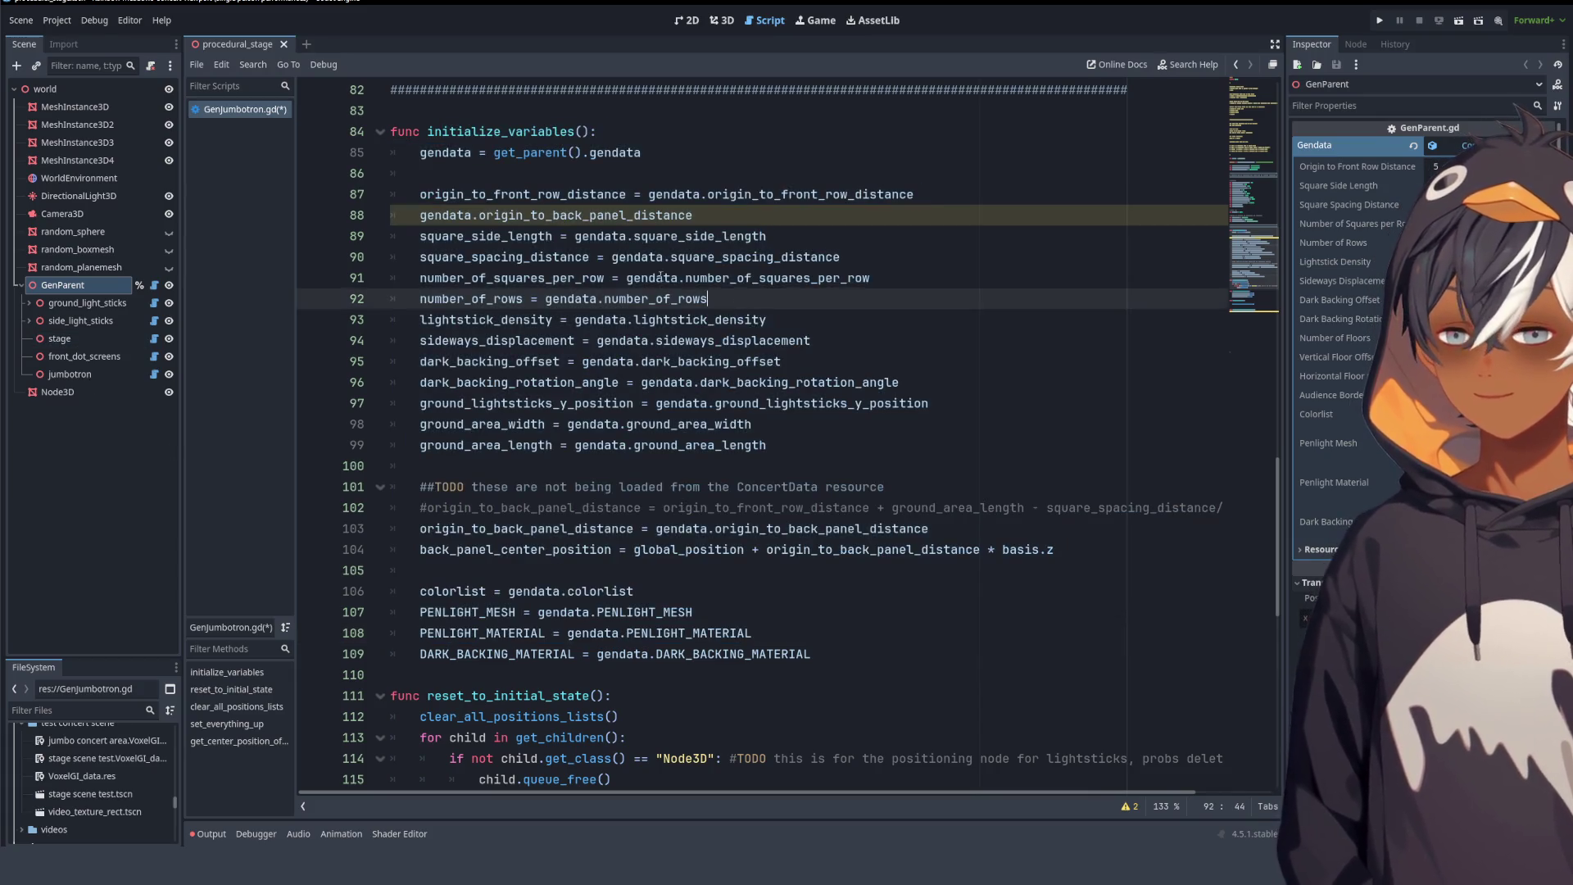
{"action": "scroll", "coordinate": [765, 298], "scroll_direction": "down", "scroll_amount": 10}
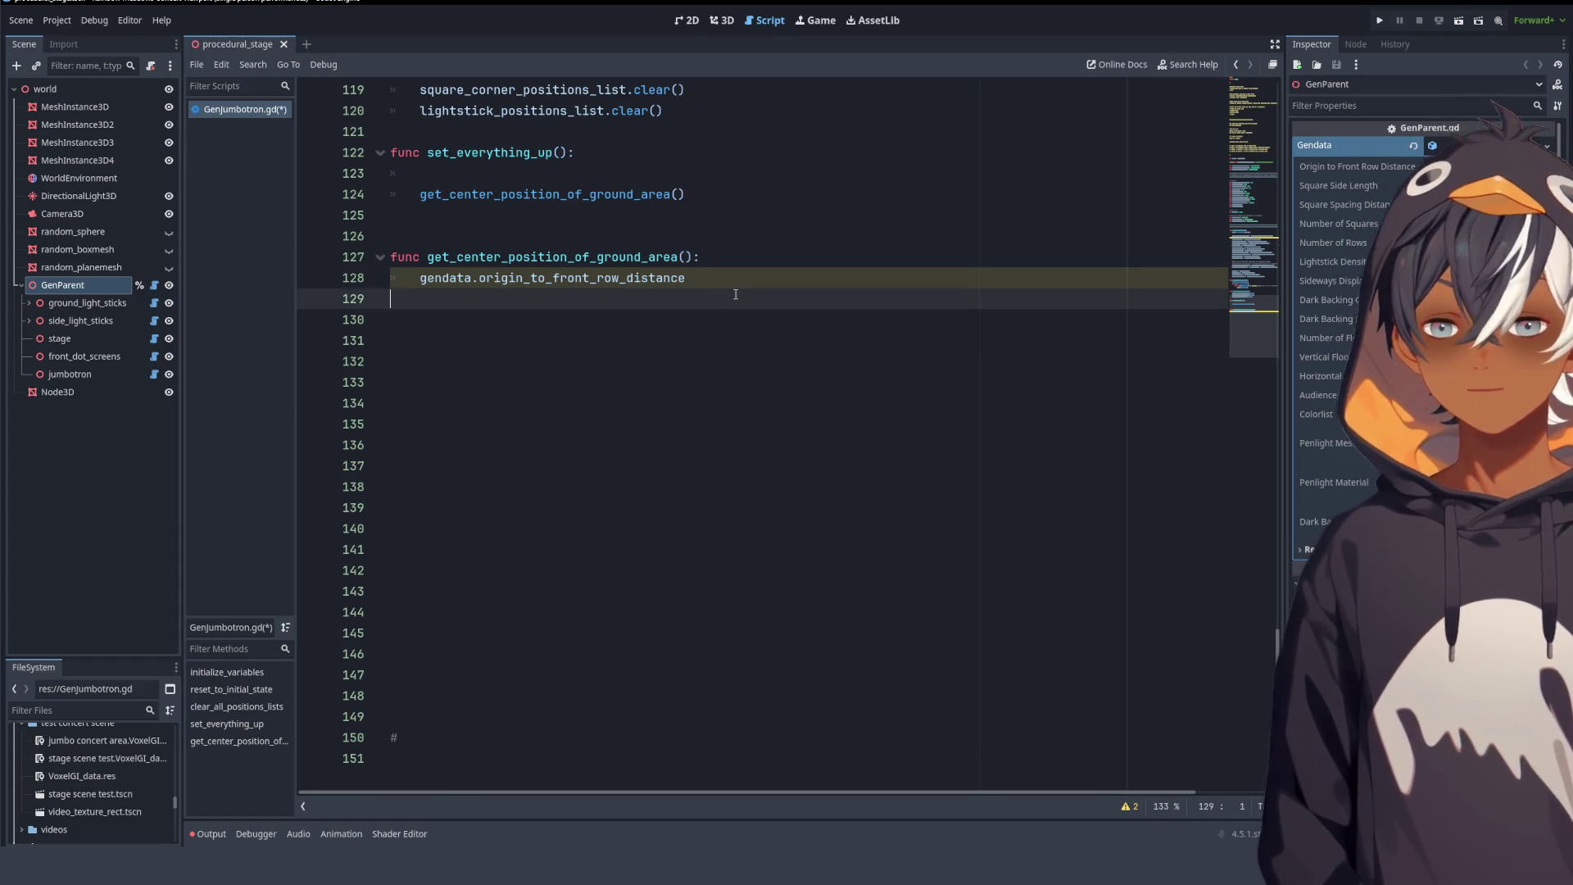
- Append '+ gendata.ground_area_length' to the end of line 128
{"action": "left_click", "coordinate": [753, 286]}
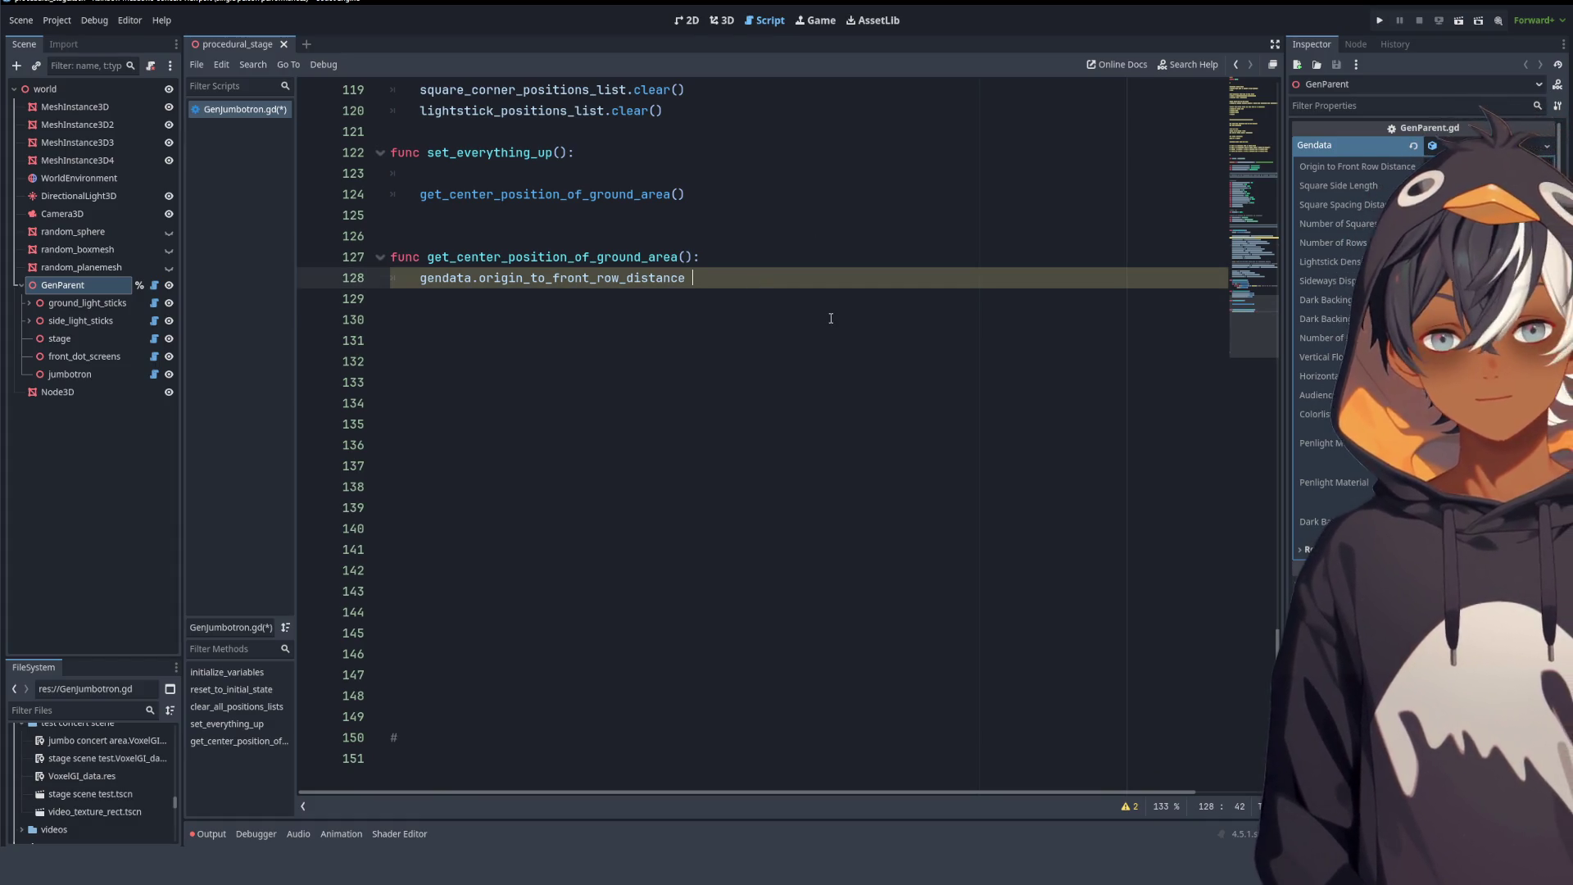
{"action": "type", "text": "+"}
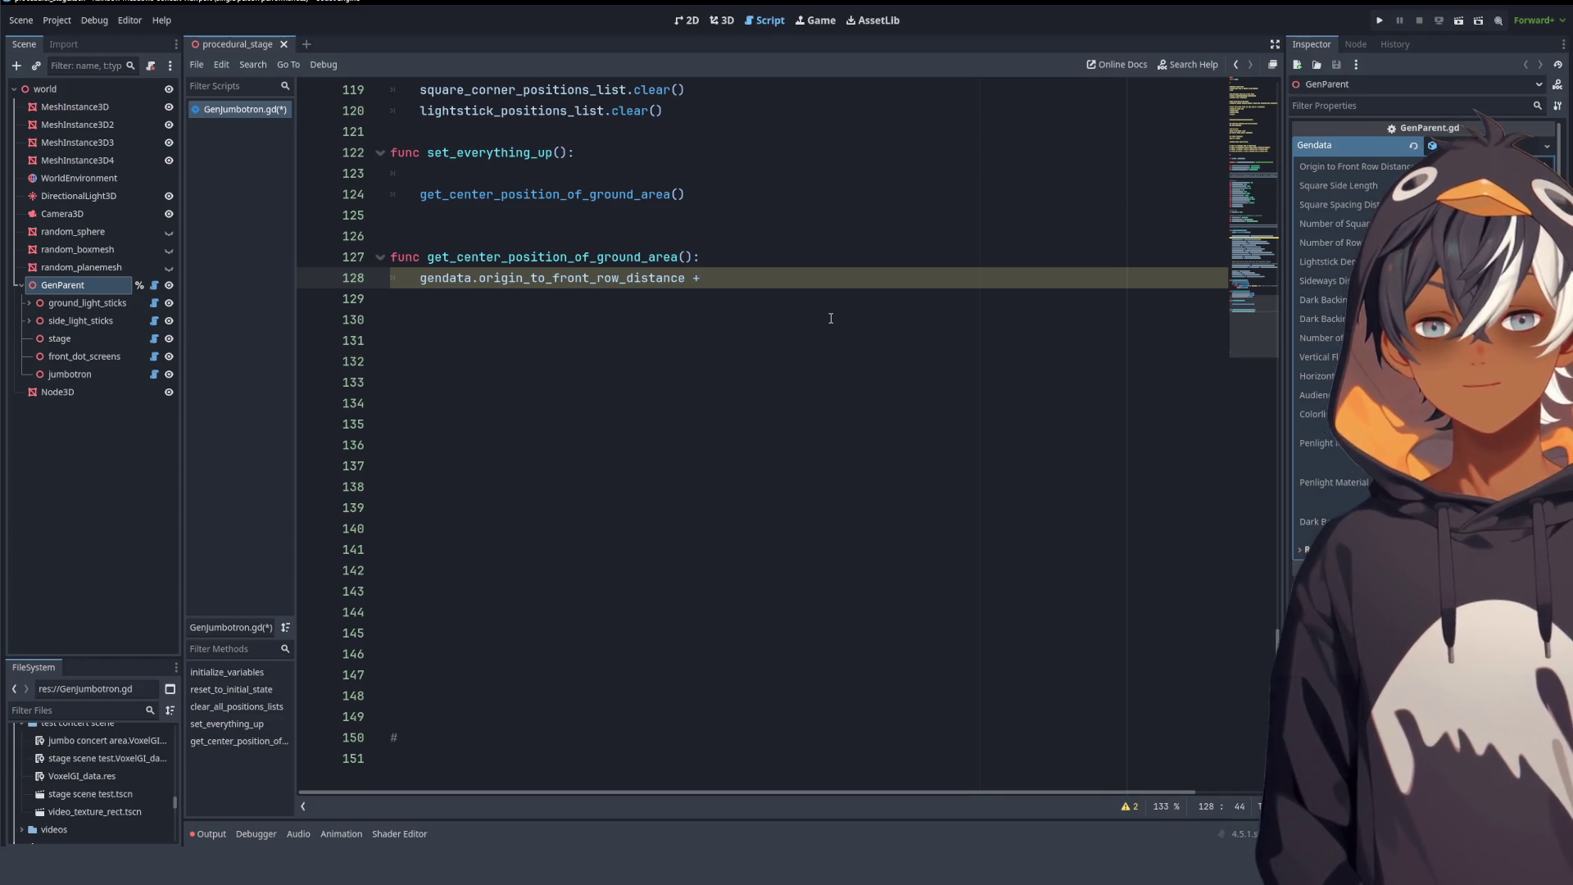
{"action": "scroll", "coordinate": [831, 318], "scroll_direction": "up", "scroll_amount": 12}
{"action": "scroll", "coordinate": [644, 297], "scroll_direction": "down", "scroll_amount": 10}
{"action": "type", "text": "gendata."}
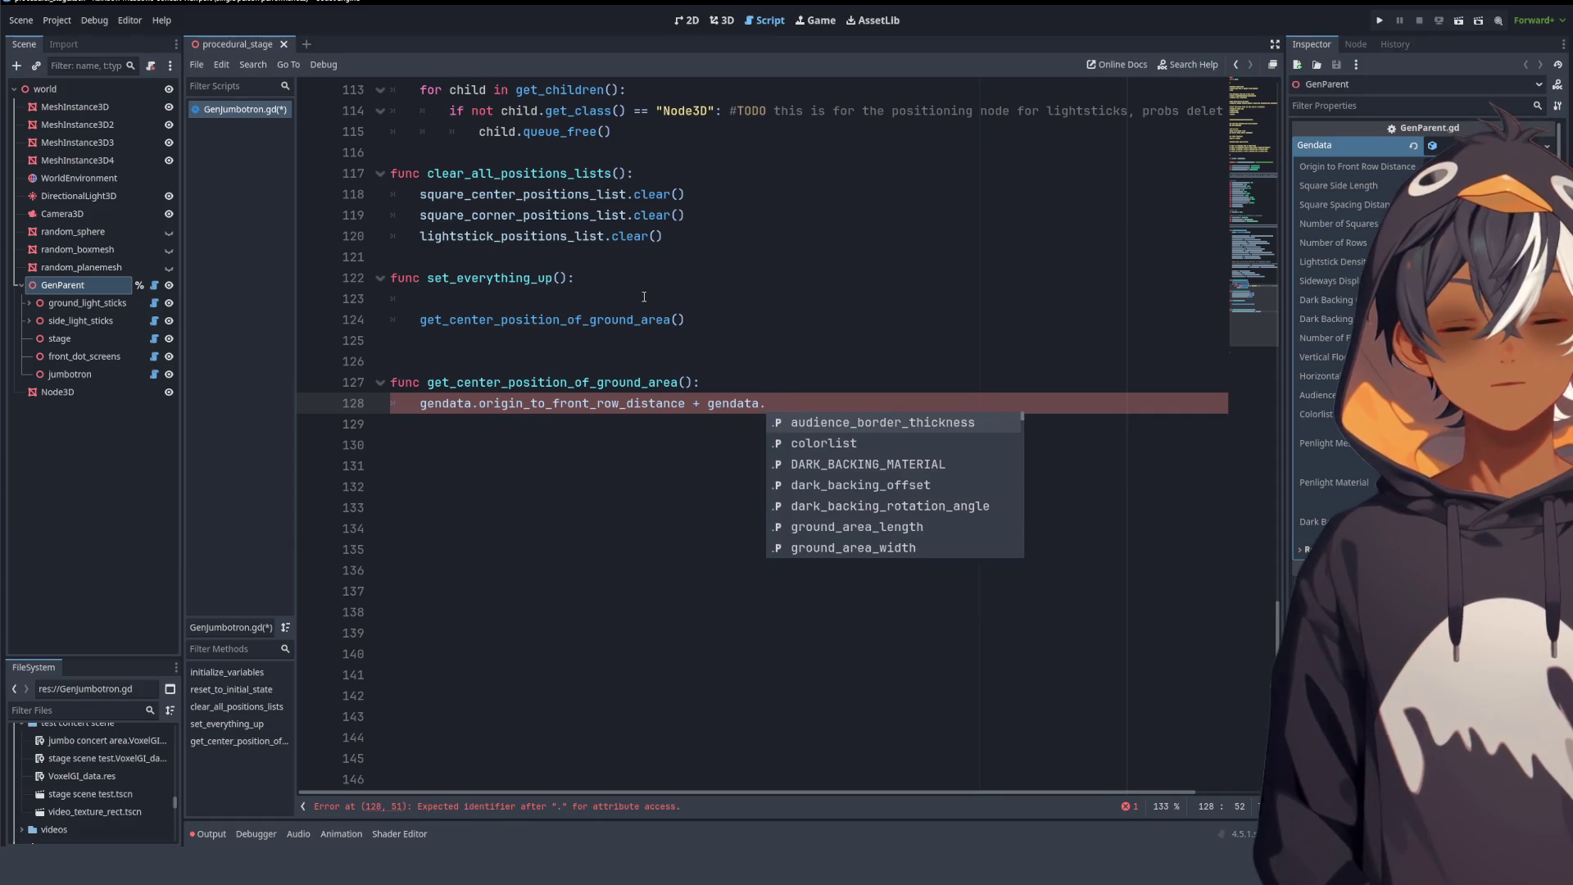
{"action": "type", "text": "gr"}
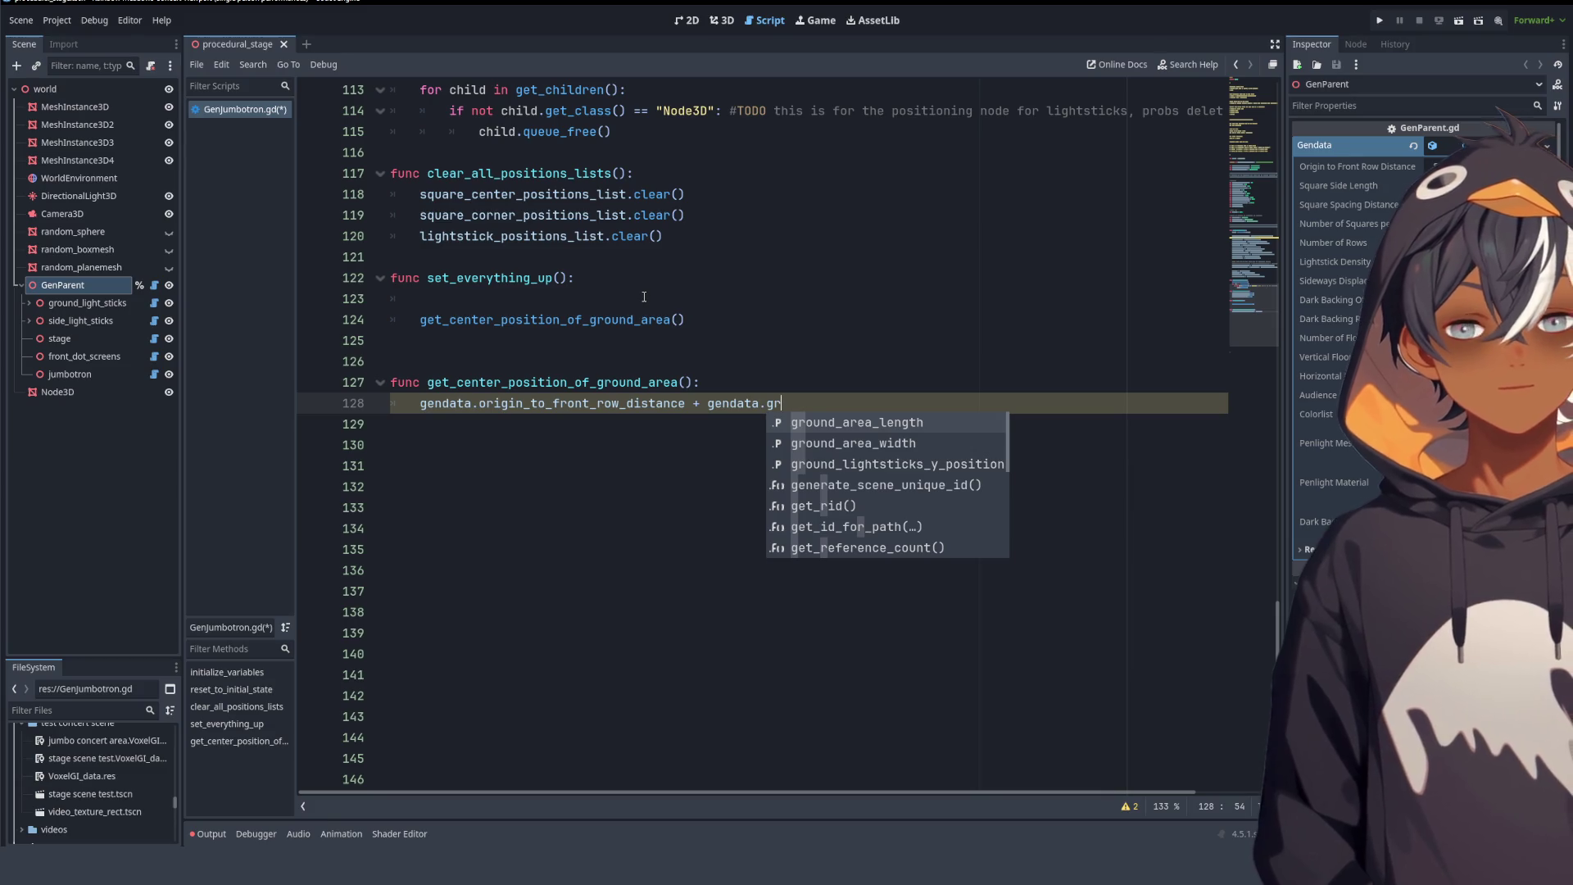
{"action": "key", "text": "Return"}
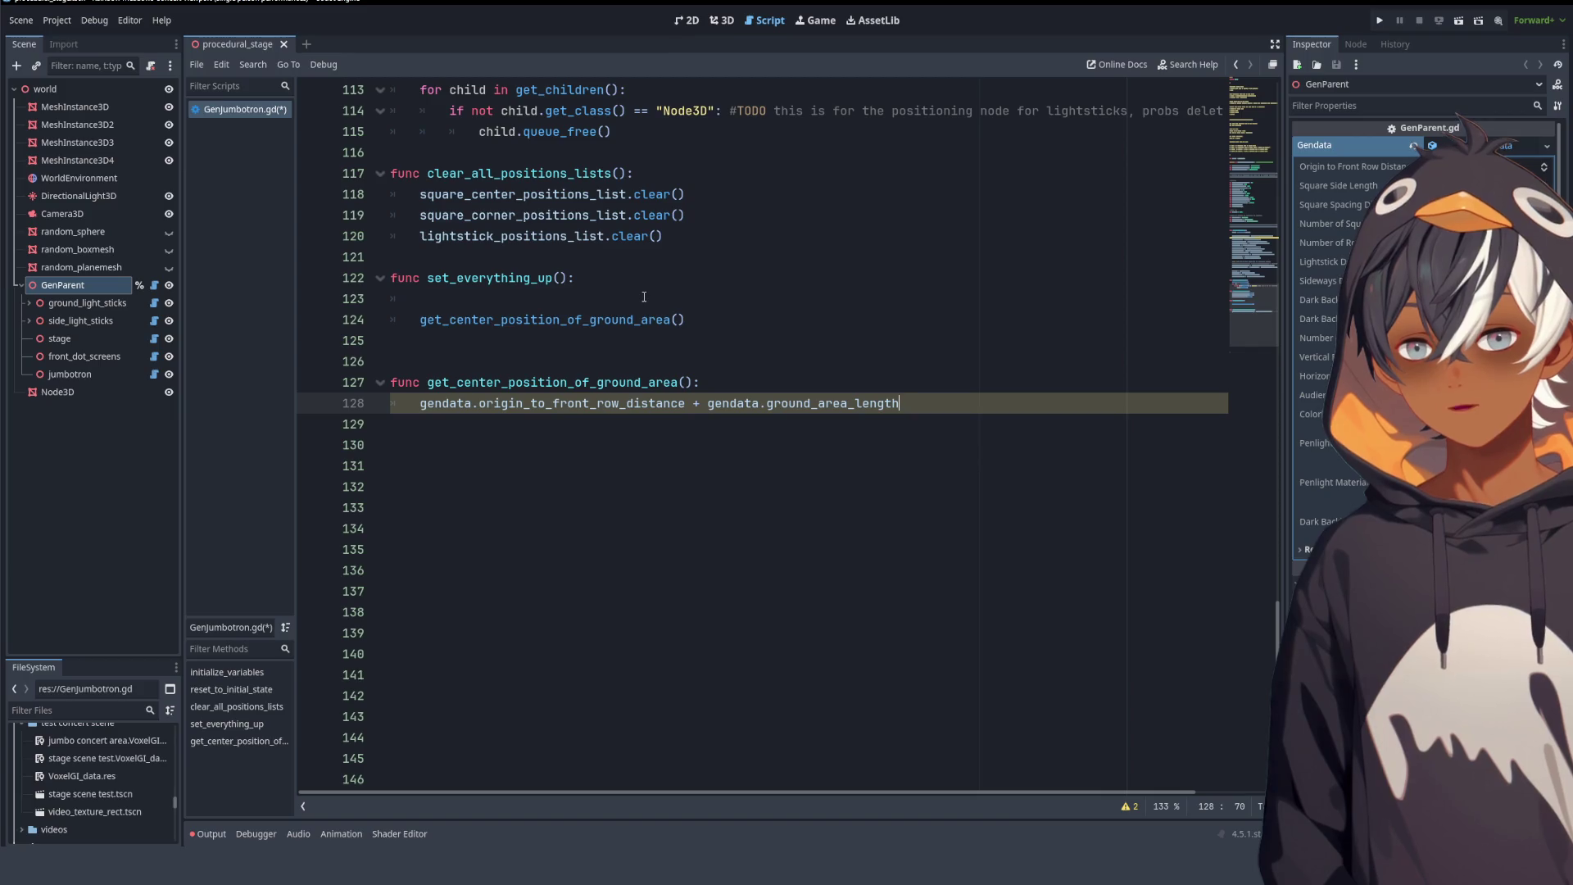
- Start line 128 with 'gendata.parent_origin +' before the distances
{"action": "key", "text": "Home"}
{"action": "type", "text": "gendata"}
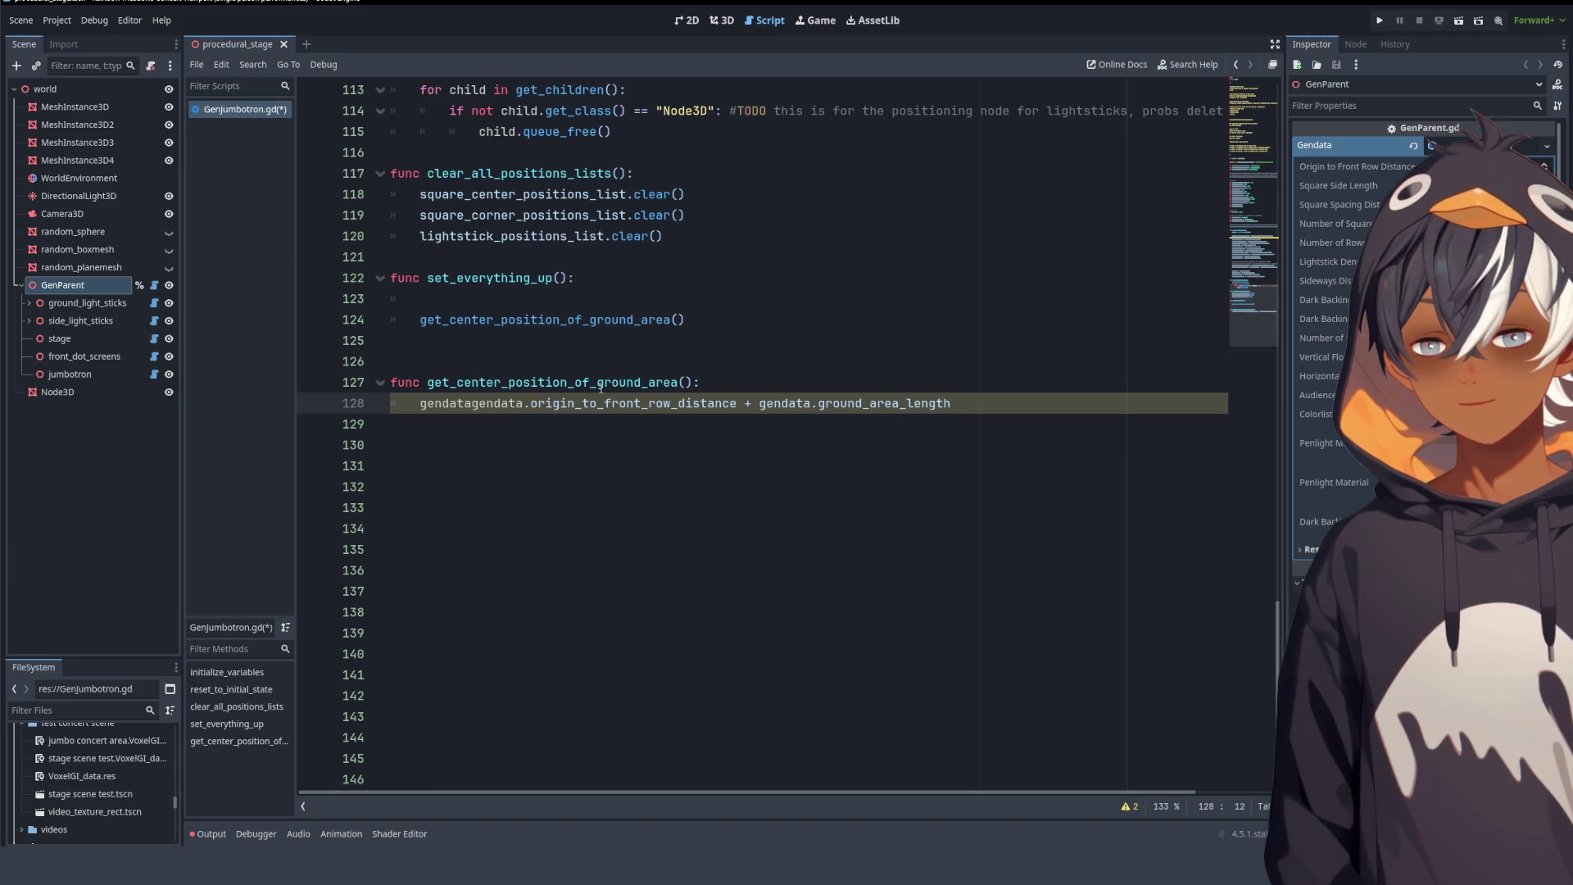
{"action": "type", "text": "."}
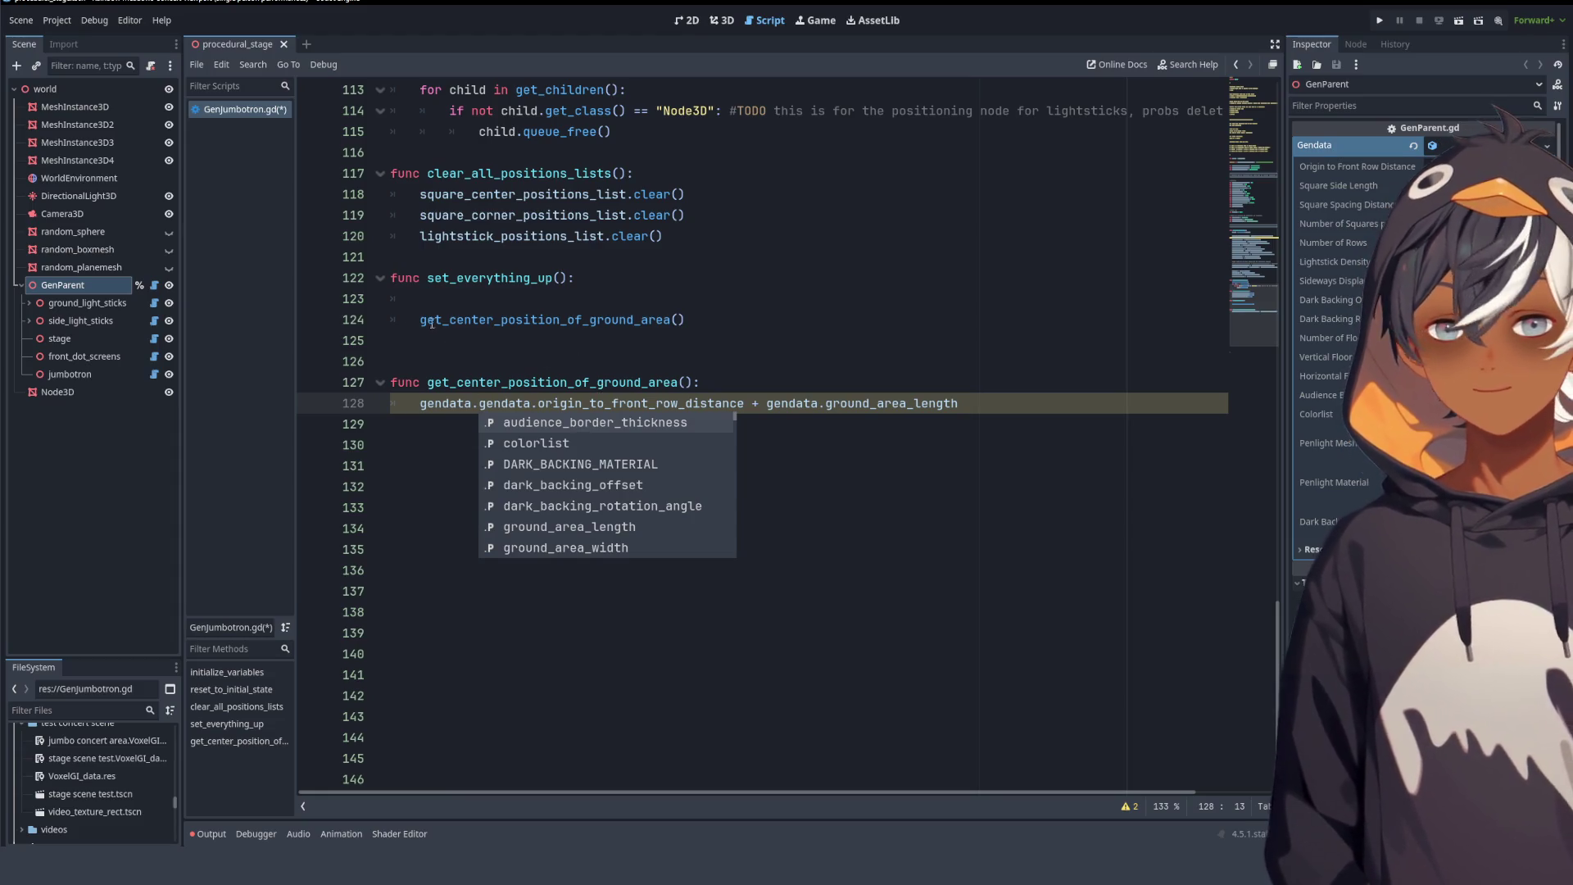
{"action": "left_click_drag", "start_coordinate": [402, 256], "coordinate": [391, 424]}
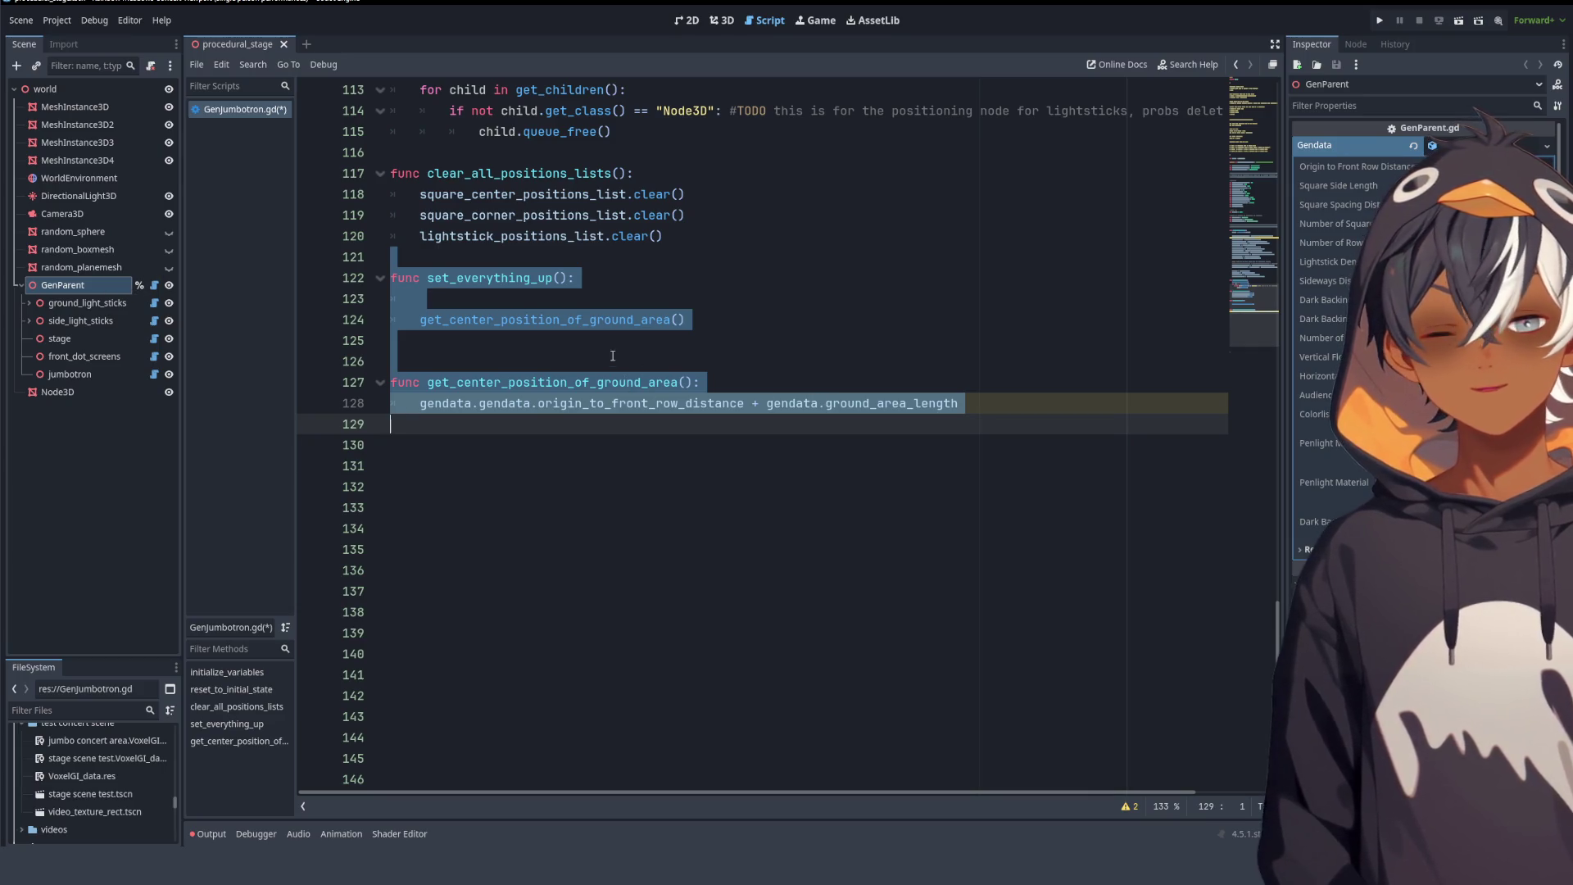
{"action": "scroll", "coordinate": [655, 345], "scroll_direction": "up", "scroll_amount": 6}
{"action": "scroll", "coordinate": [708, 317], "scroll_direction": "down", "scroll_amount": 2}
{"action": "scroll", "coordinate": [708, 316], "scroll_direction": "down", "scroll_amount": 4}
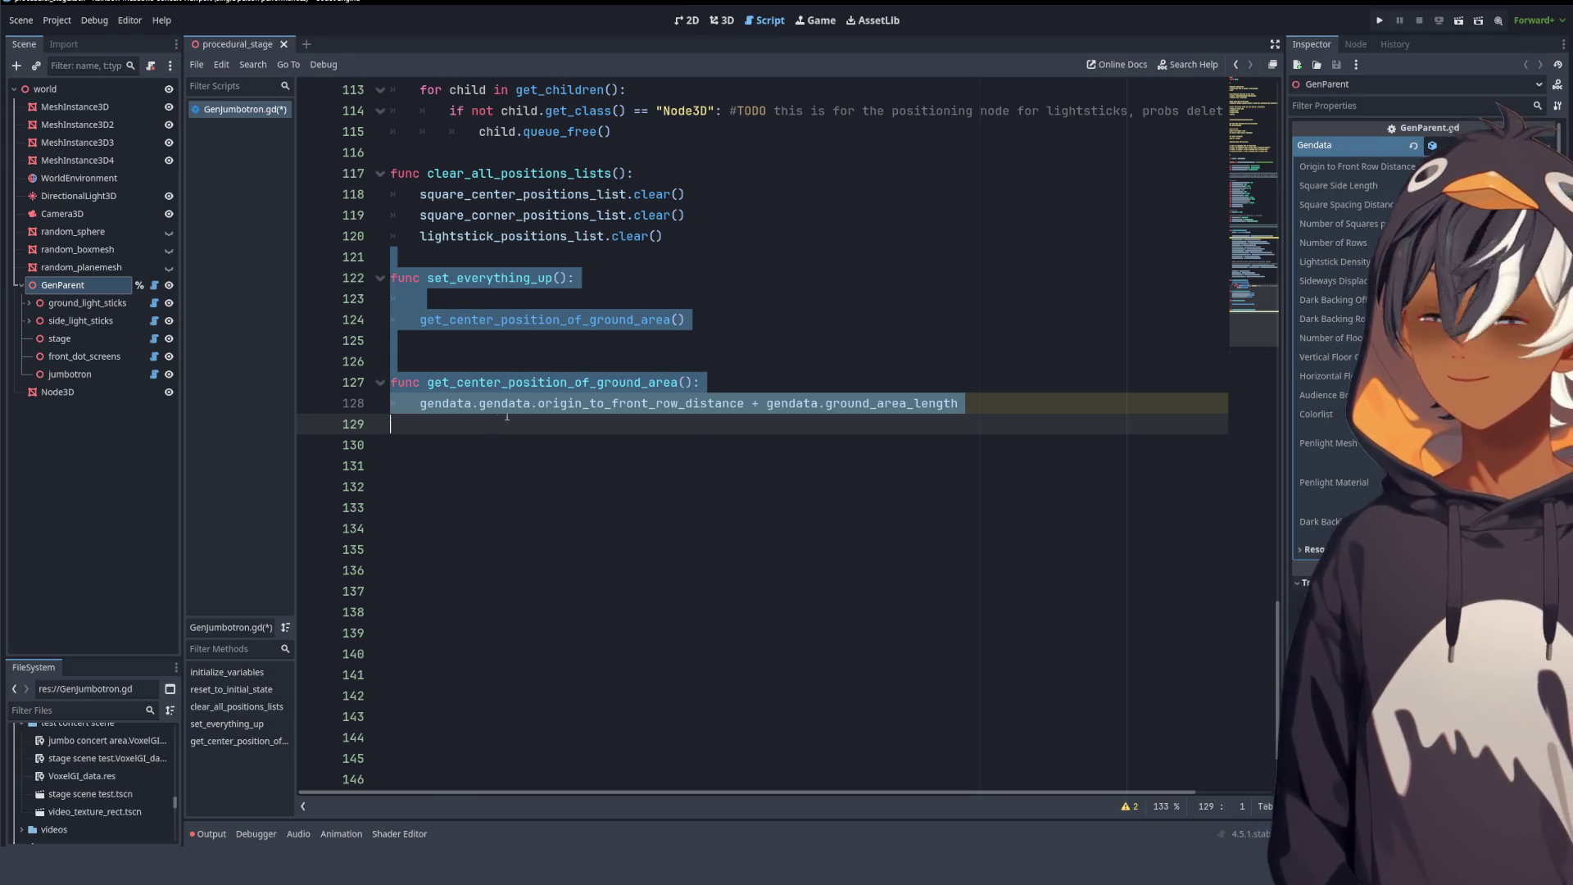
{"action": "left_click", "coordinate": [479, 412]}
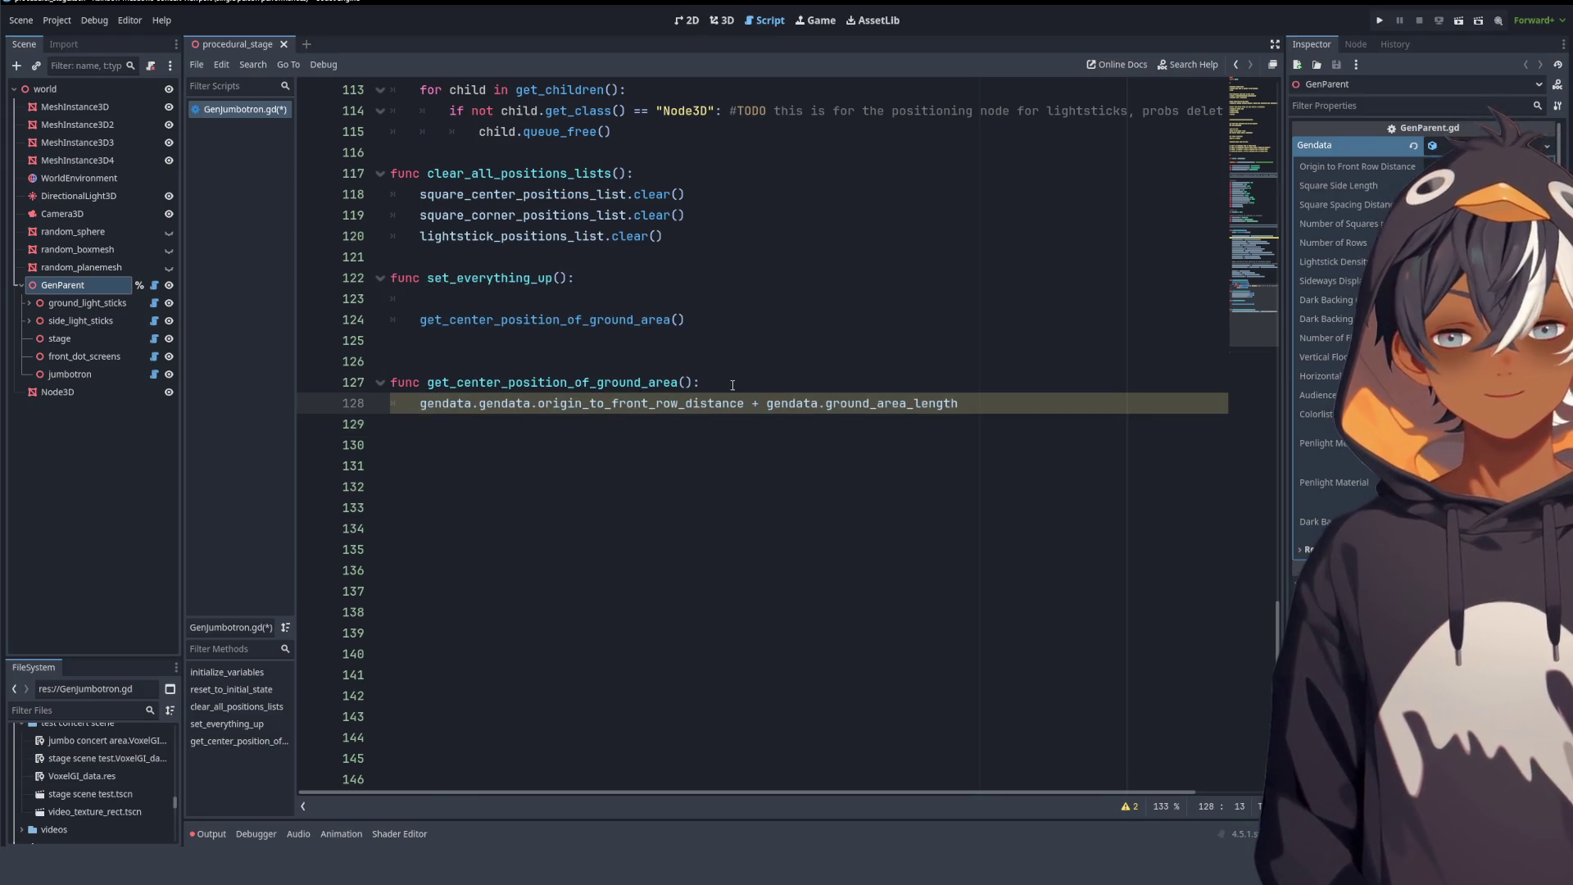
{"action": "key", "text": "Left"}
{"action": "key", "text": "ctrl+space"}
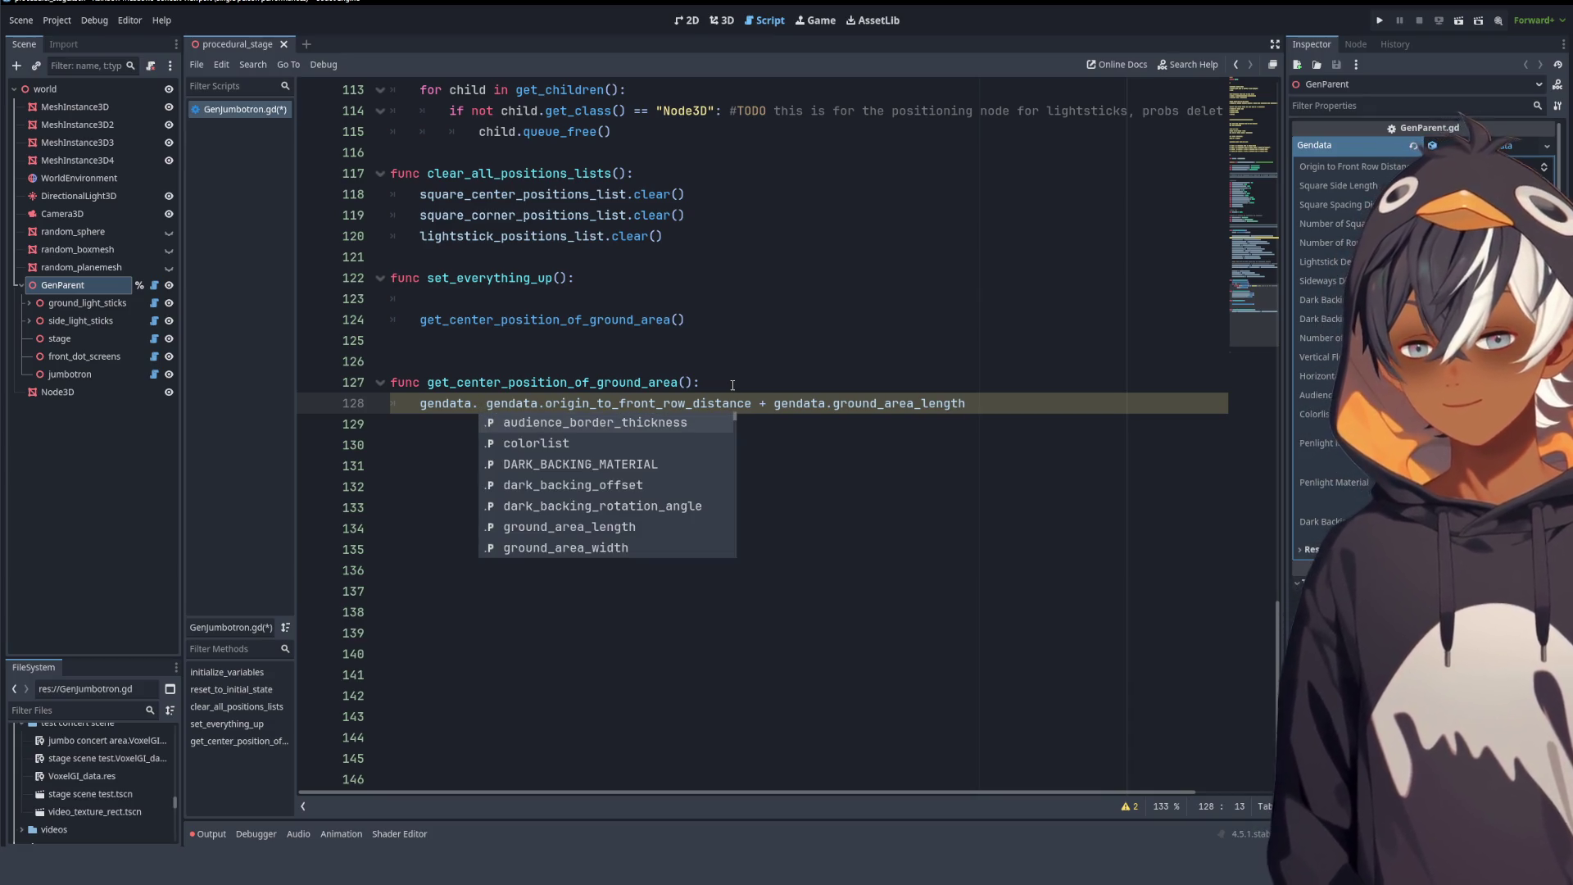
{"action": "type", "text": "pare"}
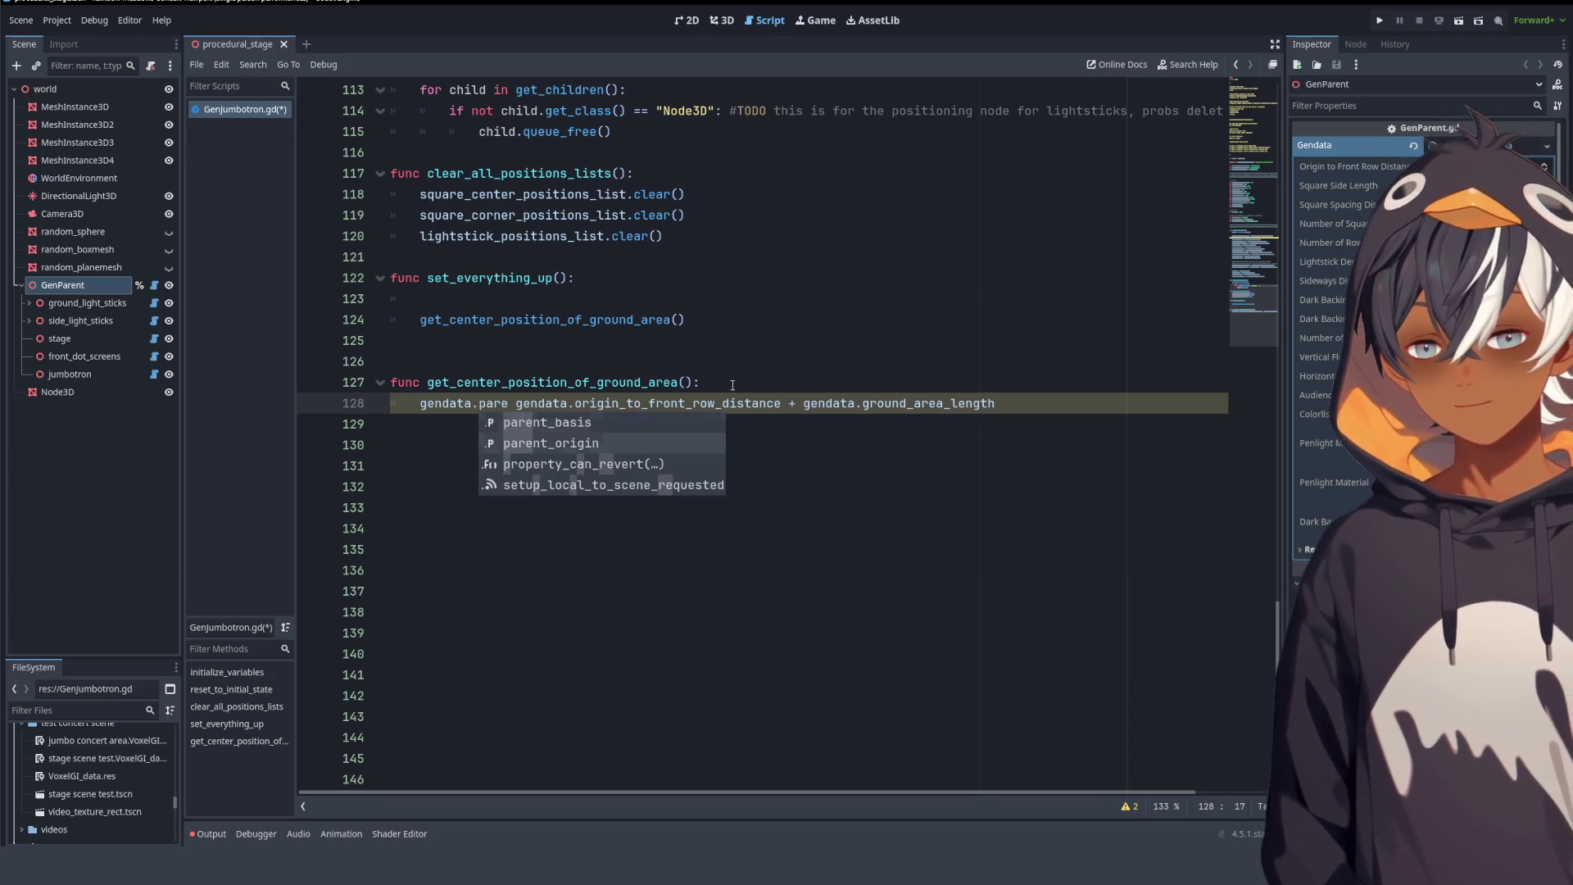
{"action": "key", "text": "Return"}
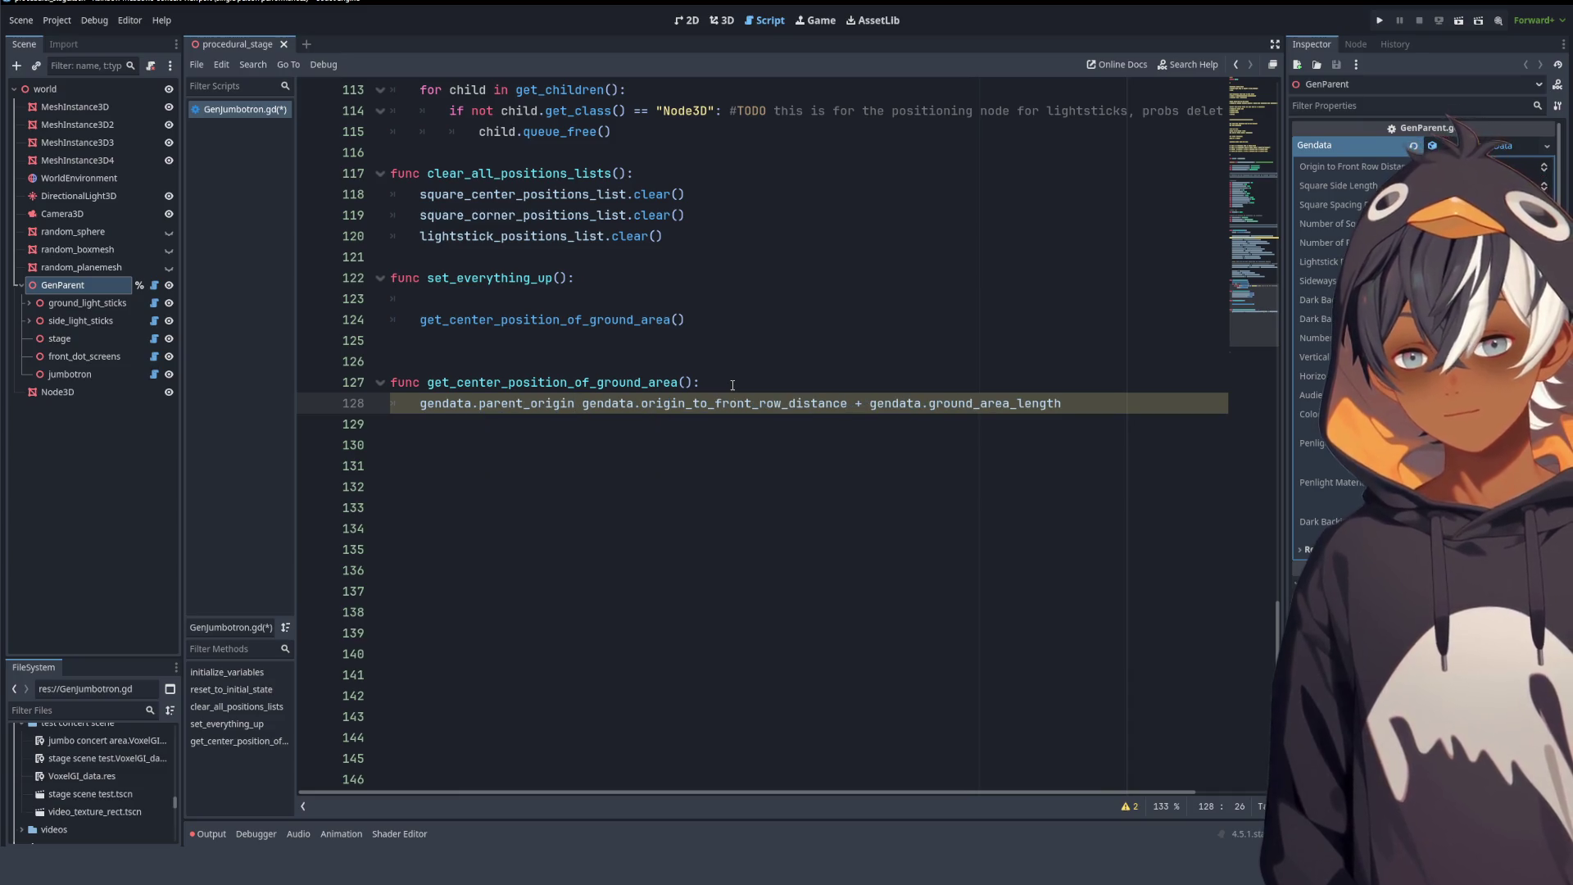
{"action": "type", "text": "+"}
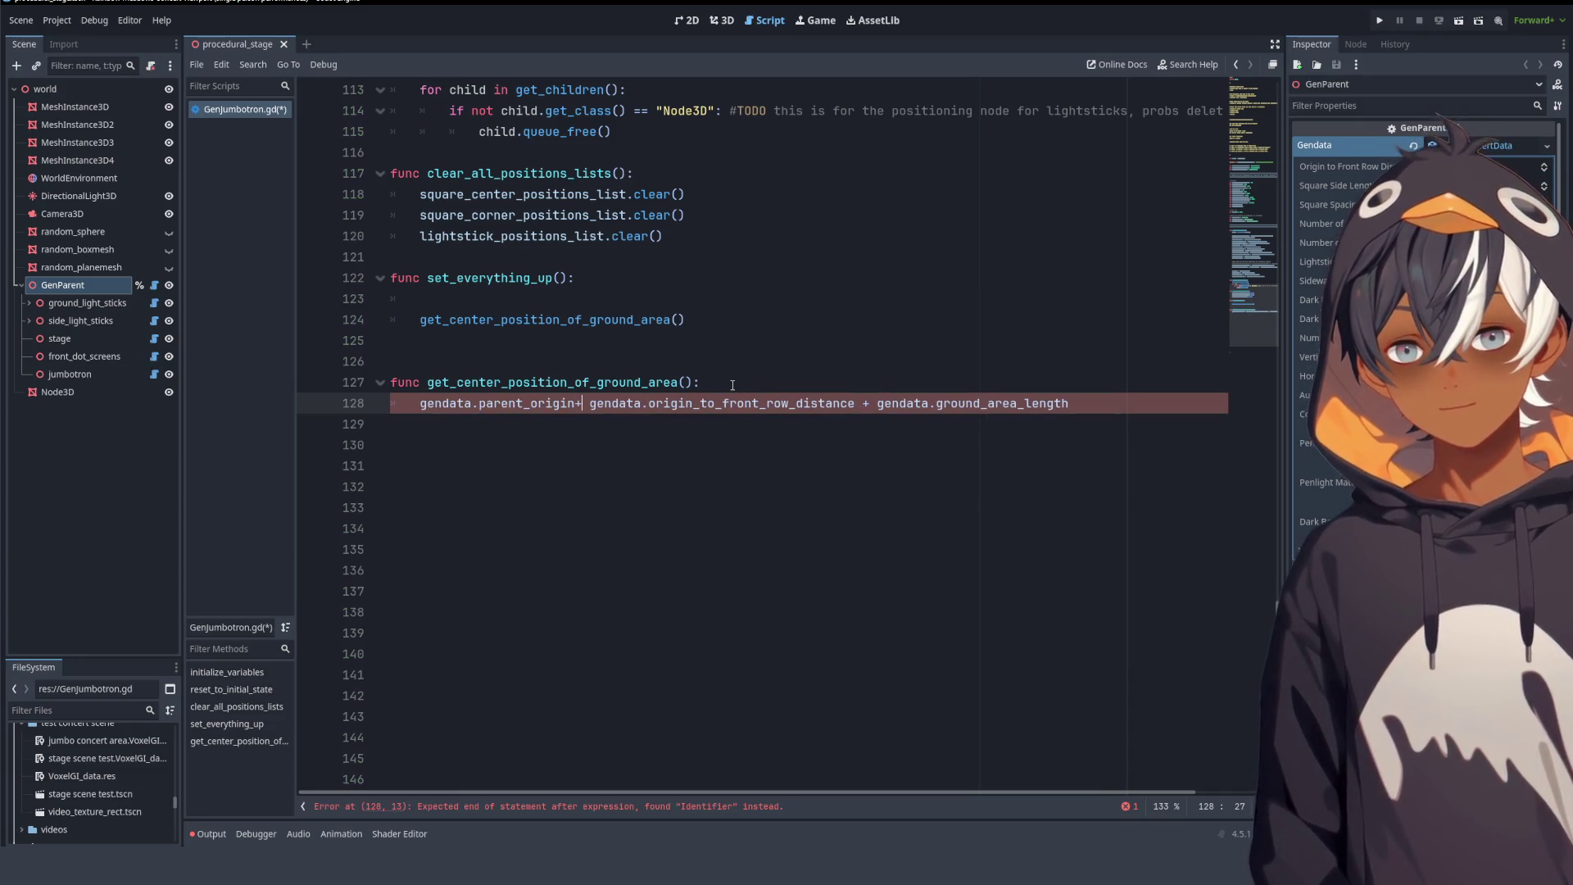
{"action": "key", "text": "Left"}
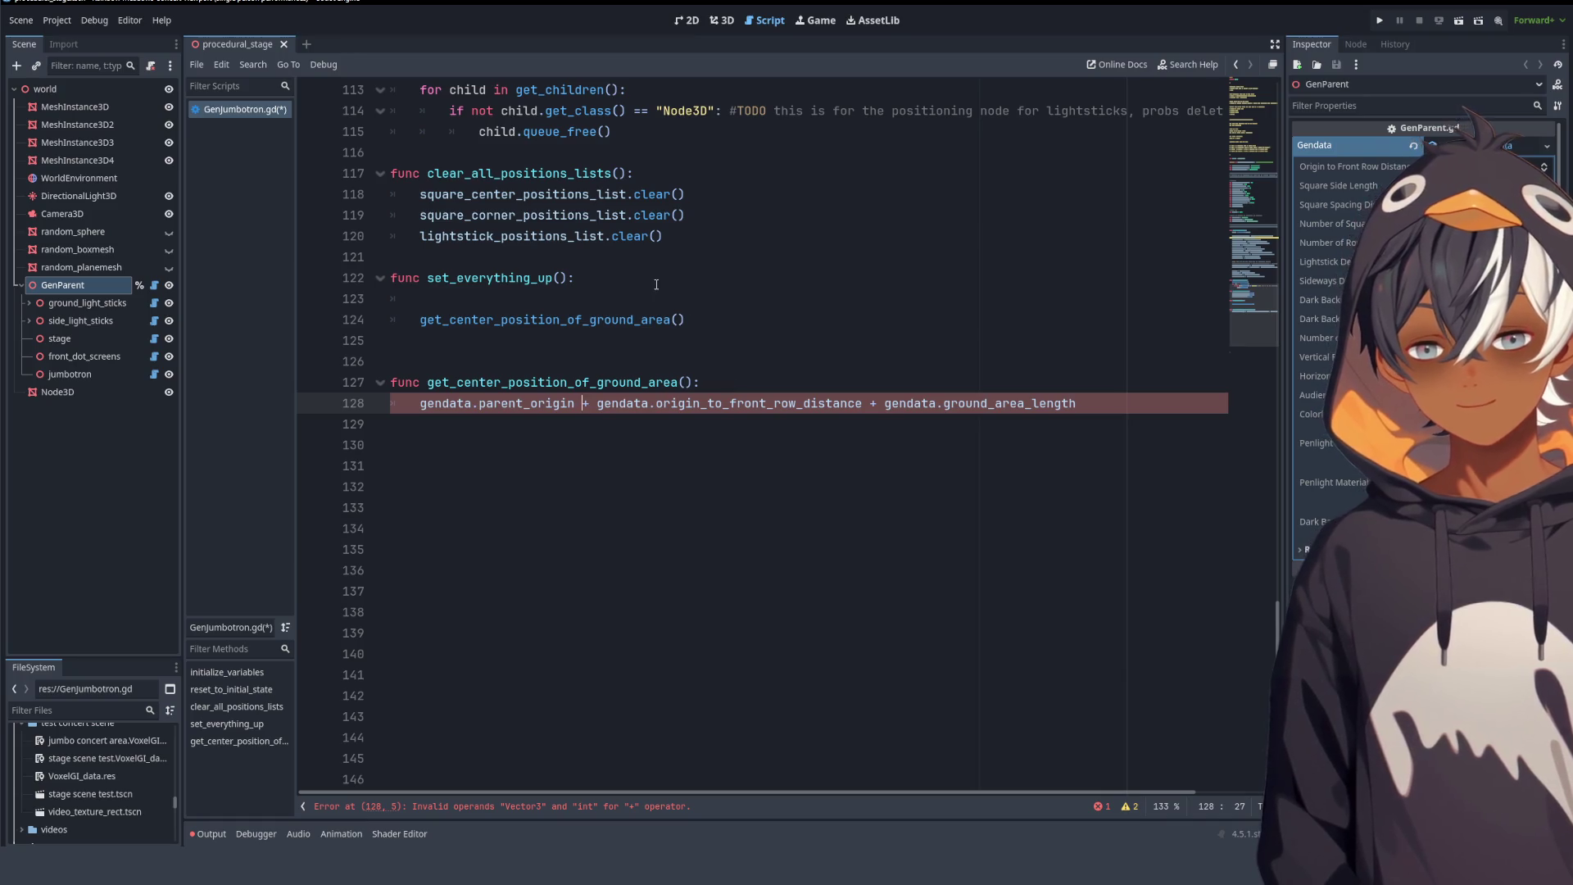
- Wrap the distance sum in parentheses and multiply it by gendata.basis.z
{"action": "left_click_drag", "start_coordinate": [617, 403], "coordinate": [951, 403]}
{"action": "key", "text": "End"}
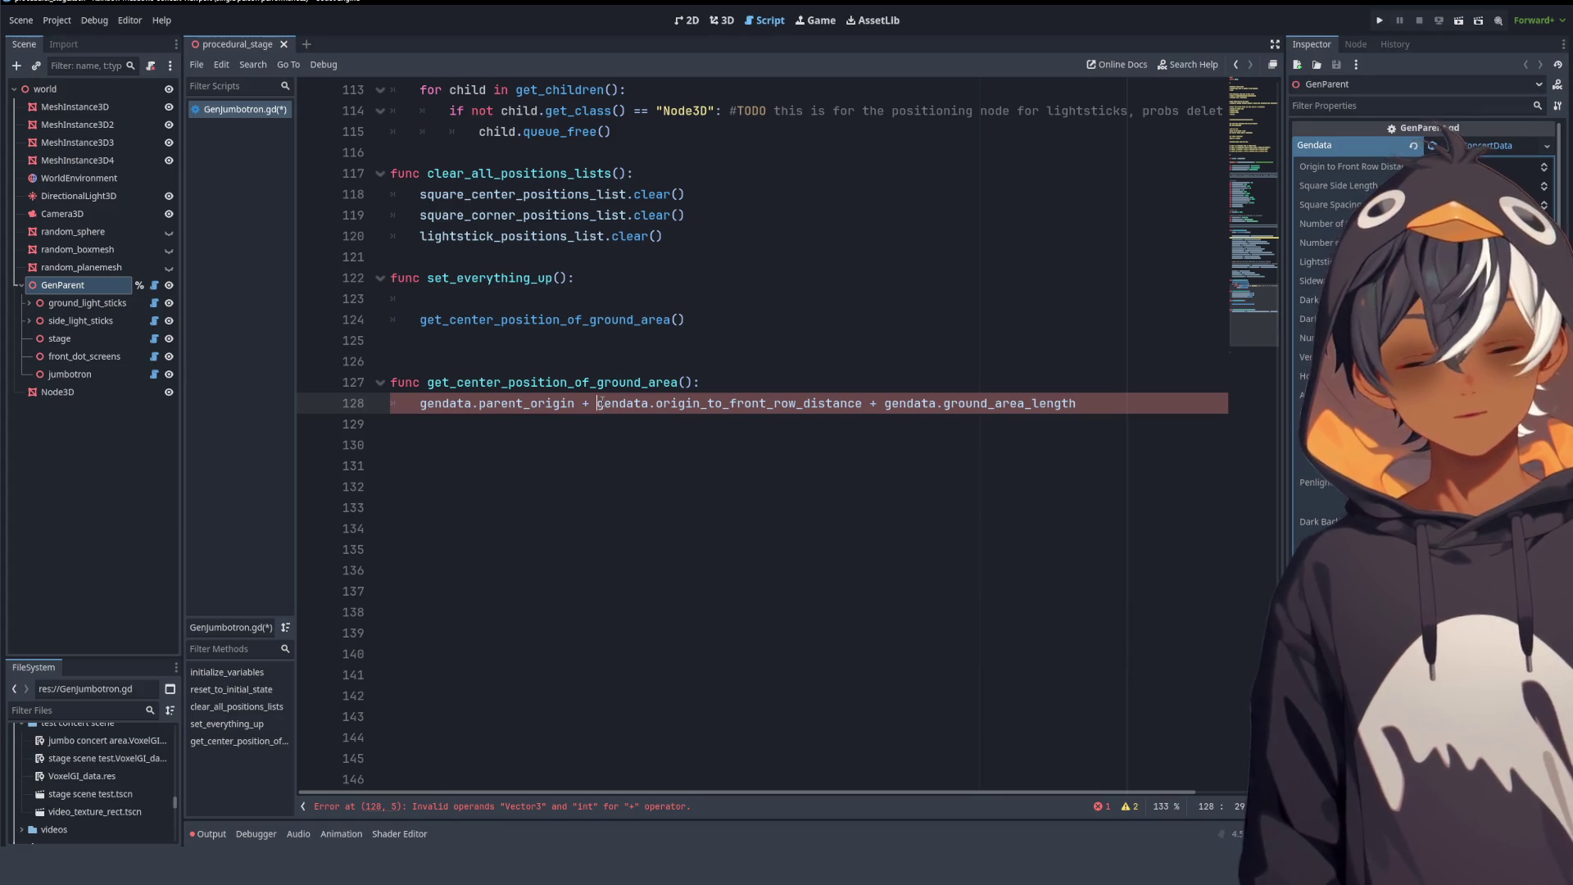
{"action": "type", "text": "("}
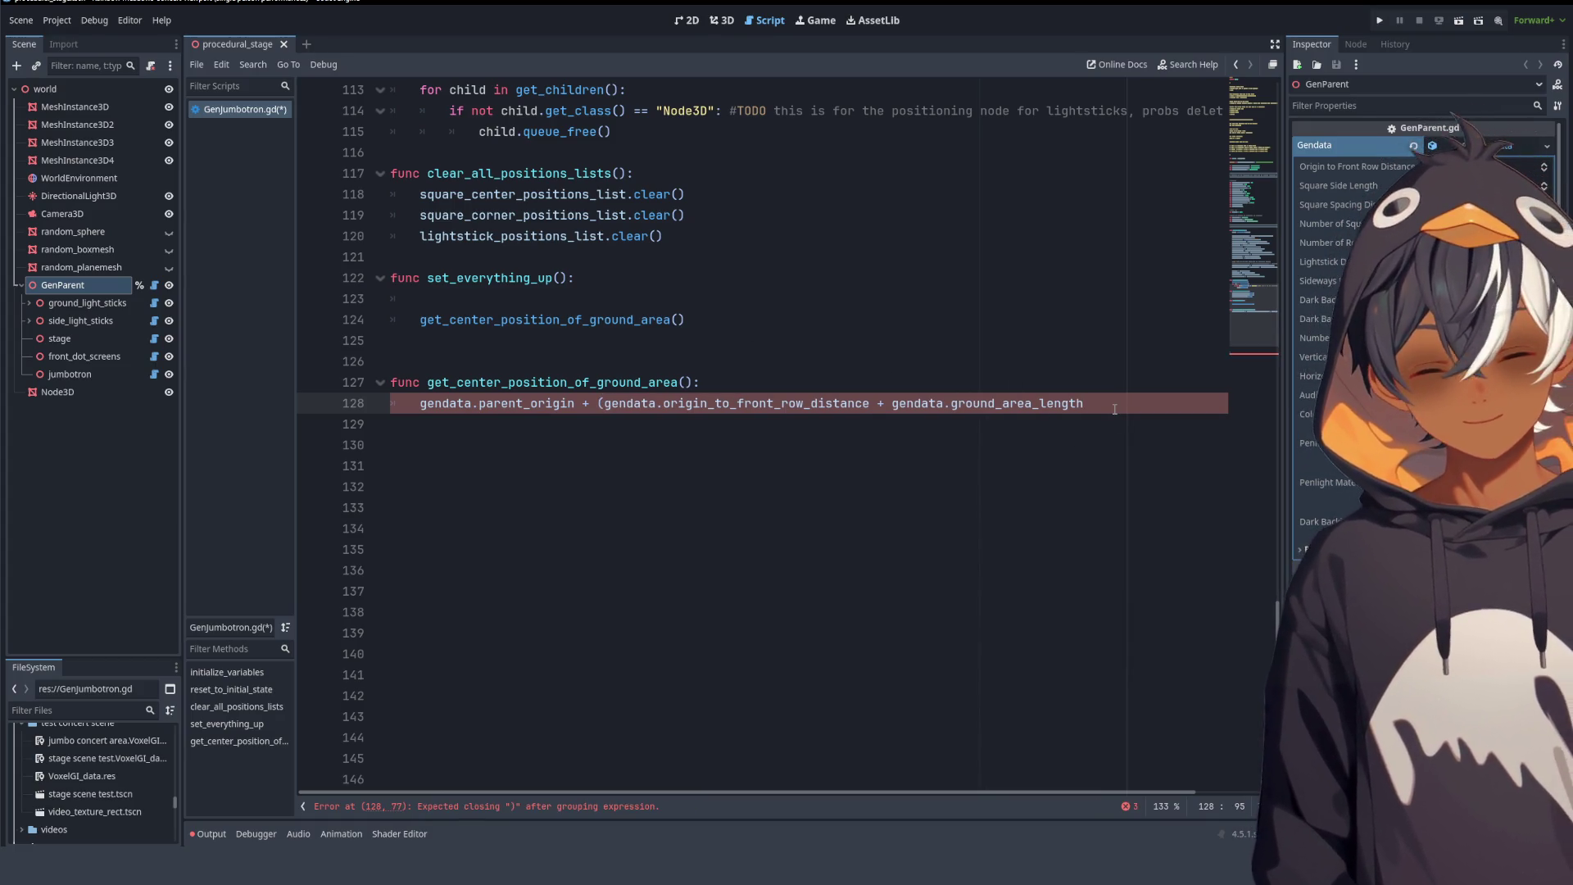
{"action": "type", "text": ")"}
{"action": "left_click", "coordinate": [602, 403]}
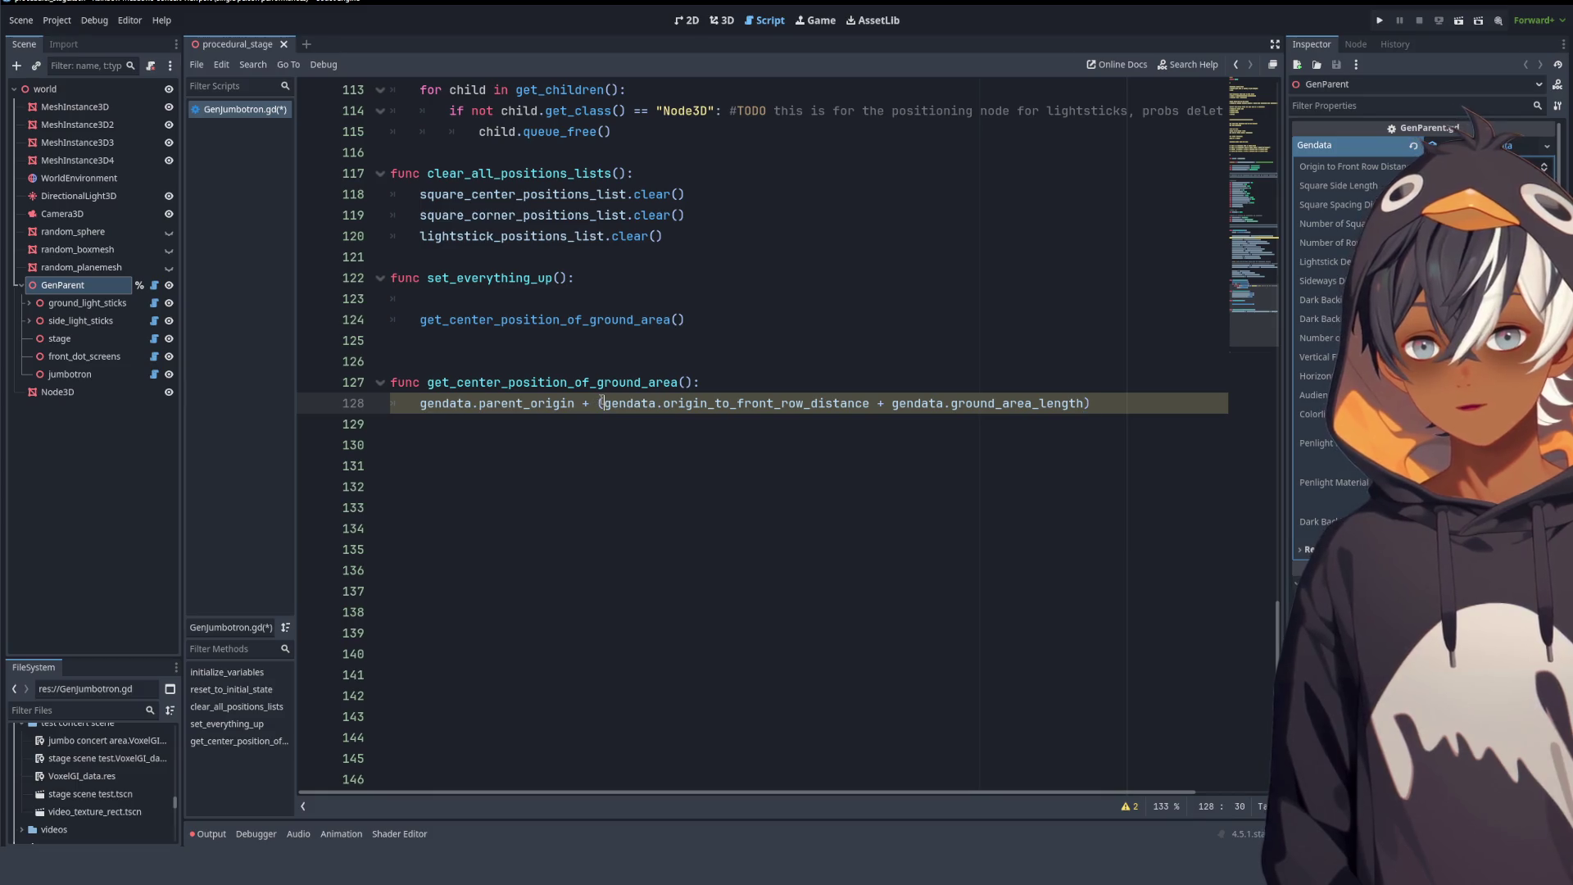
{"action": "type", "text": "gendata."}
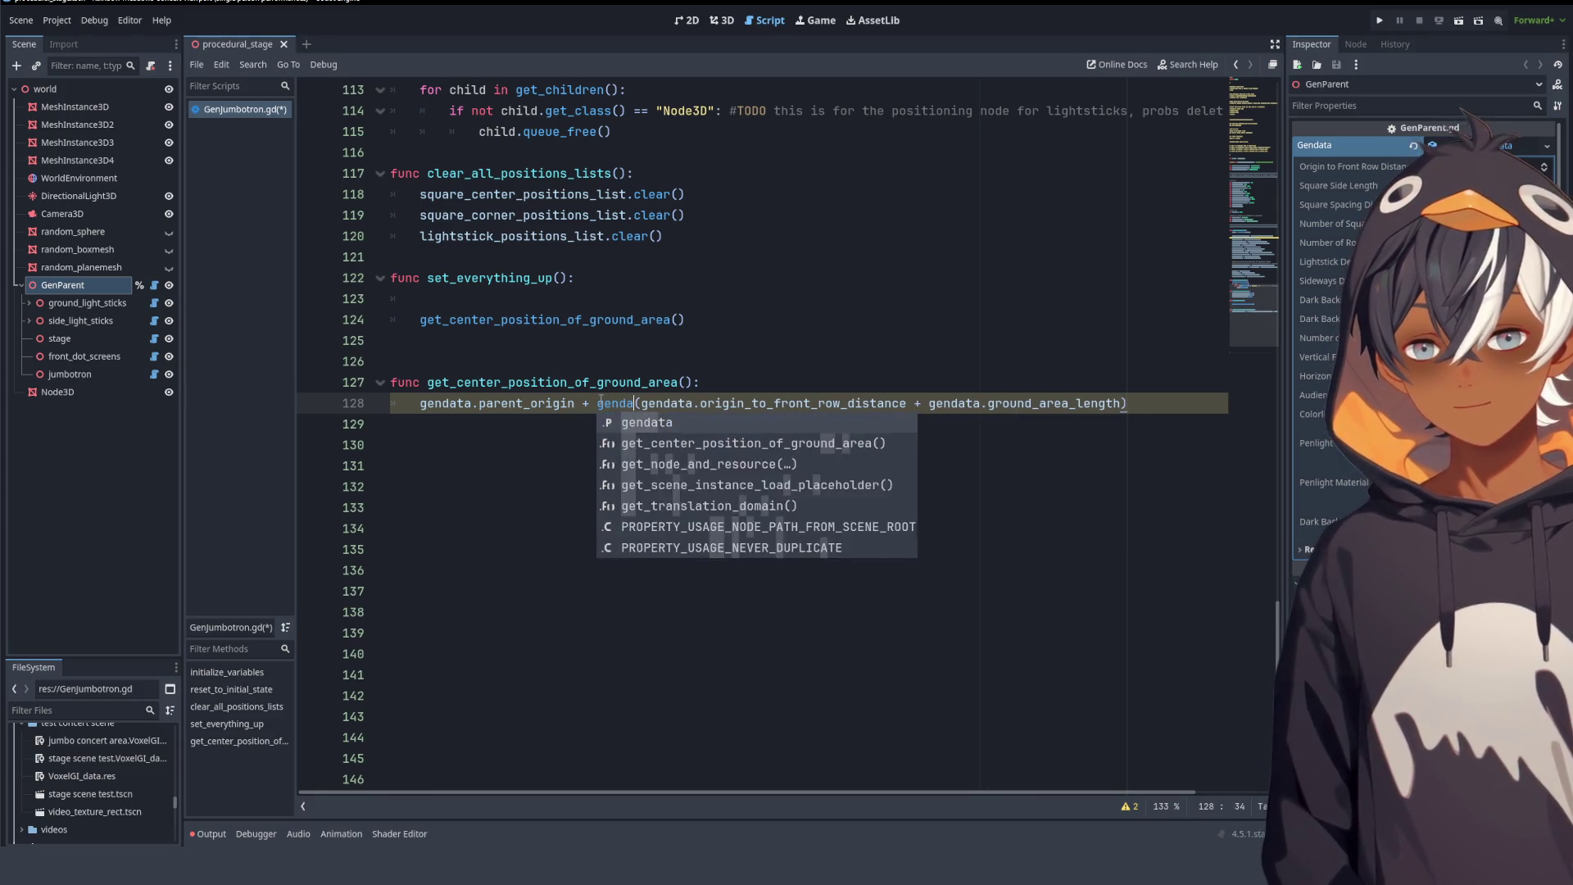
{"action": "type", "text": "basis."}
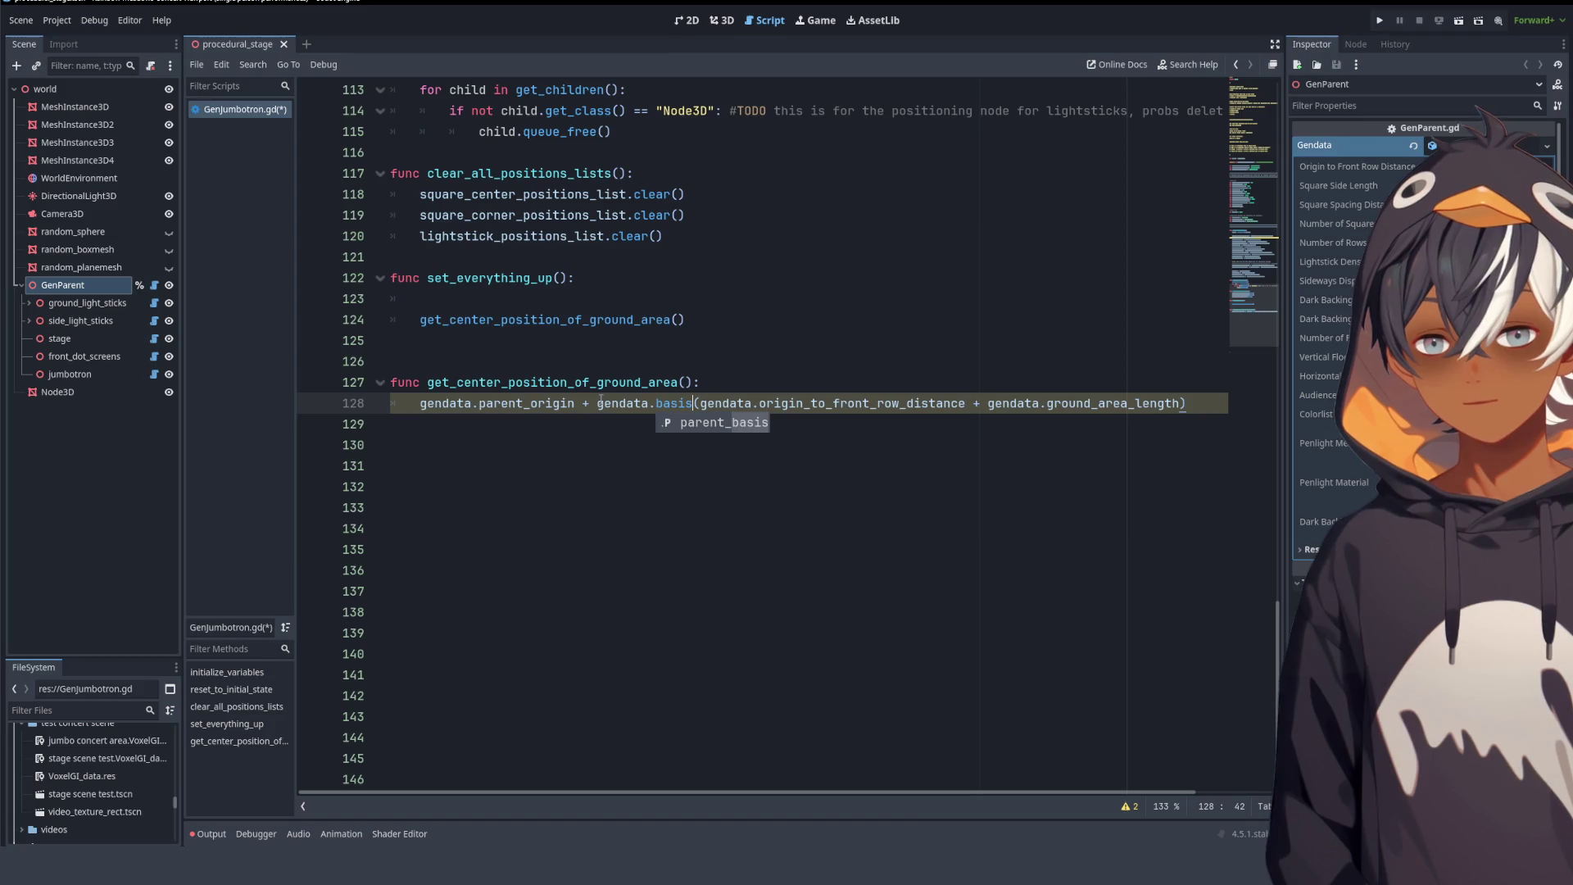
{"action": "type", "text": "z"}
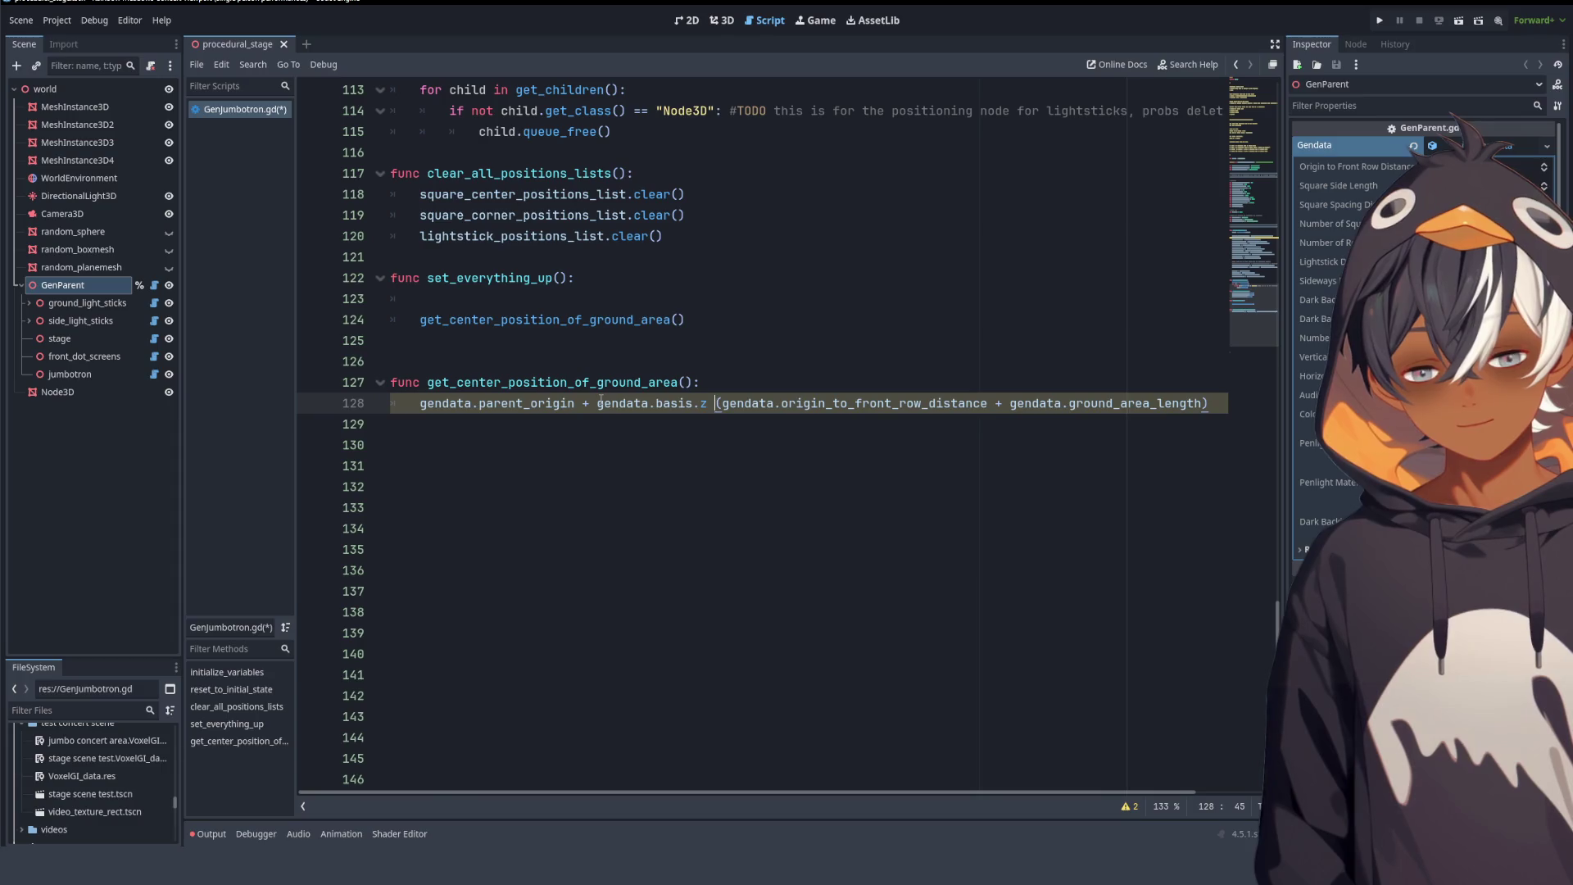
{"action": "type", "text": " *"}
{"action": "left_click", "coordinate": [721, 20]}
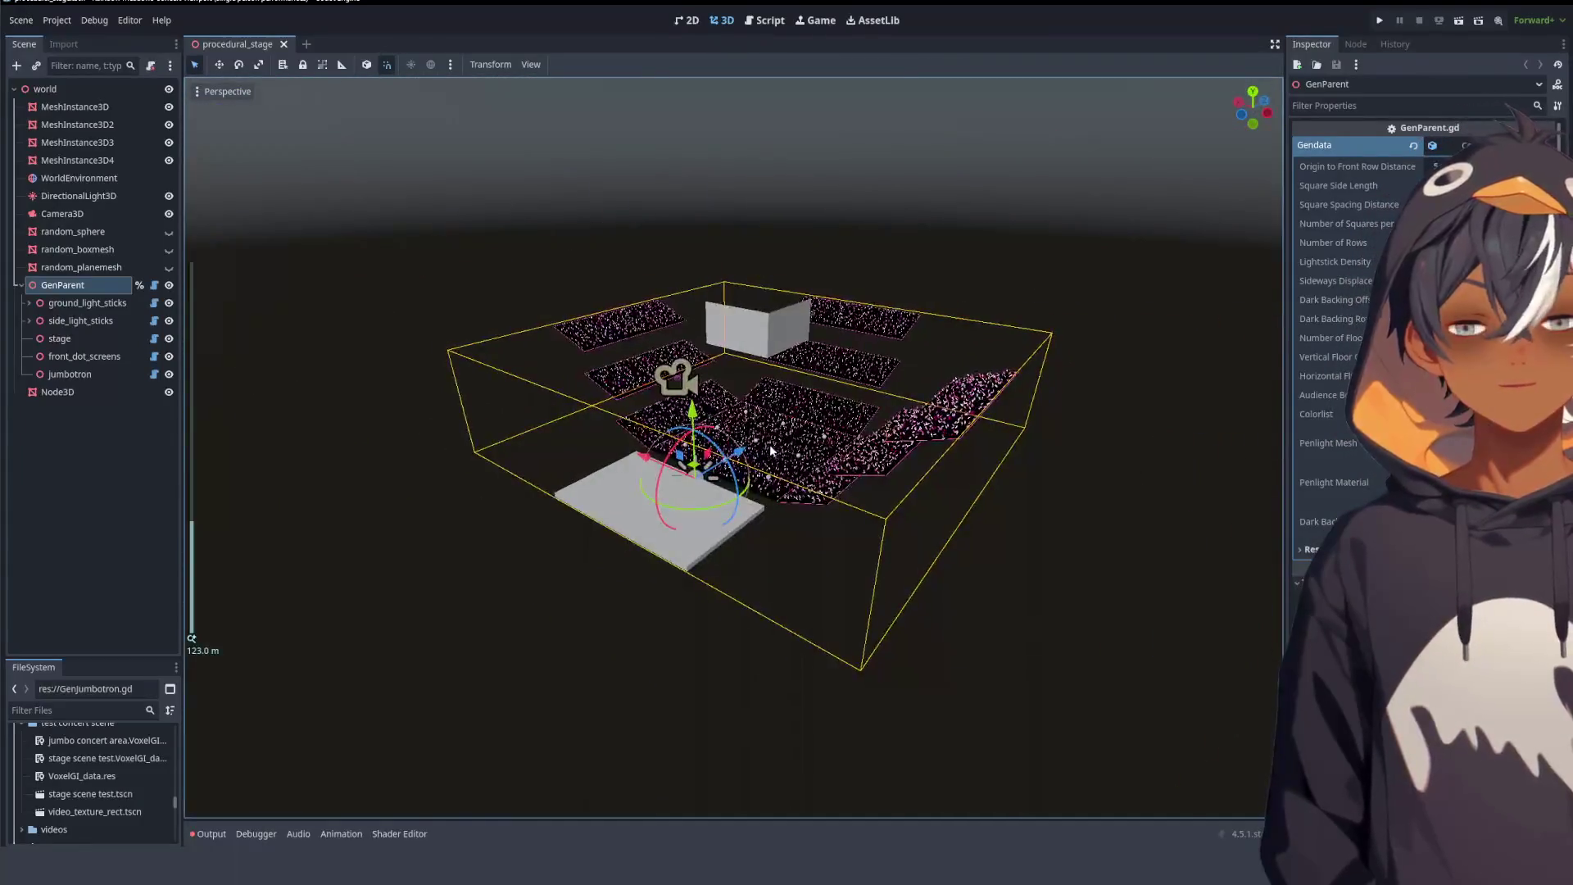
- Orbit the 3D view to look down on the stage, then return to GenJumbotron.gd at line 123
{"action": "scroll", "coordinate": [733, 399], "scroll_direction": "up", "scroll_amount": 2}
{"action": "scroll", "coordinate": [733, 399], "scroll_direction": "down", "scroll_amount": 3}
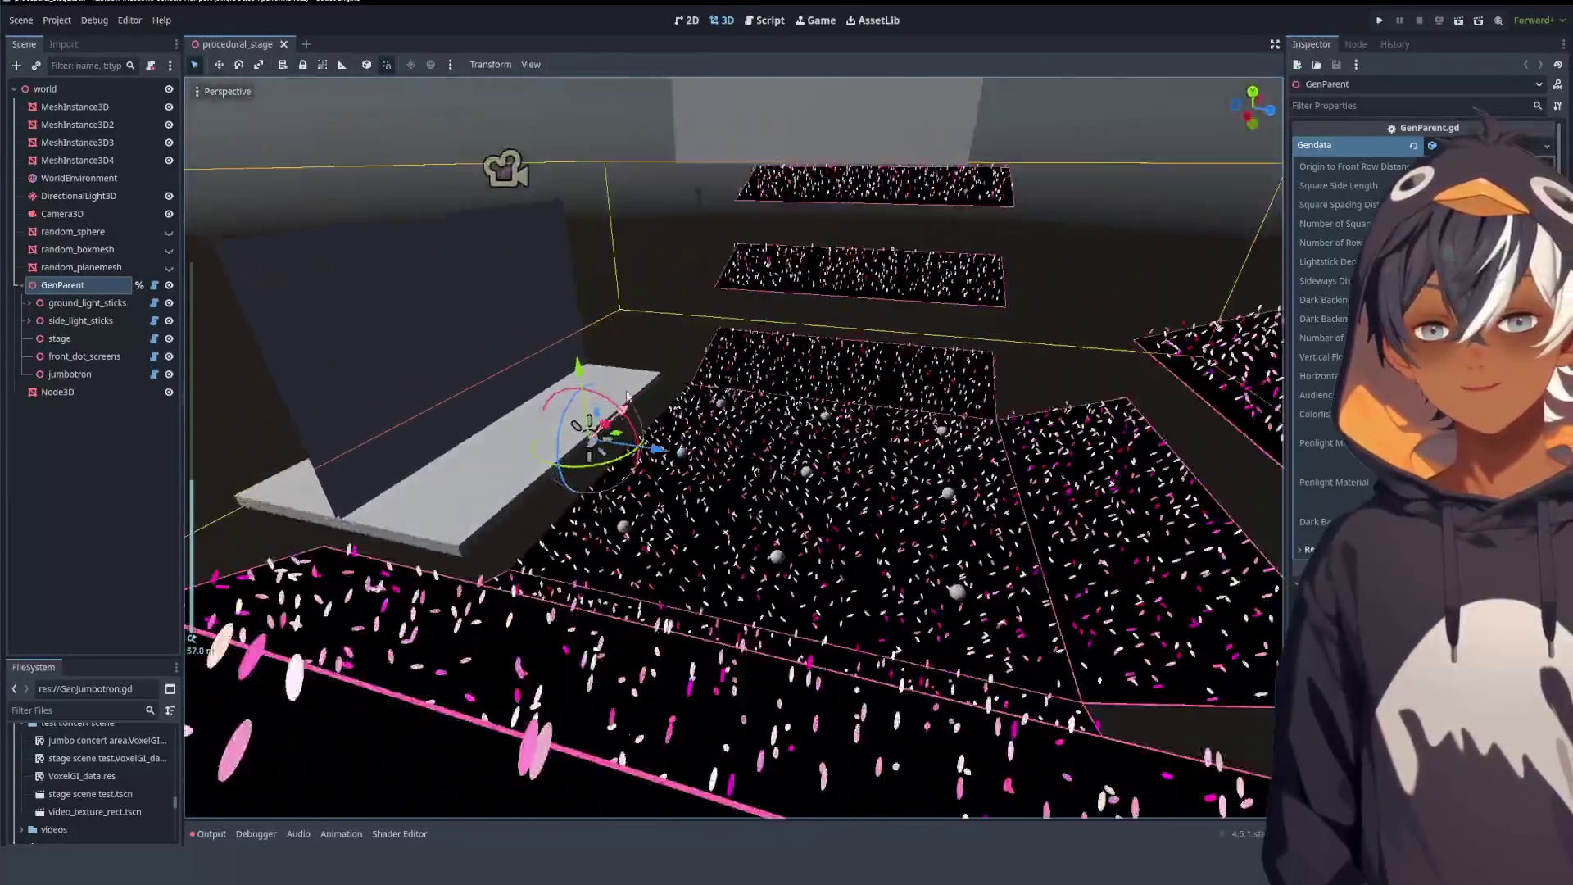
{"action": "left_click_drag", "start_coordinate": [627, 396], "coordinate": [636, 152]}
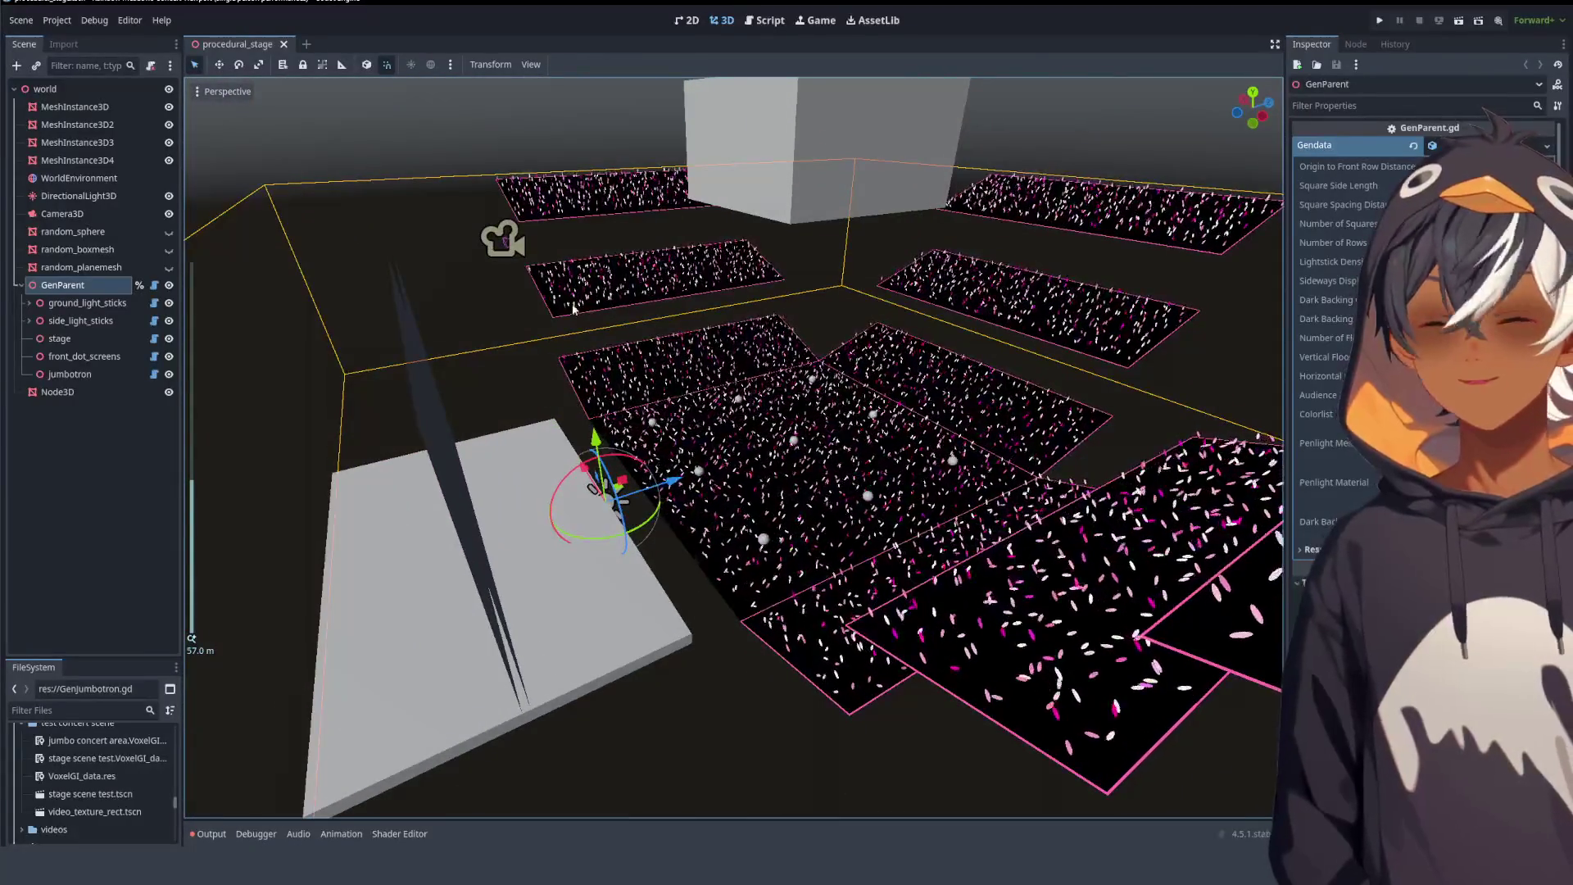
{"action": "left_click", "coordinate": [766, 19]}
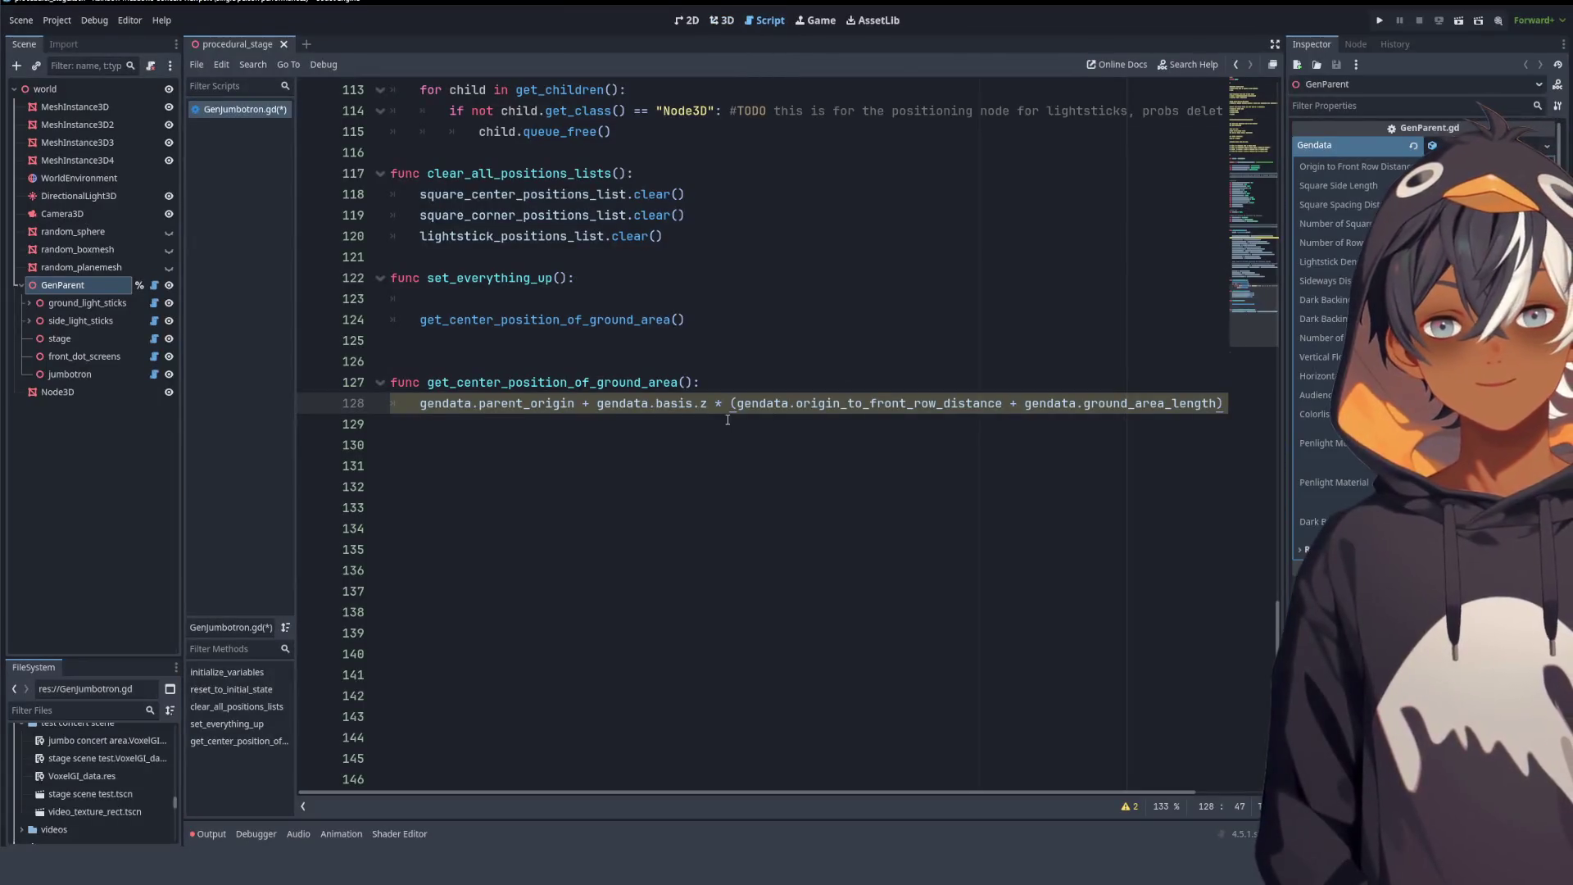
{"action": "left_click", "coordinate": [413, 397]}
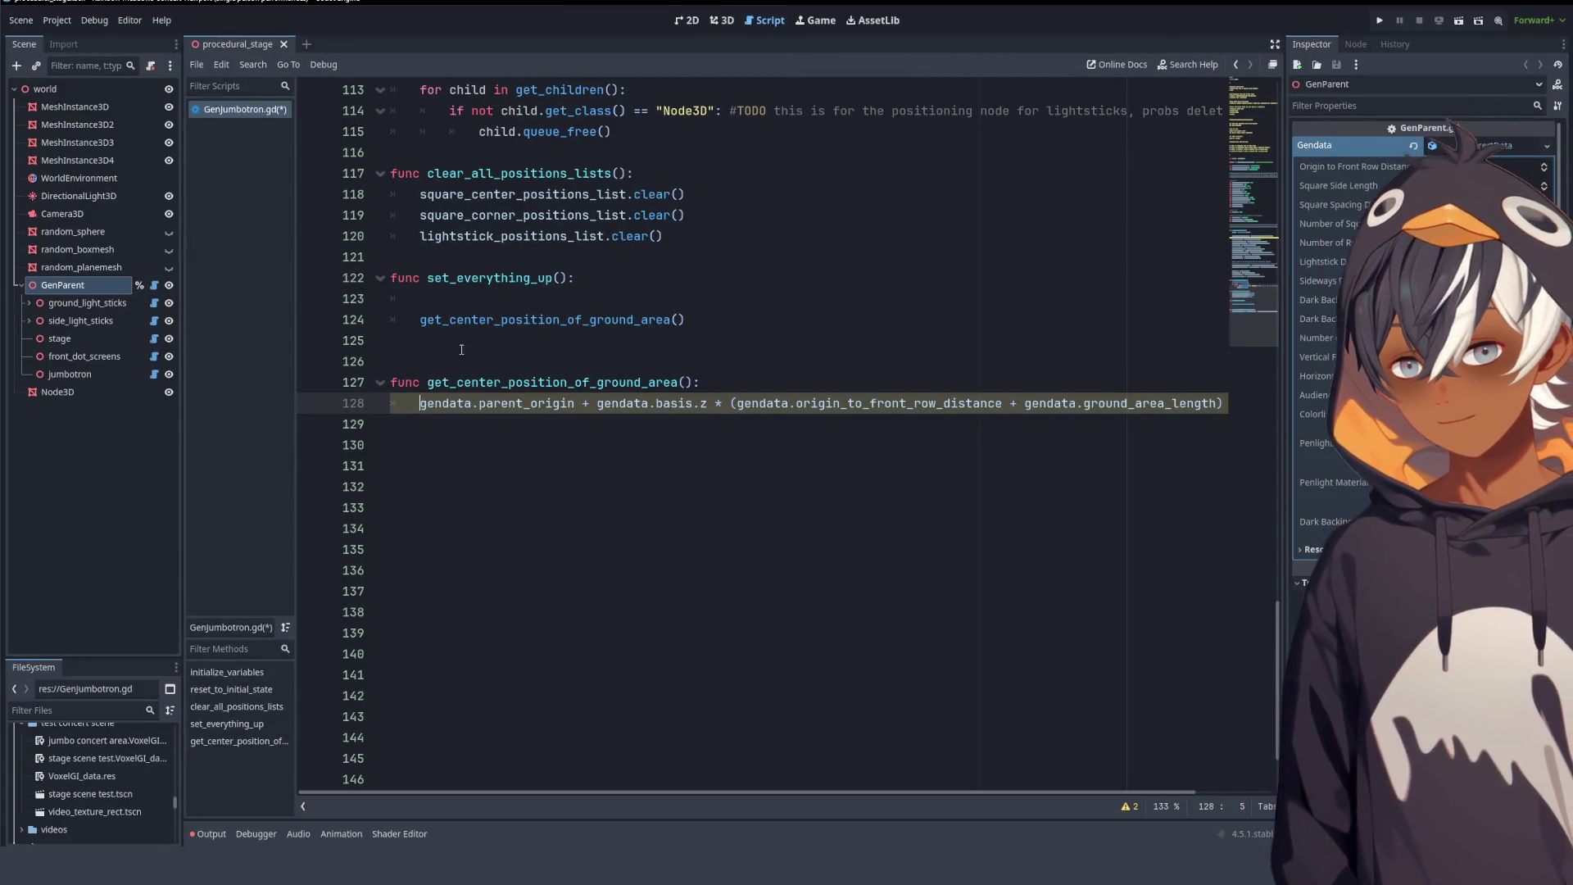
{"action": "left_click_drag", "start_coordinate": [418, 320], "coordinate": [422, 299]}
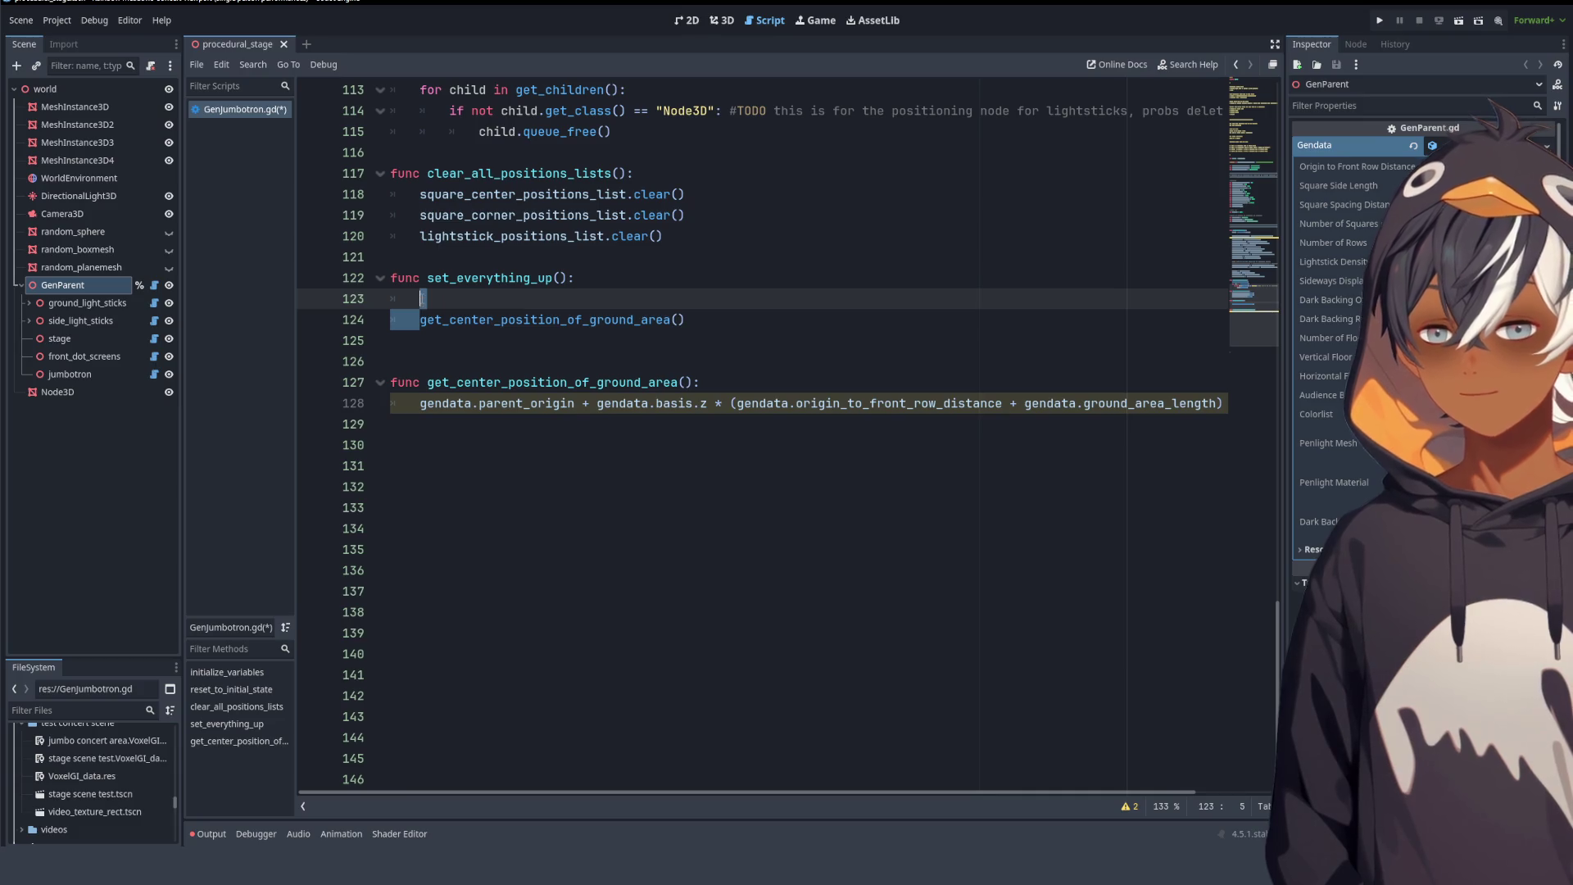
- Start an unfinished 'var' declaration on line 123, deleting the name 'position' again
{"action": "left_click", "coordinate": [422, 299]}
{"action": "type", "text": "var "}
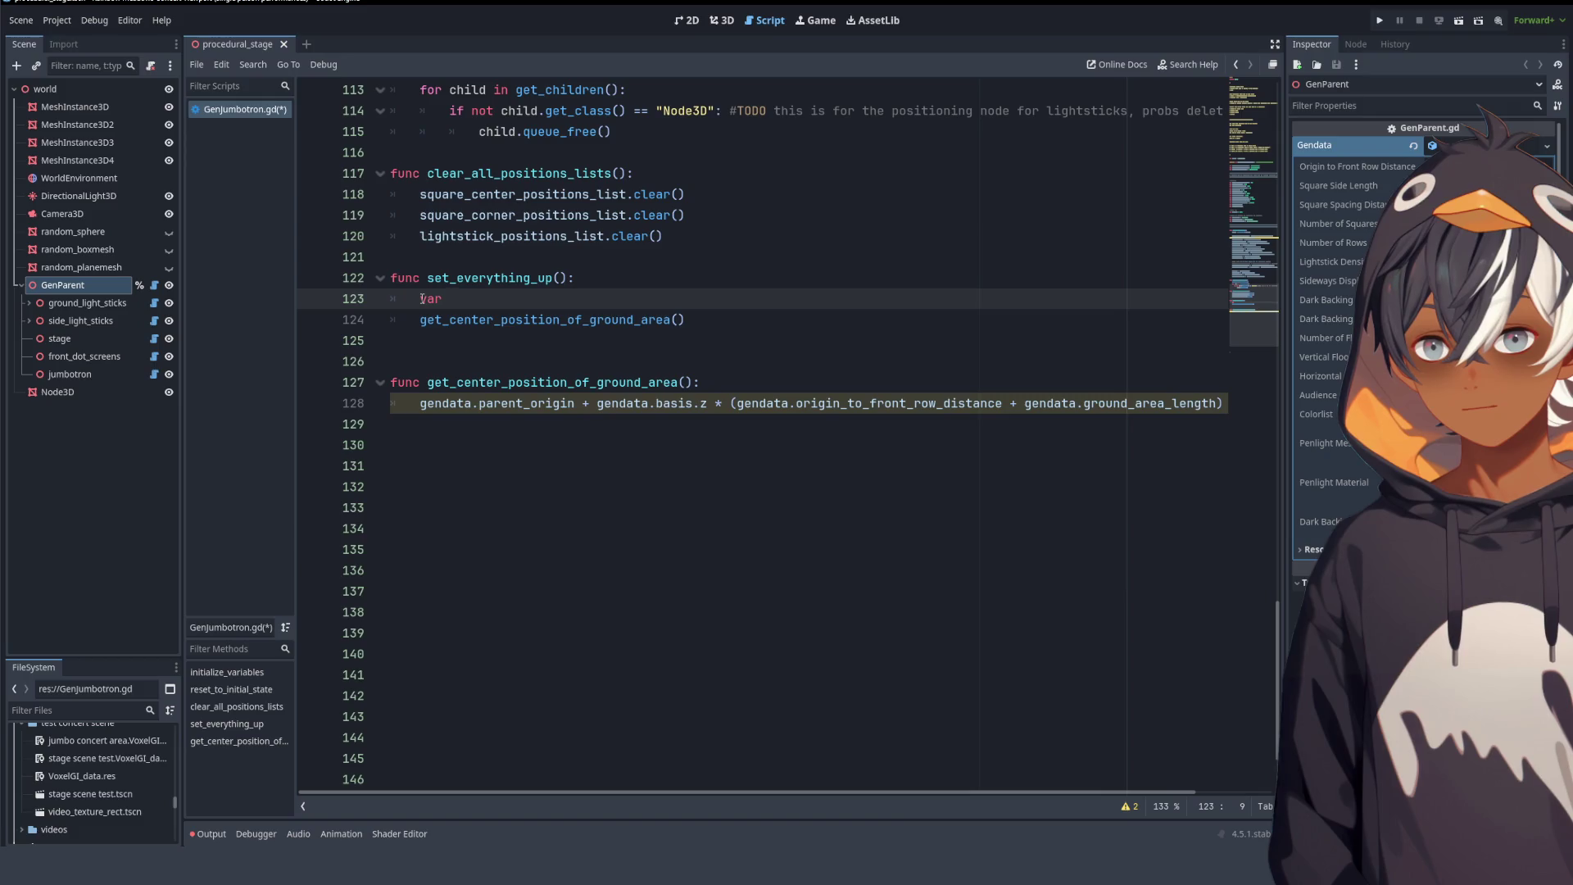
{"action": "type", "text": "position"}
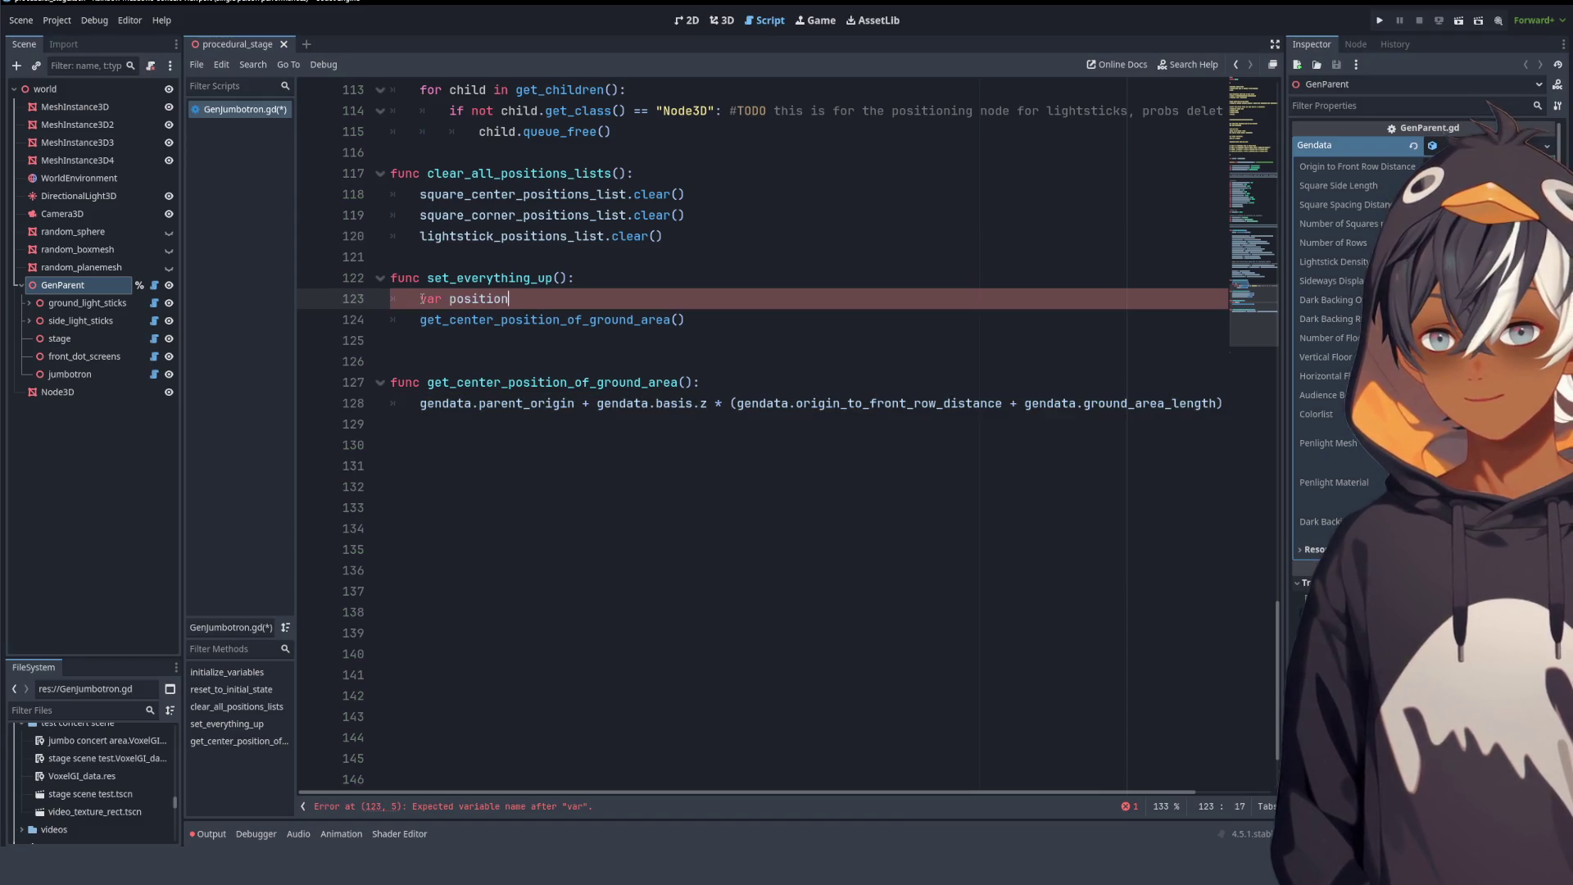
{"action": "key", "text": "ctrl+BackSpace"}
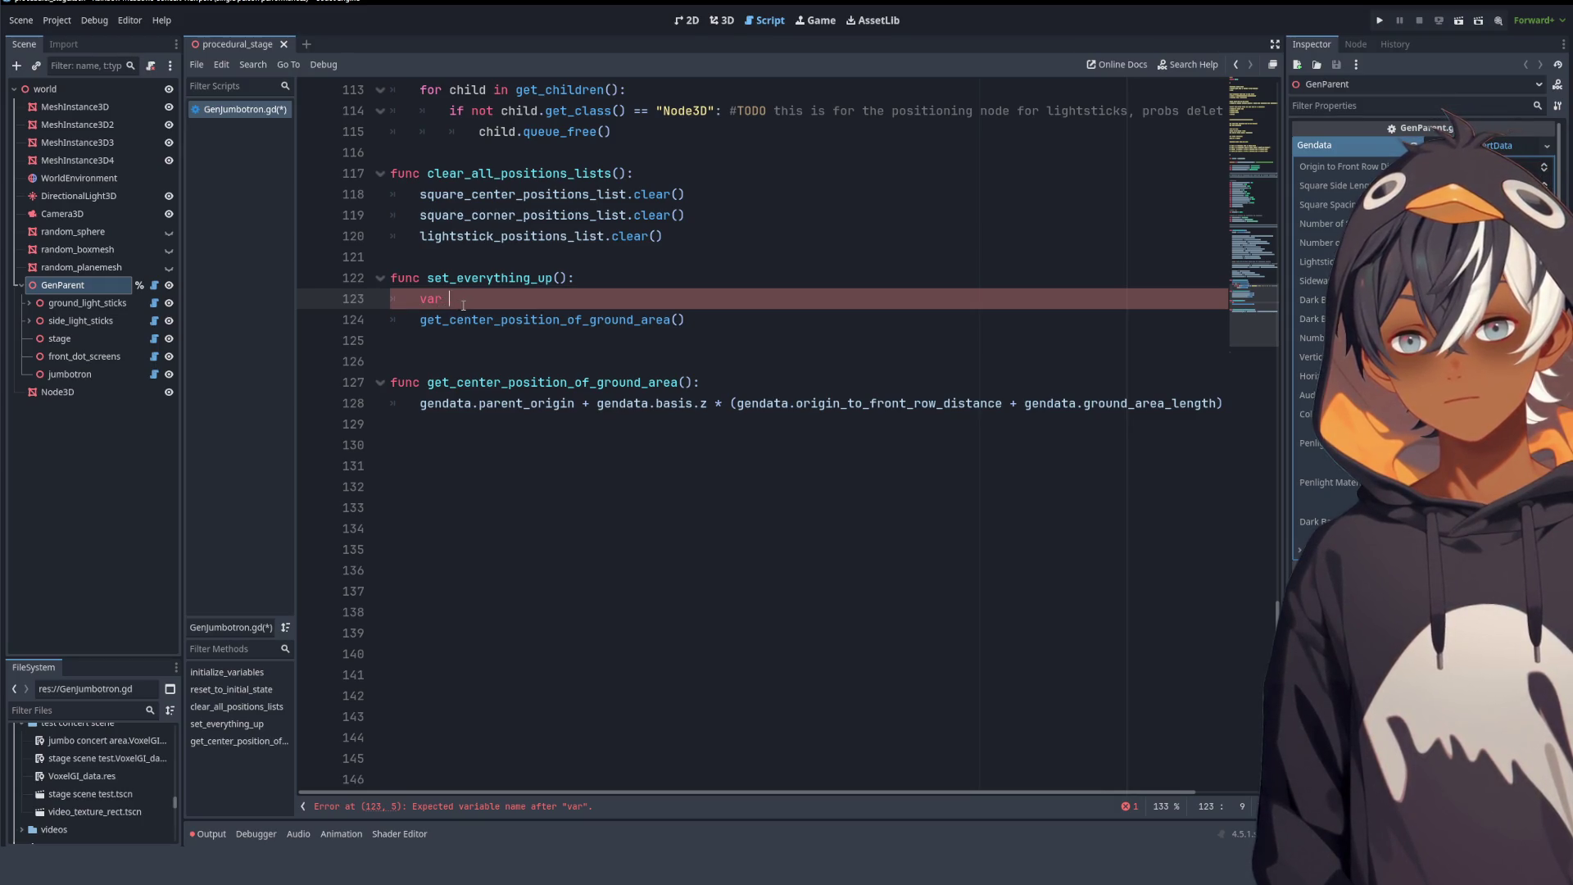
- Check the stage from a frontal 3D angle, then add blank lines above set_everything_up
{"action": "left_click", "coordinate": [408, 259]}
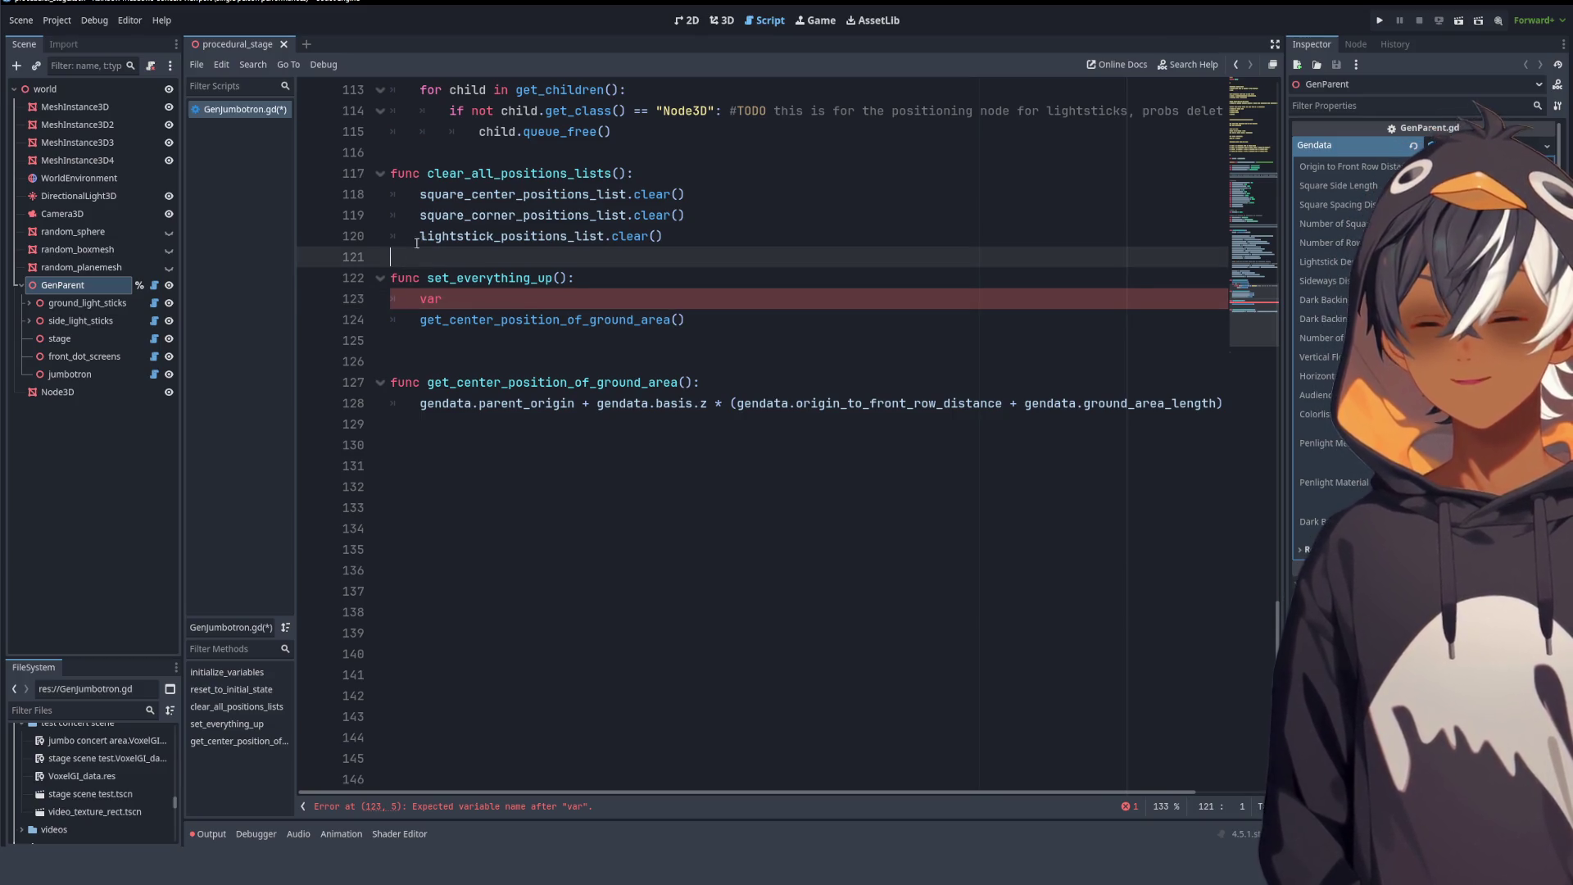
{"action": "left_click", "coordinate": [730, 27]}
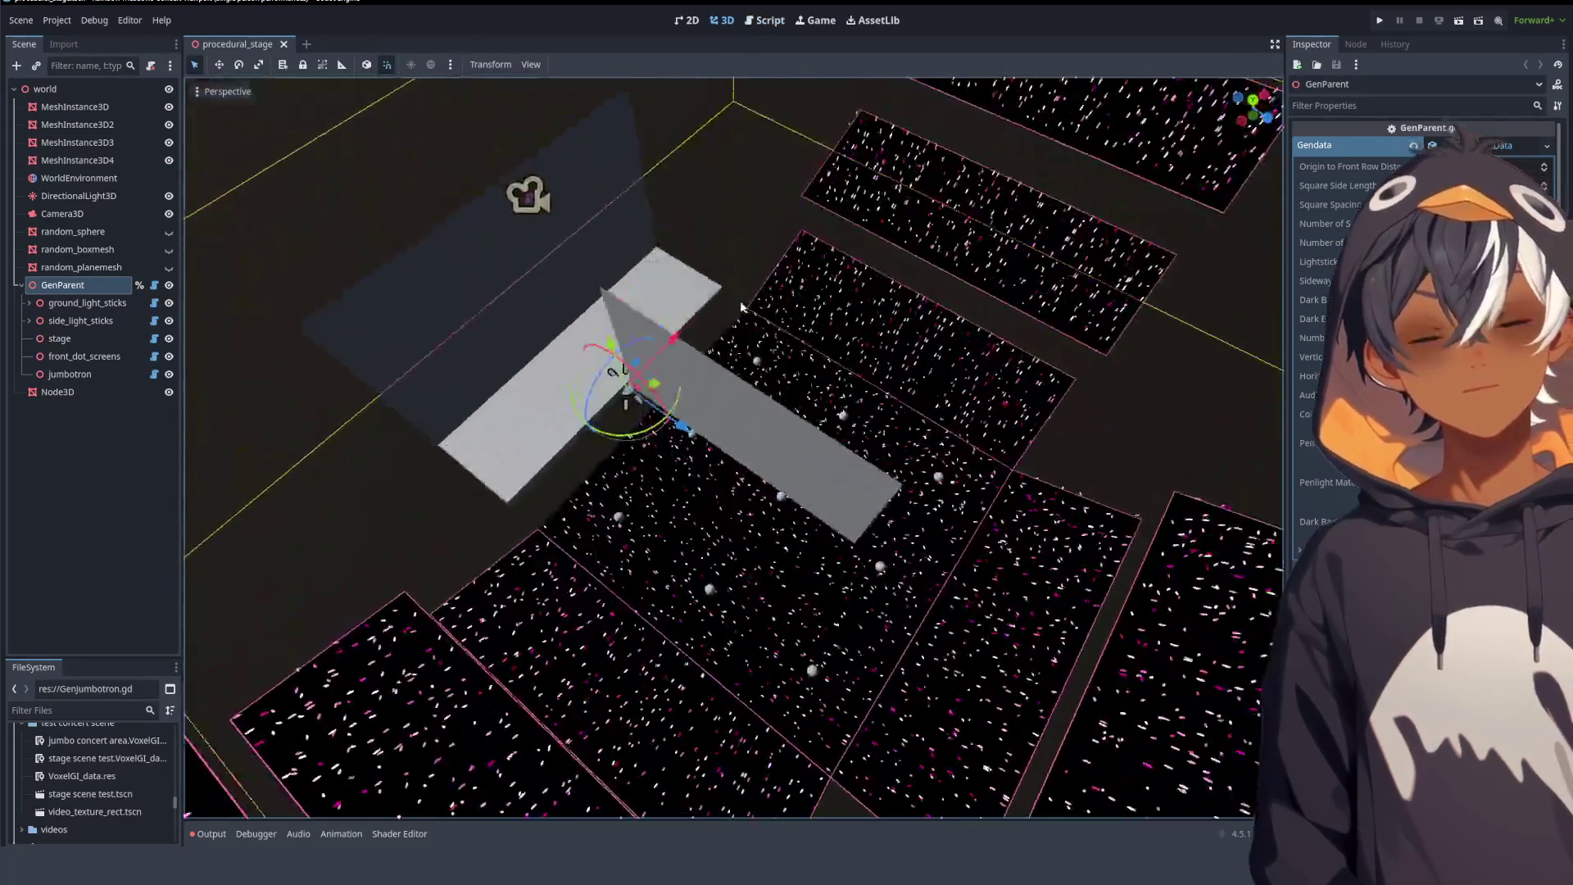
{"action": "mouse_move", "coordinate": [742, 306]}
{"action": "left_mouse_down"}
{"action": "mouse_move", "coordinate": [720, 222]}
{"action": "mouse_move", "coordinate": [656, 159]}
{"action": "mouse_move", "coordinate": [622, 305]}
{"action": "mouse_move", "coordinate": [902, 270]}
{"action": "mouse_move", "coordinate": [819, 205]}
{"action": "left_mouse_up"}
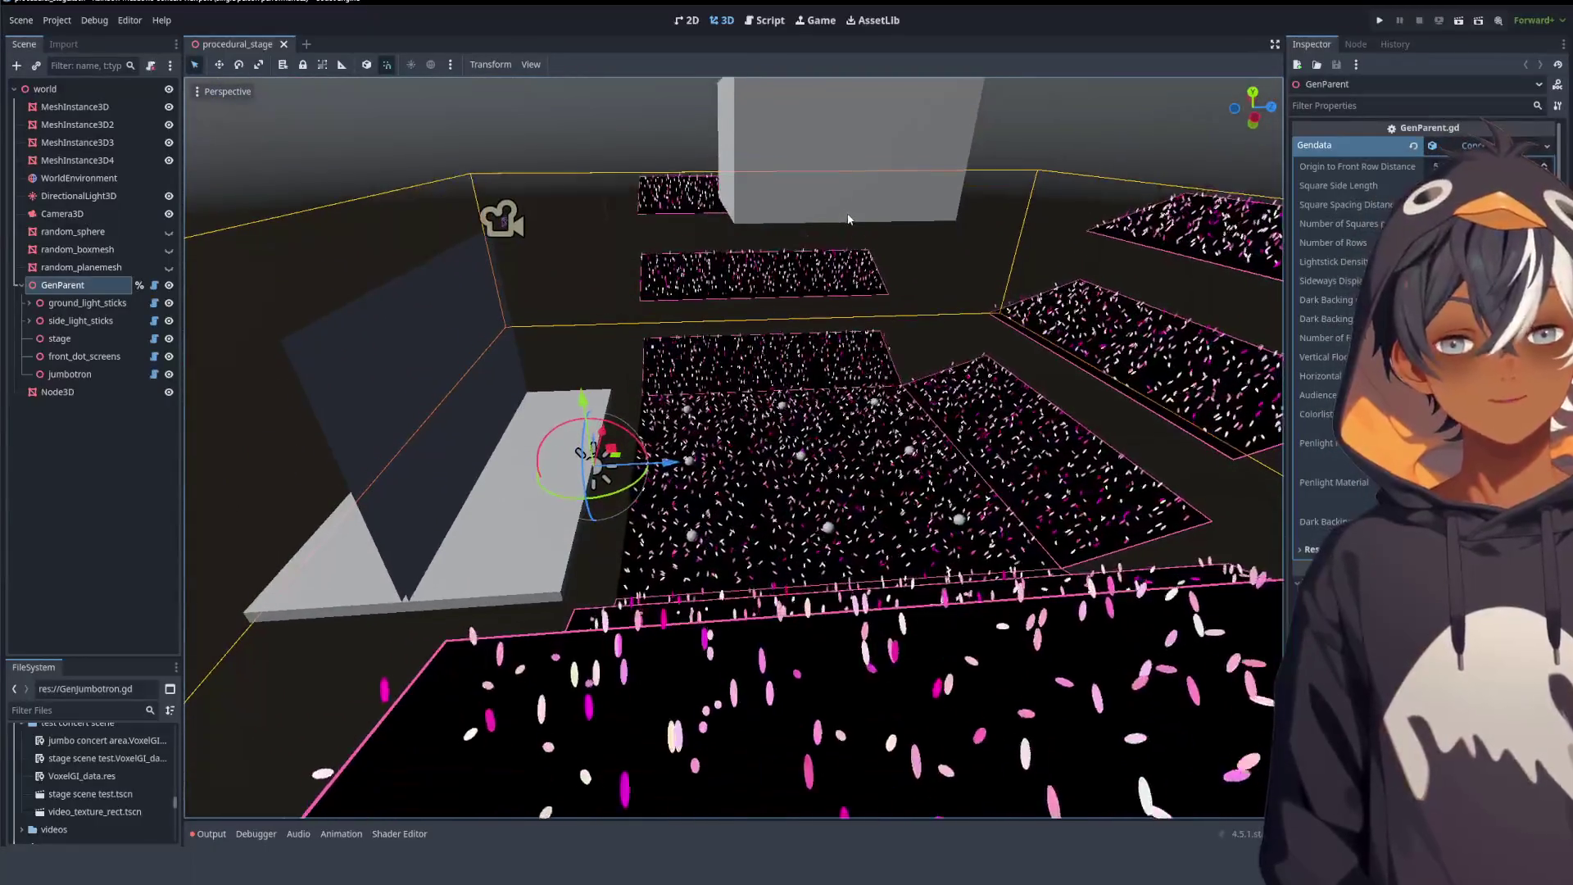
{"action": "left_click", "coordinate": [765, 18]}
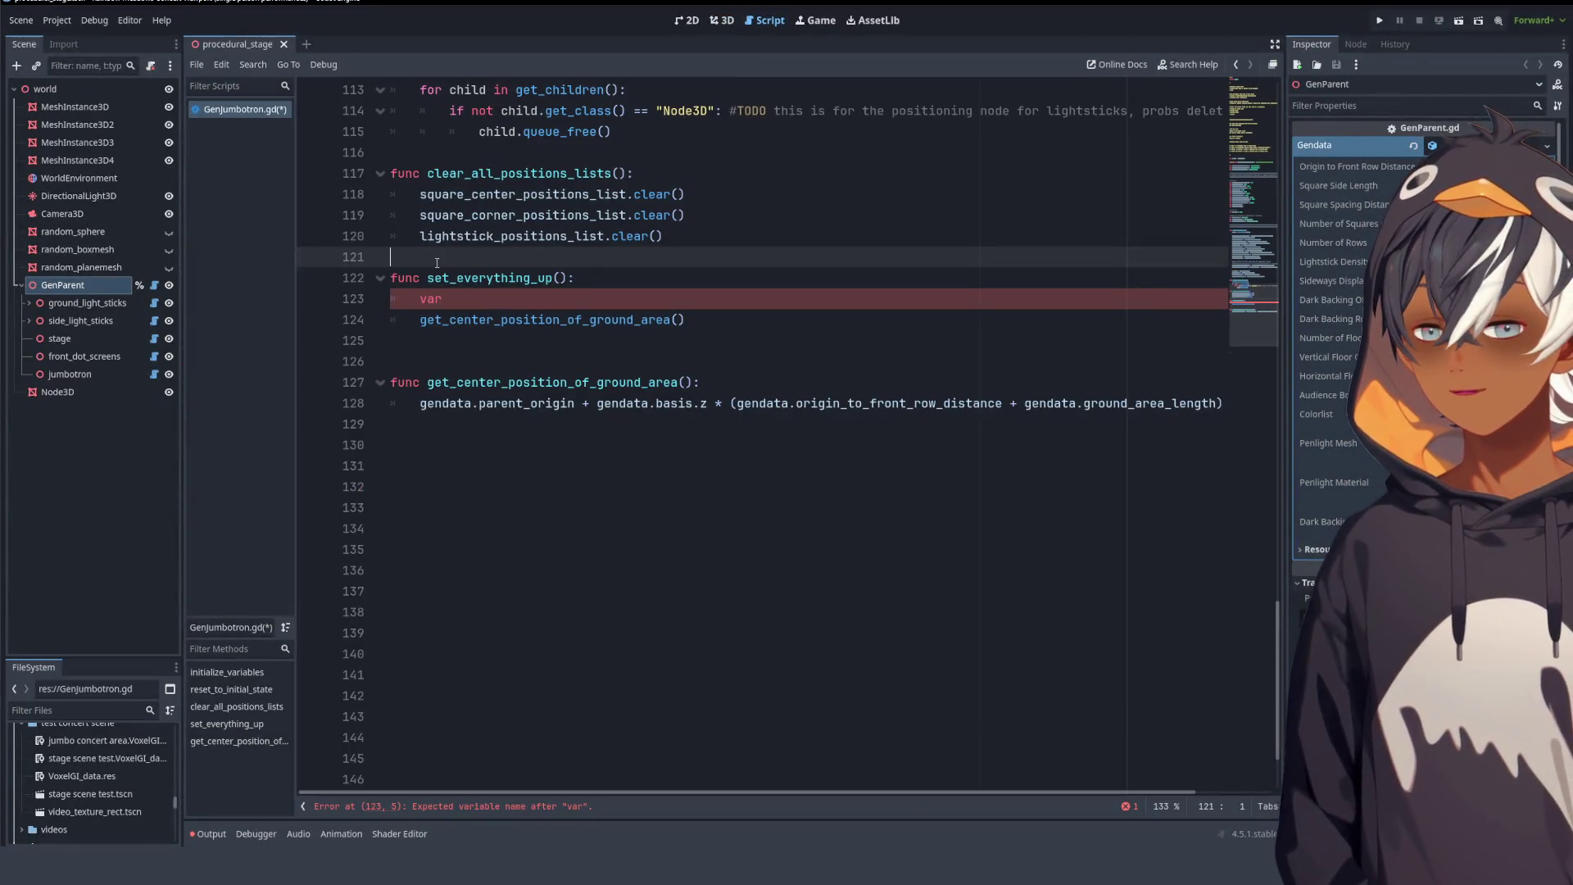
{"action": "key", "text": "Return"}
{"action": "key", "text": "Return"}
{"action": "key", "text": "Return"}
- Declare 'var screens_center_position : Vector3' above set_everything_up
{"action": "type", "text": "v"}
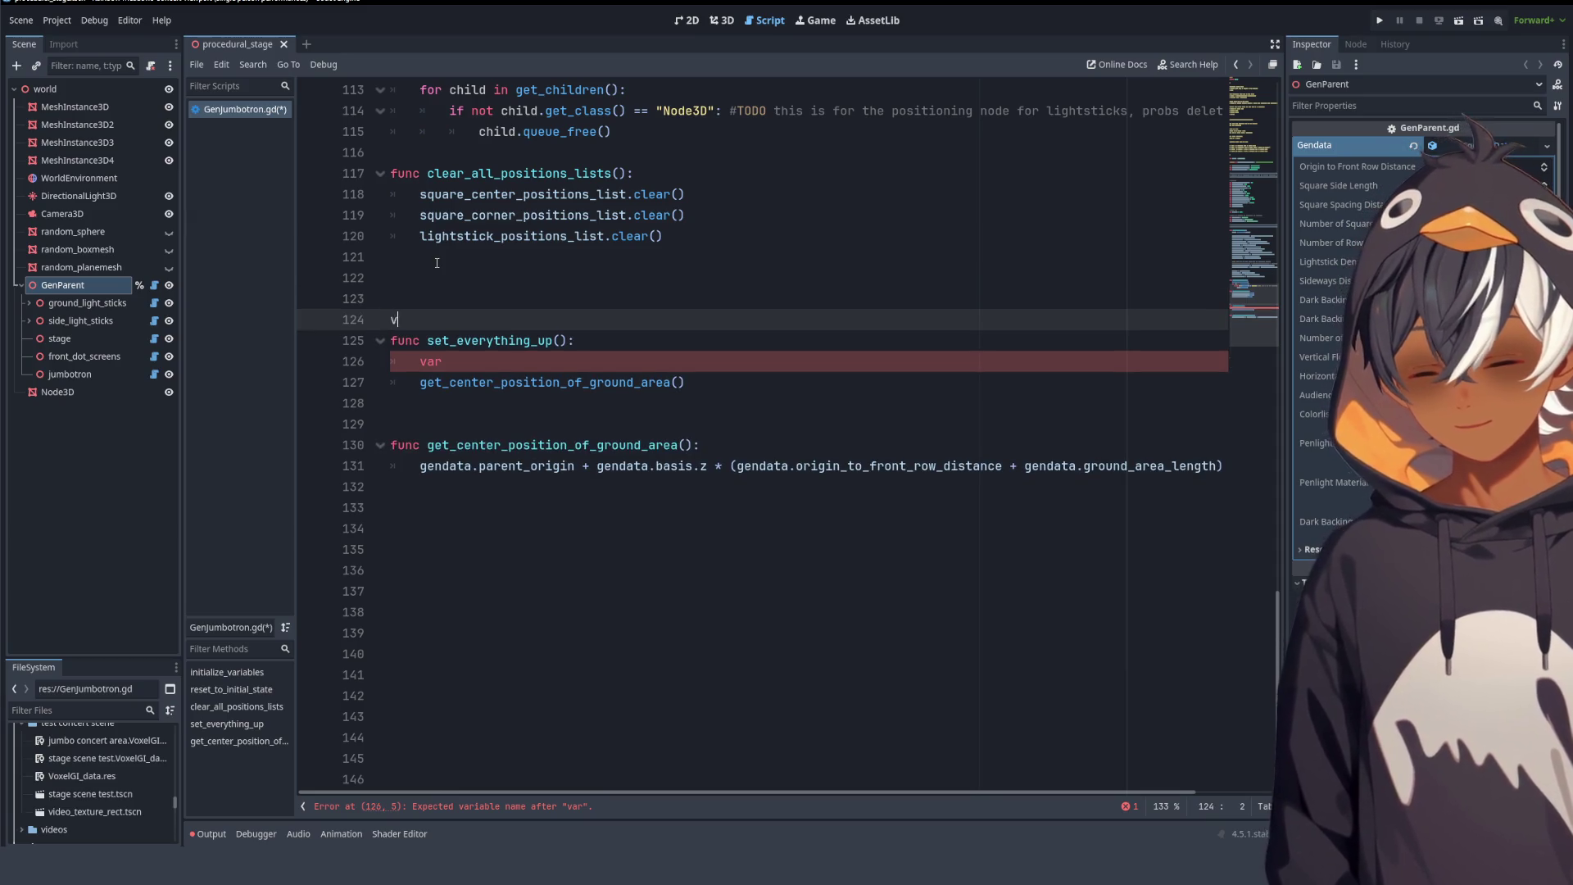
{"action": "type", "text": "ar s"}
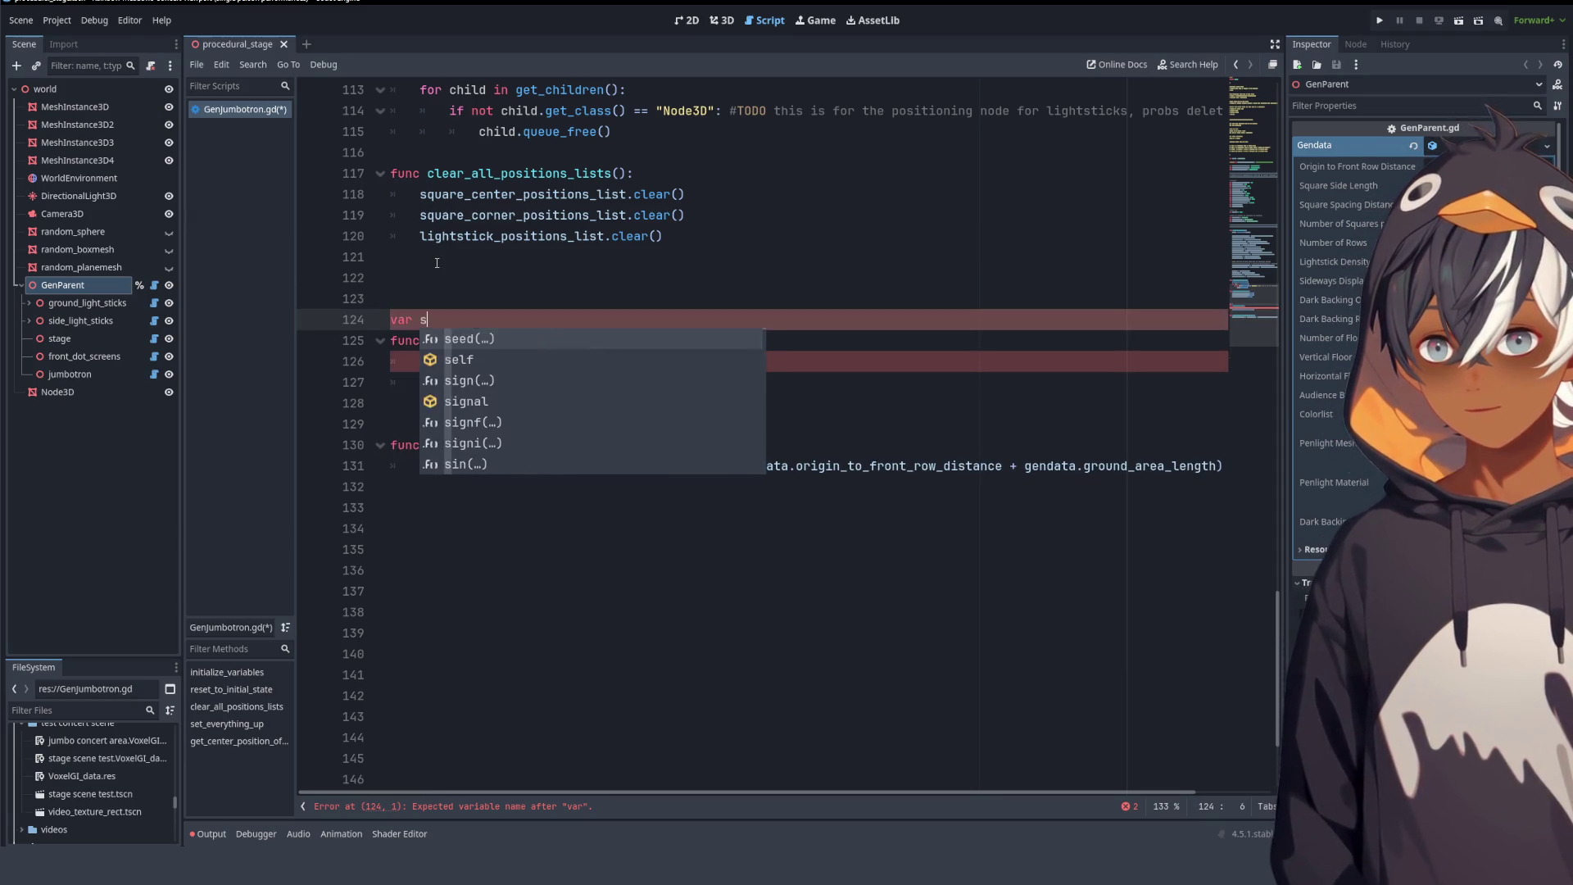
{"action": "type", "text": "creens_cenet"}
{"action": "key", "text": "BackSpace"}
{"action": "key", "text": "BackSpace"}
{"action": "type", "text": "ter_jpo"}
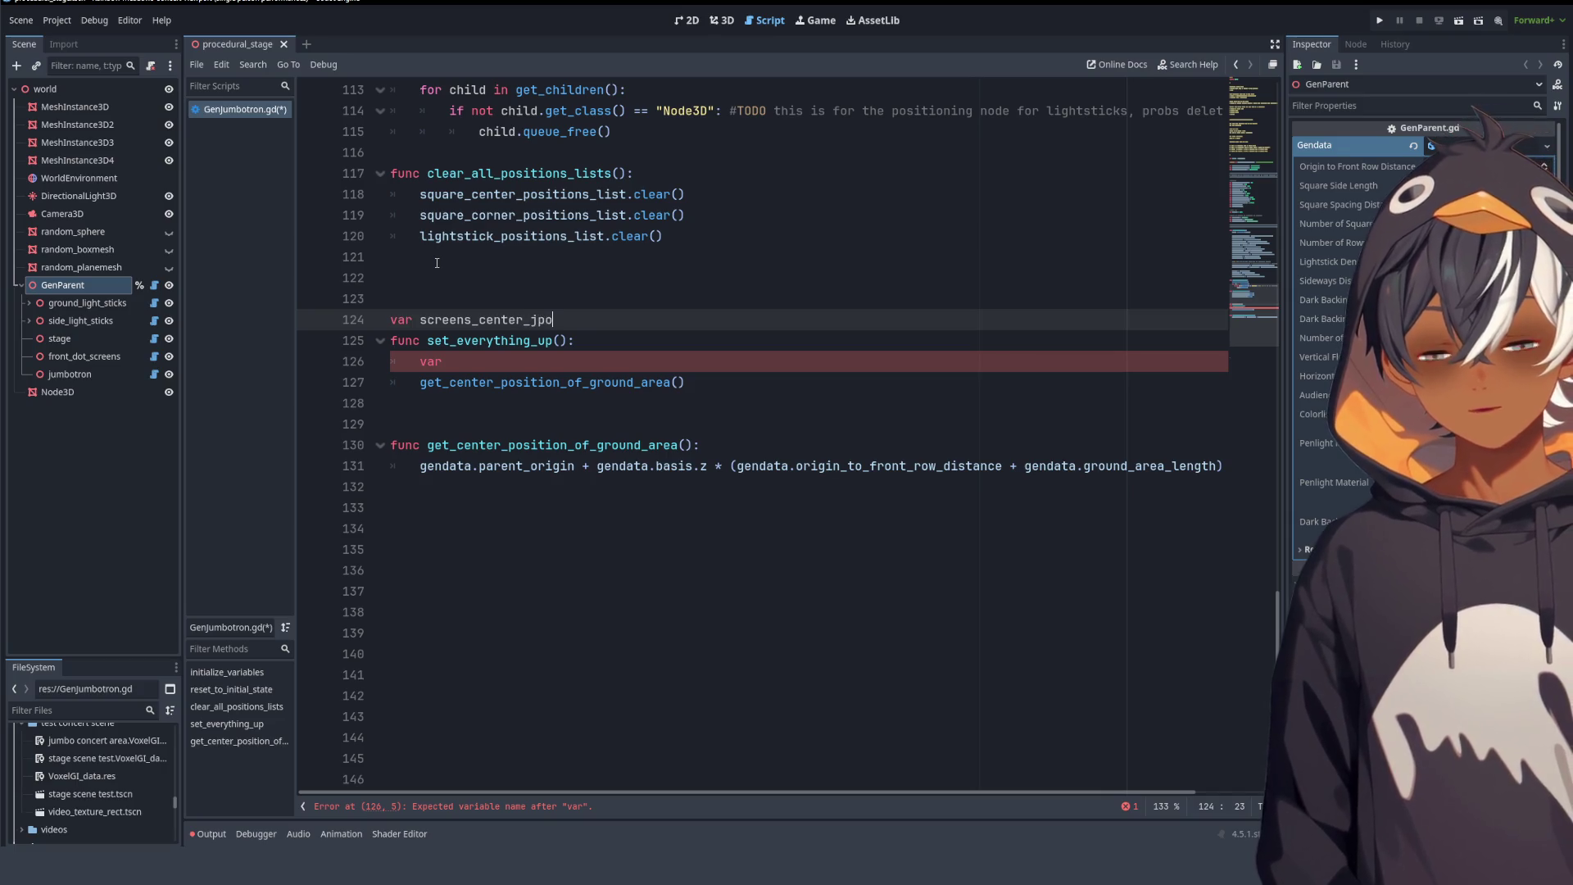
{"action": "key", "text": "BackSpace"}
{"action": "key", "text": "BackSpace"}
{"action": "key", "text": "BackSpace"}
{"action": "type", "text": "position "}
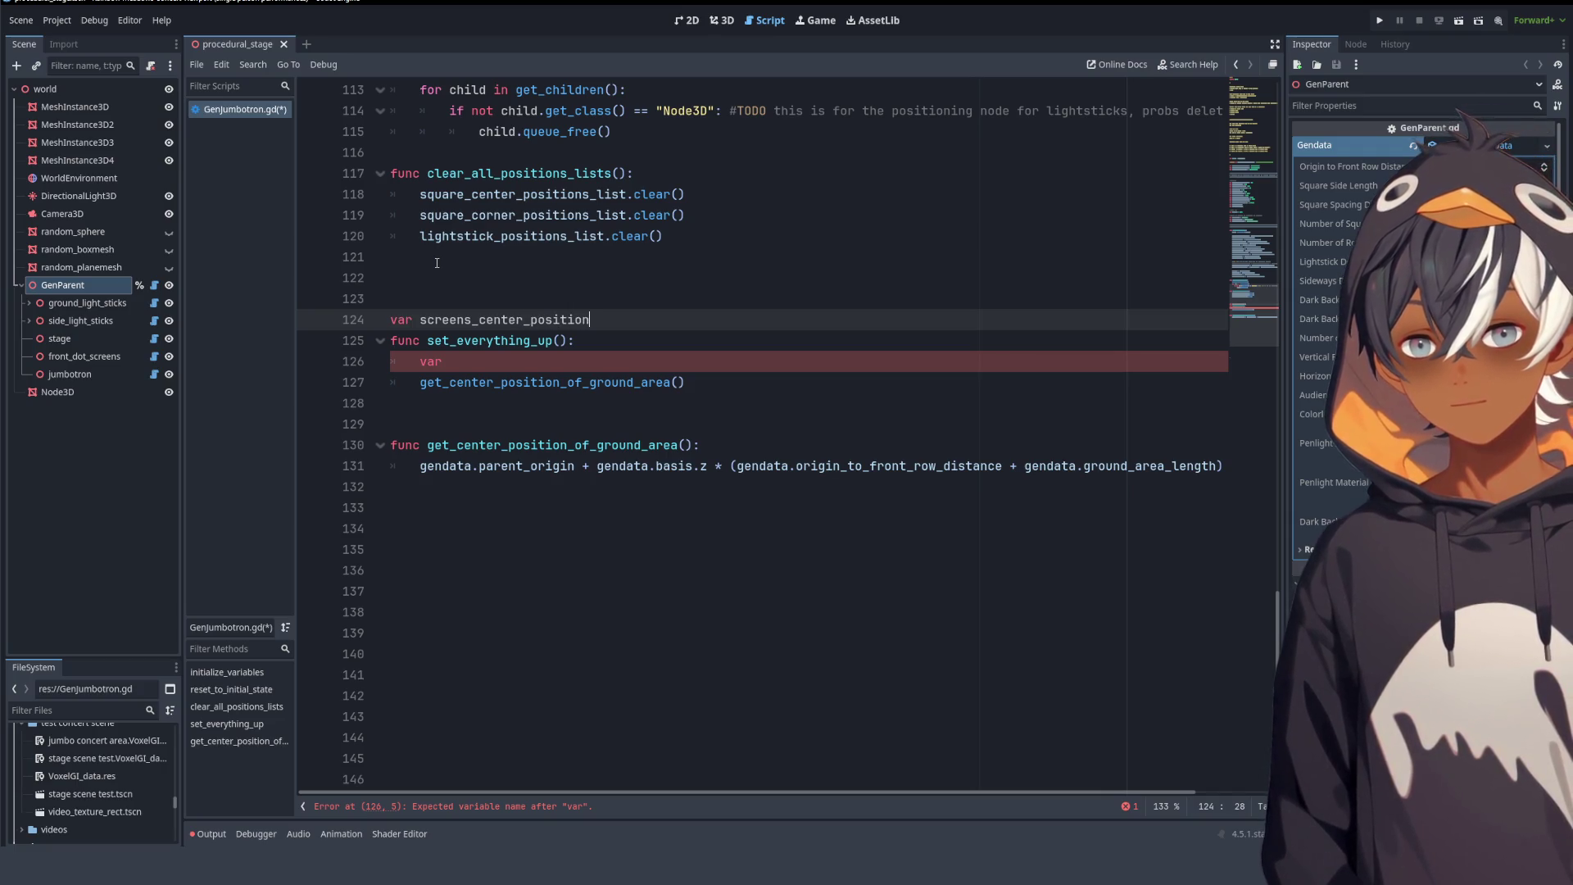
{"action": "type", "text": "="}
{"action": "key", "text": "ctrl+Left"}
{"action": "key", "text": "ctrl+Left"}
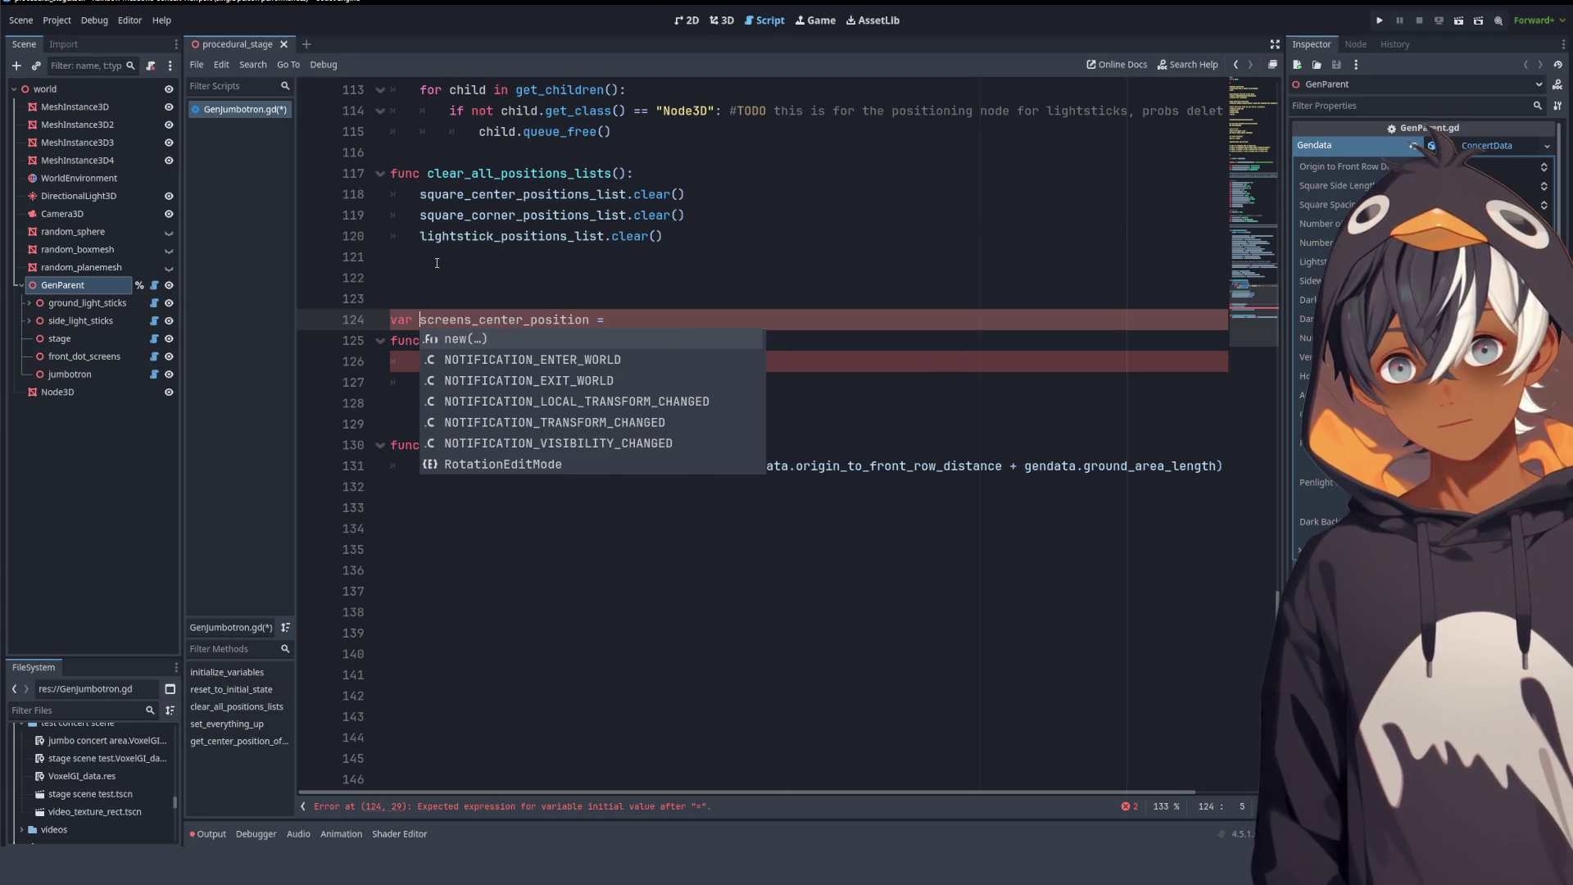
{"action": "key", "text": "ctrl+Right"}
{"action": "type", "text": ": "}
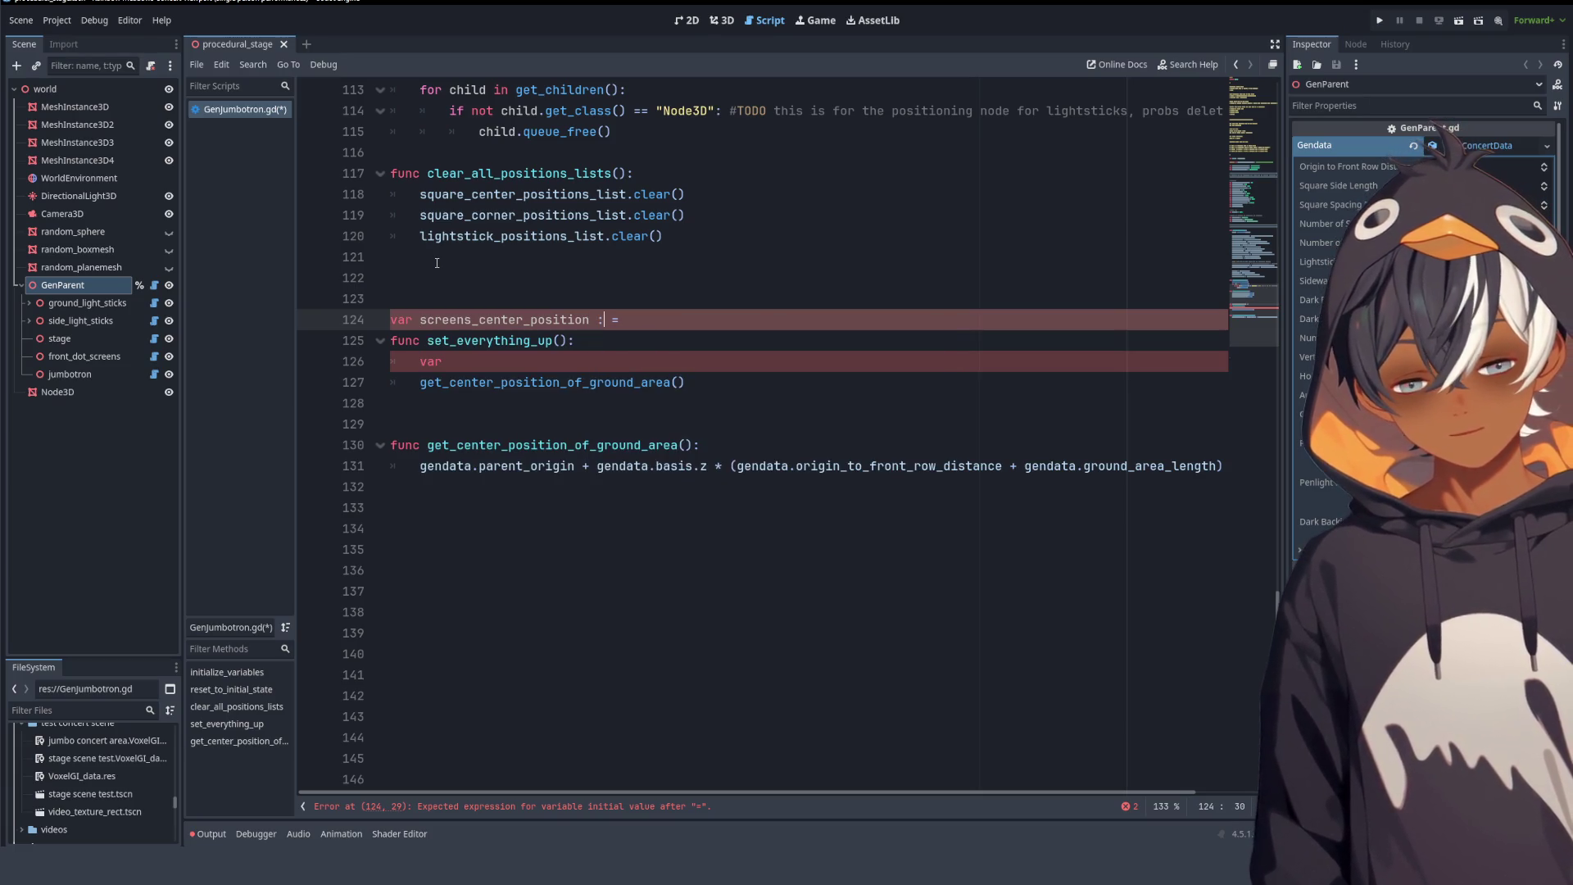
{"action": "type", "text": "Vector3"}
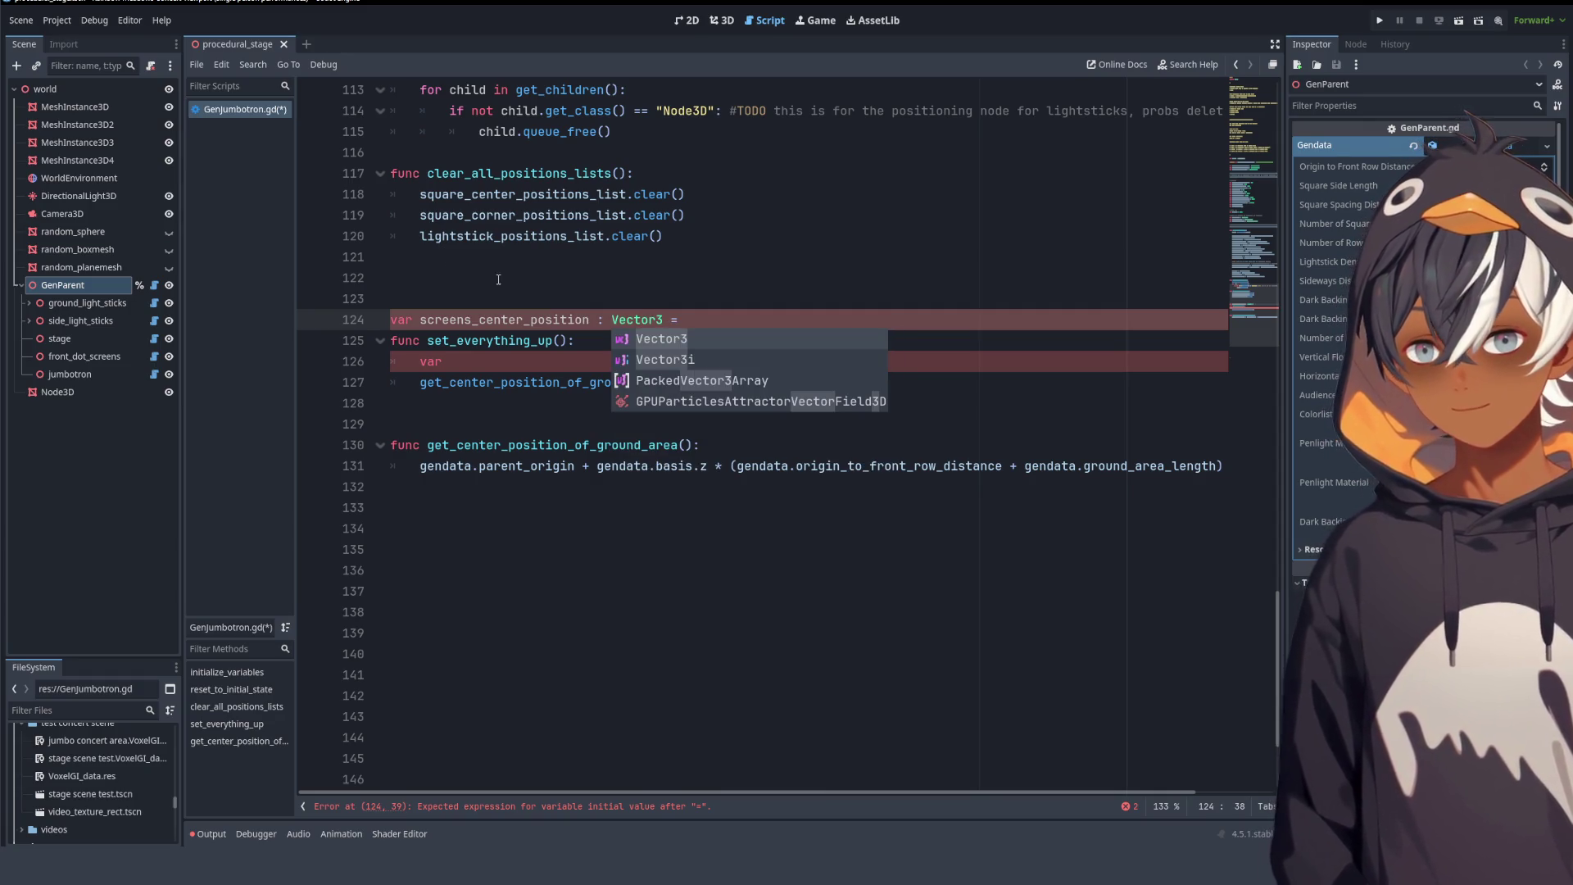
{"action": "key", "text": "End"}
{"action": "key", "text": "BackSpace"}
{"action": "key", "text": "BackSpace"}
{"action": "key", "text": "BackSpace"}
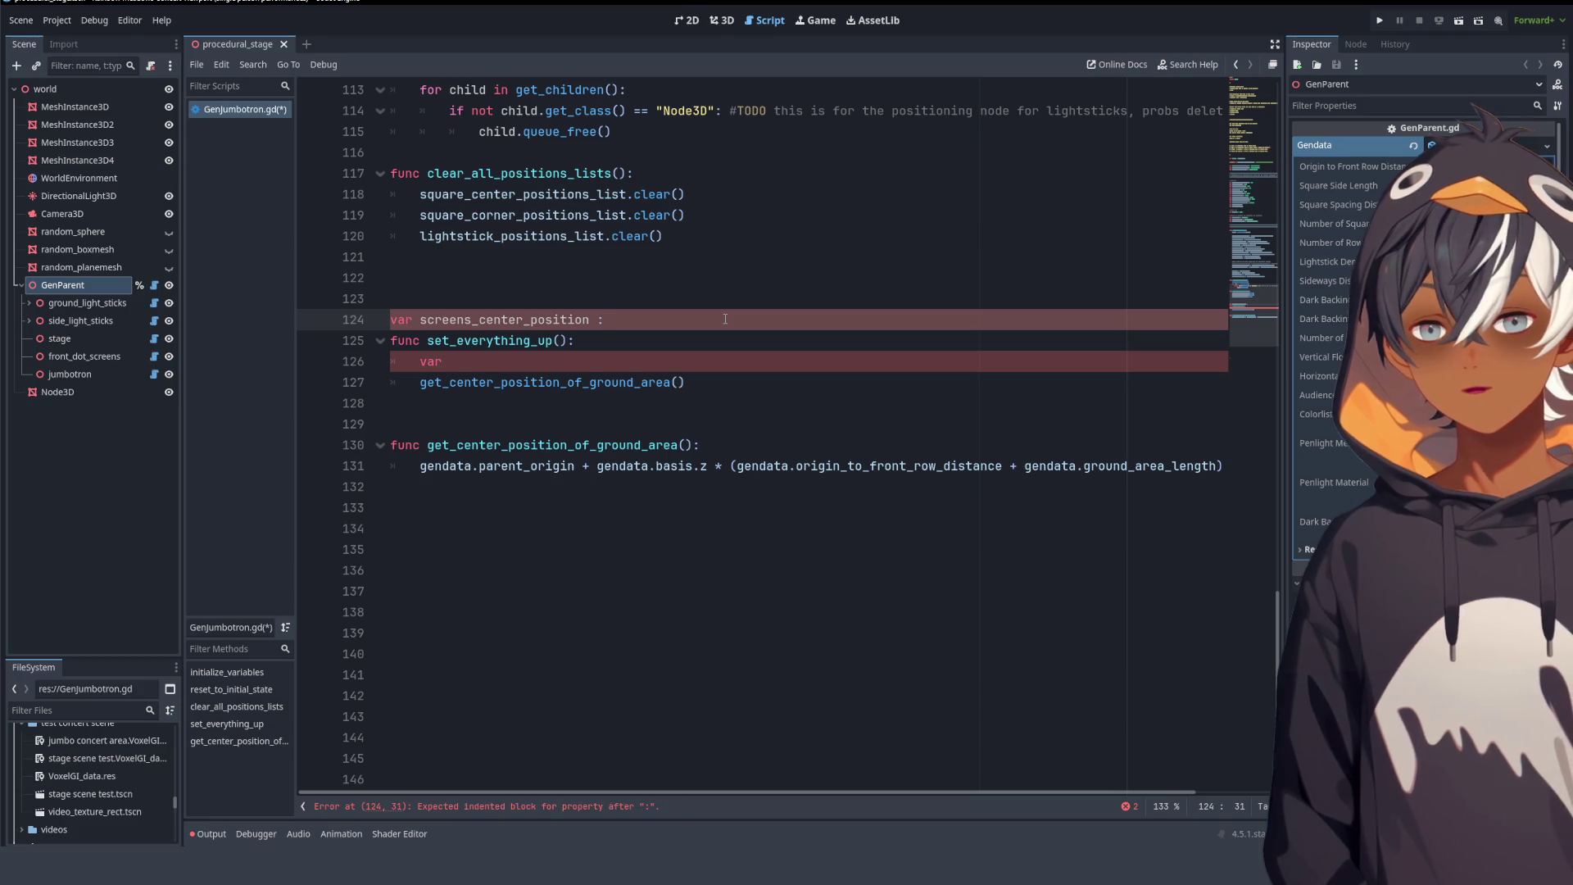
{"action": "type", "text": "Vector3"}
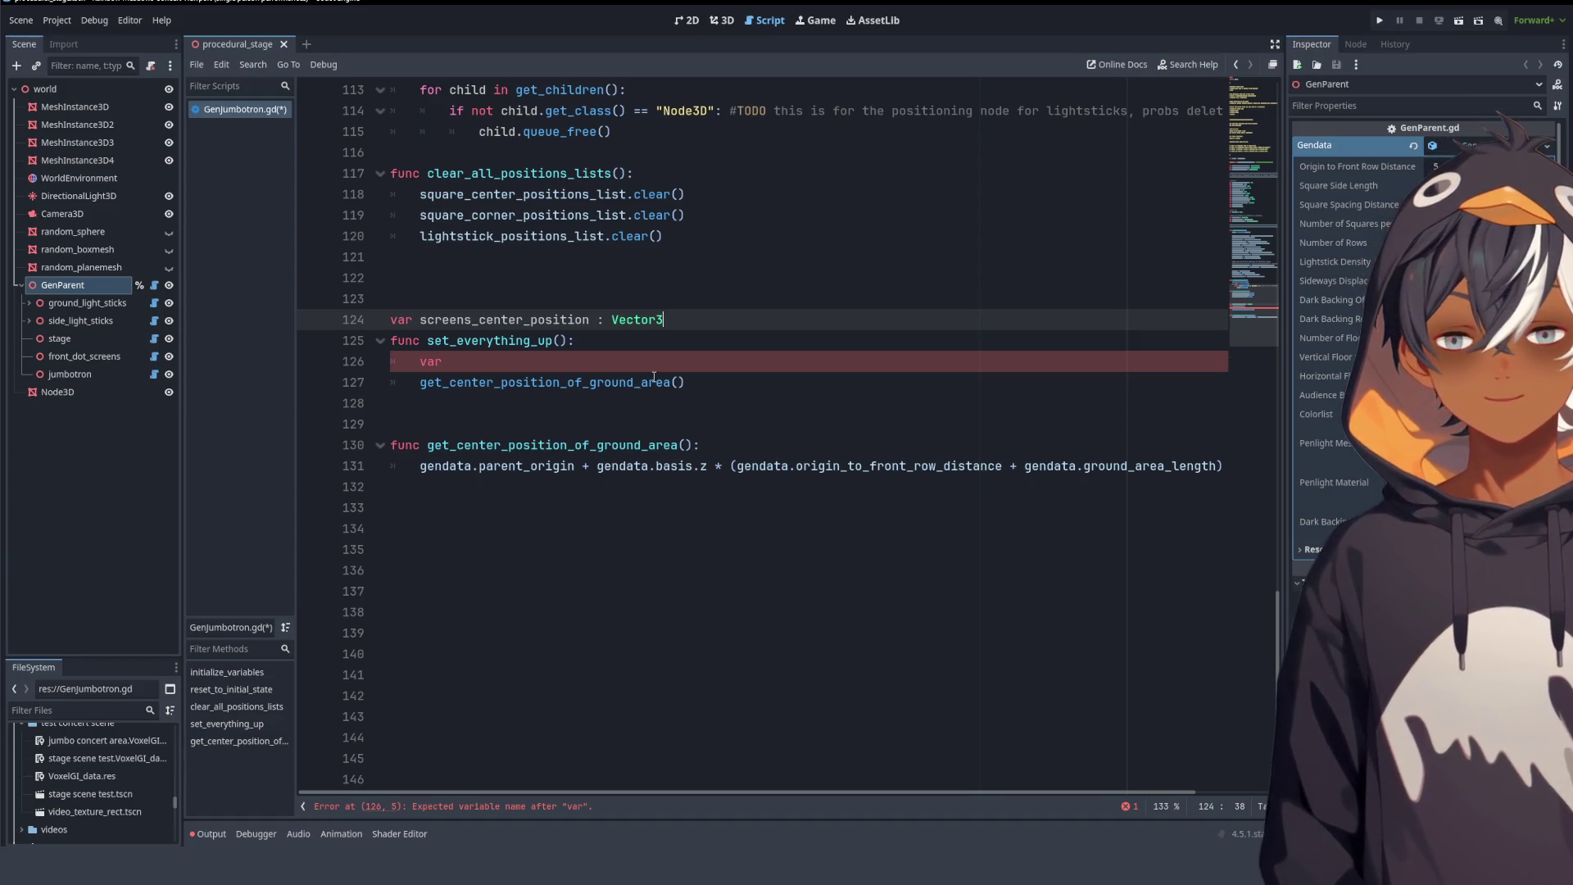
{"action": "key", "text": "Down"}
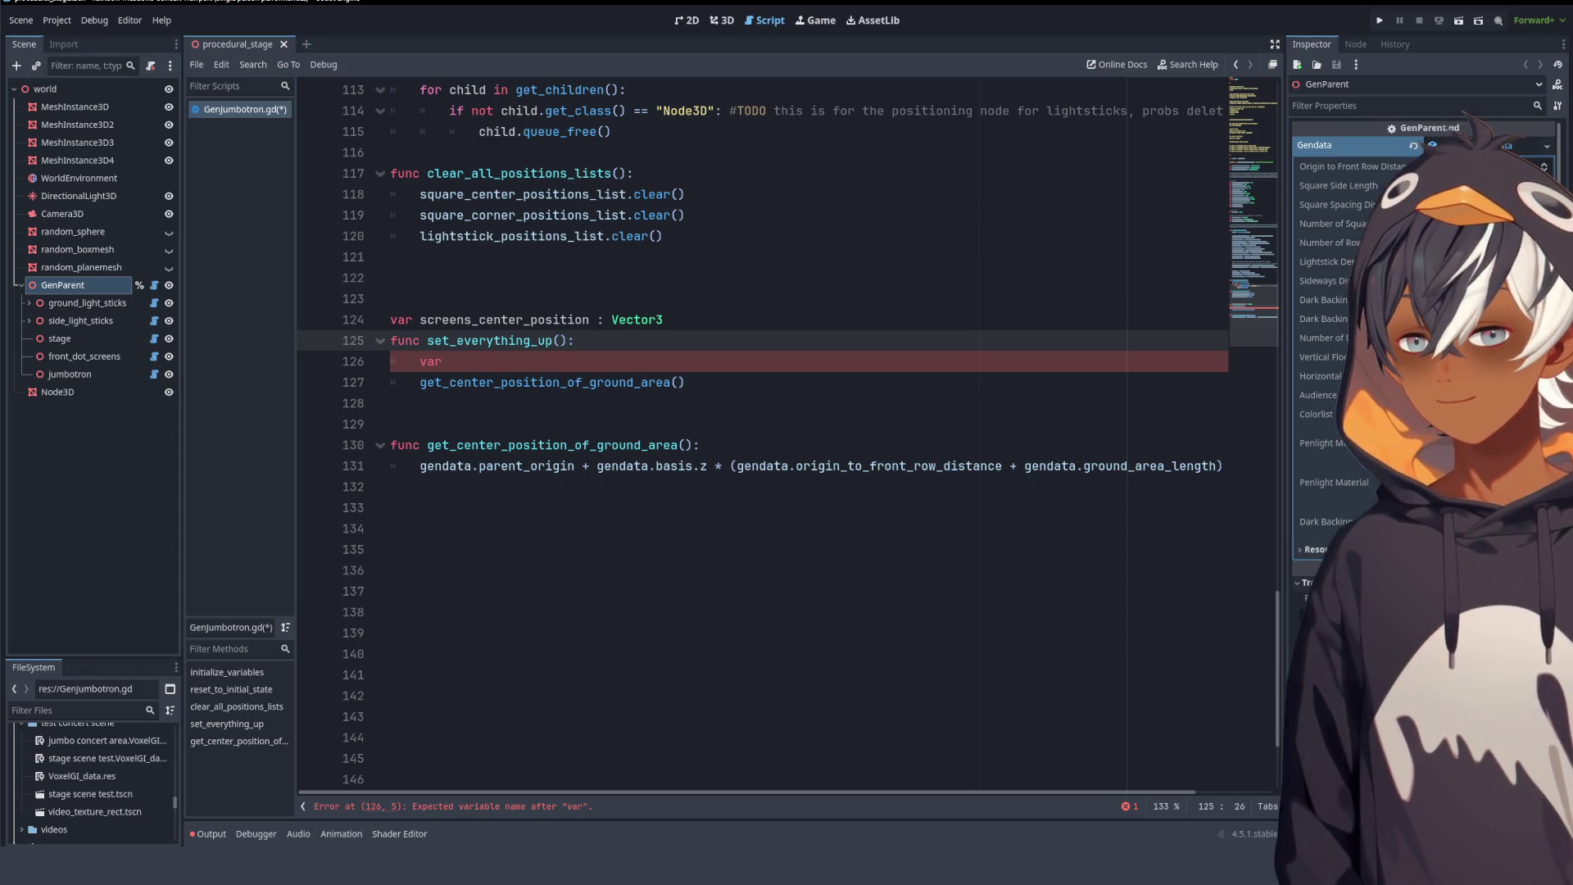
- Delete the unfinished var line inside set_everything_up
{"action": "left_click", "coordinate": [620, 359]}
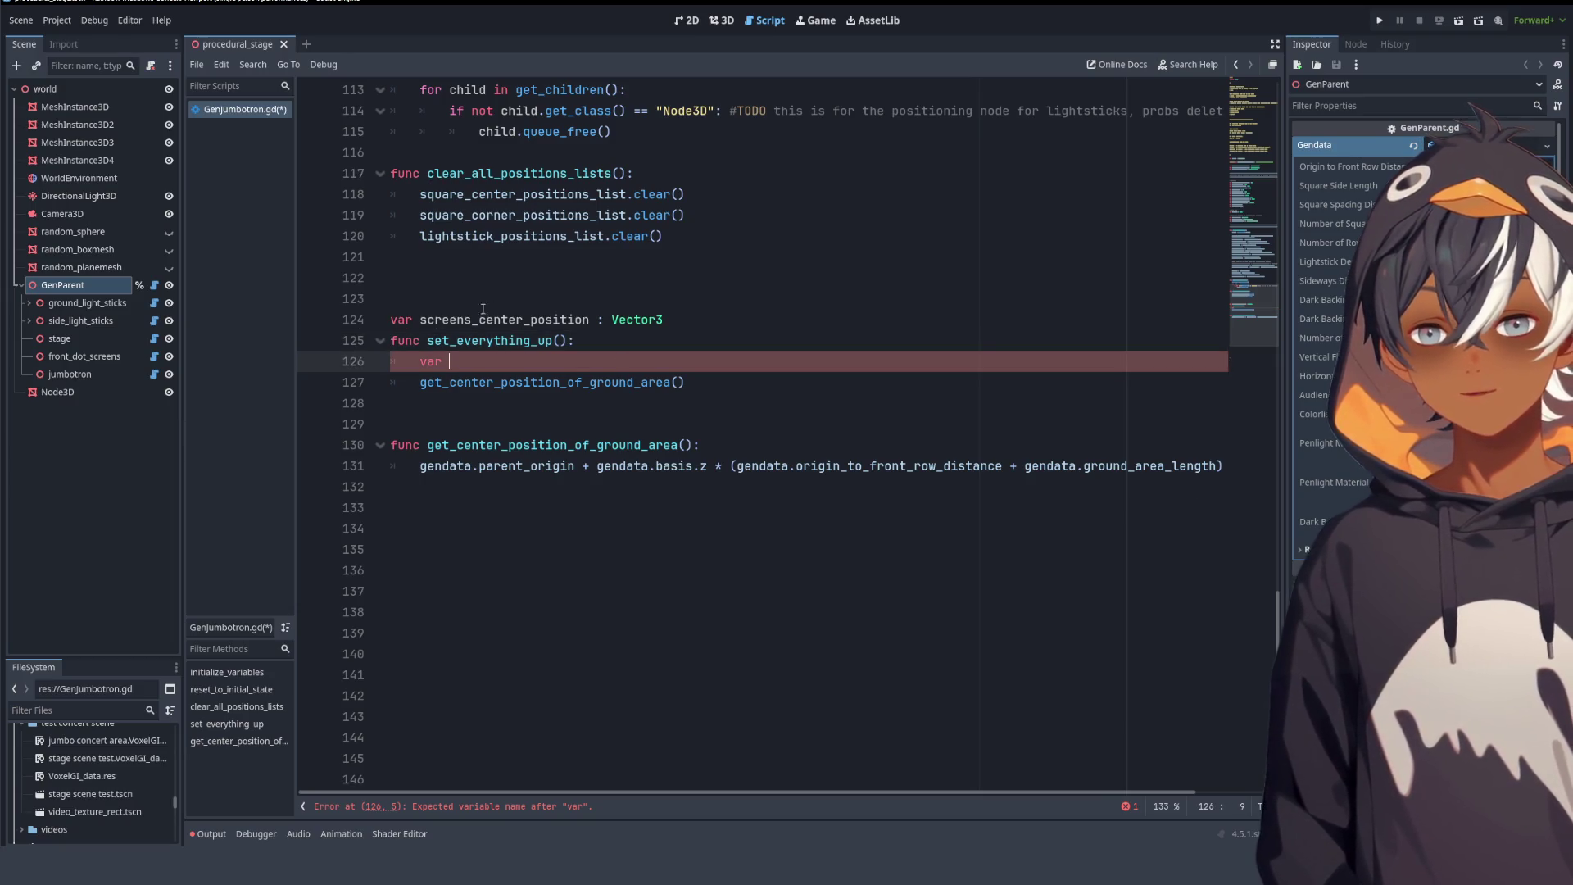
{"action": "double_click", "coordinate": [573, 320]}
{"action": "key", "text": "ctrl+c"}
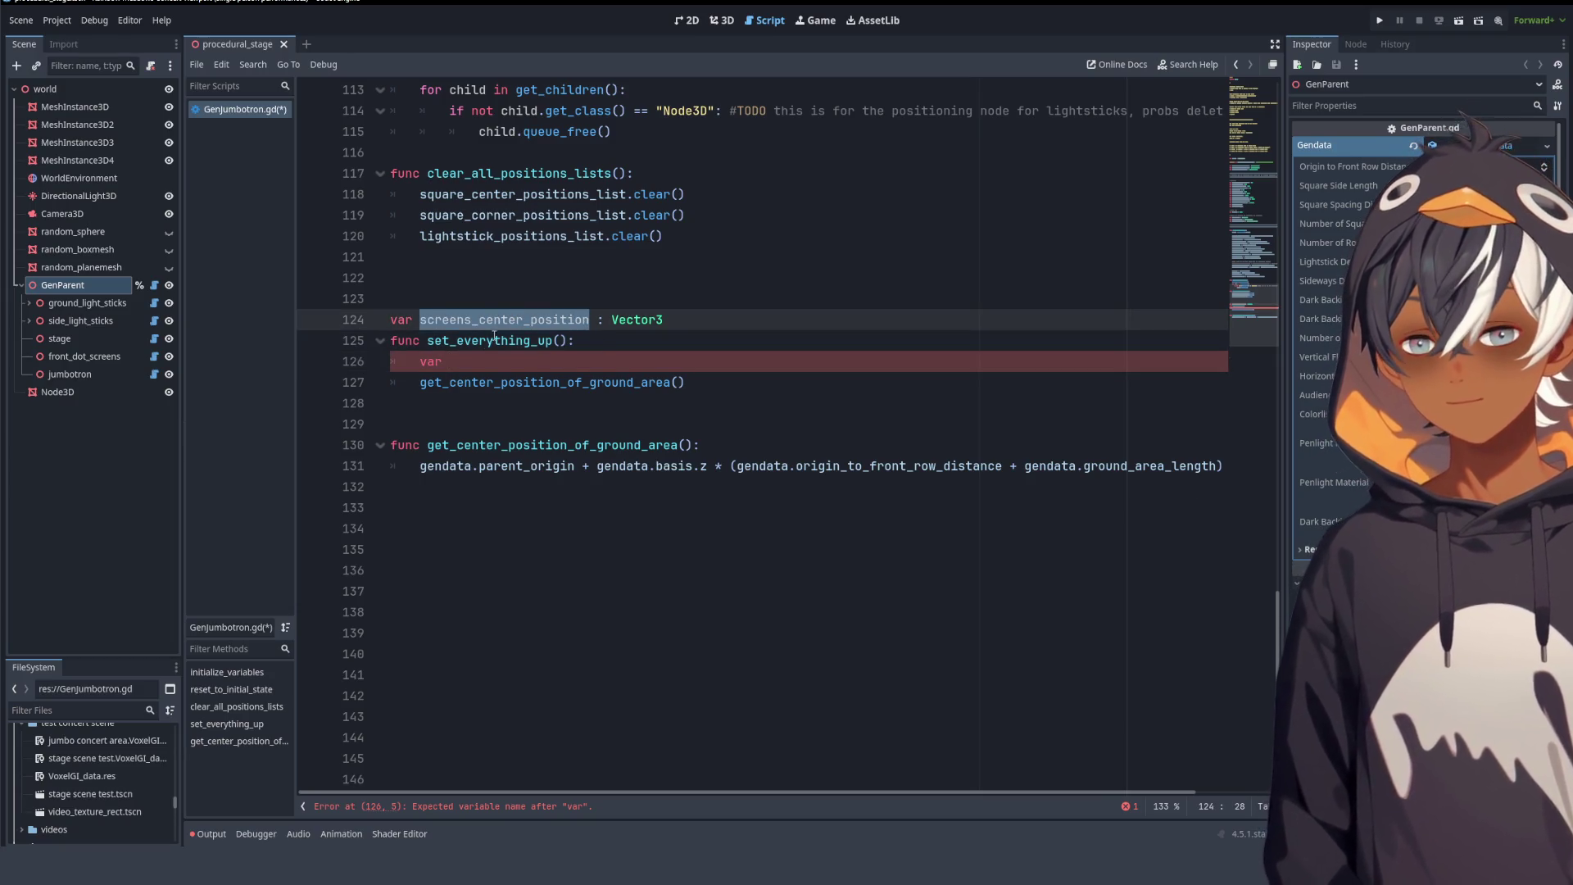
{"action": "left_click", "coordinate": [480, 326]}
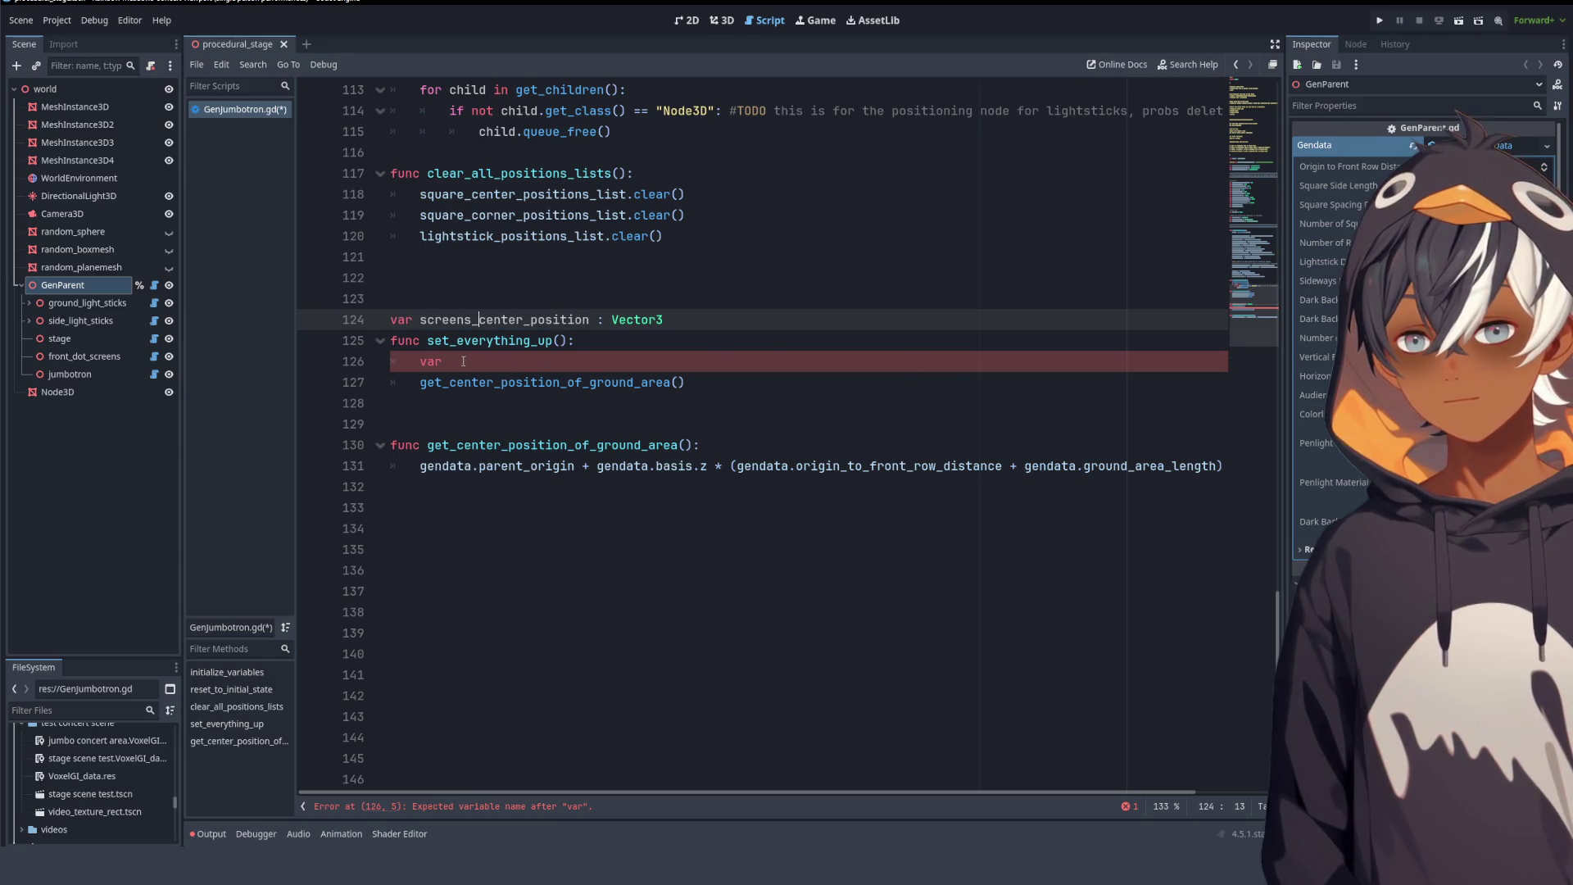
{"action": "double_click", "coordinate": [418, 361]}
{"action": "key", "text": "BackSpace"}
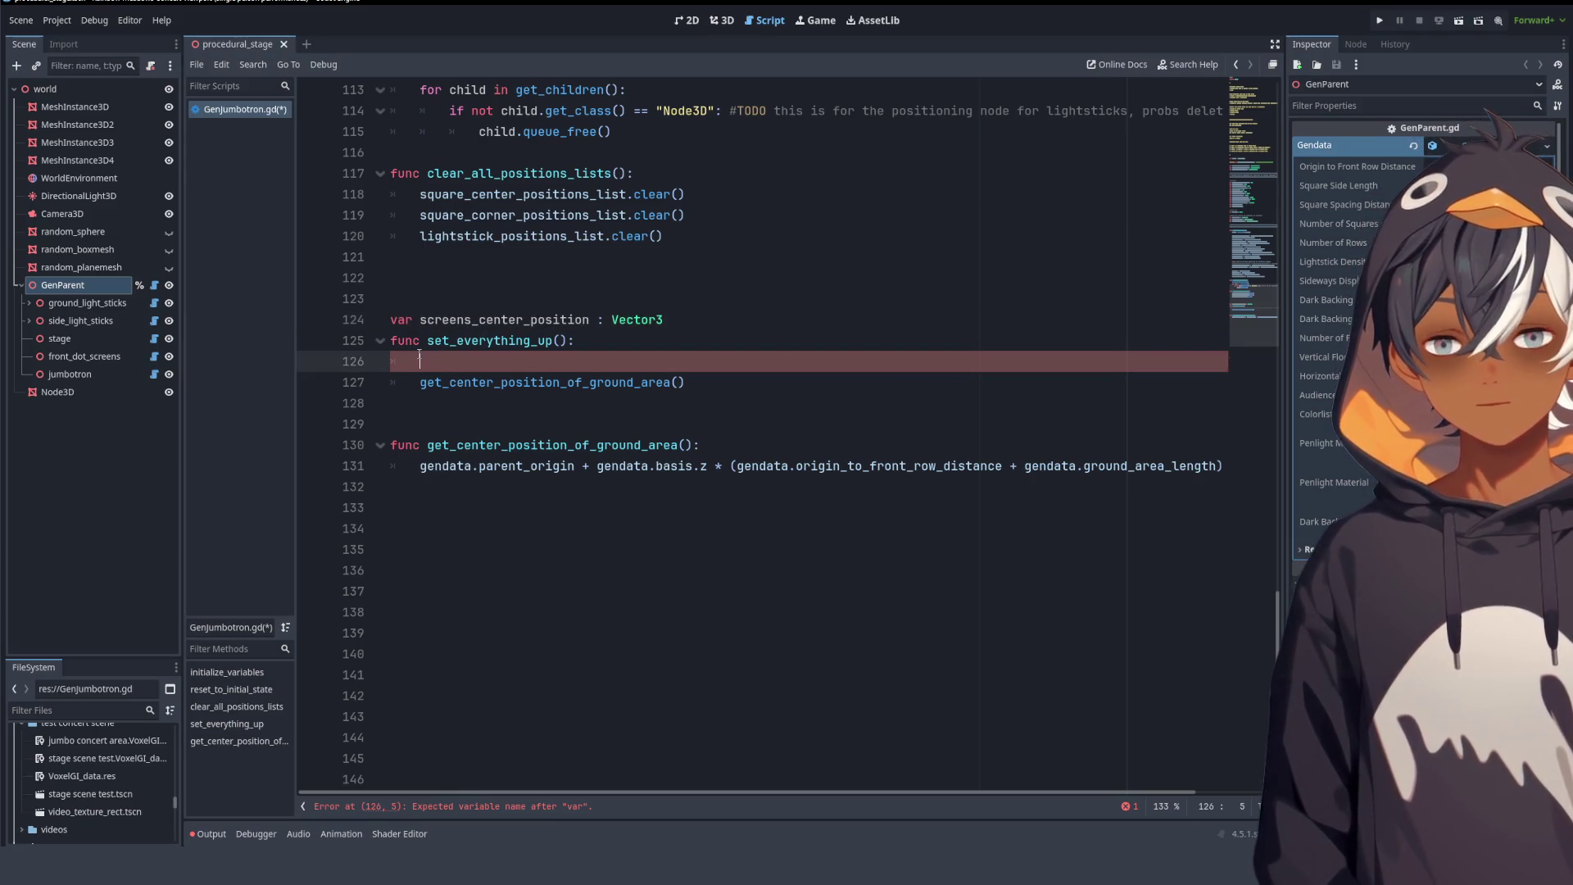
{"action": "key", "text": "BackSpace"}
{"action": "key", "text": "BackSpace"}
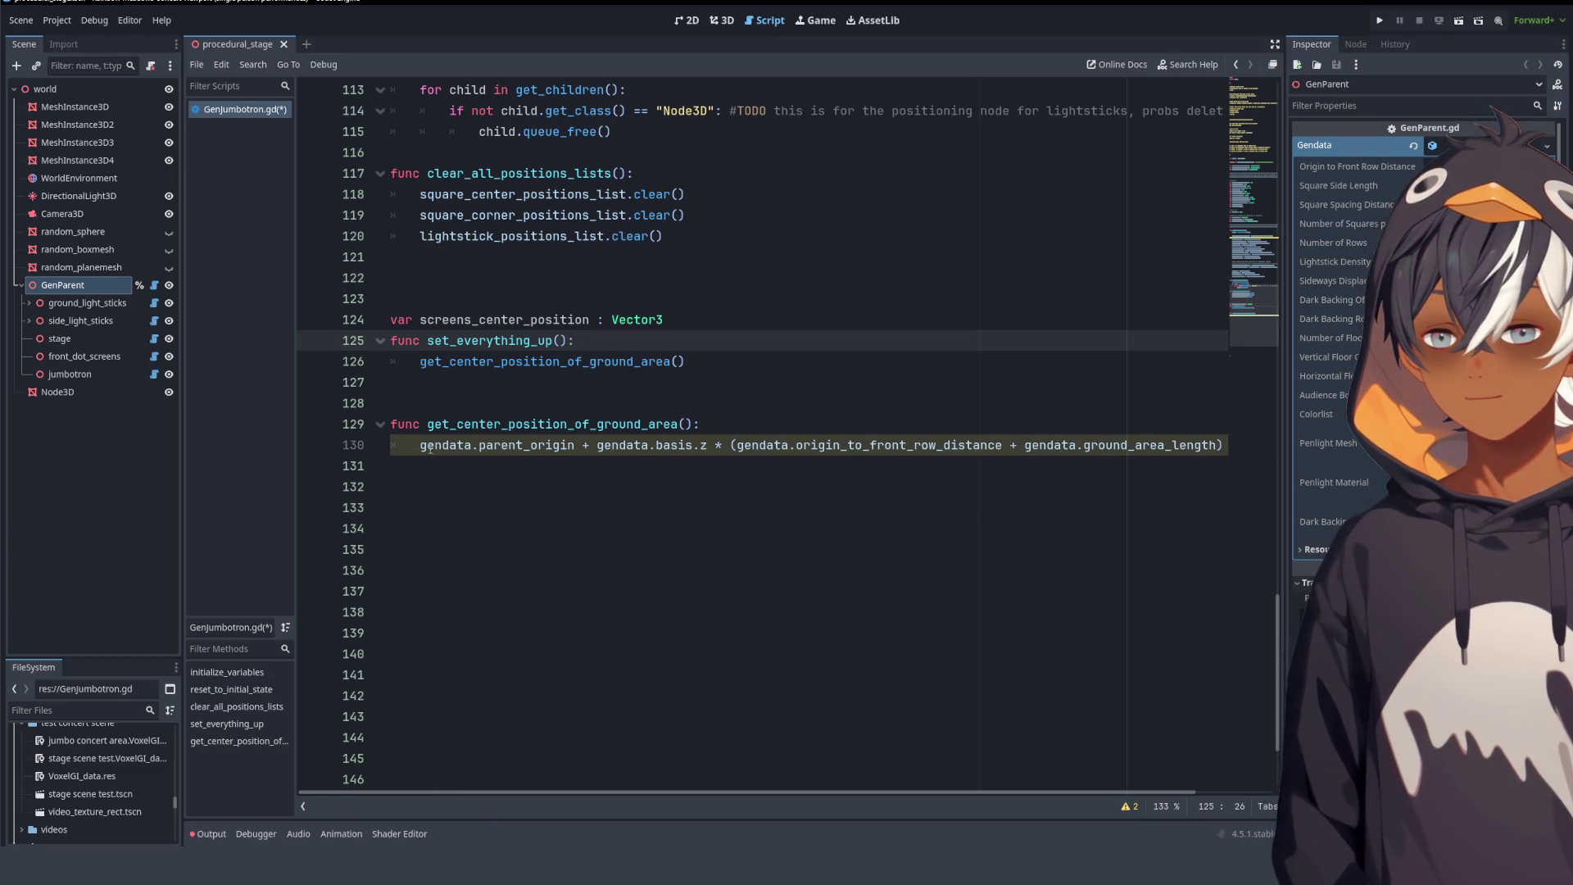
- Prefix the ground-area calculation on line 130 with 'screens_center_position = '
{"action": "left_click", "coordinate": [424, 447]}
{"action": "key", "text": "ctrl+v"}
{"action": "type", "text": "="}
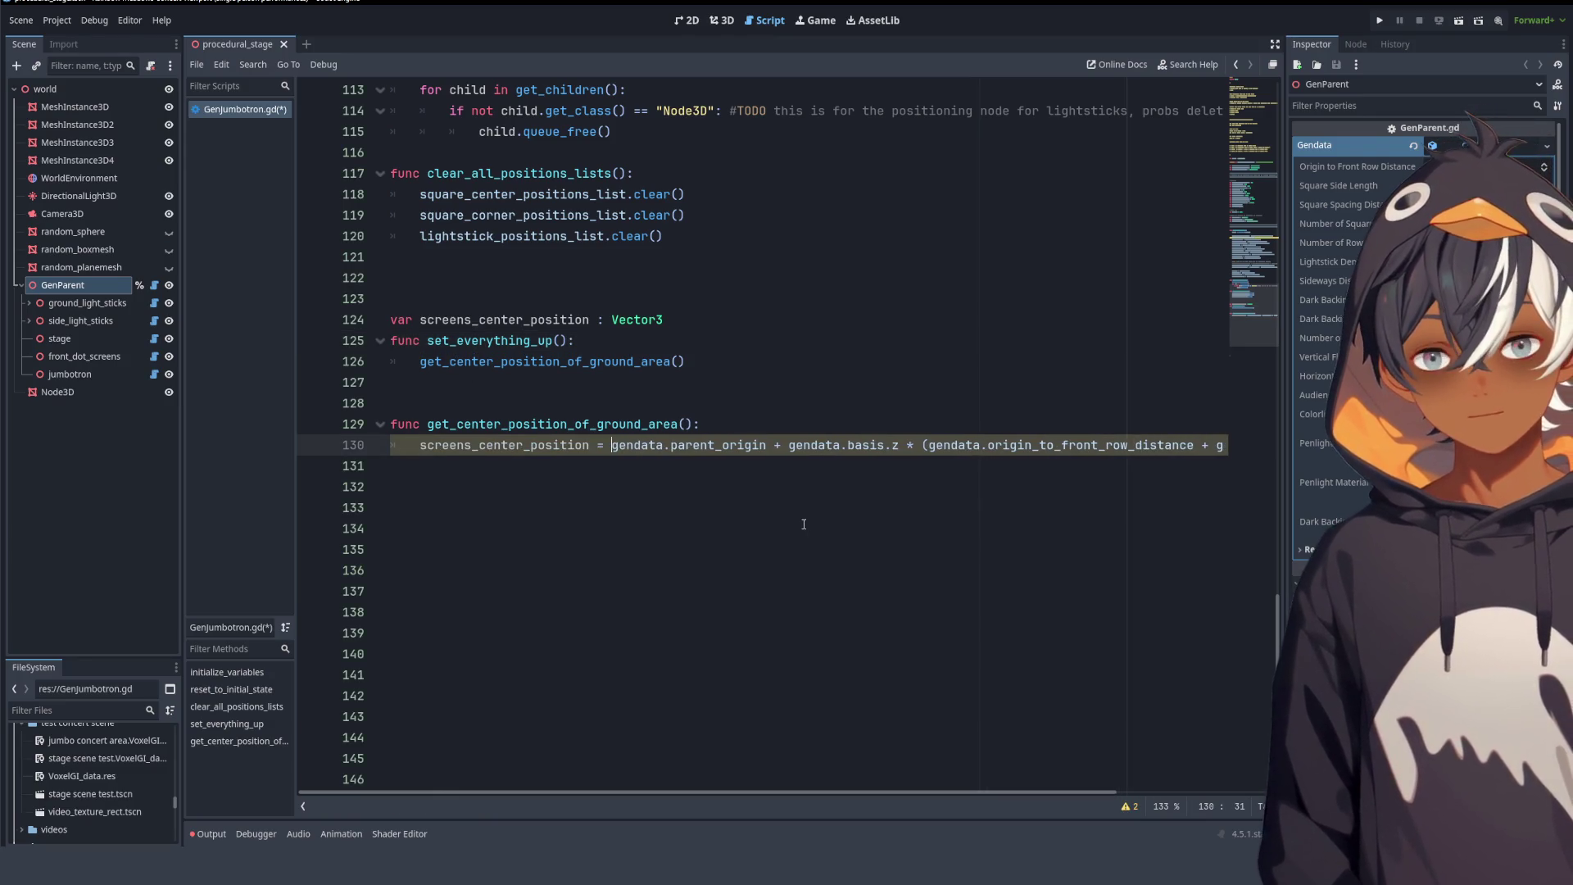
{"action": "left_click", "coordinate": [775, 718]}
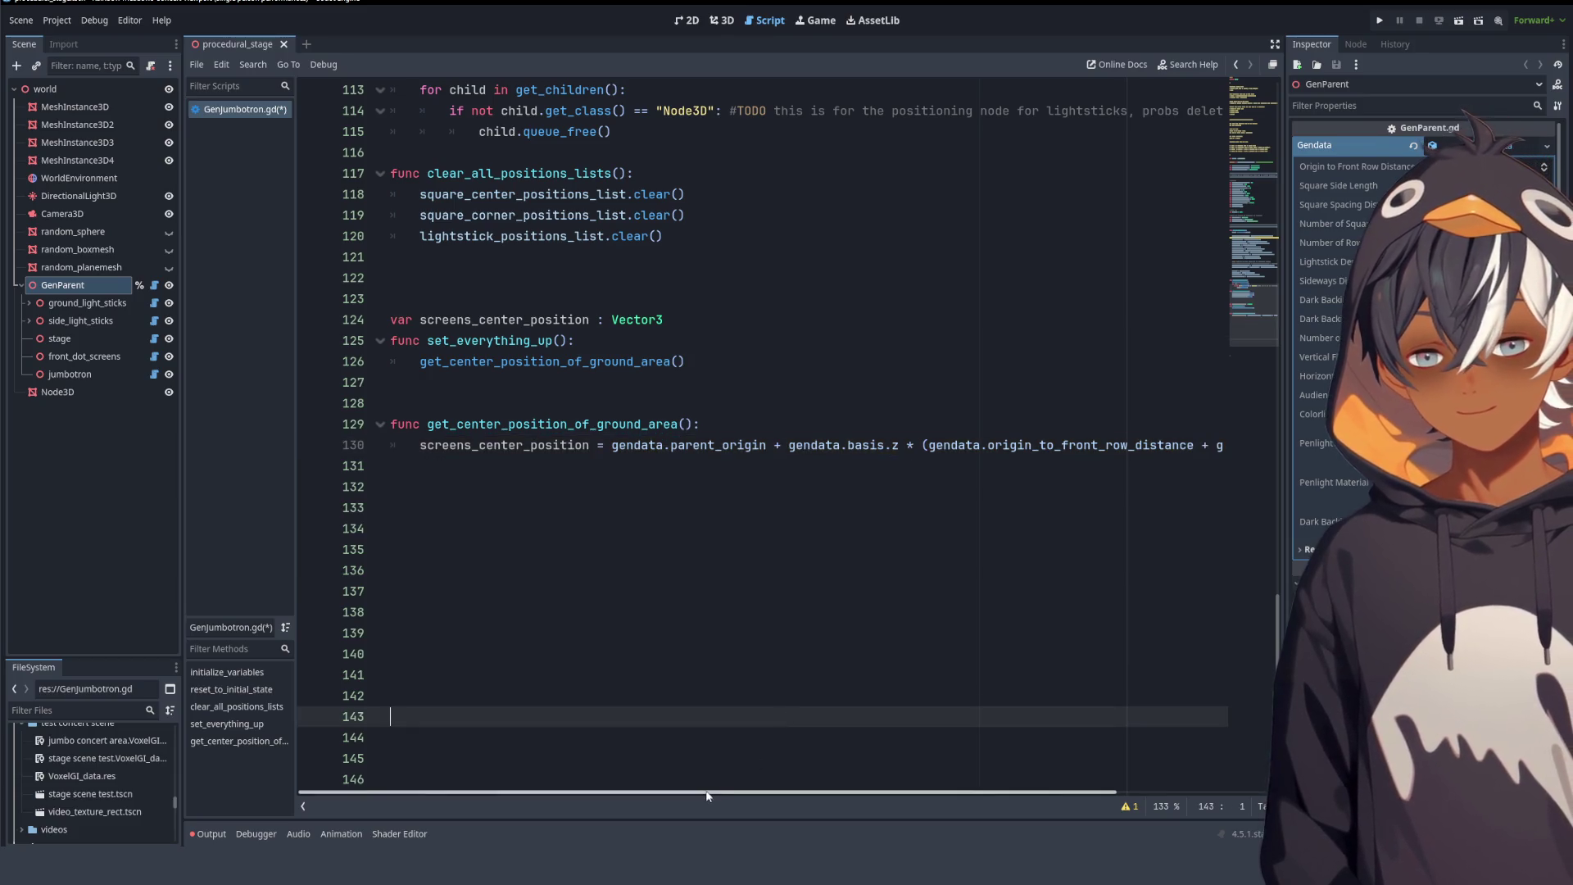
{"action": "scroll", "coordinate": [716, 775], "scroll_direction": "right", "scroll_amount": 5}
{"action": "scroll", "coordinate": [670, 775], "scroll_direction": "left", "scroll_amount": 5}
{"action": "scroll", "coordinate": [862, 715], "scroll_direction": "right", "scroll_amount": 3}
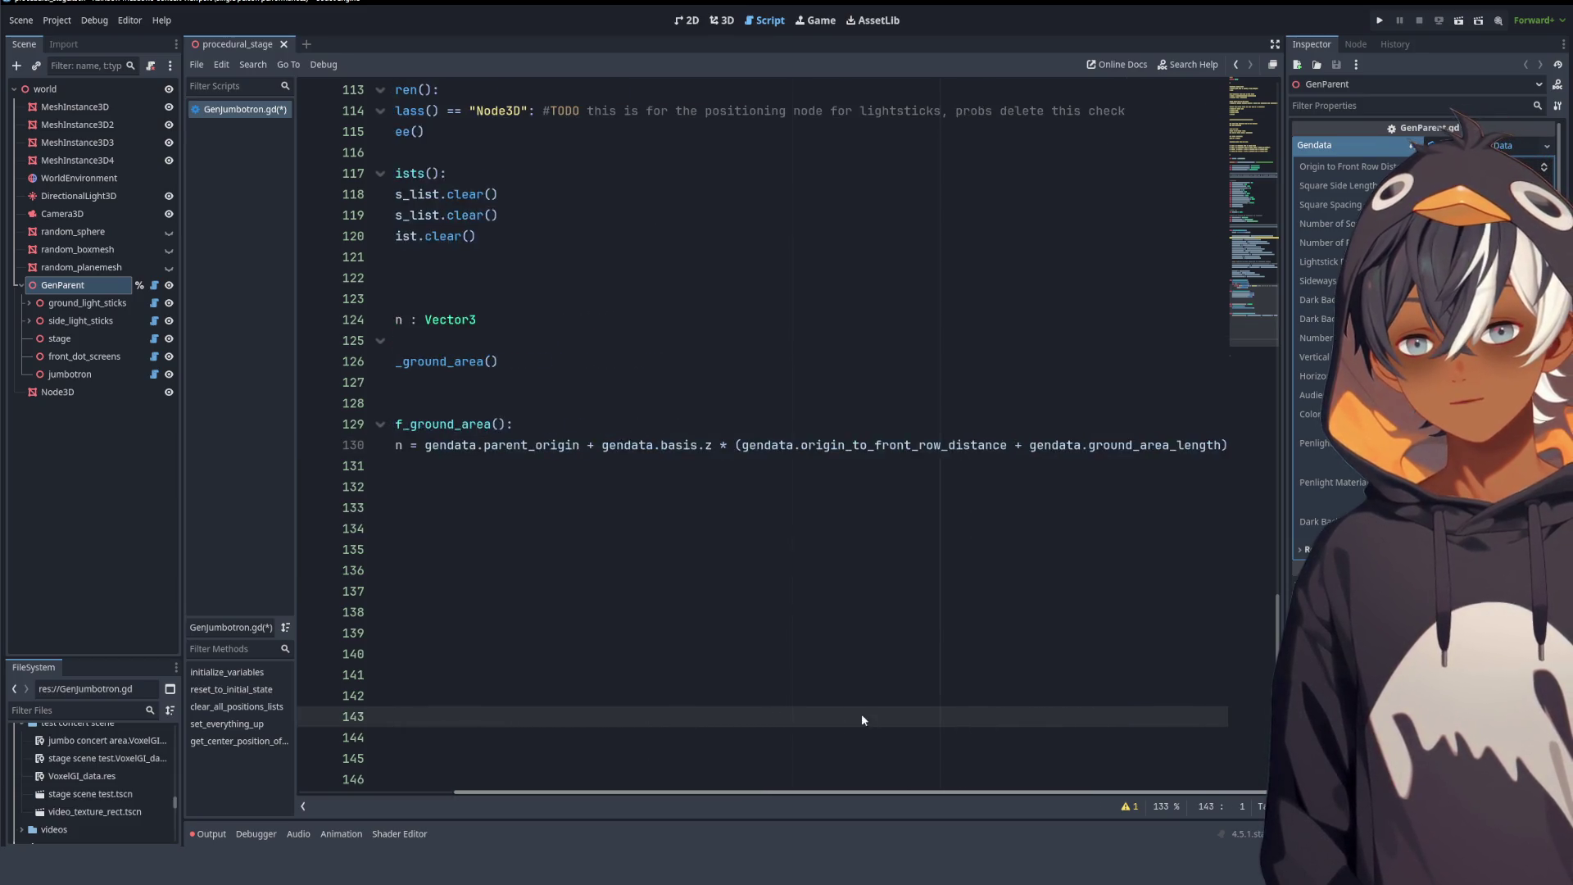
{"action": "scroll", "coordinate": [862, 715], "scroll_direction": "left", "scroll_amount": 3}
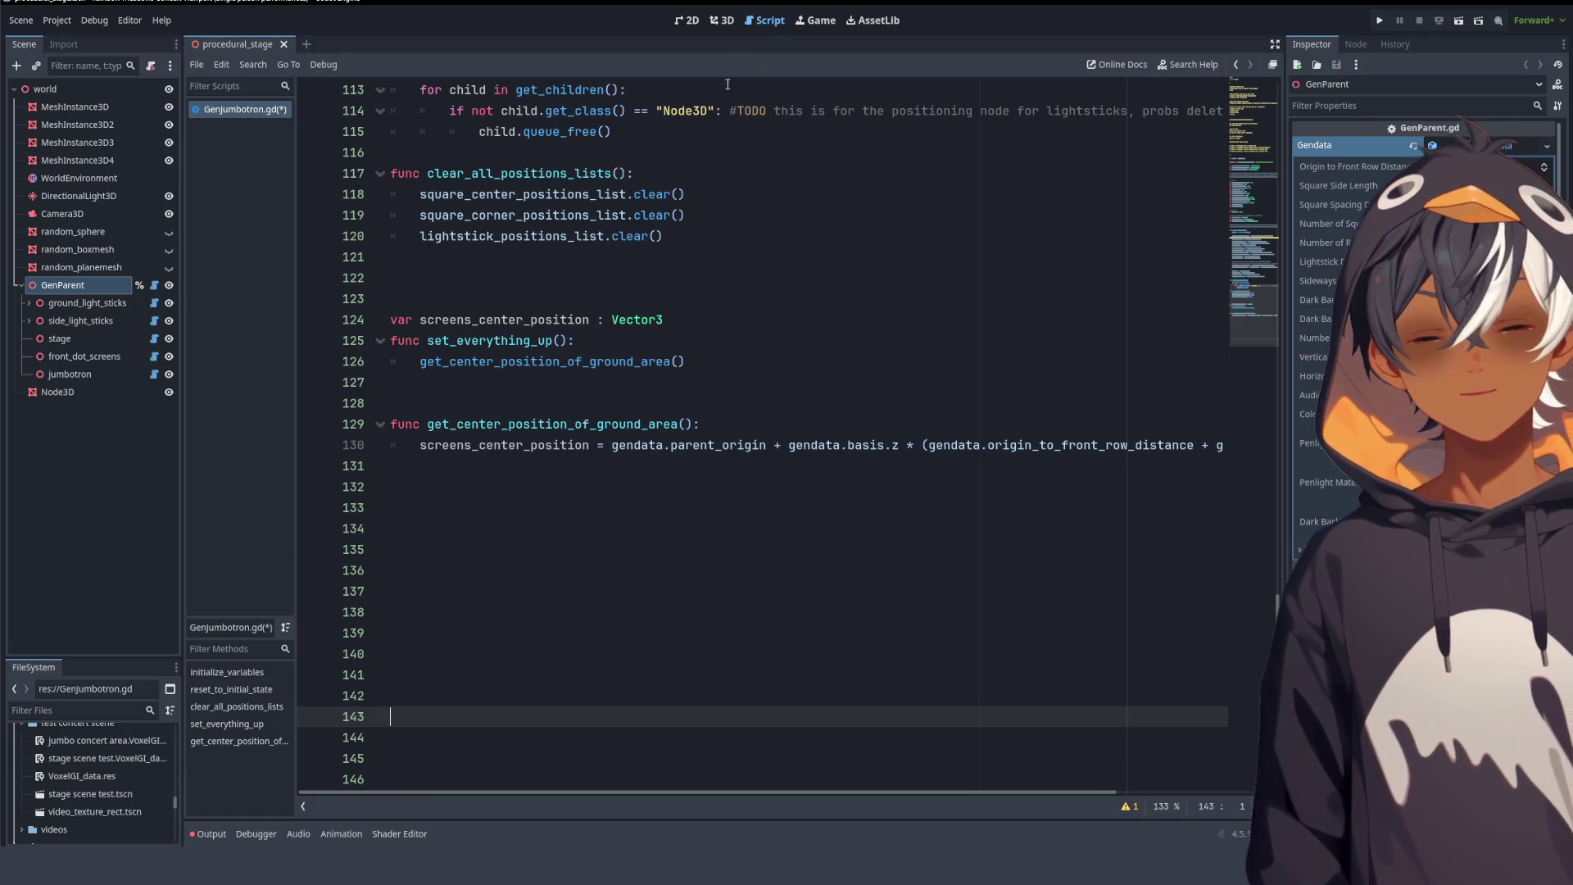
{"action": "scroll", "coordinate": [800, 278], "scroll_direction": "up", "scroll_amount": 20}
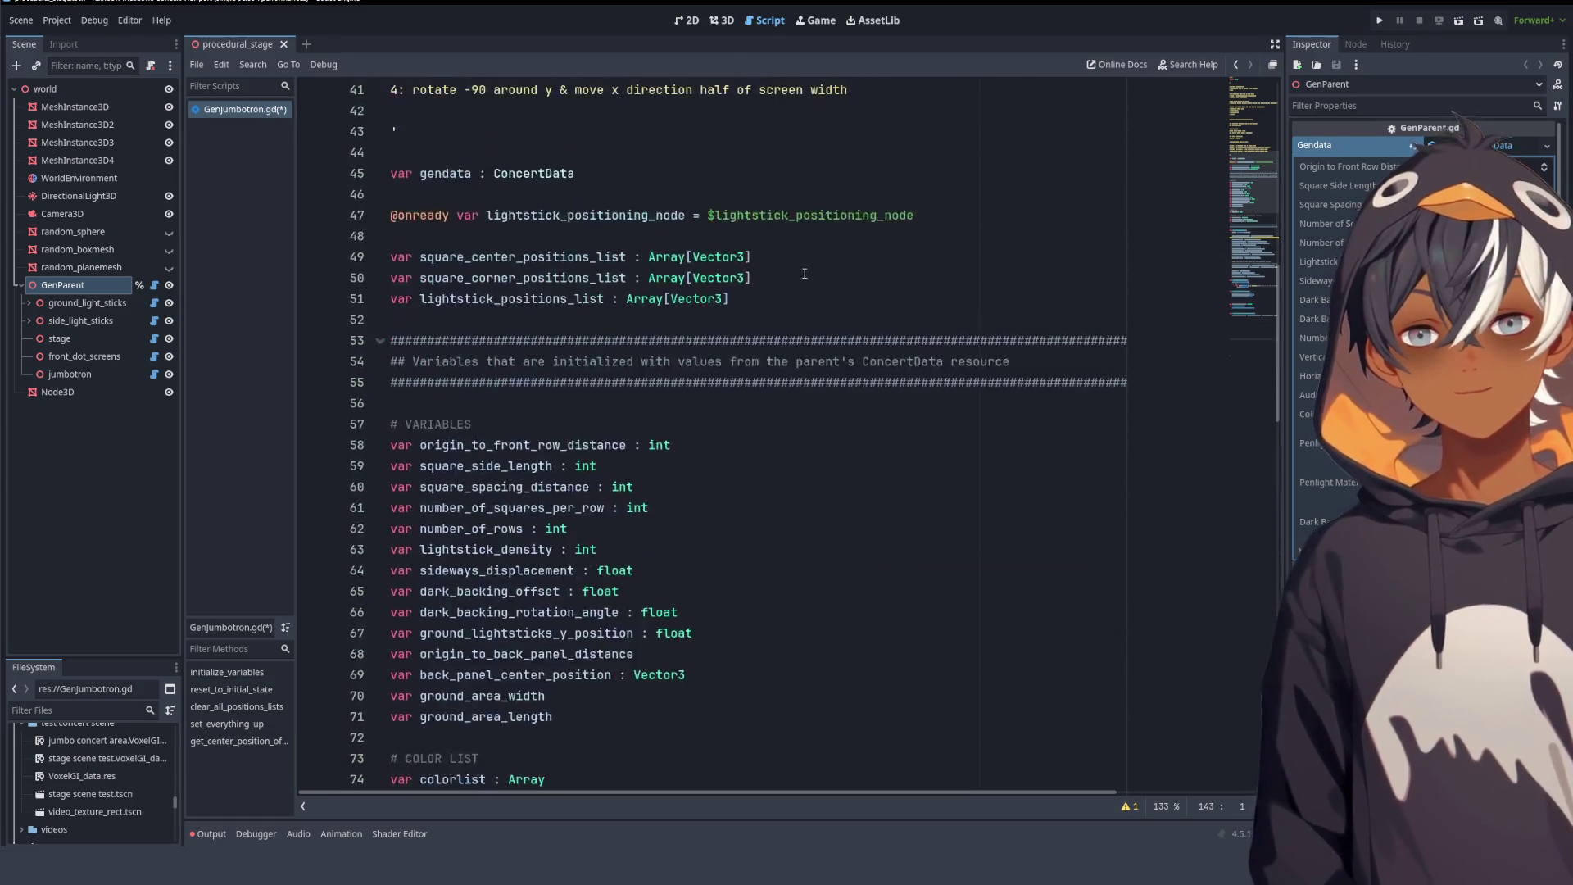
{"action": "scroll", "coordinate": [686, 262], "scroll_direction": "down", "scroll_amount": 6}
{"action": "scroll", "coordinate": [628, 250], "scroll_direction": "up", "scroll_amount": 7}
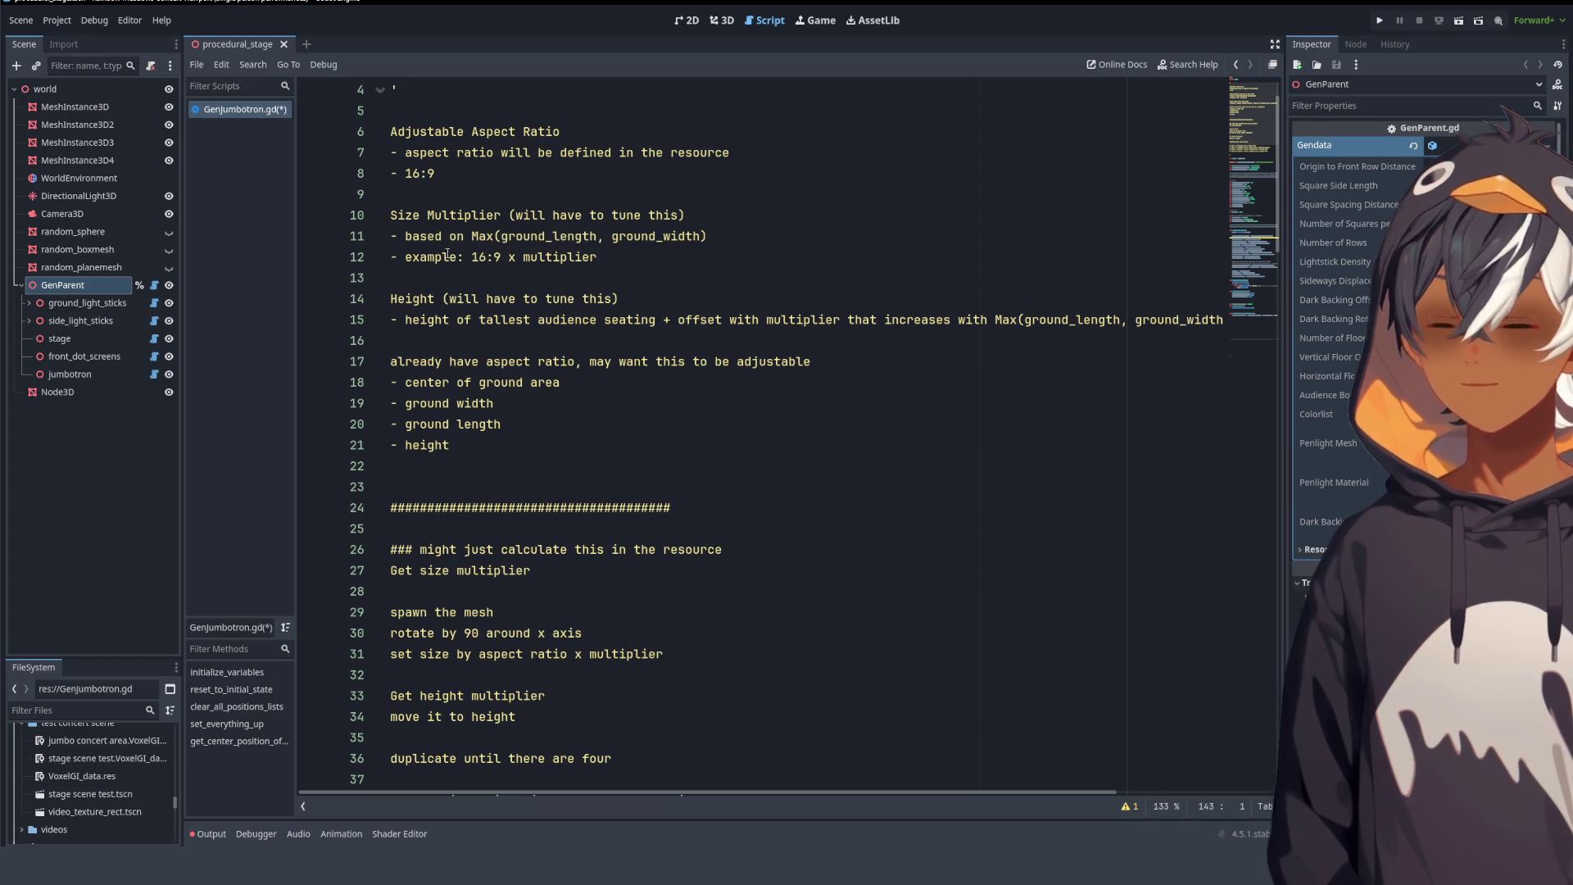
{"action": "left_click_drag", "start_coordinate": [391, 132], "coordinate": [524, 236]}
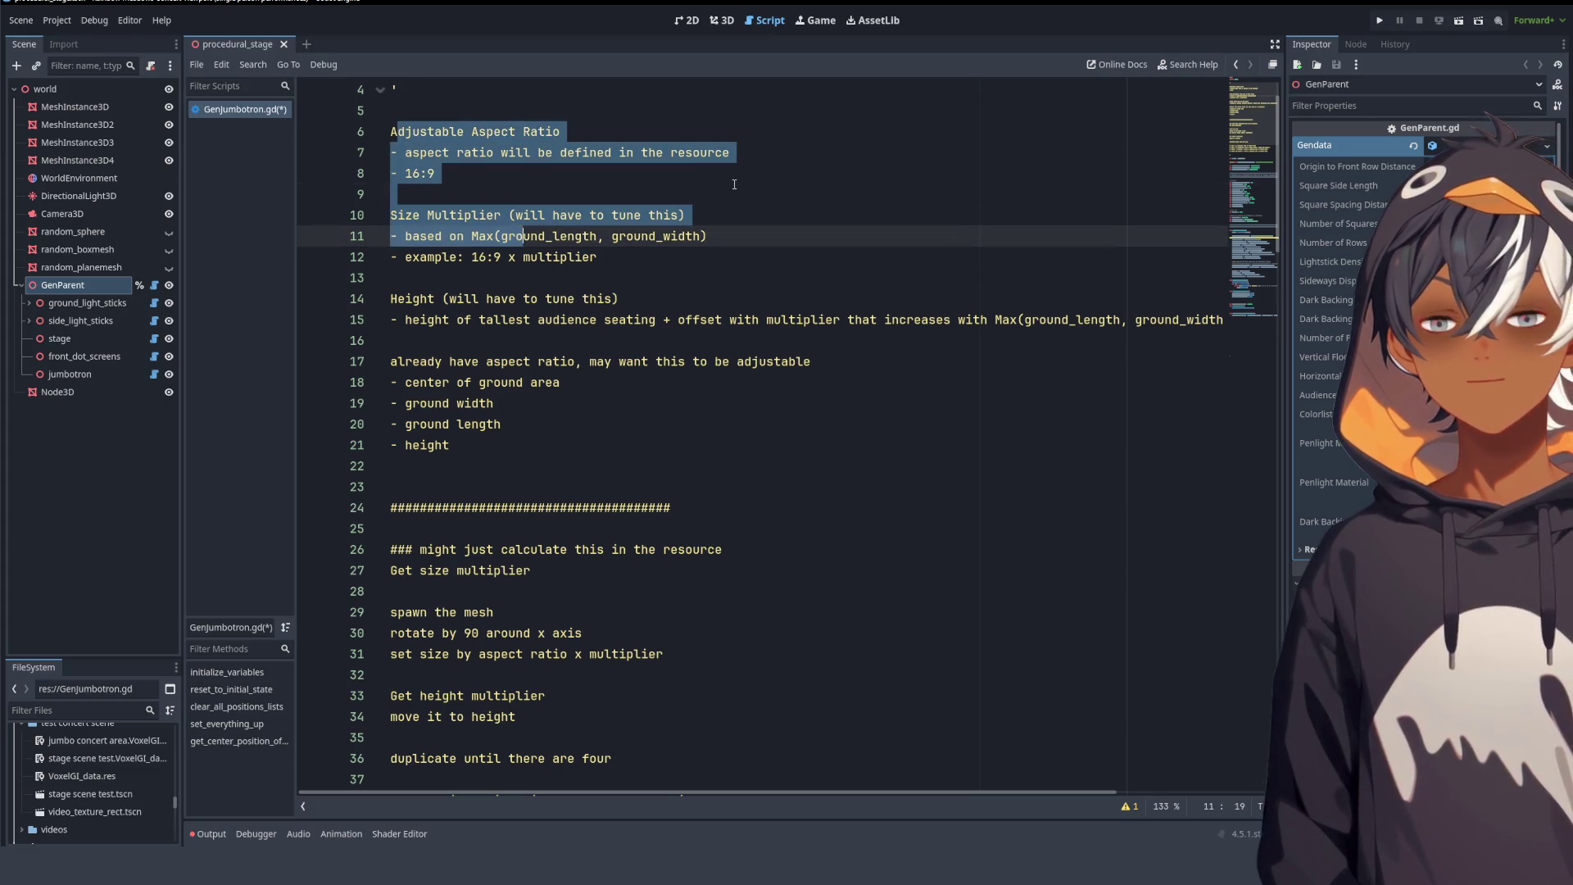
{"action": "scroll", "coordinate": [453, 214], "scroll_direction": "up", "scroll_amount": 1}
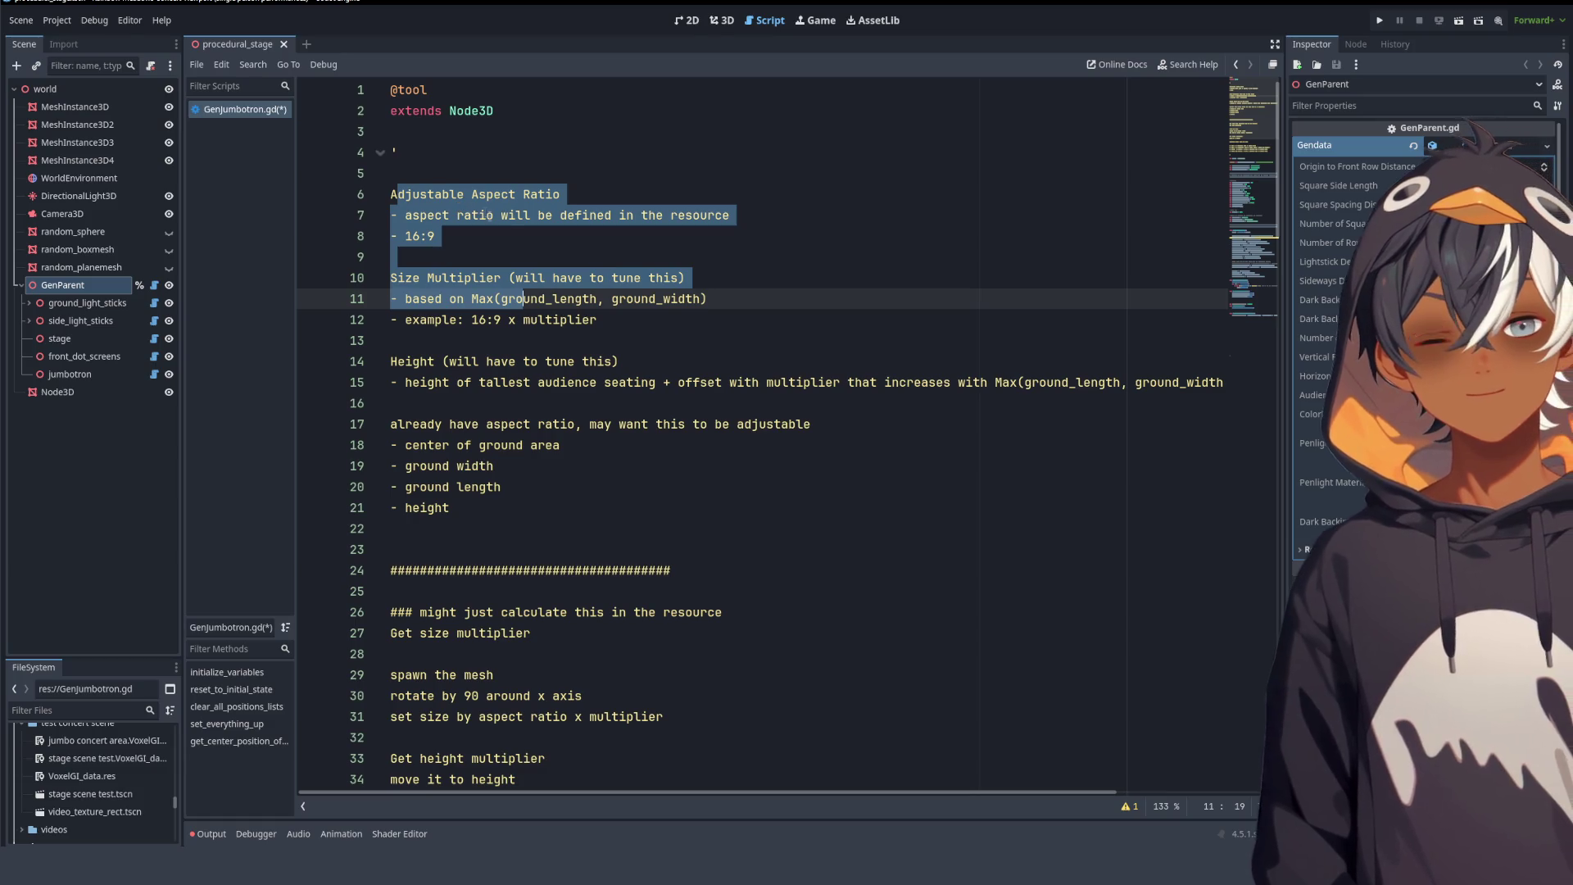
{"action": "scroll", "coordinate": [530, 245], "scroll_direction": "down", "scroll_amount": 3}
{"action": "scroll", "coordinate": [530, 245], "scroll_direction": "up", "scroll_amount": 3}
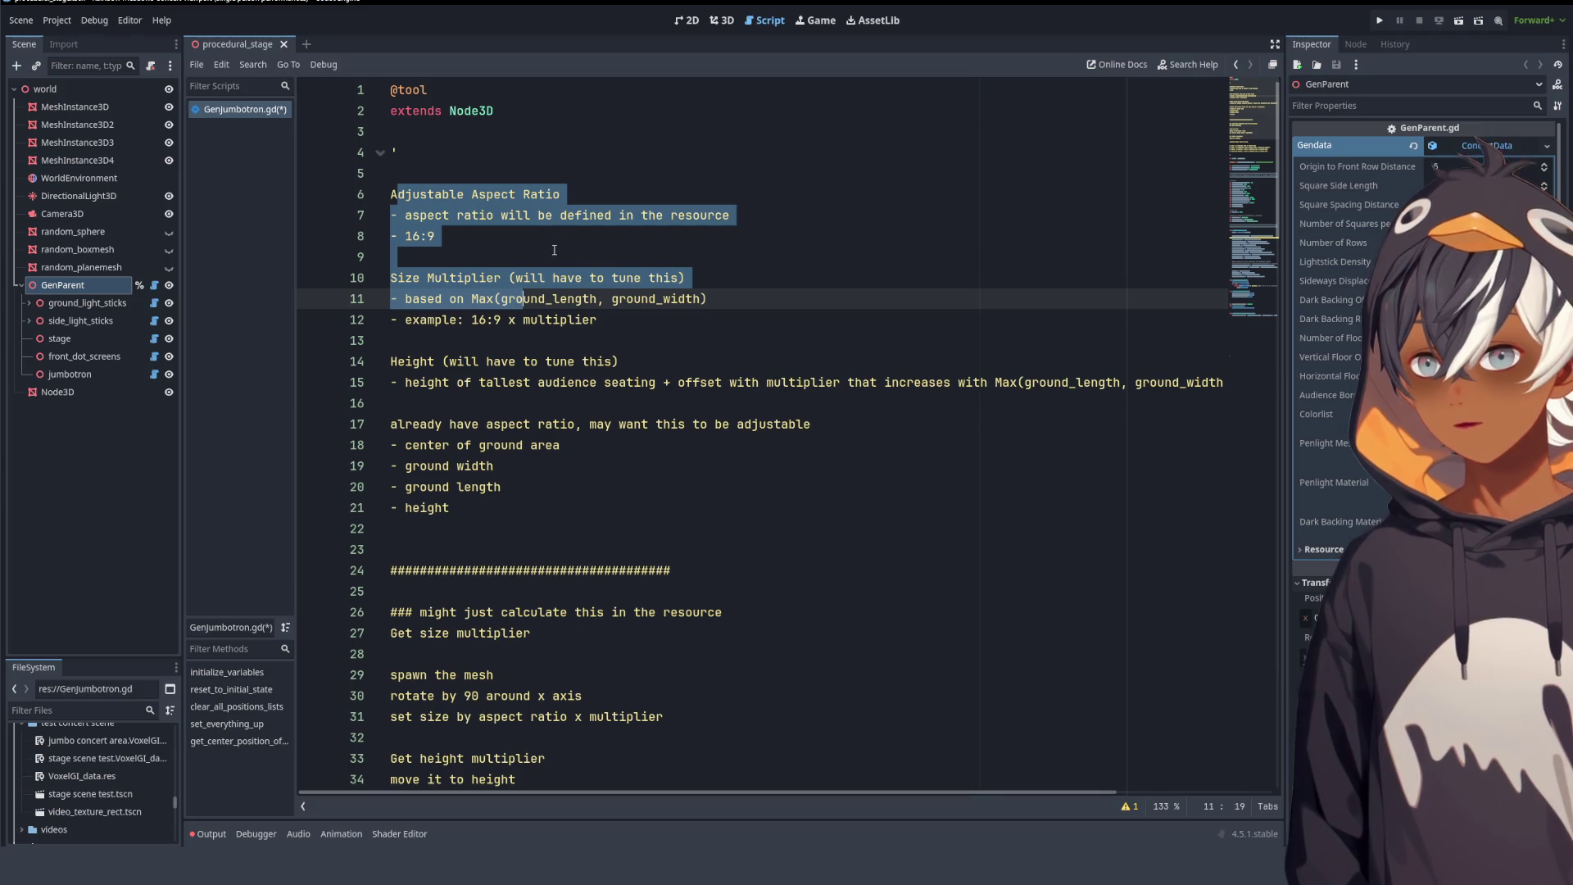
{"action": "scroll", "coordinate": [570, 199], "scroll_direction": "down", "scroll_amount": 5}
{"action": "scroll", "coordinate": [570, 199], "scroll_direction": "down", "scroll_amount": 20}
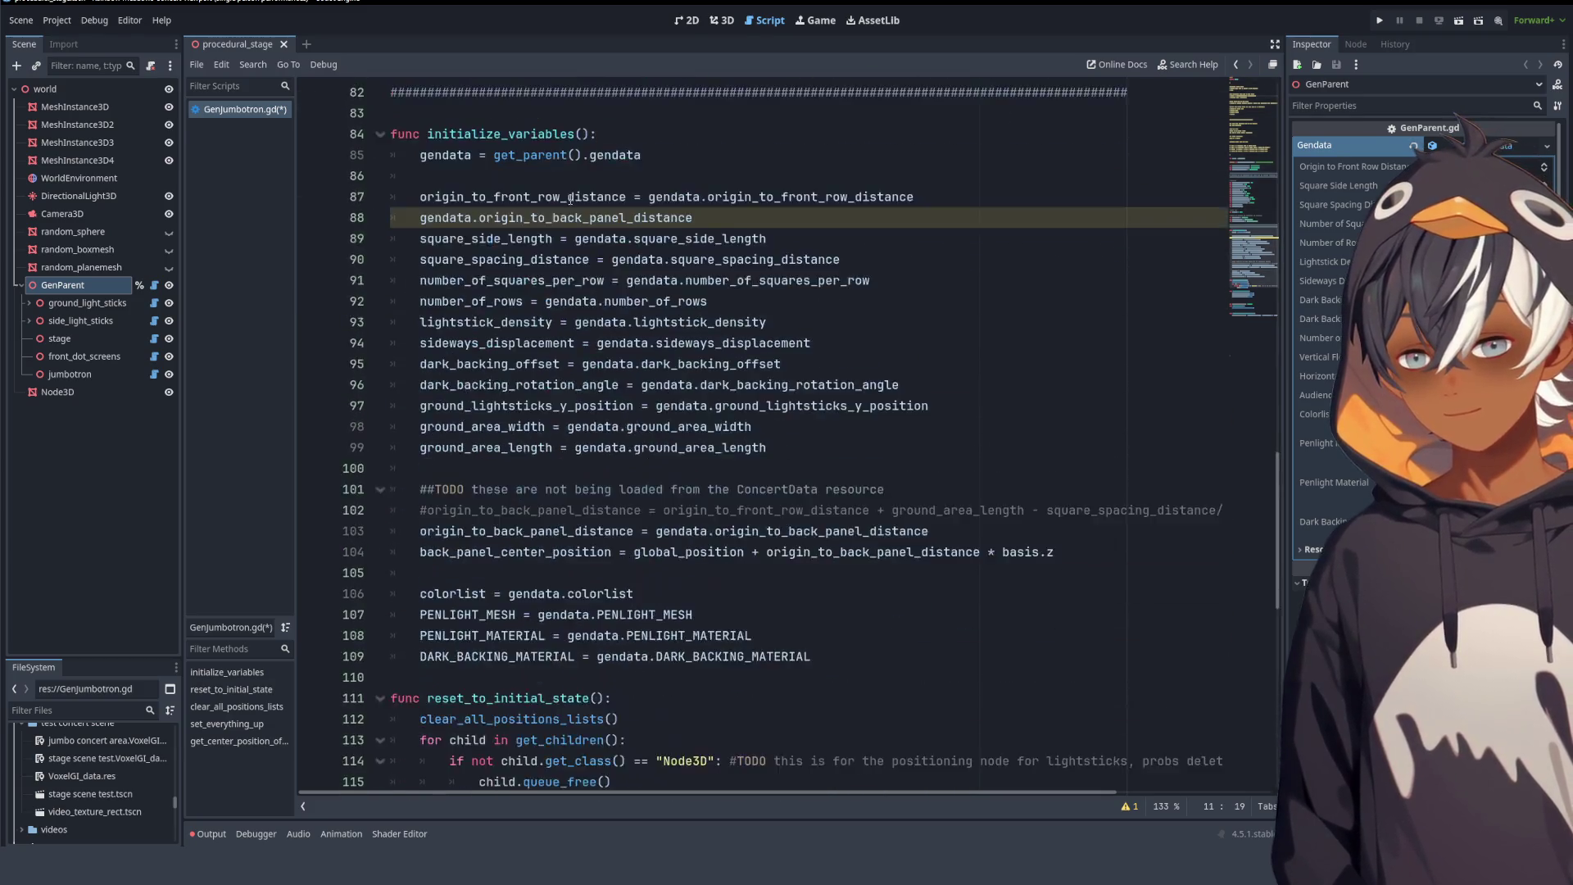
{"action": "scroll", "coordinate": [603, 360], "scroll_direction": "up", "scroll_amount": 6}
{"action": "scroll", "coordinate": [550, 312], "scroll_direction": "down", "scroll_amount": 6}
{"action": "left_click", "coordinate": [751, 210]}
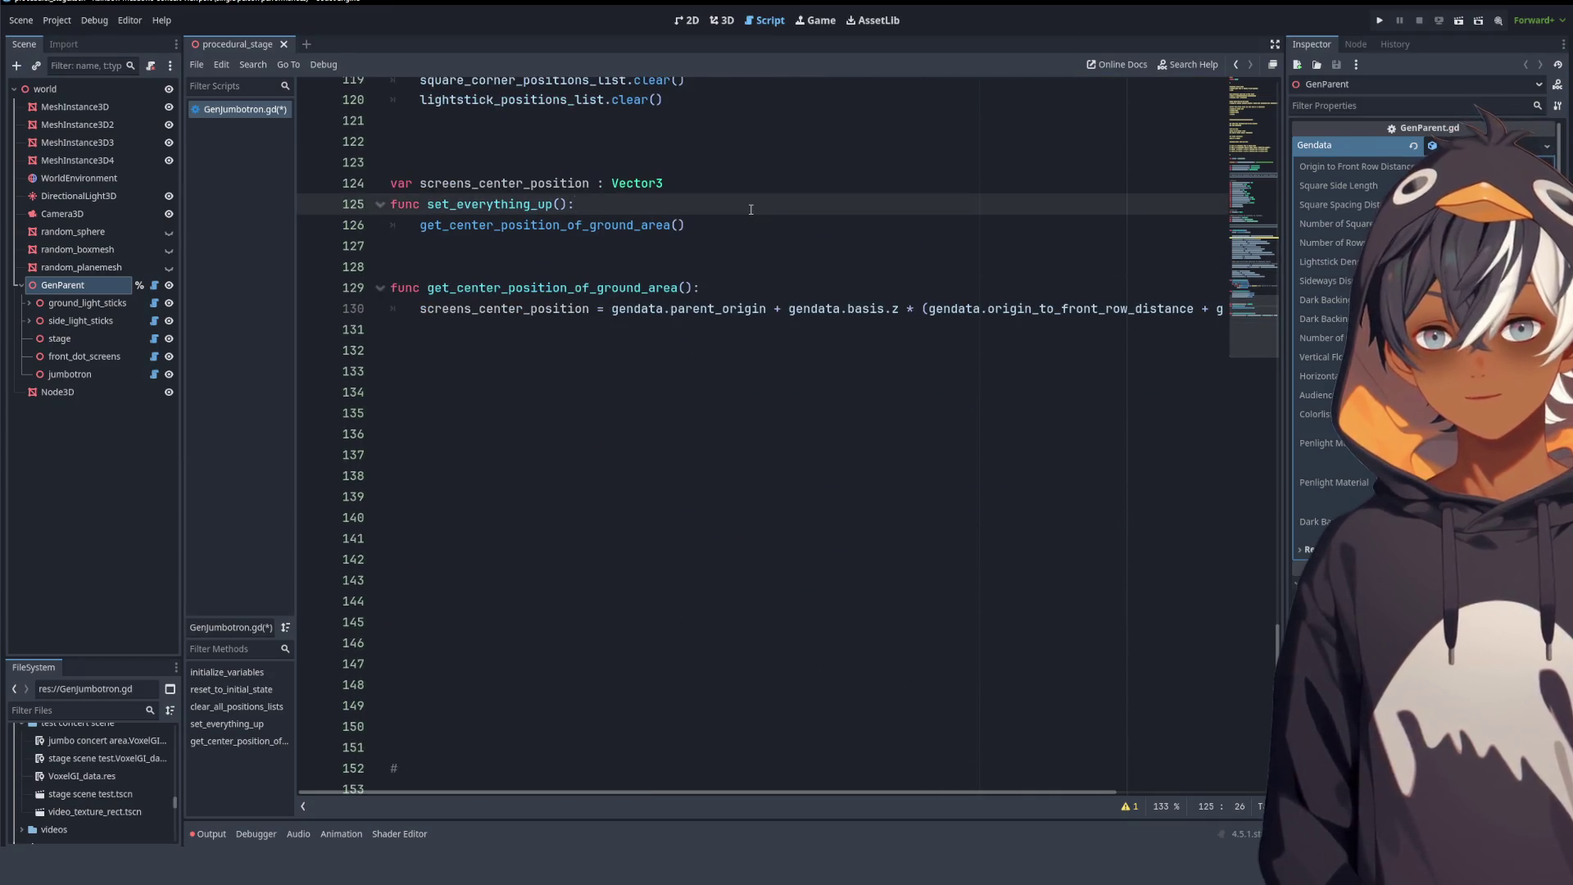
- Start a new line in set_everything_up with 'get' below the helper call
{"action": "left_click", "coordinate": [738, 232]}
{"action": "key", "text": "Return"}
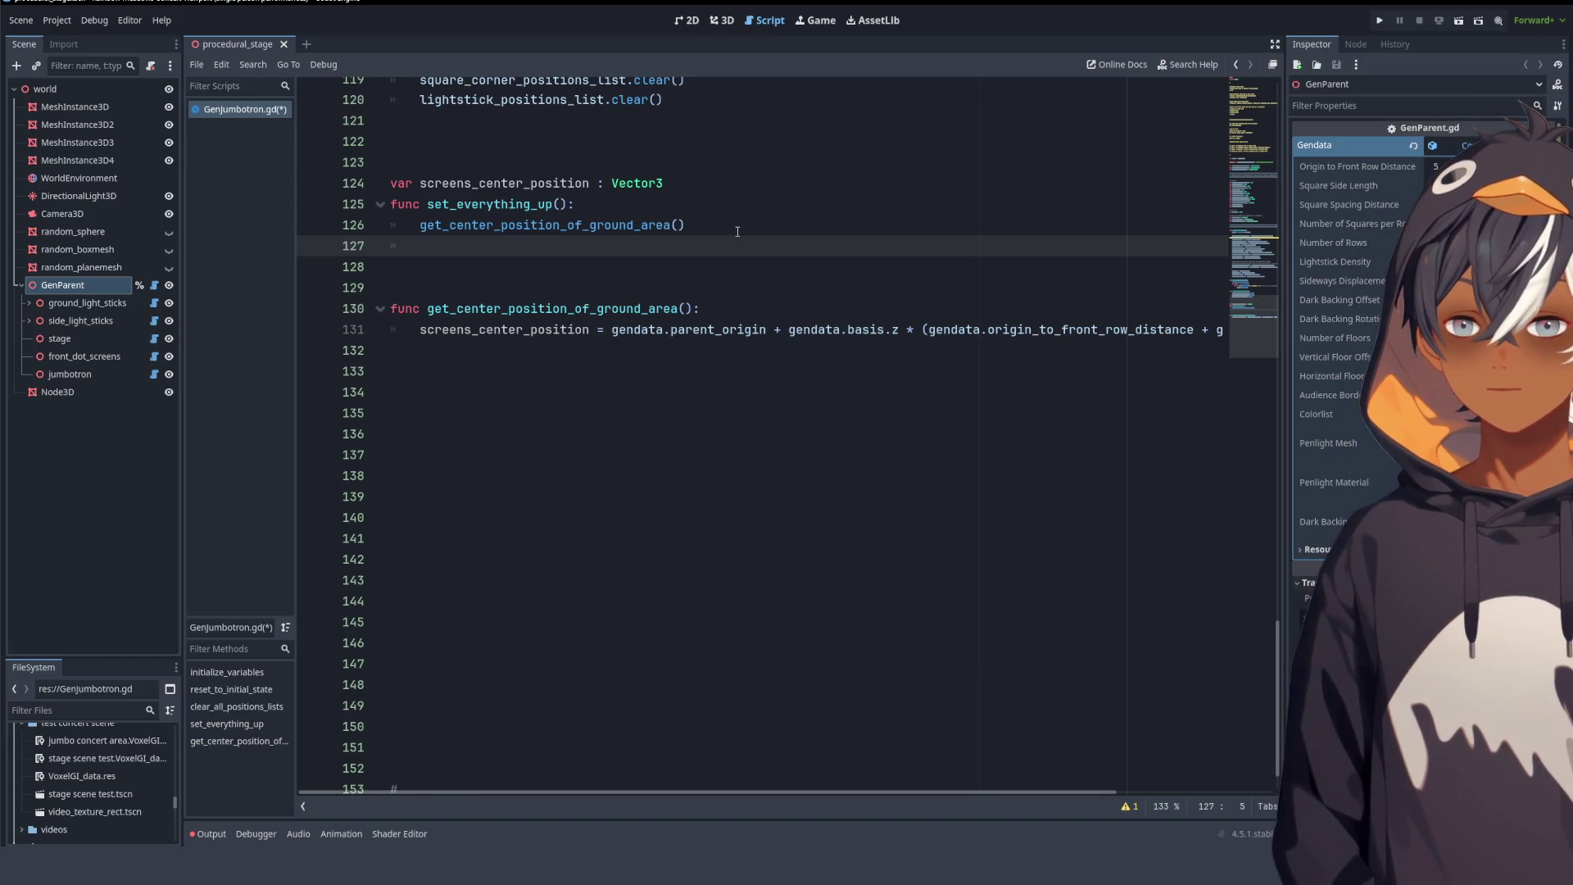
{"action": "type", "text": "get"}
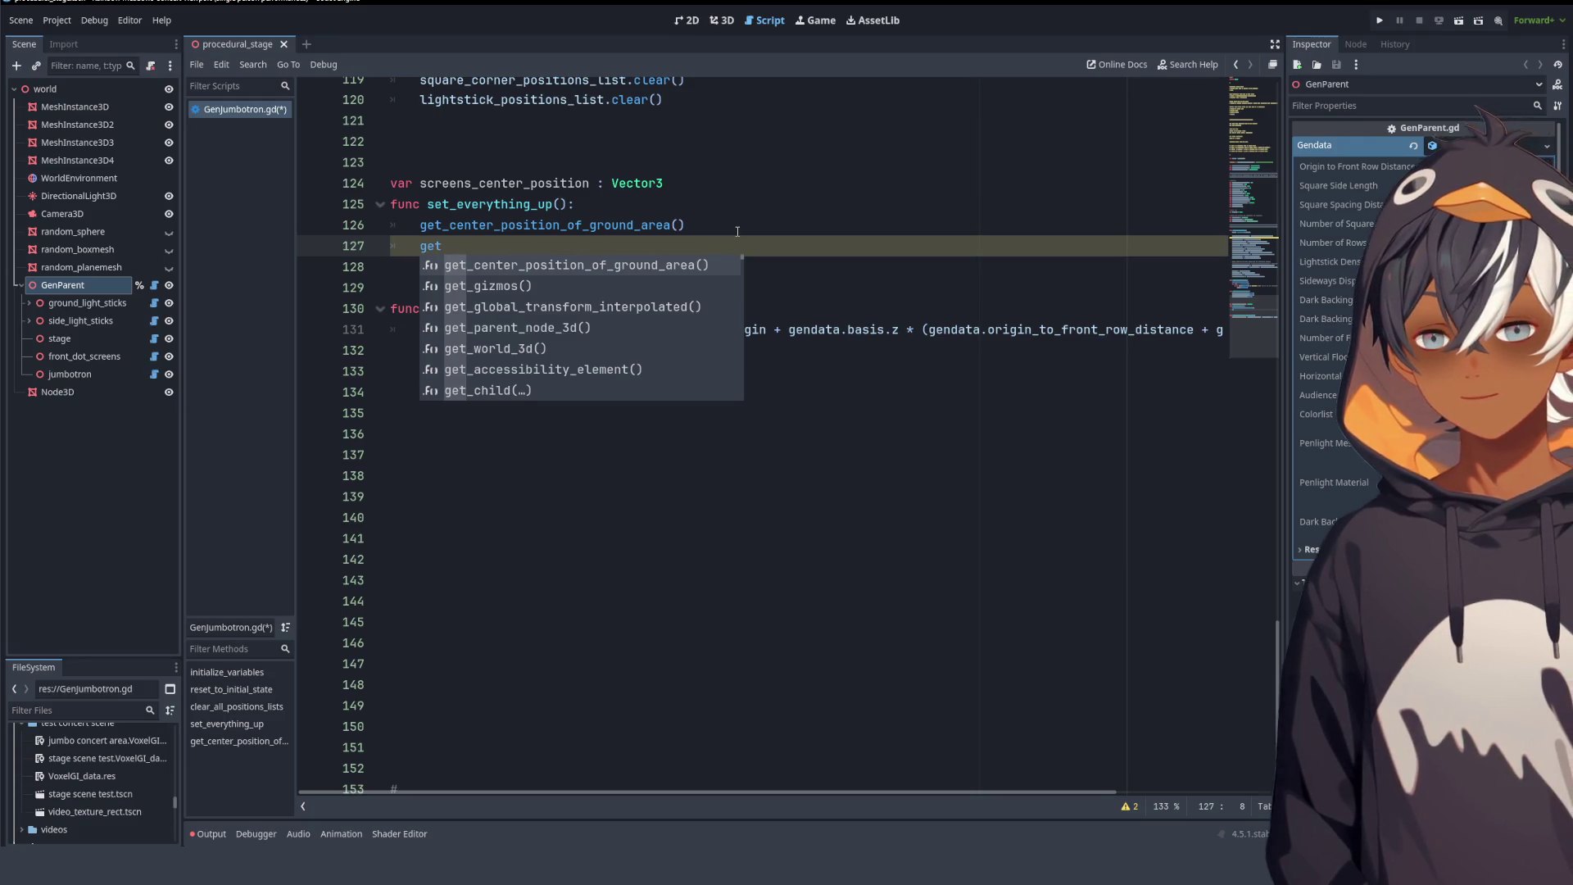
{"action": "left_click", "coordinate": [490, 224]}
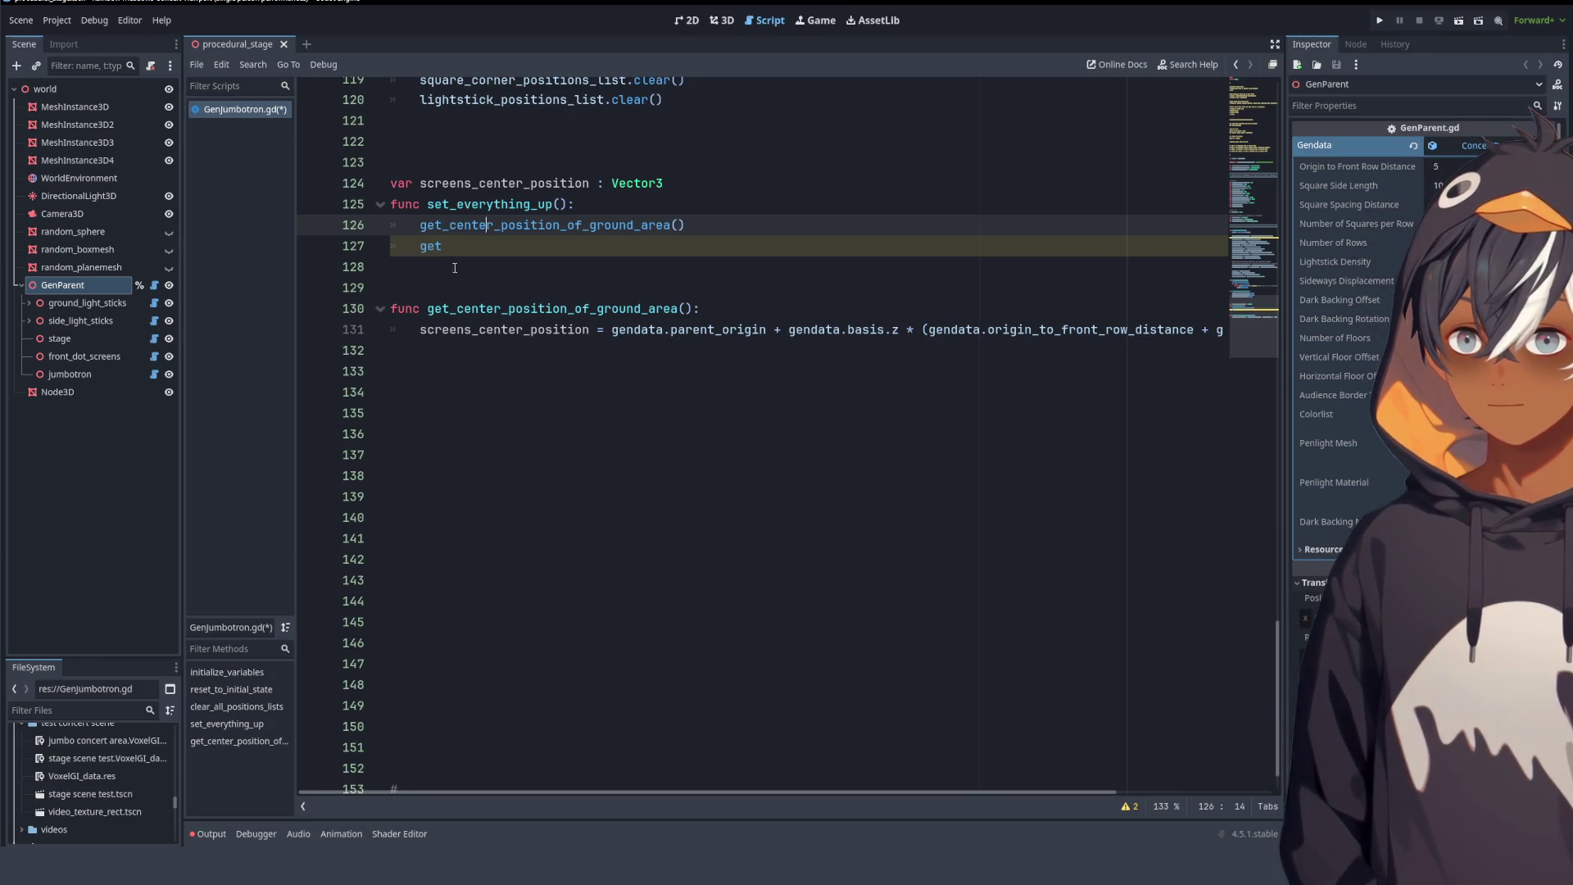
- Replace the helper's 'screens_center_position =' assignment with 'return'
{"action": "left_click_drag", "start_coordinate": [427, 308], "coordinate": [731, 302]}
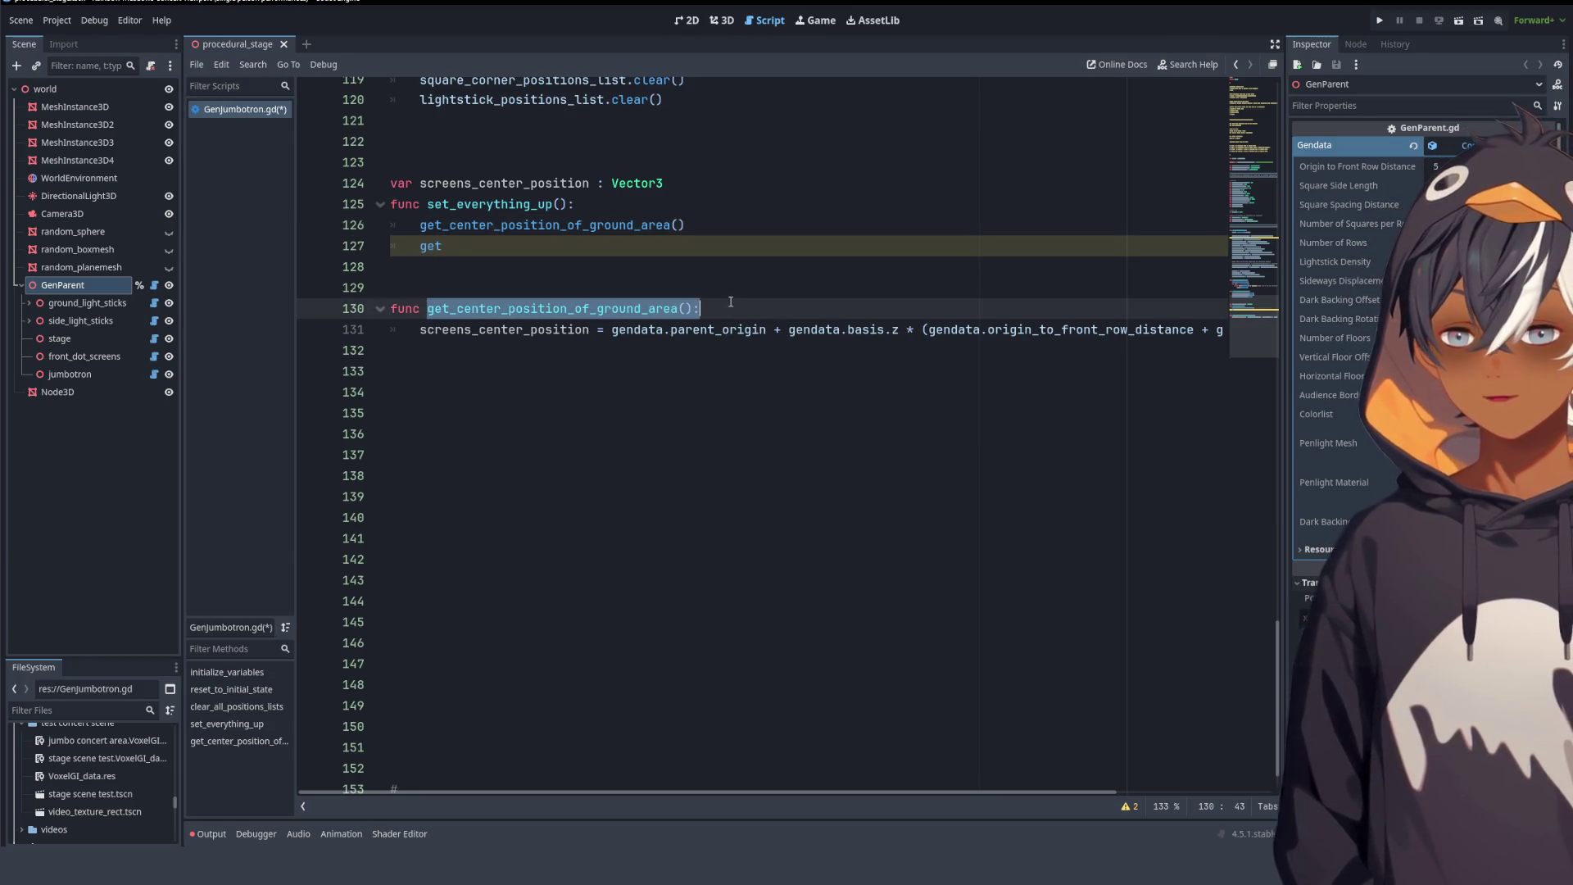
{"action": "left_click", "coordinate": [730, 303]}
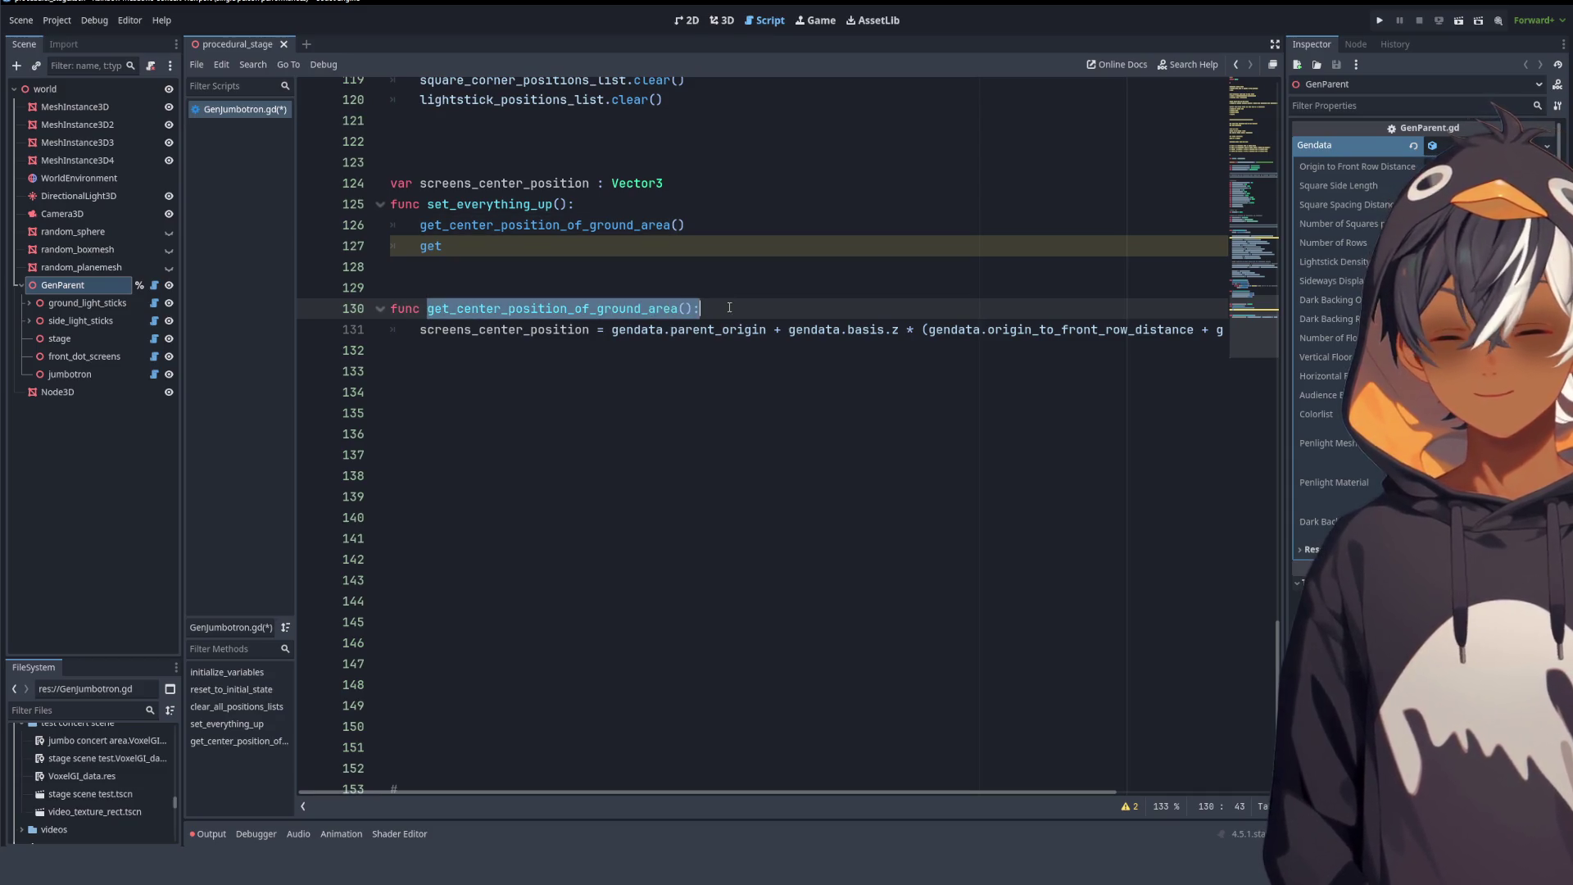
{"action": "left_click", "coordinate": [509, 224]}
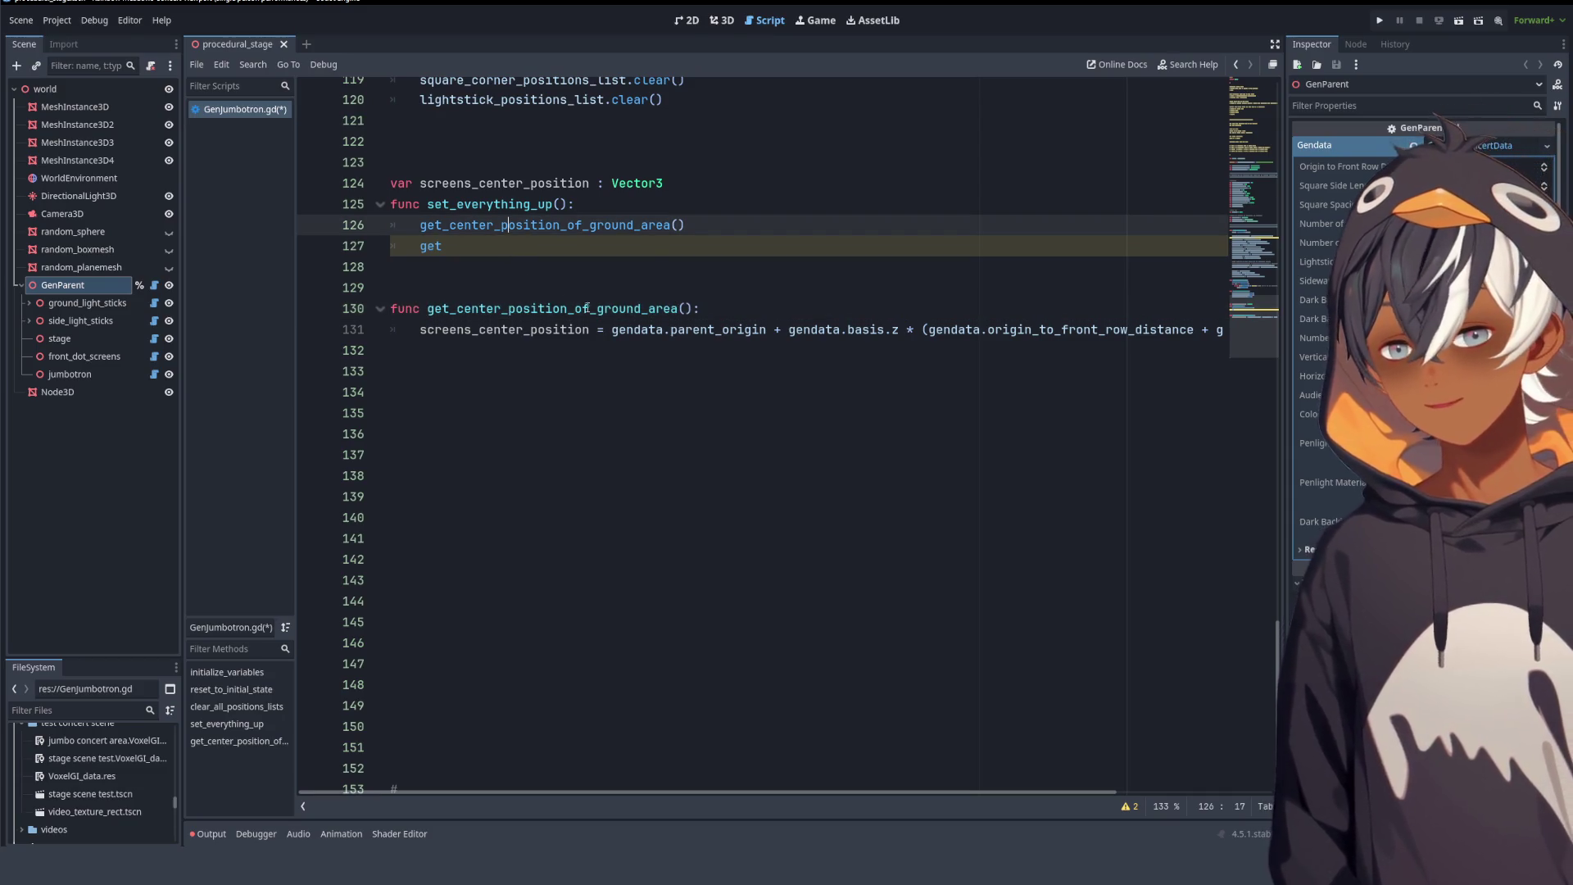
{"action": "left_click_drag", "start_coordinate": [609, 331], "coordinate": [422, 332]}
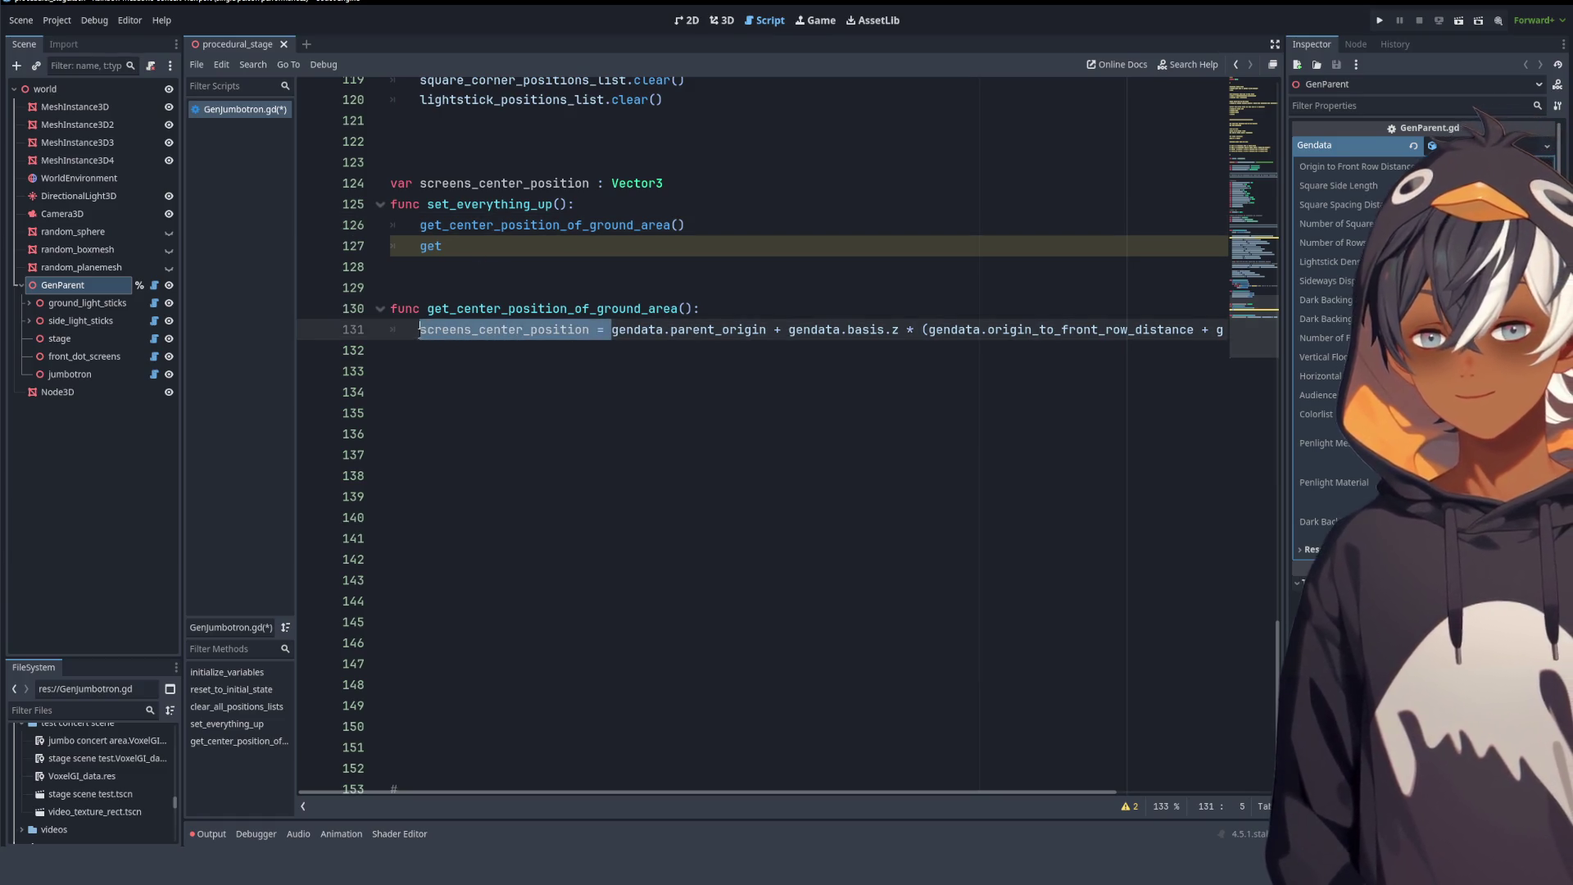
{"action": "key", "text": "ctrl+x"}
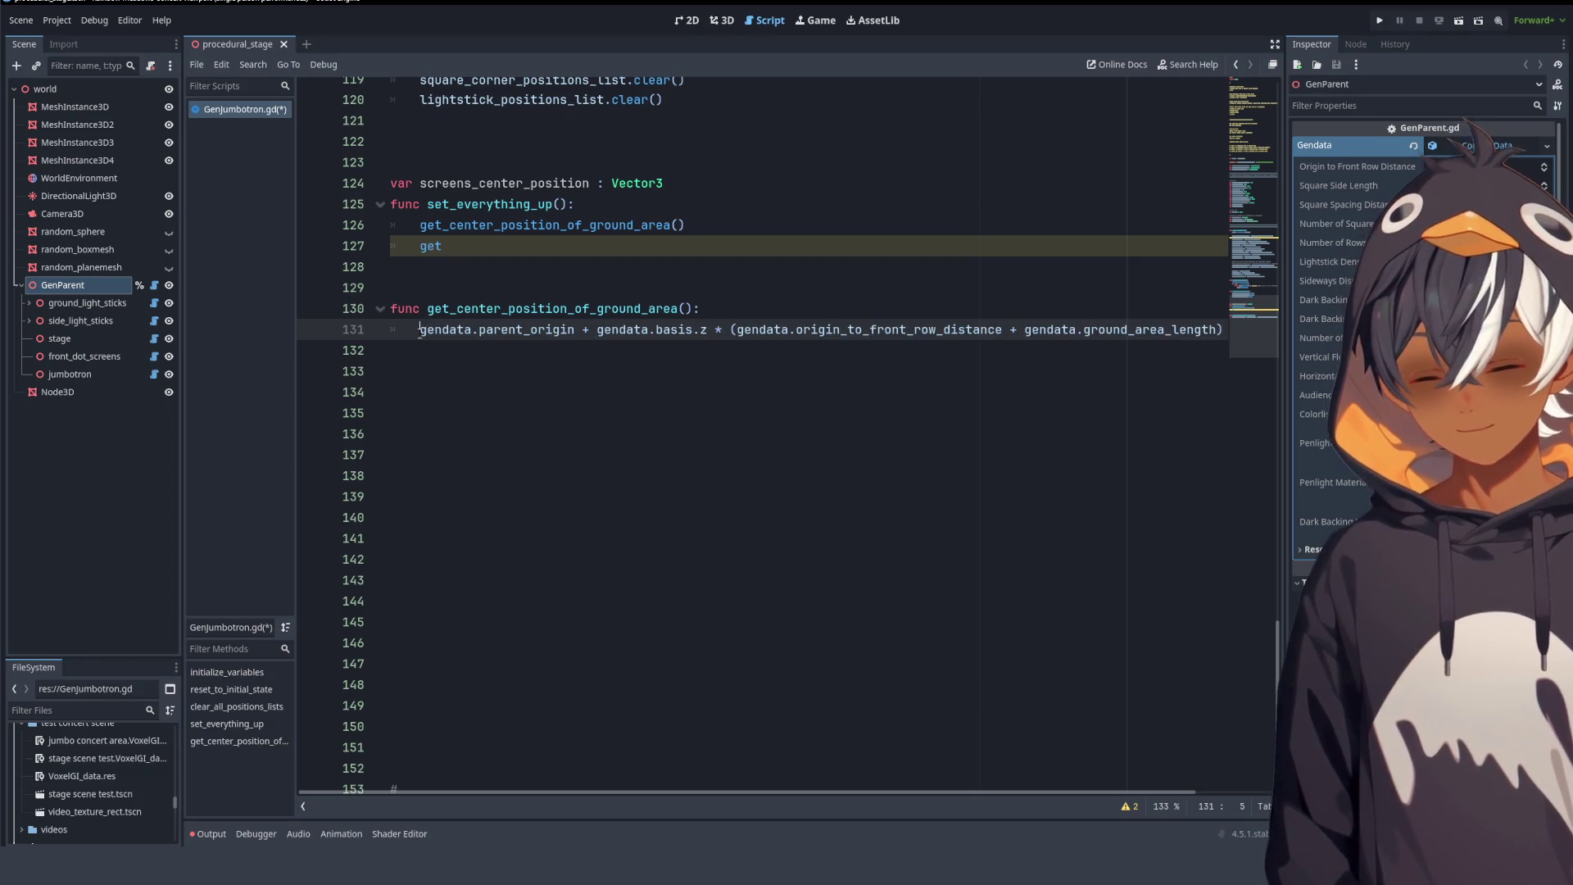
{"action": "type", "text": "return"}
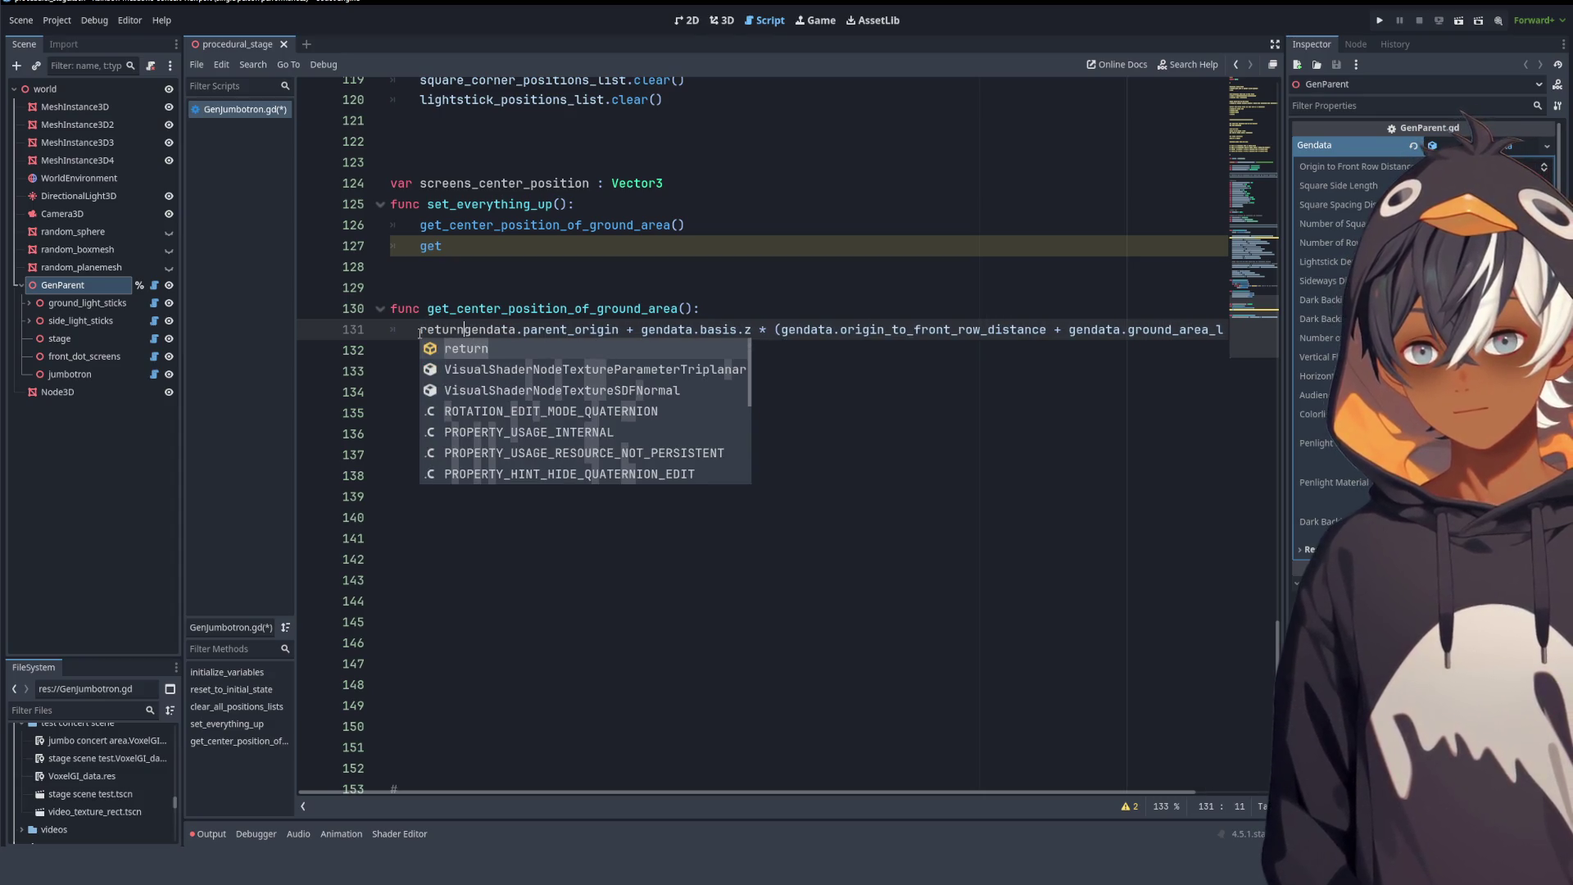
- Move the cut 'screens_center_position =' in front of the get_center_position_of_ground_area() call
{"action": "left_click", "coordinate": [419, 225]}
{"action": "key", "text": "ctrl+v"}
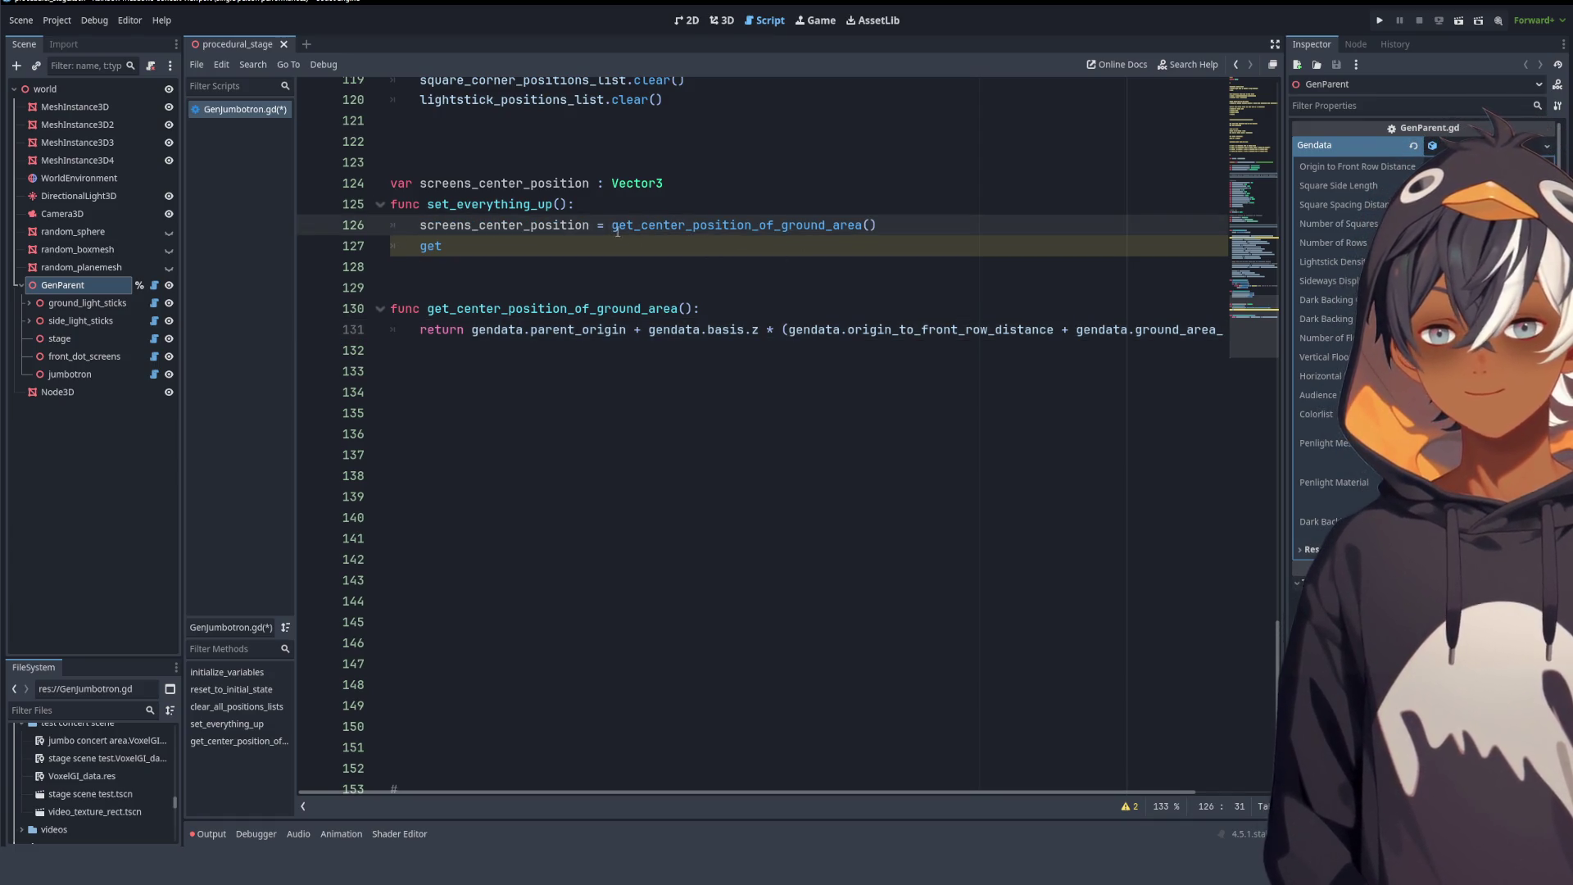
{"action": "double_click", "coordinate": [618, 232]}
{"action": "left_click", "coordinate": [898, 226]}
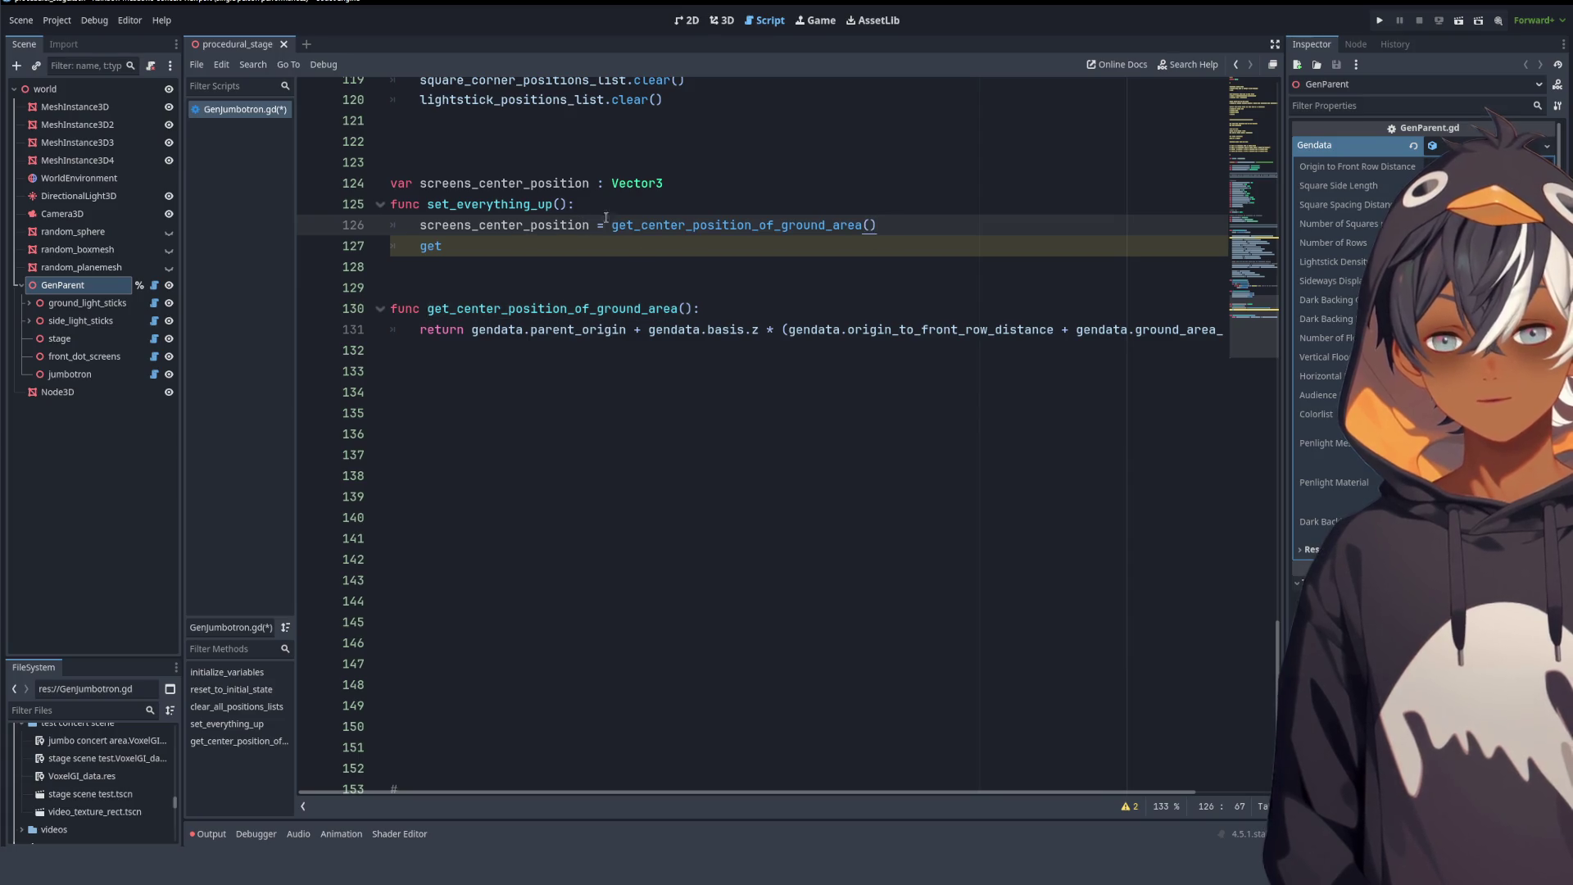
- Copy the whole assignment on line 126 and paste it over 'get' on line 127
{"action": "left_click", "coordinate": [484, 249]}
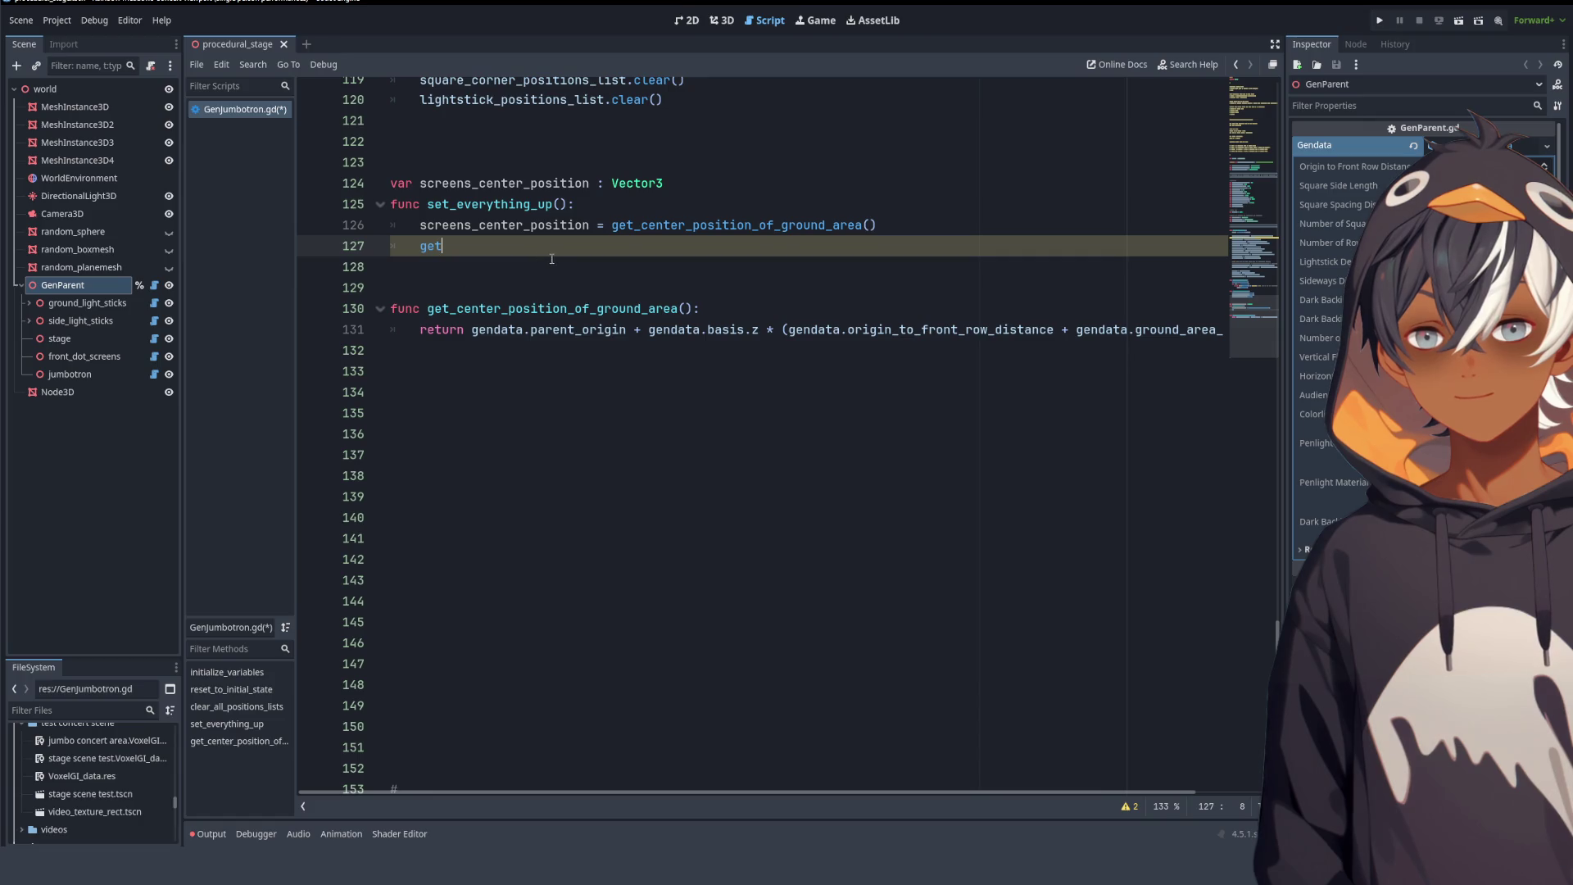
{"action": "double_click", "coordinate": [527, 230]}
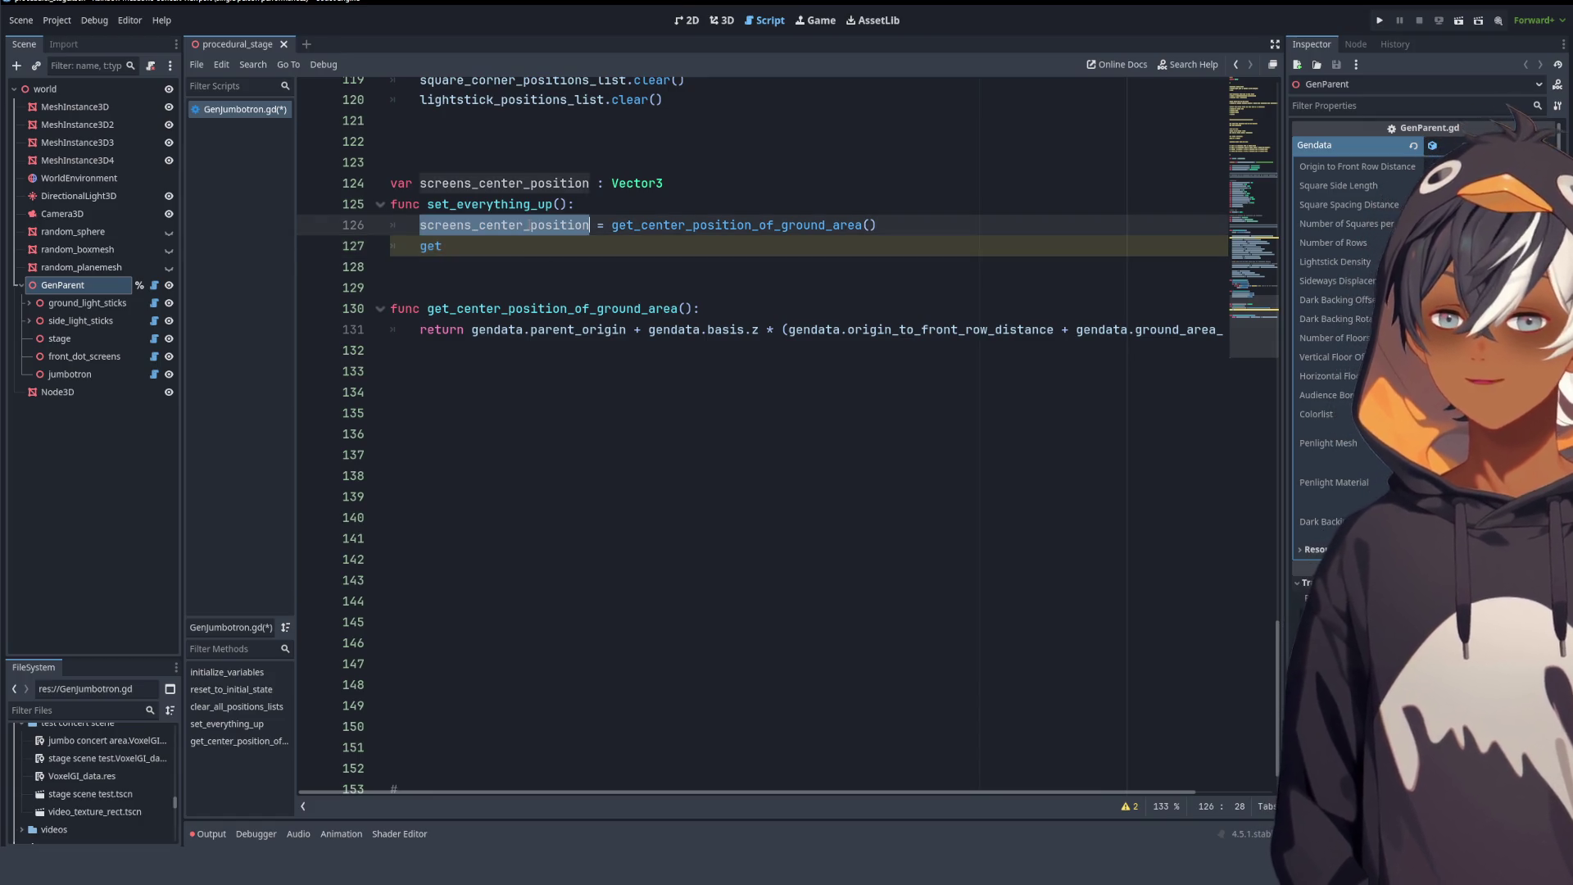
{"action": "left_click", "coordinate": [469, 227]}
{"action": "left_click_drag", "start_coordinate": [421, 227], "coordinate": [883, 221]}
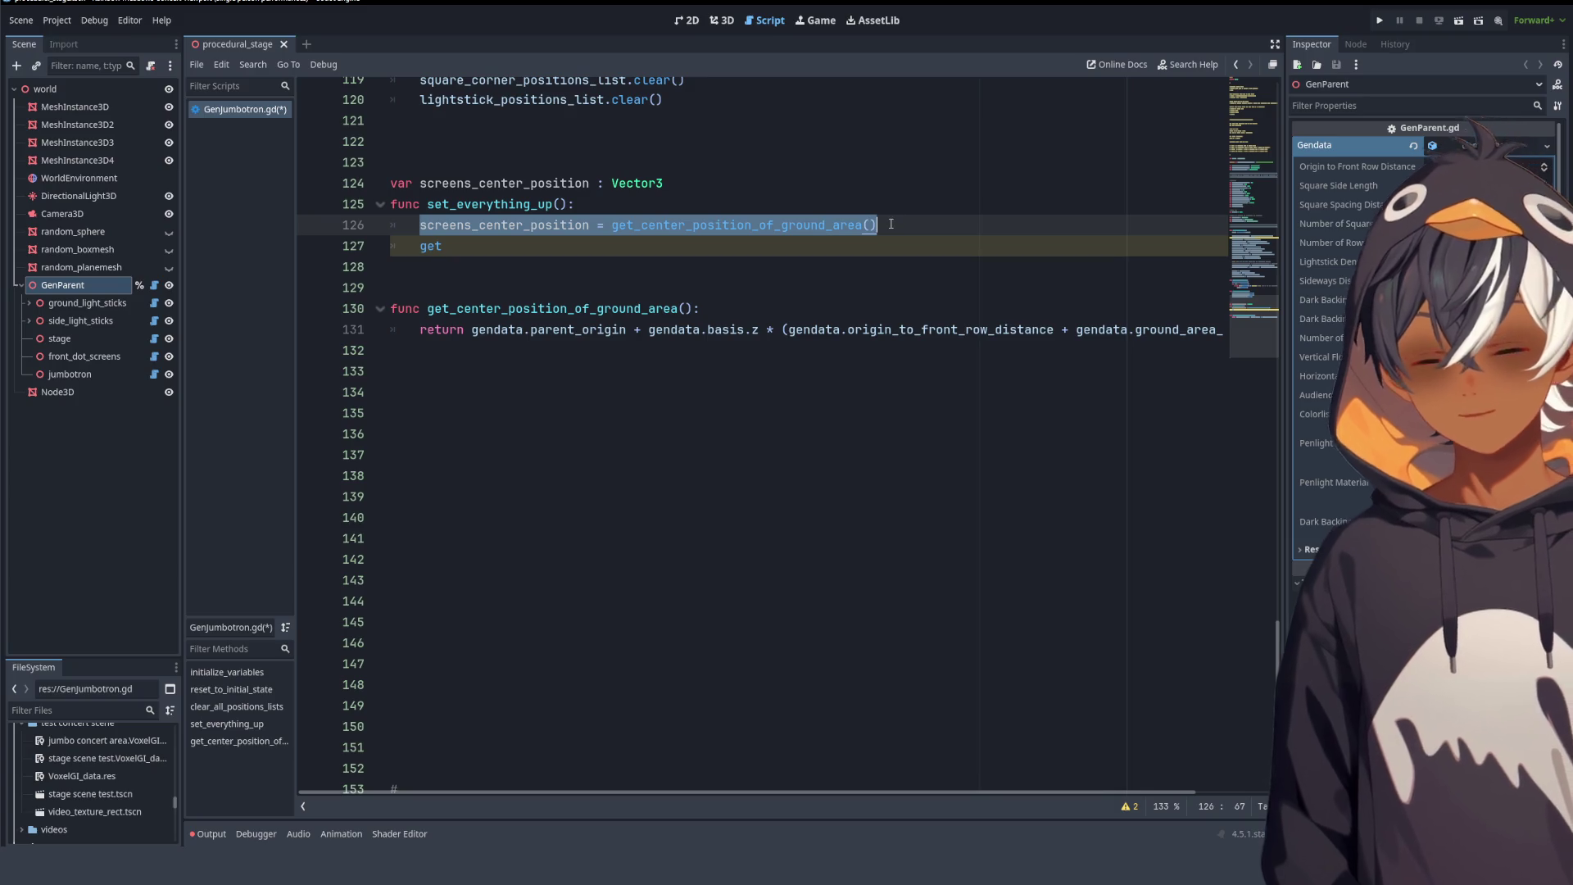
{"action": "key", "text": "ctrl+c"}
{"action": "double_click", "coordinate": [430, 245]}
{"action": "key", "text": "ctrl+v"}
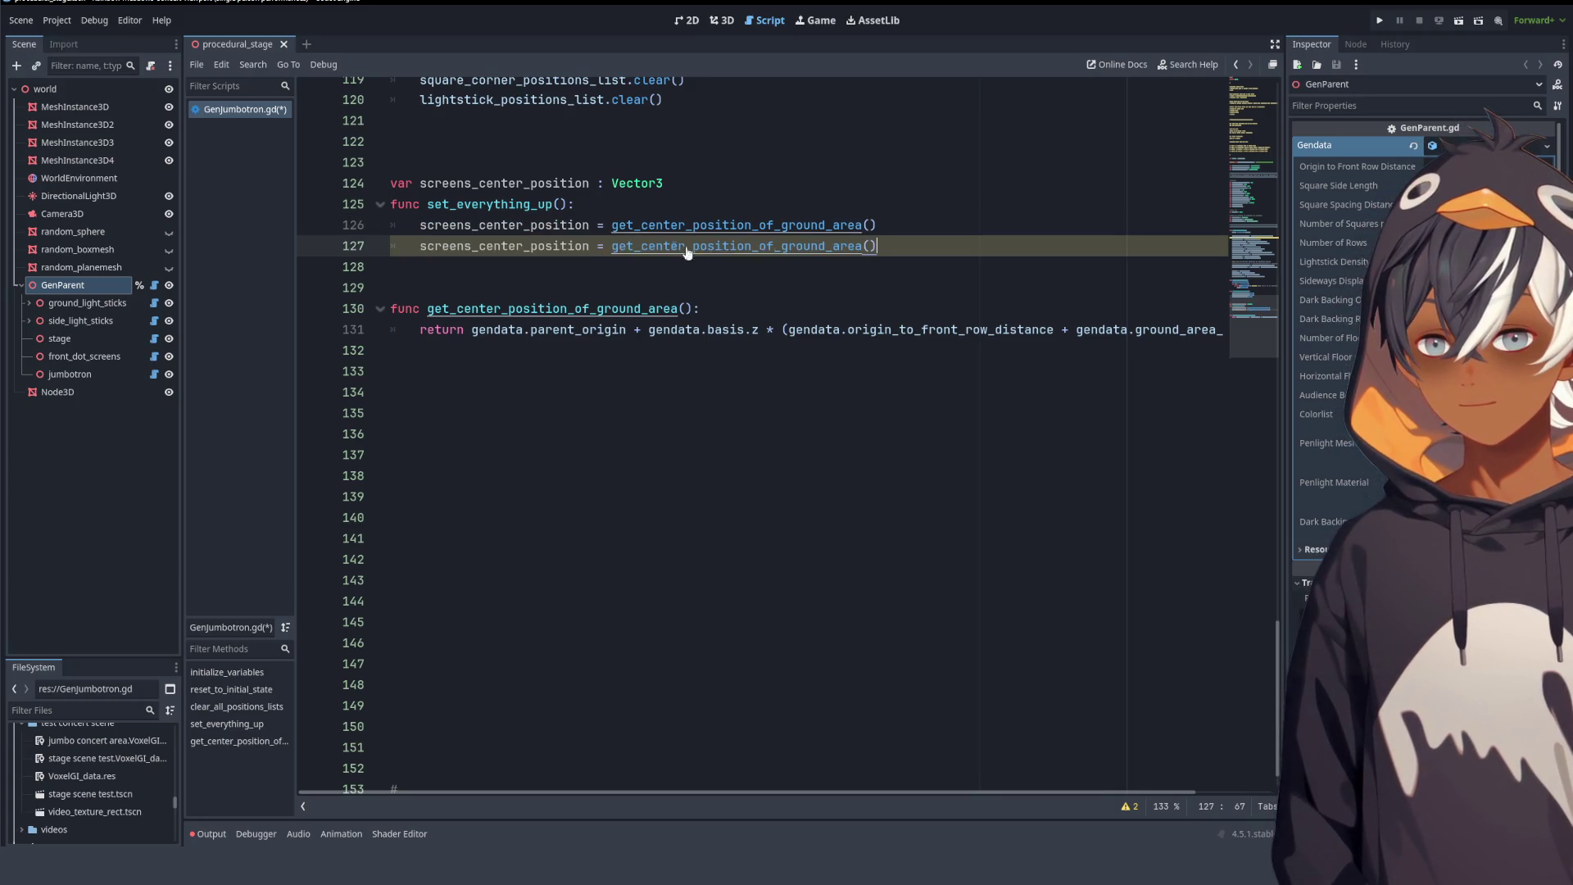
- Change line 127 to read screens_center_position.y = get_elevation_of_screens()
{"action": "left_click", "coordinate": [590, 246]}
{"action": "type", "text": ".y"}
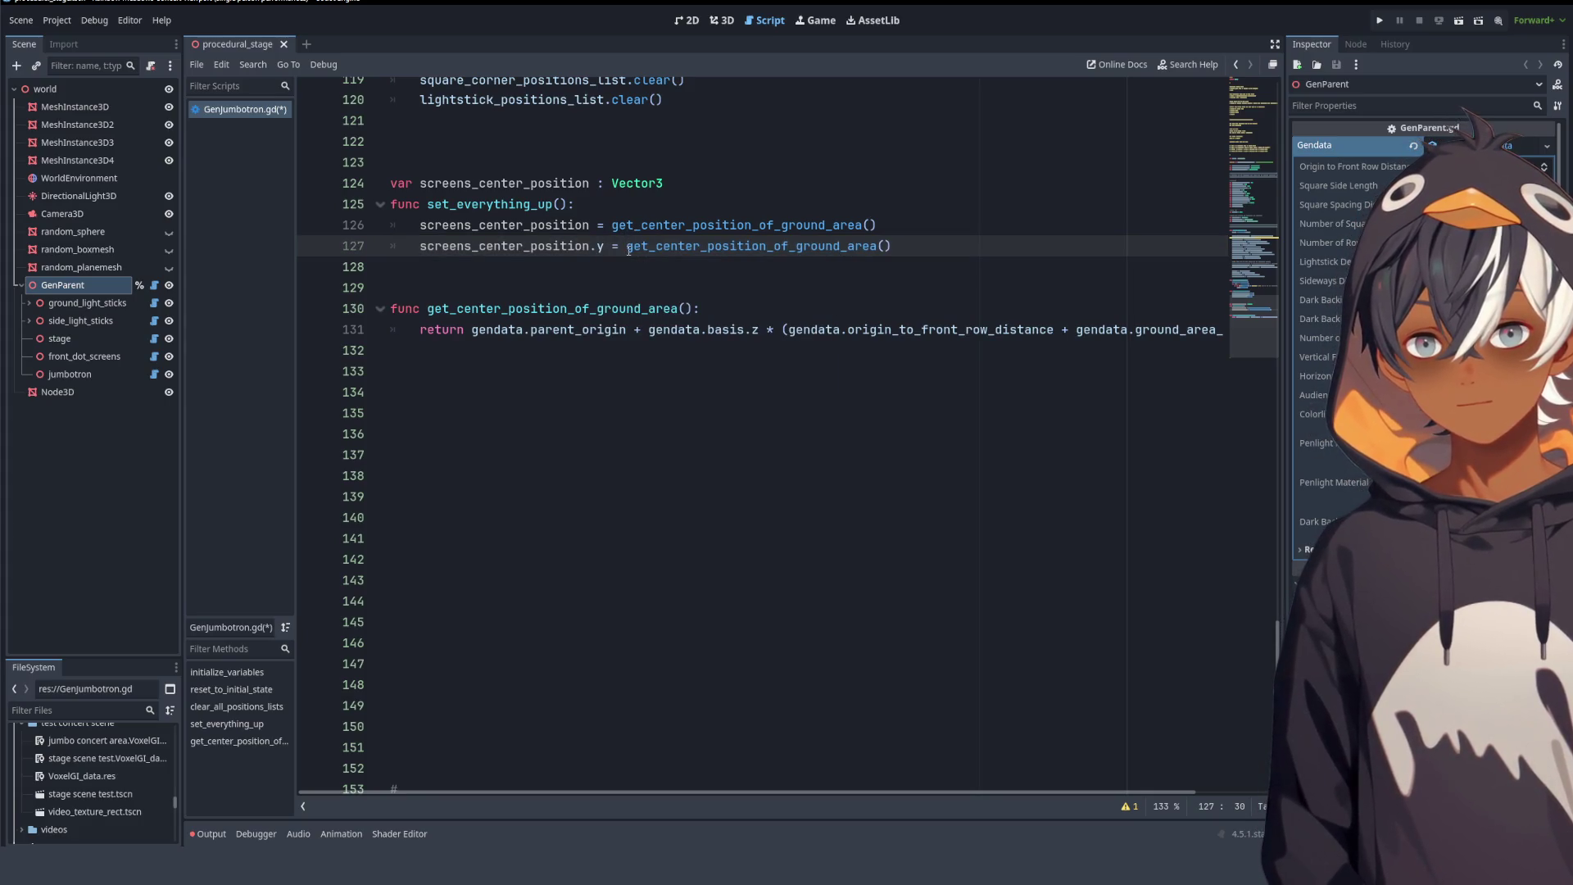
{"action": "mouse_move", "coordinate": [704, 251]}
{"action": "left_mouse_down"}
{"action": "mouse_move", "coordinate": [659, 247]}
{"action": "mouse_move", "coordinate": [876, 241]}
{"action": "left_mouse_up"}
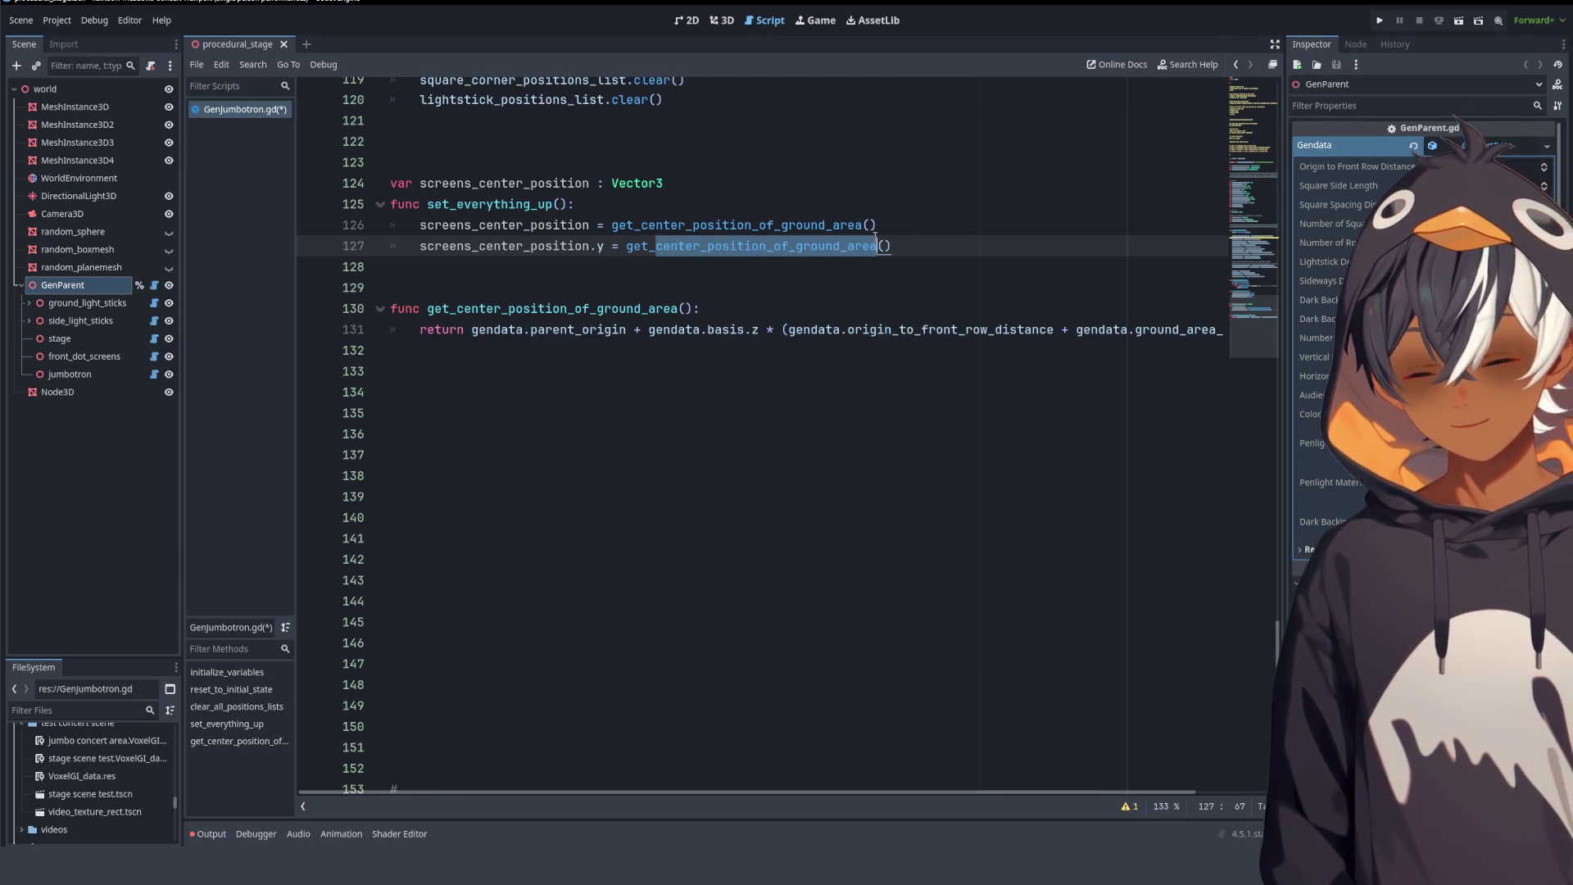
{"action": "type", "text": "height"}
{"action": "type", "text": "_of"}
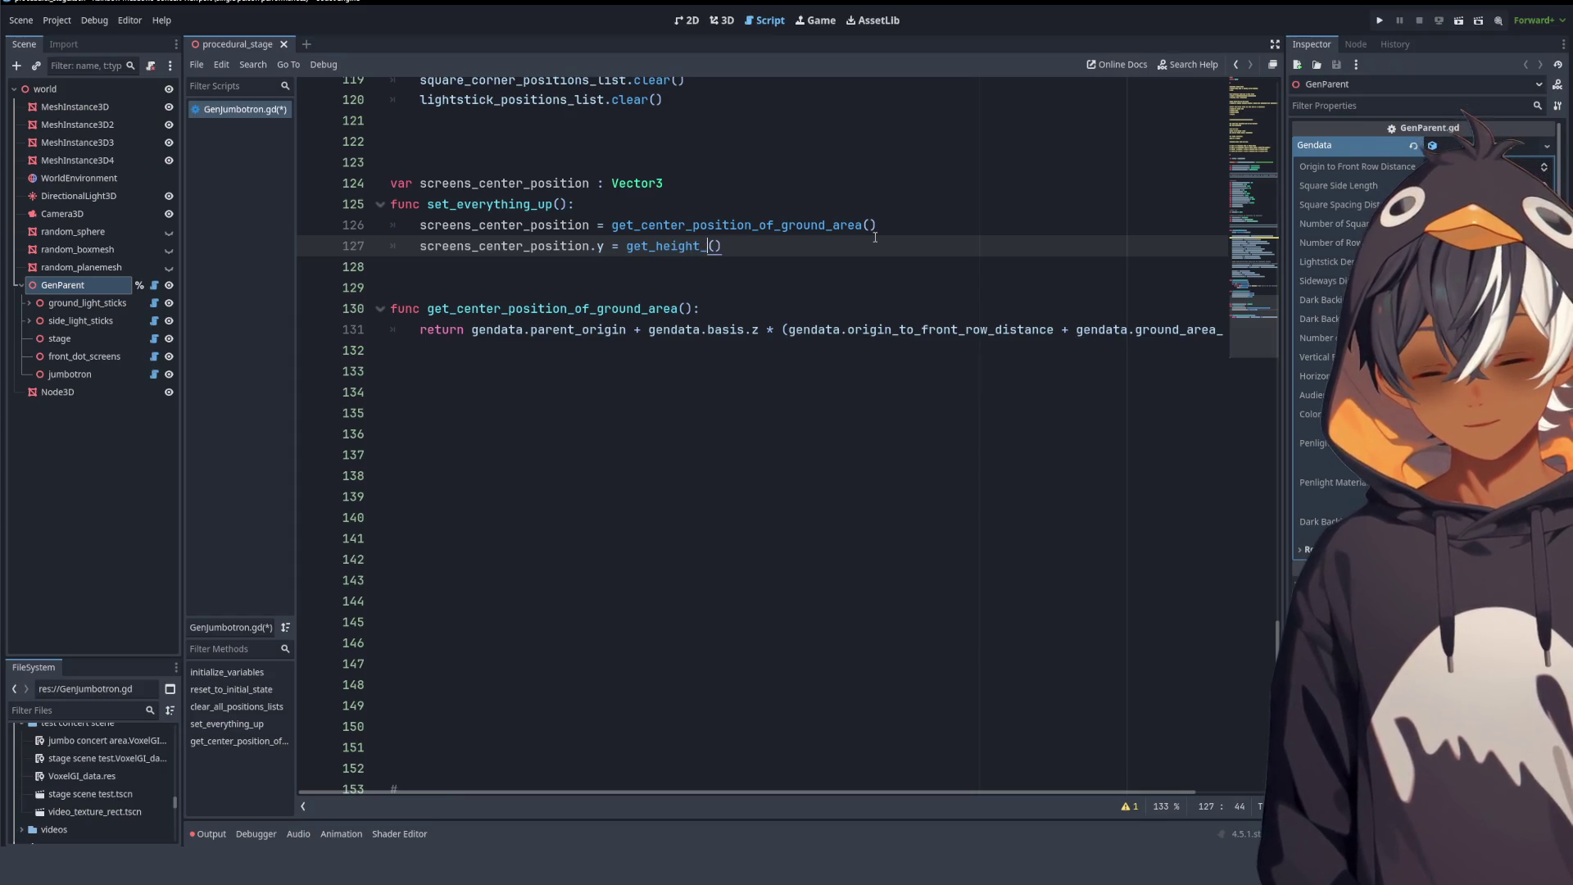
{"action": "type", "text": "_screen"}
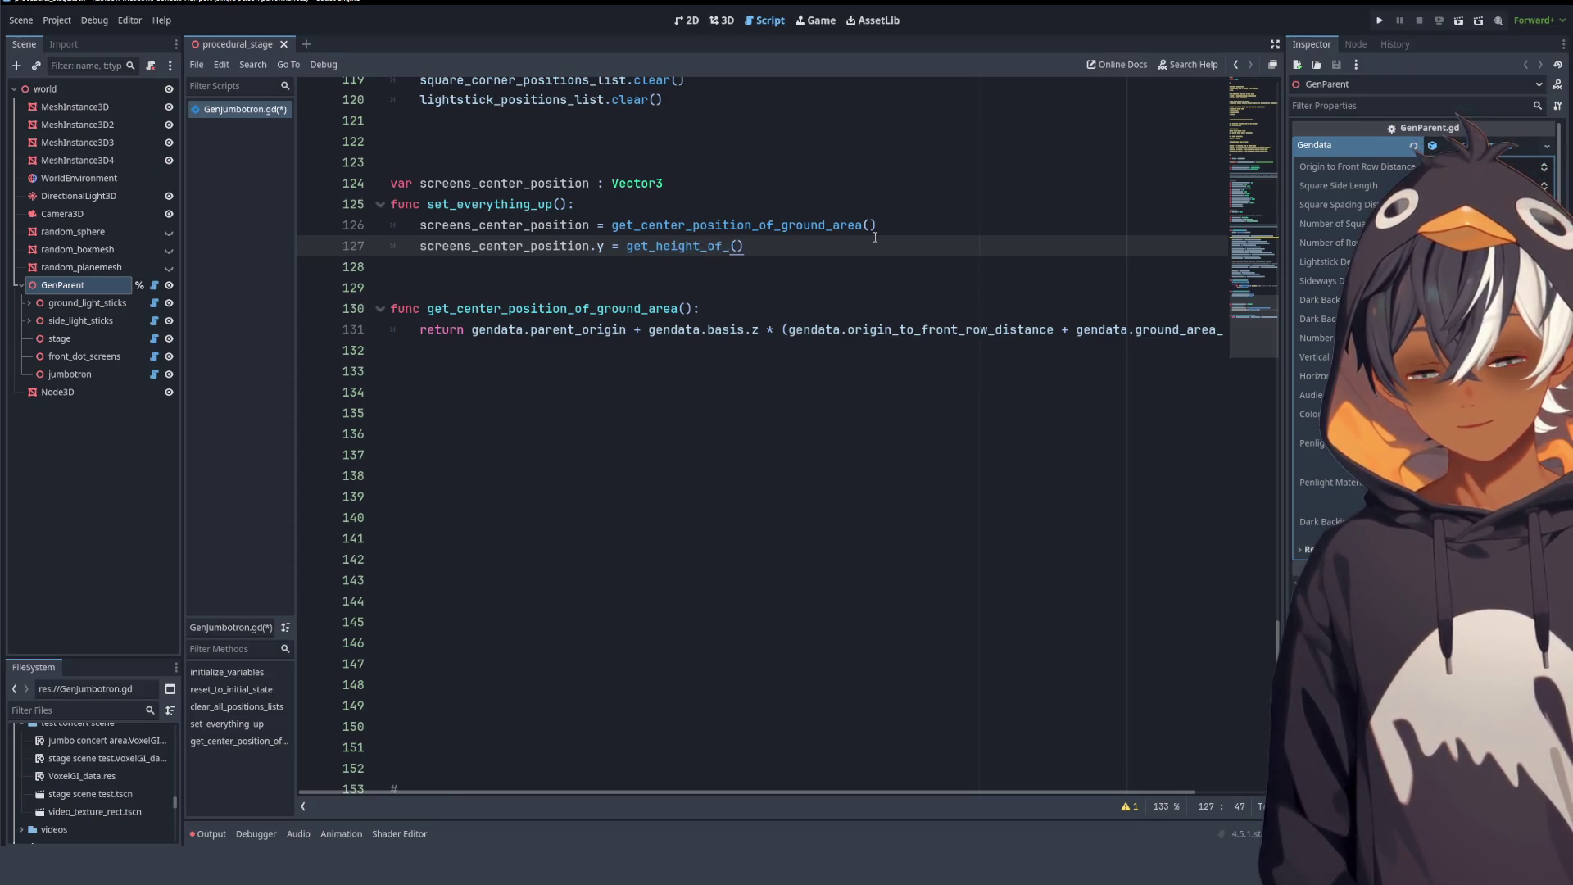
{"action": "key", "text": "ctrl+BackSpace"}
{"action": "key", "text": "ctrl+BackSpace"}
{"action": "key", "text": "ctrl+BackSpace"}
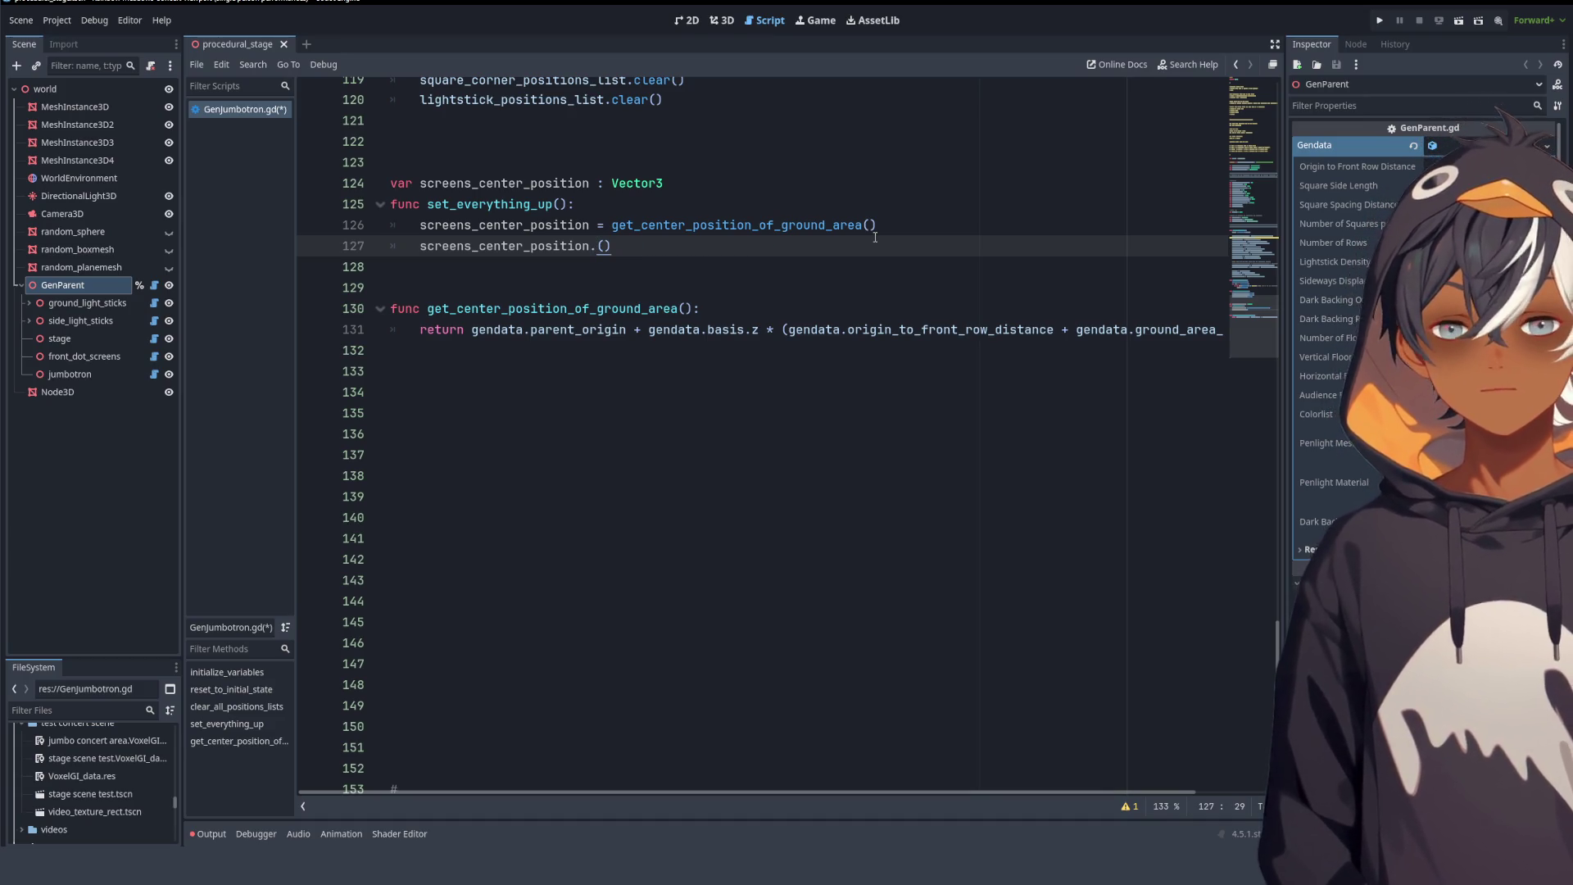
{"action": "key", "text": "ctrl+z"}
{"action": "key", "text": "ctrl+z"}
{"action": "key", "text": "BackSpace"}
{"action": "key", "text": "BackSpace"}
{"action": "key", "text": "BackSpace"}
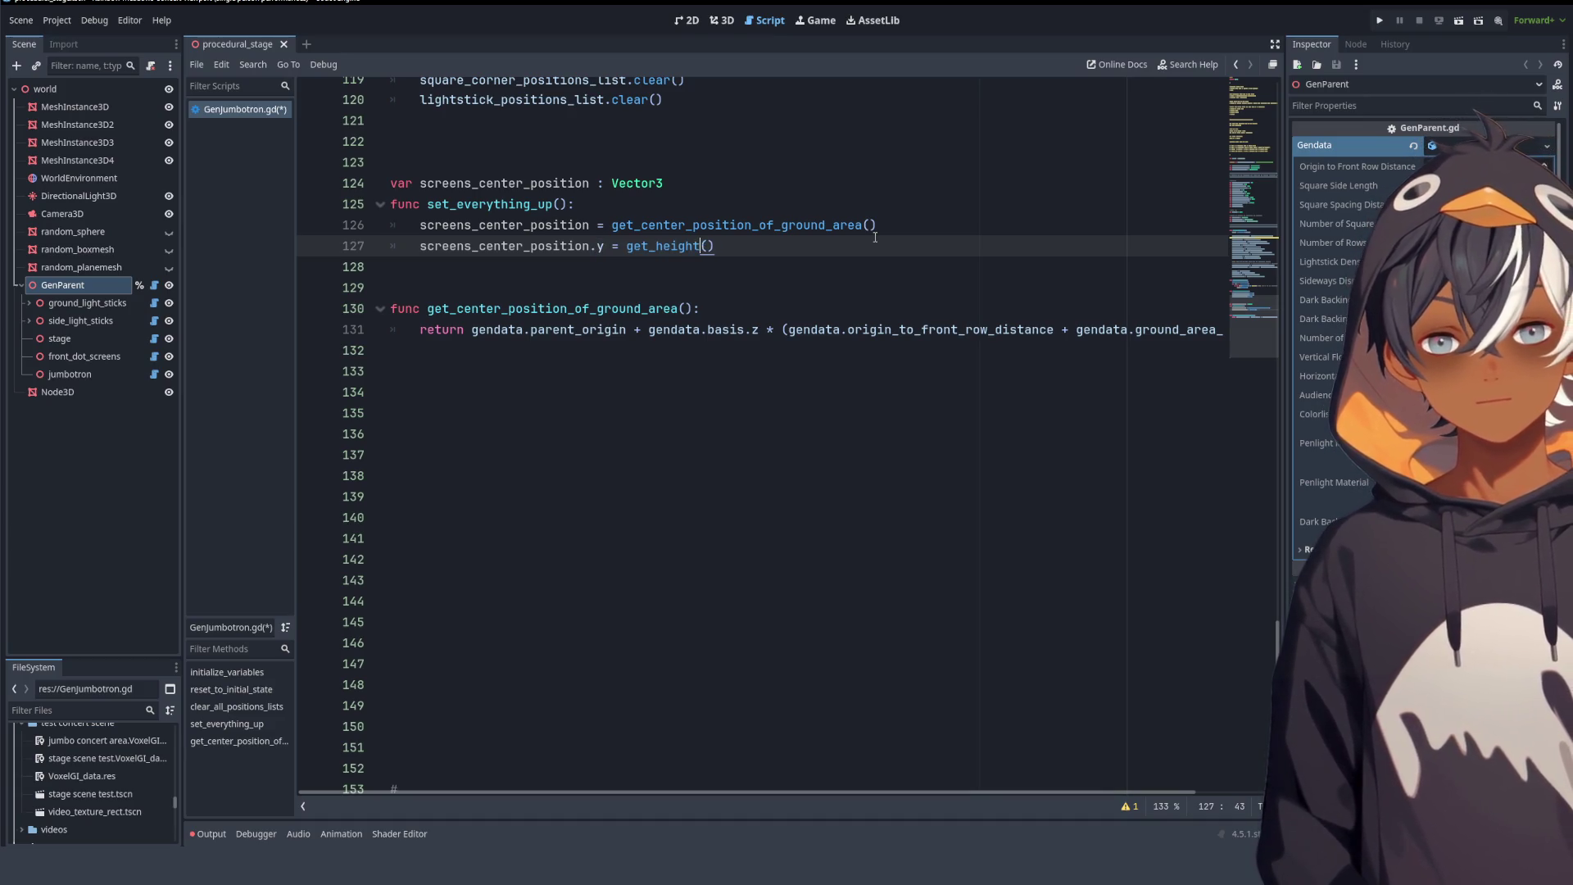
{"action": "type", "text": "elevations"}
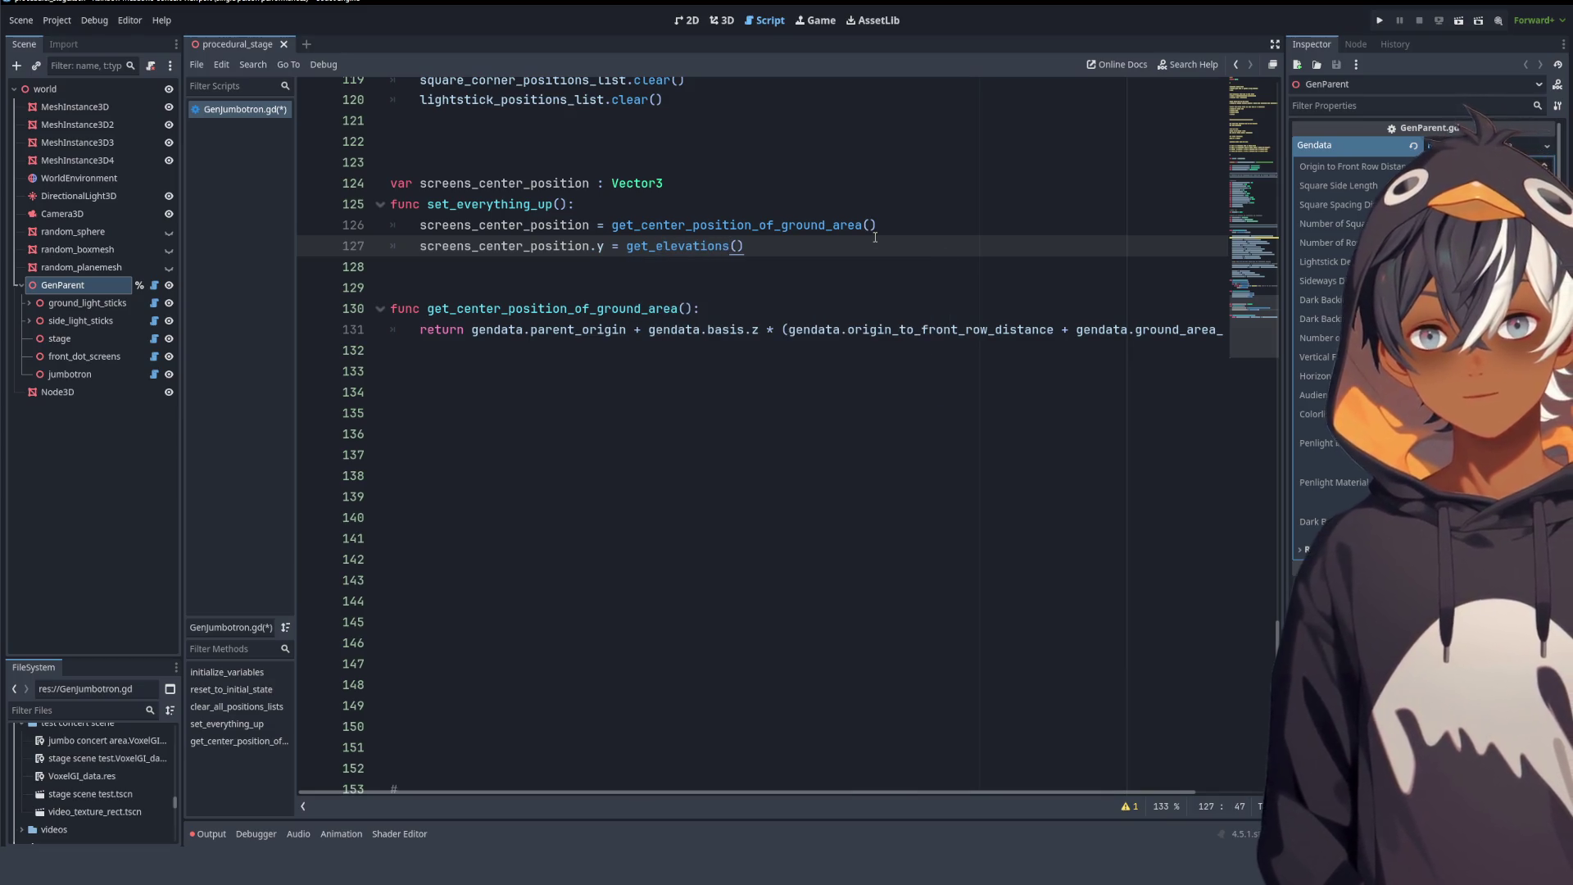
{"action": "key", "text": "BackSpace"}
{"action": "type", "text": "_"}
{"action": "type", "text": "of_sc"}
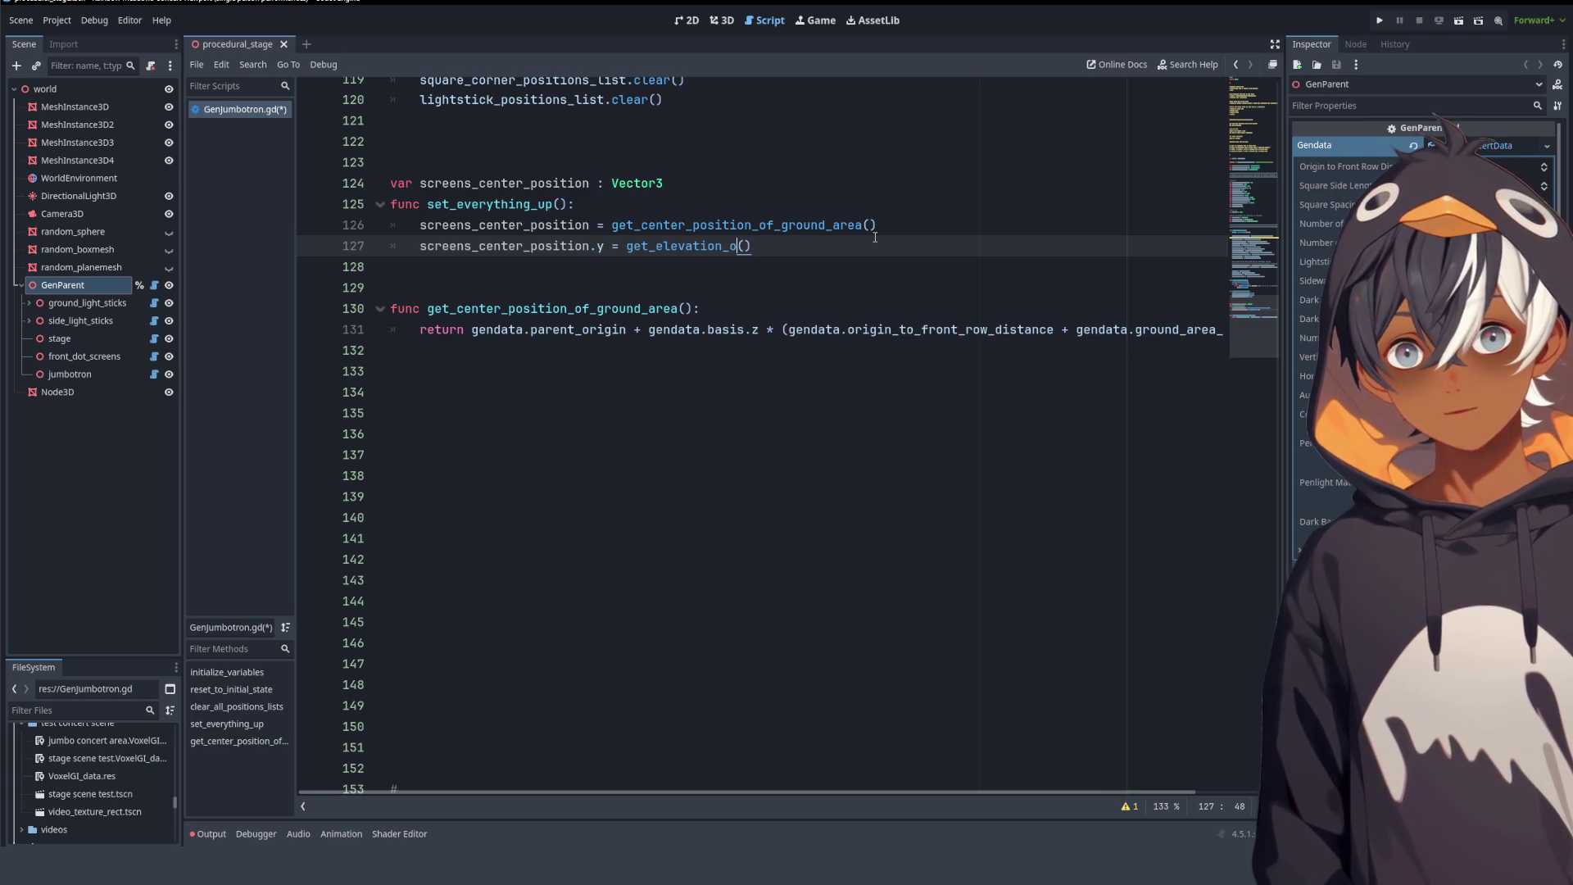
{"action": "type", "text": "reens"}
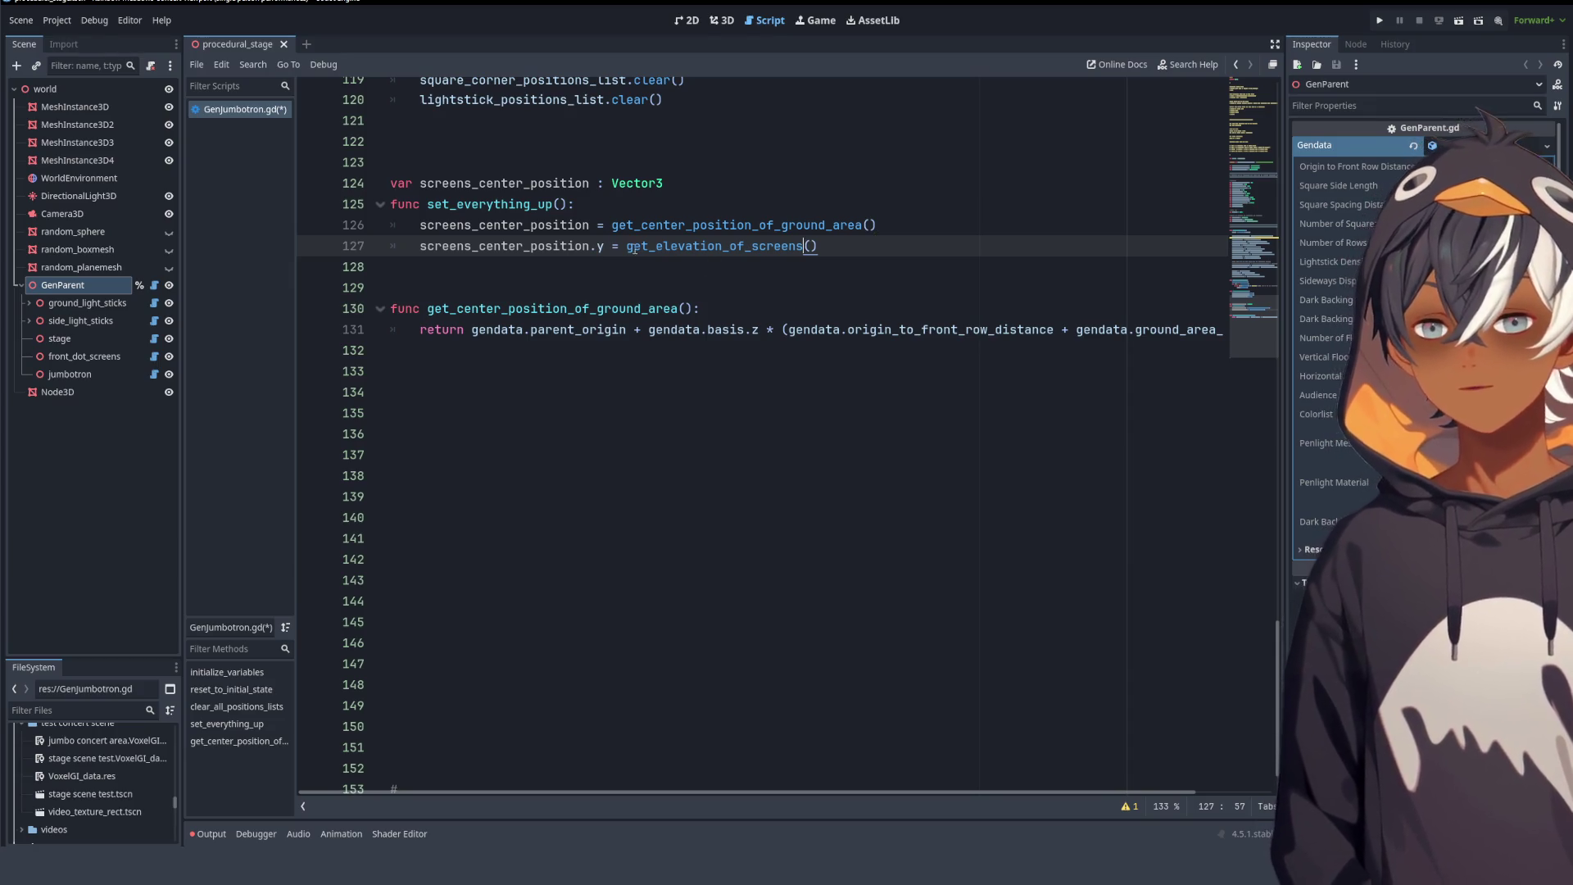
{"action": "left_click_drag", "start_coordinate": [629, 248], "coordinate": [876, 238]}
{"action": "key", "text": "ctrl+c"}
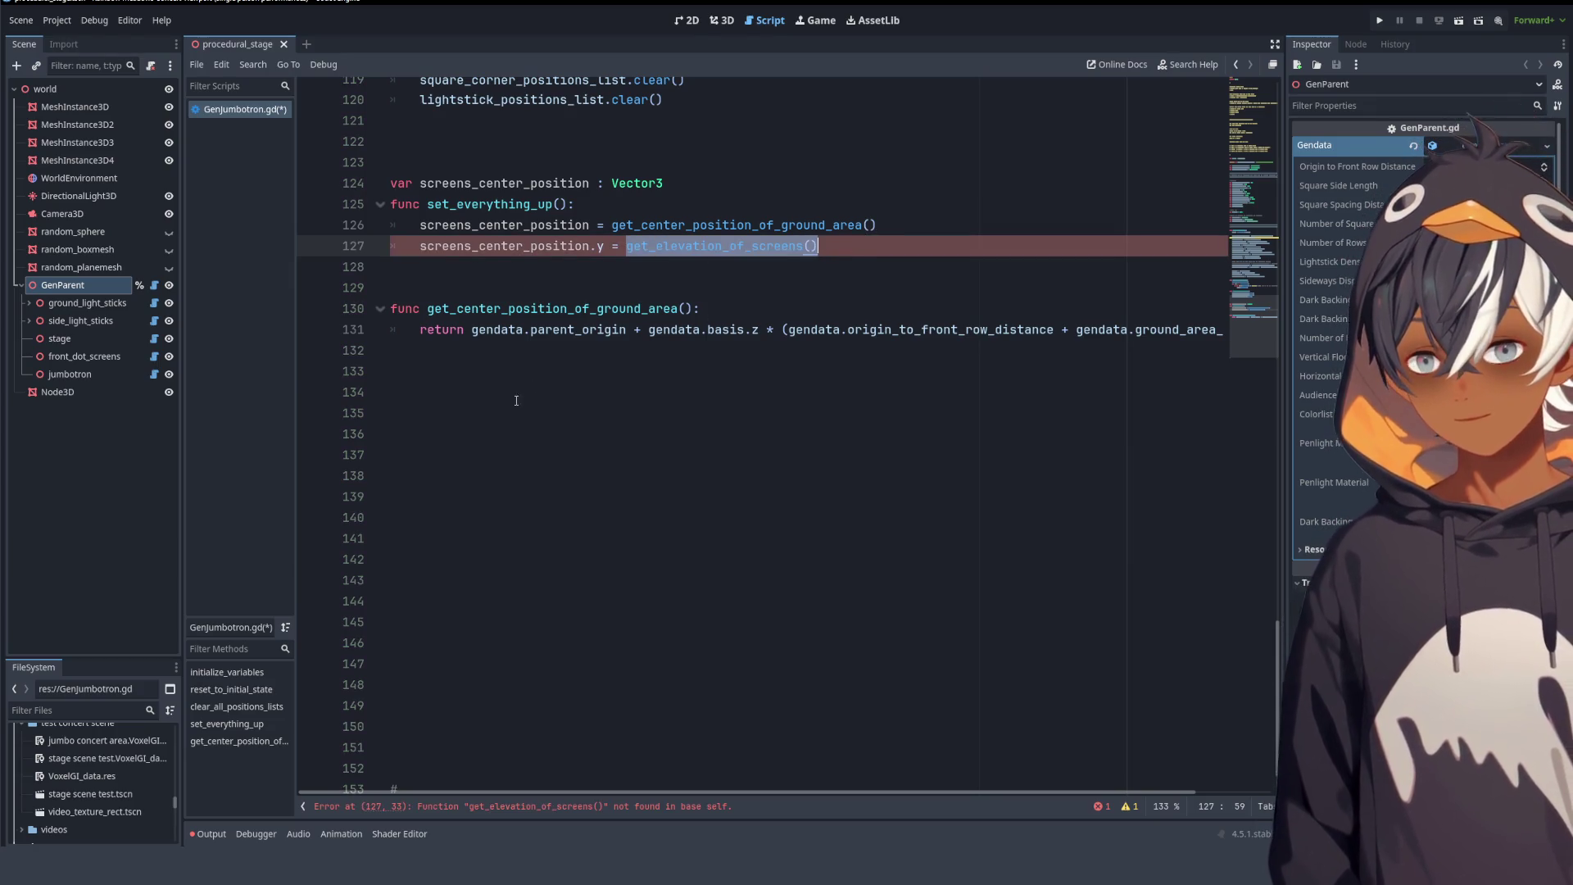
- Turn a pasted copy on line 133 into 'func get_elevation_of_screens():'
{"action": "left_click", "coordinate": [448, 369]}
{"action": "key", "text": "ctrl+v"}
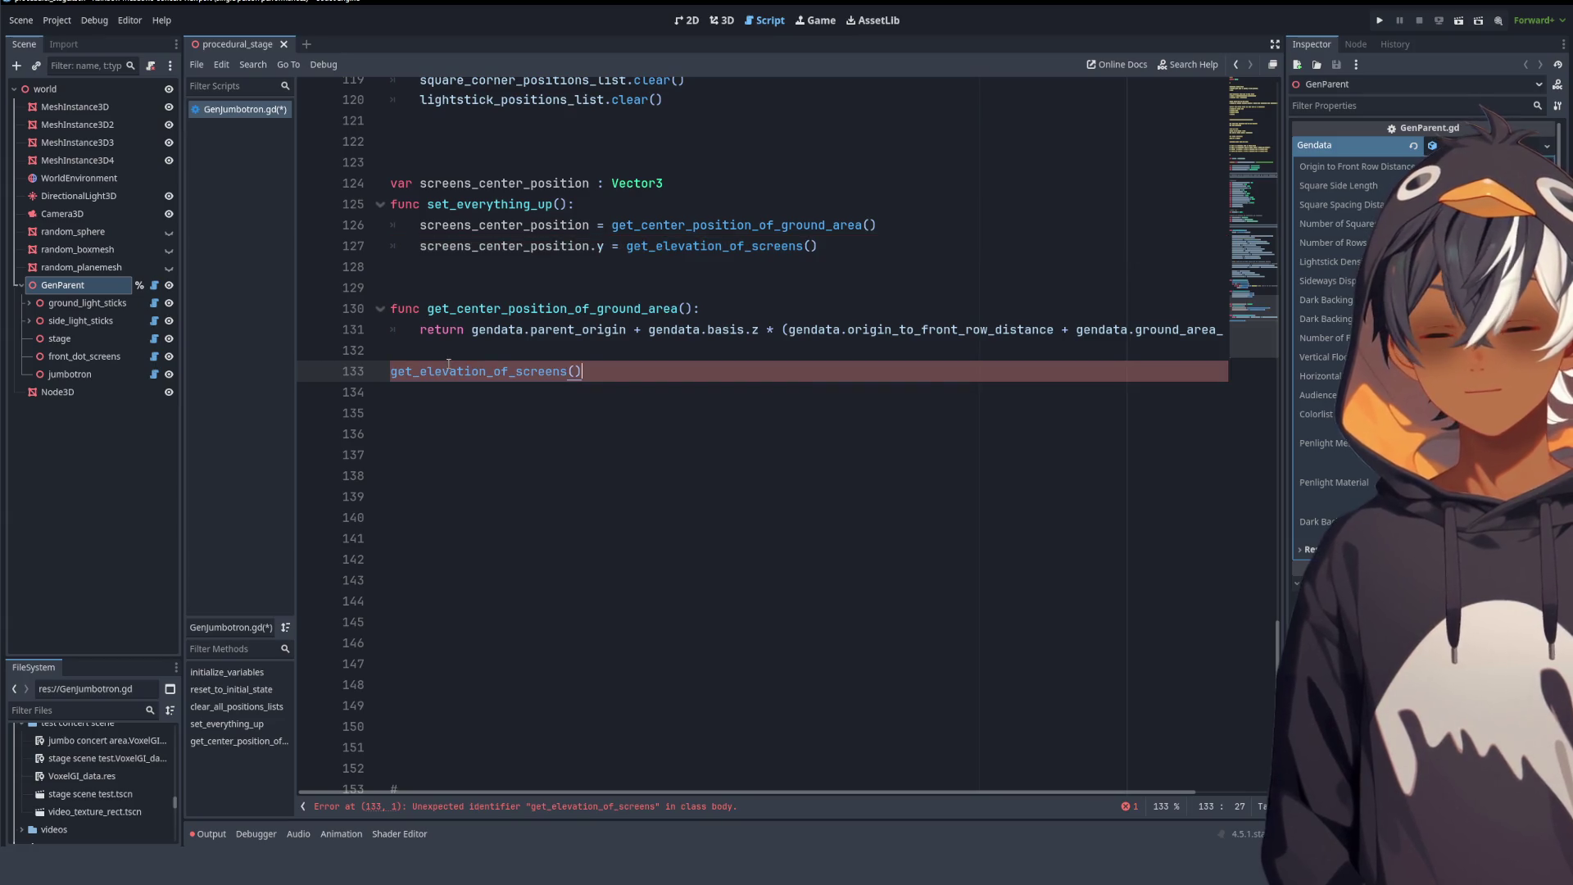
{"action": "type", "text": "func"}
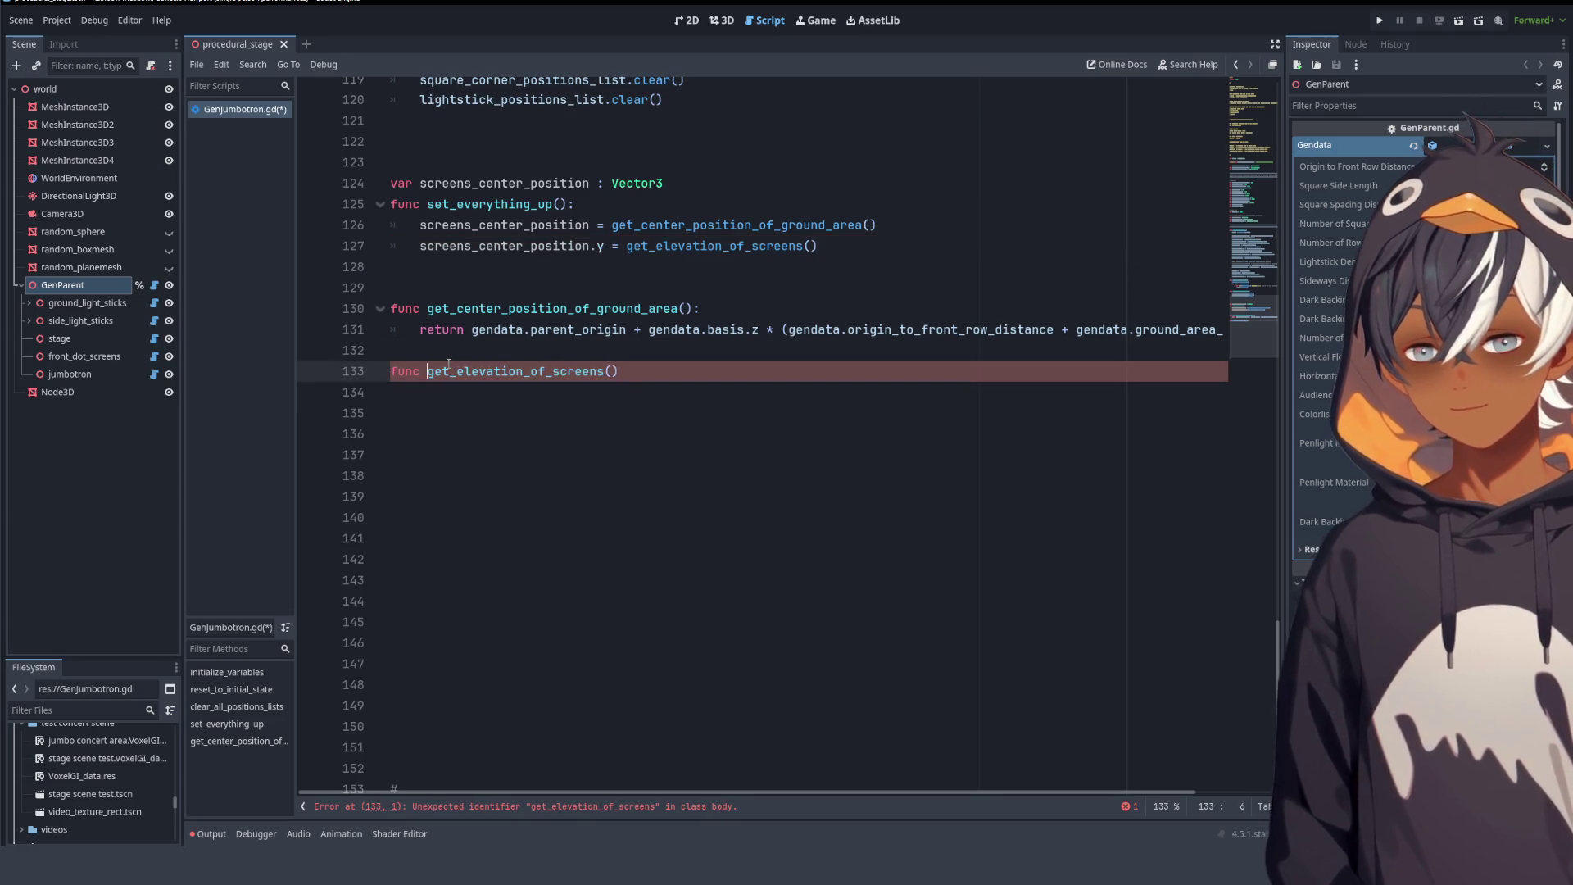
{"action": "left_click", "coordinate": [702, 378]}
{"action": "type", "text": ":"}
{"action": "key", "text": "Return"}
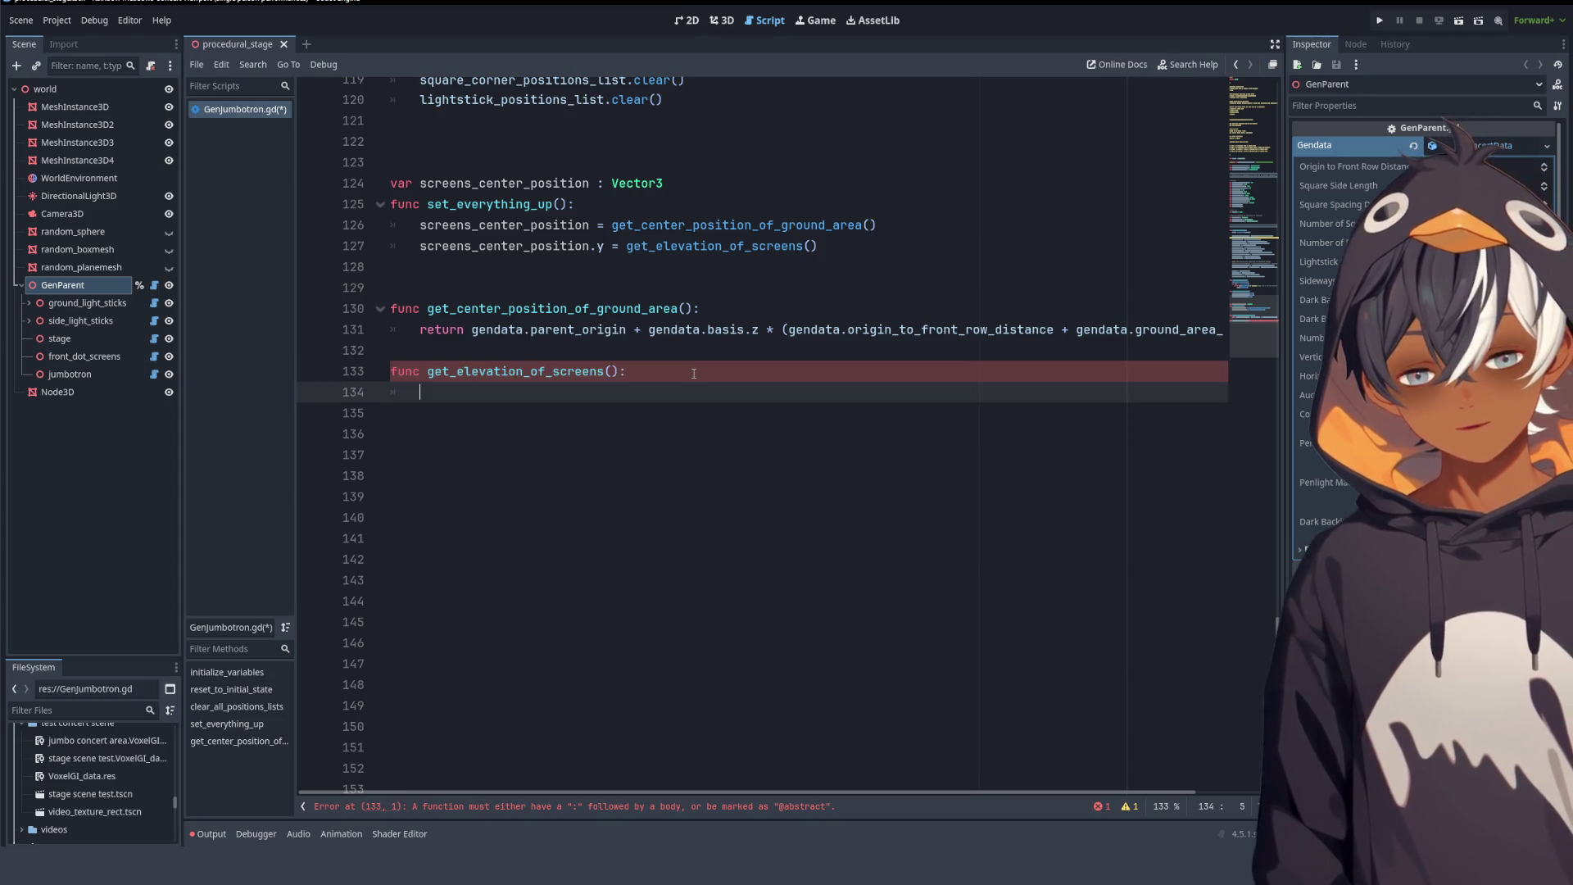
- Give the new function a 'pass' body and comment out the elevation line 127
{"action": "scroll", "coordinate": [665, 248], "scroll_direction": "up", "scroll_amount": 20}
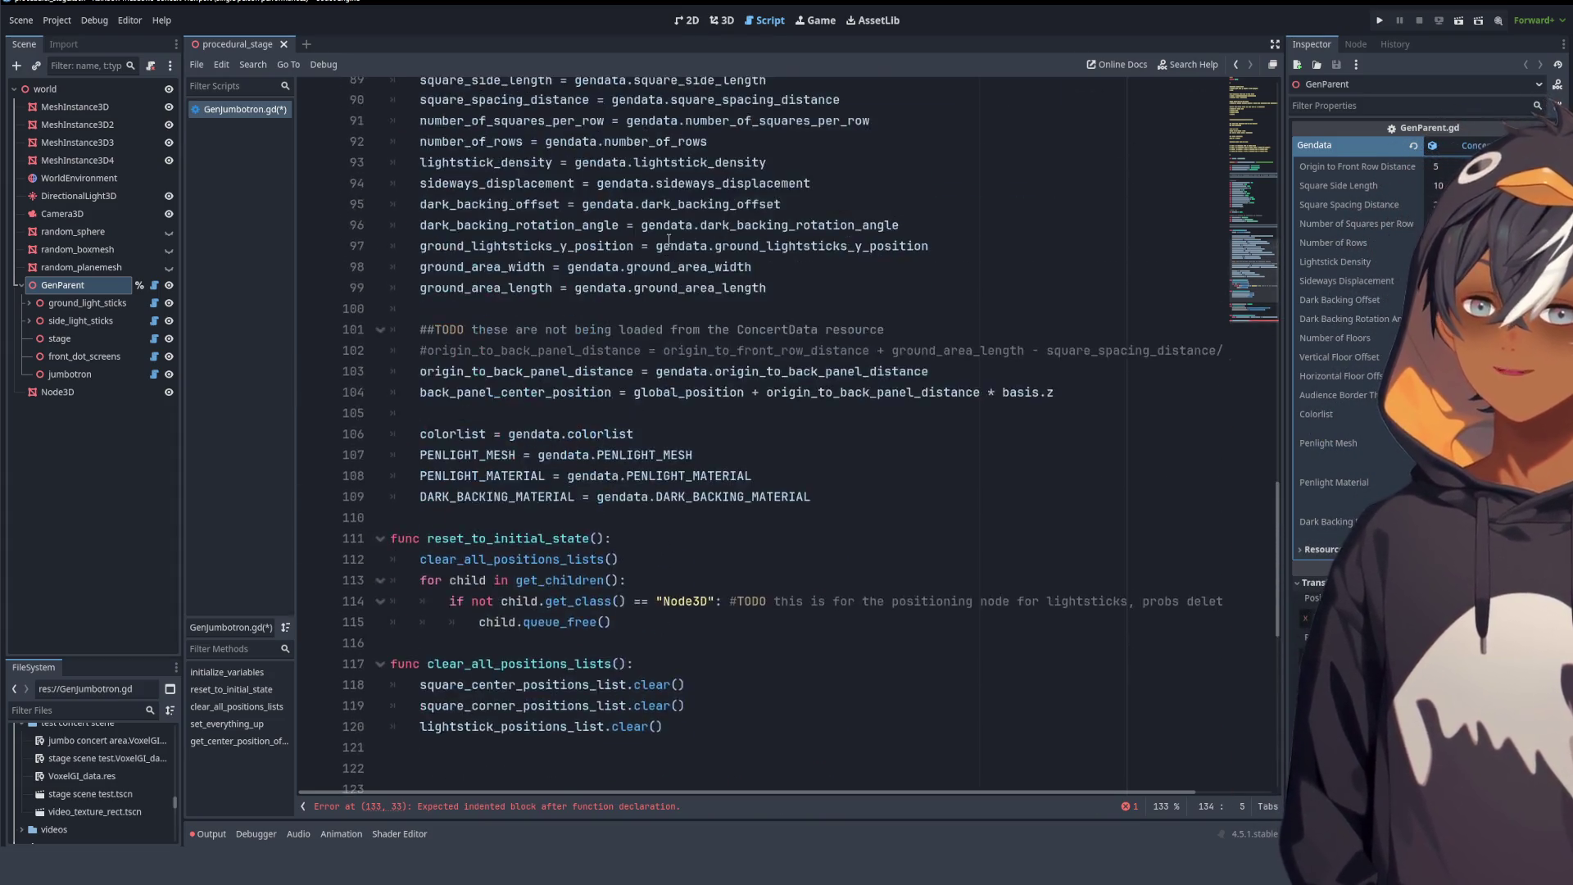
{"action": "scroll", "coordinate": [736, 193], "scroll_direction": "up", "scroll_amount": 5}
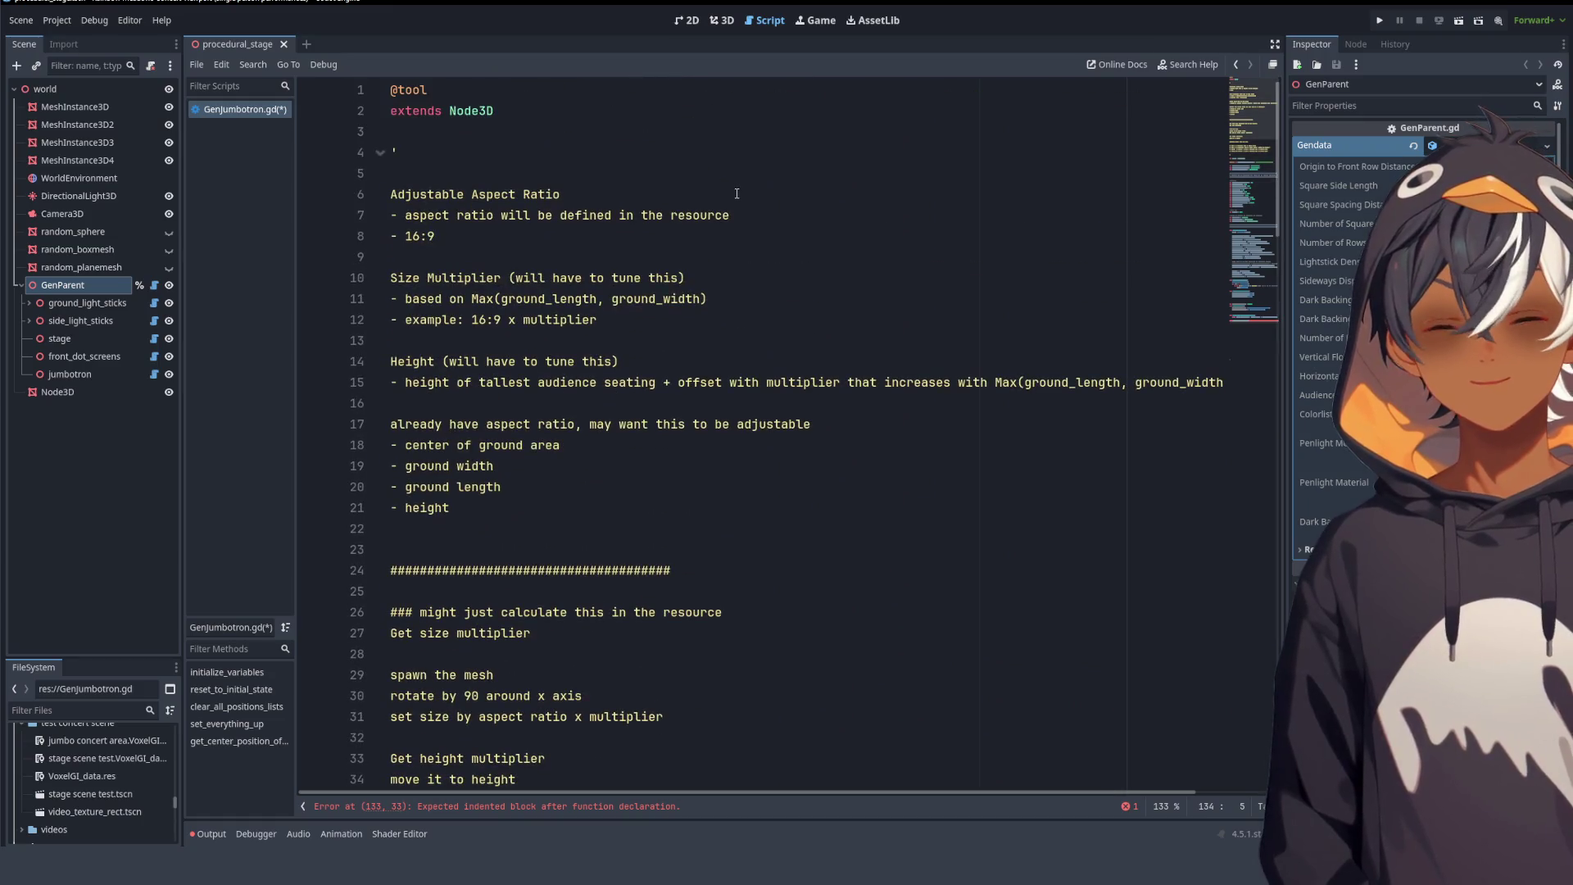
{"action": "scroll", "coordinate": [717, 191], "scroll_direction": "down", "scroll_amount": 10}
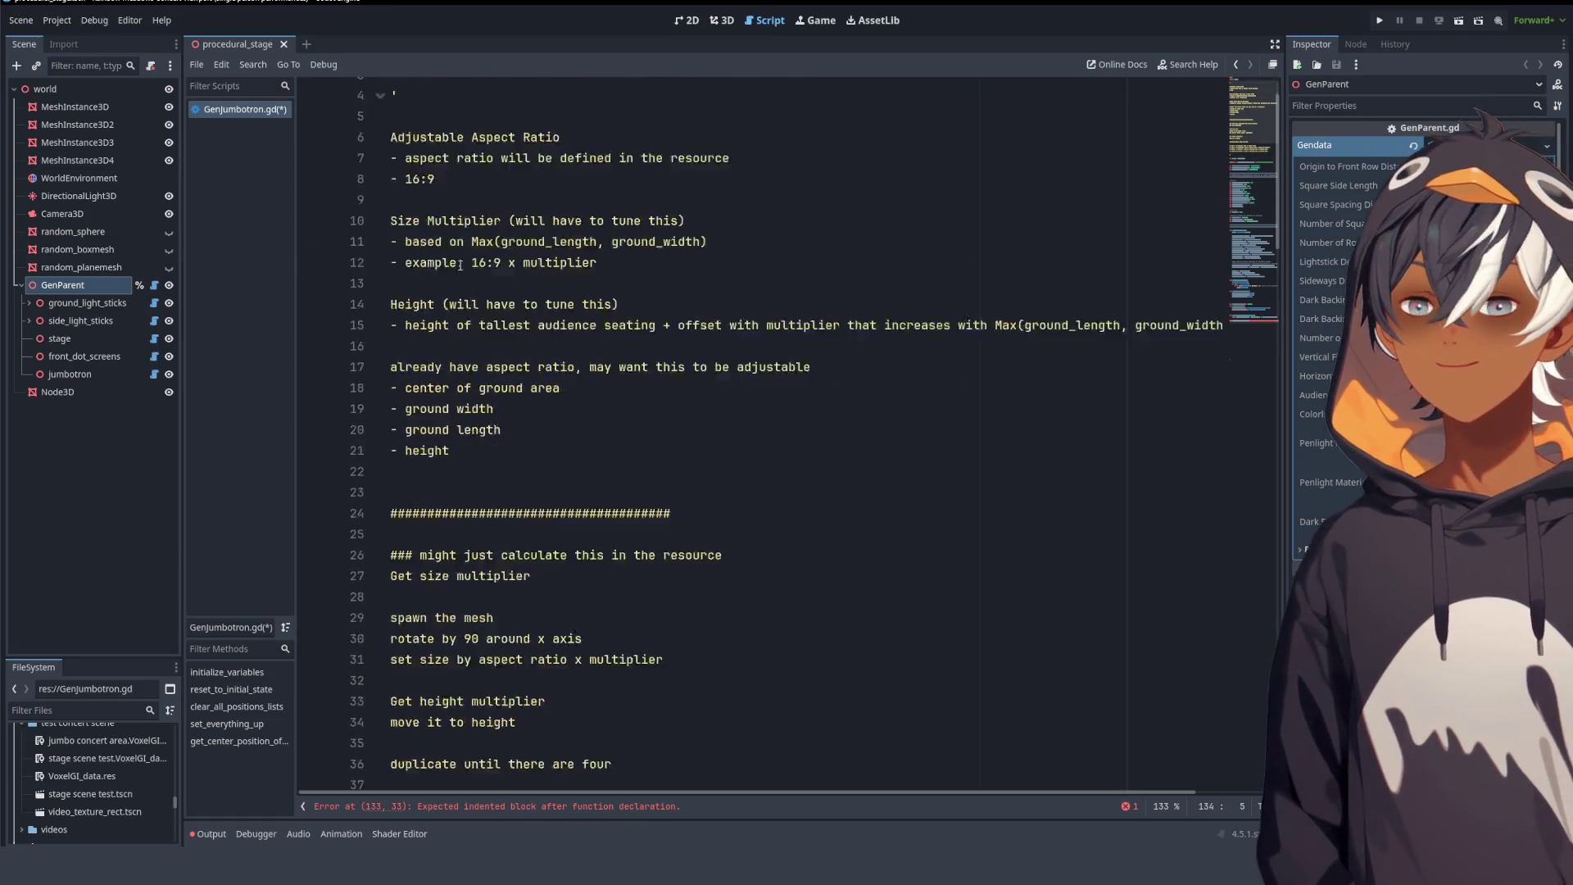
{"action": "scroll", "coordinate": [506, 239], "scroll_direction": "up", "scroll_amount": 7}
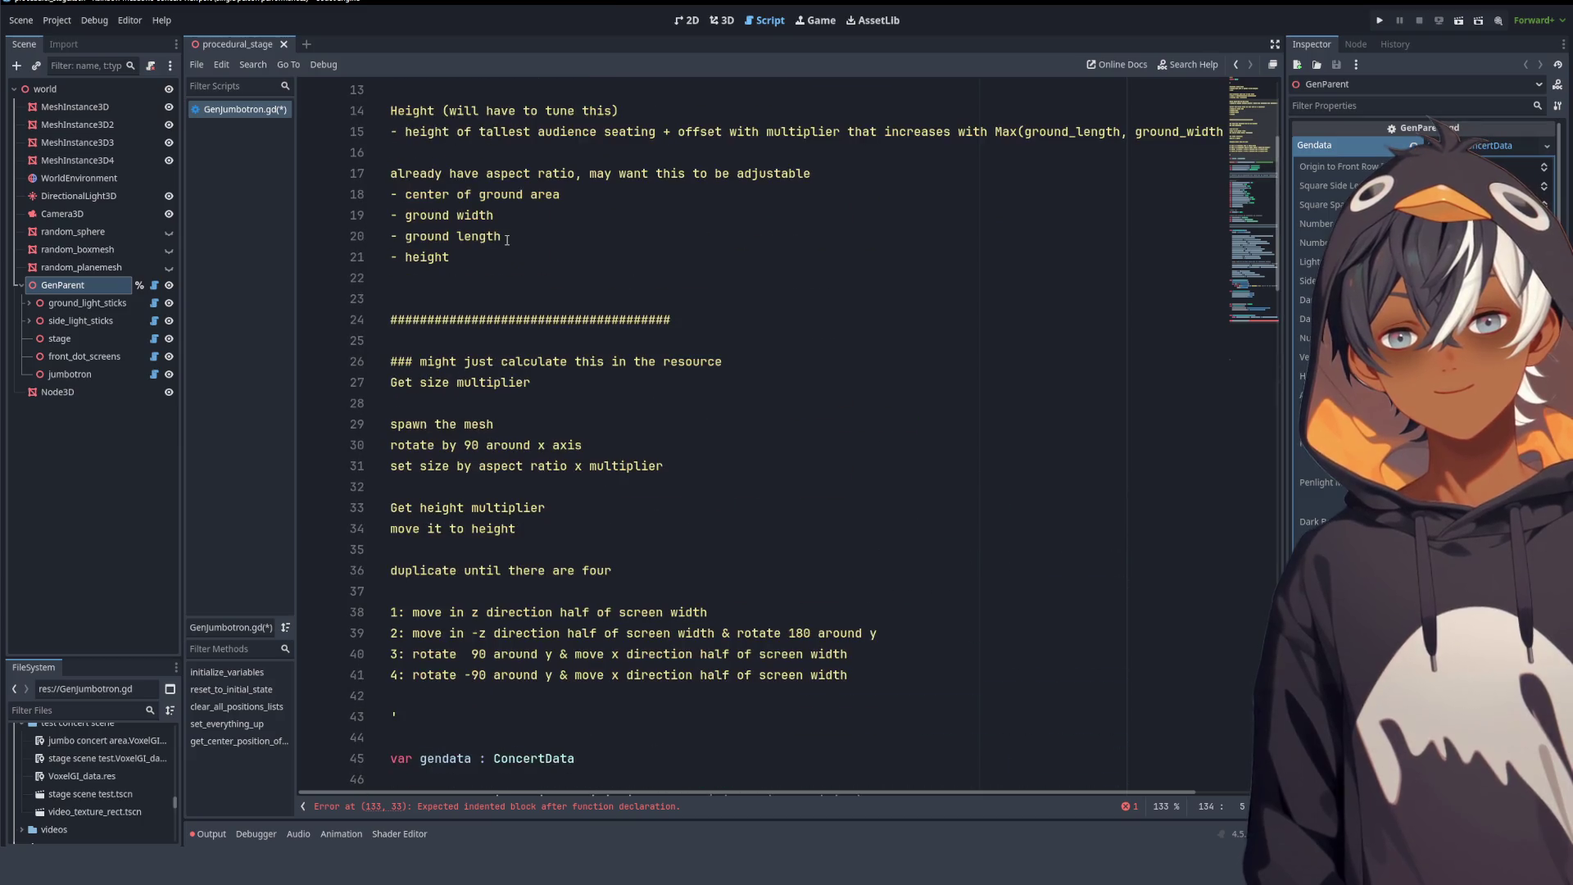
{"action": "scroll", "coordinate": [483, 355], "scroll_direction": "down", "scroll_amount": 12}
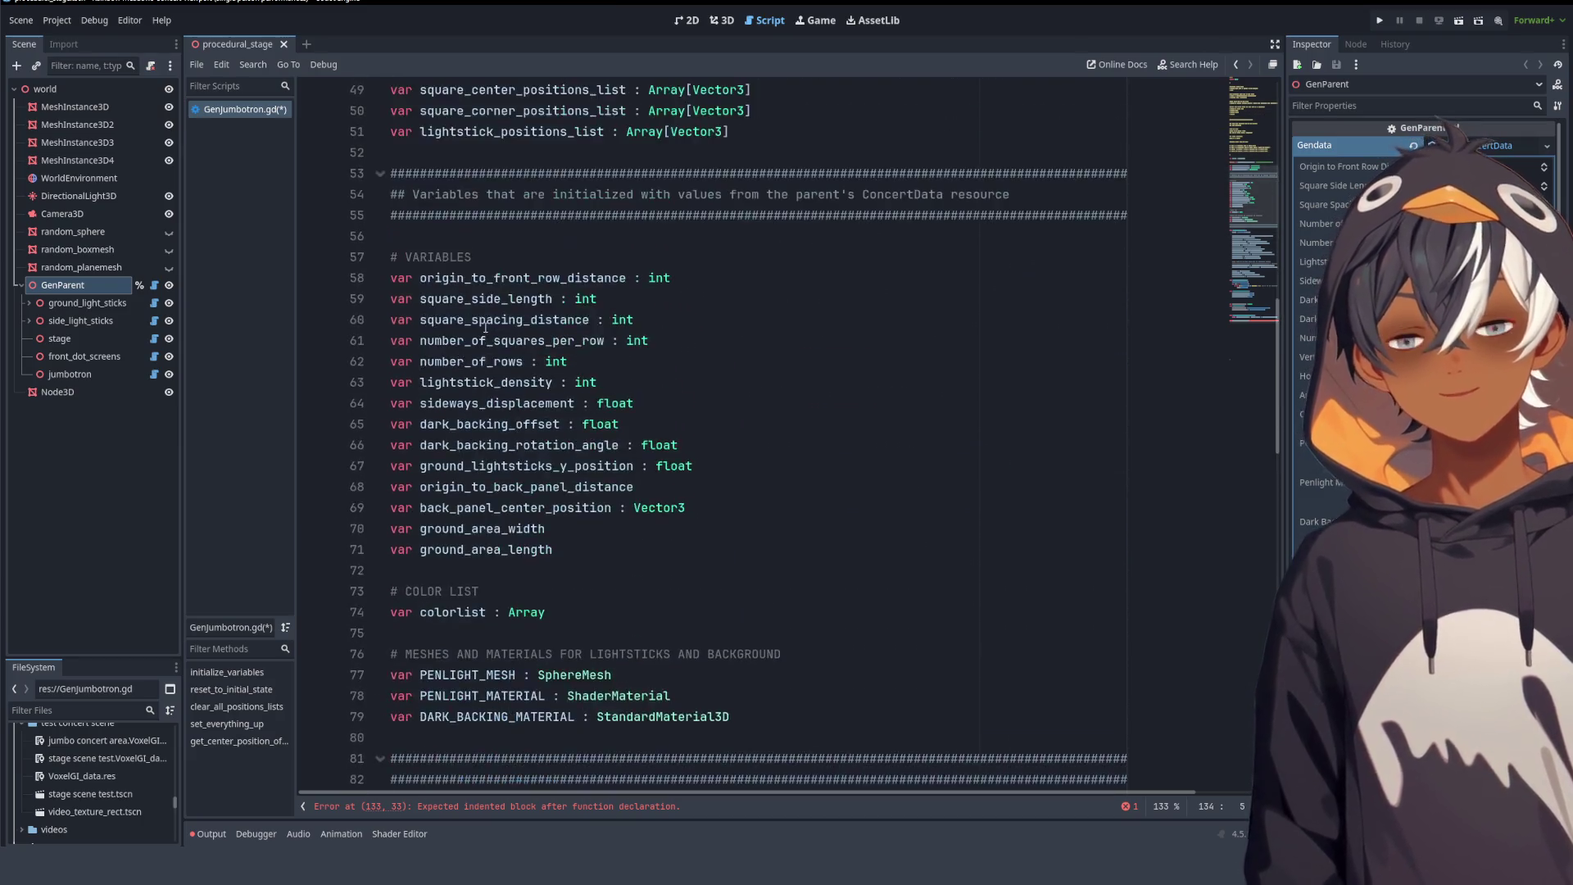
{"action": "scroll", "coordinate": [486, 328], "scroll_direction": "up", "scroll_amount": 6}
{"action": "scroll", "coordinate": [486, 328], "scroll_direction": "down", "scroll_amount": 20}
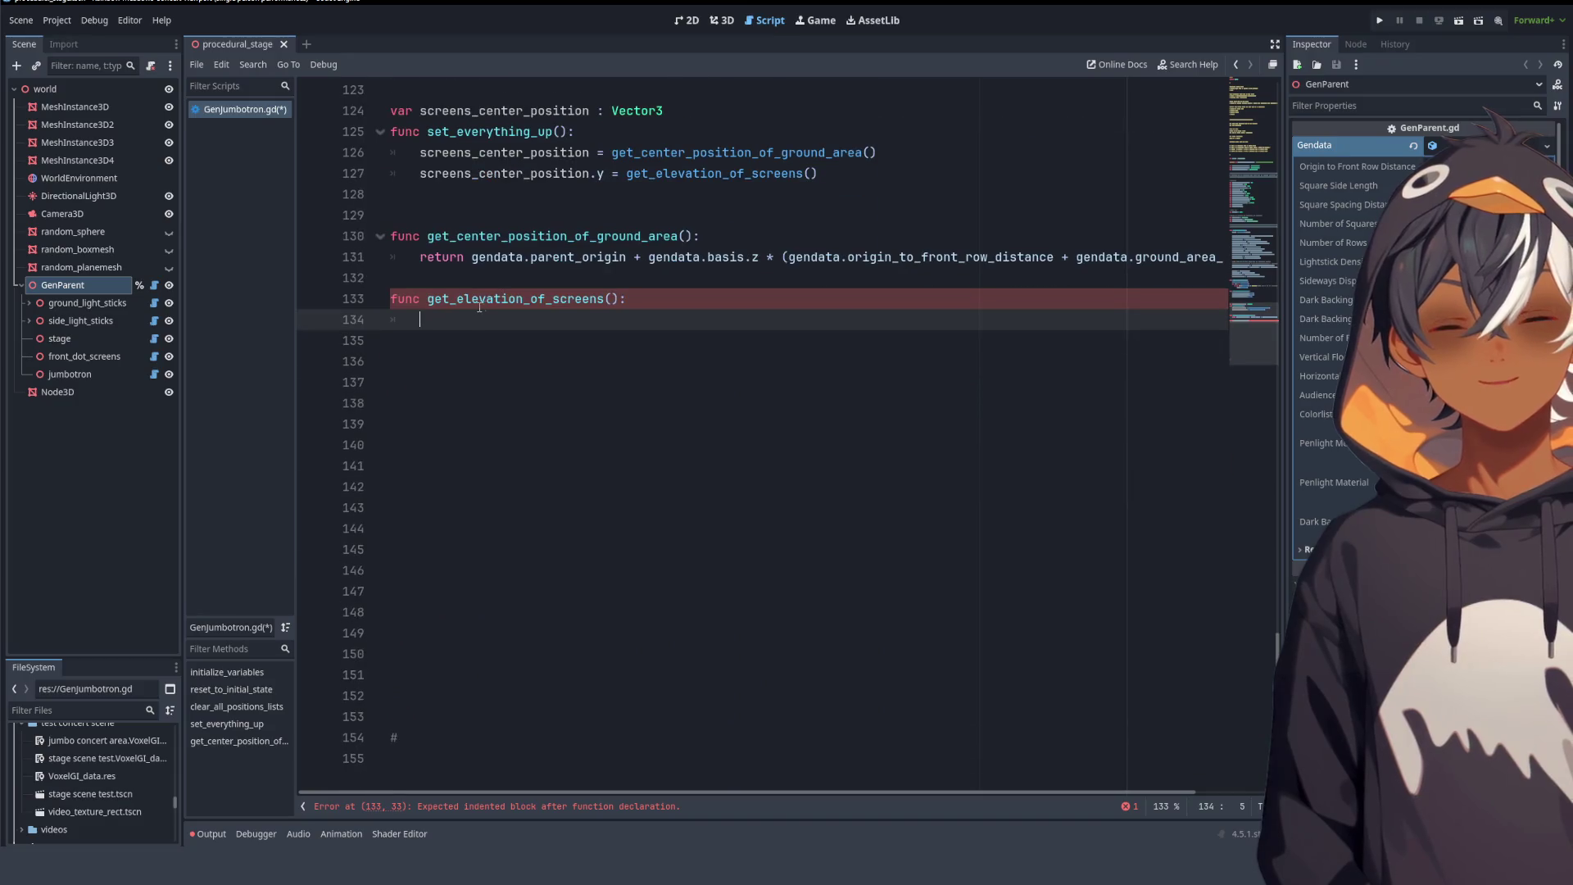
{"action": "type", "text": "p"}
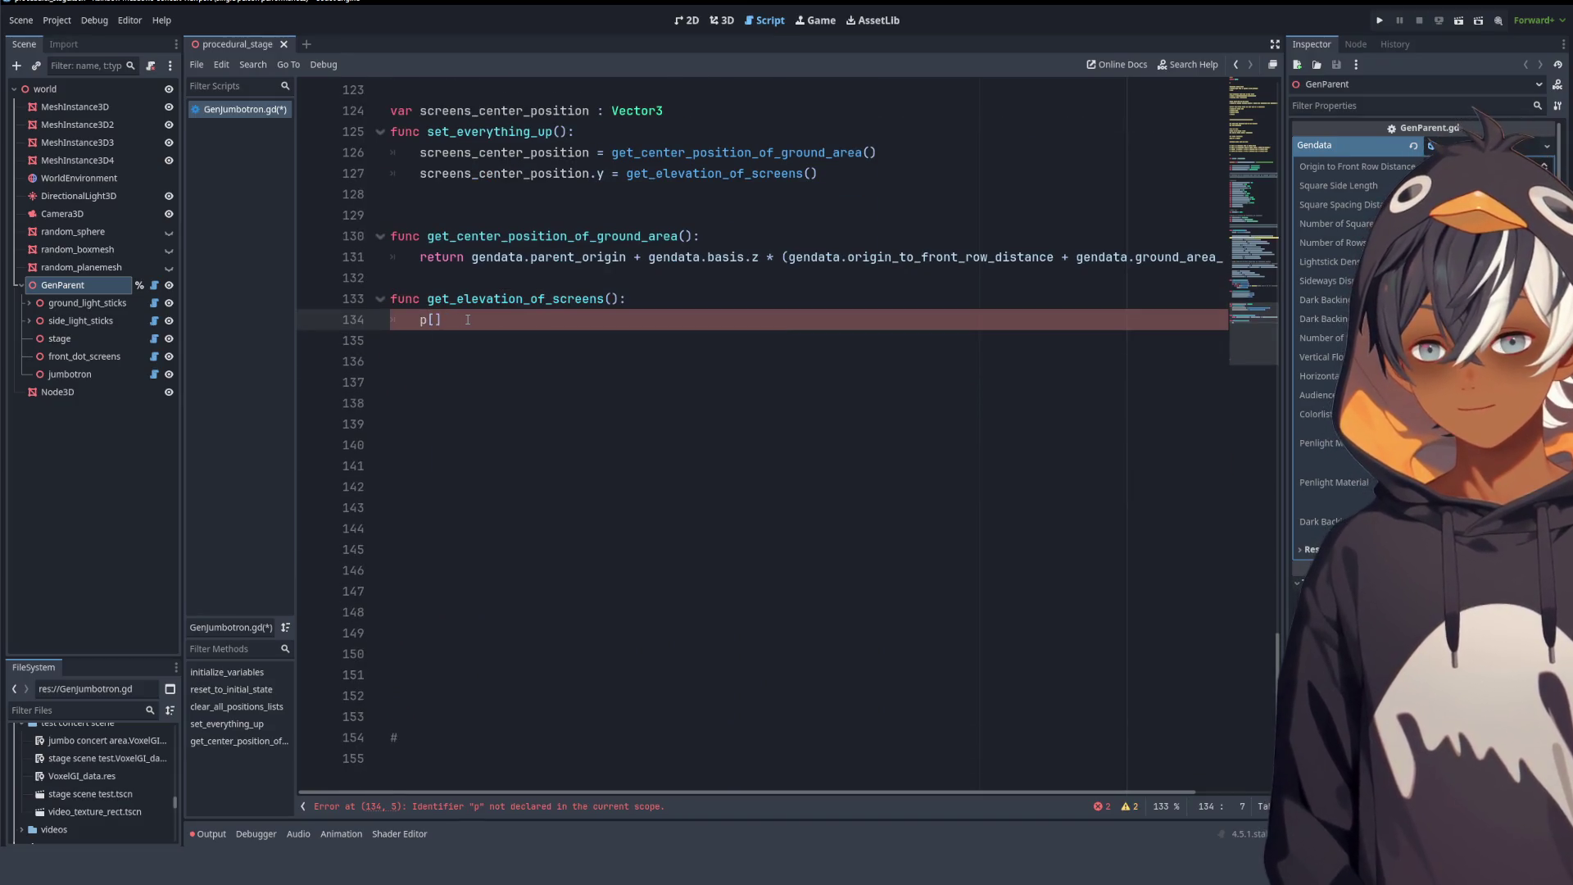
{"action": "type", "text": "ass"}
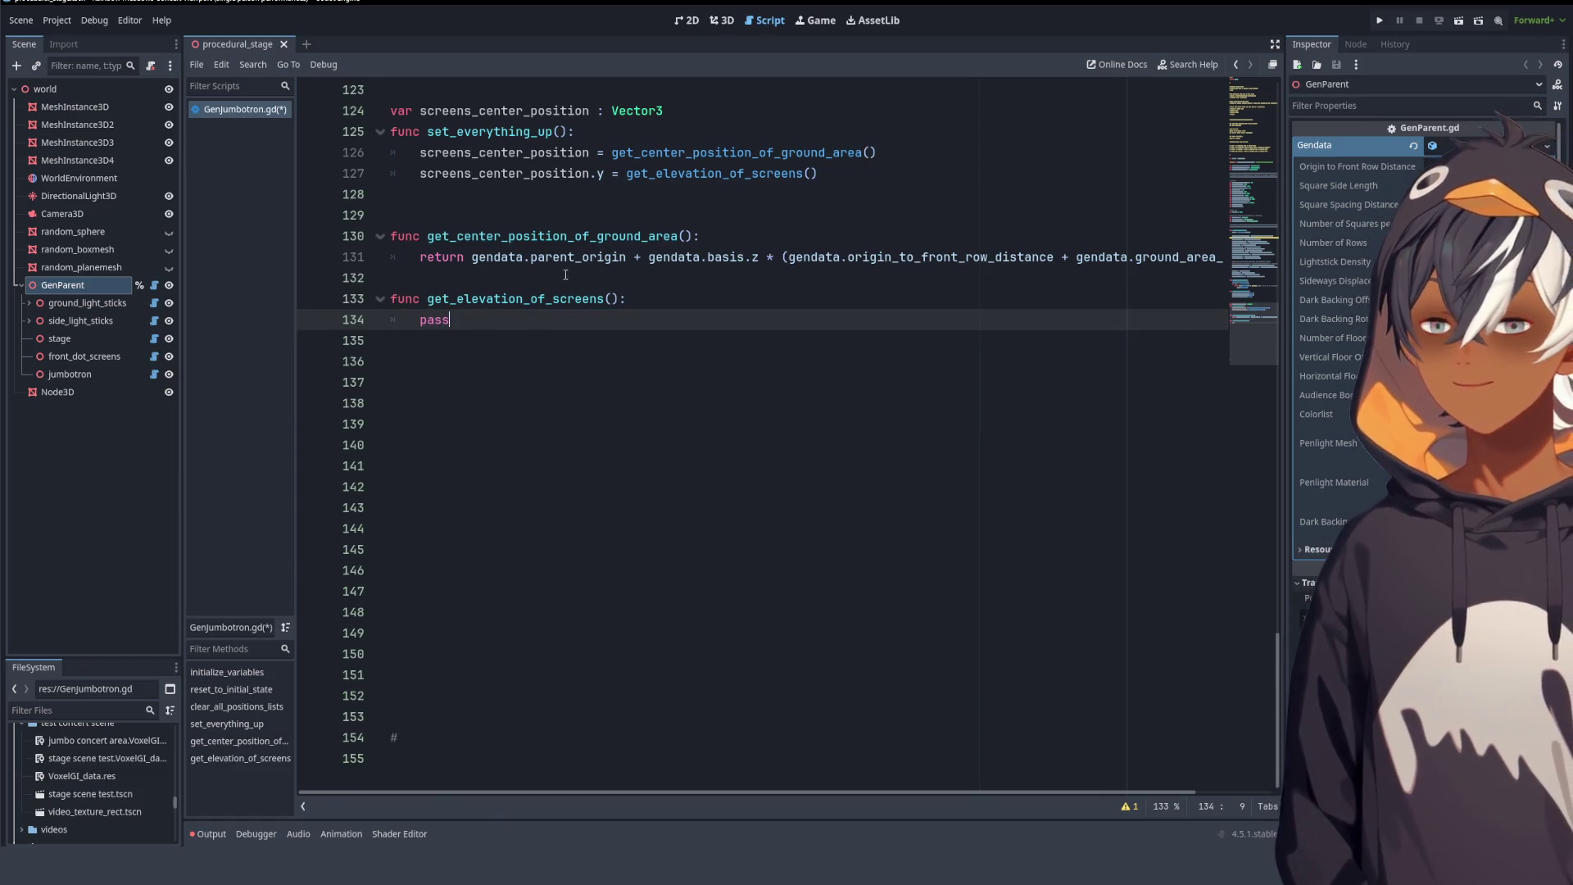
{"action": "scroll", "coordinate": [522, 287], "scroll_direction": "up", "scroll_amount": 6}
{"action": "scroll", "coordinate": [836, 245], "scroll_direction": "down", "scroll_amount": 5}
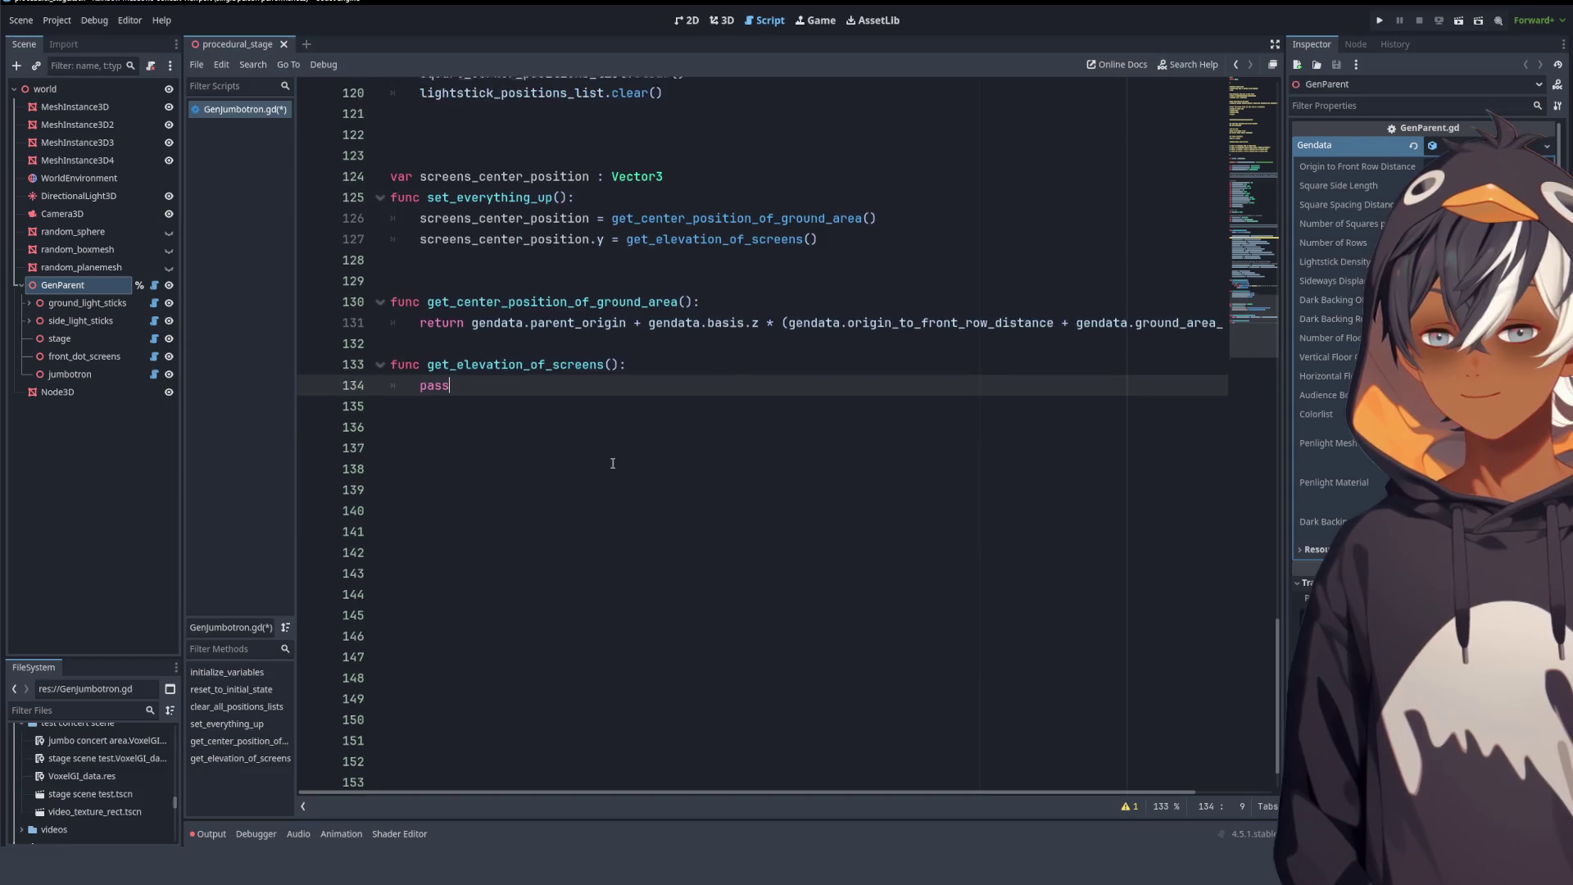
{"action": "left_click", "coordinate": [836, 241]}
{"action": "key", "text": "ctrl+k"}
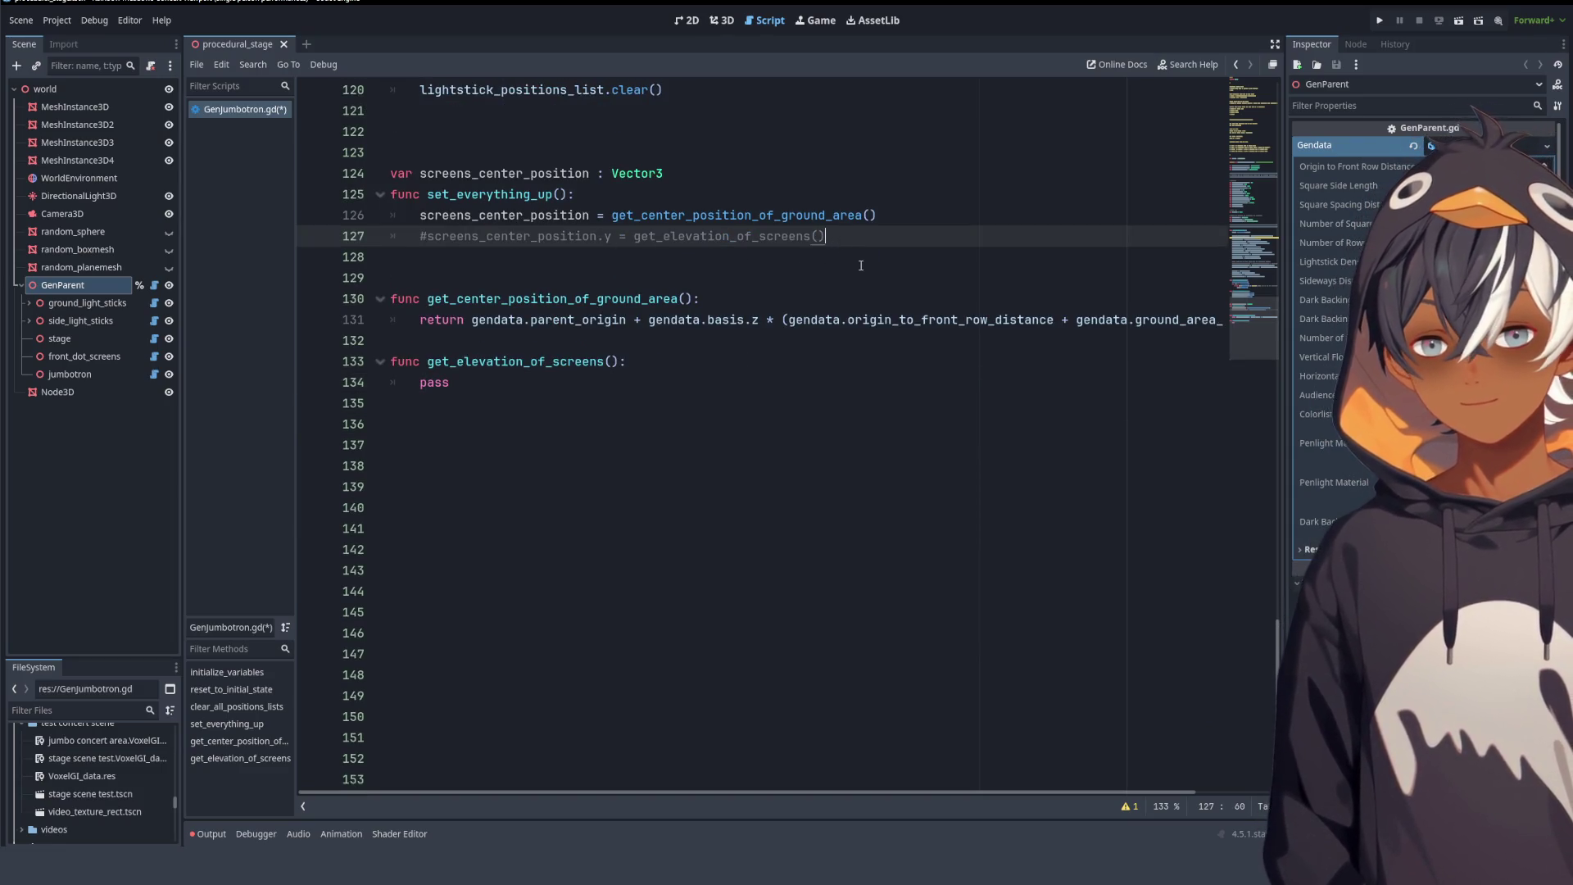
- Add blank indented lines below the commented-out line 127
{"action": "key", "text": "Return"}
{"action": "key", "text": "Return"}
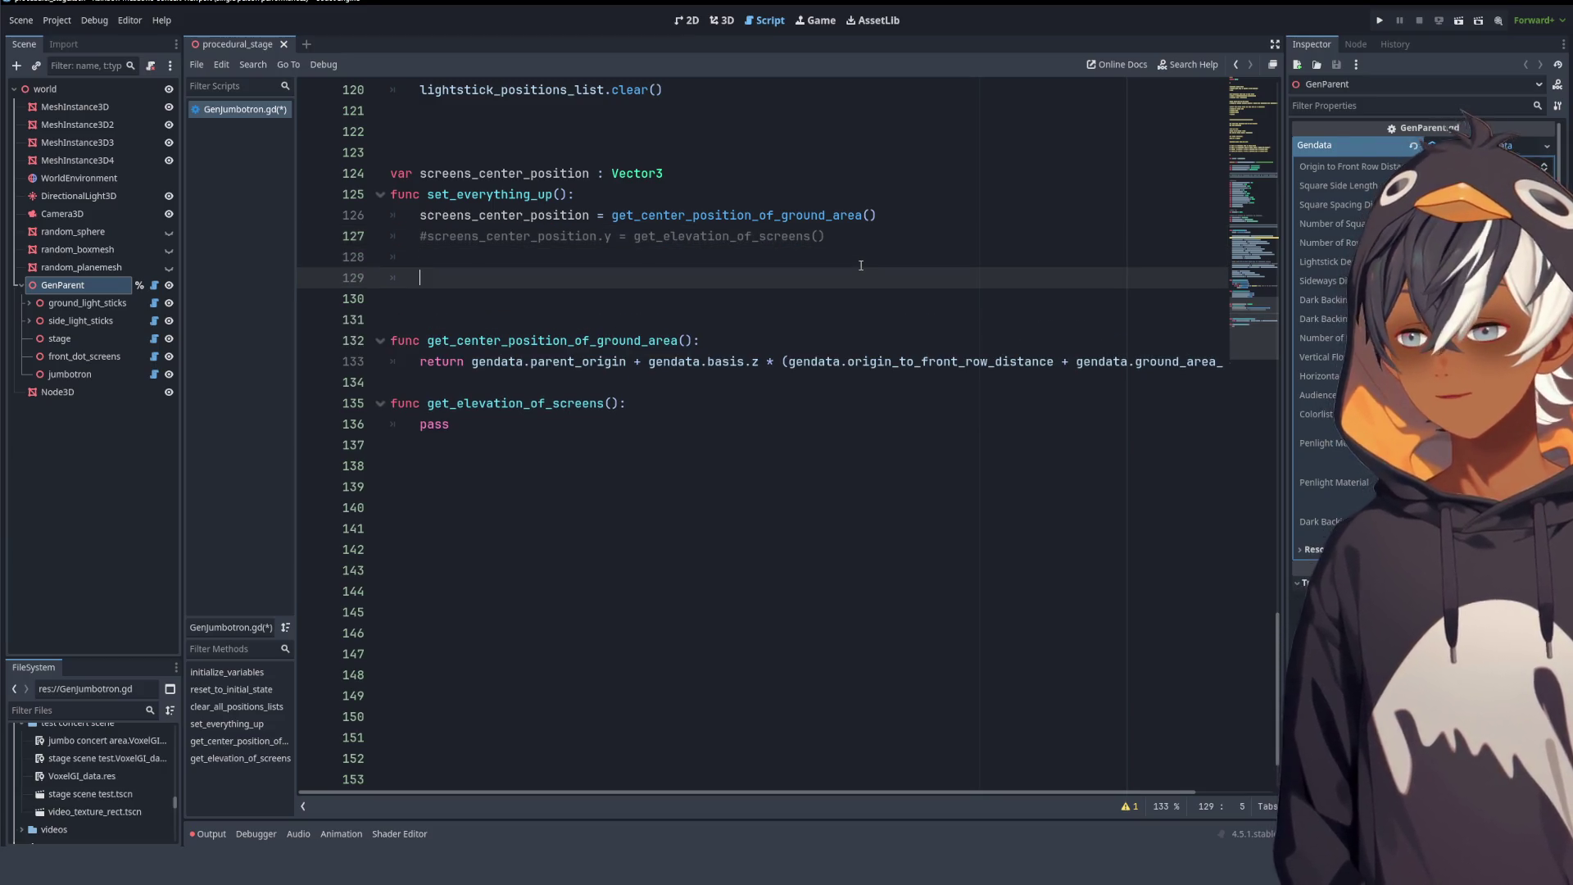
{"action": "scroll", "coordinate": [844, 269], "scroll_direction": "up", "scroll_amount": 15}
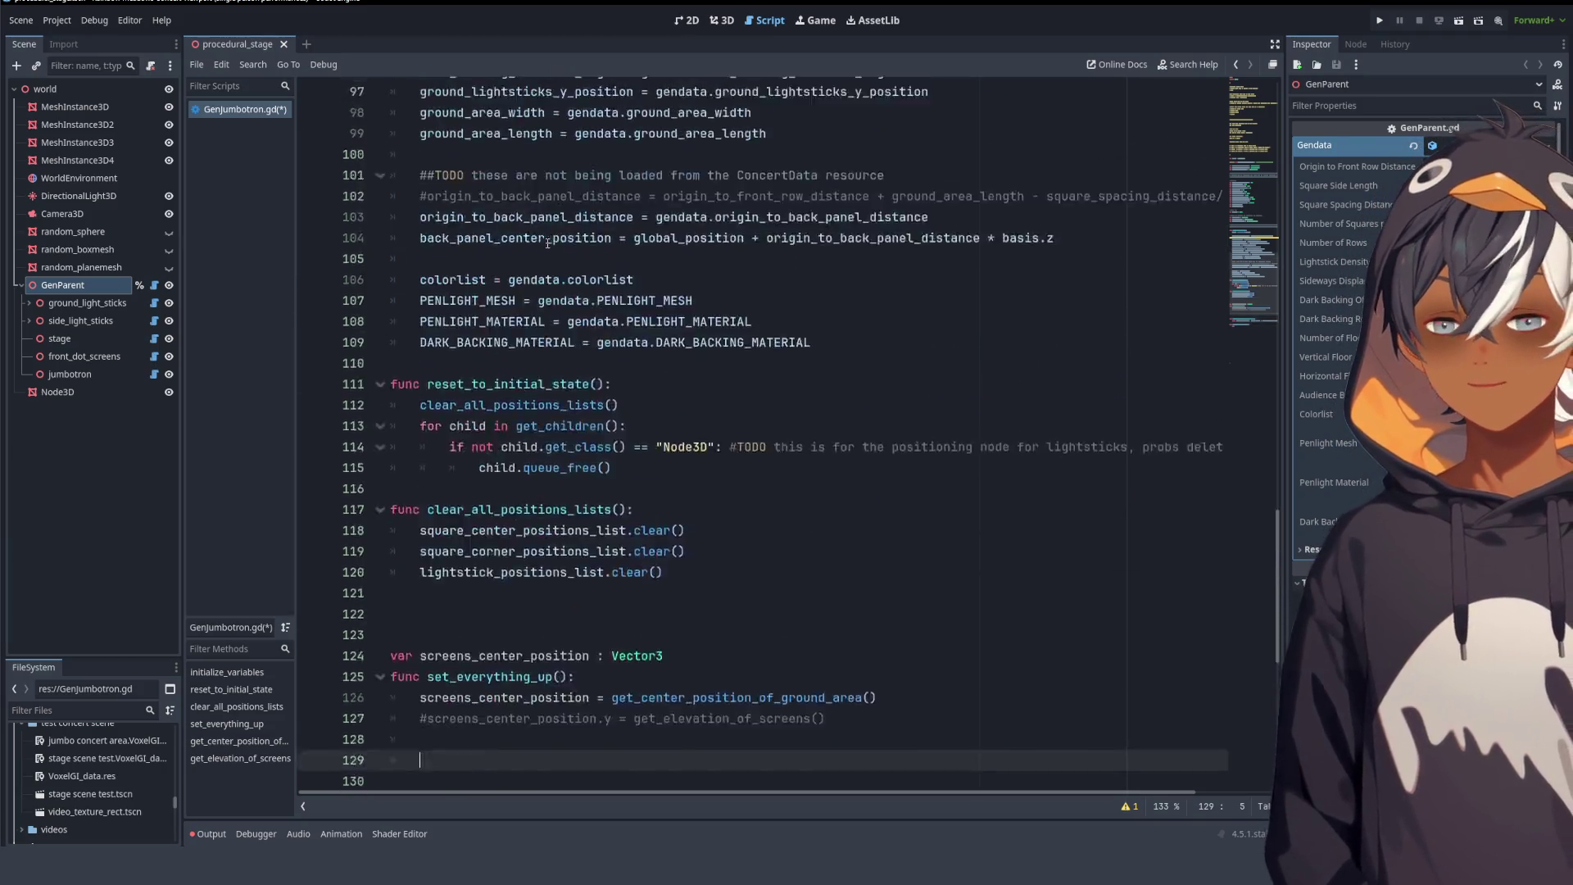
{"action": "scroll", "coordinate": [549, 238], "scroll_direction": "up", "scroll_amount": 10}
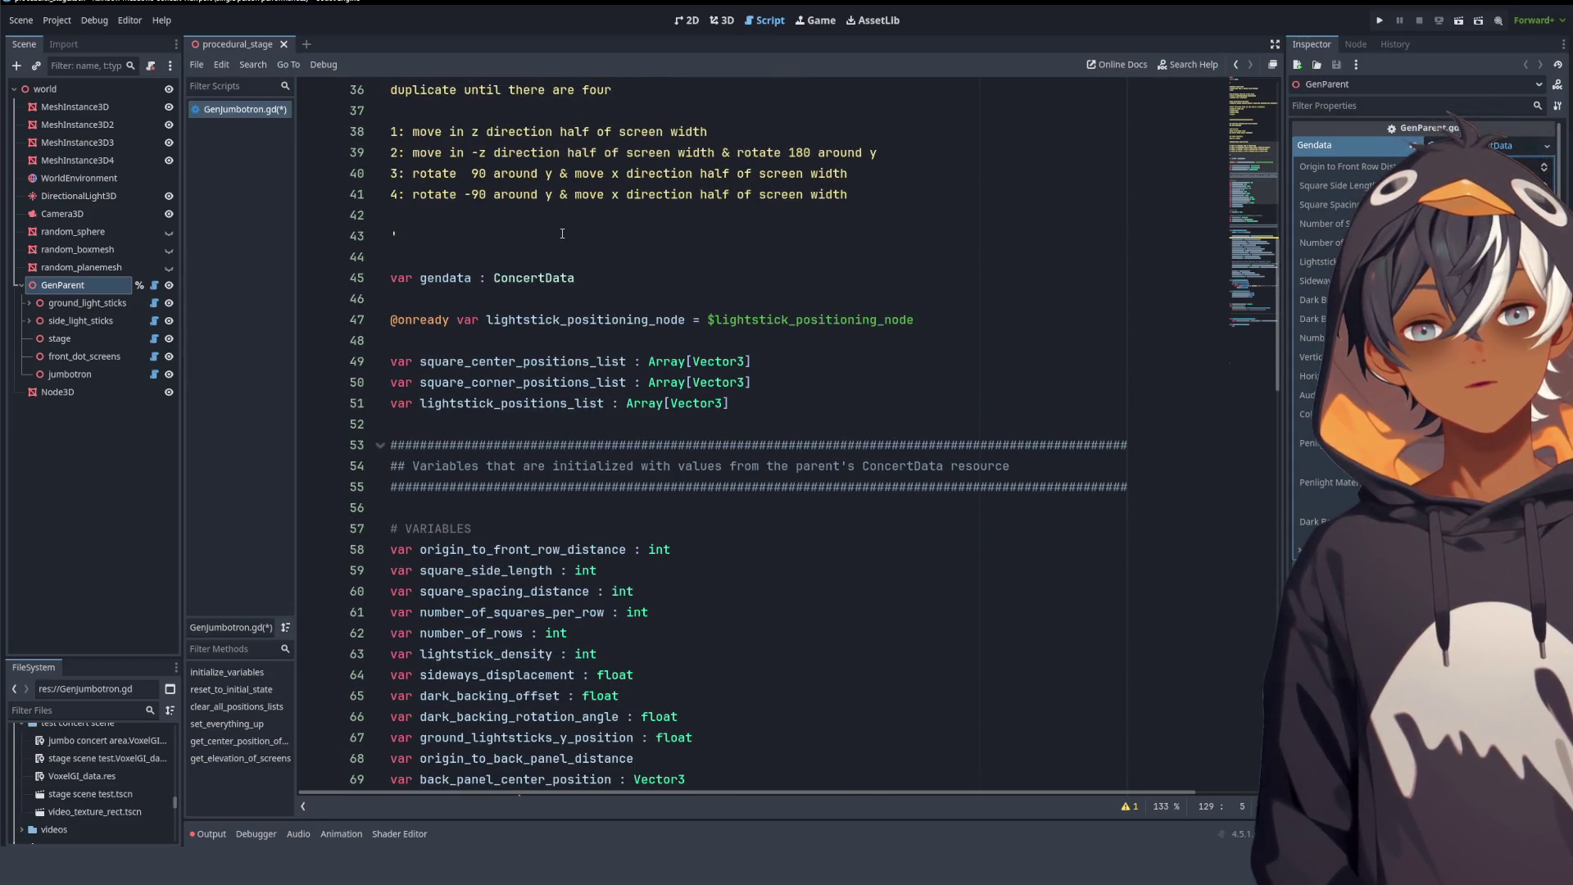
{"action": "scroll", "coordinate": [562, 234], "scroll_direction": "up", "scroll_amount": 10}
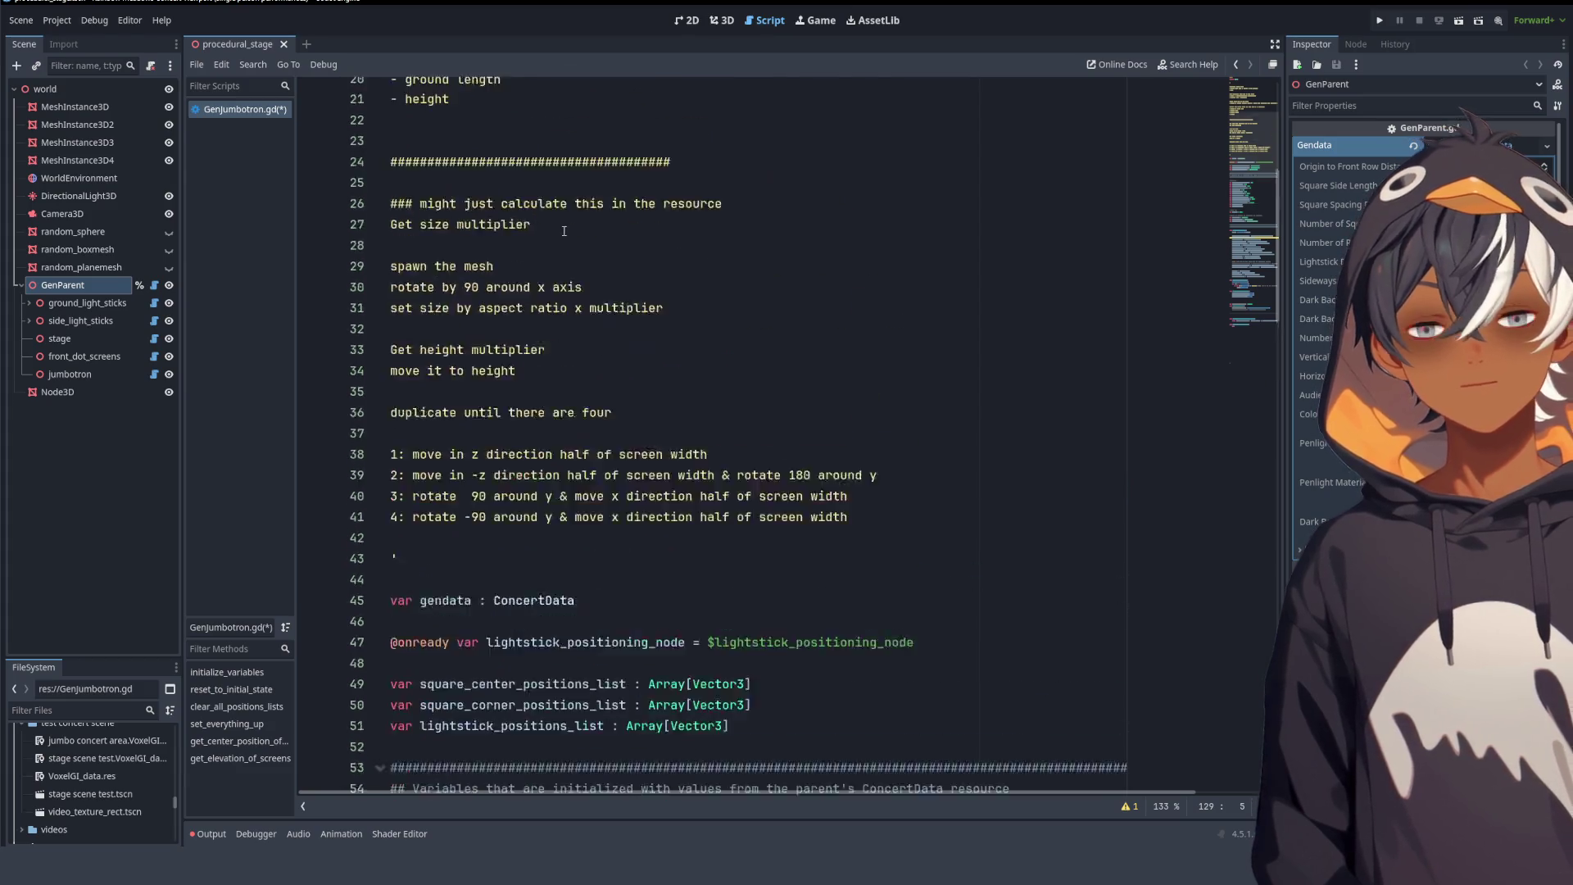
{"action": "scroll", "coordinate": [564, 232], "scroll_direction": "up", "scroll_amount": 2}
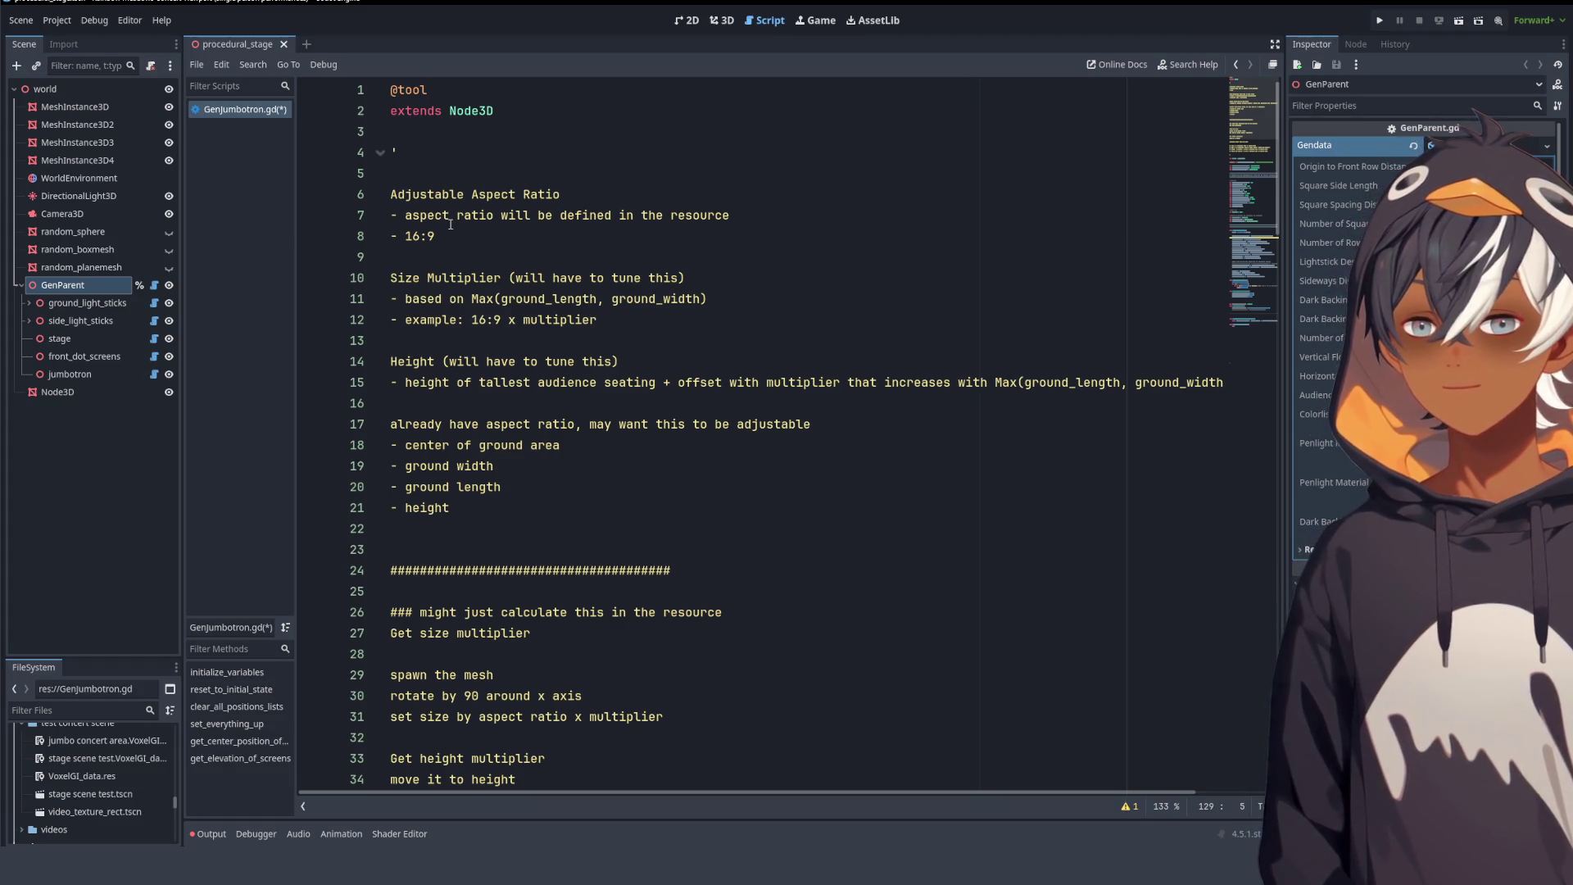
- Review the top planning notes on 16:9 aspect ratio, size multiplier and screen height
{"action": "left_click_drag", "start_coordinate": [437, 195], "coordinate": [478, 244]}
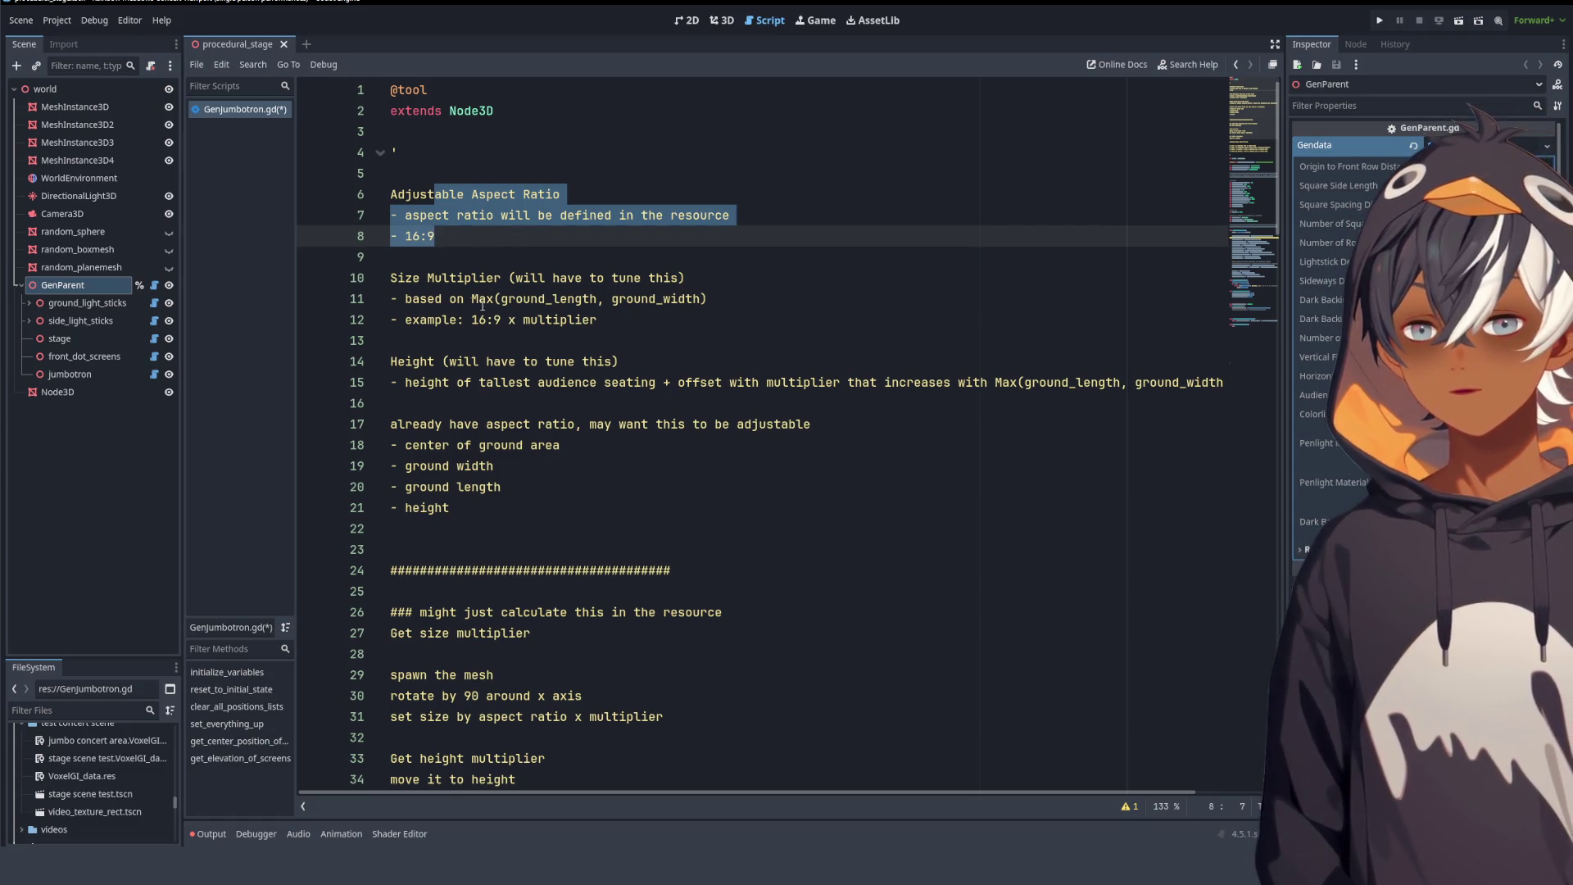
{"action": "scroll", "coordinate": [494, 319], "scroll_direction": "down", "scroll_amount": 3}
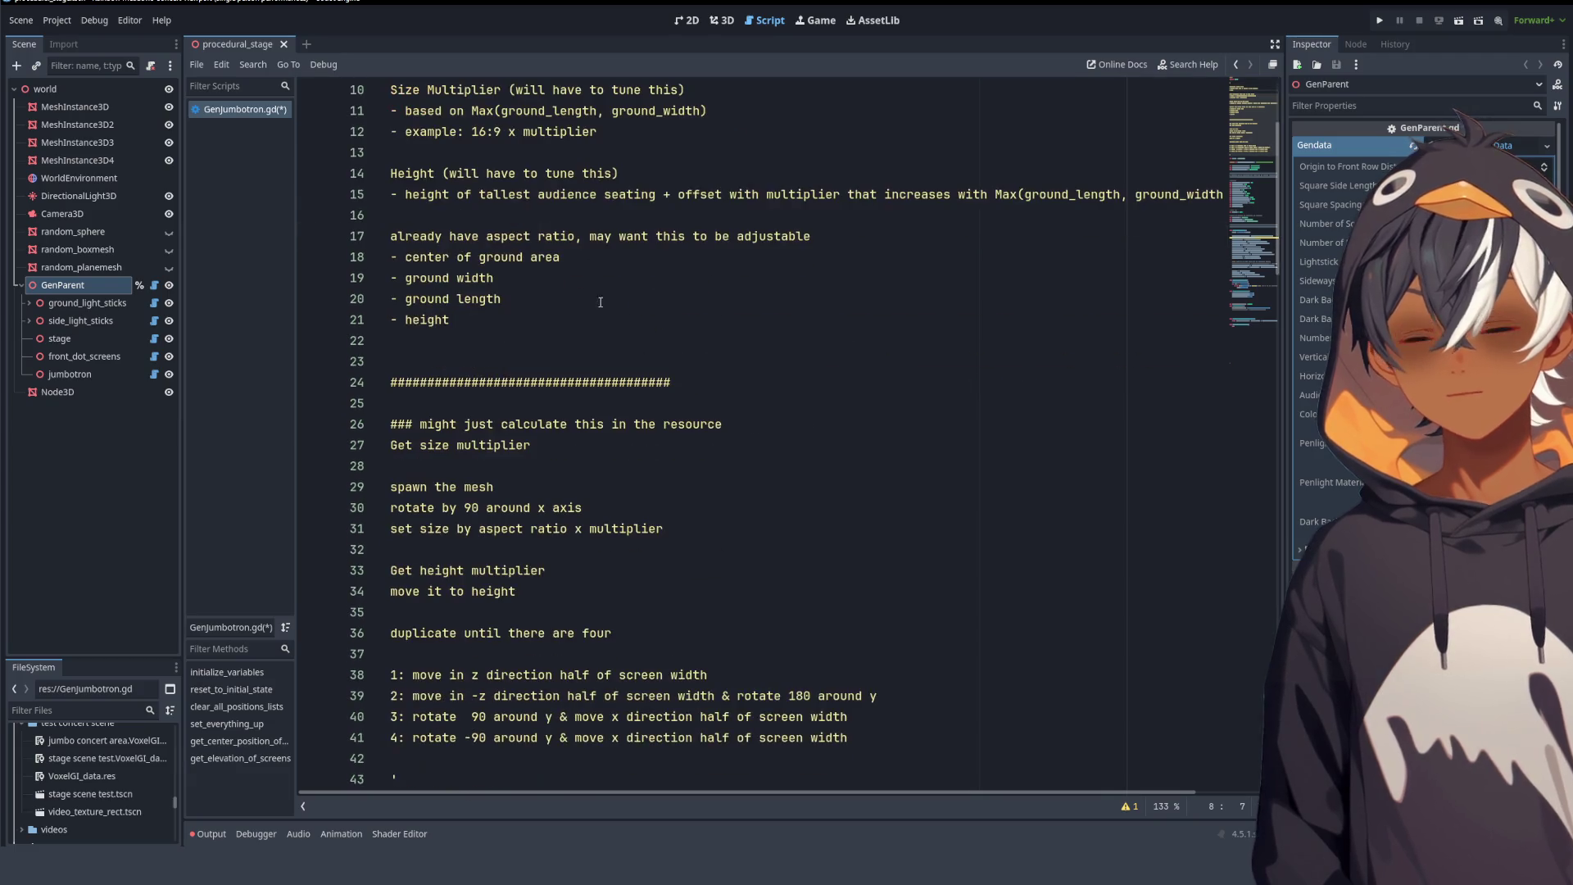
{"action": "scroll", "coordinate": [688, 254], "scroll_direction": "down", "scroll_amount": 2}
{"action": "scroll", "coordinate": [639, 312], "scroll_direction": "up", "scroll_amount": 2}
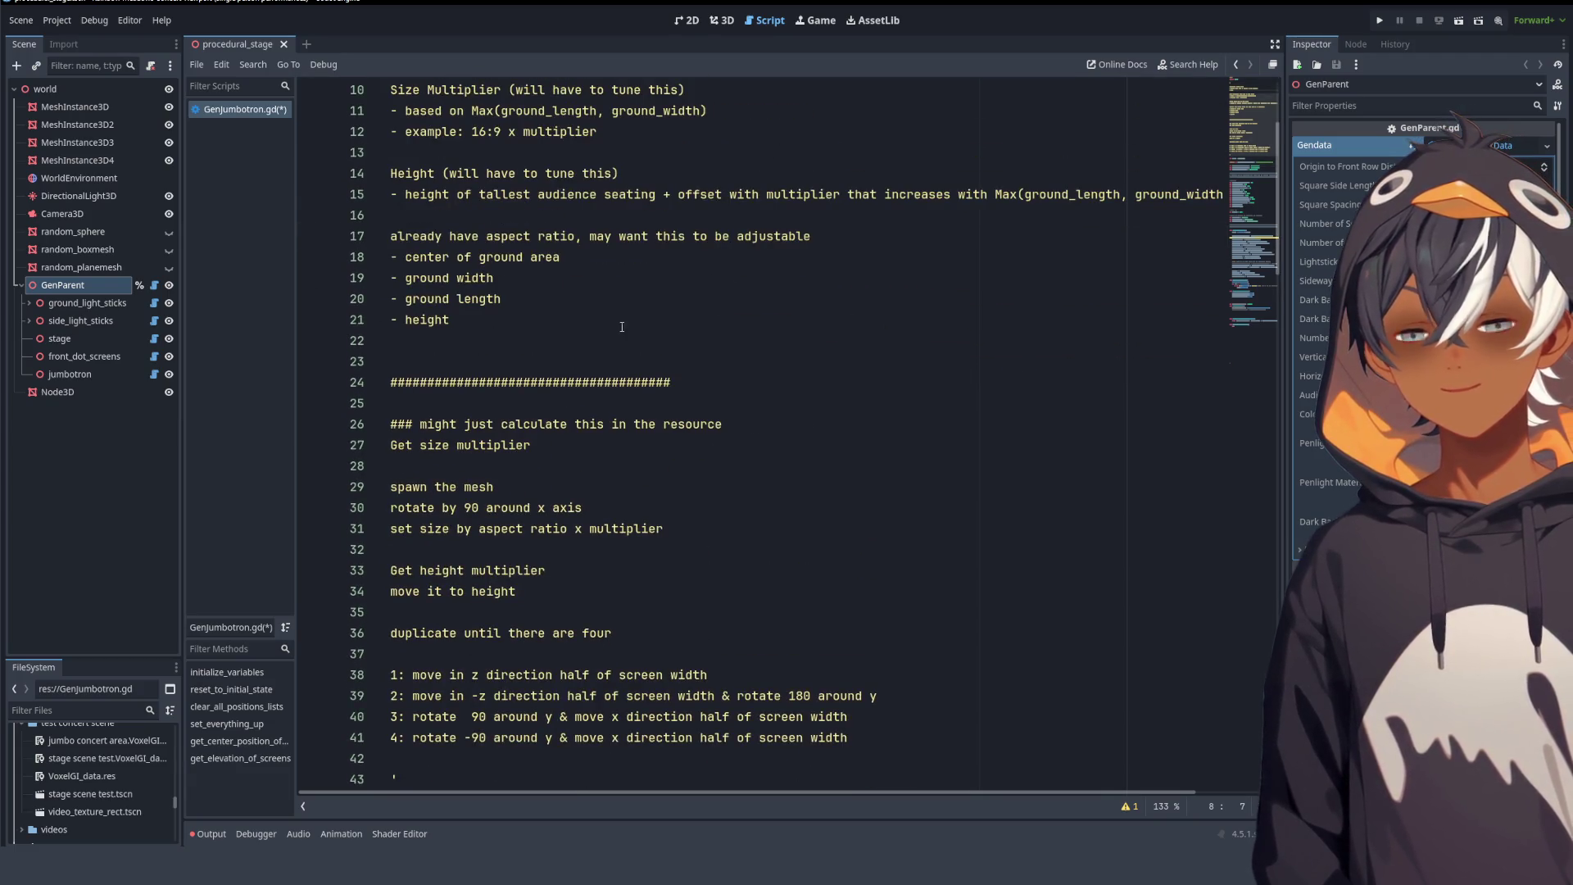
{"action": "scroll", "coordinate": [545, 312], "scroll_direction": "up", "scroll_amount": 3}
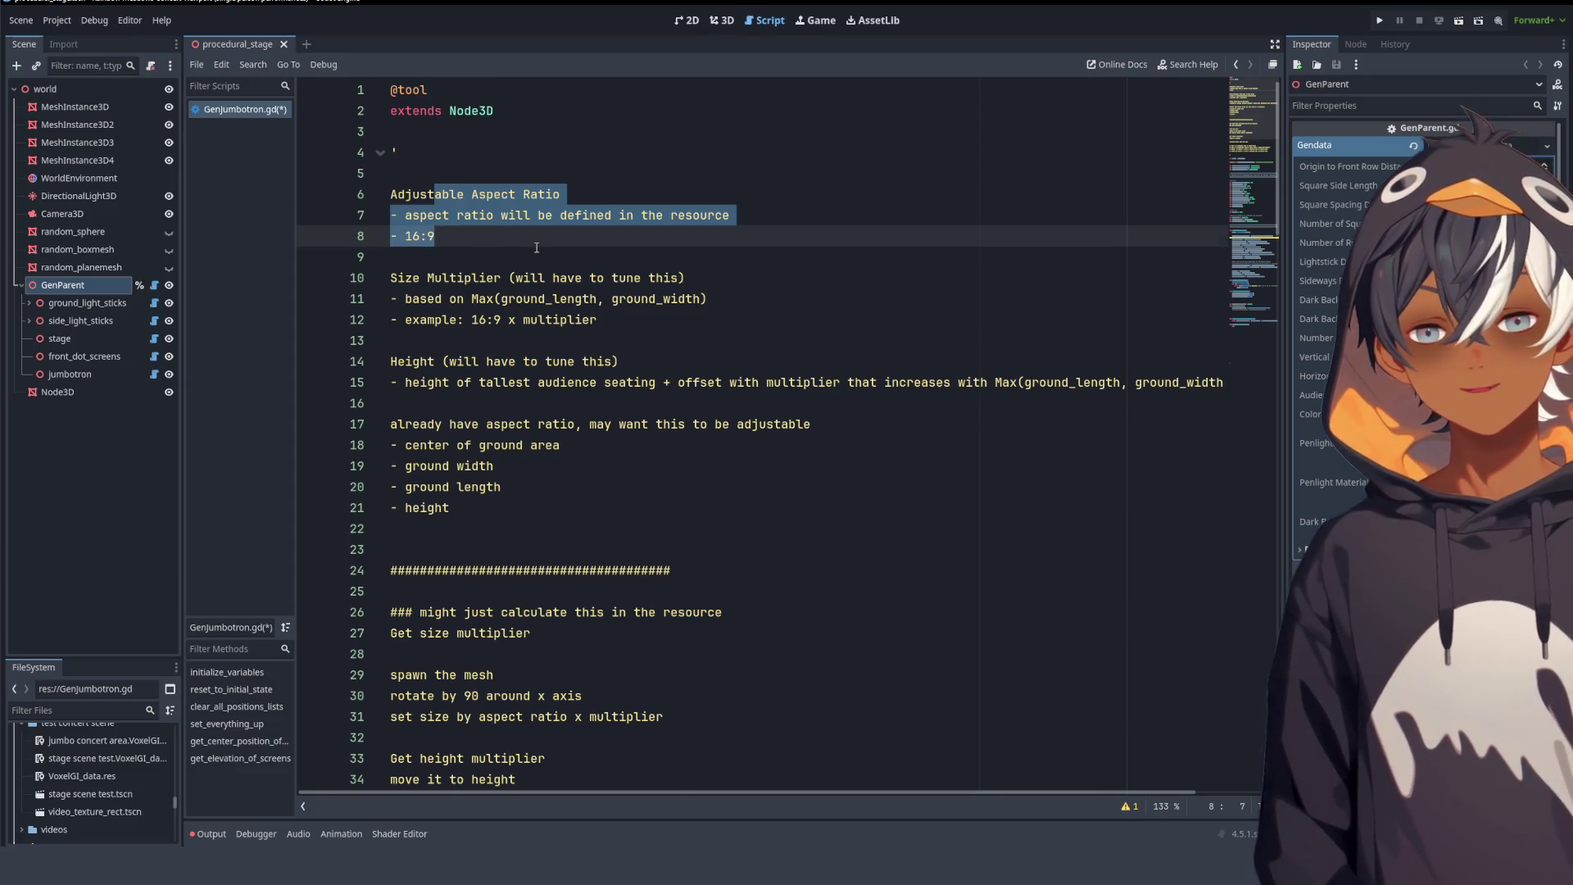
{"action": "scroll", "coordinate": [537, 247], "scroll_direction": "down", "scroll_amount": 1}
{"action": "mouse_move", "coordinate": [427, 215]}
{"action": "left_mouse_down"}
{"action": "mouse_move", "coordinate": [687, 215]}
{"action": "mouse_move", "coordinate": [710, 248]}
{"action": "left_mouse_up"}
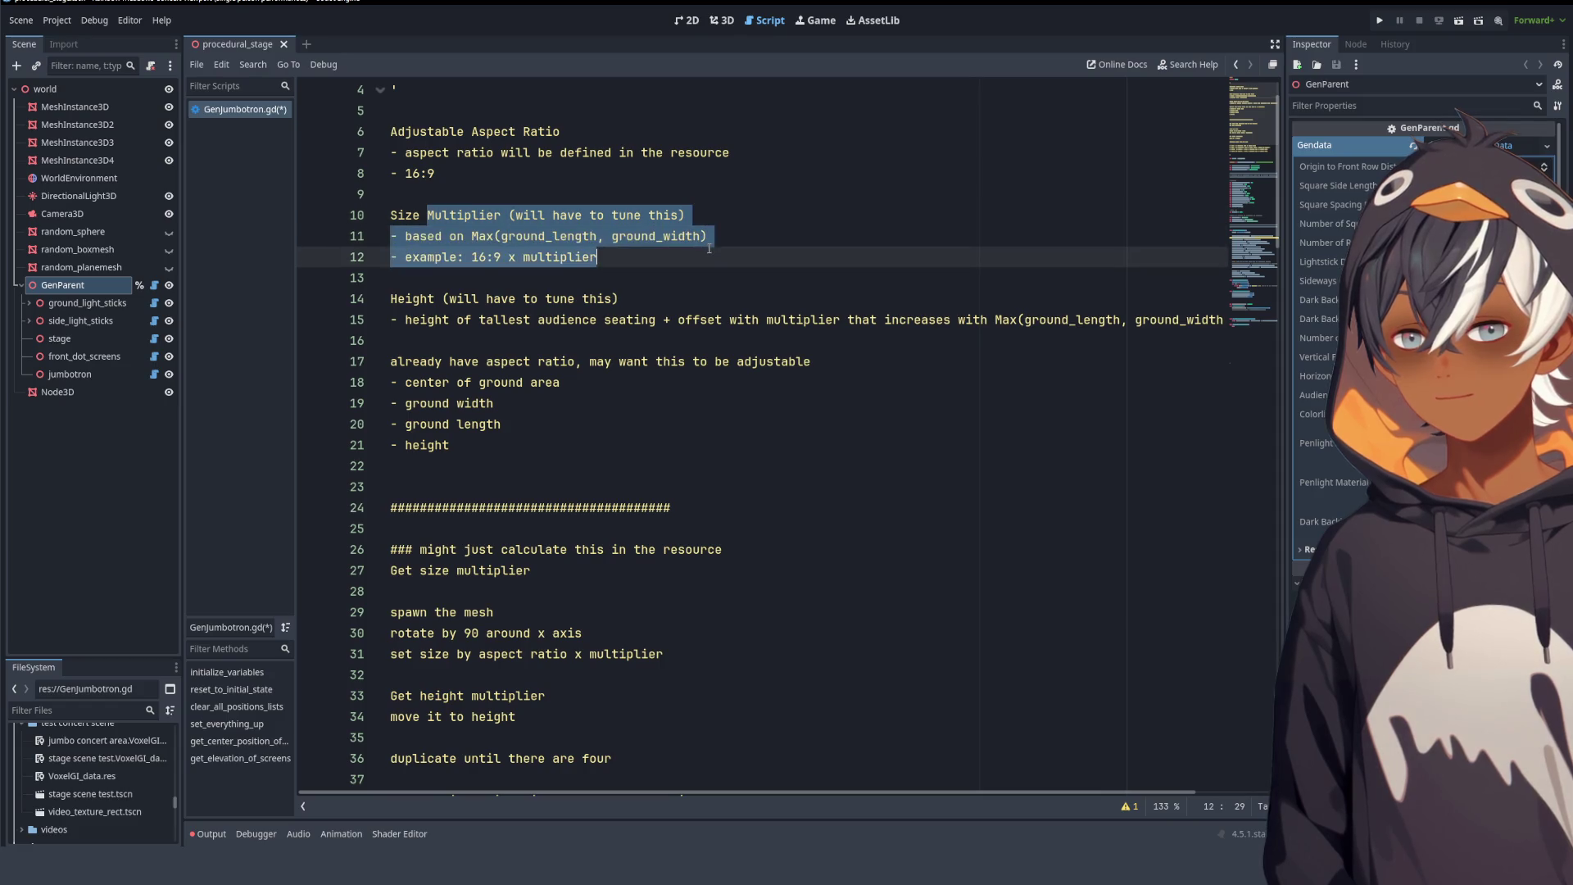
{"action": "scroll", "coordinate": [710, 248], "scroll_direction": "down", "scroll_amount": 2}
{"action": "scroll", "coordinate": [588, 211], "scroll_direction": "down", "scroll_amount": 7}
{"action": "scroll", "coordinate": [583, 212], "scroll_direction": "up", "scroll_amount": 5}
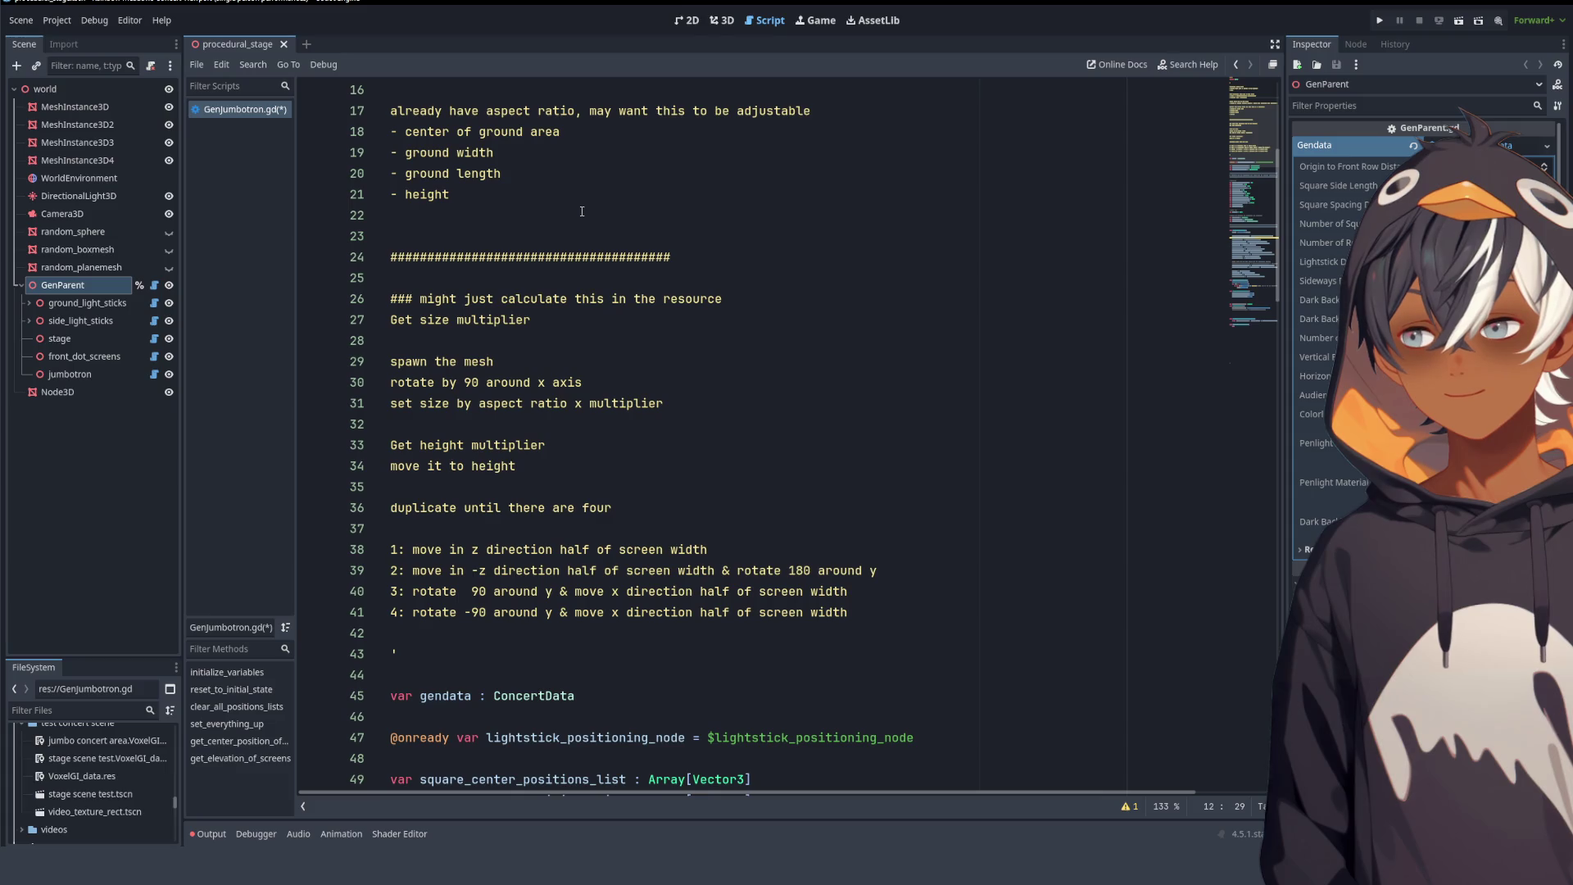
{"action": "scroll", "coordinate": [581, 211], "scroll_direction": "up", "scroll_amount": 5}
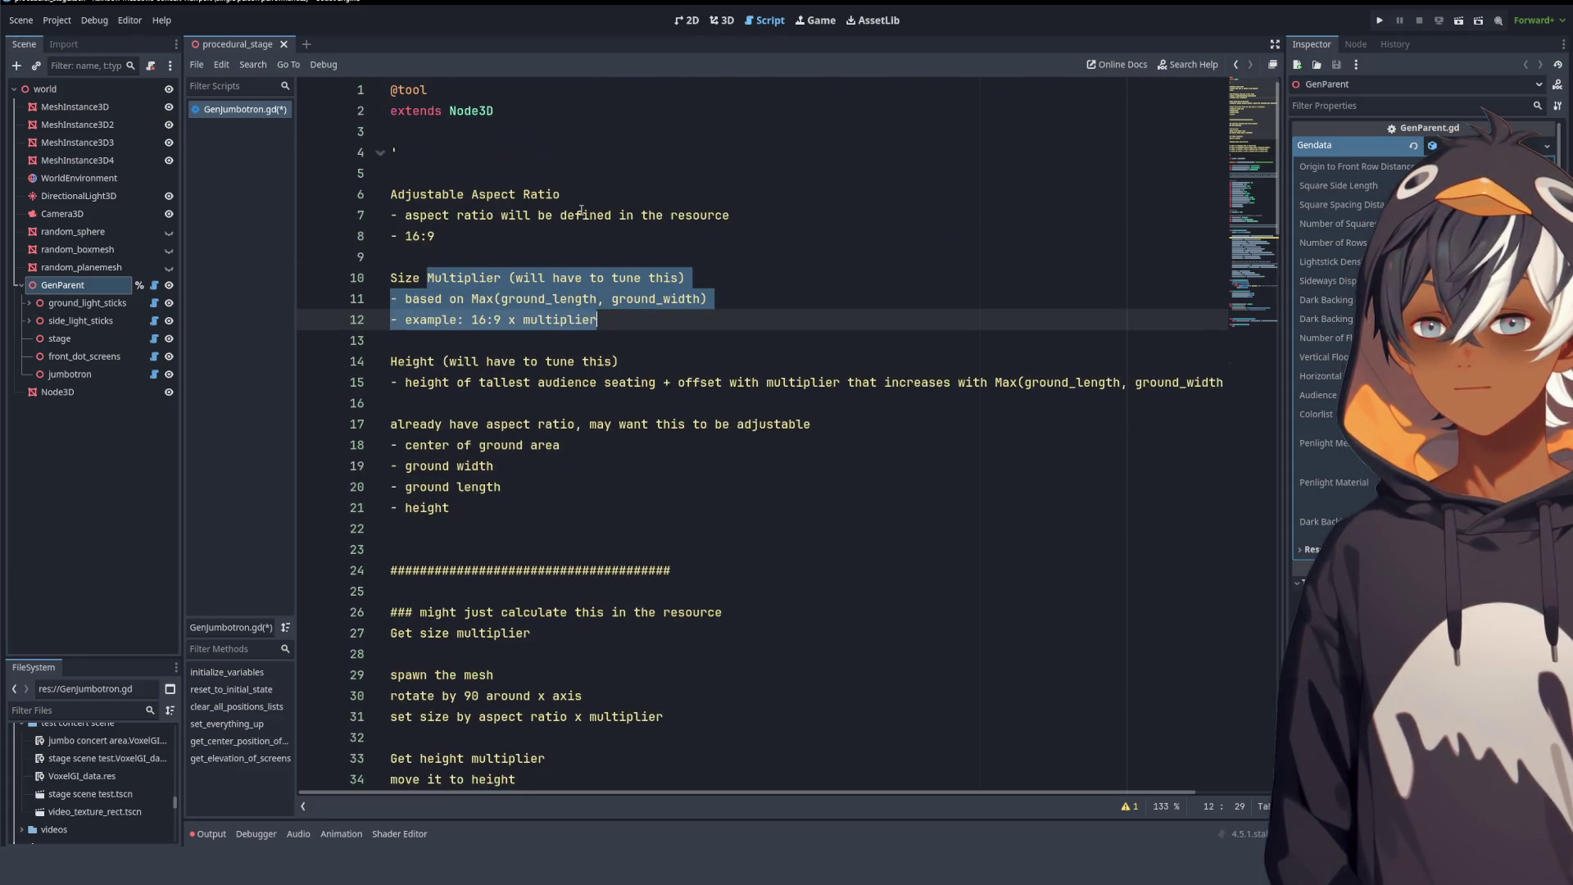
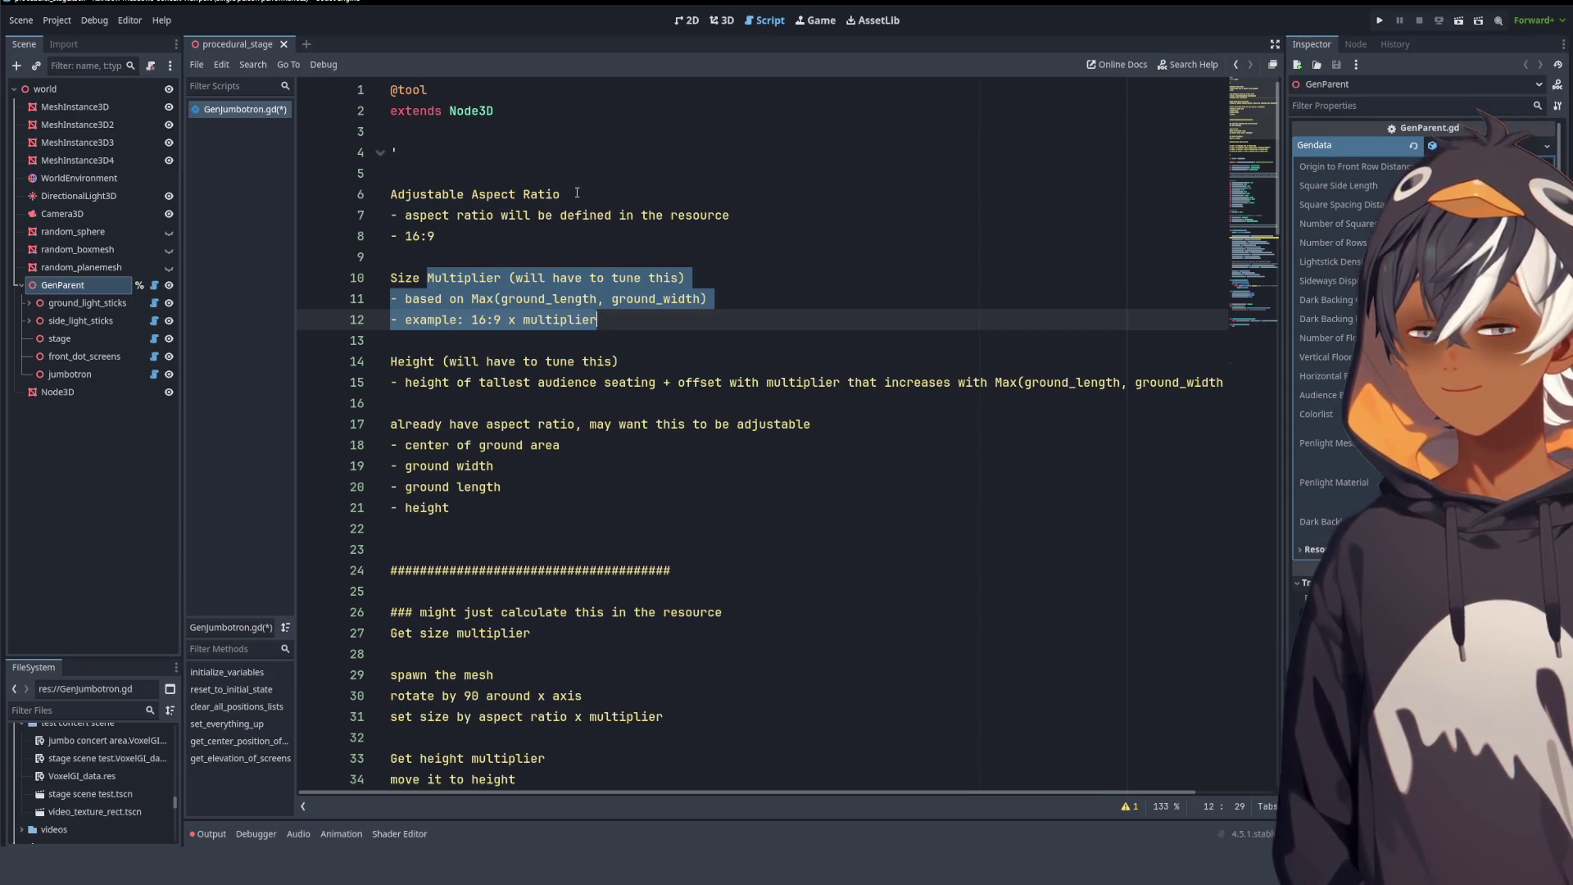
- Review the GenJumbotron.gd code, then switch to the 3D view of the procedural_stage scene
{"action": "scroll", "coordinate": [580, 201], "scroll_direction": "down", "scroll_amount": 15}
{"action": "scroll", "coordinate": [580, 190], "scroll_direction": "down", "scroll_amount": 6}
{"action": "scroll", "coordinate": [579, 191], "scroll_direction": "up", "scroll_amount": 12}
{"action": "scroll", "coordinate": [579, 190], "scroll_direction": "down", "scroll_amount": 20}
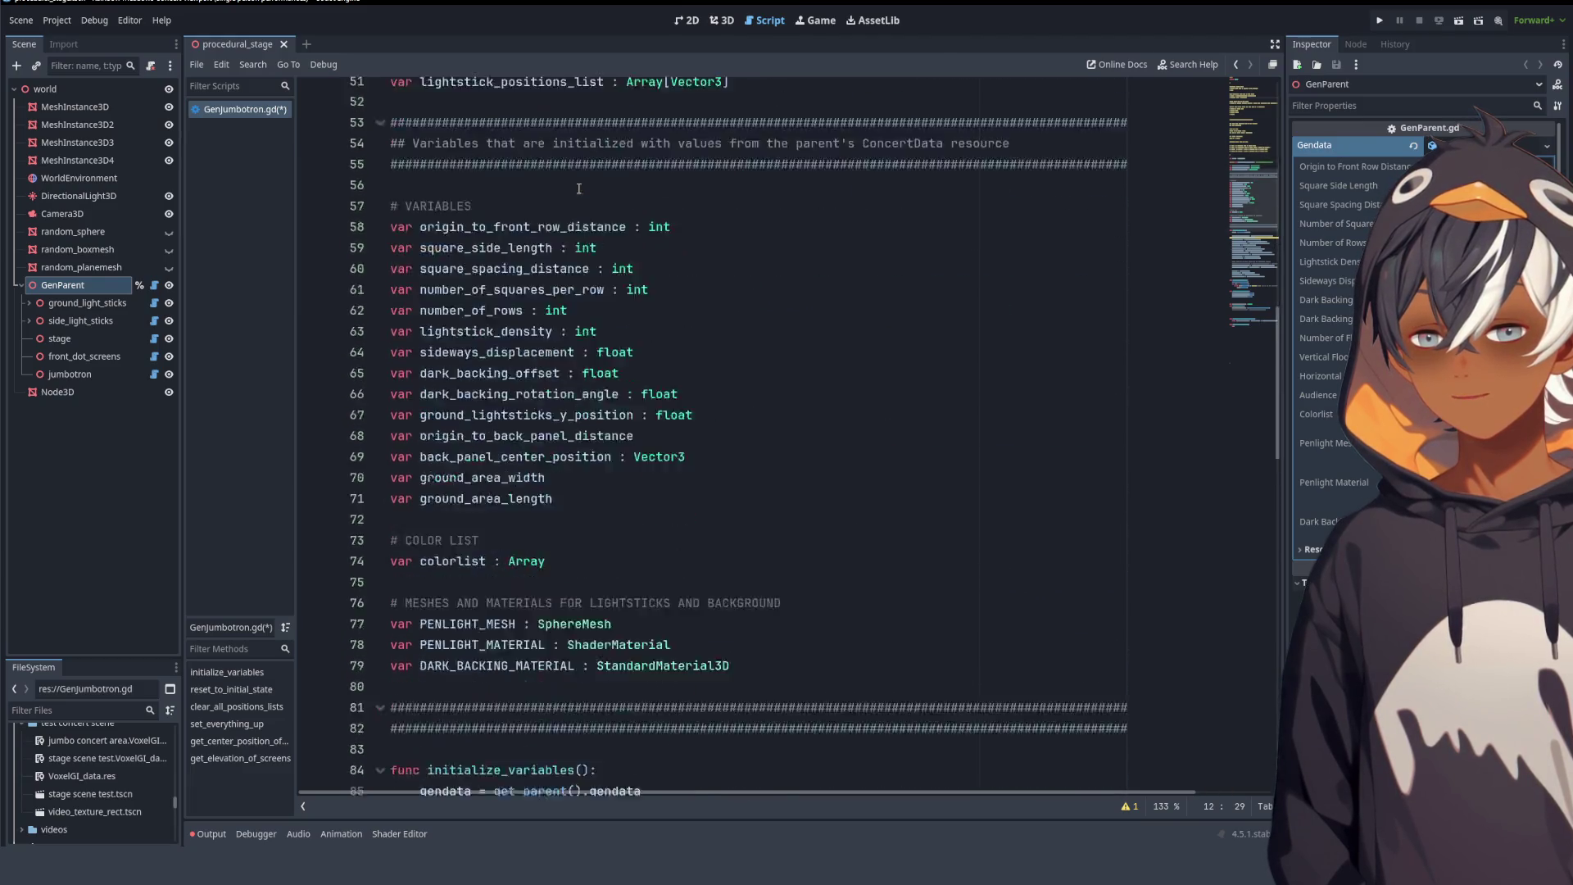
{"action": "scroll", "coordinate": [579, 190], "scroll_direction": "down", "scroll_amount": 11}
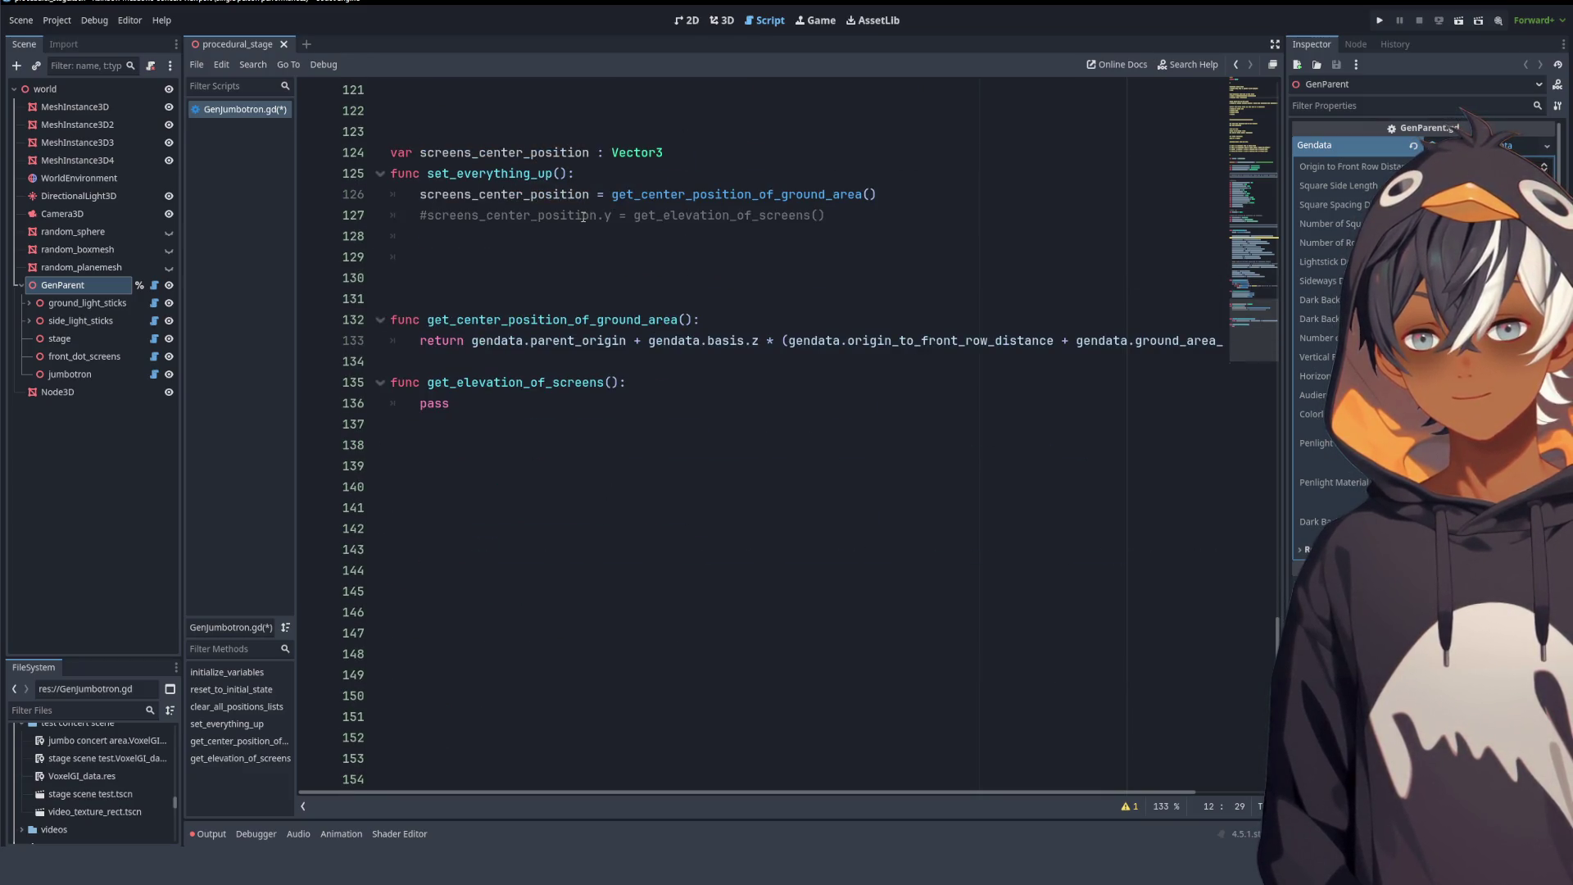
{"action": "scroll", "coordinate": [722, 123], "scroll_direction": "up", "scroll_amount": 6}
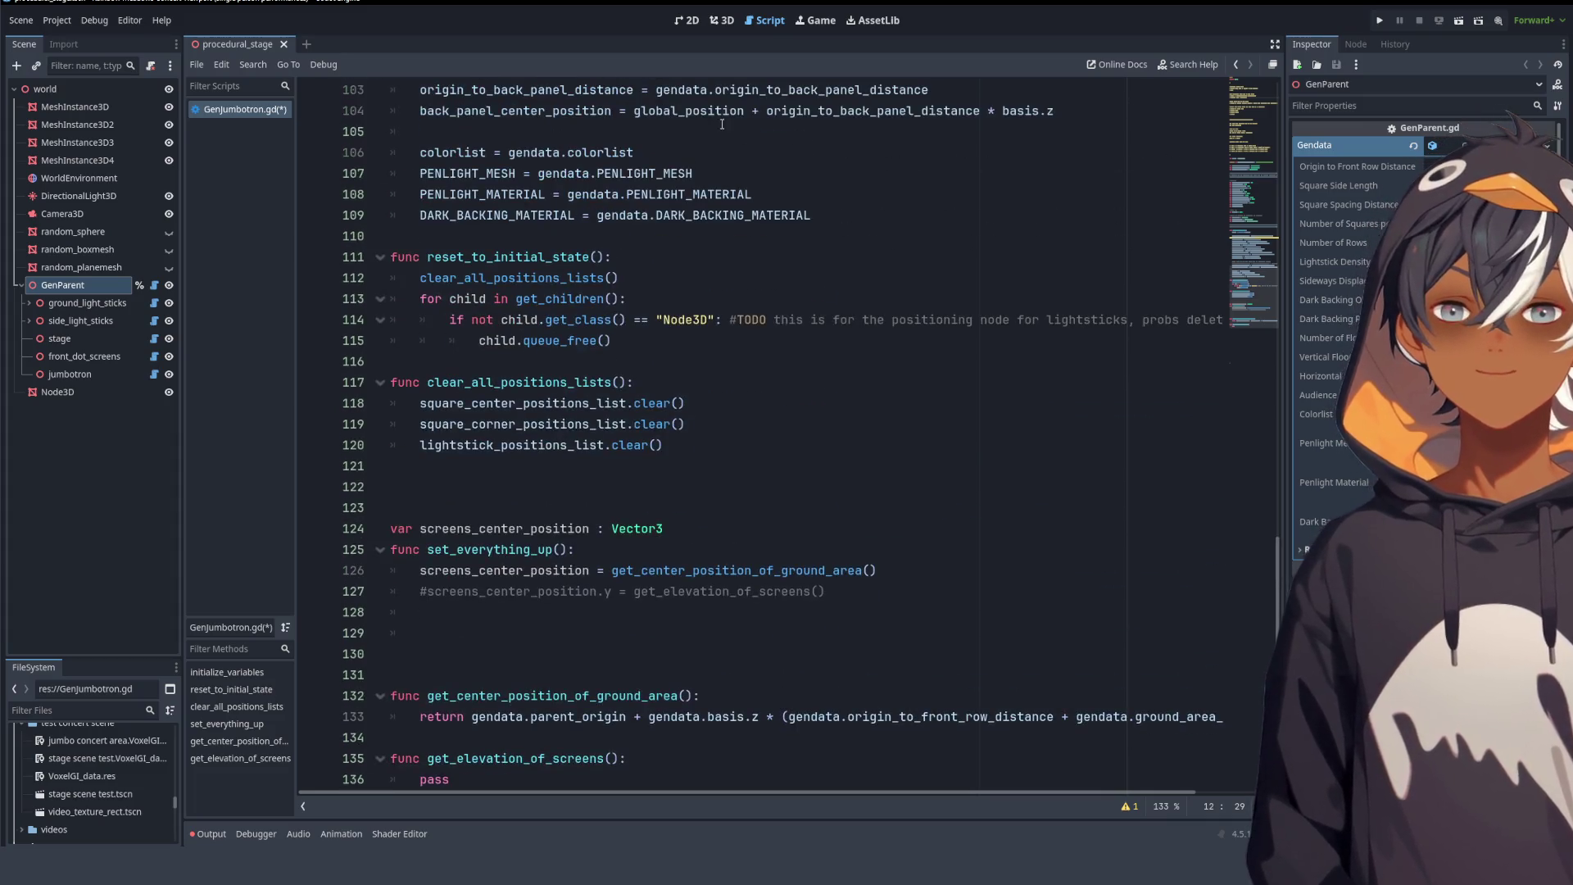
{"action": "left_click", "coordinate": [726, 20]}
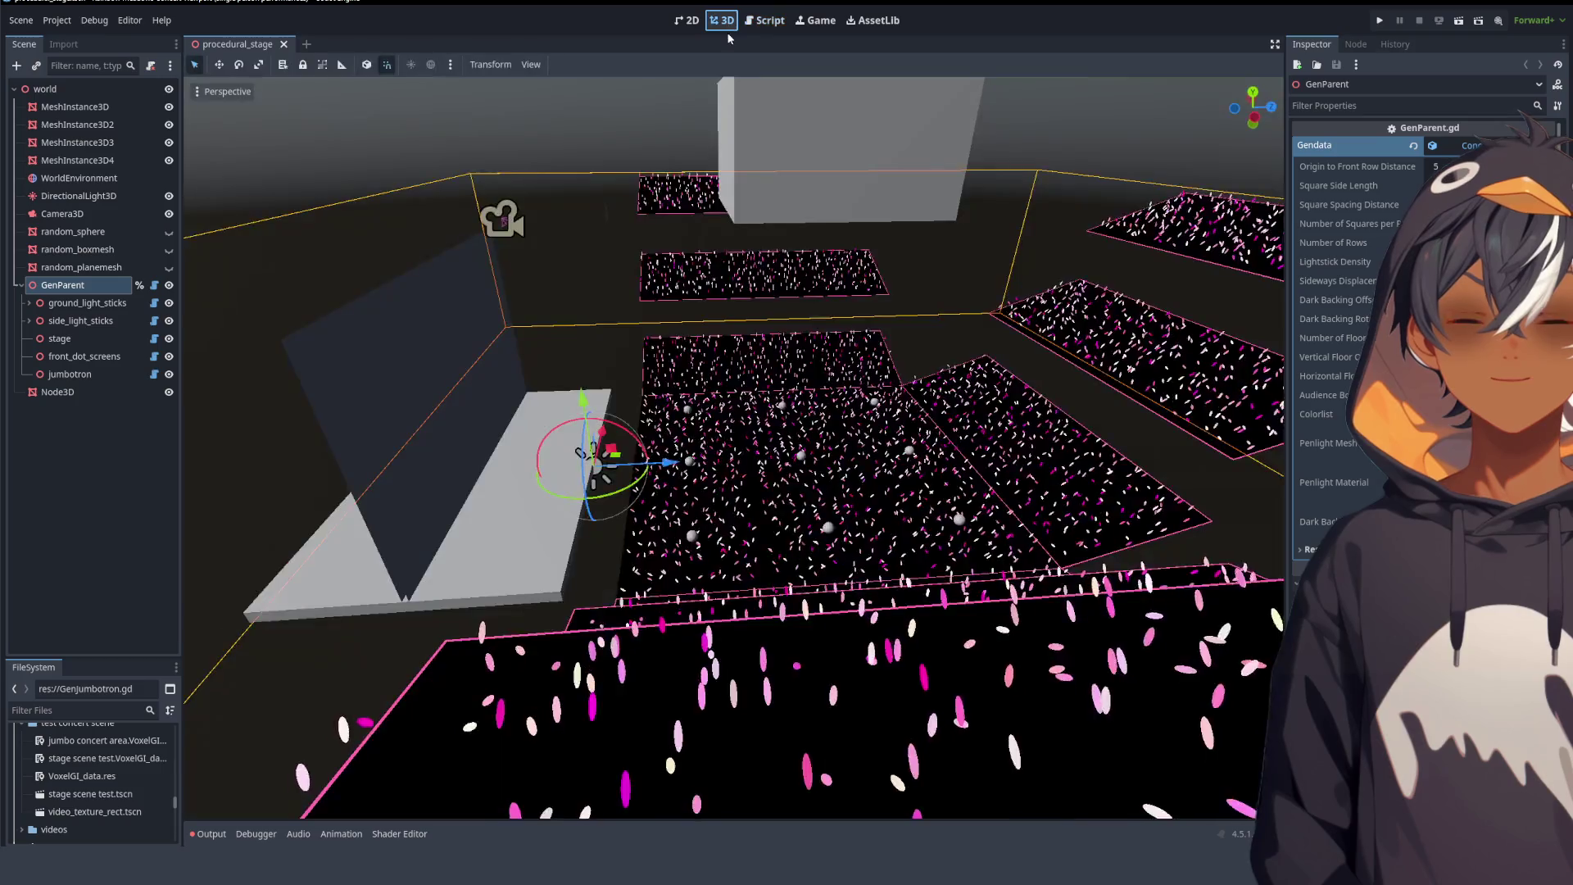
- Orbit around the stage, then return to GenJumbotron.gd at the end of get_elevation_of_screens
{"action": "mouse_move", "coordinate": [708, 253]}
{"action": "left_mouse_down"}
{"action": "mouse_move", "coordinate": [646, 355]}
{"action": "mouse_move", "coordinate": [785, 301]}
{"action": "mouse_move", "coordinate": [648, 298]}
{"action": "mouse_move", "coordinate": [736, 296]}
{"action": "mouse_move", "coordinate": [854, 376]}
{"action": "mouse_move", "coordinate": [835, 356]}
{"action": "mouse_move", "coordinate": [543, 350]}
{"action": "mouse_move", "coordinate": [641, 335]}
{"action": "mouse_move", "coordinate": [546, 349]}
{"action": "mouse_move", "coordinate": [573, 393]}
{"action": "mouse_move", "coordinate": [672, 353]}
{"action": "mouse_move", "coordinate": [727, 358]}
{"action": "mouse_move", "coordinate": [843, 455]}
{"action": "mouse_move", "coordinate": [952, 361]}
{"action": "mouse_move", "coordinate": [983, 365]}
{"action": "mouse_move", "coordinate": [680, 451]}
{"action": "mouse_move", "coordinate": [562, 429]}
{"action": "mouse_move", "coordinate": [516, 365]}
{"action": "mouse_move", "coordinate": [990, 397]}
{"action": "mouse_move", "coordinate": [1054, 352]}
{"action": "mouse_move", "coordinate": [913, 295]}
{"action": "left_mouse_up"}
{"action": "left_click", "coordinate": [773, 24]}
{"action": "scroll", "coordinate": [453, 346], "scroll_direction": "down", "scroll_amount": 8}
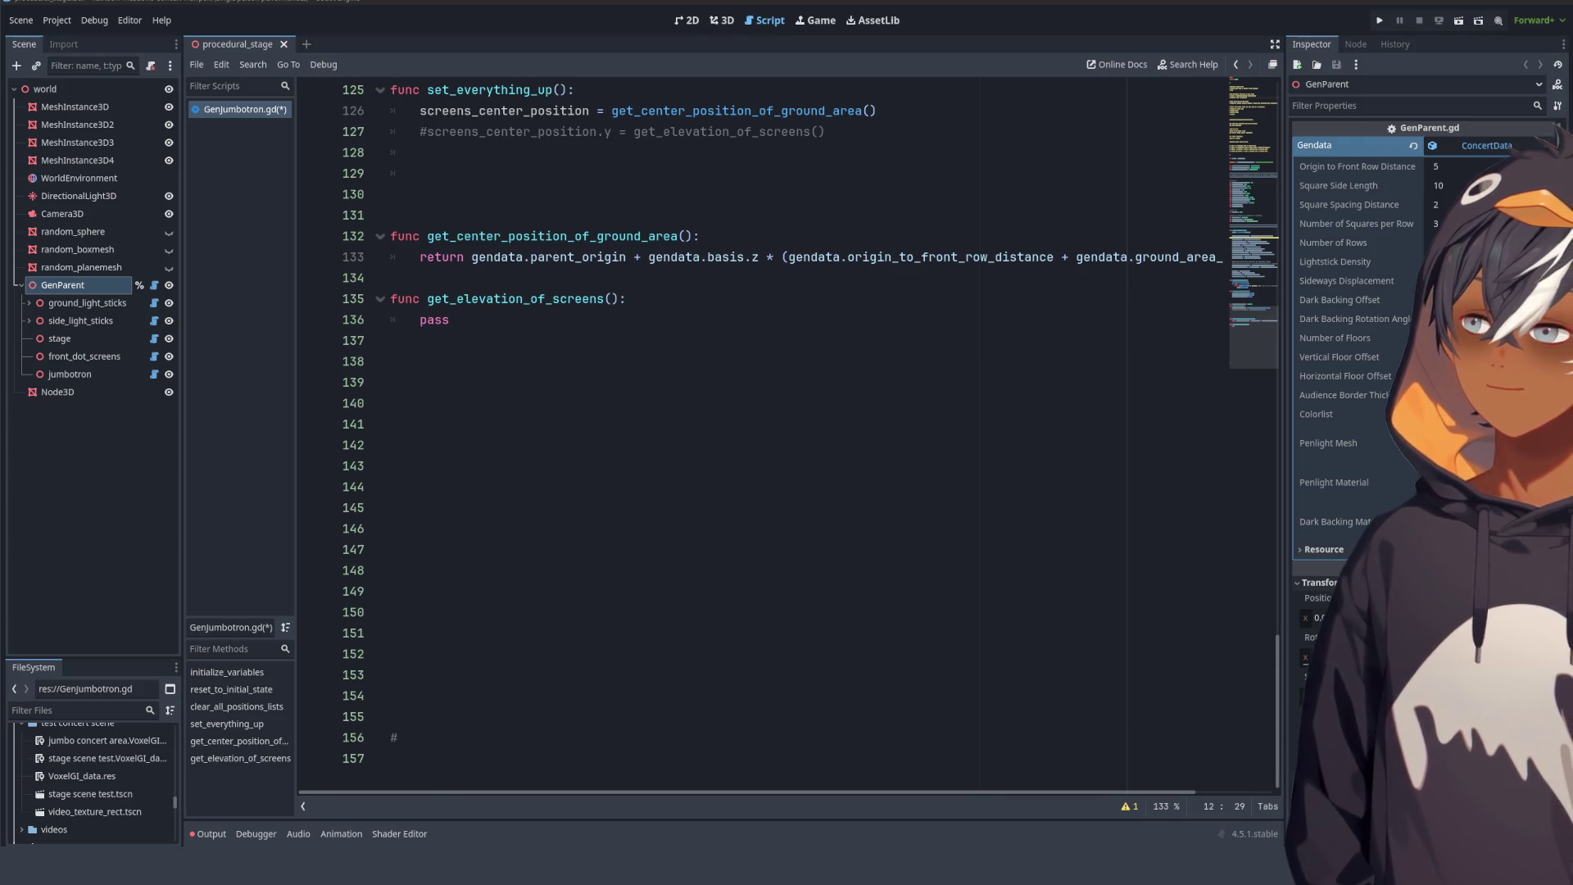
{"action": "left_click", "coordinate": [721, 320]}
- Add a spawn_screen() call on a new line inside set_everything_up
{"action": "scroll", "coordinate": [577, 305], "scroll_direction": "up", "scroll_amount": 3}
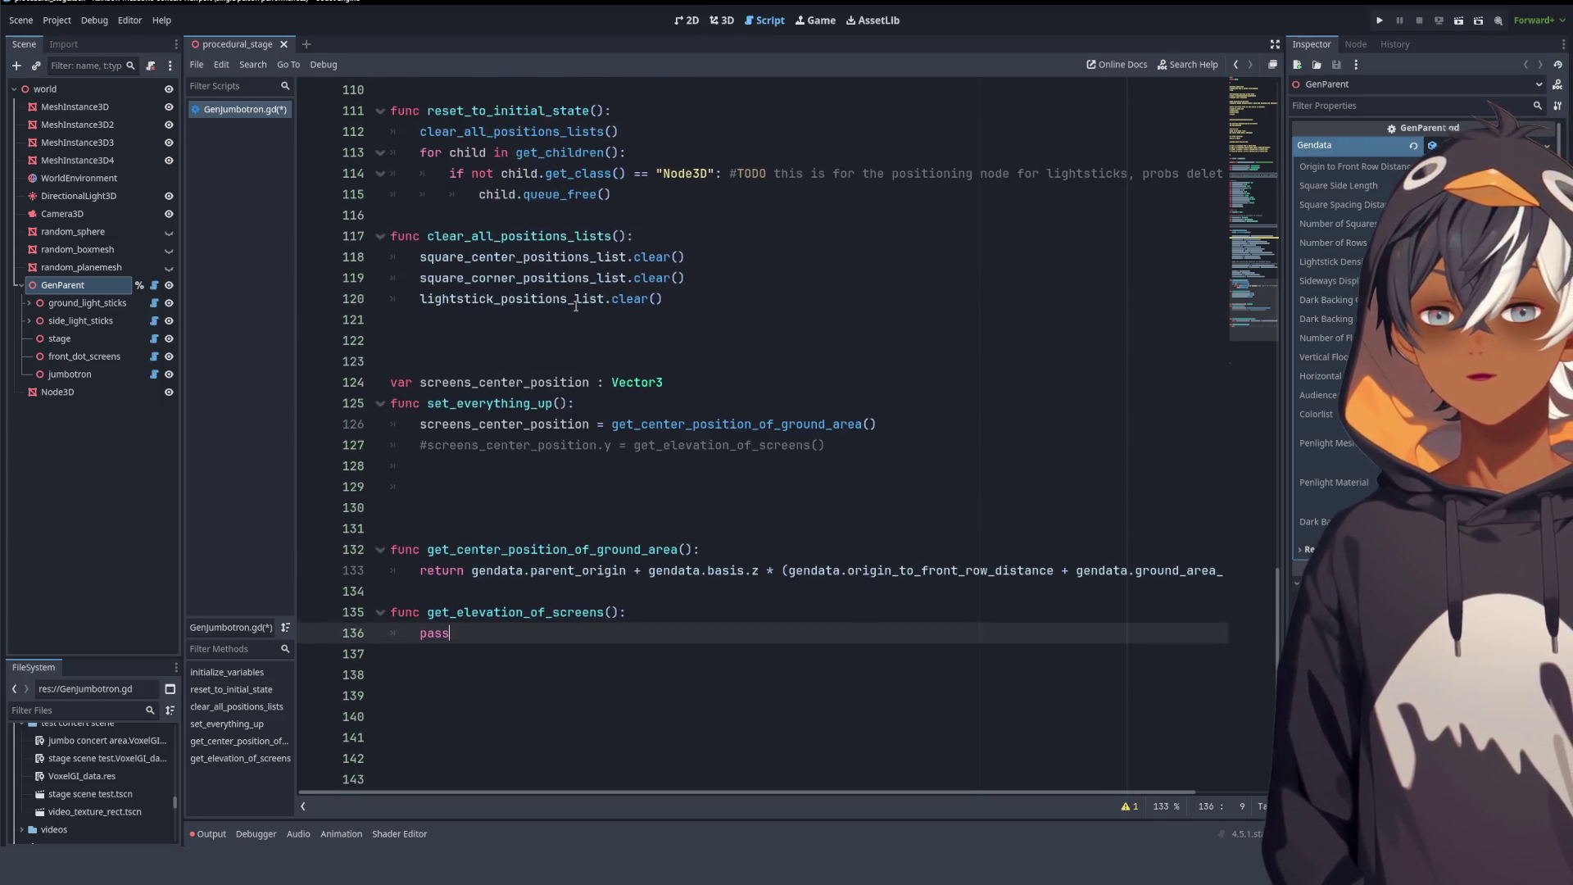
{"action": "left_click", "coordinate": [517, 336]}
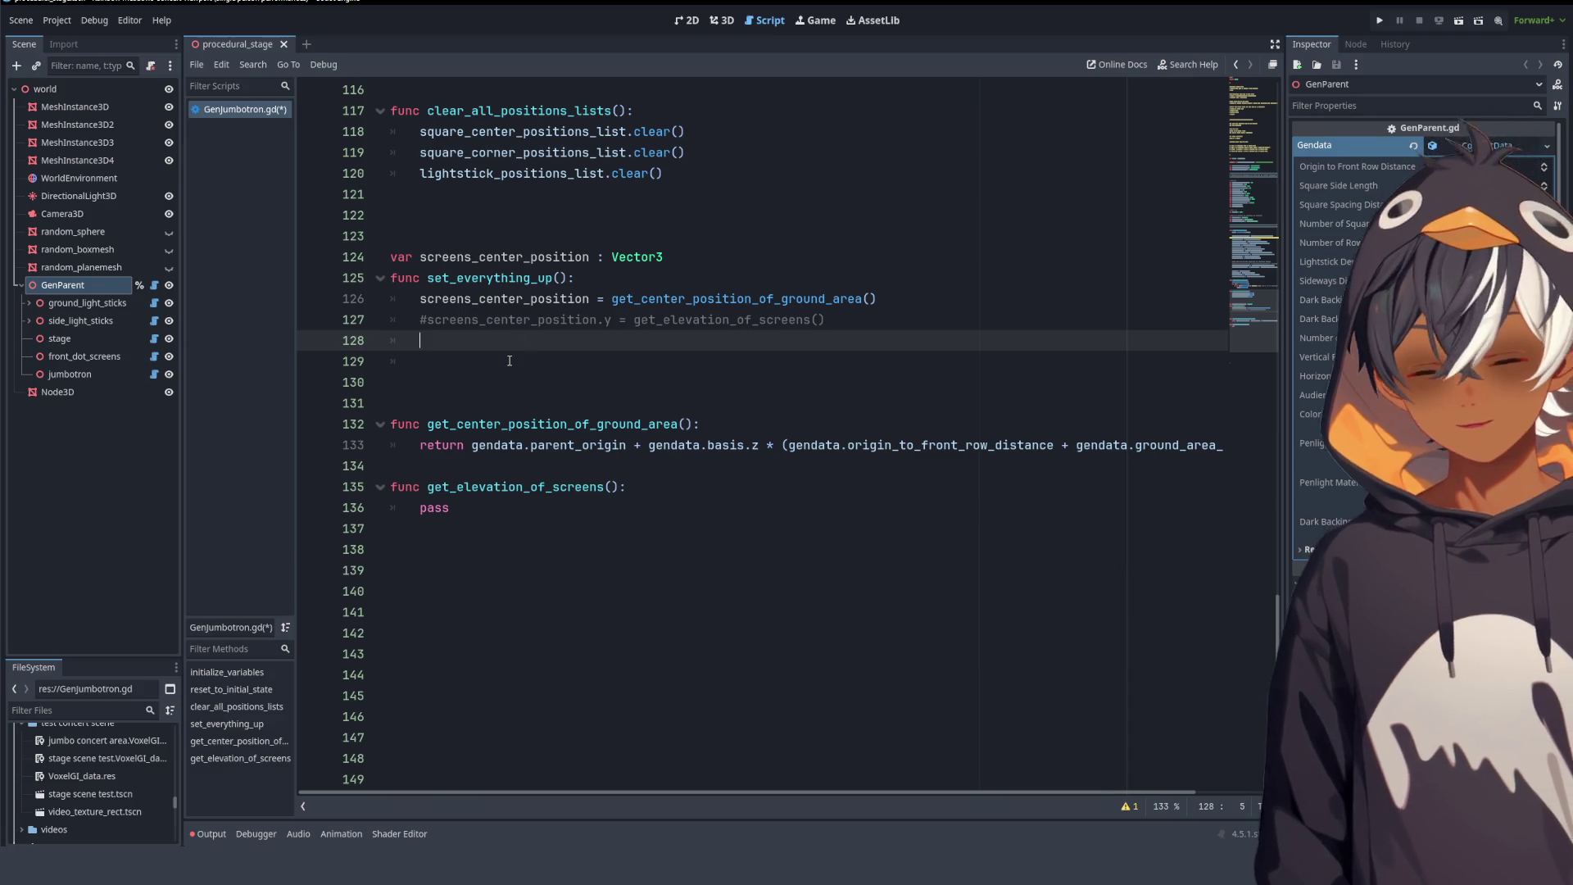
{"action": "key", "text": "Return"}
{"action": "type", "text": "spa"}
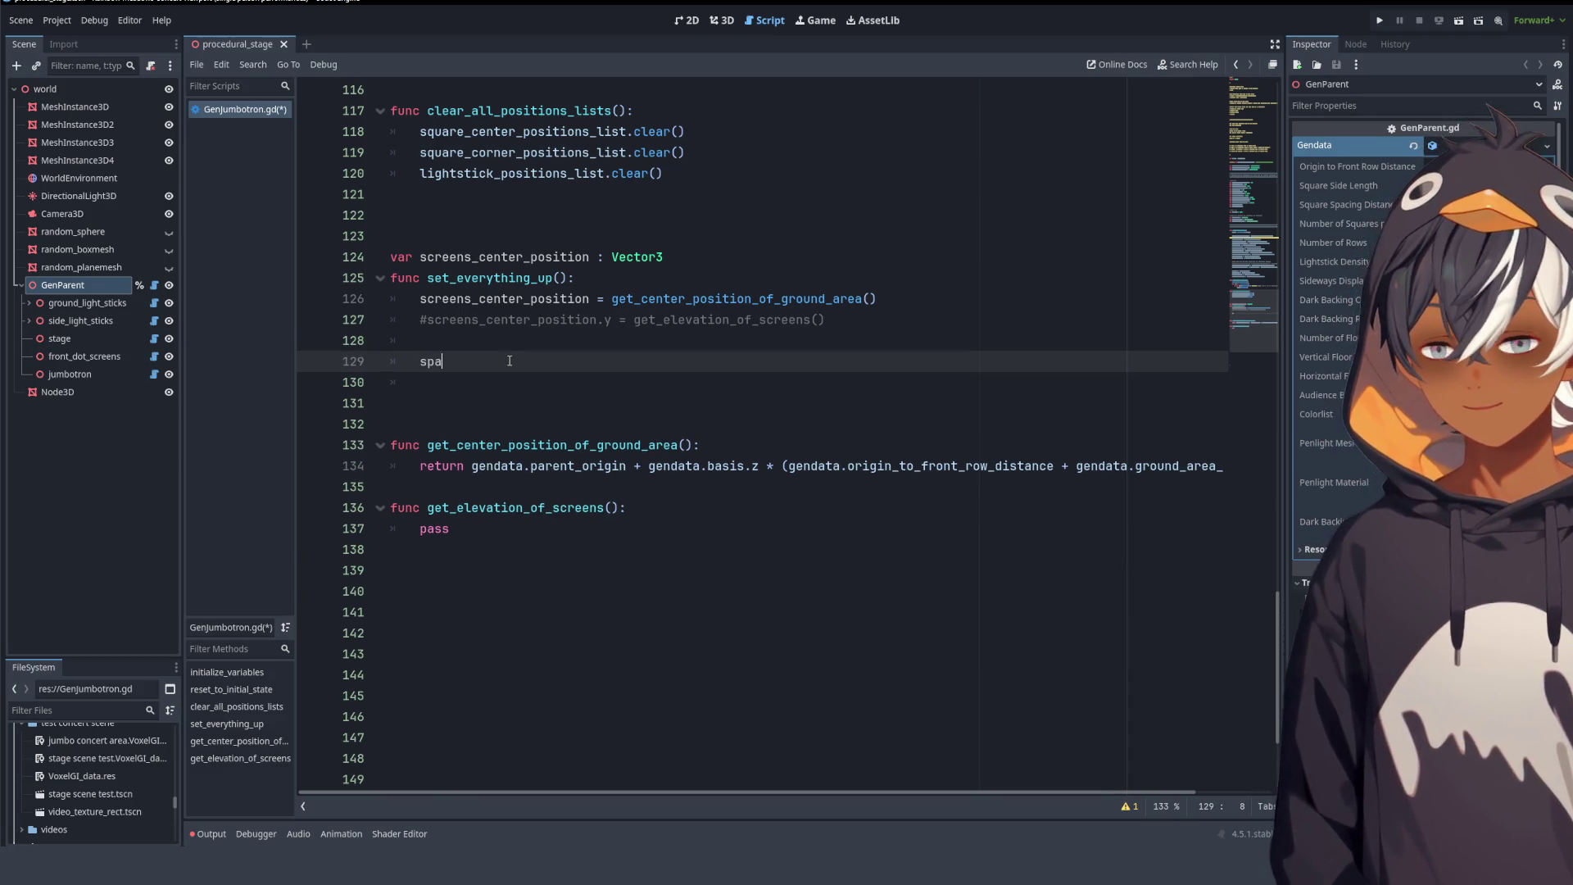
{"action": "type", "text": "wn_s"}
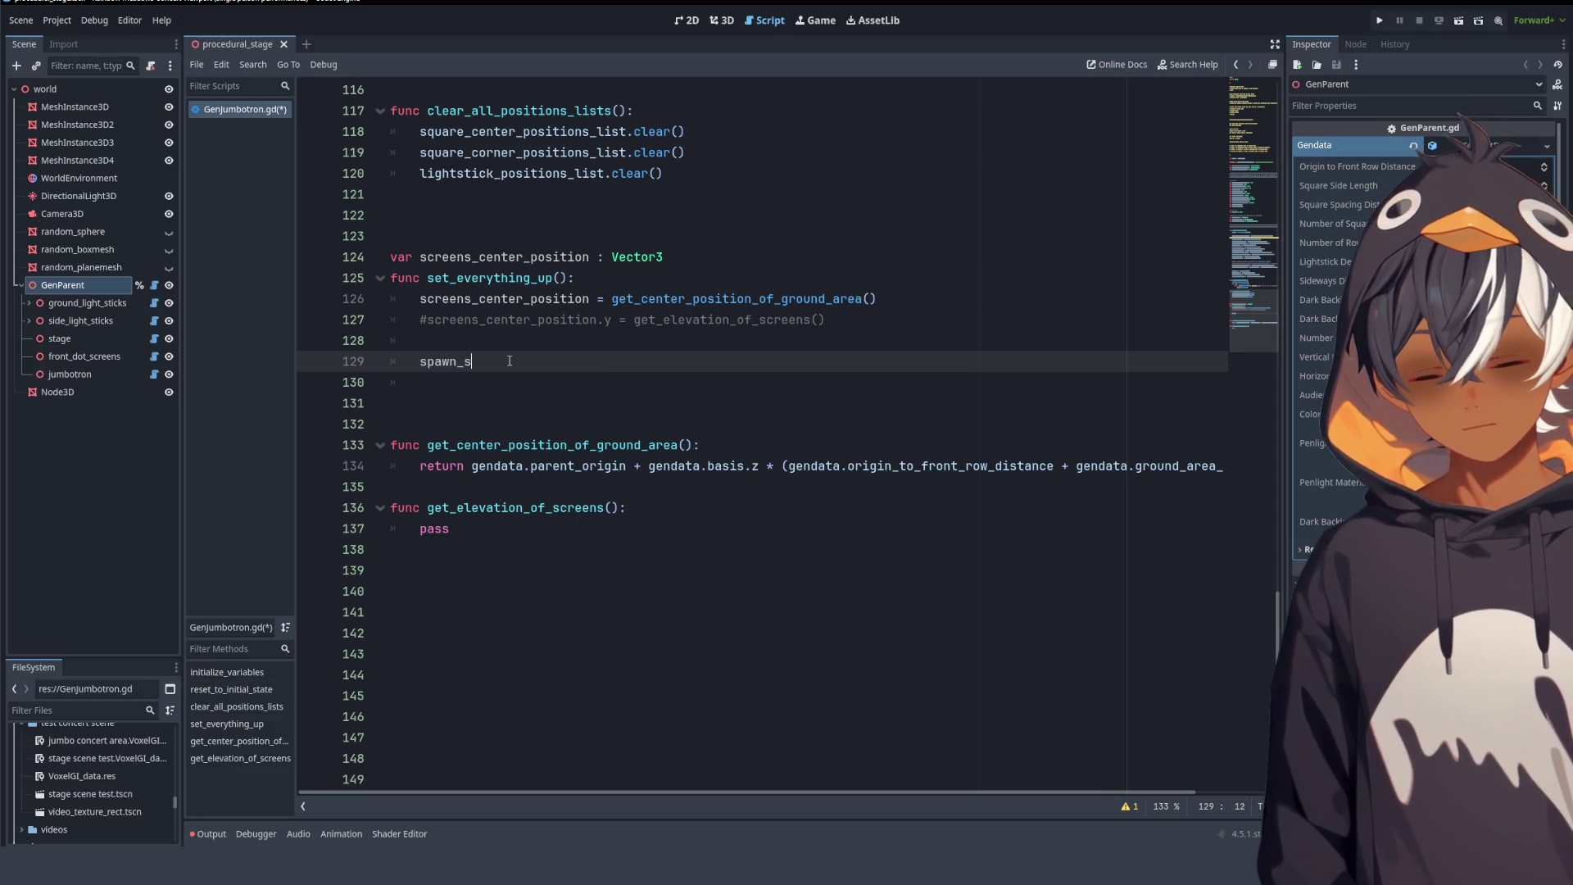
{"action": "type", "text": "creen()"}
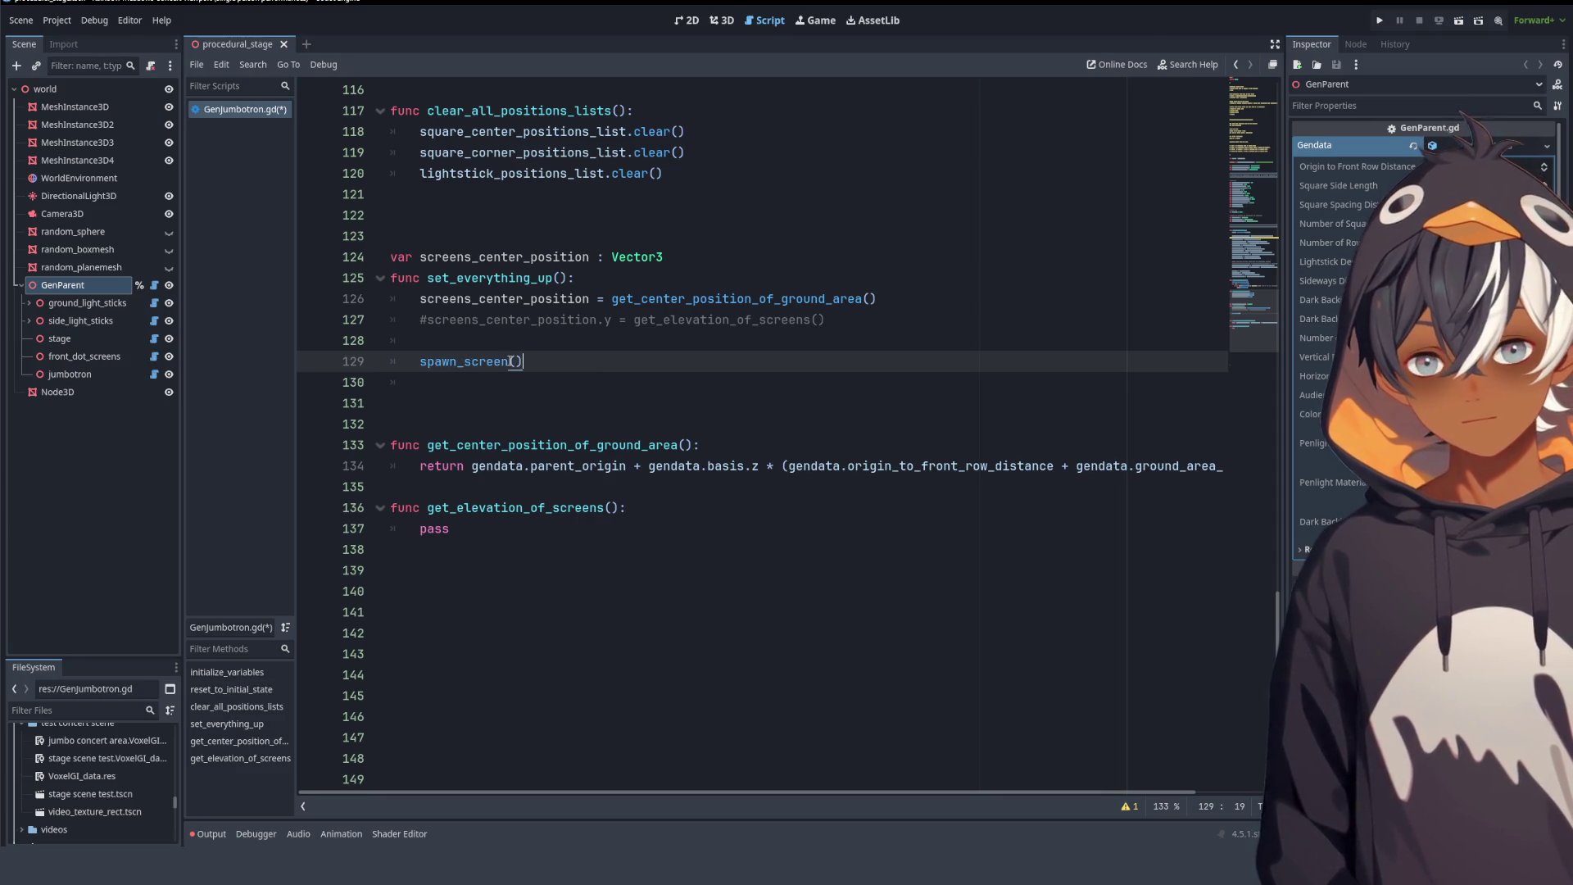
- Declare 'func spawn_screen():' below get_elevation_of_screens, reusing the copied name
{"action": "left_click_drag", "start_coordinate": [517, 358], "coordinate": [416, 362]}
{"action": "key", "text": "ctrl+c"}
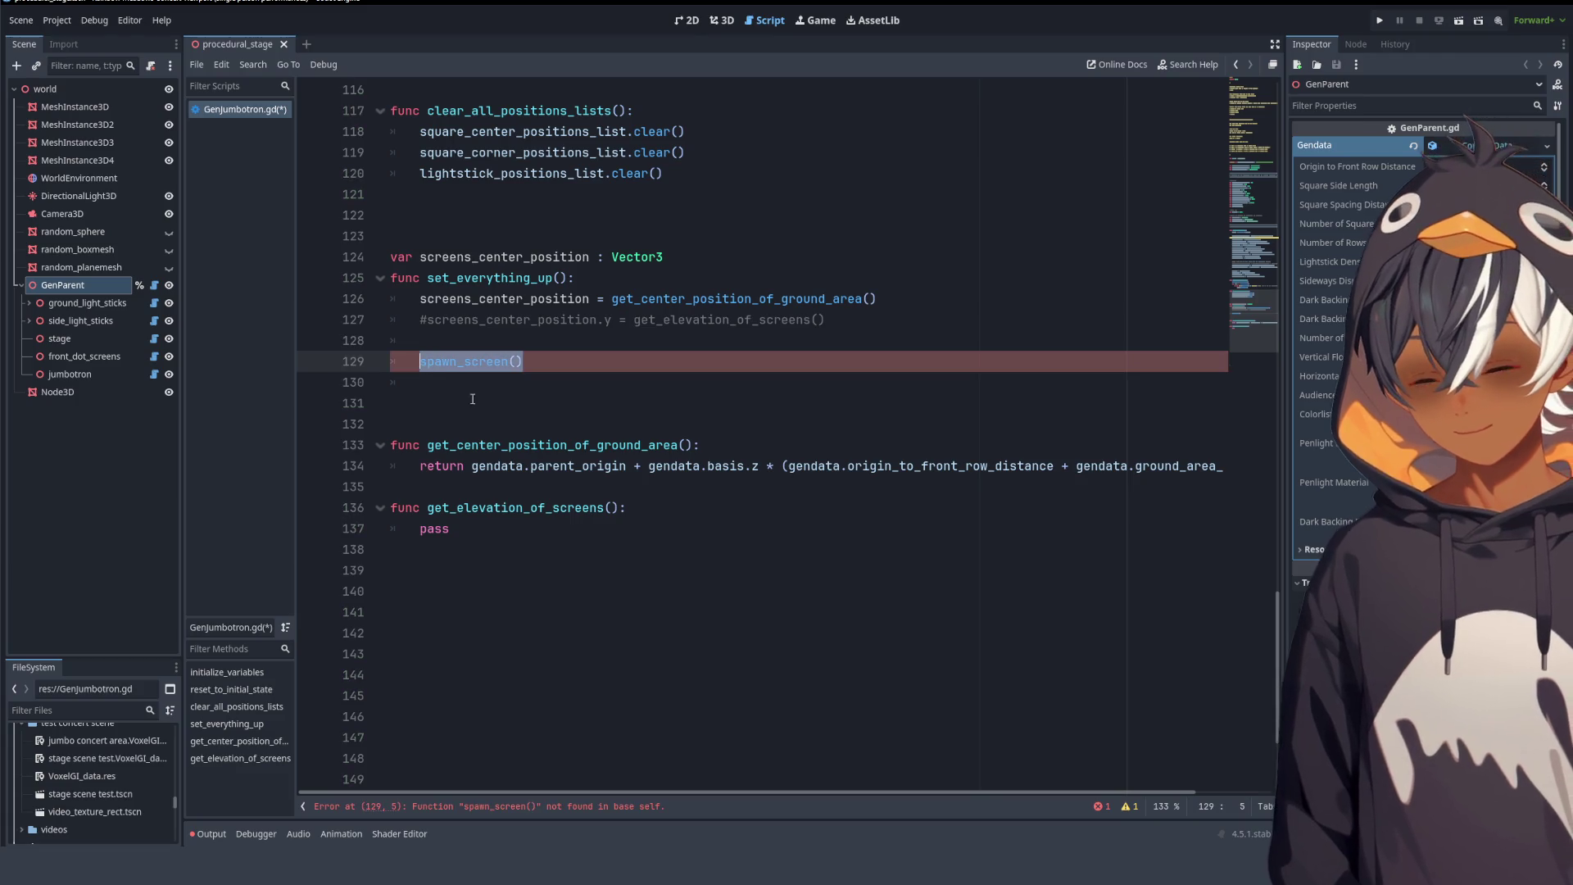
{"action": "left_click", "coordinate": [492, 581]}
{"action": "type", "text": "func"}
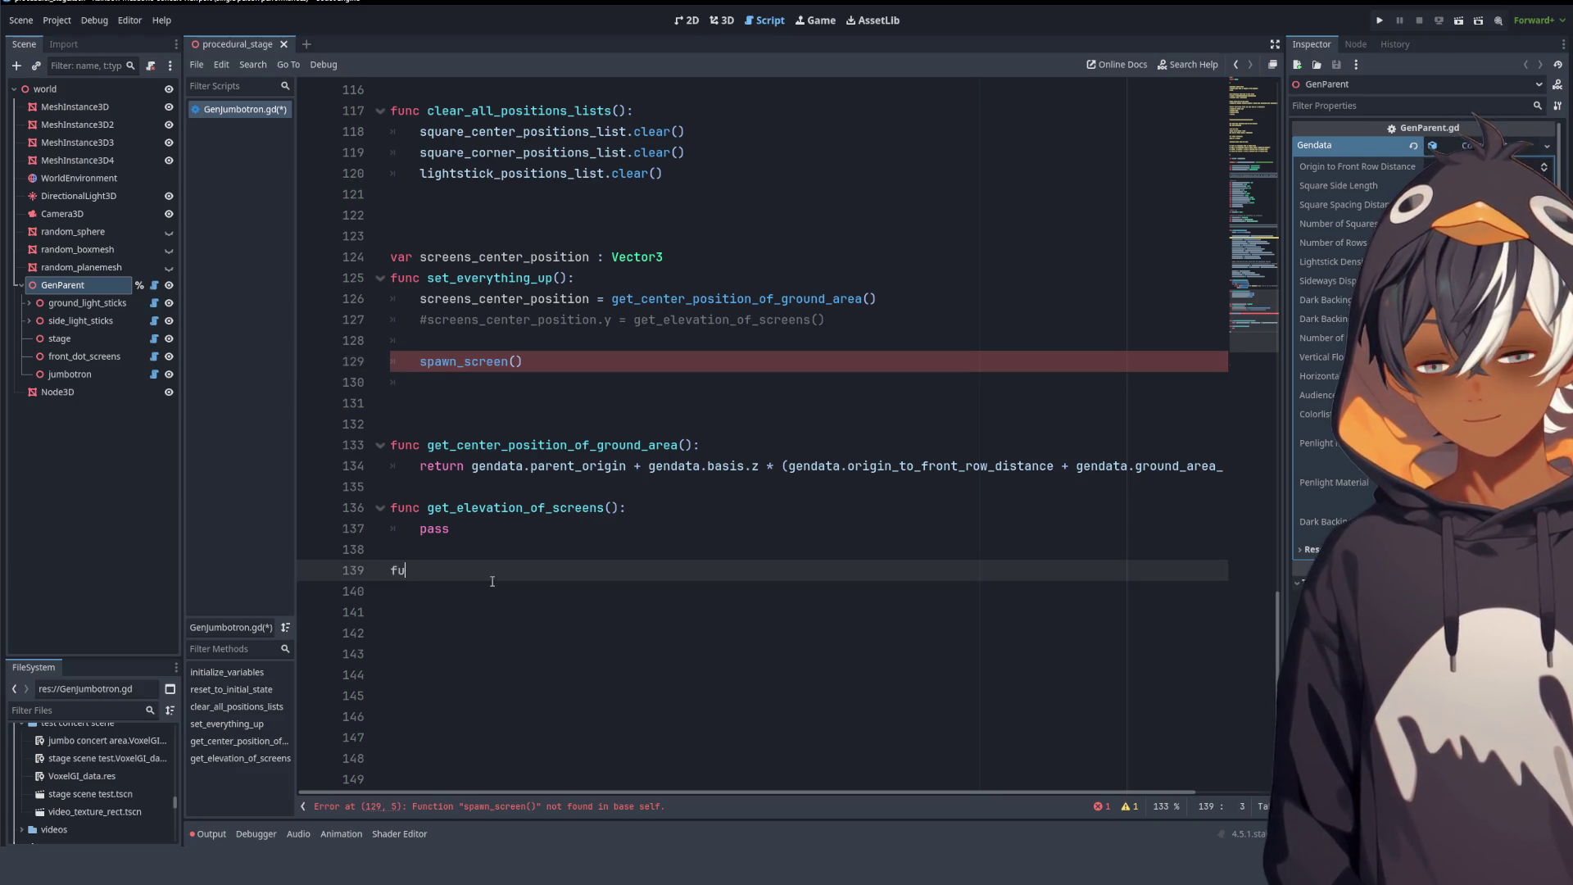
{"action": "key", "text": "ctrl+v"}
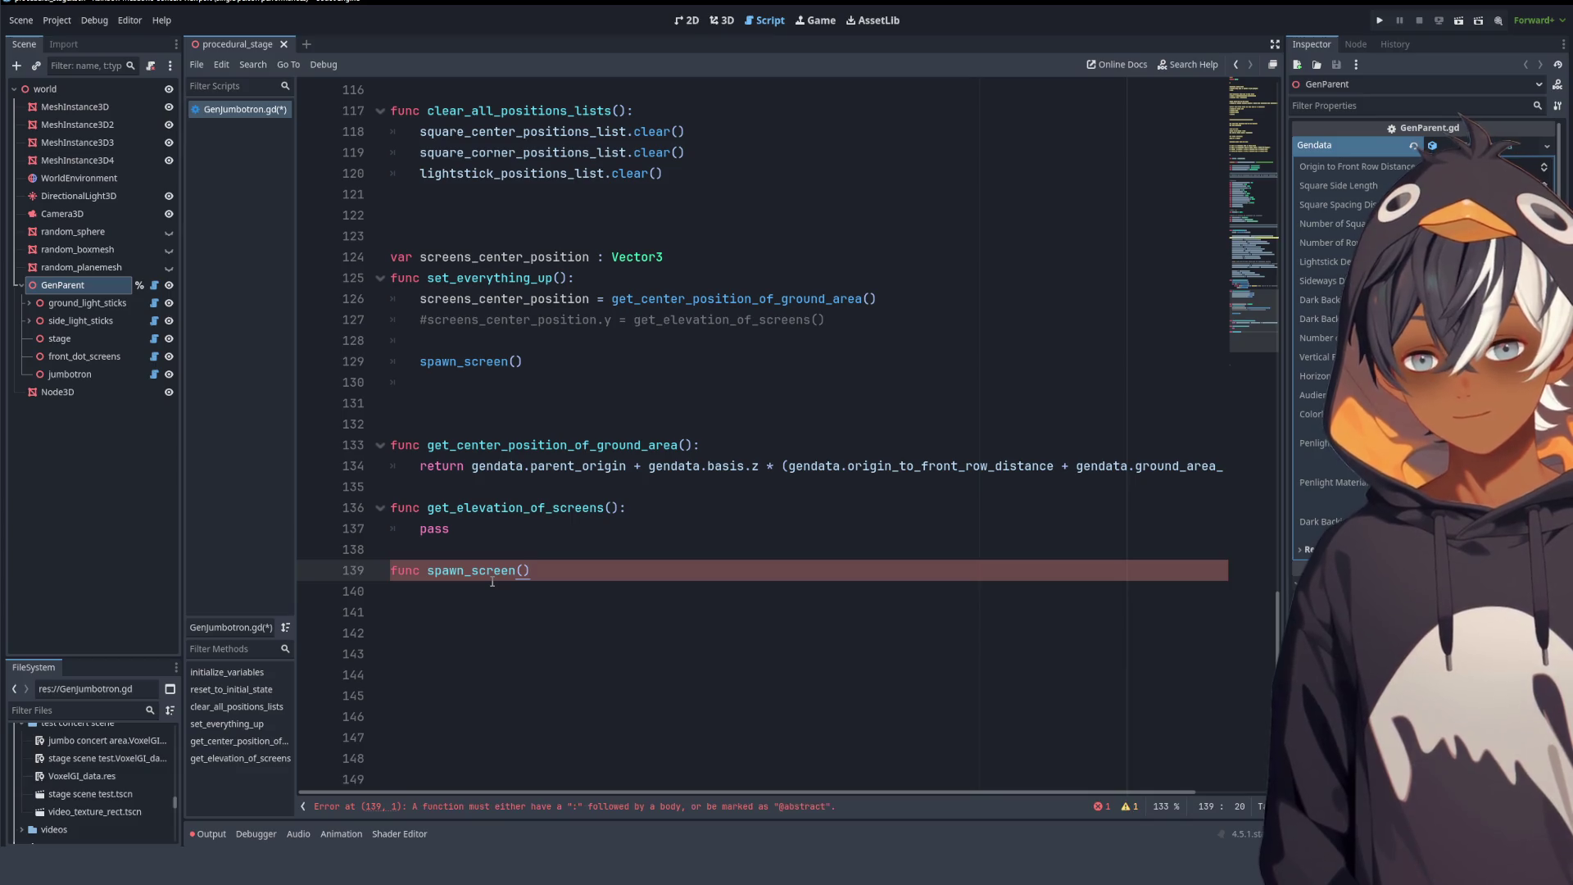
{"action": "type", "text": ":"}
{"action": "key", "text": "Return"}
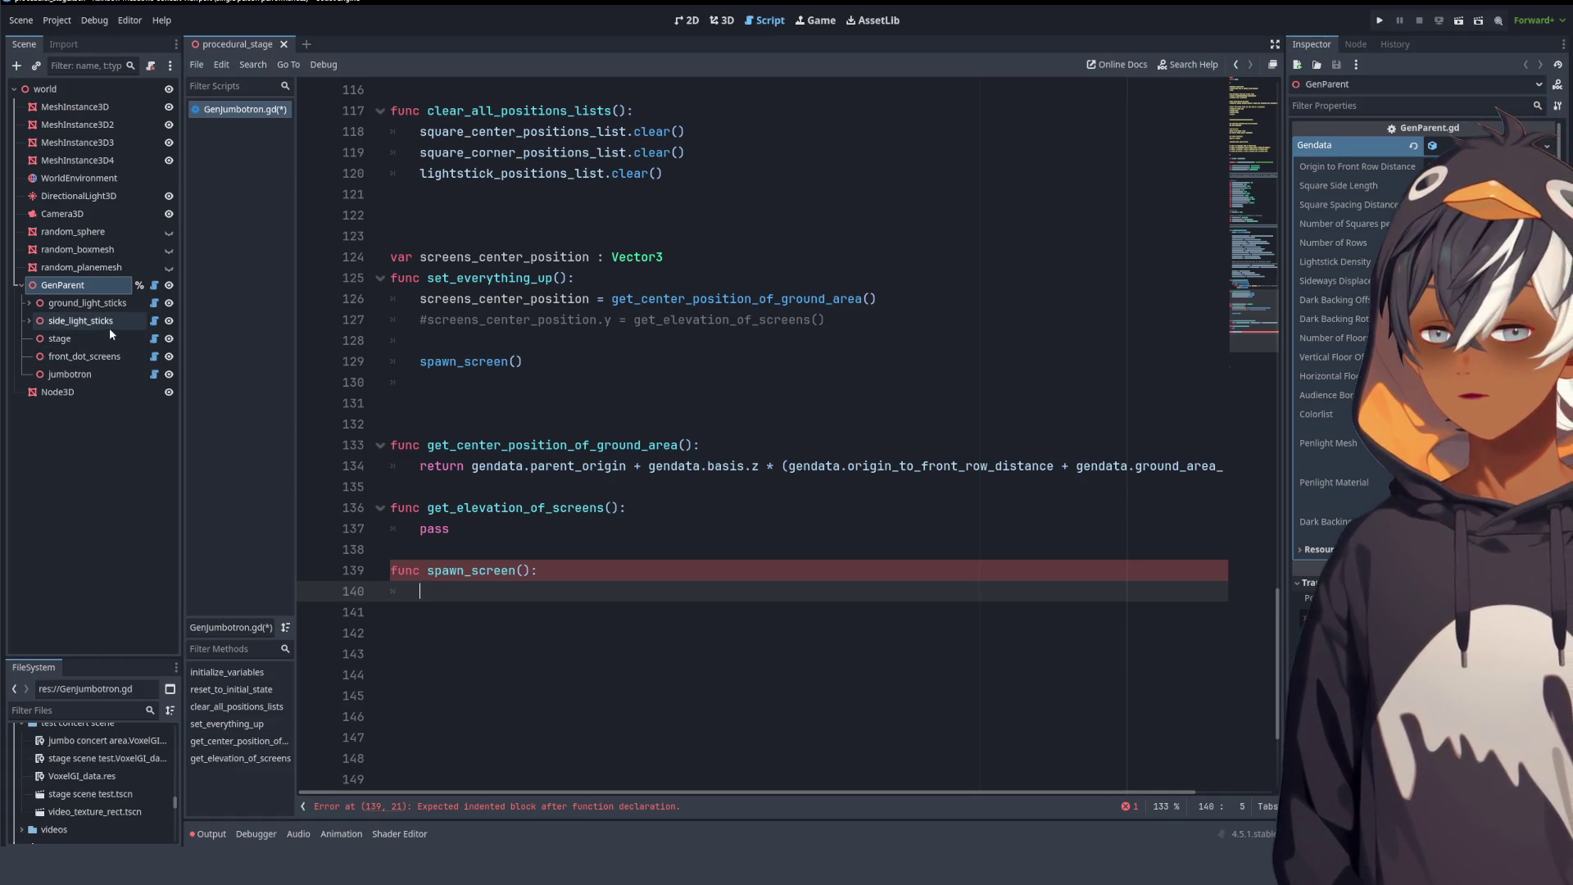
- Copy the sphere mesh-creation lines from spawn_shapes in GenGroundLightsticks.gd and return to GenJumbotron.gd
{"action": "left_click", "coordinate": [155, 303]}
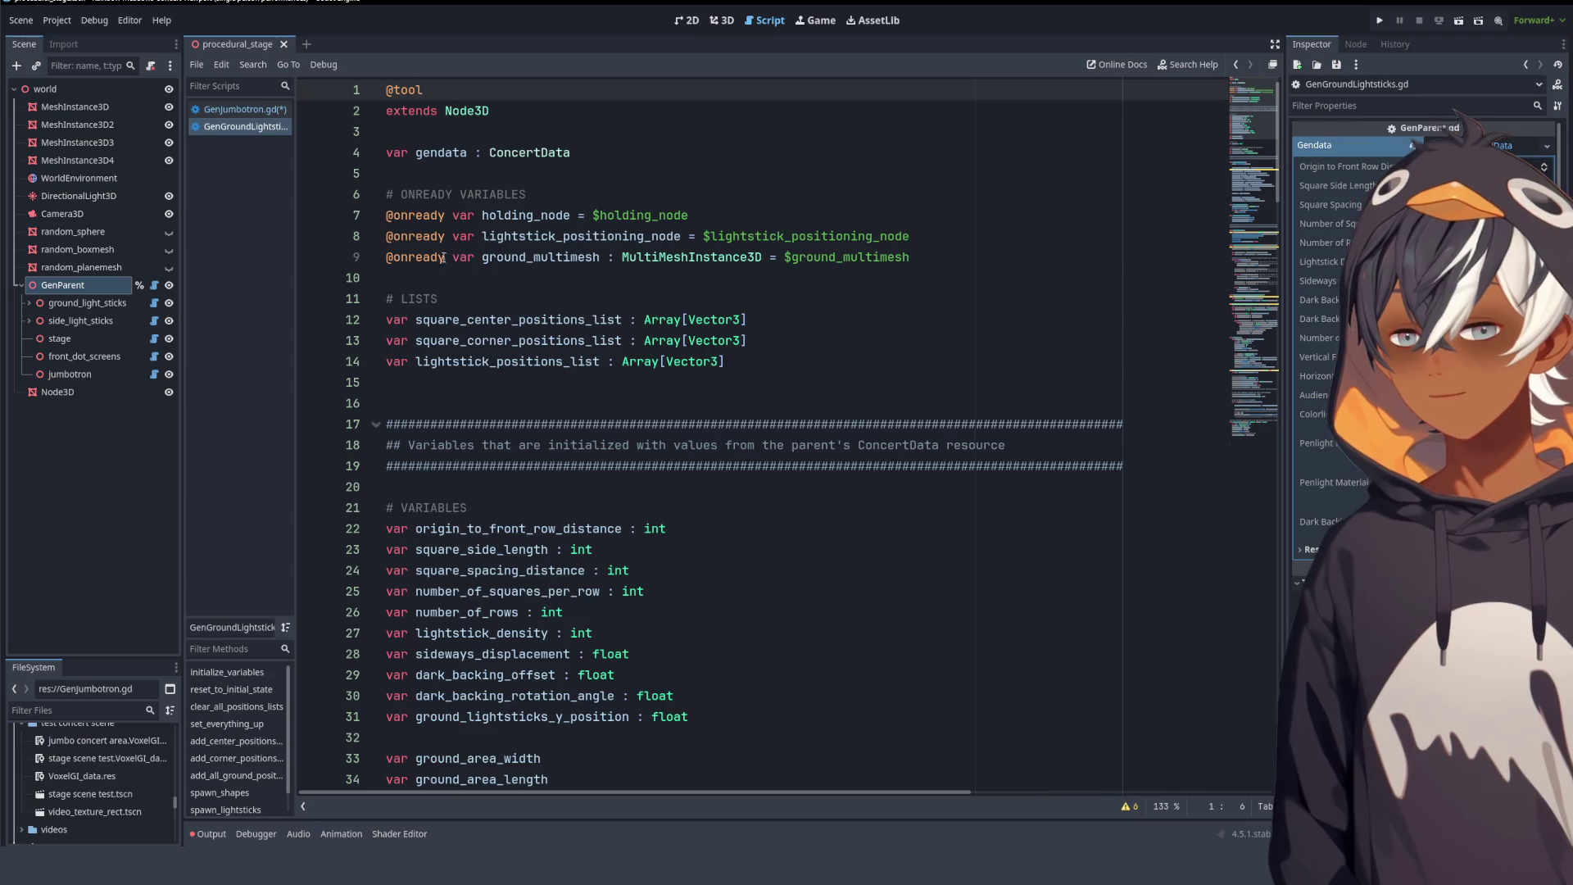
{"action": "scroll", "coordinate": [812, 233], "scroll_direction": "down", "scroll_amount": 15}
{"action": "scroll", "coordinate": [812, 232], "scroll_direction": "down", "scroll_amount": 12}
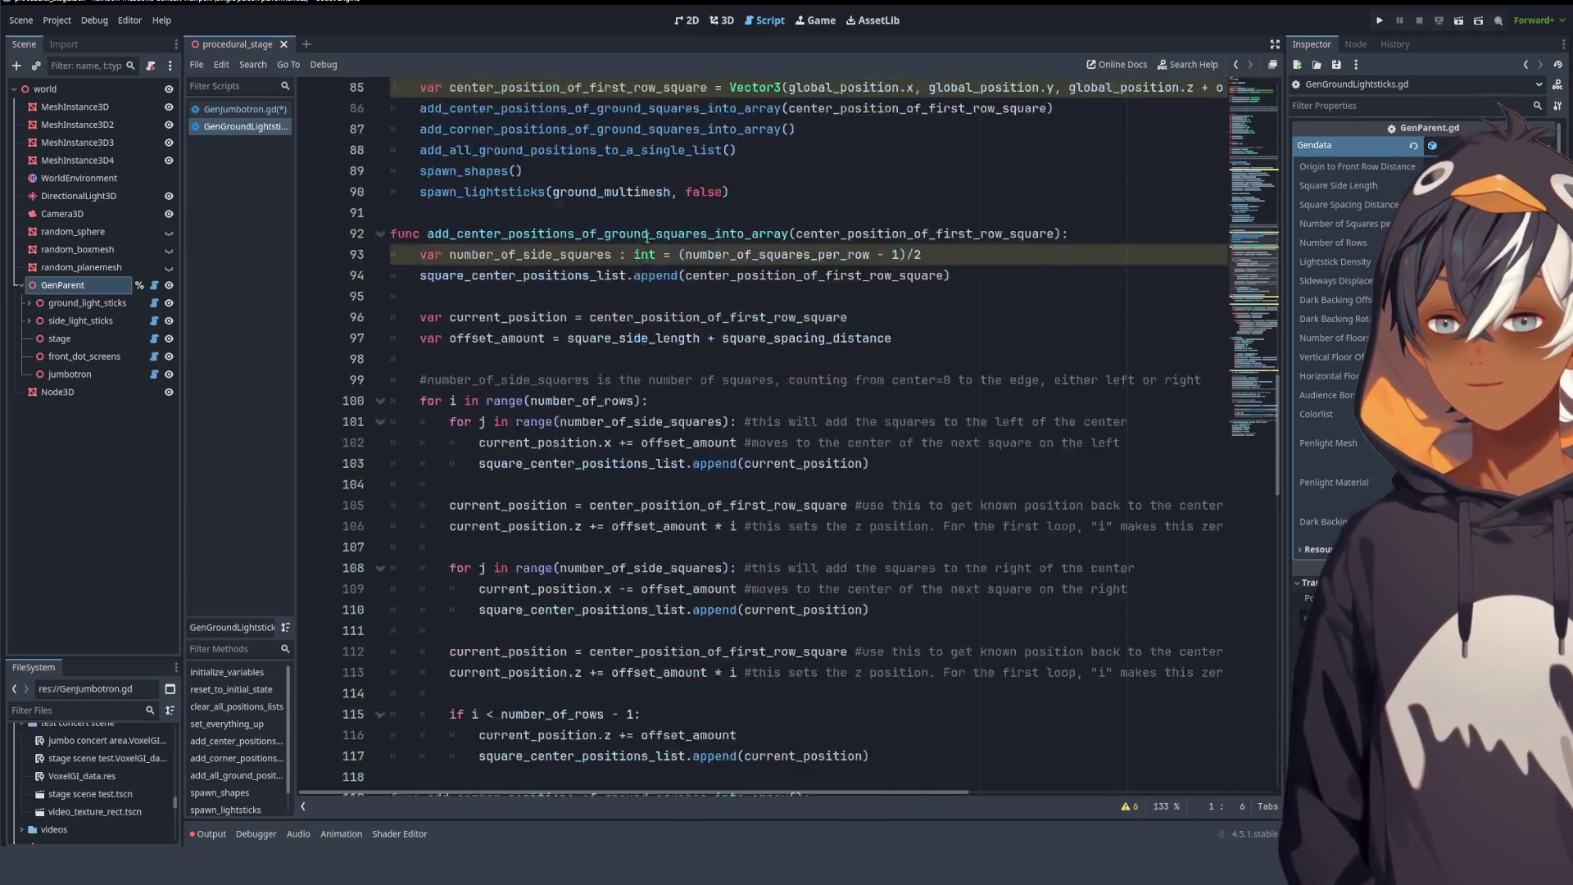
{"action": "scroll", "coordinate": [645, 237], "scroll_direction": "up", "scroll_amount": 5}
{"action": "scroll", "coordinate": [645, 237], "scroll_direction": "down", "scroll_amount": 16}
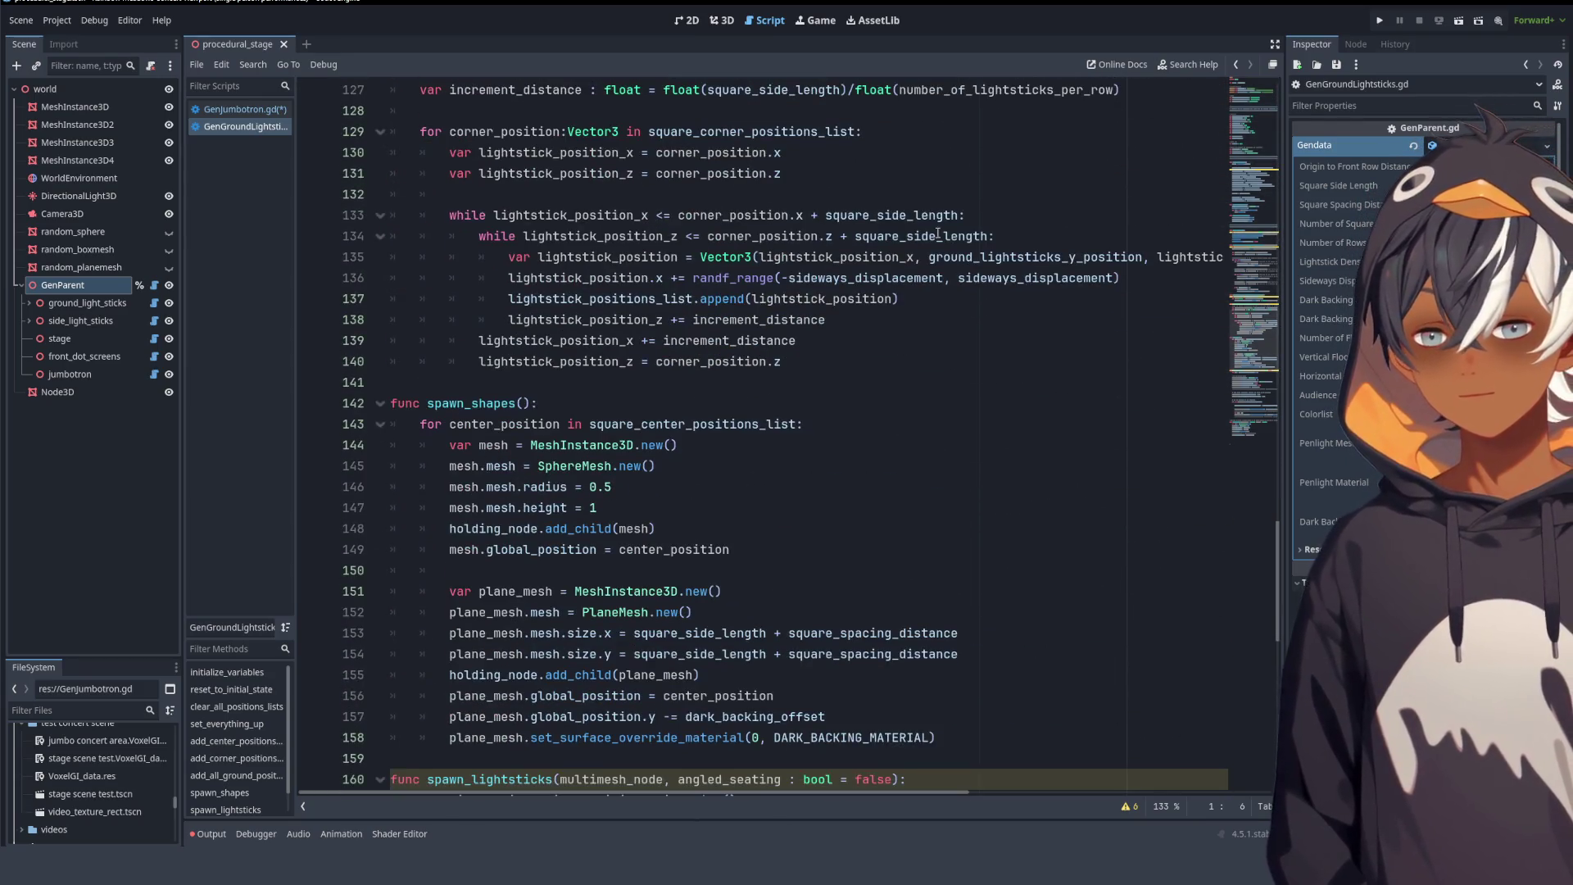
{"action": "scroll", "coordinate": [1060, 294], "scroll_direction": "down", "scroll_amount": 5}
{"action": "scroll", "coordinate": [693, 273], "scroll_direction": "up", "scroll_amount": 3}
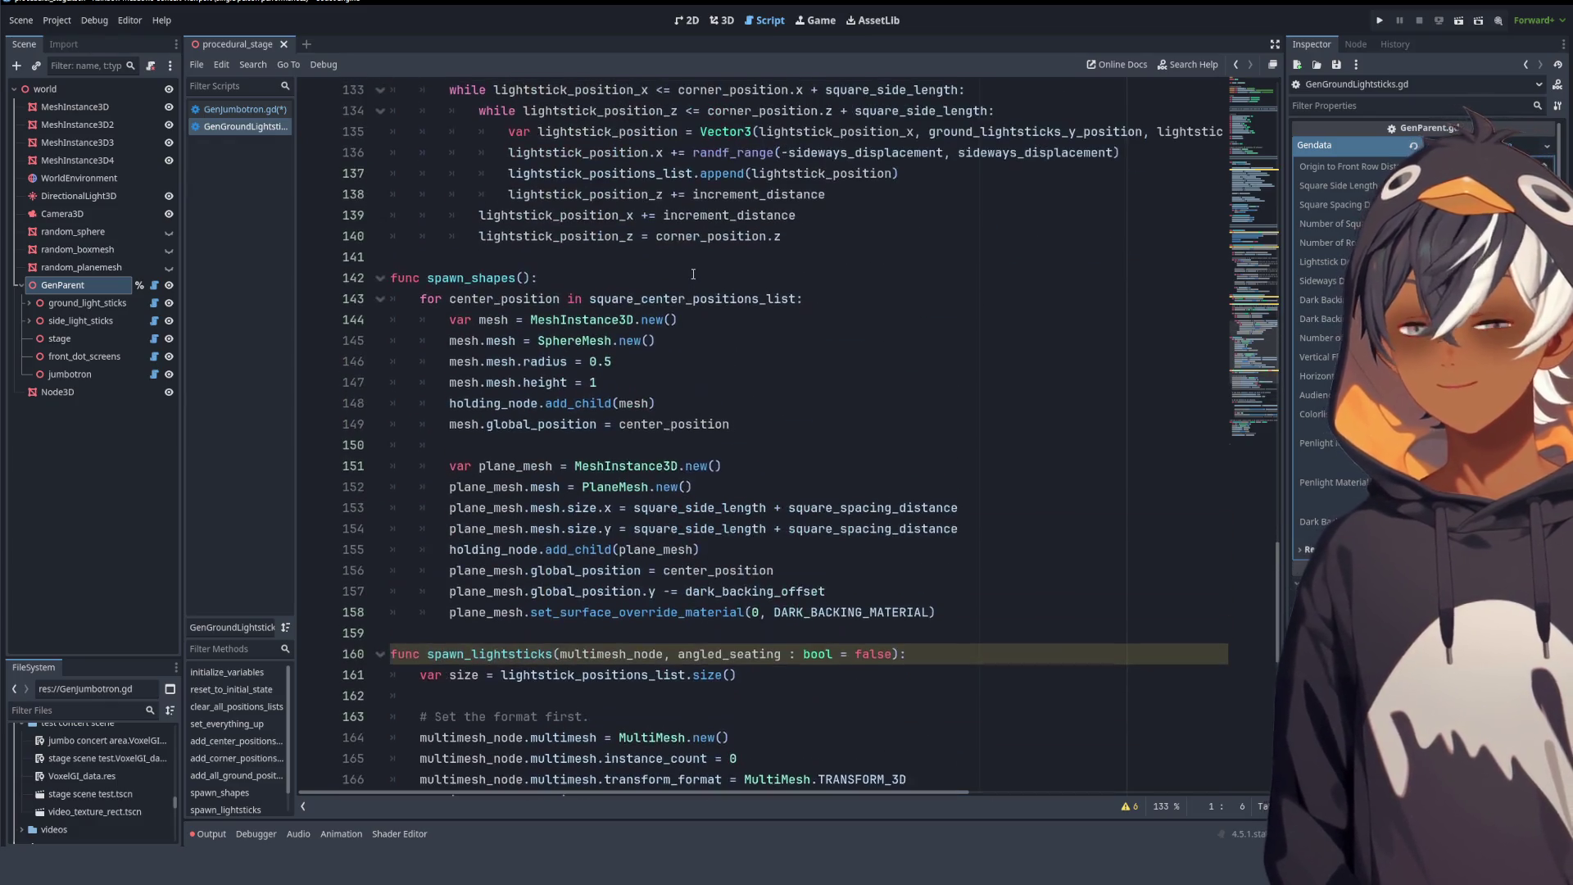
{"action": "scroll", "coordinate": [1246, 365], "scroll_direction": "down", "scroll_amount": 9}
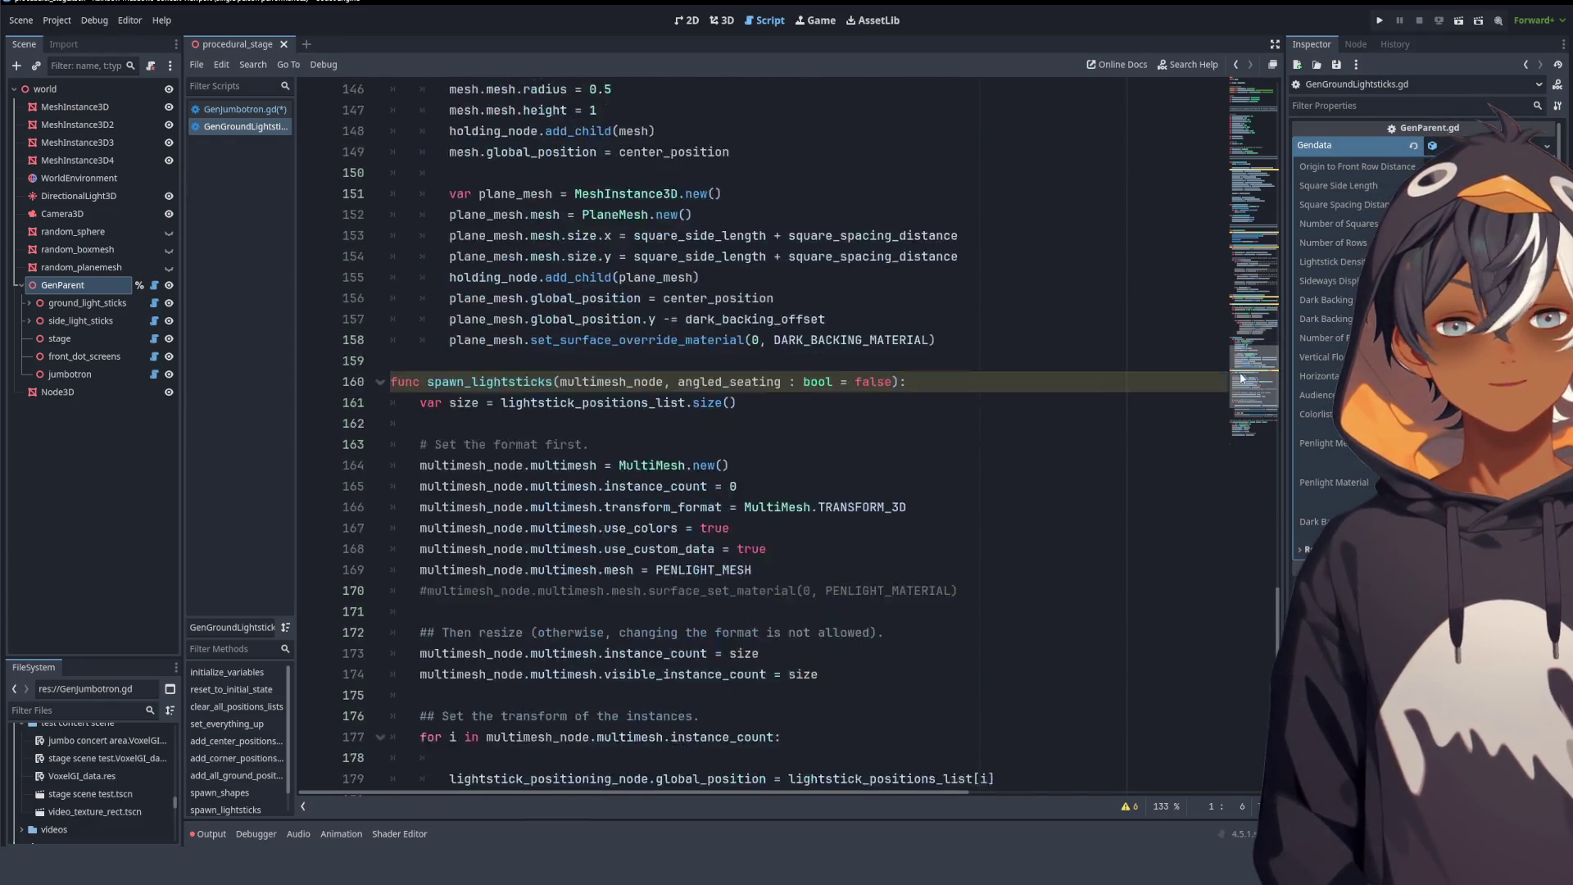
{"action": "scroll", "coordinate": [1252, 371], "scroll_direction": "up", "scroll_amount": 6}
{"action": "scroll", "coordinate": [1252, 370], "scroll_direction": "up", "scroll_amount": 2}
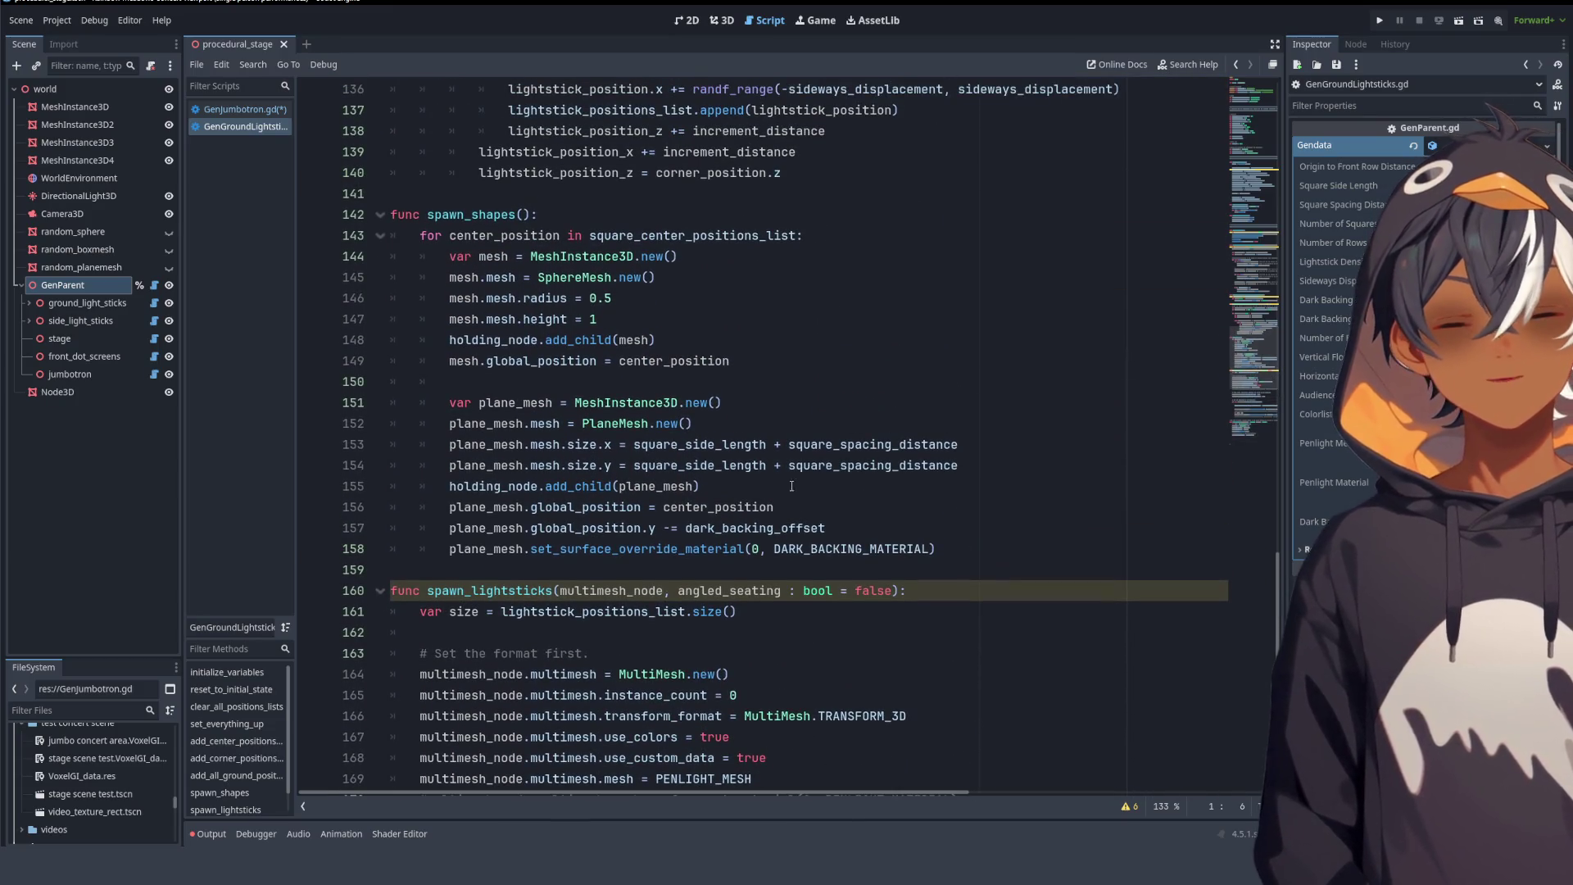
{"action": "mouse_move", "coordinate": [744, 358]}
{"action": "left_mouse_down"}
{"action": "mouse_move", "coordinate": [449, 237]}
{"action": "mouse_move", "coordinate": [426, 258]}
{"action": "mouse_move", "coordinate": [413, 238]}
{"action": "mouse_move", "coordinate": [441, 264]}
{"action": "left_mouse_up"}
{"action": "key", "text": "ctrl+c"}
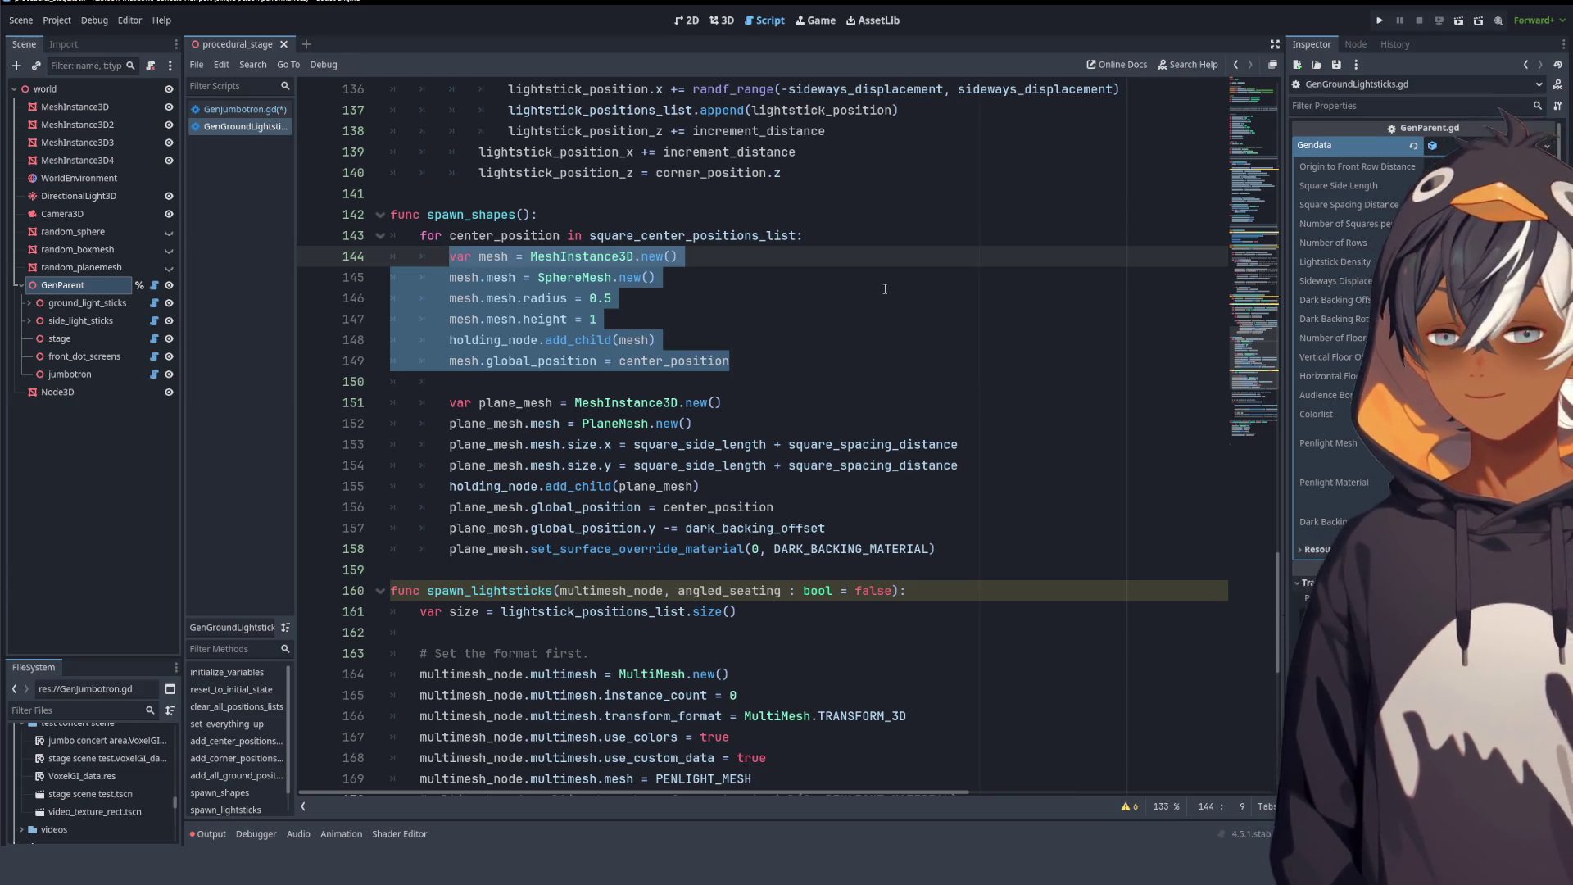
{"action": "left_click", "coordinate": [251, 113]}
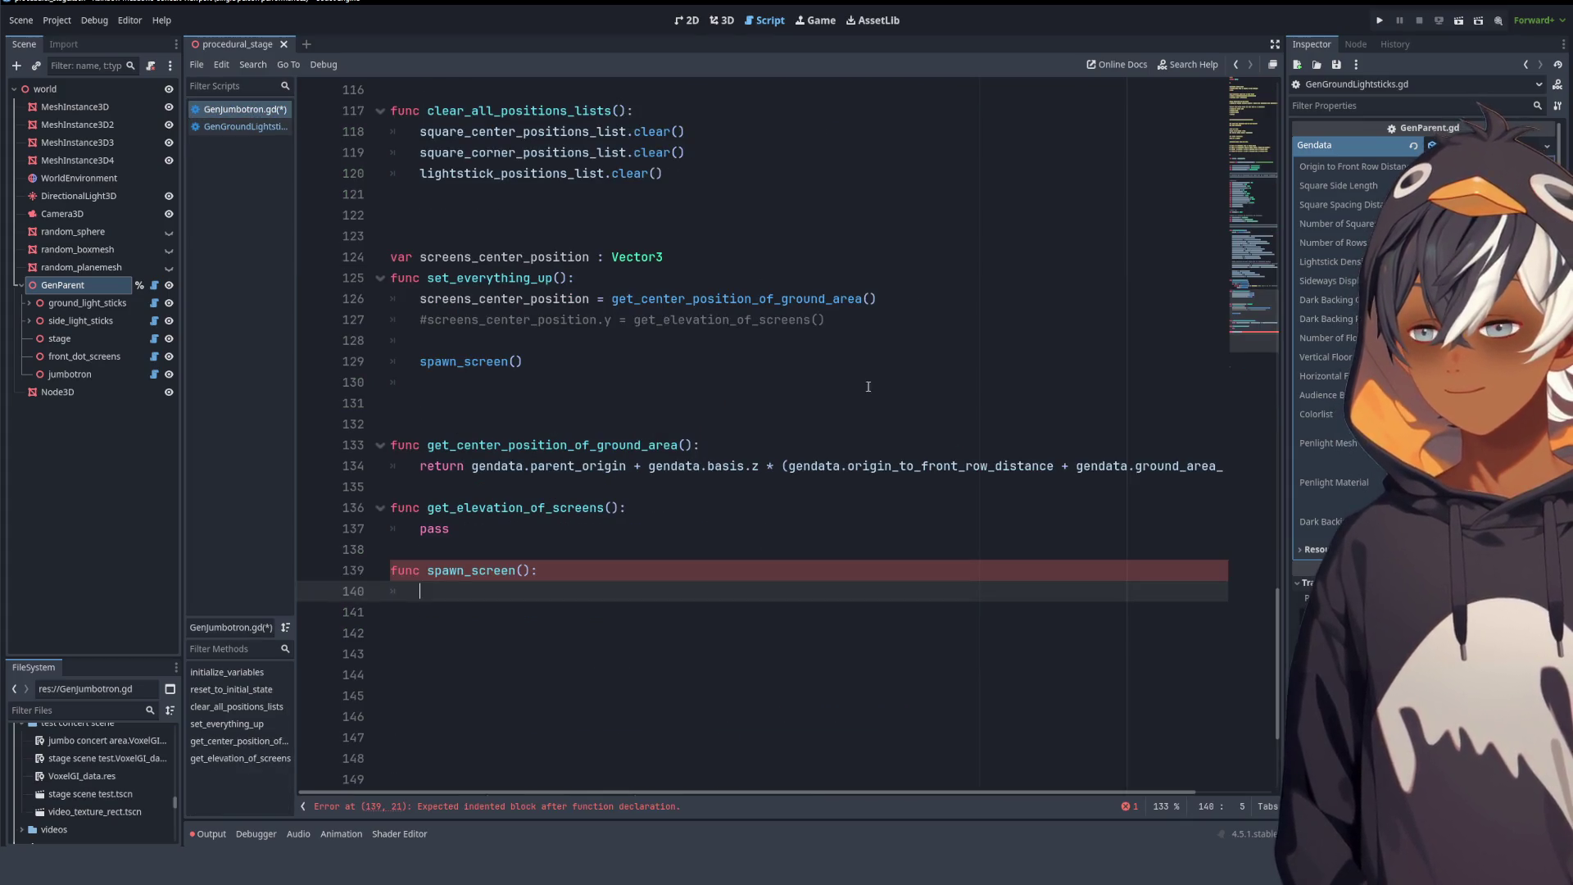
- Paste the mesh code into spawn_screen and fix its indentation
{"action": "scroll", "coordinate": [625, 404], "scroll_direction": "down", "scroll_amount": 3}
{"action": "key", "text": "ctrl+v"}
{"action": "left_click_drag", "start_coordinate": [464, 423], "coordinate": [515, 510]}
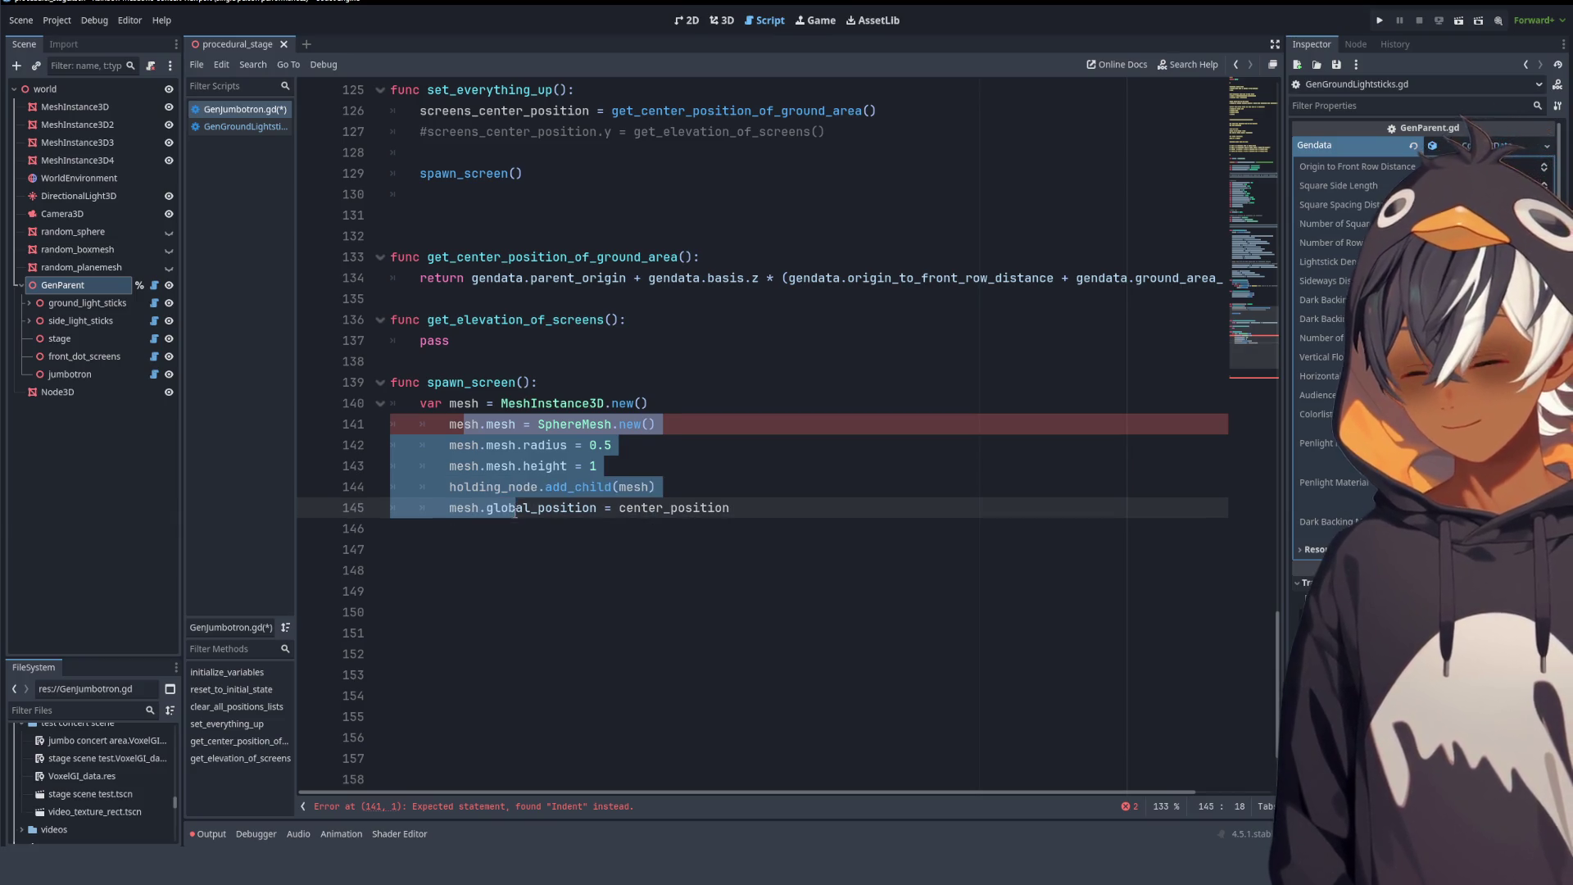
{"action": "key", "text": "shift+Tab"}
{"action": "left_click", "coordinate": [434, 403]}
- Replace SphereMesh with PlaneMesh and delete the sphere-only radius and height lines
{"action": "double_click", "coordinate": [554, 403]}
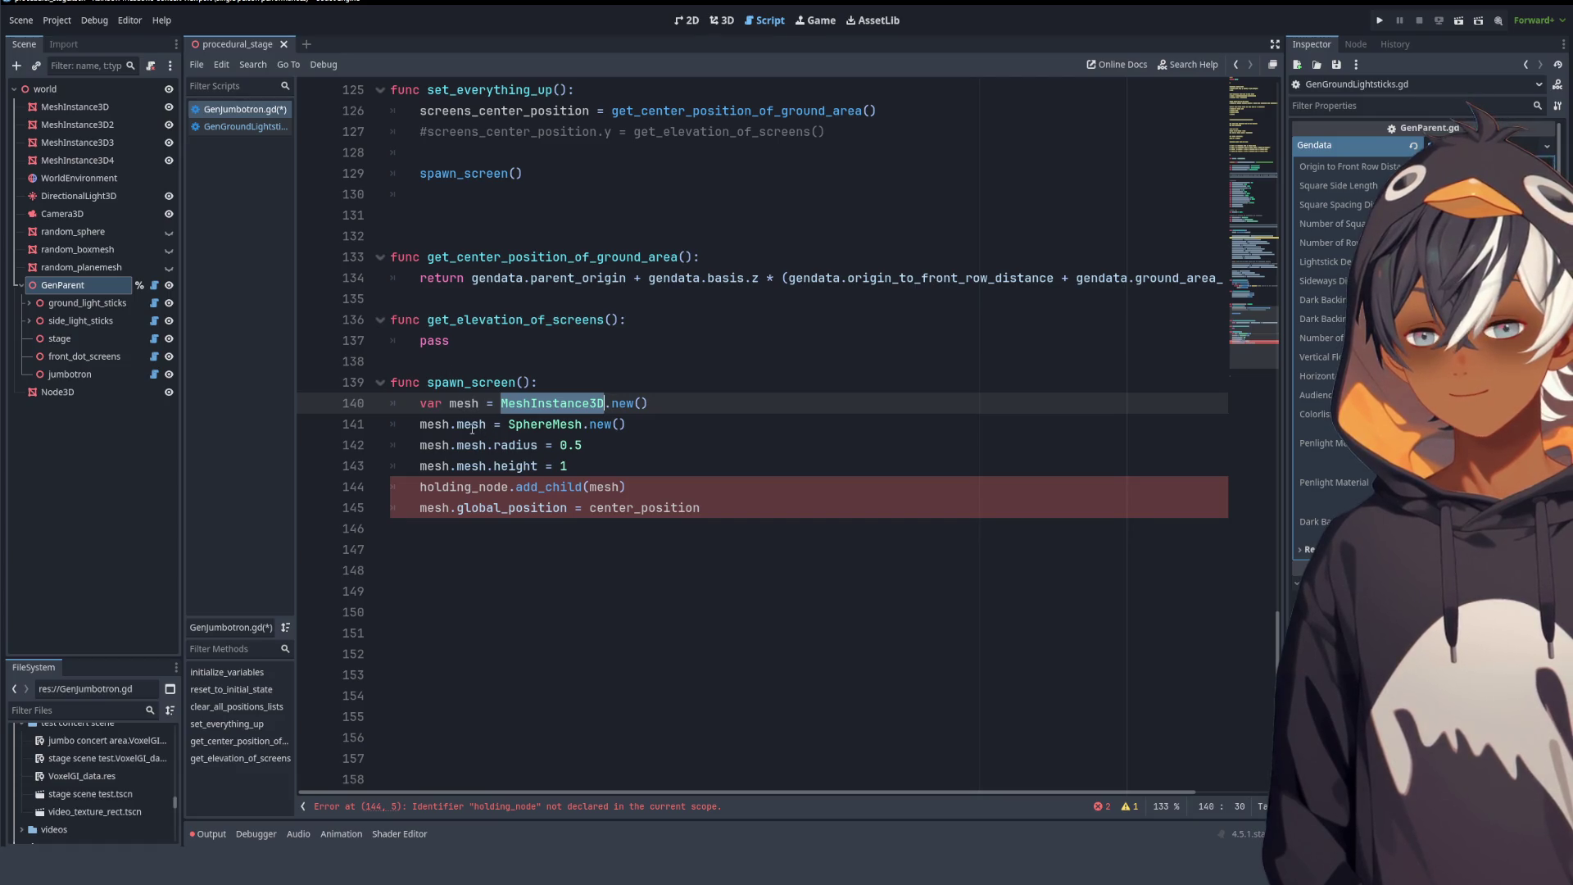
{"action": "double_click", "coordinate": [545, 424]}
{"action": "type", "text": "Pl"}
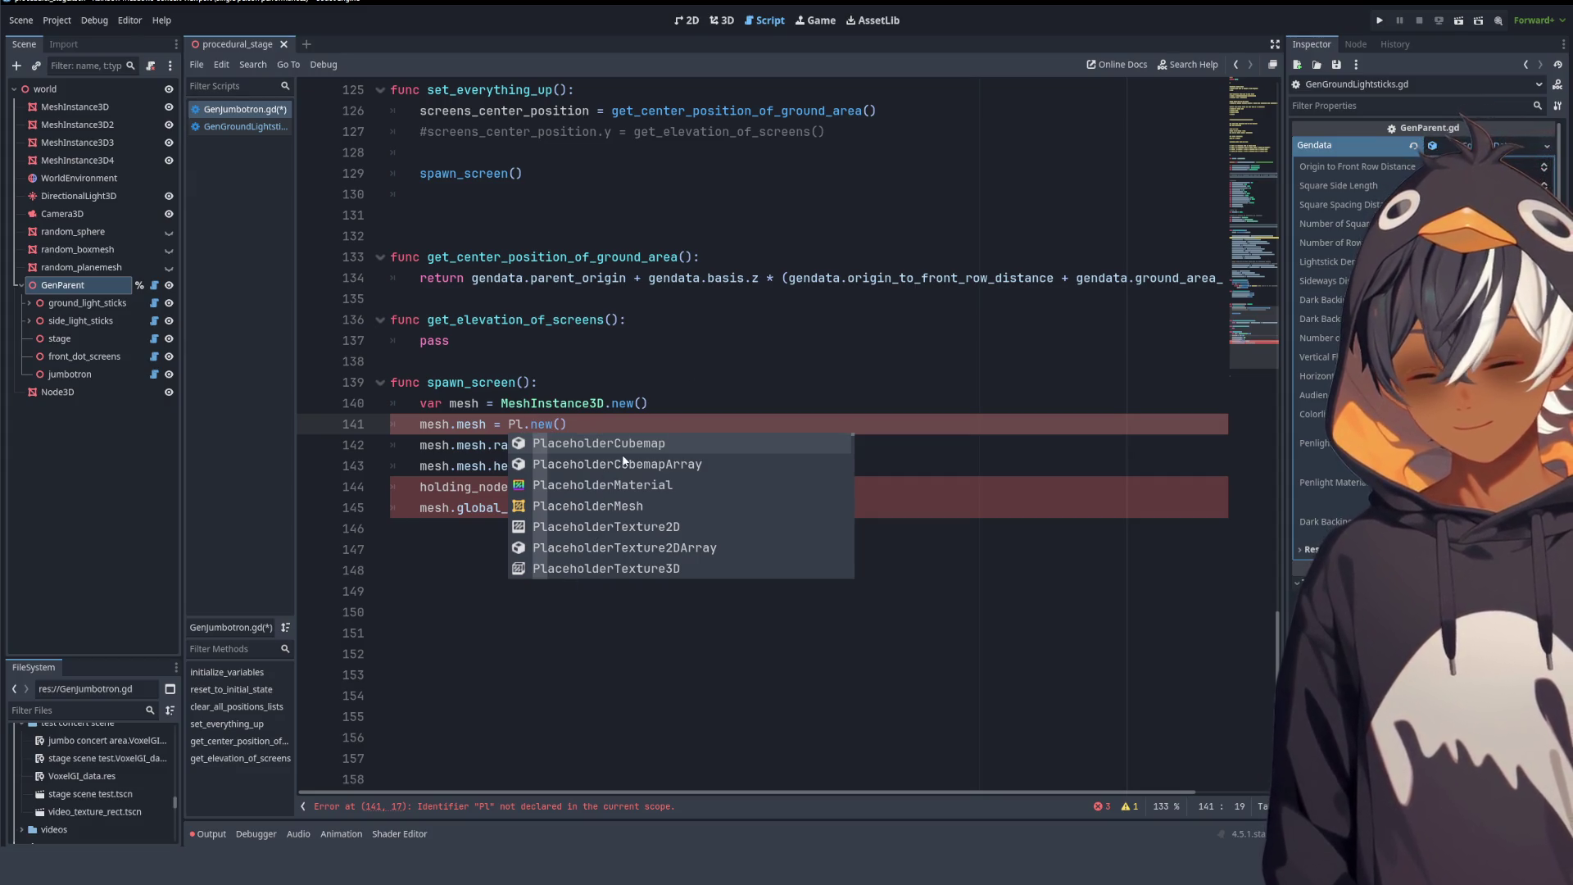
{"action": "type", "text": "ane"}
{"action": "left_click", "coordinate": [581, 460]}
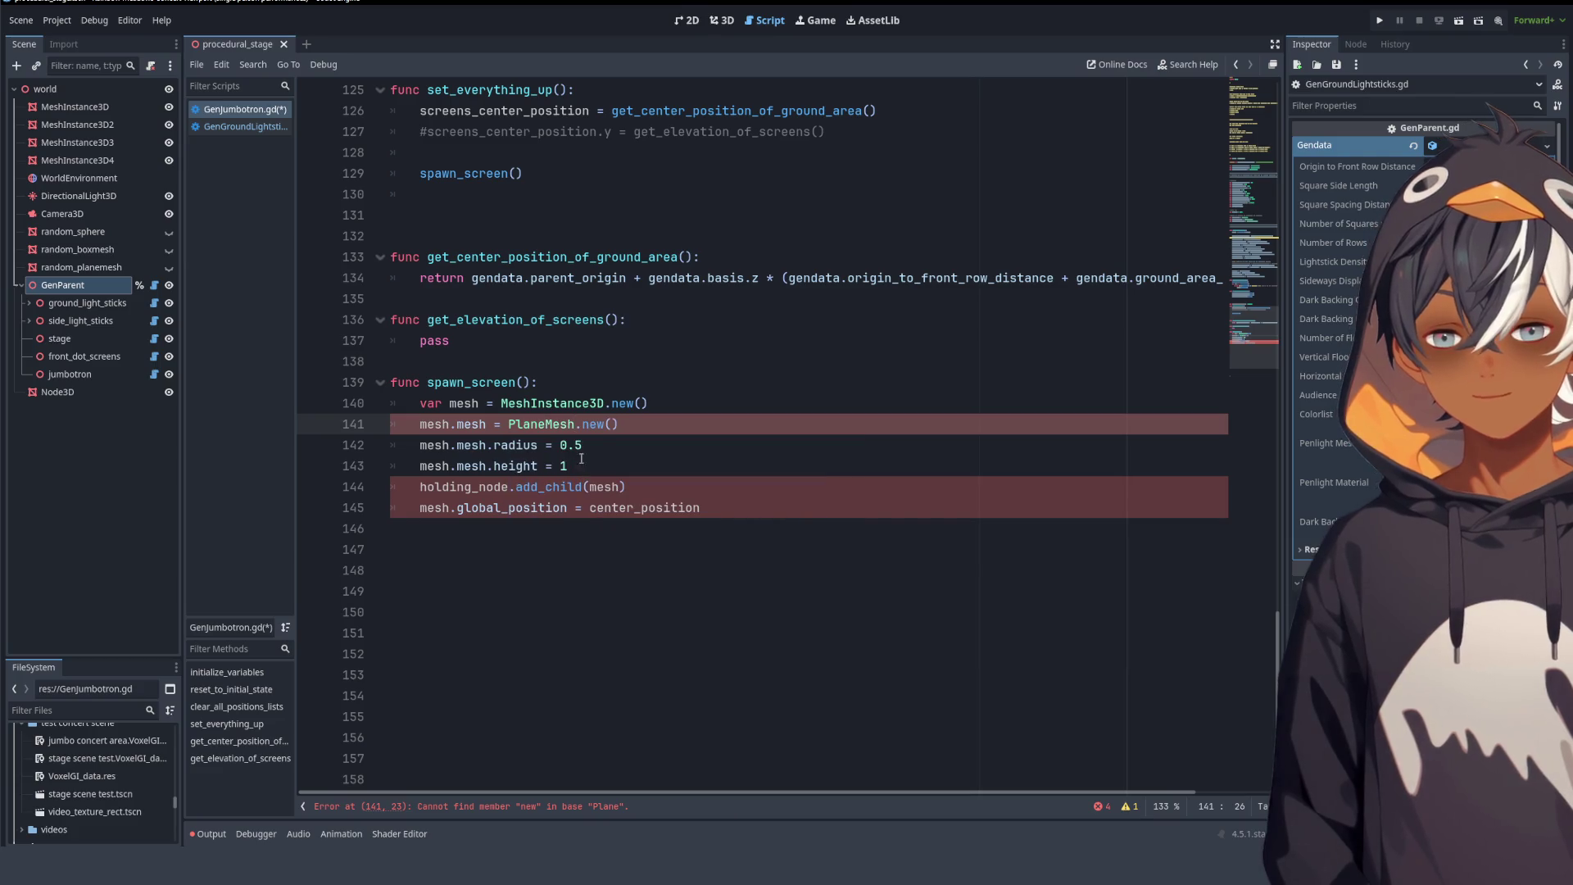
{"action": "left_click", "coordinate": [674, 479]}
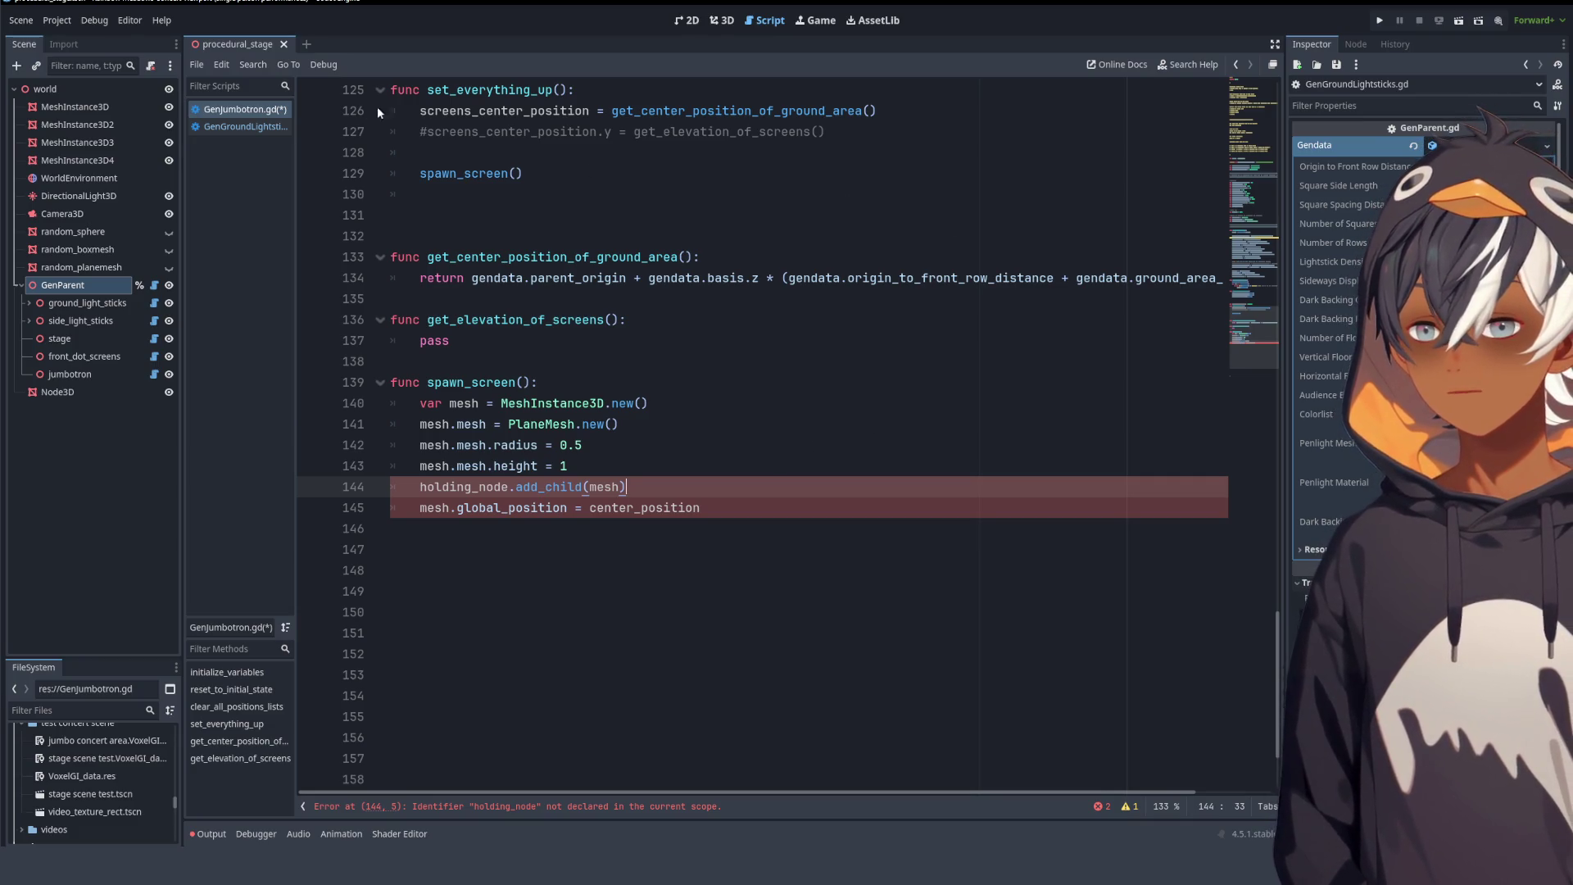
{"action": "left_click_drag", "start_coordinate": [575, 466], "coordinate": [495, 445]}
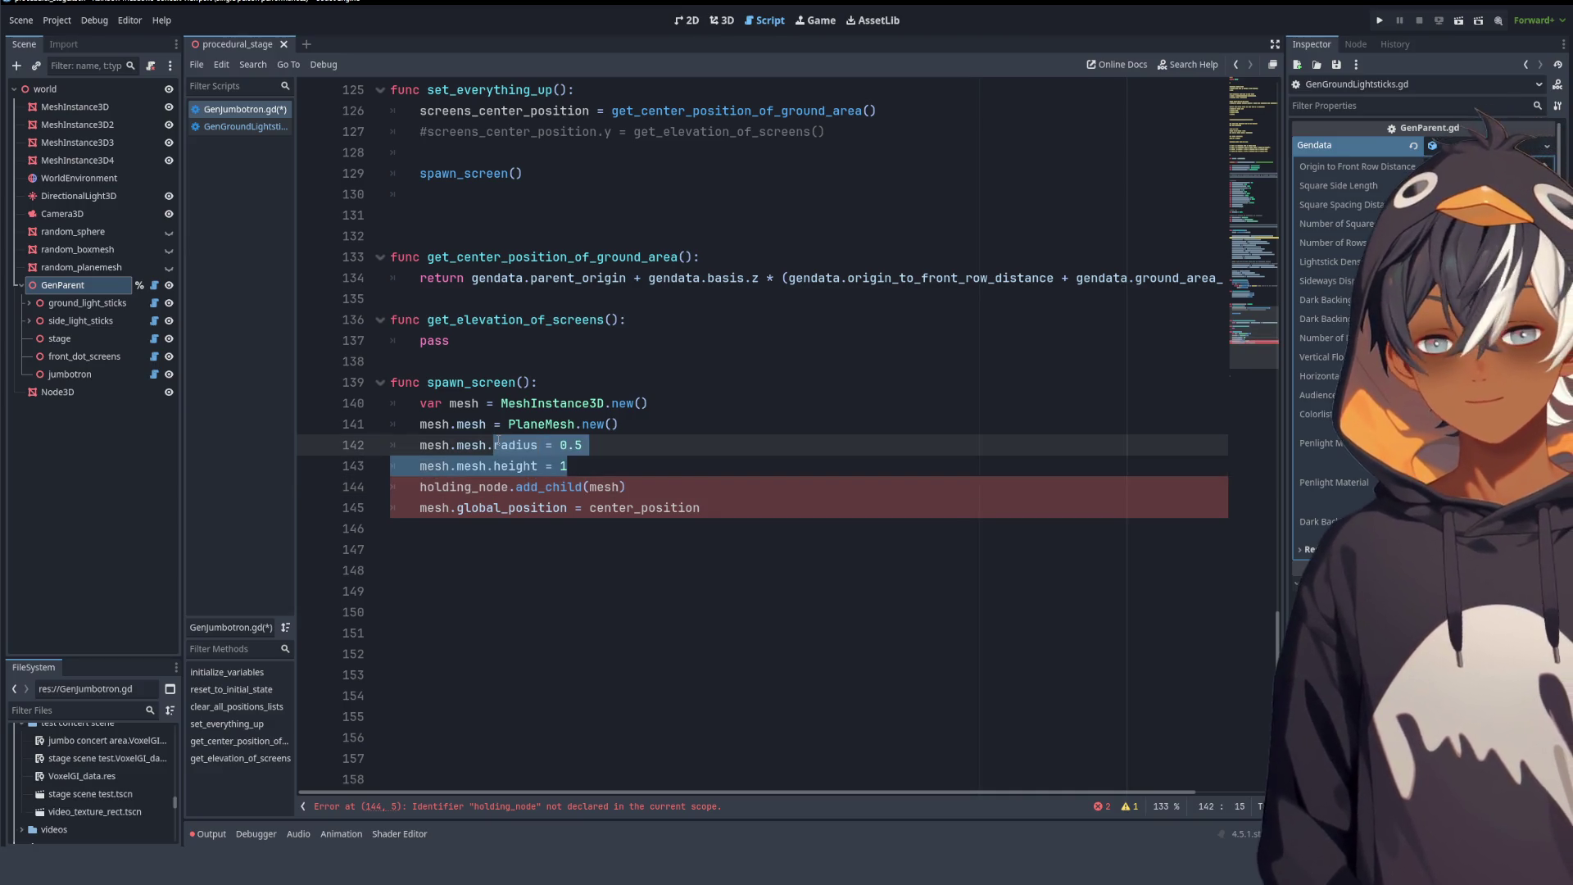
{"action": "key", "text": "BackSpace"}
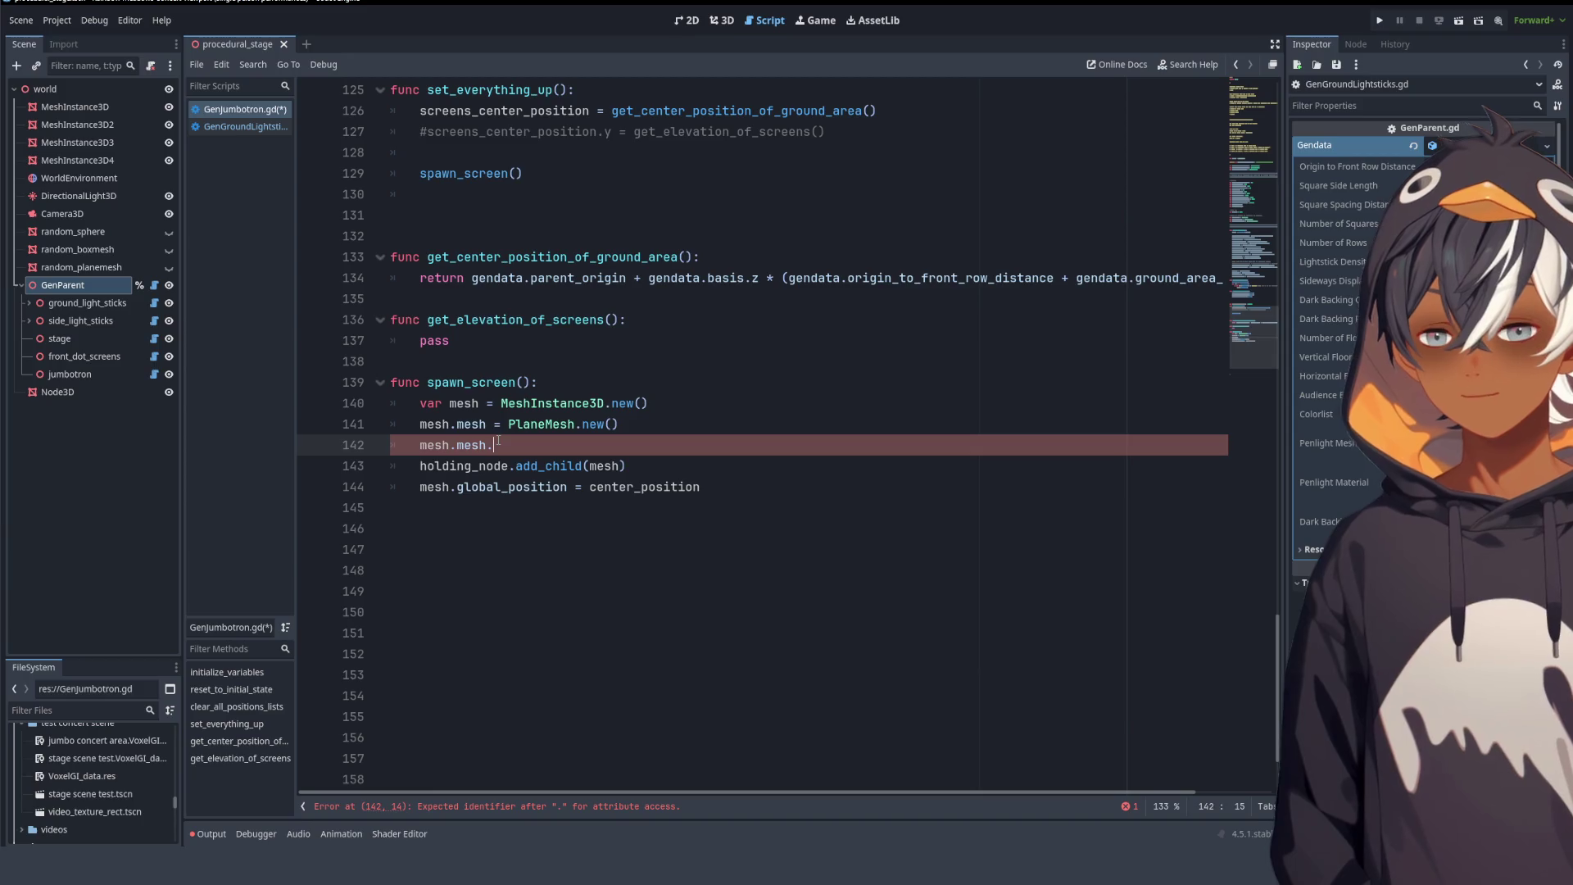
- Browse the PlaneMesh autocomplete members for the mesh.mesh. line
{"action": "key", "text": "ctrl+space"}
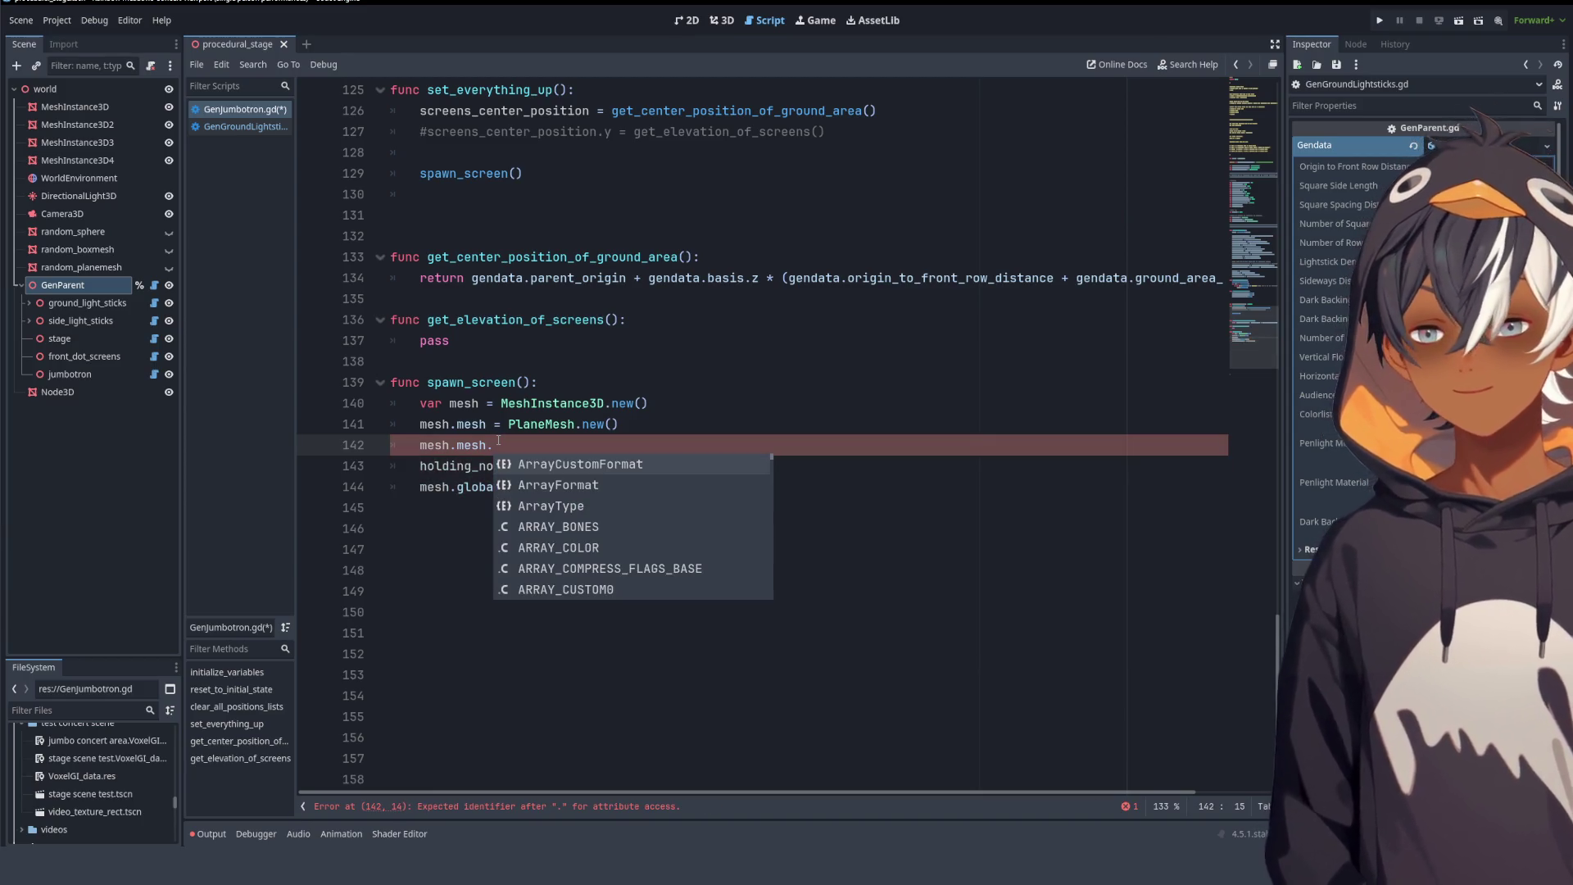
{"action": "scroll", "coordinate": [580, 496], "scroll_direction": "down", "scroll_amount": 2}
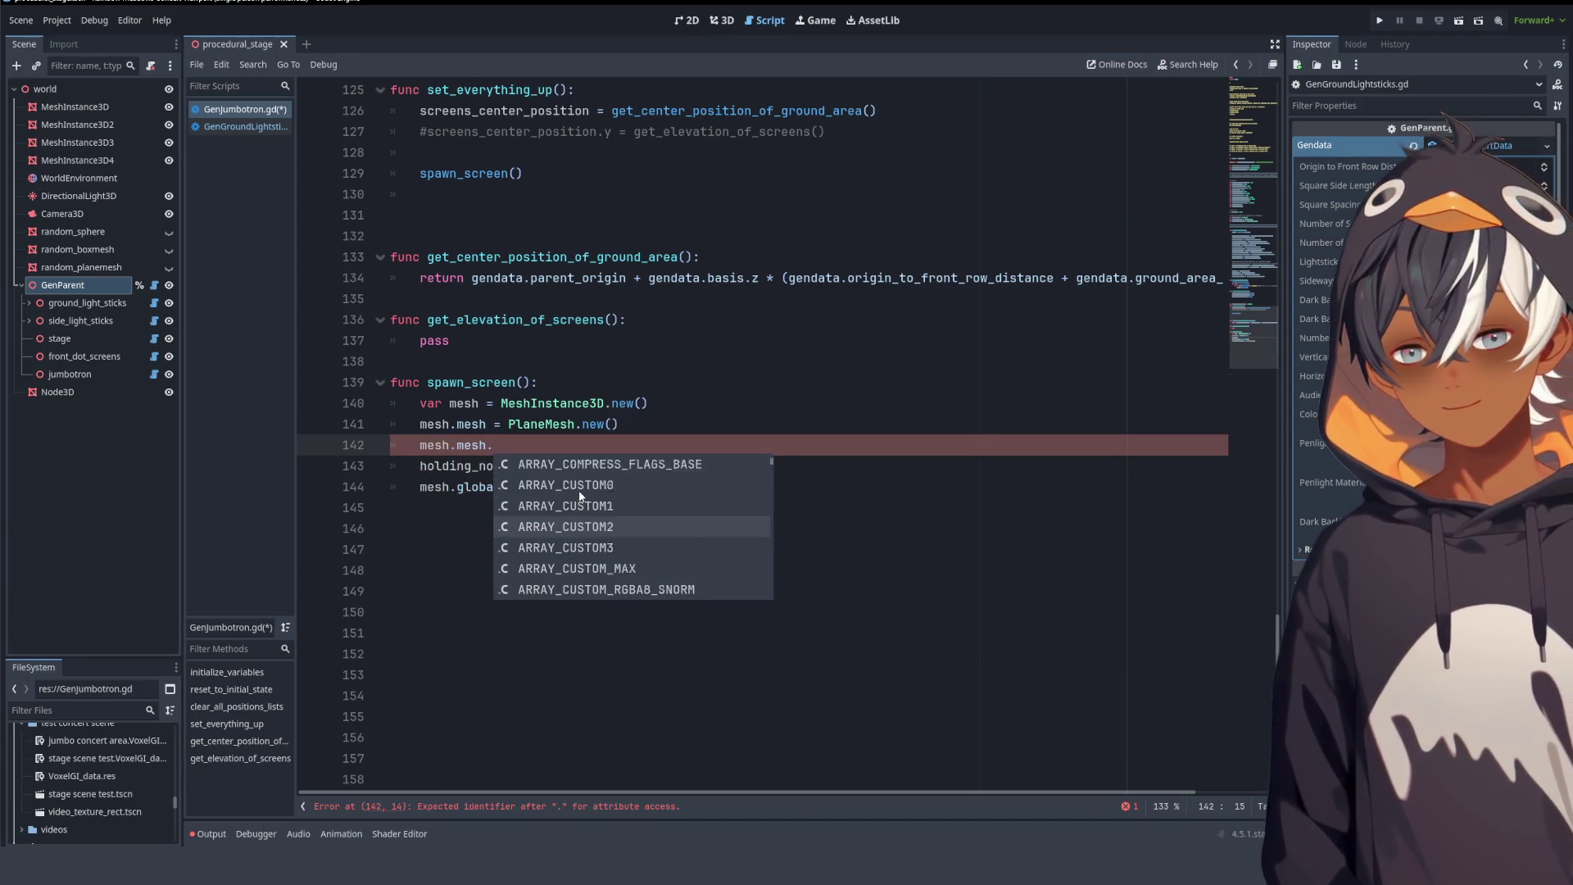
{"action": "scroll", "coordinate": [580, 496], "scroll_direction": "down", "scroll_amount": 2}
{"action": "scroll", "coordinate": [580, 498], "scroll_direction": "down", "scroll_amount": 10}
{"action": "scroll", "coordinate": [579, 499], "scroll_direction": "down", "scroll_amount": 5}
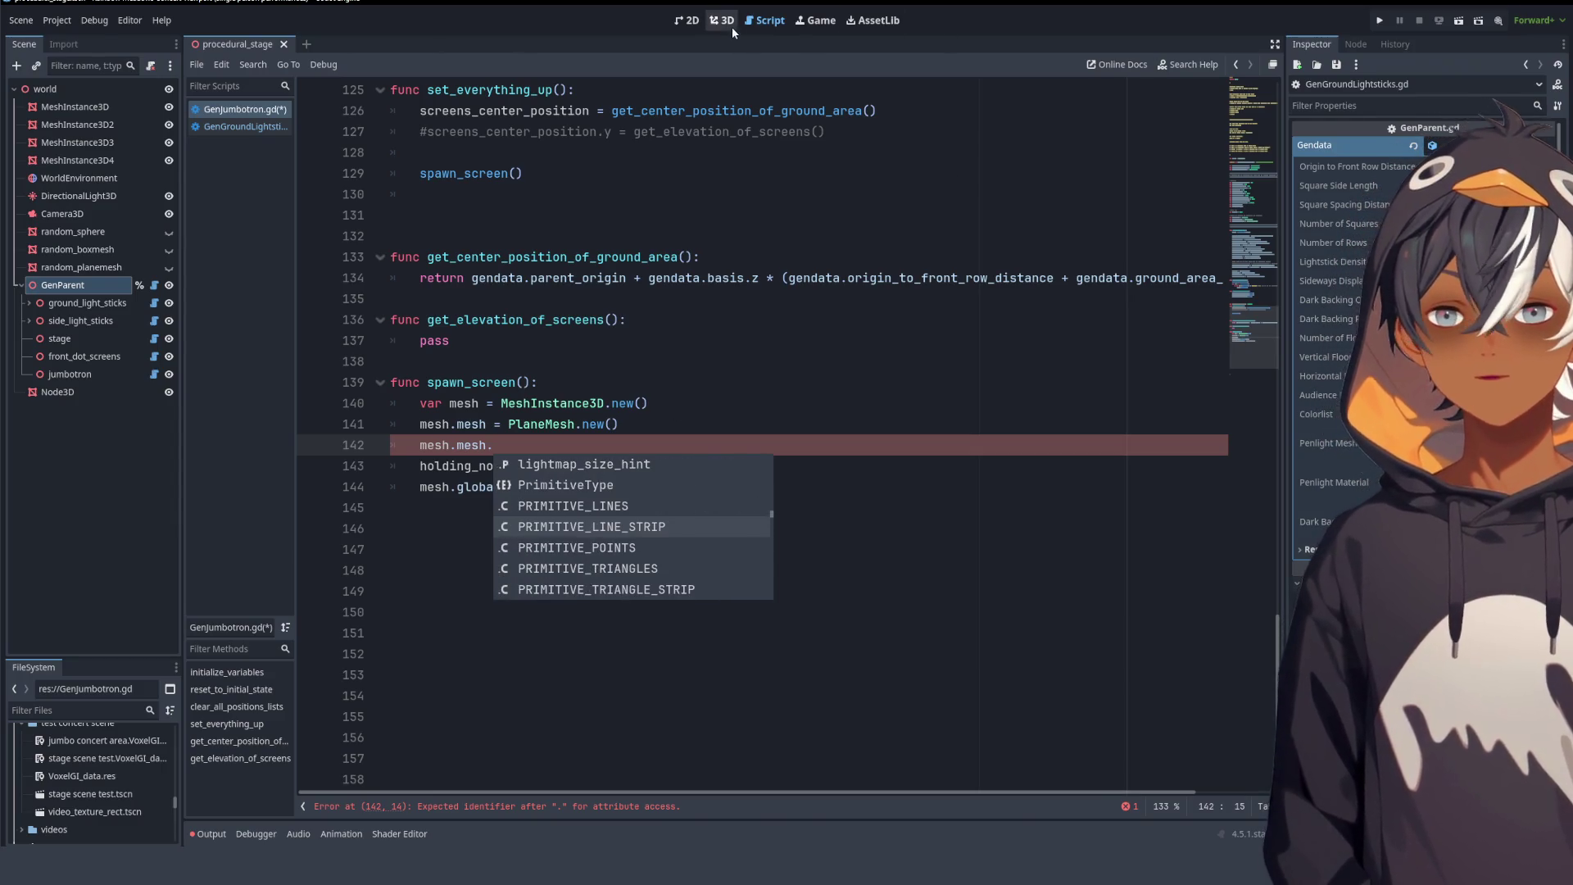
- Switch to the 3D view and frame the test Node3D plane
{"action": "left_click", "coordinate": [723, 20]}
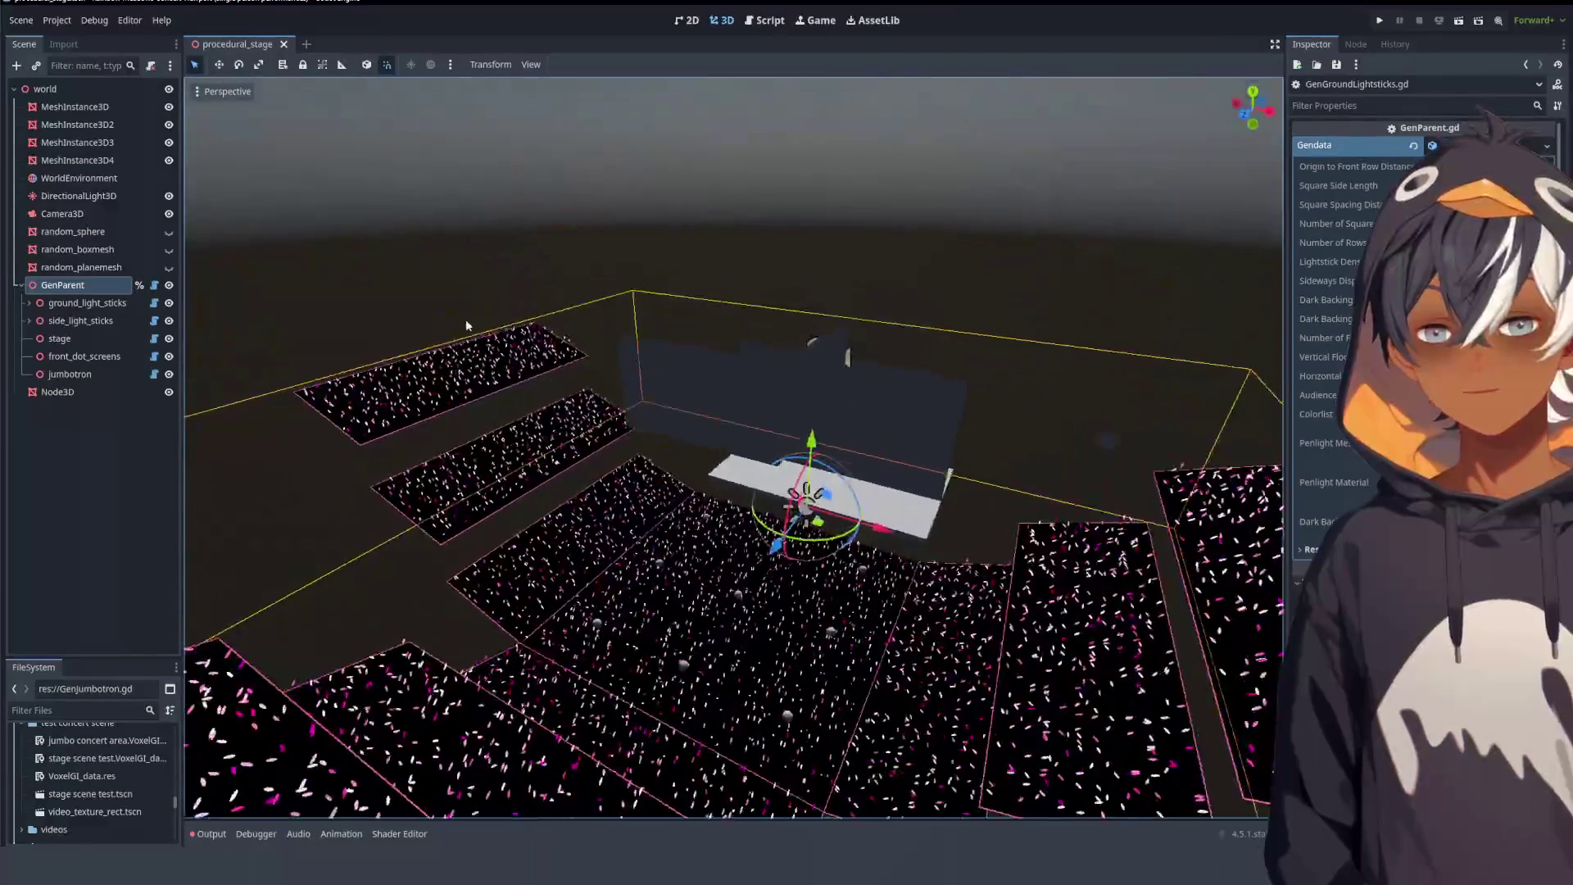
{"action": "left_click", "coordinate": [1113, 441]}
{"action": "key", "text": "f"}
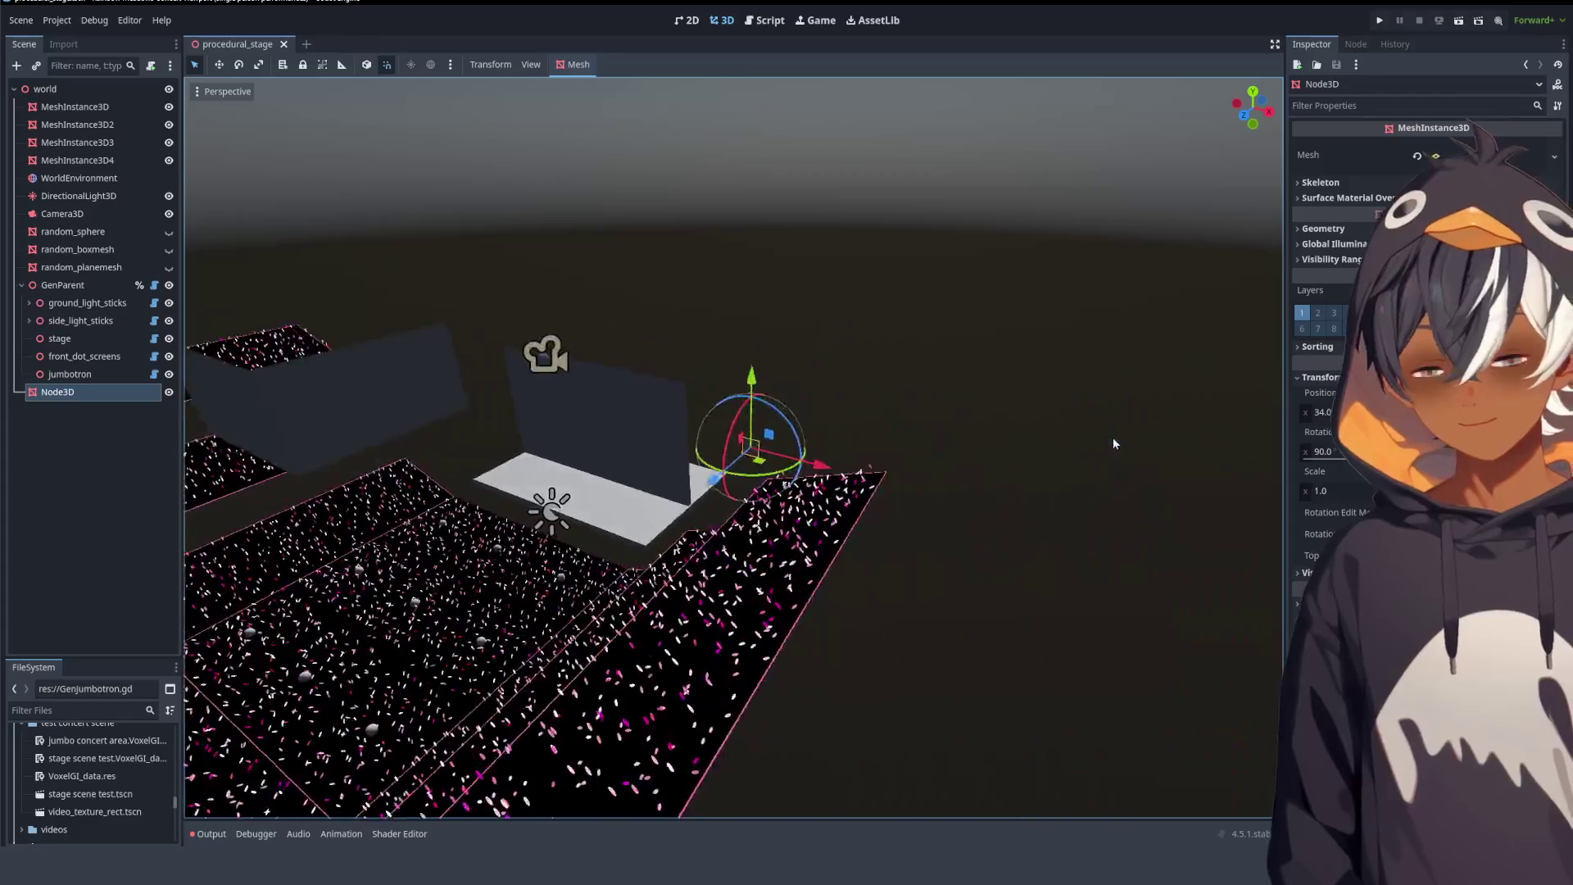
{"action": "scroll", "coordinate": [1113, 443], "scroll_direction": "up", "scroll_amount": 5}
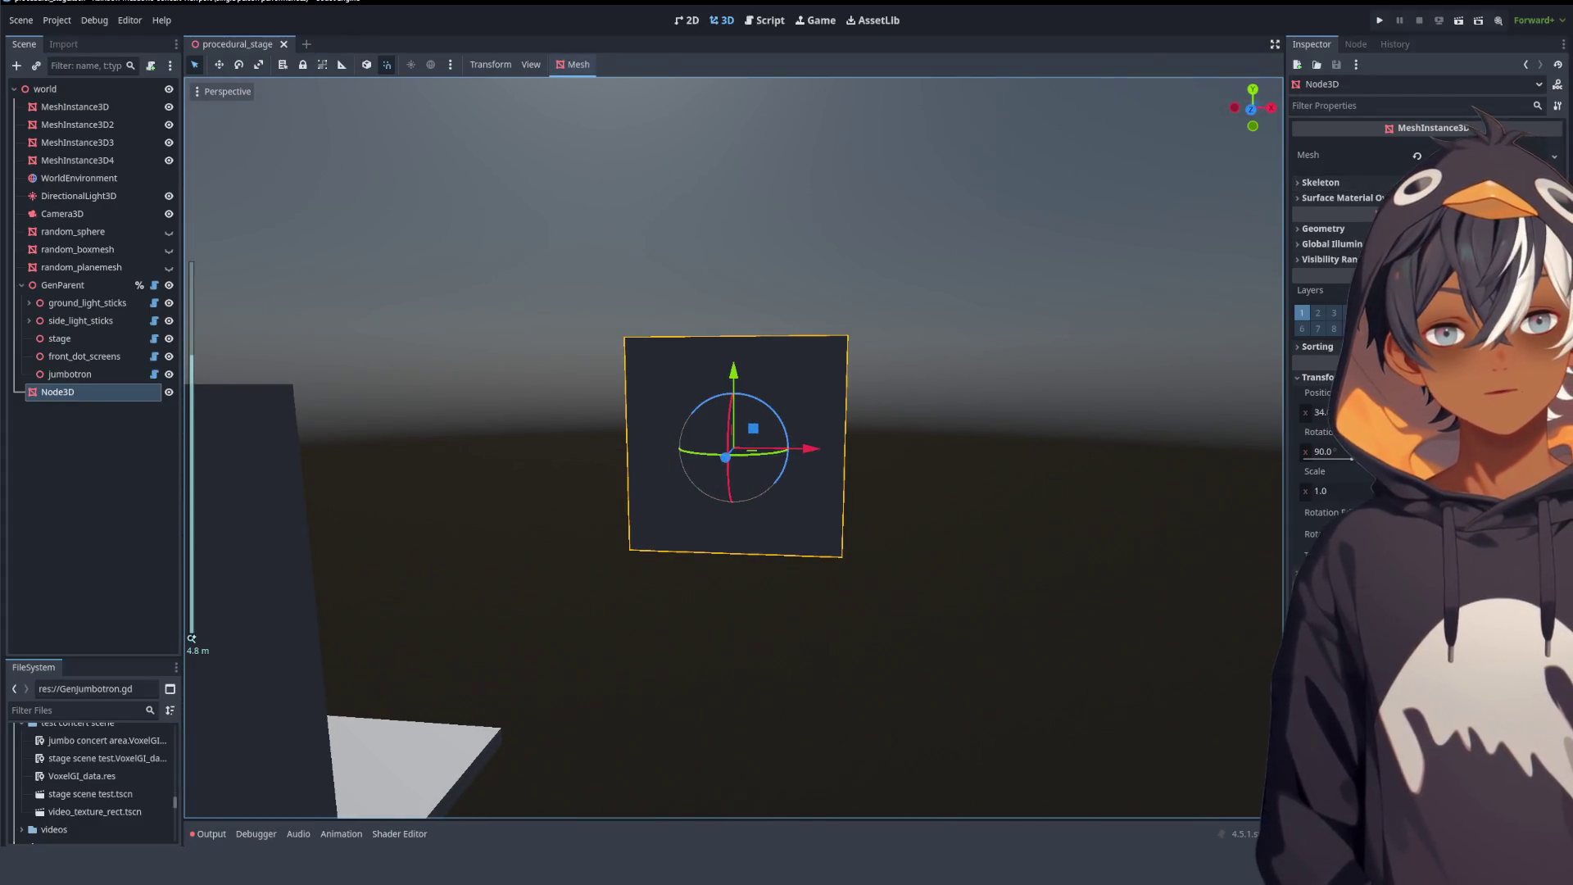
- Enlarge the plane mesh's Size x and y into a wide, tall rectangle, then return to the script
{"action": "left_click", "coordinate": [1475, 155]}
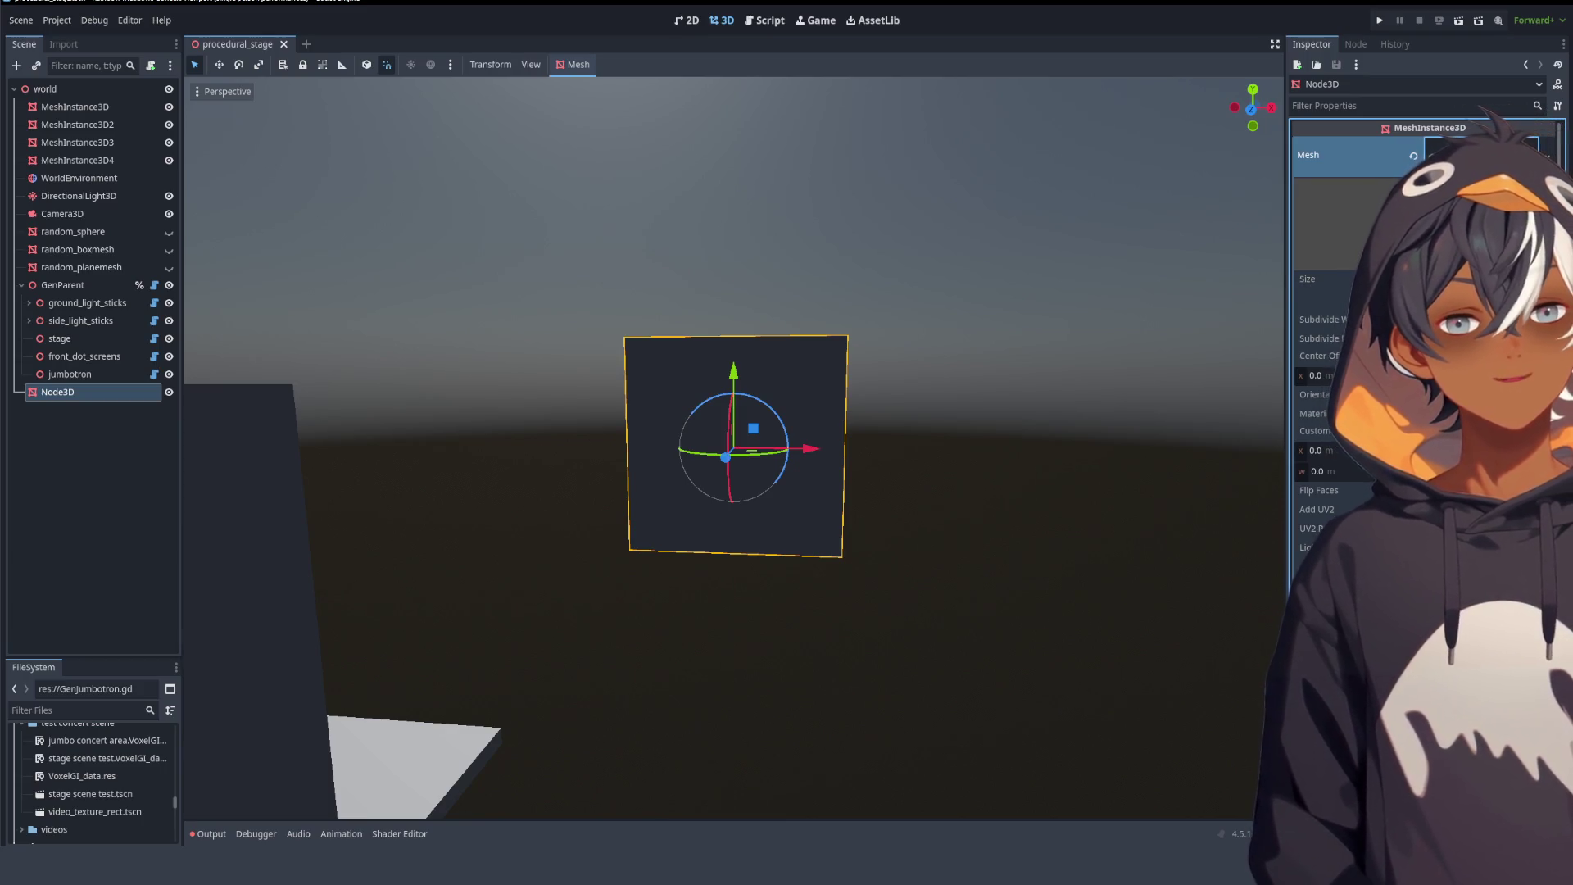
{"action": "left_click_drag", "start_coordinate": [1409, 278], "coordinate": [1508, 278]}
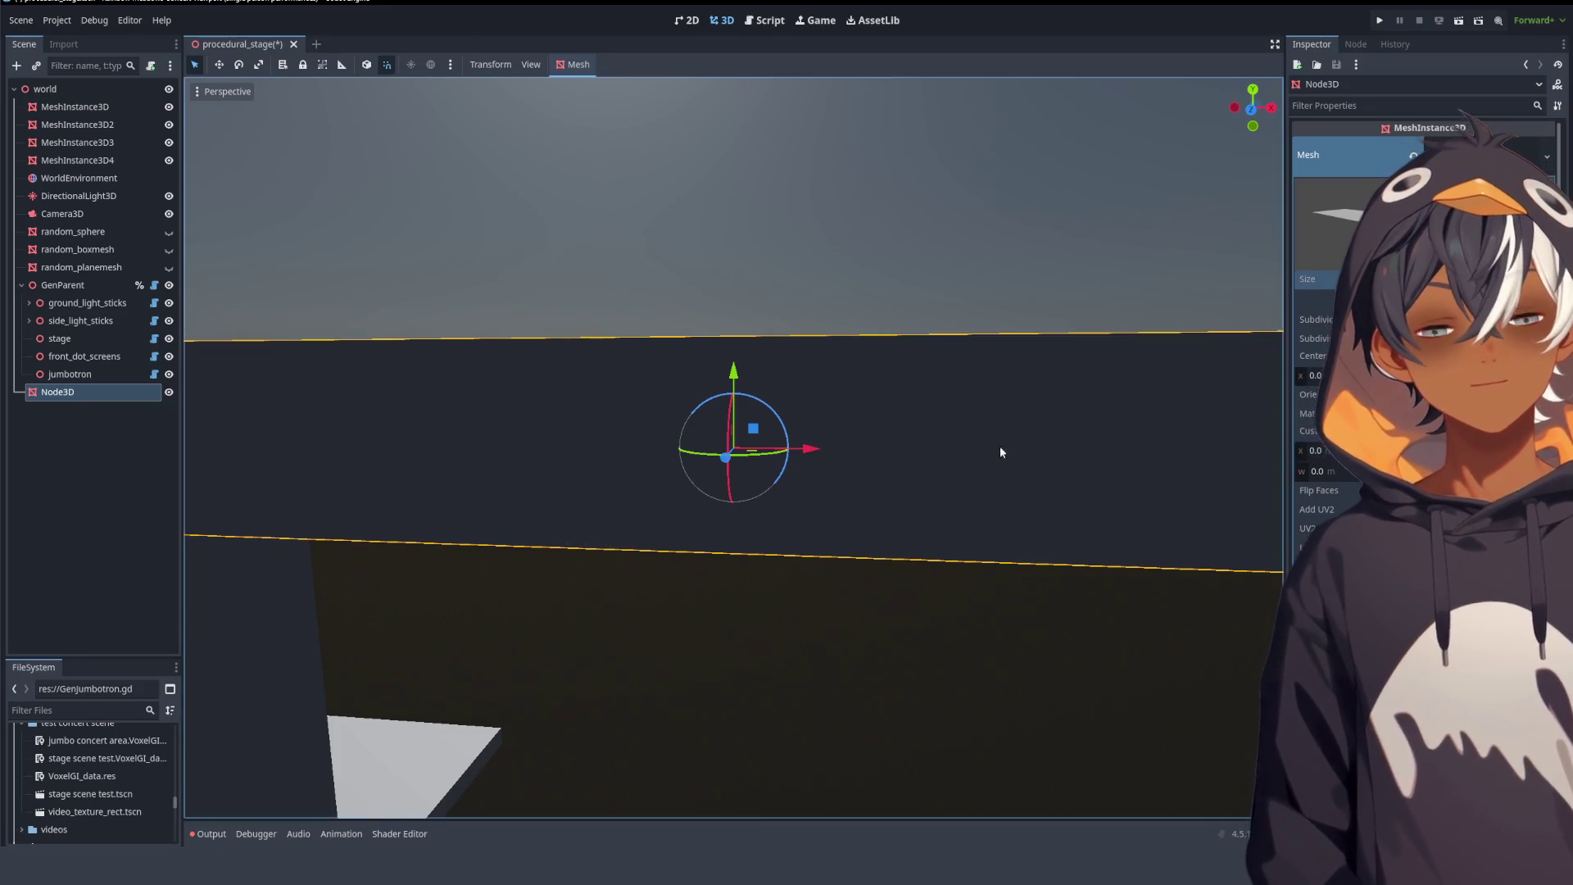
{"action": "scroll", "coordinate": [1000, 452], "scroll_direction": "down", "scroll_amount": 5}
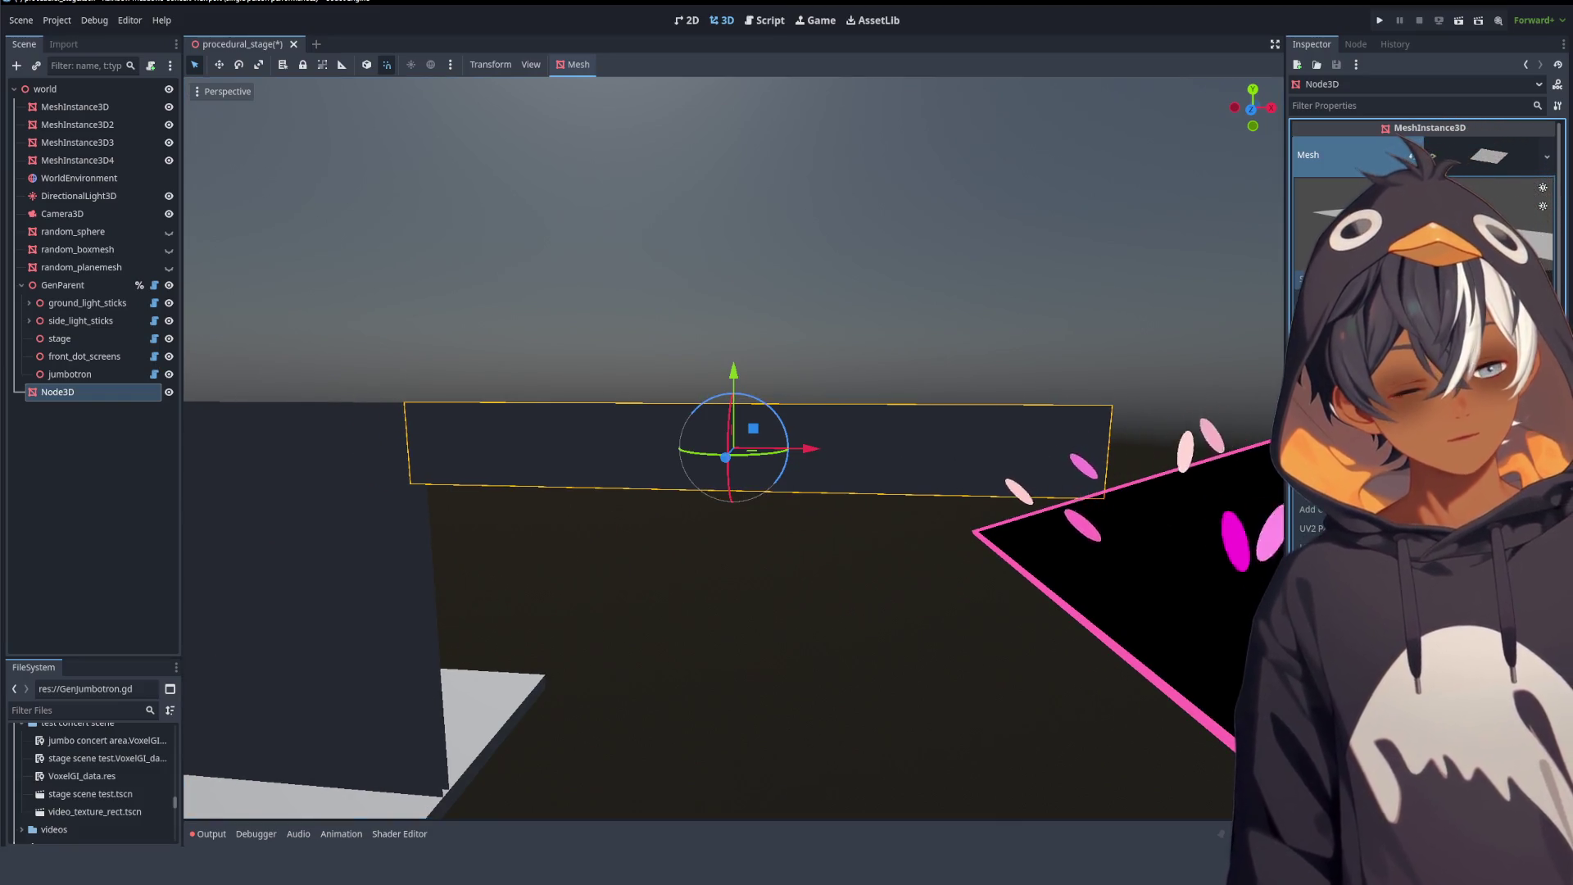
{"action": "left_click_drag", "start_coordinate": [1508, 297], "coordinate": [1532, 297]}
{"action": "scroll", "coordinate": [528, 621], "scroll_direction": "down", "scroll_amount": 5}
{"action": "mouse_move", "coordinate": [685, 475]}
{"action": "left_mouse_down"}
{"action": "mouse_move", "coordinate": [833, 459]}
{"action": "mouse_move", "coordinate": [789, 548]}
{"action": "mouse_move", "coordinate": [717, 508]}
{"action": "left_mouse_up"}
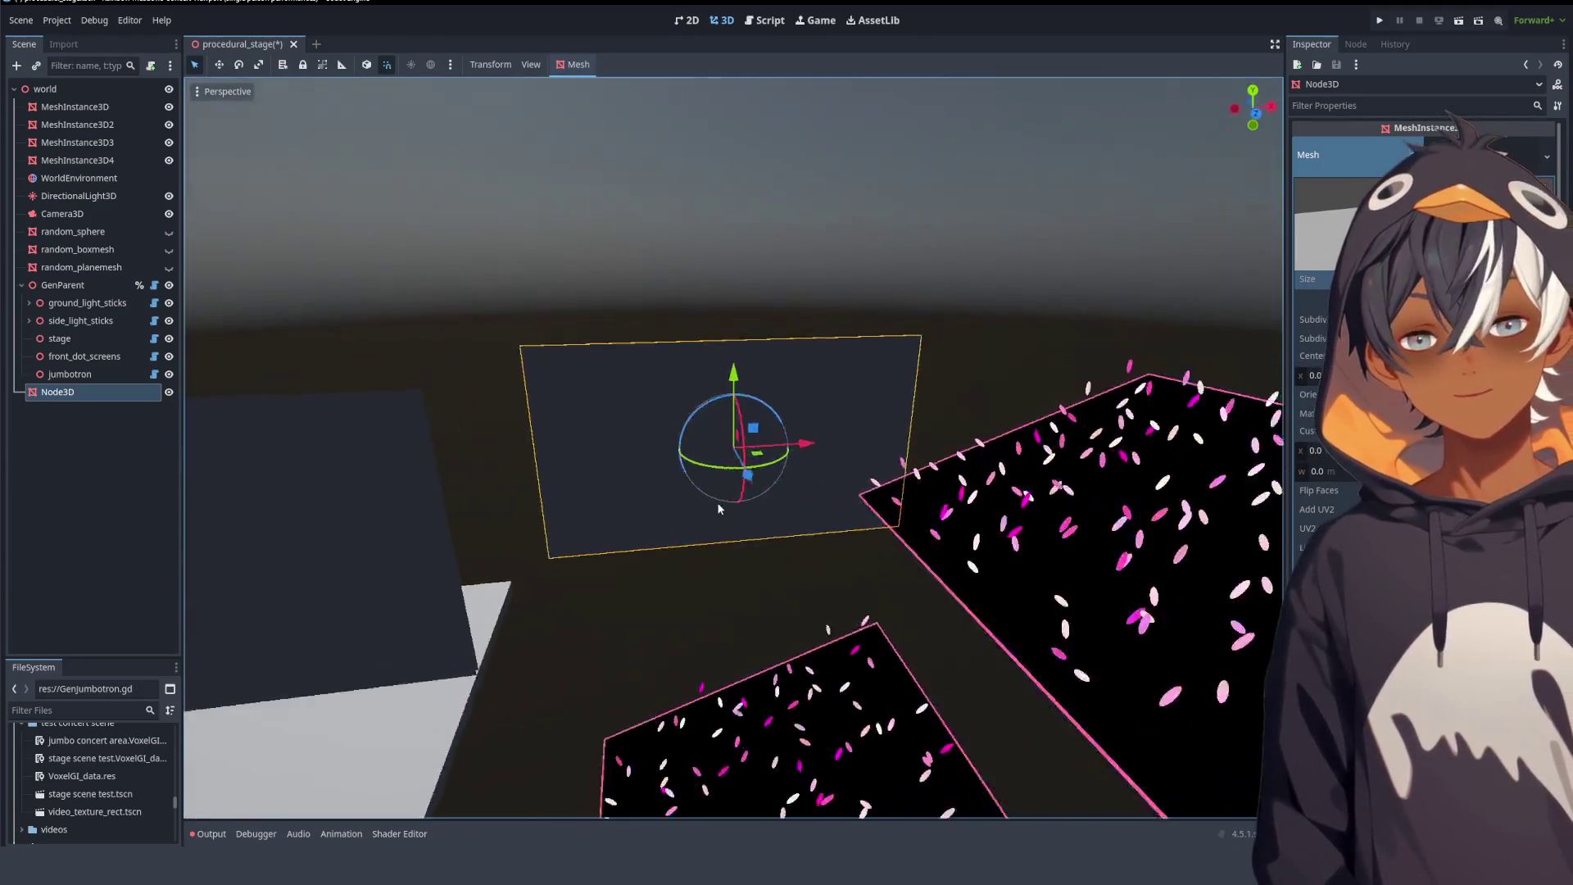
{"action": "left_click", "coordinate": [766, 20]}
{"action": "left_click", "coordinate": [589, 438]}
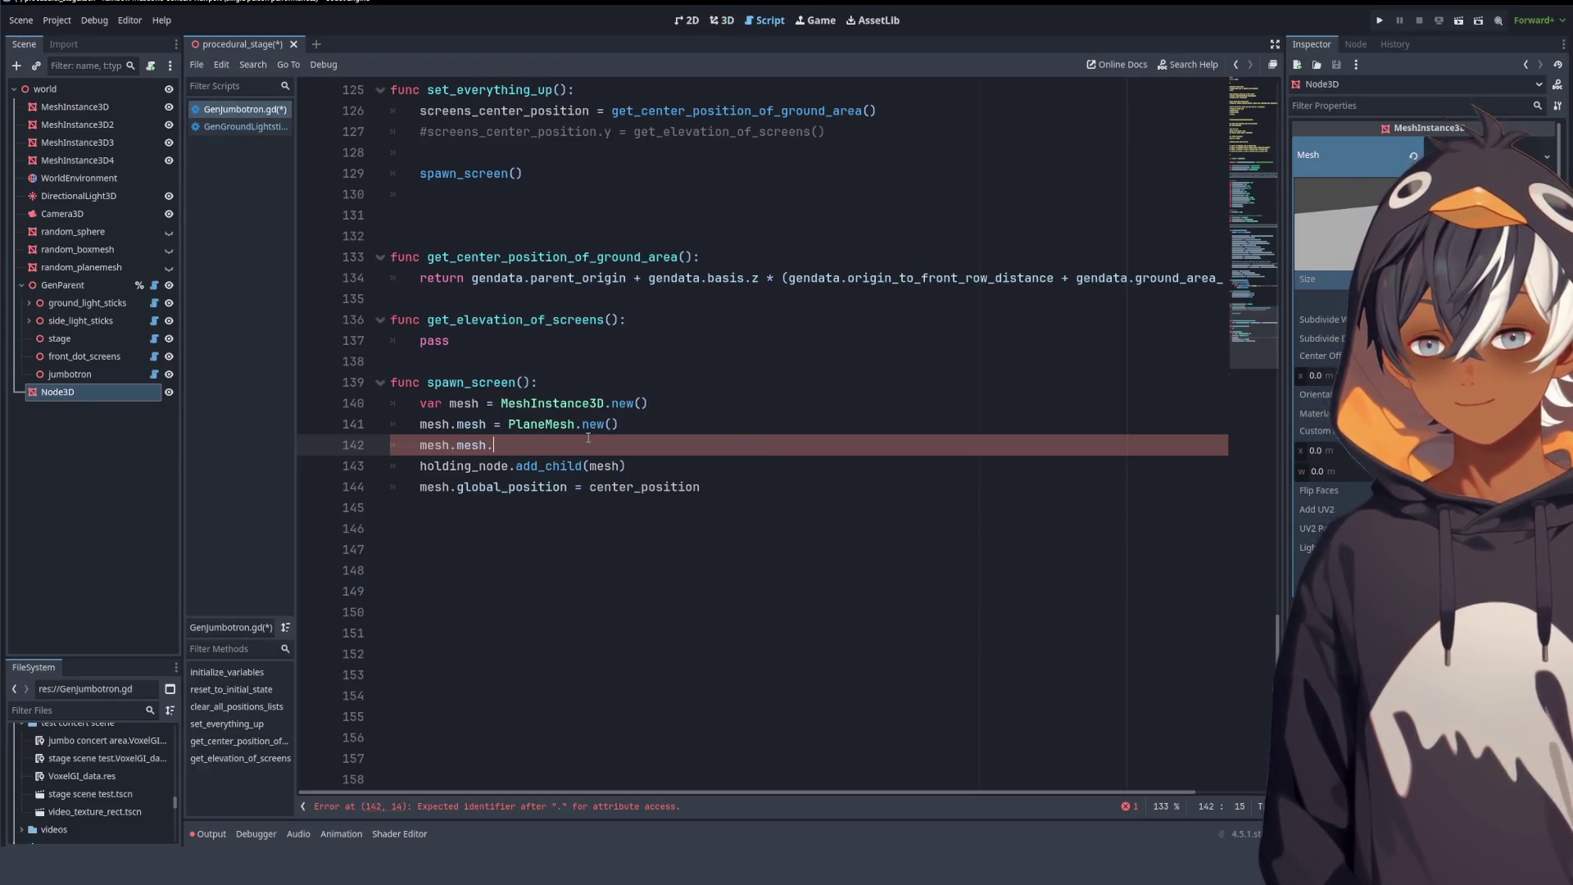
{"action": "type", "text": "size.x"}
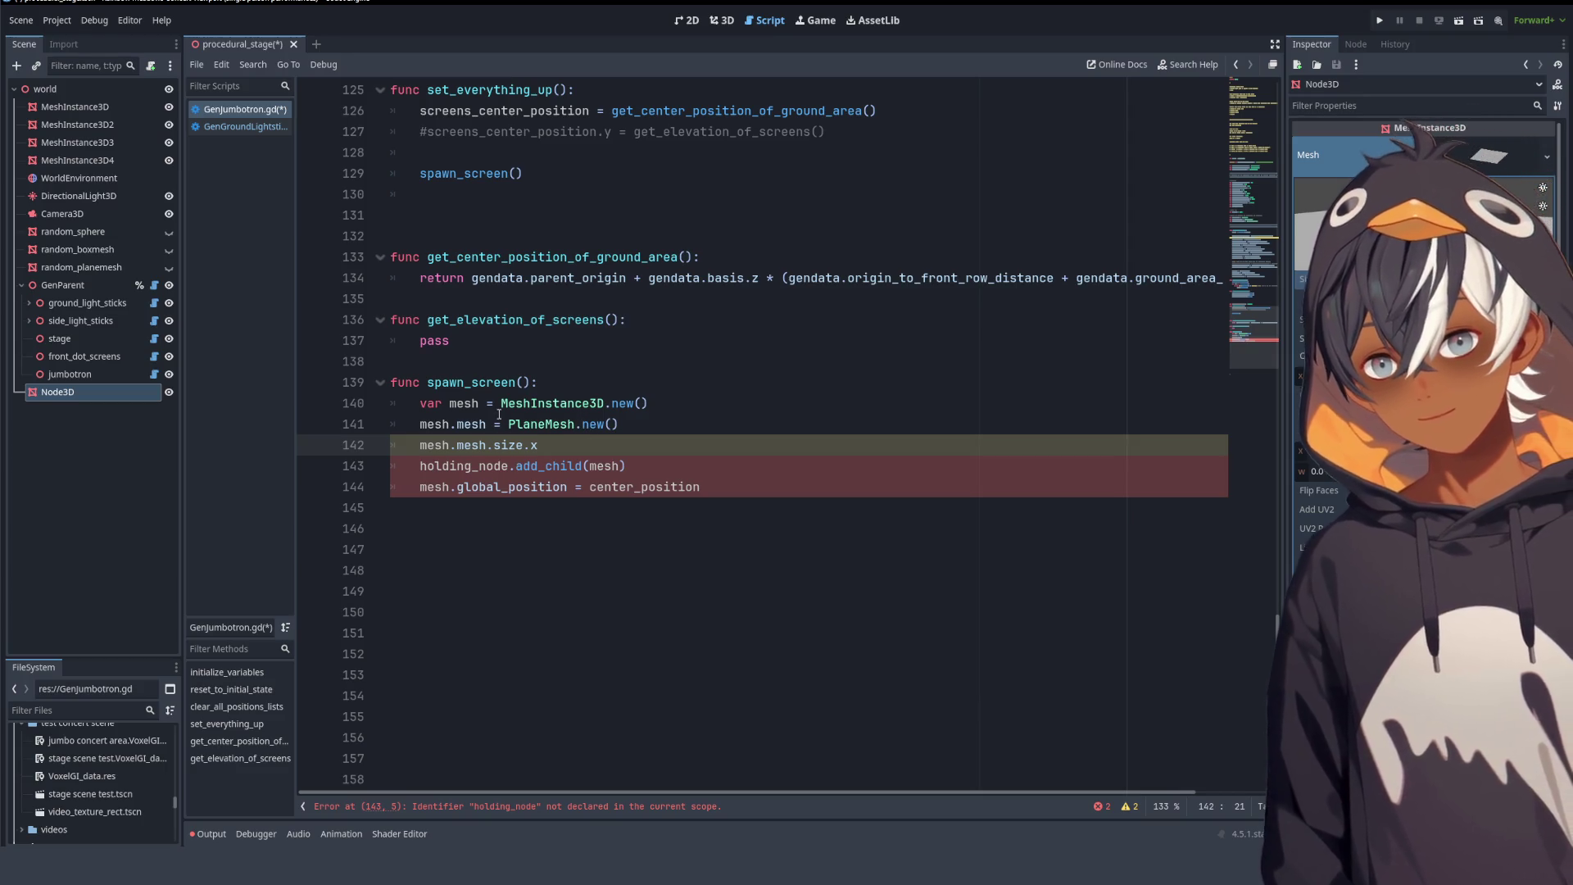
{"action": "scroll", "coordinate": [610, 409], "scroll_direction": "down", "scroll_amount": 2}
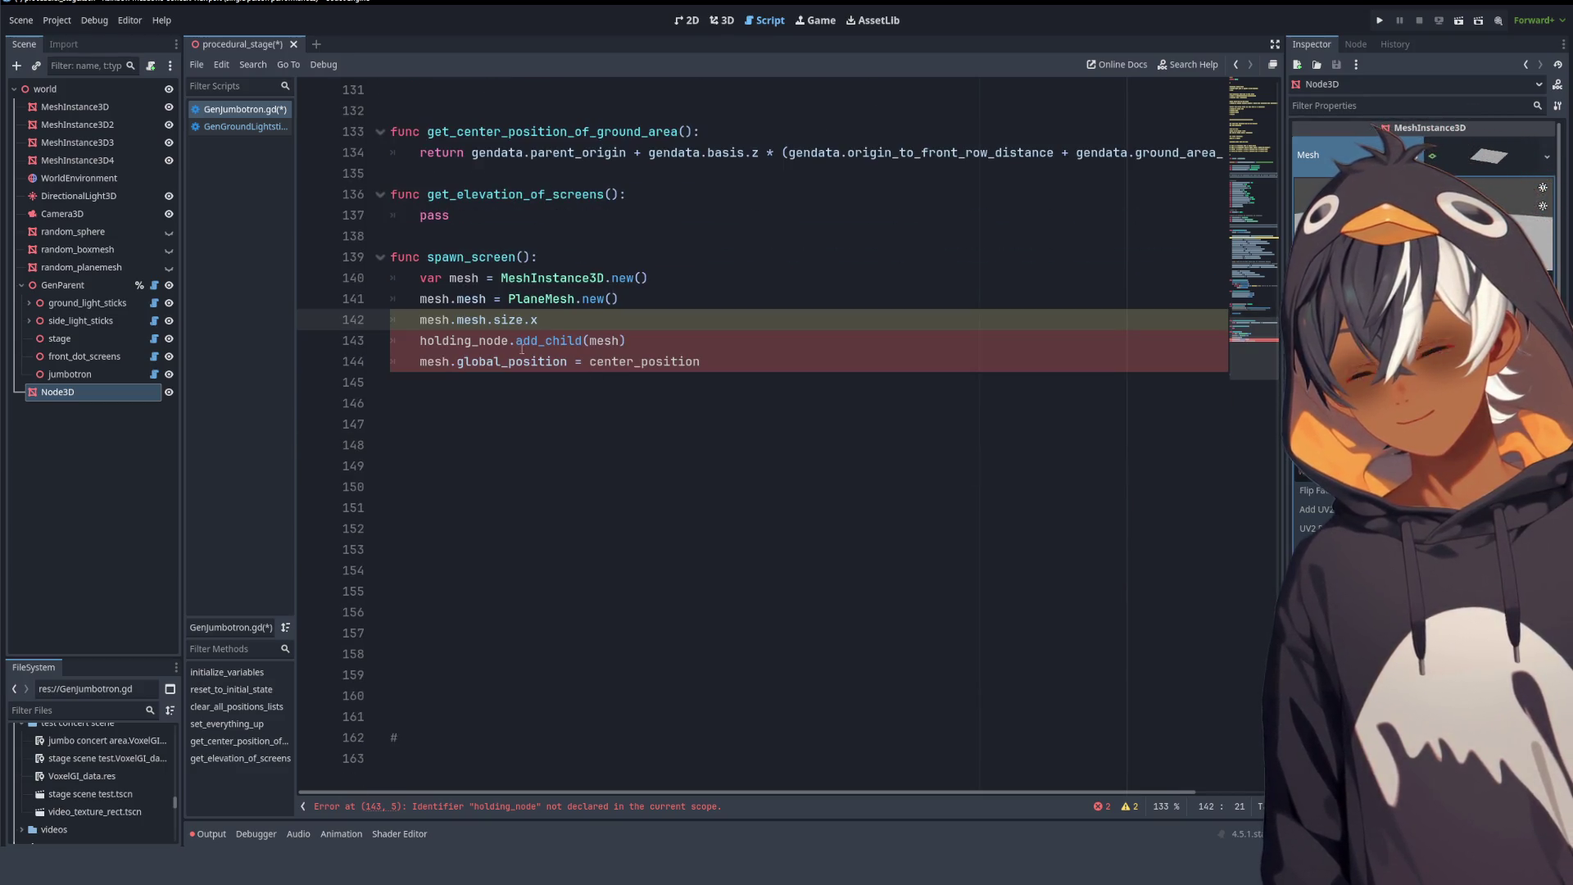
{"action": "left_click", "coordinate": [545, 278]}
{"action": "left_click", "coordinate": [543, 320]}
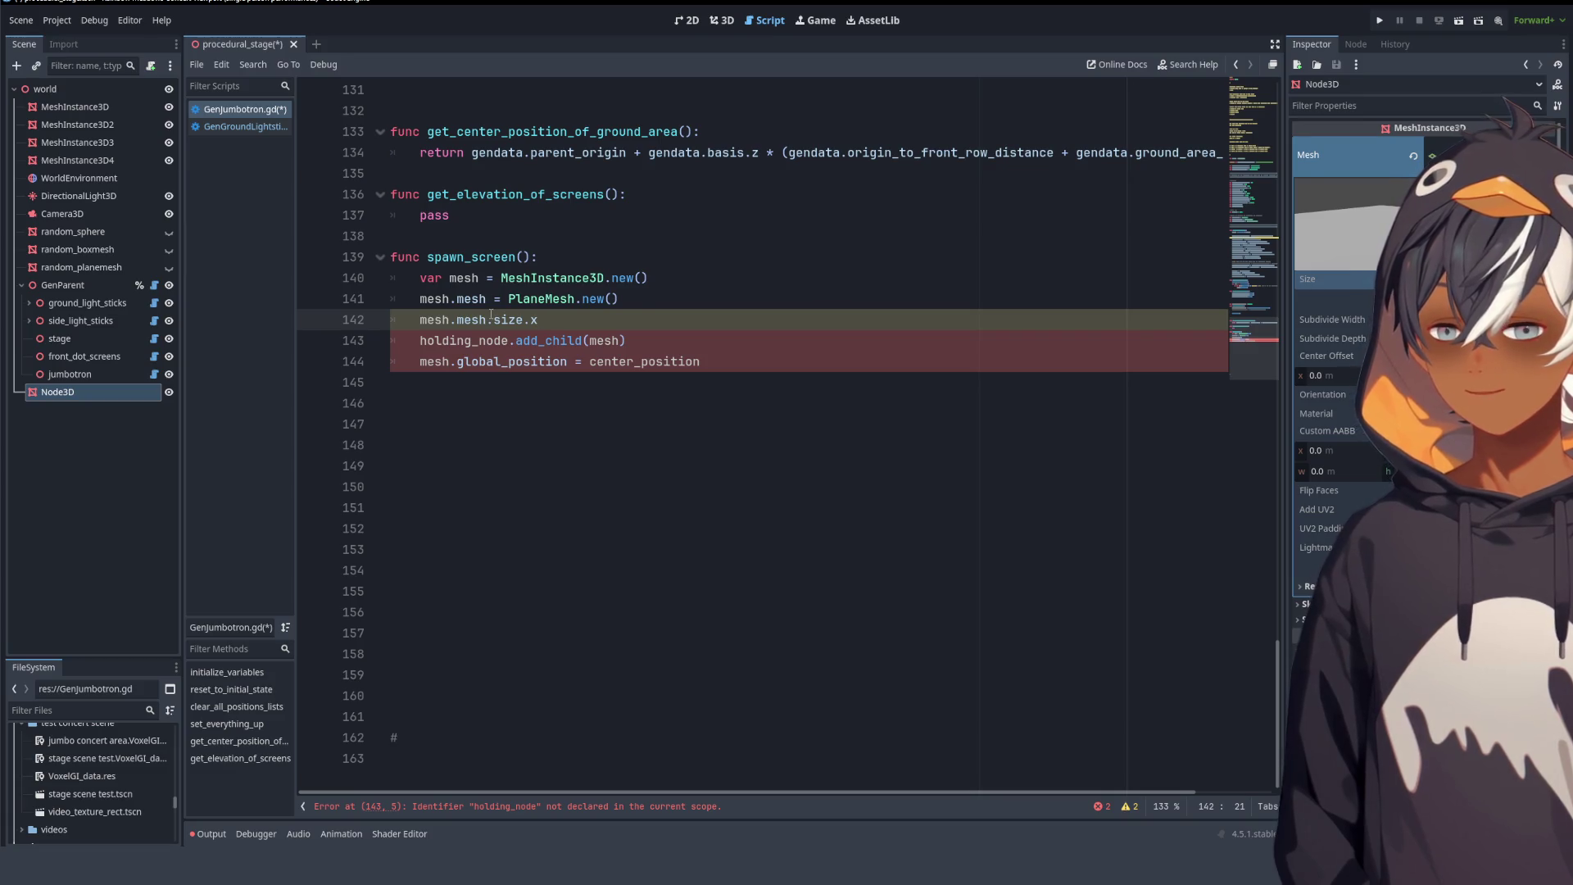
{"action": "left_click", "coordinate": [543, 324]}
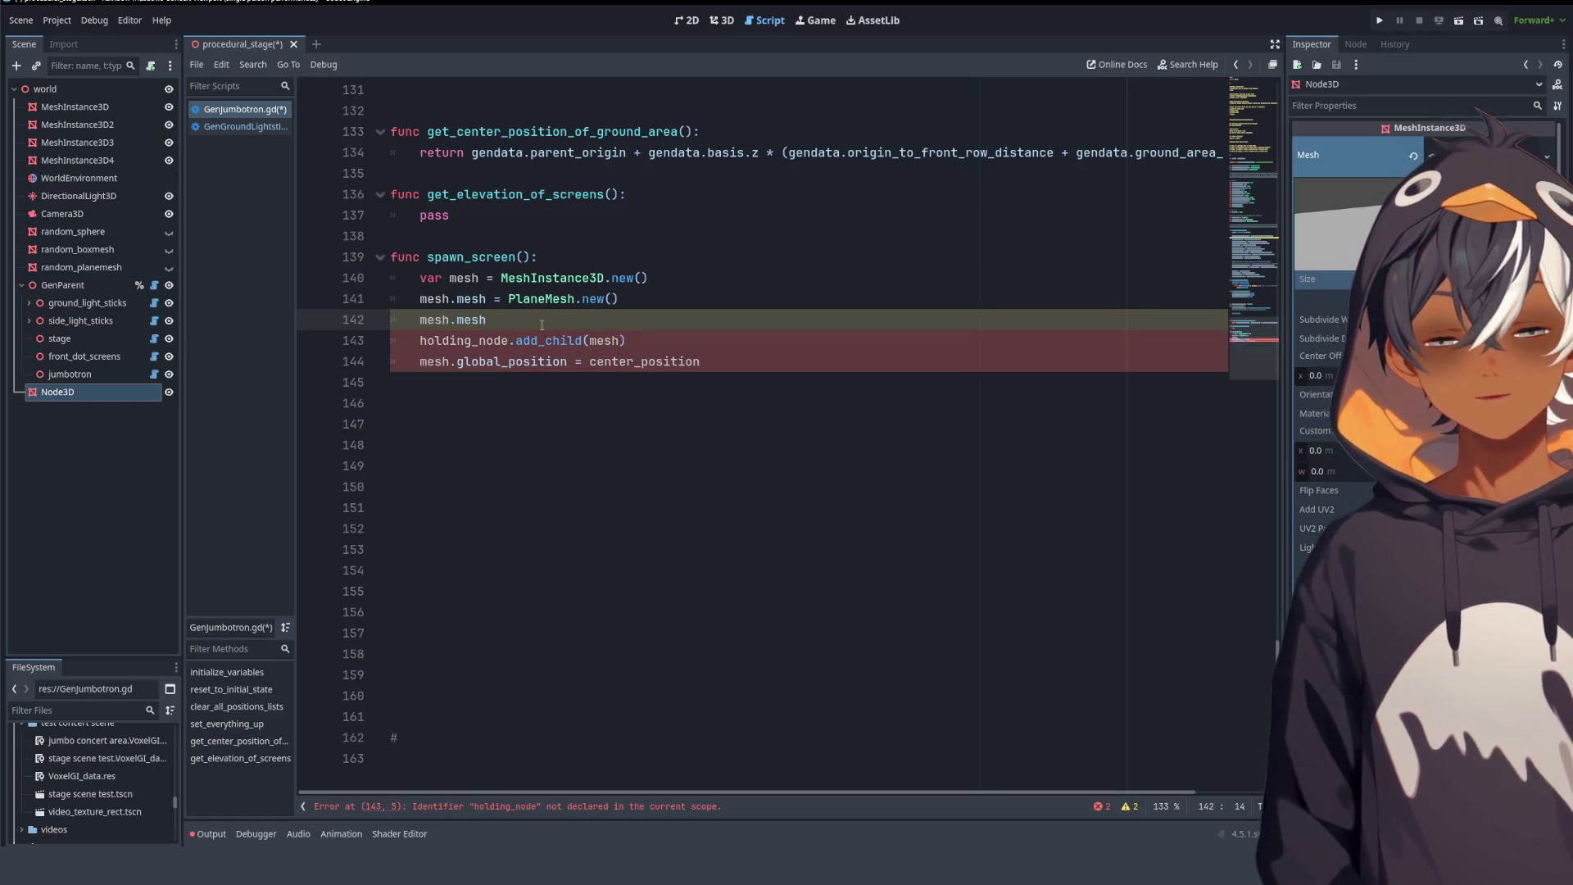
{"action": "type", "text": "."}
{"action": "left_click", "coordinate": [463, 278]}
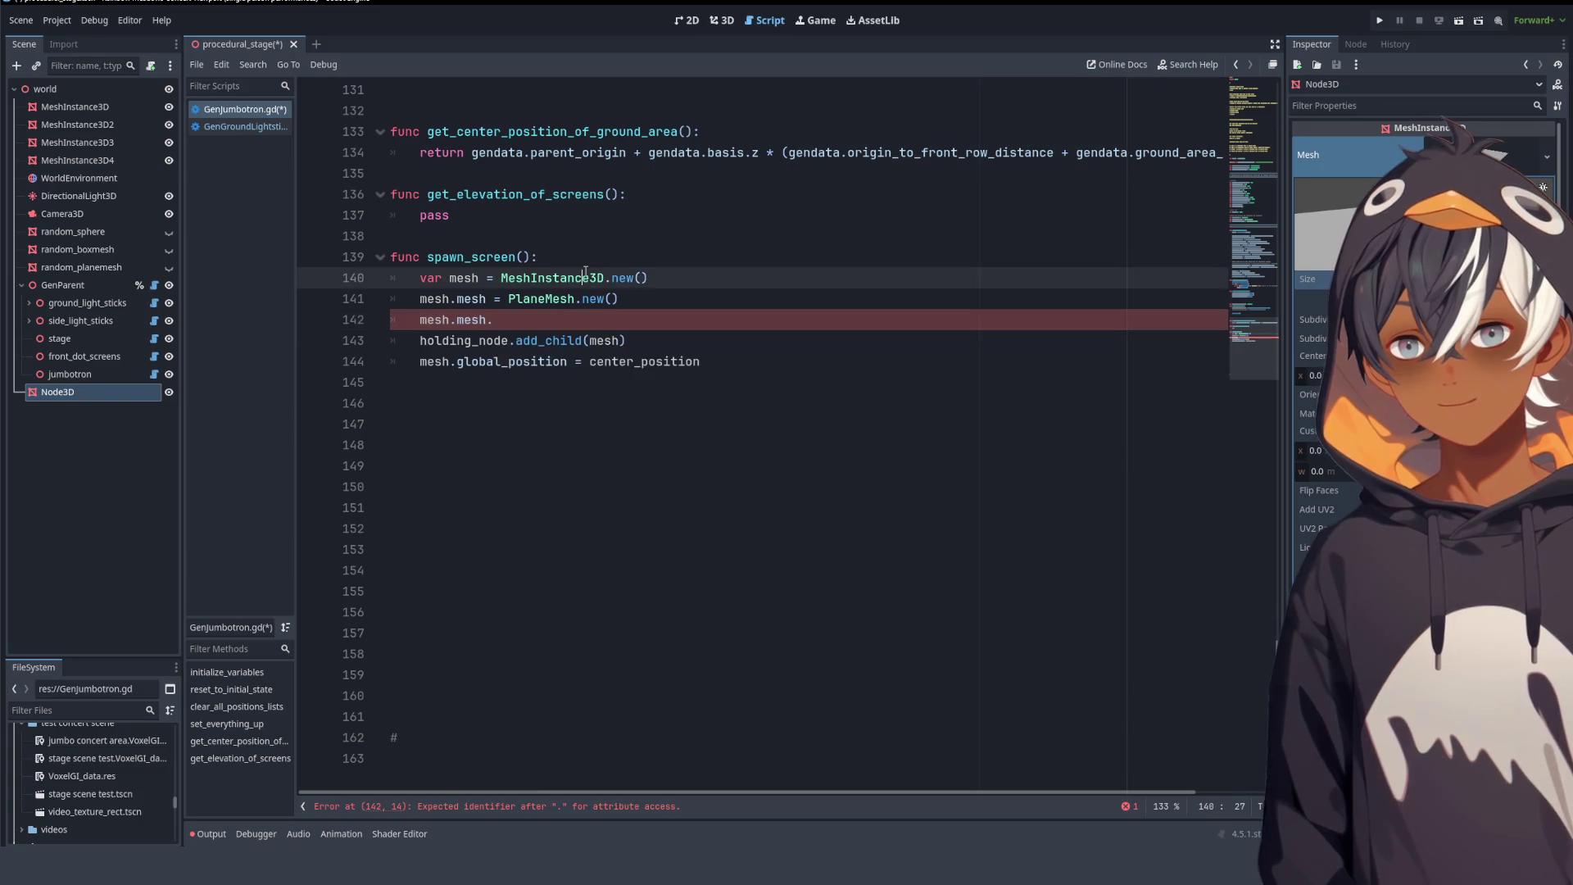
- Rename the mesh variable to theVariableName on all its lines in spawn_screen
{"action": "double_click", "coordinate": [473, 278]}
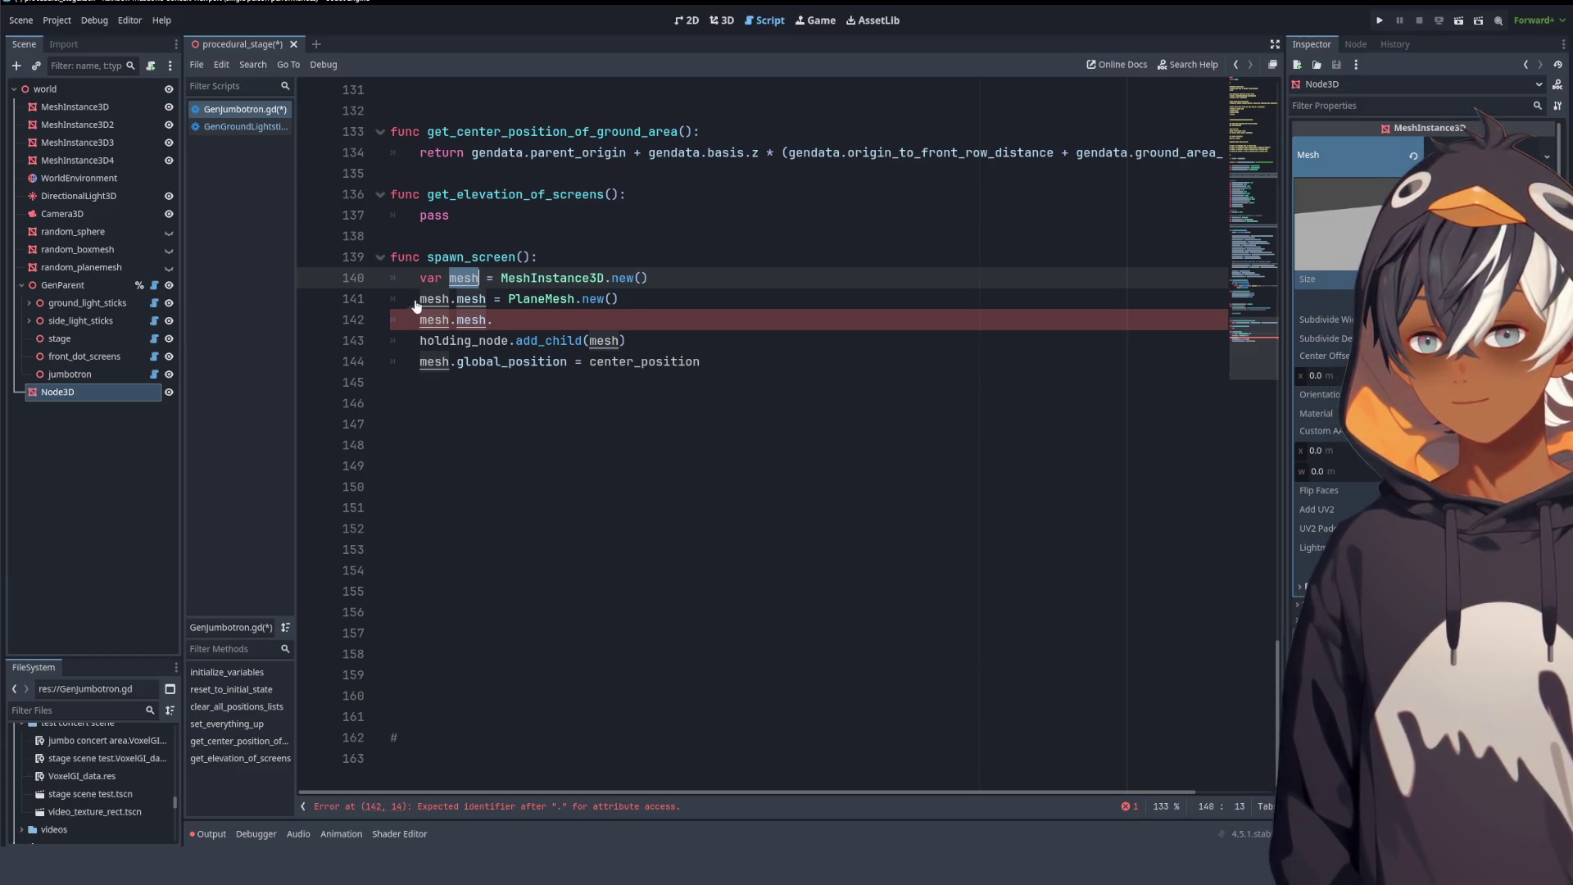
{"action": "left_click_drag", "start_coordinate": [418, 299], "coordinate": [446, 304]}
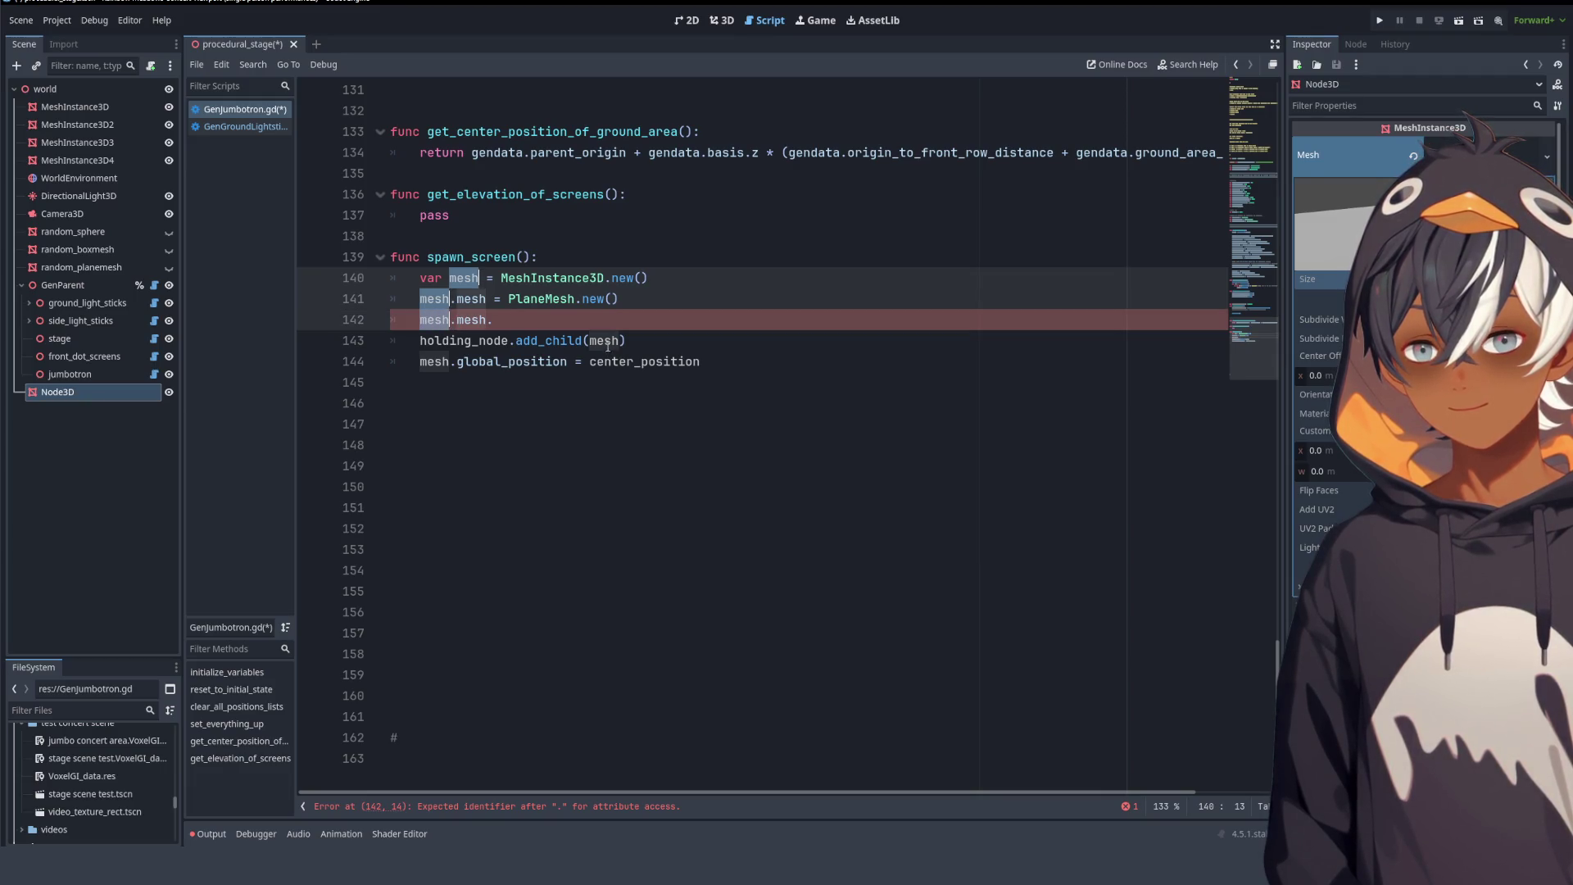
{"action": "left_click_drag", "start_coordinate": [591, 341], "coordinate": [615, 341]}
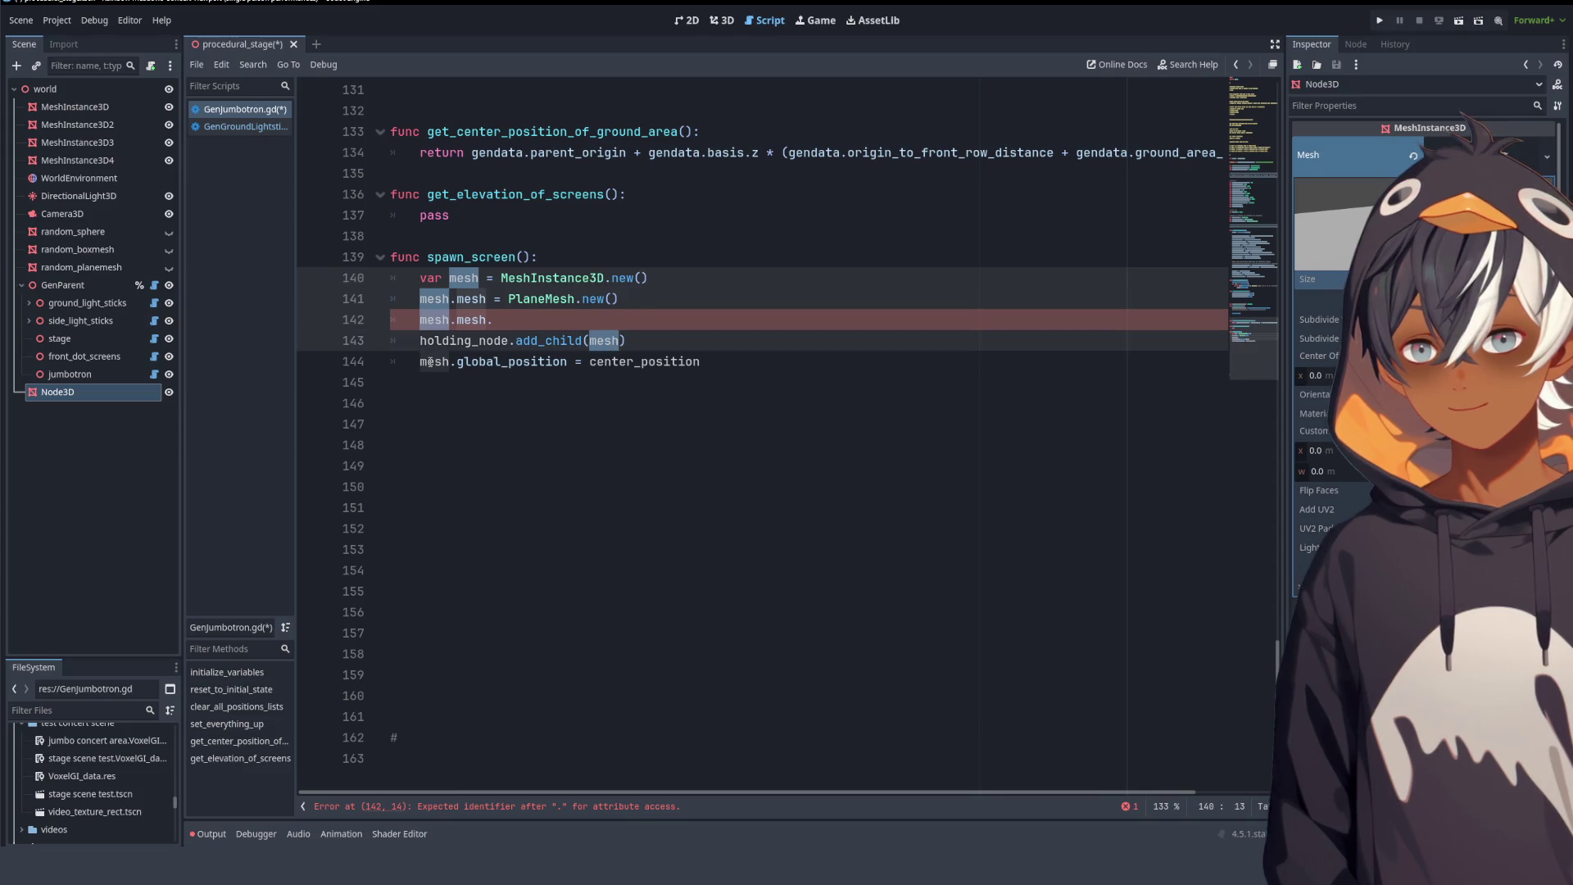
{"action": "key", "text": "ctrl+d"}
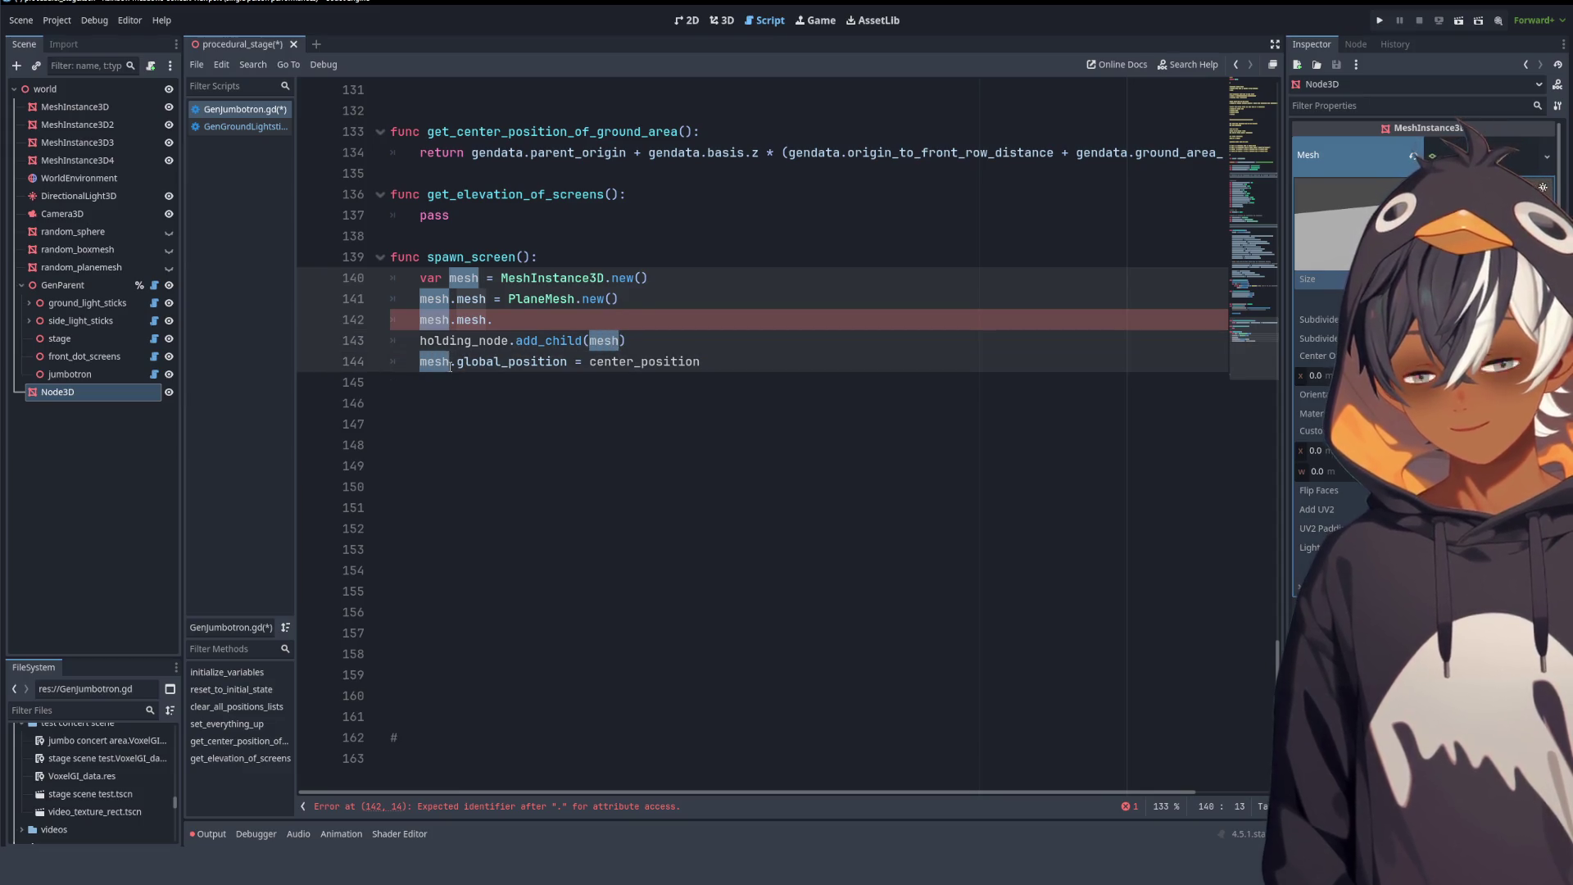
{"action": "type", "text": "theVaria"}
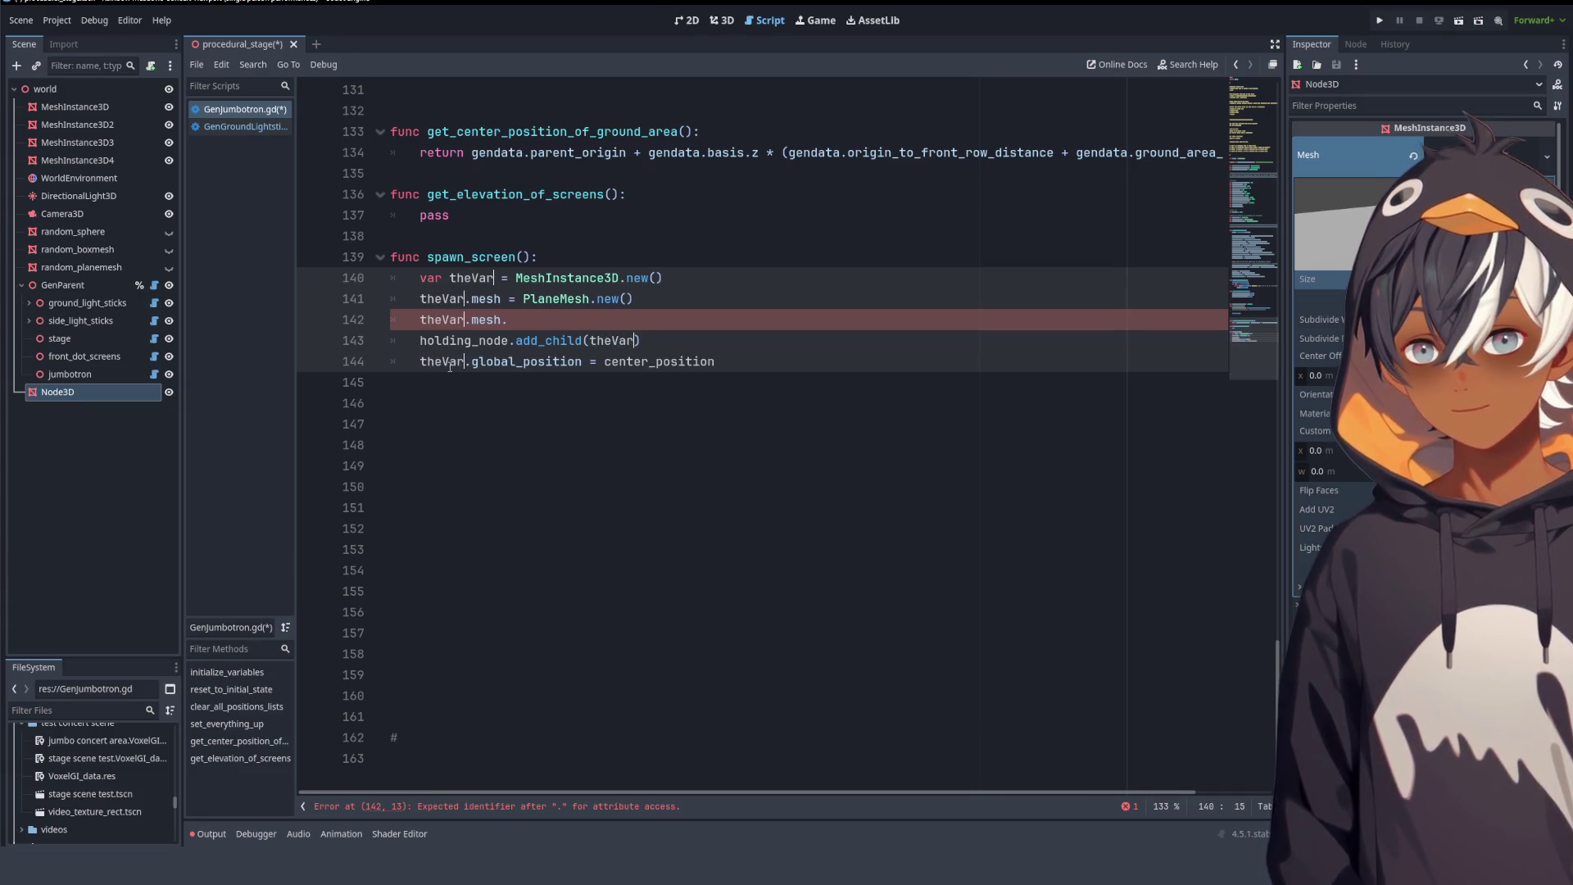
{"action": "type", "text": "bleName"}
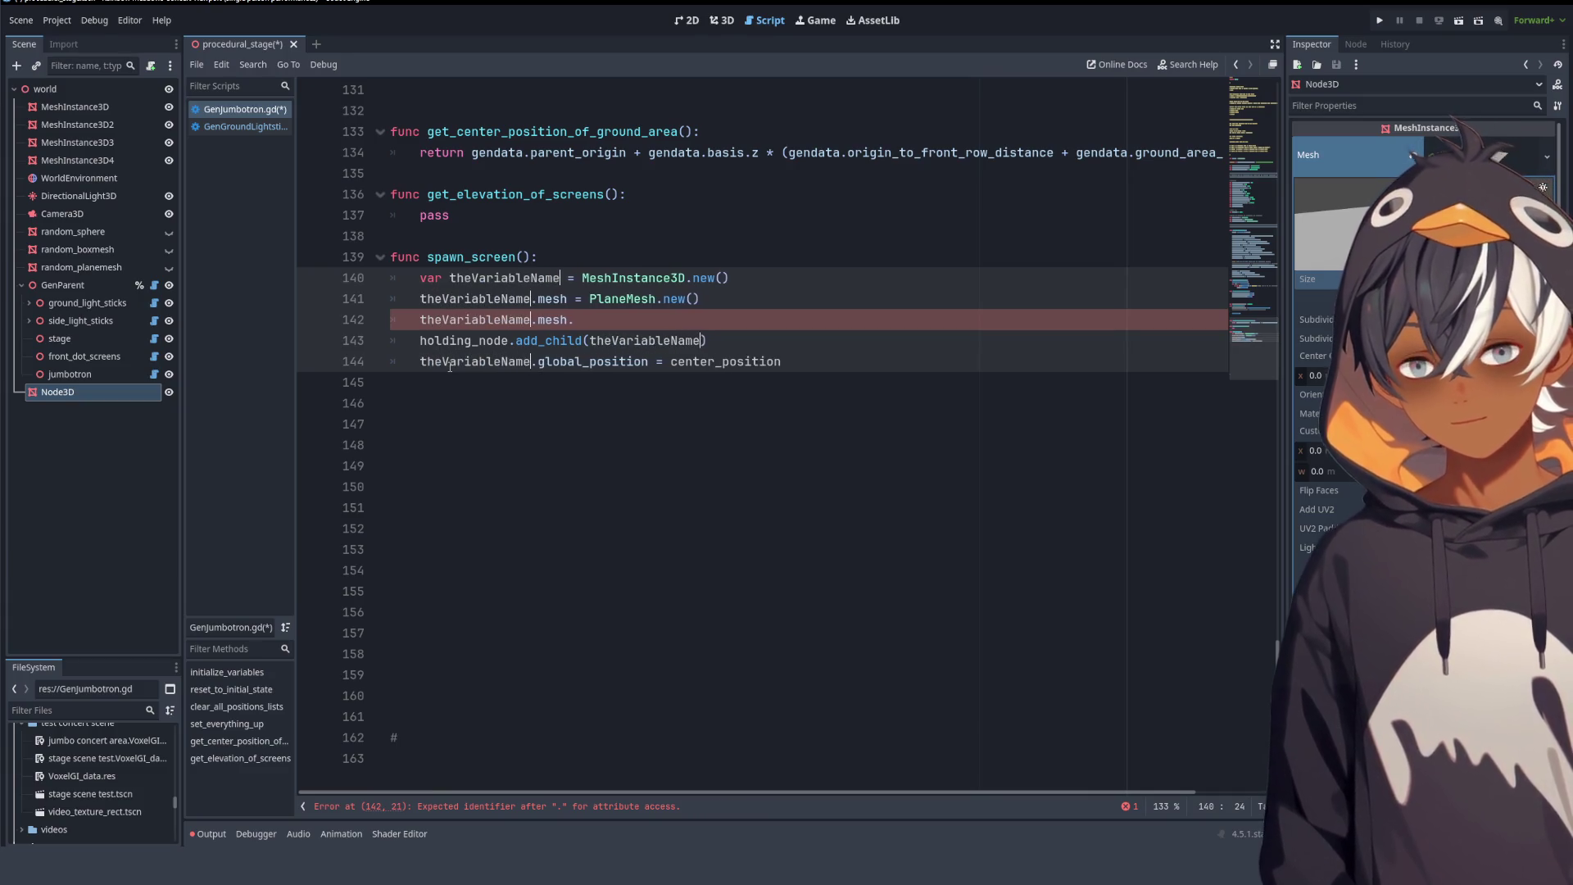
{"action": "left_click", "coordinate": [459, 215]}
- Check theVariableName on lines 140–141, then return to the 3D scene view
{"action": "left_click", "coordinate": [663, 424]}
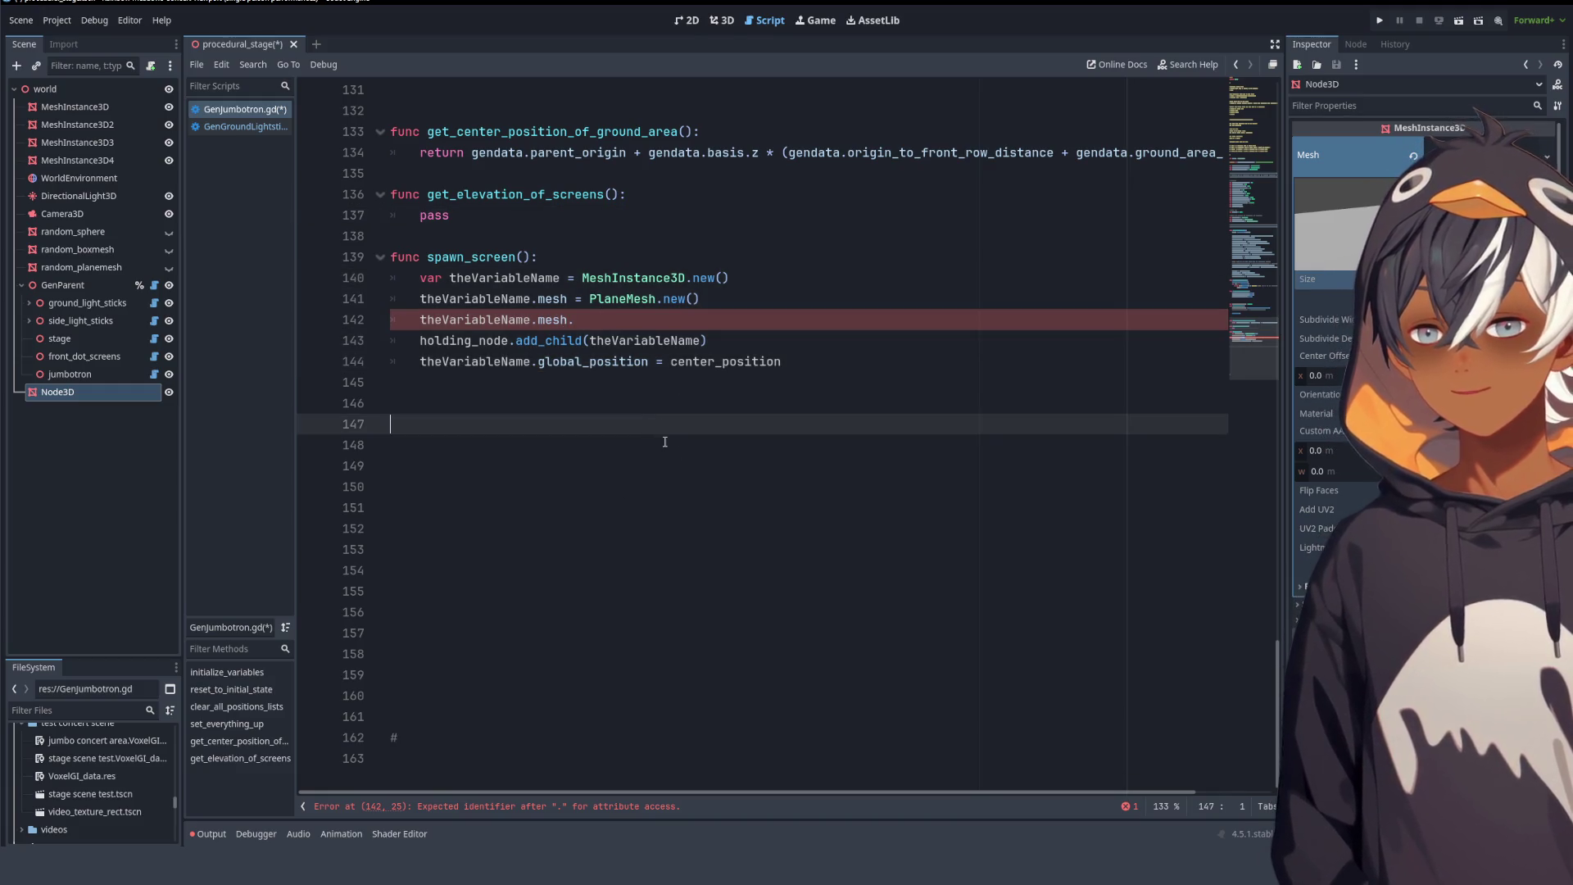
{"action": "double_click", "coordinate": [505, 278]}
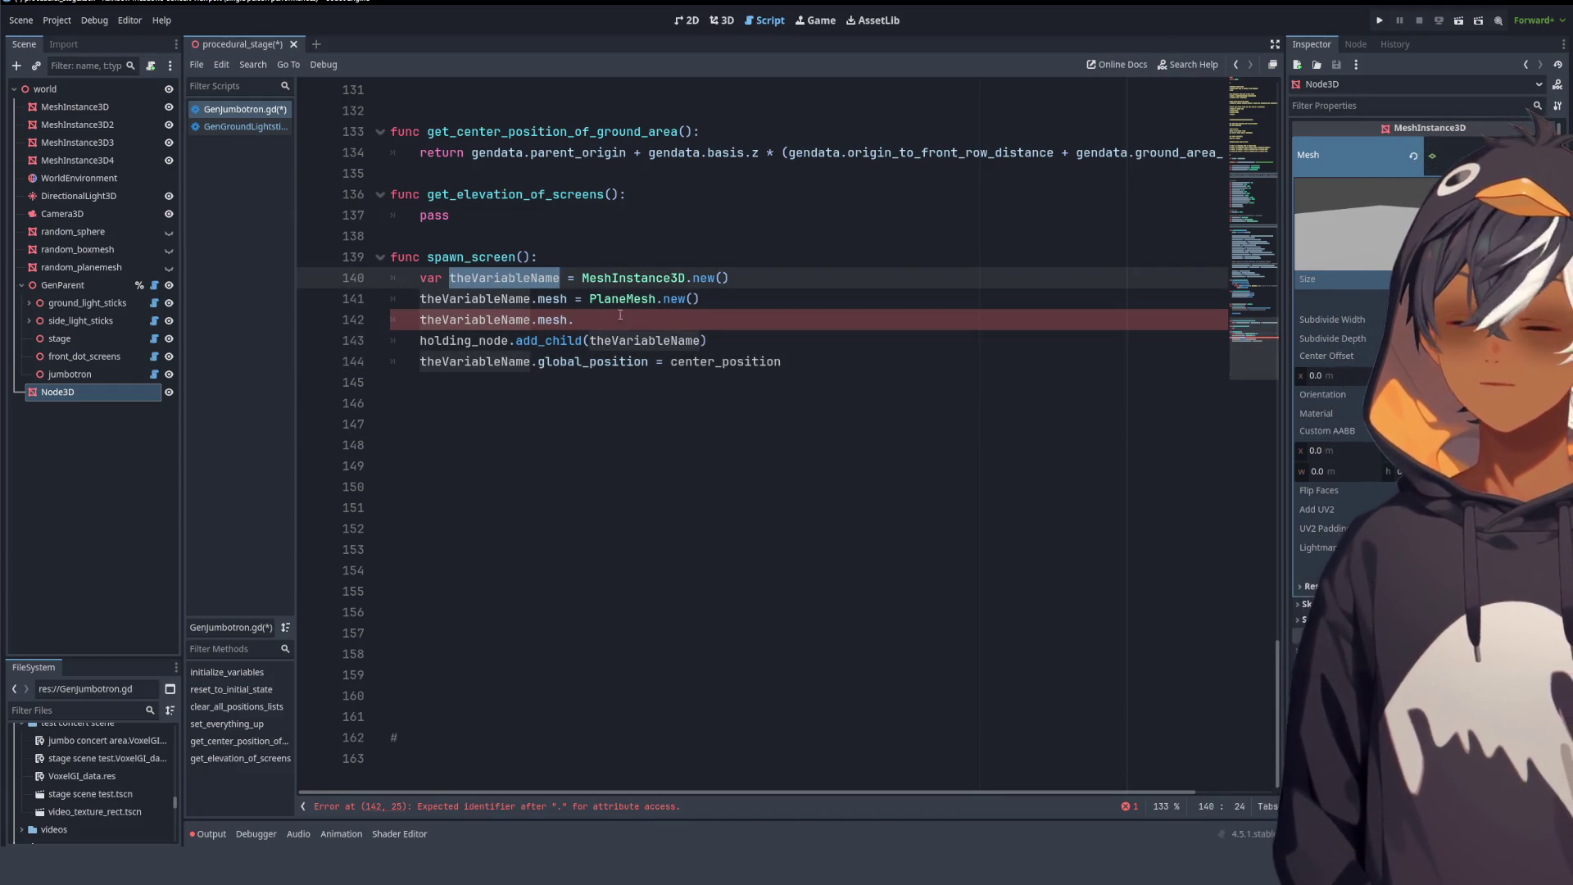
{"action": "left_click", "coordinate": [634, 278]}
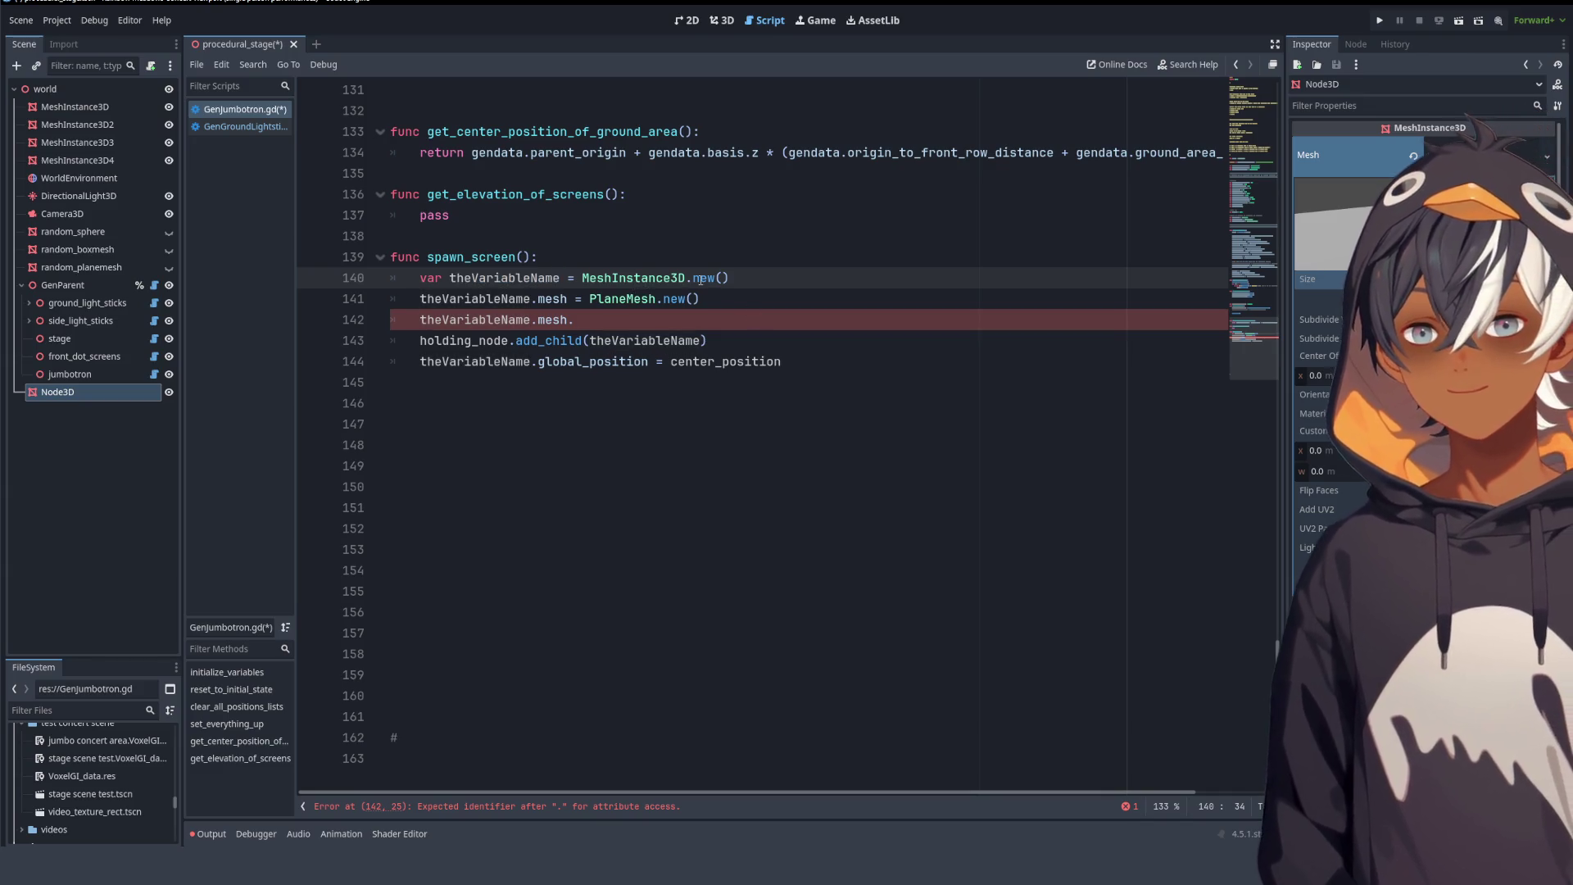
{"action": "left_click_drag", "start_coordinate": [580, 277], "coordinate": [729, 278]}
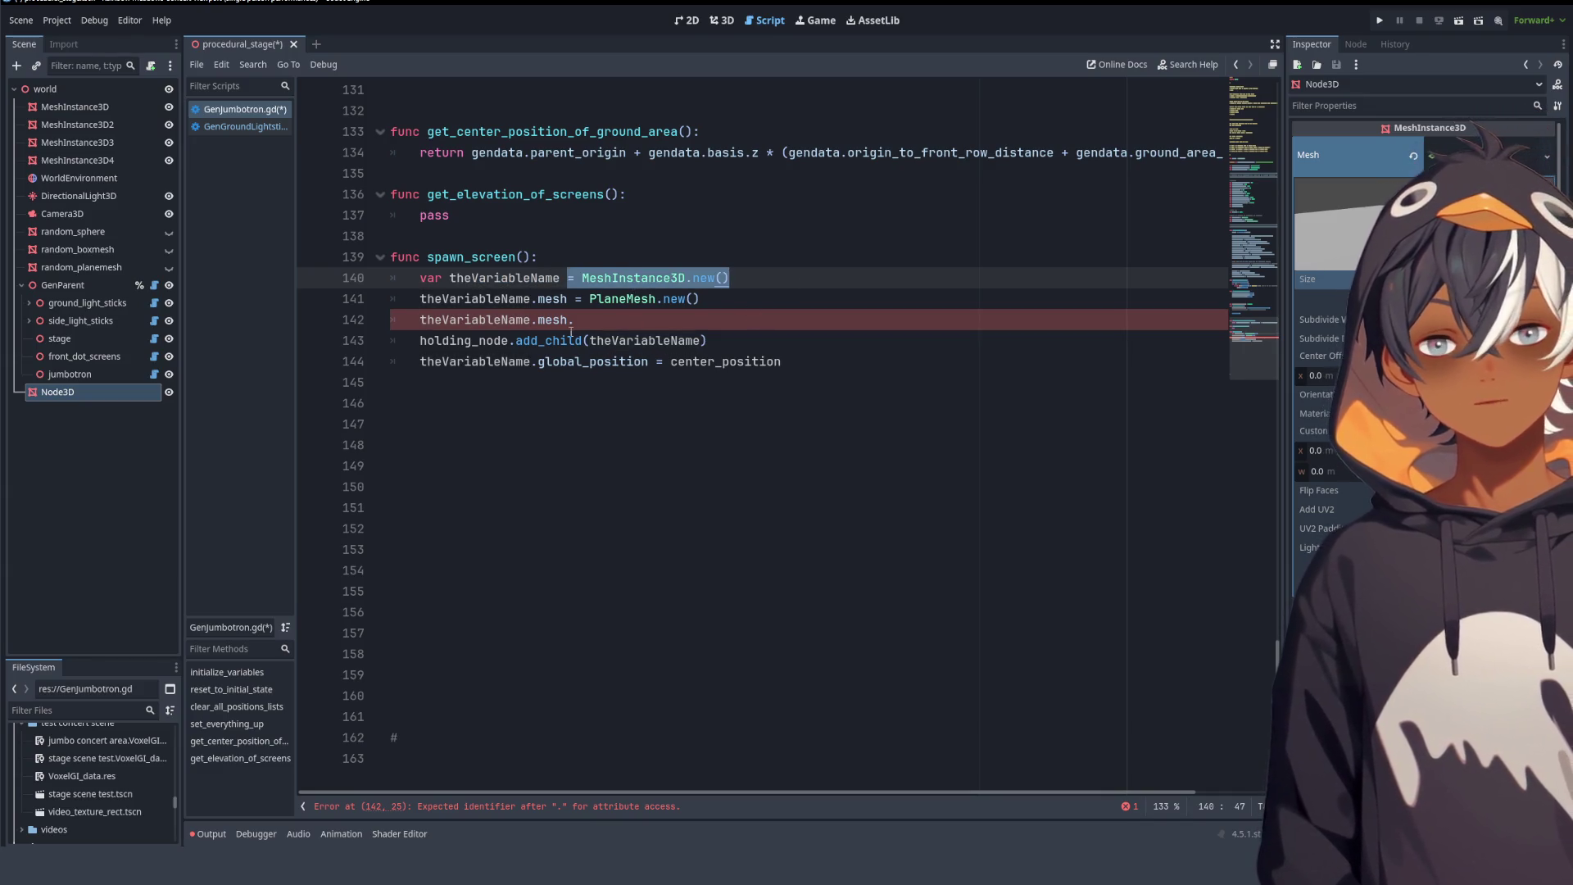
{"action": "left_click", "coordinate": [473, 298]}
{"action": "double_click", "coordinate": [473, 298]}
{"action": "double_click", "coordinate": [551, 298]}
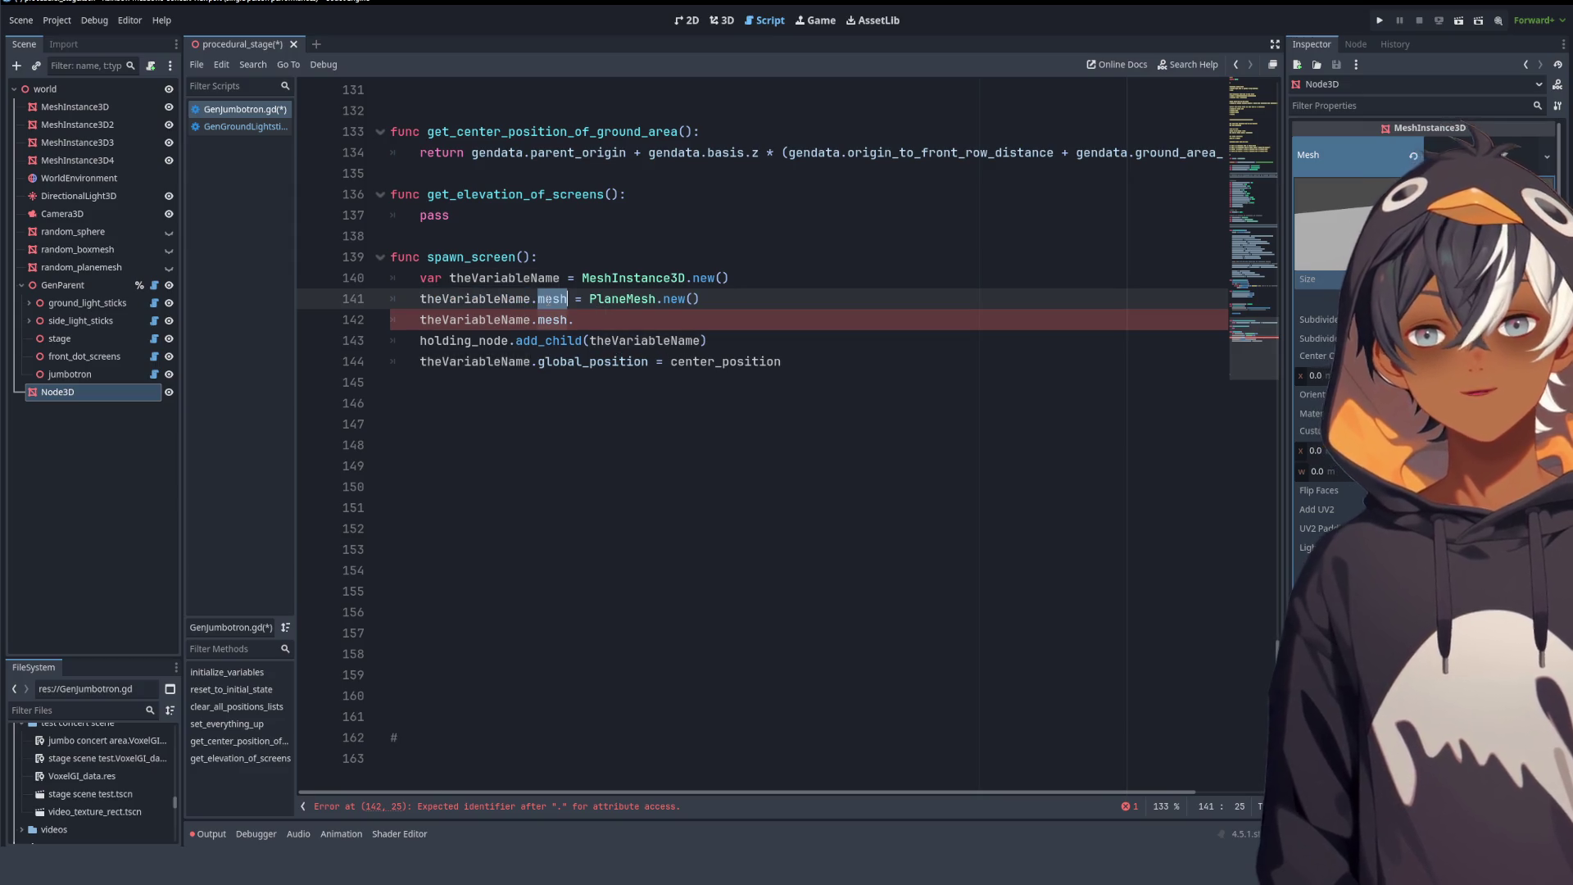
{"action": "double_click", "coordinate": [475, 298]}
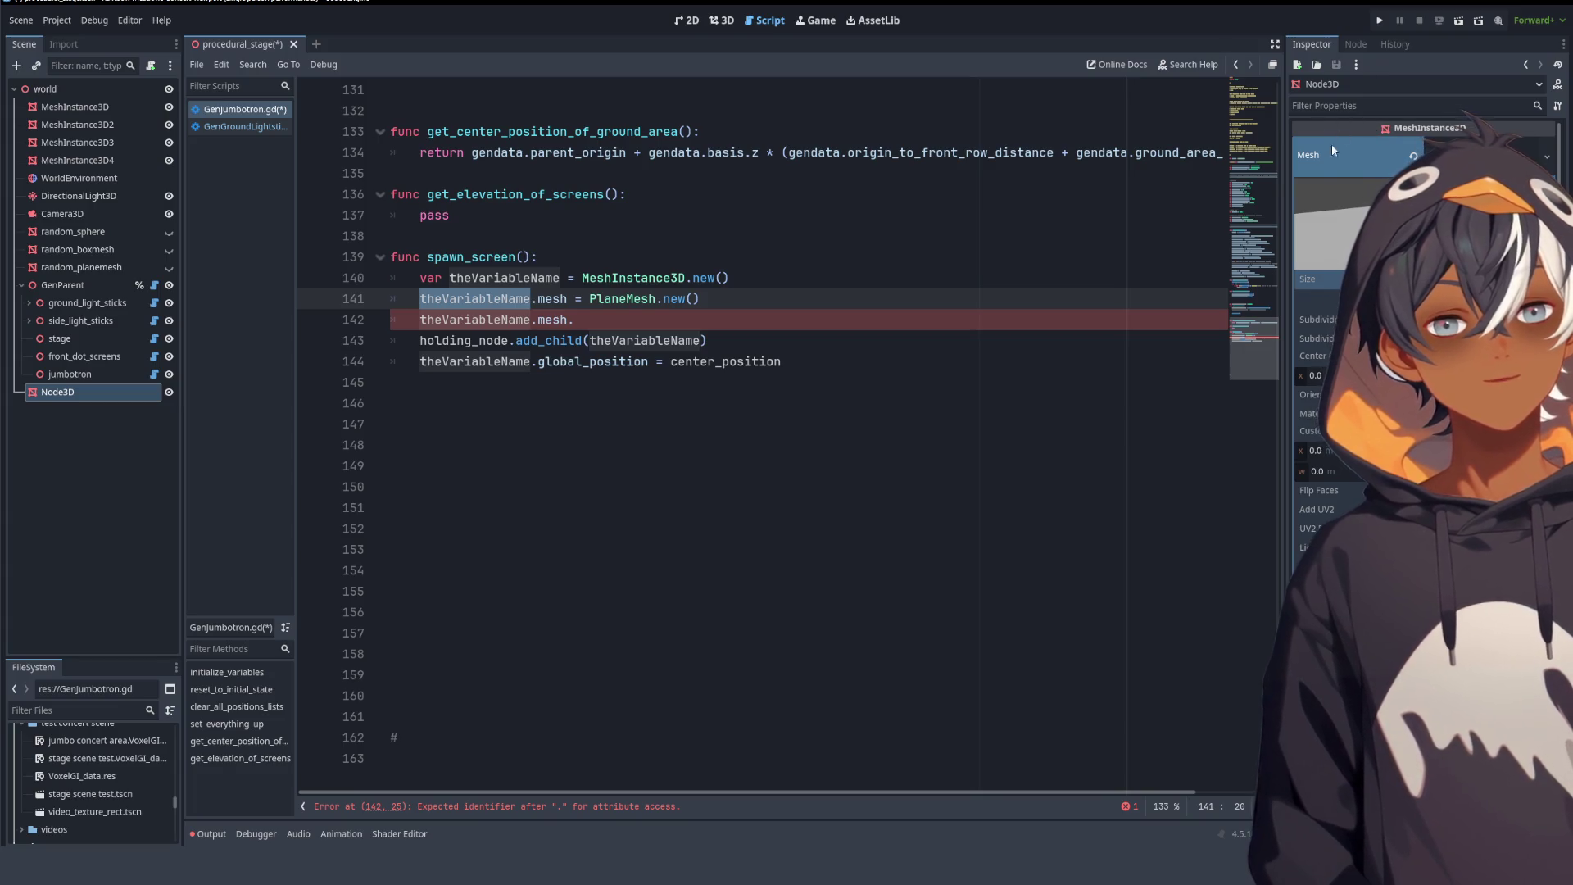
{"action": "left_click", "coordinate": [726, 22]}
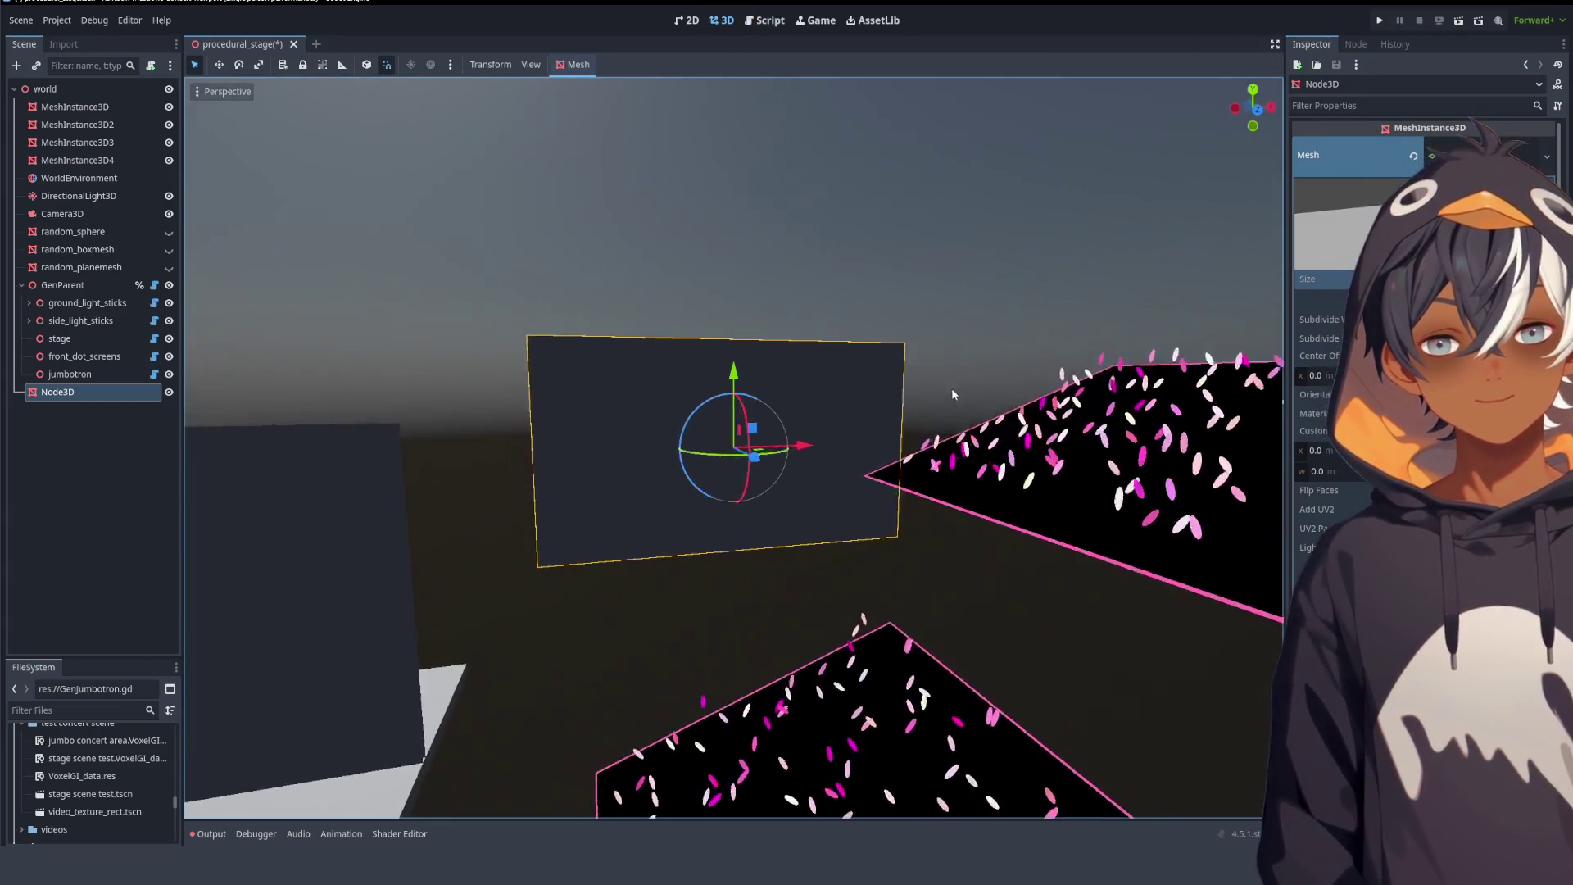
- Clear and restore the Node3D's plane mesh, then go back to GenJumbotron.gd
{"action": "left_click", "coordinate": [1415, 158]}
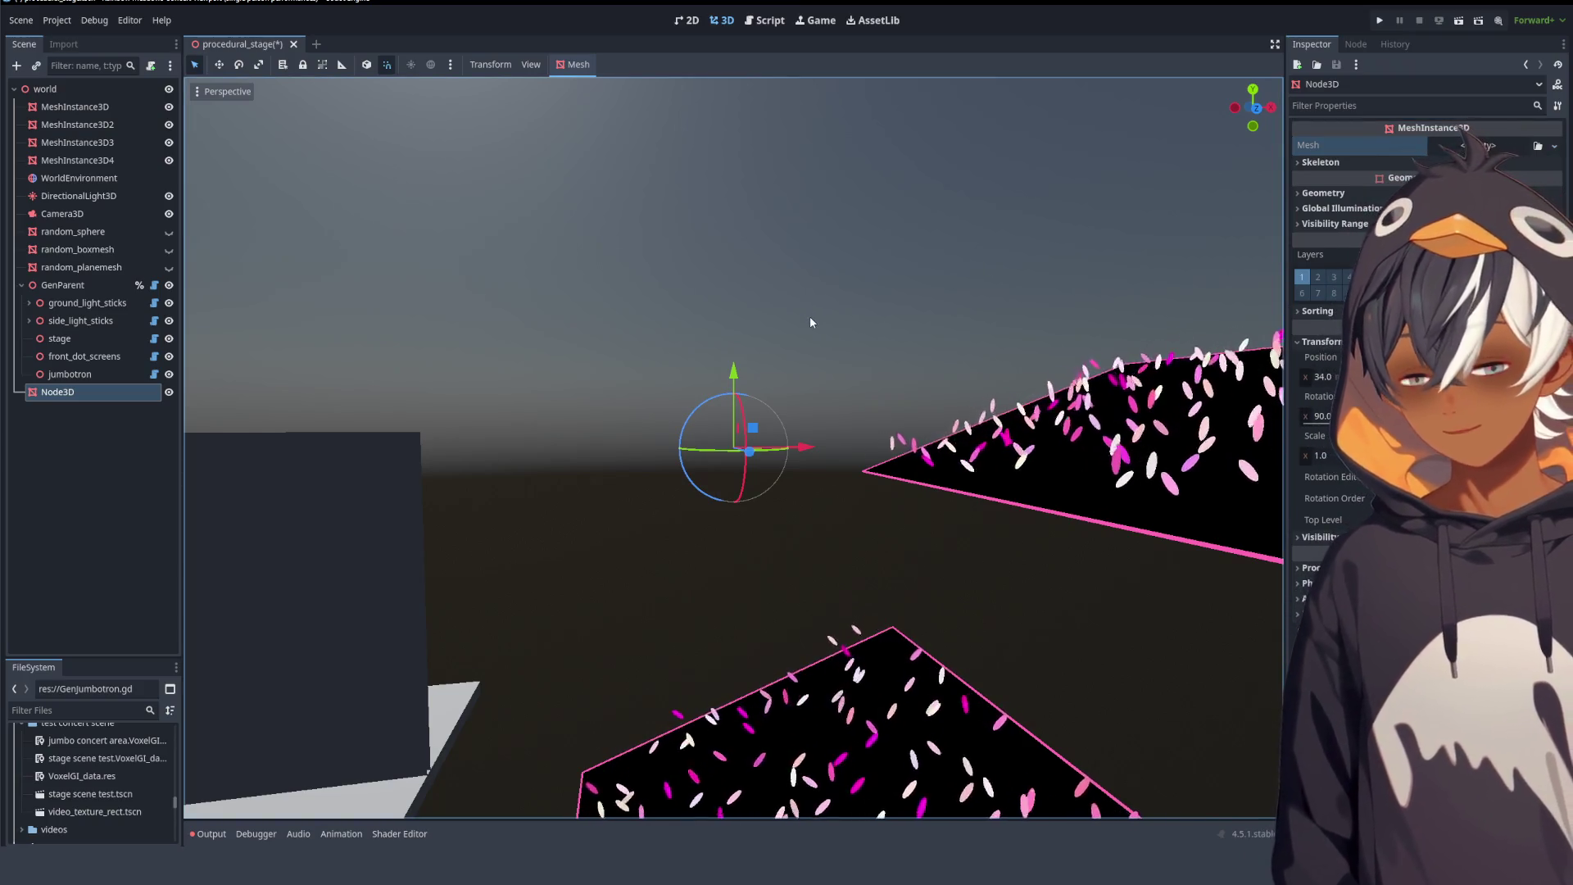
{"action": "key", "text": "Return"}
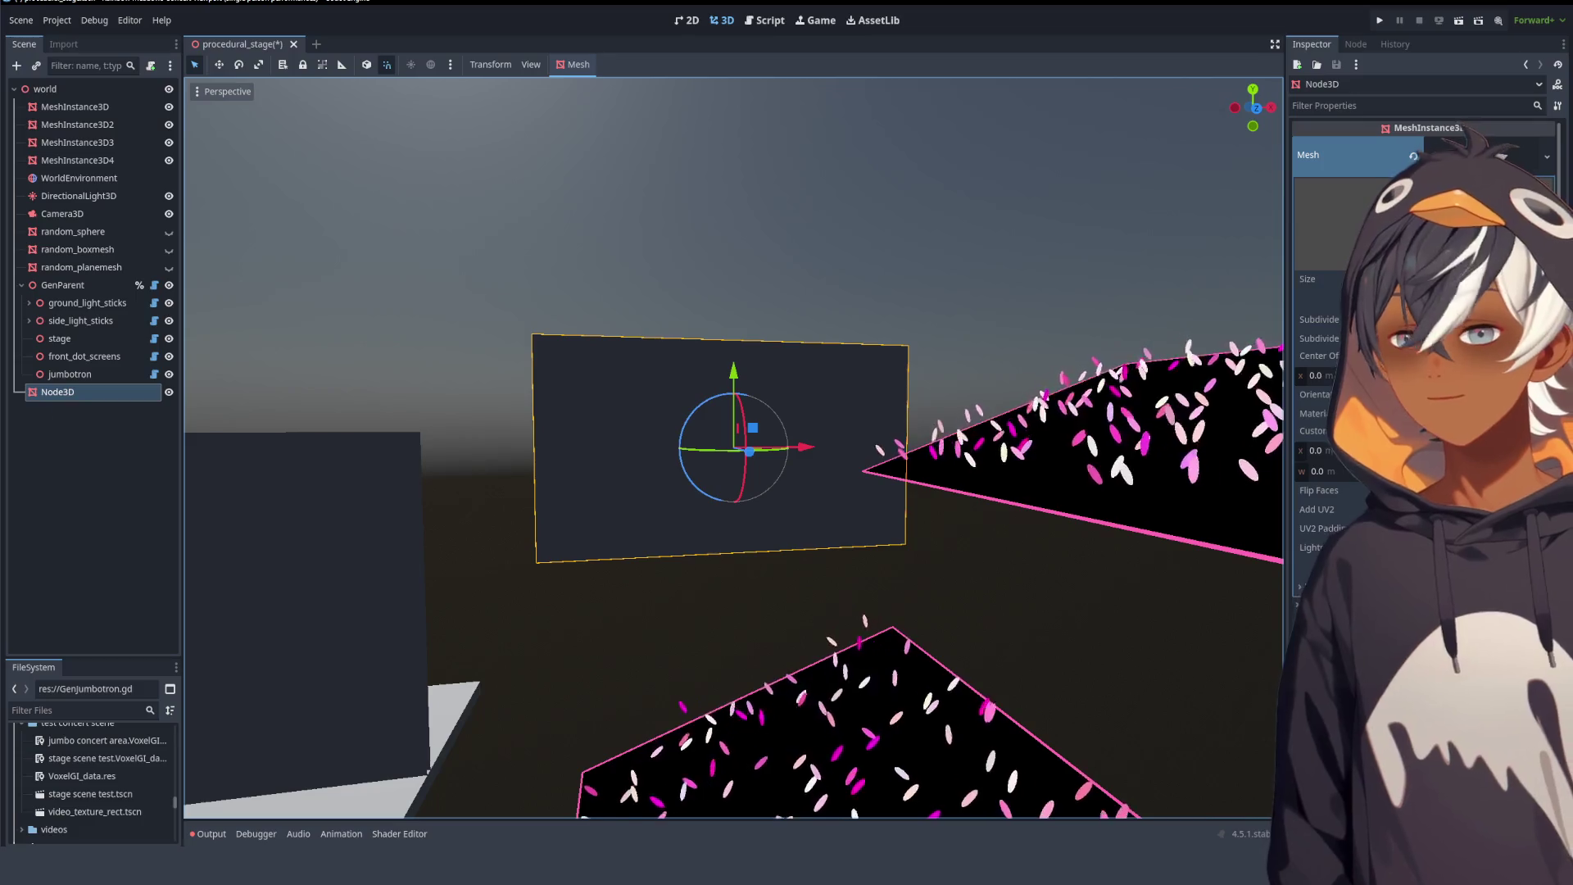
{"action": "left_click", "coordinate": [764, 20]}
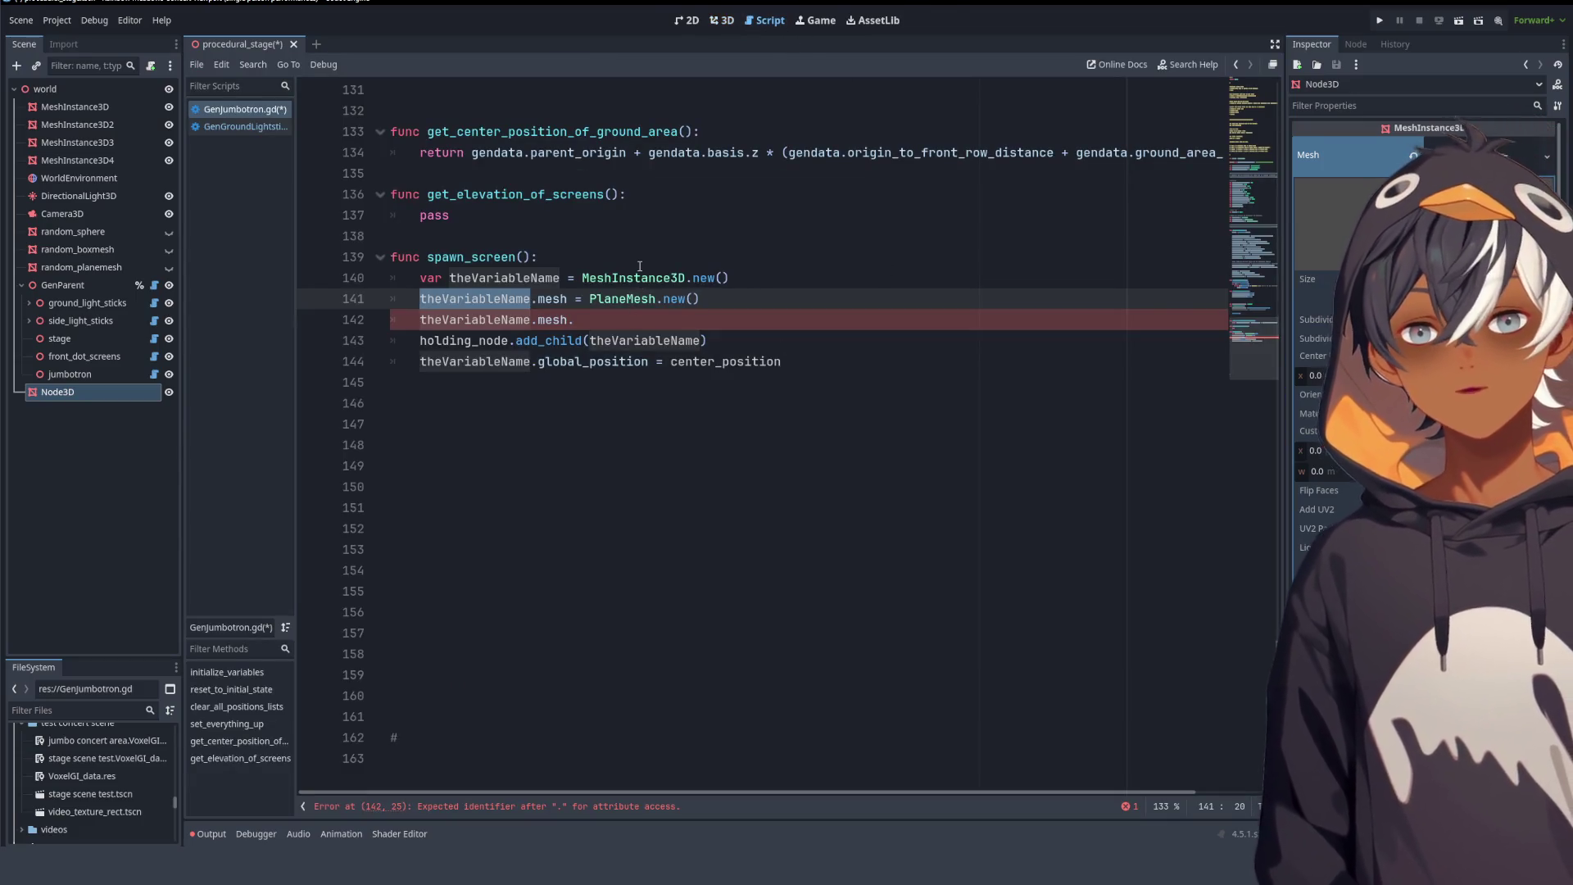
- Rename theVariableName to mesh_instance on every line using Ctrl+D multi-selection
{"action": "type", "text": "mesh"}
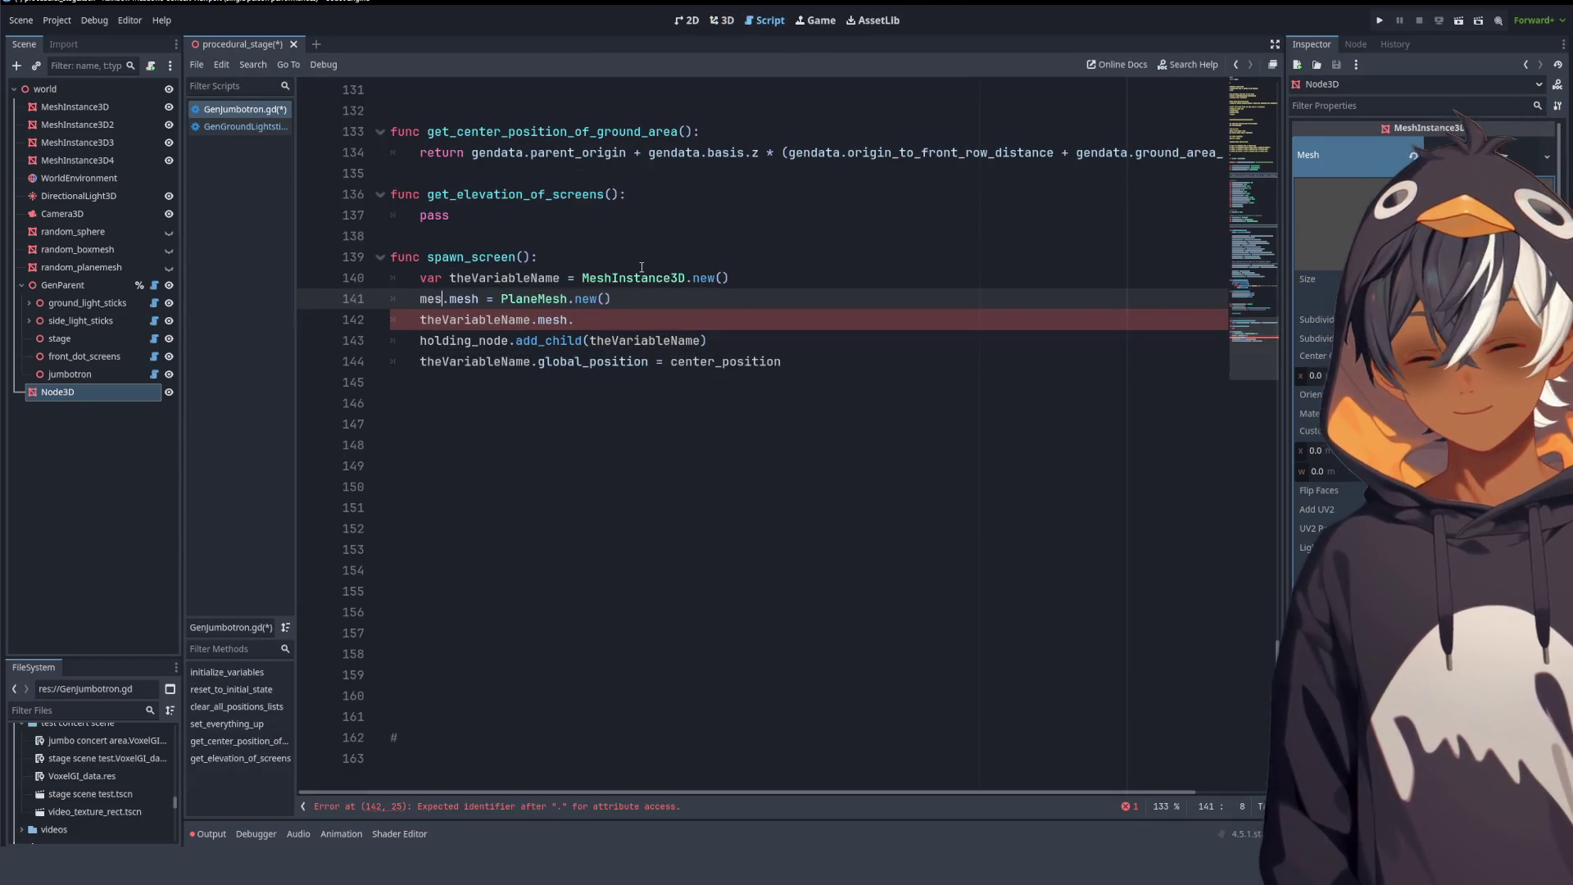
{"action": "type", "text": "_instance"}
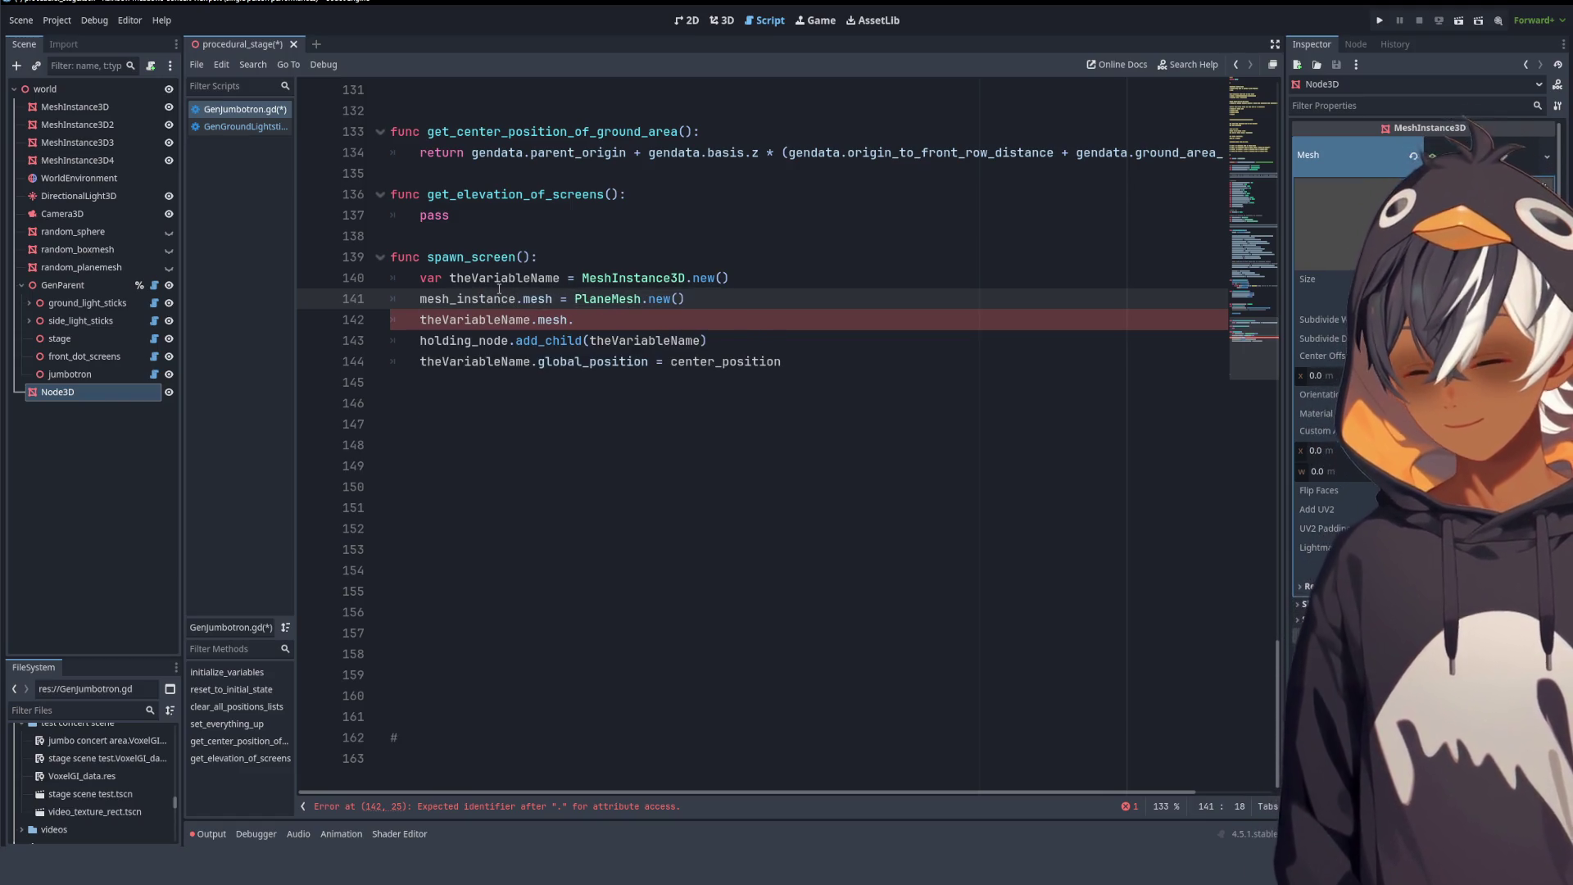
{"action": "key", "text": "ctrl+z"}
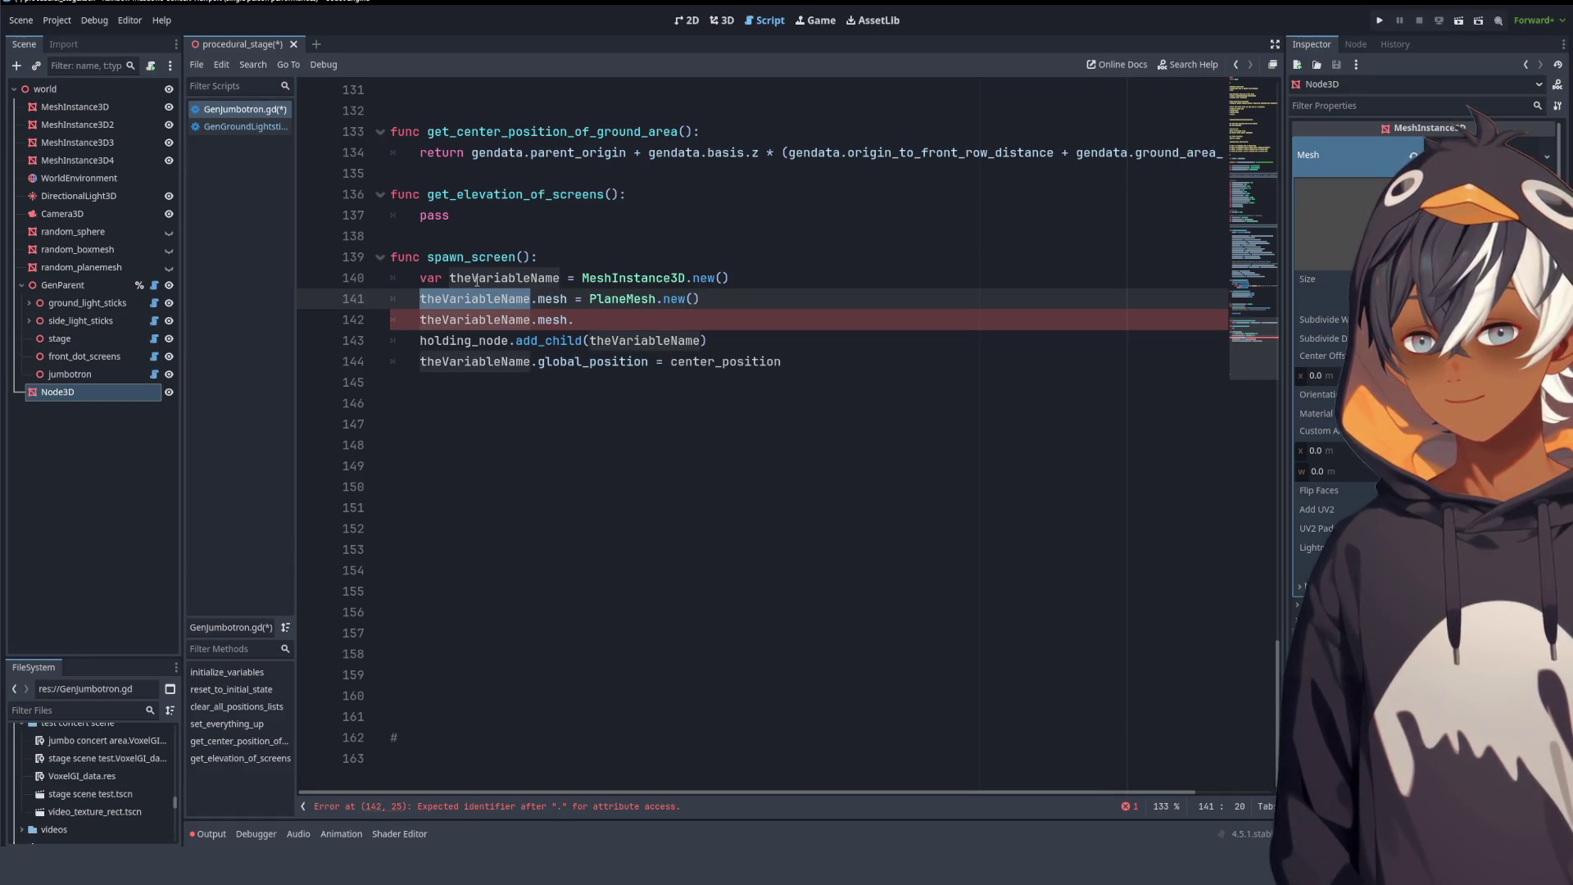
{"action": "double_click", "coordinate": [476, 279]}
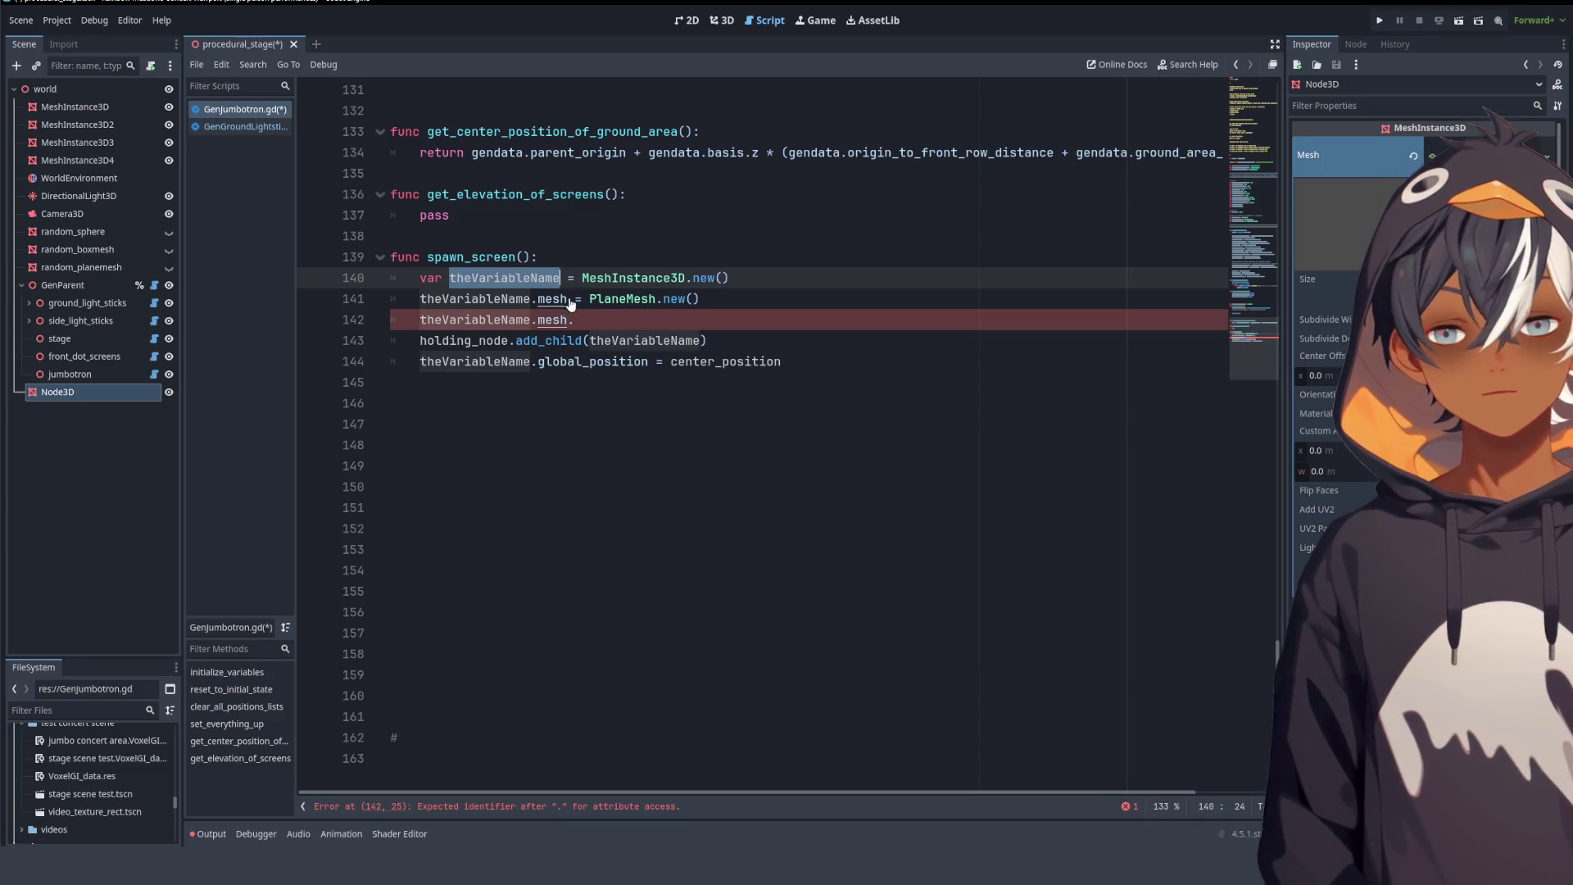
{"action": "key", "text": "ctrl+d"}
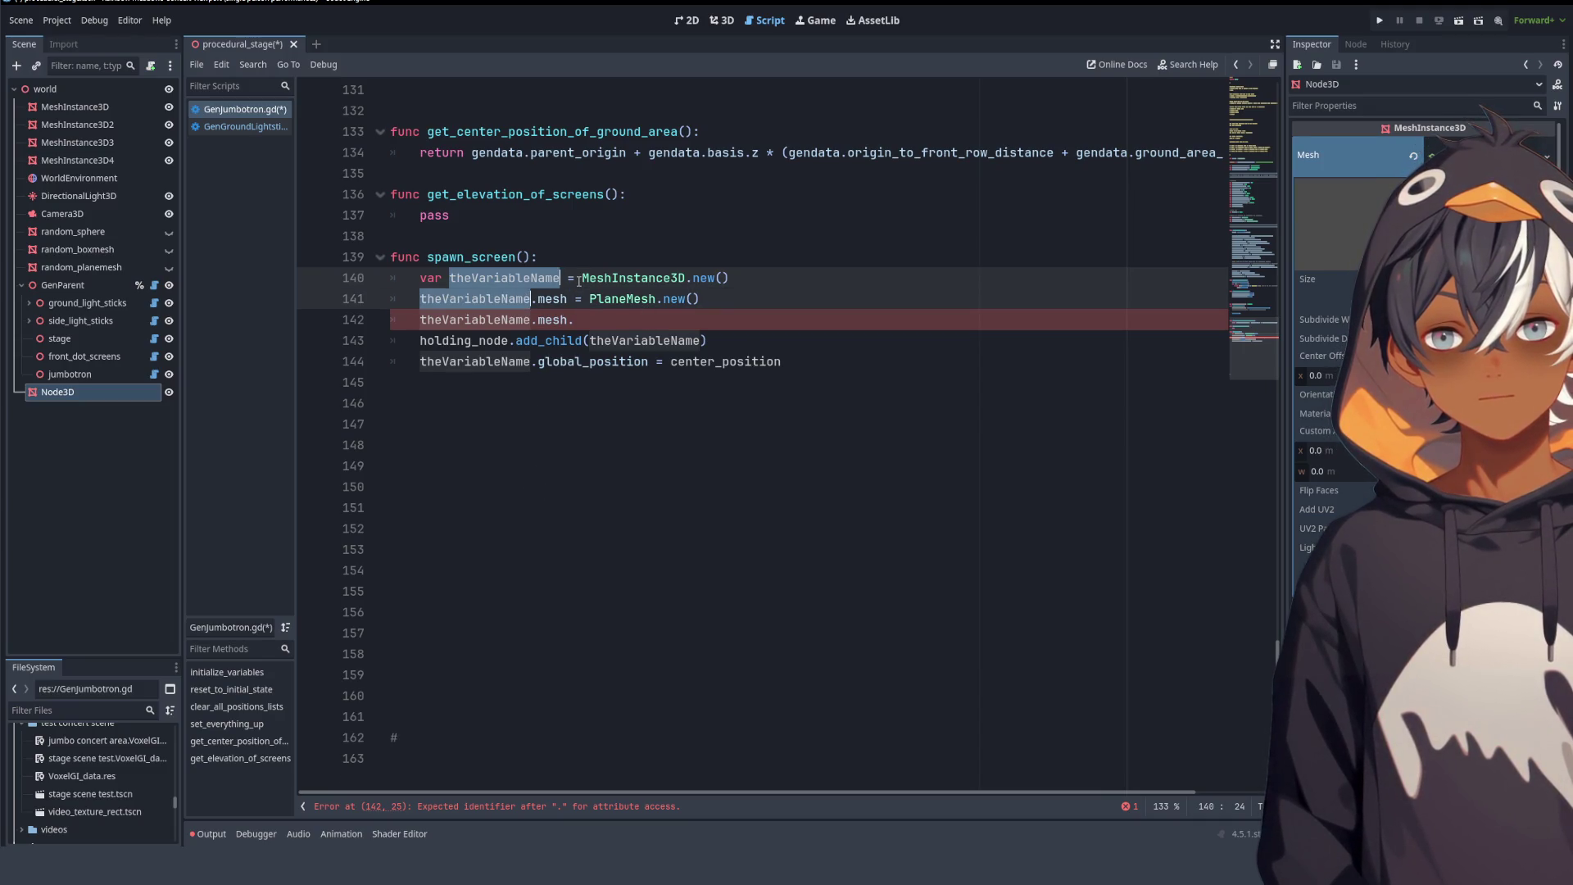
{"action": "key", "text": "ctrl+d"}
{"action": "key", "text": "ctrl+d"}
{"action": "key", "text": "ctrl+d"}
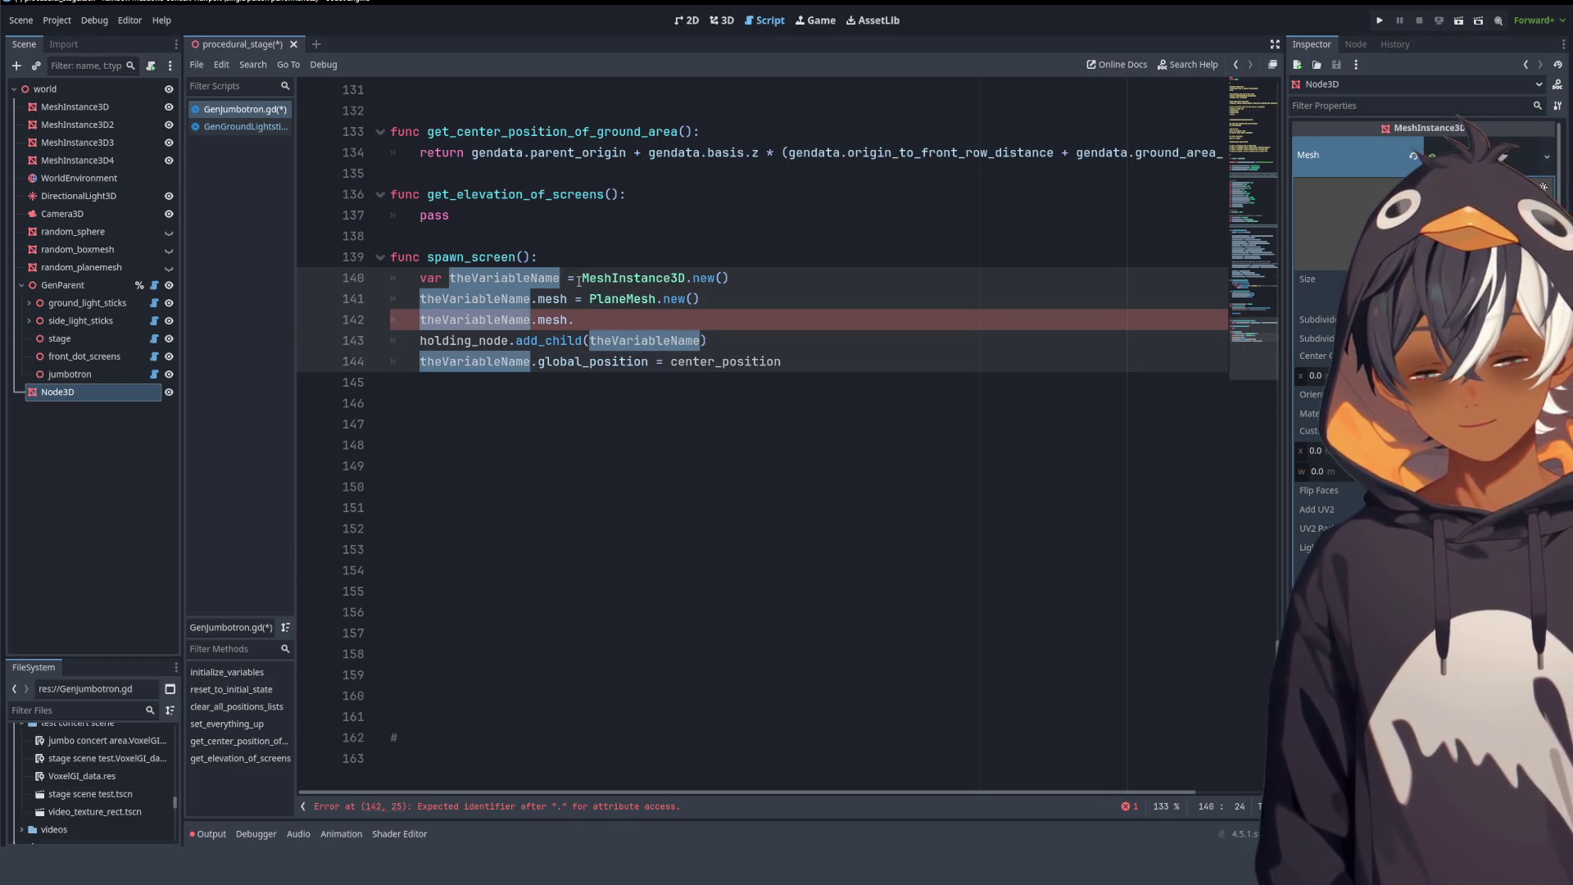
{"action": "type", "text": "mesh_in"}
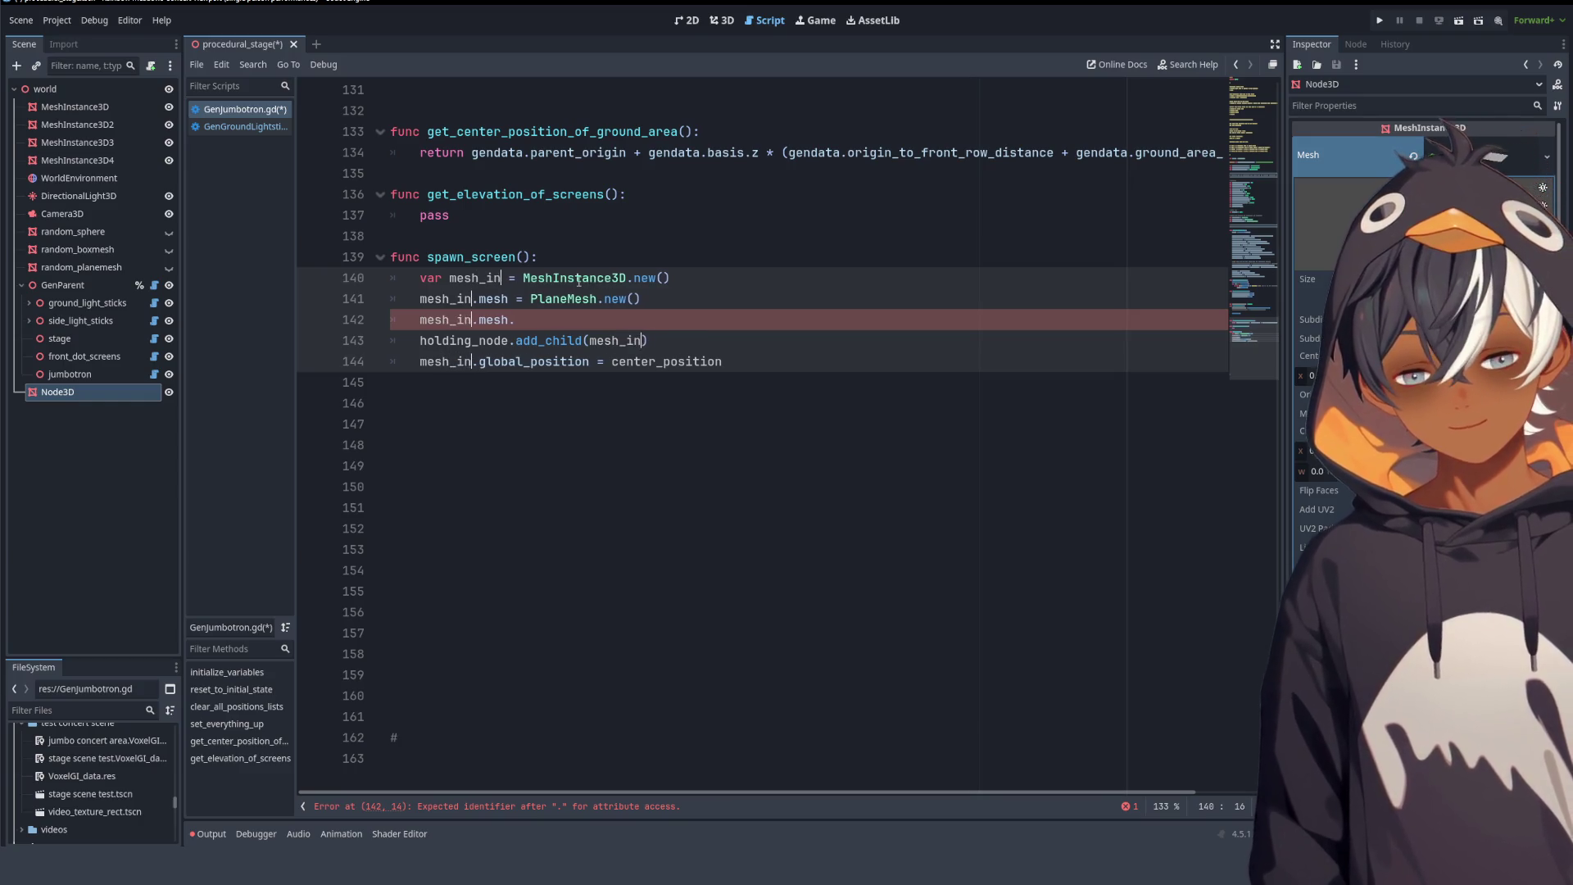
{"action": "type", "text": "stance"}
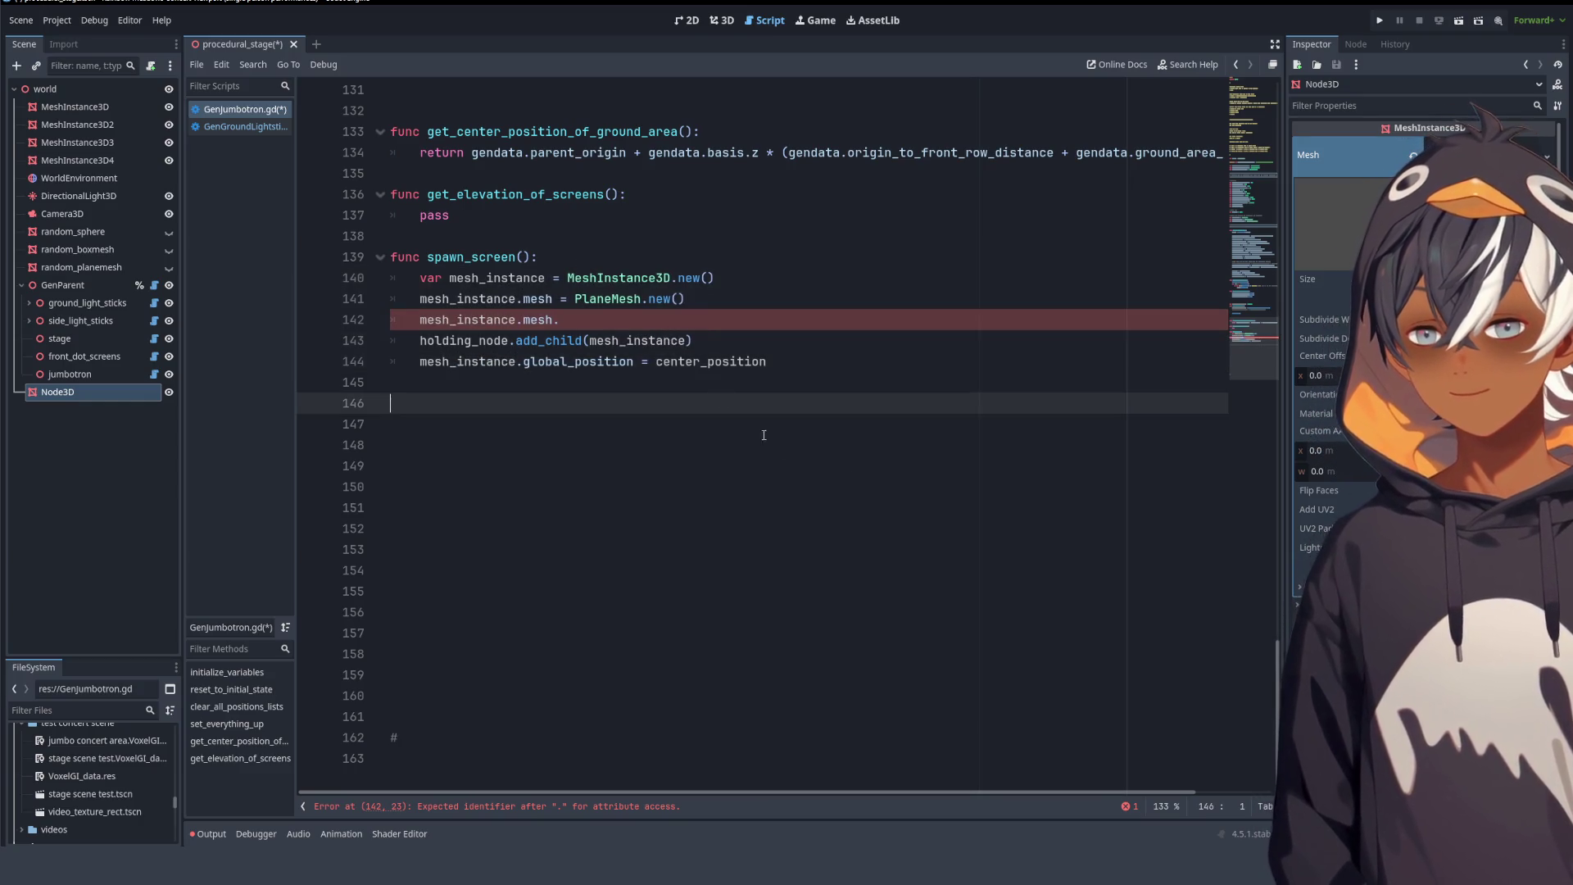
{"action": "left_click", "coordinate": [529, 378]}
{"action": "left_click", "coordinate": [601, 322]}
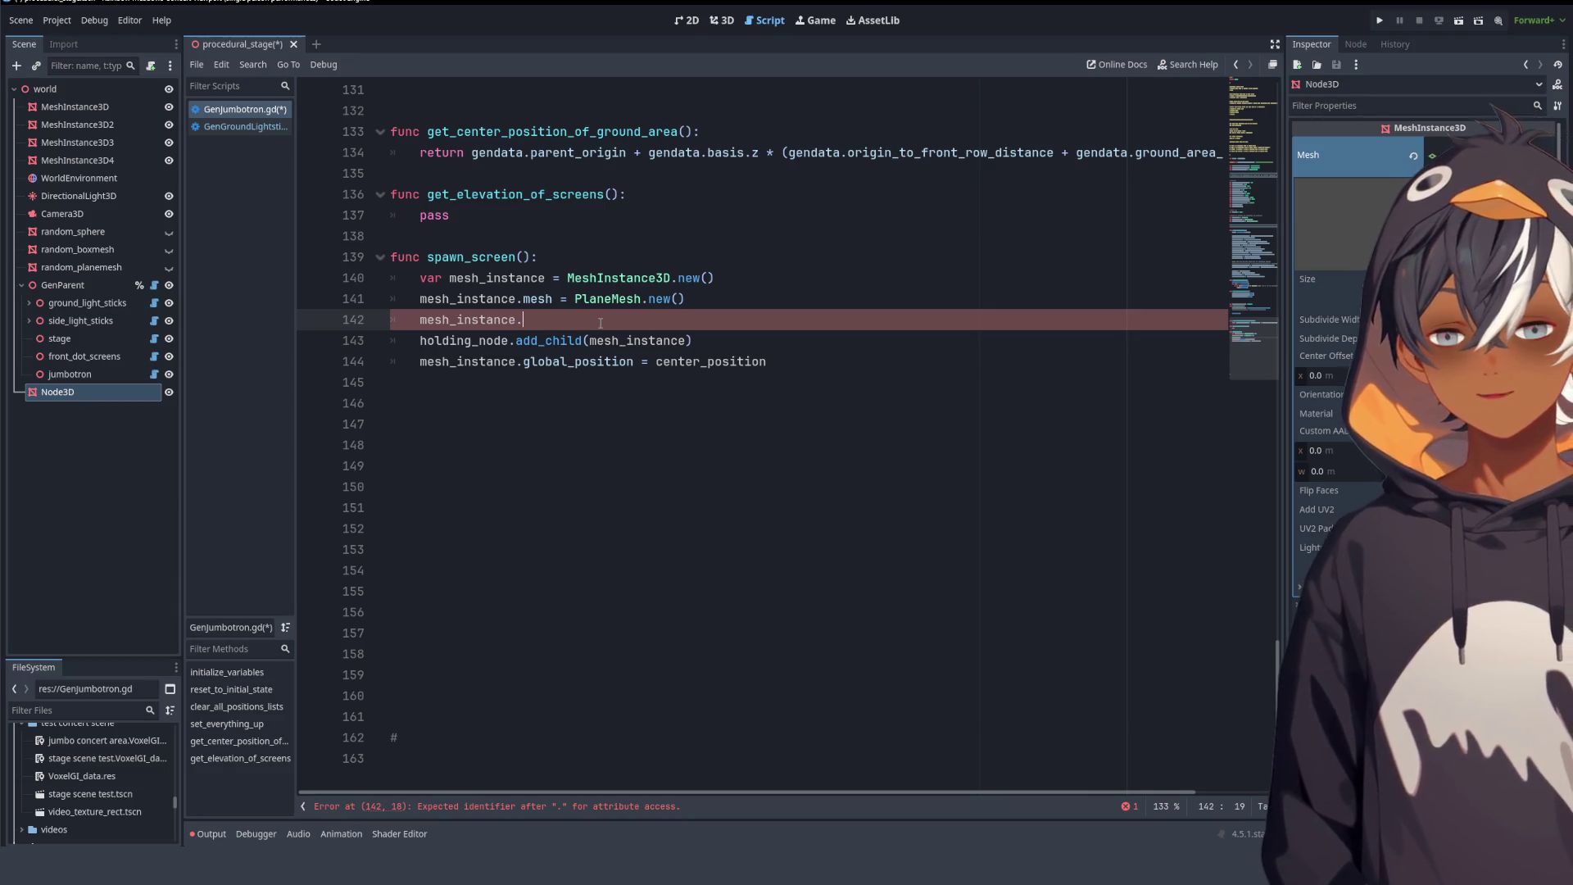
- Extend line 142 to mesh_instance.mesh.size
{"action": "type", "text": "mesh.s"}
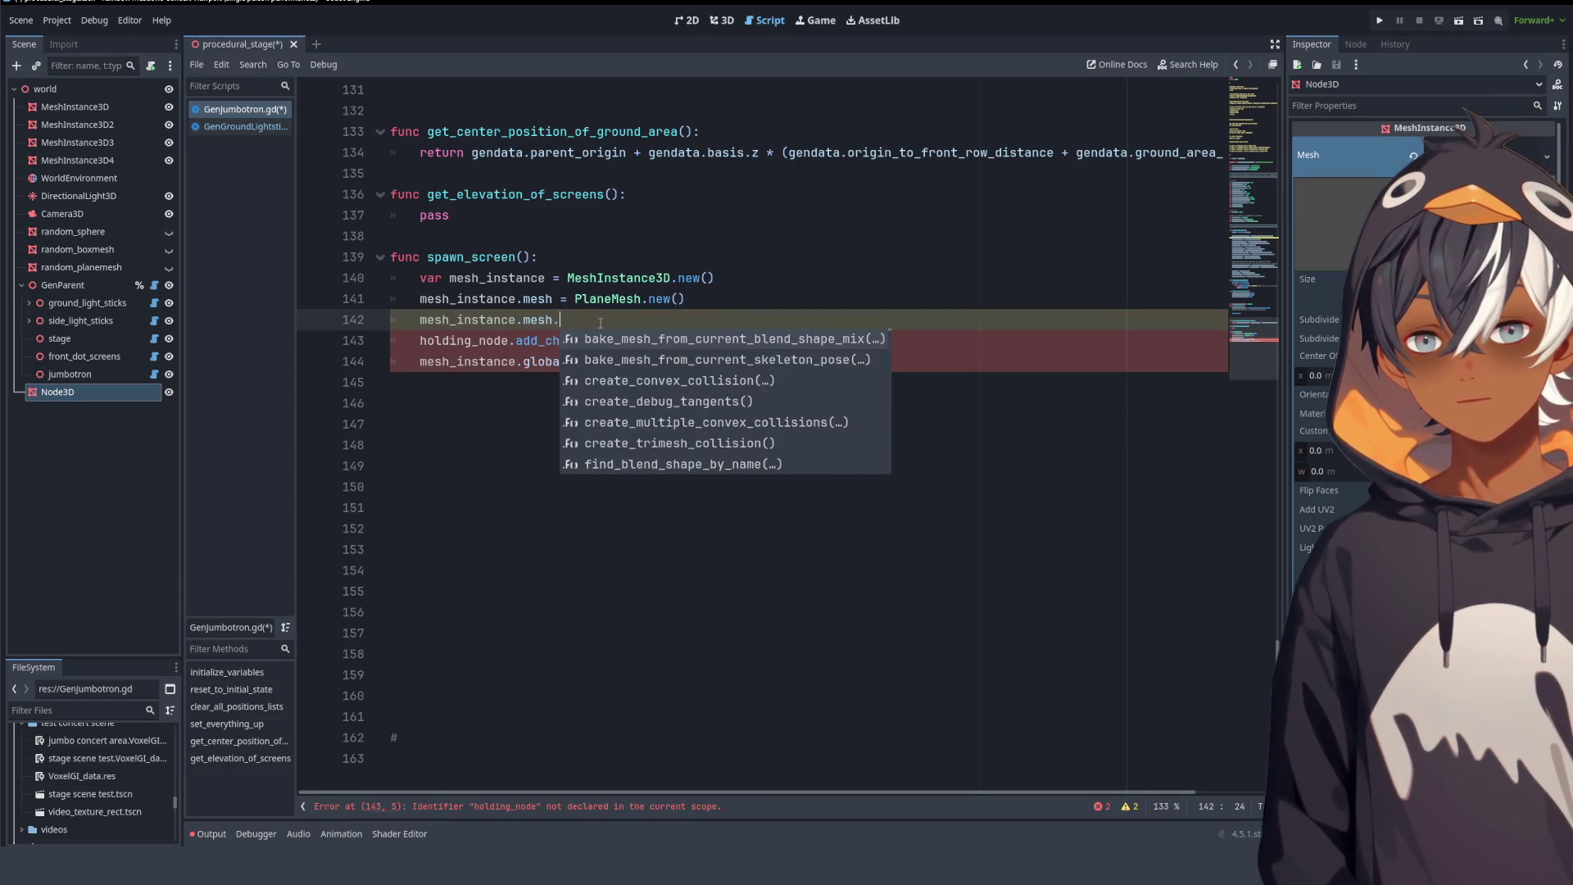
{"action": "type", "text": "ize"}
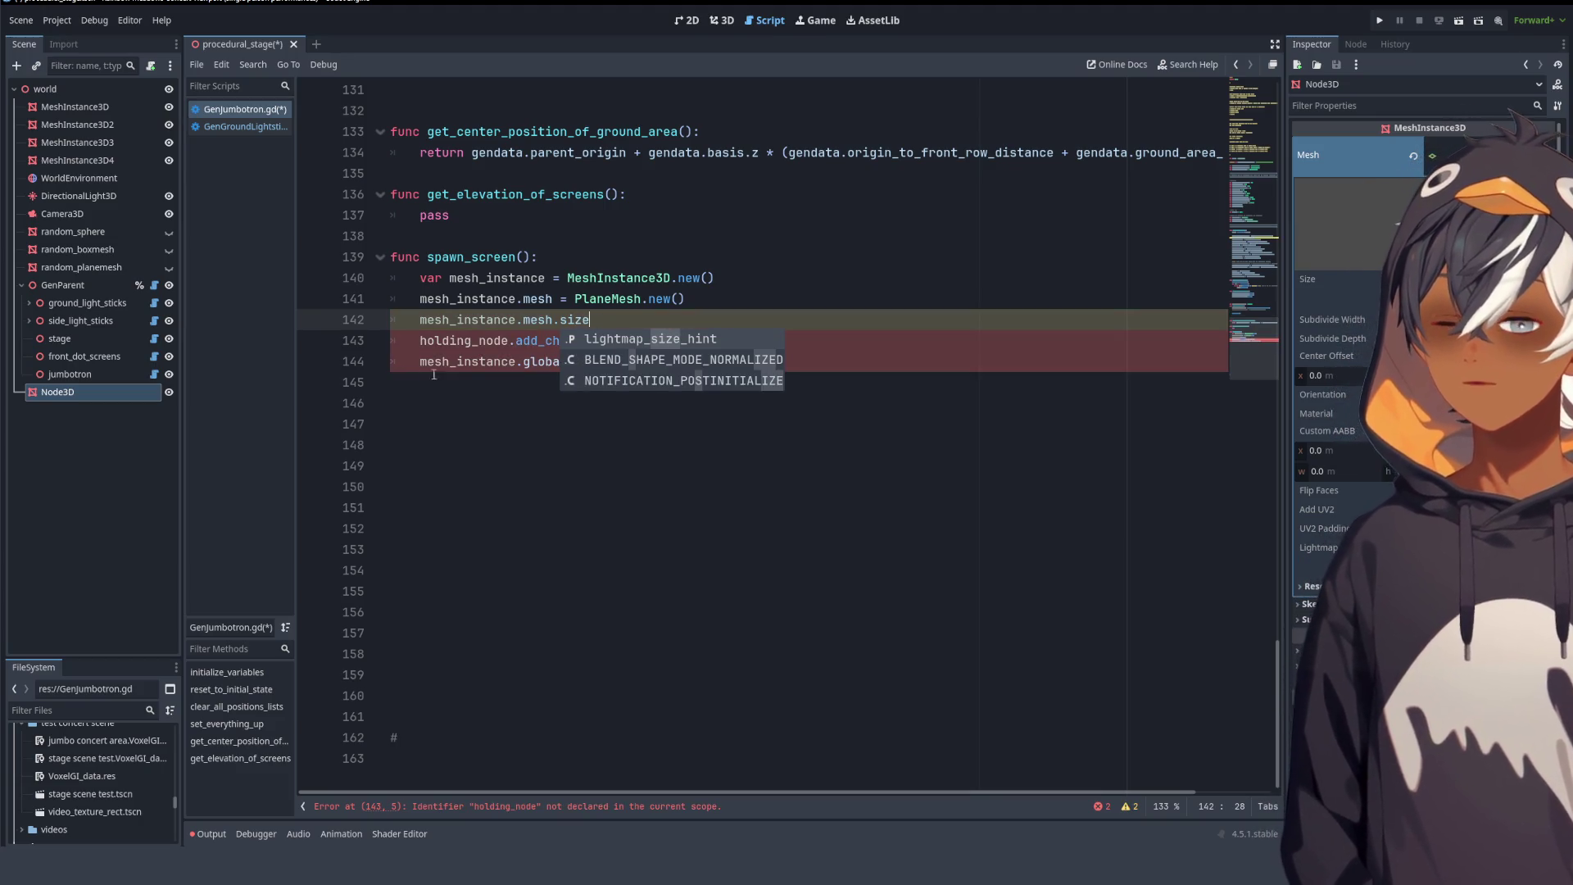
{"action": "left_click", "coordinate": [615, 267]}
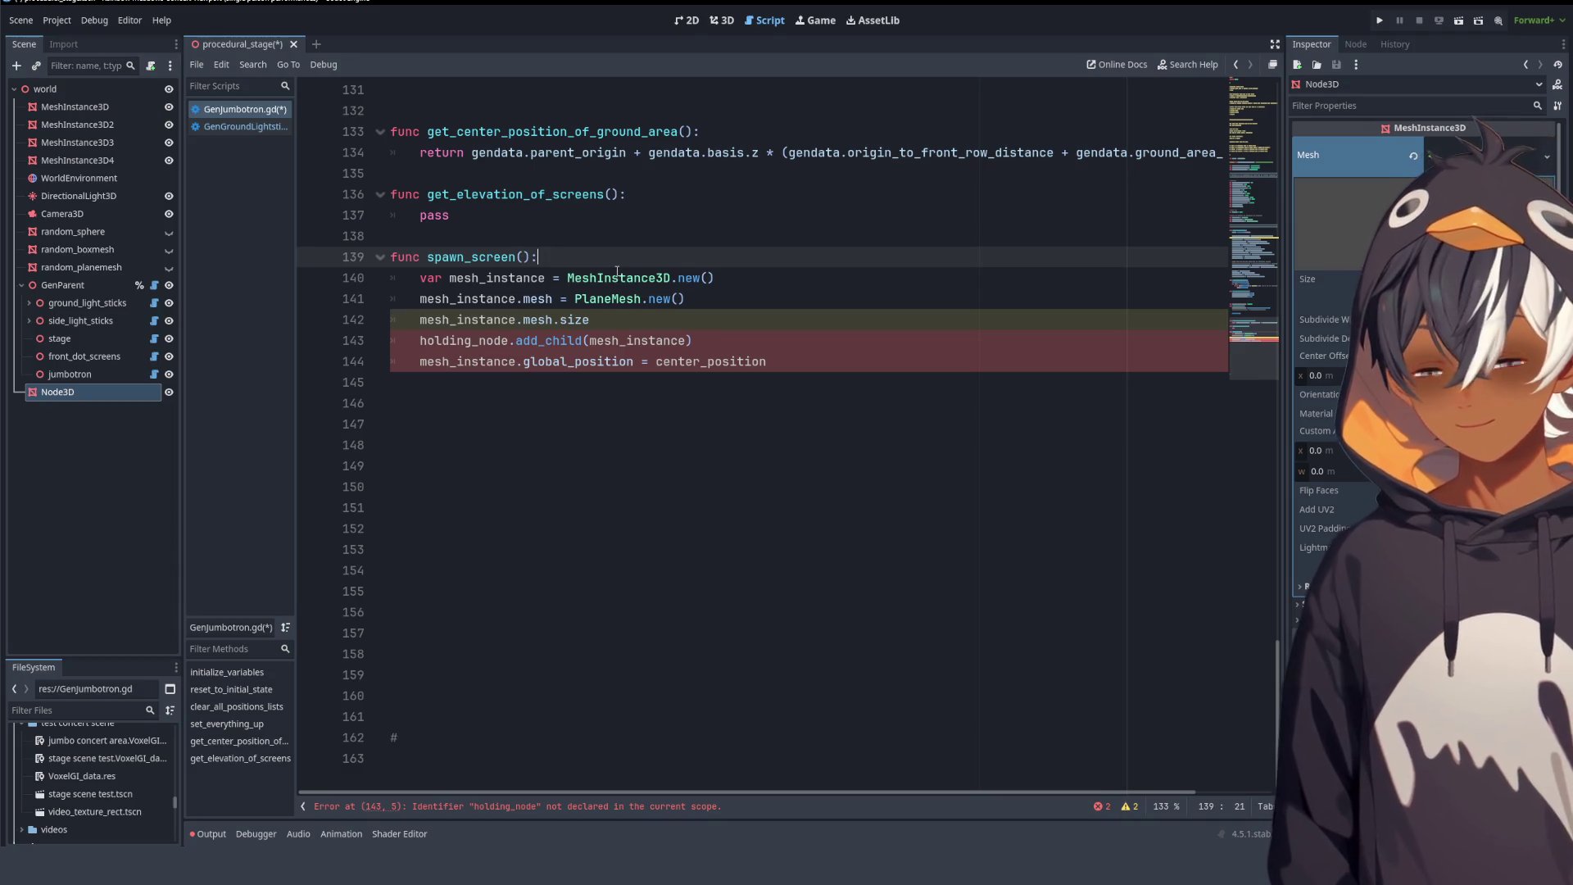
{"action": "left_click", "coordinate": [710, 279]}
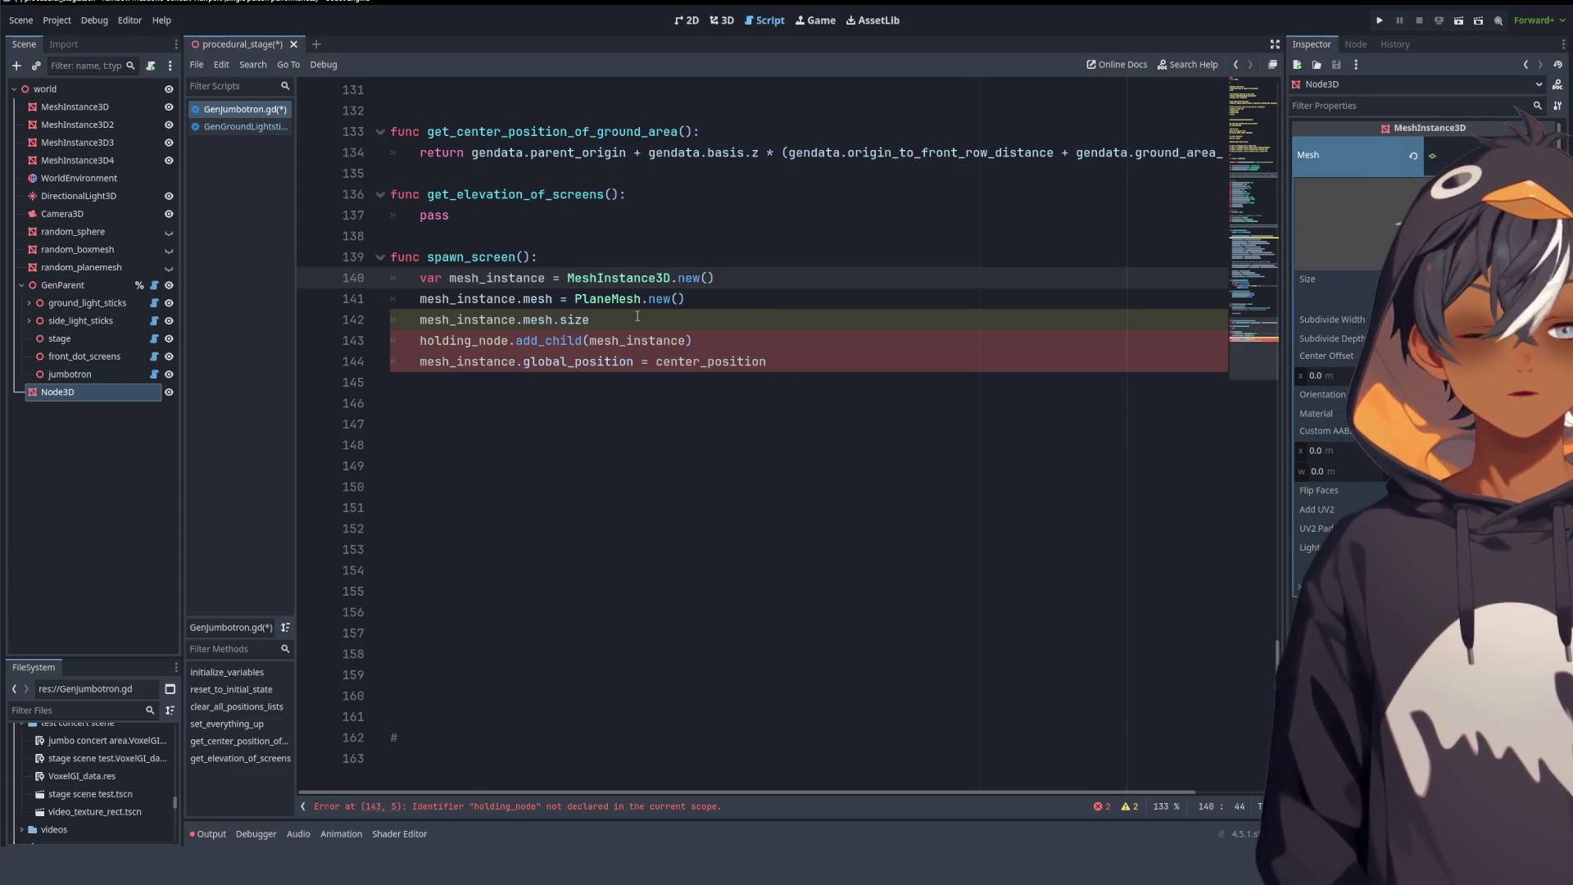
{"action": "key", "text": "Down"}
{"action": "key", "text": "Down"}
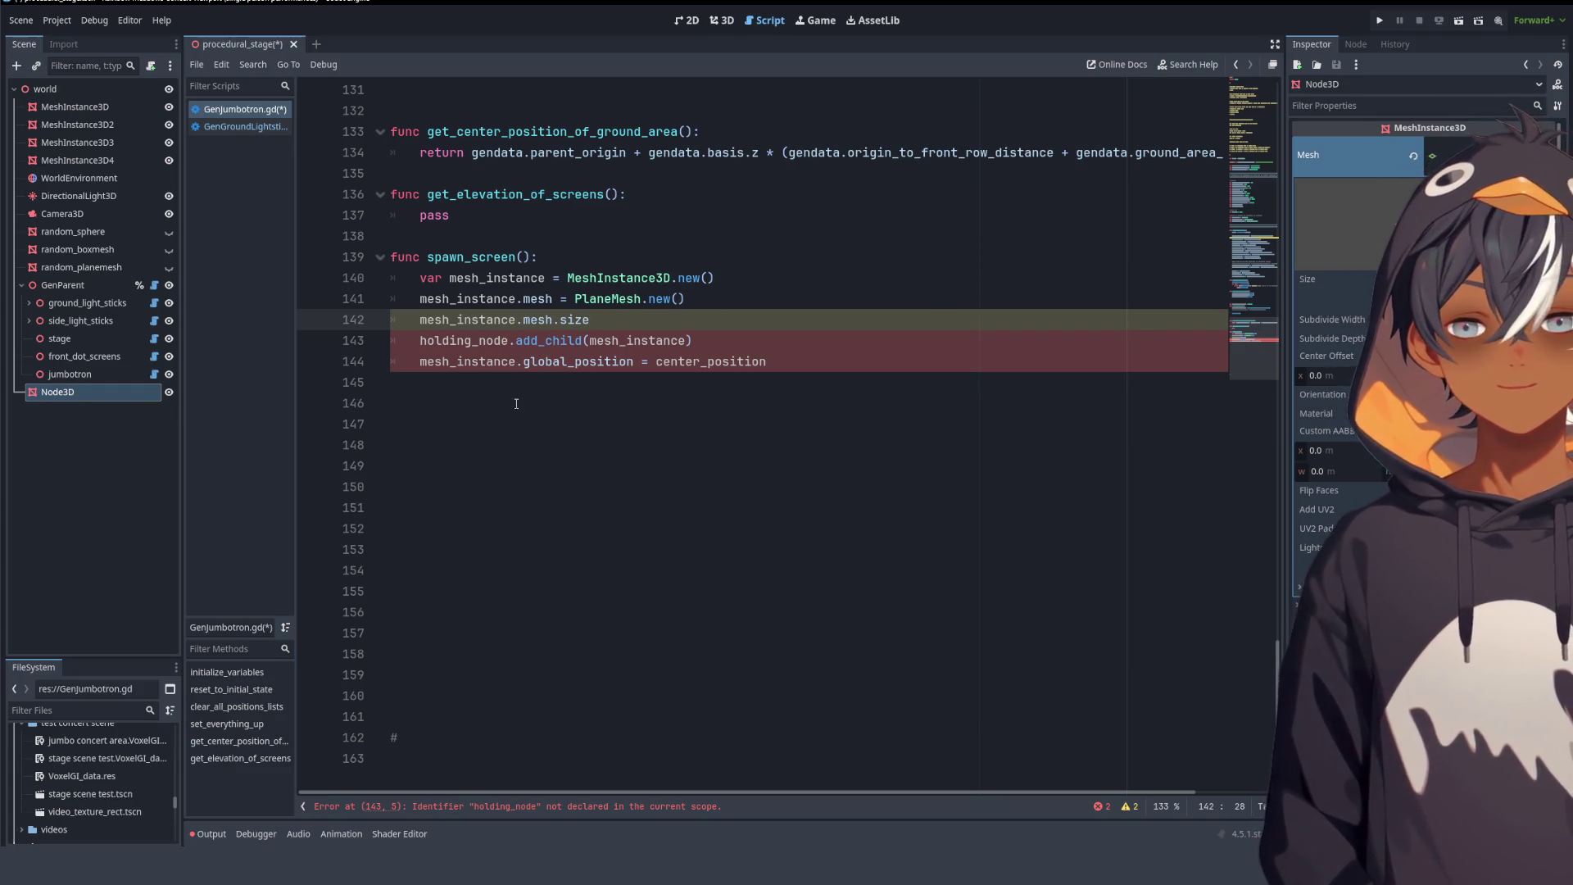
{"action": "double_click", "coordinate": [574, 319]}
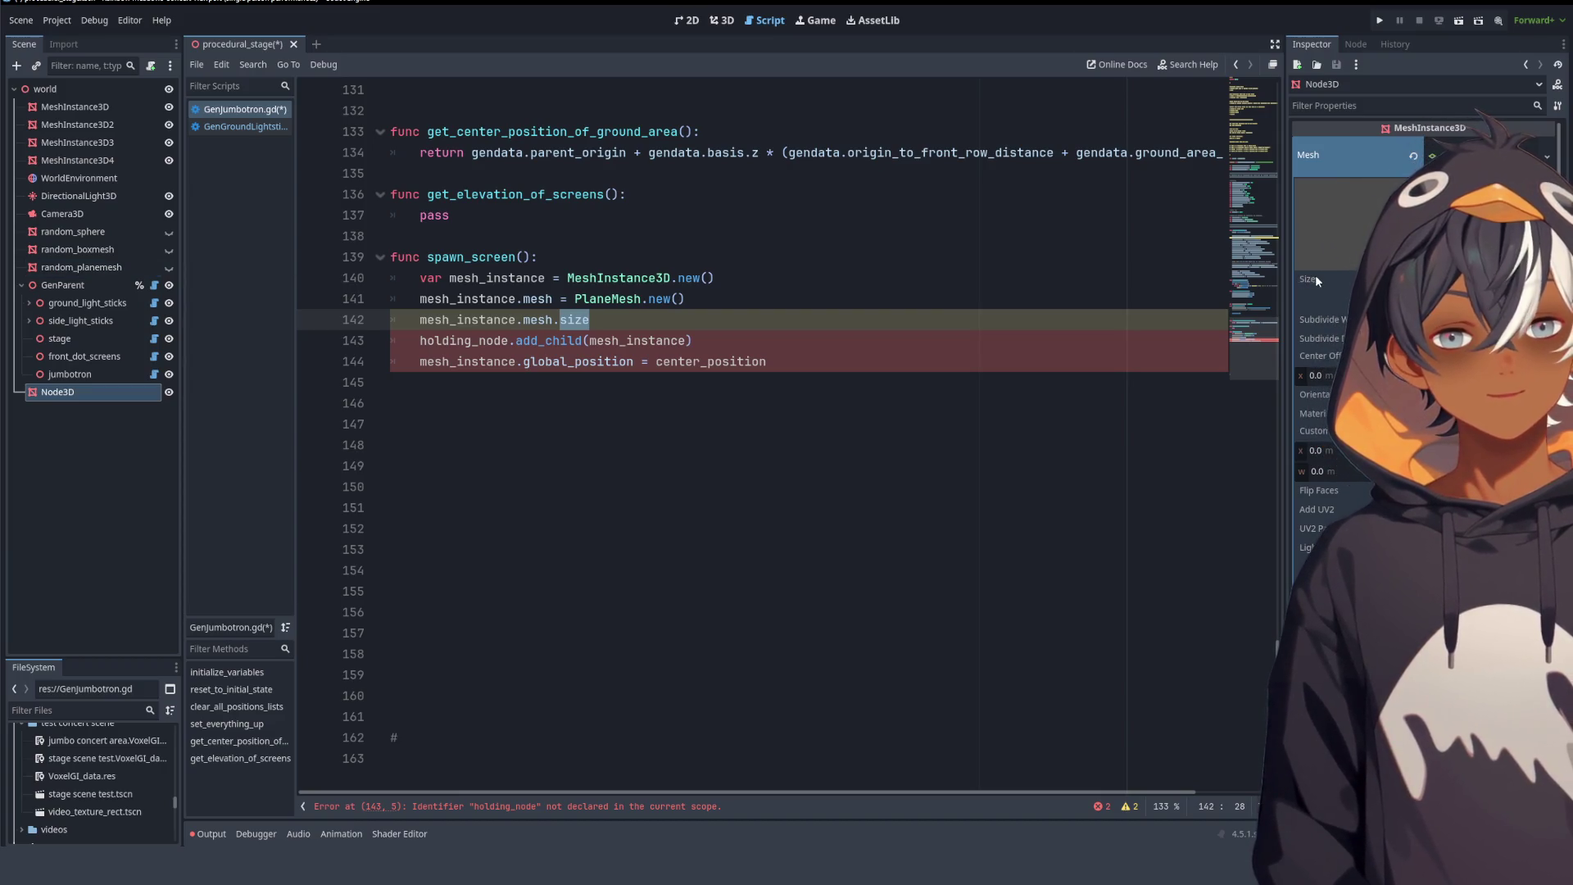
- Add a ': PlaneMesh' type hint on line 141, then remove it again
{"action": "left_click", "coordinate": [554, 299]}
{"action": "type", "text": ": Planee"}
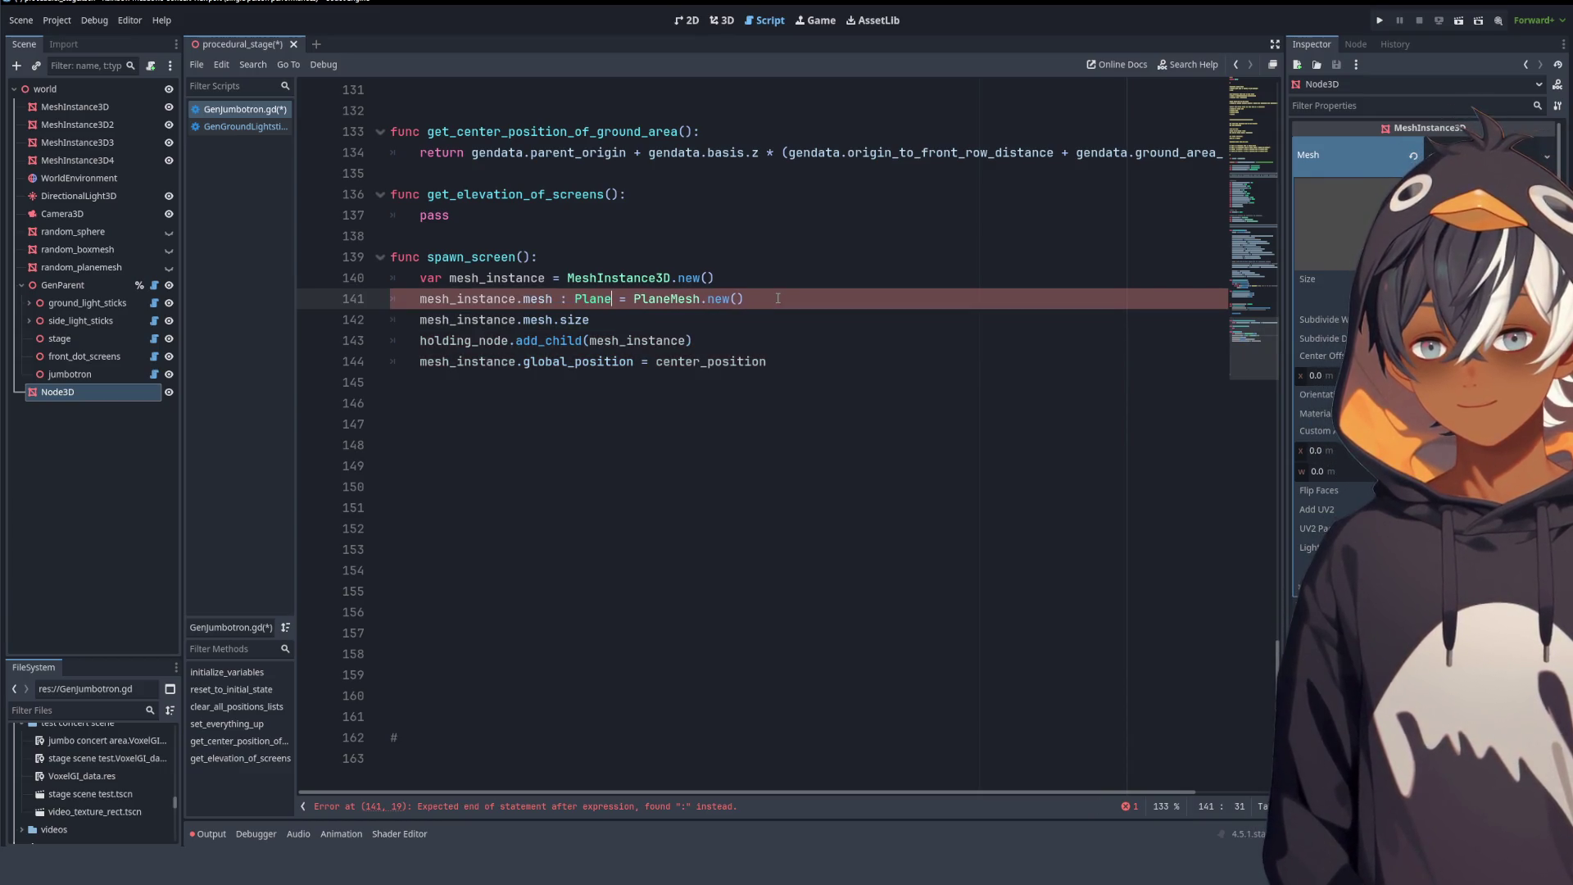
{"action": "key", "text": "BackSpace"}
{"action": "type", "text": "Mesh"}
{"action": "left_click", "coordinate": [661, 487]}
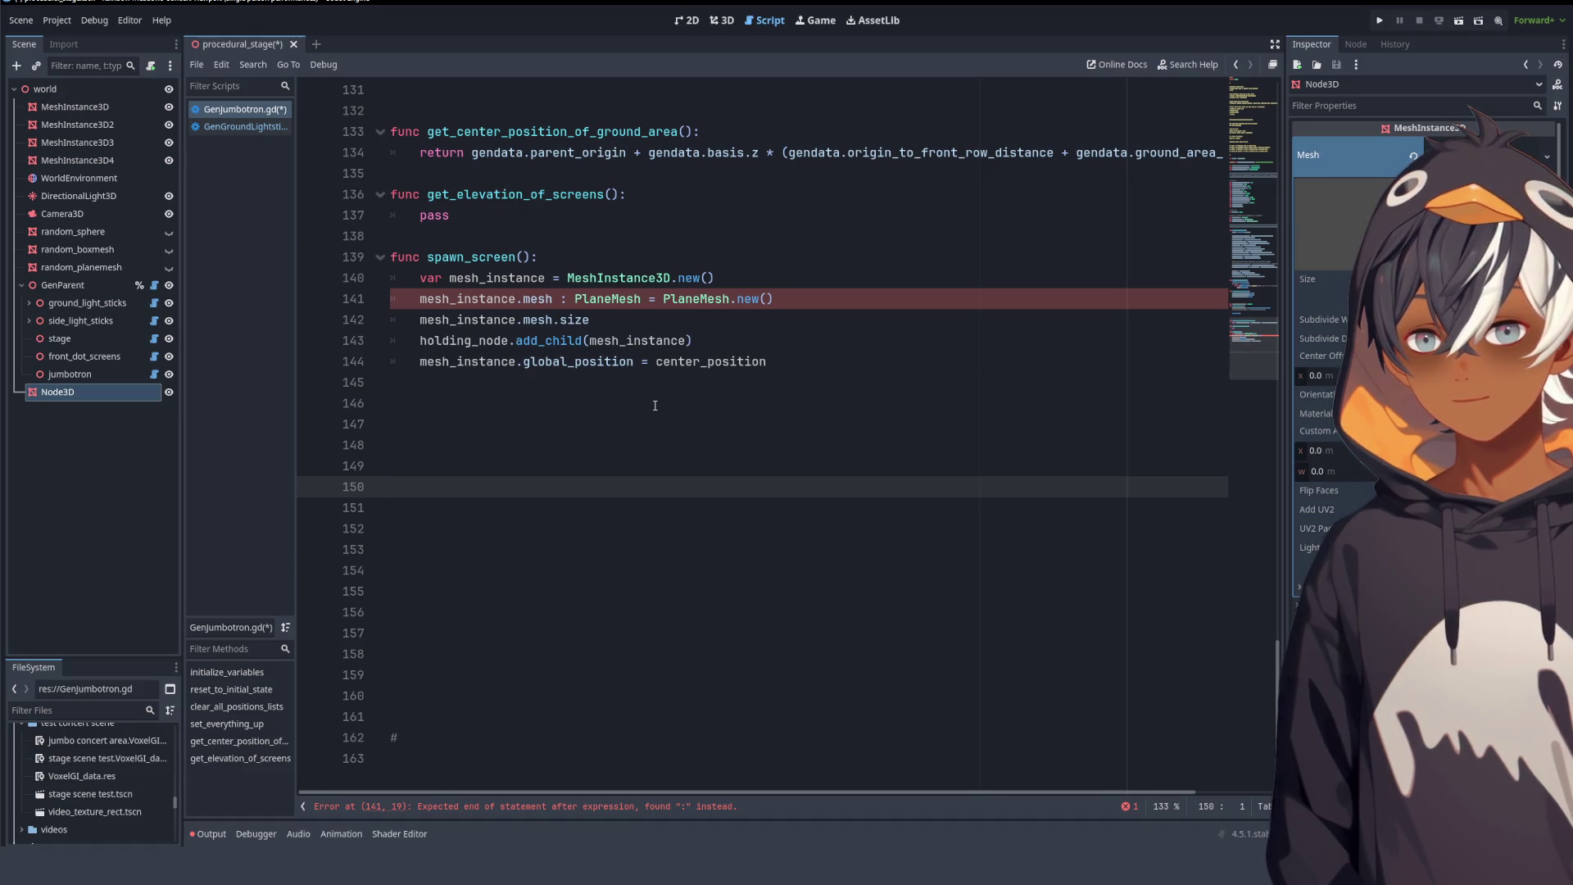
{"action": "left_click", "coordinate": [662, 299]}
{"action": "key", "text": "BackSpace"}
{"action": "key", "text": "BackSpace"}
{"action": "key", "text": "BackSpace"}
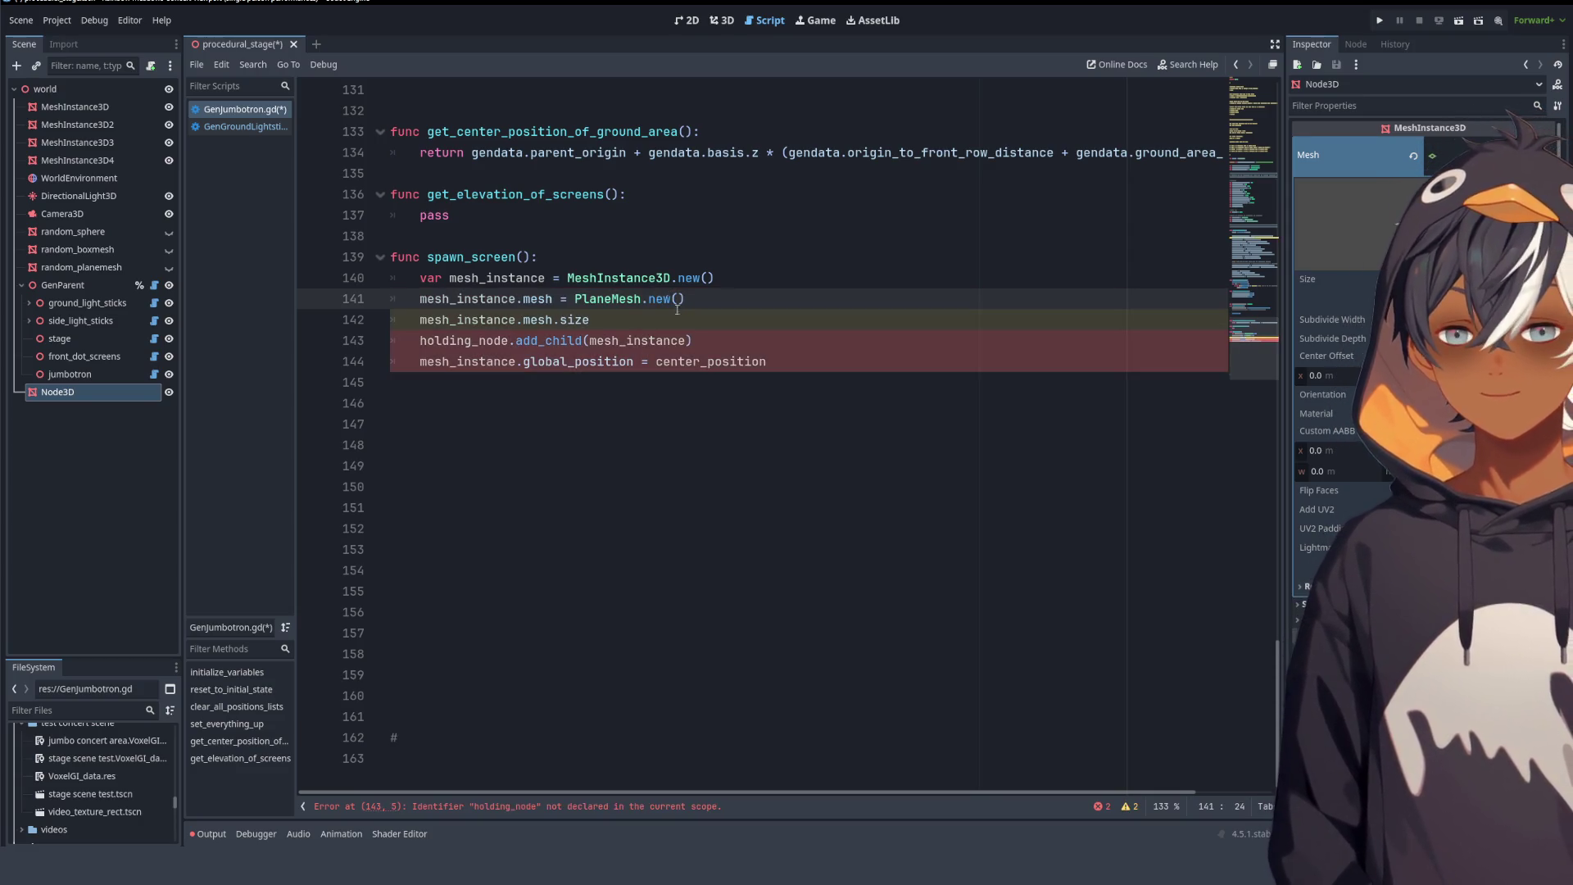
{"action": "left_click", "coordinate": [593, 409]}
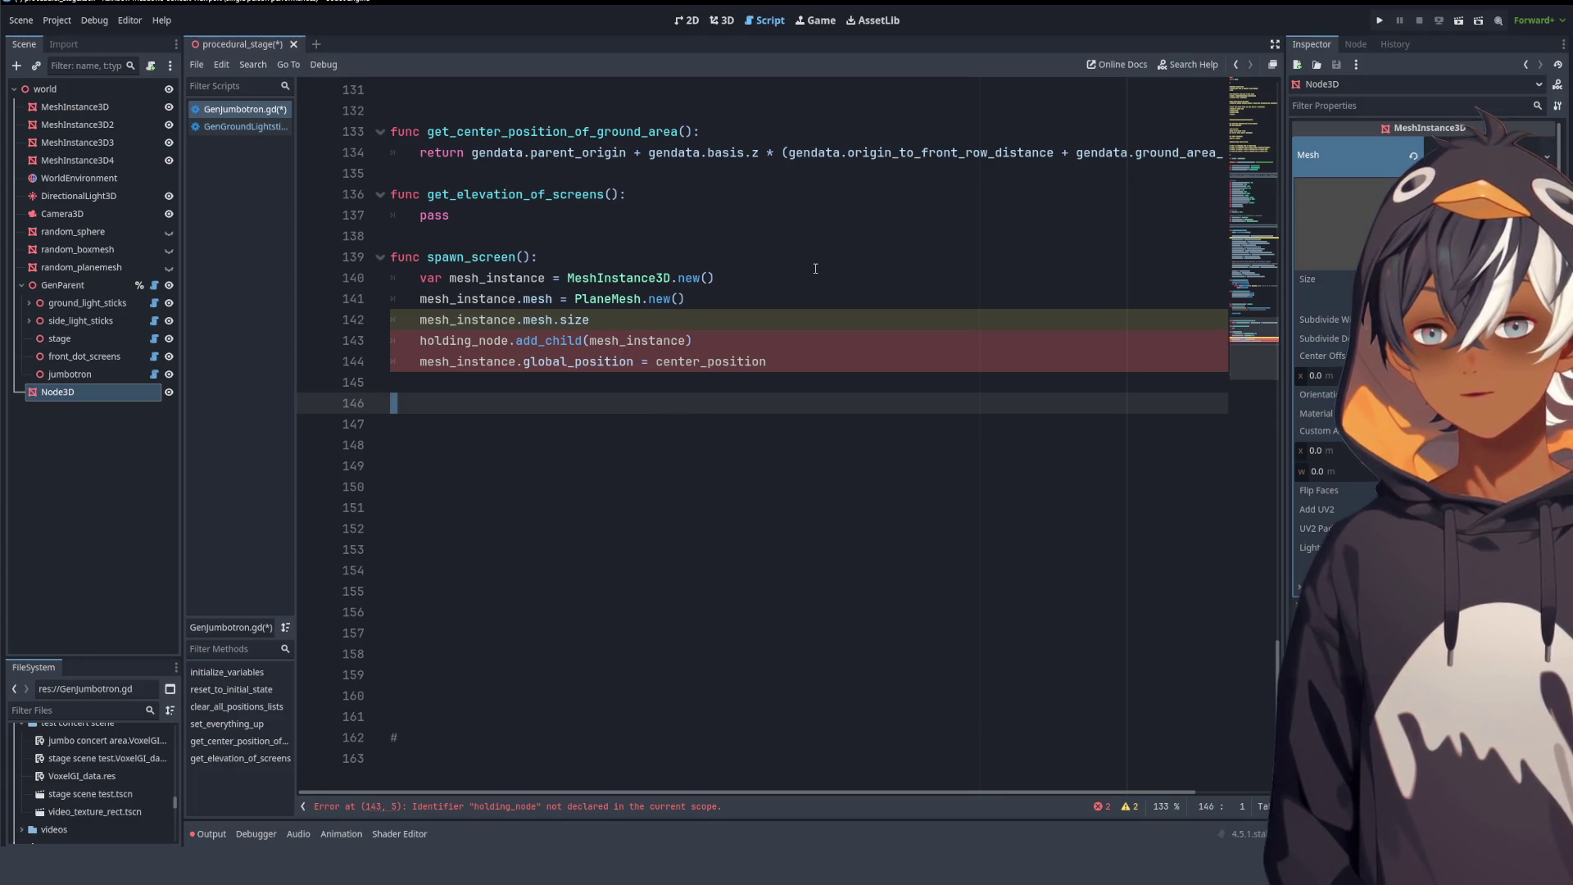
{"action": "left_click", "coordinate": [649, 321]}
{"action": "type", "text": ".x ="}
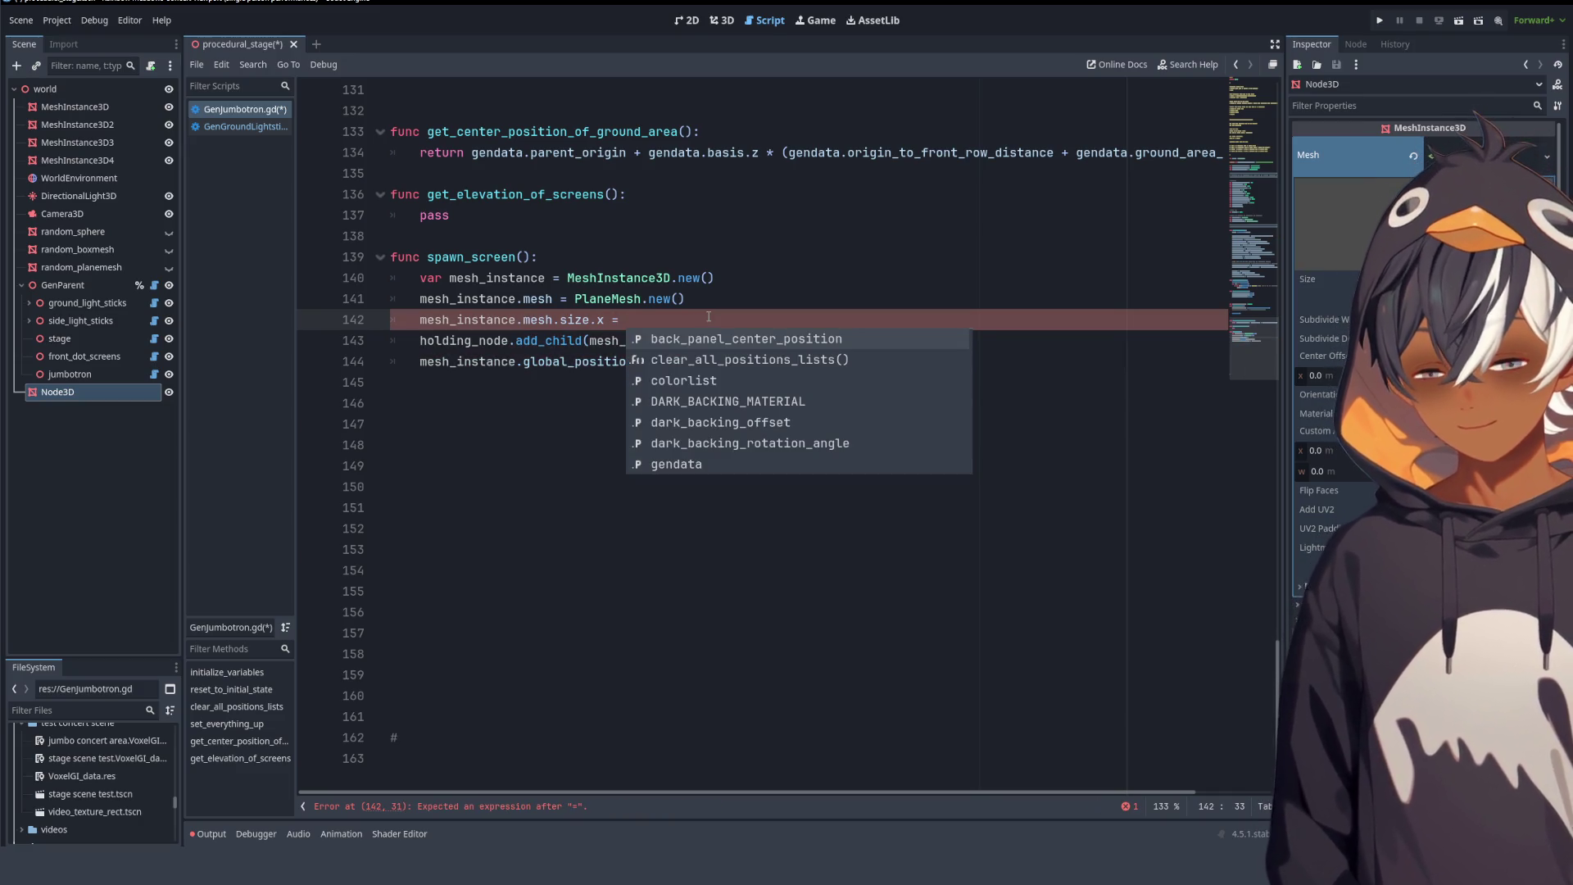
- Set the plane mesh size to 16 wide by 9 tall with separate size.x and size.y lines
{"action": "type", "text": "16"}
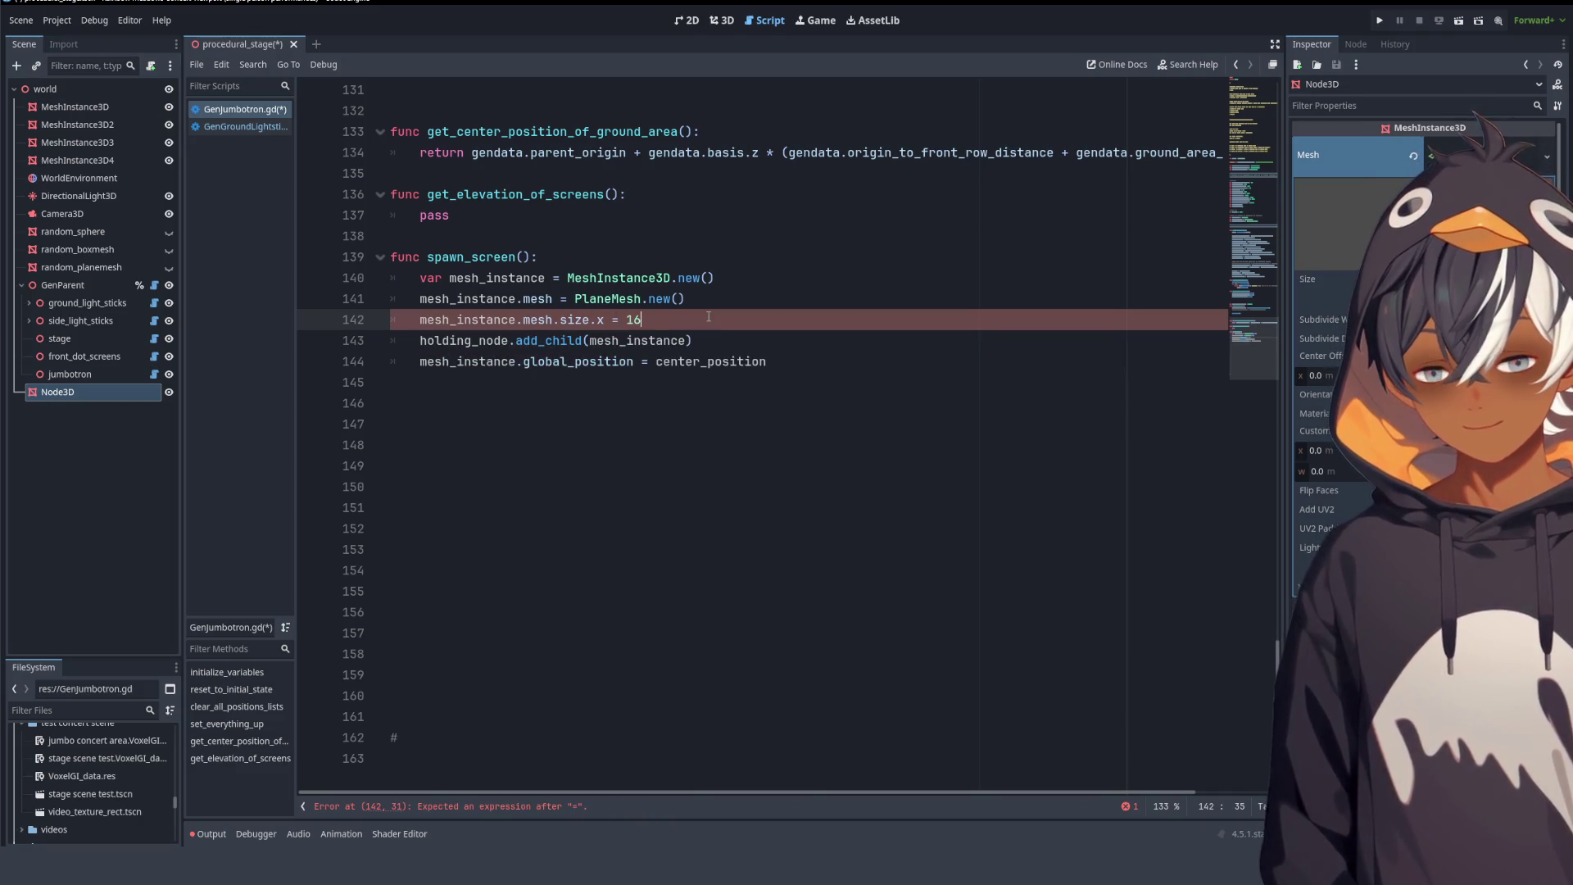
{"action": "left_click_drag", "start_coordinate": [708, 319], "coordinate": [724, 302]}
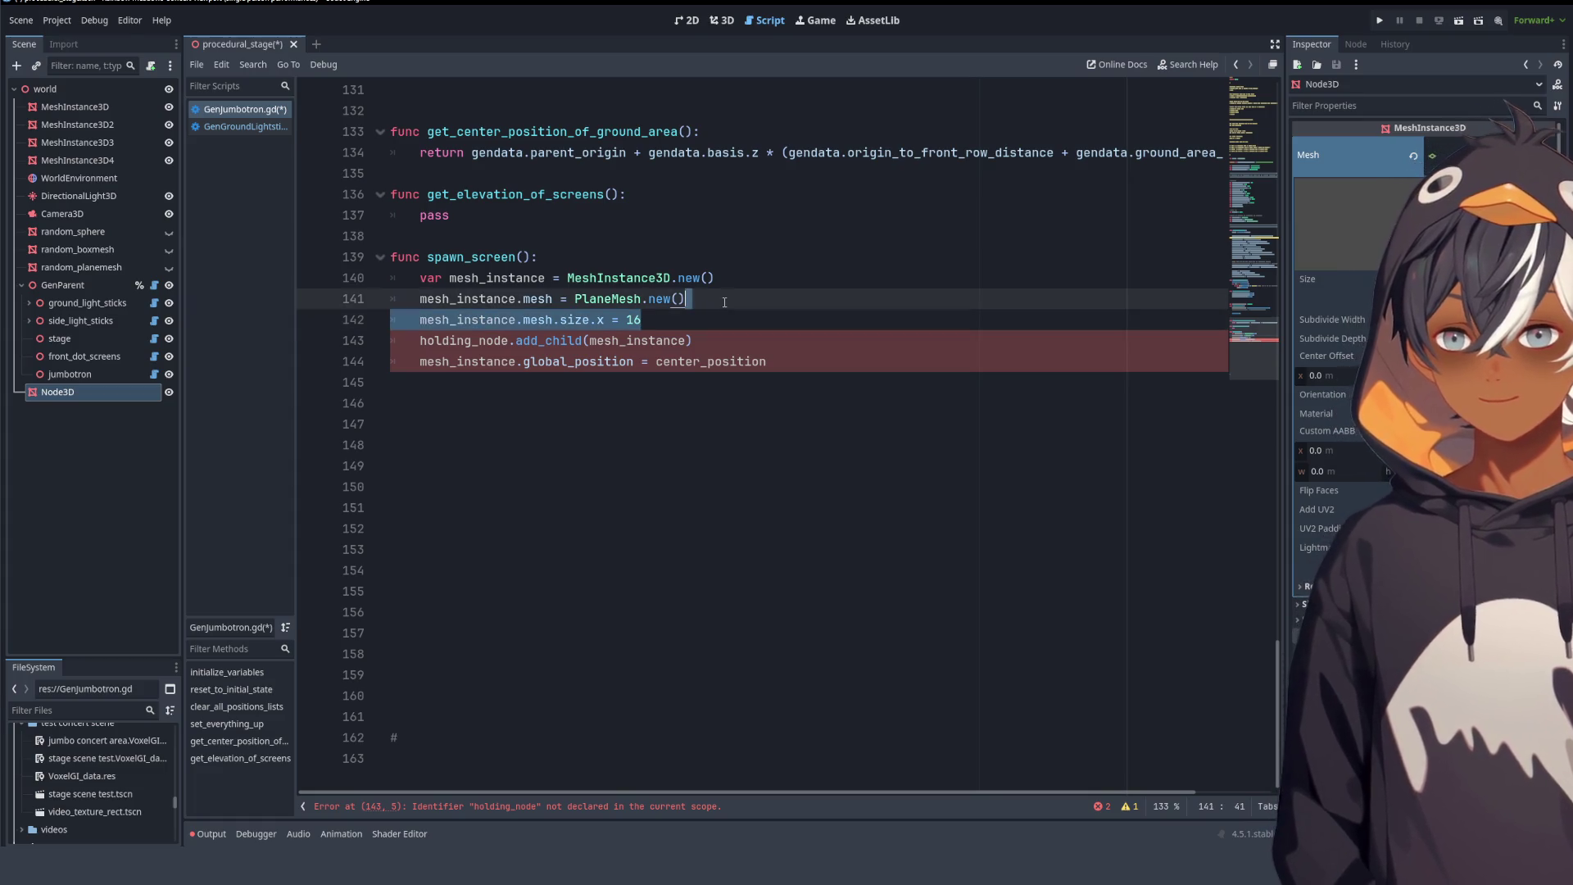
{"action": "key", "text": "ctrl+c"}
{"action": "left_click", "coordinate": [657, 320]}
{"action": "key", "text": "ctrl+v"}
{"action": "double_click", "coordinate": [607, 341]}
{"action": "type", "text": "9"}
{"action": "double_click", "coordinate": [637, 342]}
{"action": "type", "text": "9"}
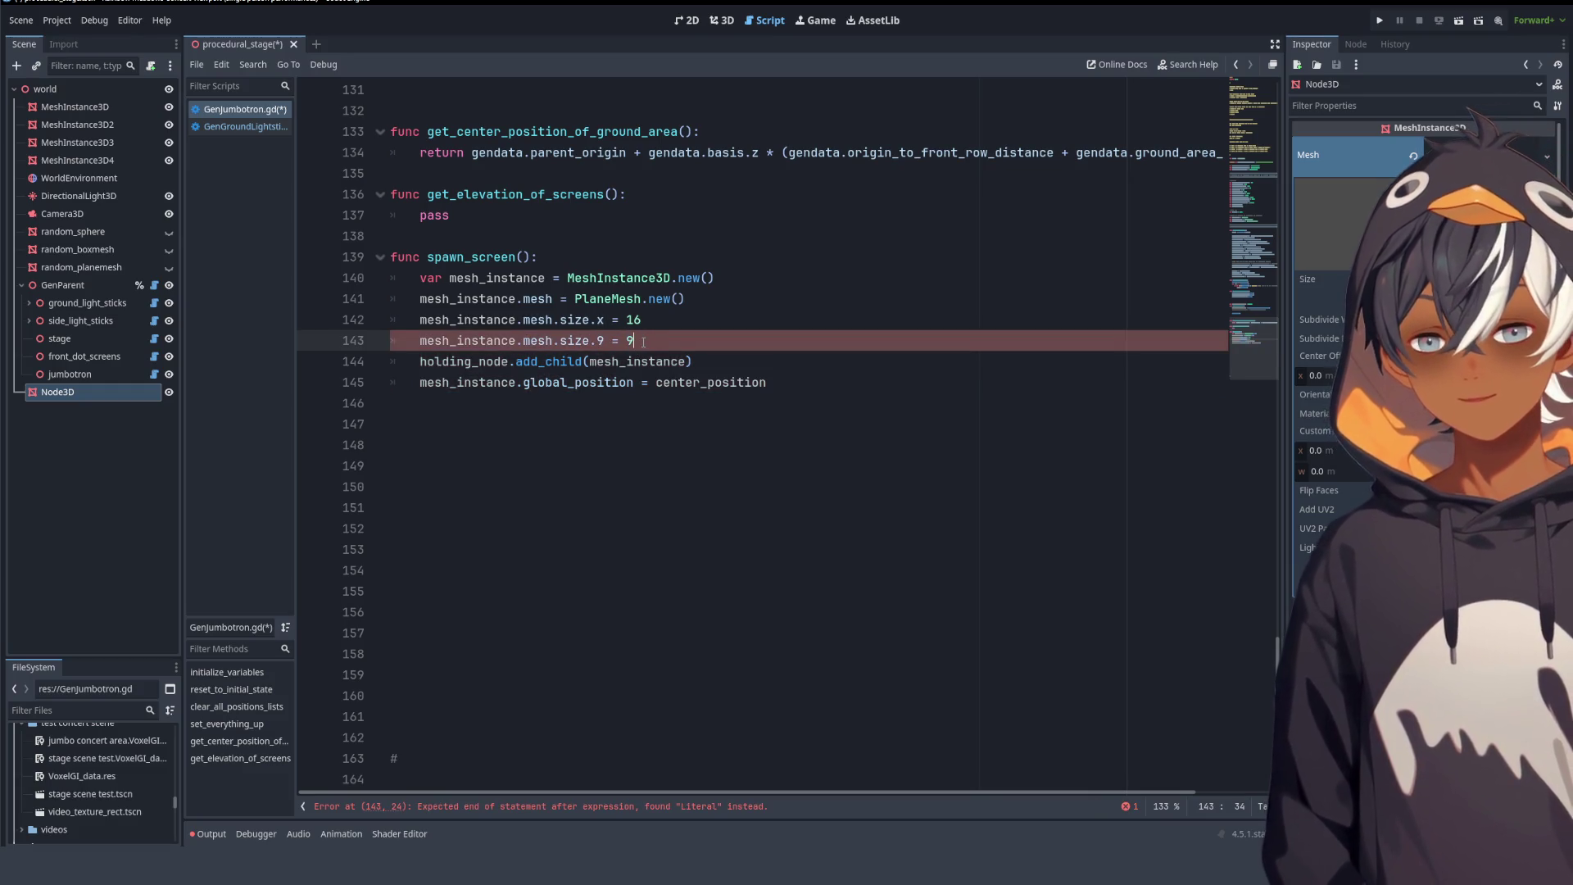
{"action": "left_click", "coordinate": [712, 318]}
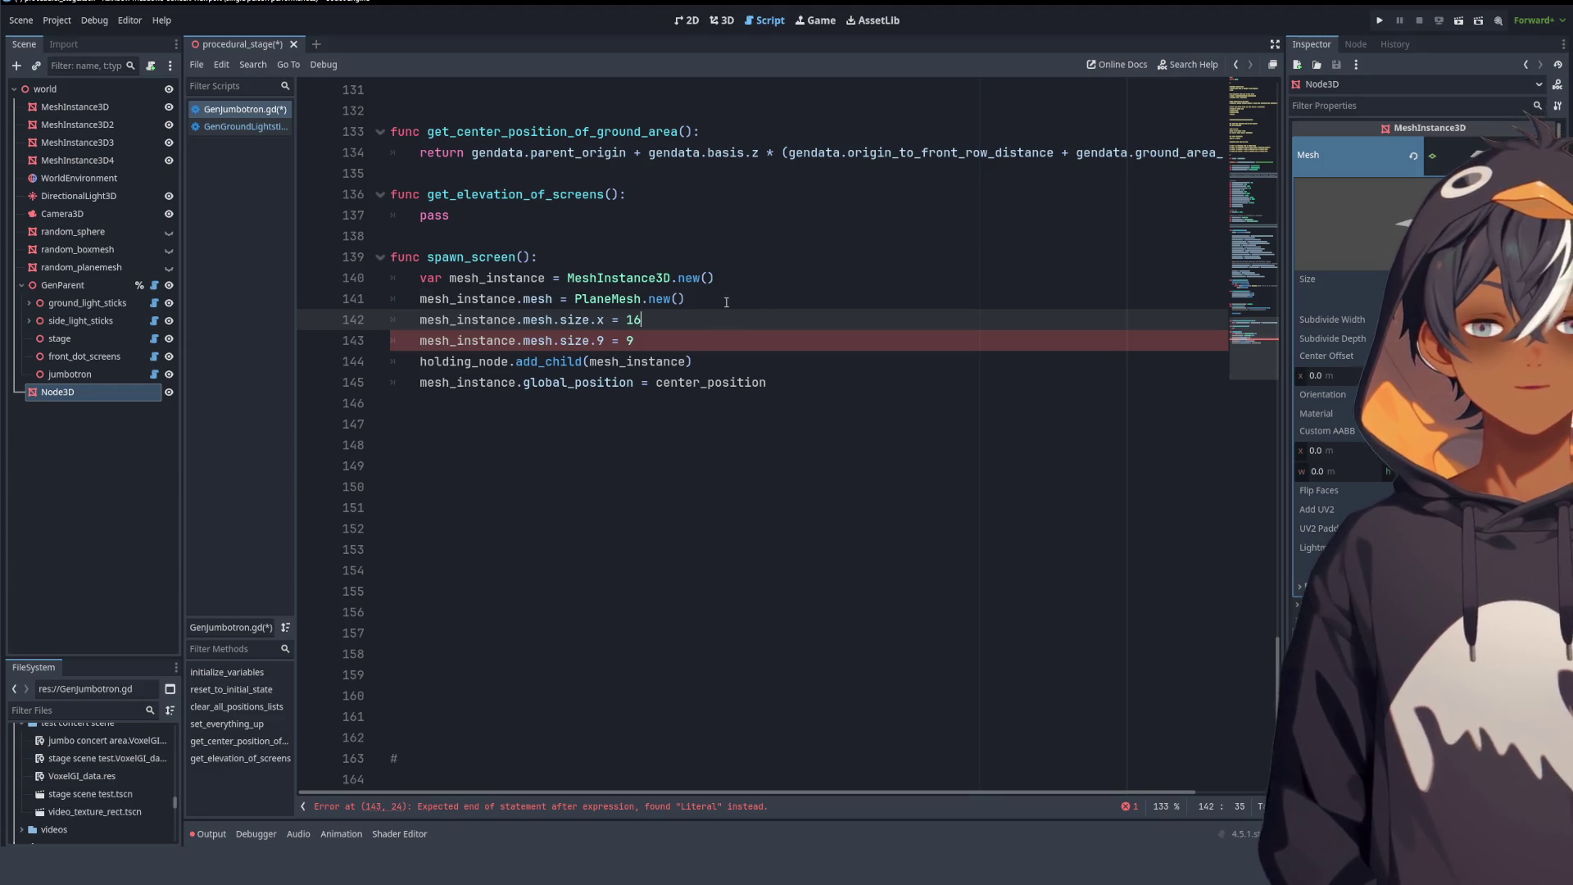
{"action": "key", "text": "ctrl+shift+Return"}
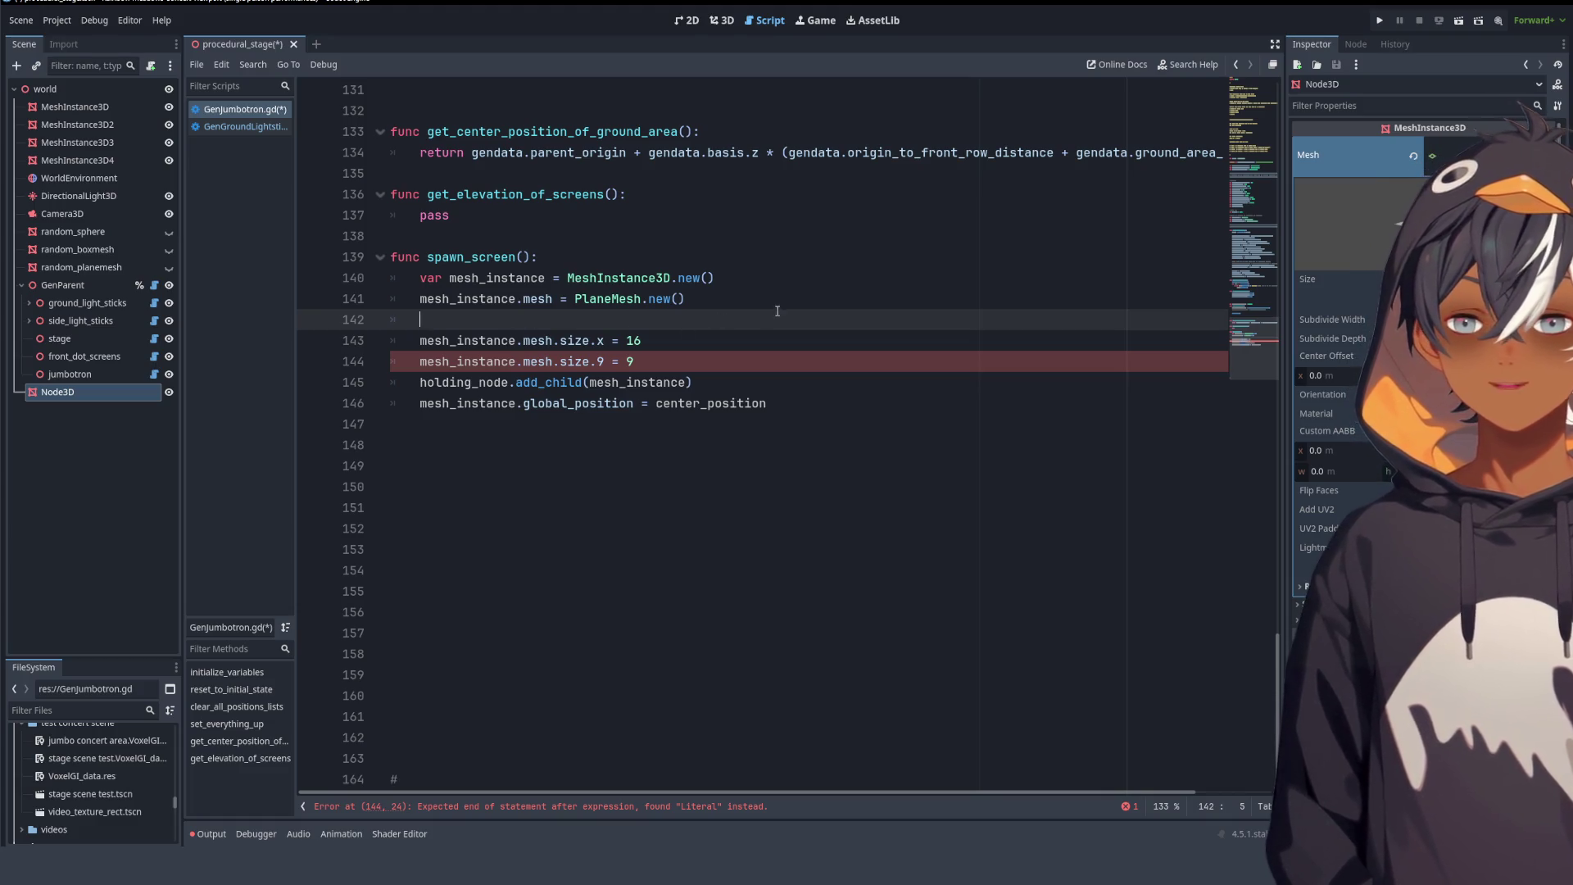
{"action": "left_click_drag", "start_coordinate": [778, 311], "coordinate": [779, 307]}
{"action": "key", "text": "BackSpace"}
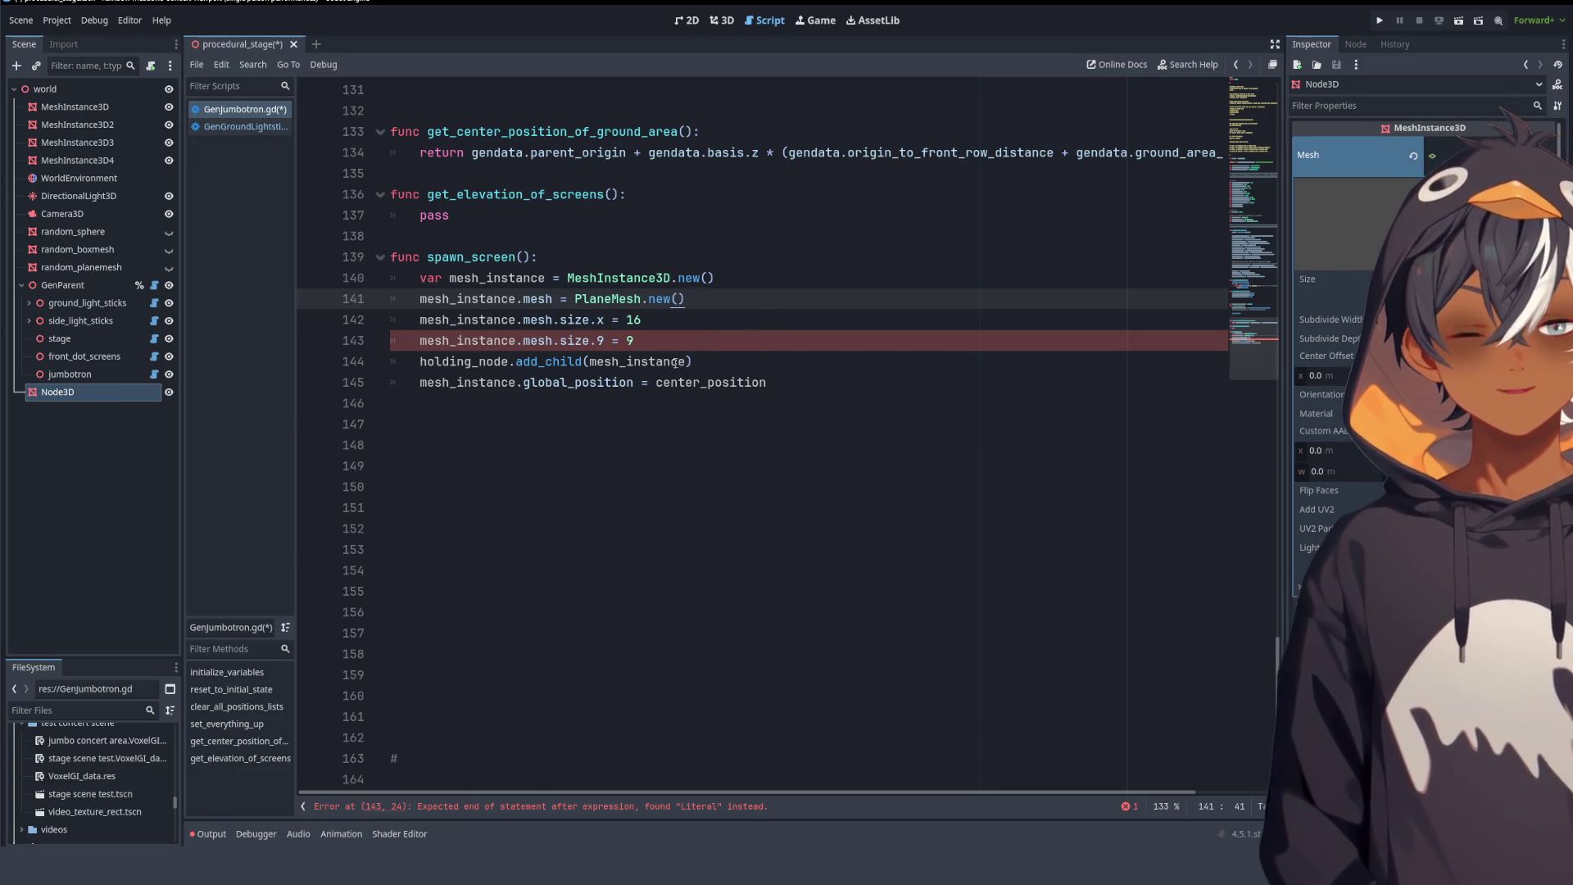
- Delete the 'holding_node.' prefix so add_child attaches the screen directly on line 144
{"action": "left_click", "coordinate": [72, 374]}
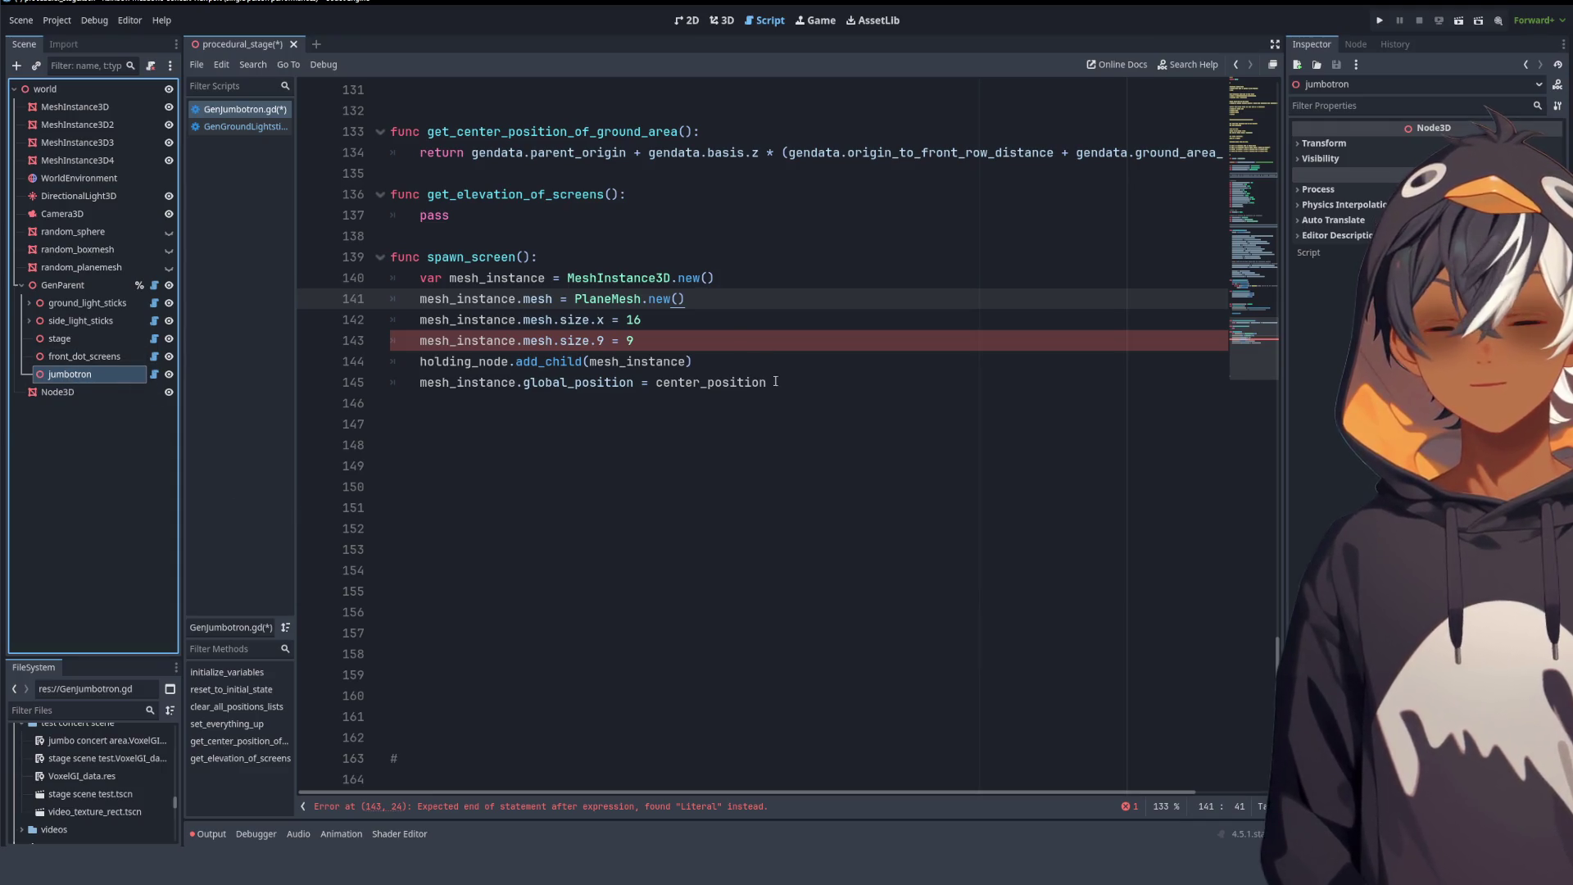
{"action": "left_click_drag", "start_coordinate": [709, 369], "coordinate": [731, 350]}
{"action": "key", "text": "BackSpace"}
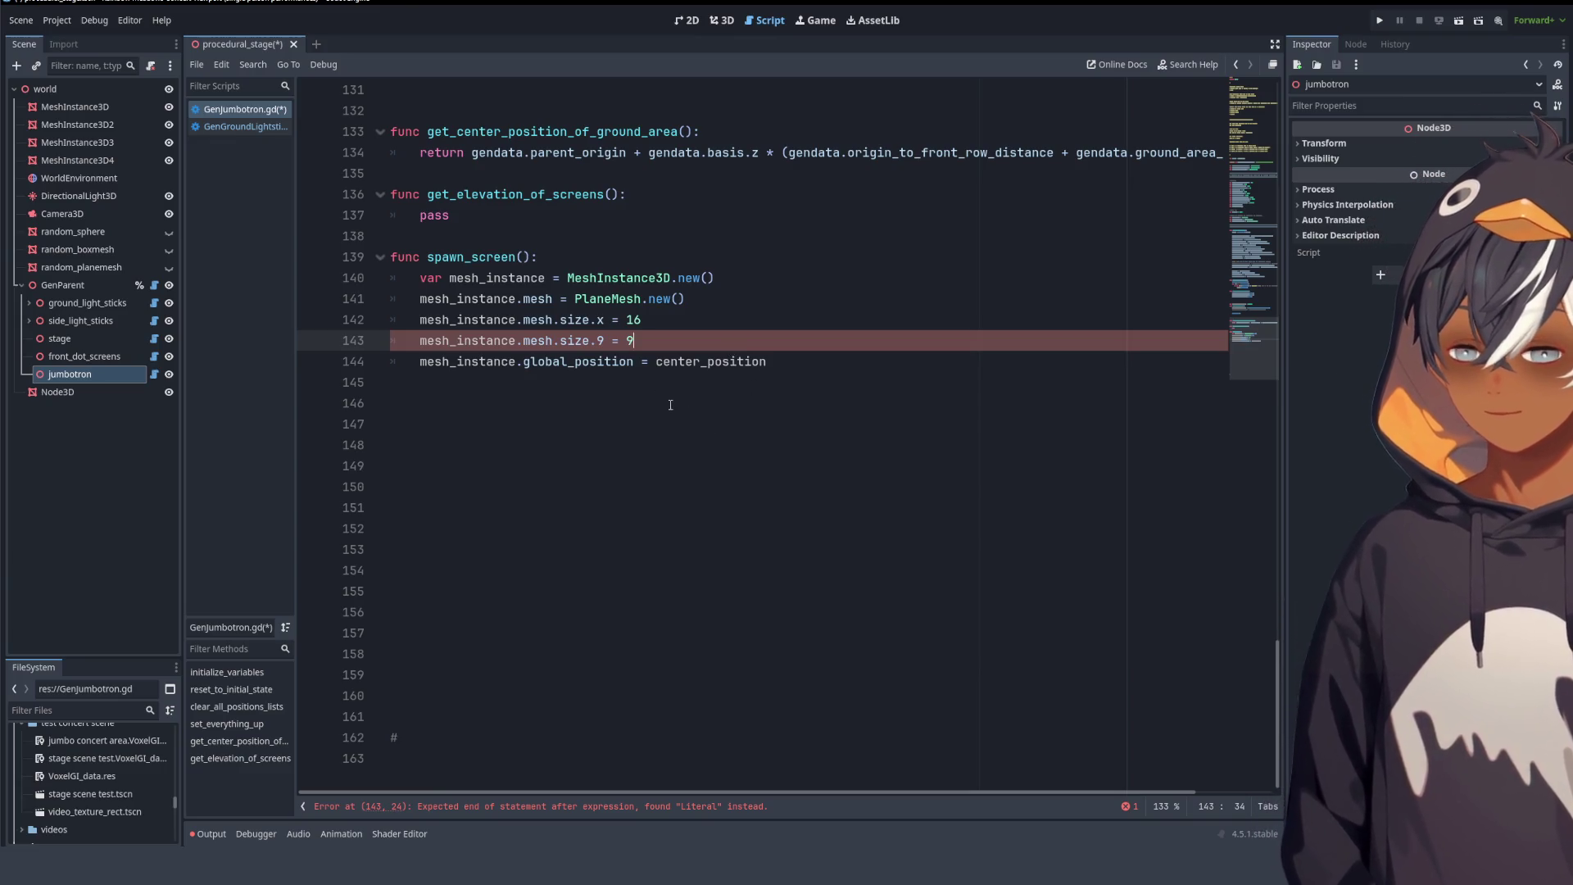
{"action": "key", "text": "ctrl+z"}
{"action": "left_click", "coordinate": [516, 362]}
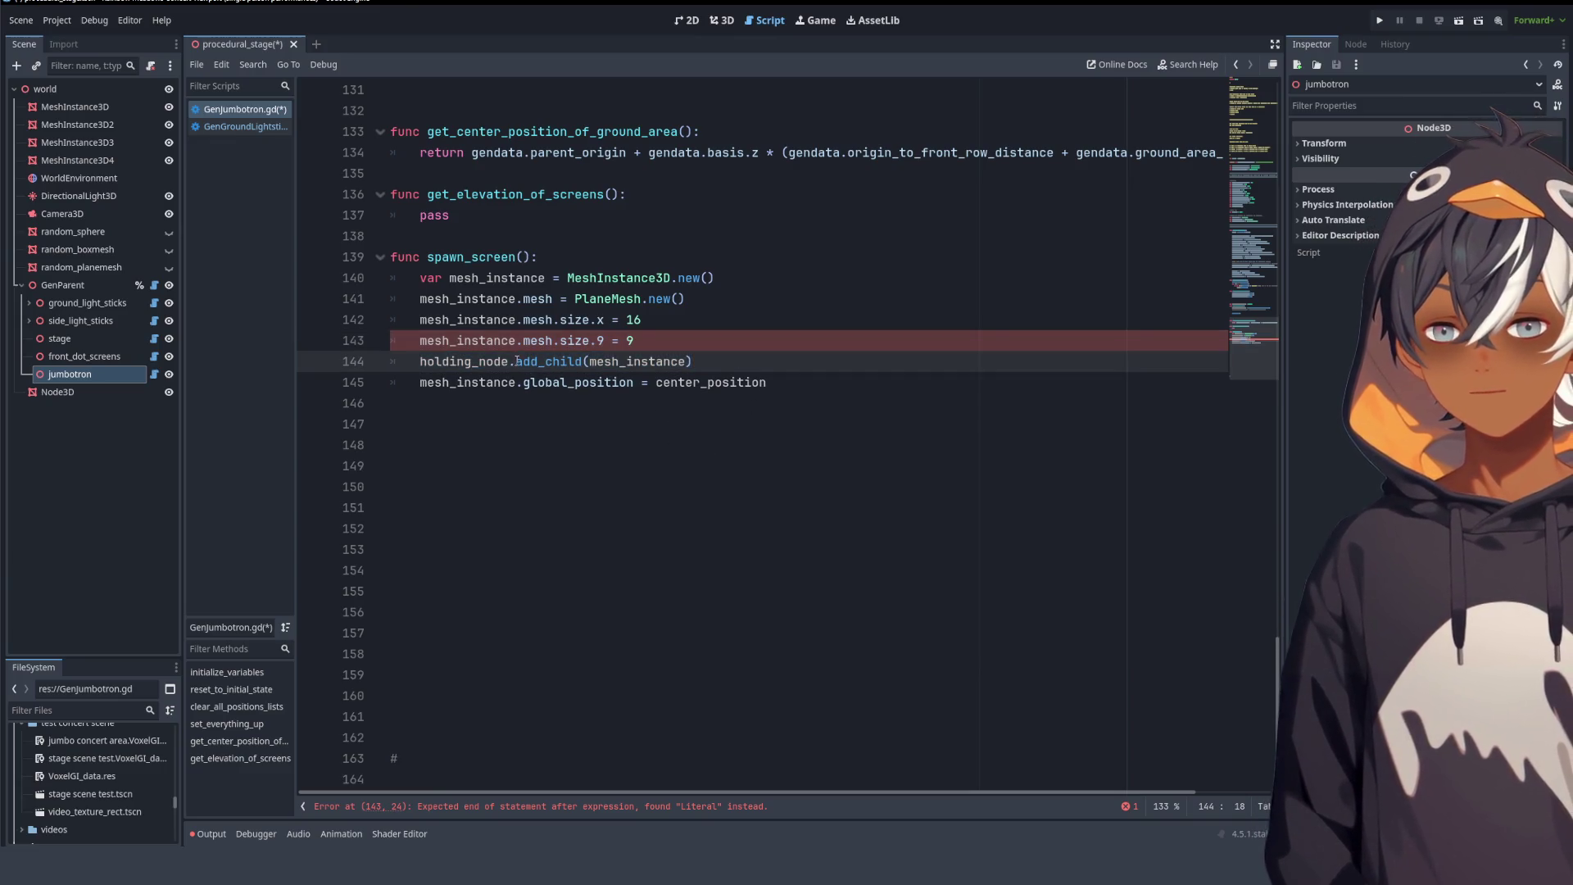
{"action": "left_click_drag", "start_coordinate": [517, 362], "coordinate": [421, 359]}
{"action": "key", "text": "BackSpace"}
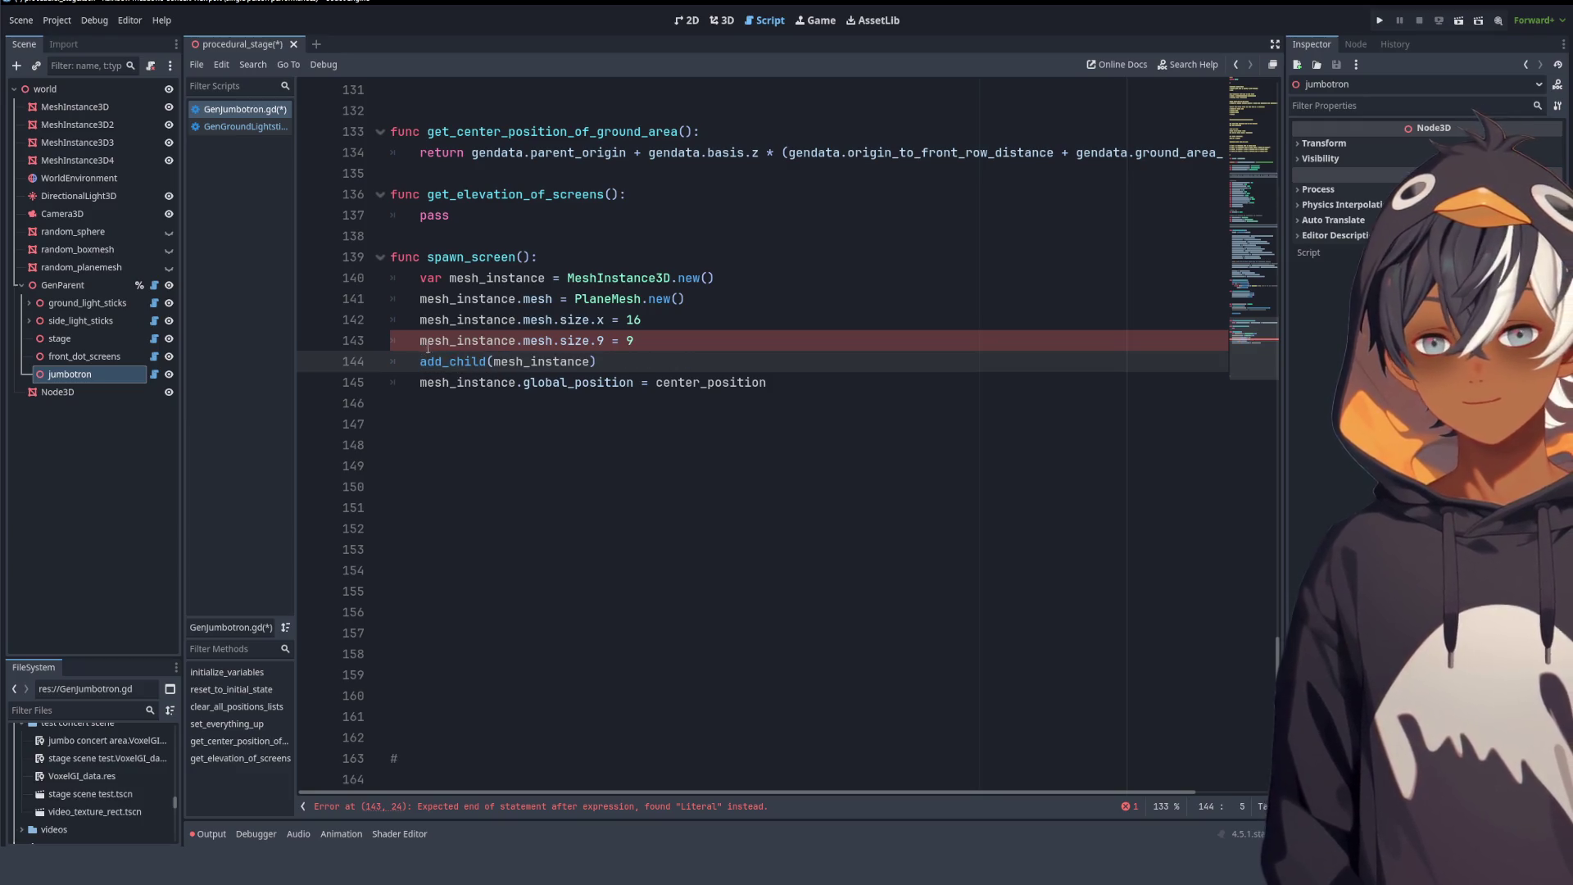
- Replace center_position with screens_center_position in the global_position line 145
{"action": "left_click", "coordinate": [636, 403]}
{"action": "double_click", "coordinate": [578, 382]}
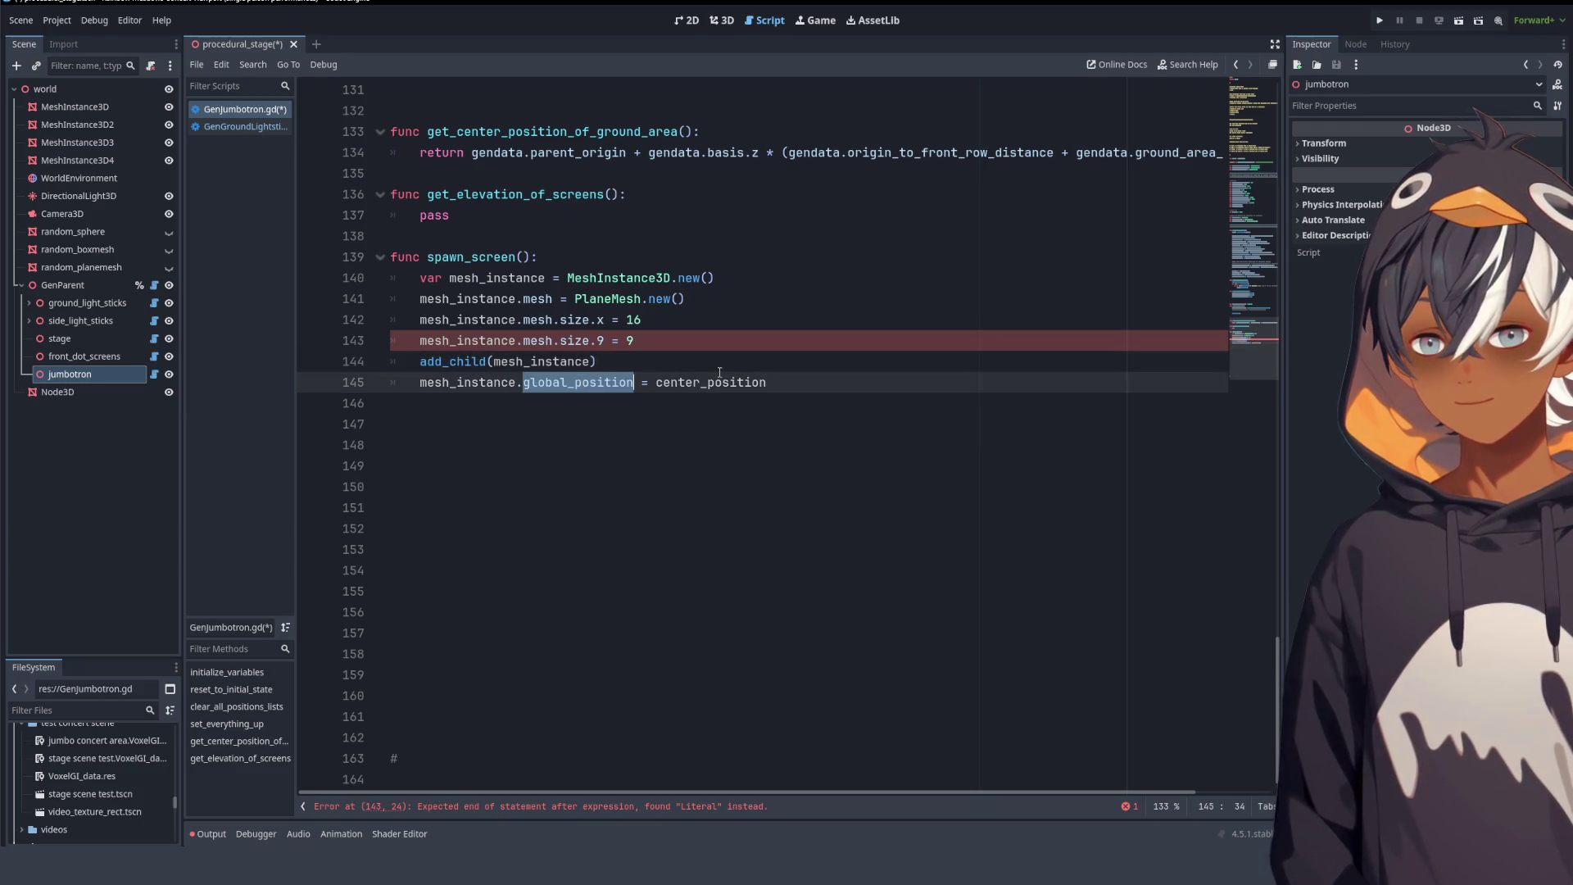
{"action": "left_click", "coordinate": [849, 362]}
{"action": "scroll", "coordinate": [844, 410], "scroll_direction": "up", "scroll_amount": 5}
{"action": "double_click", "coordinate": [492, 299]}
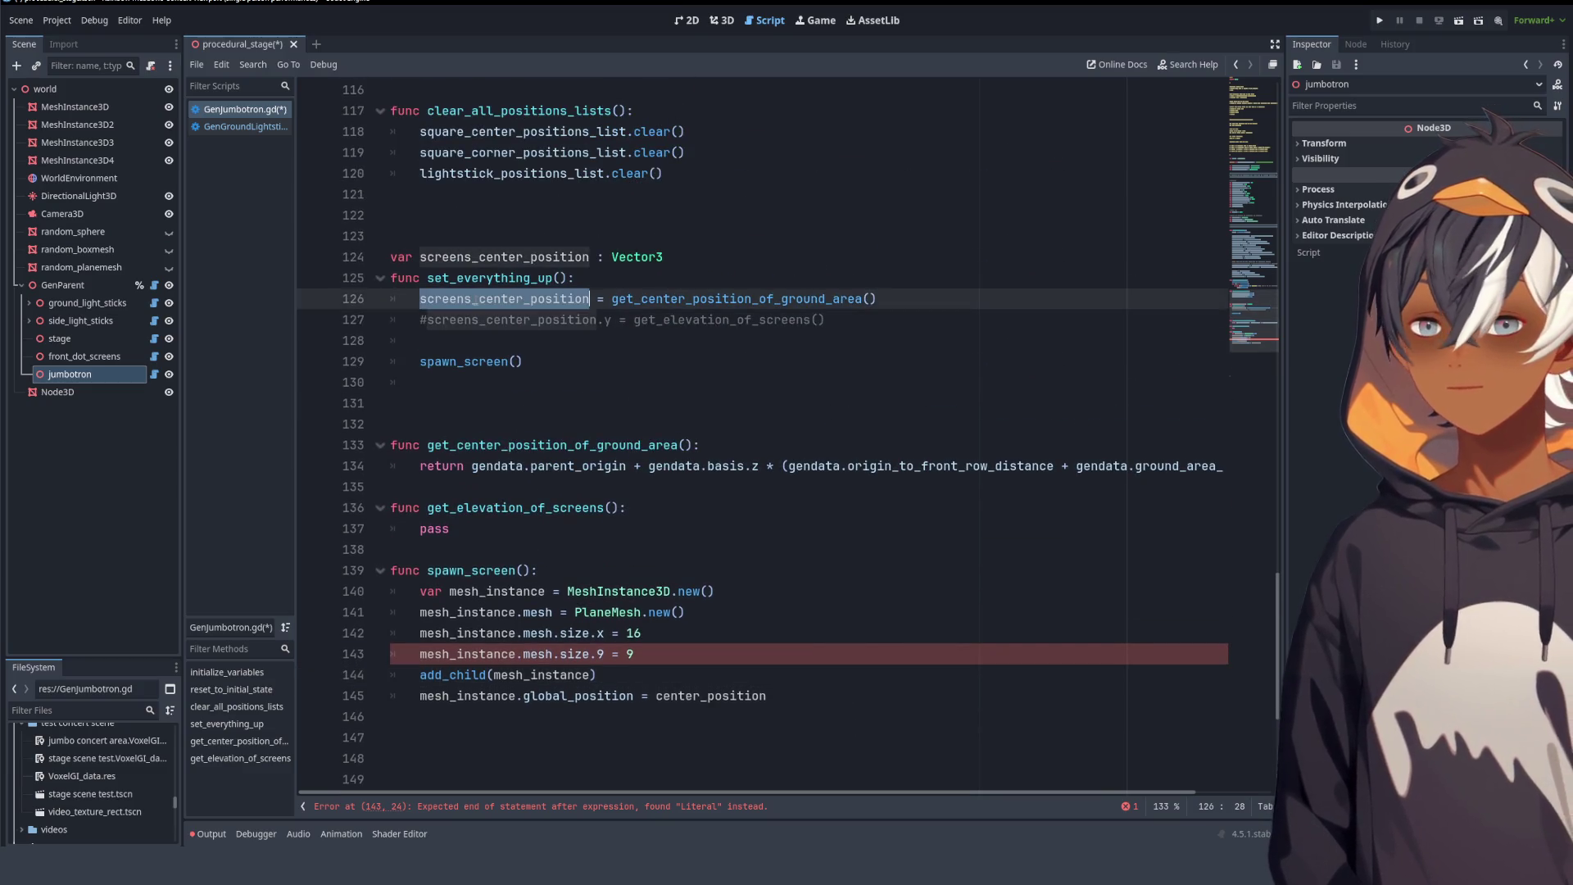
{"action": "key", "text": "ctrl+c"}
{"action": "scroll", "coordinate": [896, 369], "scroll_direction": "down", "scroll_amount": 5}
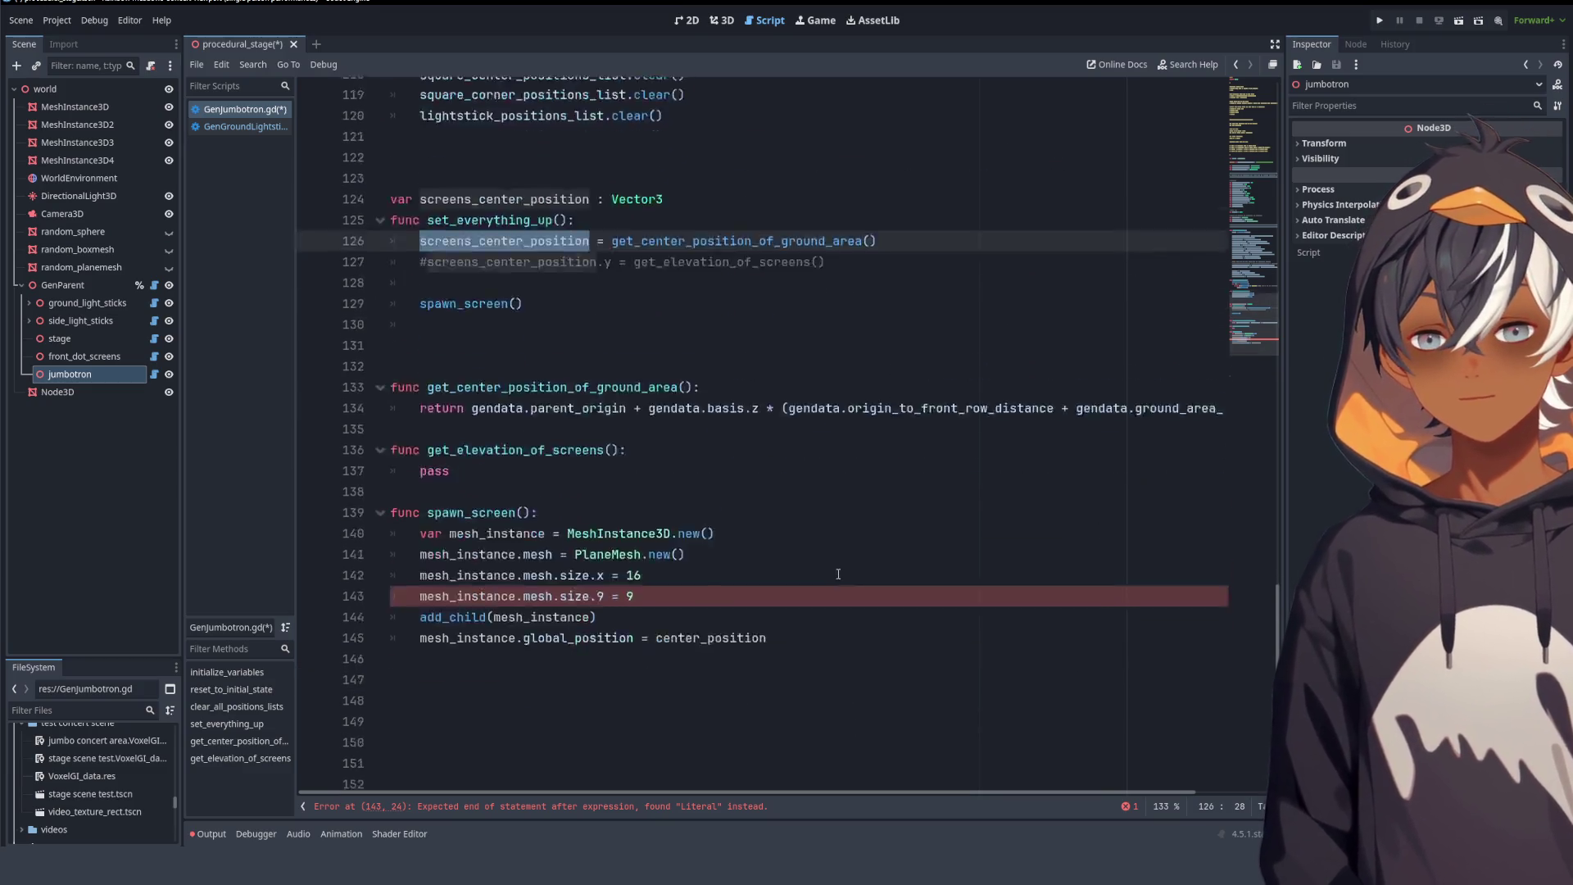
{"action": "double_click", "coordinate": [710, 381]}
{"action": "key", "text": "ctrl+v"}
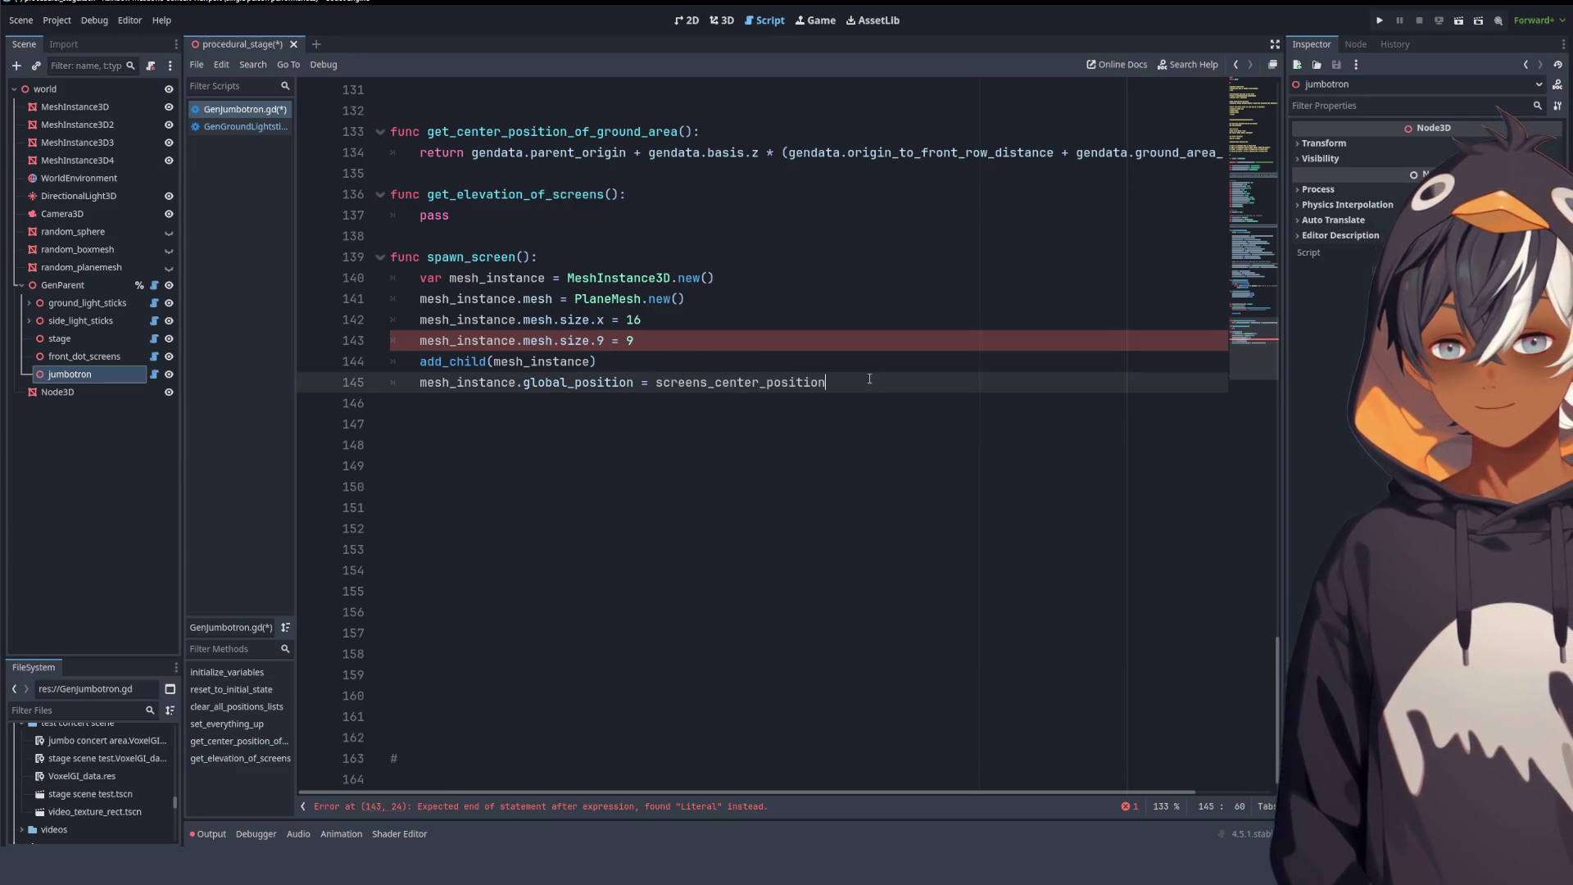
- Try a duplicated y-position line below line 145, then delete the unfinished line
{"action": "left_click_drag", "start_coordinate": [869, 379], "coordinate": [864, 366]}
{"action": "key", "text": "ctrl+shift+d"}
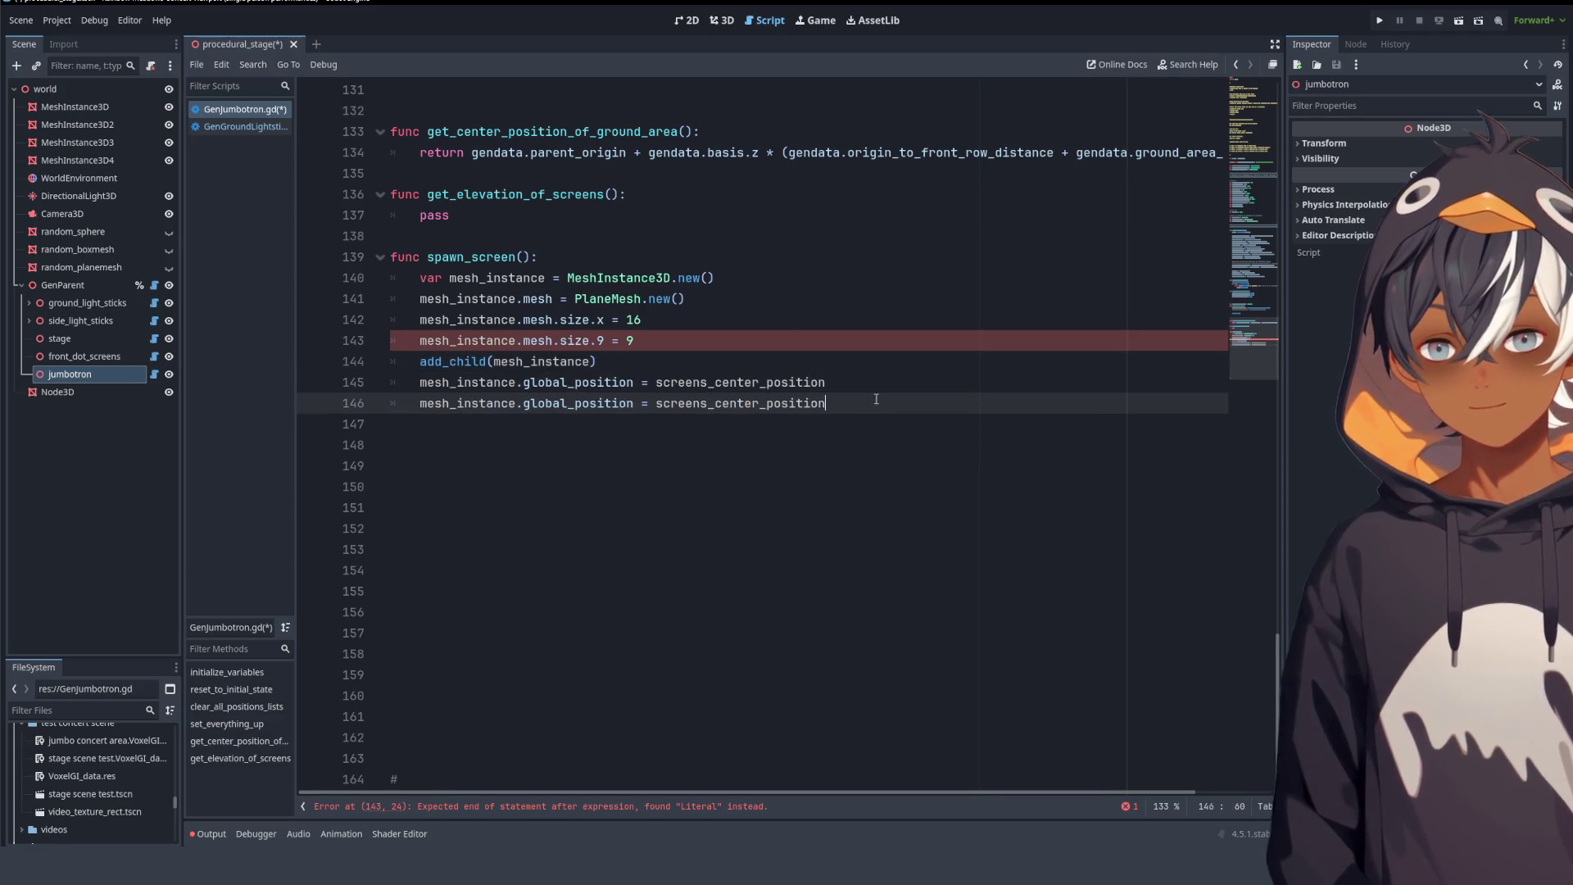
{"action": "type", "text": ".y"}
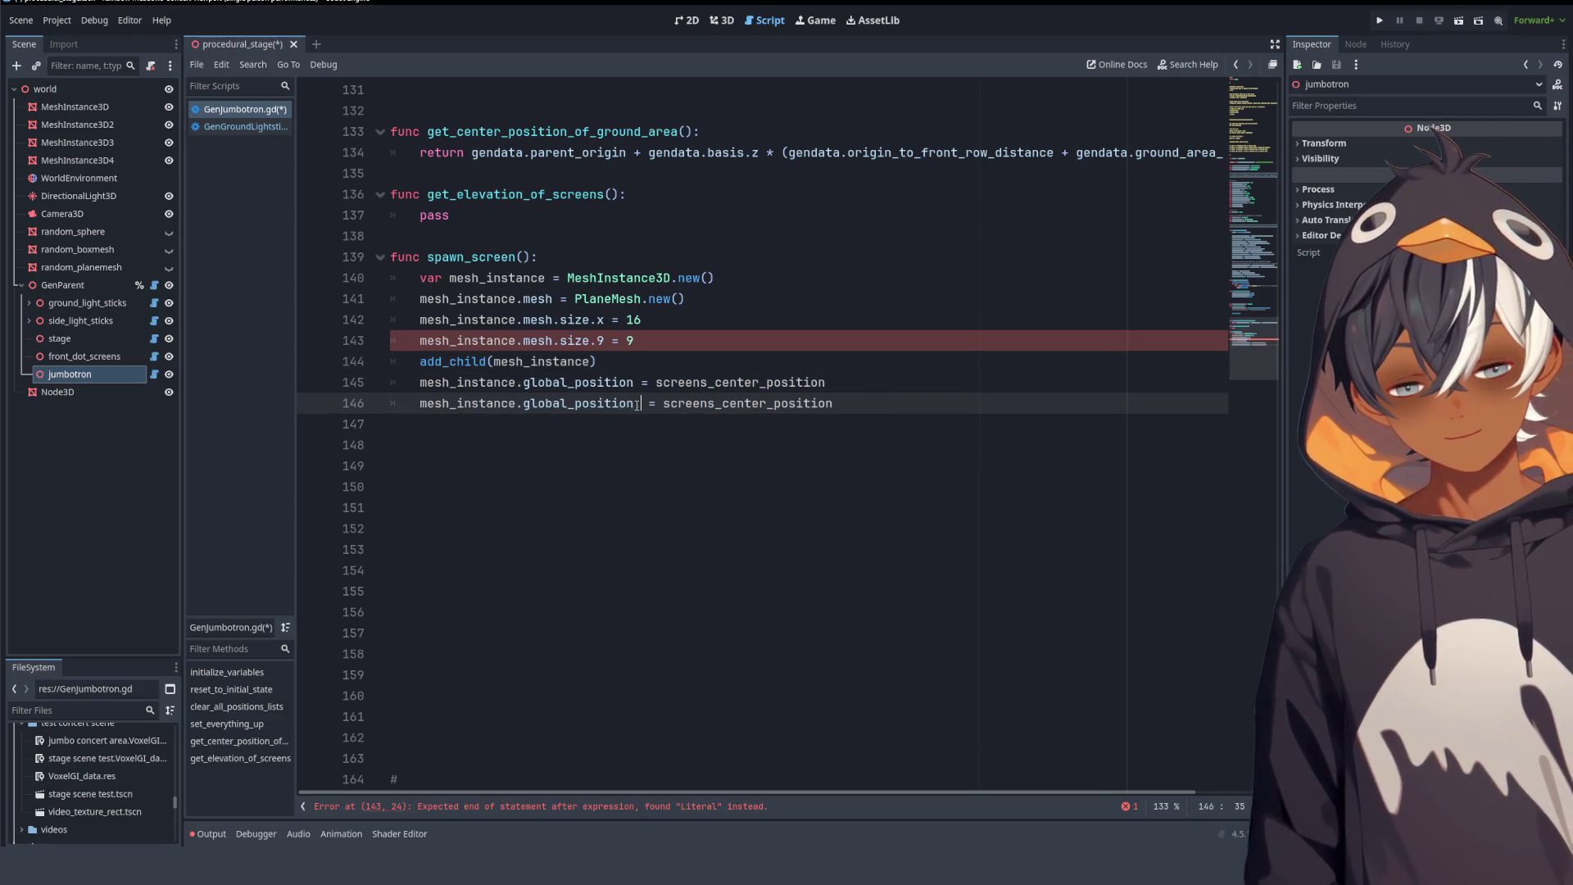
{"action": "double_click", "coordinate": [714, 401]}
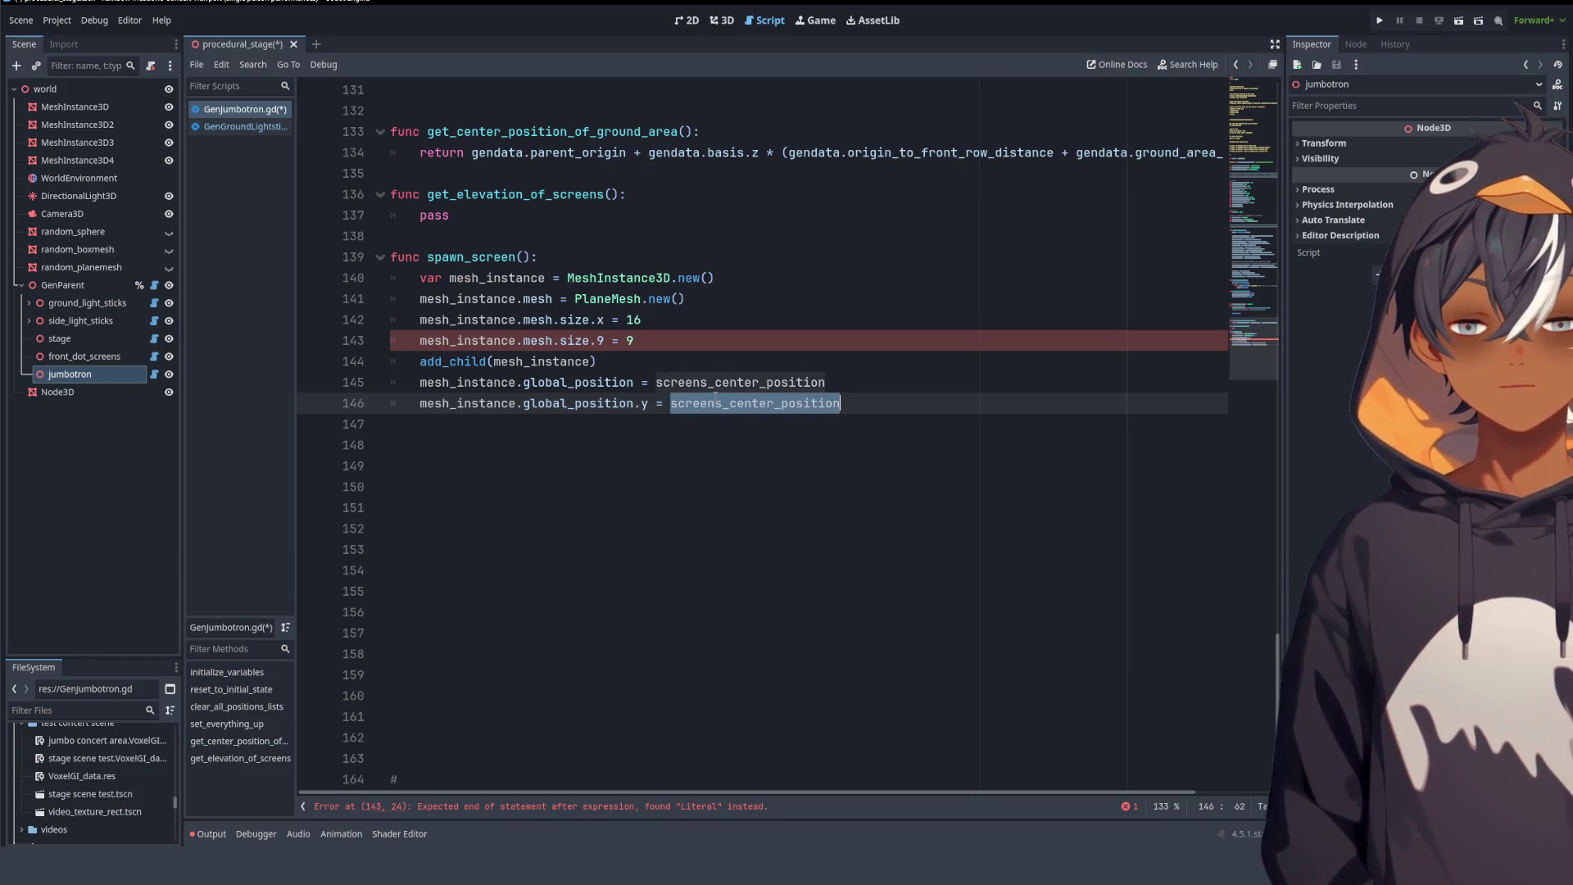
{"action": "key", "text": "BackSpace"}
{"action": "scroll", "coordinate": [730, 410], "scroll_direction": "up", "scroll_amount": 7}
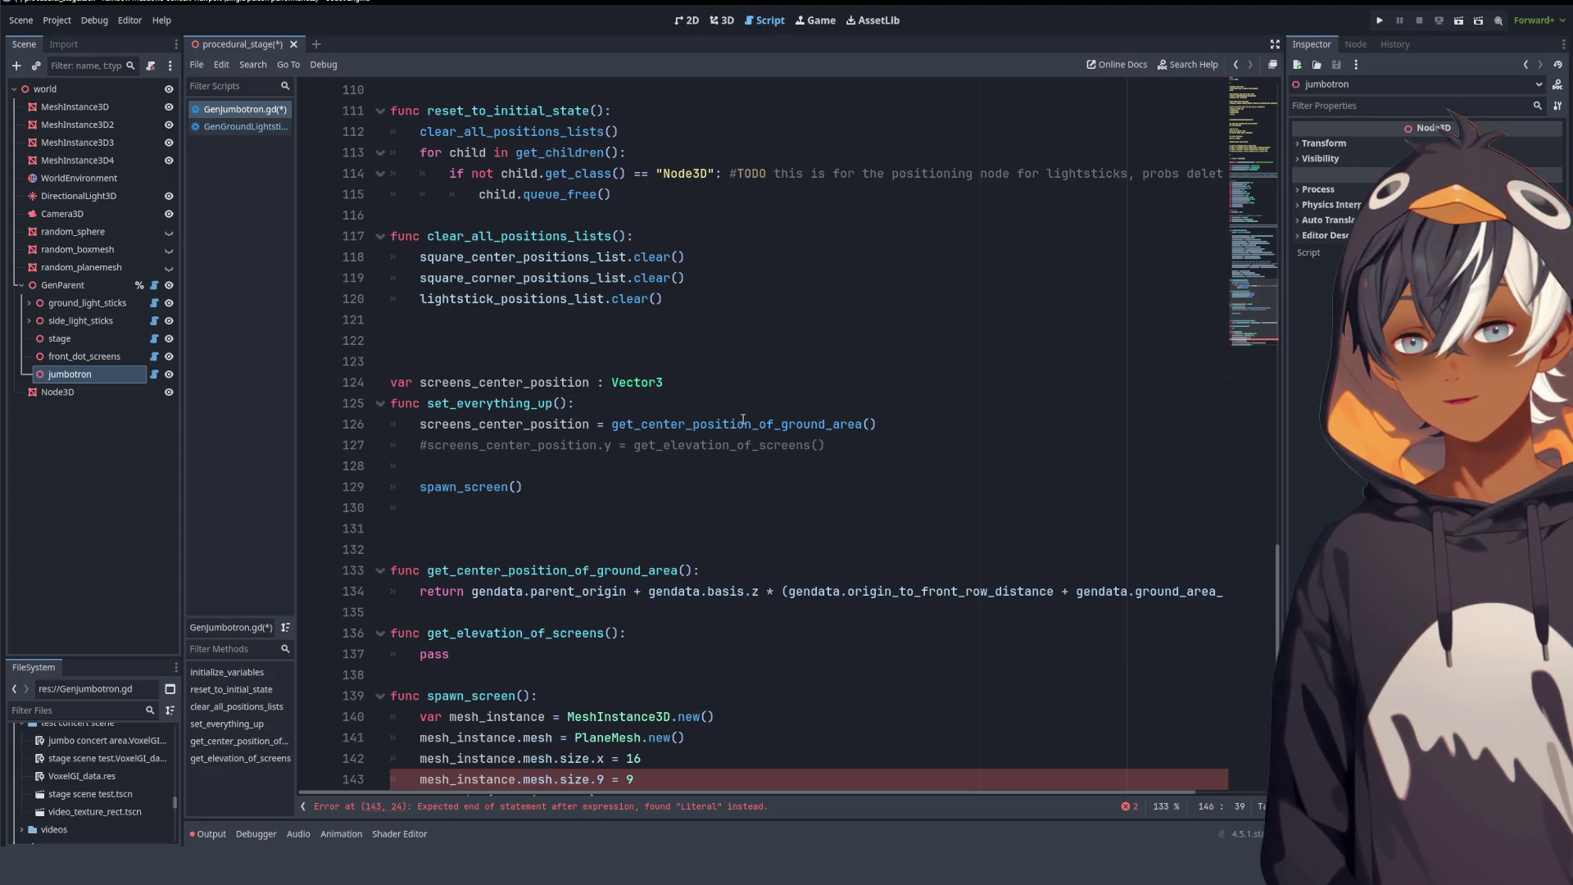
{"action": "scroll", "coordinate": [746, 413], "scroll_direction": "down", "scroll_amount": 1}
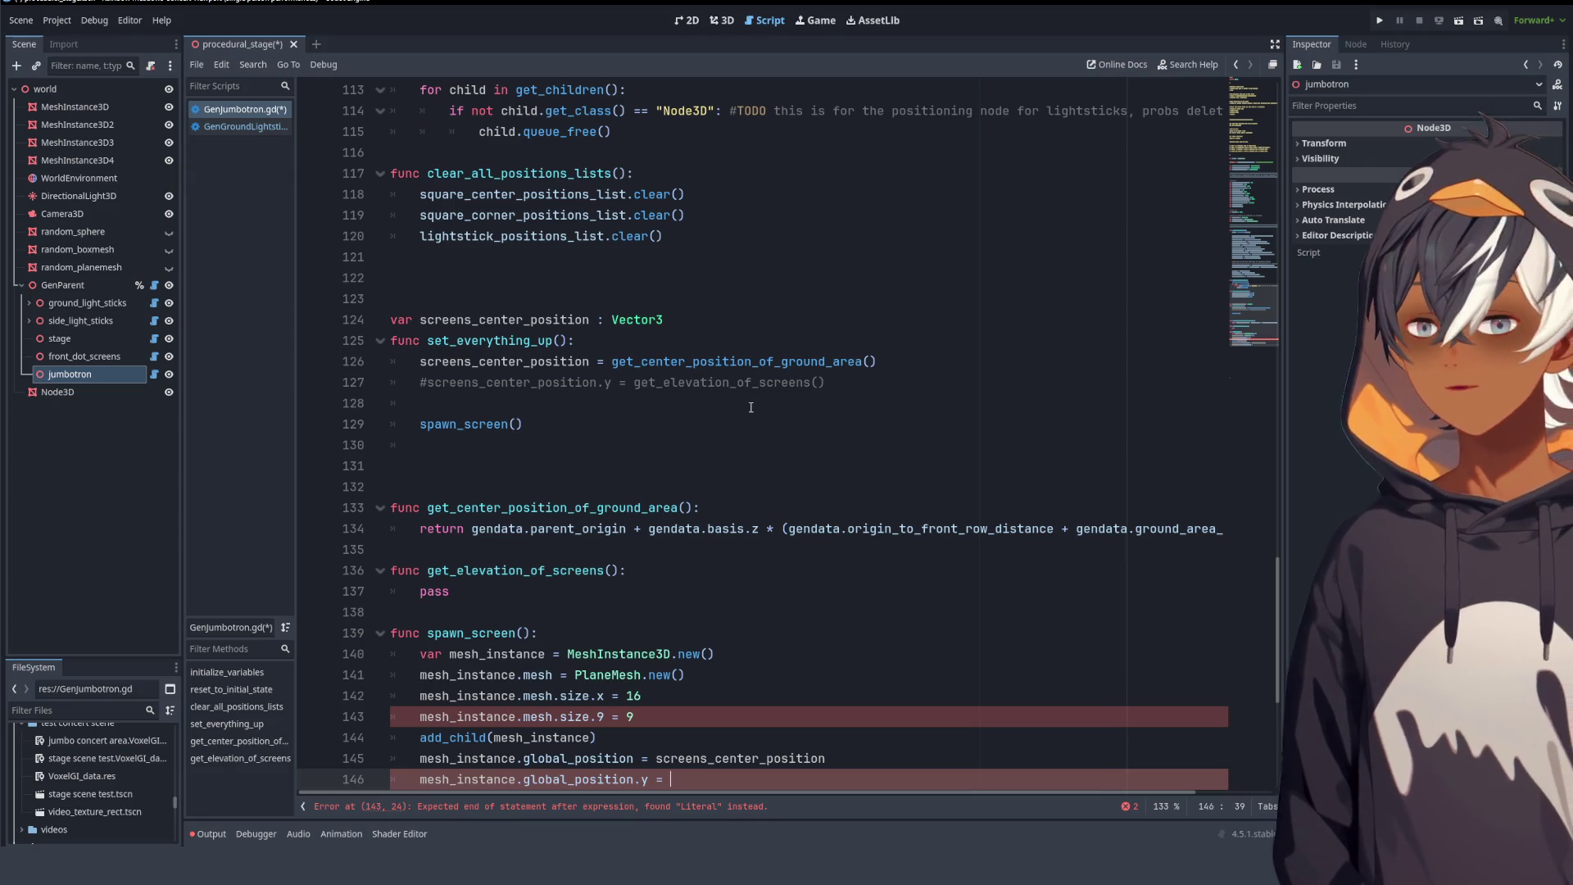
{"action": "double_click", "coordinate": [598, 383]}
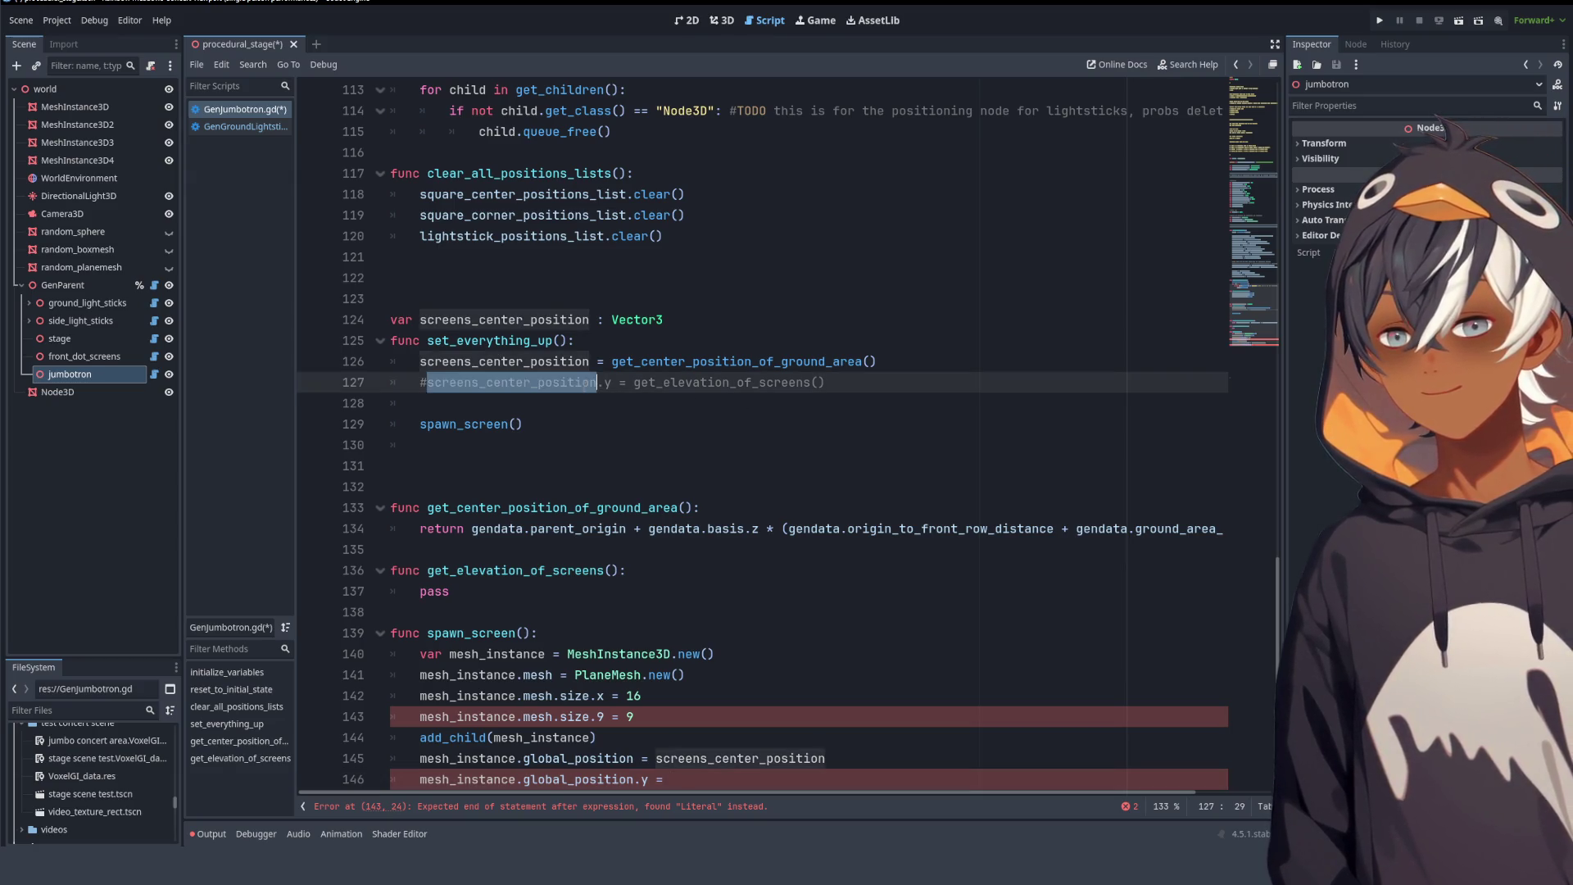
{"action": "scroll", "coordinate": [706, 463], "scroll_direction": "down", "scroll_amount": 6}
{"action": "mouse_move", "coordinate": [698, 398]}
{"action": "left_mouse_down"}
{"action": "mouse_move", "coordinate": [1031, 420]}
{"action": "mouse_move", "coordinate": [991, 384]}
{"action": "left_mouse_up"}
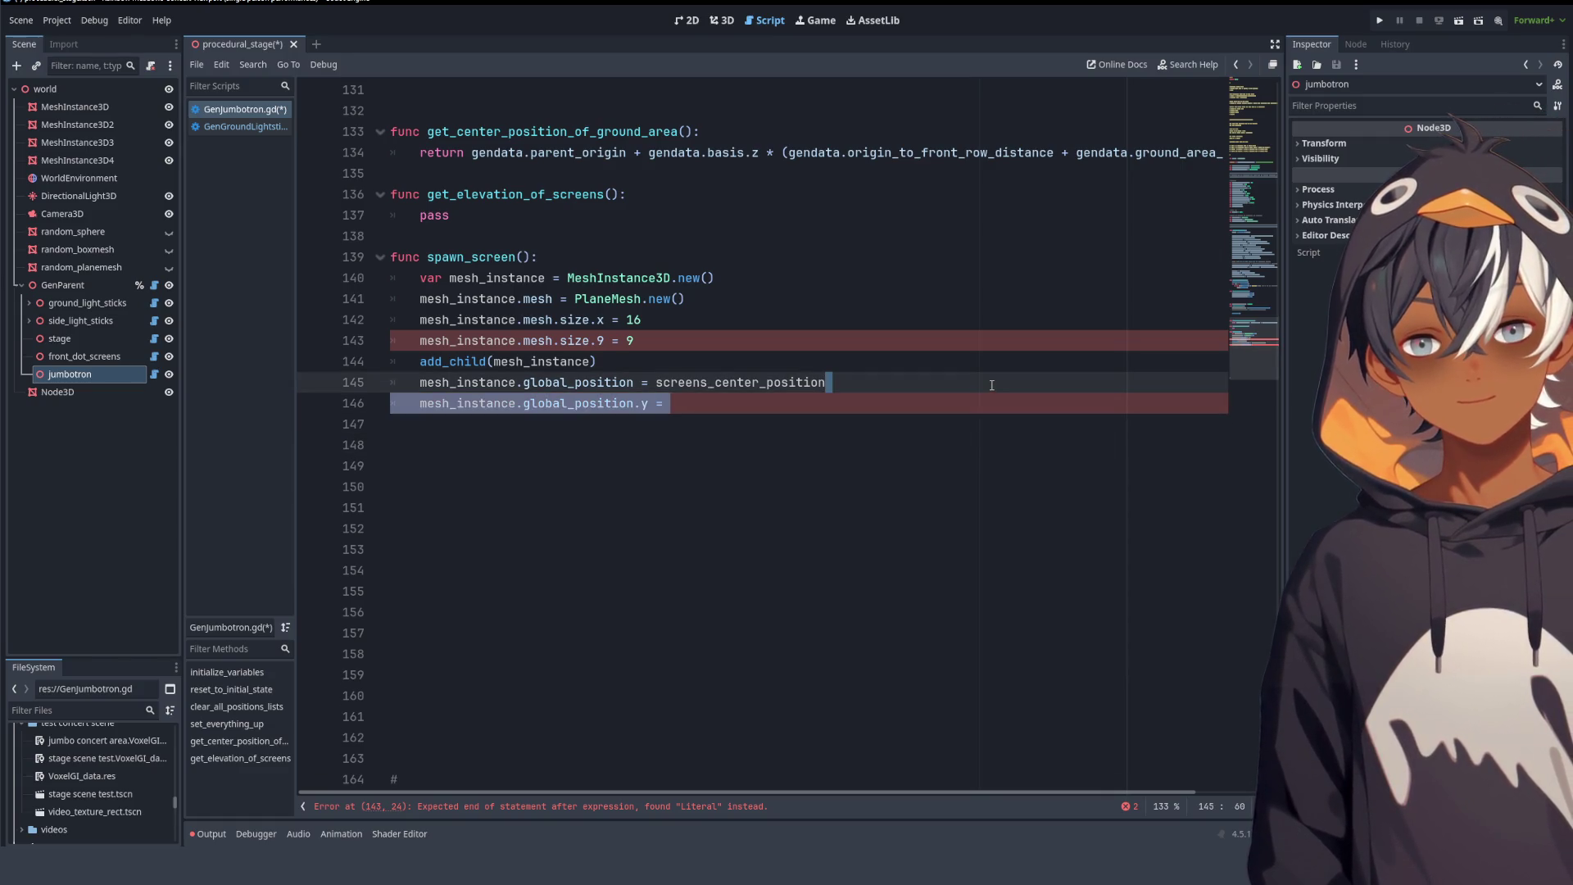
{"action": "key", "text": "BackSpace"}
- Review the script and select the mistyped 9 in 'size.9' on line 143
{"action": "scroll", "coordinate": [743, 414], "scroll_direction": "up", "scroll_amount": 6}
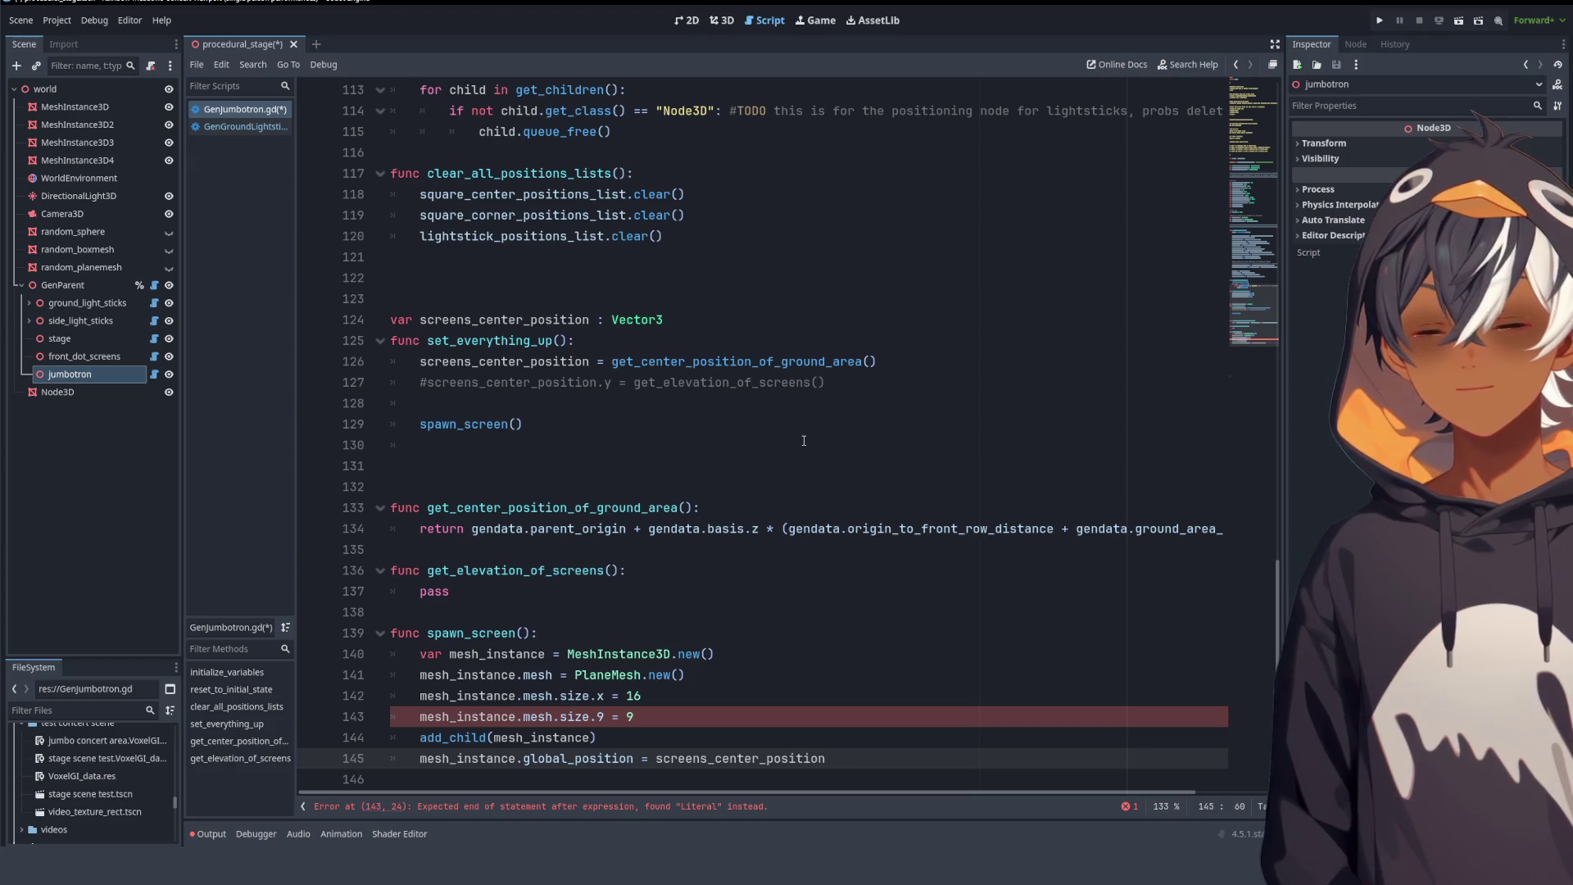
{"action": "mouse_move", "coordinate": [885, 388]}
{"action": "left_mouse_down"}
{"action": "mouse_move", "coordinate": [527, 383]}
{"action": "mouse_move", "coordinate": [615, 361]}
{"action": "mouse_move", "coordinate": [527, 383]}
{"action": "mouse_move", "coordinate": [885, 388]}
{"action": "left_mouse_up"}
{"action": "scroll", "coordinate": [884, 388], "scroll_direction": "up", "scroll_amount": 1}
{"action": "scroll", "coordinate": [886, 369], "scroll_direction": "down", "scroll_amount": 8}
{"action": "scroll", "coordinate": [889, 344], "scroll_direction": "up", "scroll_amount": 20}
{"action": "scroll", "coordinate": [891, 332], "scroll_direction": "down", "scroll_amount": 20}
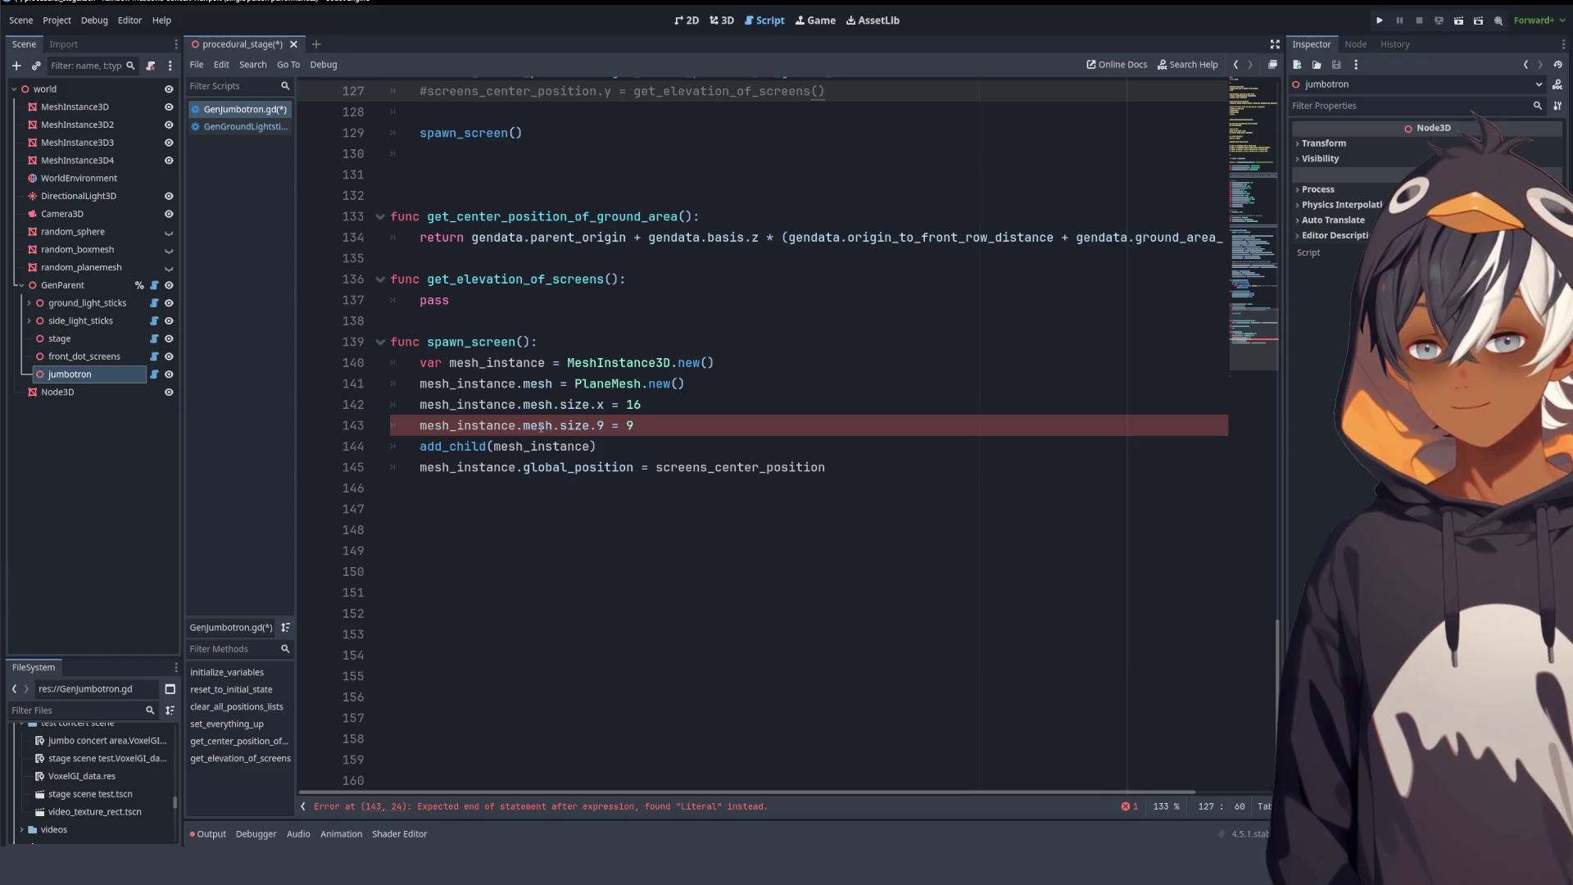
{"action": "double_click", "coordinate": [602, 426]}
{"action": "type", "text": "y"}
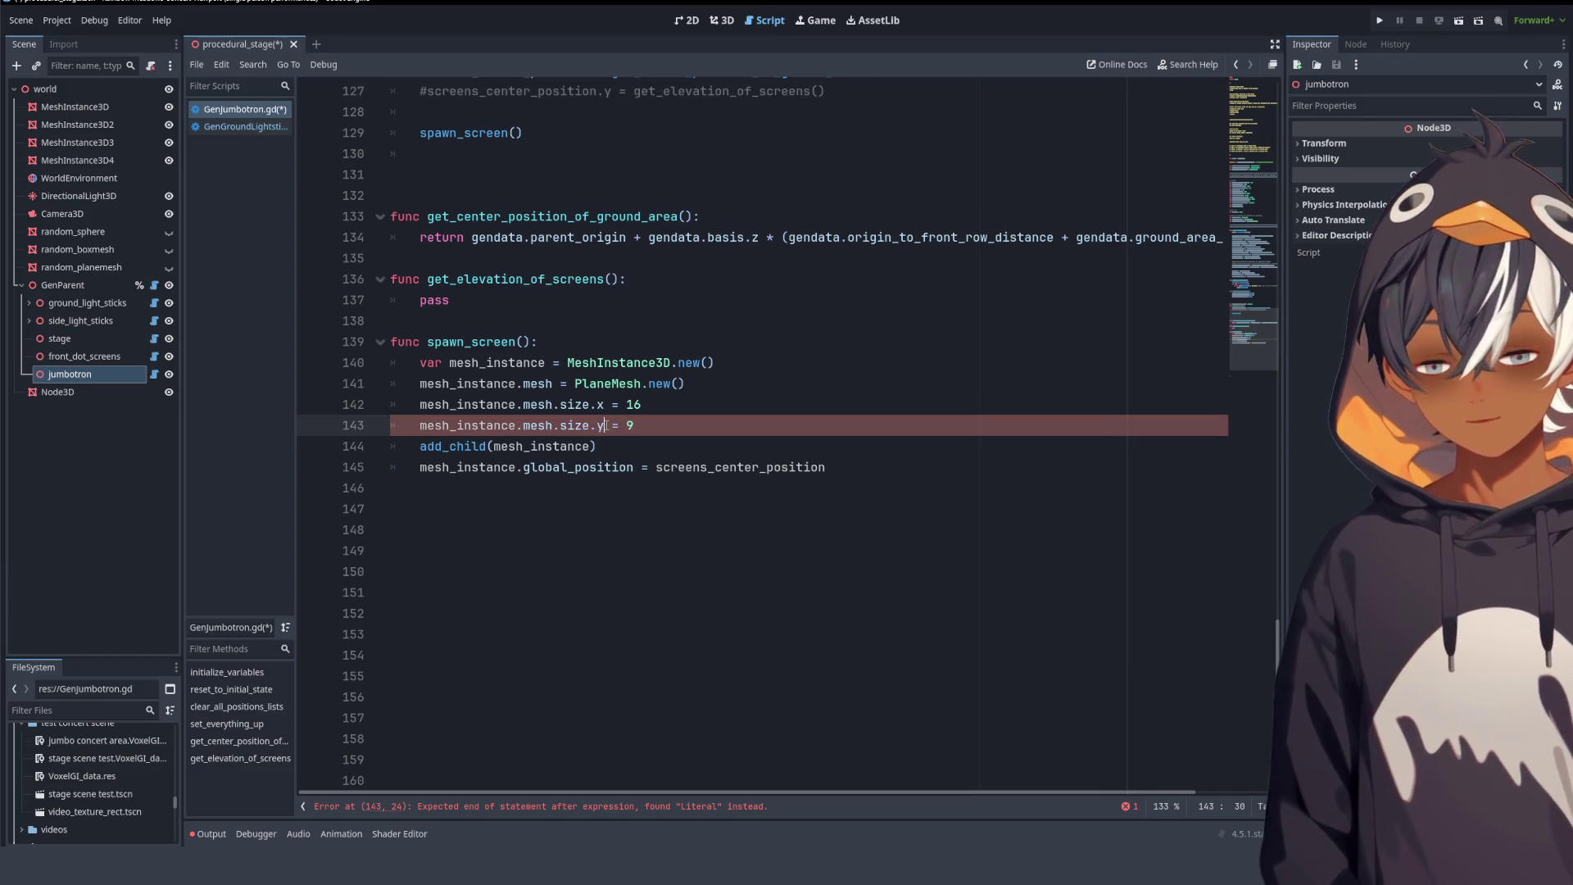
- Look over the corrected GenJumbotron.gd, then return to the procedural_stage 3D scene
{"action": "scroll", "coordinate": [825, 347], "scroll_direction": "up", "scroll_amount": 14}
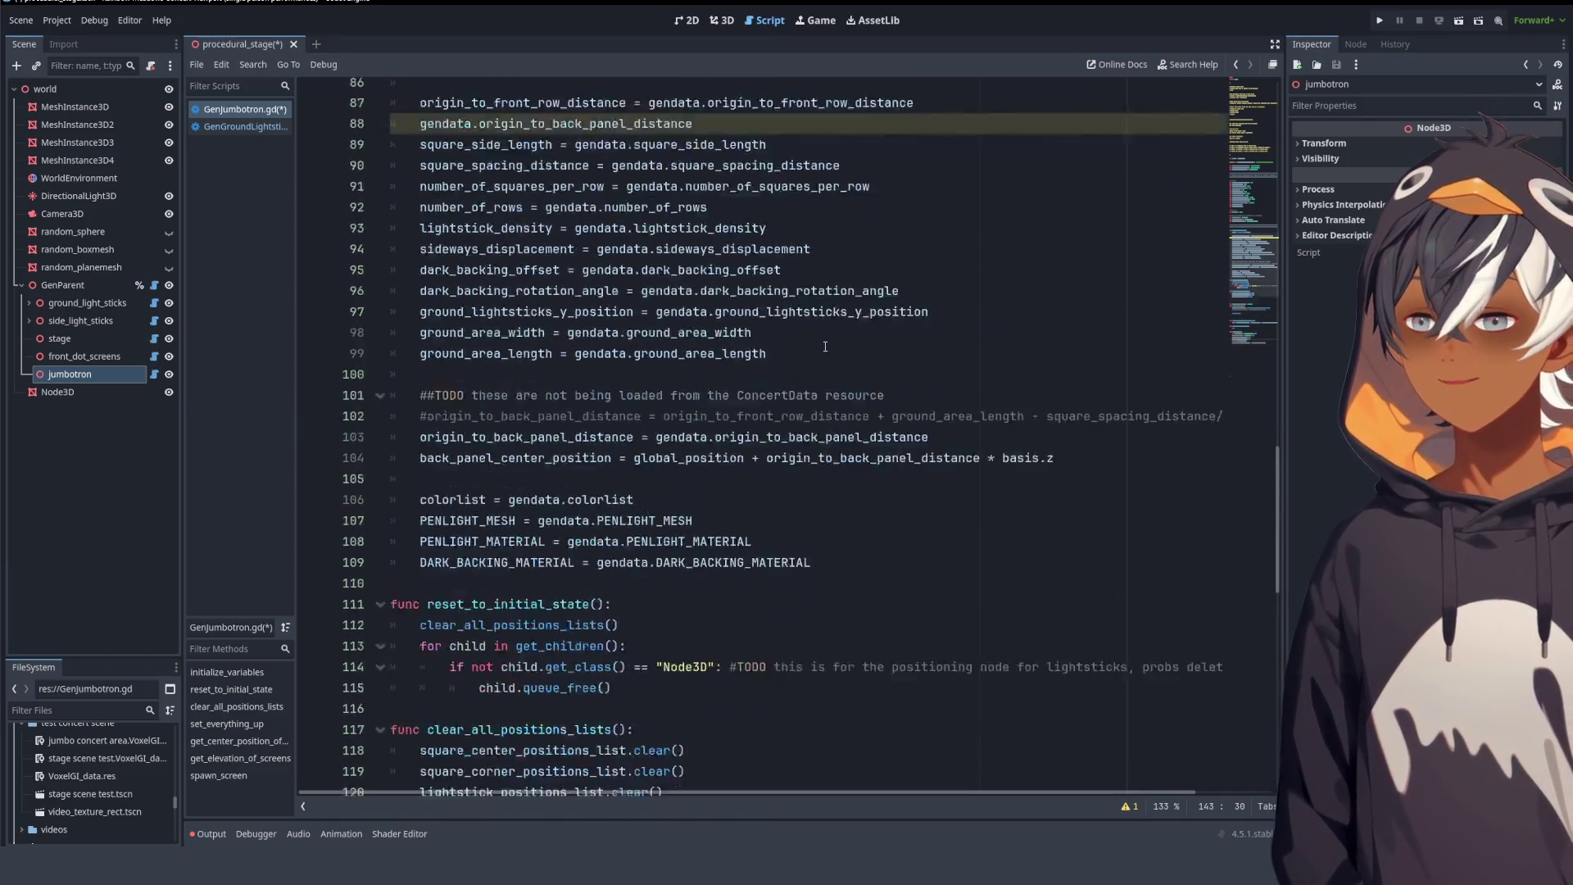
{"action": "scroll", "coordinate": [826, 347], "scroll_direction": "up", "scroll_amount": 11}
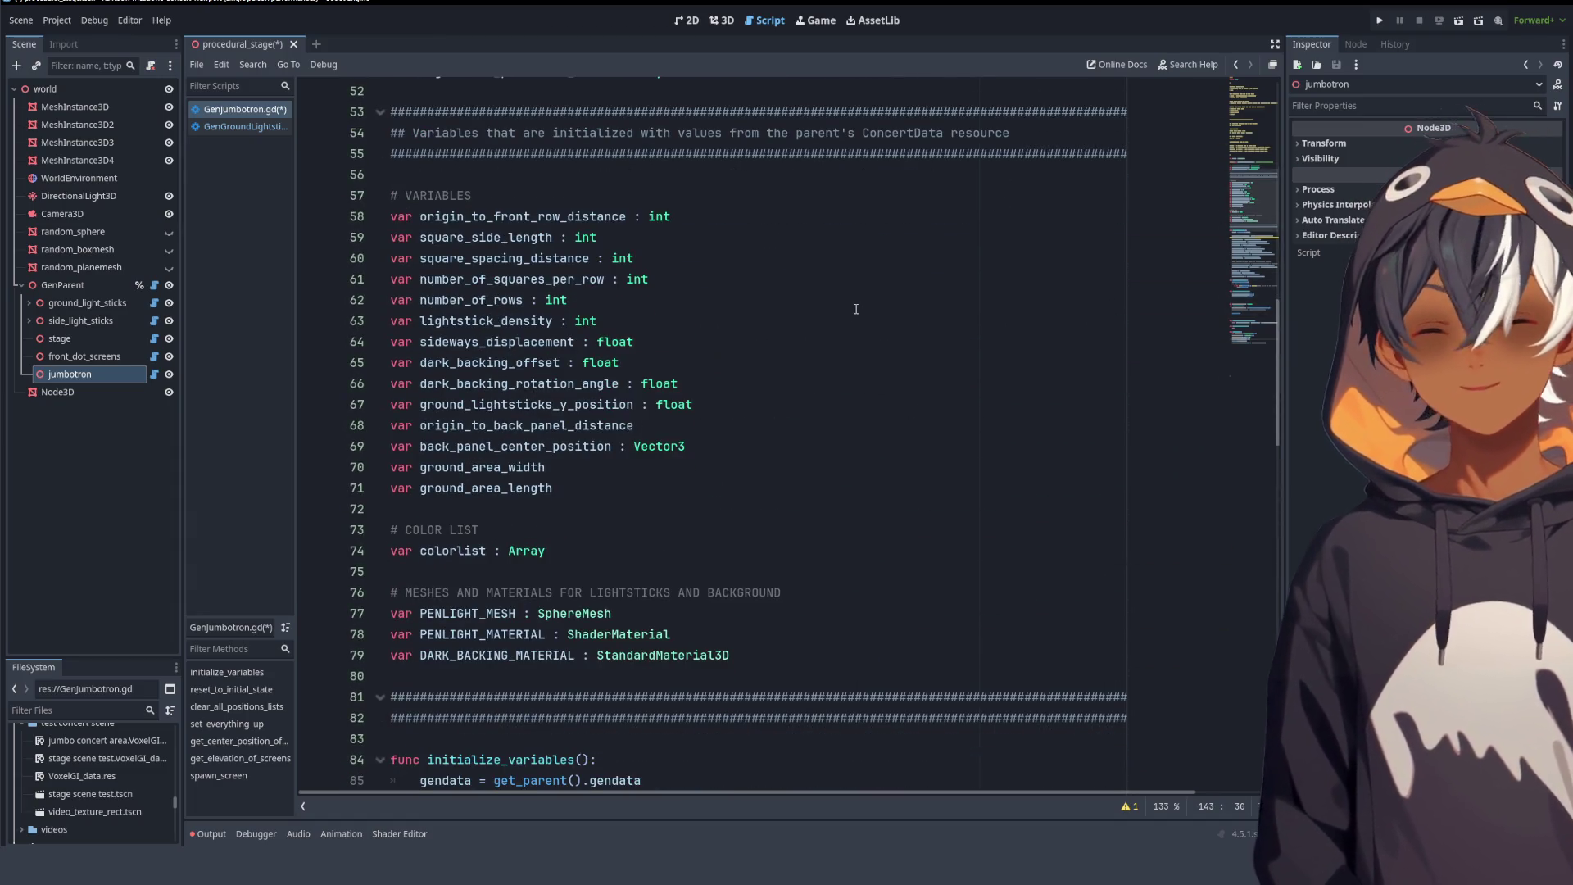
{"action": "scroll", "coordinate": [858, 298], "scroll_direction": "up", "scroll_amount": 10}
{"action": "scroll", "coordinate": [868, 294], "scroll_direction": "down", "scroll_amount": 16}
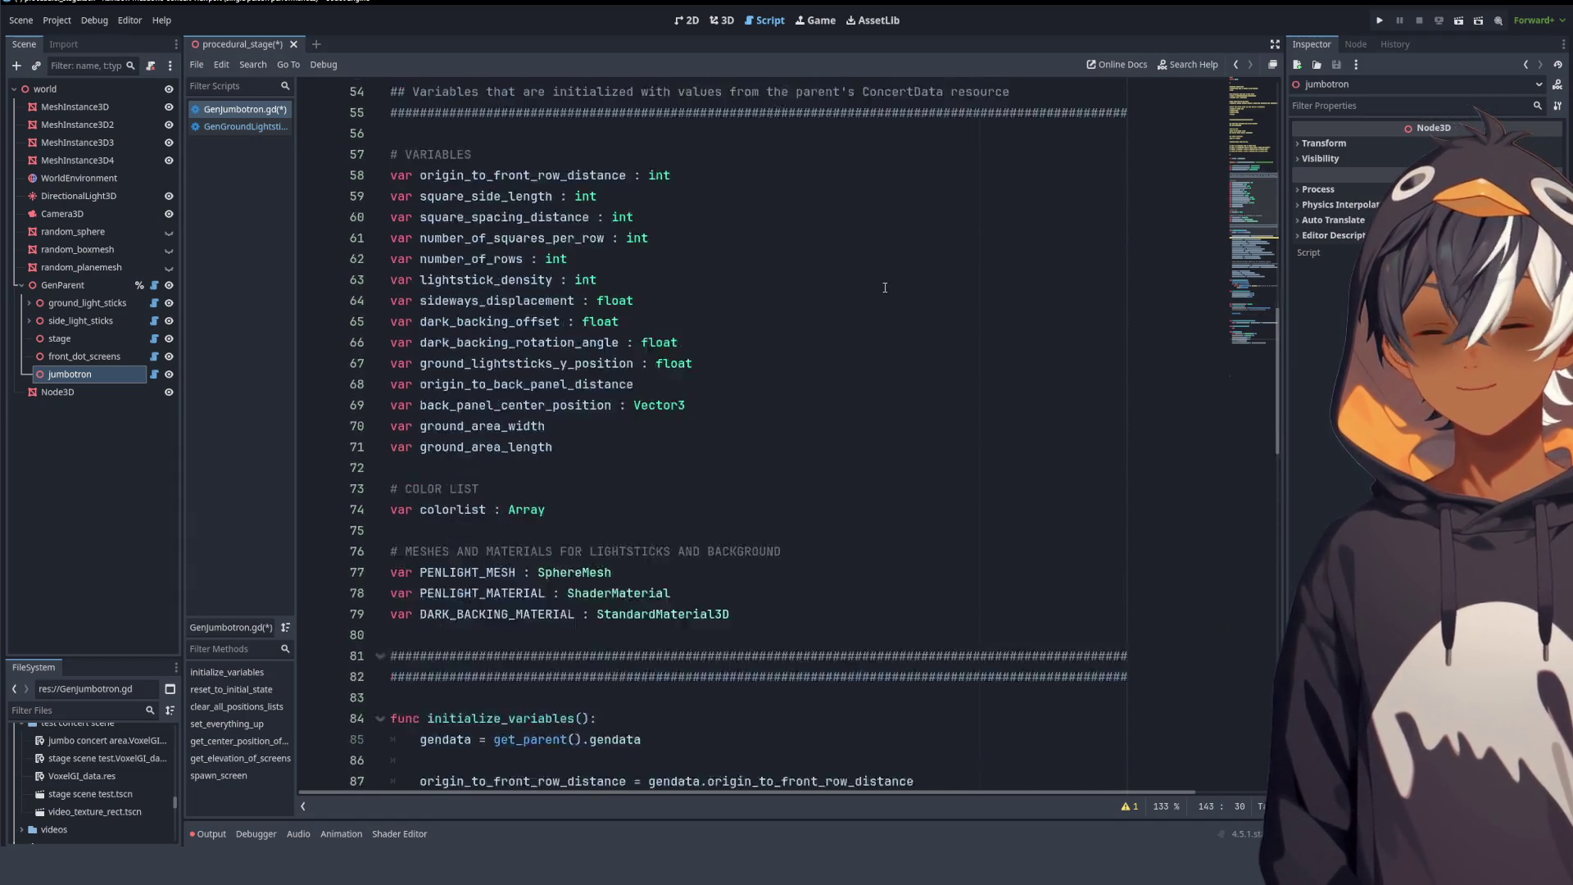
{"action": "scroll", "coordinate": [885, 287], "scroll_direction": "down", "scroll_amount": 5}
{"action": "scroll", "coordinate": [666, 314], "scroll_direction": "up", "scroll_amount": 5}
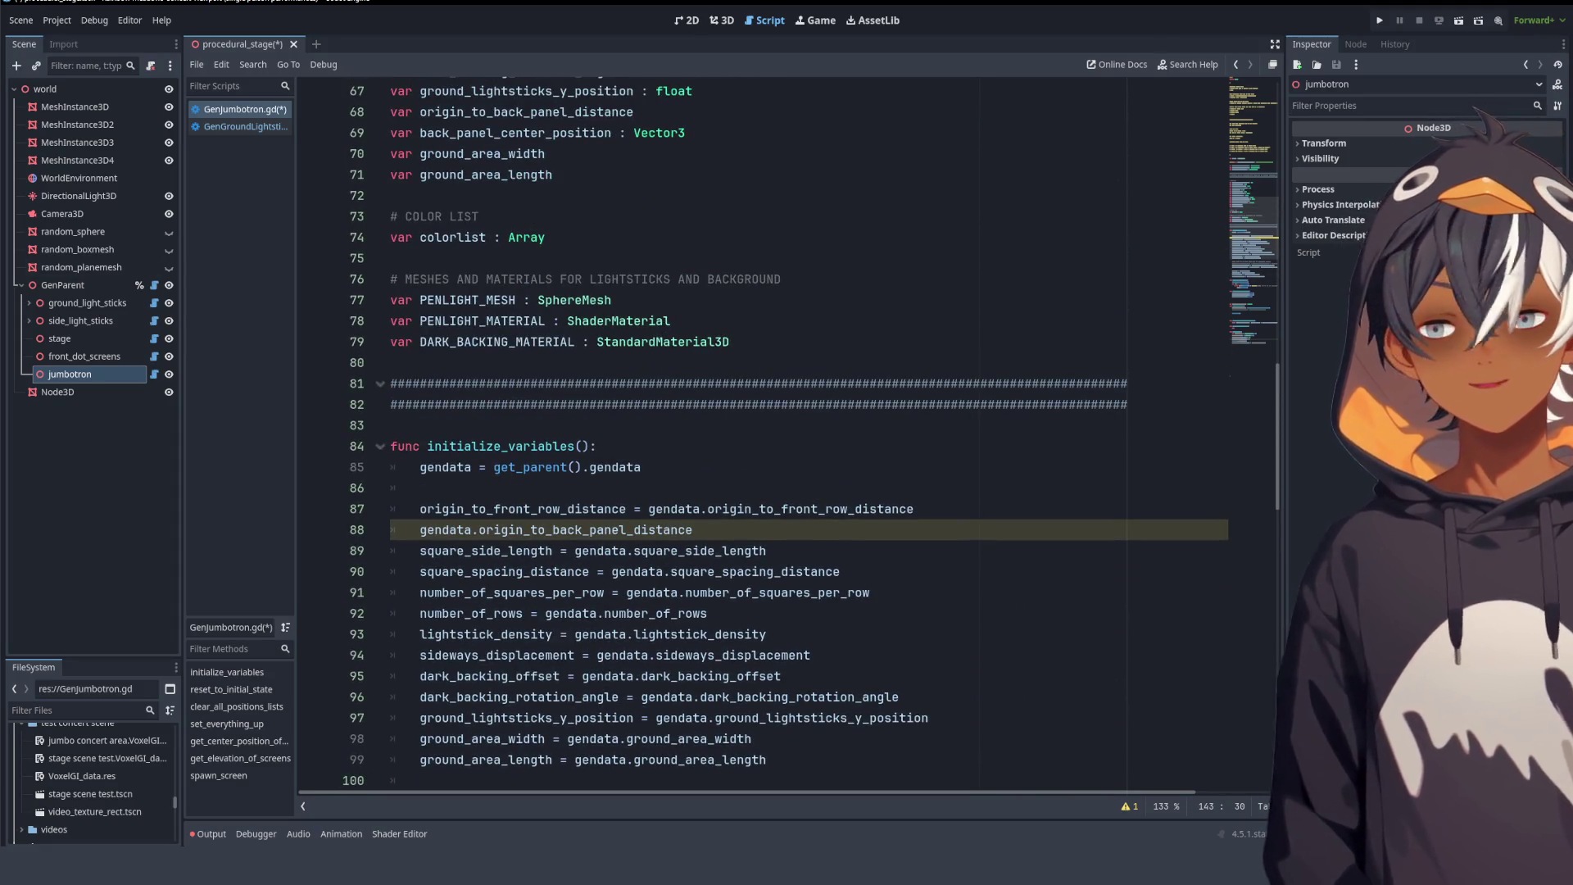
{"action": "left_click", "coordinate": [716, 359]}
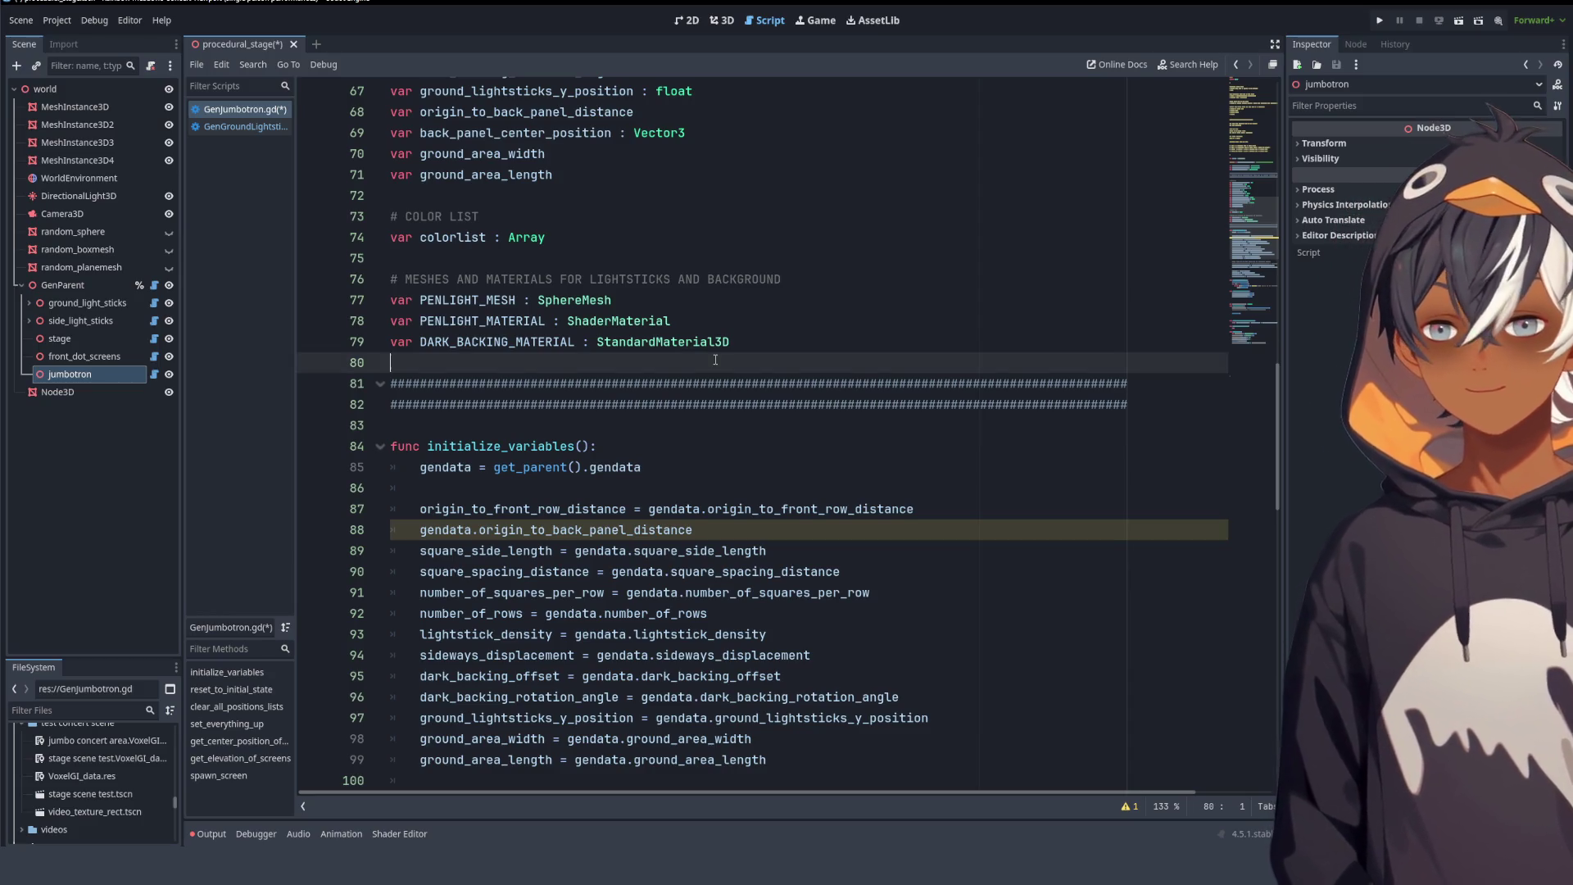
{"action": "scroll", "coordinate": [727, 345], "scroll_direction": "down", "scroll_amount": 7}
{"action": "scroll", "coordinate": [744, 322], "scroll_direction": "up", "scroll_amount": 20}
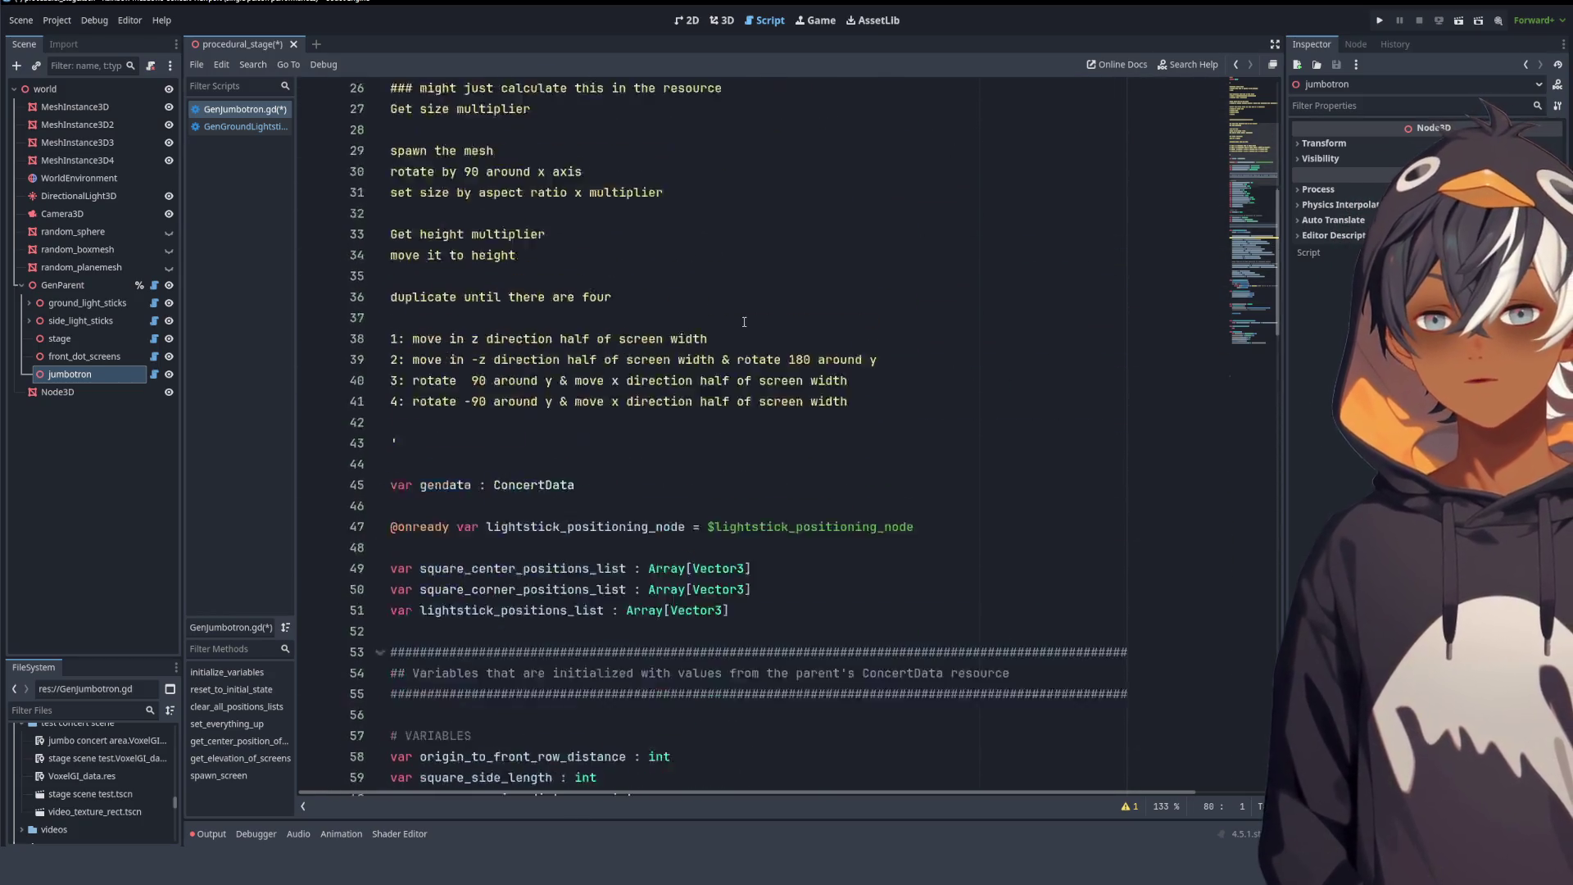
{"action": "scroll", "coordinate": [737, 318], "scroll_direction": "up", "scroll_amount": 1}
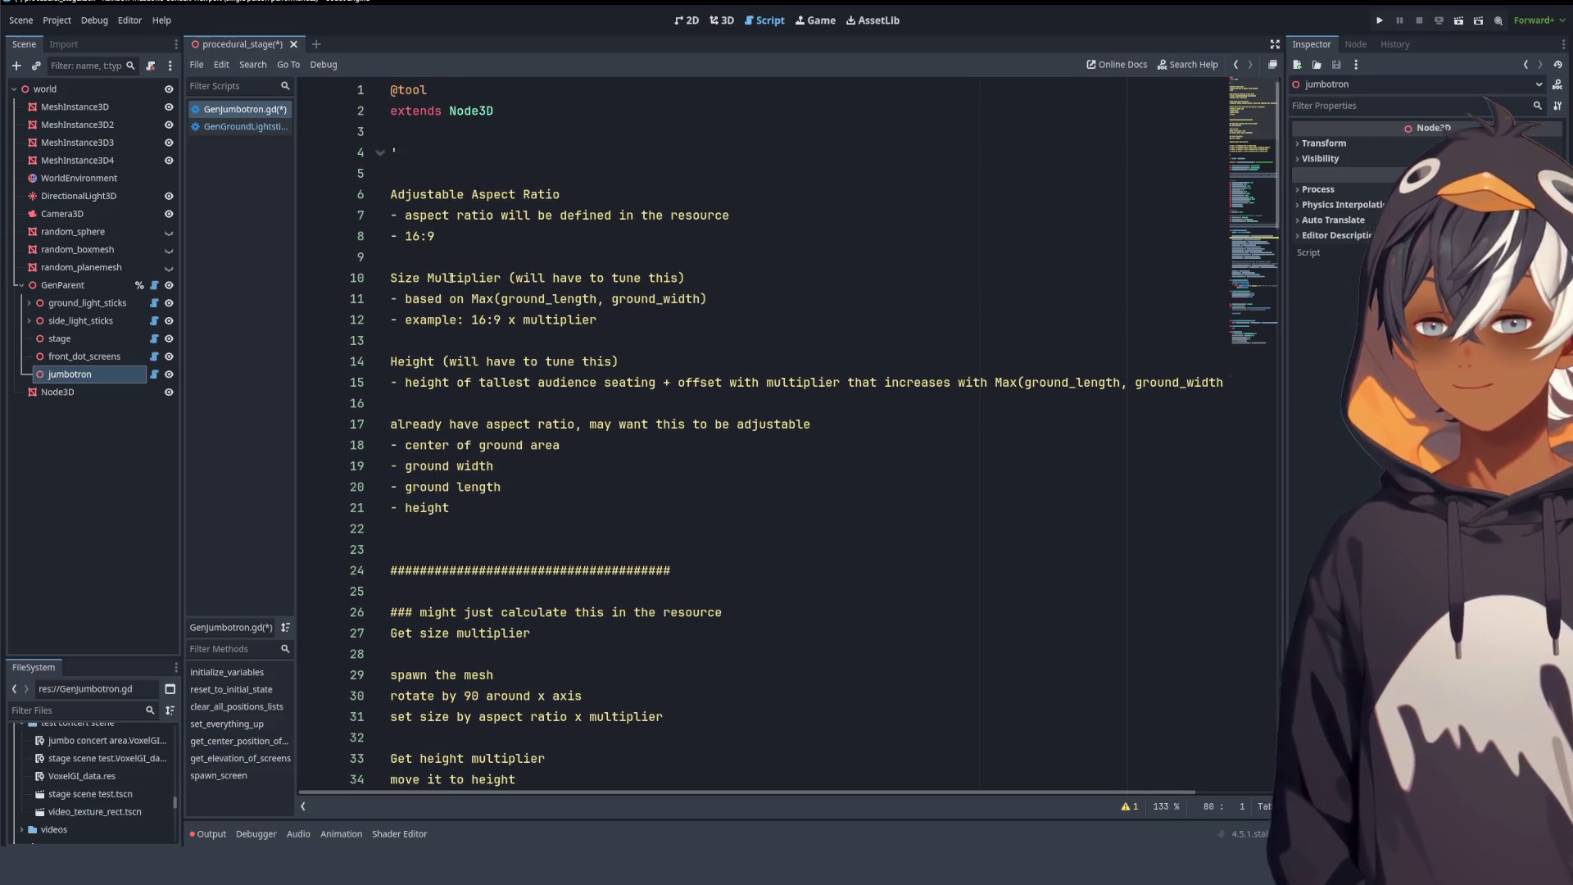
{"action": "left_click", "coordinate": [720, 22]}
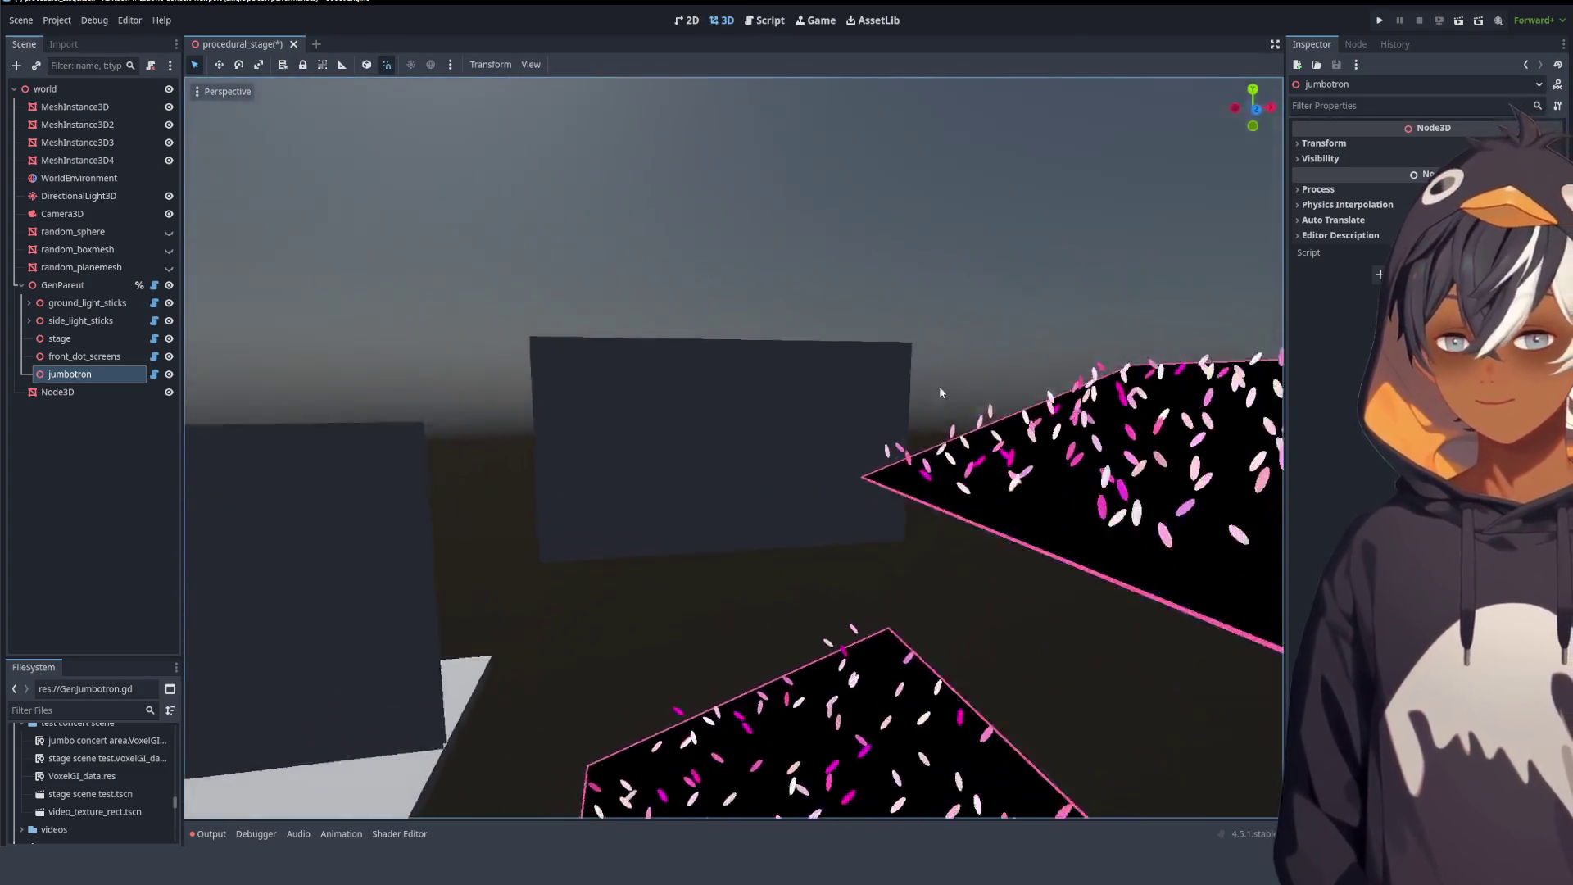
- Focus and orbit the view to inspect the jumbotron screen above the crowd, then return to the script
{"action": "mouse_move", "coordinate": [941, 393]}
{"action": "left_mouse_down"}
{"action": "mouse_move", "coordinate": [1091, 375]}
{"action": "mouse_move", "coordinate": [843, 396]}
{"action": "mouse_move", "coordinate": [513, 457]}
{"action": "mouse_move", "coordinate": [819, 376]}
{"action": "mouse_move", "coordinate": [733, 406]}
{"action": "mouse_move", "coordinate": [688, 410]}
{"action": "mouse_move", "coordinate": [1037, 283]}
{"action": "mouse_move", "coordinate": [843, 298]}
{"action": "mouse_move", "coordinate": [1005, 358]}
{"action": "mouse_move", "coordinate": [1008, 394]}
{"action": "mouse_move", "coordinate": [768, 473]}
{"action": "mouse_move", "coordinate": [902, 464]}
{"action": "mouse_move", "coordinate": [913, 431]}
{"action": "mouse_move", "coordinate": [856, 447]}
{"action": "mouse_move", "coordinate": [891, 421]}
{"action": "mouse_move", "coordinate": [986, 410]}
{"action": "mouse_move", "coordinate": [1011, 457]}
{"action": "mouse_move", "coordinate": [1148, 449]}
{"action": "mouse_move", "coordinate": [908, 445]}
{"action": "mouse_move", "coordinate": [917, 455]}
{"action": "mouse_move", "coordinate": [884, 467]}
{"action": "mouse_move", "coordinate": [725, 379]}
{"action": "mouse_move", "coordinate": [671, 459]}
{"action": "mouse_move", "coordinate": [700, 437]}
{"action": "mouse_move", "coordinate": [741, 488]}
{"action": "mouse_move", "coordinate": [732, 432]}
{"action": "left_mouse_up"}
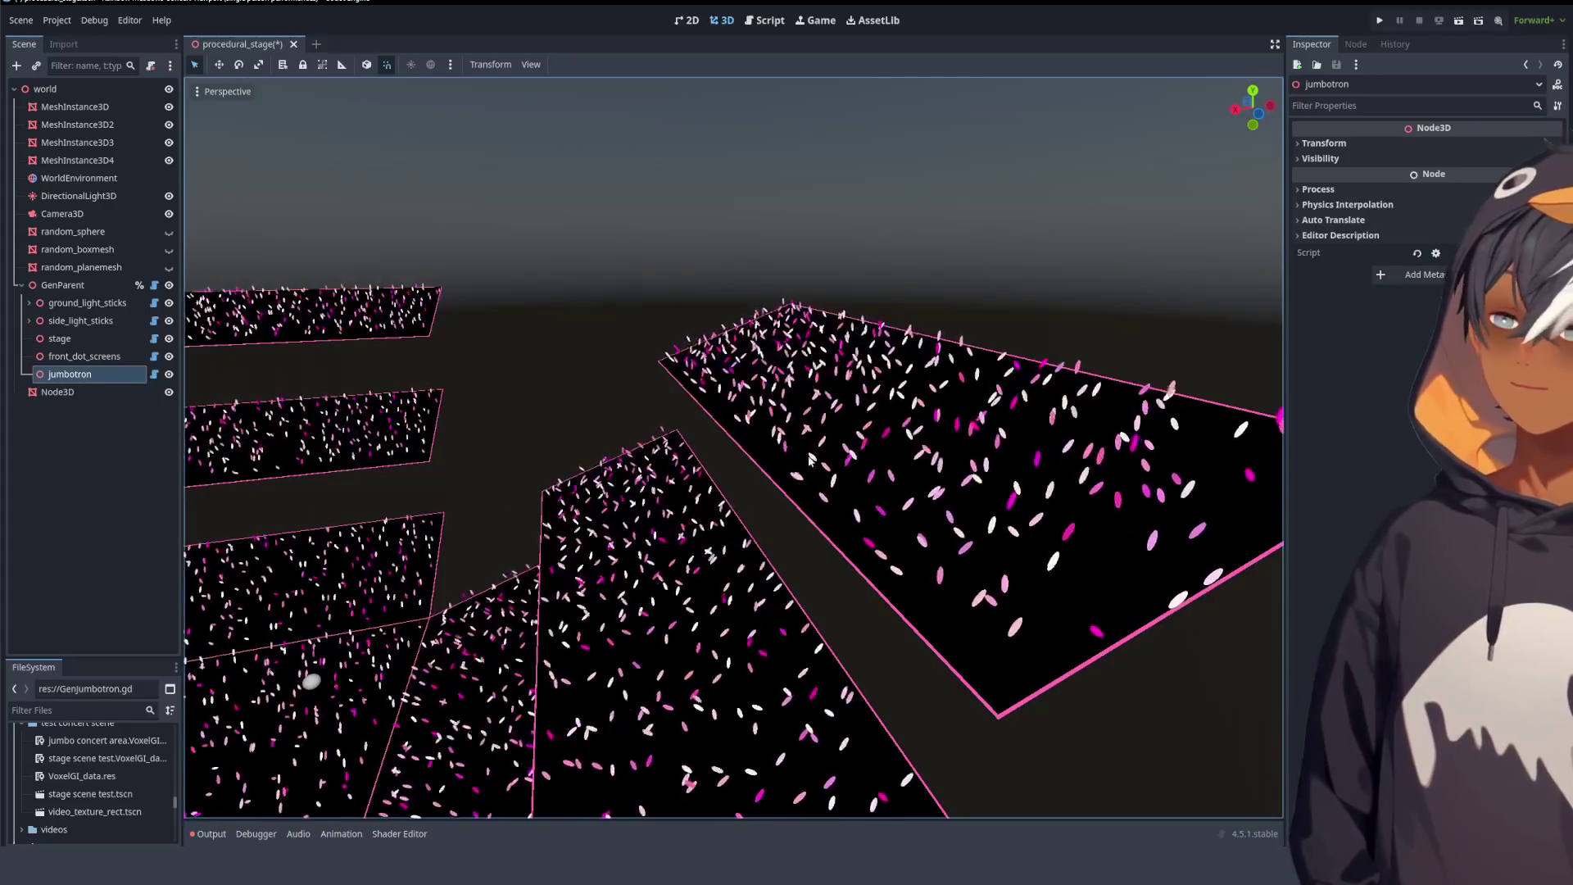
{"action": "mouse_move", "coordinate": [907, 421]}
{"action": "left_mouse_down"}
{"action": "mouse_move", "coordinate": [752, 436]}
{"action": "mouse_move", "coordinate": [576, 377]}
{"action": "left_mouse_up"}
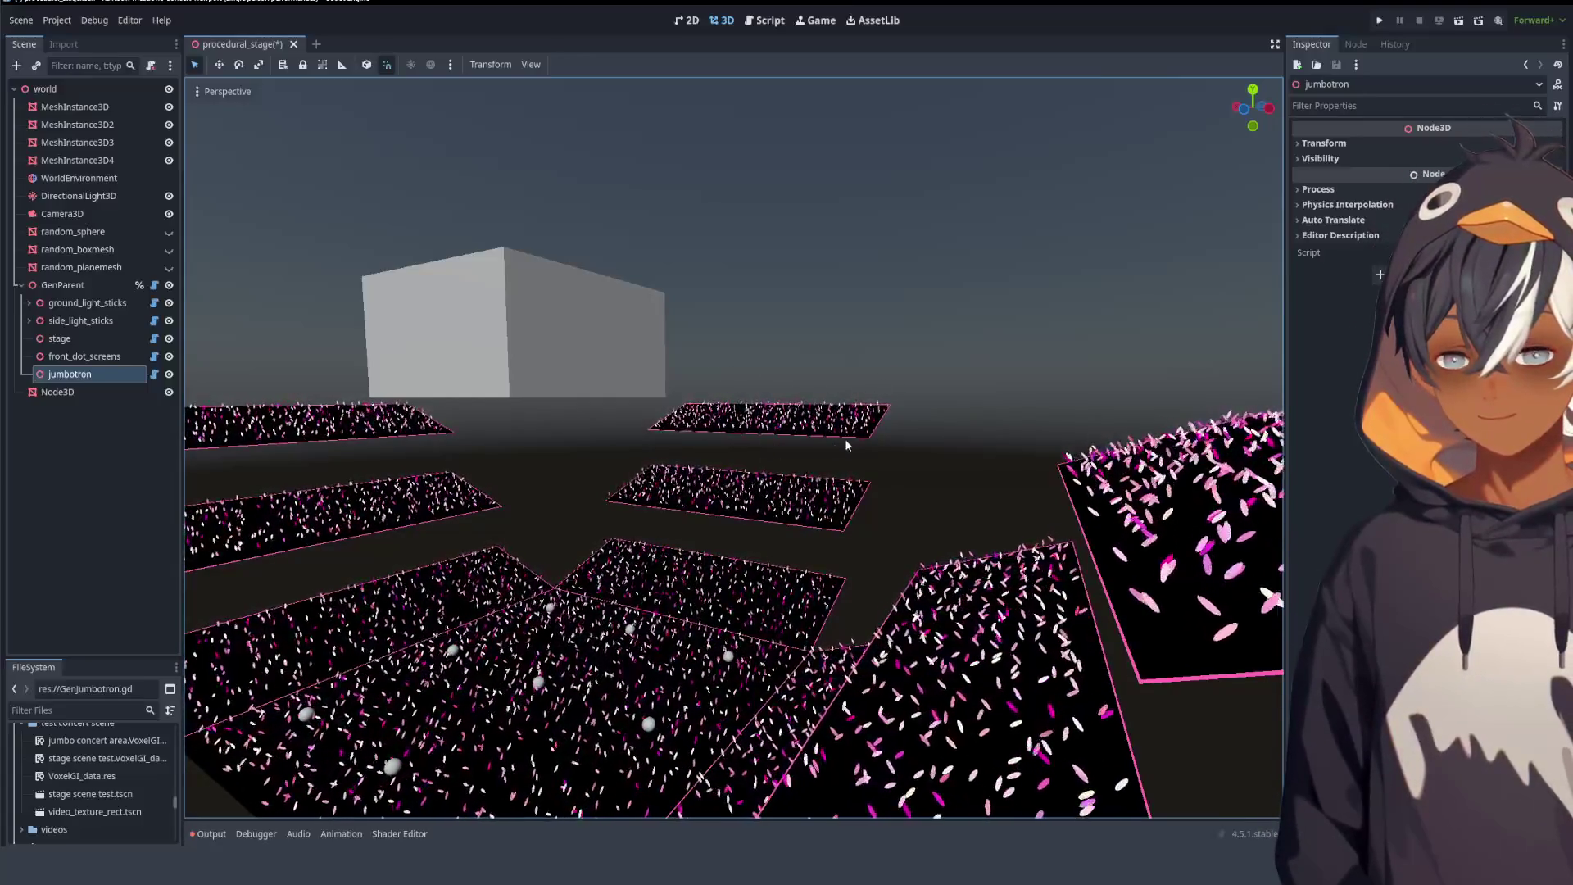
{"action": "key", "text": "f"}
{"action": "mouse_move", "coordinate": [577, 452]}
{"action": "left_mouse_down"}
{"action": "mouse_move", "coordinate": [816, 415]}
{"action": "mouse_move", "coordinate": [641, 449]}
{"action": "mouse_move", "coordinate": [890, 446]}
{"action": "mouse_move", "coordinate": [554, 445]}
{"action": "mouse_move", "coordinate": [843, 450]}
{"action": "mouse_move", "coordinate": [882, 460]}
{"action": "mouse_move", "coordinate": [884, 491]}
{"action": "left_mouse_up"}
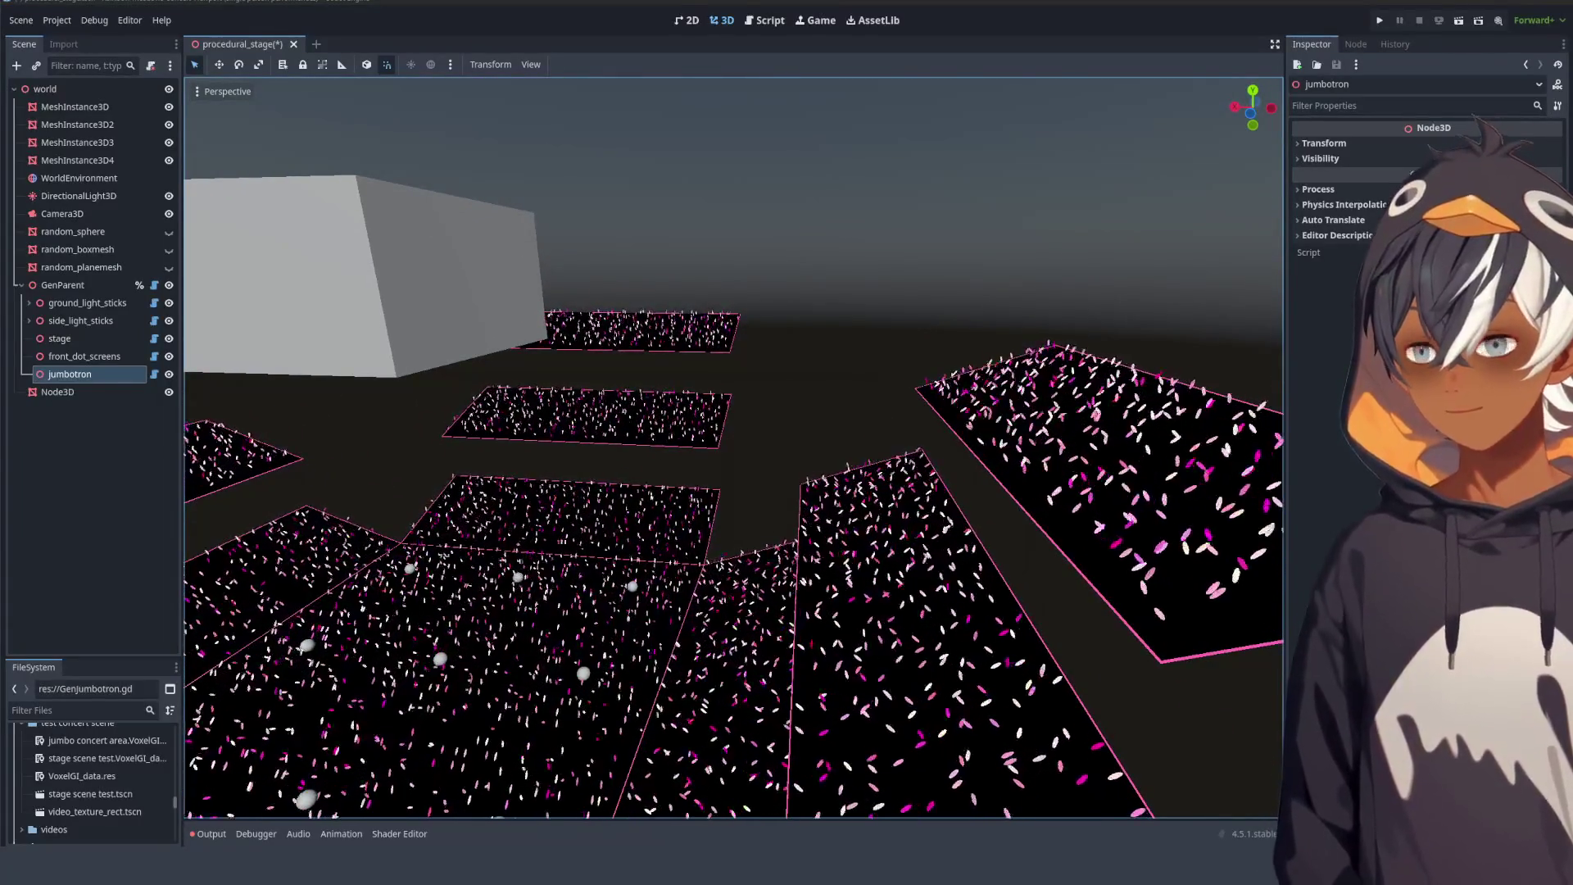
{"action": "mouse_move", "coordinate": [778, 387]}
{"action": "left_mouse_down"}
{"action": "mouse_move", "coordinate": [876, 413]}
{"action": "mouse_move", "coordinate": [756, 478]}
{"action": "left_mouse_up"}
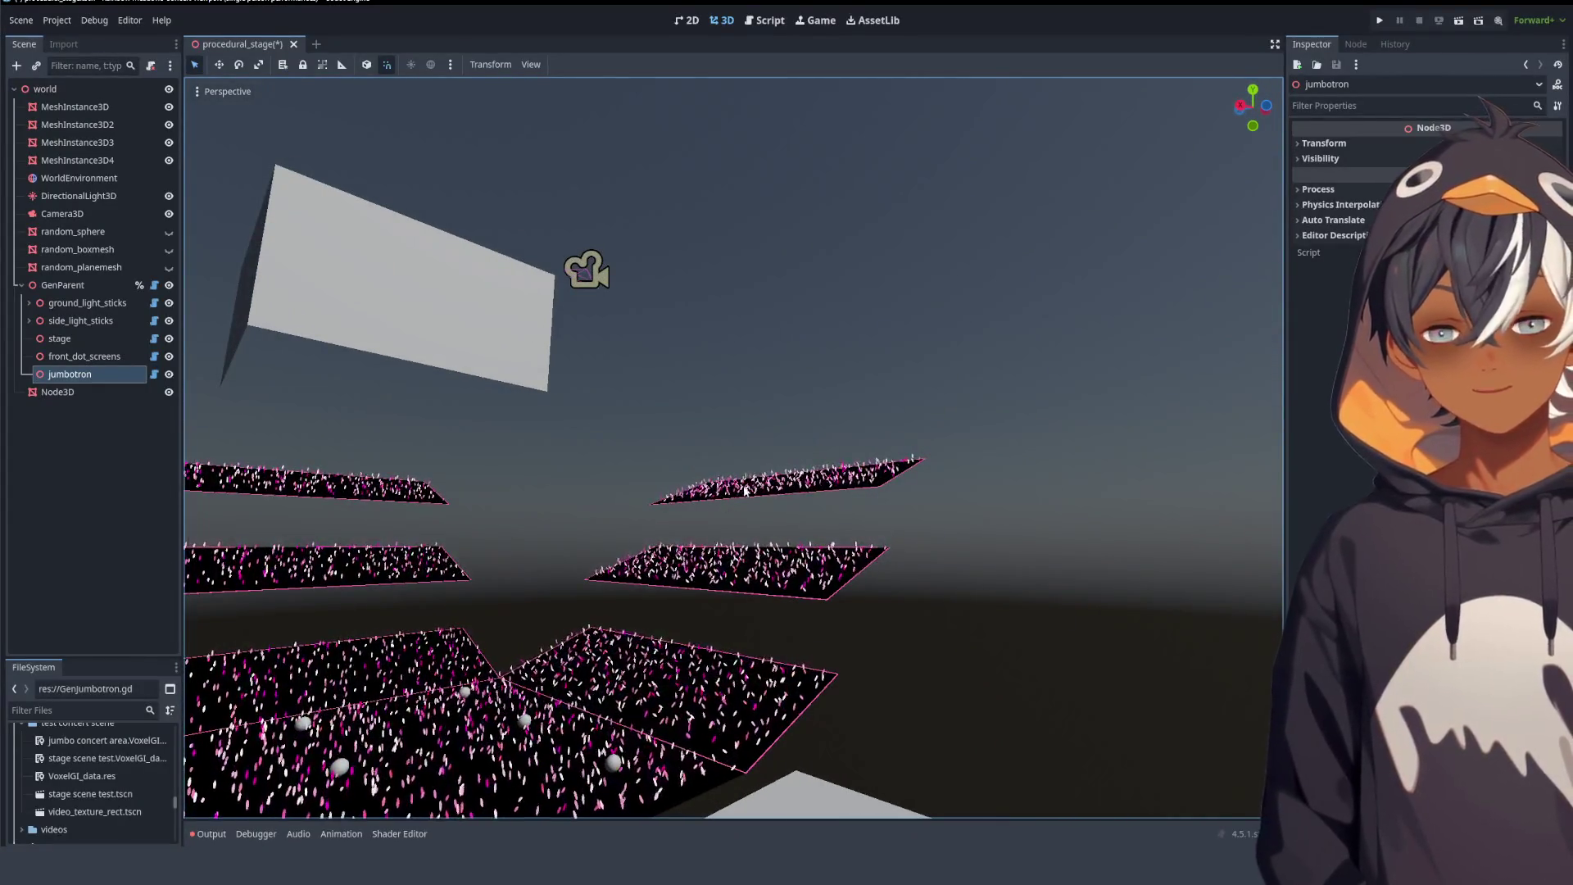
{"action": "left_click", "coordinate": [766, 20]}
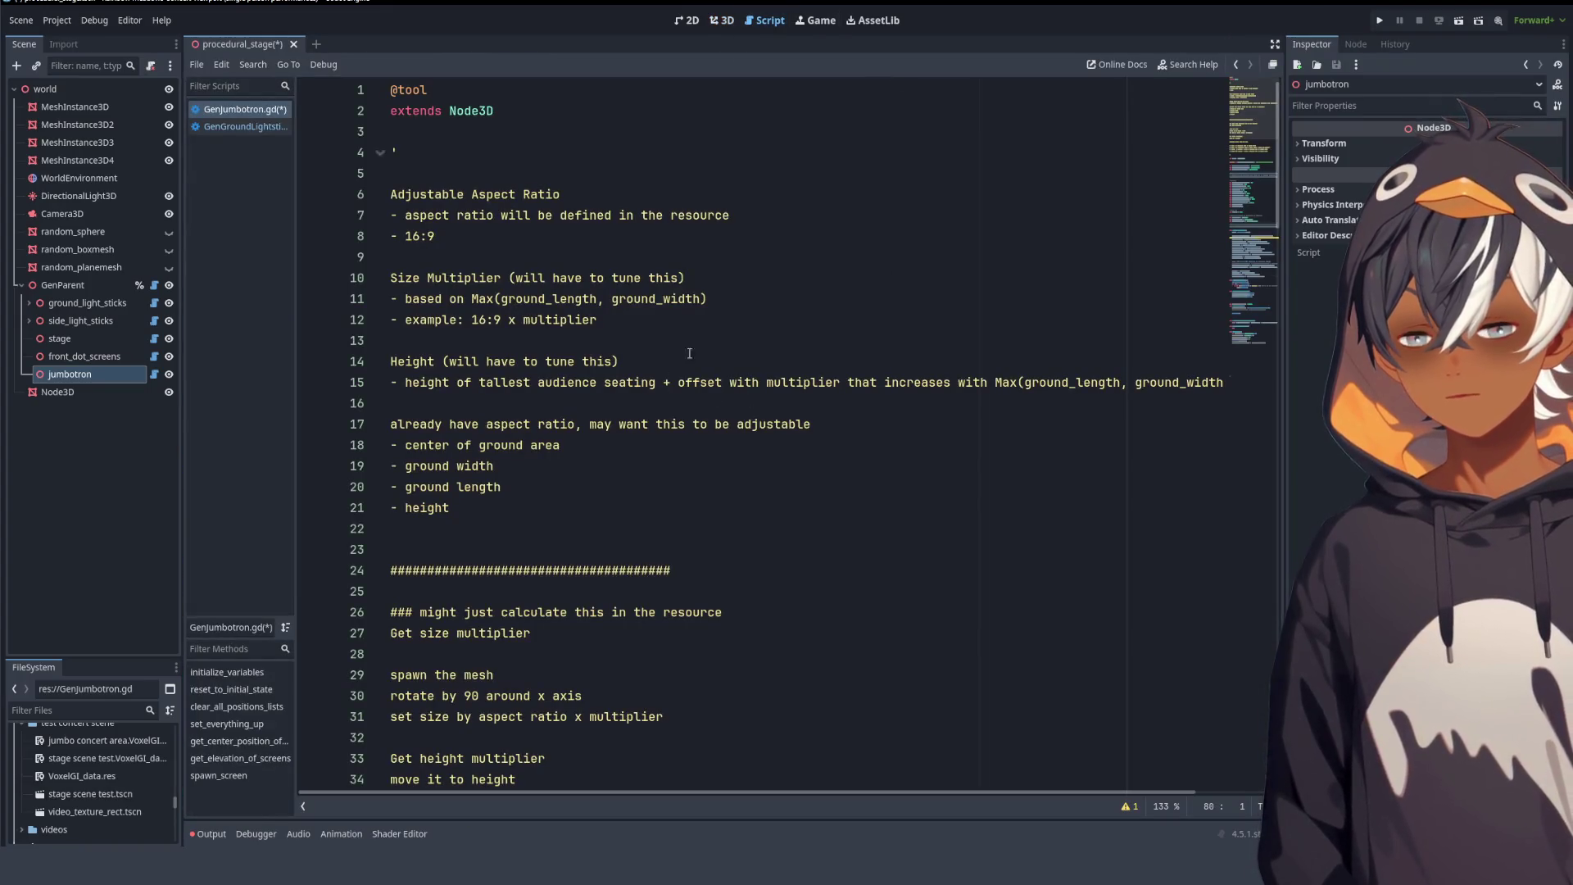
- Glance at the 3D scene from a new angle and come back to the script
{"action": "key", "text": "ctrl+F2"}
{"action": "left_click_drag", "start_coordinate": [679, 379], "coordinate": [812, 95]}
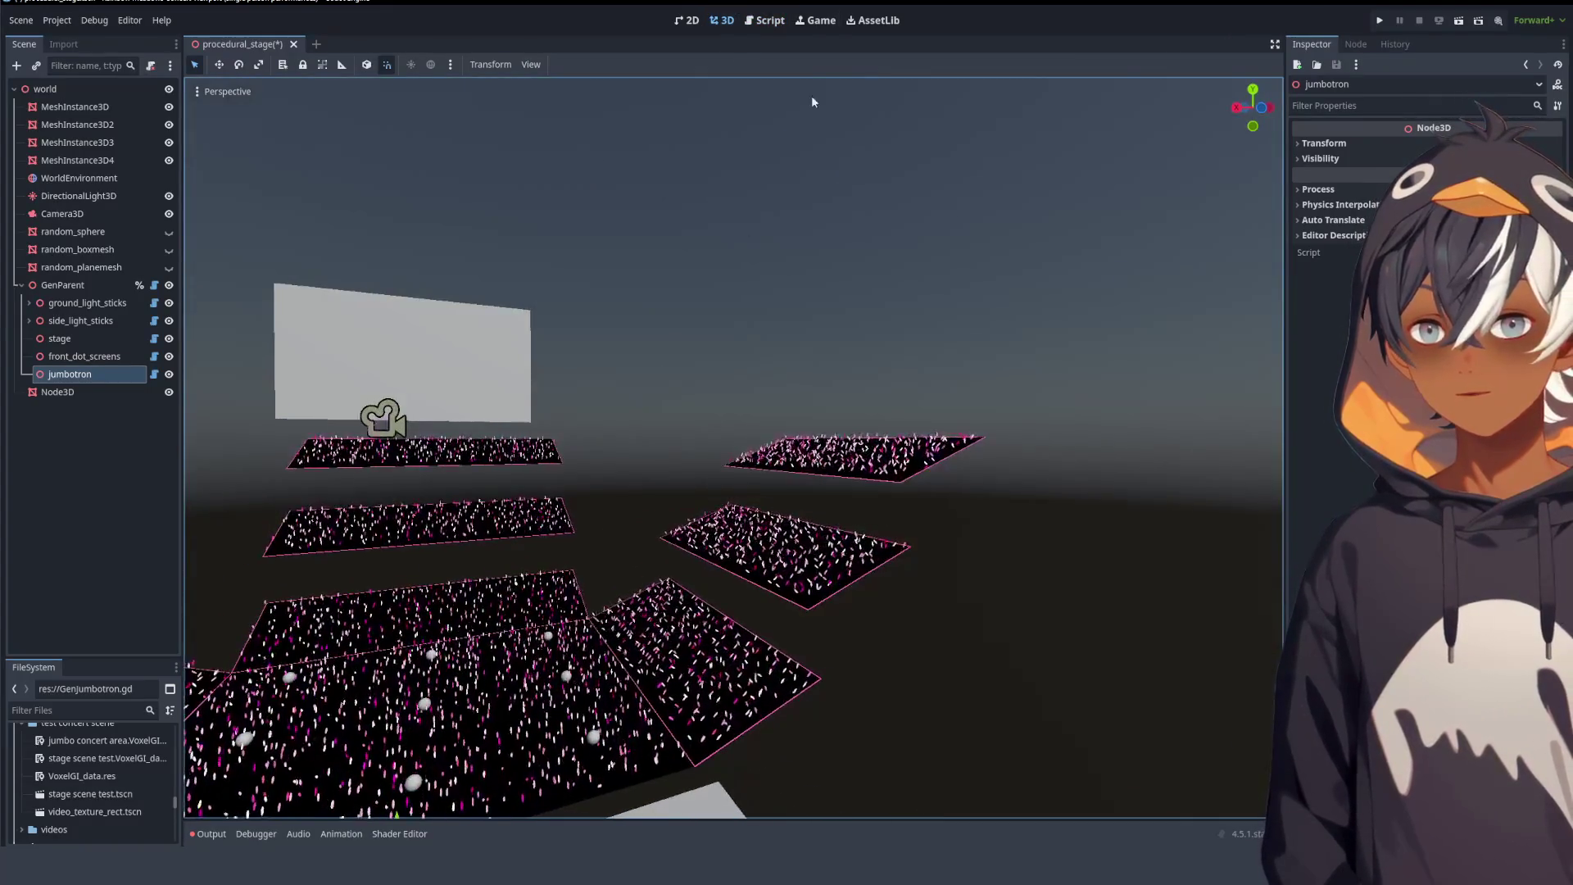
{"action": "left_click", "coordinate": [778, 23]}
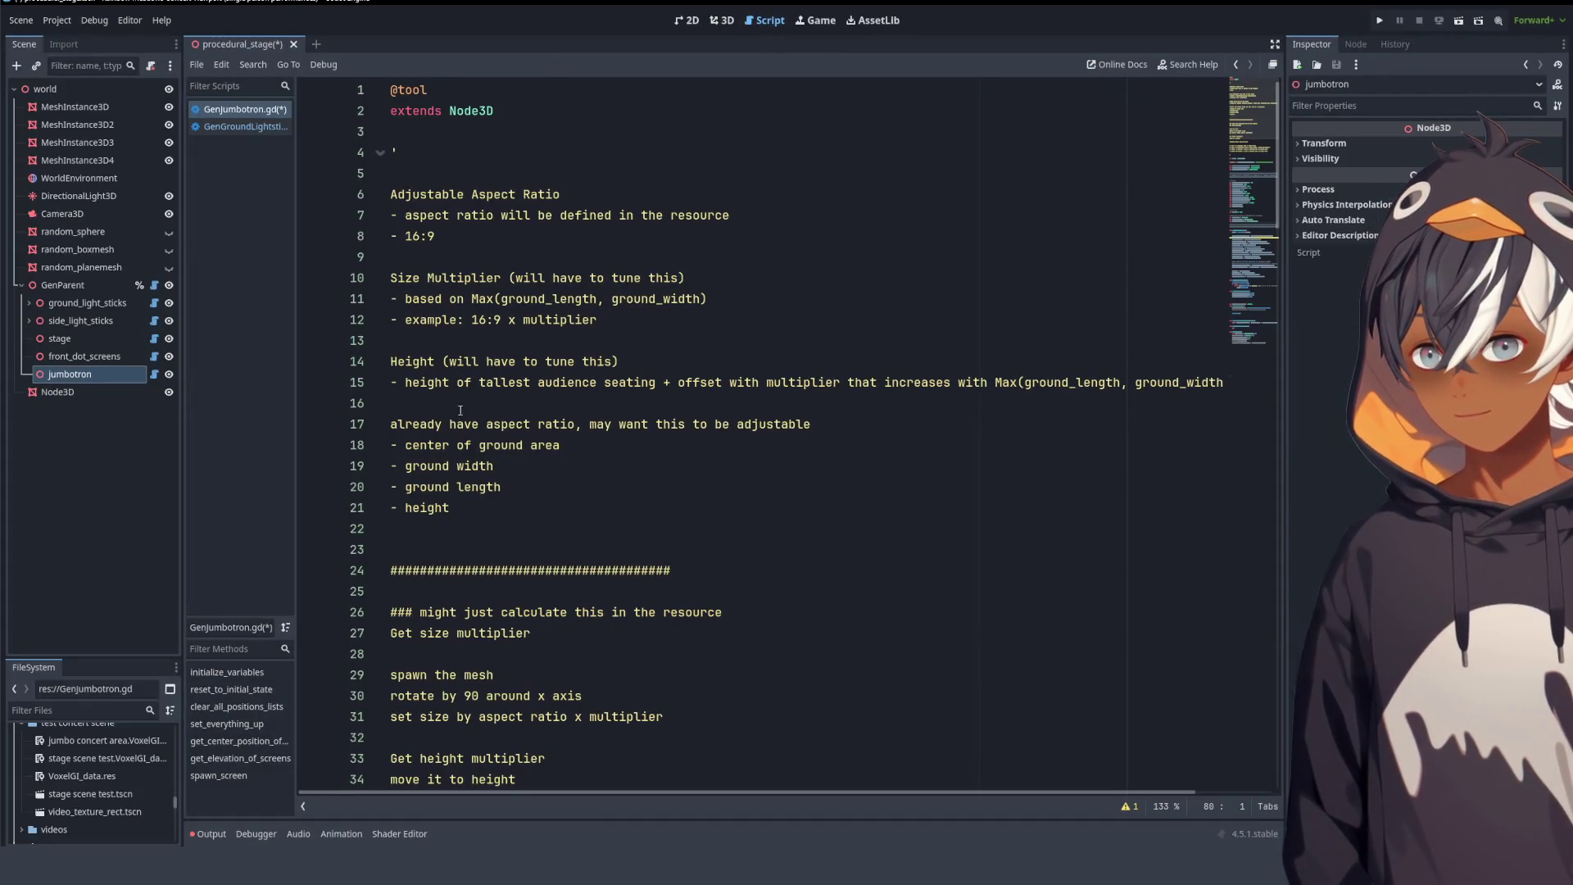
- Select the line 15 height note, including Max(ground_length, ground_width), and scroll down to get_elevation_of_screens
{"action": "left_click_drag", "start_coordinate": [447, 386], "coordinate": [680, 382]}
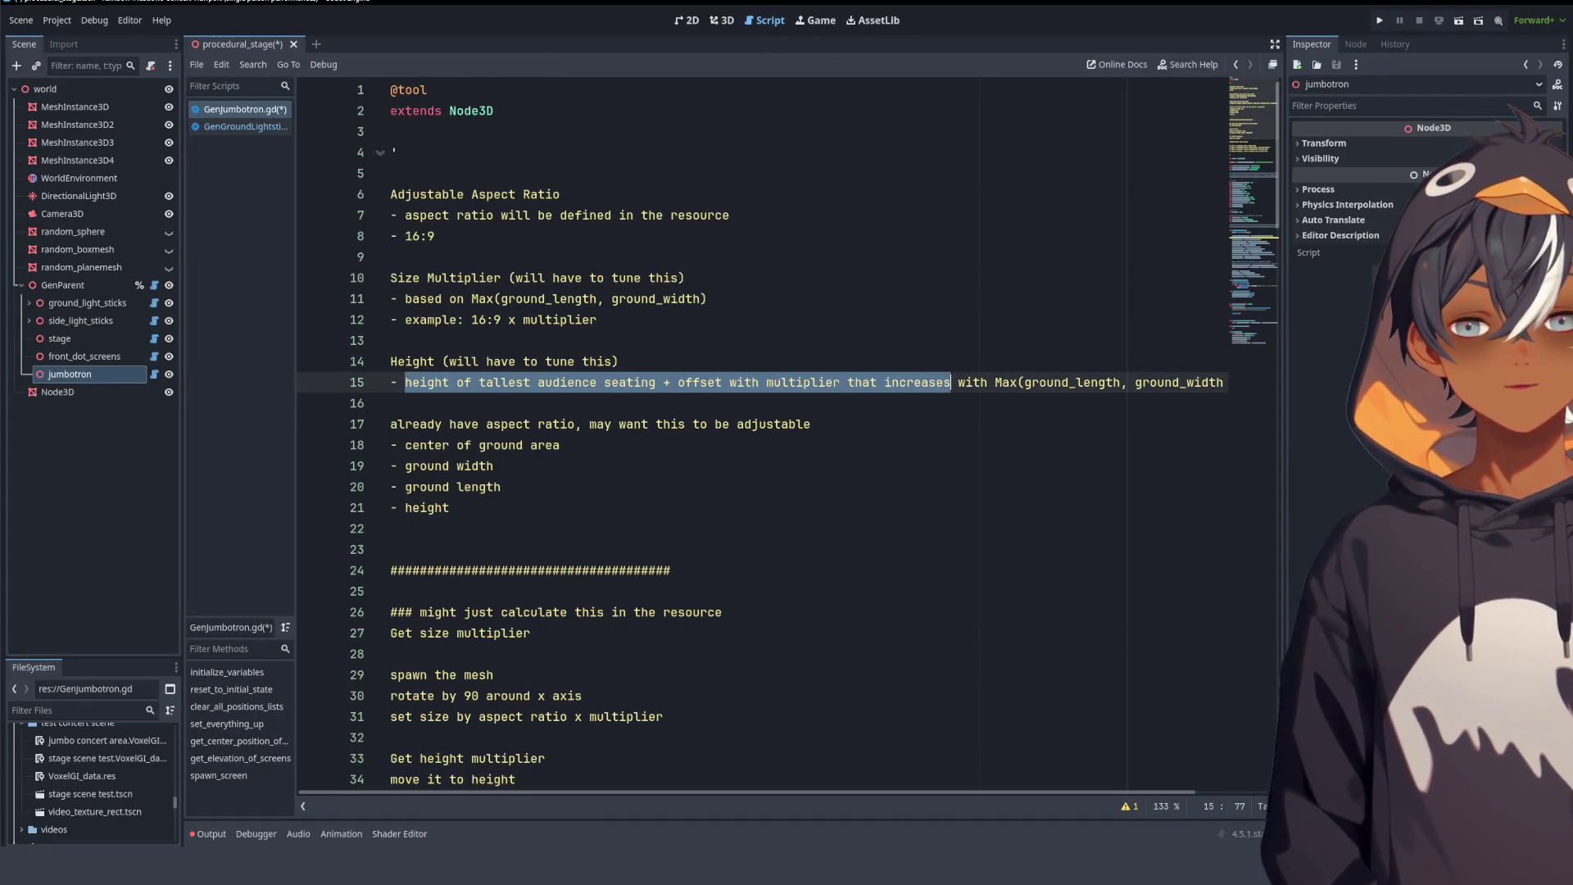
{"action": "left_click_drag", "start_coordinate": [951, 382], "coordinate": [1222, 386]}
{"action": "key", "text": "ctrl+c"}
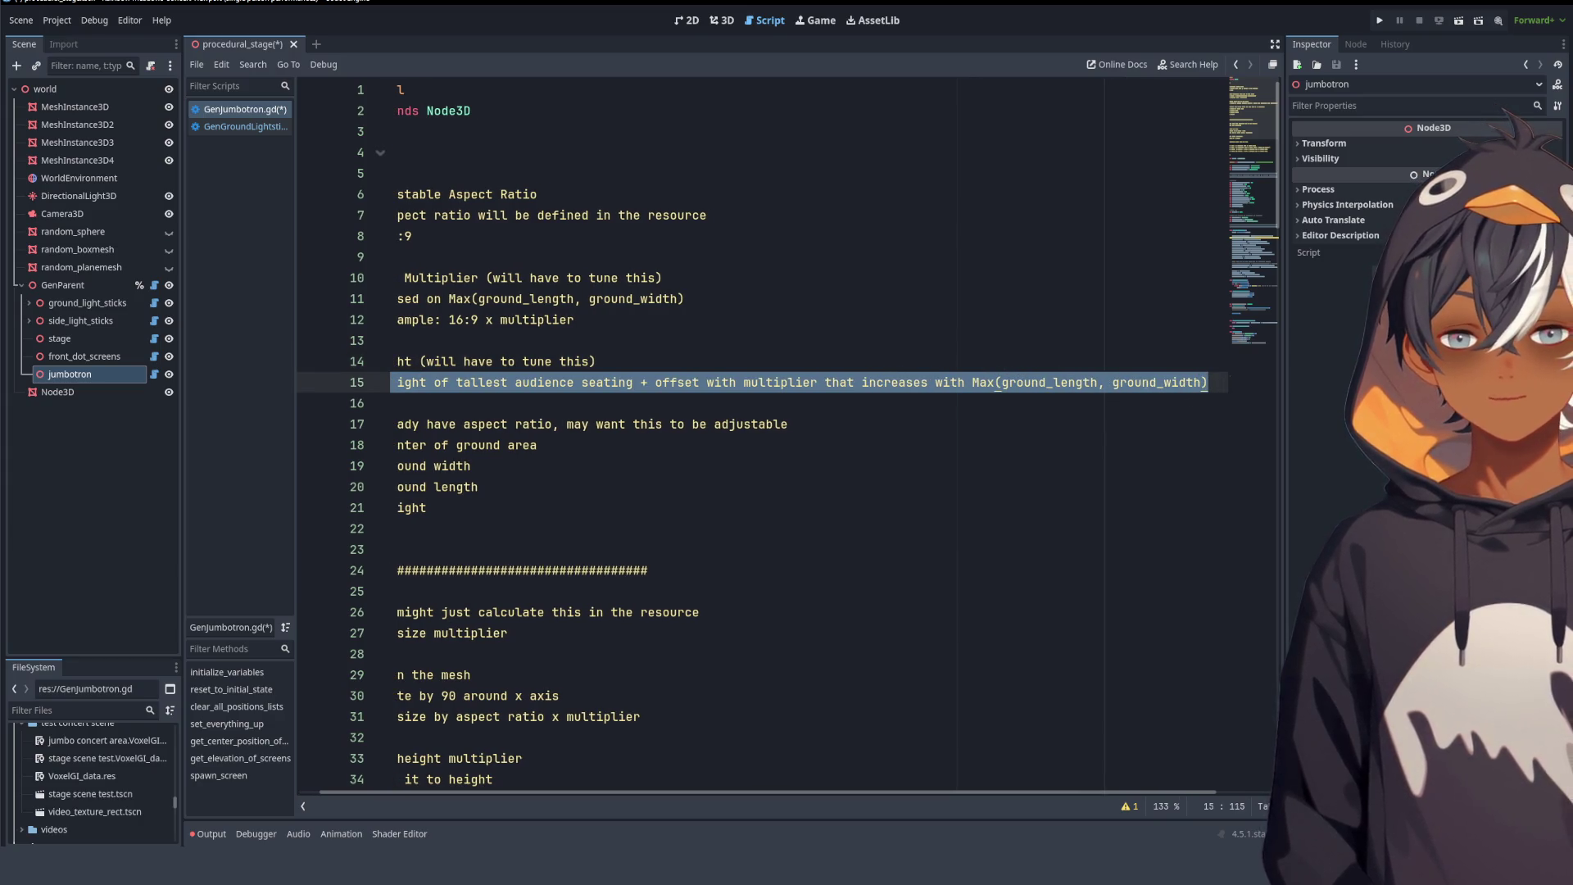
{"action": "left_click", "coordinate": [1000, 382]}
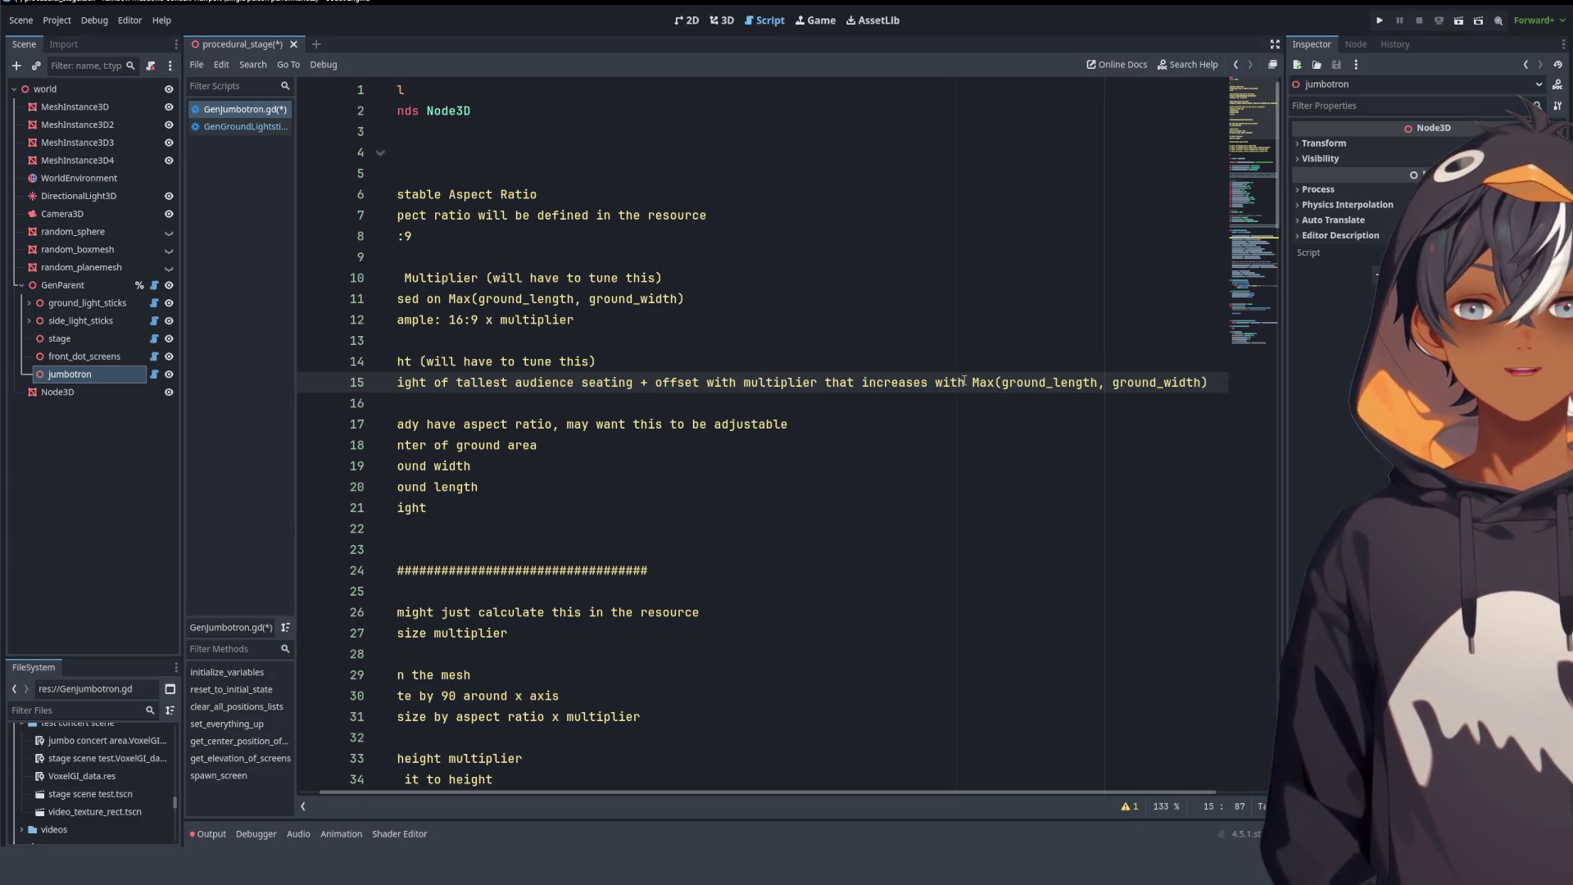
{"action": "mouse_move", "coordinate": [974, 382]}
{"action": "left_mouse_down"}
{"action": "mouse_move", "coordinate": [1201, 383]}
{"action": "mouse_move", "coordinate": [371, 381]}
{"action": "left_mouse_up"}
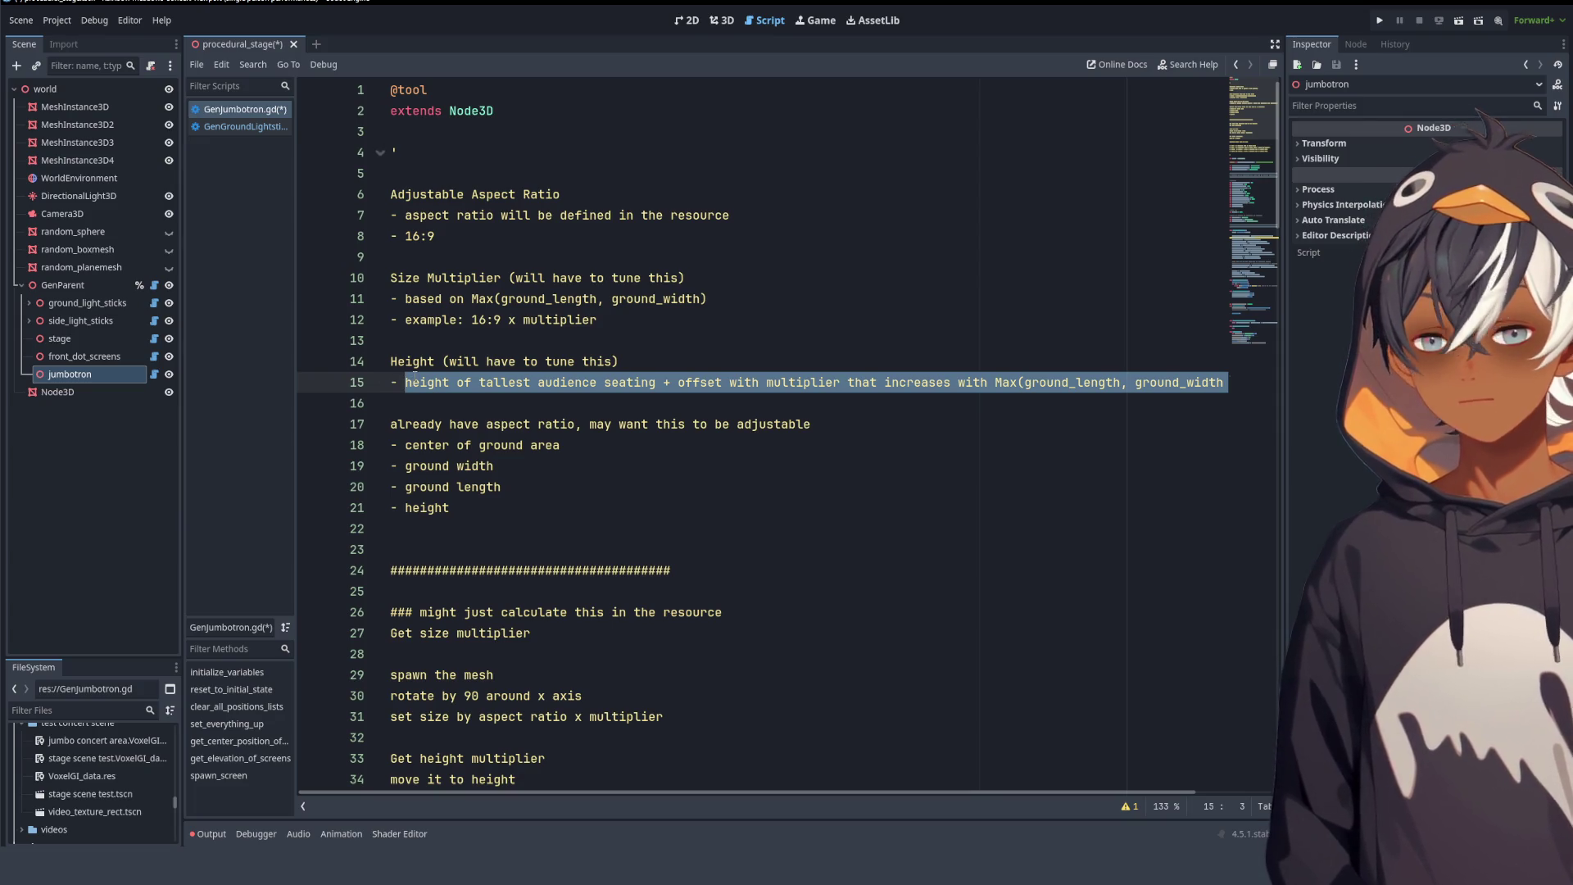
{"action": "scroll", "coordinate": [624, 363], "scroll_direction": "down", "scroll_amount": 20}
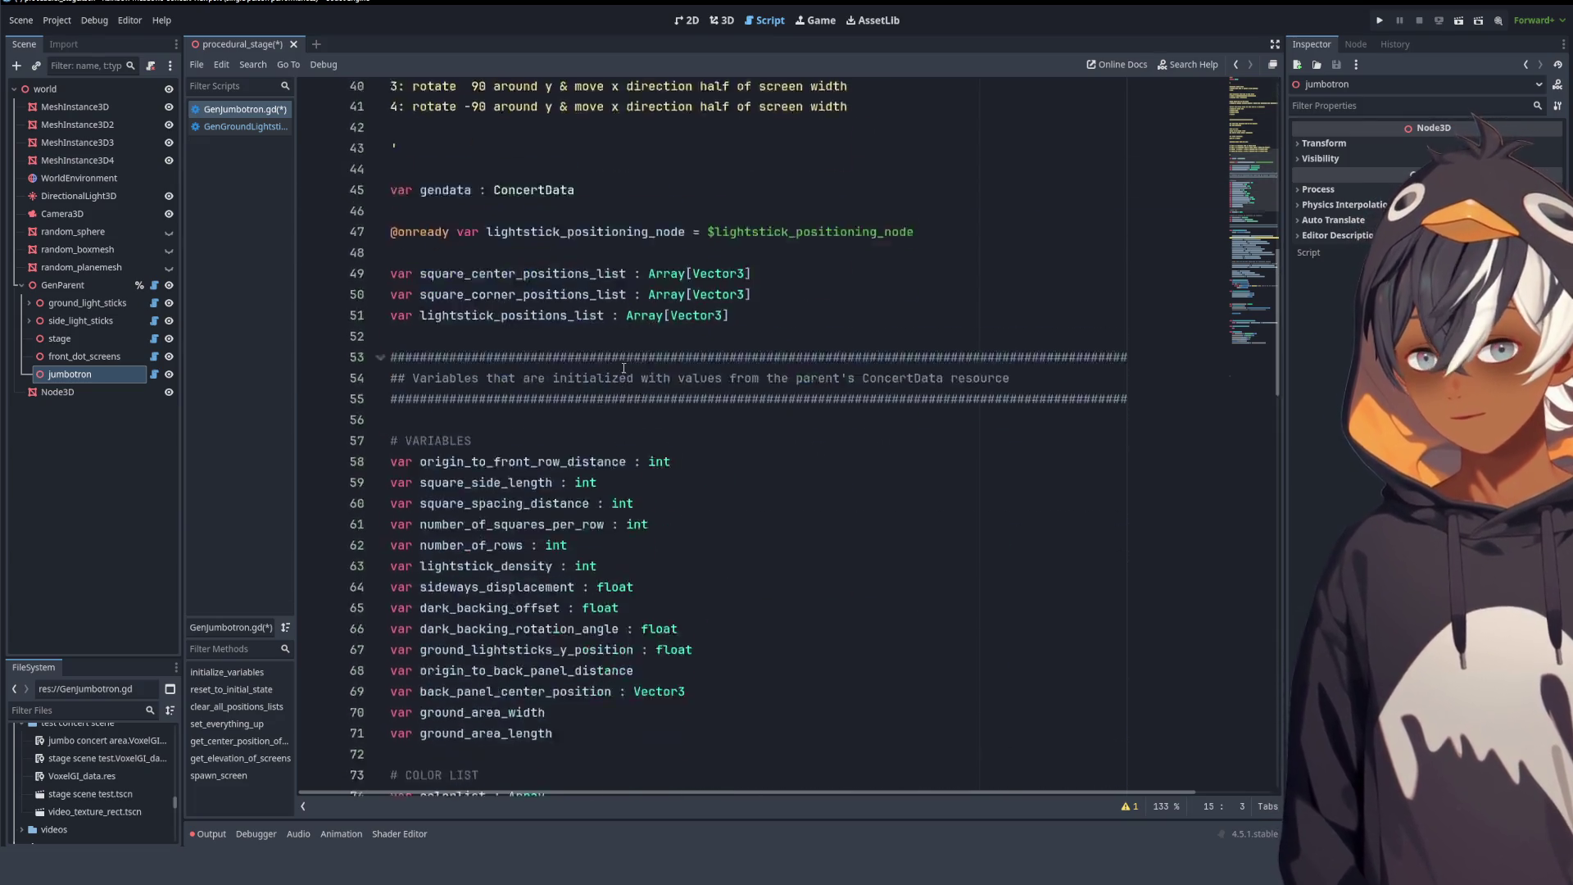
{"action": "scroll", "coordinate": [624, 363], "scroll_direction": "down", "scroll_amount": 10}
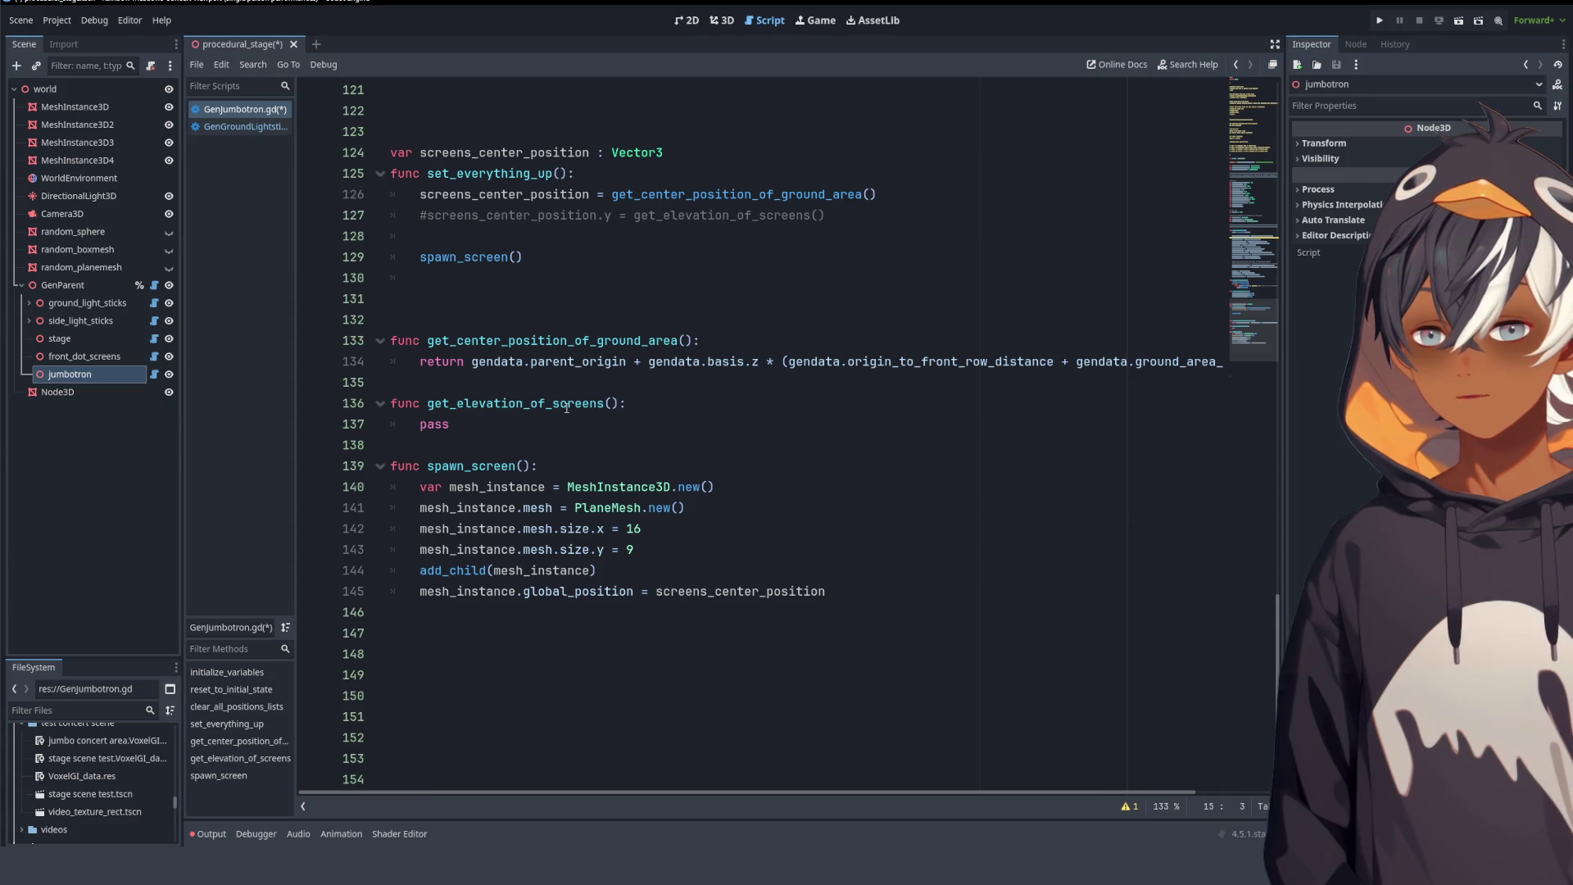
- Paste the tallest-audience-seating height note as a comment under the get_elevation_of_screens header
{"action": "left_click", "coordinate": [726, 394]}
{"action": "key", "text": "Return"}
{"action": "key", "text": "ctrl+v"}
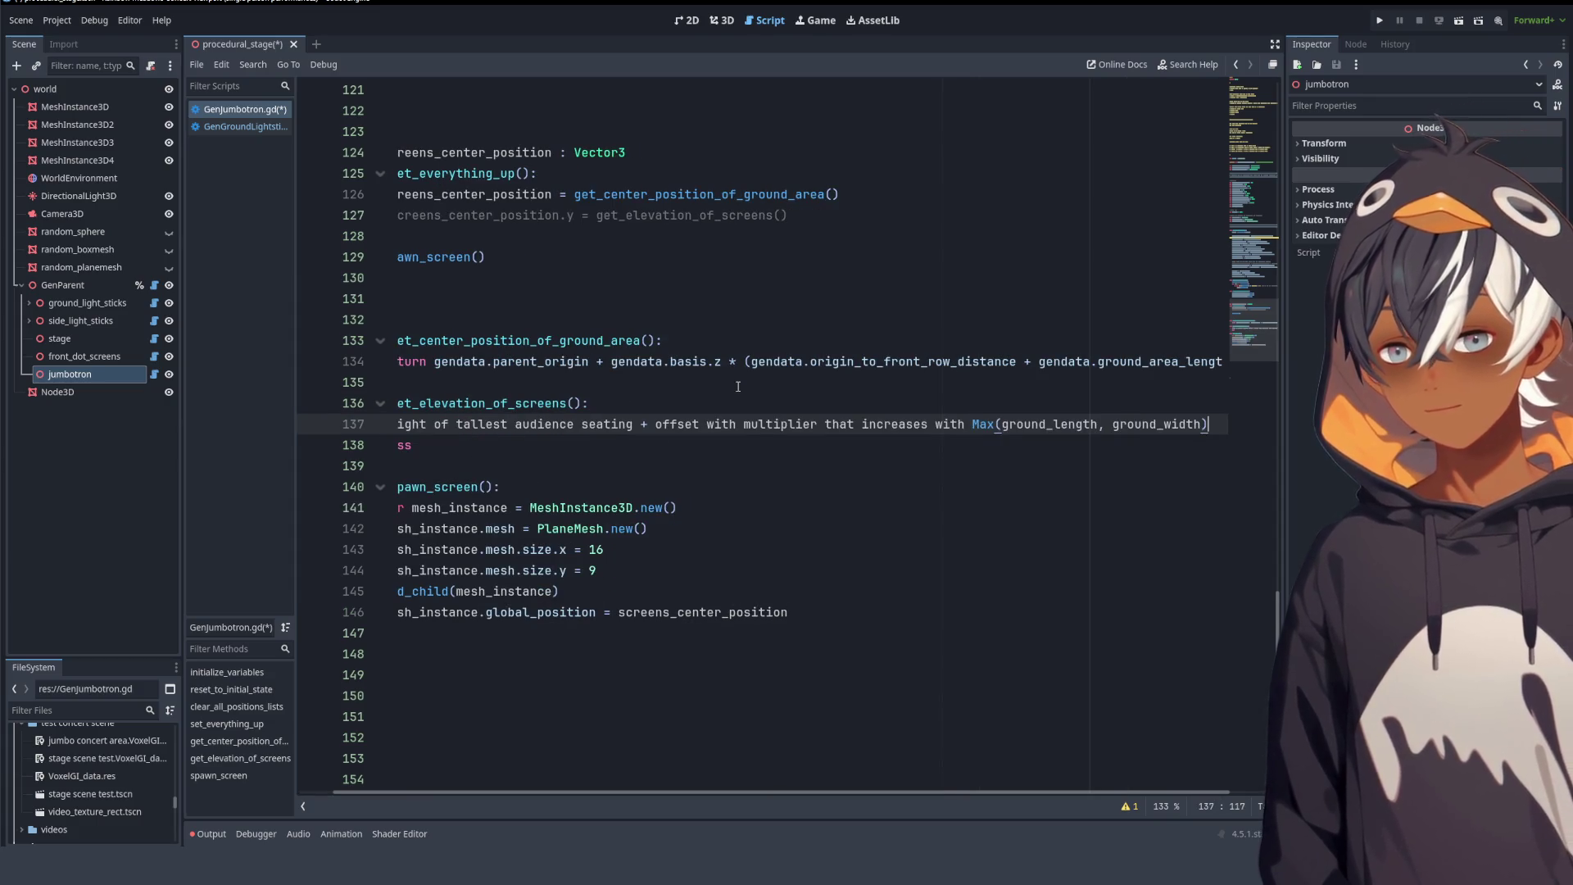
{"action": "key", "text": "ctrl+z"}
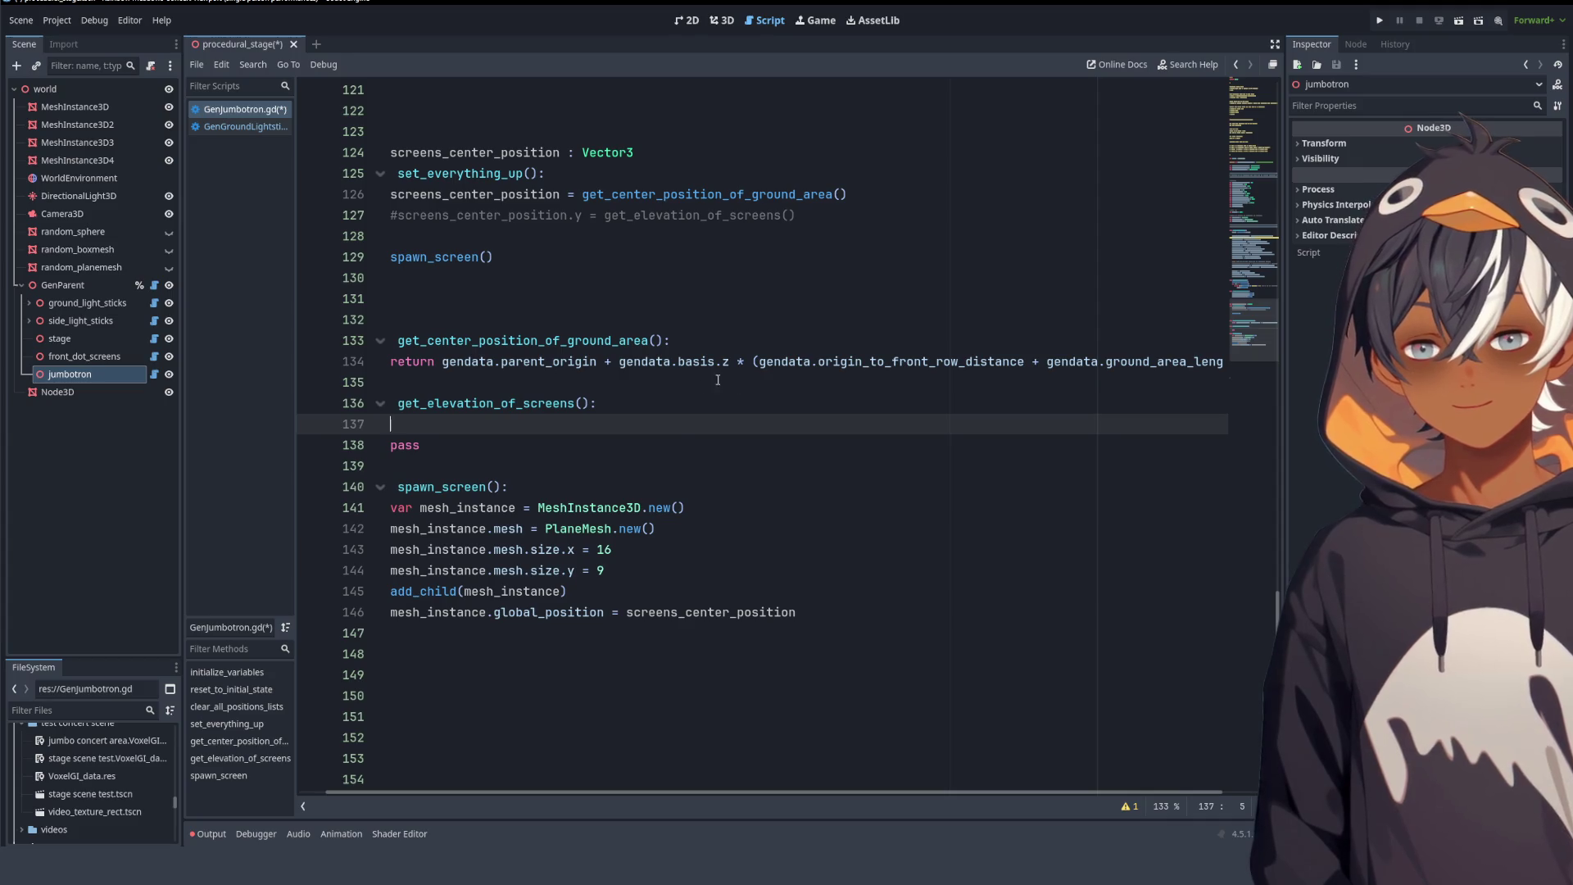
{"action": "scroll", "coordinate": [553, 793], "scroll_direction": "left", "scroll_amount": 2}
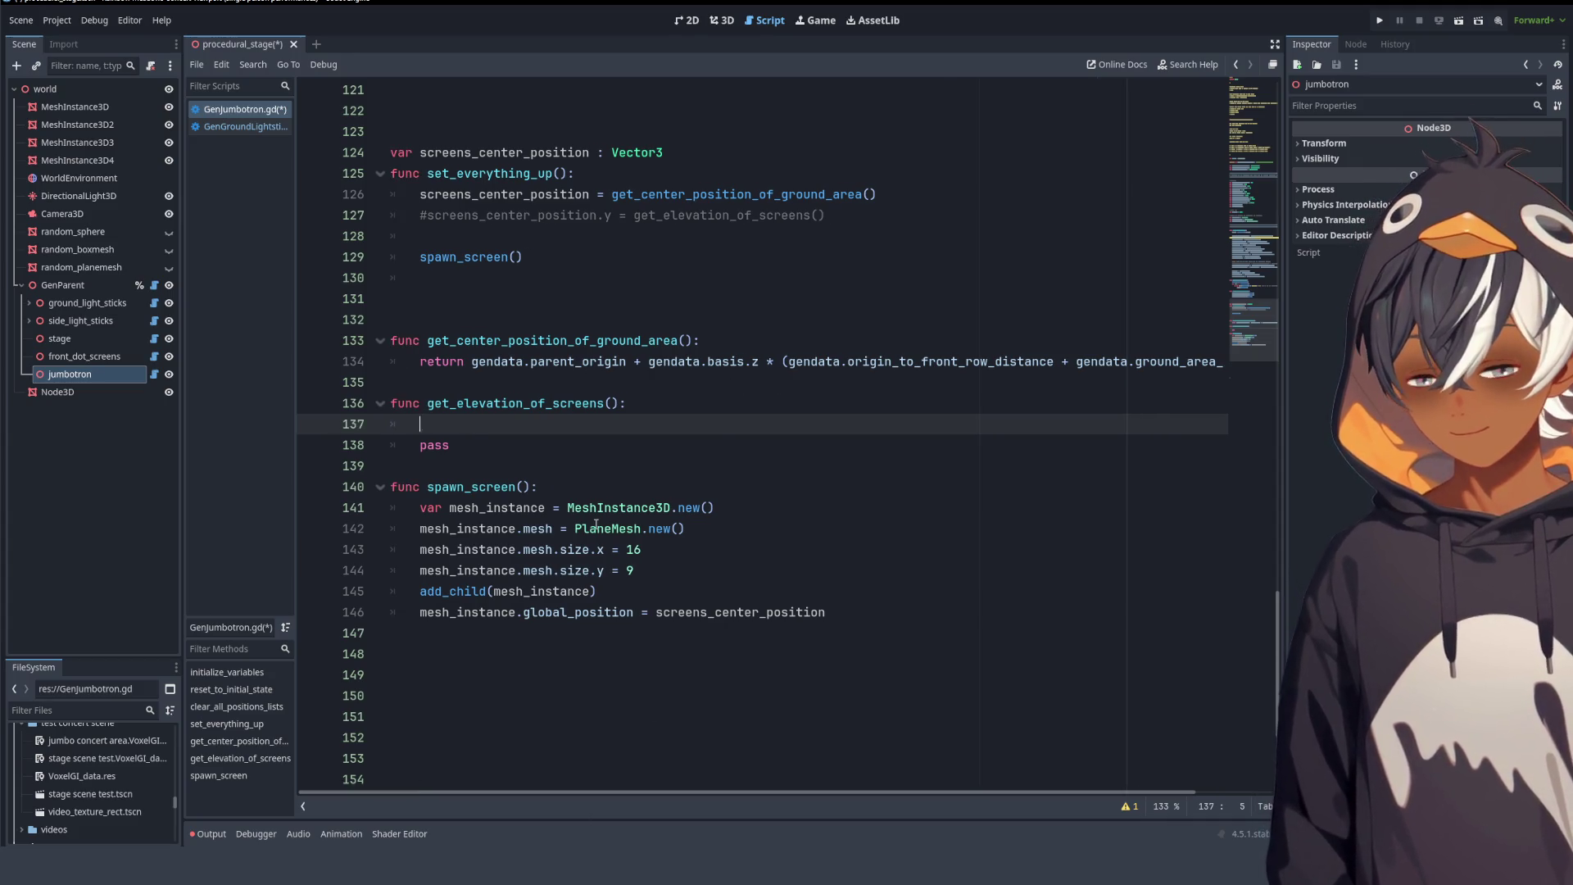
{"action": "type", "text": "height of tallest audience seating + offset with multiplier that increases with Max(ground_length, ground_width)"}
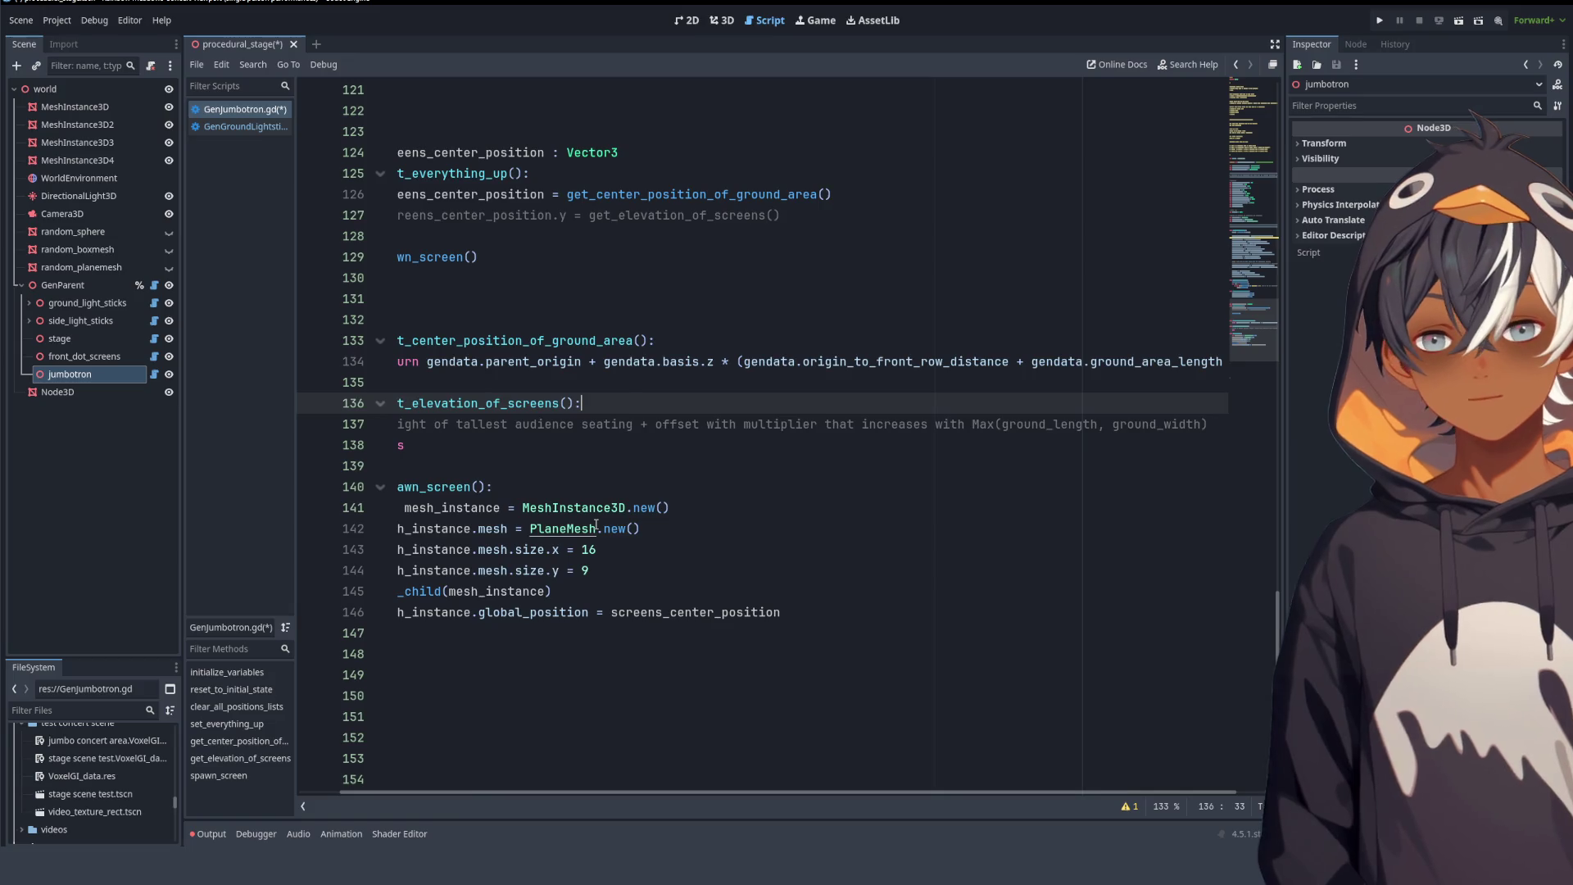
{"action": "key", "text": "Home"}
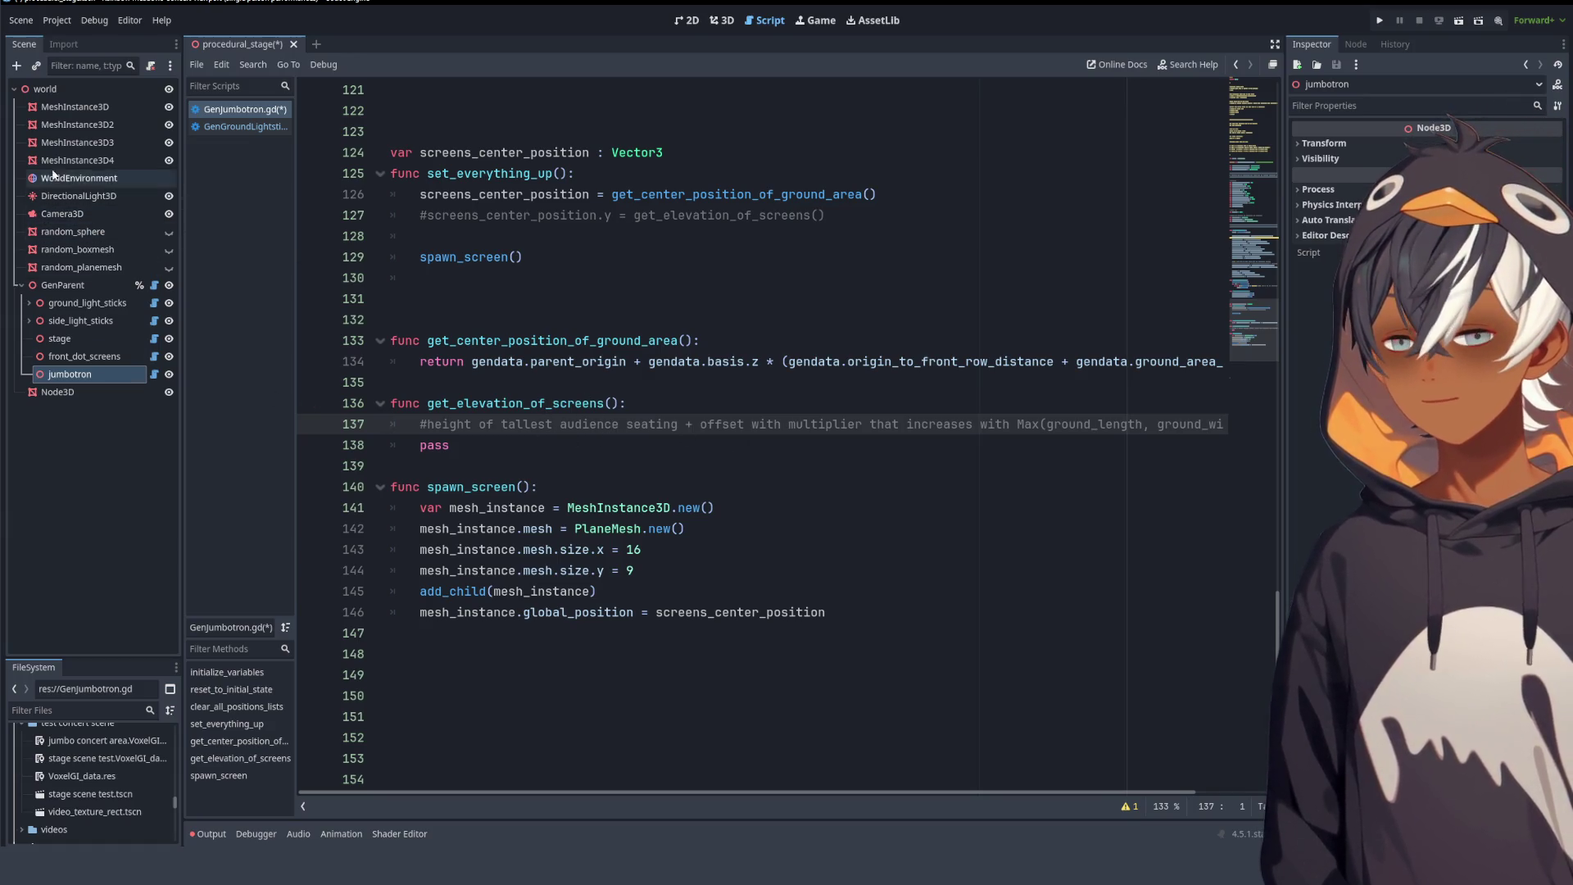
- Open GenSideLightsticks.gd from the side_light_sticks node and read how it loads its gendata settings
{"action": "left_click", "coordinate": [74, 286]}
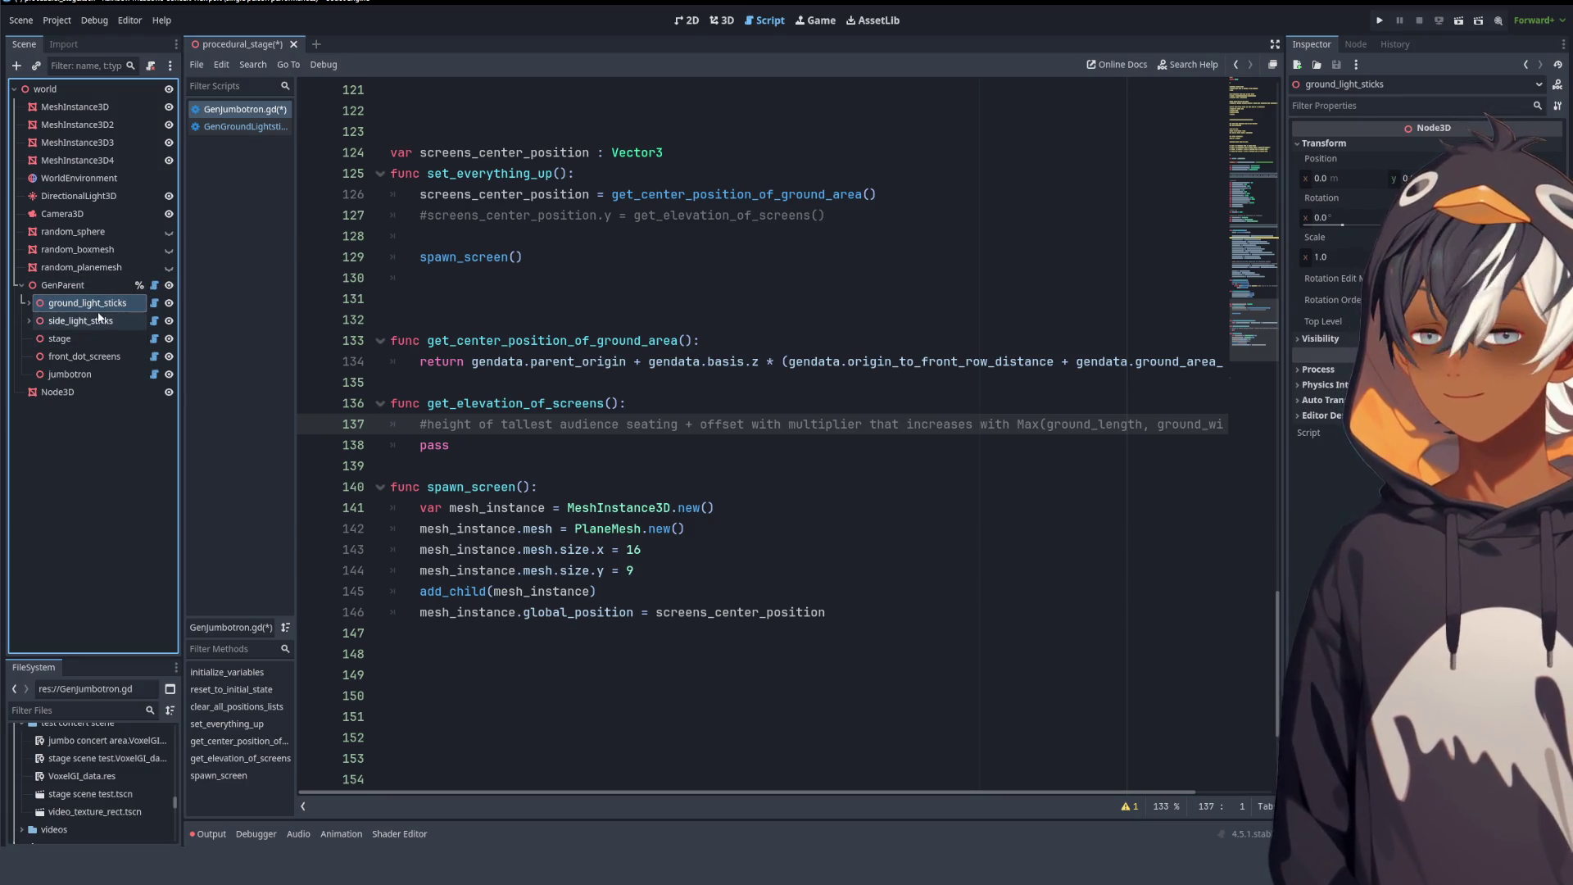
{"action": "left_click", "coordinate": [97, 320]}
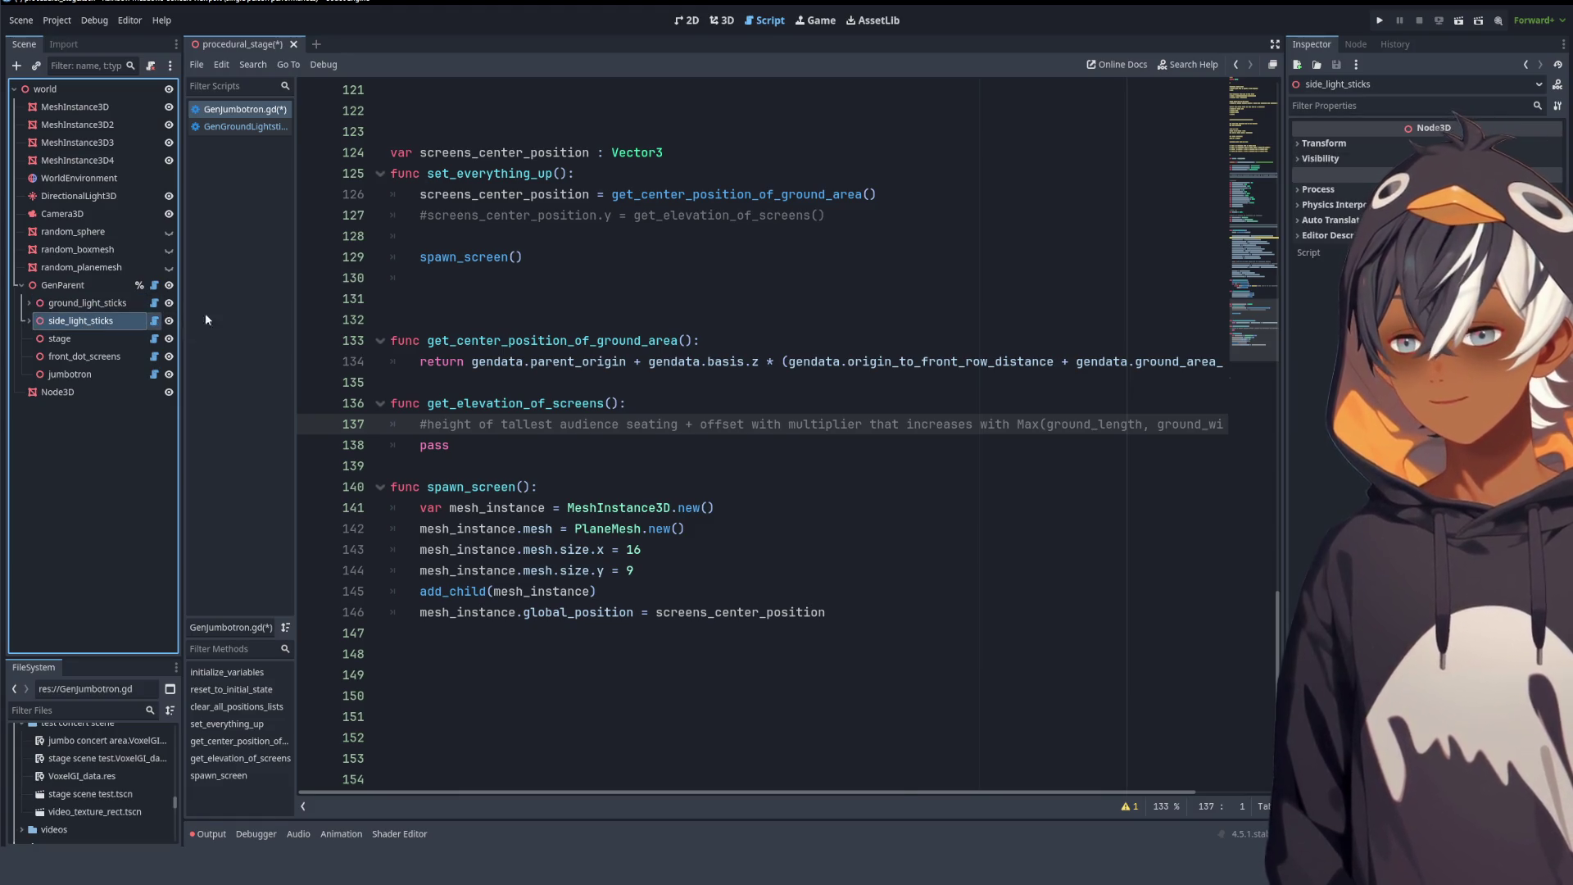
{"action": "left_click", "coordinate": [154, 320]}
{"action": "scroll", "coordinate": [694, 223], "scroll_direction": "down", "scroll_amount": 5}
{"action": "scroll", "coordinate": [695, 223], "scroll_direction": "down", "scroll_amount": 5}
{"action": "scroll", "coordinate": [695, 223], "scroll_direction": "down", "scroll_amount": 5}
{"action": "scroll", "coordinate": [694, 223], "scroll_direction": "up", "scroll_amount": 15}
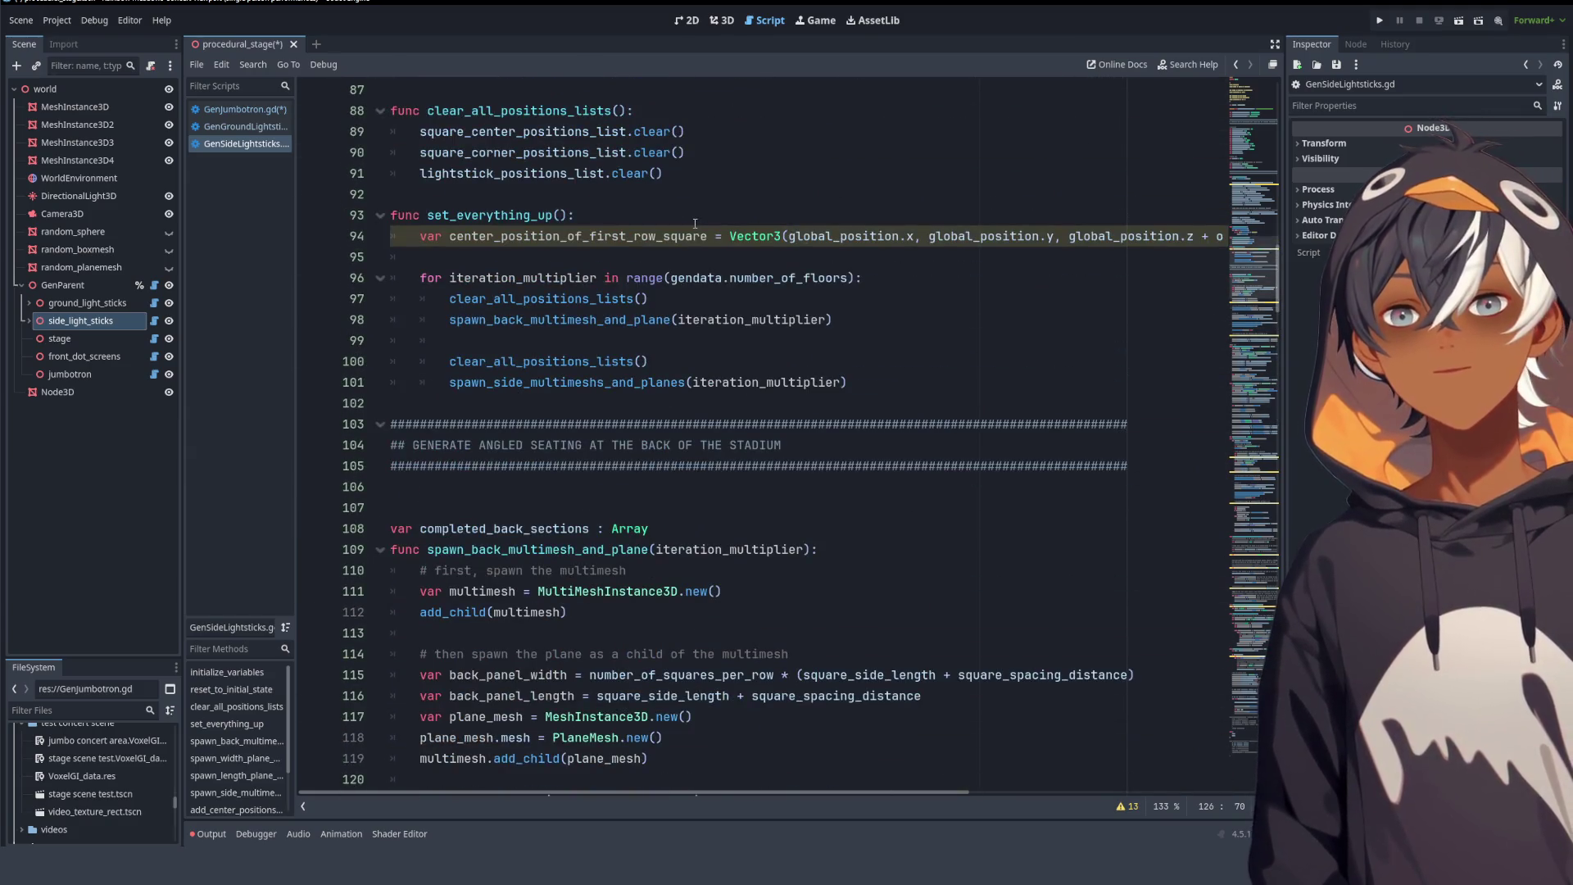
{"action": "scroll", "coordinate": [695, 224], "scroll_direction": "up", "scroll_amount": 11}
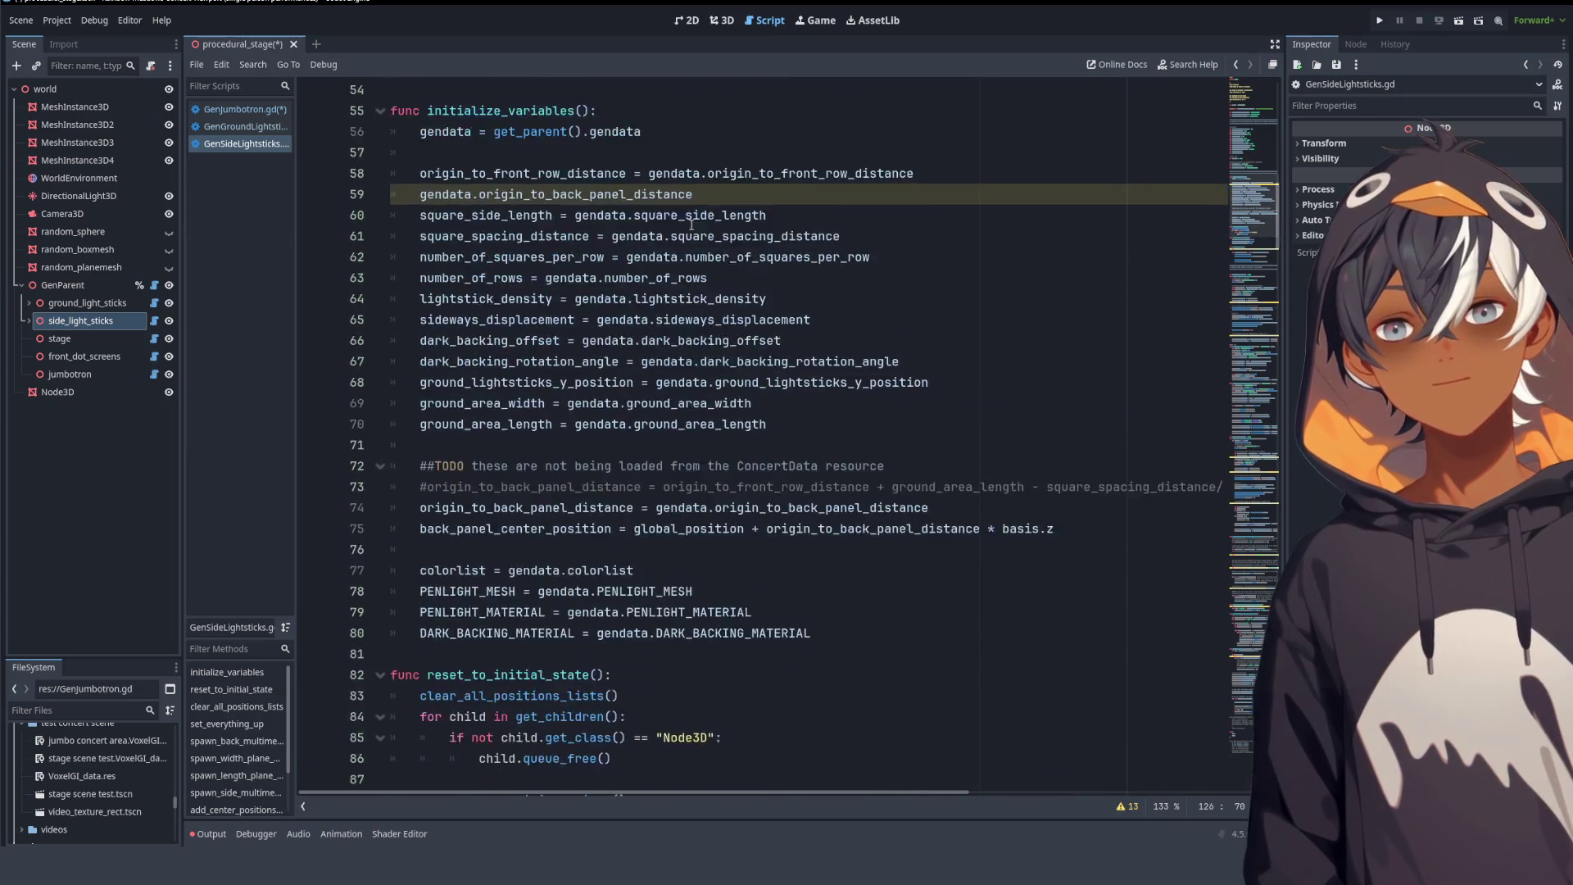
{"action": "scroll", "coordinate": [691, 224], "scroll_direction": "down", "scroll_amount": 6}
{"action": "scroll", "coordinate": [978, 264], "scroll_direction": "down", "scroll_amount": 20}
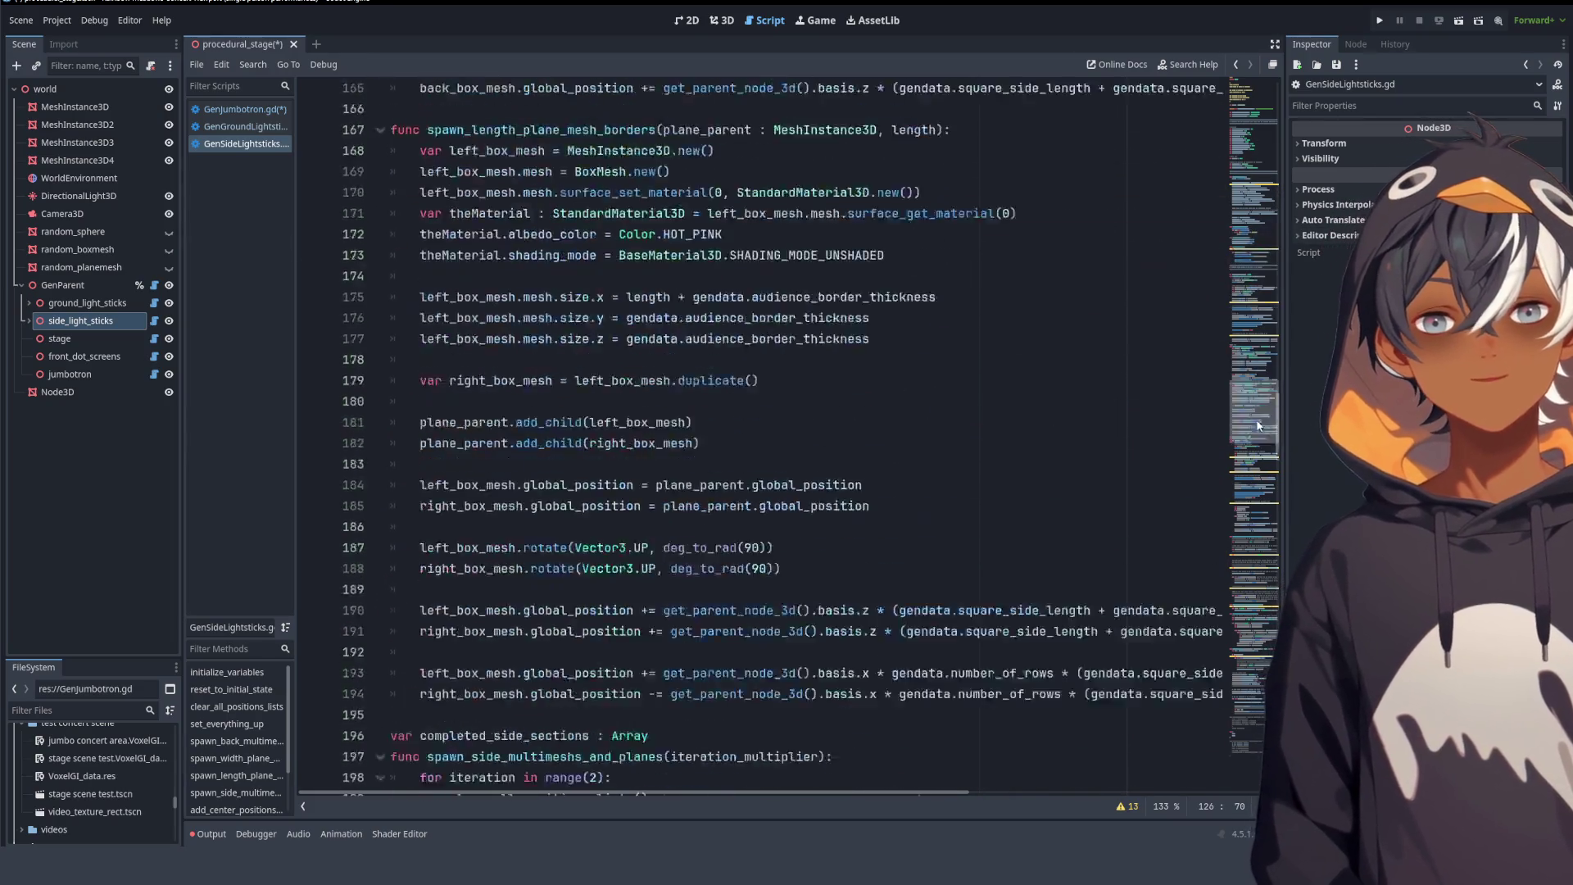
{"action": "scroll", "coordinate": [1249, 489], "scroll_direction": "up", "scroll_amount": 20}
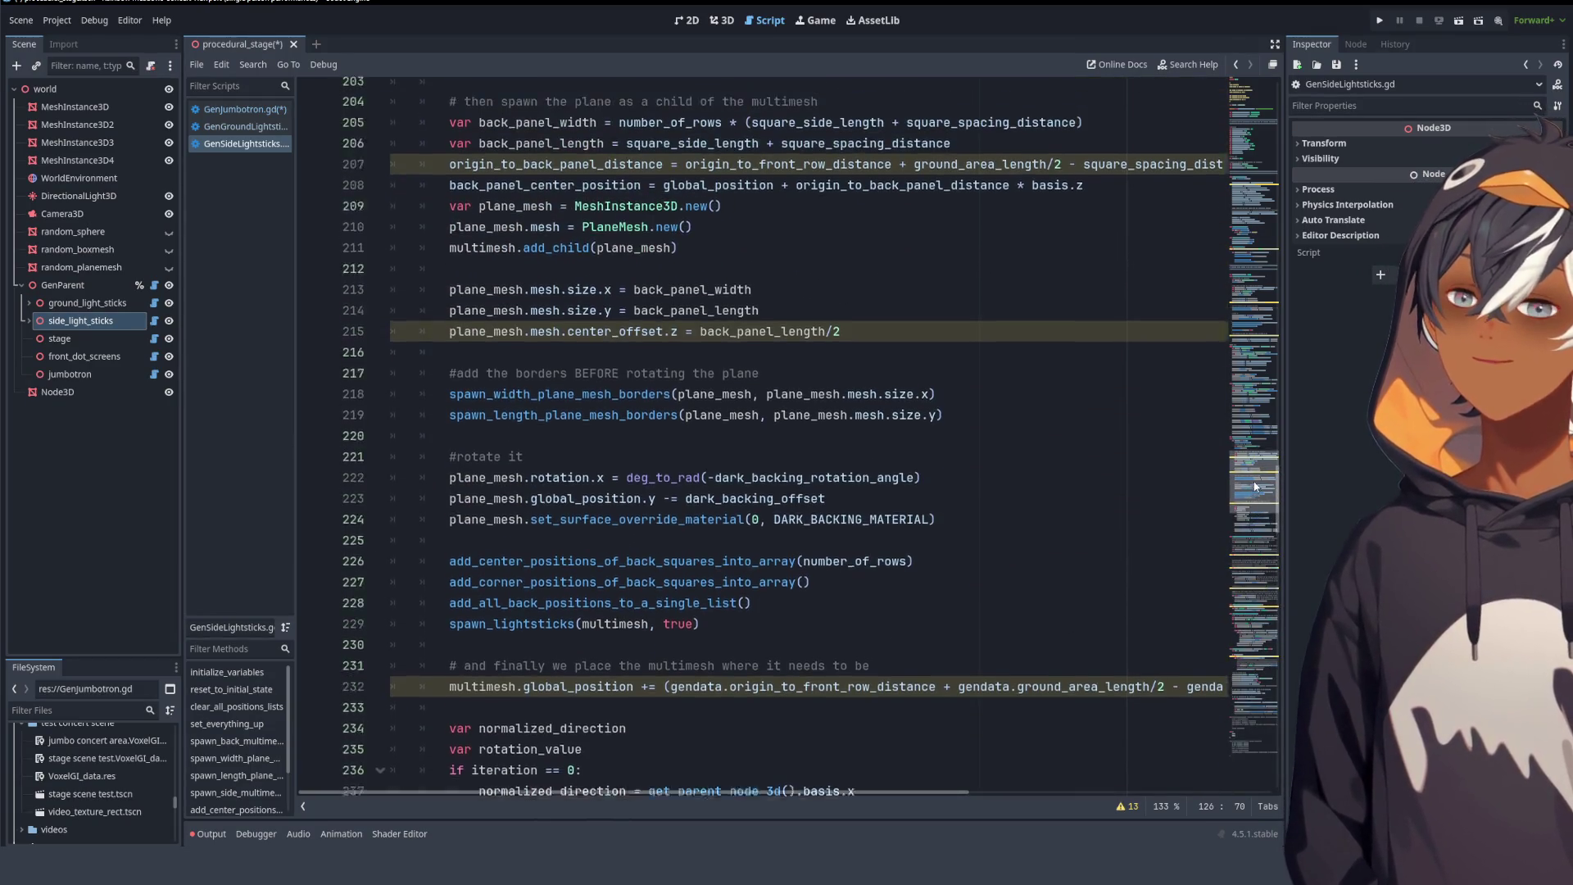
{"action": "scroll", "coordinate": [1254, 458], "scroll_direction": "up", "scroll_amount": 11}
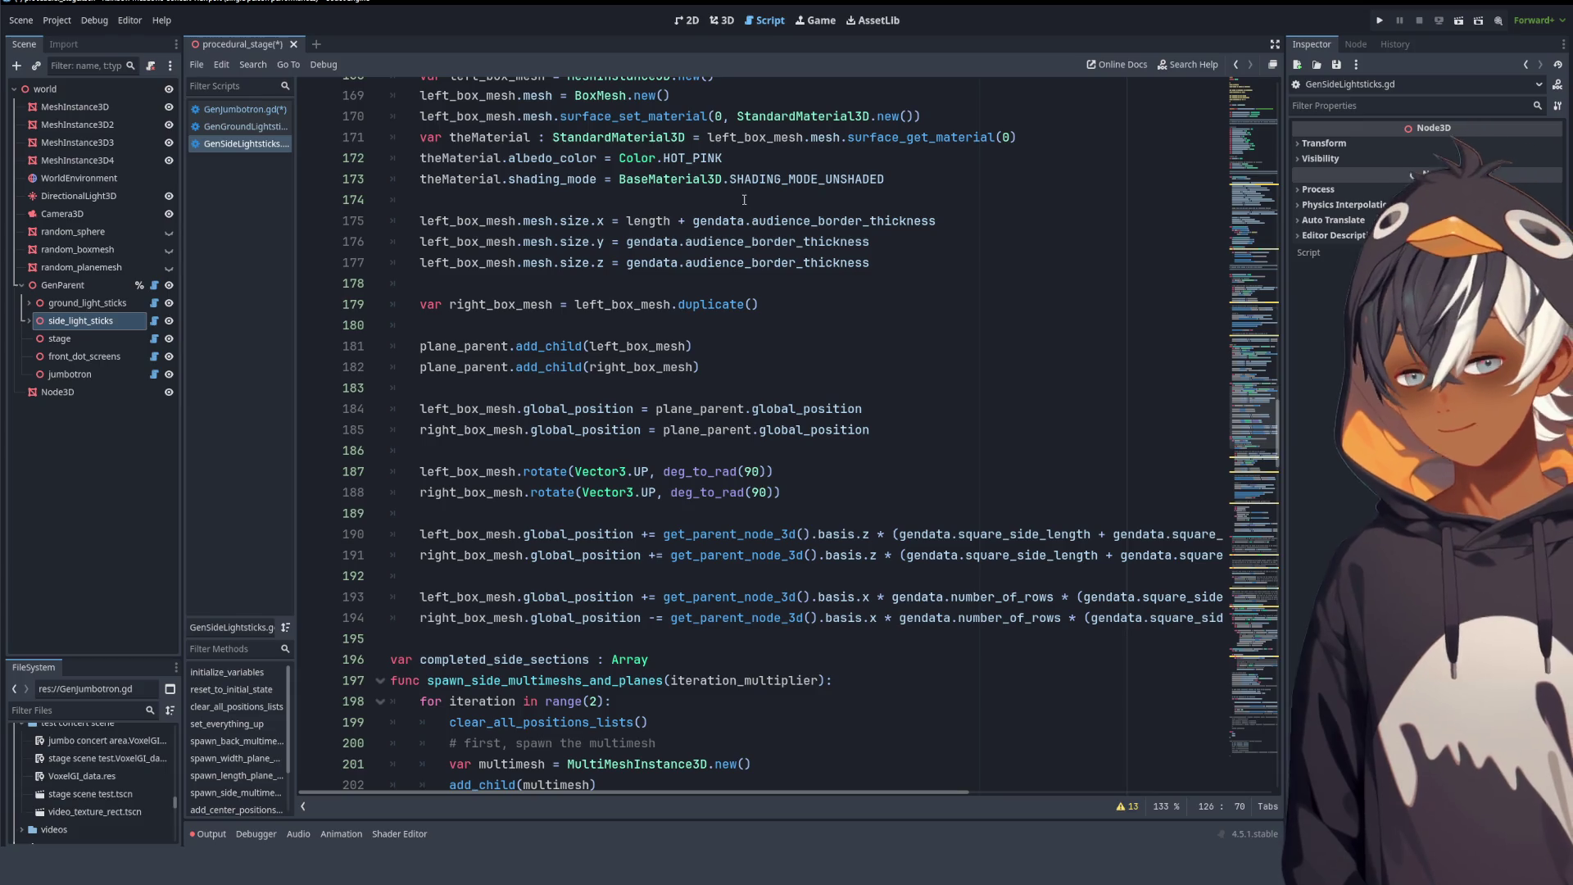
{"action": "mouse_move", "coordinate": [1251, 427]}
{"action": "left_mouse_down"}
{"action": "mouse_move", "coordinate": [1244, 179]}
{"action": "mouse_move", "coordinate": [1221, 333]}
{"action": "mouse_move", "coordinate": [1182, 234]}
{"action": "left_mouse_up"}
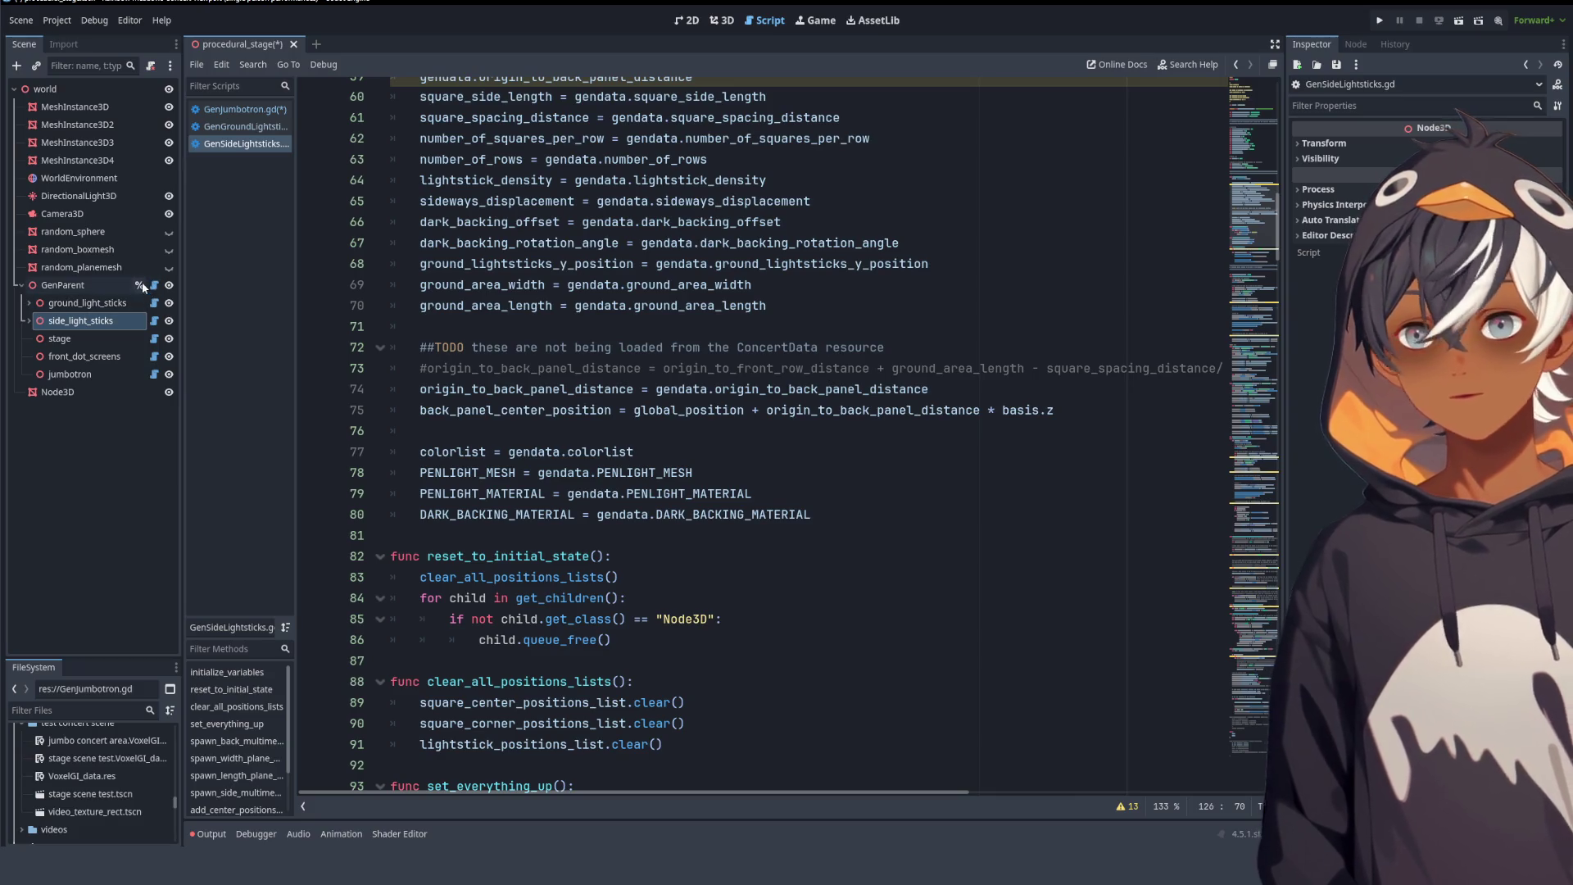
{"action": "left_click", "coordinate": [721, 20]}
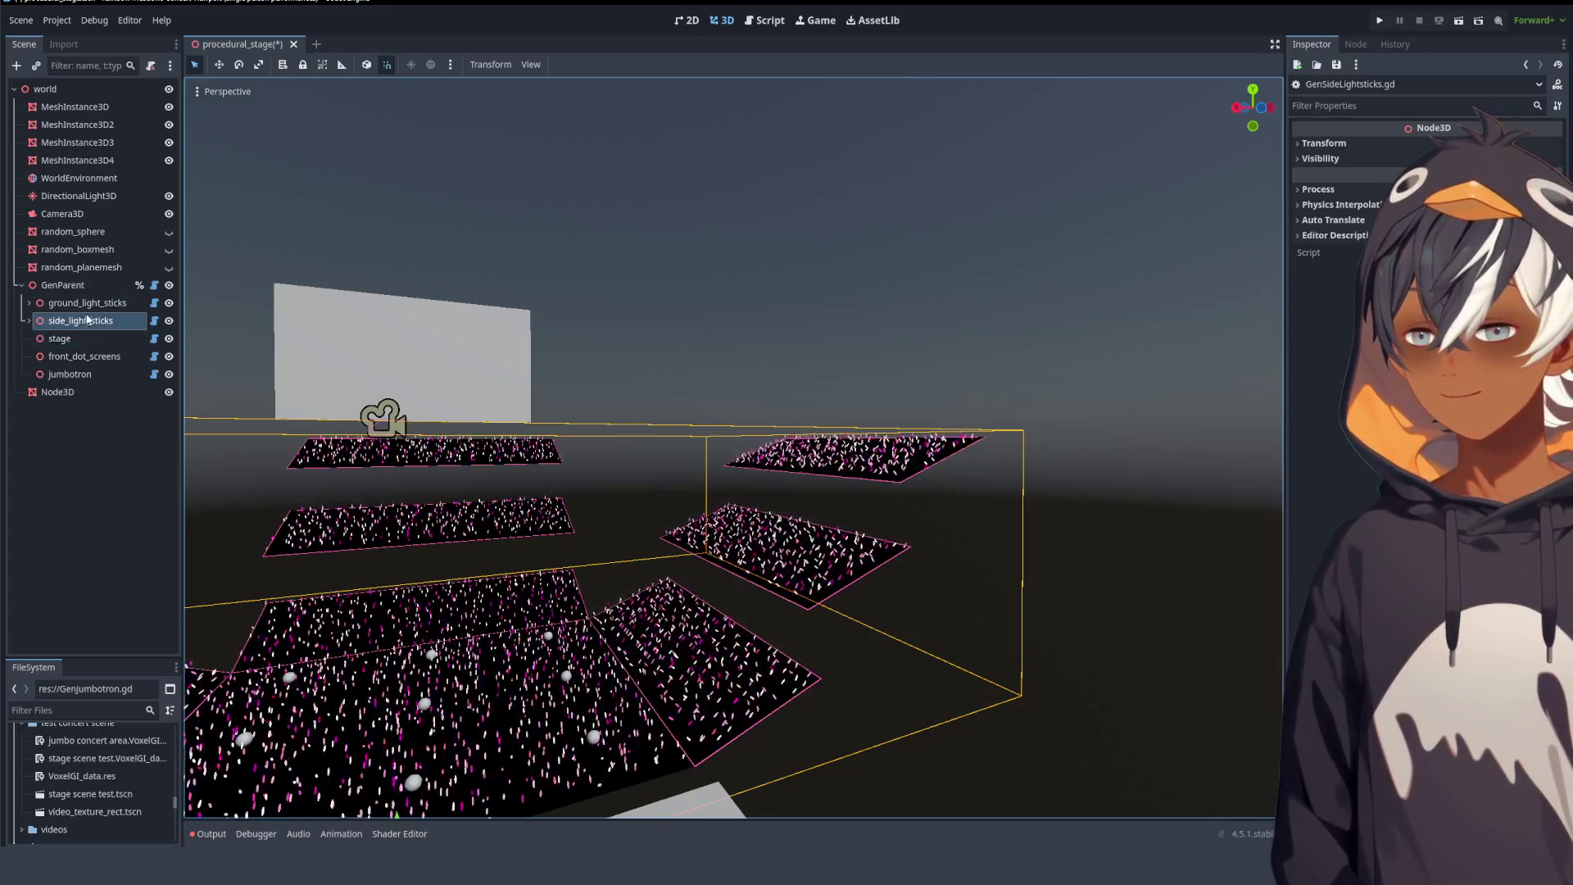
- Select GenParent, widen the Inspector to read its Gendata, and orbit around the upright screen
{"action": "left_click", "coordinate": [94, 288]}
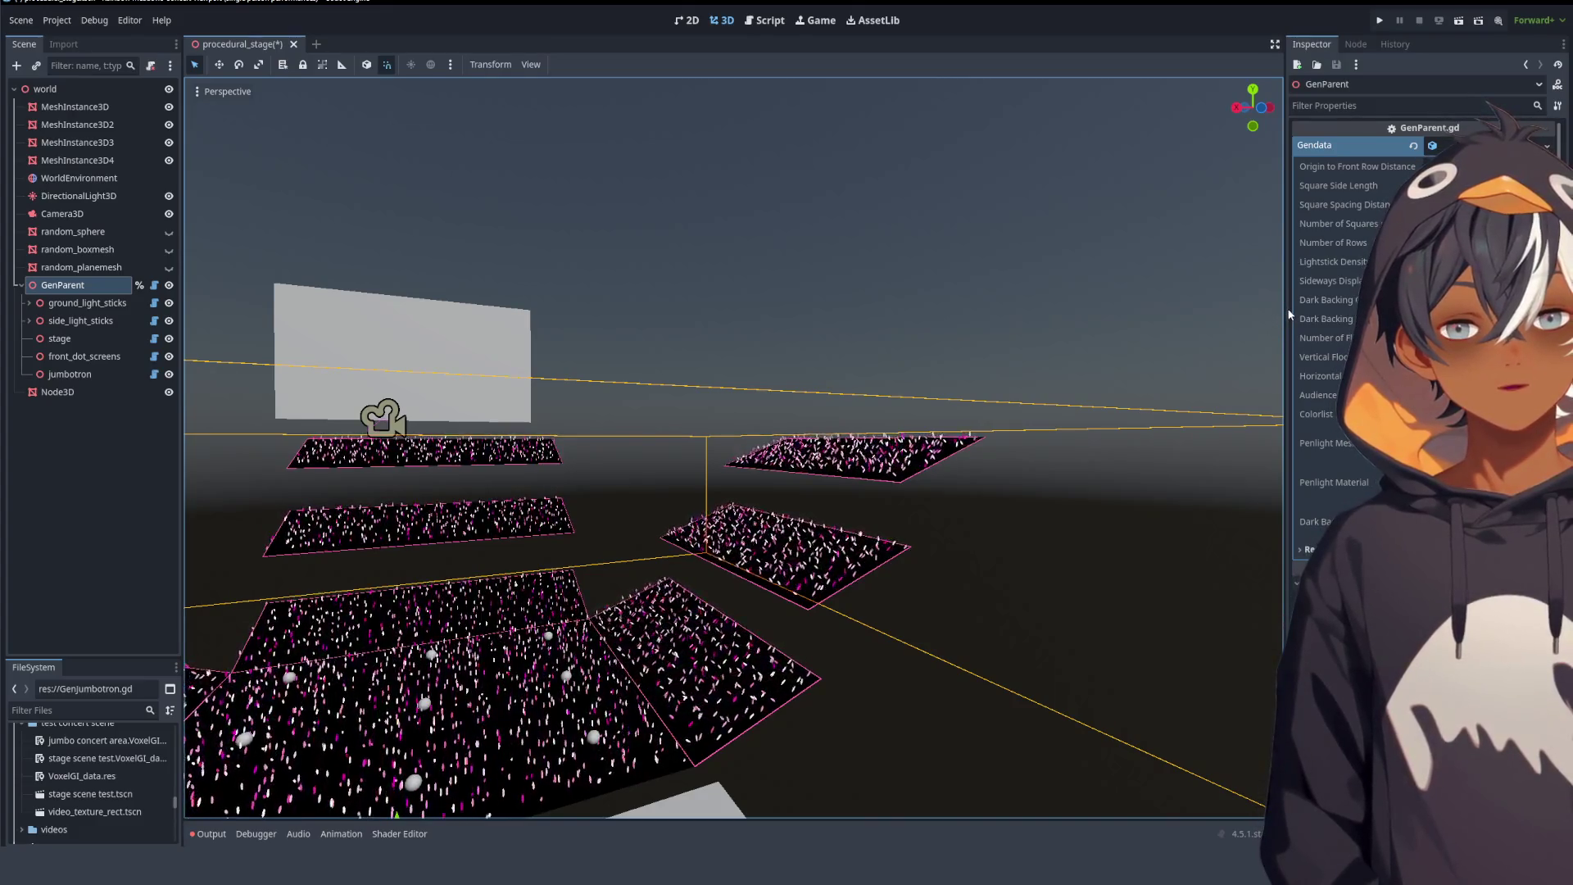
{"action": "left_click_drag", "start_coordinate": [1286, 314], "coordinate": [1189, 314]}
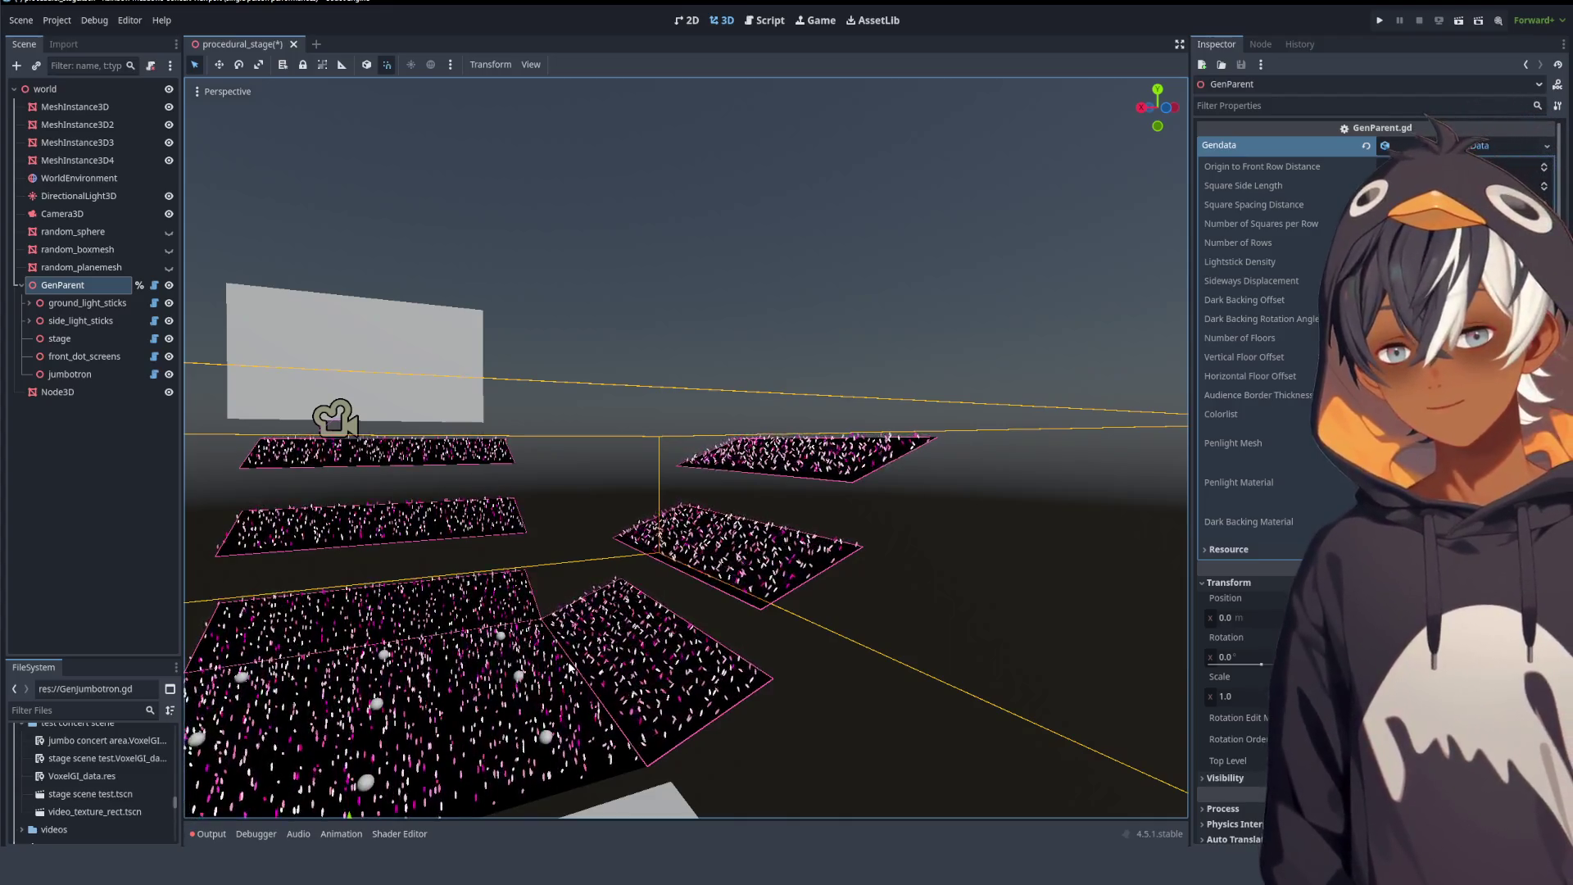
{"action": "left_click_drag", "start_coordinate": [660, 607], "coordinate": [625, 569]}
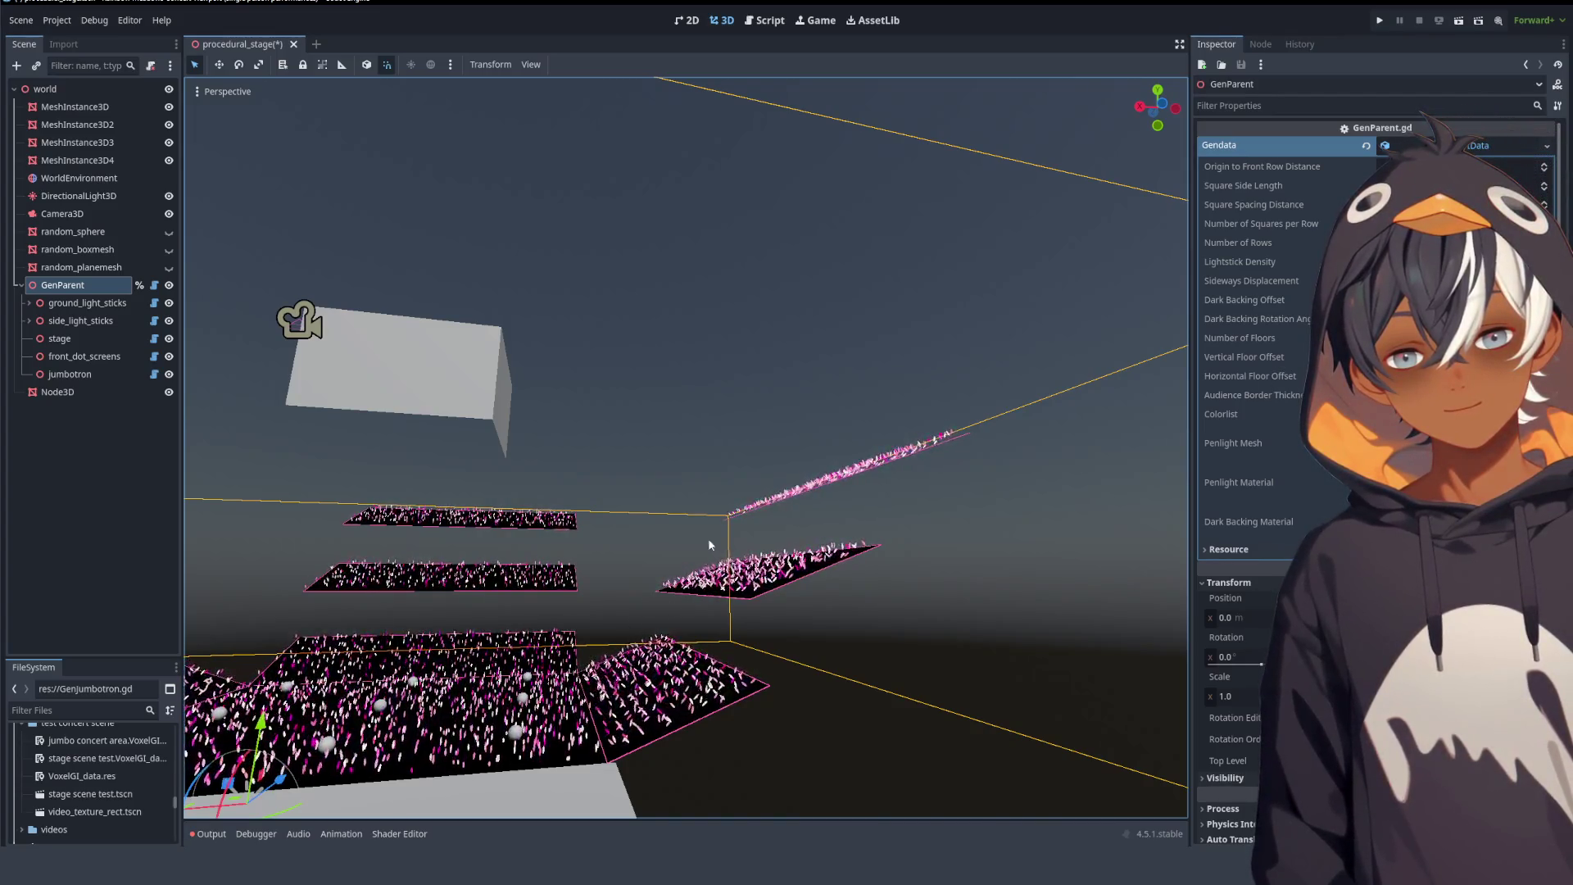
{"action": "left_click_drag", "start_coordinate": [765, 470], "coordinate": [724, 504]}
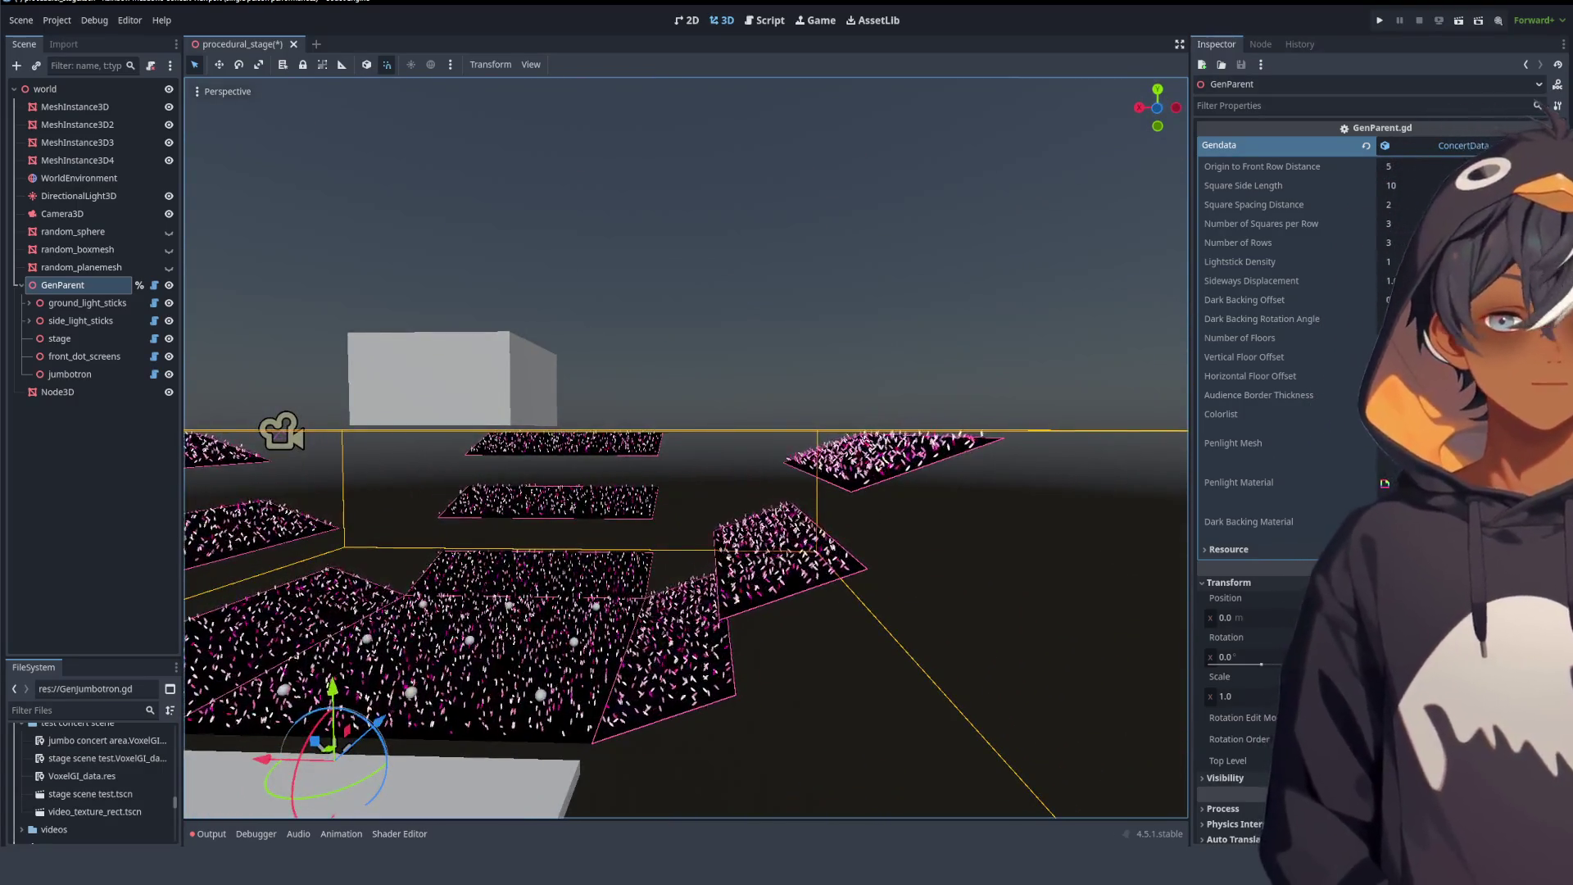
{"action": "left_click", "coordinate": [769, 20]}
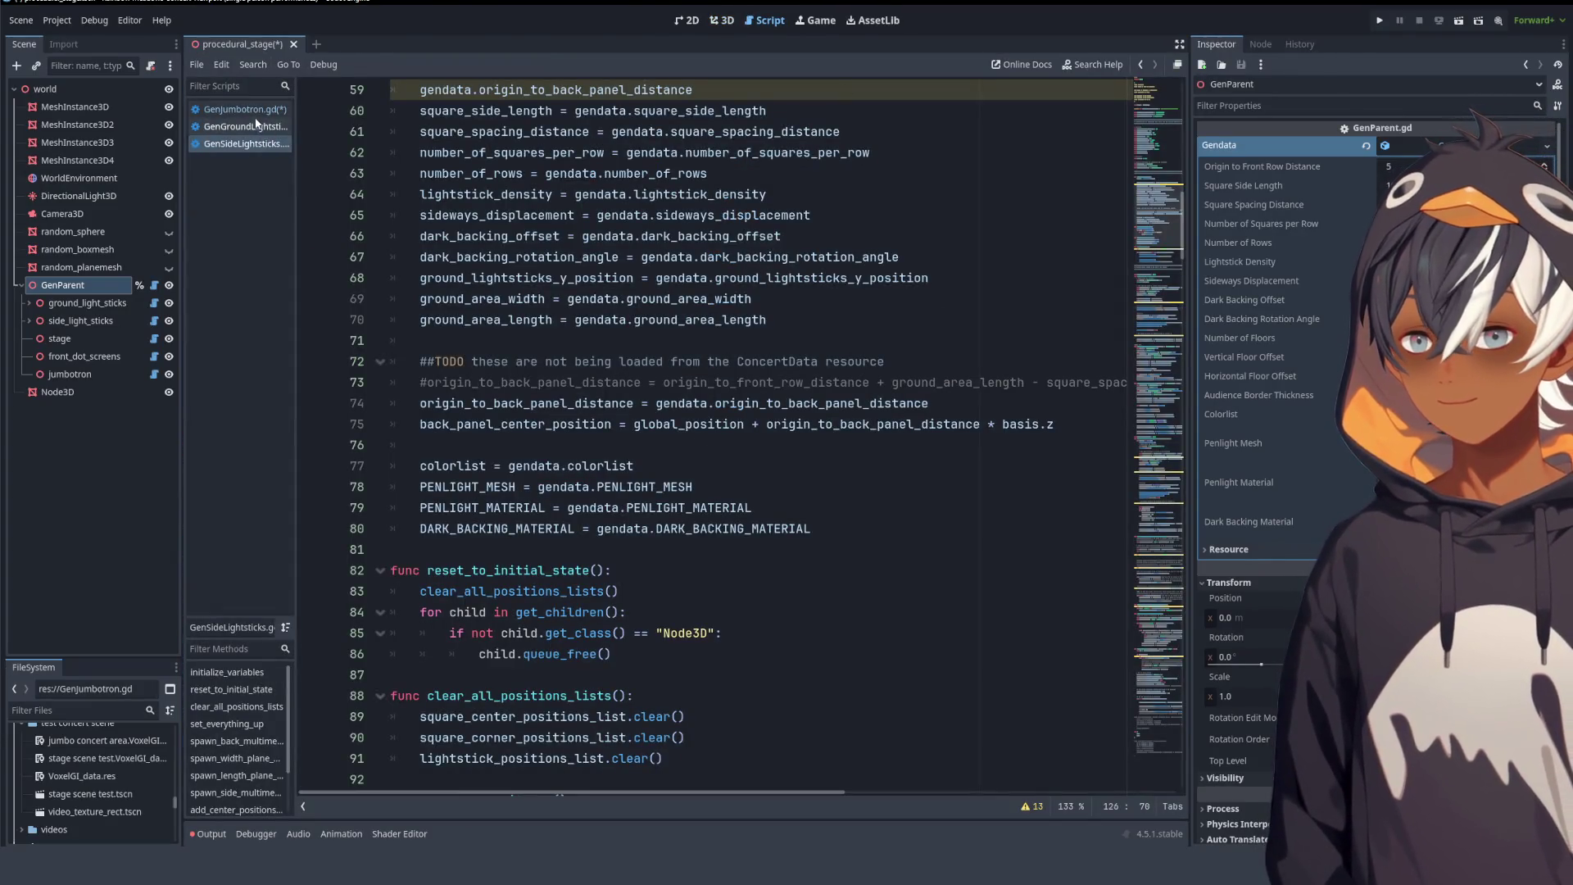
- Open GenJumbotron.gd and locate where screens_center_position is declared and assigned
{"action": "left_click", "coordinate": [249, 110]}
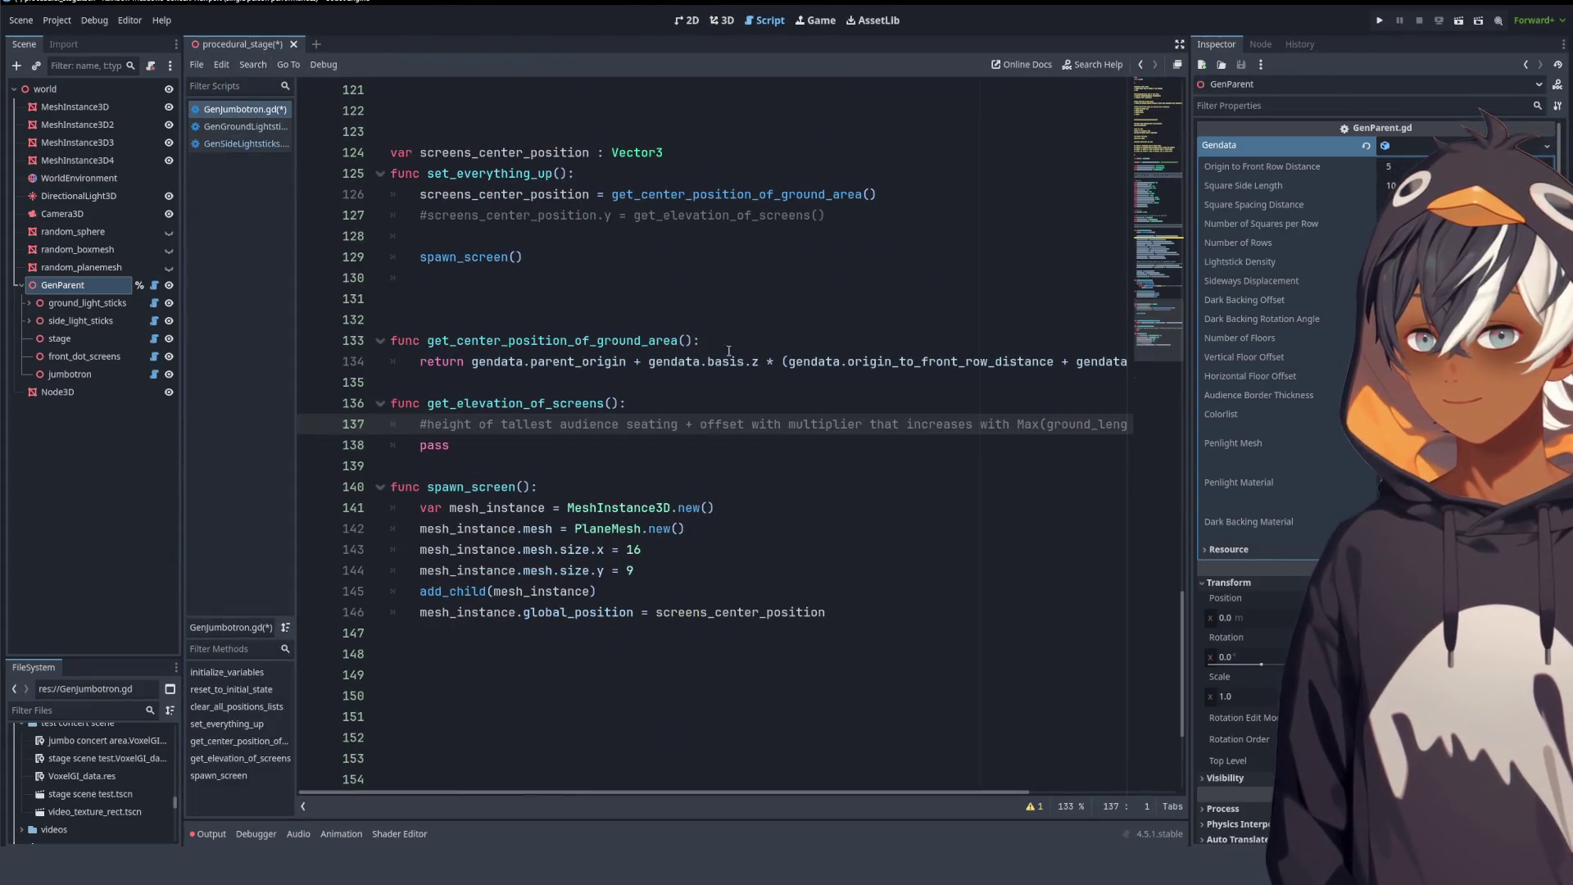
{"action": "left_click", "coordinate": [463, 449]}
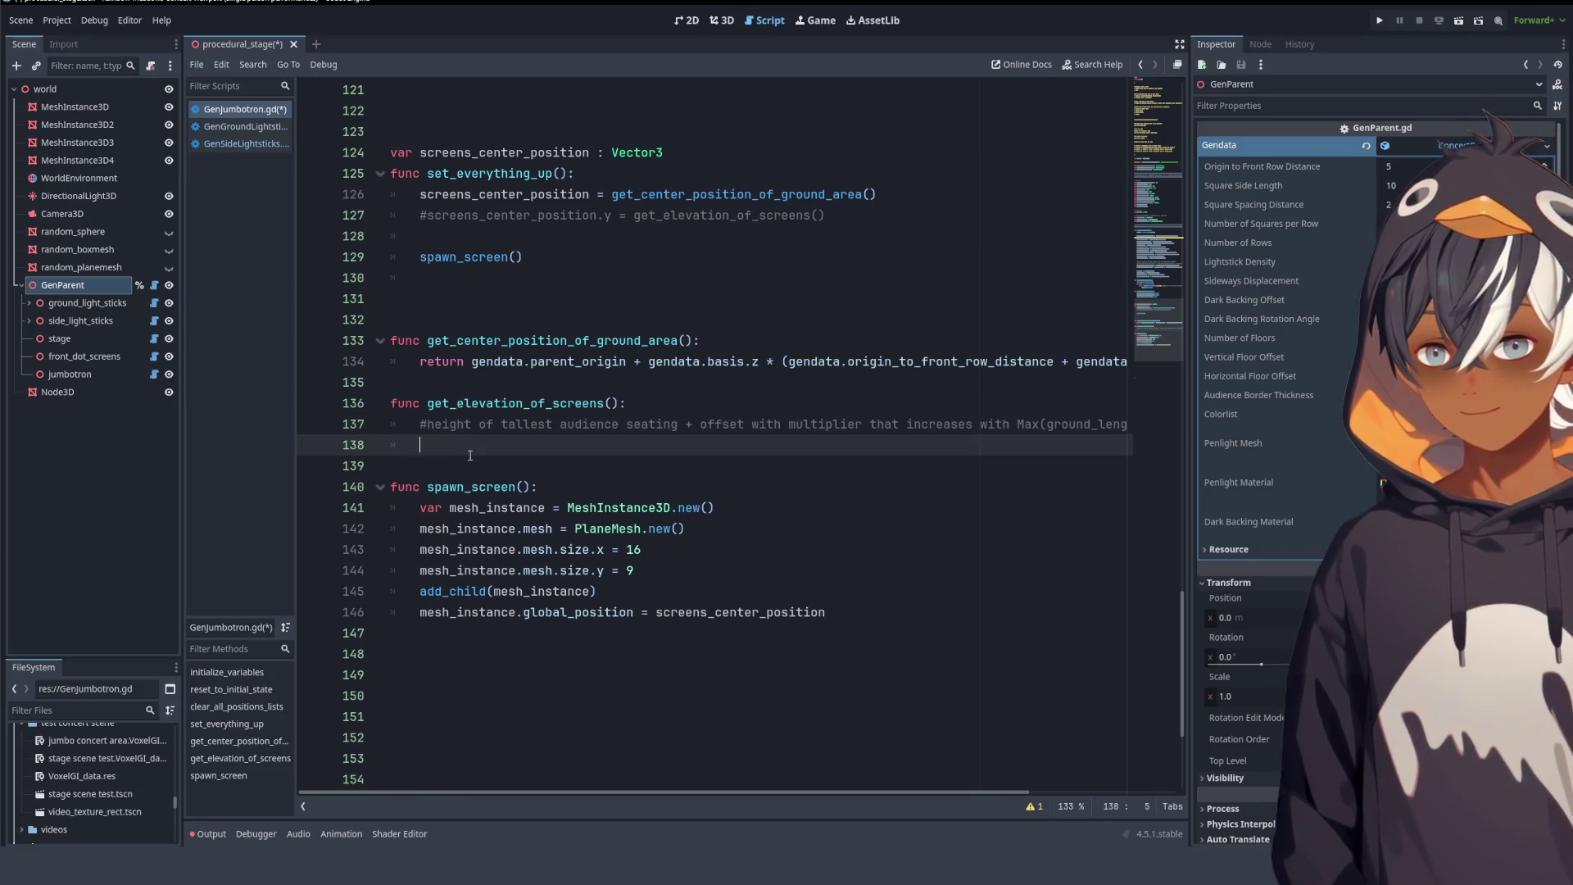
{"action": "scroll", "coordinate": [470, 455], "scroll_direction": "up", "scroll_amount": 6}
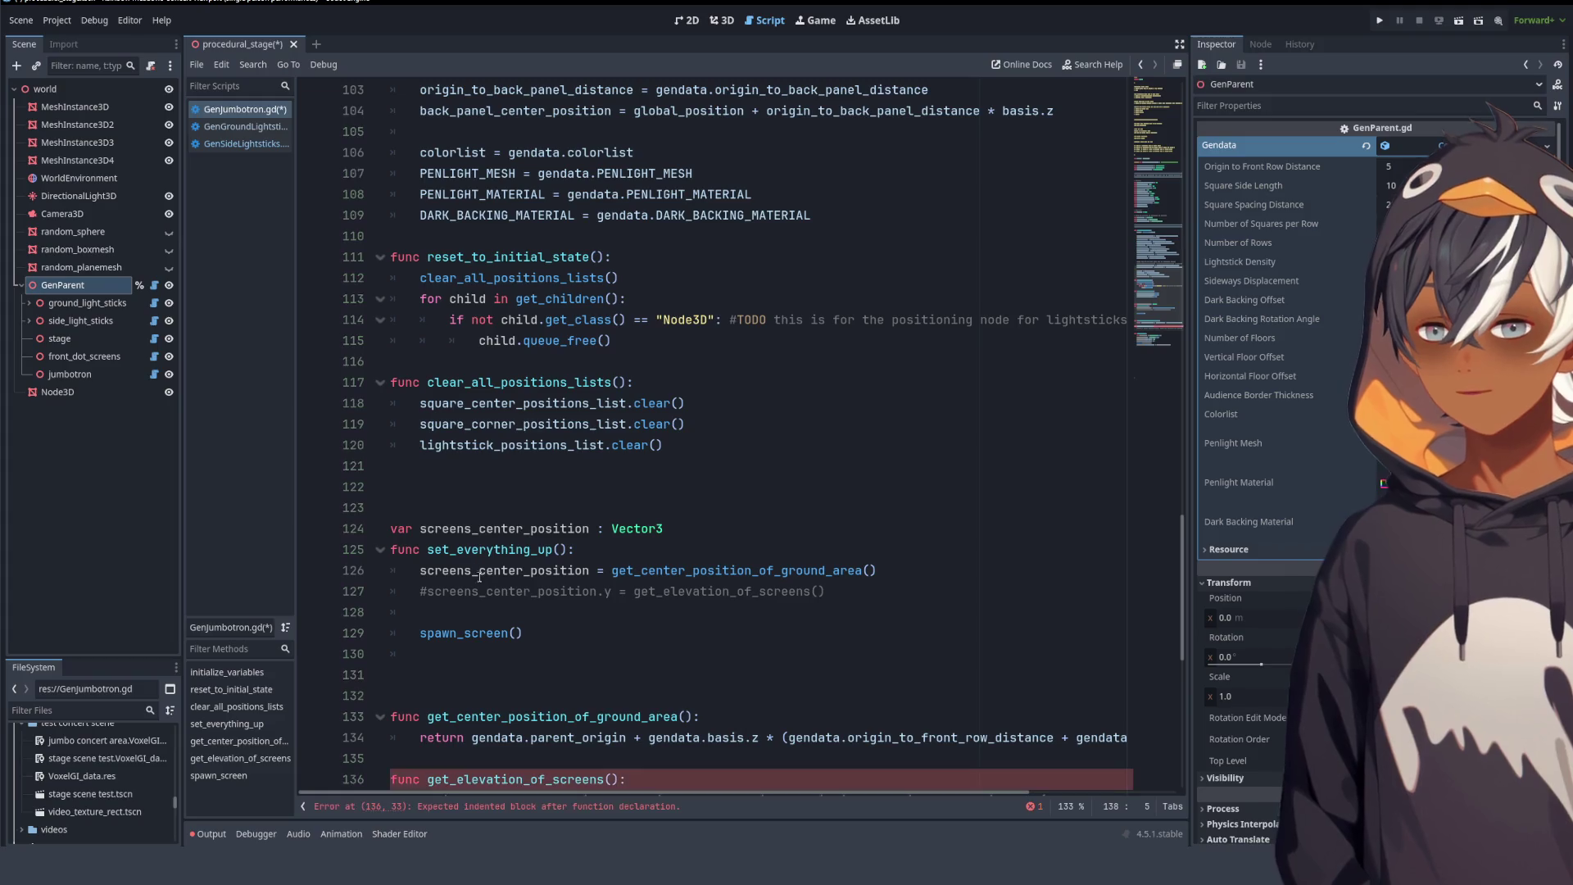
{"action": "double_click", "coordinate": [473, 524]}
{"action": "scroll", "coordinate": [483, 426], "scroll_direction": "down", "scroll_amount": 5}
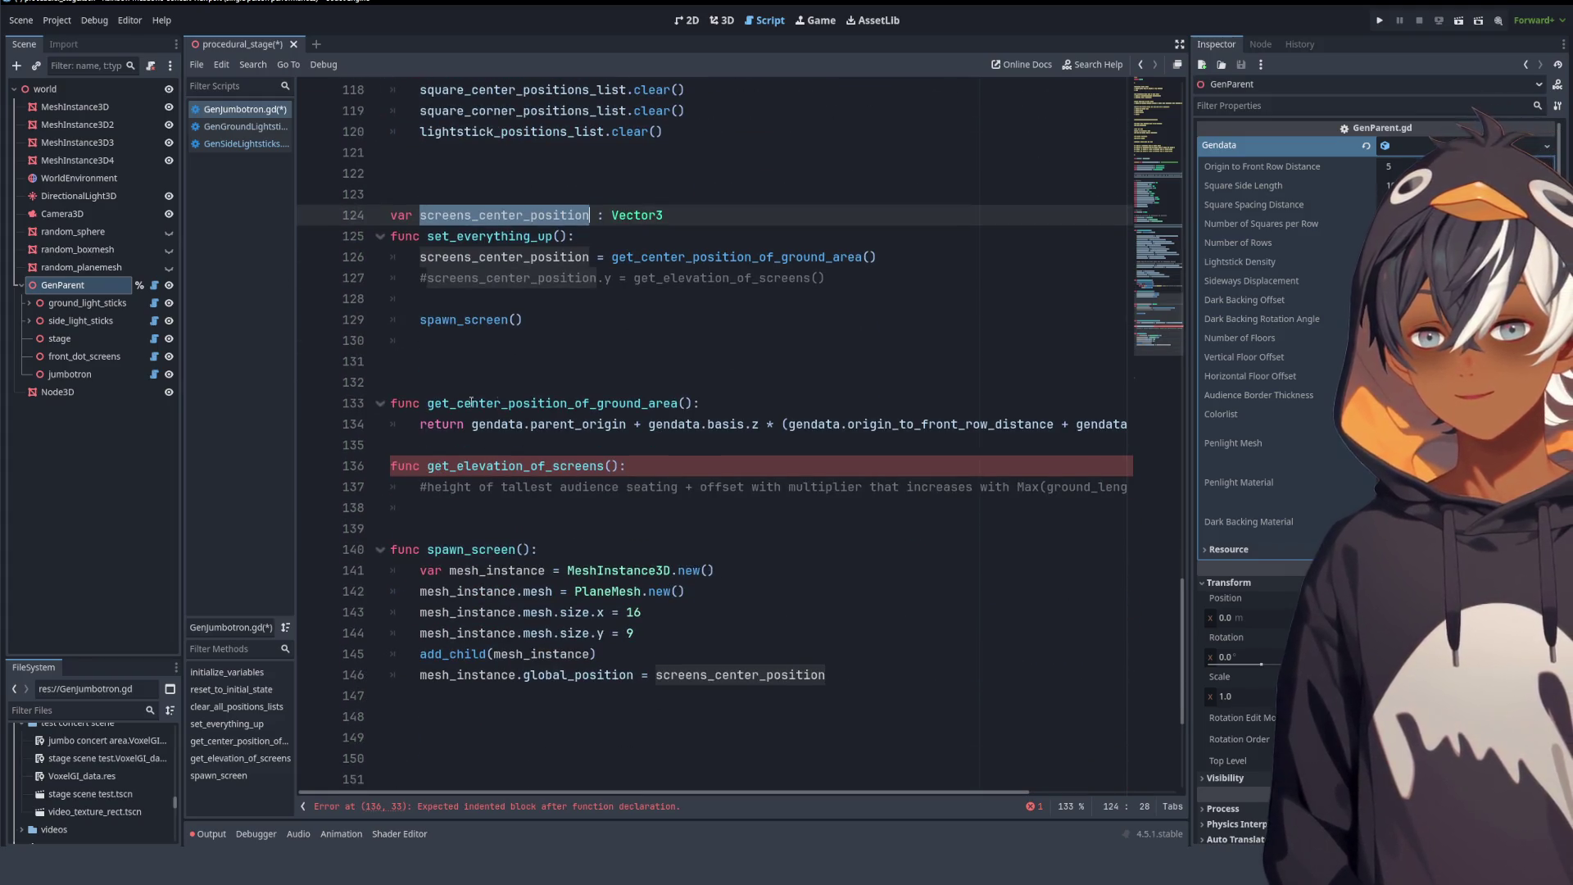
{"action": "double_click", "coordinate": [485, 257]}
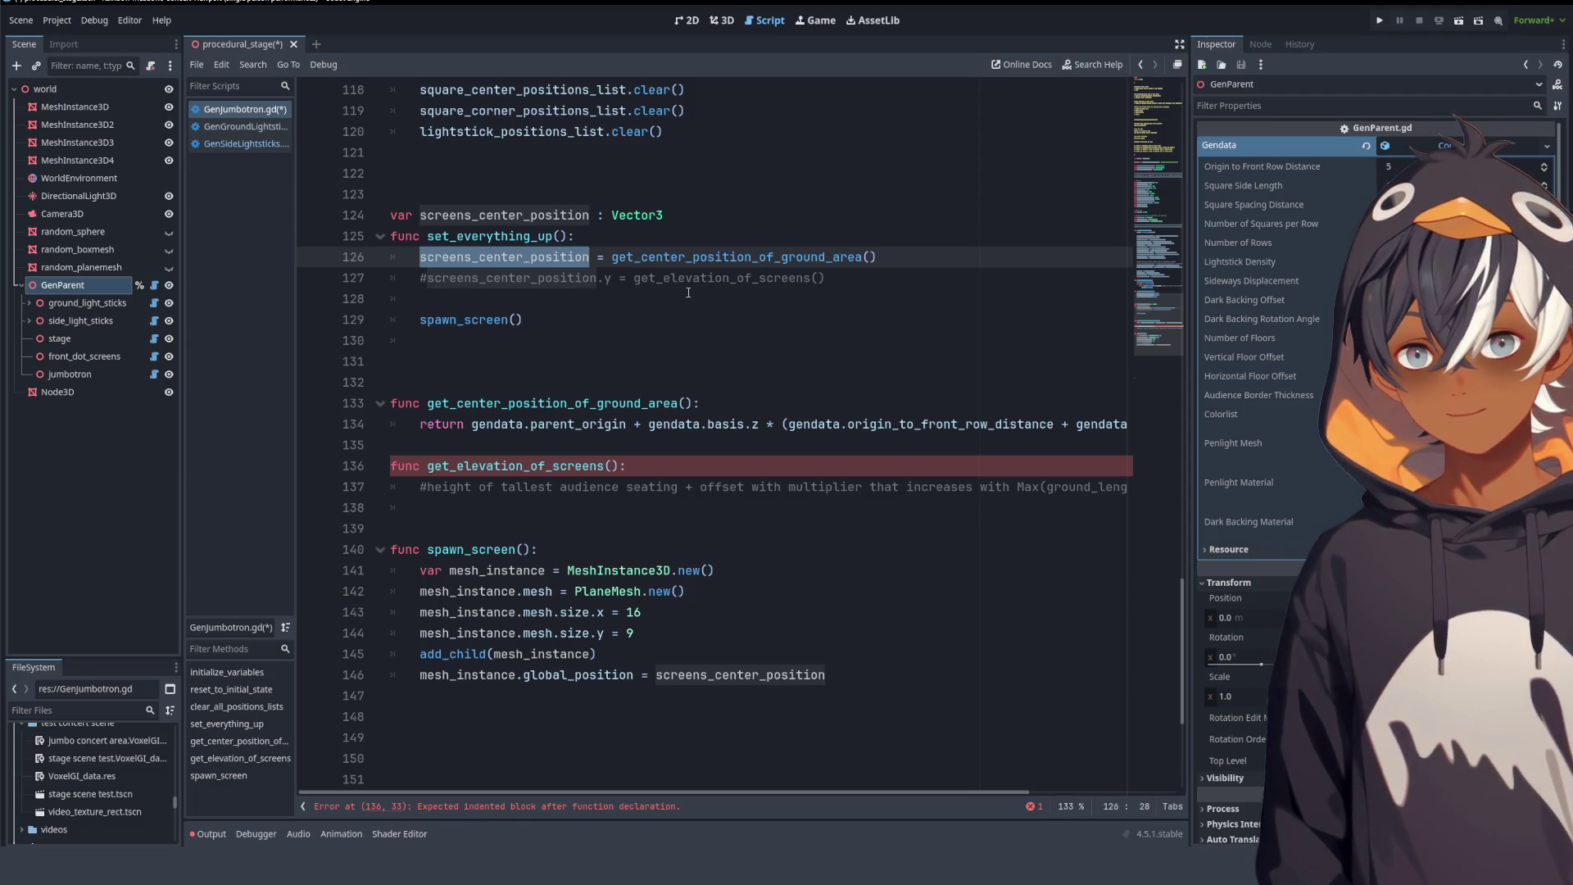
- Return gendata.vertical_floor_offset * gendata.number_of_floors and uncomment the screen-centre elevation line 127
{"action": "left_click", "coordinate": [493, 509]}
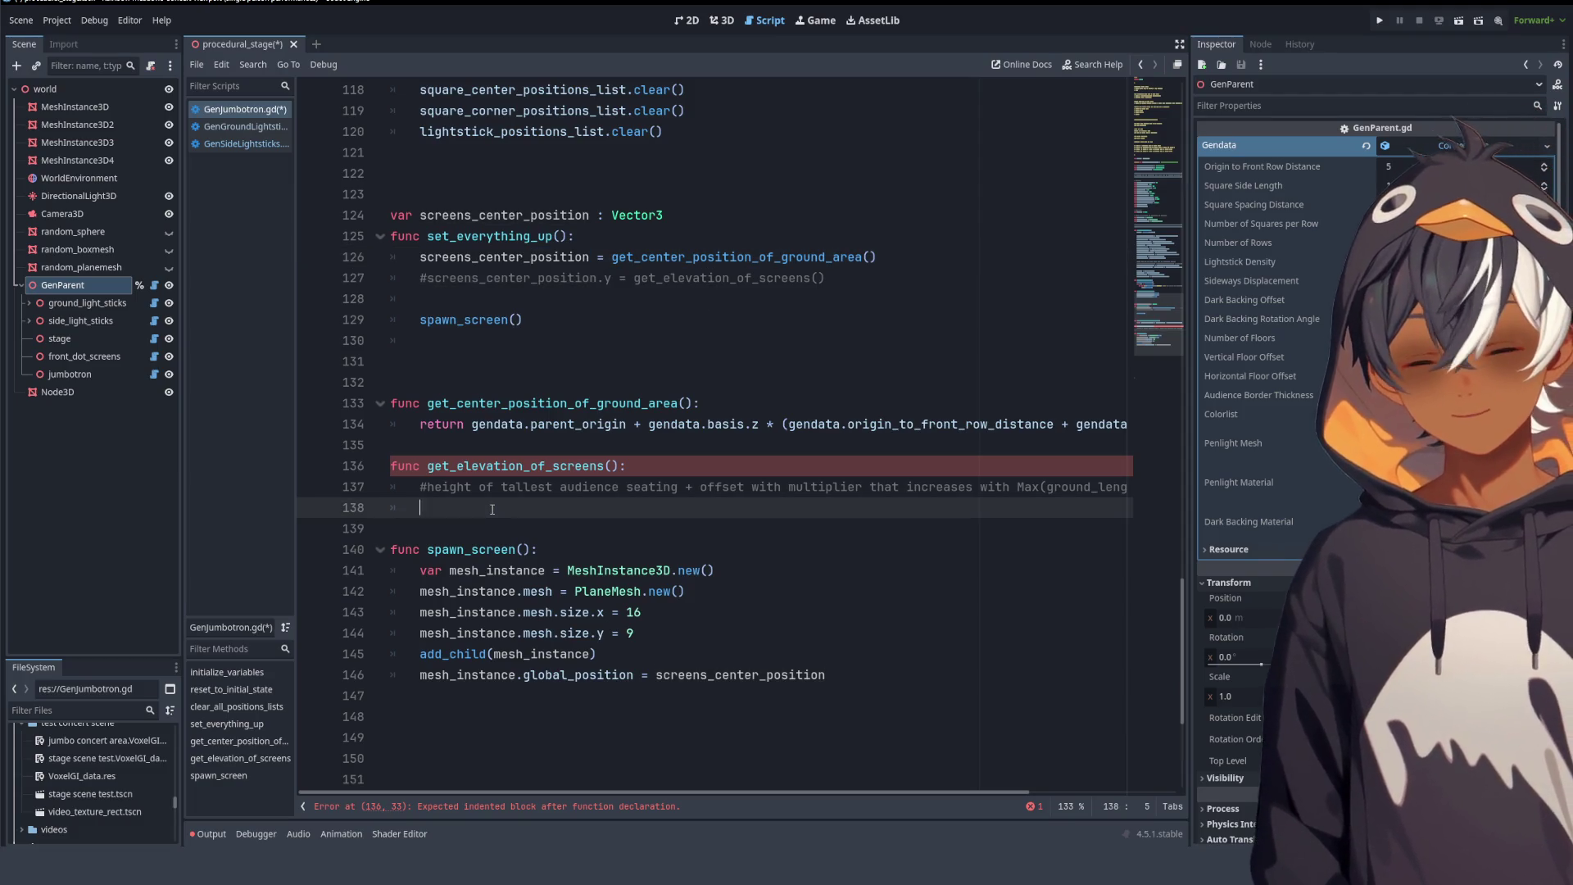
{"action": "type", "text": "return"}
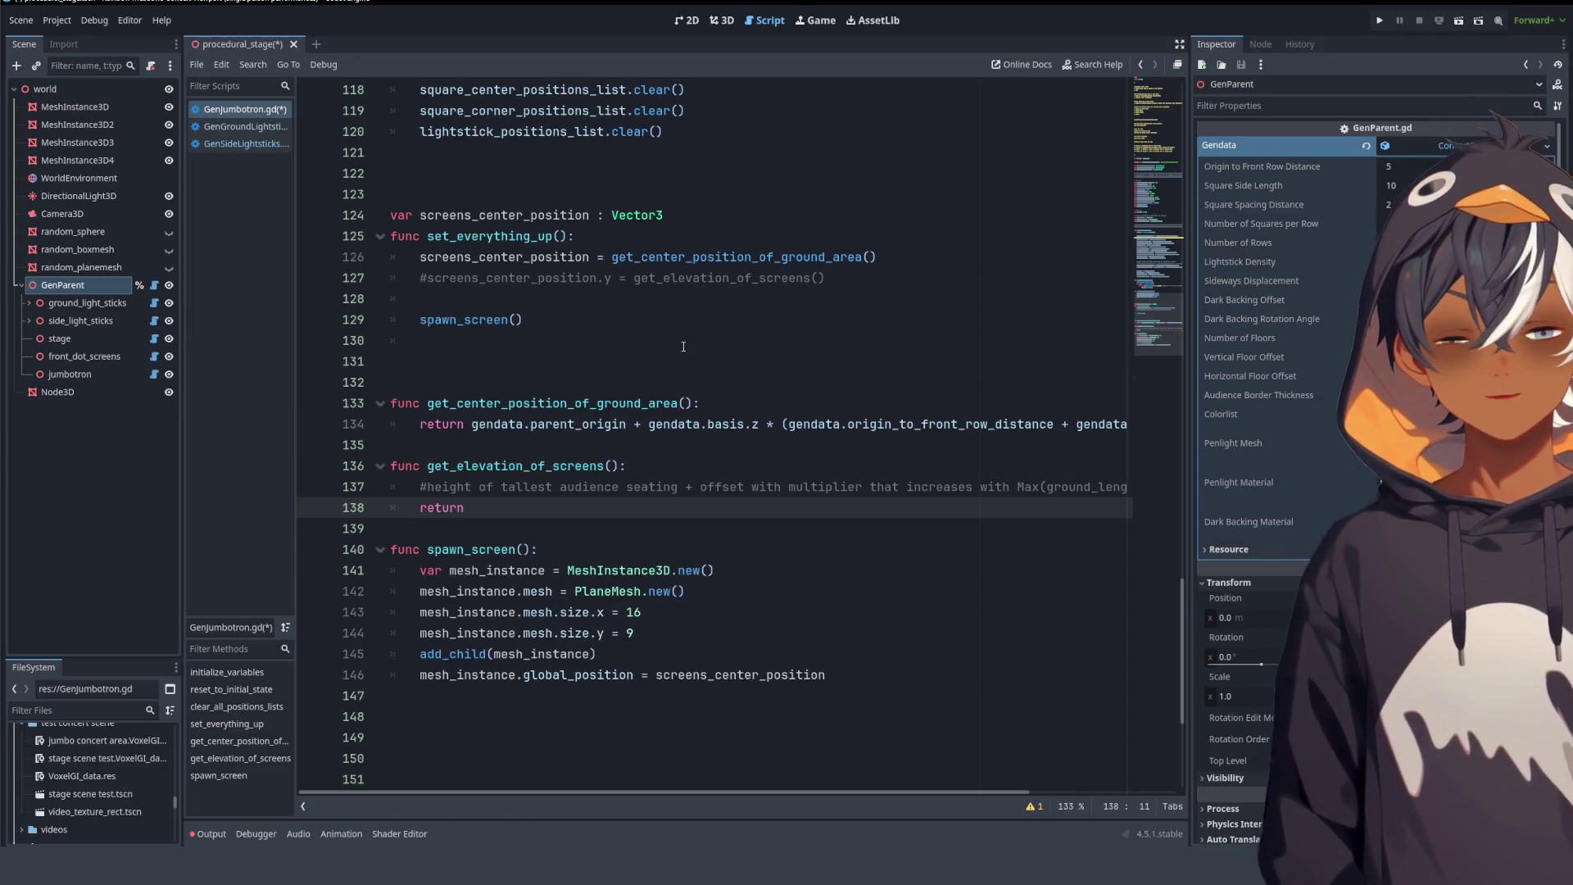
{"action": "left_click", "coordinate": [423, 278]}
{"action": "key", "text": "BackSpace"}
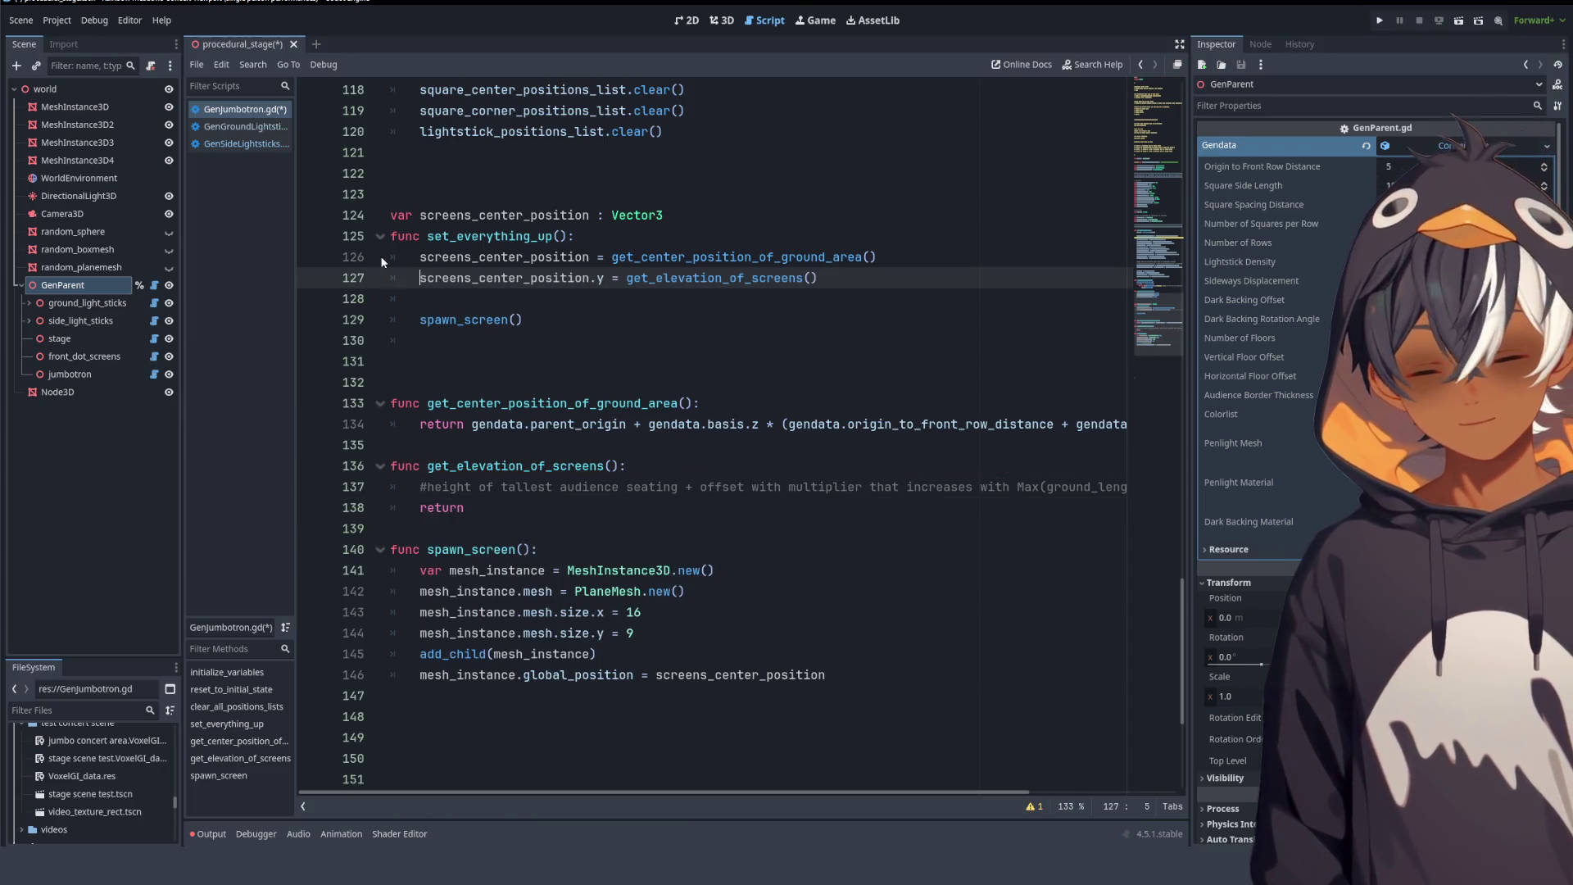
{"action": "left_click", "coordinate": [609, 501]}
{"action": "type", "text": "gendata."}
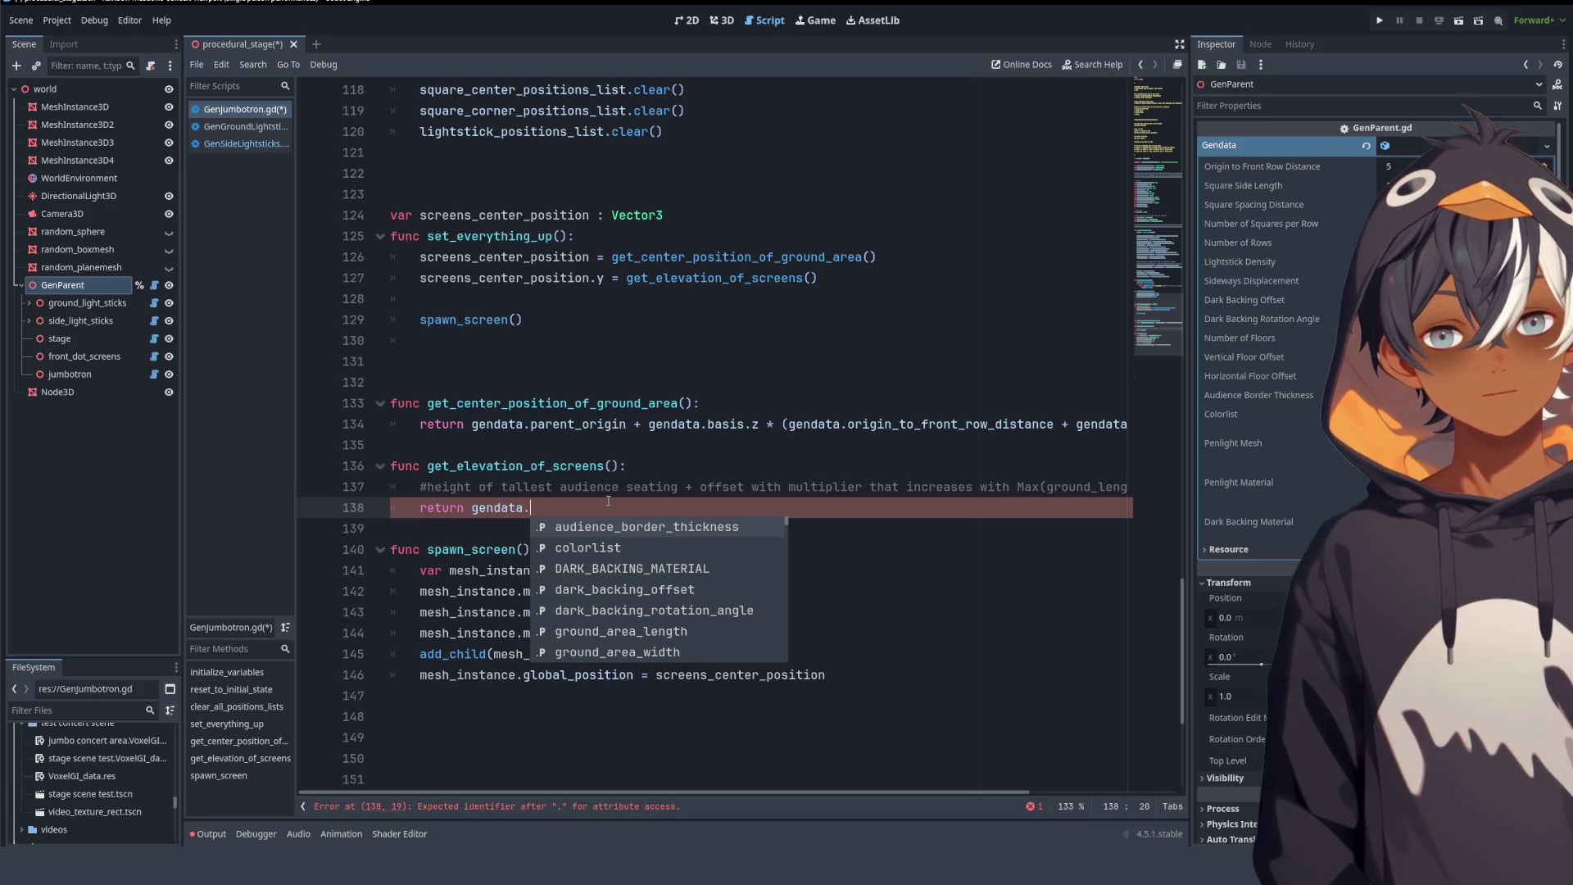
{"action": "type", "text": "ver"}
{"action": "key", "text": "Return"}
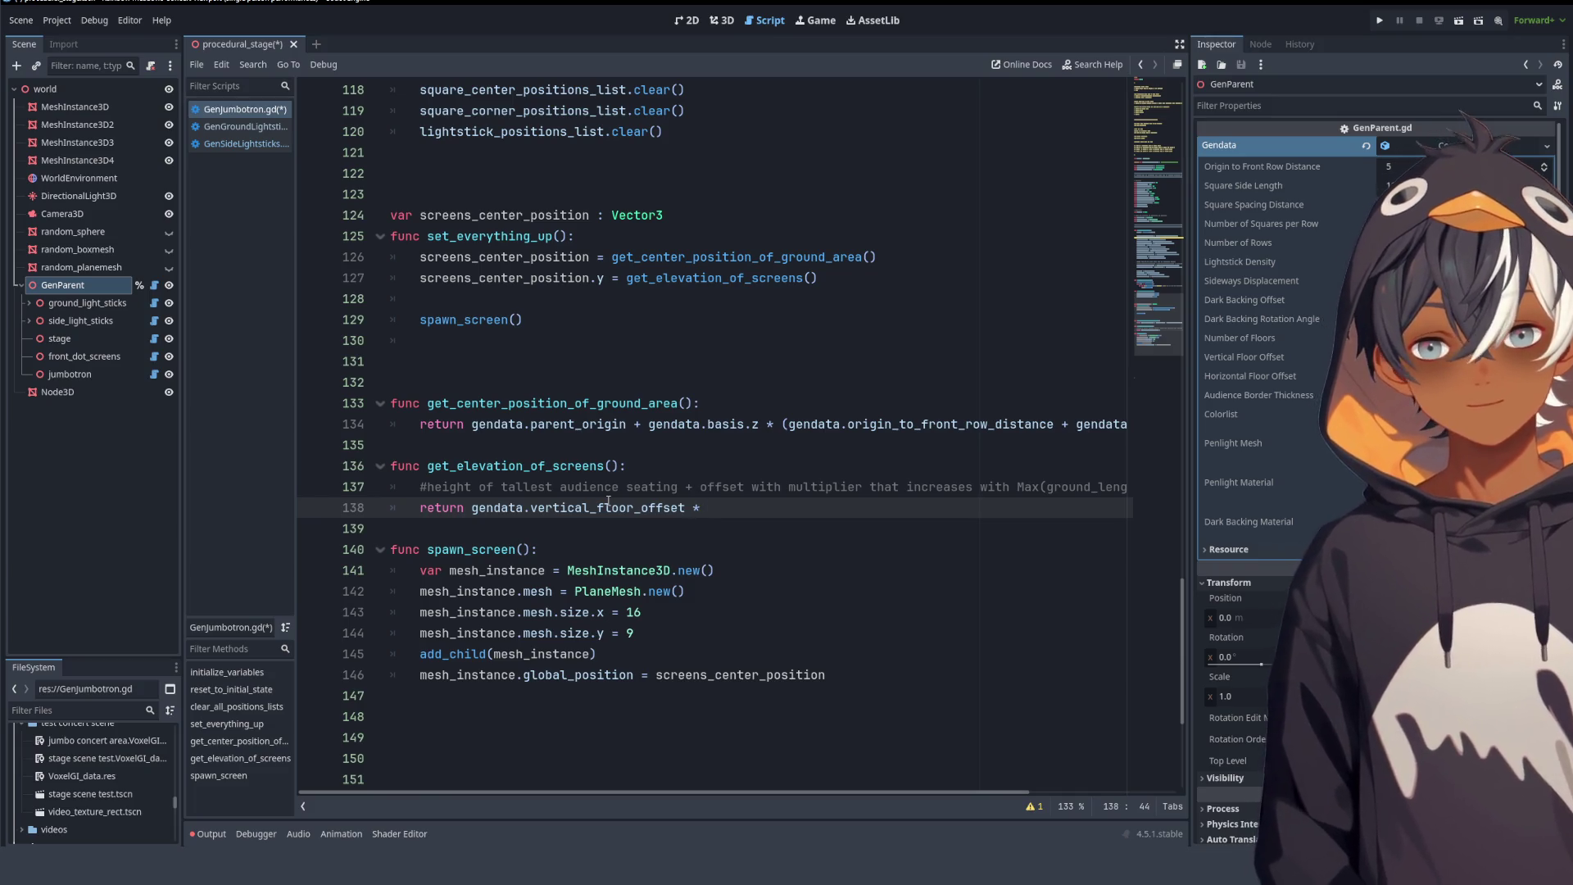
{"action": "type", "text": "ta."}
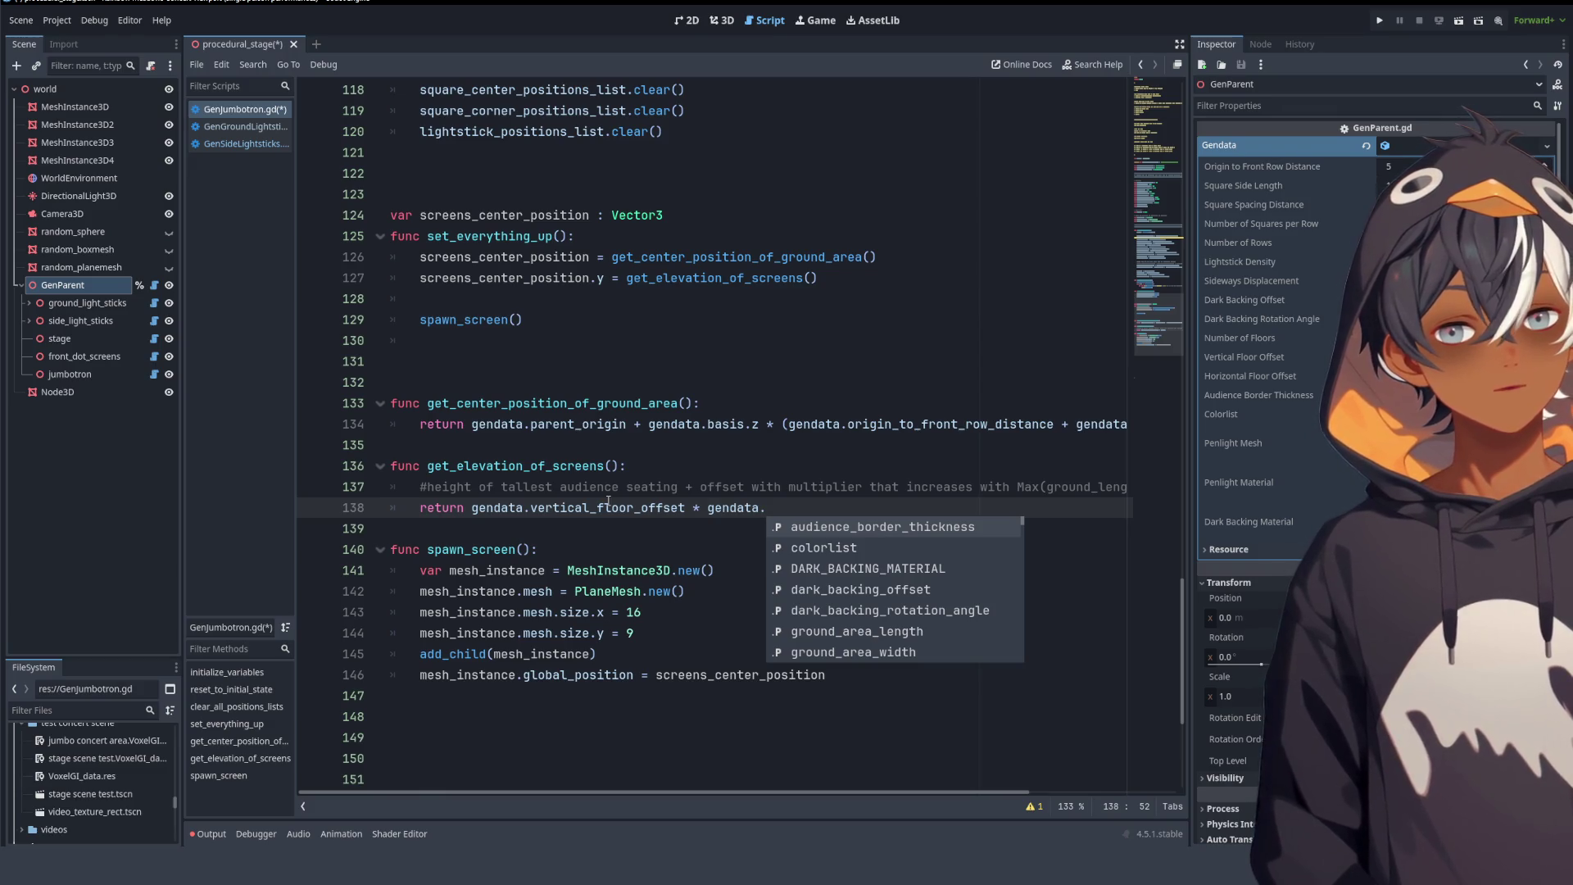
{"action": "type", "text": "num"}
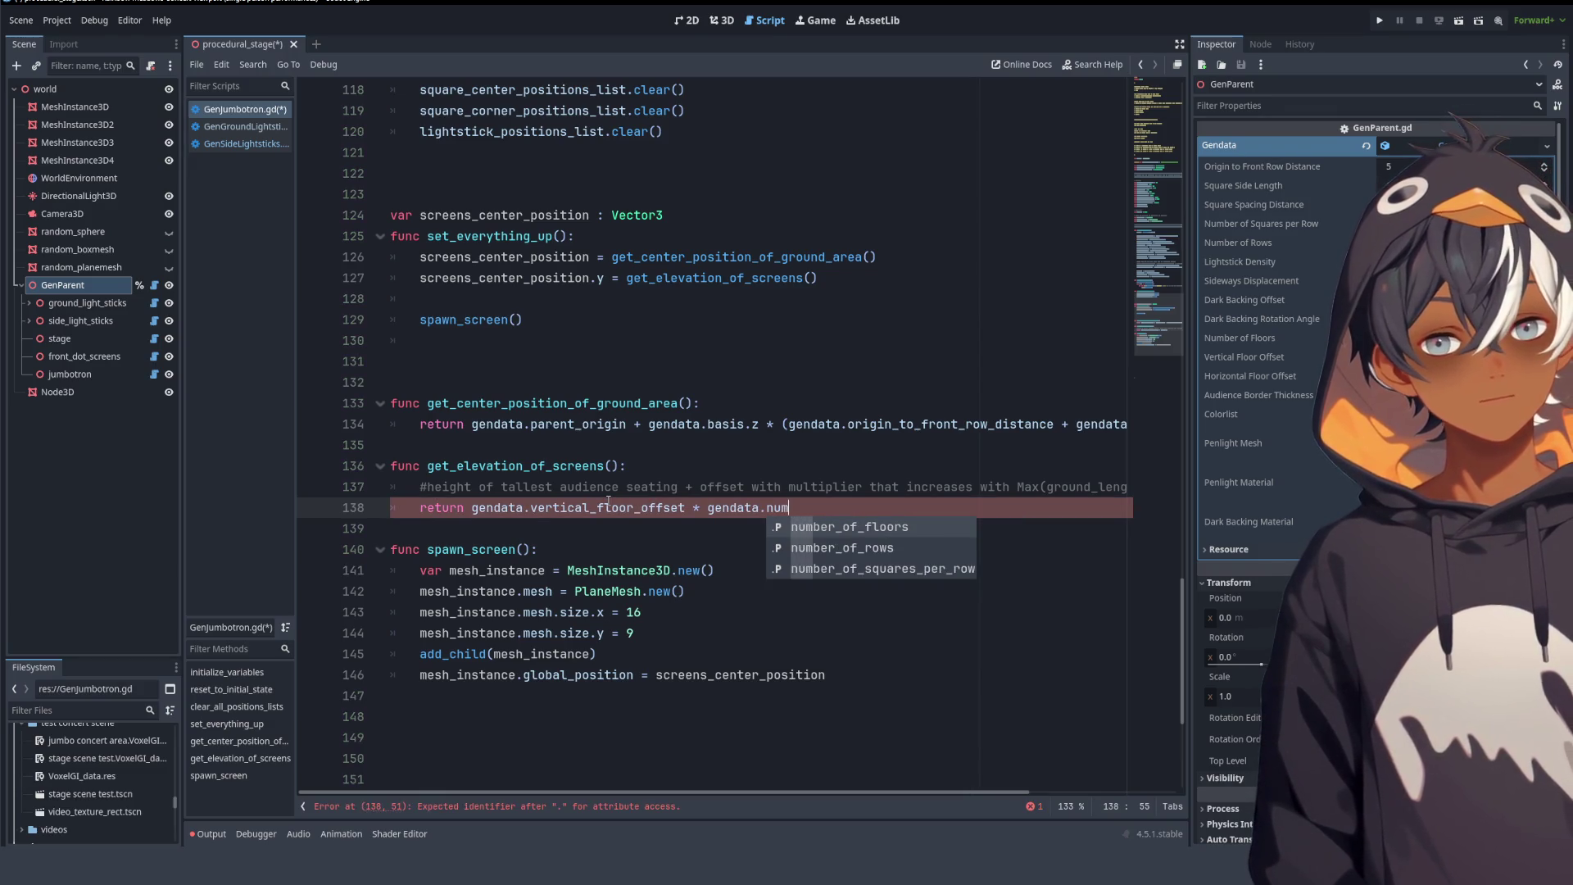
{"action": "key", "text": "Return"}
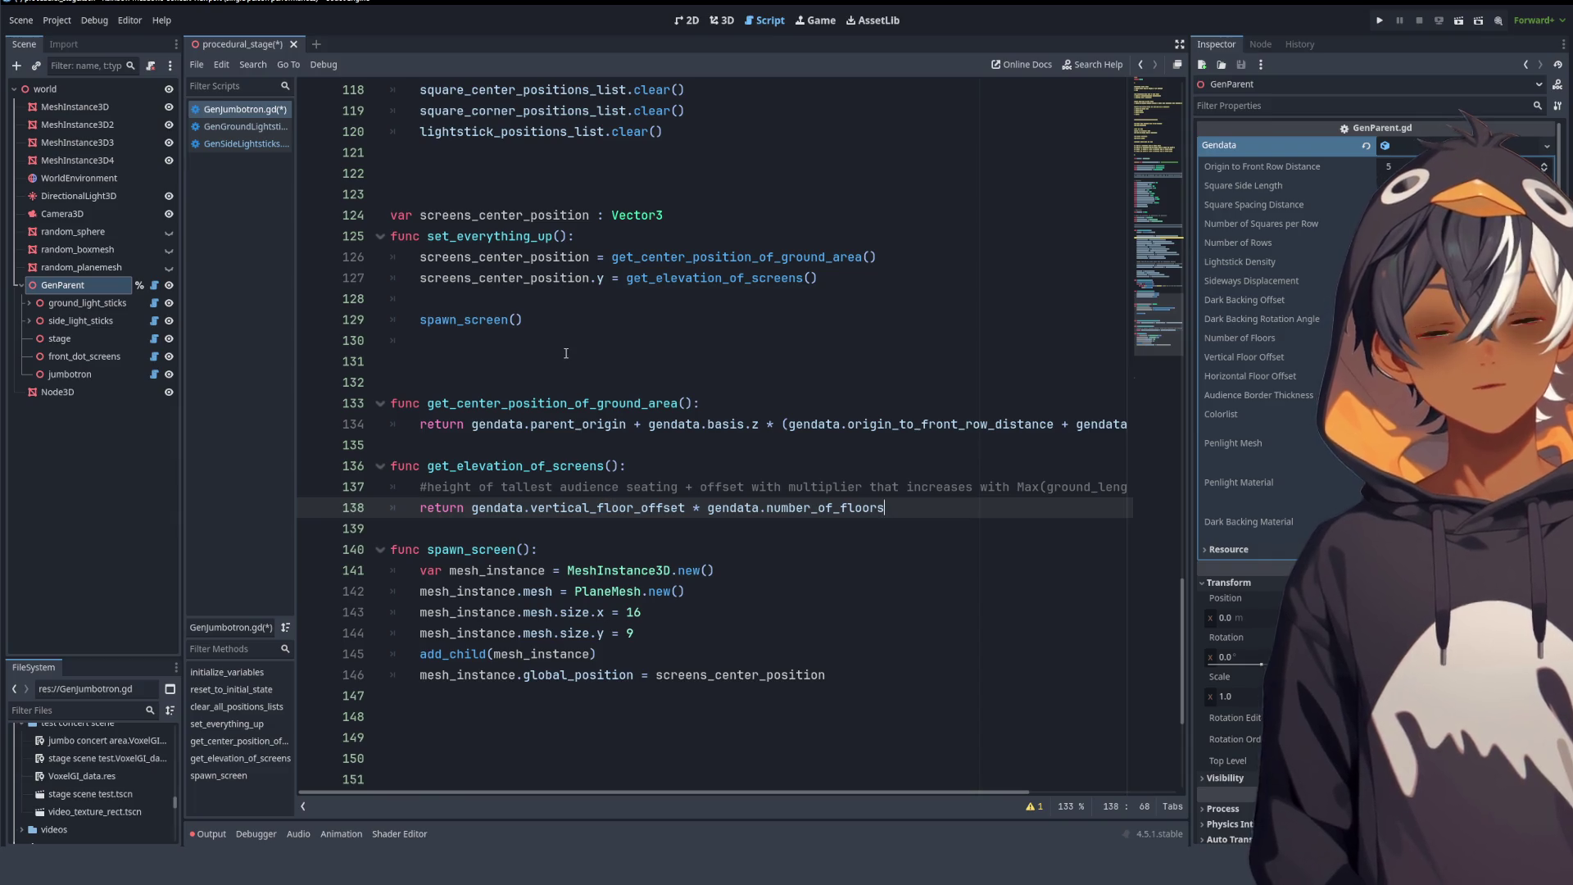
{"action": "left_click", "coordinate": [722, 22]}
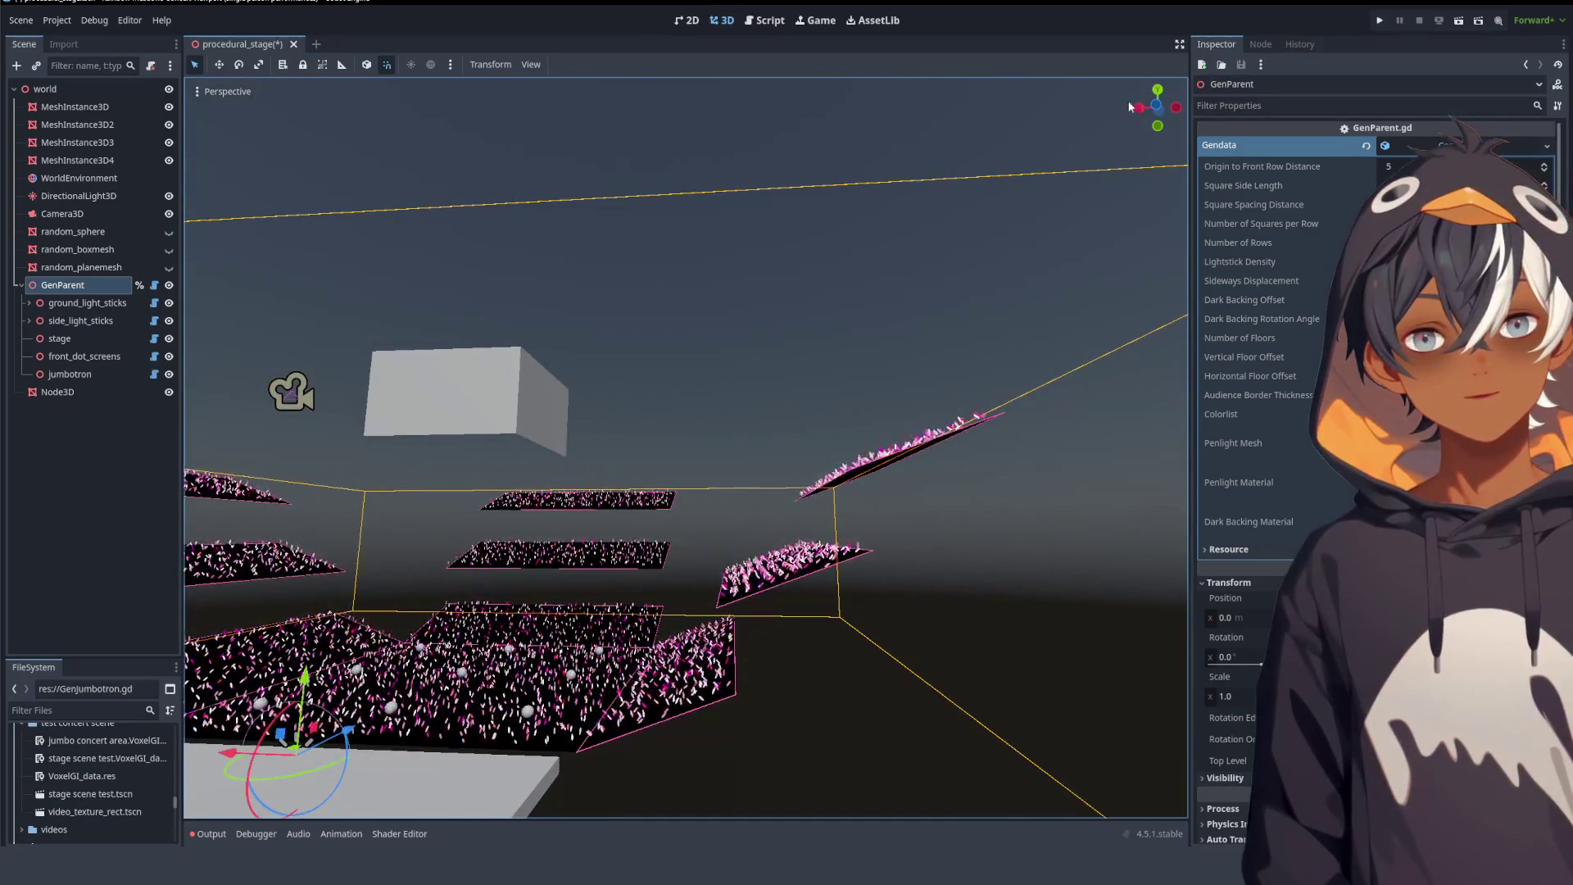
- Check the stage in Rear Orthogonal view, then return to GenJumbotron.gd
{"action": "key", "text": "ctrl+KP_1"}
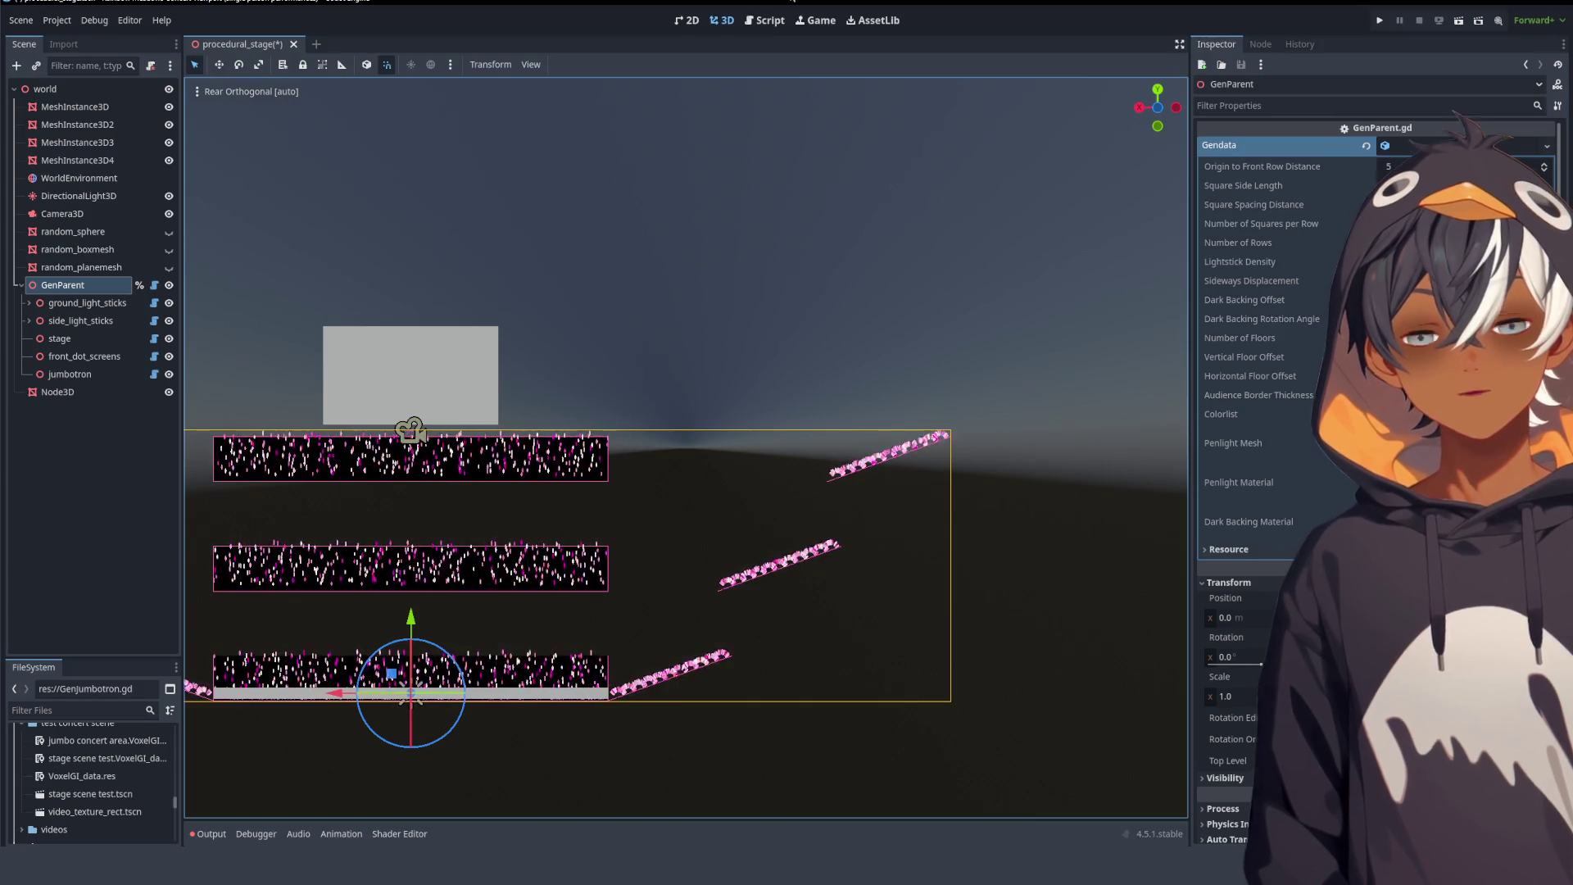
{"action": "key", "text": "ctrl+F3"}
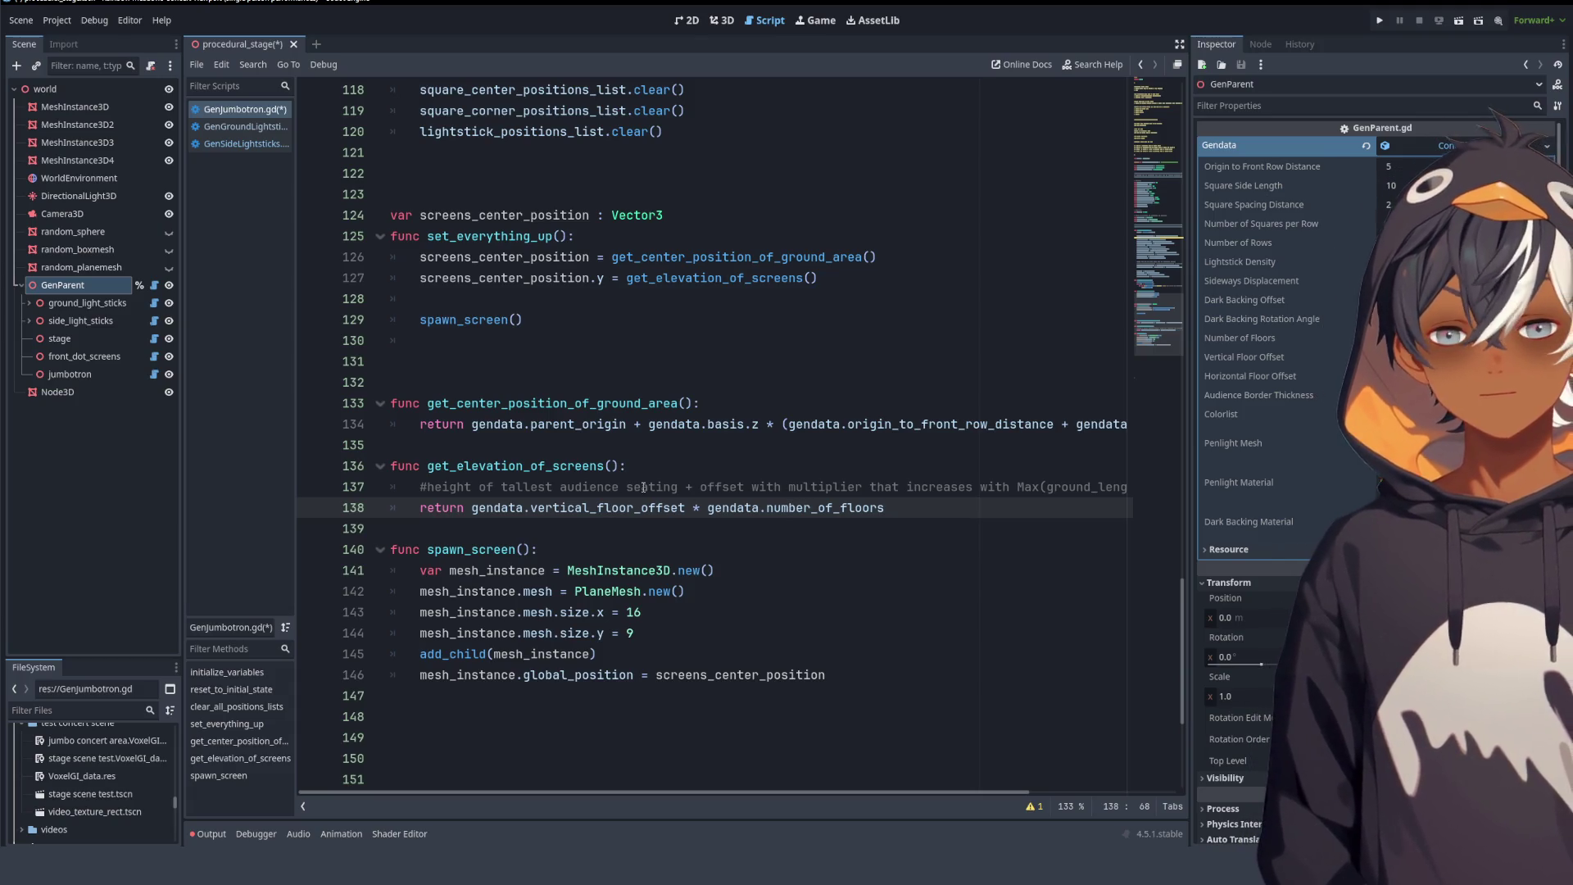
- Add a line after the global_position assignment in spawn_screen and begin typing mesh_instance.rotation
{"action": "scroll", "coordinate": [660, 357], "scroll_direction": "up", "scroll_amount": 2}
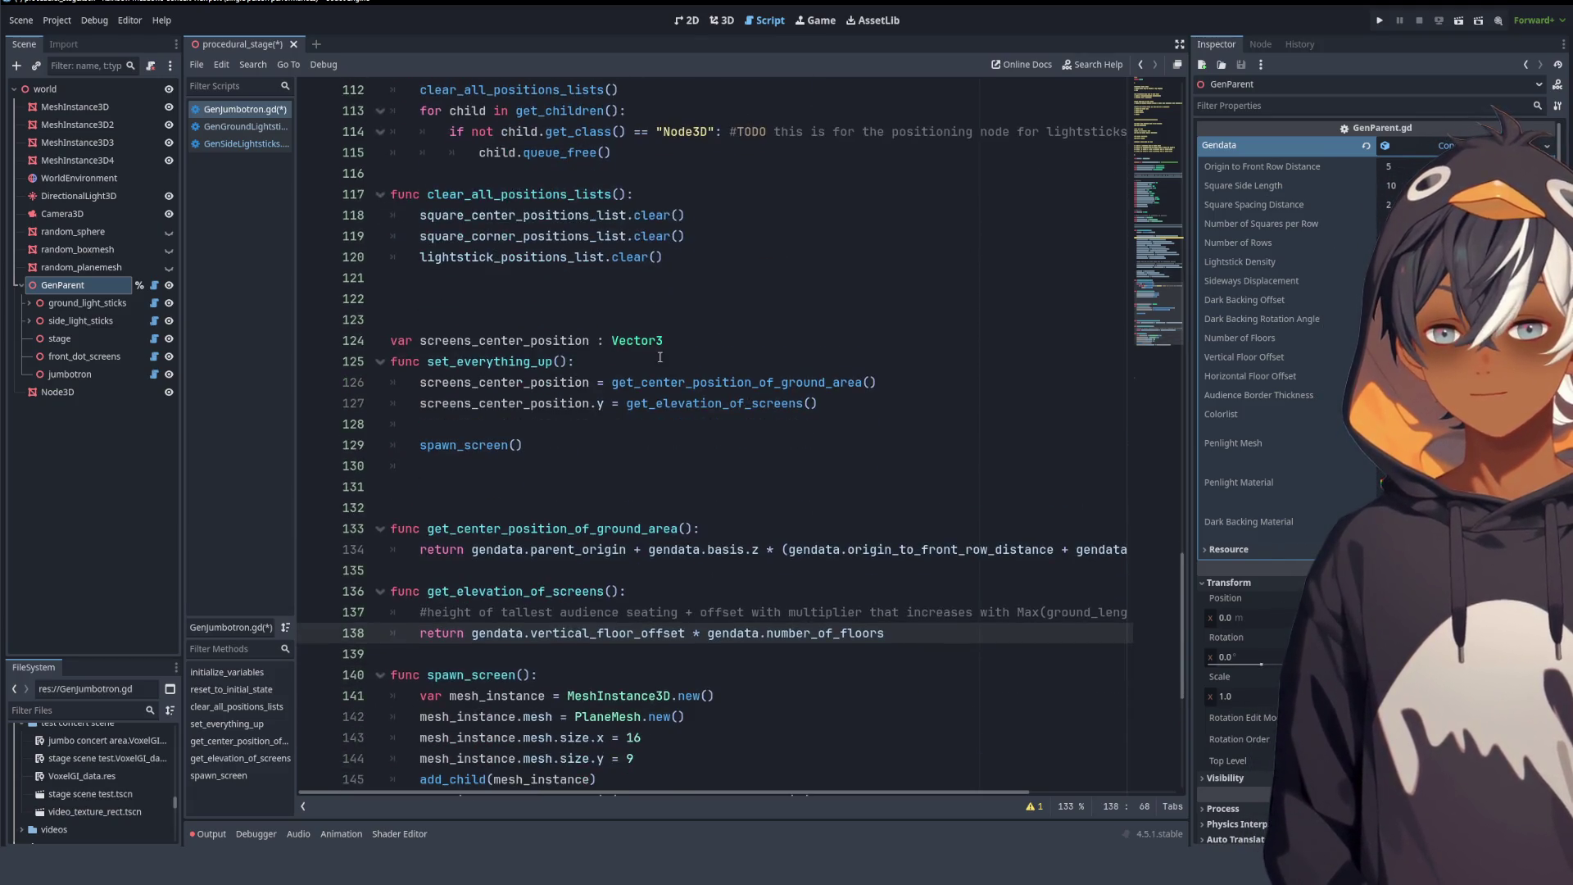
{"action": "scroll", "coordinate": [660, 357], "scroll_direction": "down", "scroll_amount": 6}
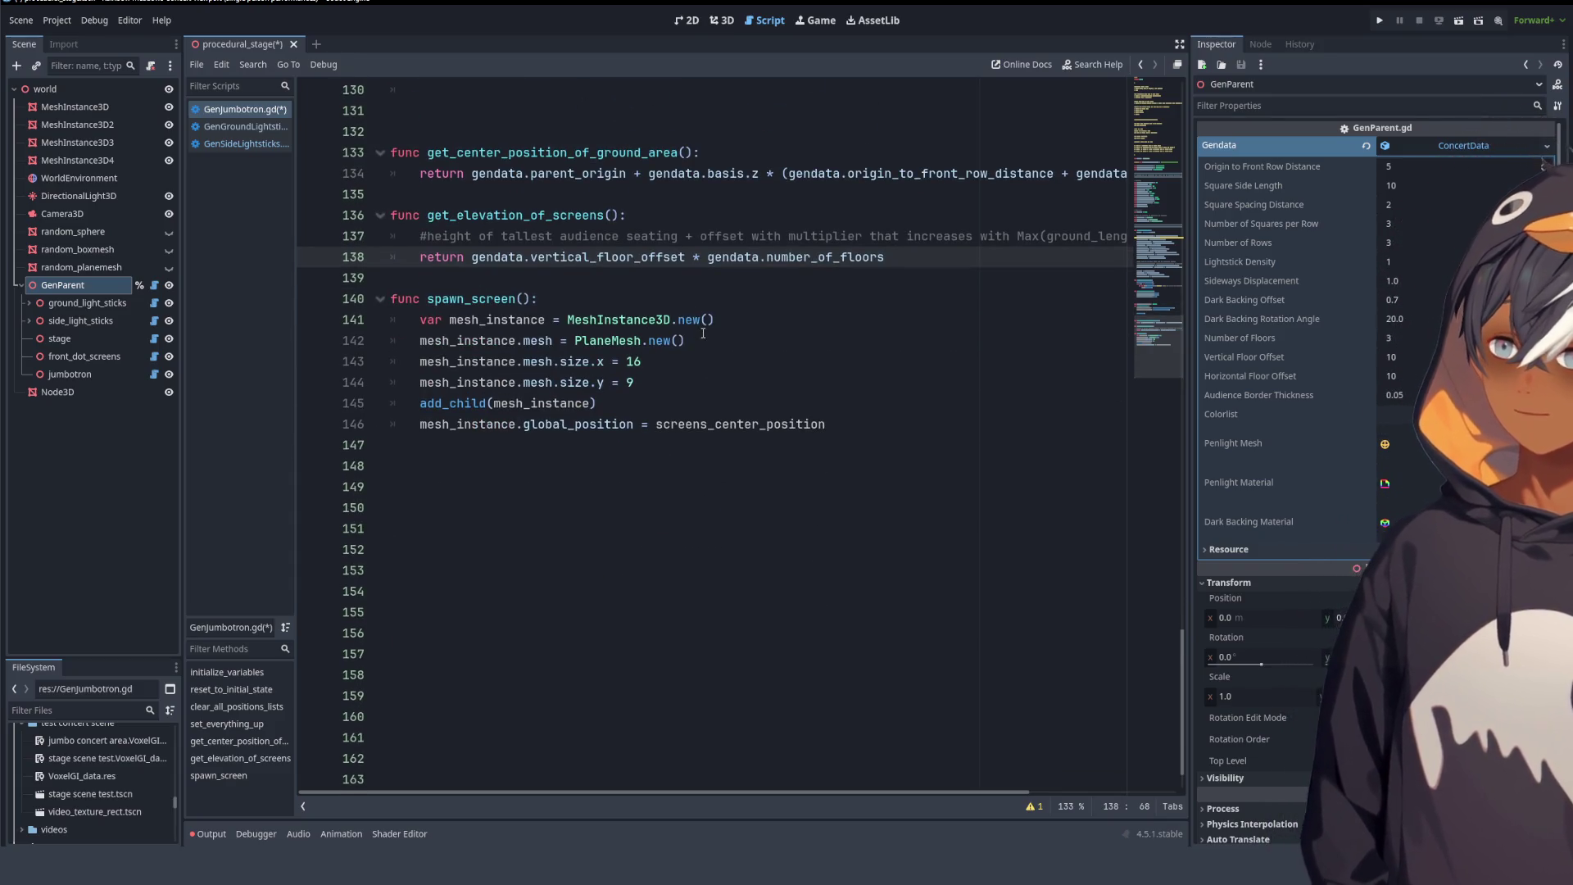
{"action": "scroll", "coordinate": [571, 391], "scroll_direction": "up", "scroll_amount": 8}
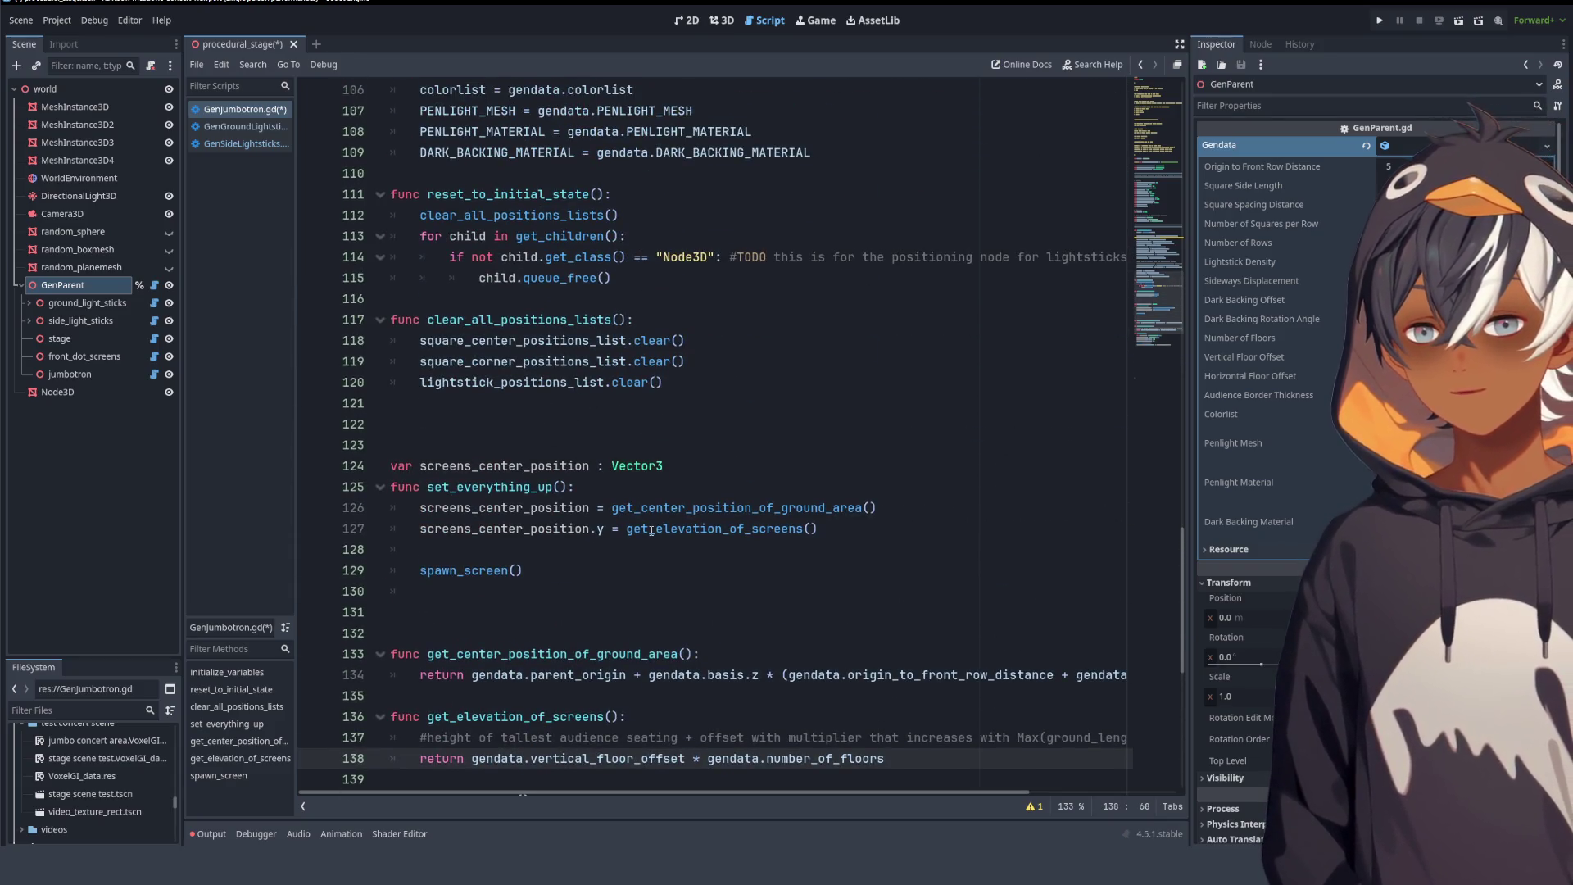
{"action": "scroll", "coordinate": [735, 328], "scroll_direction": "down", "scroll_amount": 2}
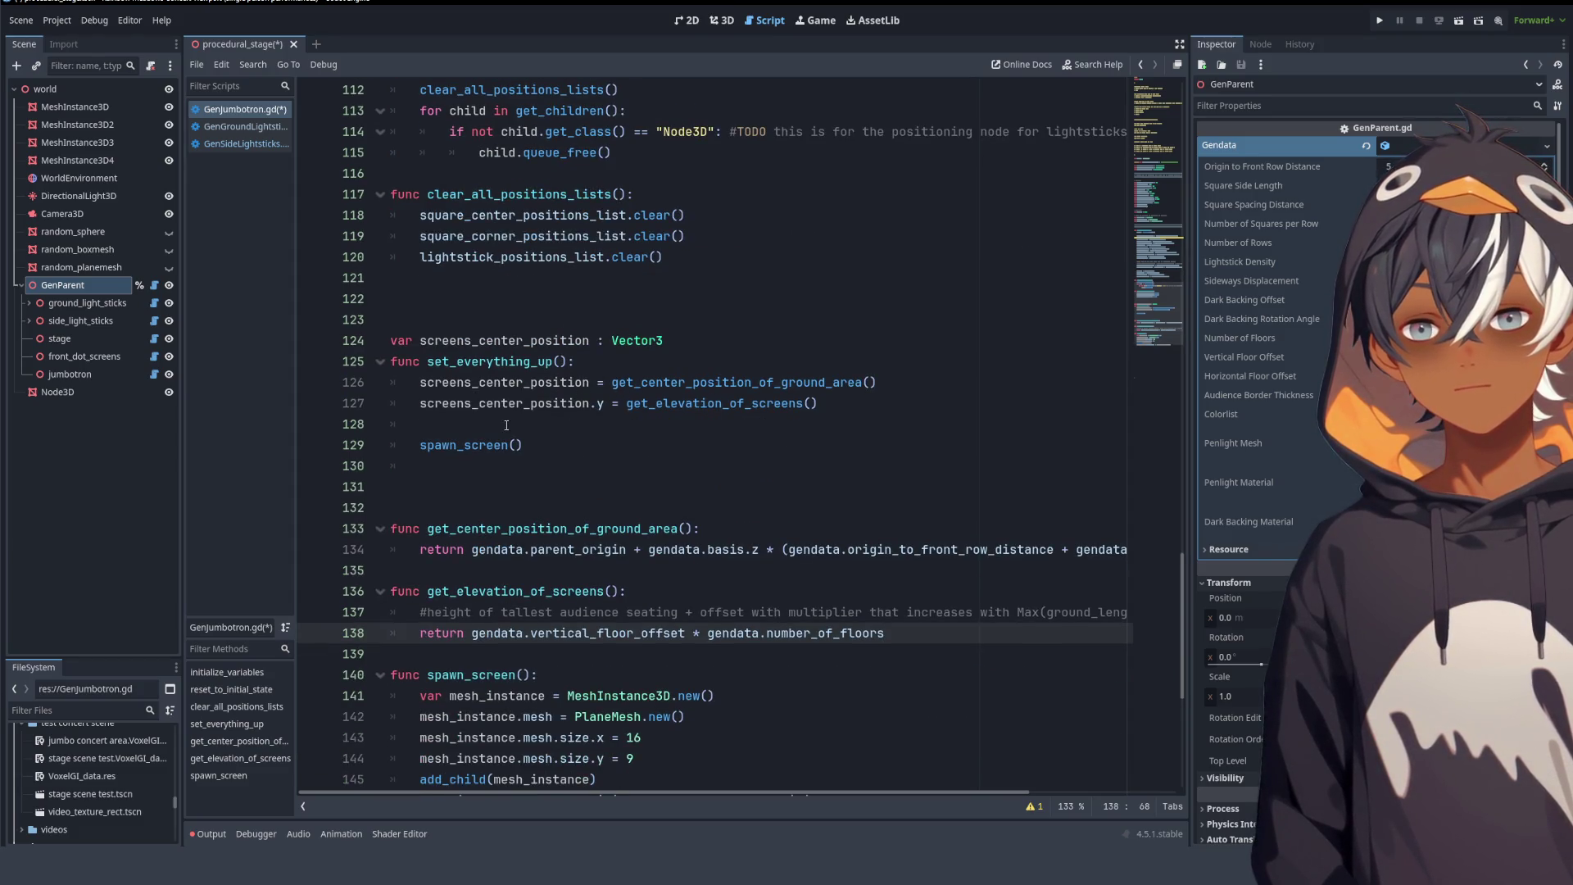
{"action": "scroll", "coordinate": [605, 444], "scroll_direction": "down", "scroll_amount": 4}
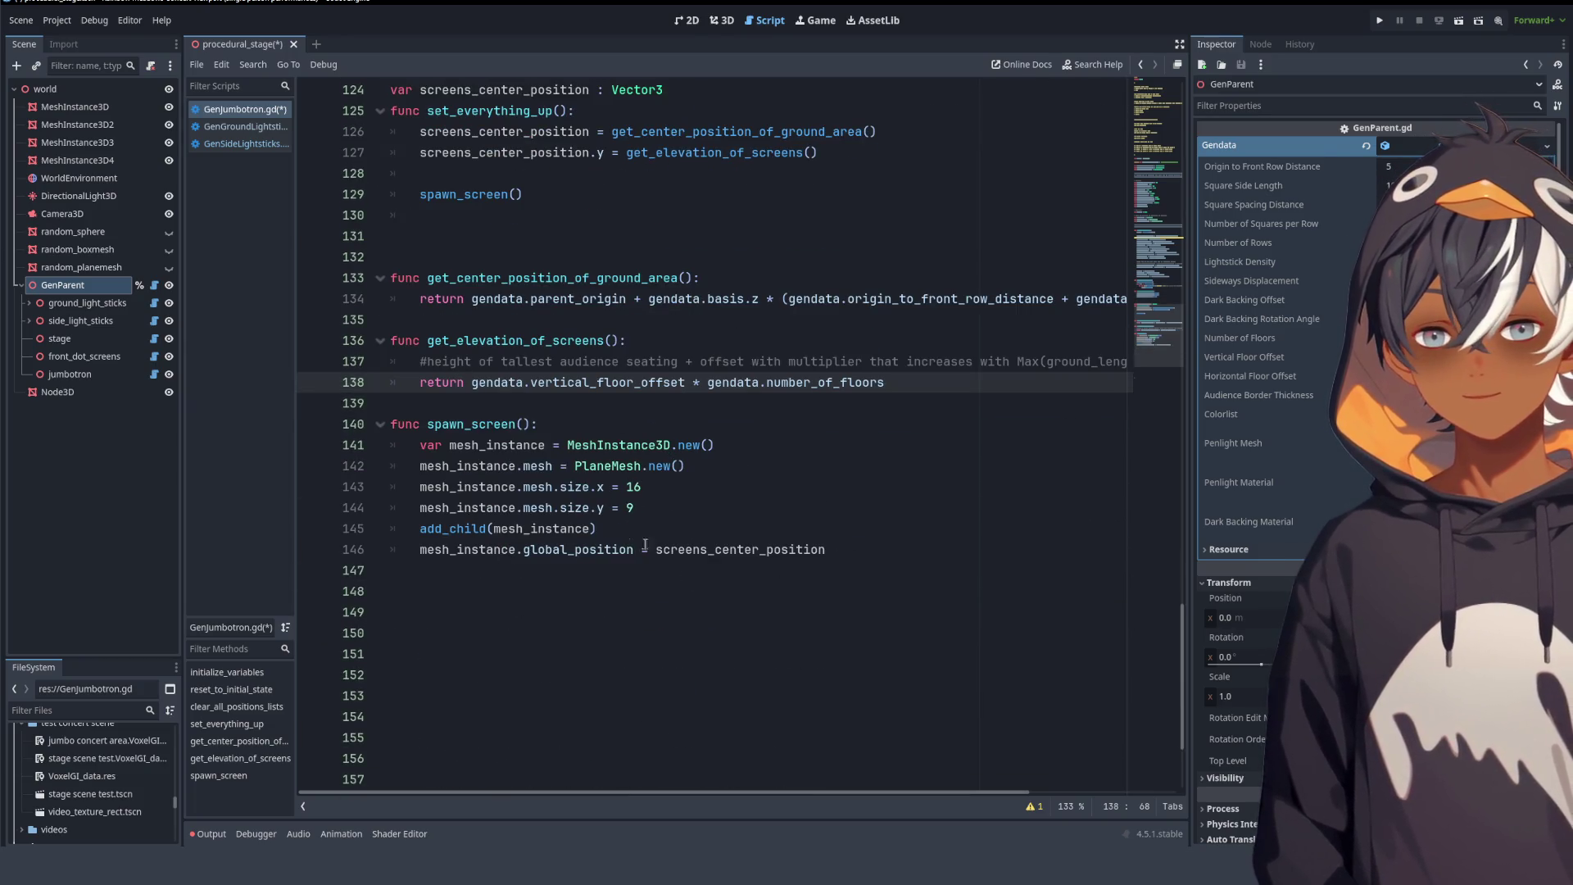
{"action": "double_click", "coordinate": [710, 551]}
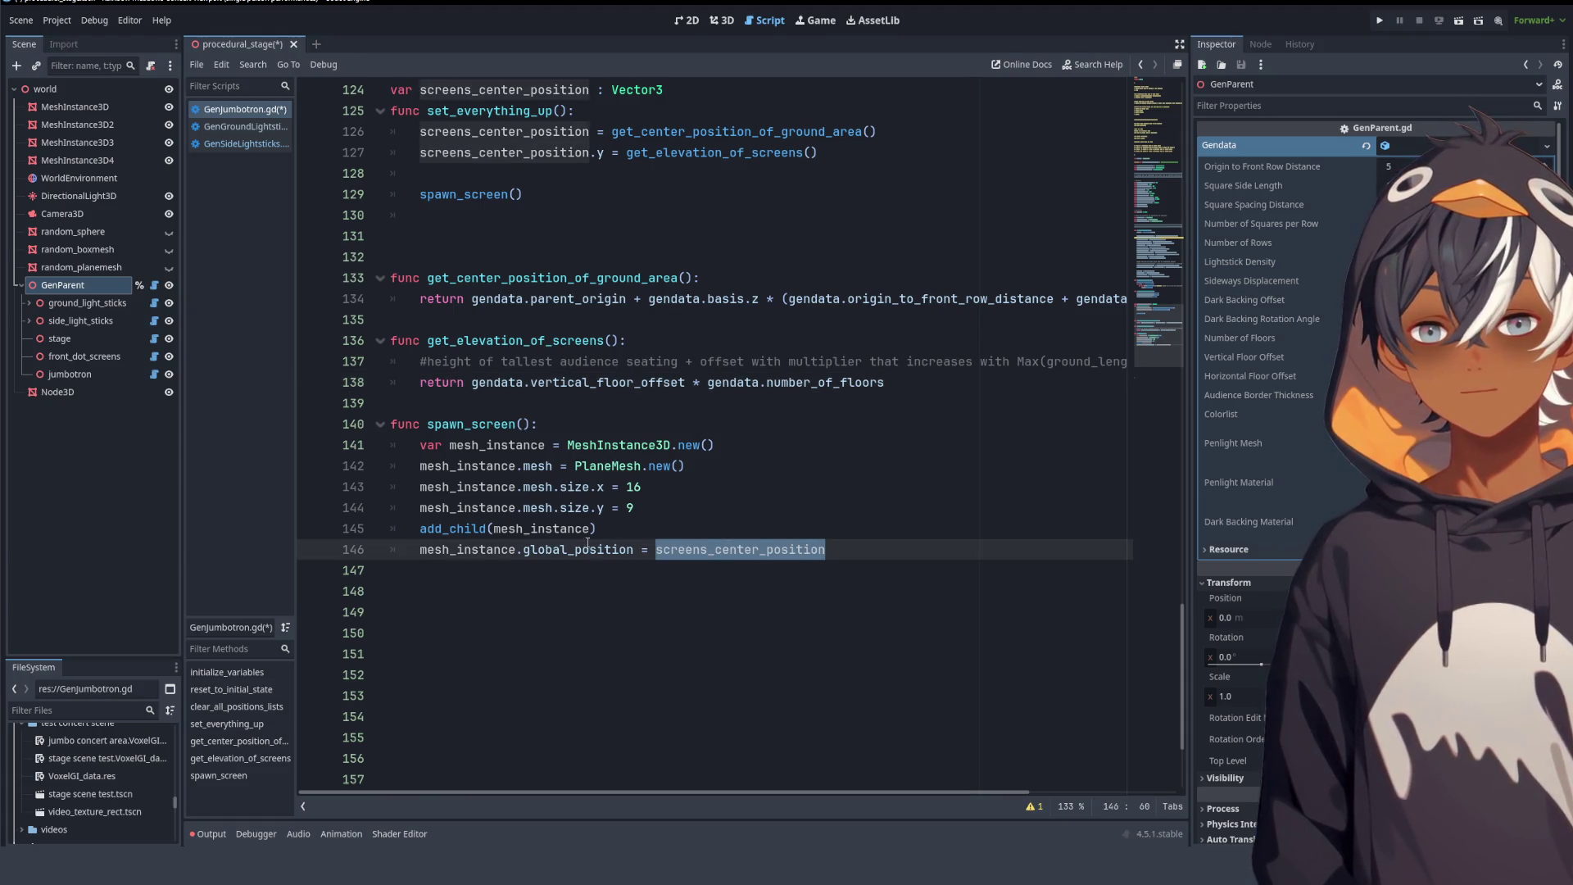
{"action": "left_click", "coordinate": [871, 553]}
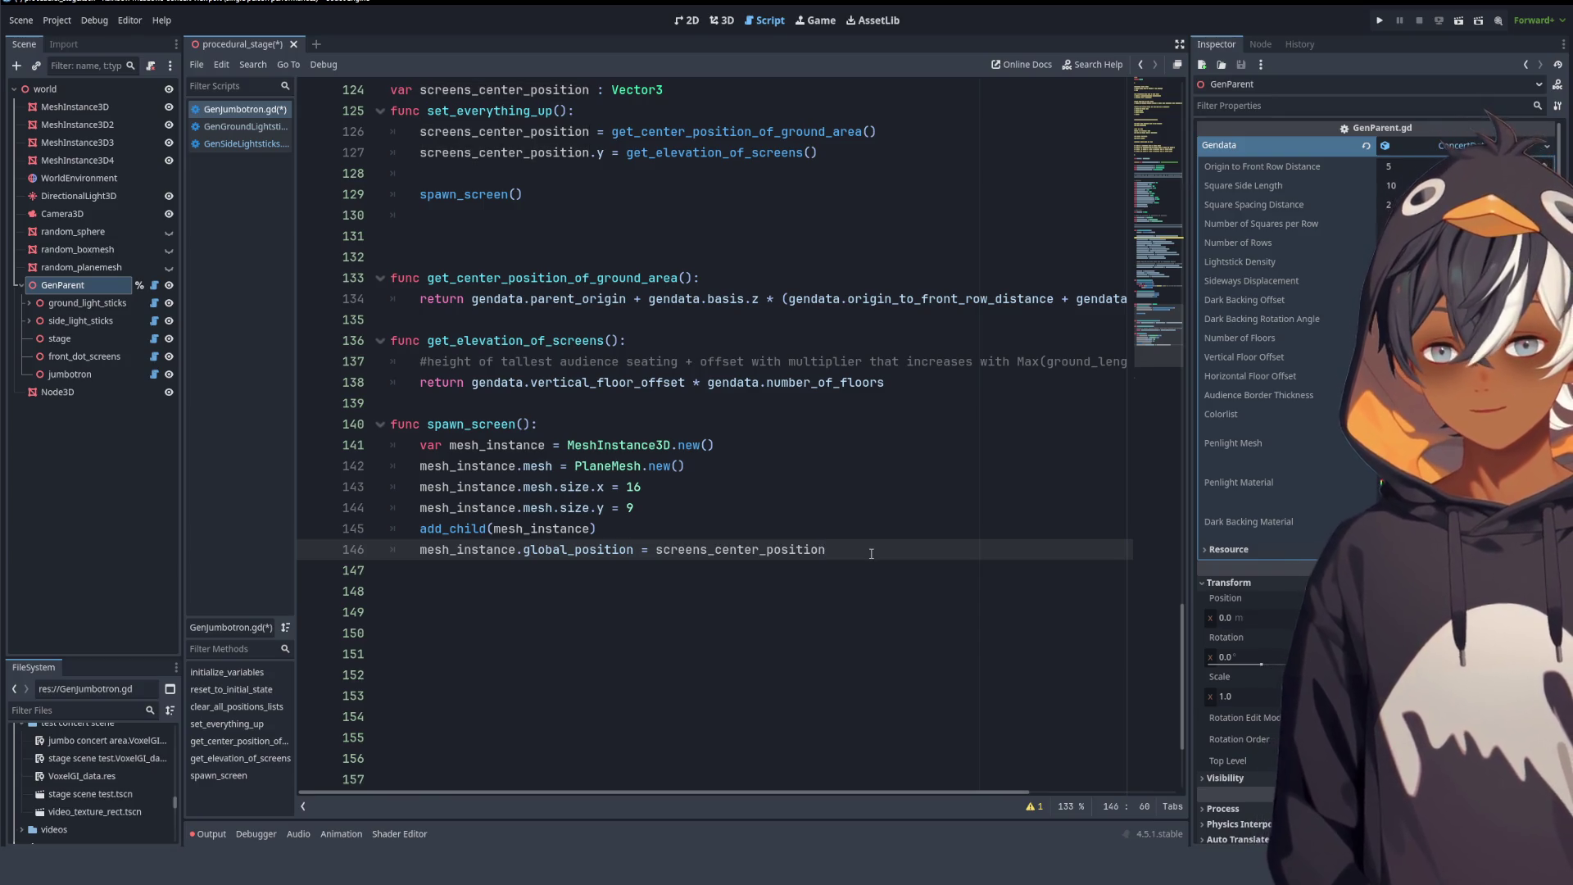
{"action": "key", "text": "Return"}
{"action": "type", "text": "me"}
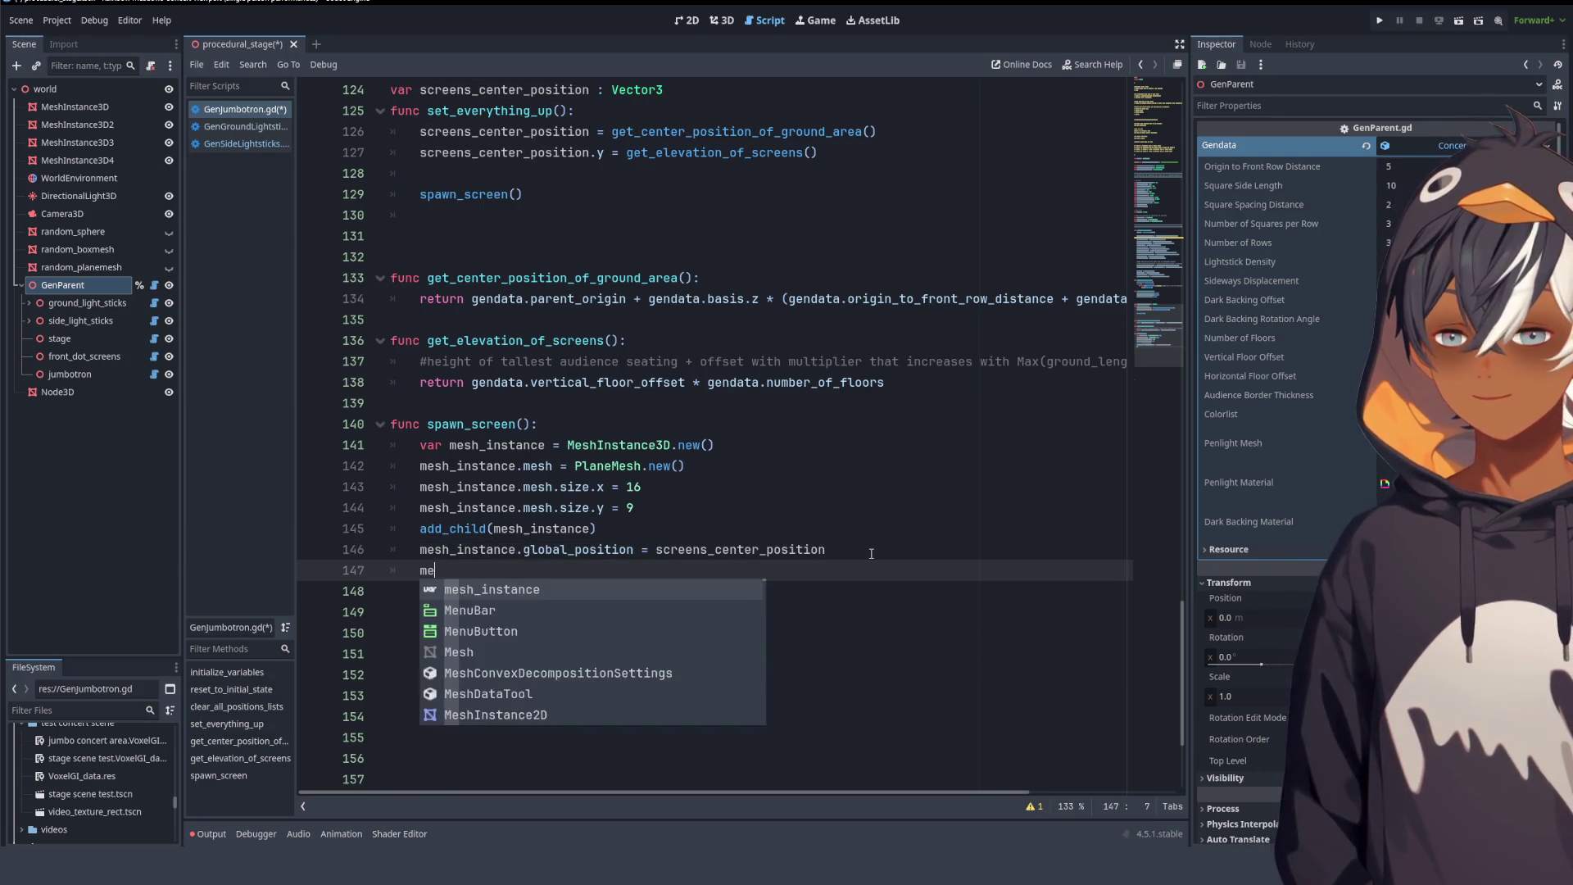
{"action": "type", "text": "sh_instance.rotation"}
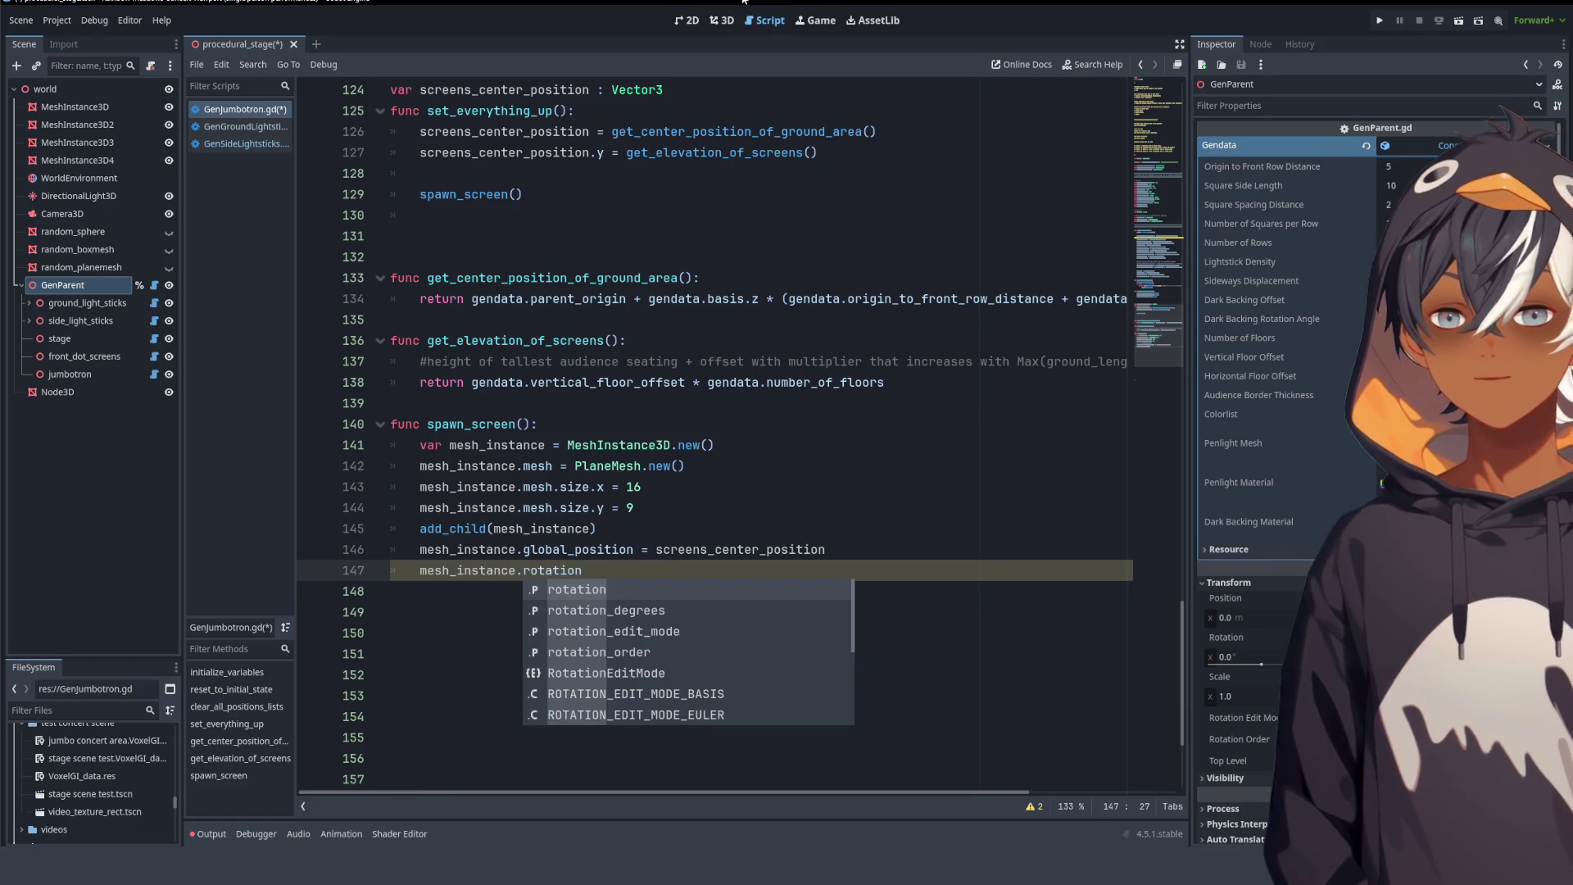
- Orbit the 3D stage to inspect the screen, then return to GenJumbotron.gd
{"action": "left_click", "coordinate": [729, 20]}
{"action": "mouse_move", "coordinate": [741, 204]}
{"action": "left_mouse_down"}
{"action": "mouse_move", "coordinate": [311, 436]}
{"action": "mouse_move", "coordinate": [331, 492]}
{"action": "mouse_move", "coordinate": [459, 416]}
{"action": "mouse_move", "coordinate": [411, 427]}
{"action": "mouse_move", "coordinate": [806, 422]}
{"action": "mouse_move", "coordinate": [694, 305]}
{"action": "left_mouse_up"}
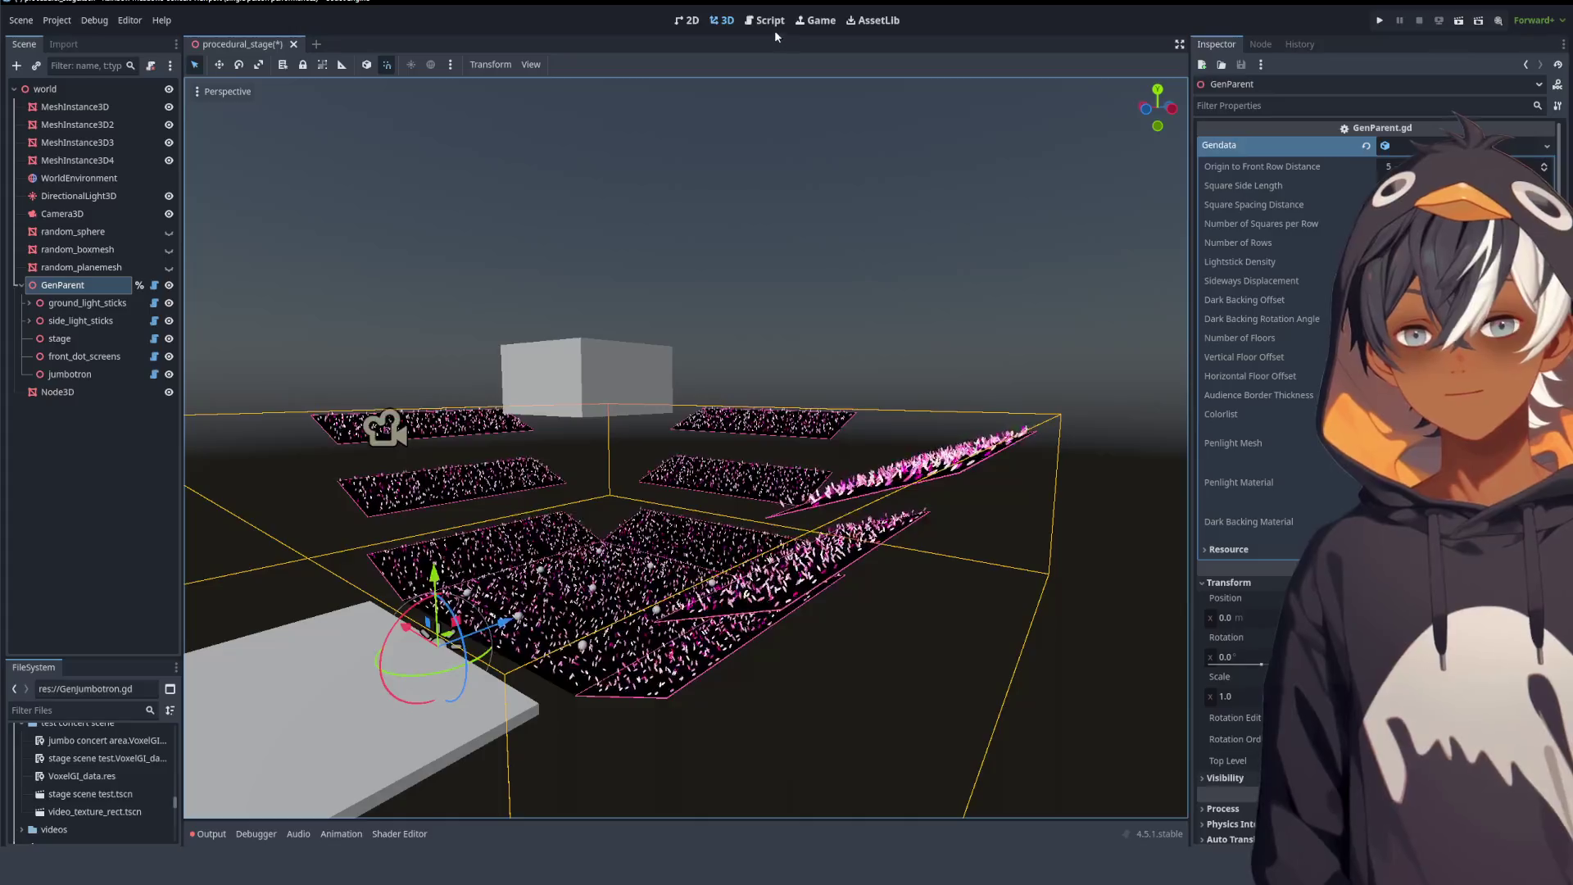
{"action": "left_click", "coordinate": [768, 20]}
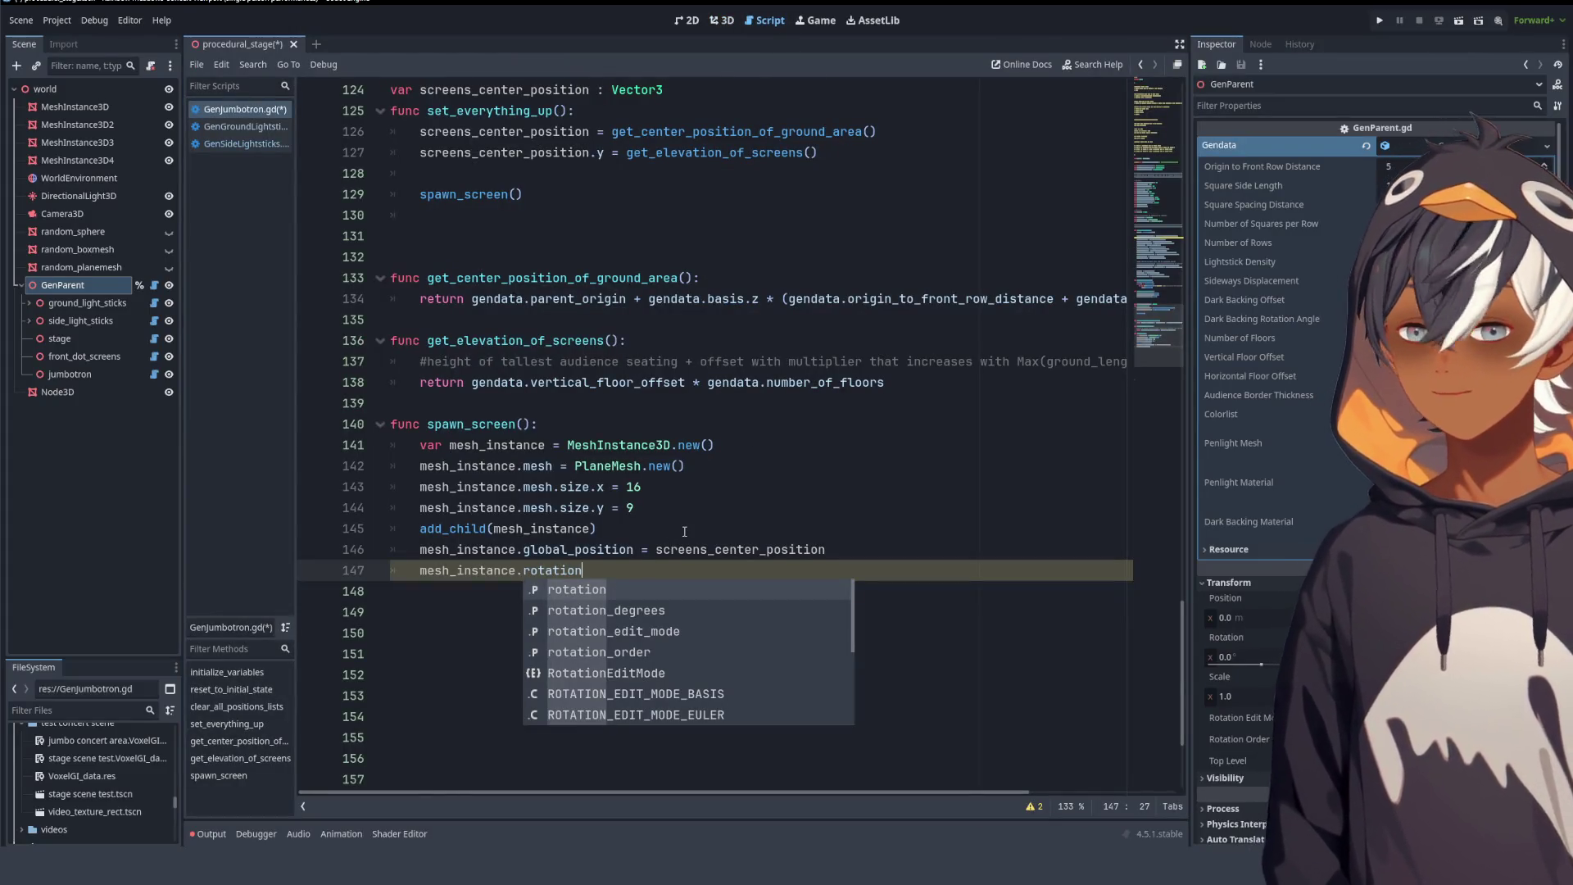
- Write mesh_instance.rotate_x(deg_to_rad(90)) on line 147 using autocomplete
{"action": "type", "text": "_"}
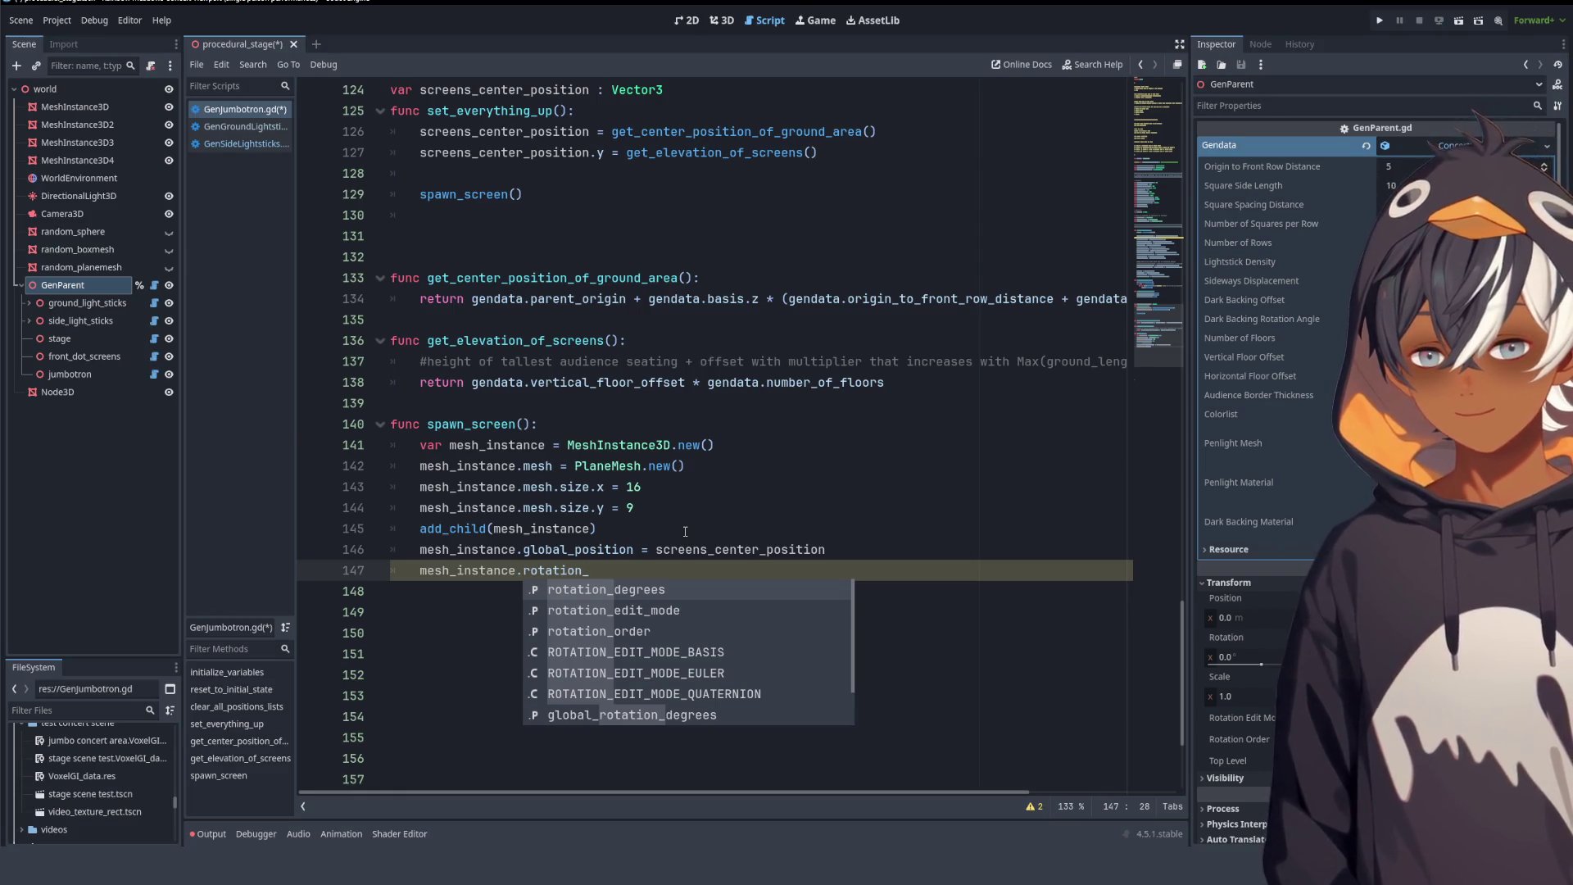
{"action": "key", "text": "ctrl+BackSpace"}
{"action": "type", "text": "ra"}
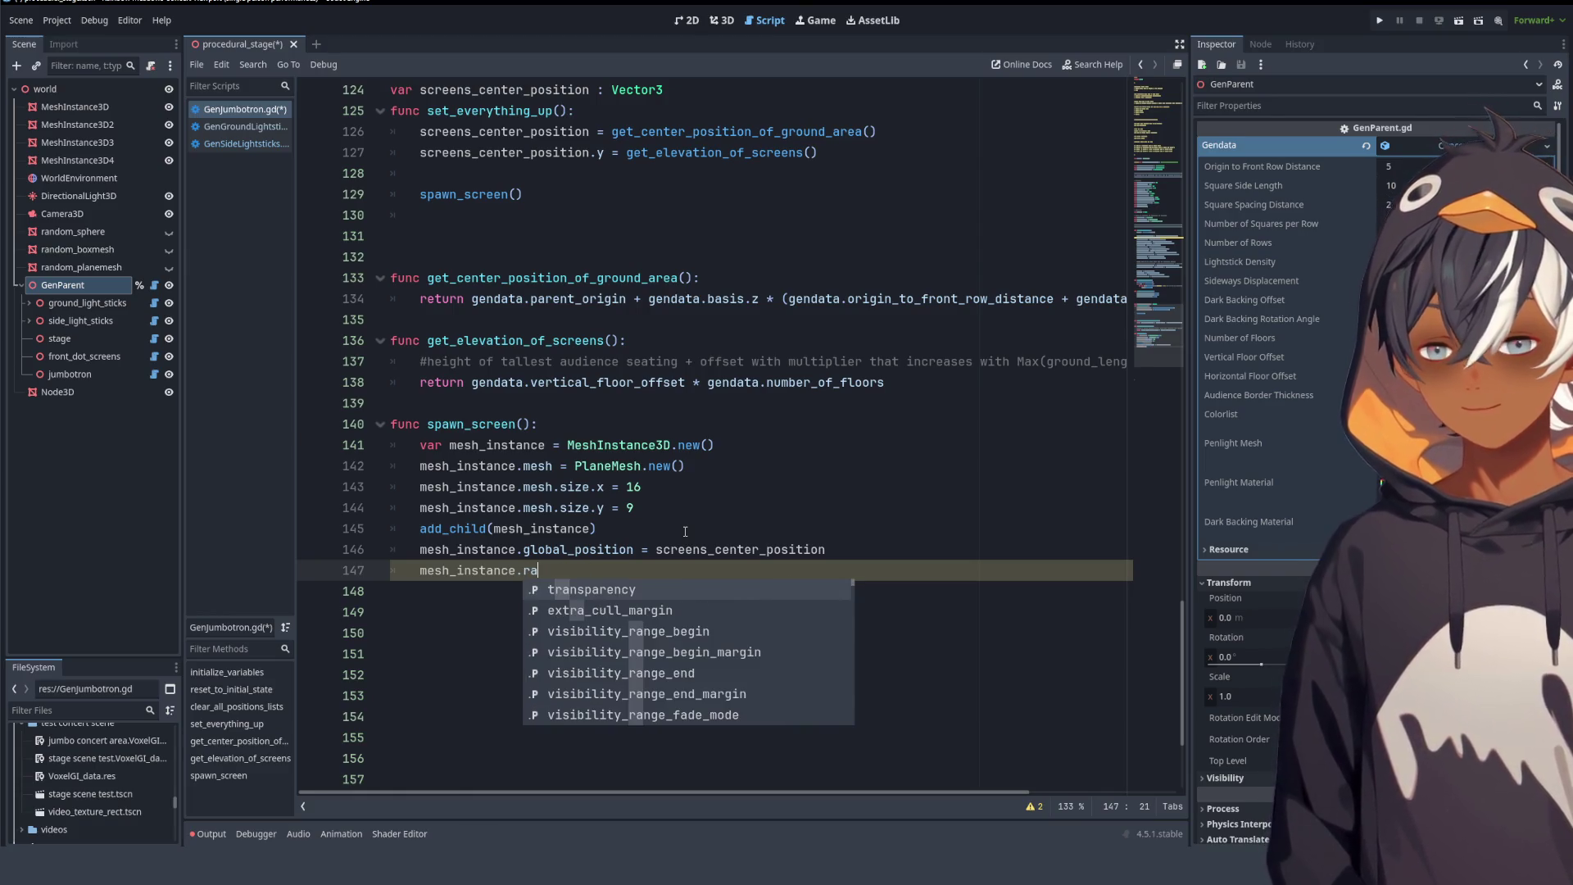
{"action": "key", "text": "BackSpace"}
{"action": "key", "text": "BackSpace"}
{"action": "type", "text": "tr"}
{"action": "key", "text": "BackSpace"}
{"action": "key", "text": "BackSpace"}
{"action": "type", "text": "rotate"}
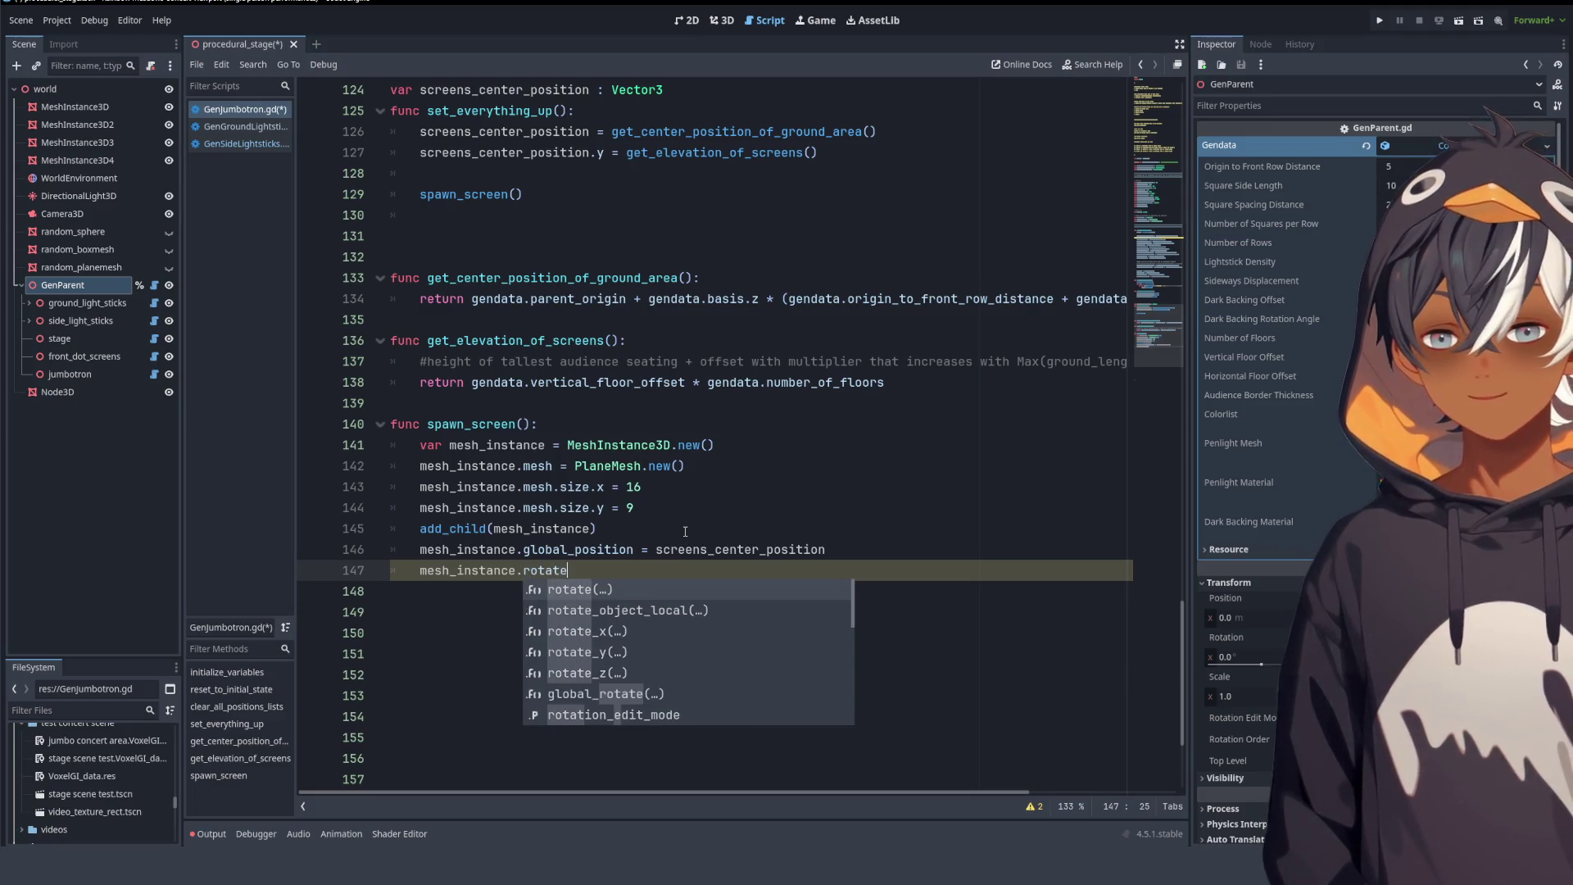
{"action": "key", "text": "Down"}
{"action": "key", "text": "Down"}
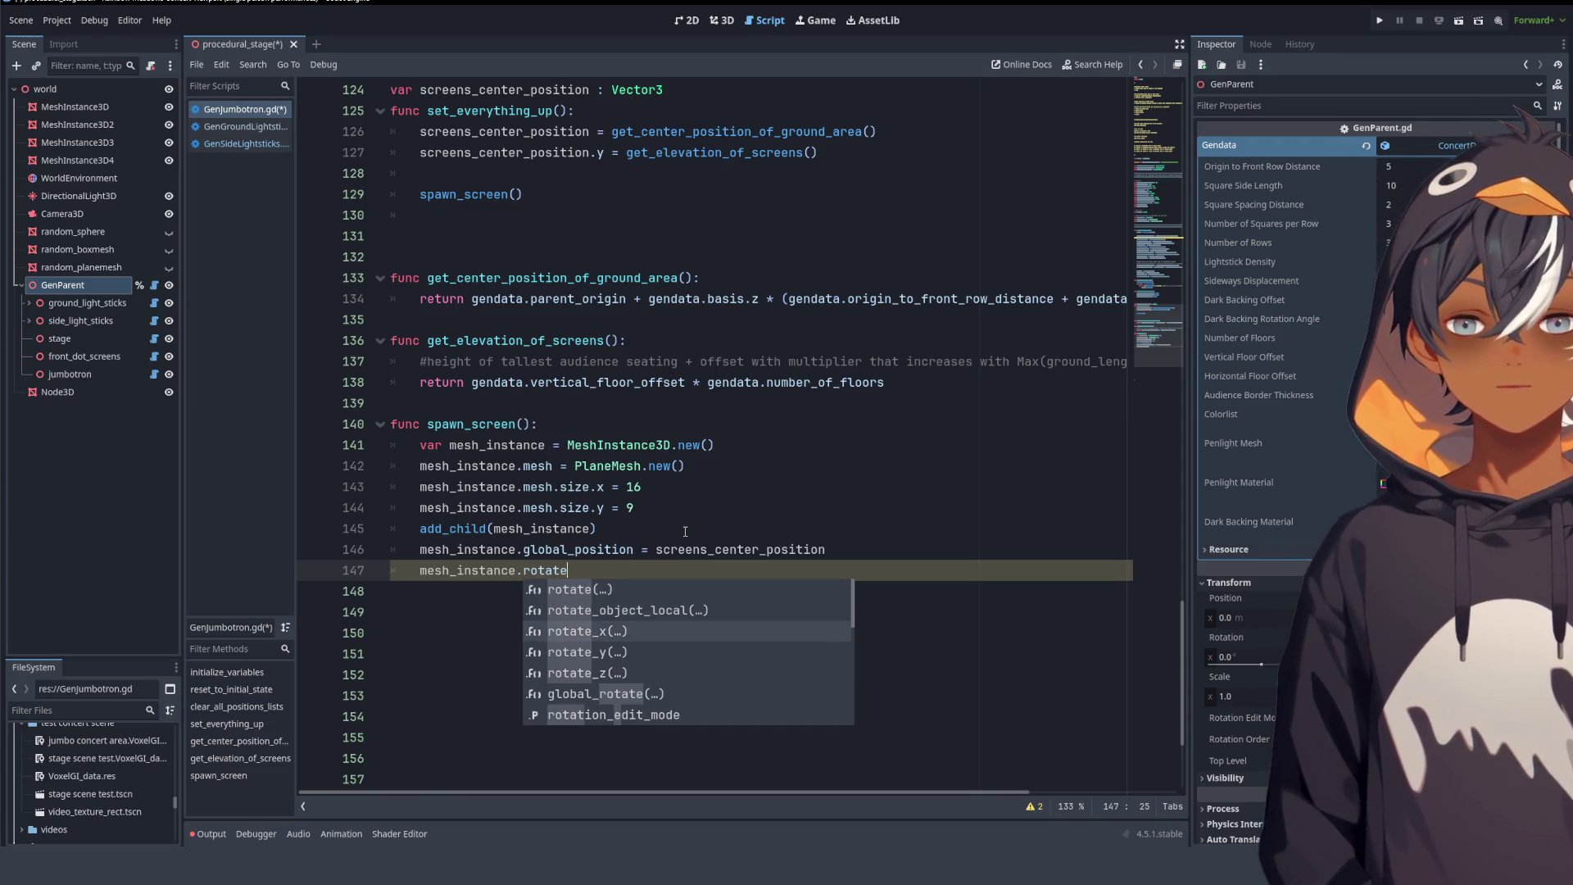
{"action": "key", "text": "Return"}
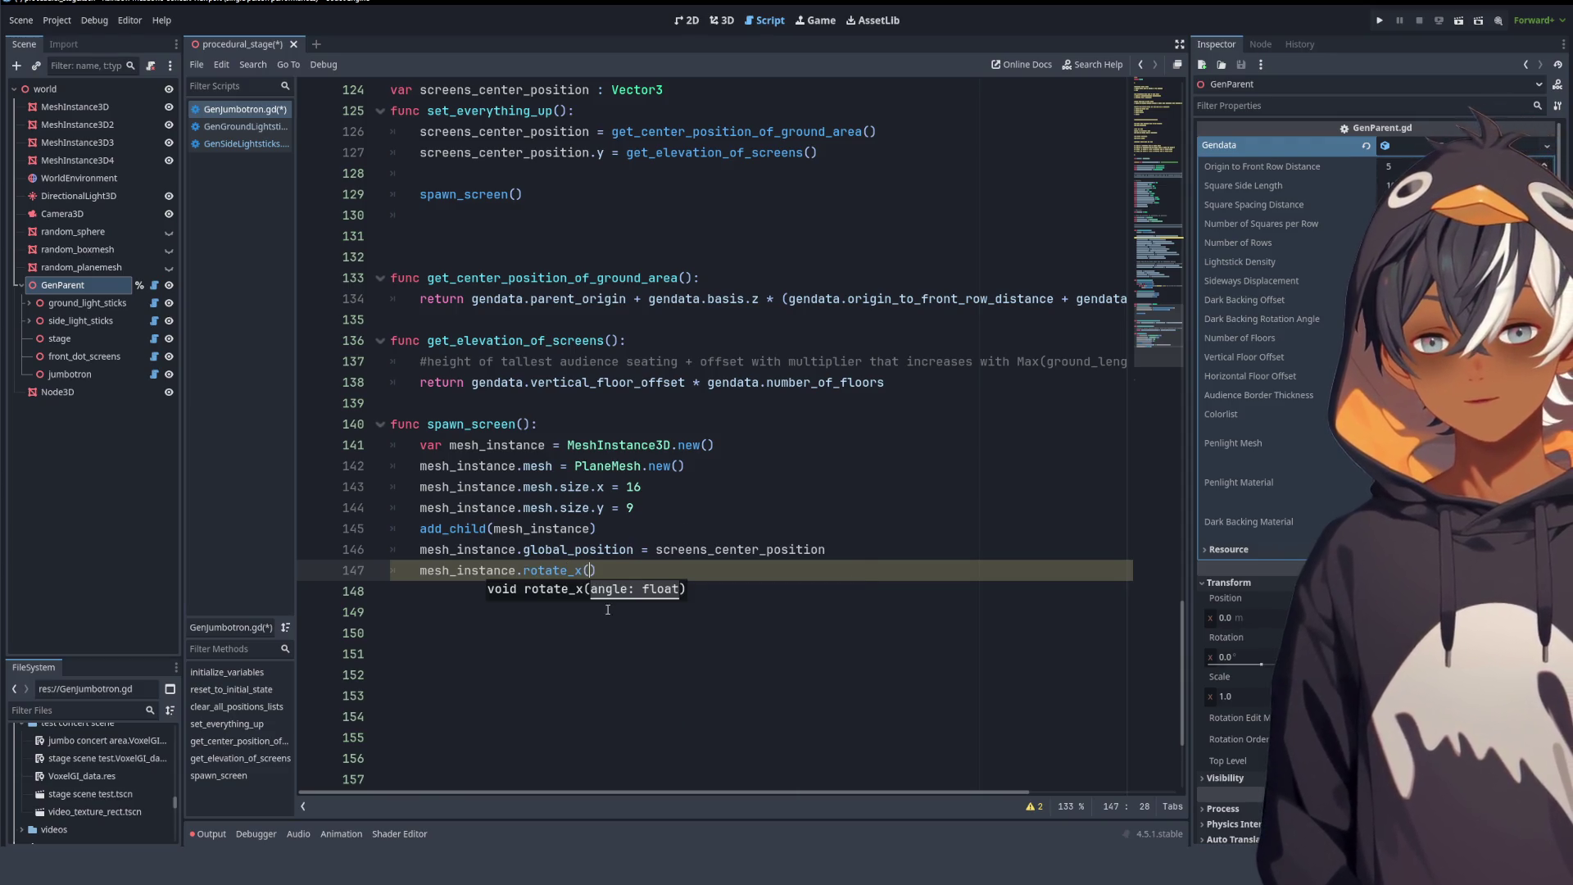
{"action": "type", "text": "deg"}
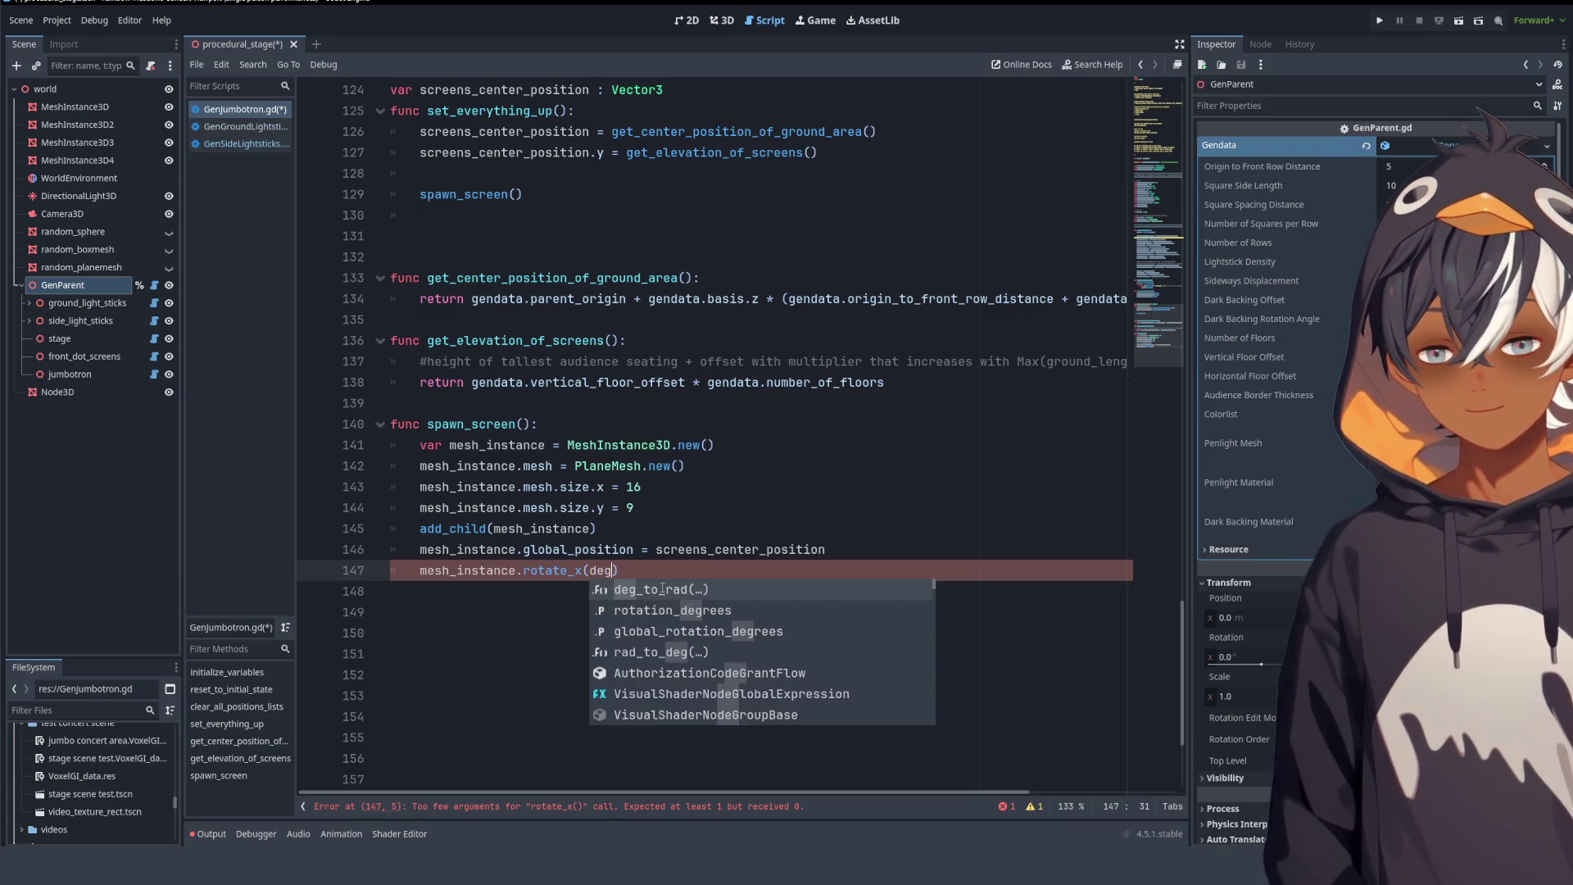
{"action": "key", "text": "Return"}
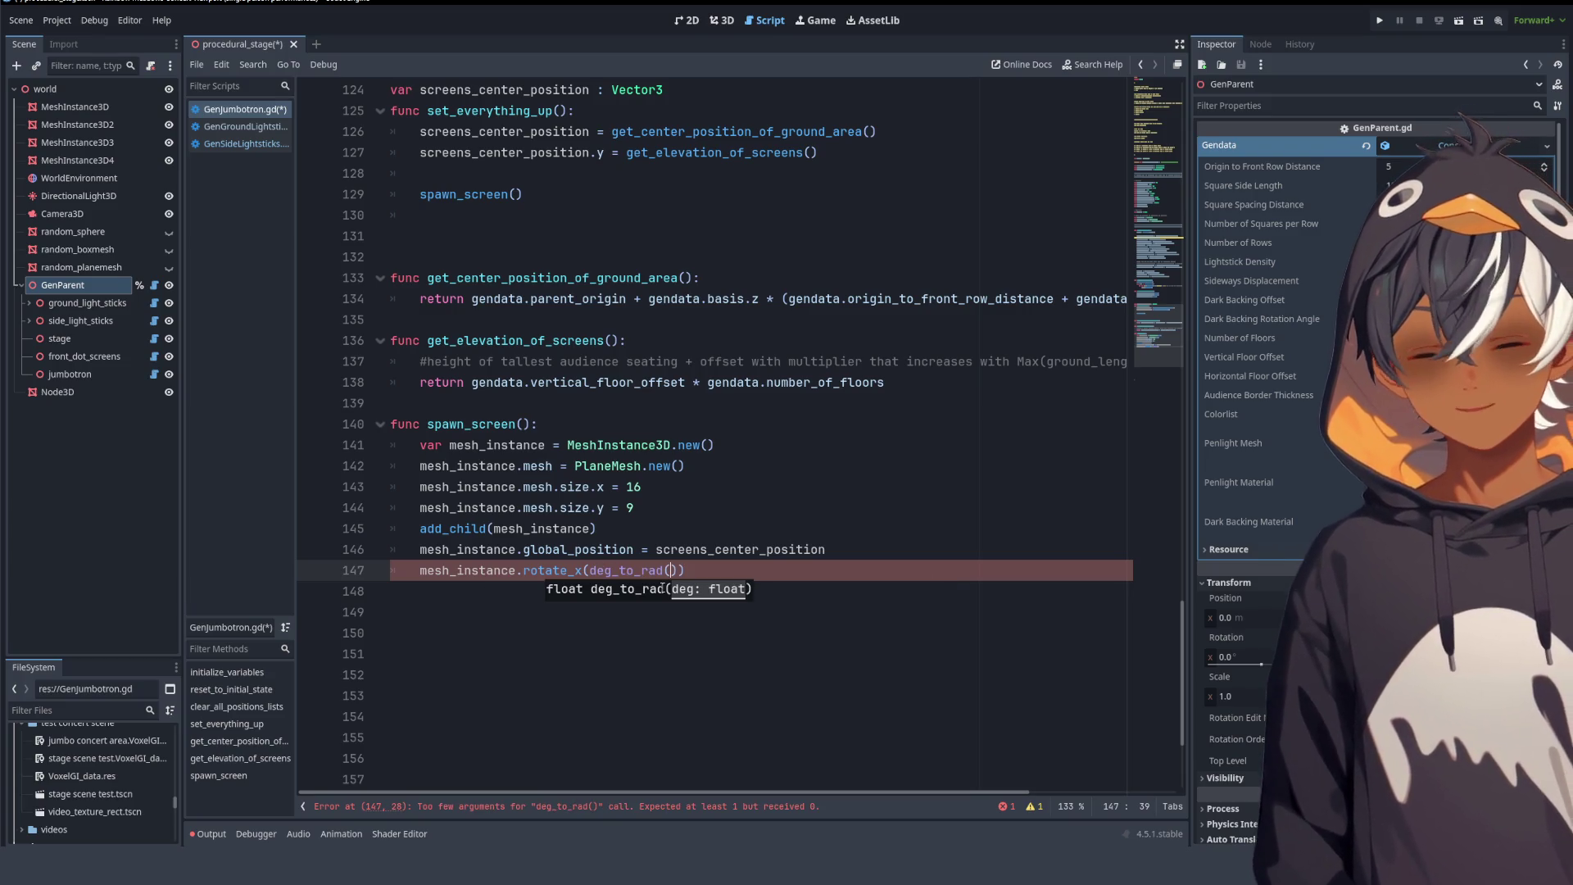
{"action": "type", "text": "90"}
- Save the script and select from the end of line 143 into line 144
{"action": "key", "text": "ctrl+s"}
{"action": "left_click", "coordinate": [624, 538]}
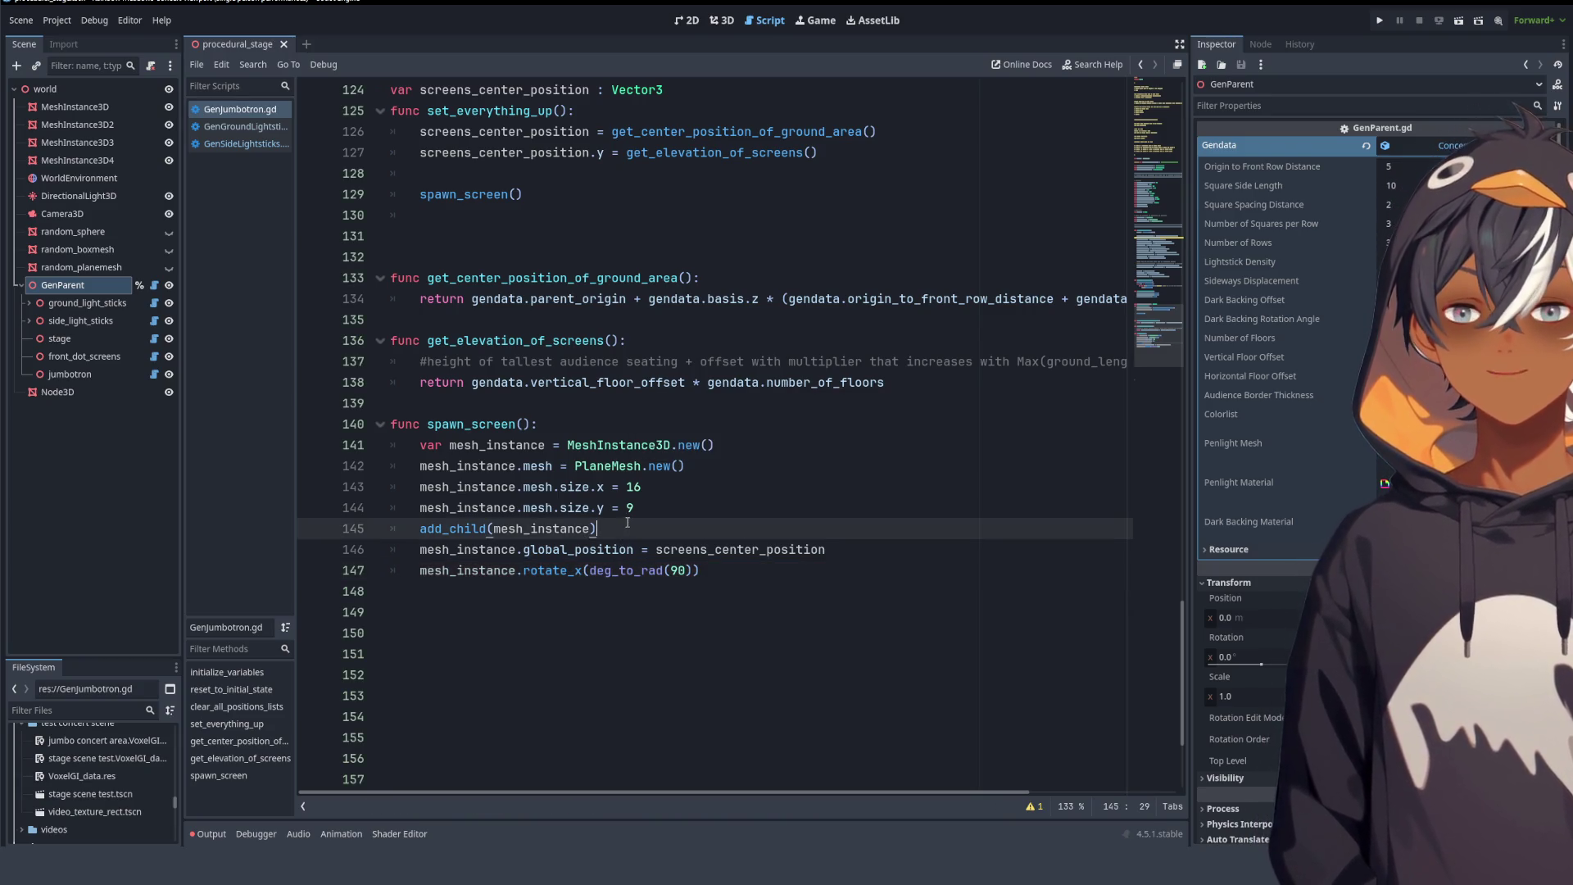
{"action": "mouse_move", "coordinate": [644, 487]}
{"action": "left_mouse_down"}
{"action": "mouse_move", "coordinate": [566, 507]}
{"action": "mouse_move", "coordinate": [600, 505]}
{"action": "left_mouse_up"}
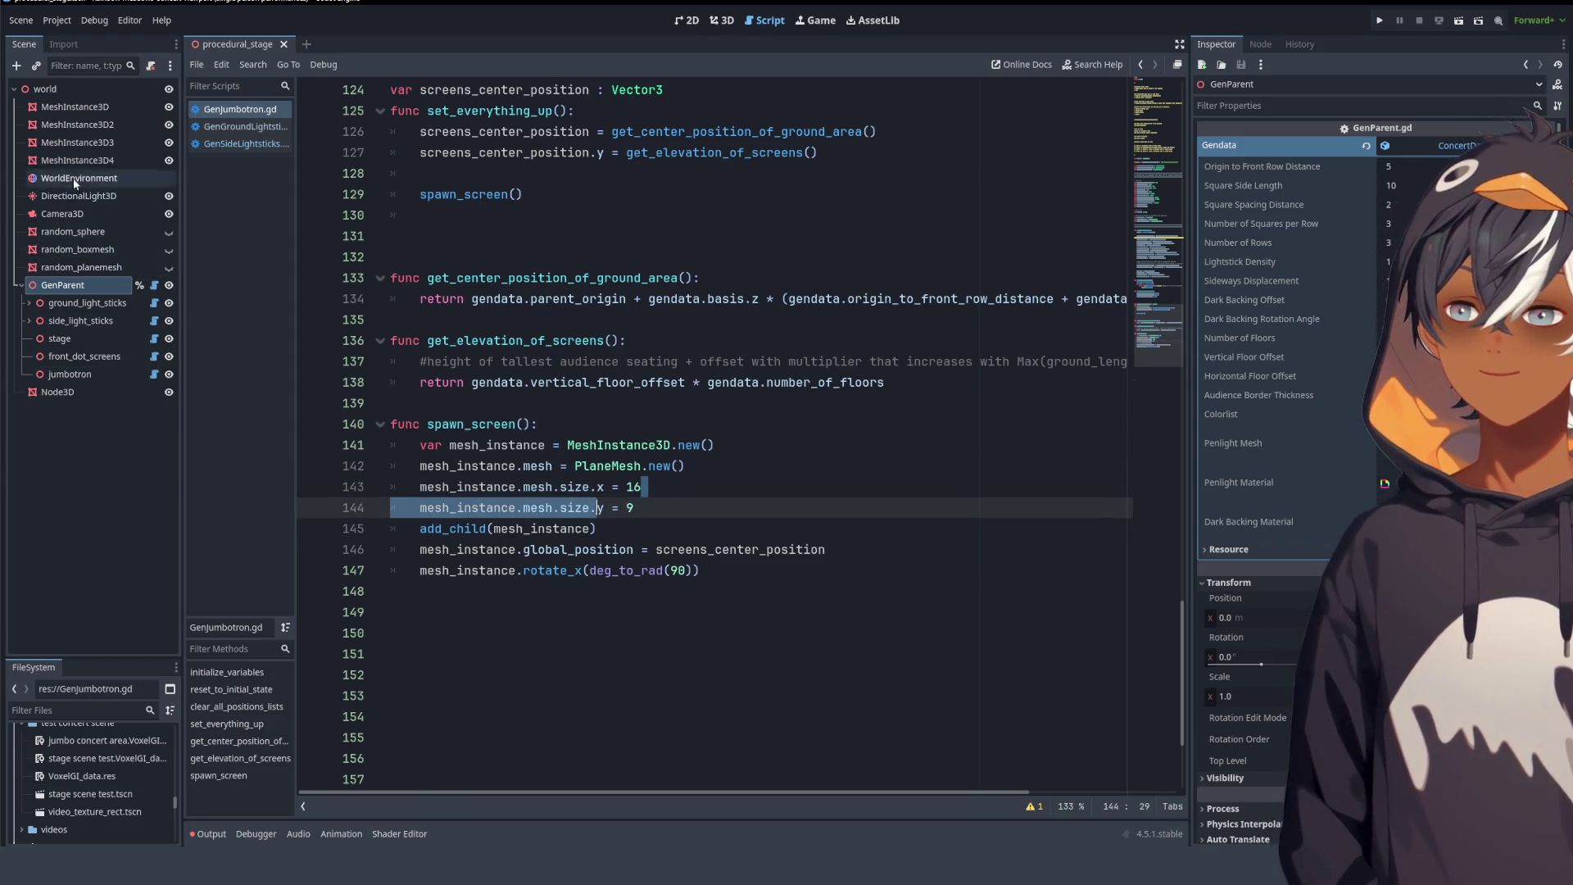
- Add an empty Node3D2 under world as its first child and show the stage in 3D
{"action": "left_click", "coordinate": [57, 90]}
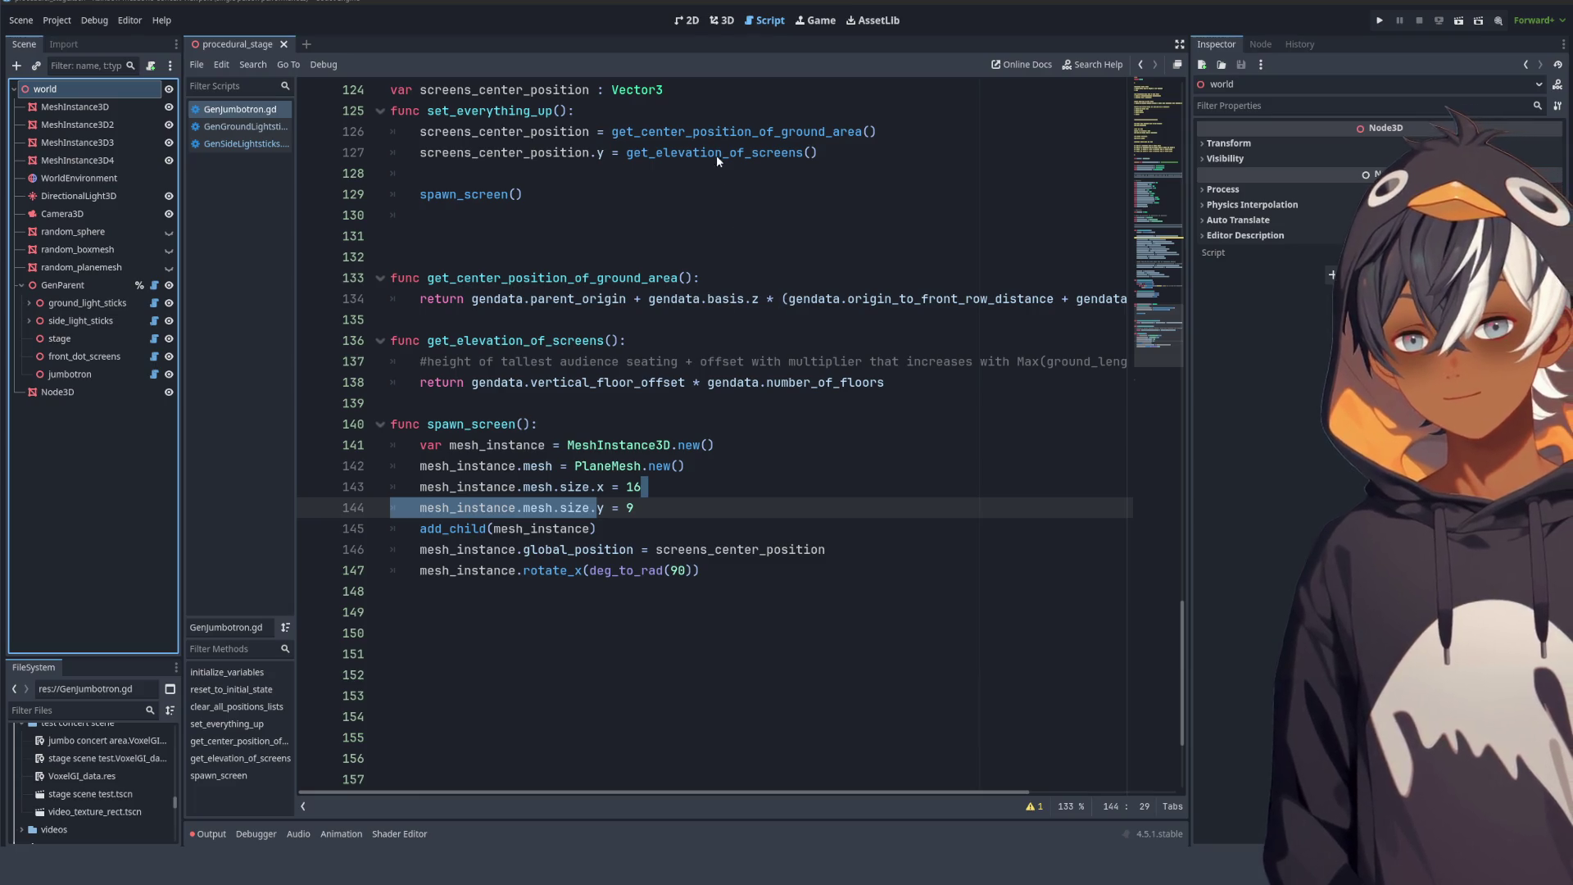
{"action": "left_click", "coordinate": [711, 133], "text": "shift"}
{"action": "left_click_drag", "start_coordinate": [74, 146], "coordinate": [72, 100]}
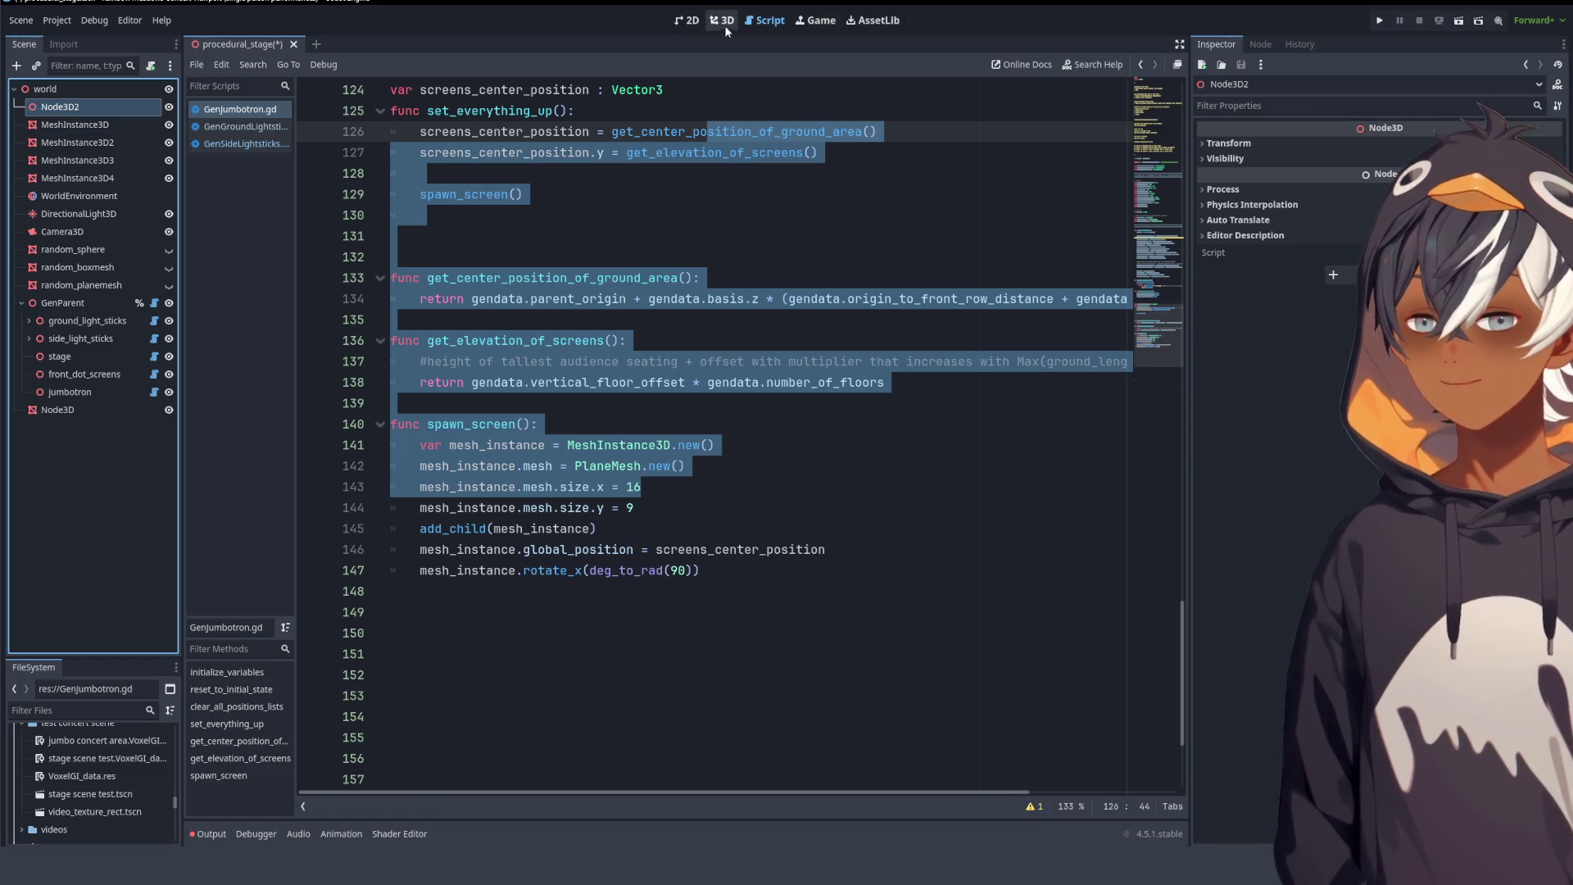
{"action": "left_click", "coordinate": [725, 22]}
{"action": "left_click", "coordinate": [82, 125]}
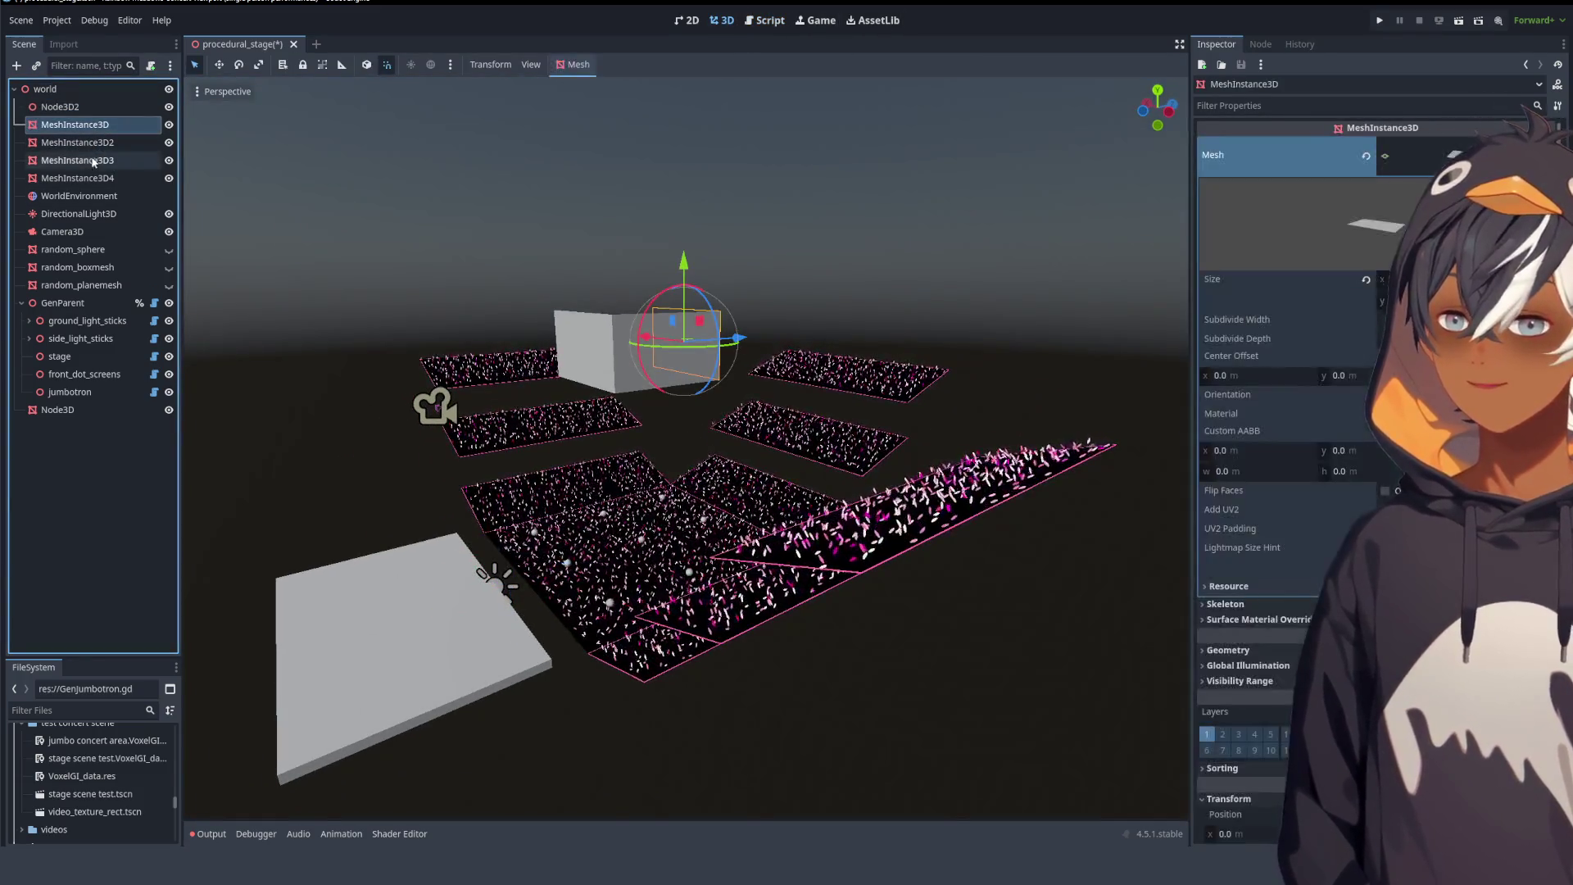
- Move the four MeshInstance3D nodes under Node3D2, now renamed test_jumbotron, and collapse it
{"action": "left_click", "coordinate": [77, 178], "text": "shift"}
{"action": "mouse_move", "coordinate": [82, 175]}
{"action": "left_mouse_down"}
{"action": "mouse_move", "coordinate": [77, 112]}
{"action": "mouse_move", "coordinate": [174, 107]}
{"action": "left_mouse_up"}
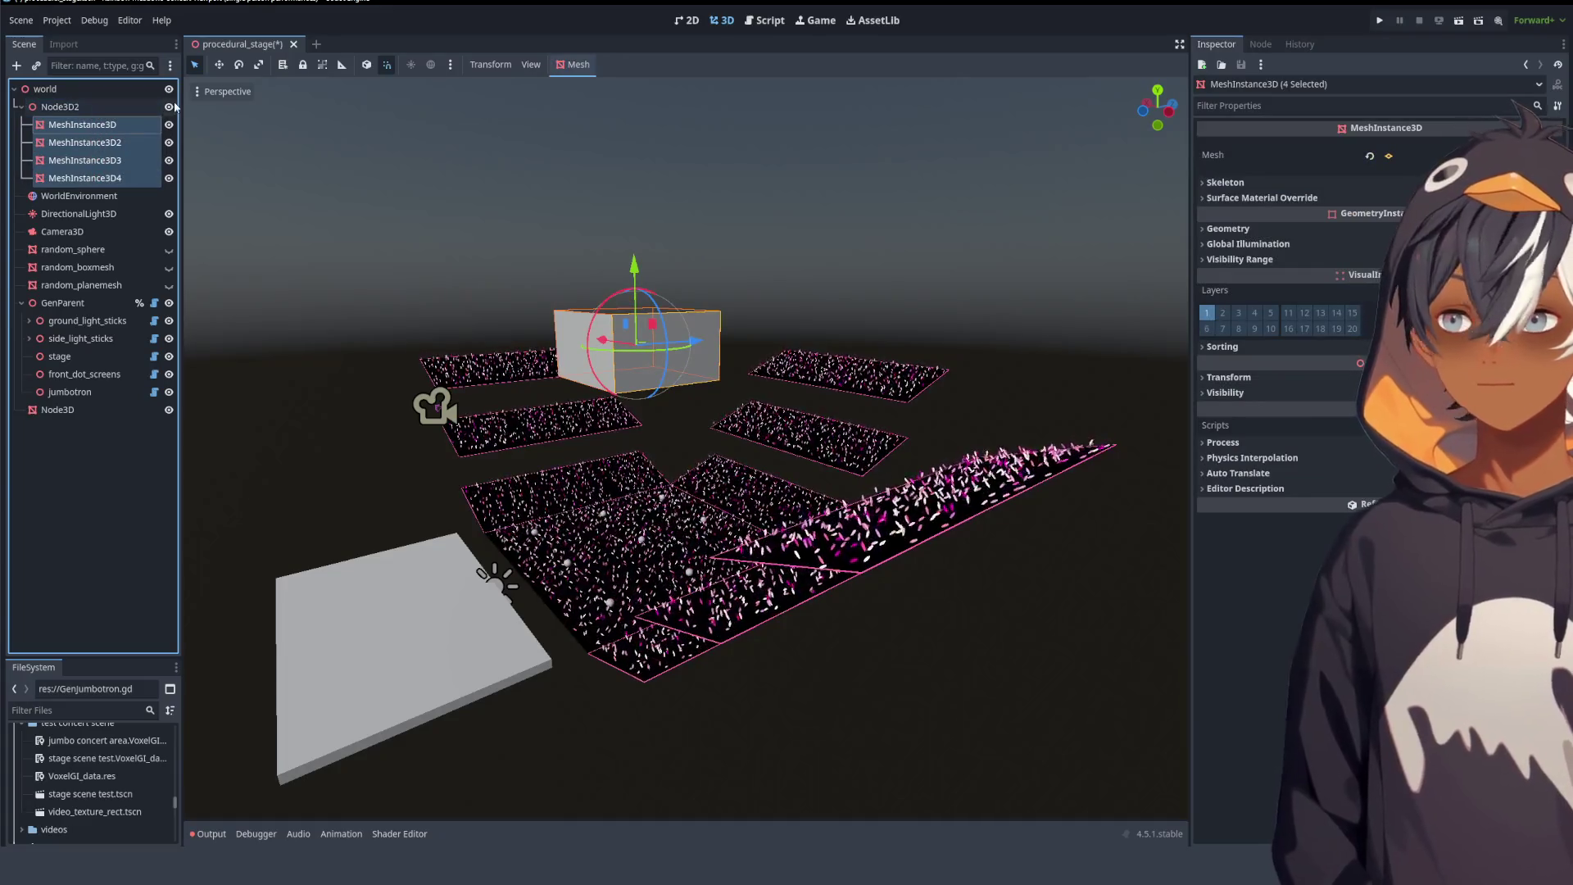
{"action": "left_click", "coordinate": [716, 267]}
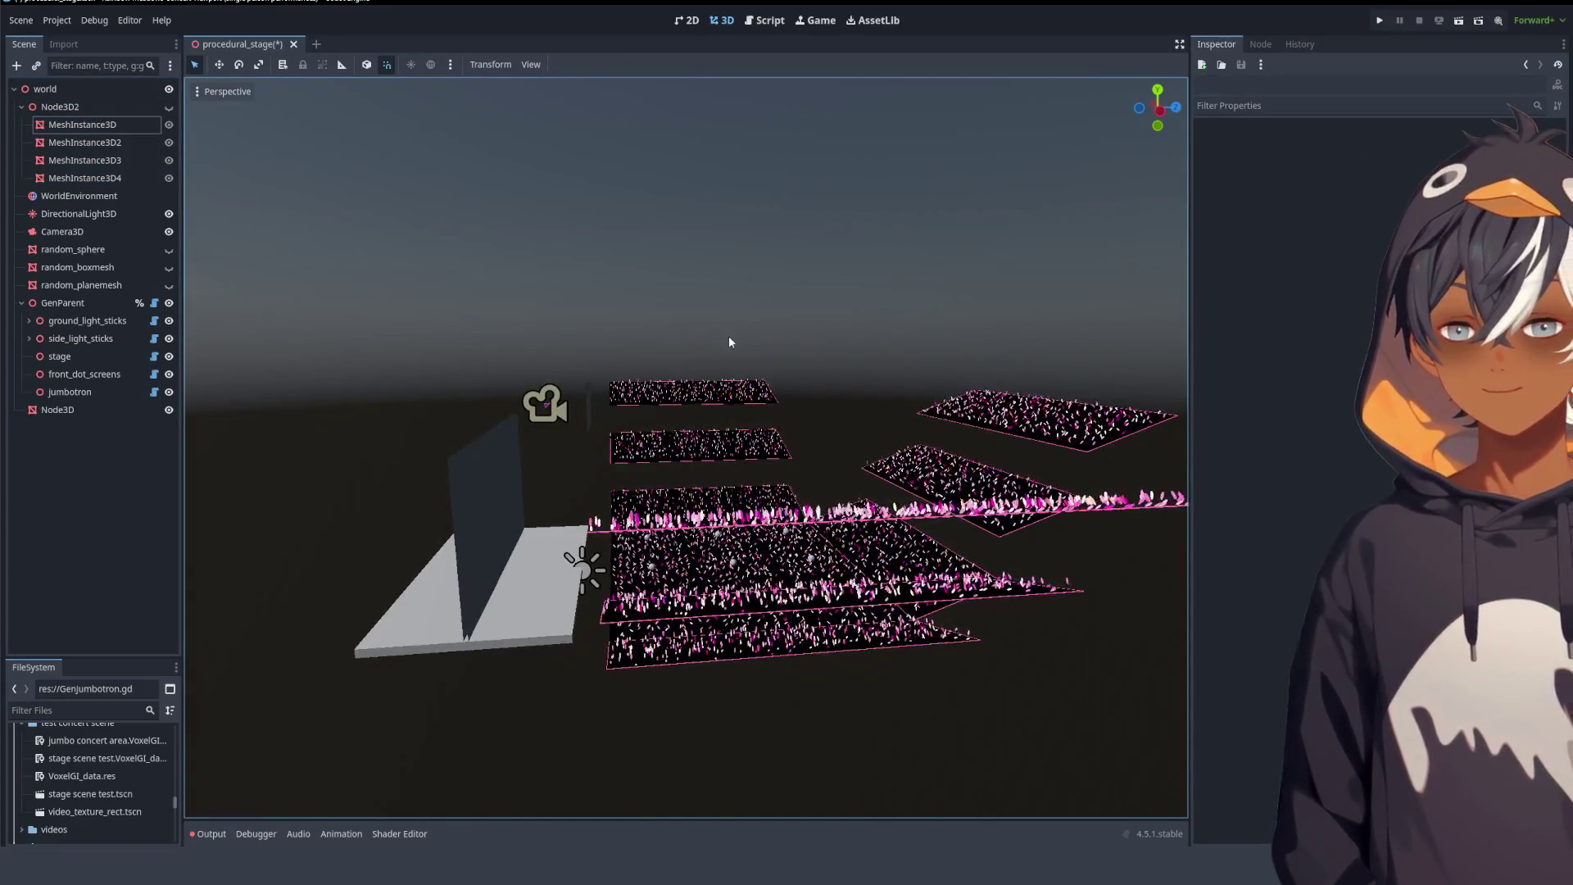
{"action": "left_click", "coordinate": [50, 110]}
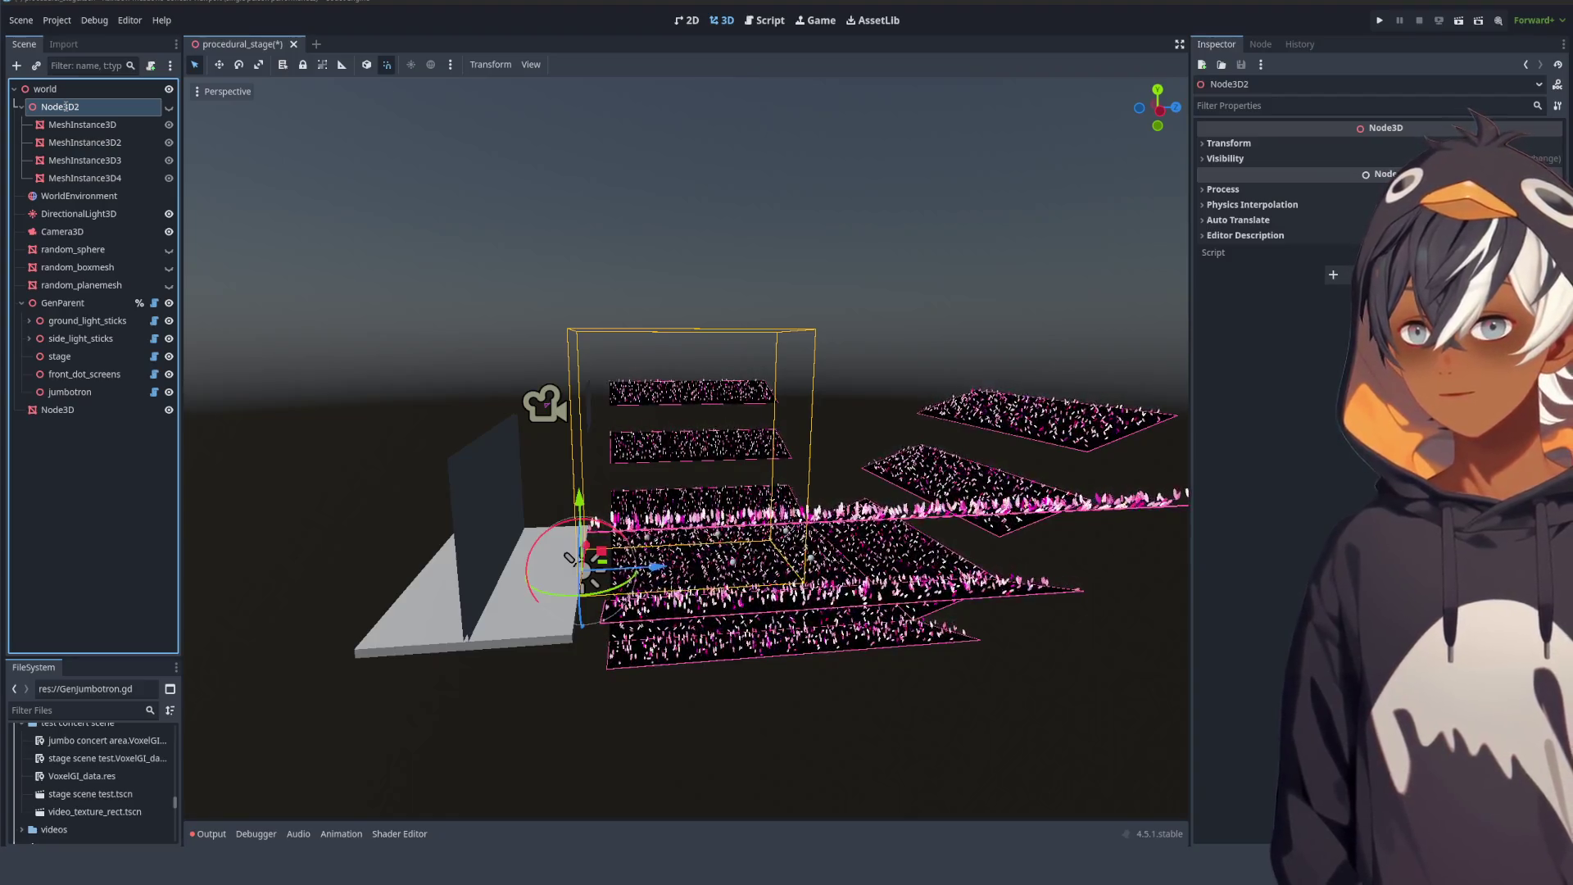
{"action": "key", "text": "ctrl+z"}
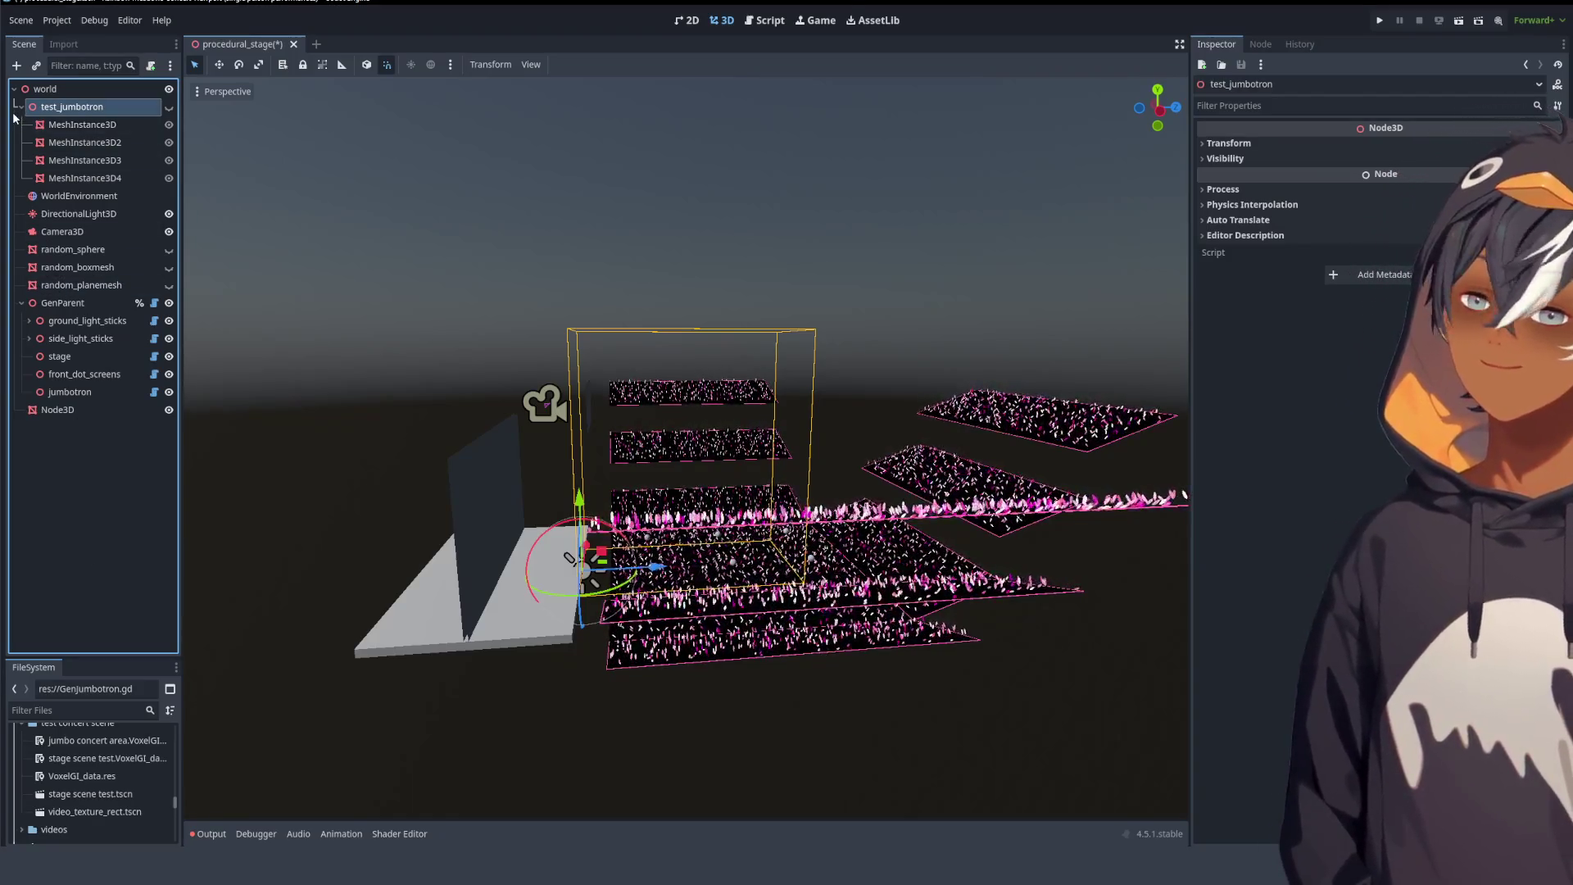
{"action": "left_click", "coordinate": [21, 107]}
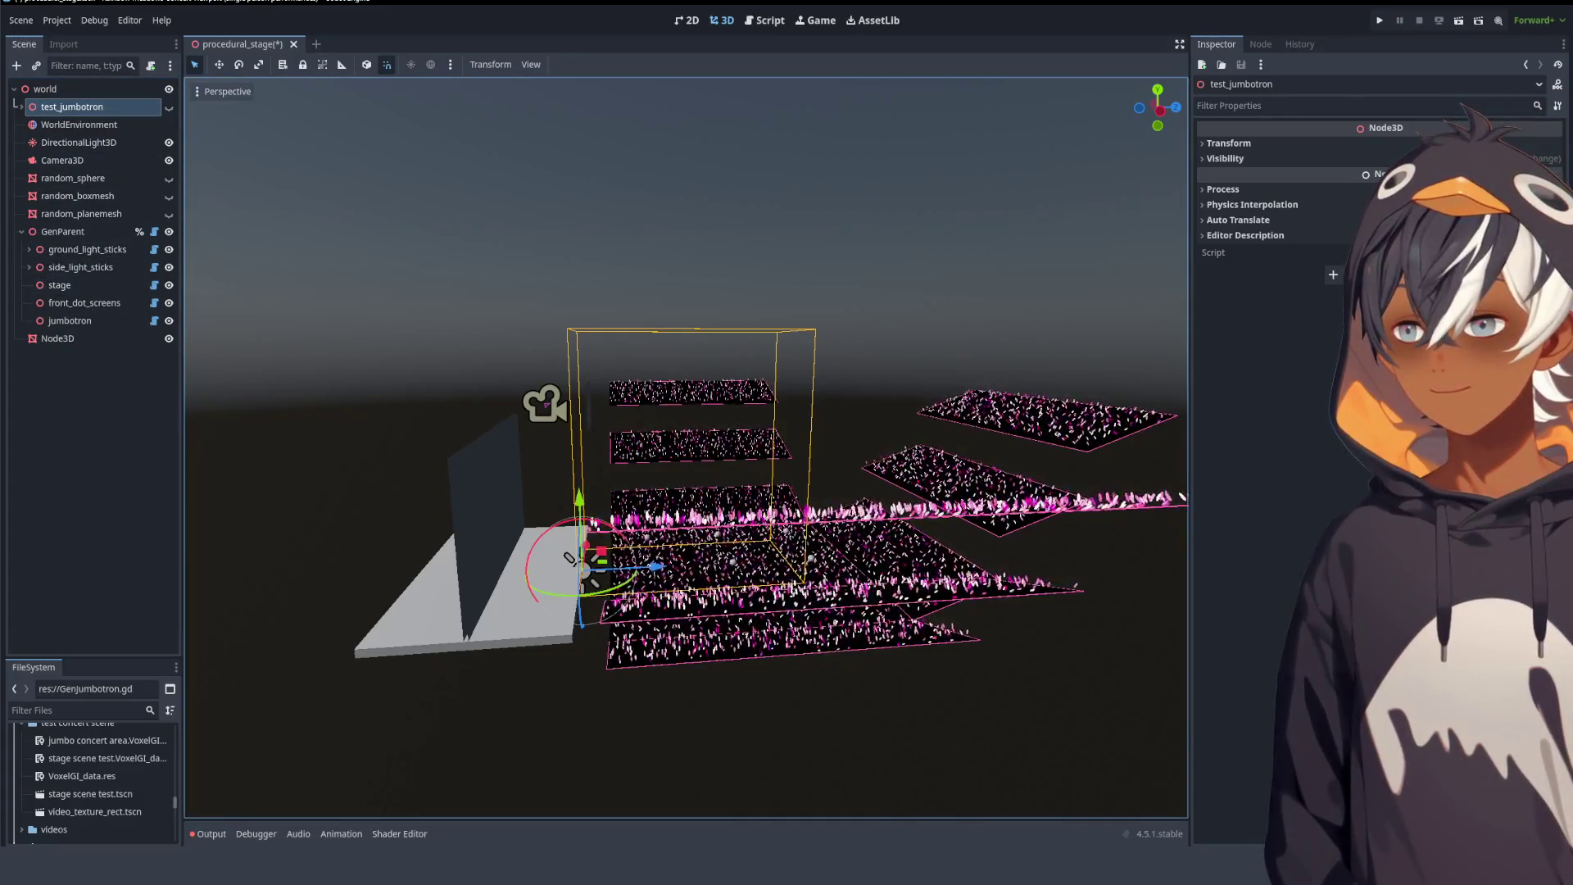
- Rename the stray plane node Node3D to random_plane
{"action": "left_click", "coordinate": [70, 320]}
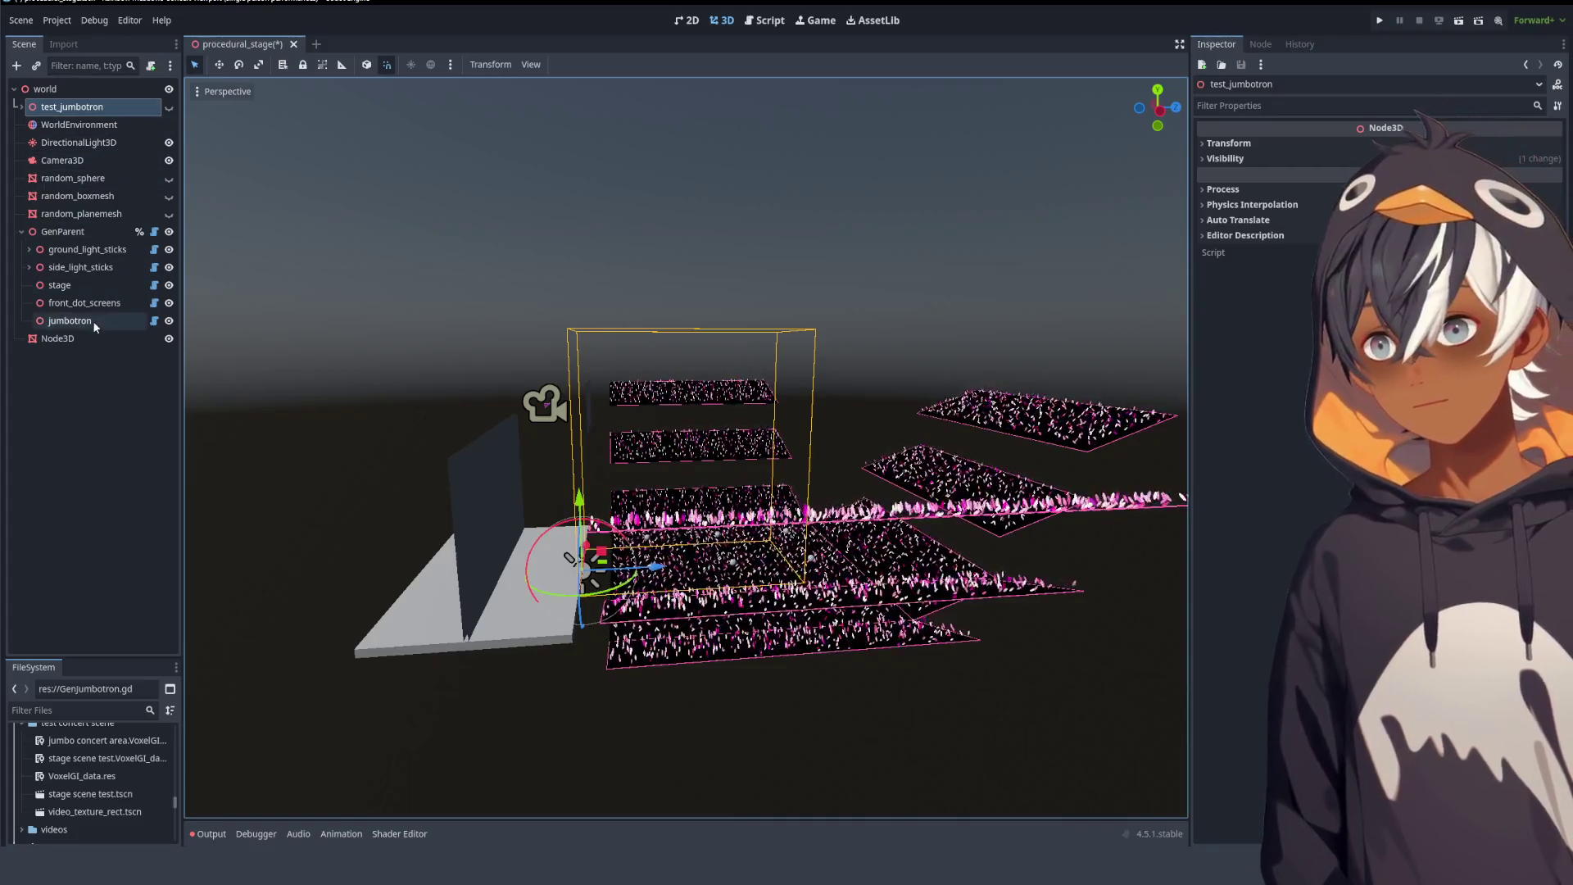
{"action": "left_click_drag", "start_coordinate": [777, 170], "coordinate": [742, 420]}
{"action": "mouse_move", "coordinate": [879, 341]}
{"action": "left_mouse_down"}
{"action": "mouse_move", "coordinate": [754, 317]}
{"action": "mouse_move", "coordinate": [801, 323]}
{"action": "left_mouse_up"}
{"action": "left_click", "coordinate": [832, 334]}
{"action": "left_click", "coordinate": [83, 341]}
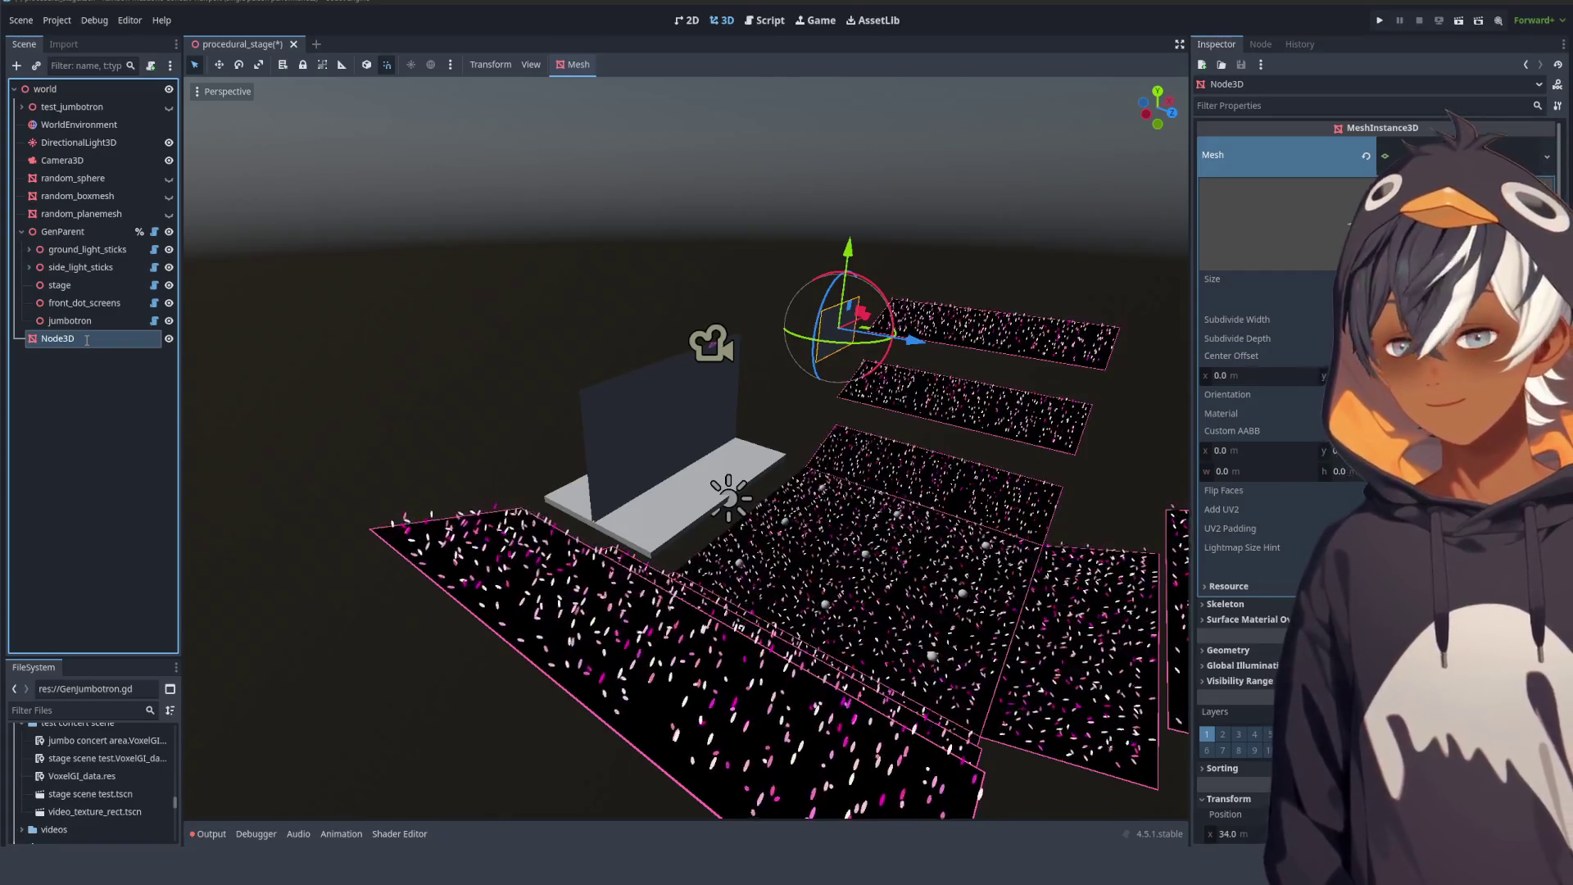
{"action": "type", "text": "random_plane"}
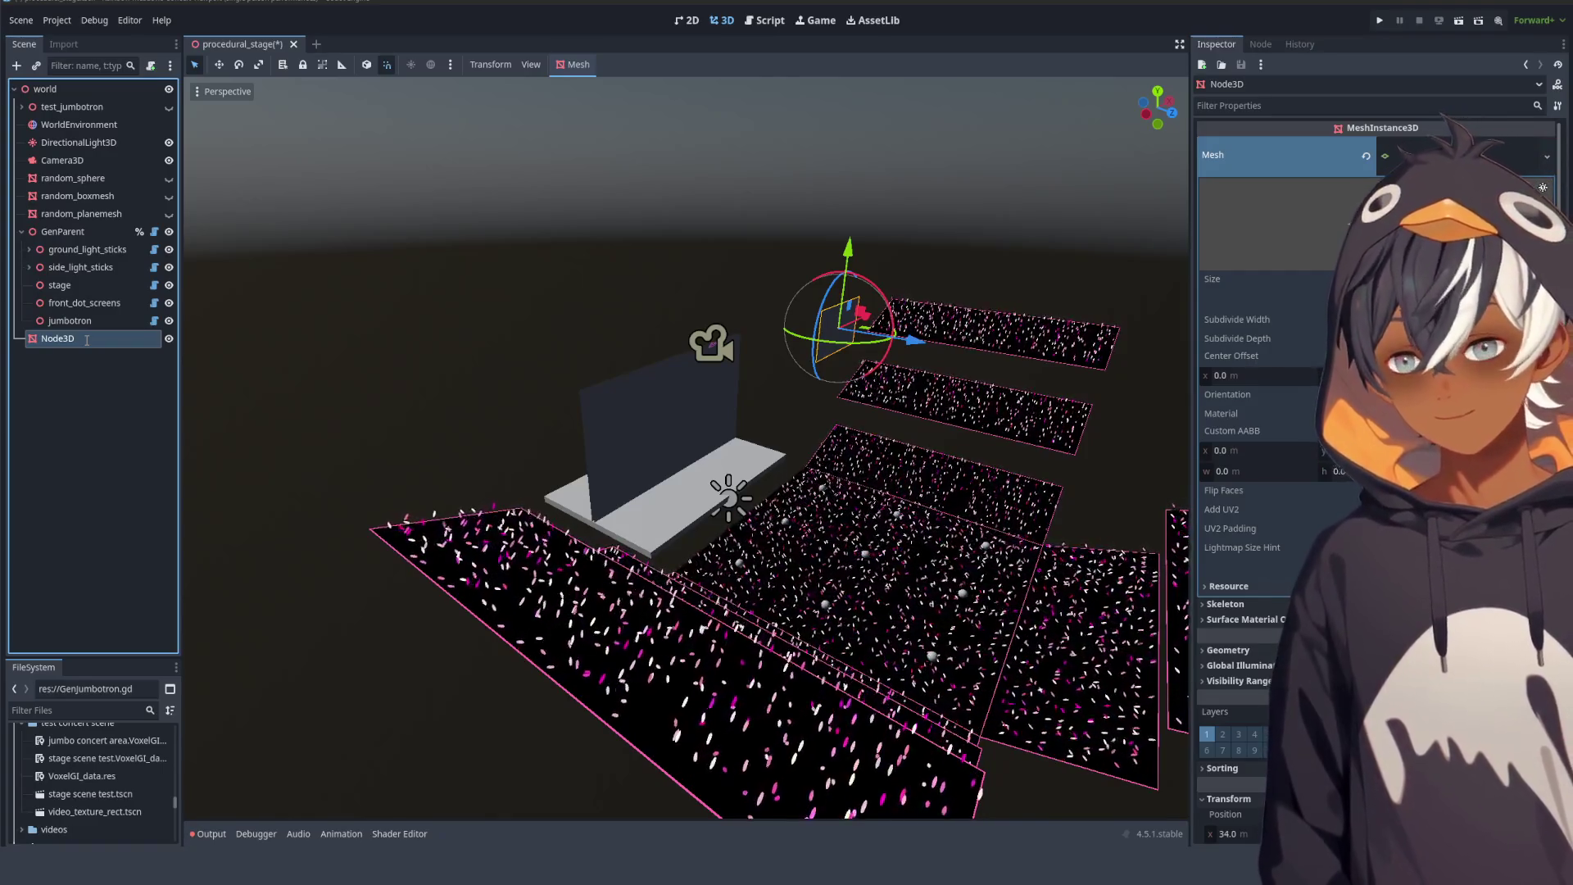
{"action": "key", "text": "Return"}
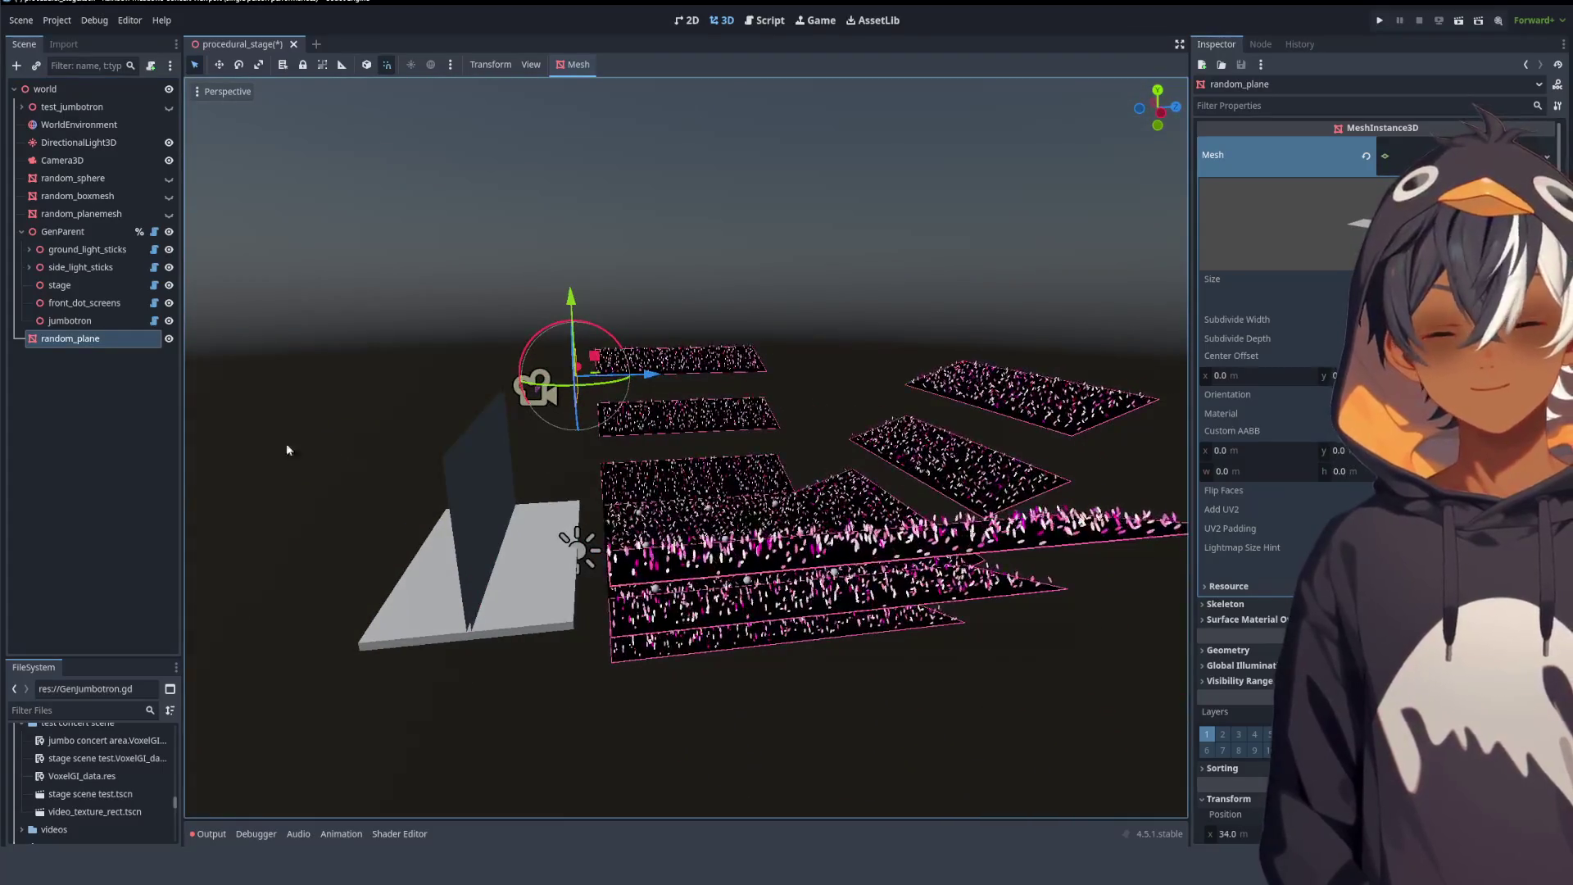
{"action": "left_click", "coordinate": [577, 367]}
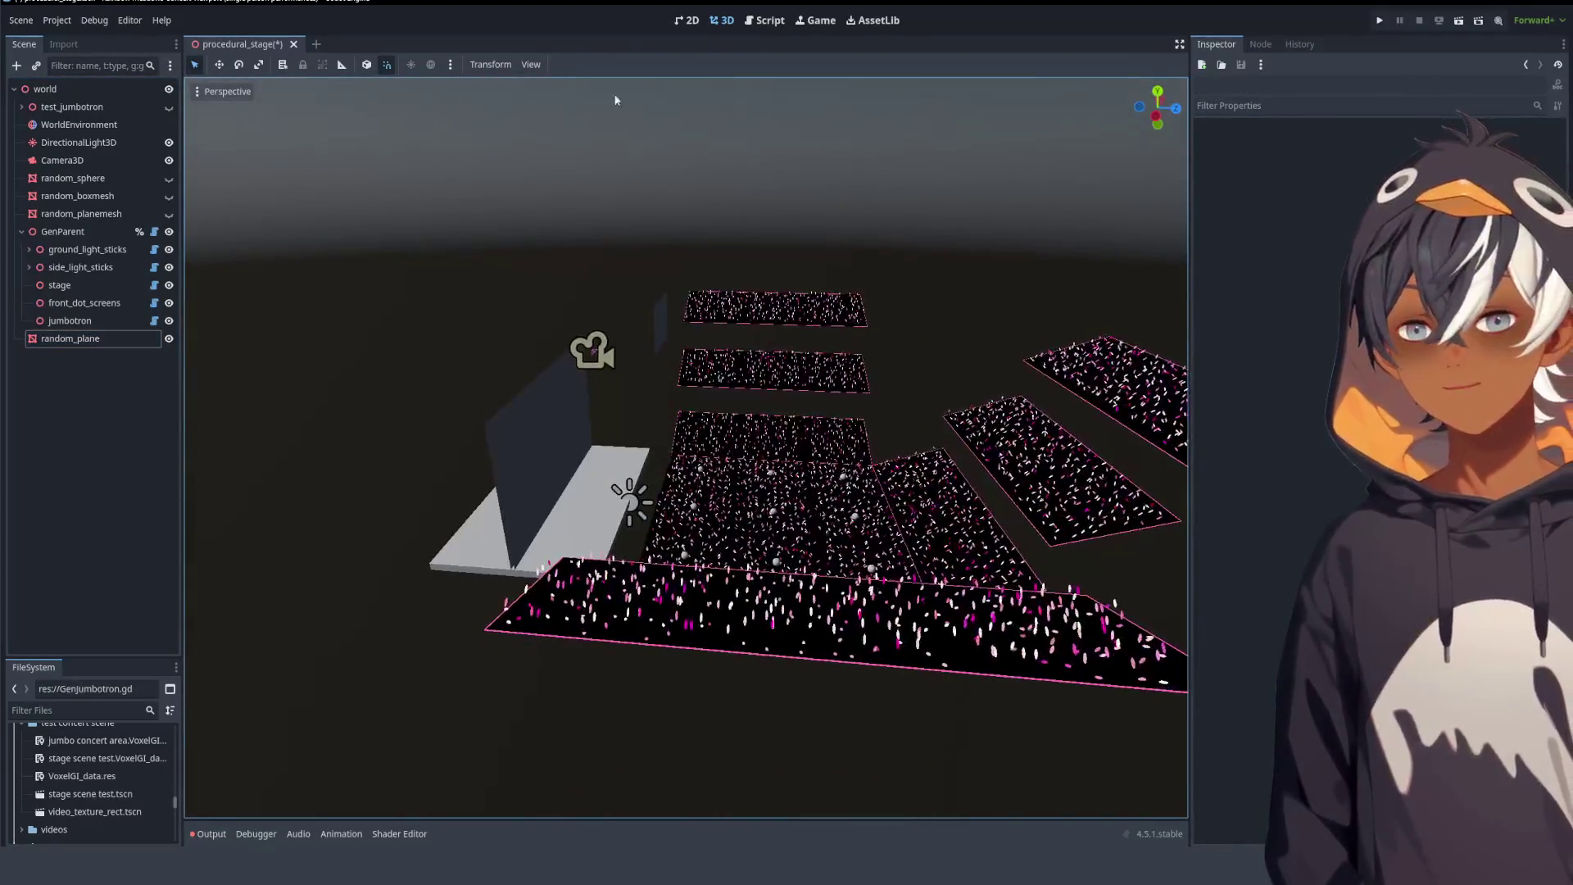
- Return to the GenJumbotron.gd code and clear the selected block
{"action": "left_click", "coordinate": [765, 20]}
{"action": "left_click", "coordinate": [701, 392]}
{"action": "scroll", "coordinate": [685, 403], "scroll_direction": "up", "scroll_amount": 7}
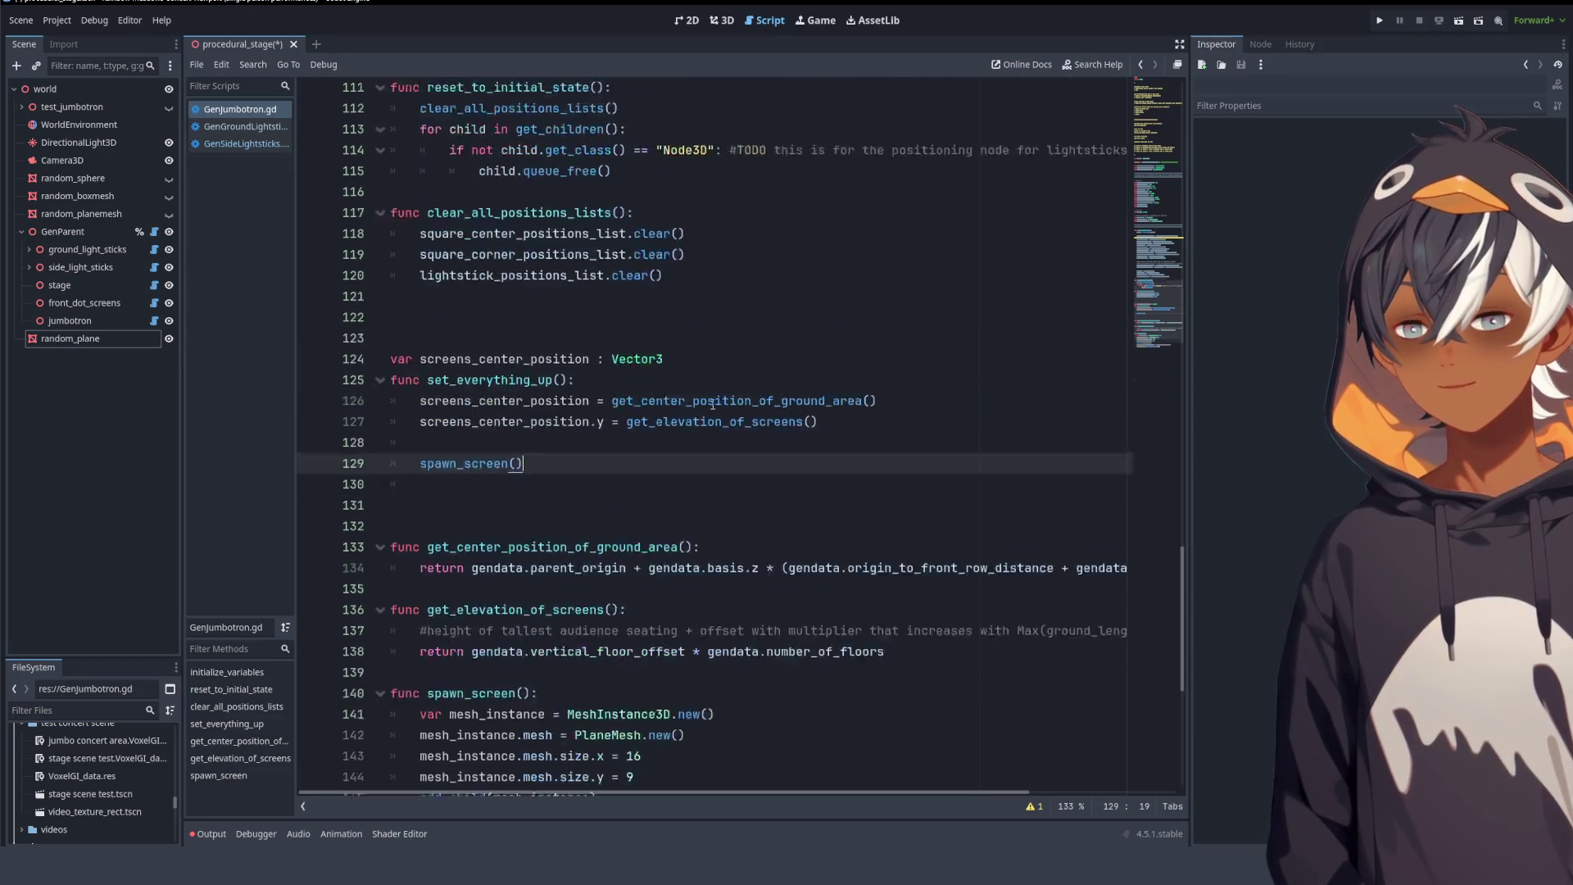
- Review the screens_center_position lines 126–128 in GenJumbotron.gd, then show the stage in 3D
{"action": "scroll", "coordinate": [629, 424], "scroll_direction": "down", "scroll_amount": 2}
{"action": "scroll", "coordinate": [580, 415], "scroll_direction": "up", "scroll_amount": 10}
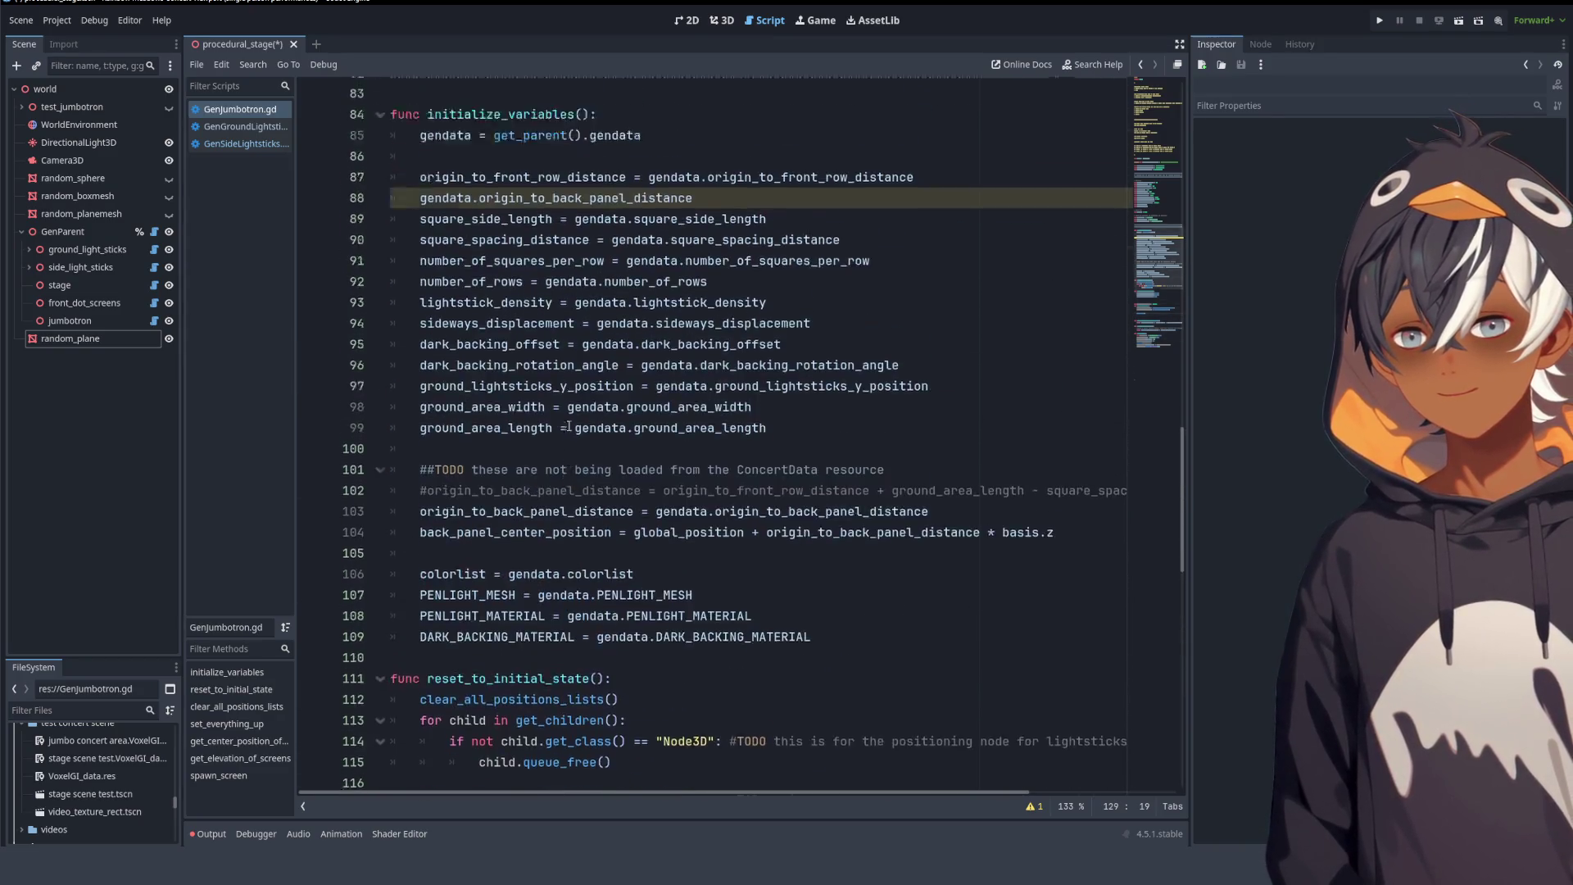
{"action": "scroll", "coordinate": [581, 415], "scroll_direction": "down", "scroll_amount": 12}
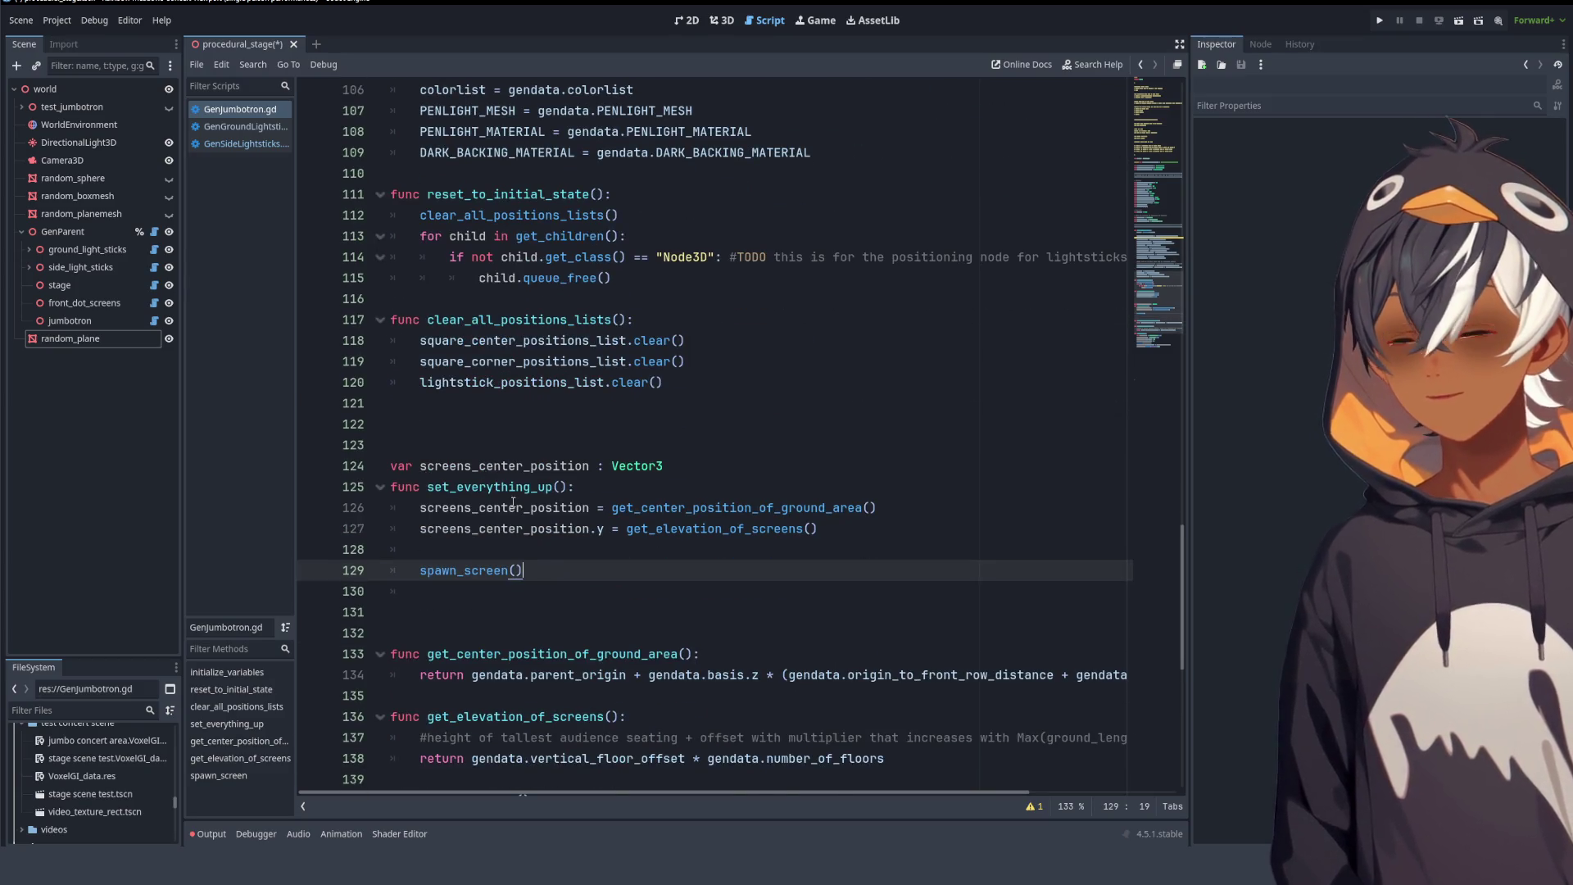
{"action": "left_click", "coordinate": [500, 554]}
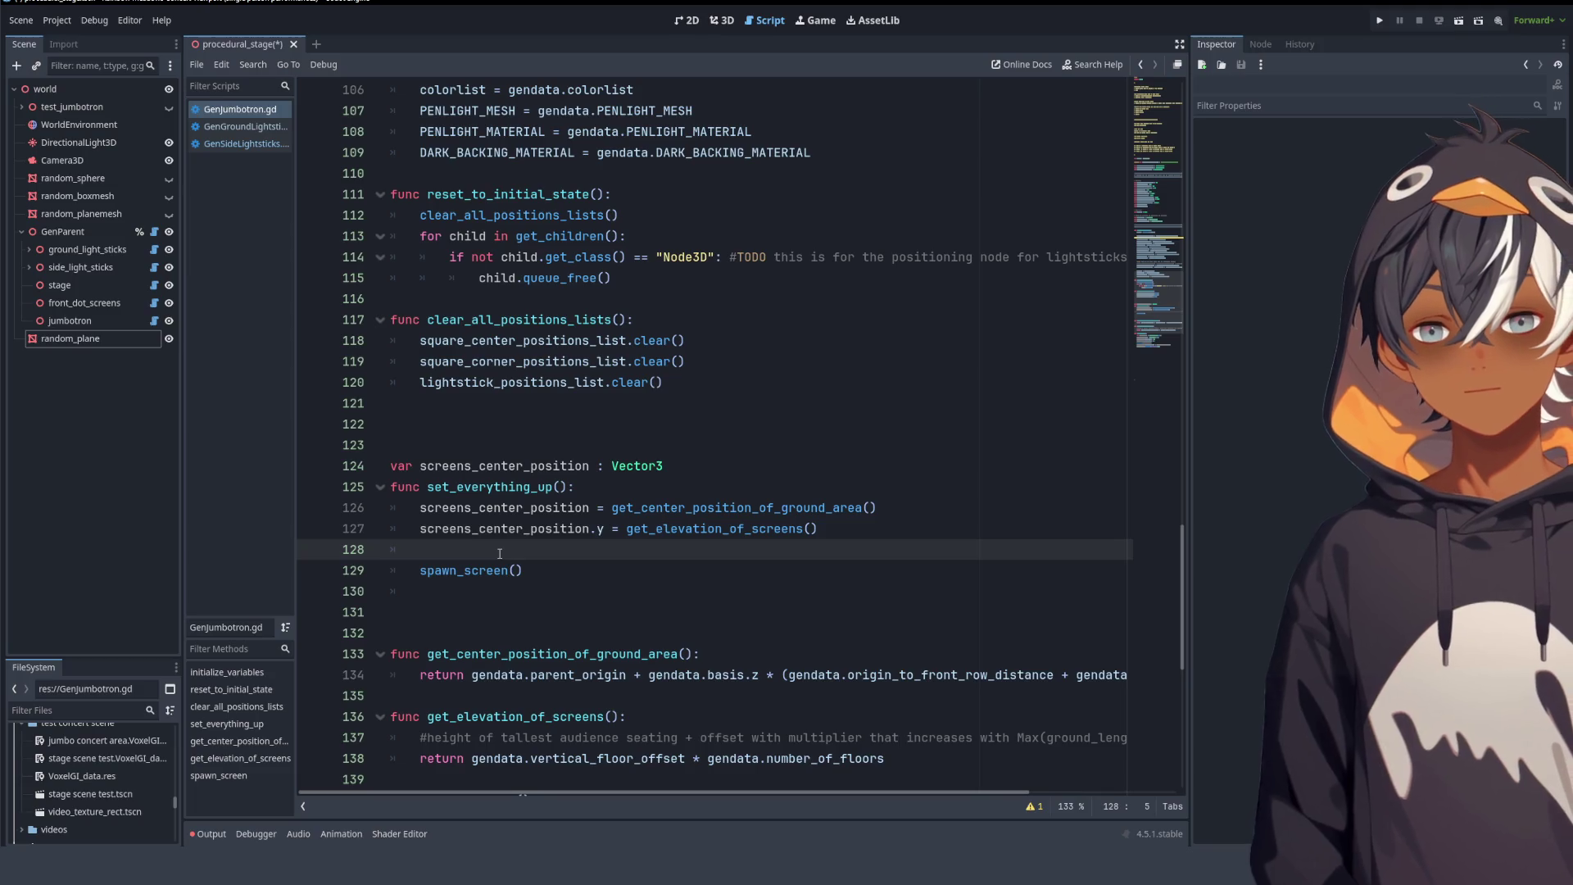
{"action": "left_click", "coordinate": [626, 493]}
{"action": "scroll", "coordinate": [557, 302], "scroll_direction": "down", "scroll_amount": 3}
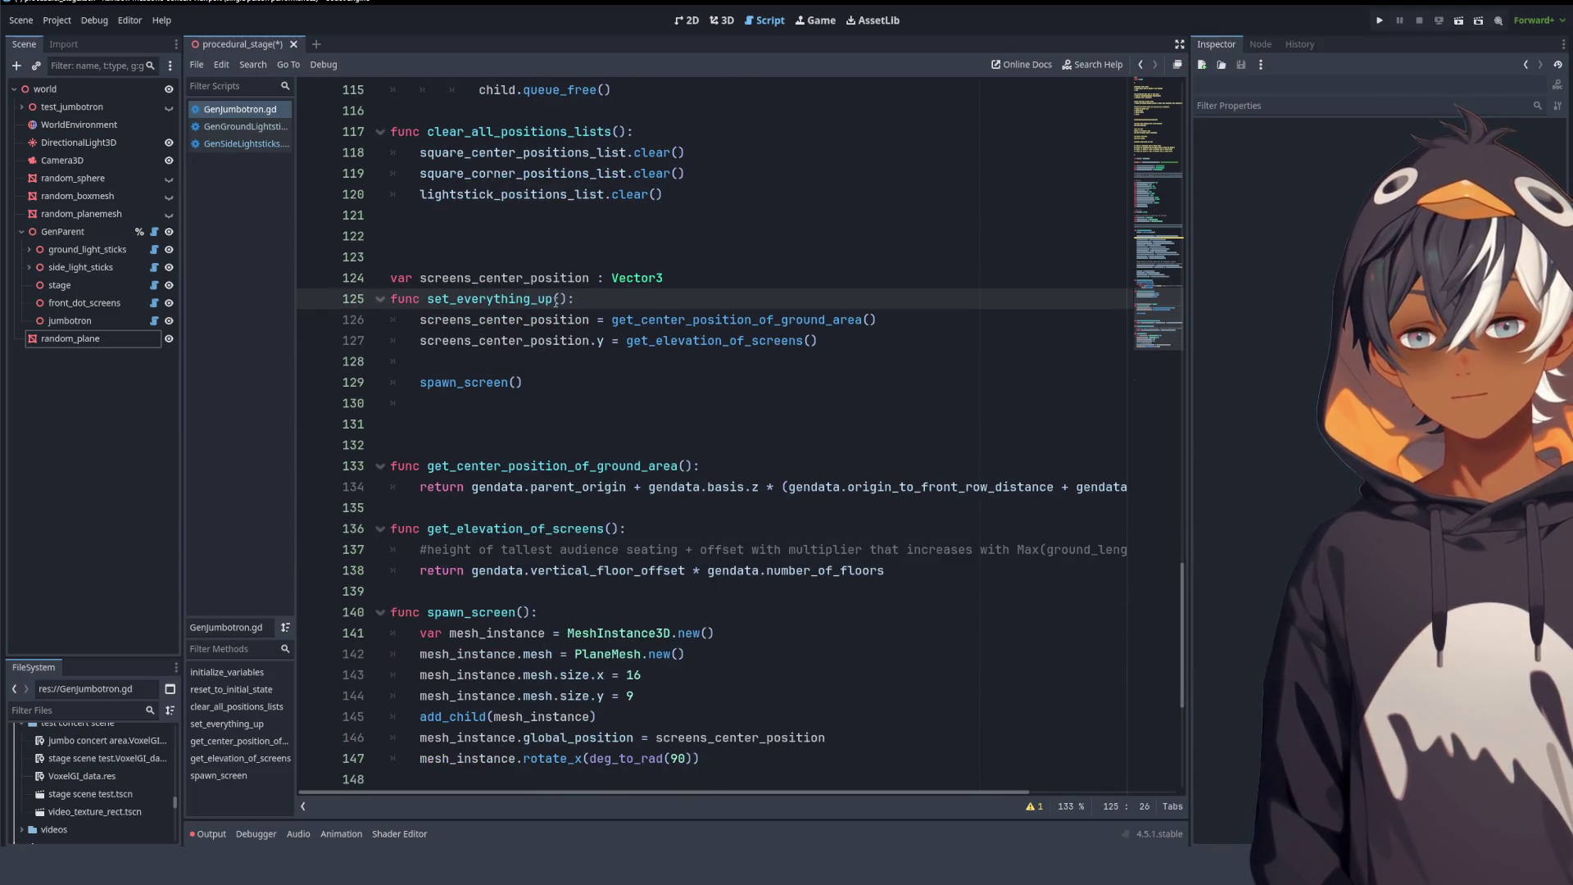
{"action": "left_click_drag", "start_coordinate": [435, 322], "coordinate": [648, 356]}
{"action": "left_click", "coordinate": [508, 361]}
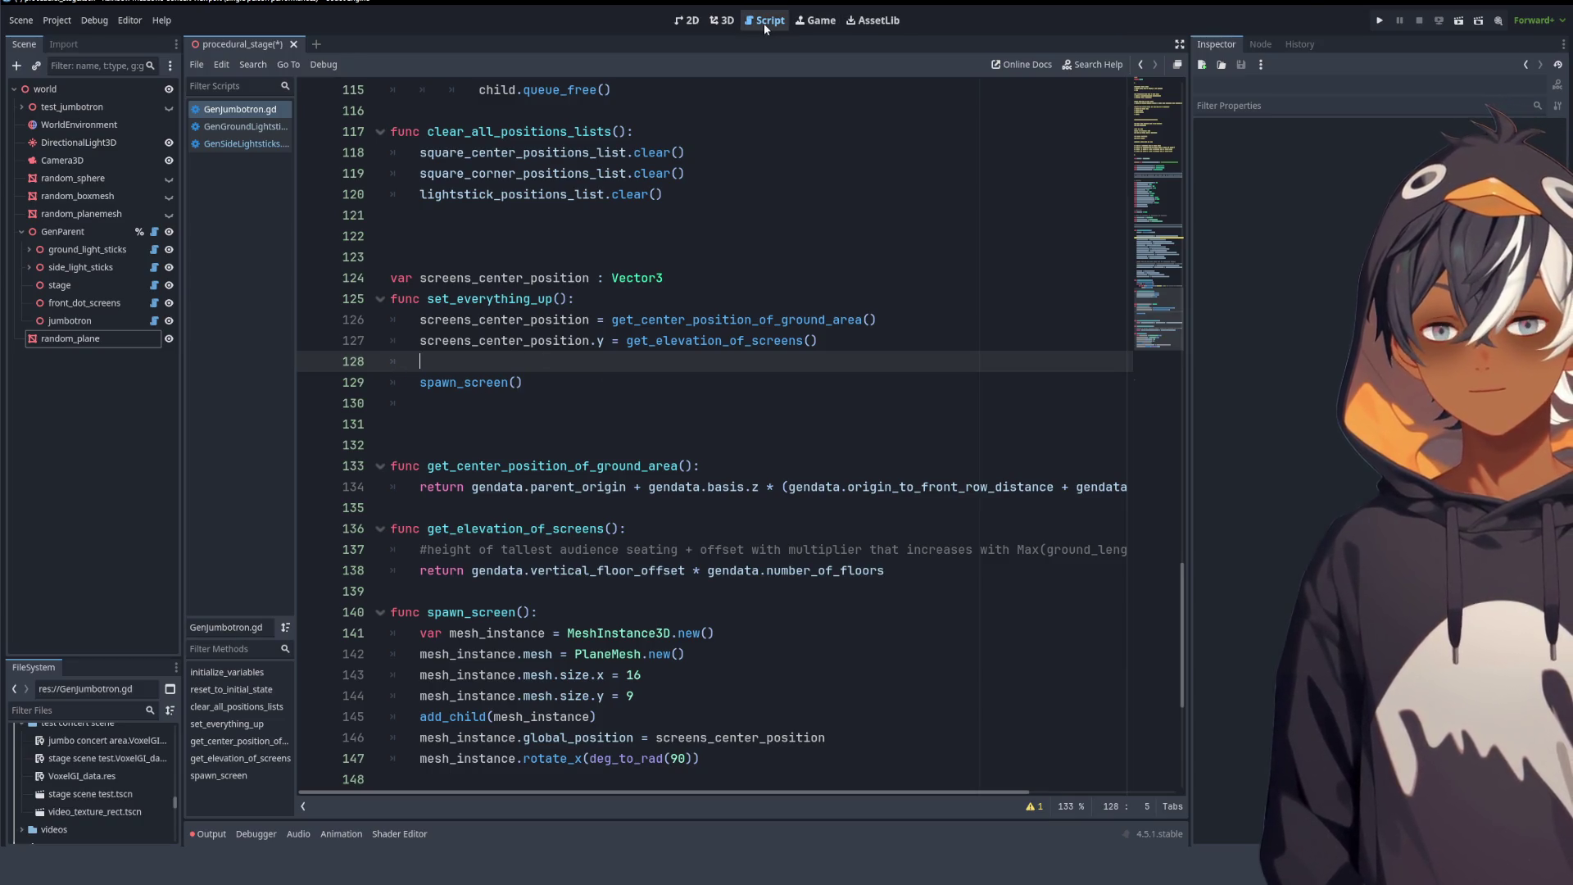
{"action": "left_click", "coordinate": [726, 21]}
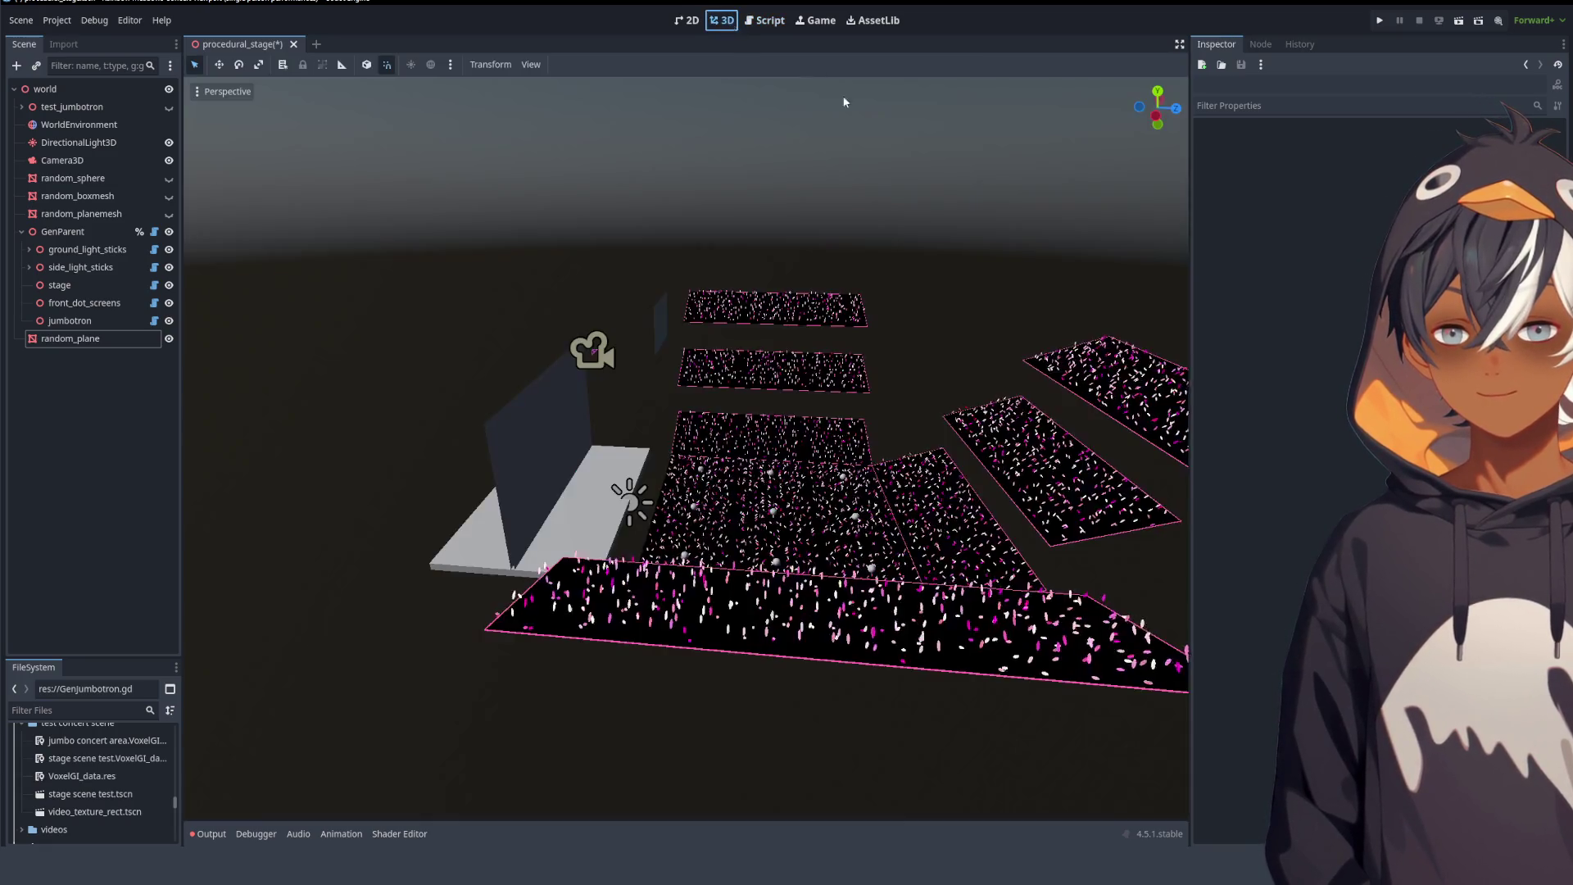
- Save procedural_stage and check the Output errors pointing at GenJumbotron.gd lines 134 and 126
{"action": "key", "text": "ctrl+s"}
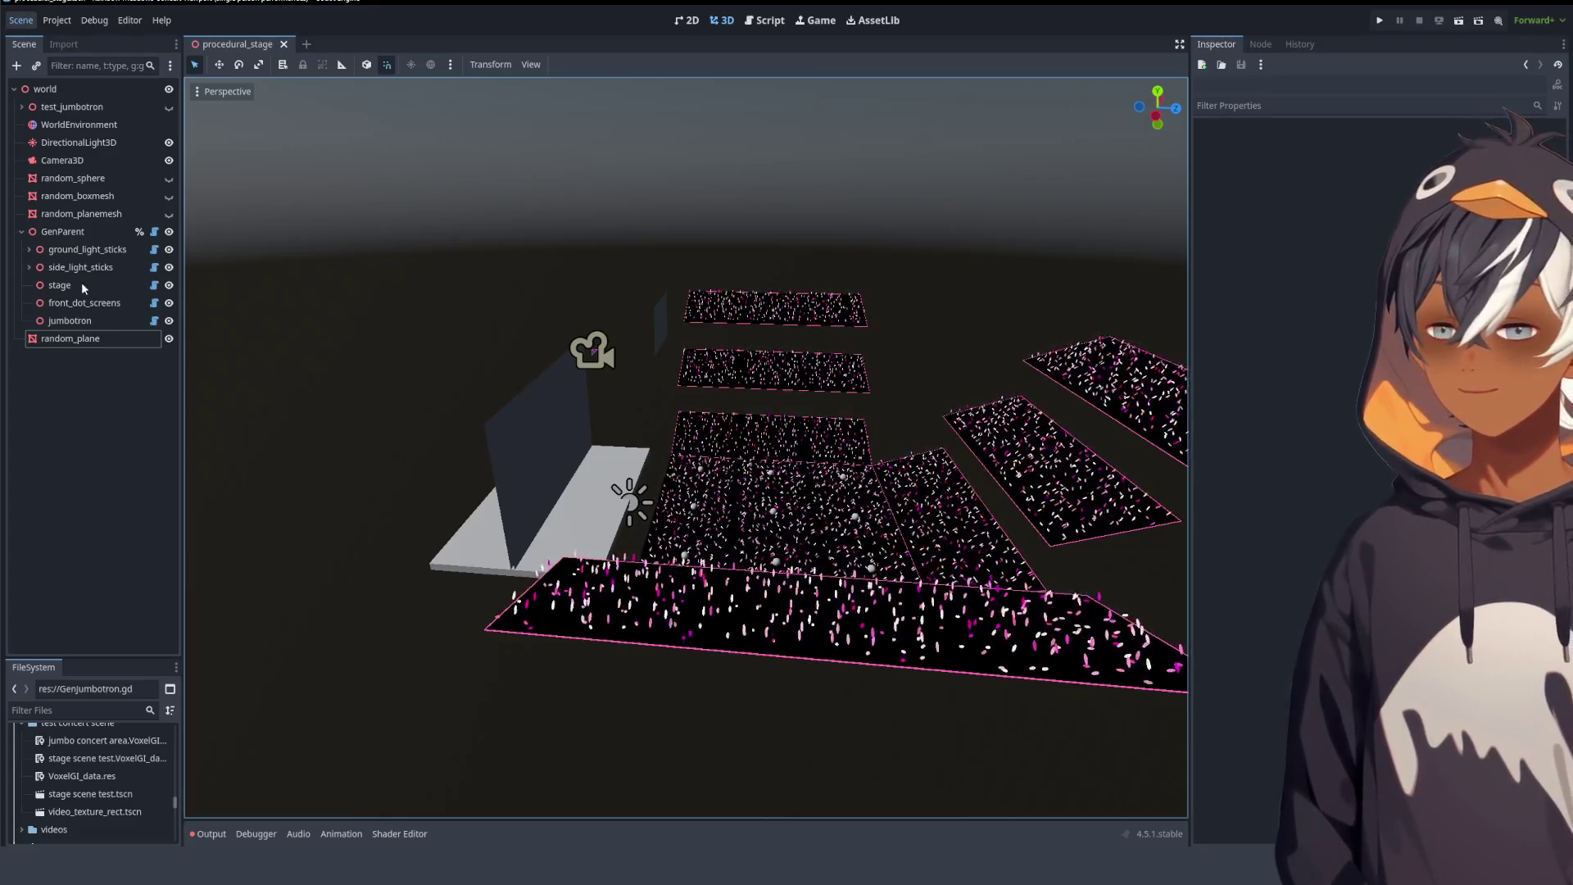
{"action": "mouse_move", "coordinate": [573, 344]}
{"action": "left_mouse_down"}
{"action": "mouse_move", "coordinate": [685, 303]}
{"action": "mouse_move", "coordinate": [760, 377]}
{"action": "mouse_move", "coordinate": [800, 362]}
{"action": "left_mouse_up"}
{"action": "left_click", "coordinate": [215, 833]}
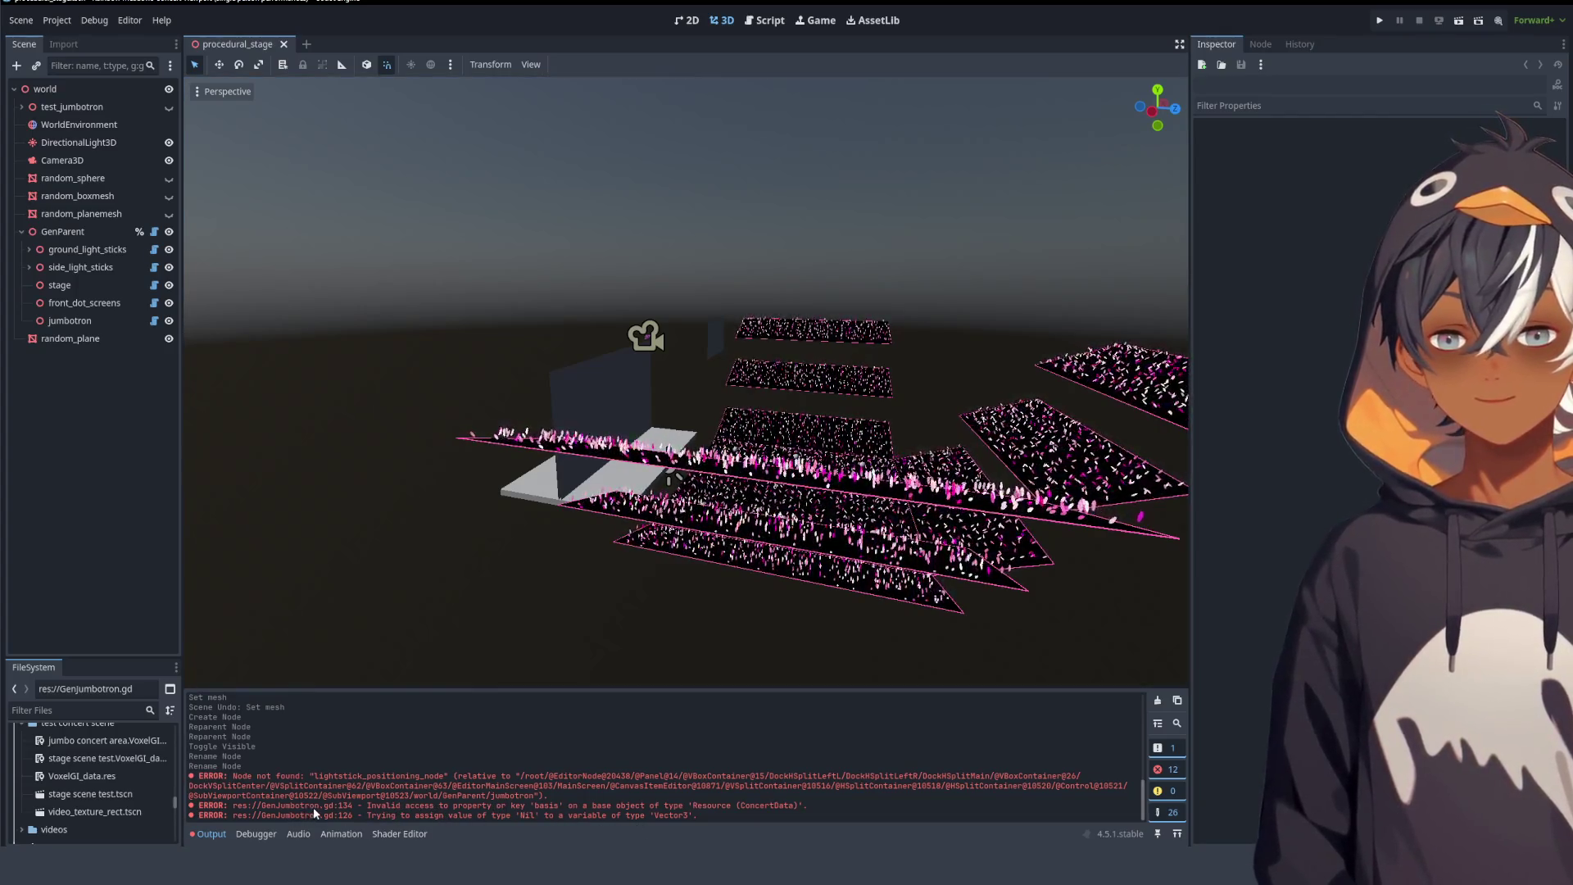
{"action": "double_click", "coordinate": [343, 805]}
{"action": "double_click", "coordinate": [344, 816]}
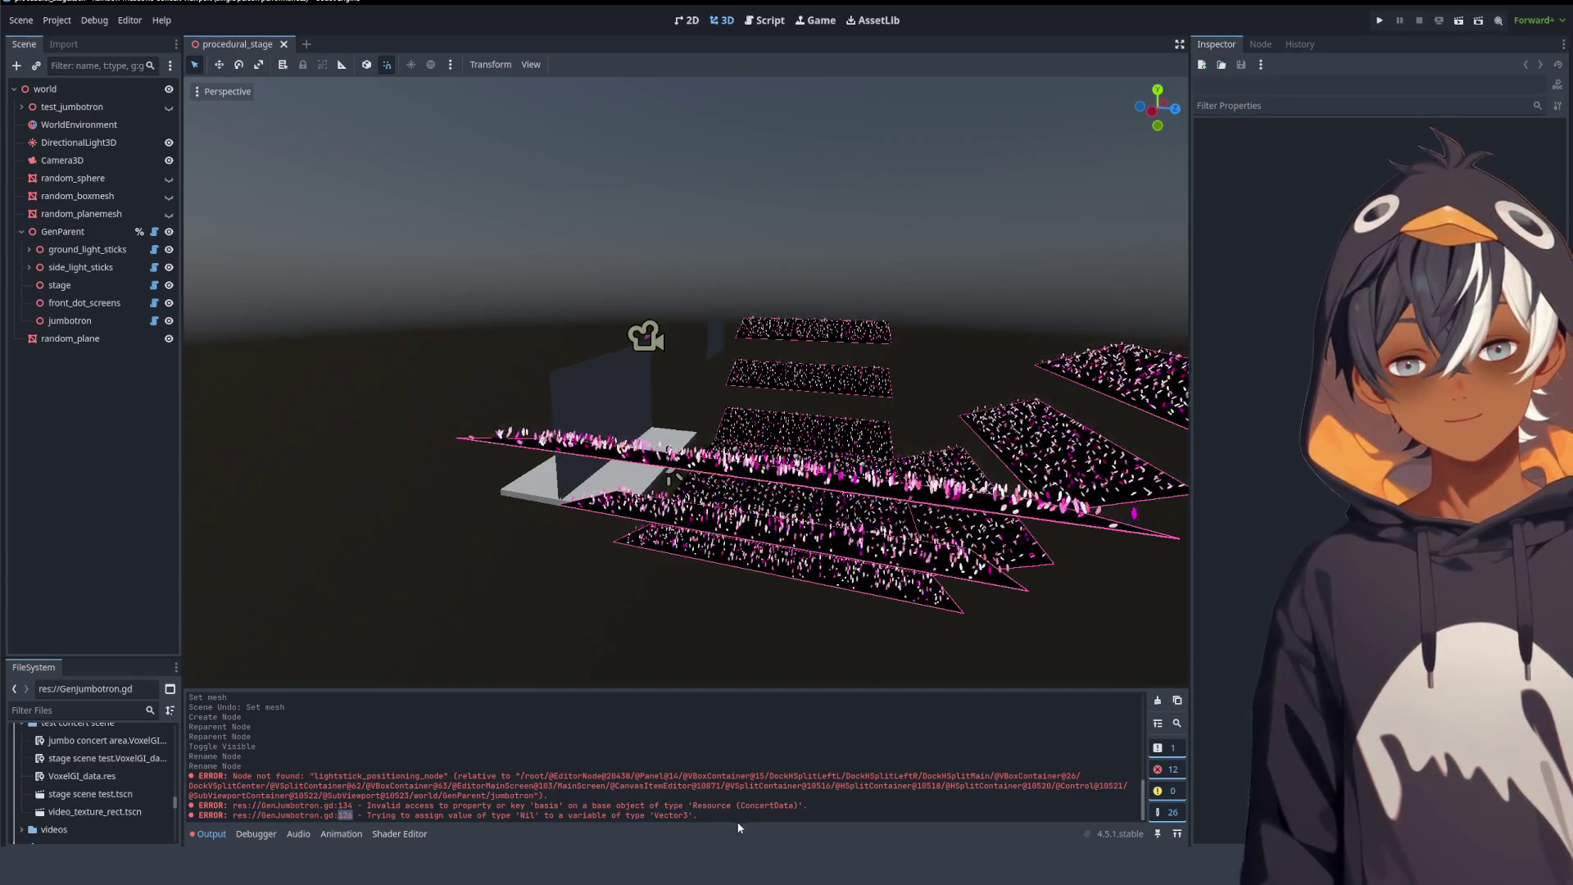
{"action": "left_click", "coordinate": [765, 20]}
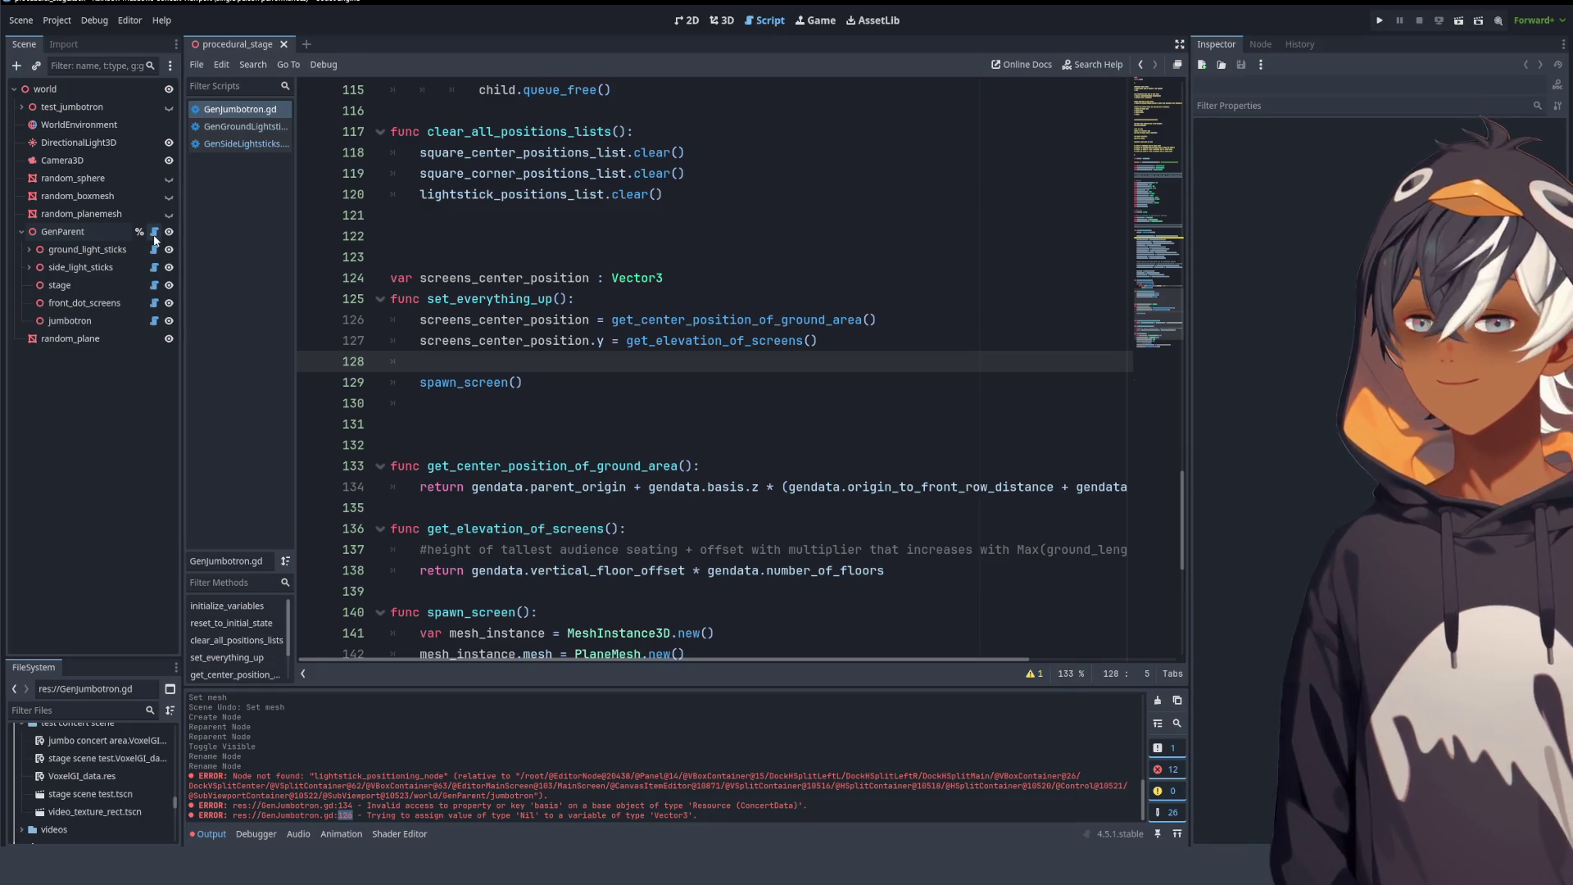
{"action": "left_click", "coordinate": [155, 237]}
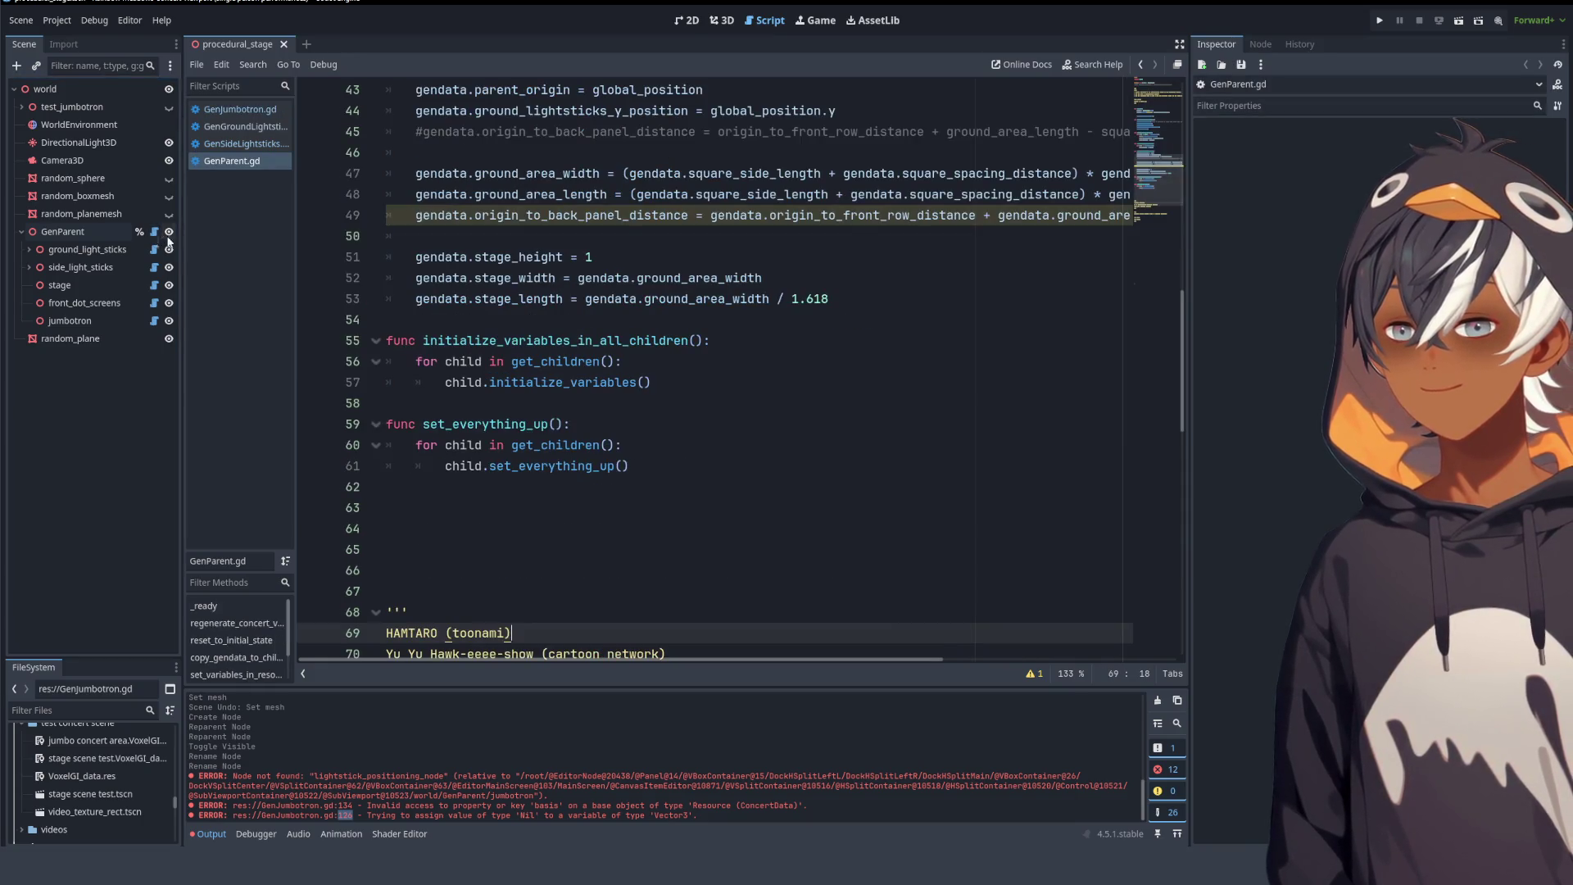
{"action": "scroll", "coordinate": [689, 433], "scroll_direction": "up", "scroll_amount": 5}
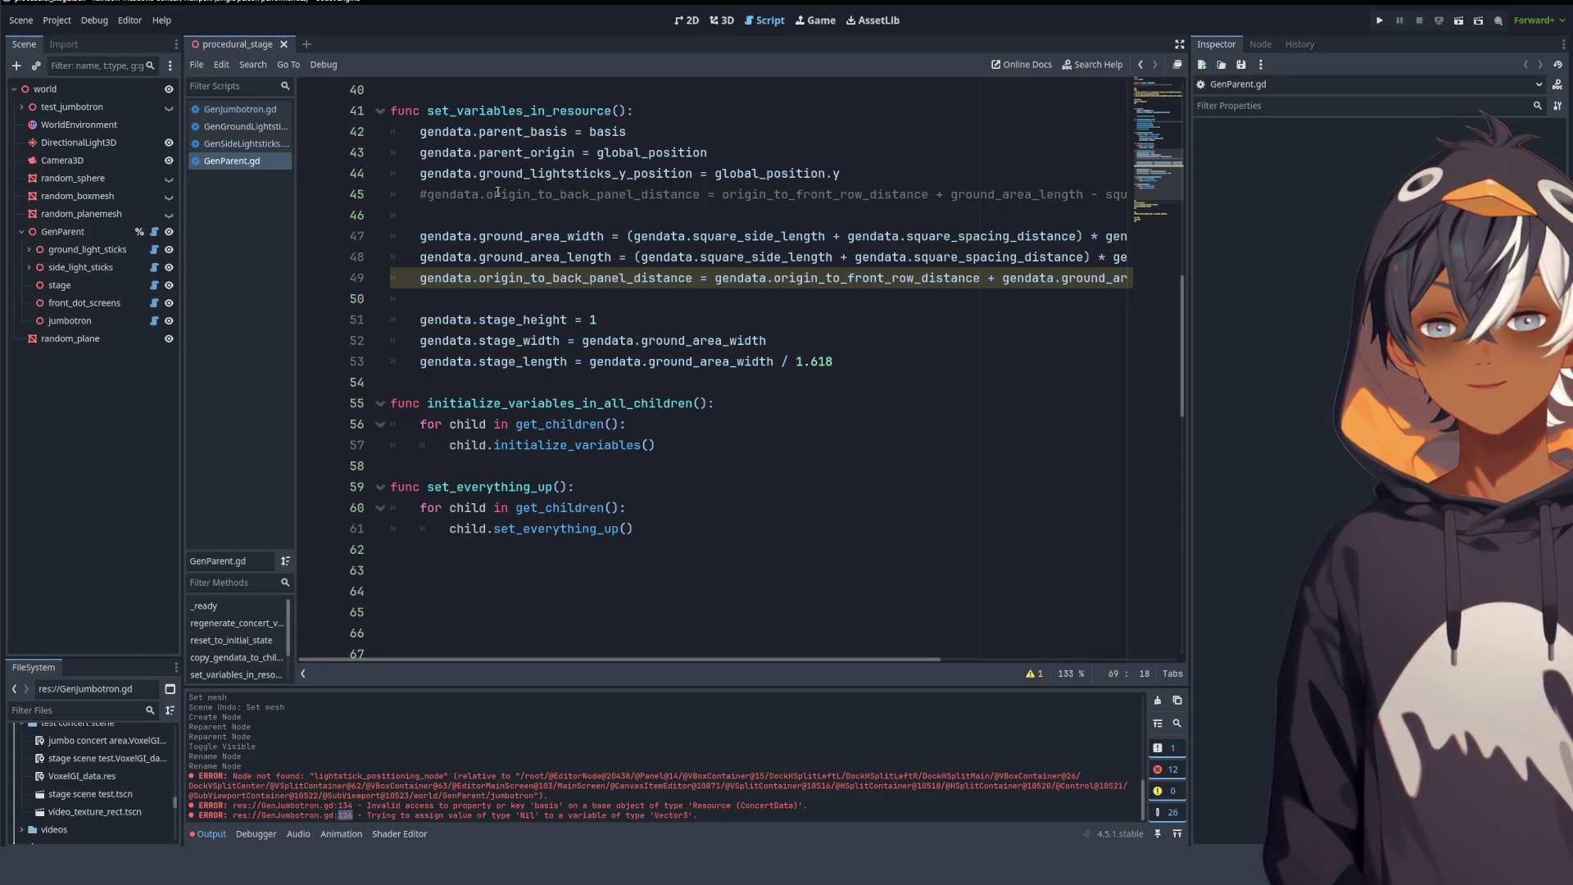
{"action": "scroll", "coordinate": [498, 192], "scroll_direction": "up", "scroll_amount": 3}
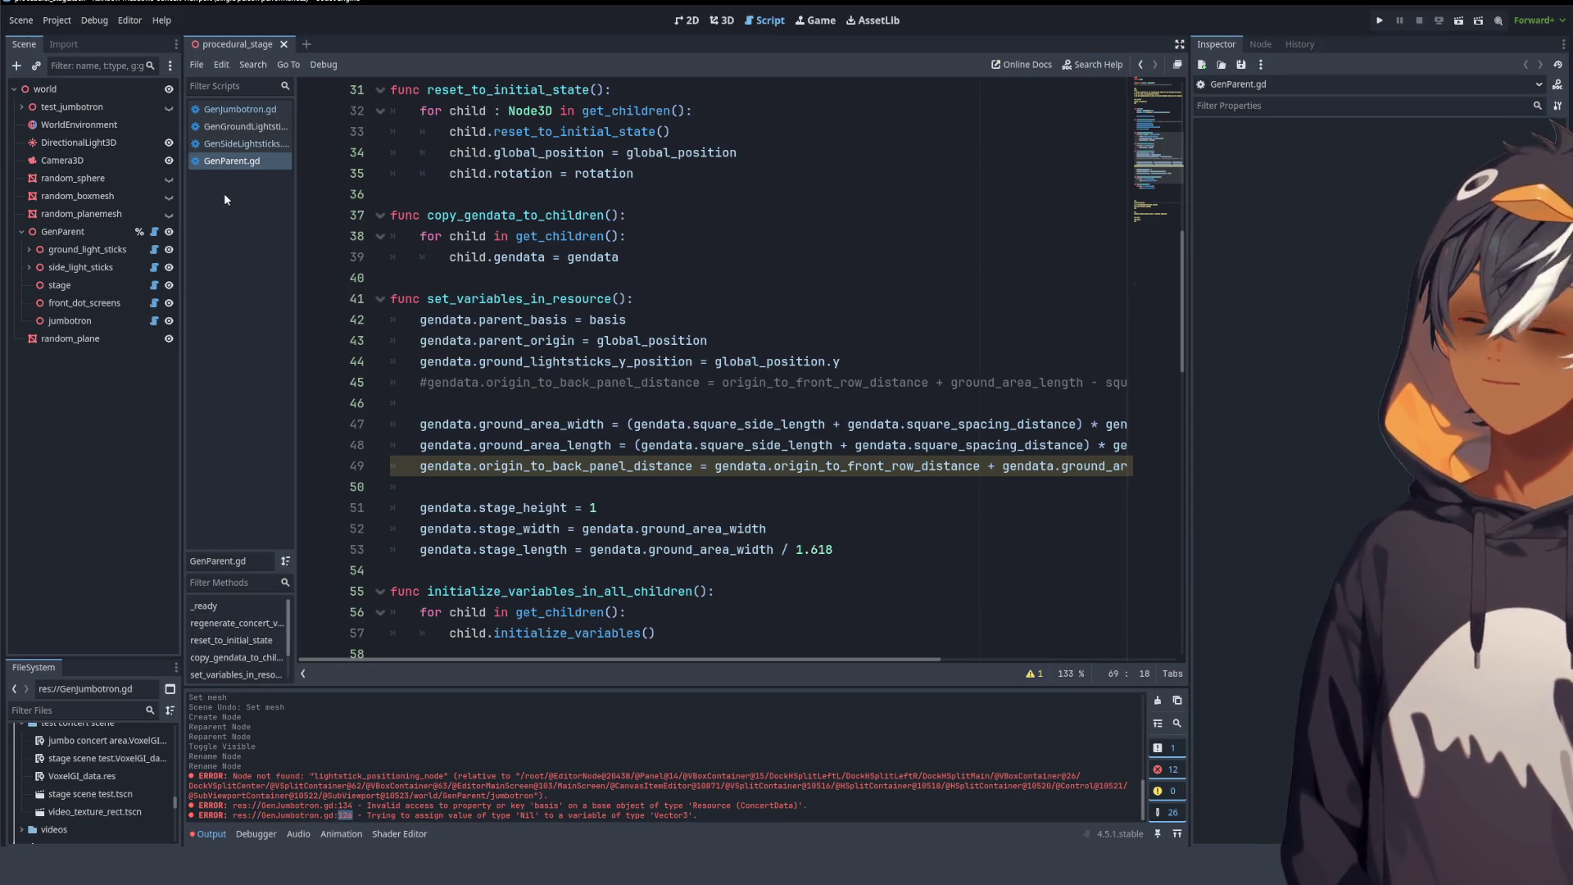
{"action": "left_click", "coordinate": [96, 231]}
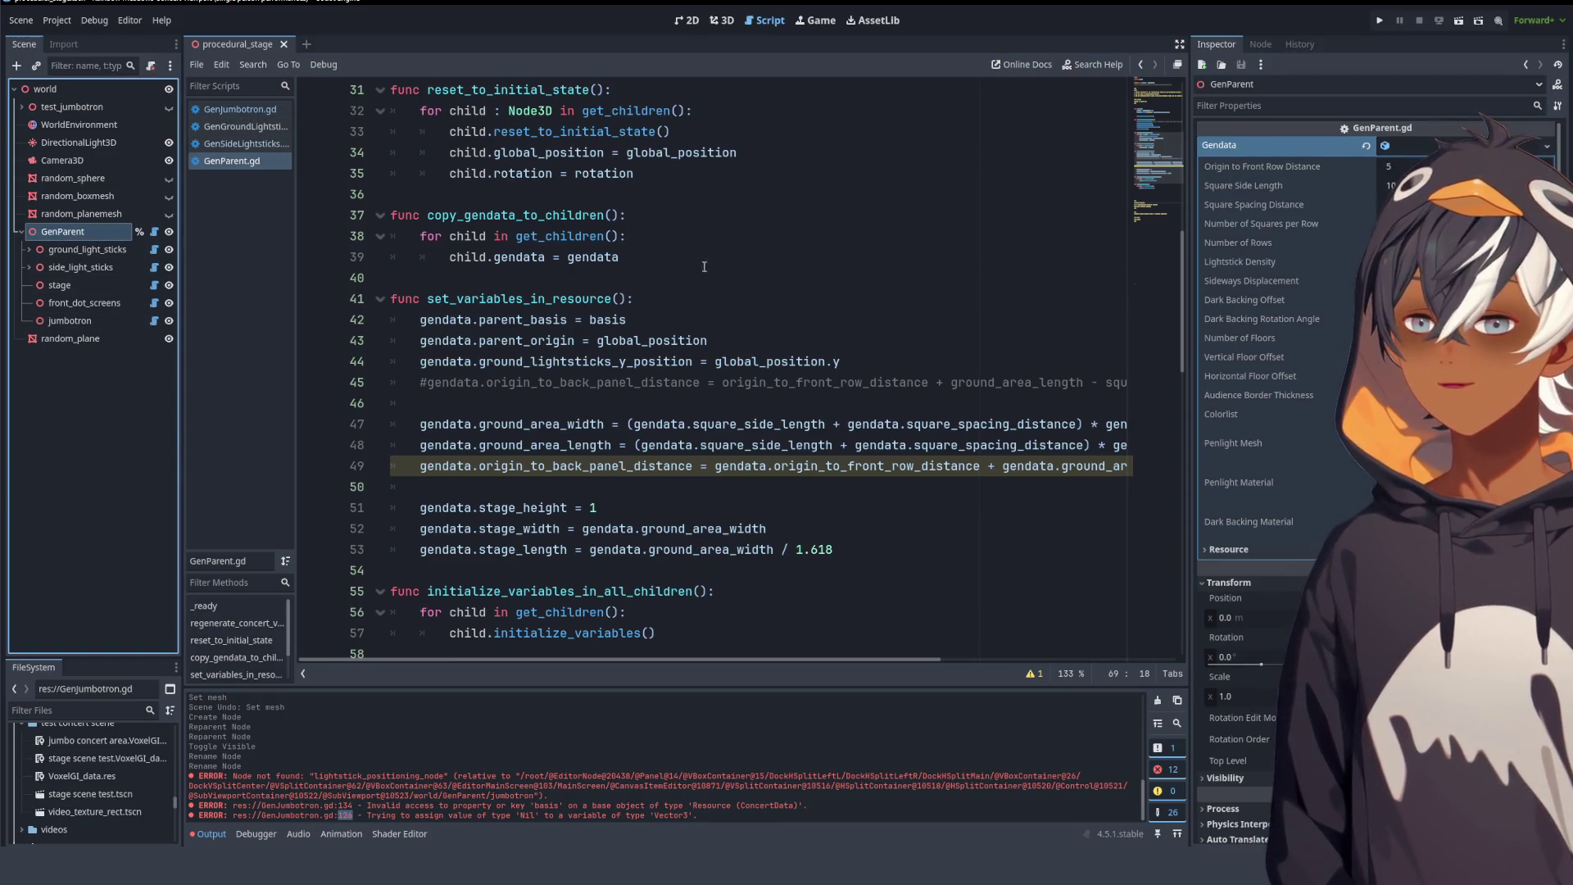
{"action": "scroll", "coordinate": [667, 327], "scroll_direction": "down", "scroll_amount": 3}
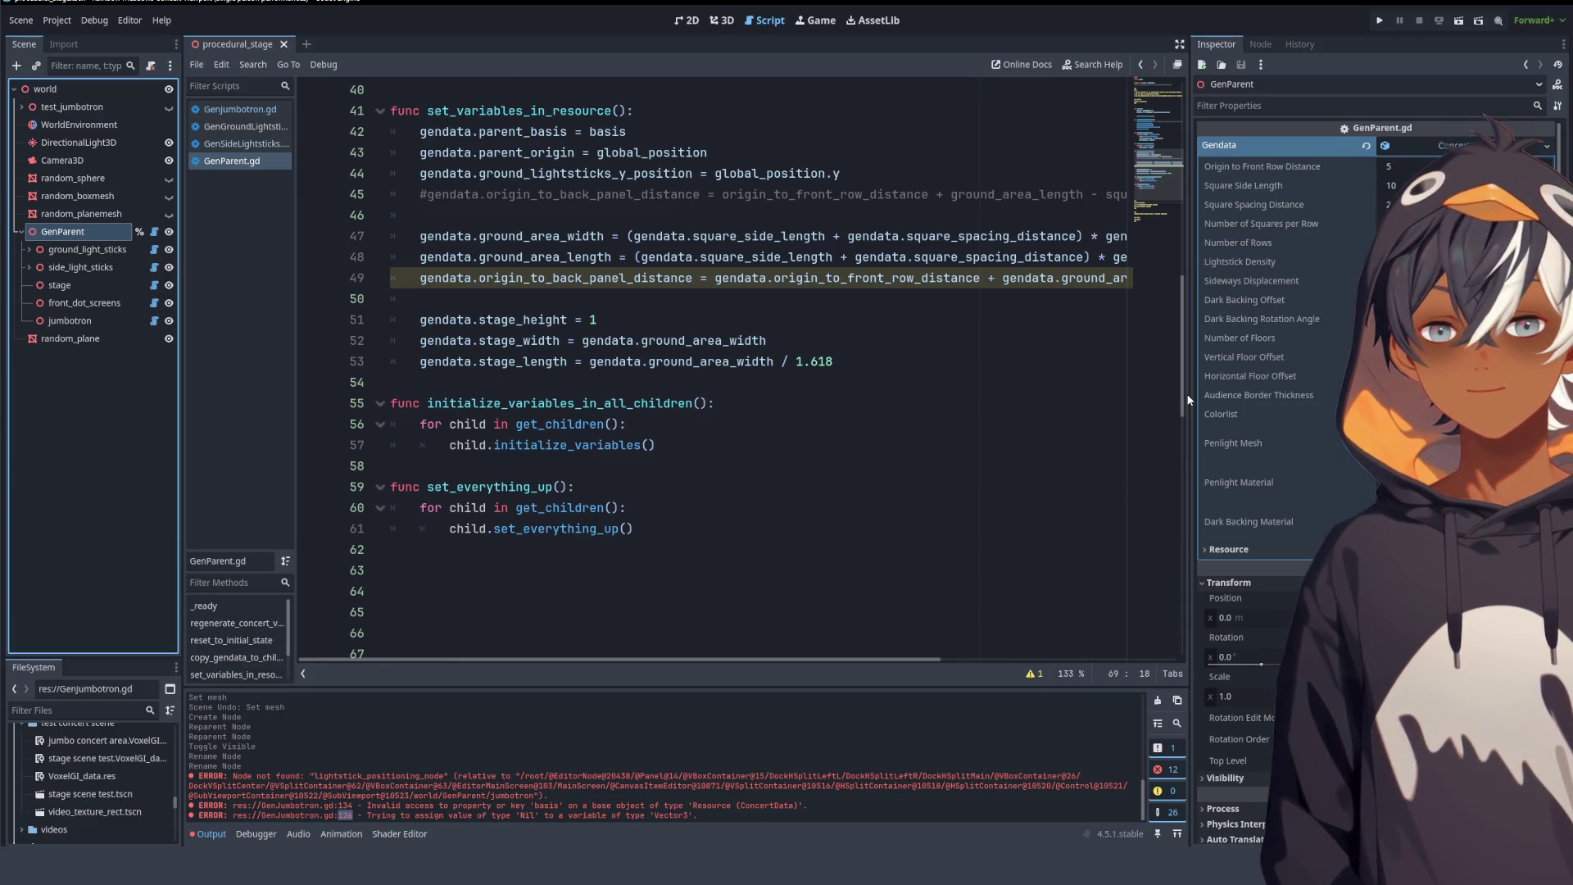
{"action": "left_click_drag", "start_coordinate": [1192, 402], "coordinate": [1436, 401]}
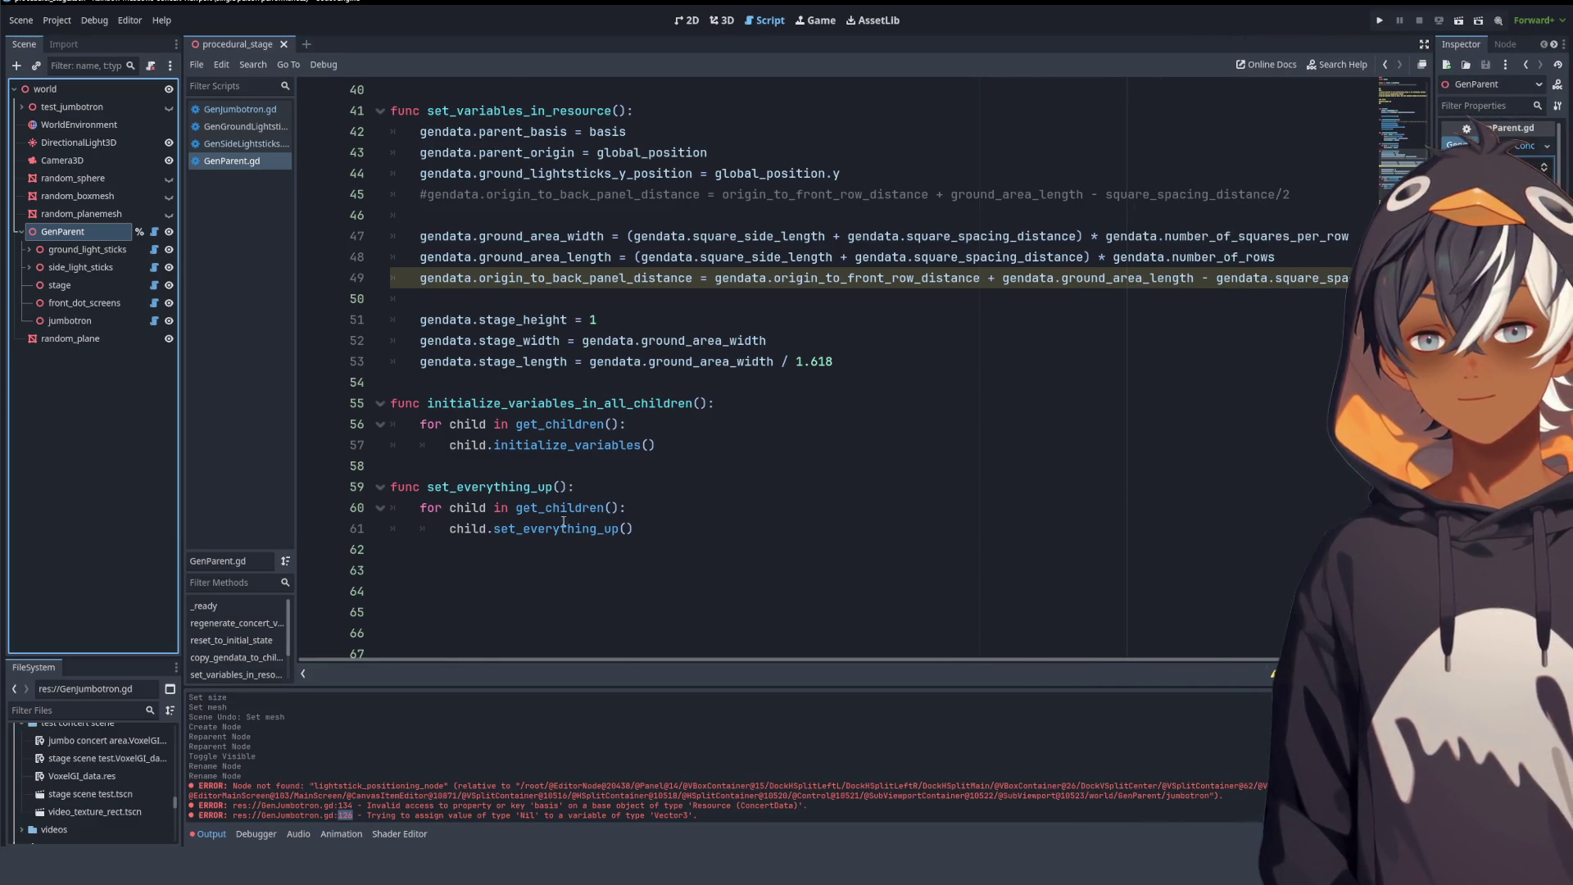
{"action": "scroll", "coordinate": [564, 522], "scroll_direction": "up", "scroll_amount": 2}
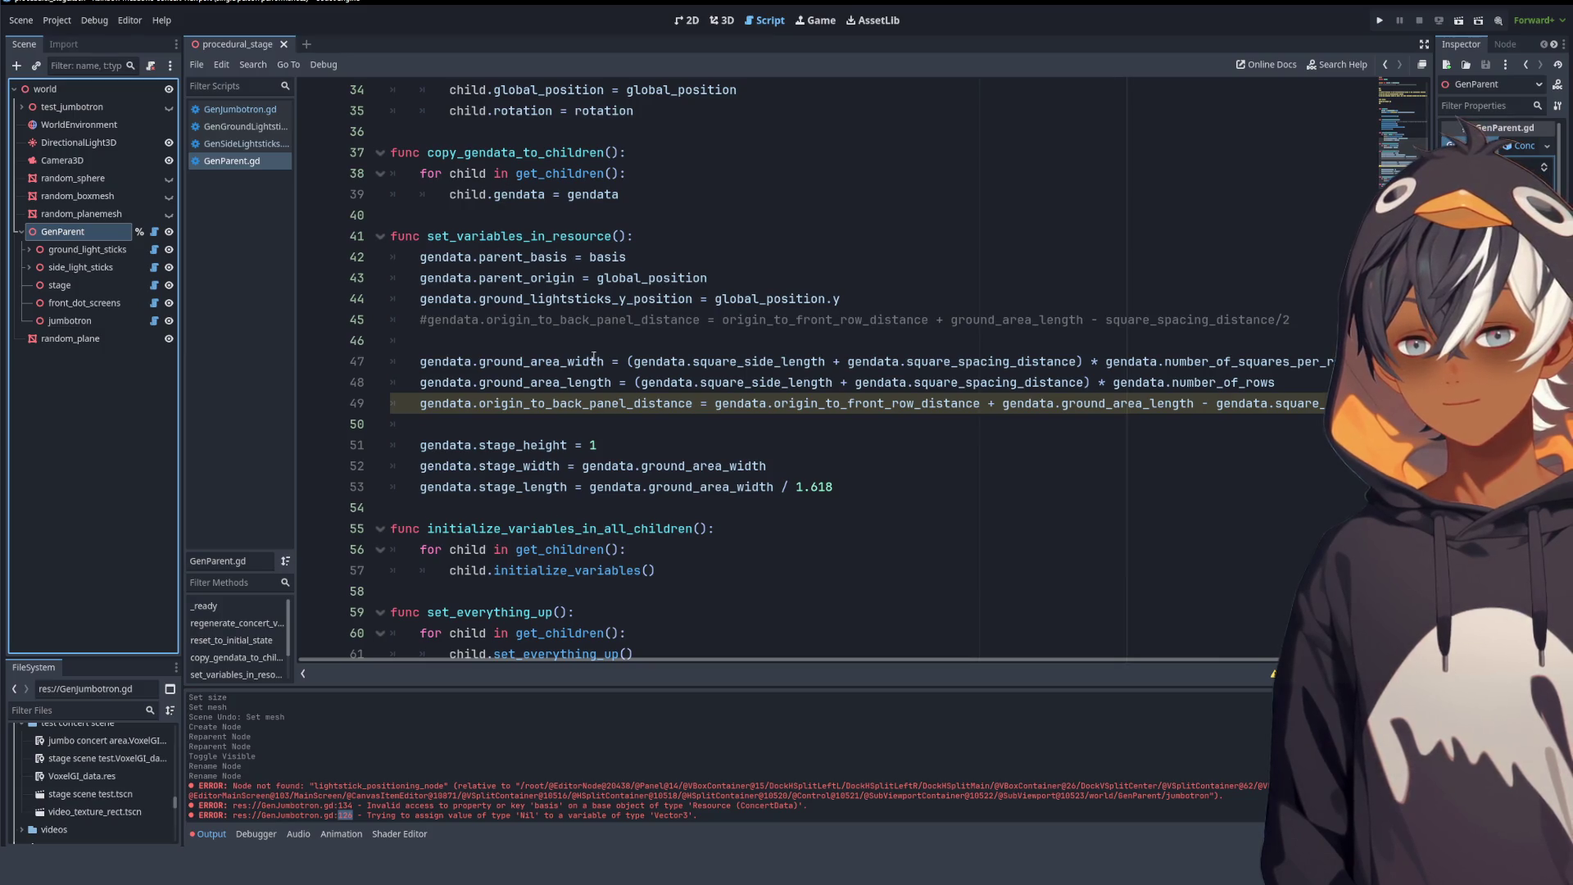
{"action": "scroll", "coordinate": [532, 441], "scroll_direction": "up", "scroll_amount": 4}
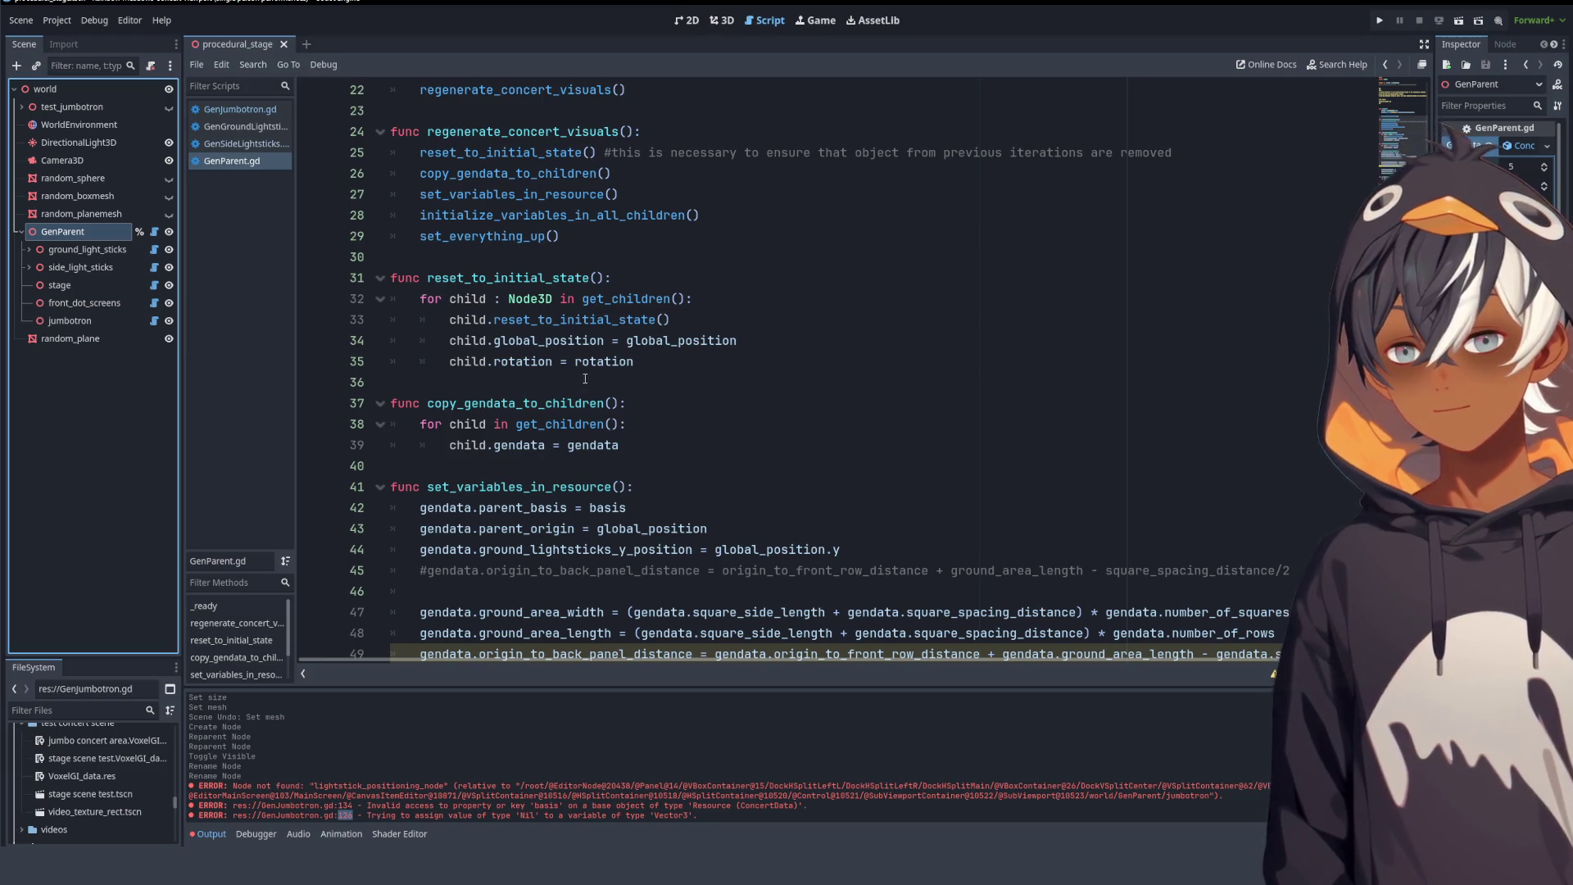
{"action": "scroll", "coordinate": [564, 329], "scroll_direction": "down", "scroll_amount": 8}
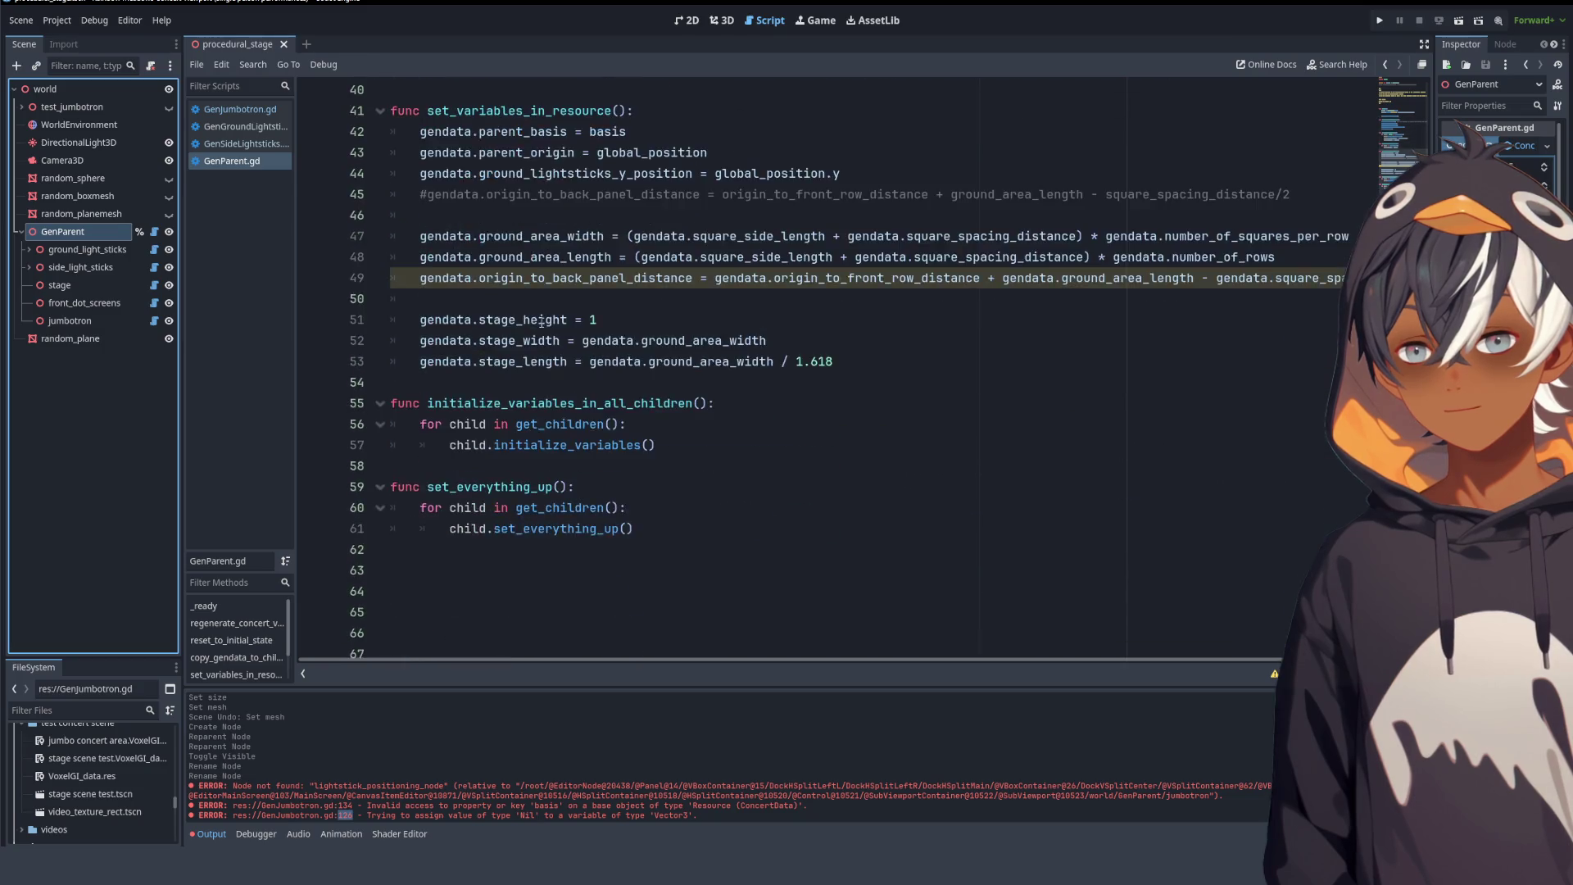
{"action": "scroll", "coordinate": [474, 381], "scroll_direction": "up", "scroll_amount": 4}
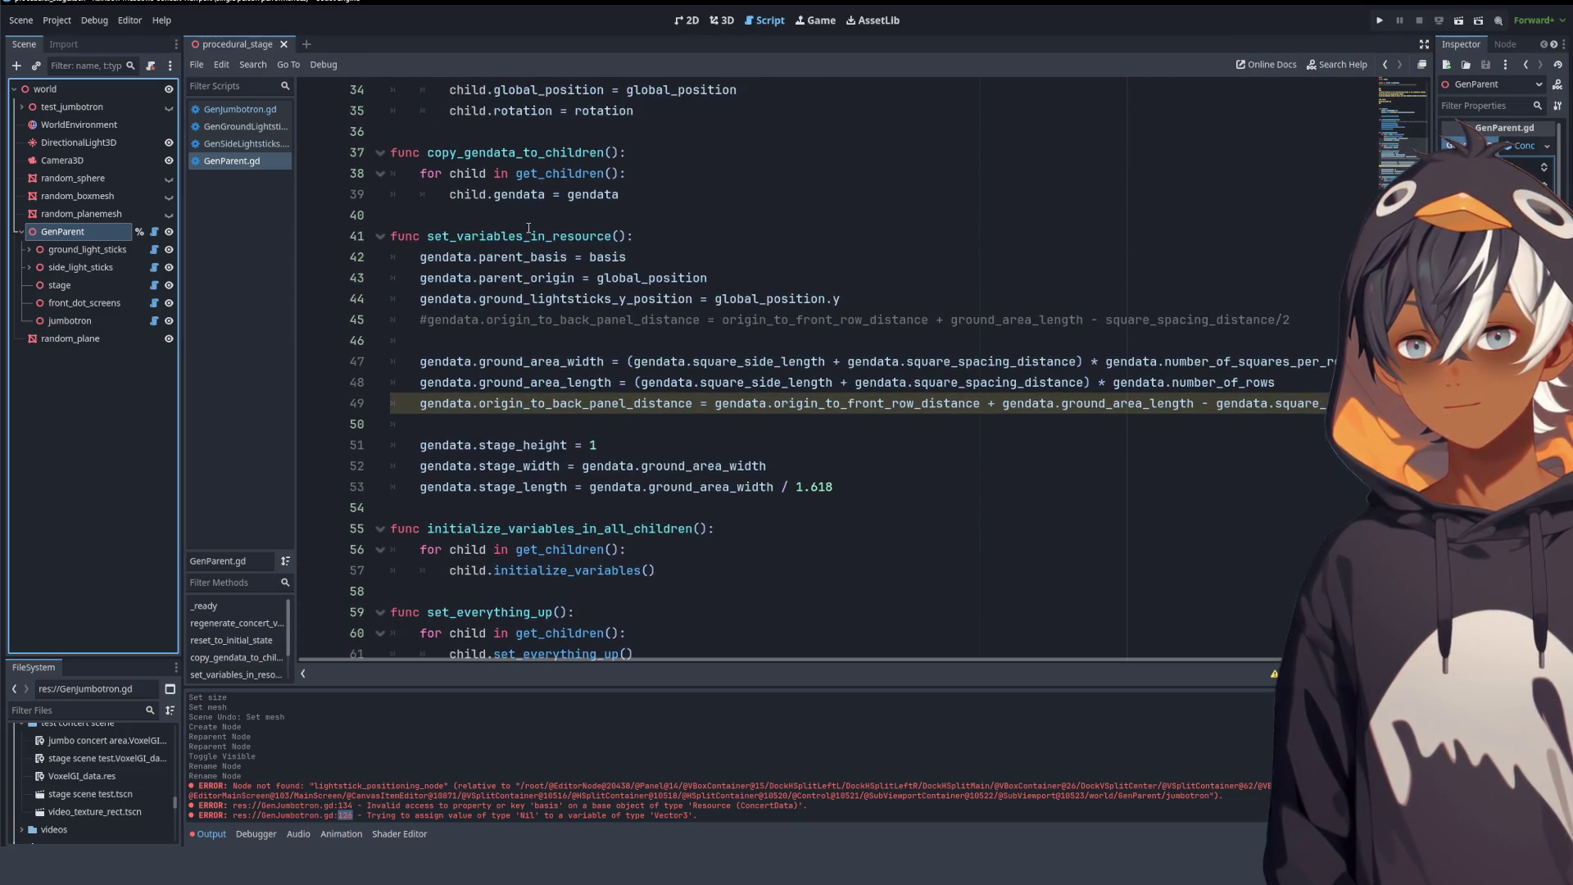
{"action": "double_click", "coordinate": [530, 256]}
{"action": "double_click", "coordinate": [613, 256]}
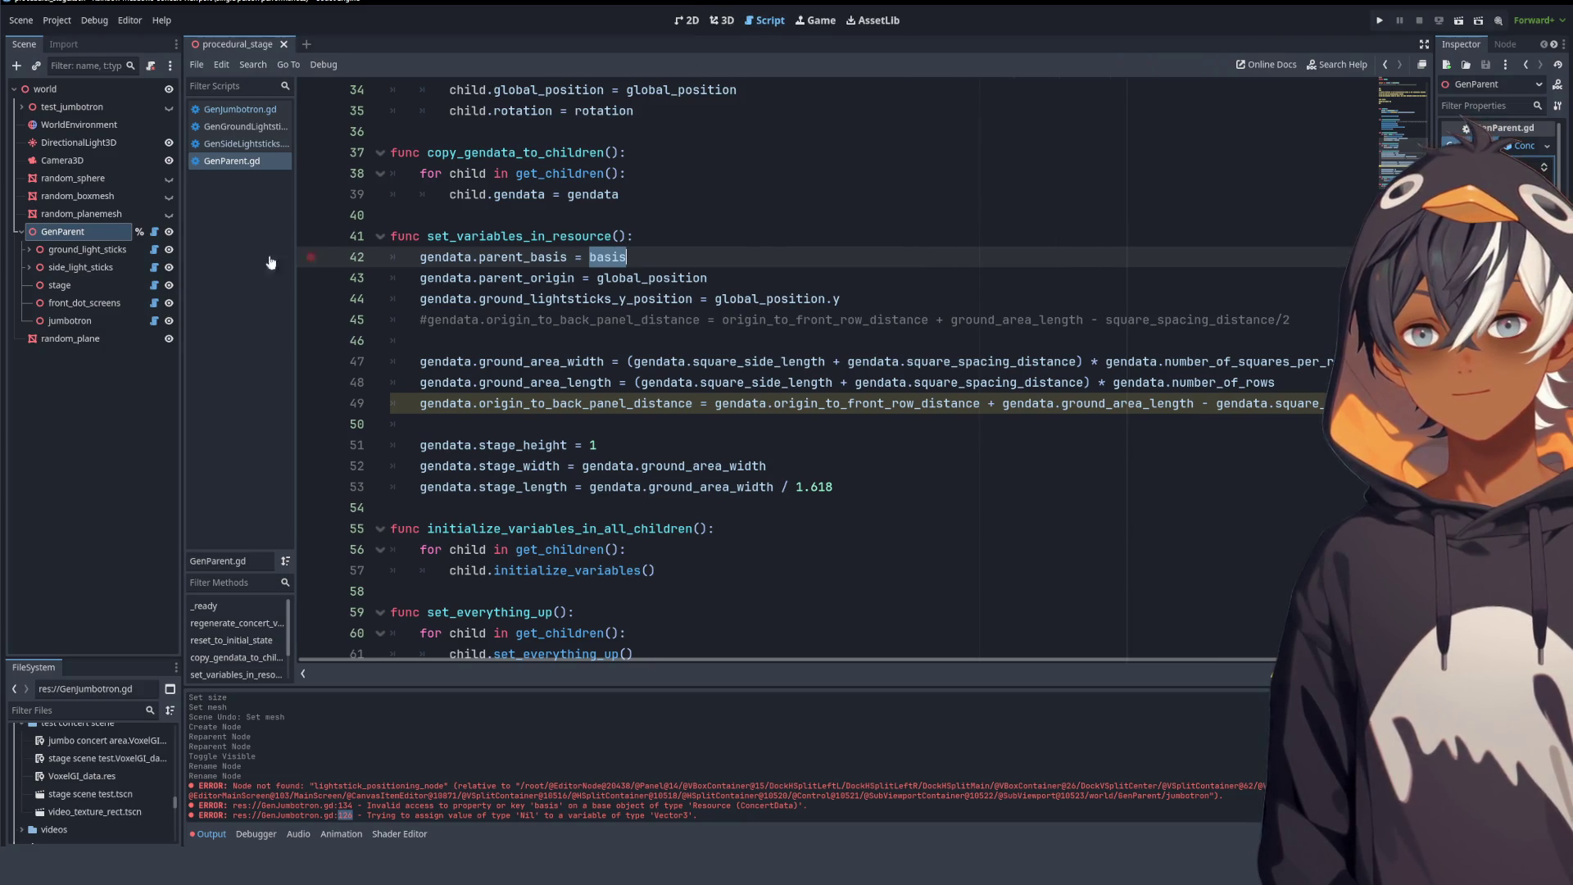
{"action": "left_click", "coordinate": [244, 127]}
- Close the GenGroundLightsticks and GenSideLightsticks scripts
{"action": "left_click", "coordinate": [760, 327]}
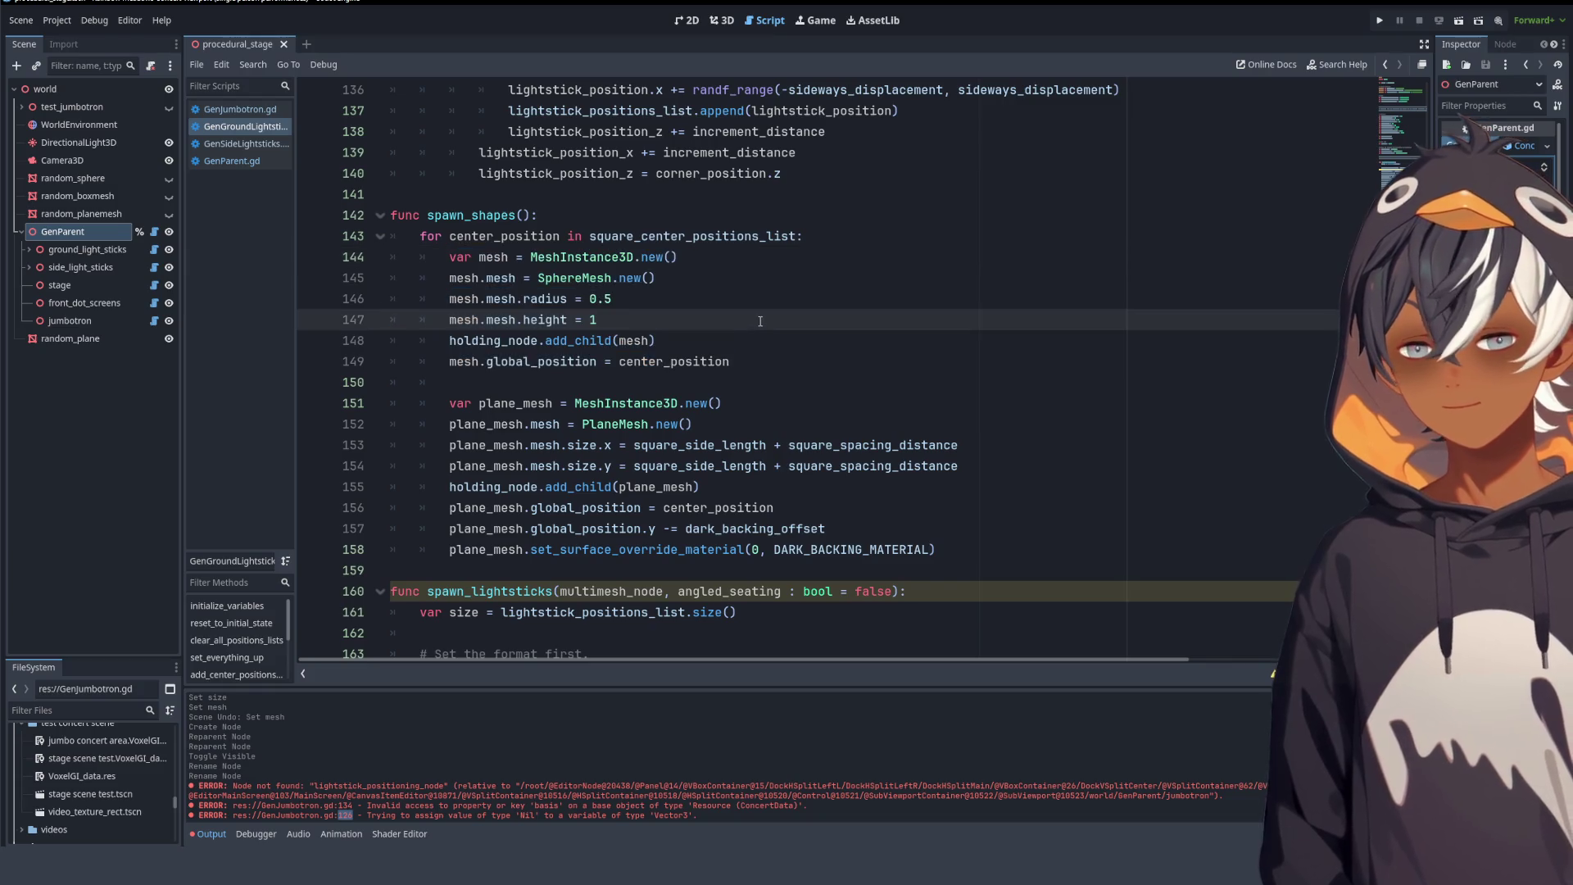
{"action": "scroll", "coordinate": [759, 323], "scroll_direction": "down", "scroll_amount": 3}
{"action": "scroll", "coordinate": [759, 319], "scroll_direction": "down", "scroll_amount": 7}
{"action": "scroll", "coordinate": [738, 327], "scroll_direction": "up", "scroll_amount": 5}
{"action": "left_click", "coordinate": [239, 109]}
{"action": "left_click", "coordinate": [246, 127]}
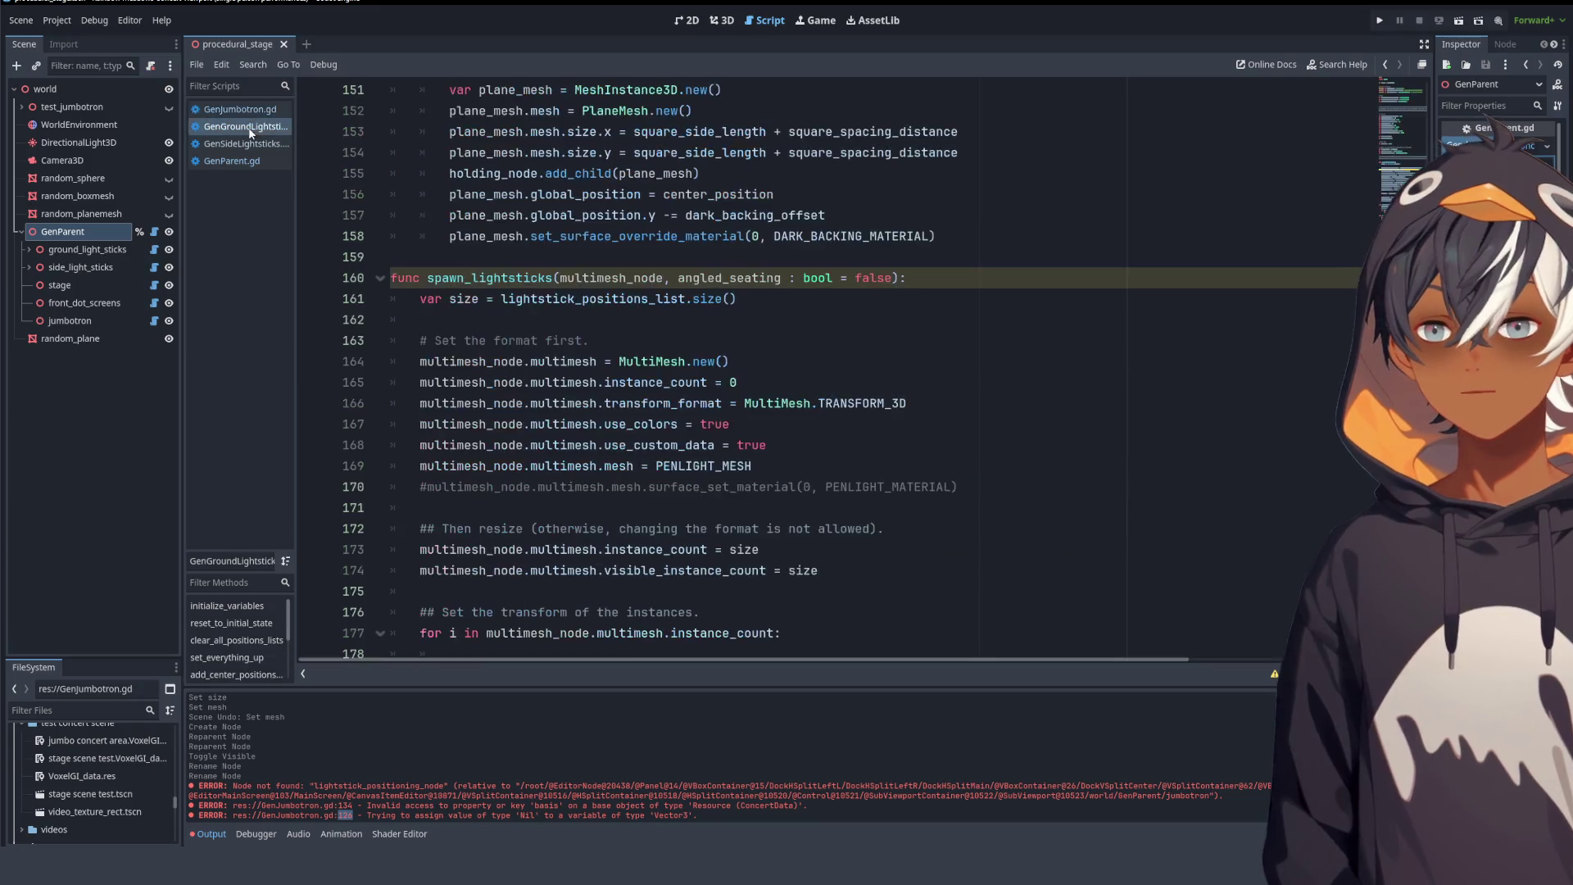
{"action": "middle_click", "coordinate": [248, 131]}
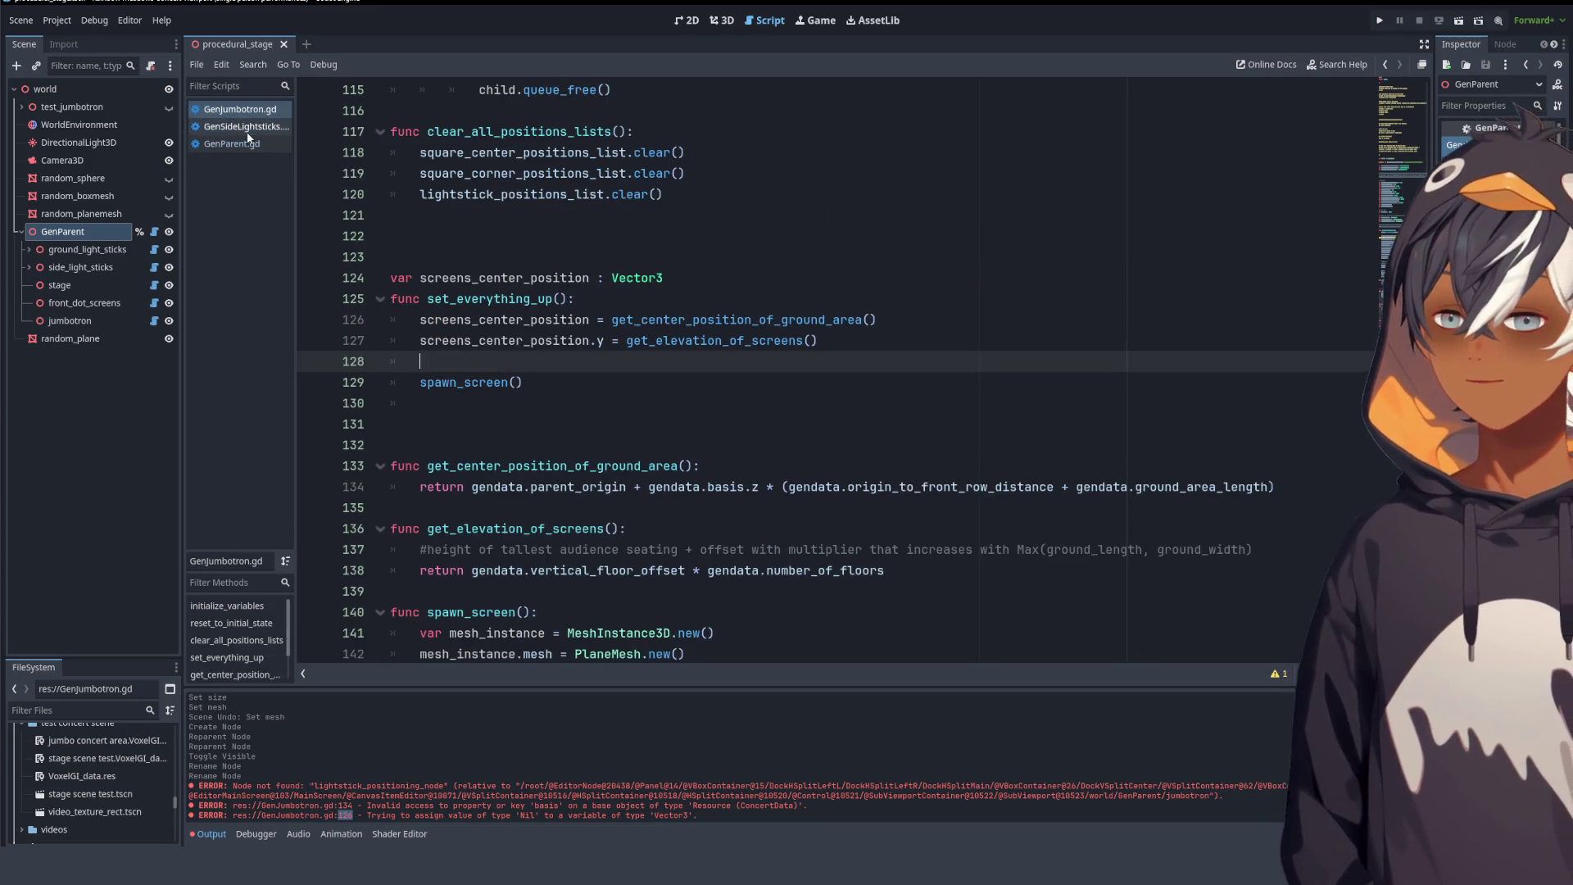
{"action": "left_click", "coordinate": [248, 134]}
{"action": "middle_click", "coordinate": [249, 134]}
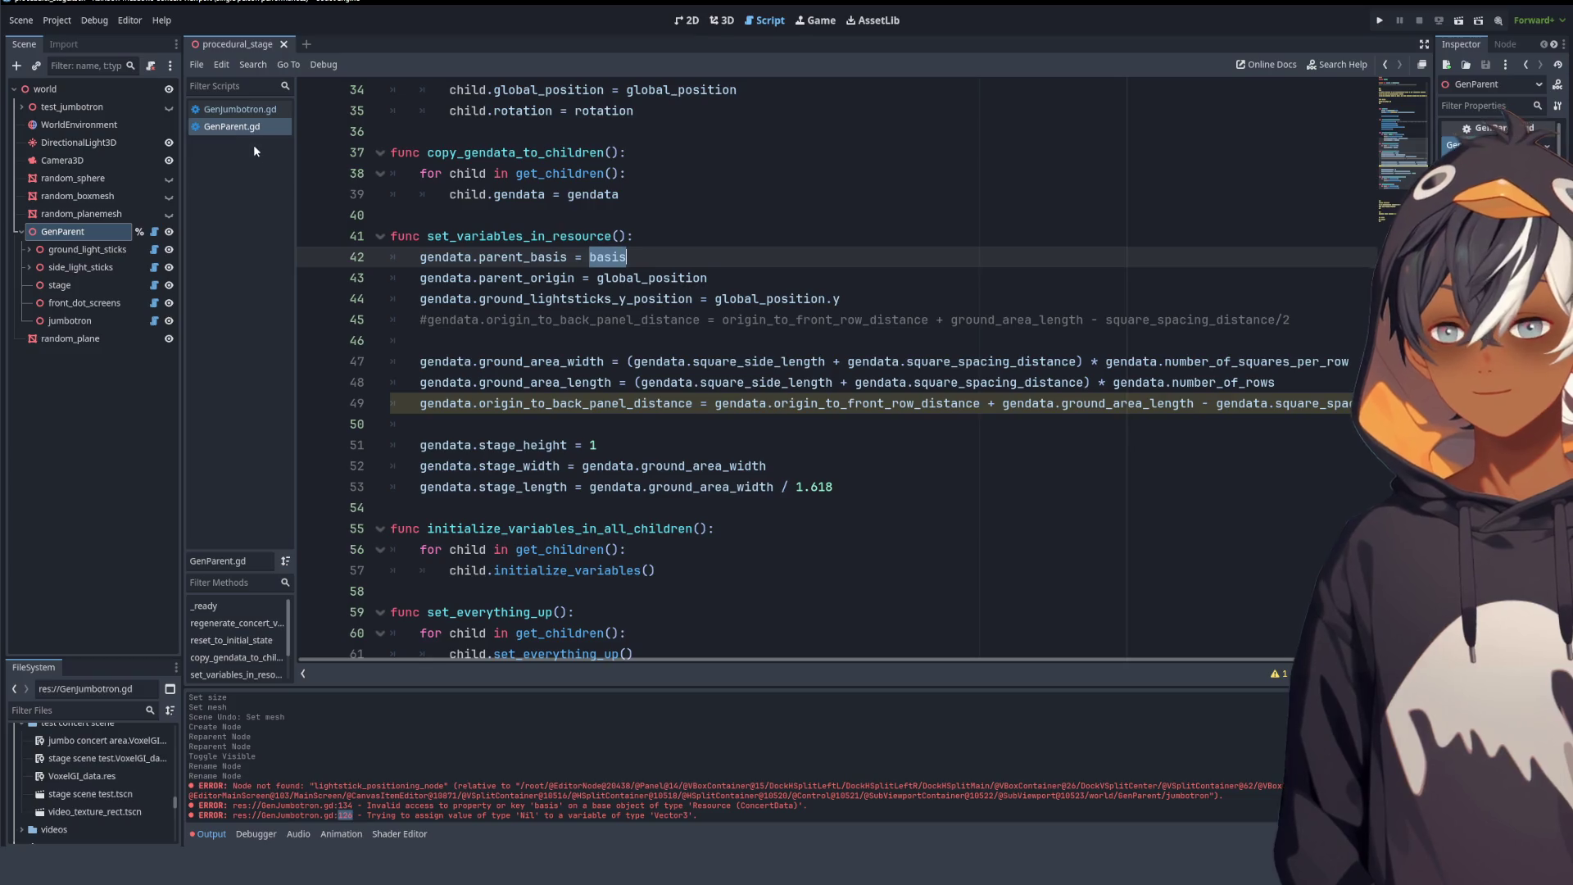
- In GenJumbotron.gd line 134, replace gendata.basis.z with gendata.parent_basis.z
{"action": "left_click", "coordinate": [239, 109]}
{"action": "scroll", "coordinate": [784, 372], "scroll_direction": "up", "scroll_amount": 7}
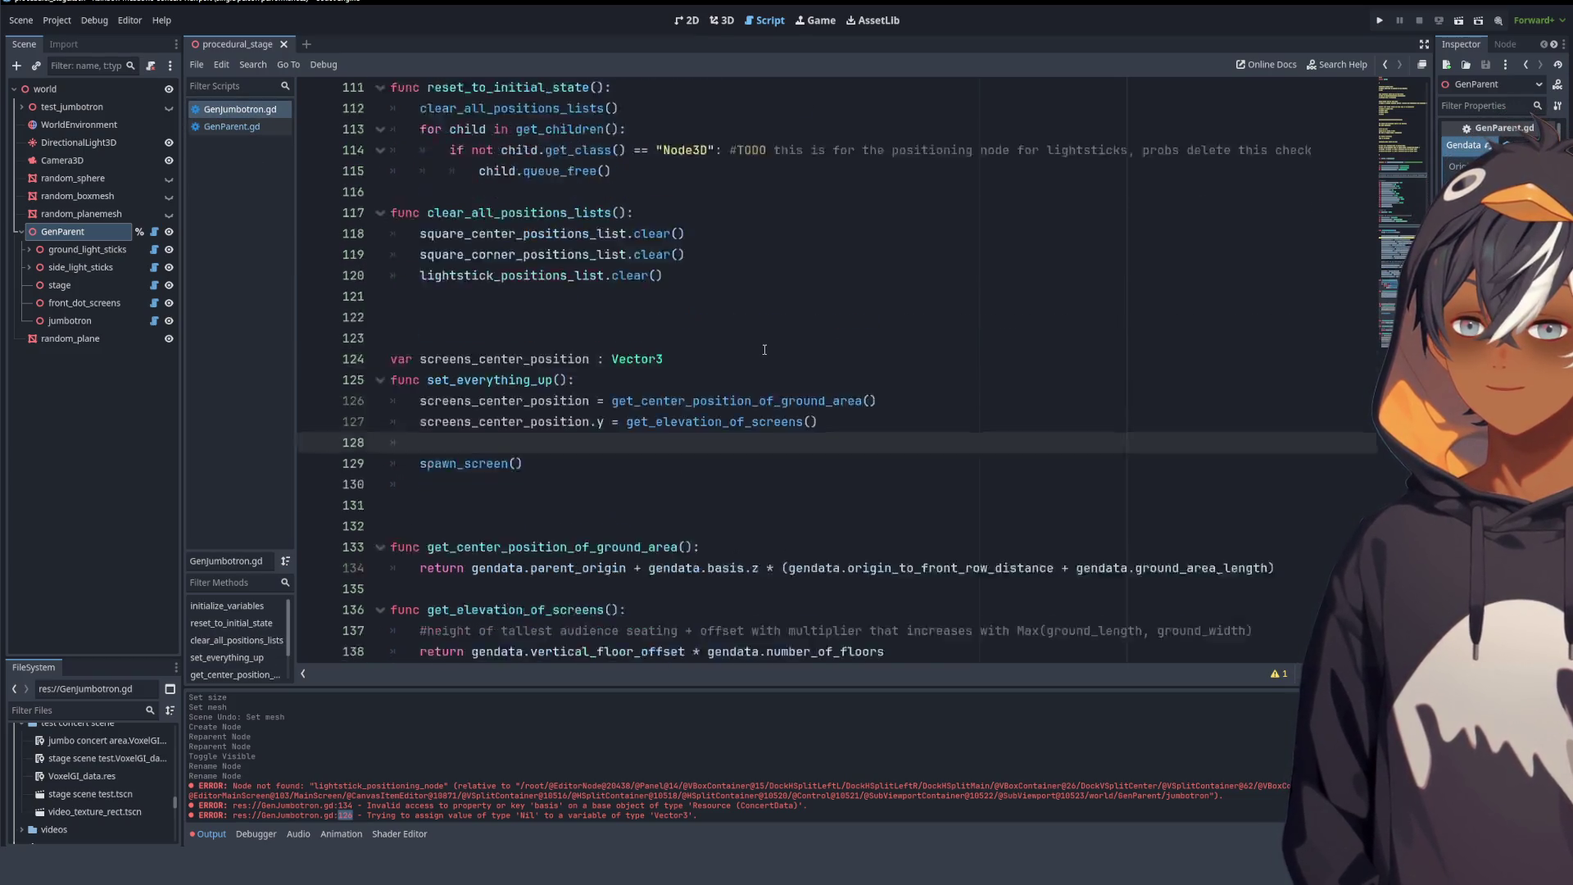
{"action": "scroll", "coordinate": [770, 353], "scroll_direction": "down", "scroll_amount": 12}
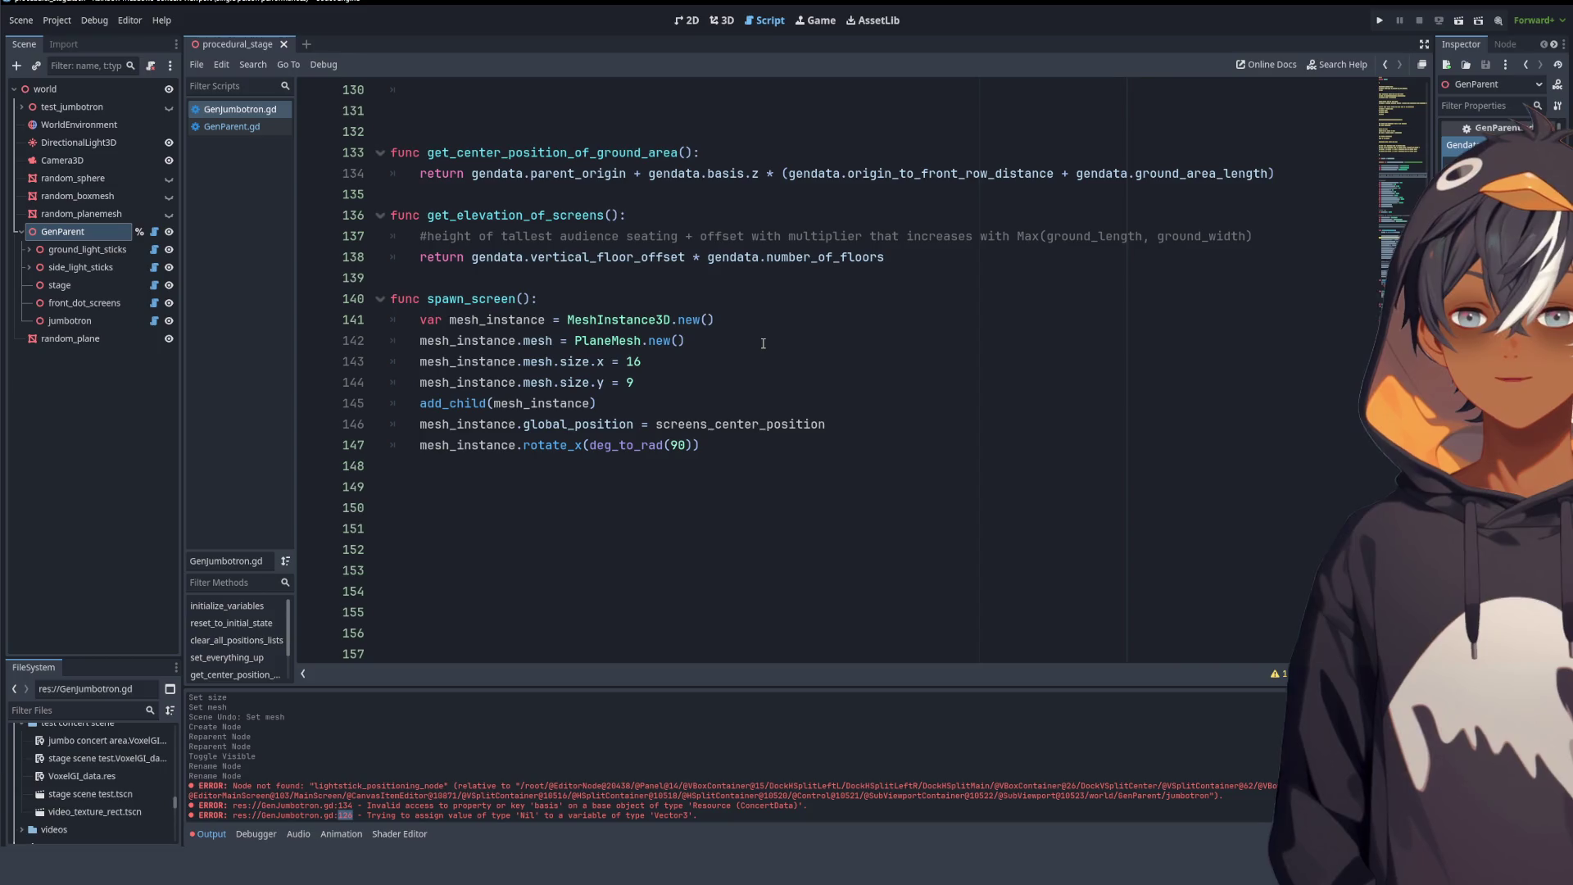
{"action": "scroll", "coordinate": [630, 315], "scroll_direction": "up", "scroll_amount": 3}
{"action": "scroll", "coordinate": [505, 204], "scroll_direction": "down", "scroll_amount": 2}
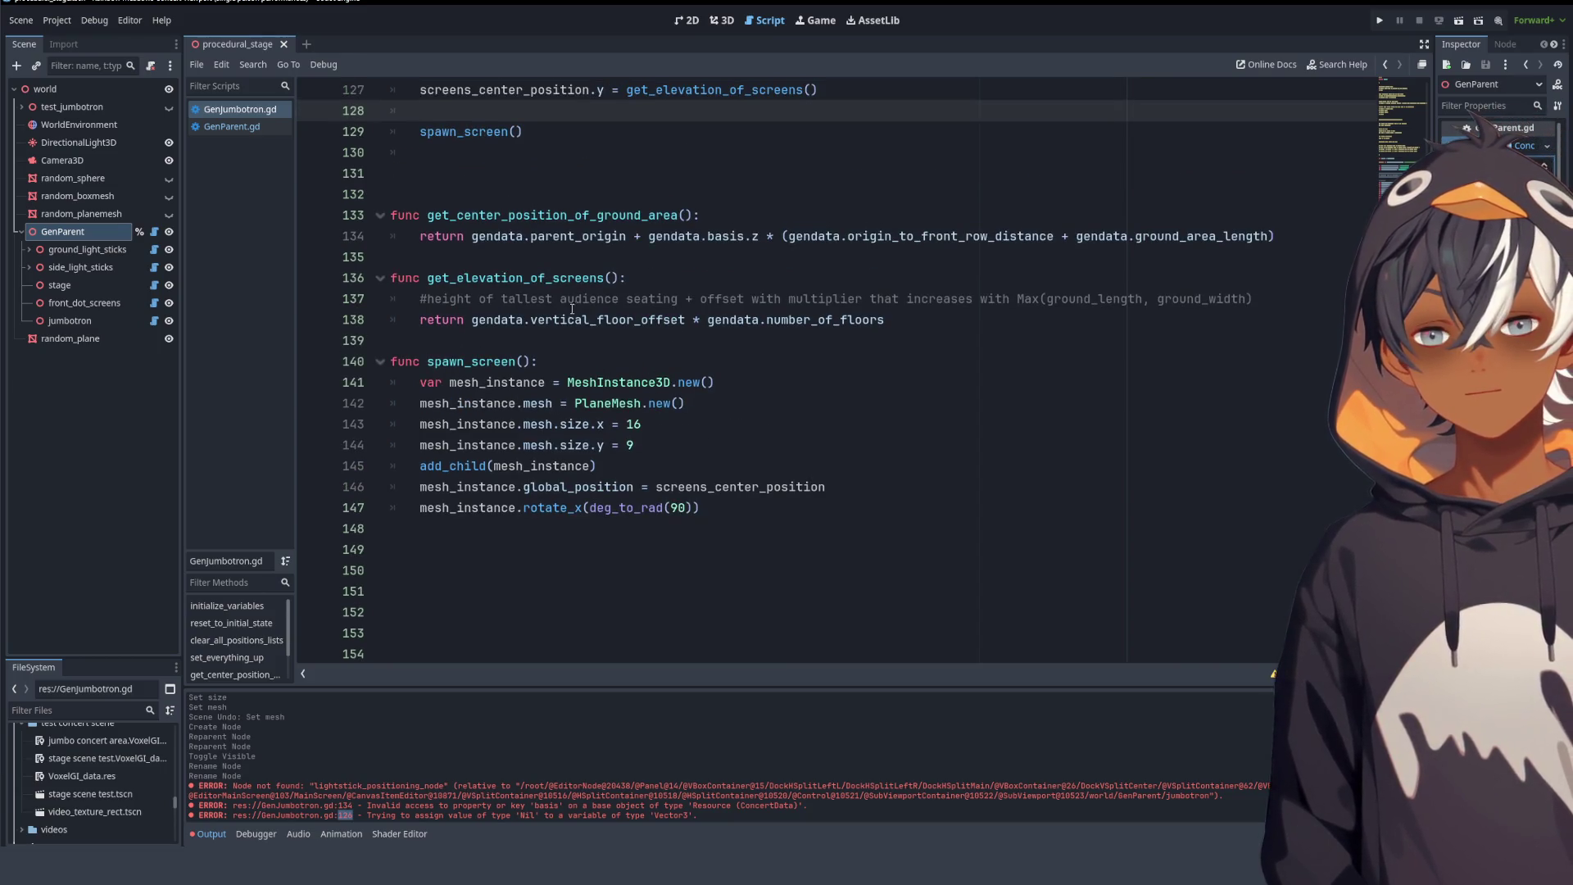
{"action": "scroll", "coordinate": [572, 309], "scroll_direction": "up", "scroll_amount": 4}
{"action": "scroll", "coordinate": [576, 301], "scroll_direction": "down", "scroll_amount": 4}
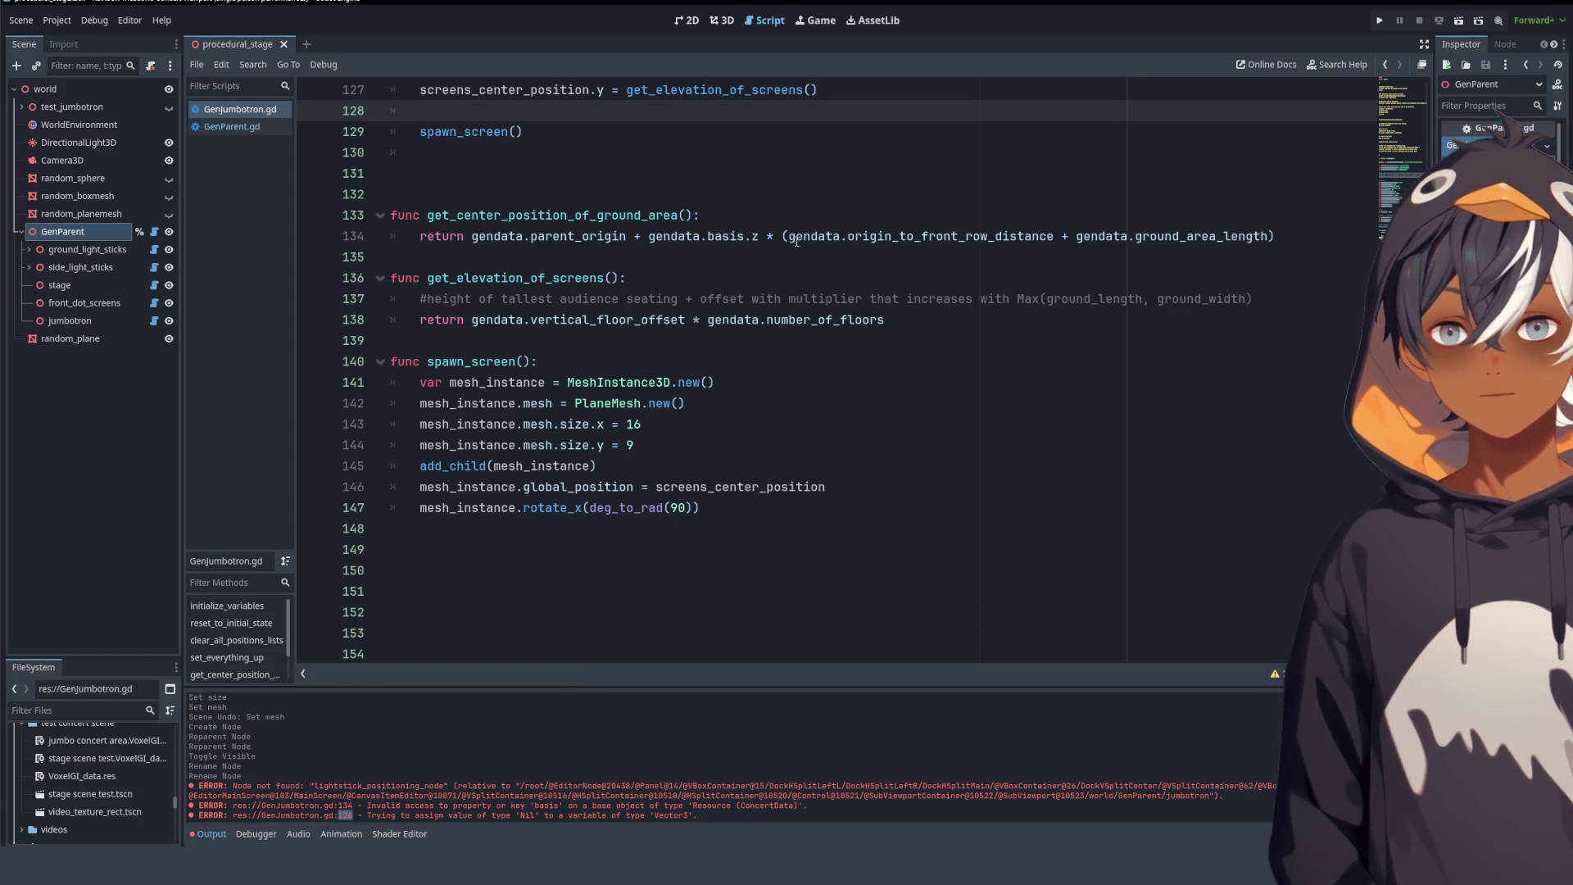
{"action": "left_click", "coordinate": [707, 238]}
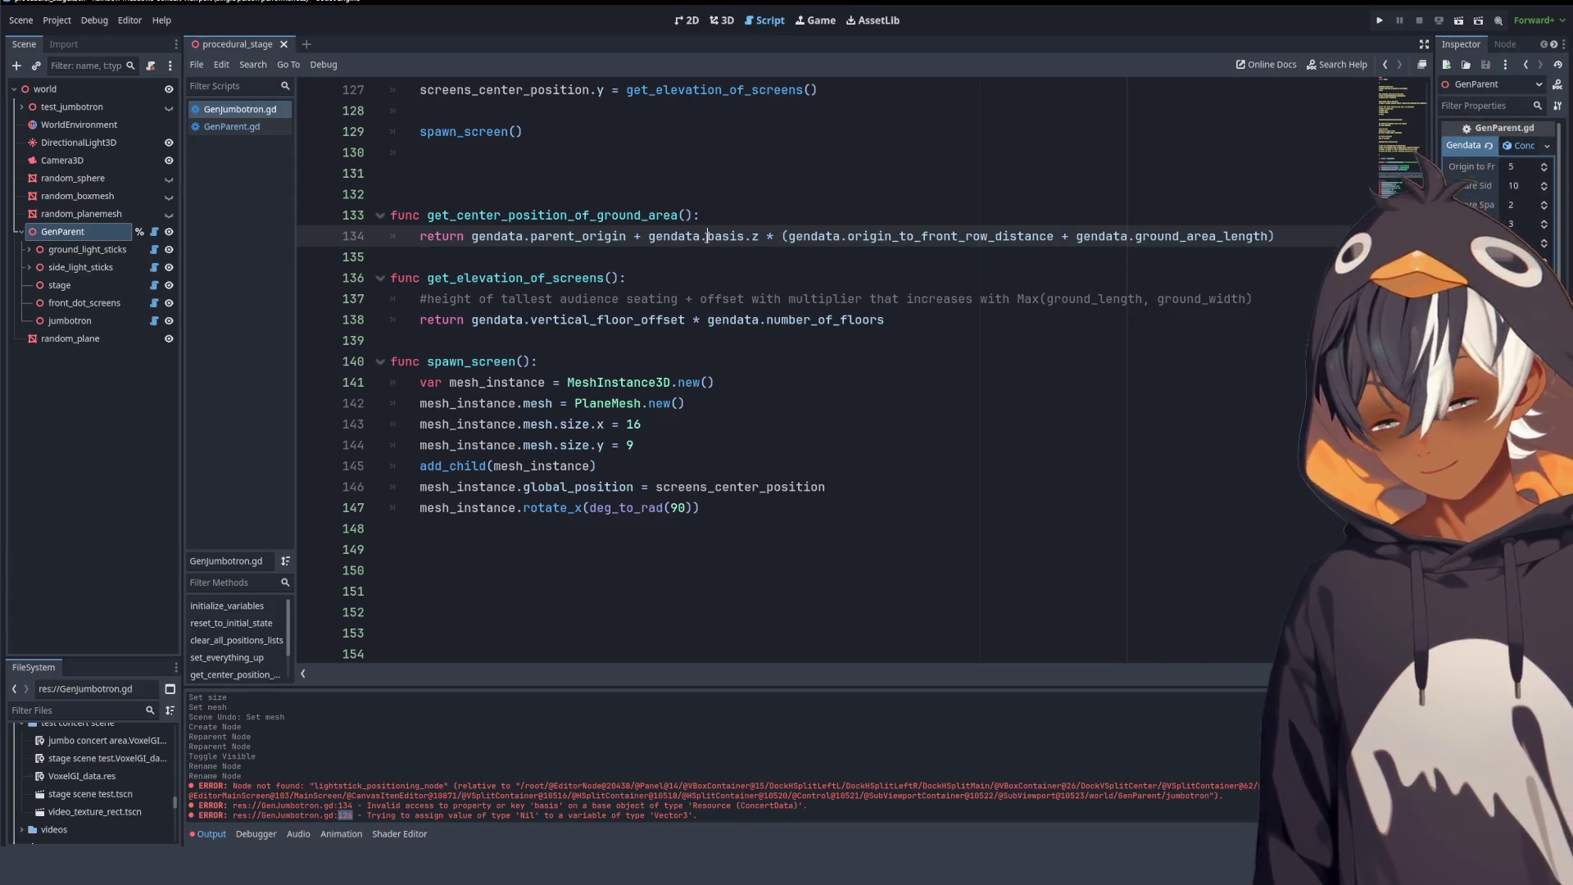
{"action": "key", "text": "BackSpace"}
{"action": "key", "text": "BackSpace"}
{"action": "key", "text": "BackSpace"}
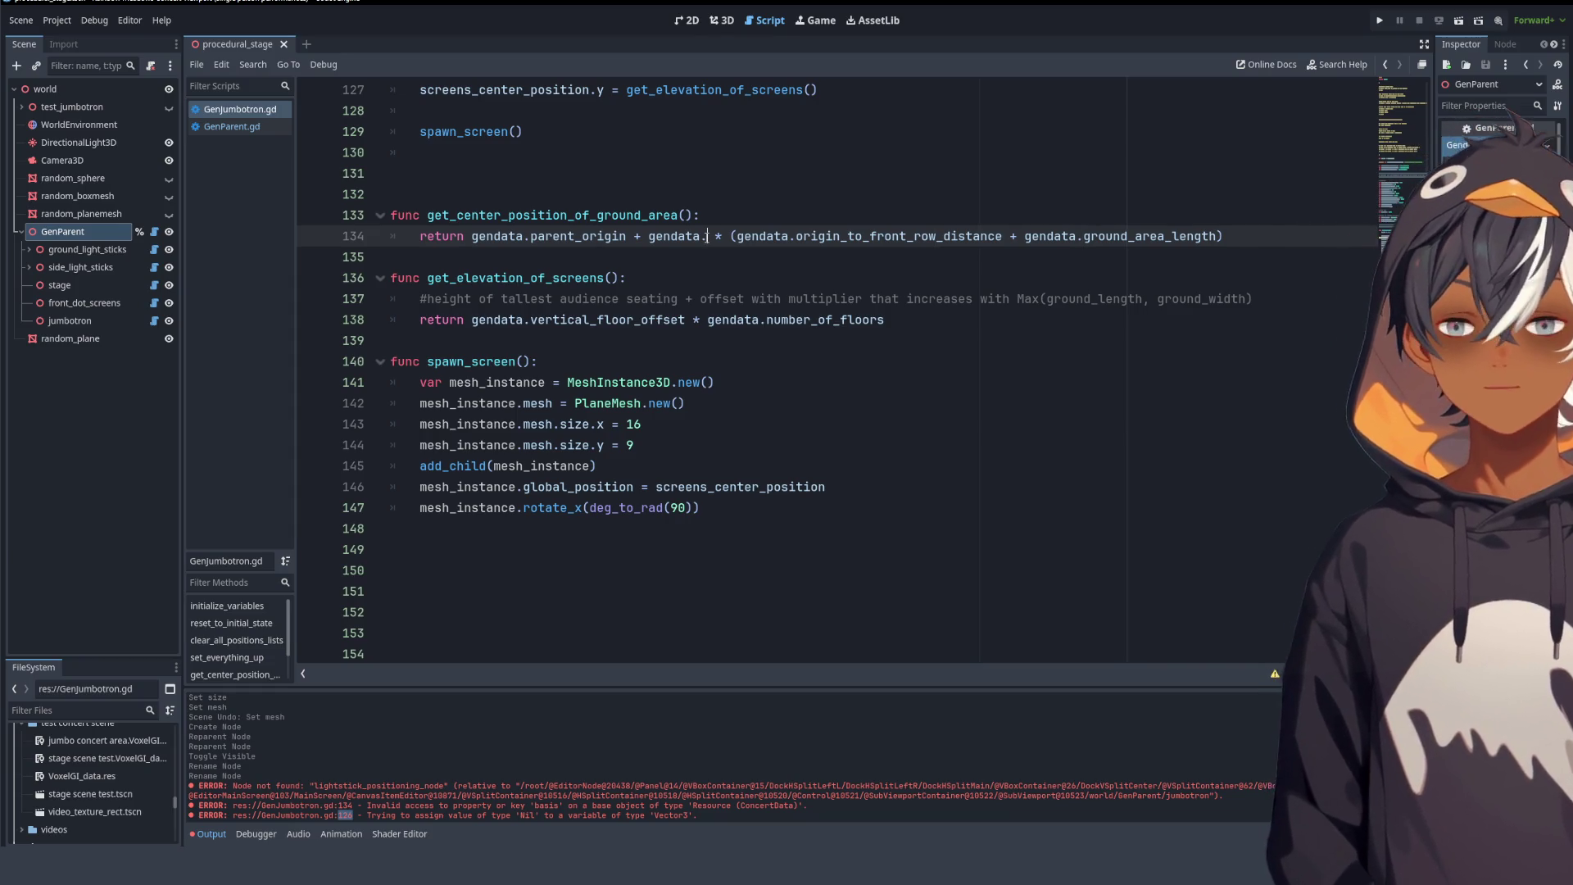
{"action": "type", "text": "p"}
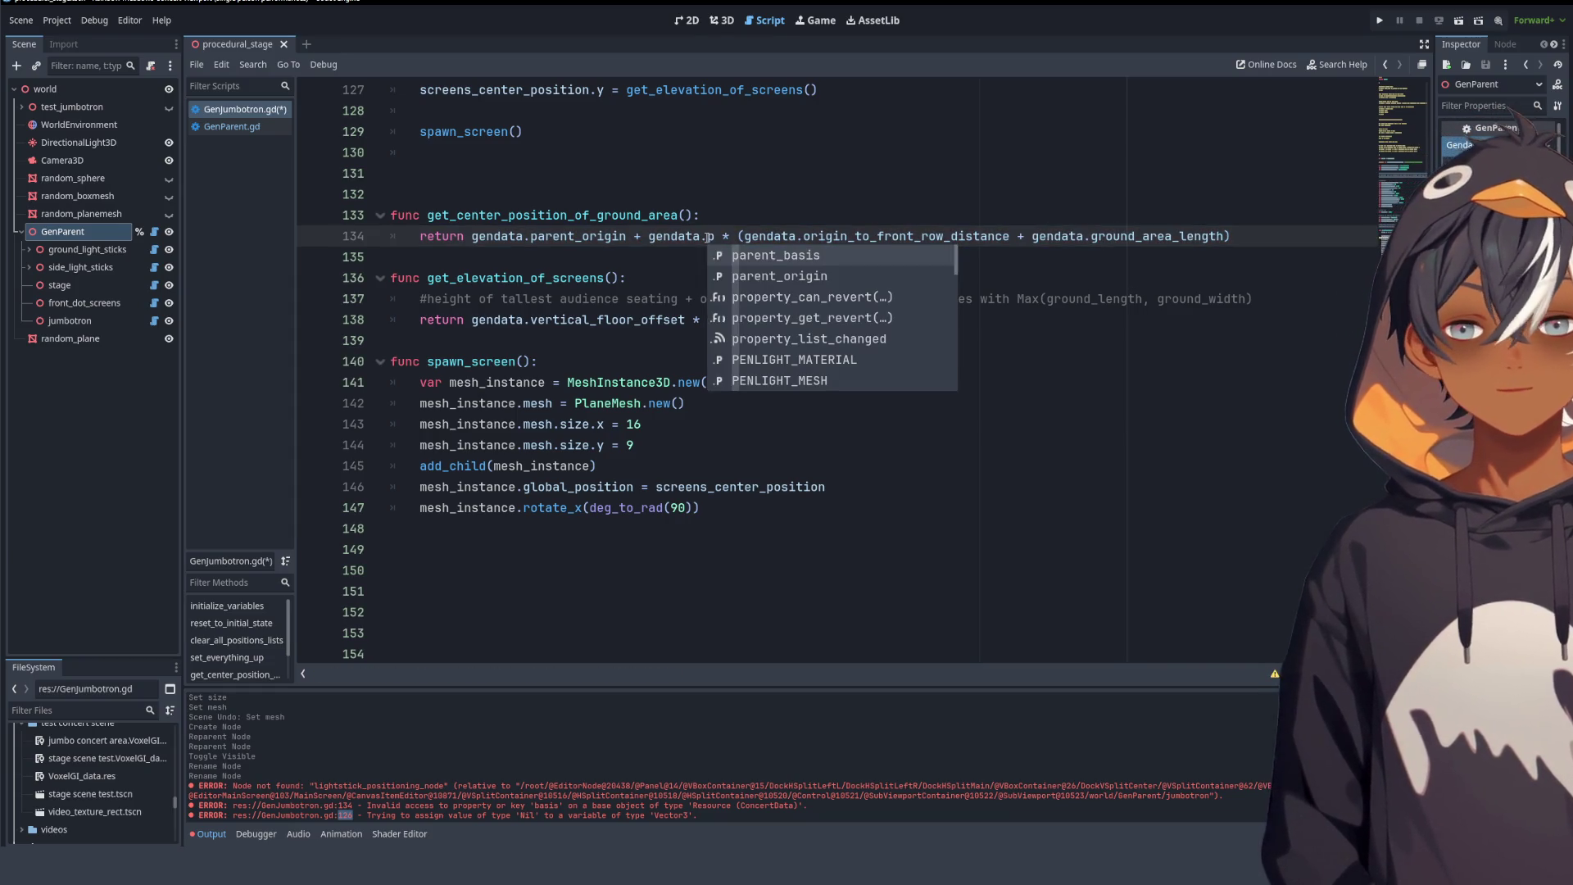
{"action": "key", "text": "Return"}
{"action": "type", "text": ".z"}
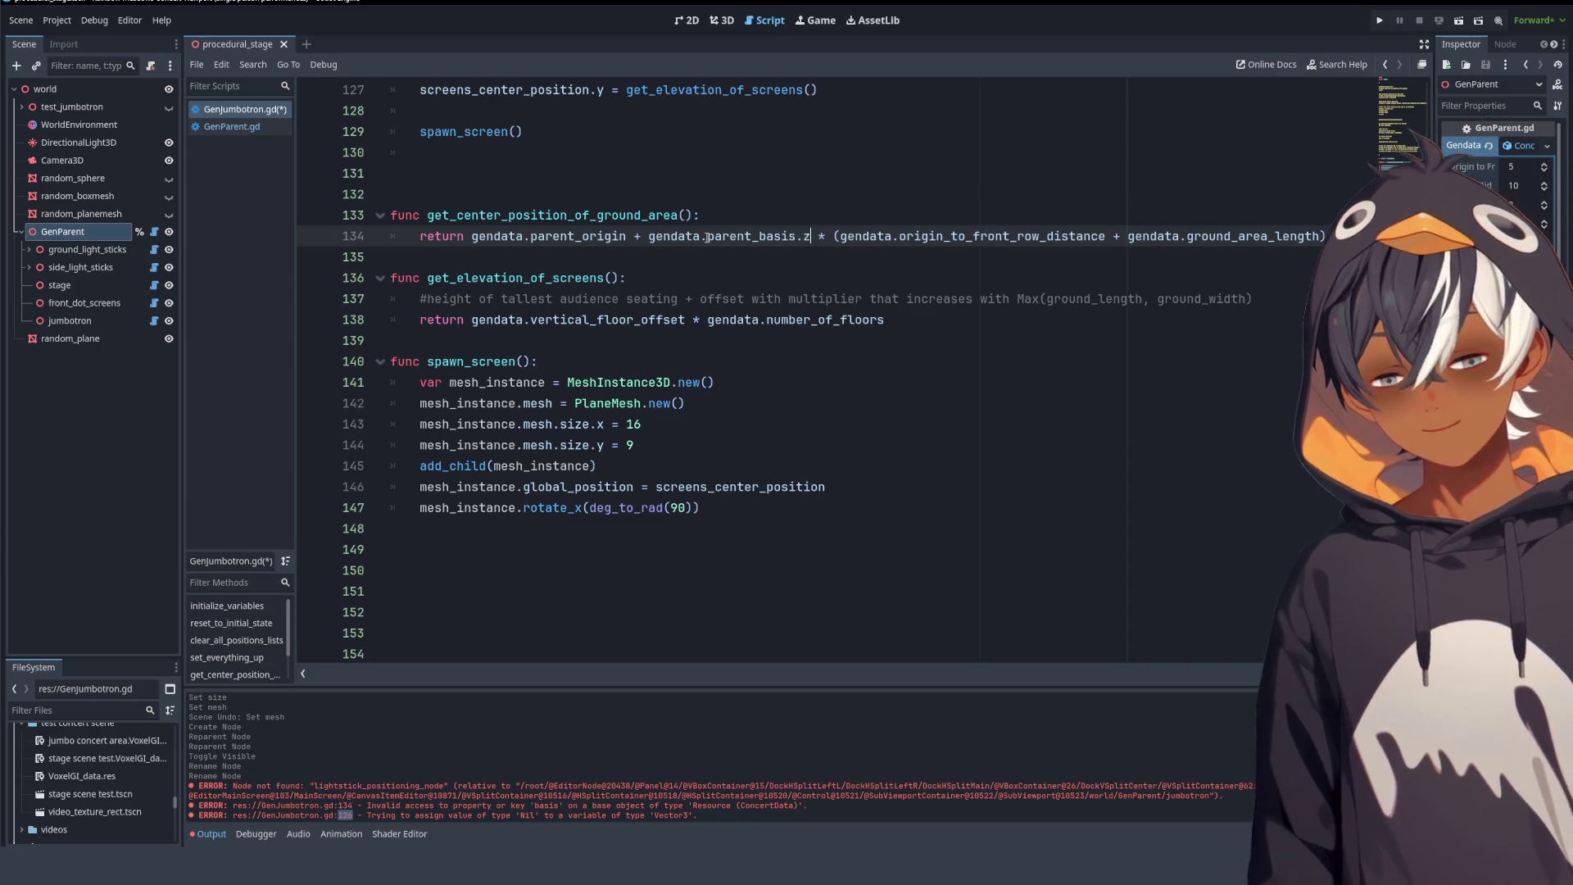
{"action": "left_click", "coordinate": [709, 320]}
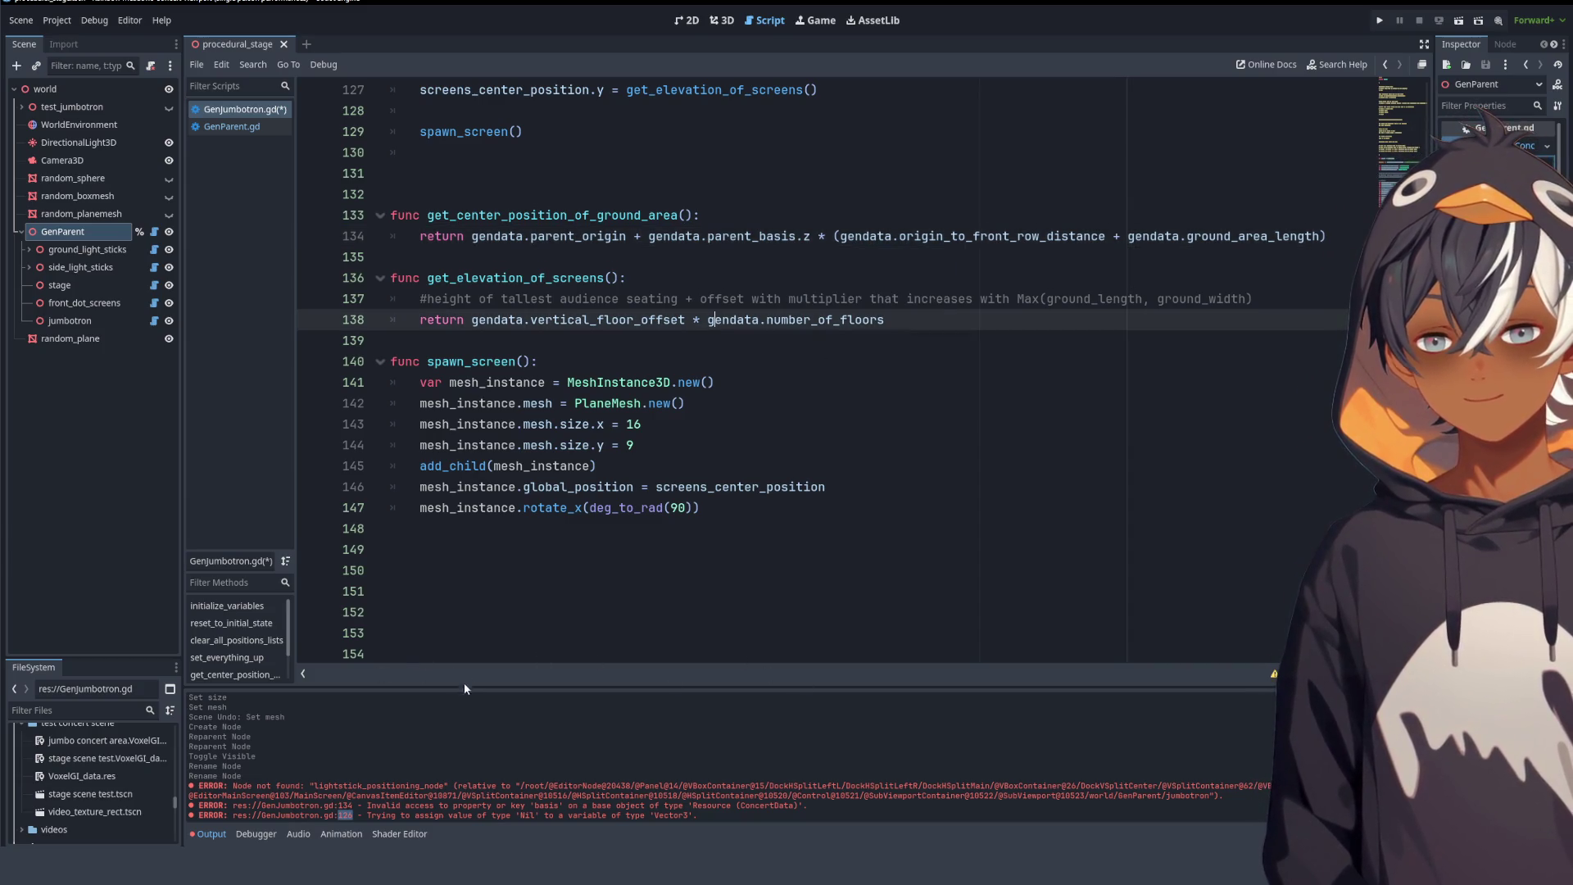
{"action": "left_click_drag", "start_coordinate": [773, 238], "coordinate": [1317, 237]}
- Save GenJumbotron.gd, clear the output log, and check the 3D stage
{"action": "key", "text": "ctrl+s"}
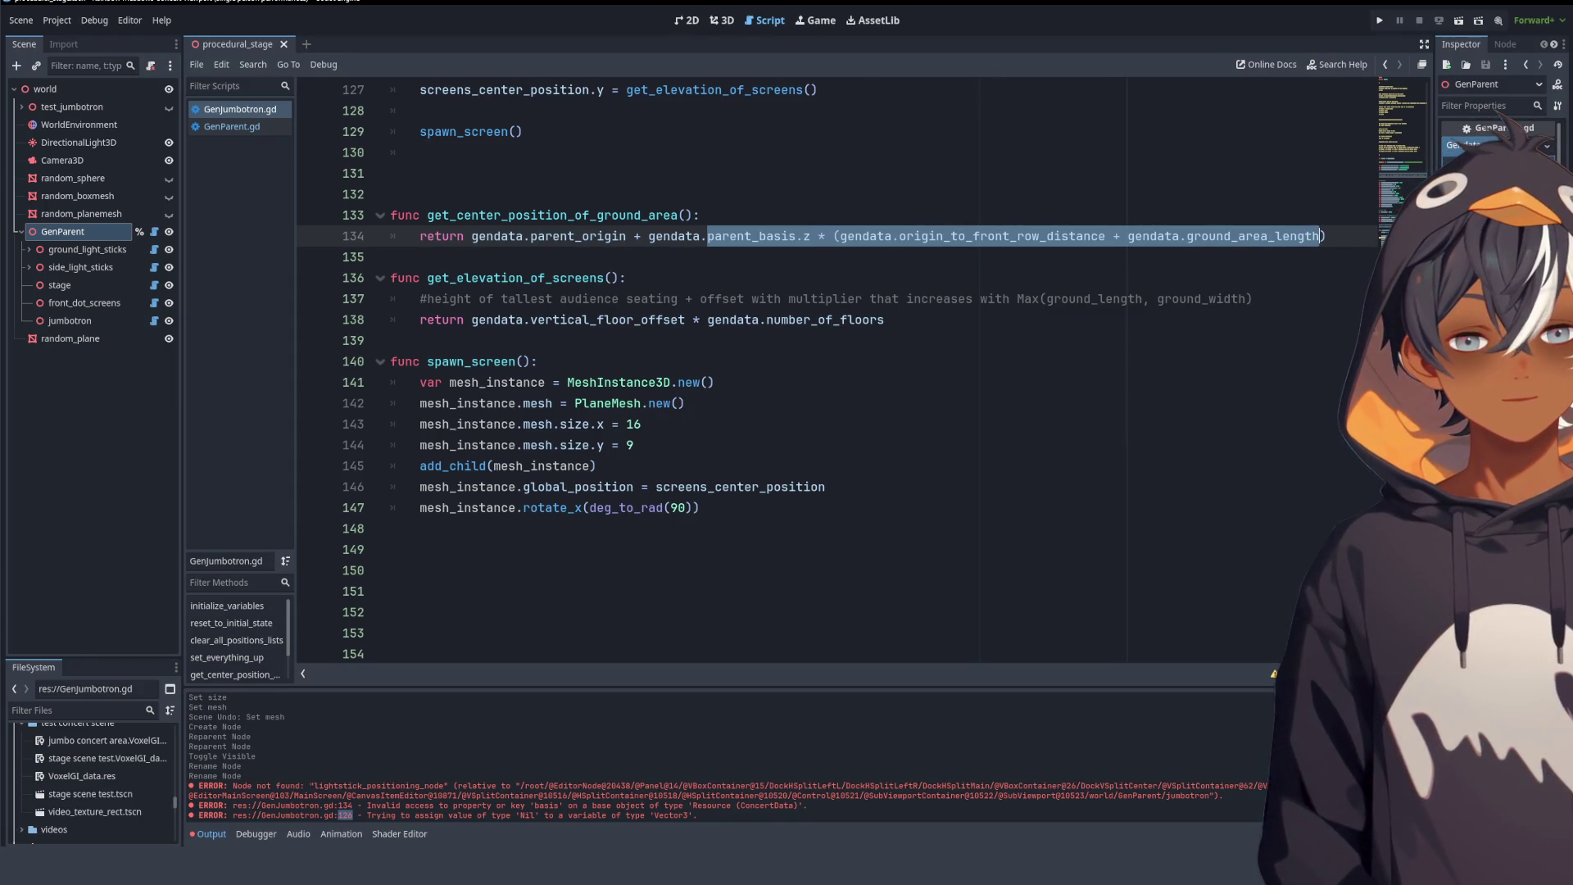
{"action": "key", "text": "ctrl+alt+k"}
{"action": "left_click", "coordinate": [722, 19]}
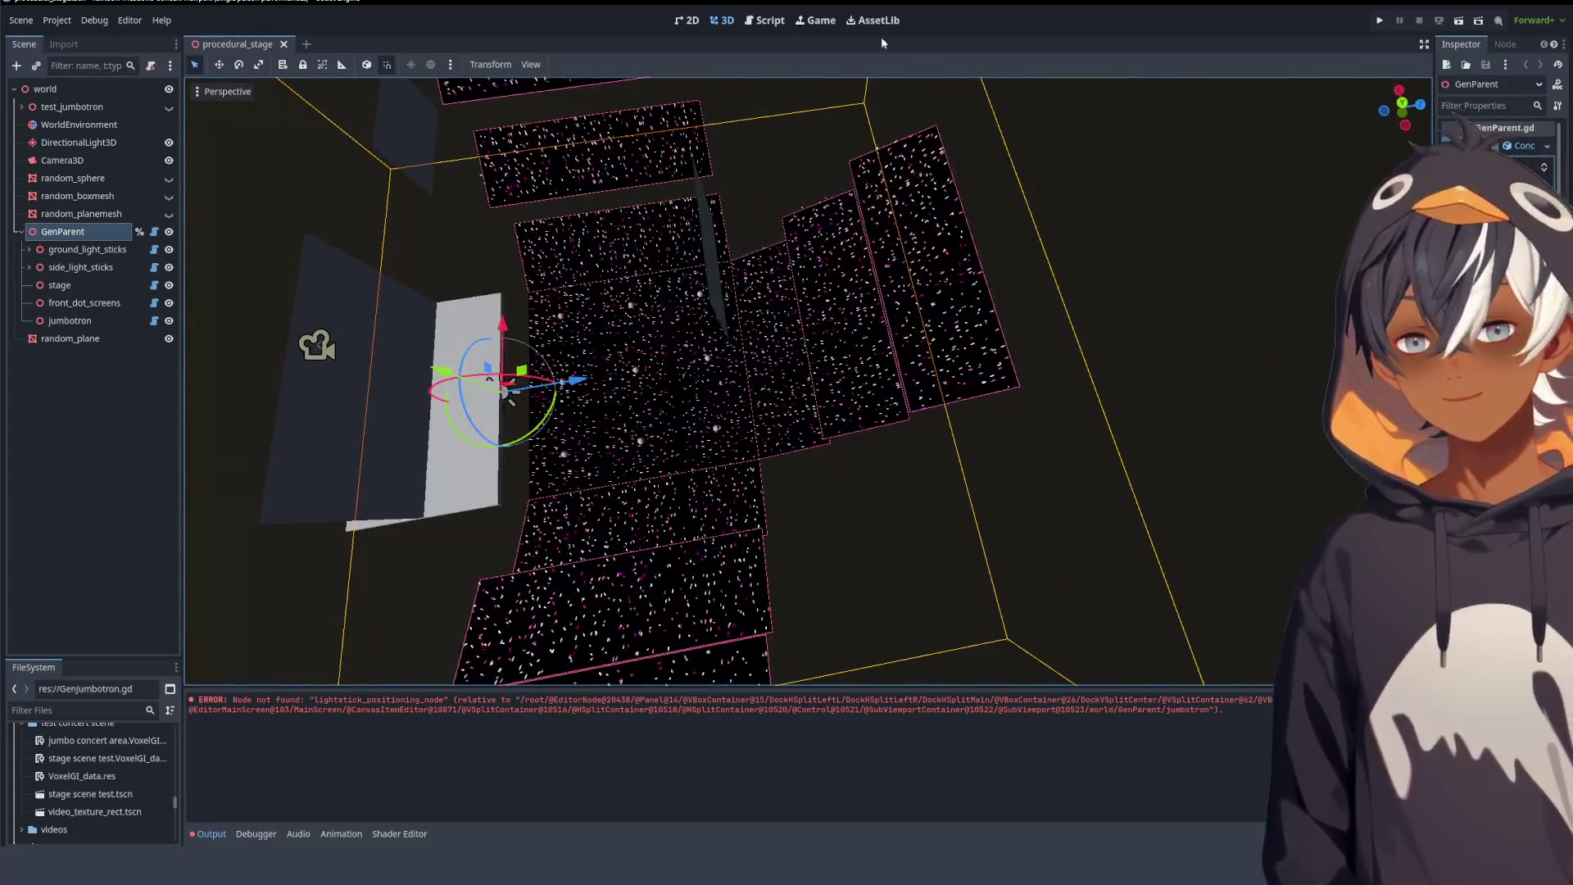
{"action": "left_click", "coordinate": [768, 21]}
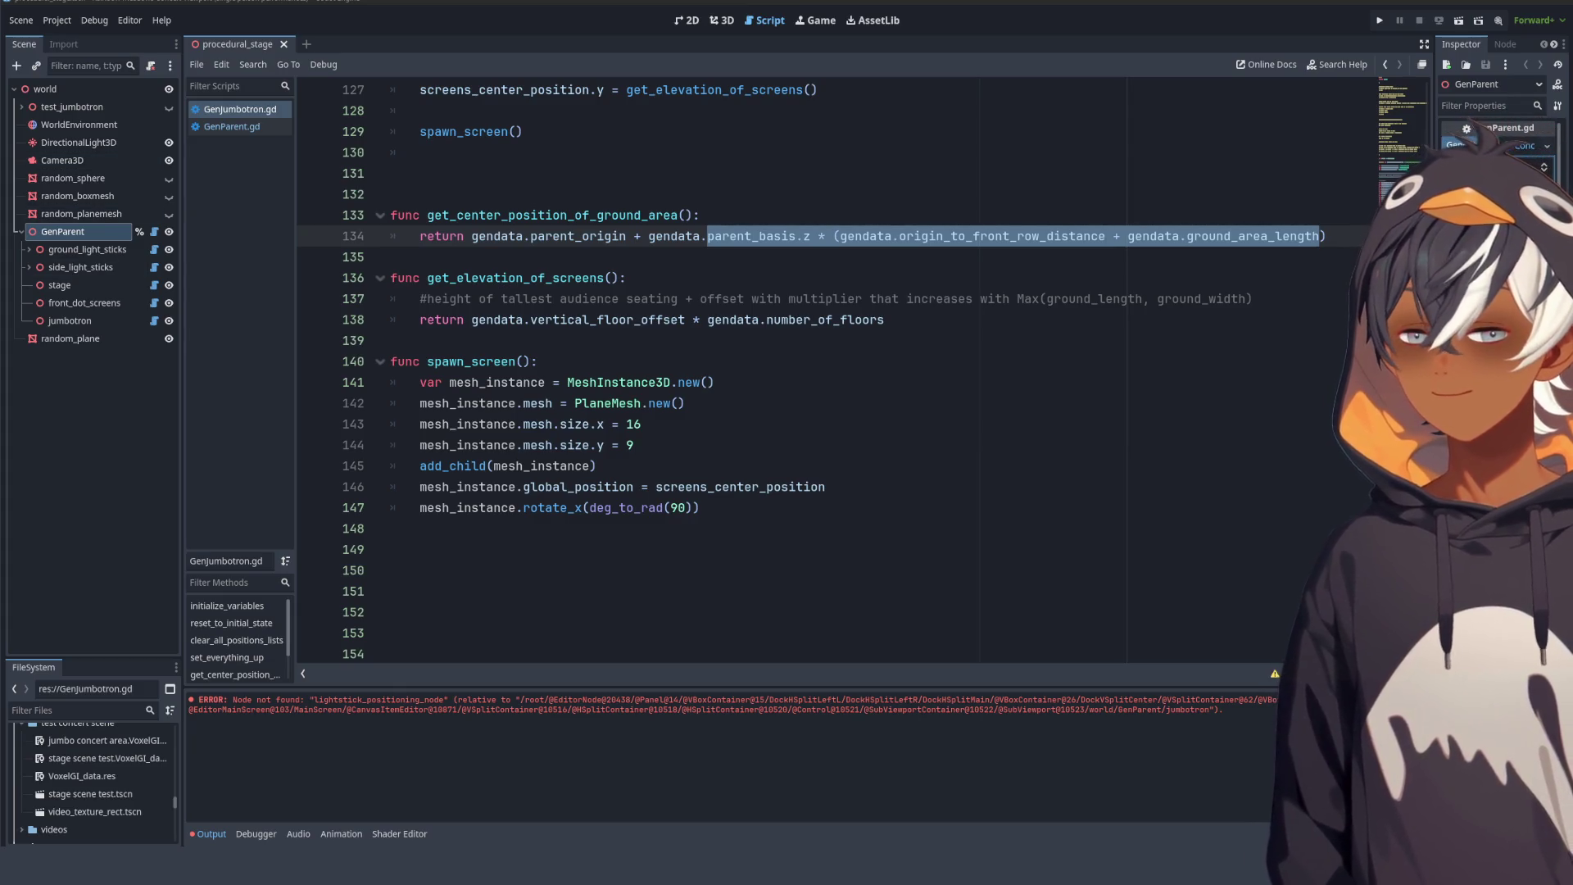
- Save the half-ground-length change on line 134 and check the screen's placement in 3D
{"action": "left_click", "coordinate": [750, 273]}
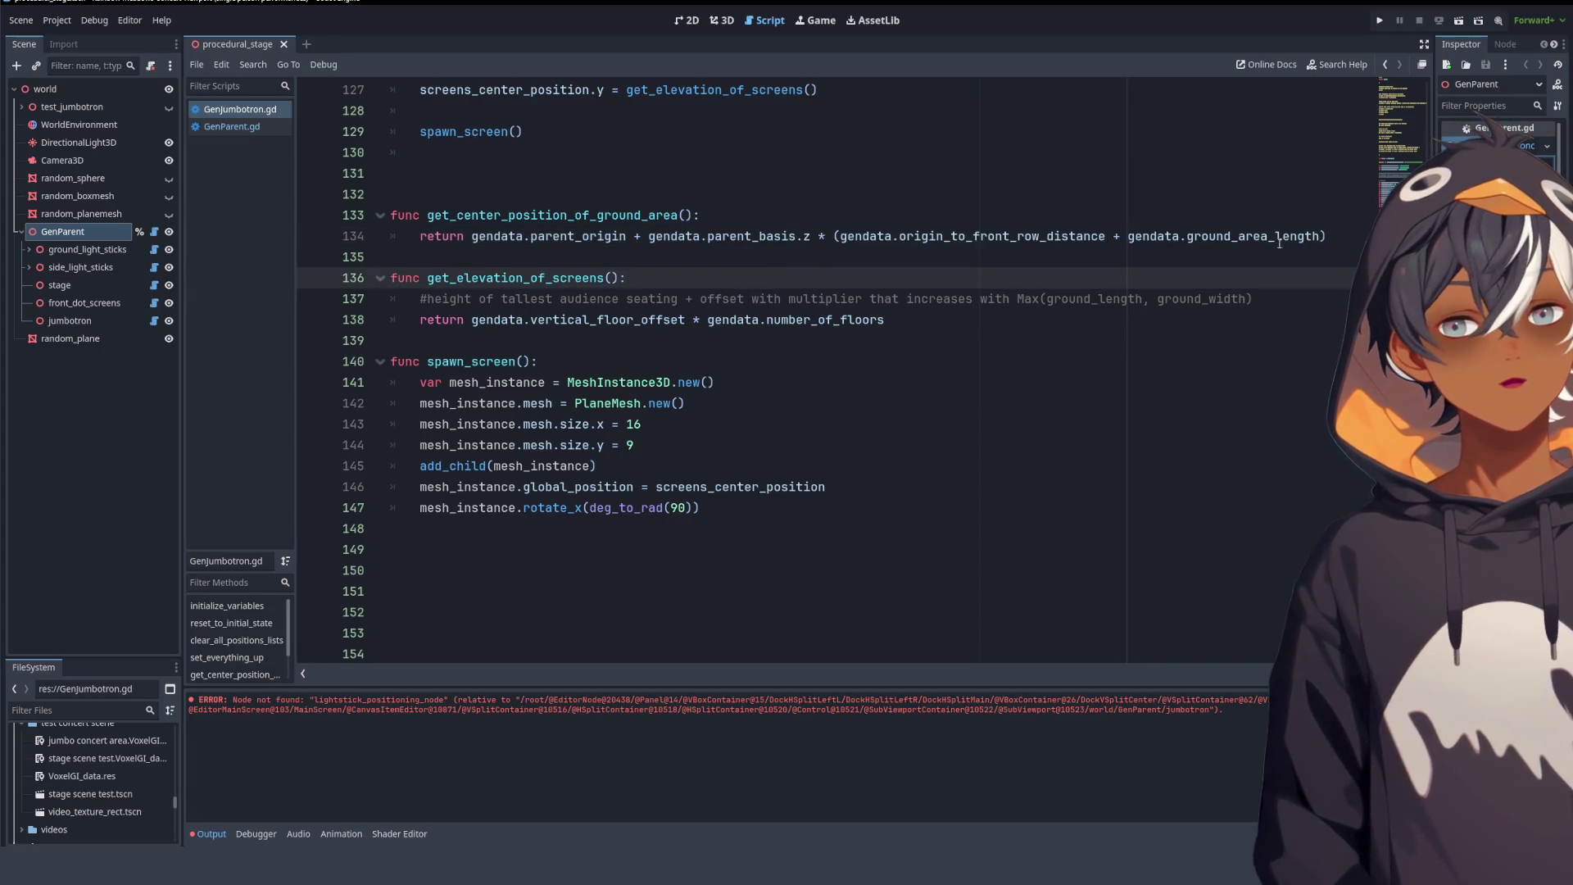
{"action": "left_click", "coordinate": [1318, 237]}
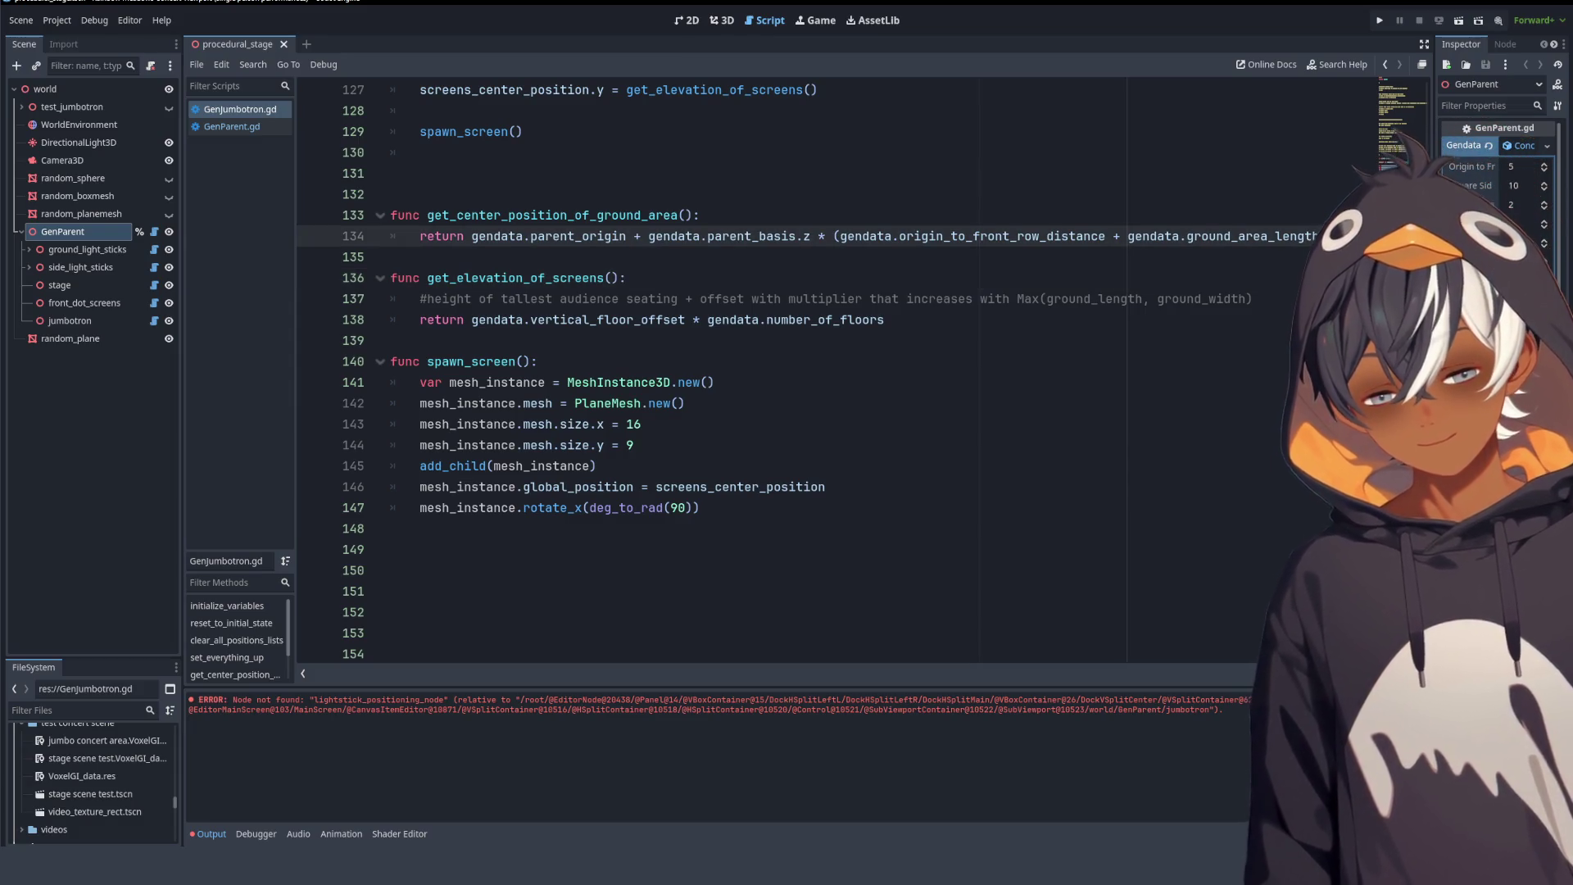
{"action": "left_click", "coordinate": [390, 194]}
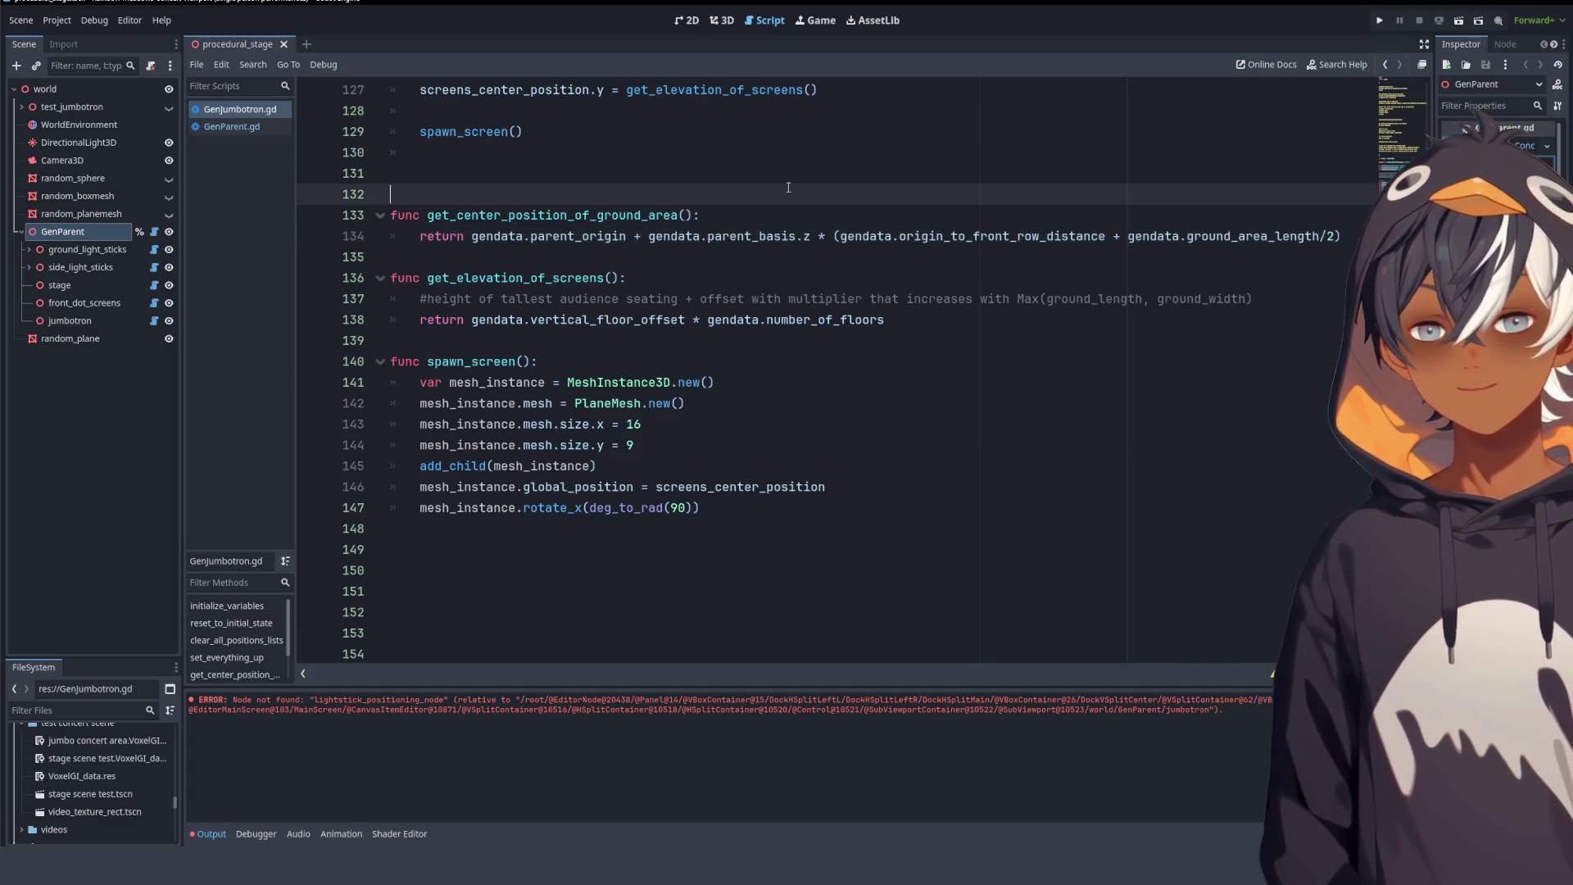
{"action": "key", "text": "ctrl+s"}
{"action": "left_click", "coordinate": [728, 27]}
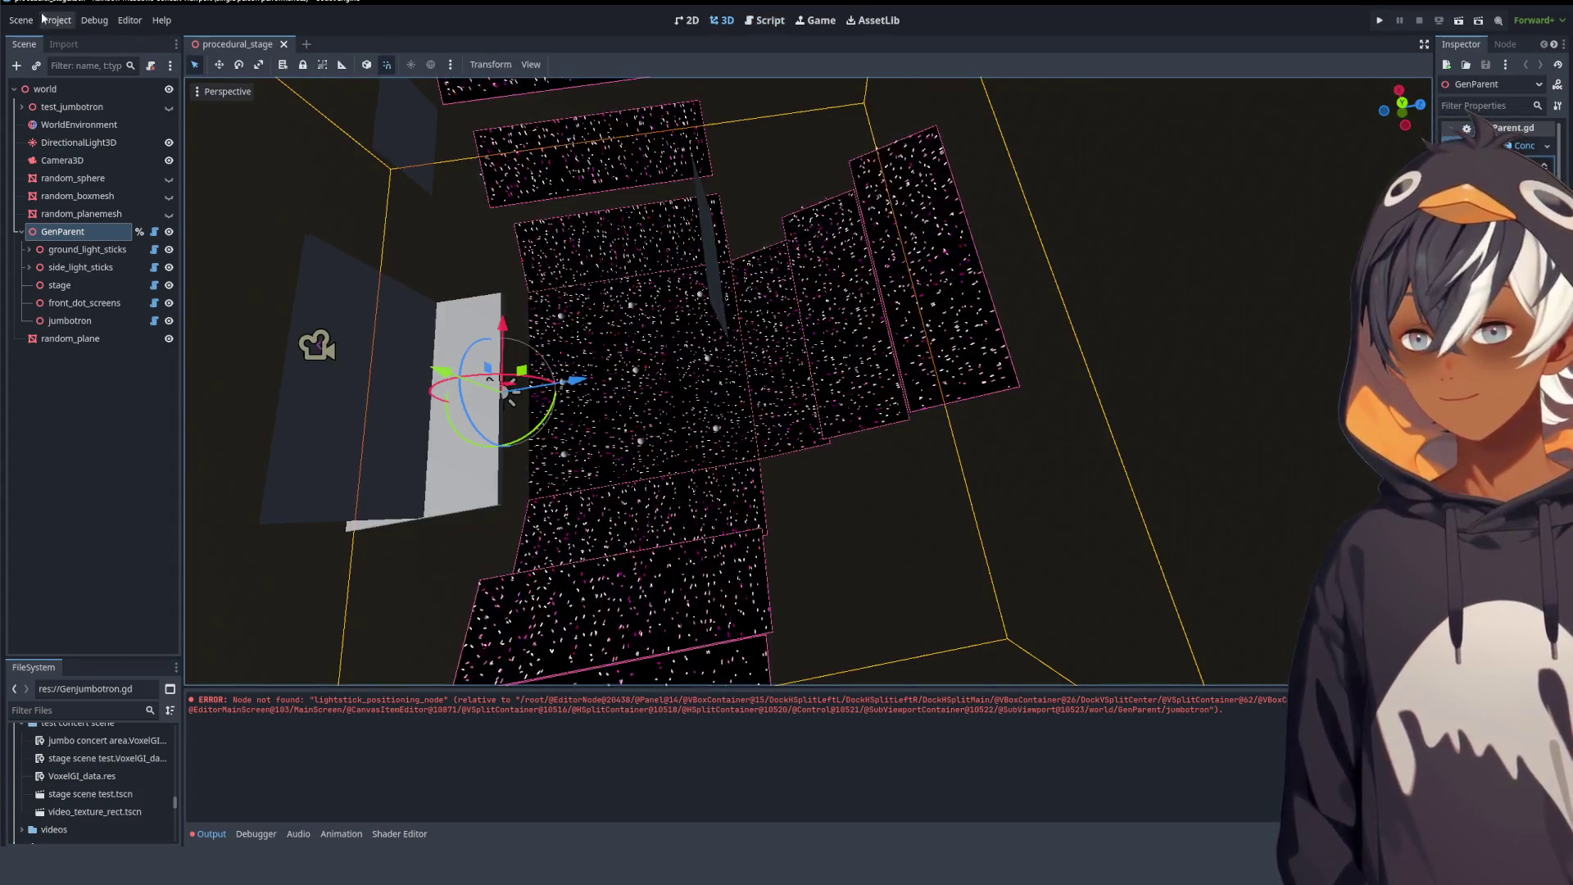
{"action": "mouse_move", "coordinate": [423, 348]}
{"action": "left_mouse_down"}
{"action": "mouse_move", "coordinate": [748, 301]}
{"action": "mouse_move", "coordinate": [739, 316]}
{"action": "mouse_move", "coordinate": [675, 278]}
{"action": "mouse_move", "coordinate": [641, 331]}
{"action": "mouse_move", "coordinate": [609, 463]}
{"action": "mouse_move", "coordinate": [682, 199]}
{"action": "mouse_move", "coordinate": [872, 228]}
{"action": "mouse_move", "coordinate": [678, 278]}
{"action": "mouse_move", "coordinate": [871, 281]}
{"action": "mouse_move", "coordinate": [761, 287]}
{"action": "left_mouse_up"}
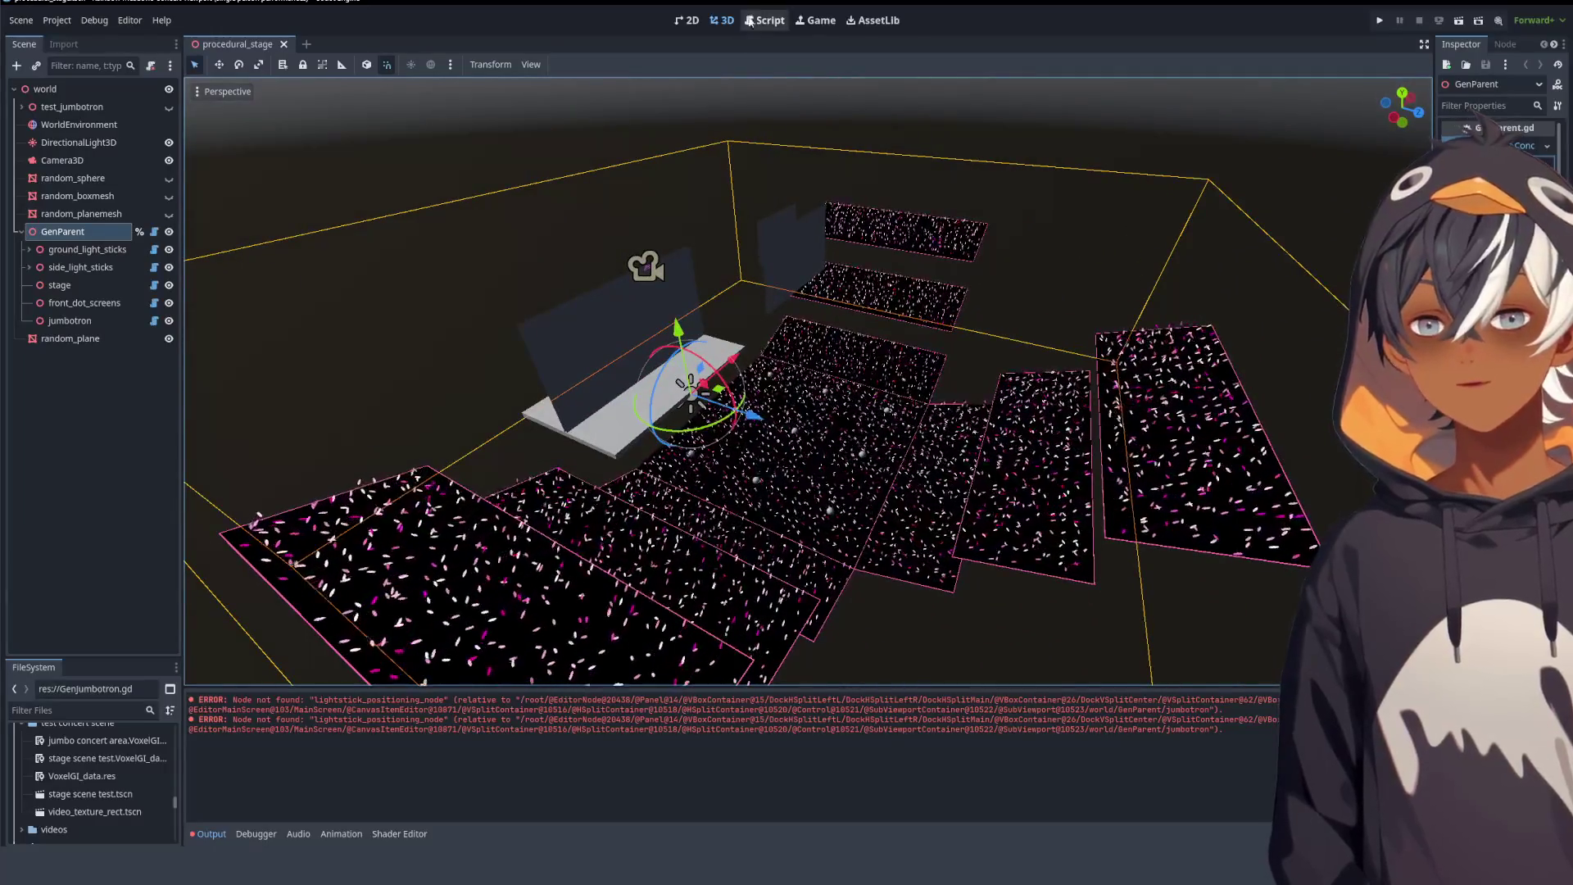
{"action": "left_click", "coordinate": [766, 23]}
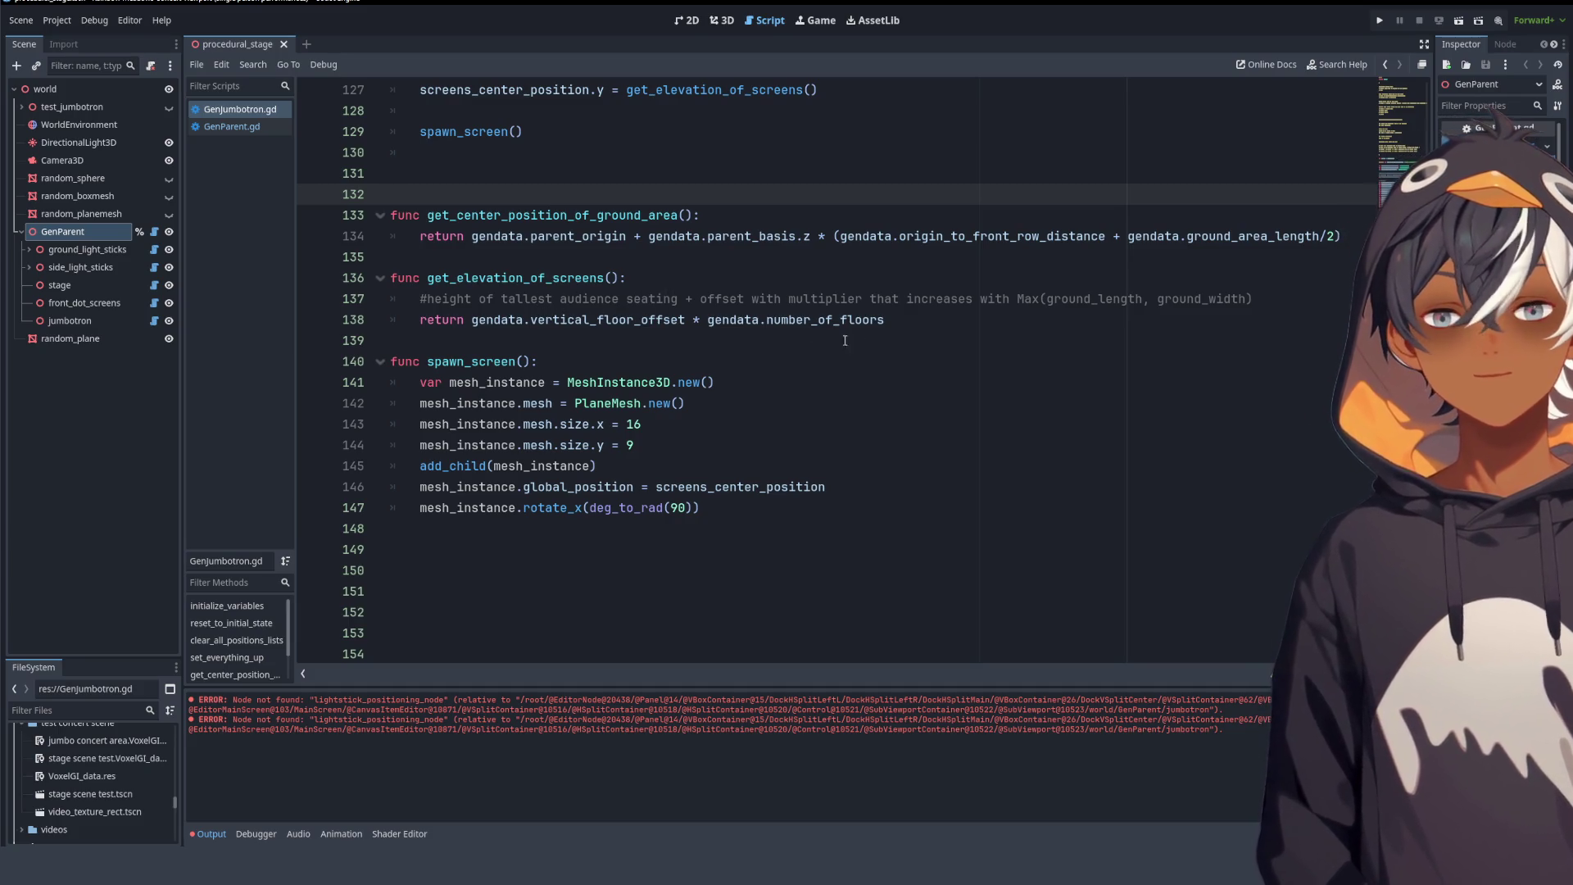
- Rename spawn_screen to spawn_screens in both the call on line 129 and its definition
{"action": "scroll", "coordinate": [656, 327], "scroll_direction": "up", "scroll_amount": 3}
{"action": "scroll", "coordinate": [654, 327], "scroll_direction": "up", "scroll_amount": 14}
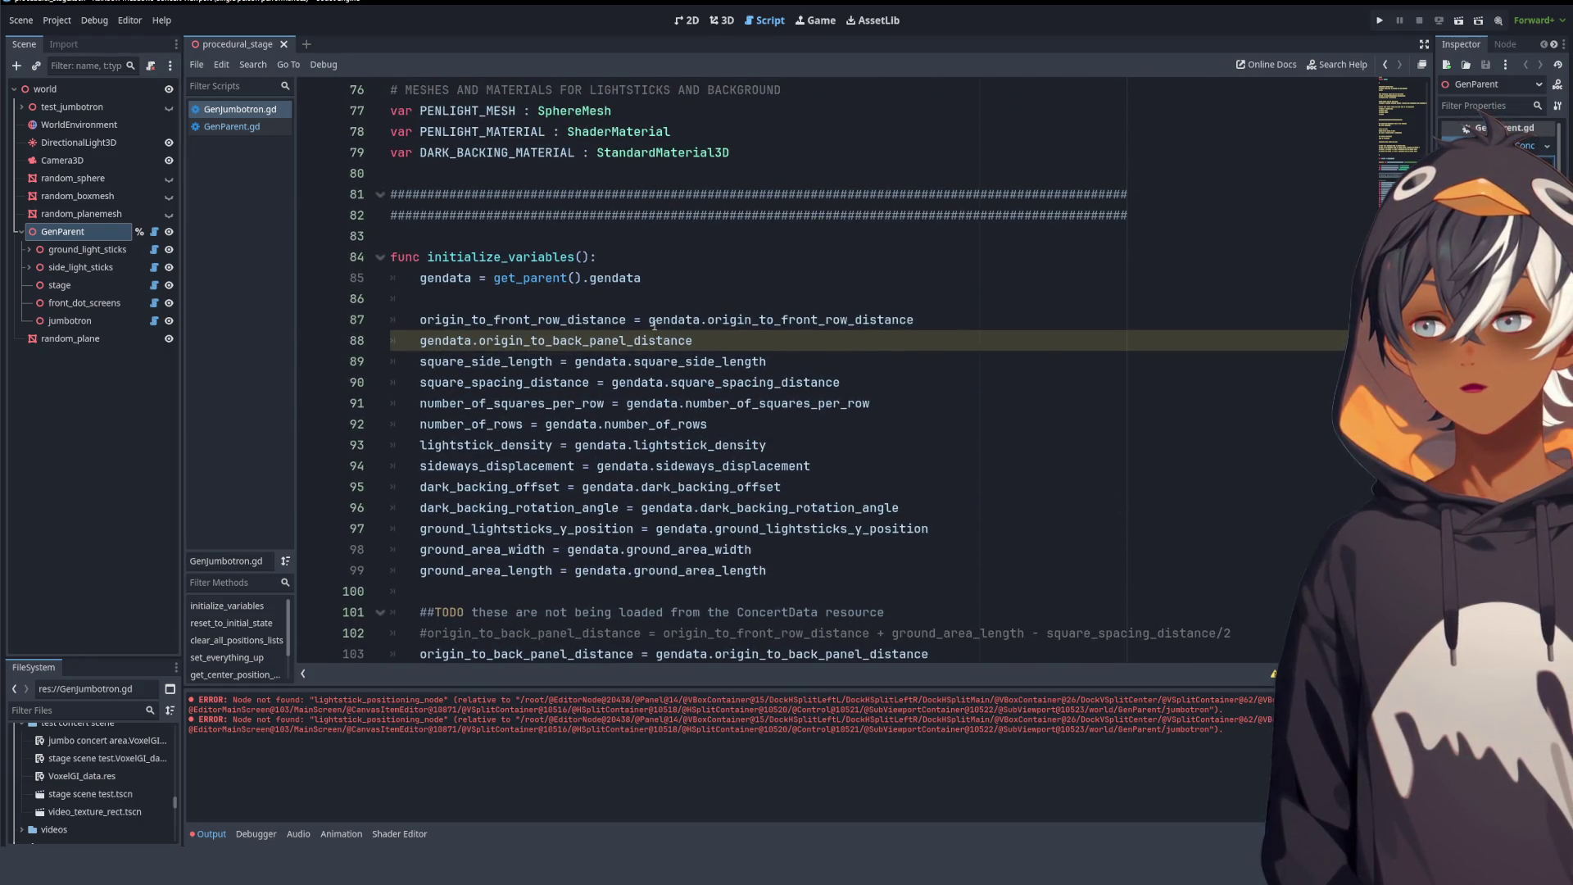
{"action": "scroll", "coordinate": [654, 326], "scroll_direction": "down", "scroll_amount": 10}
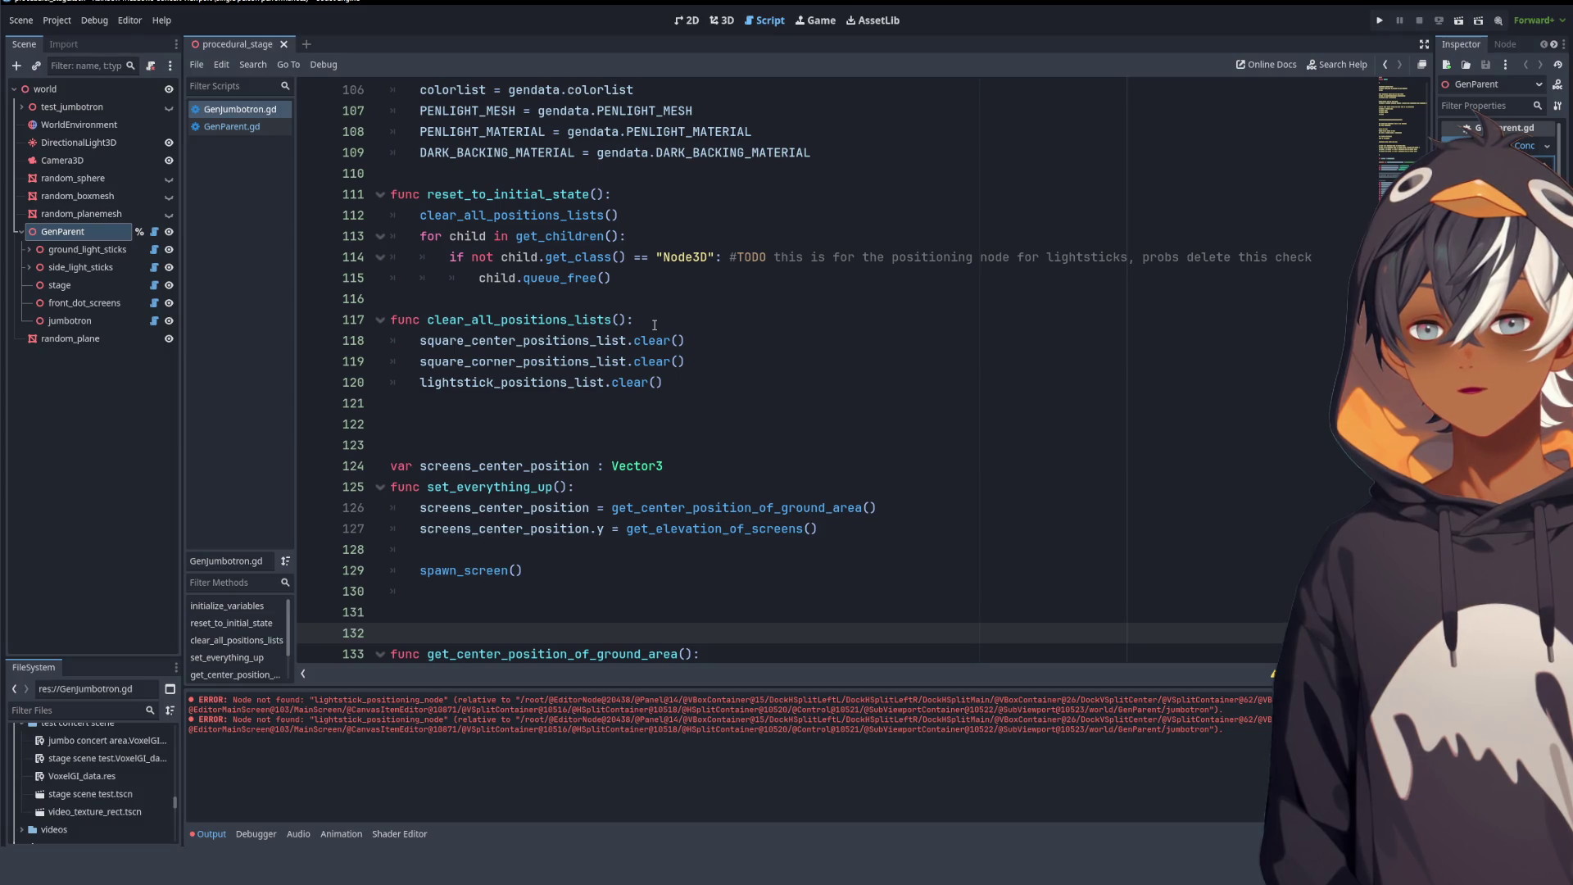
{"action": "scroll", "coordinate": [655, 325], "scroll_direction": "down", "scroll_amount": 6}
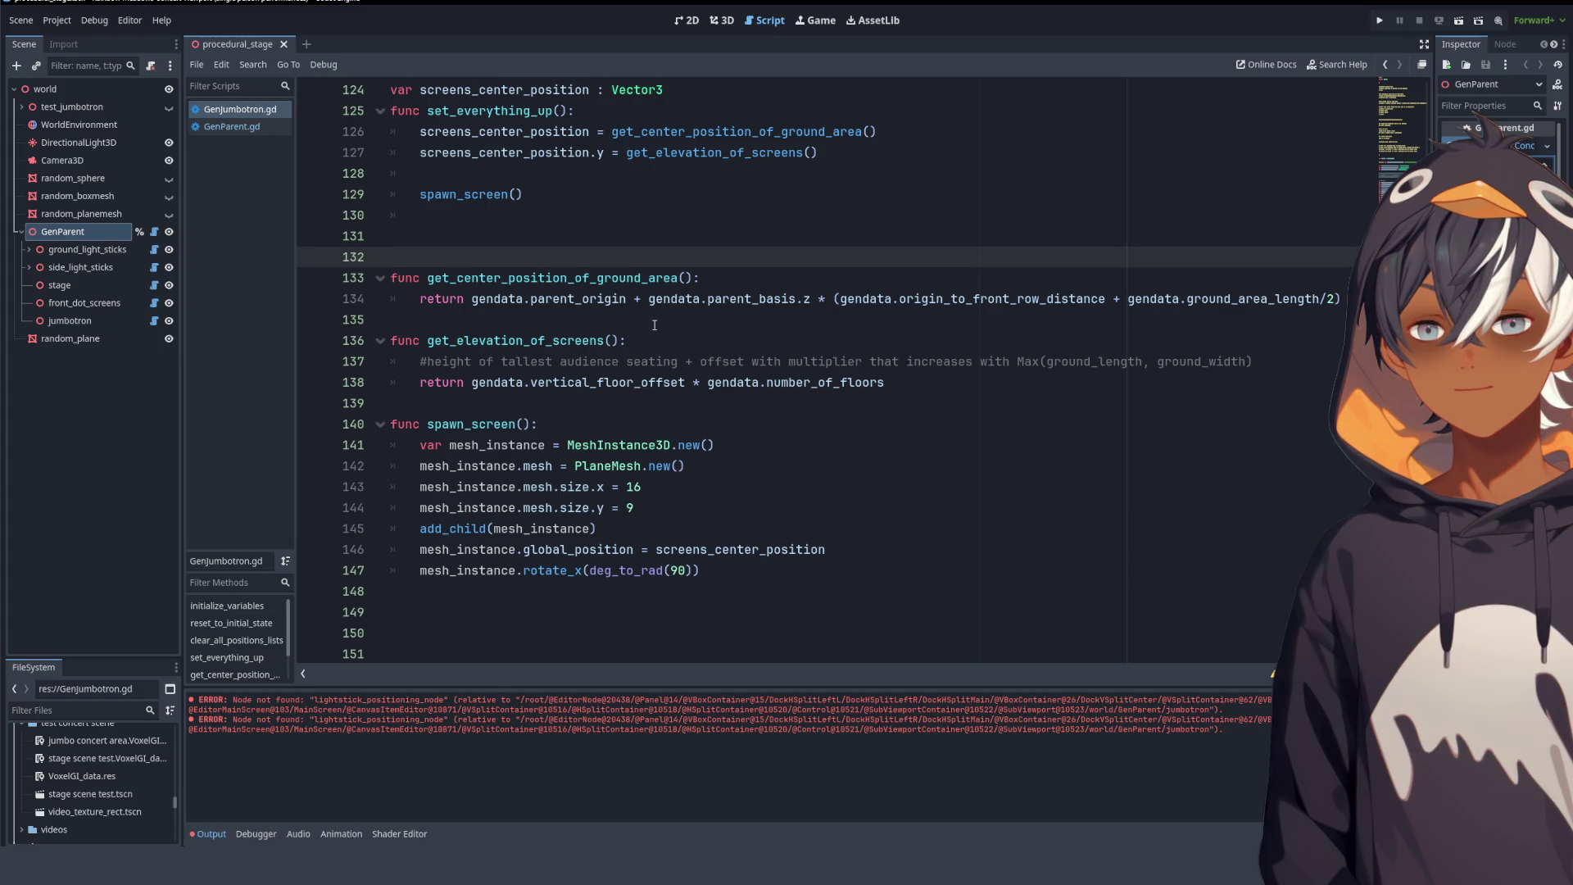
{"action": "left_click", "coordinate": [525, 202]}
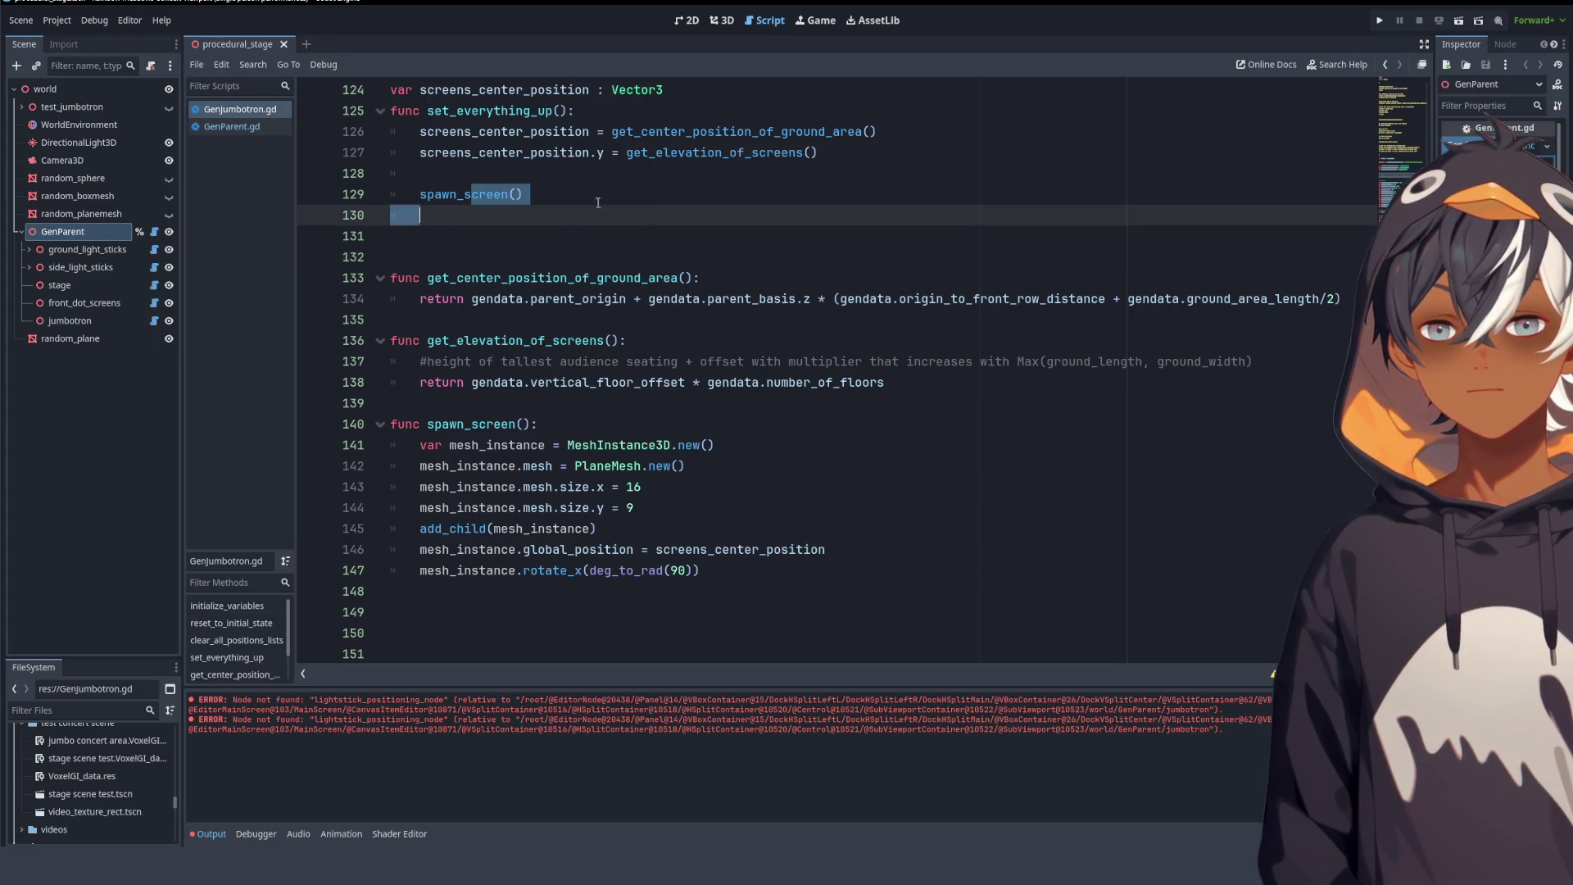
{"action": "left_click_drag", "start_coordinate": [420, 215], "coordinate": [577, 201]}
{"action": "key", "text": "Left"}
{"action": "key", "text": "Left"}
{"action": "key", "text": "Left"}
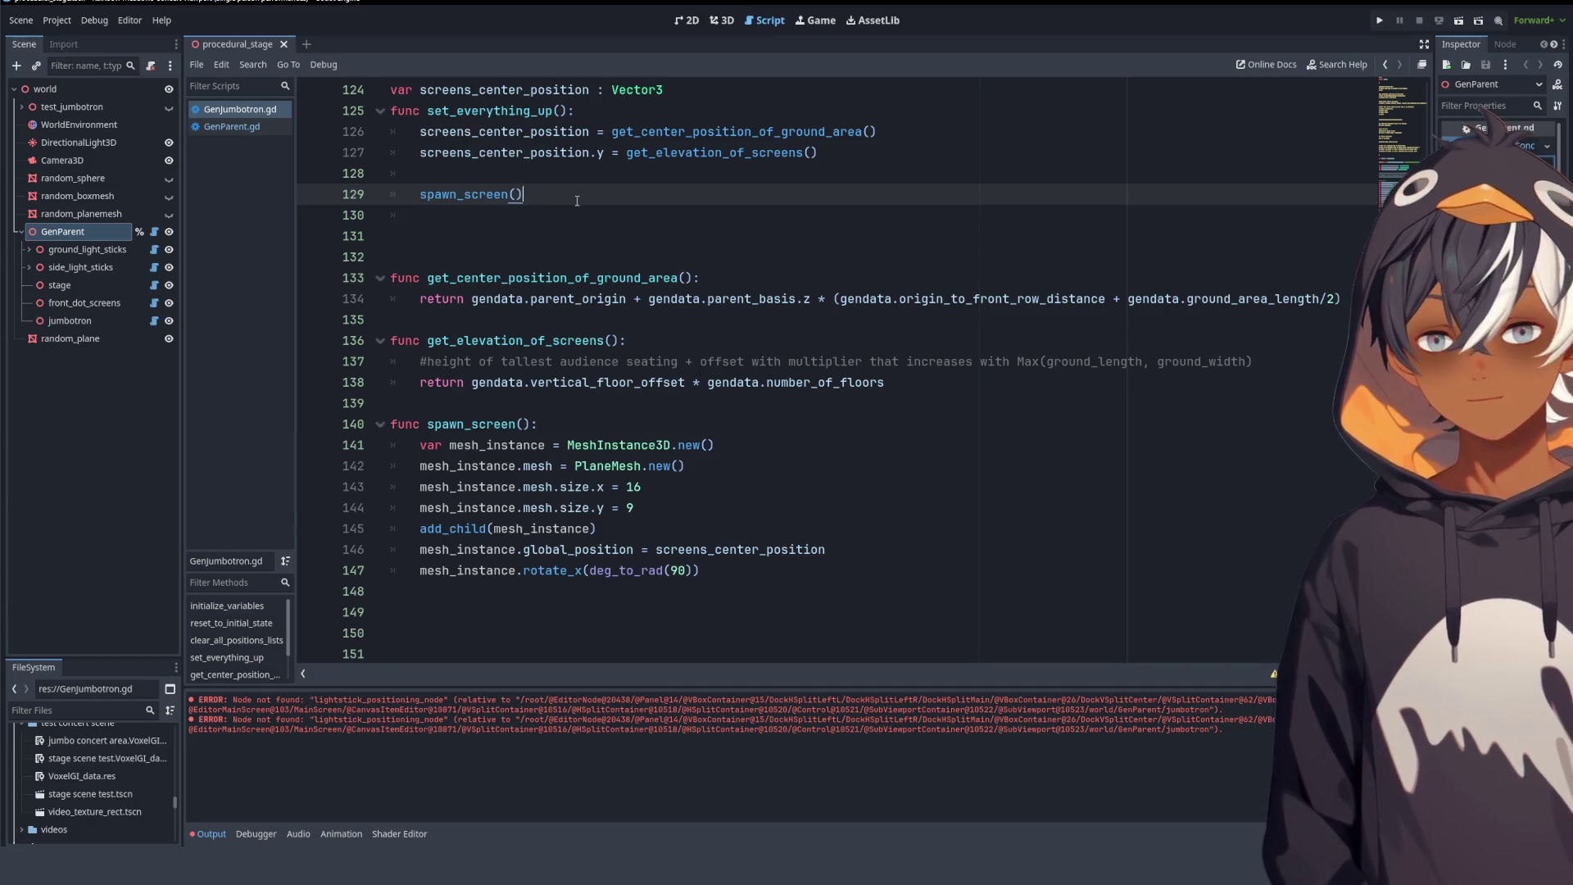
{"action": "type", "text": "s"}
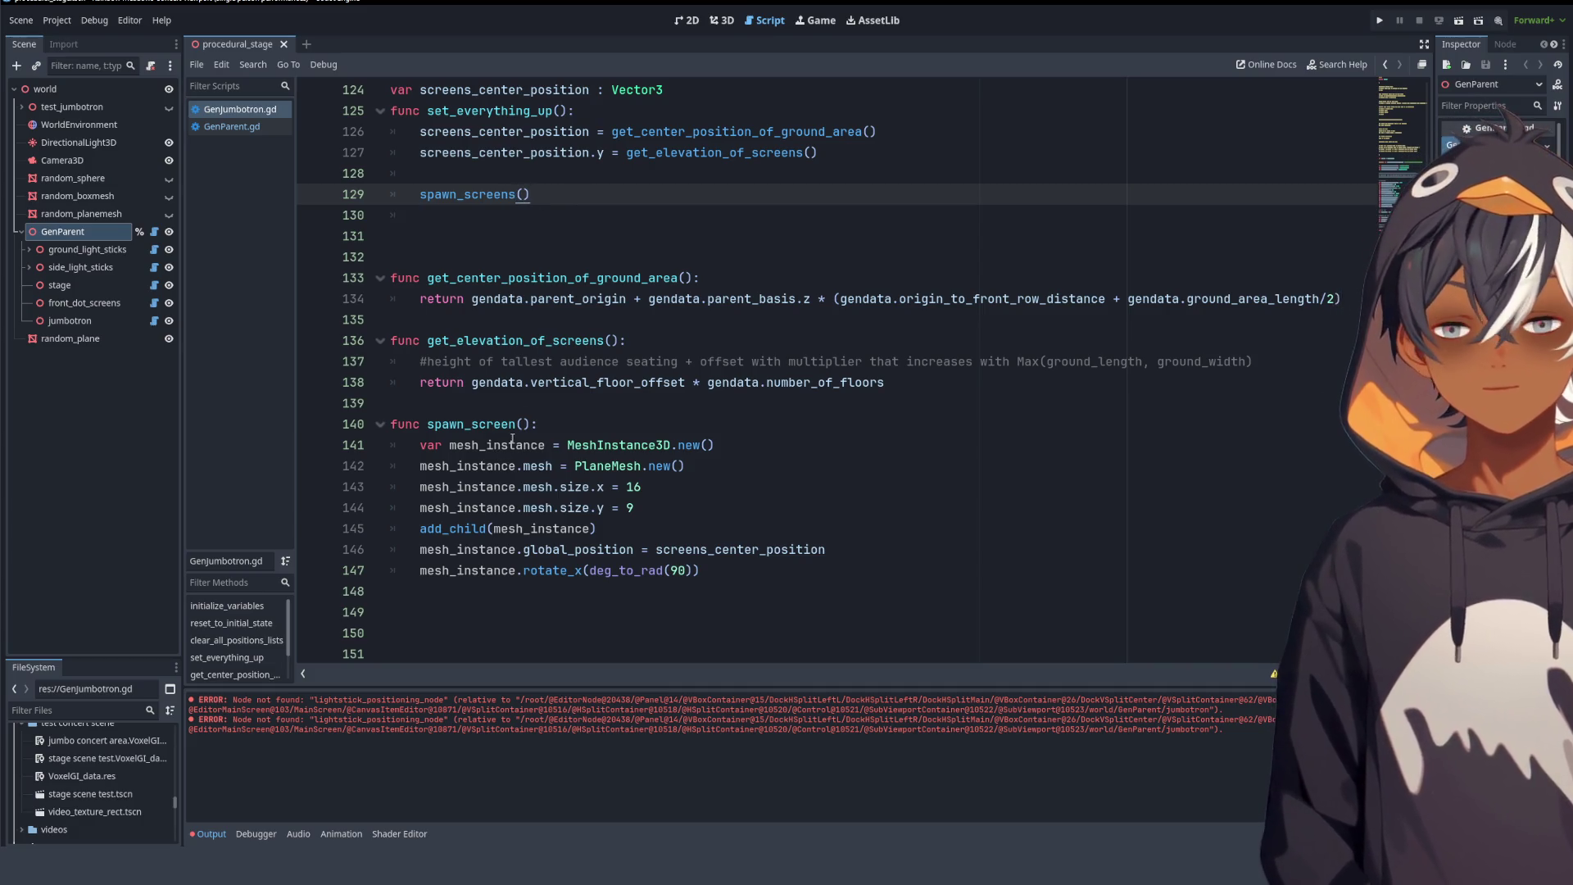
{"action": "left_click", "coordinate": [516, 424]}
{"action": "type", "text": "s"}
- Delete the blank lines around the spawn_screens call
{"action": "scroll", "coordinate": [607, 278], "scroll_direction": "down", "scroll_amount": 1}
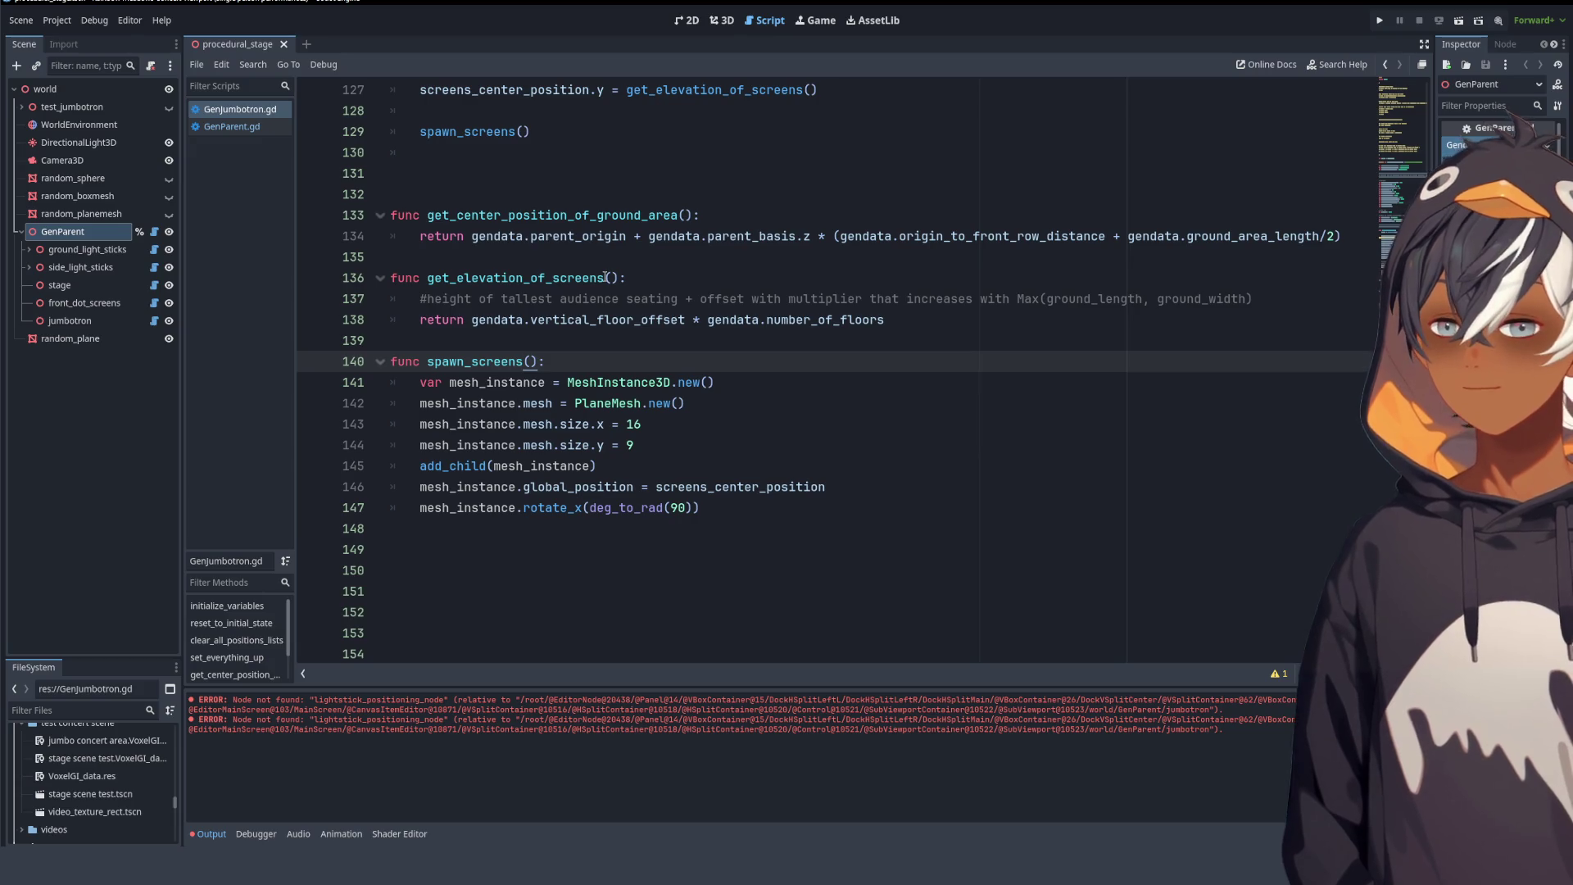
{"action": "left_click", "coordinate": [587, 369]}
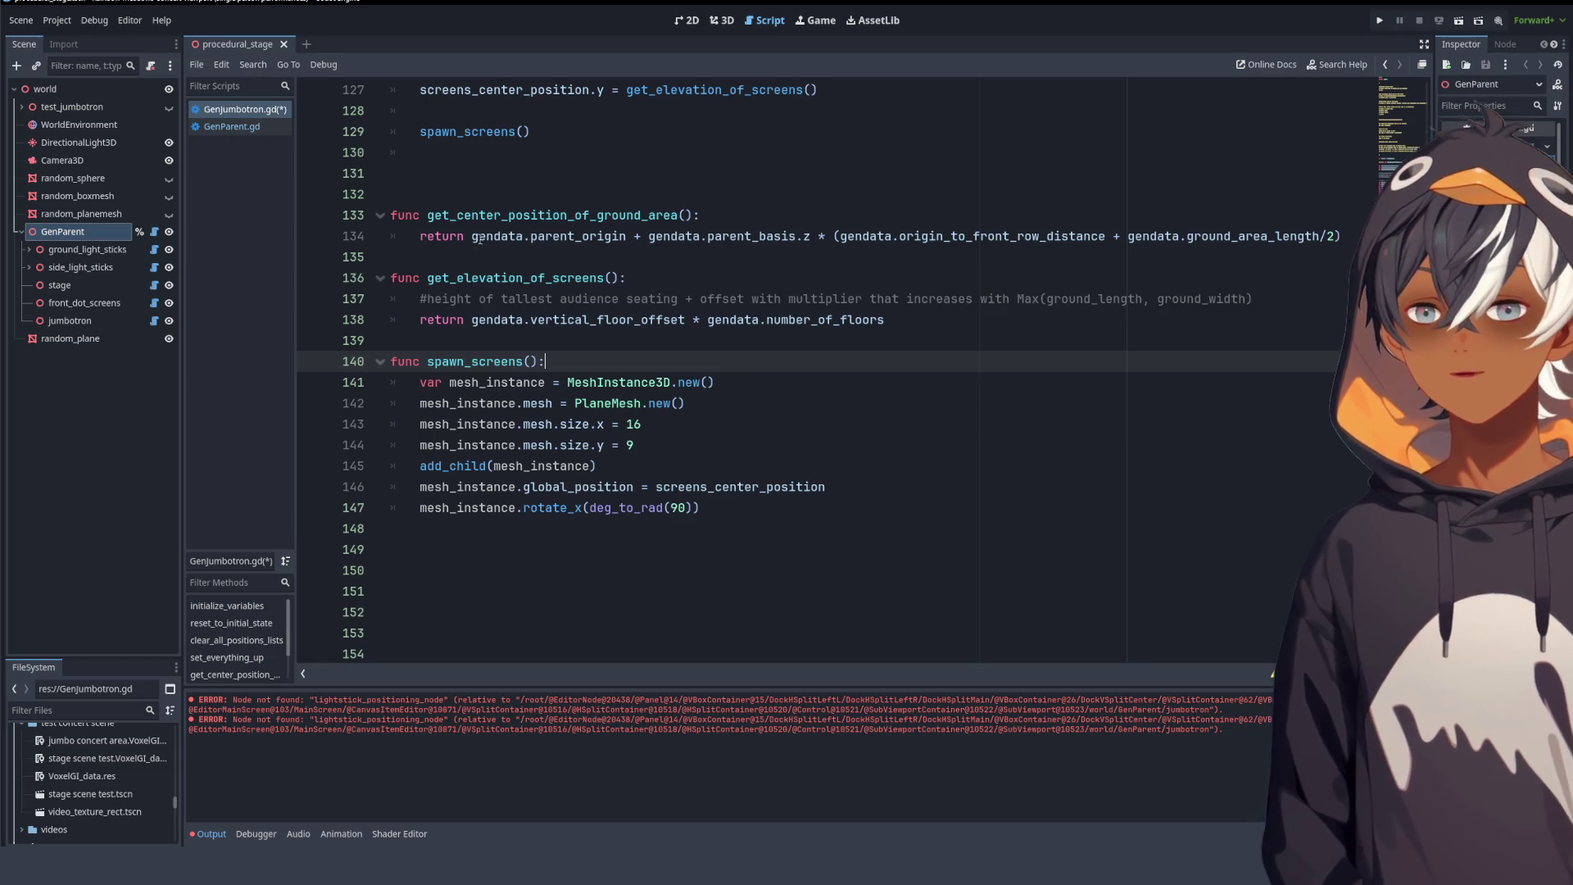
{"action": "left_click", "coordinate": [525, 194]}
{"action": "left_click_drag", "start_coordinate": [560, 153], "coordinate": [562, 138]}
{"action": "key", "text": "BackSpace"}
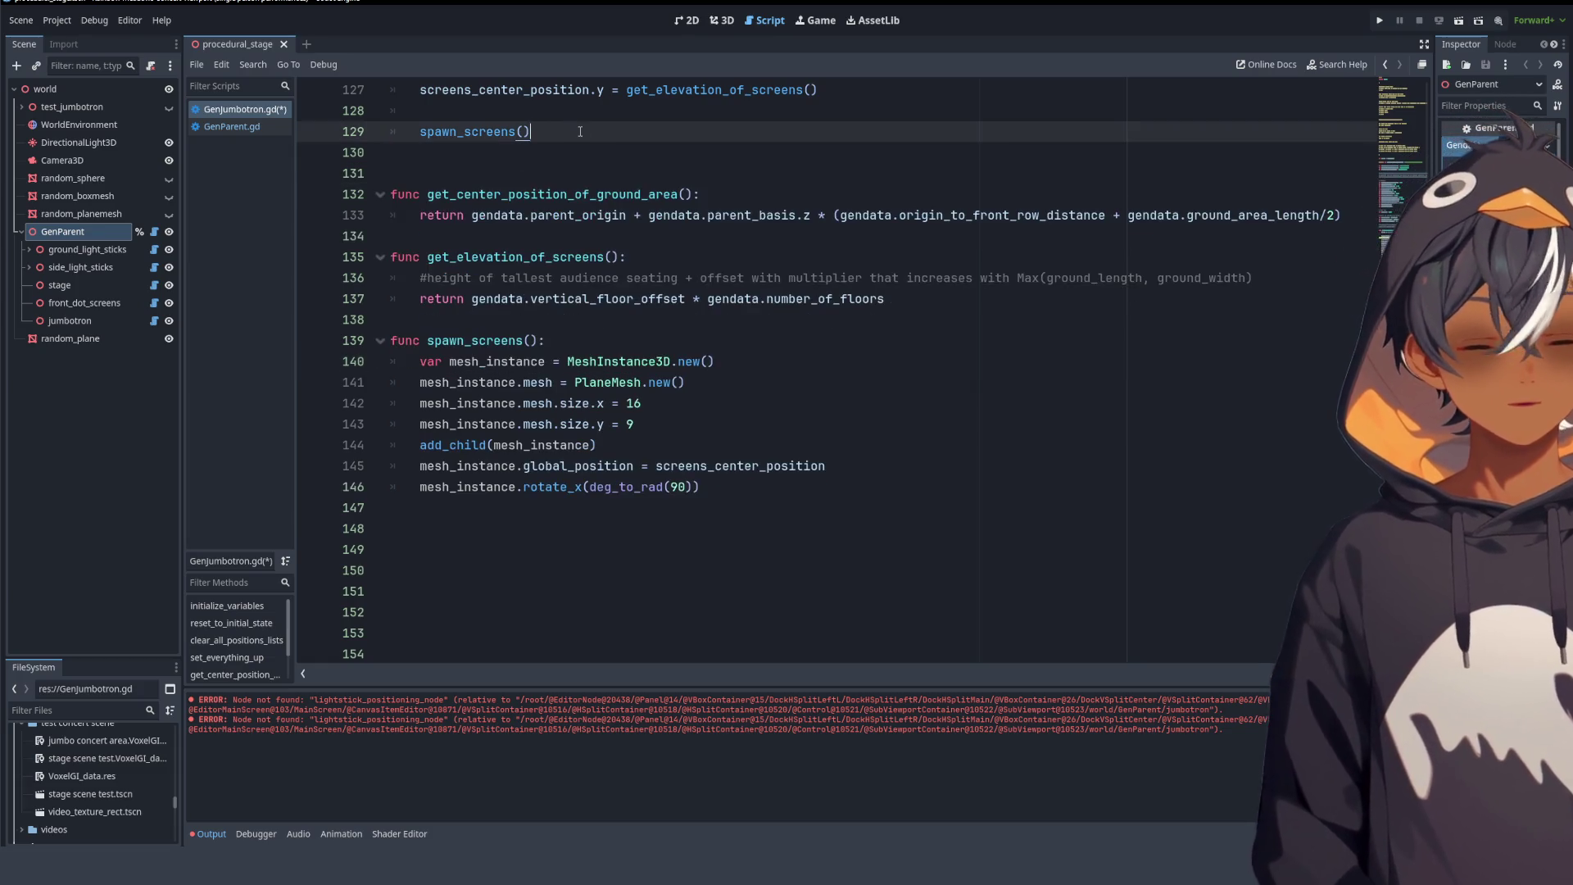
{"action": "scroll", "coordinate": [651, 282], "scroll_direction": "up", "scroll_amount": 3}
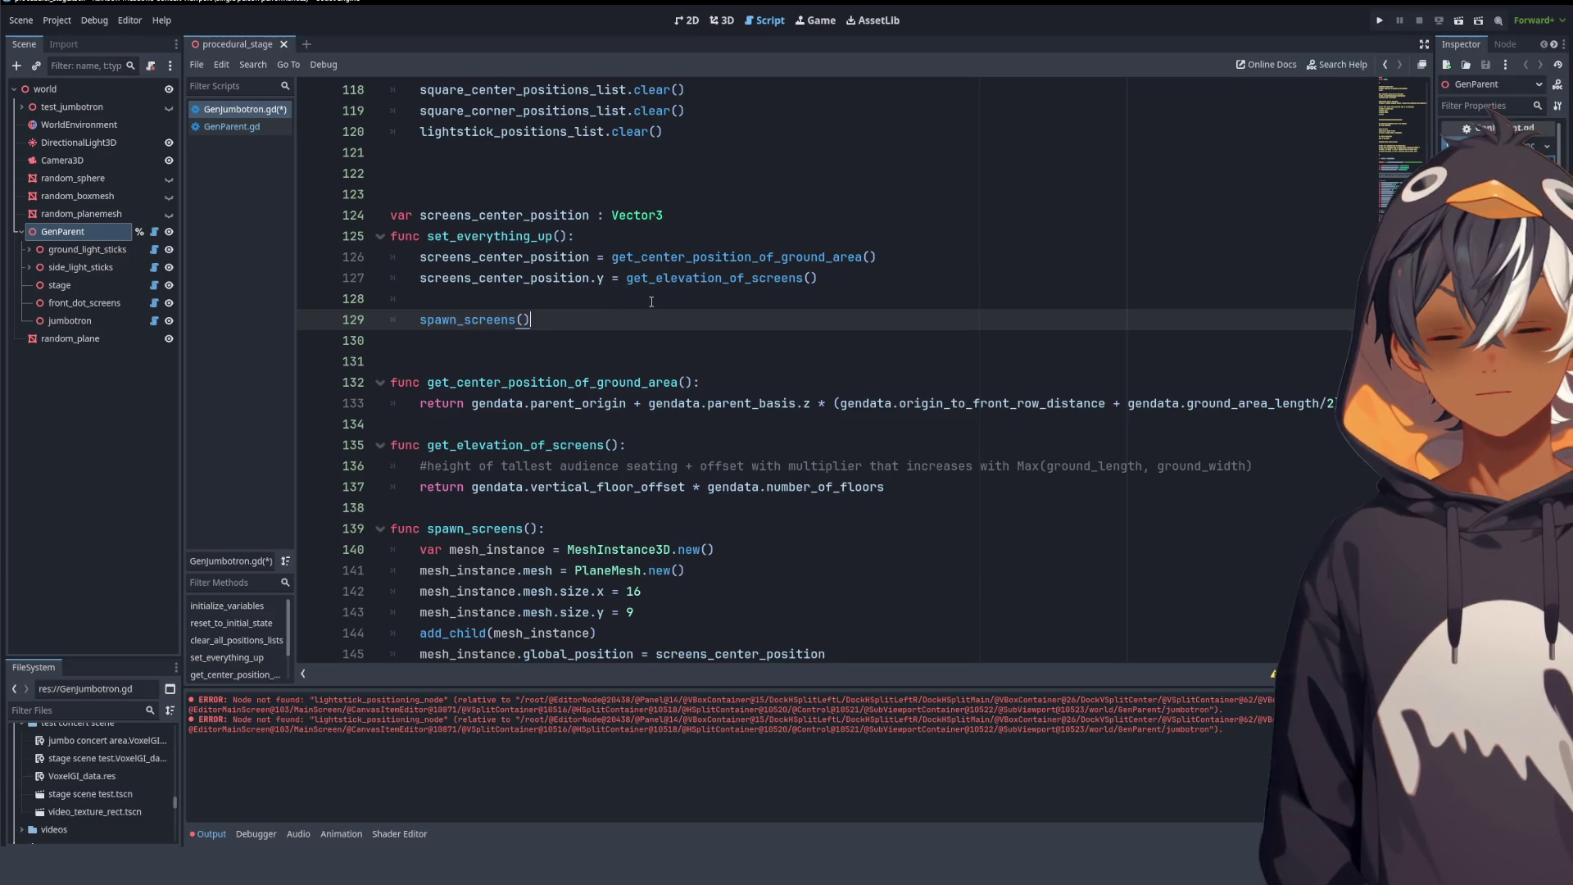
{"action": "left_click", "coordinate": [651, 301]}
{"action": "left_click", "coordinate": [873, 280]}
{"action": "key", "text": "Delete"}
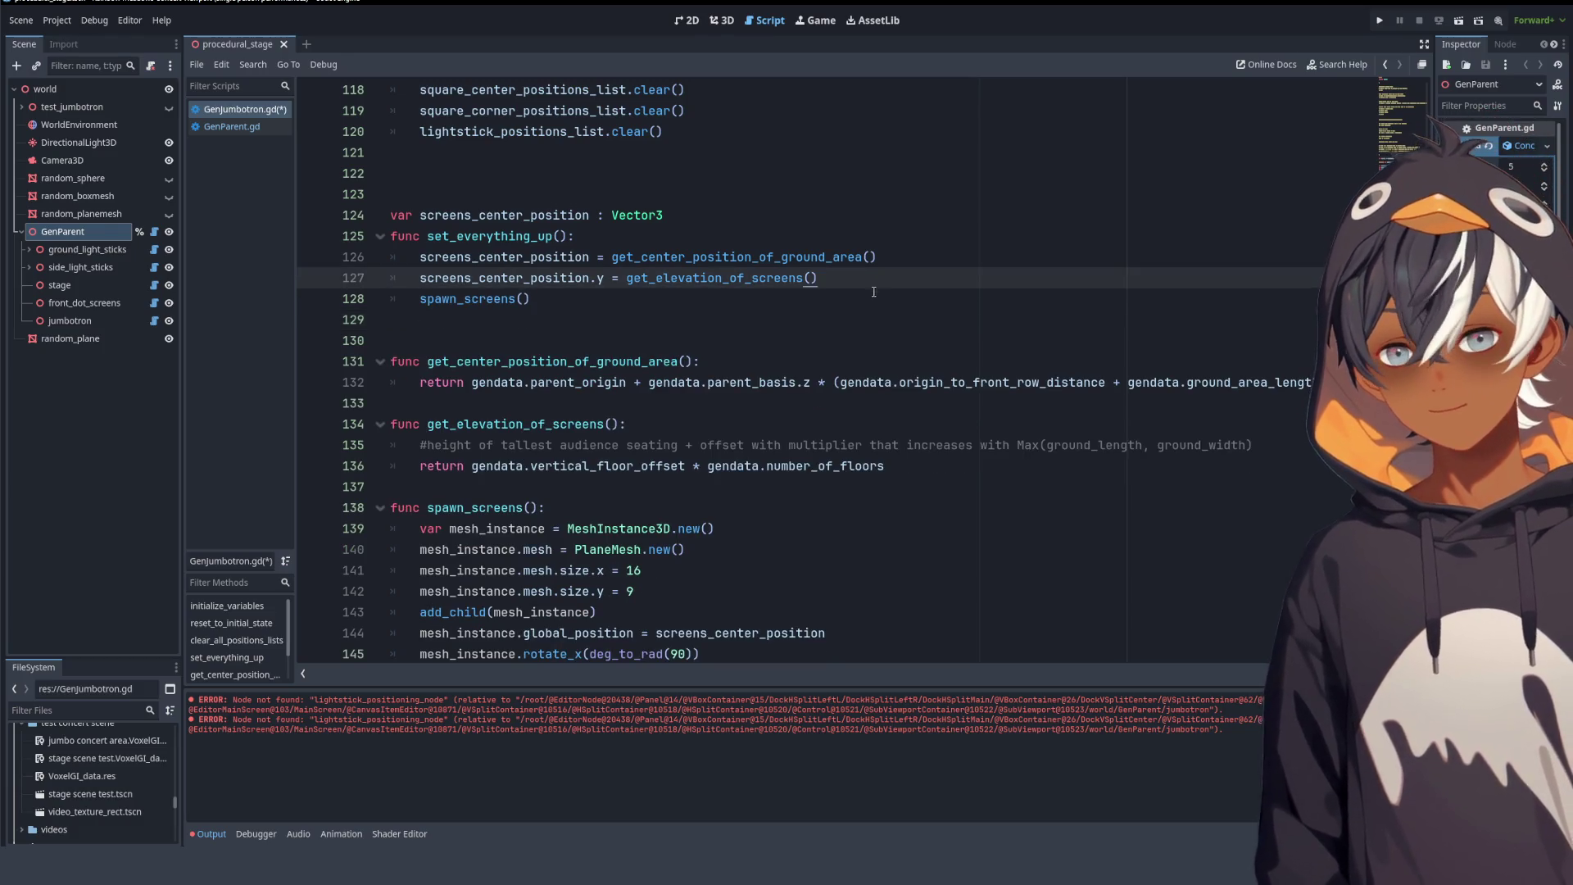
{"action": "scroll", "coordinate": [874, 292], "scroll_direction": "down", "scroll_amount": 5}
{"action": "scroll", "coordinate": [738, 291], "scroll_direction": "up", "scroll_amount": 7}
- Insert a new line after the material assignments, above reset_to_initial_state, and begin typing enum
{"action": "left_click", "coordinate": [504, 295]}
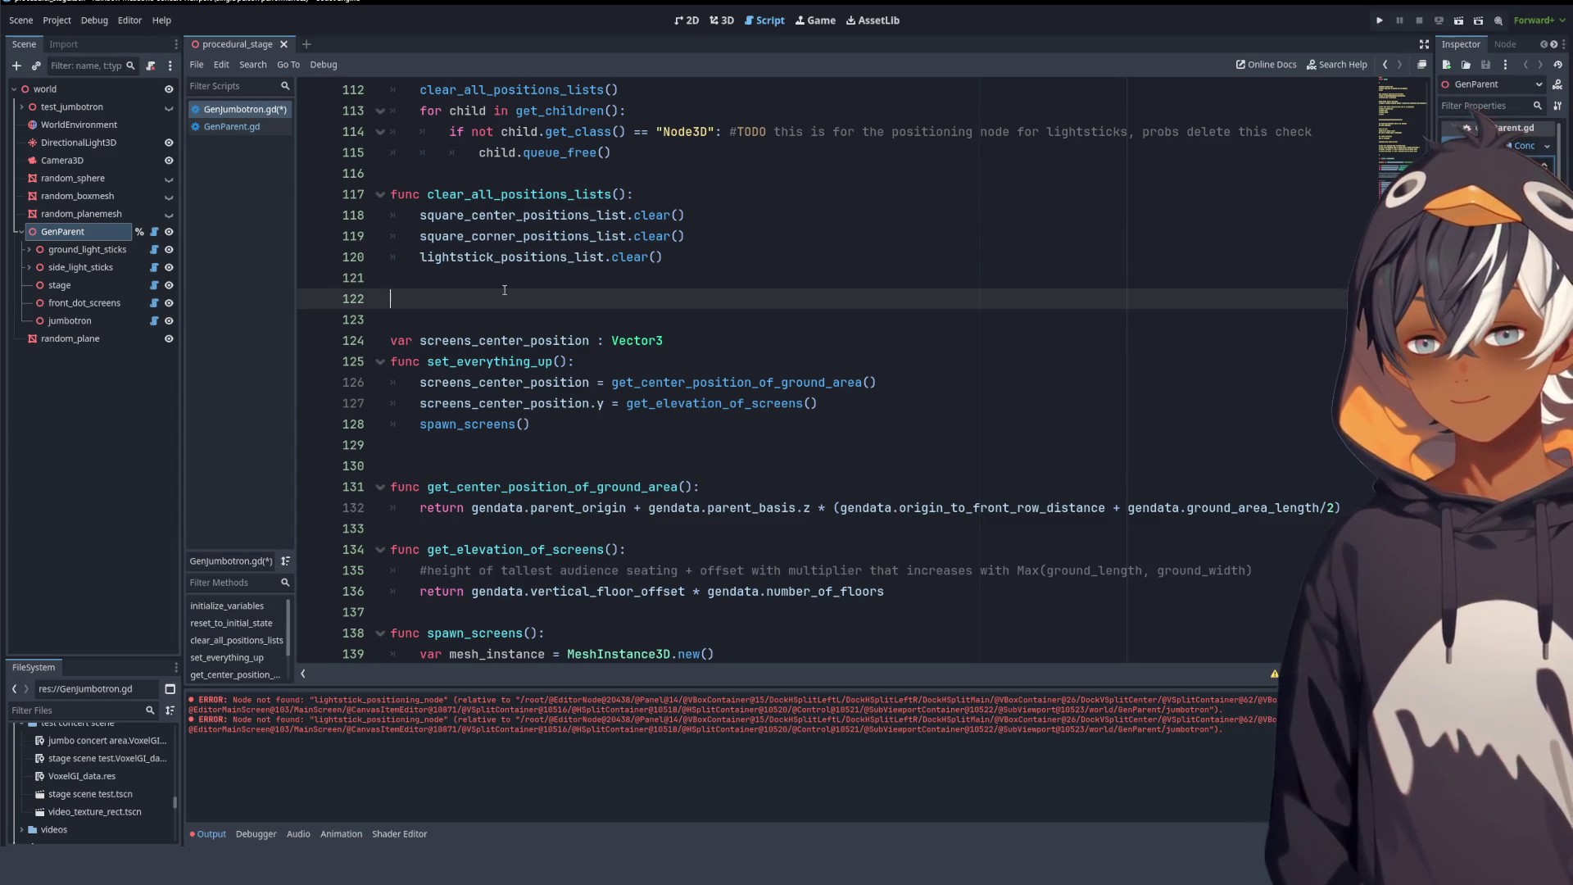
{"action": "scroll", "coordinate": [505, 289], "scroll_direction": "up", "scroll_amount": 5}
{"action": "scroll", "coordinate": [483, 262], "scroll_direction": "down", "scroll_amount": 3}
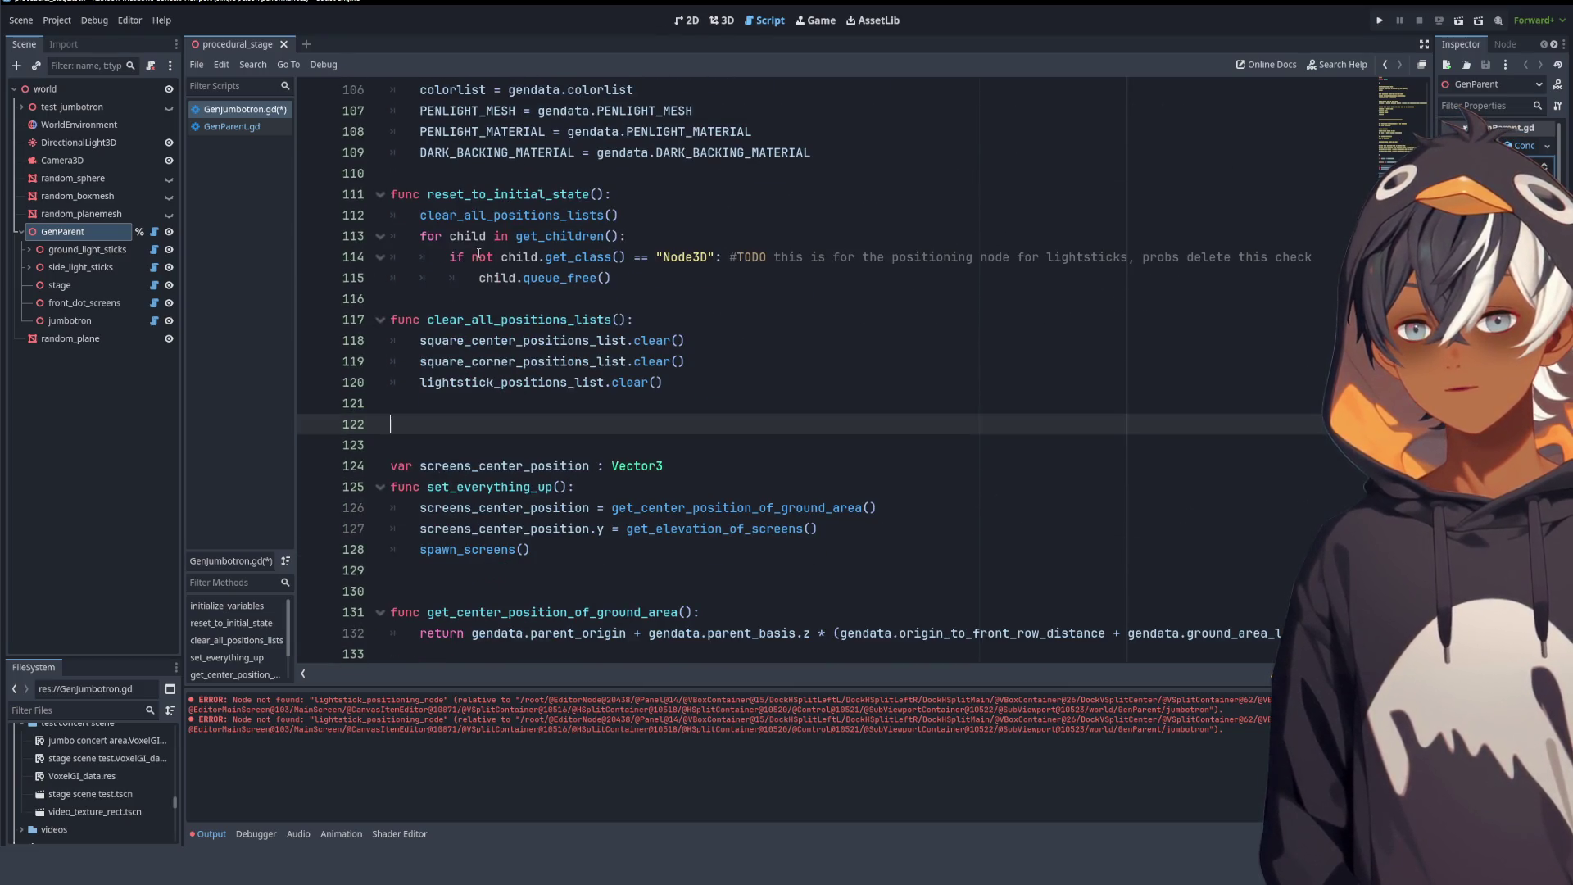
{"action": "scroll", "coordinate": [500, 268], "scroll_direction": "up", "scroll_amount": 2}
{"action": "left_click", "coordinate": [492, 291]}
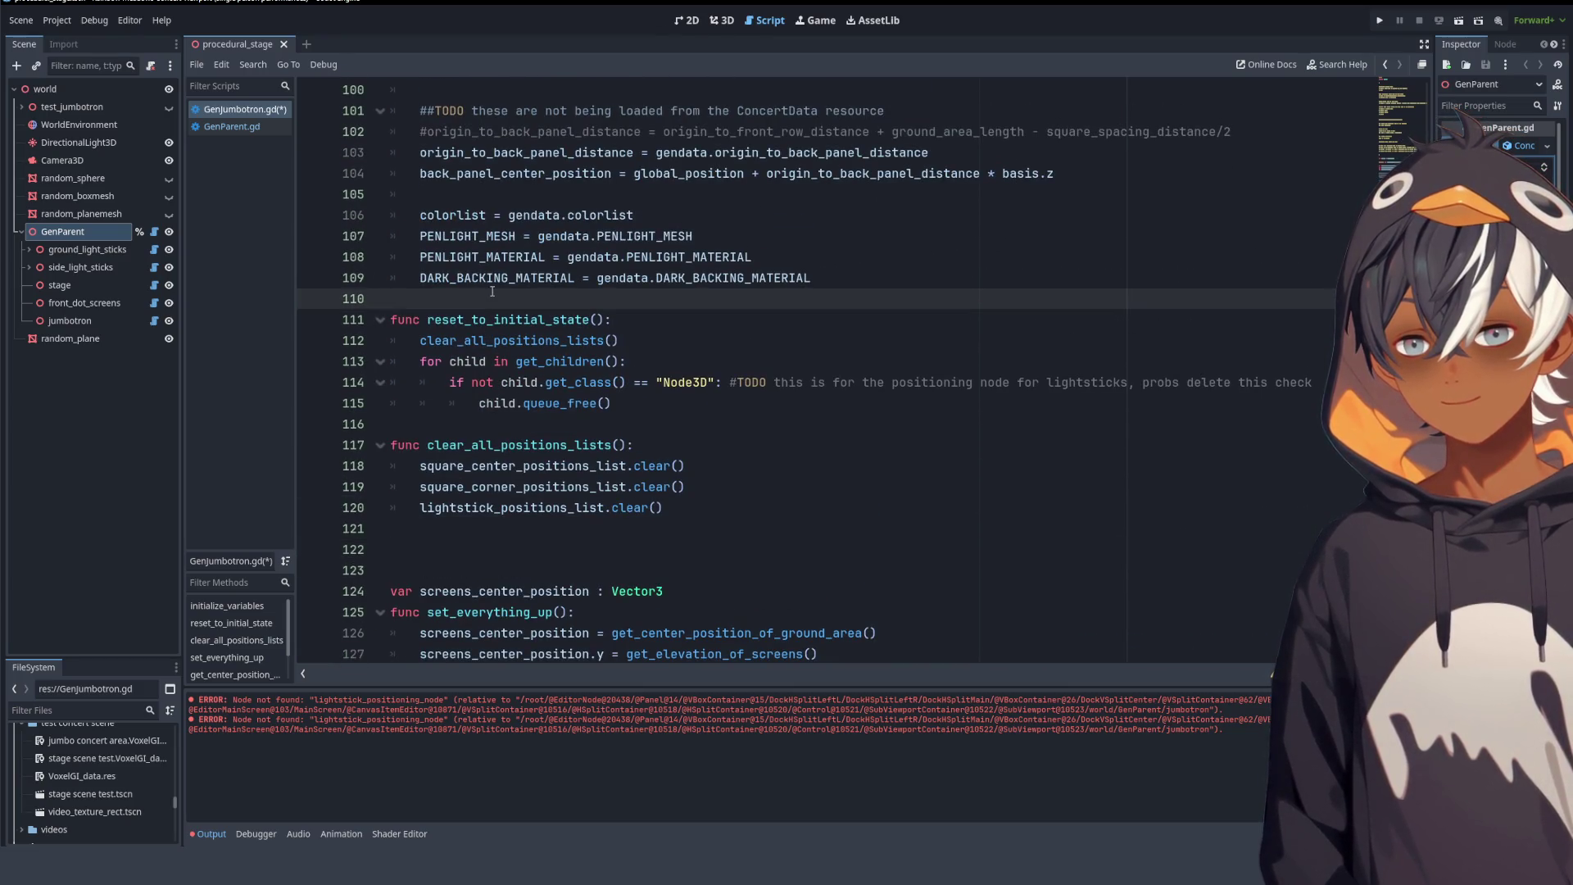
{"action": "key", "text": "Return"}
{"action": "key", "text": "Return"}
{"action": "key", "text": "Return"}
{"action": "key", "text": "Up"}
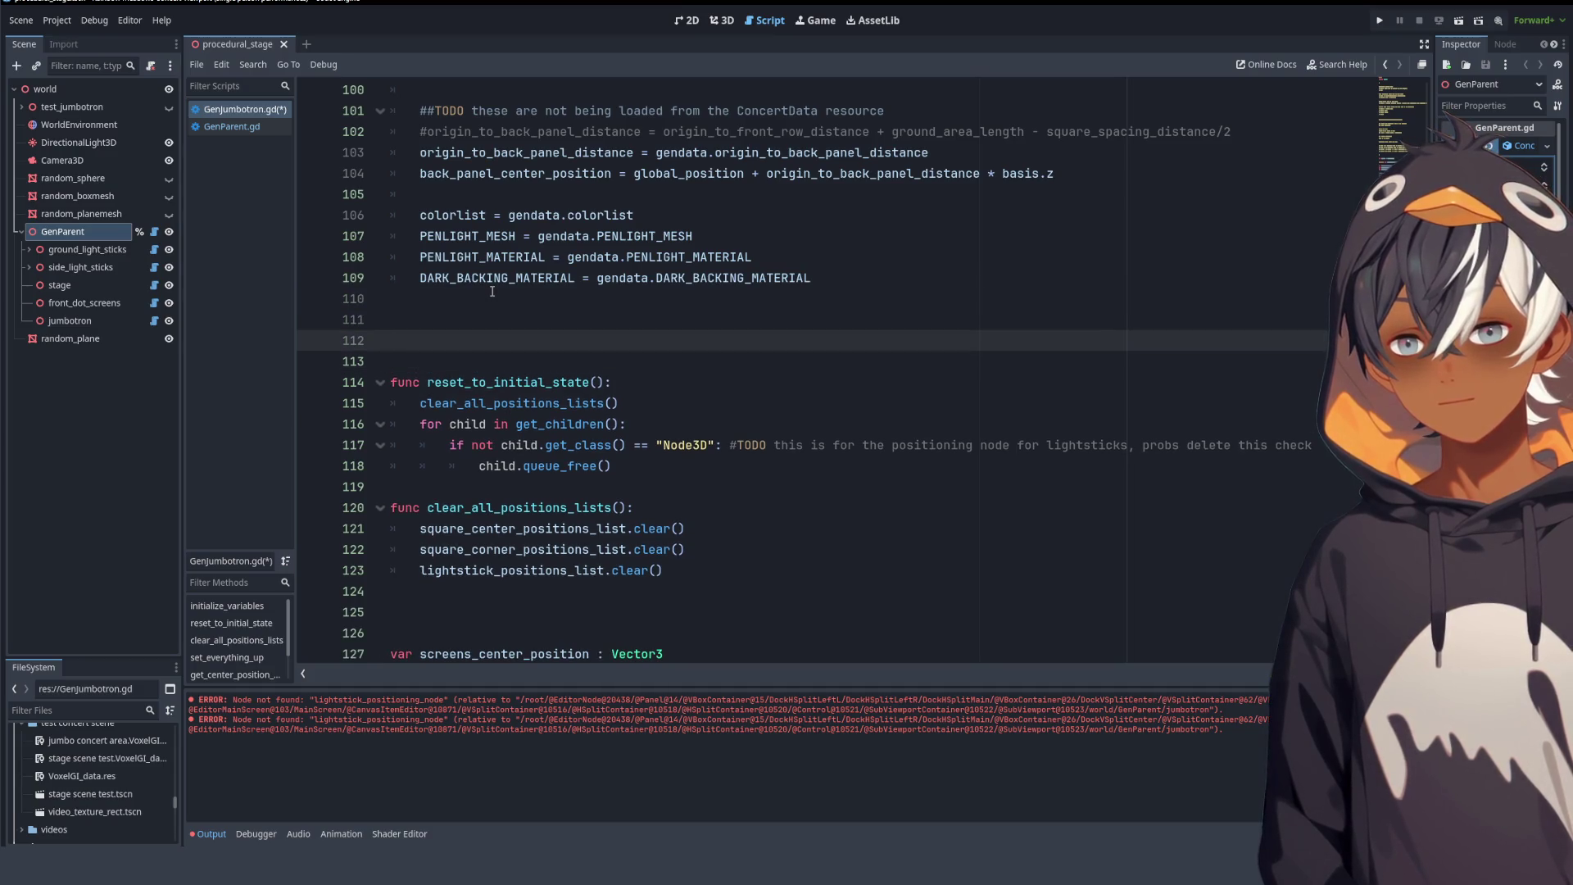
{"action": "scroll", "coordinate": [558, 284], "scroll_direction": "up", "scroll_amount": 4}
{"action": "scroll", "coordinate": [558, 284], "scroll_direction": "up", "scroll_amount": 14}
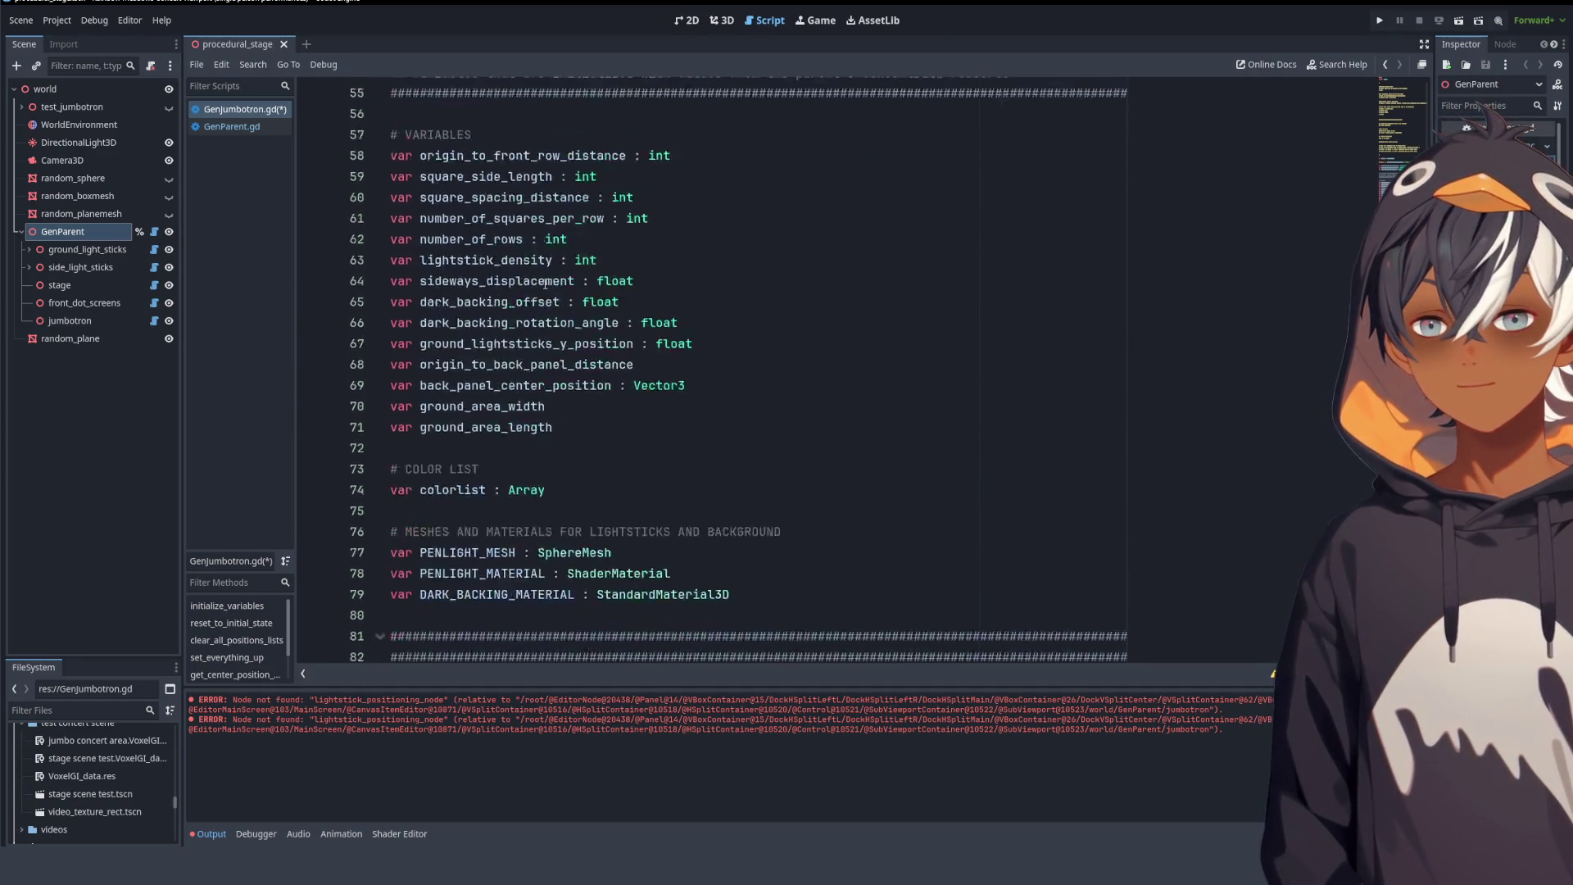
{"action": "scroll", "coordinate": [545, 284], "scroll_direction": "down", "scroll_amount": 6}
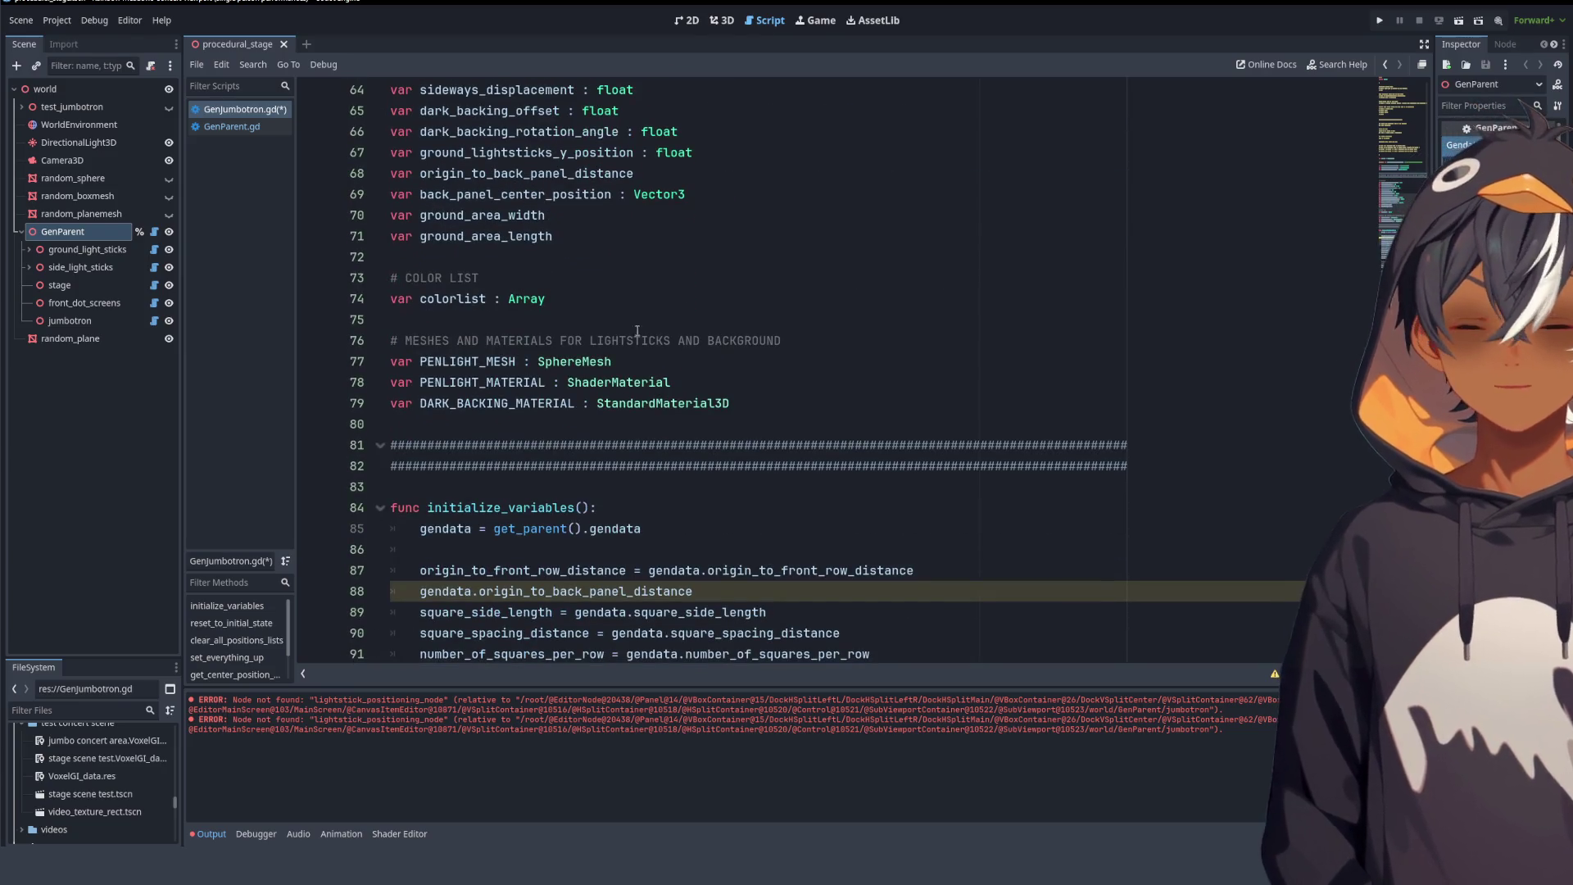
{"action": "scroll", "coordinate": [755, 409], "scroll_direction": "up", "scroll_amount": 5}
{"action": "scroll", "coordinate": [755, 409], "scroll_direction": "up", "scroll_amount": 9}
{"action": "scroll", "coordinate": [746, 402], "scroll_direction": "down", "scroll_amount": 20}
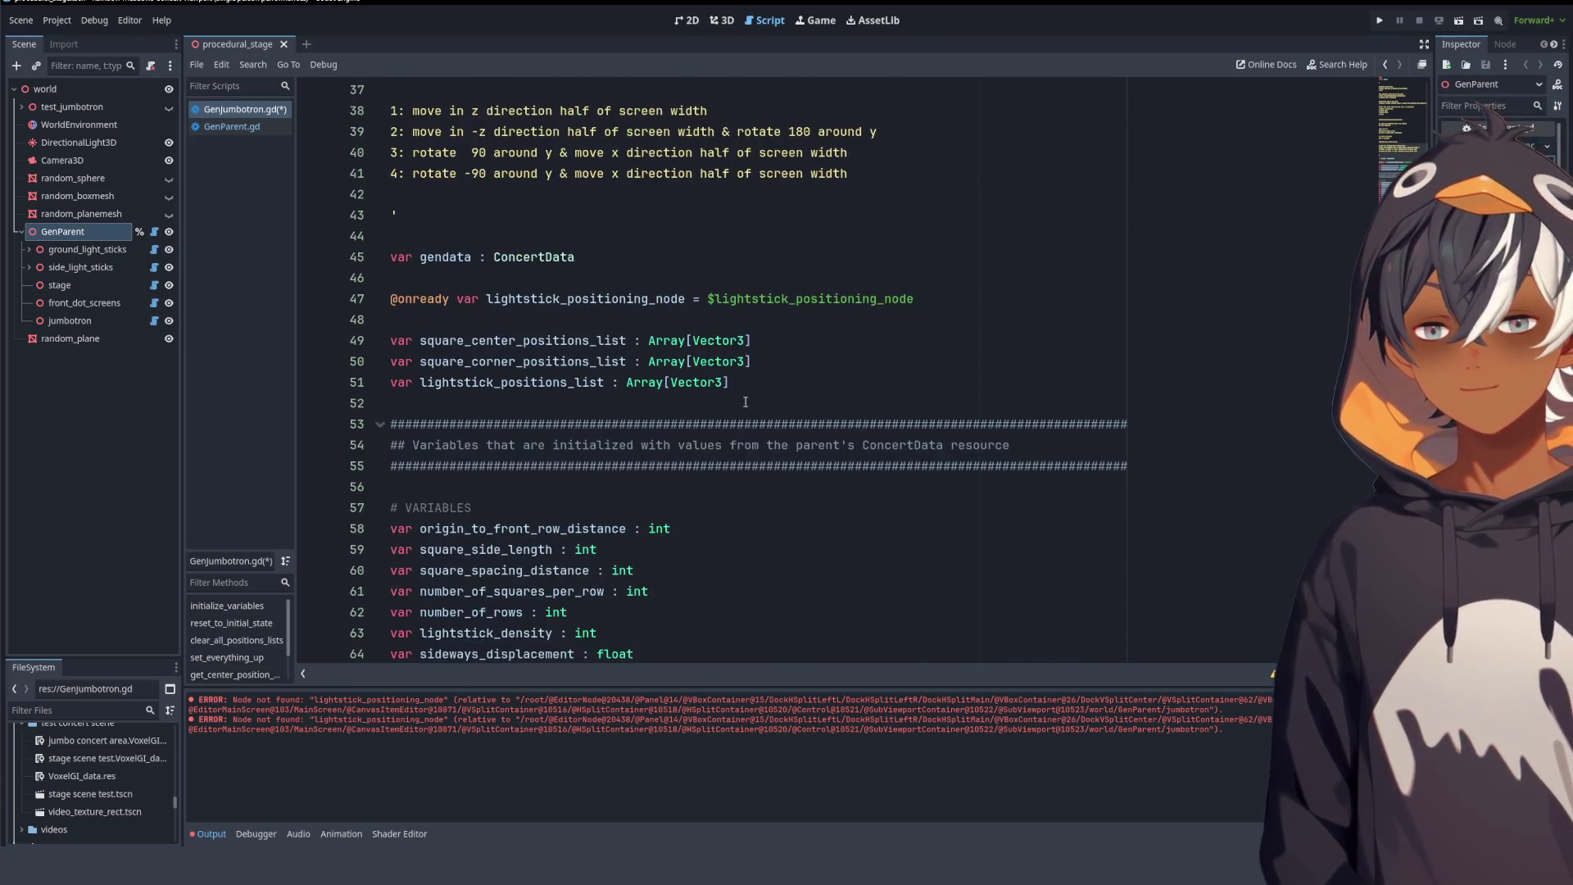
{"action": "scroll", "coordinate": [575, 354], "scroll_direction": "down", "scroll_amount": 4}
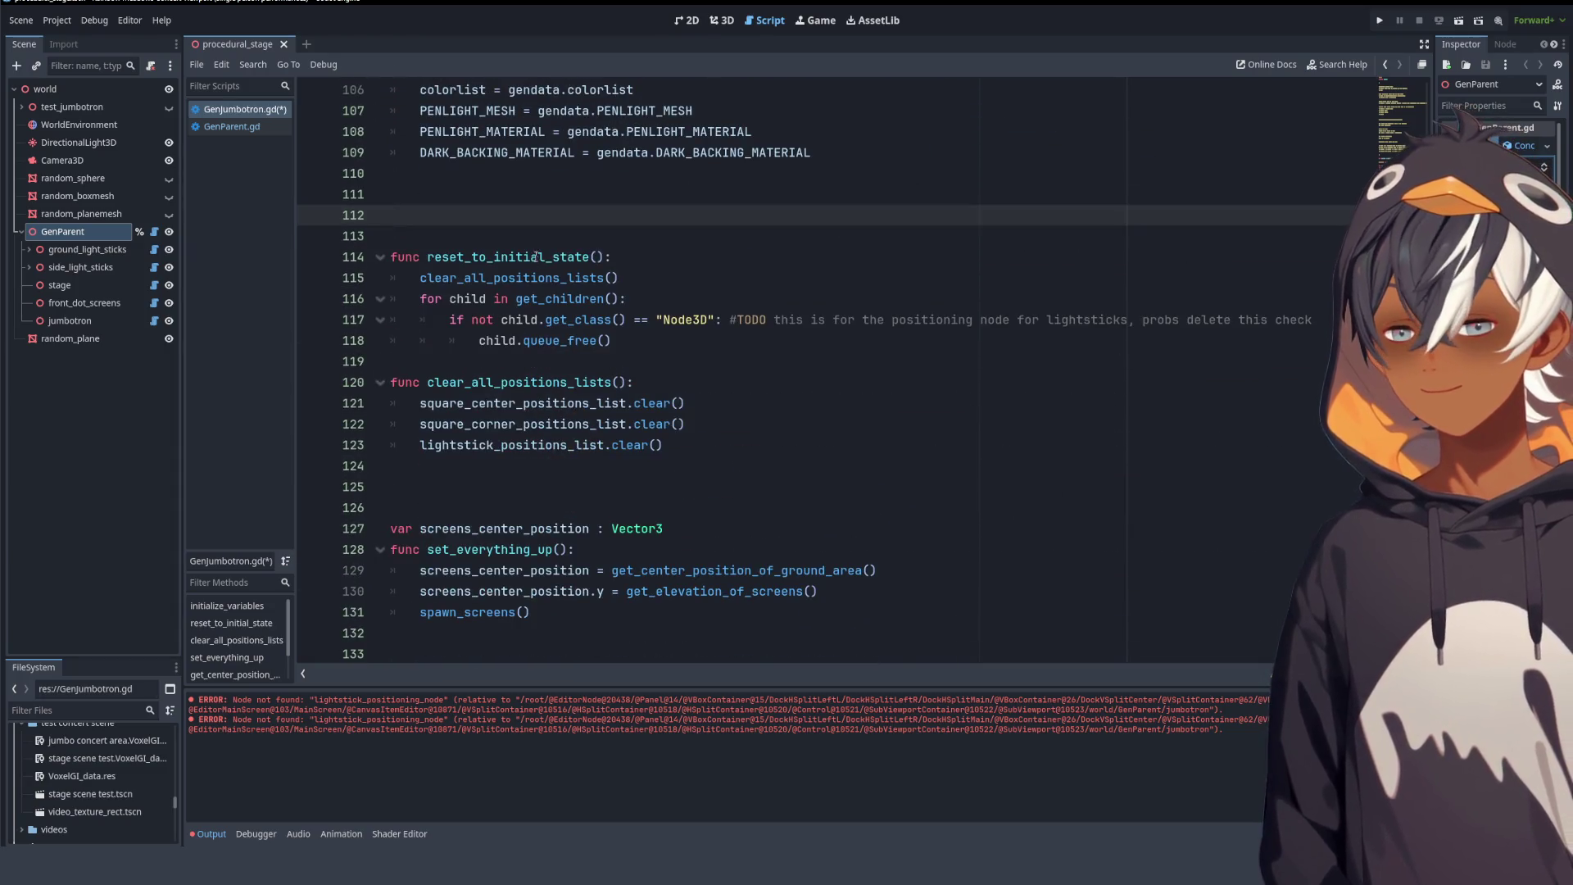
{"action": "type", "text": "enum"}
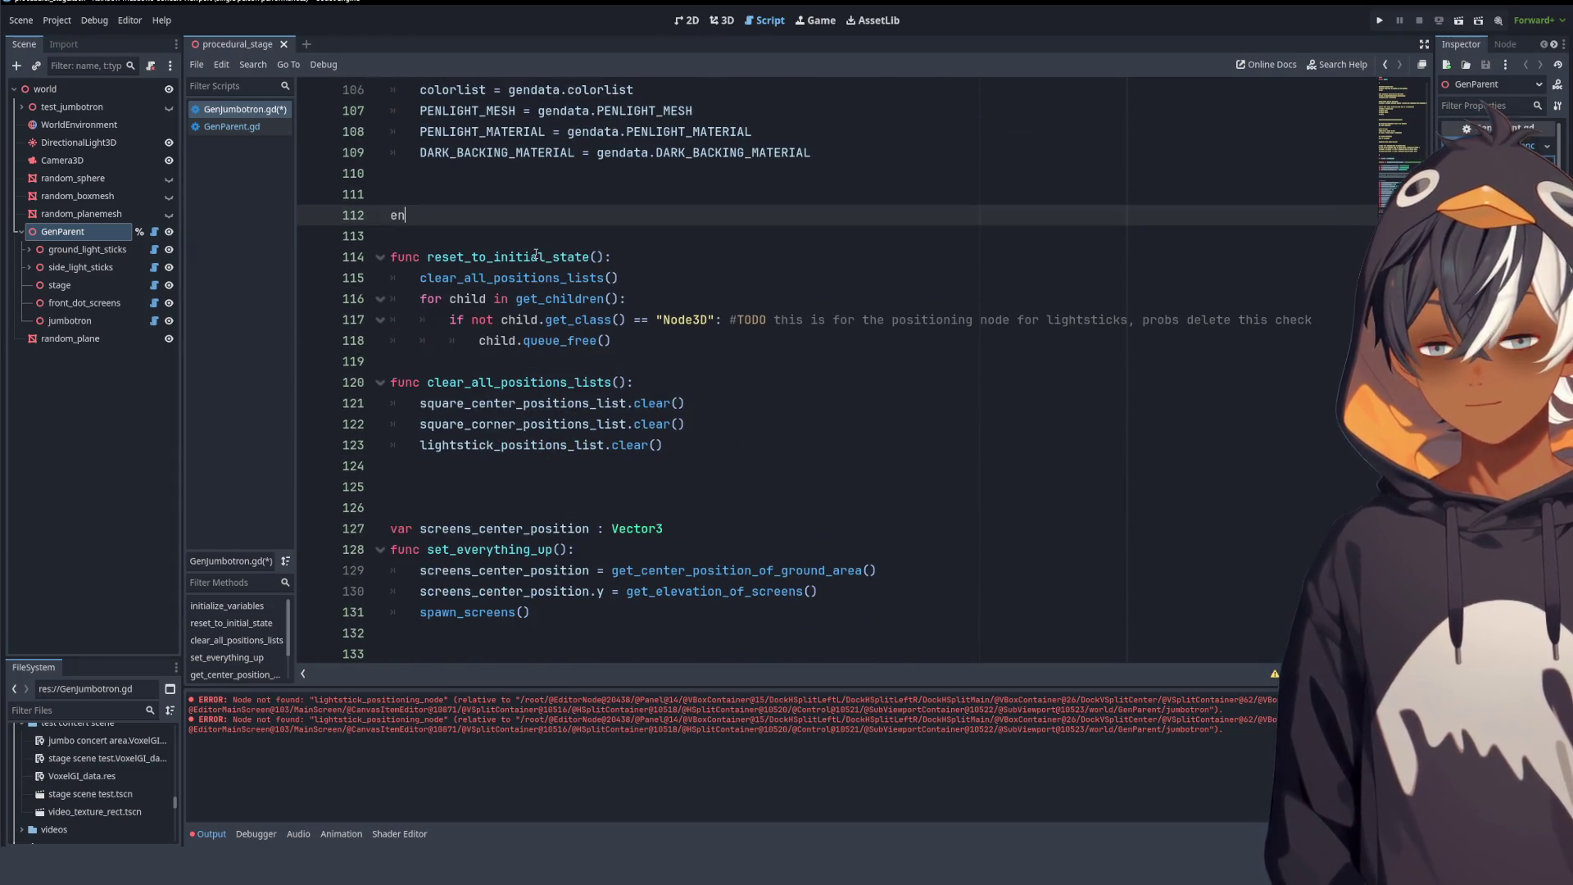
- Add the opening brace after enum with an empty line inside it
{"action": "left_click", "coordinate": [394, 216]}
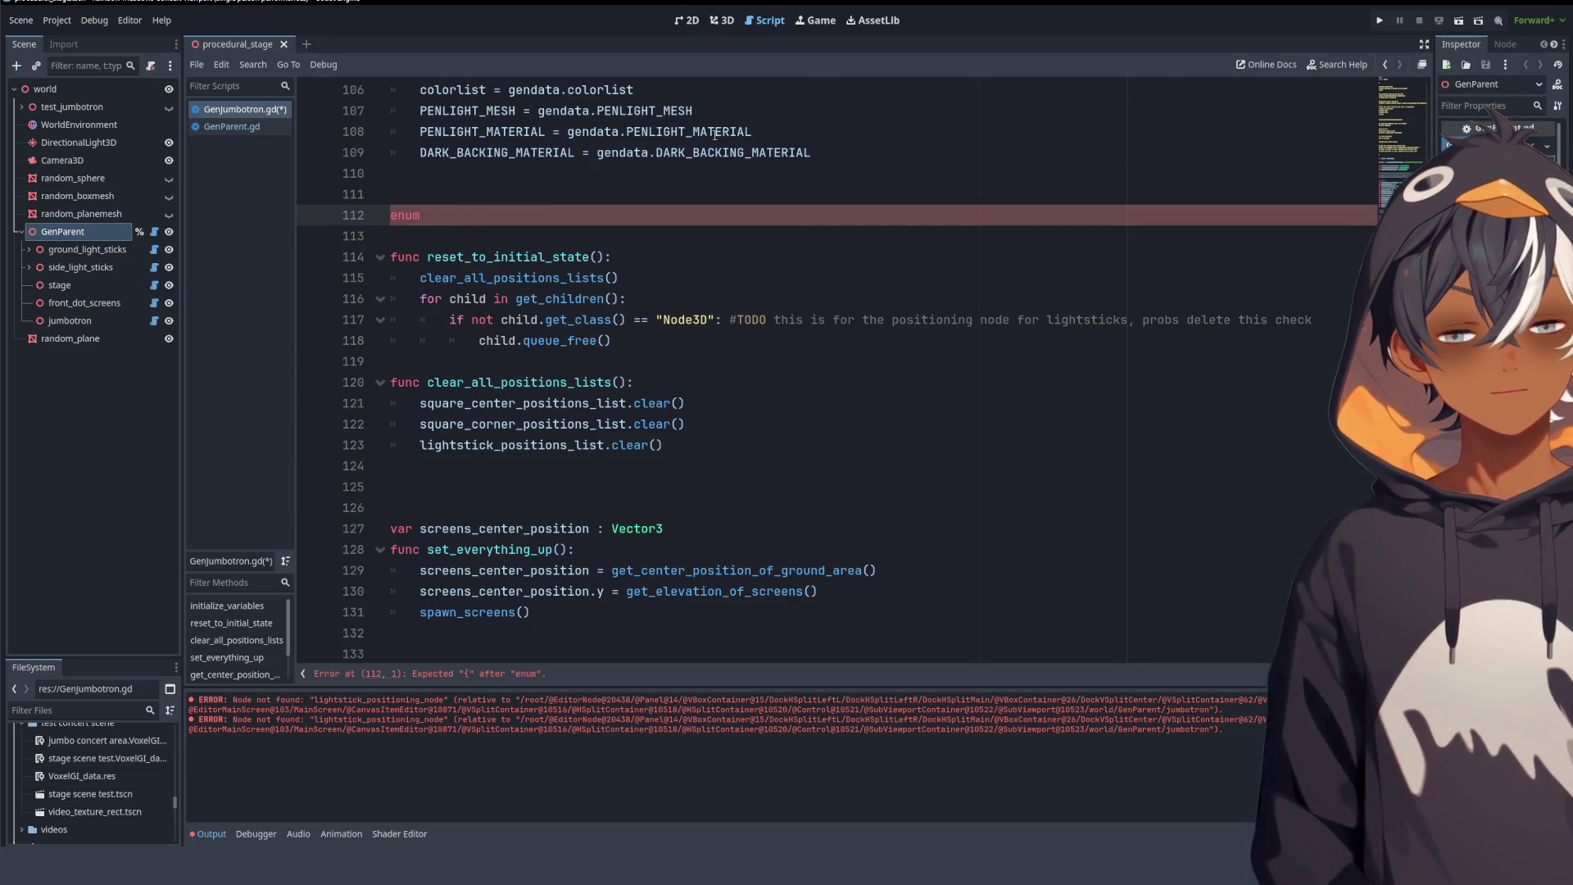
{"action": "type", "text": "{"}
{"action": "key", "text": "Return"}
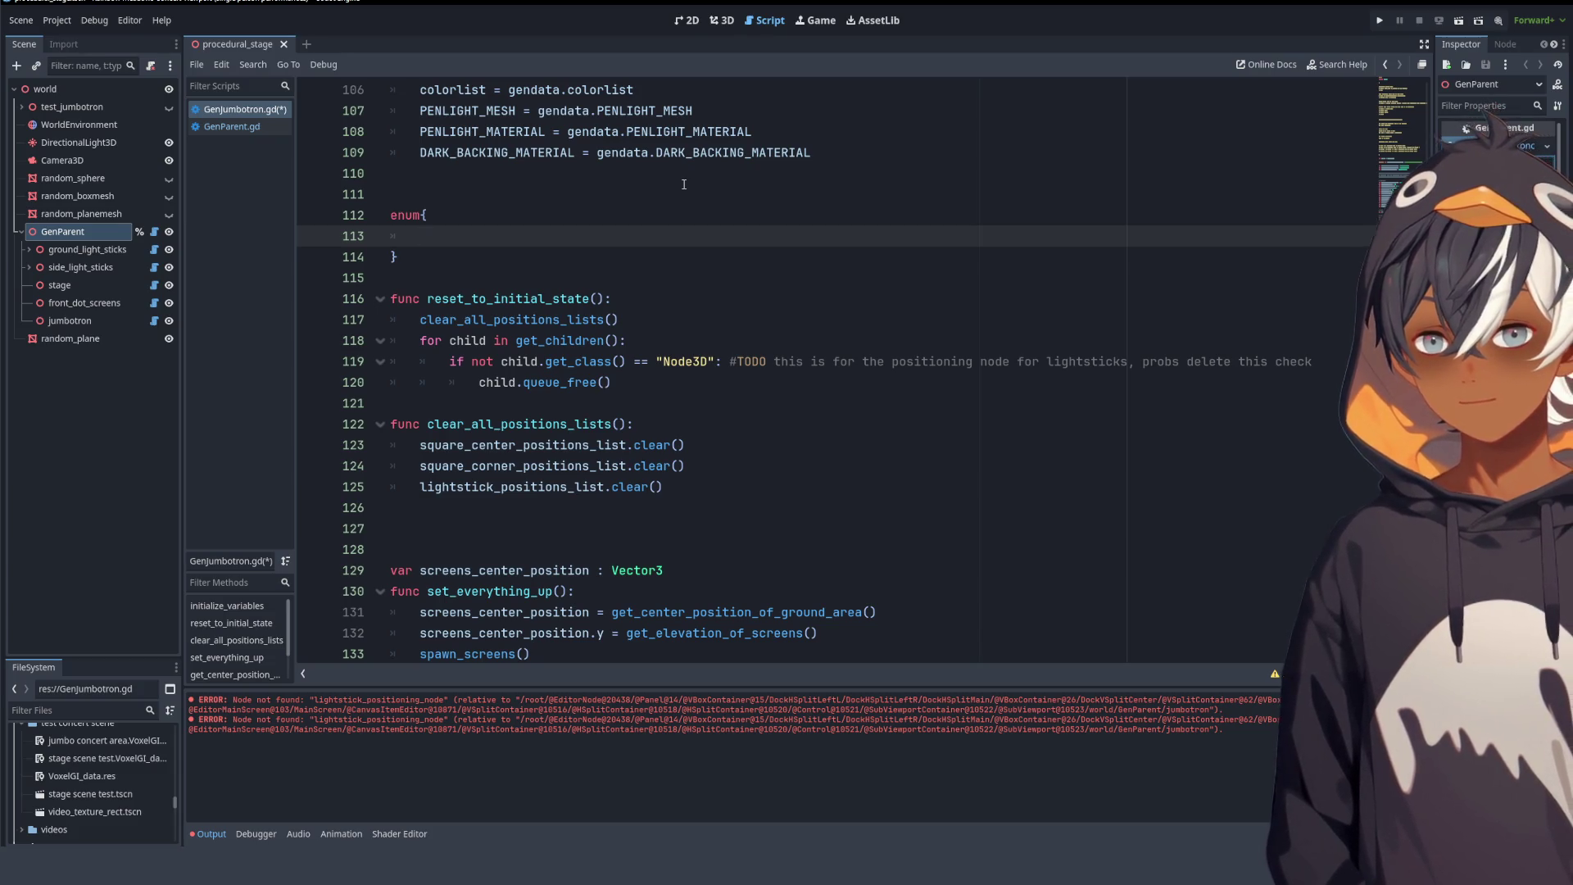
{"action": "key", "text": "Up"}
{"action": "key", "text": "End"}
{"action": "key", "text": "Left"}
{"action": "key", "text": "Down"}
- Enter the enum entries BACK, FRONT, LEFT and RIGHT, one per line
{"action": "type", "text": "BACK"}
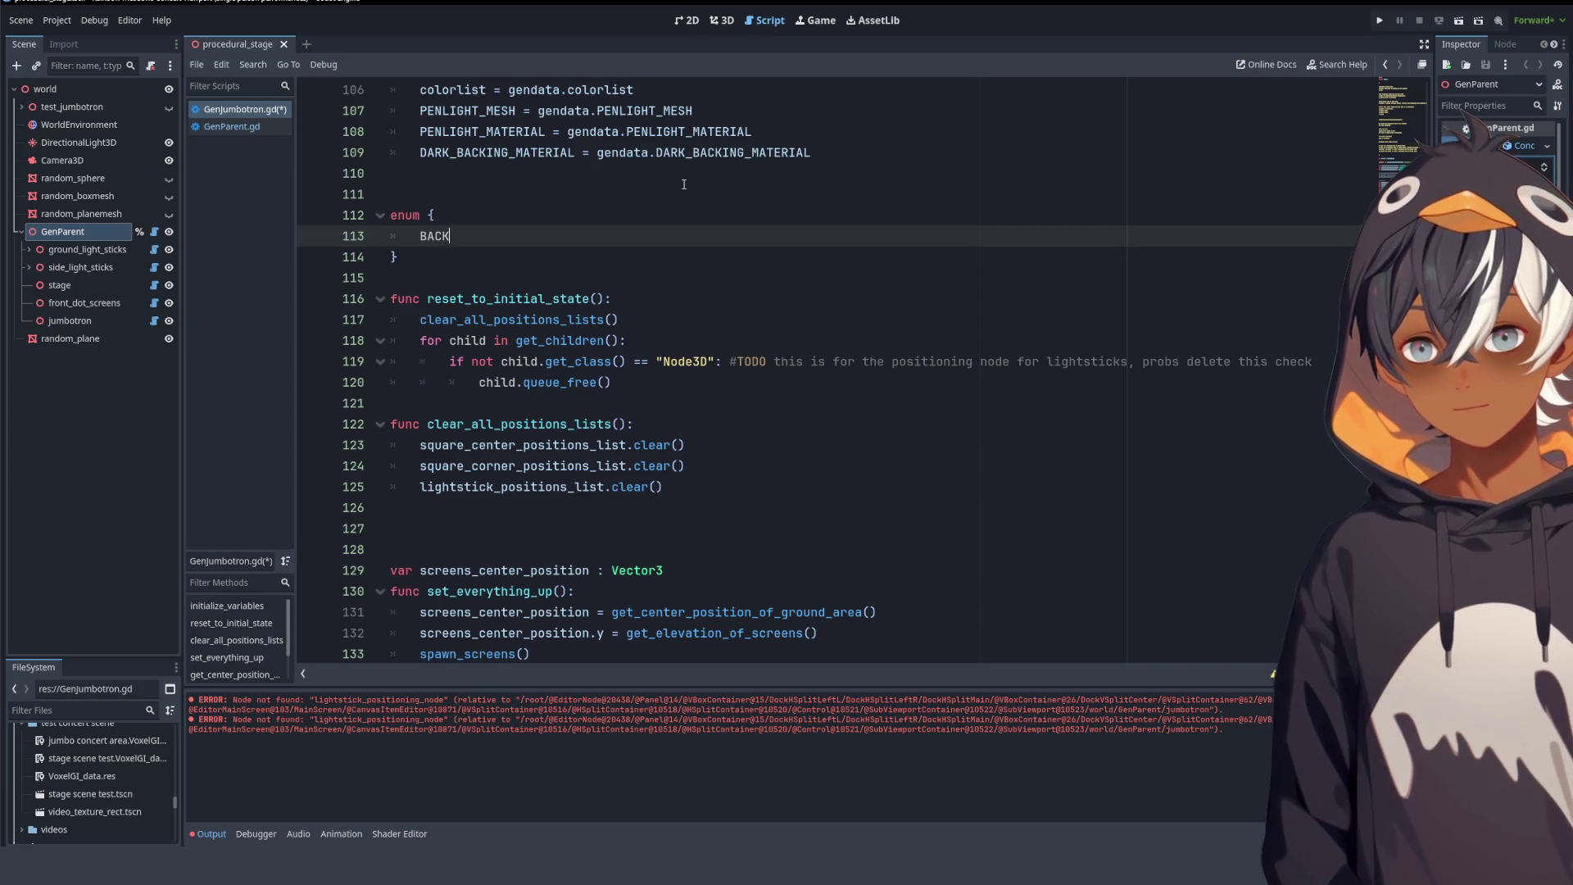
{"action": "type", "text": ","}
{"action": "key", "text": "Return"}
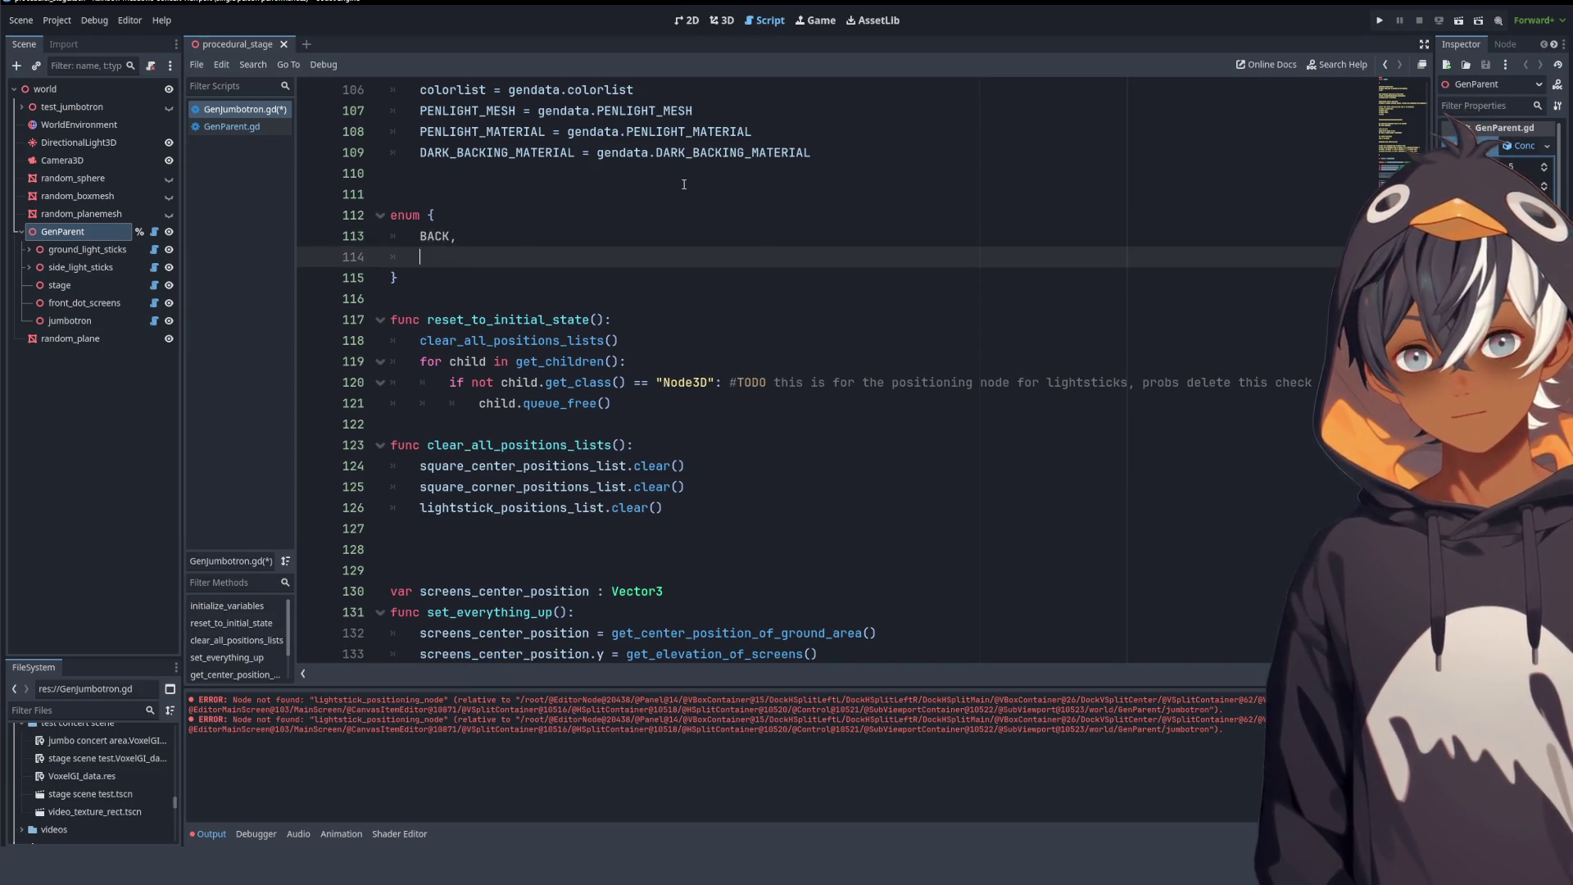
{"action": "type", "text": "FRONT,"}
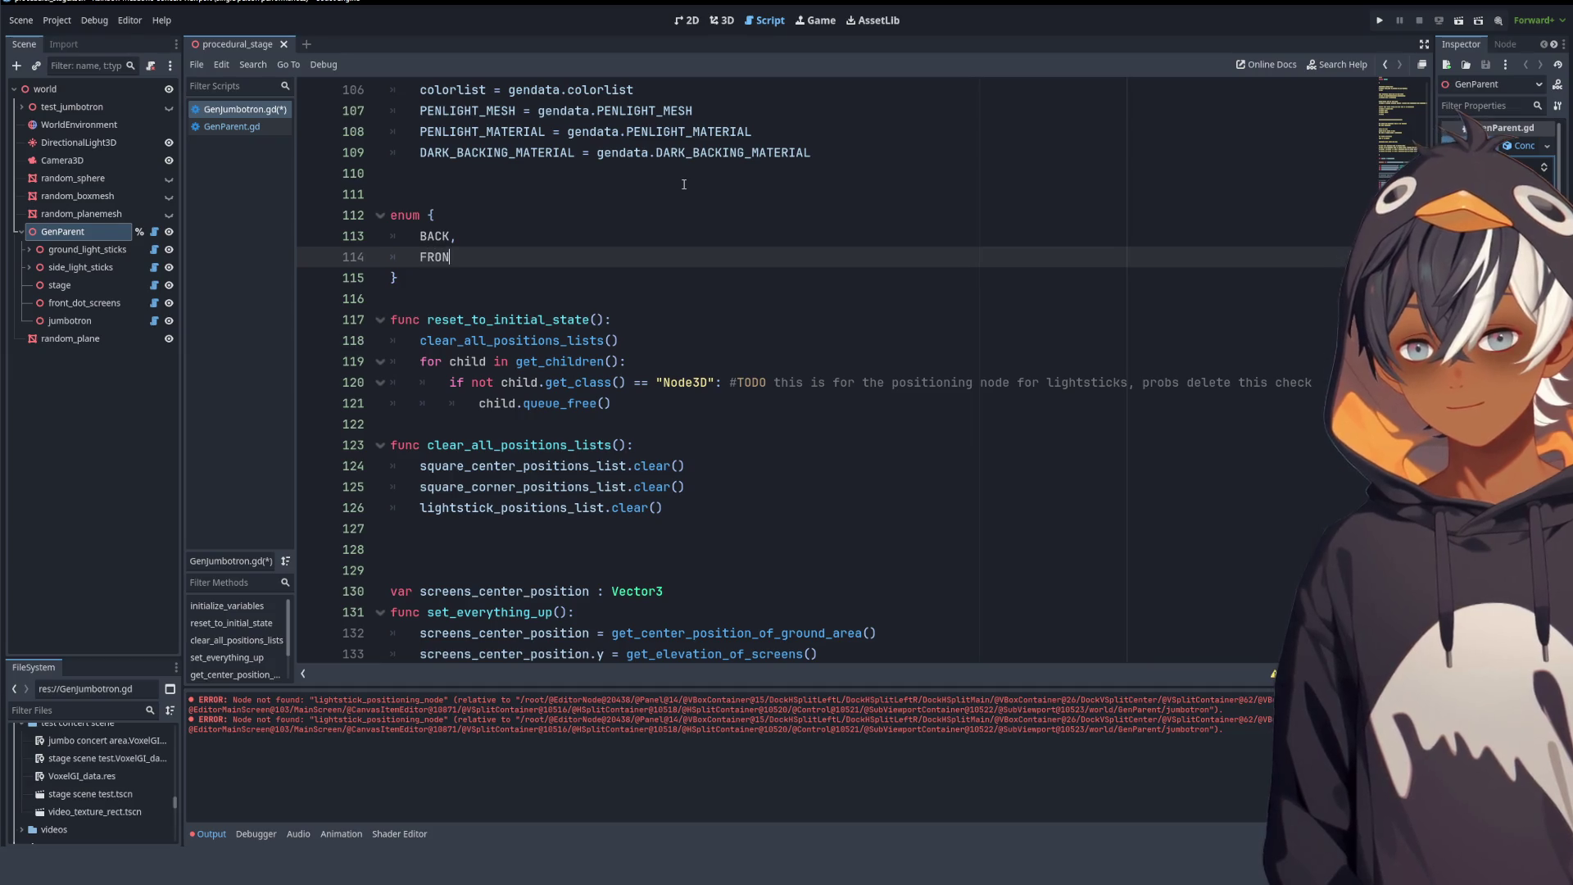
{"action": "key", "text": "Return"}
{"action": "type", "text": "LEFT,"}
{"action": "key", "text": "Return"}
{"action": "type", "text": "RIGHT"}
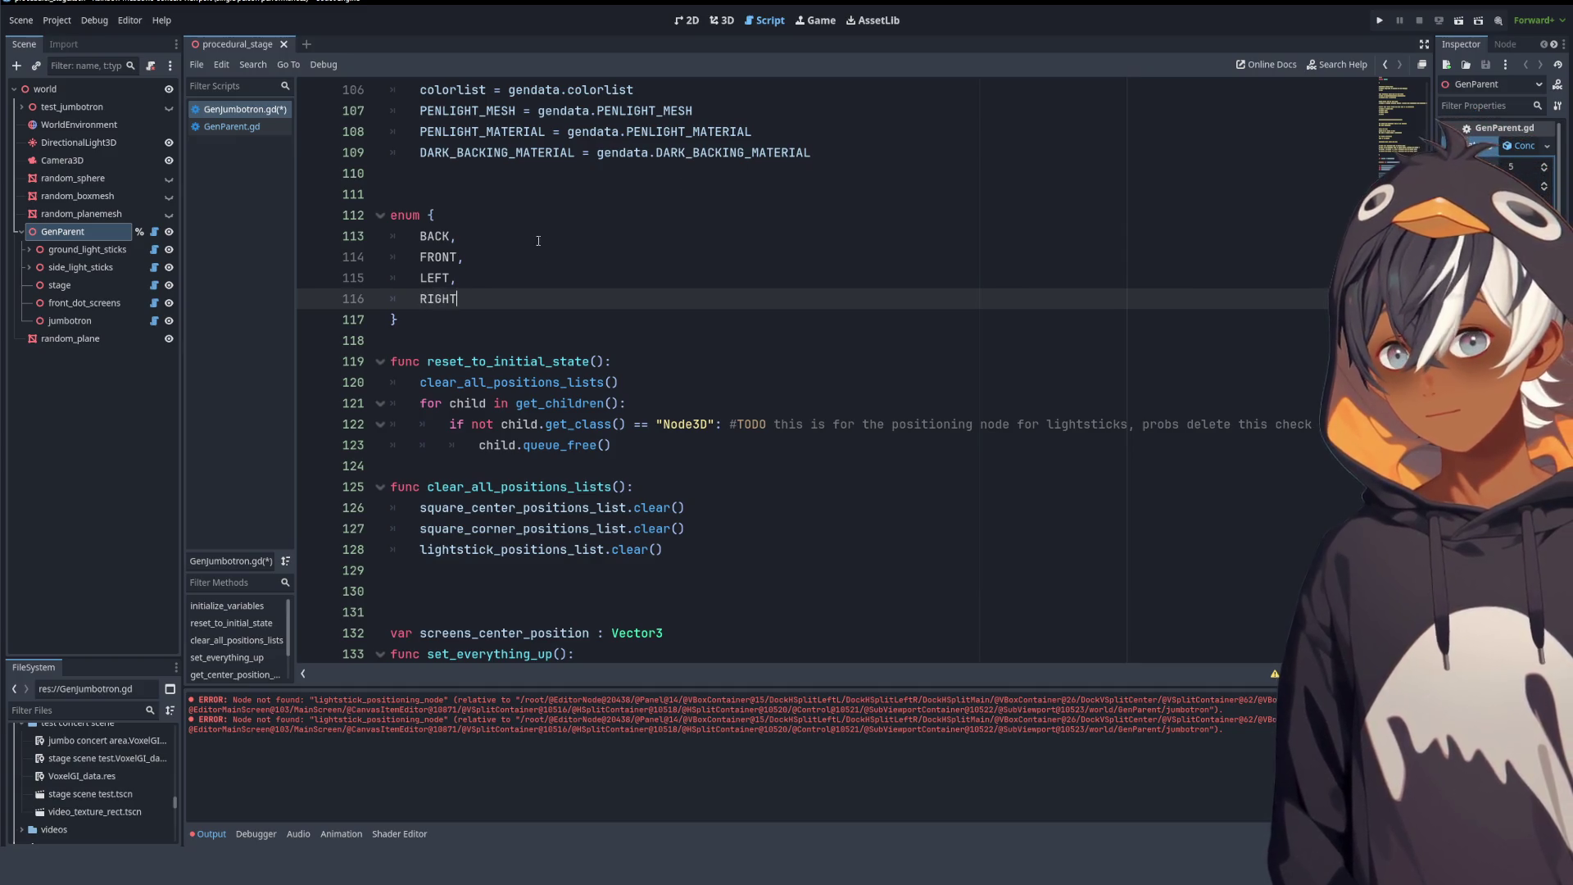
{"action": "left_click", "coordinate": [544, 236]}
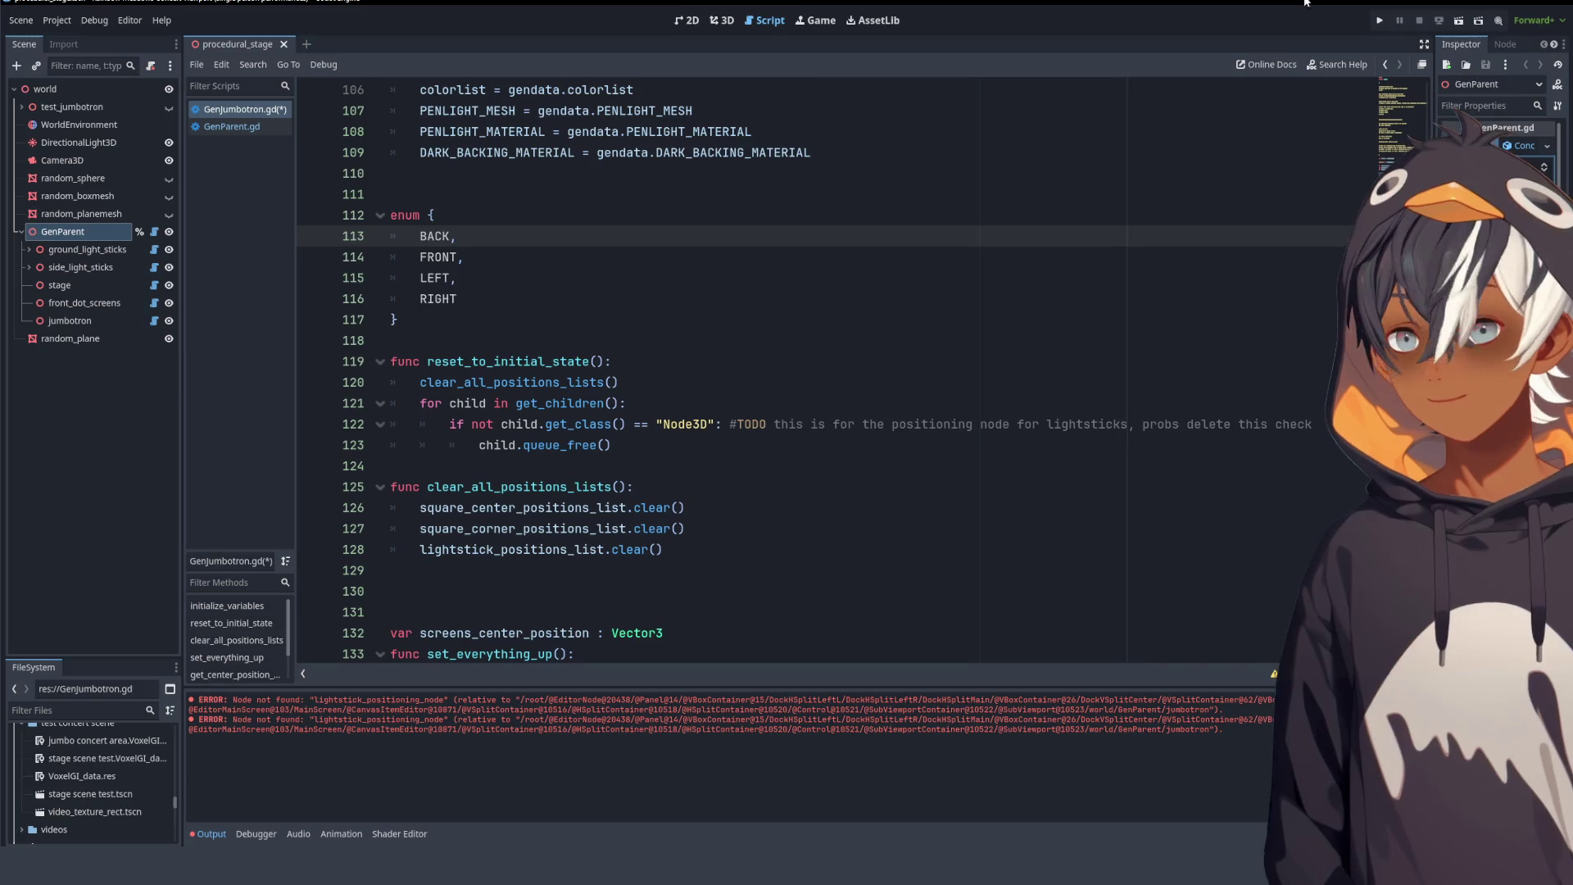
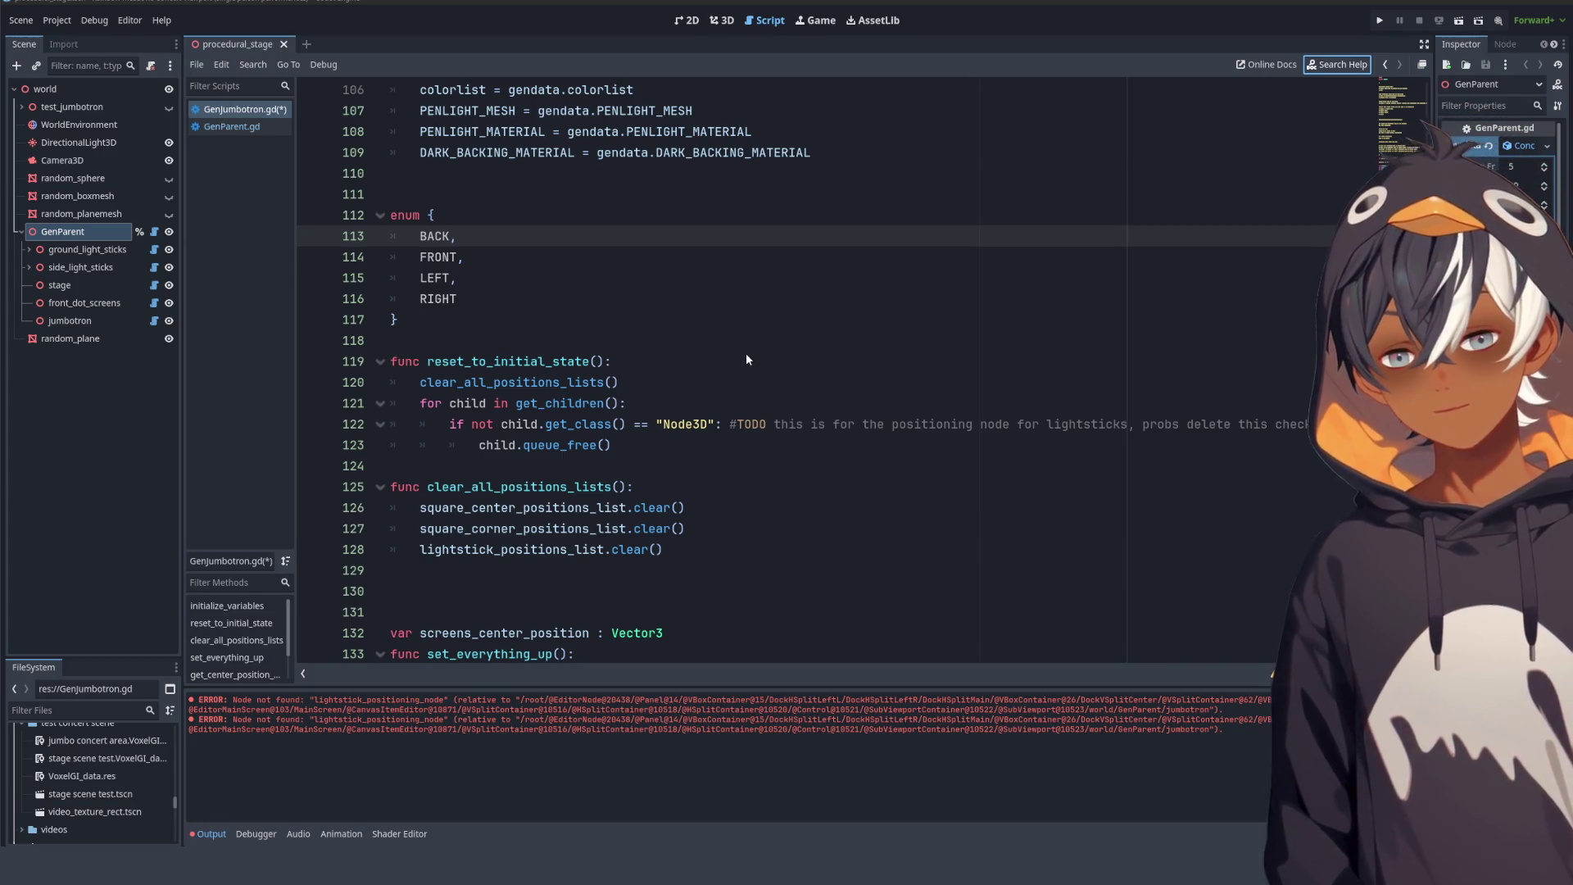
{"action": "key", "text": "alt+F1"}
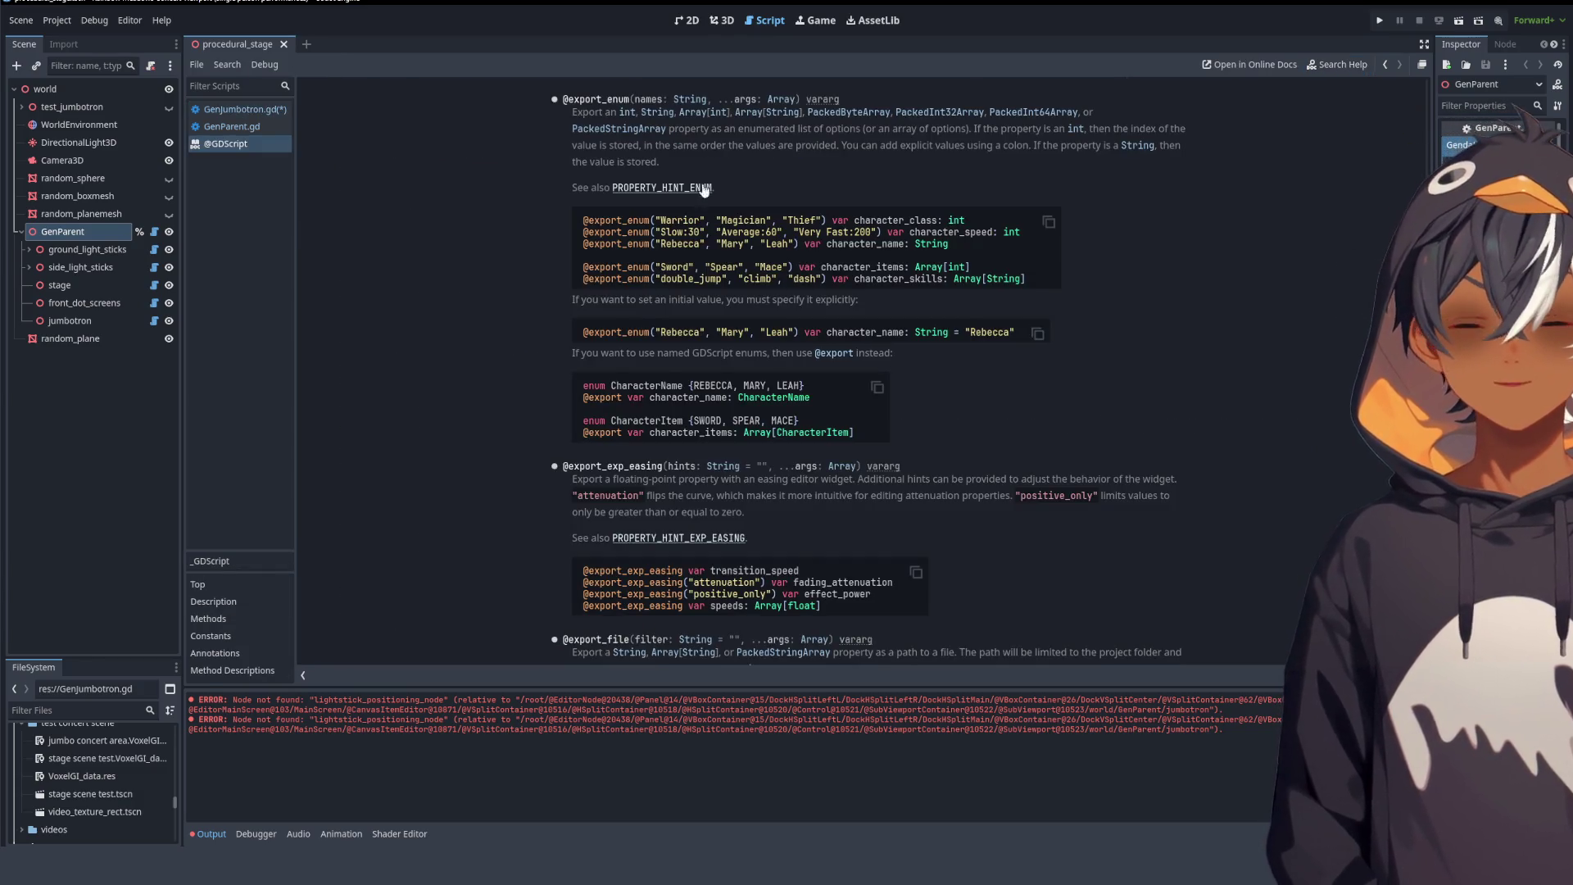
{"action": "triple_click", "coordinate": [632, 387]}
{"action": "left_click", "coordinate": [539, 302]}
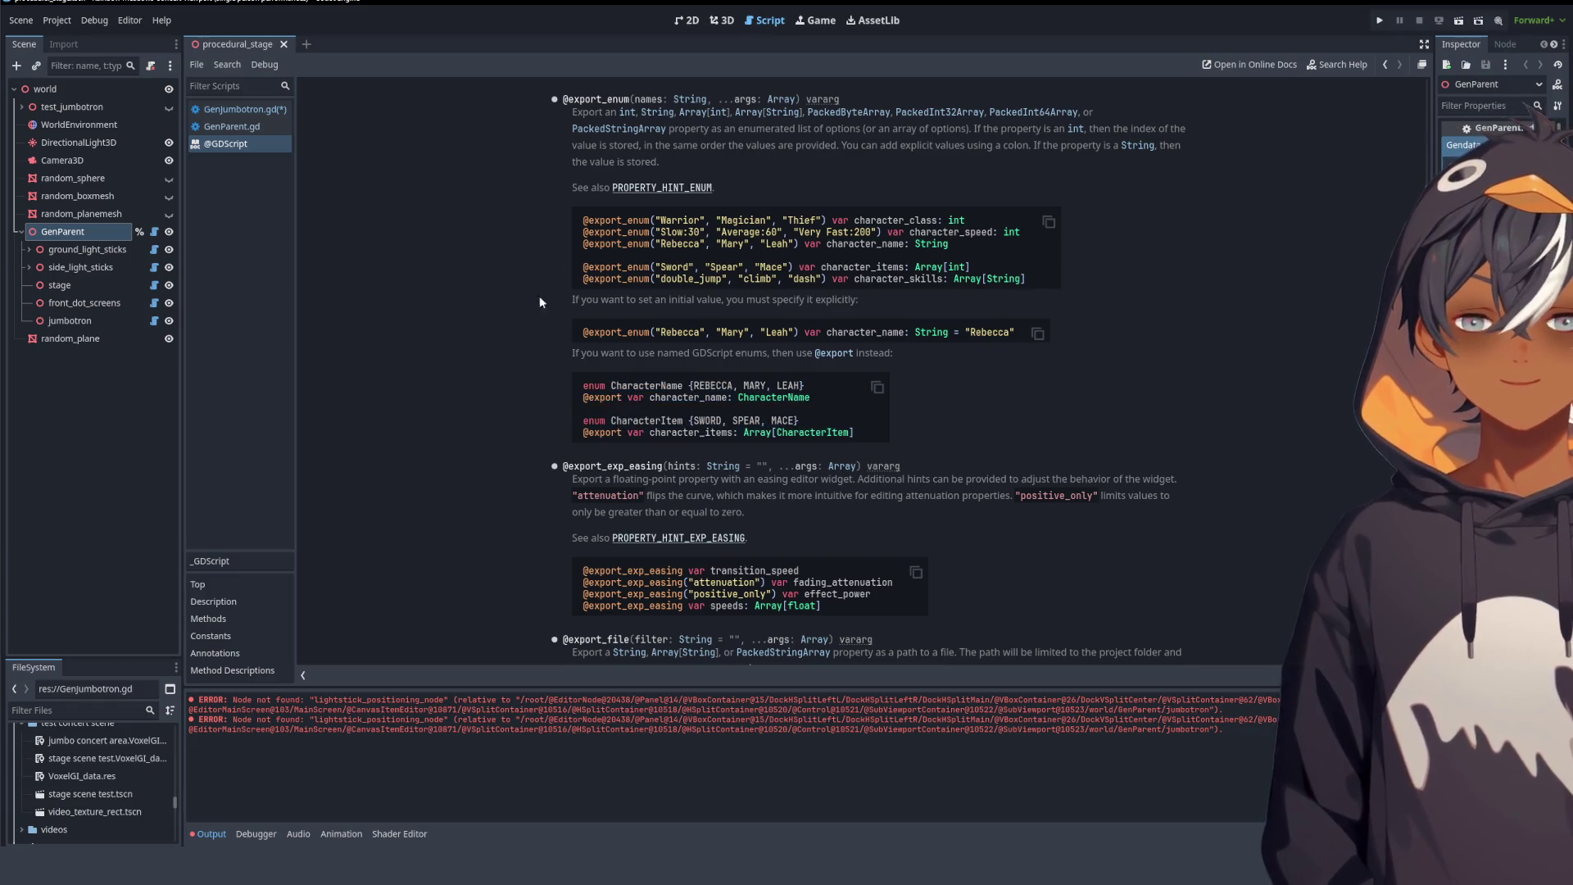
- Name the BACK/FRONT/LEFT/RIGHT enum SCREEN_NAMES and add blank lines below it
{"action": "left_click", "coordinate": [242, 109]}
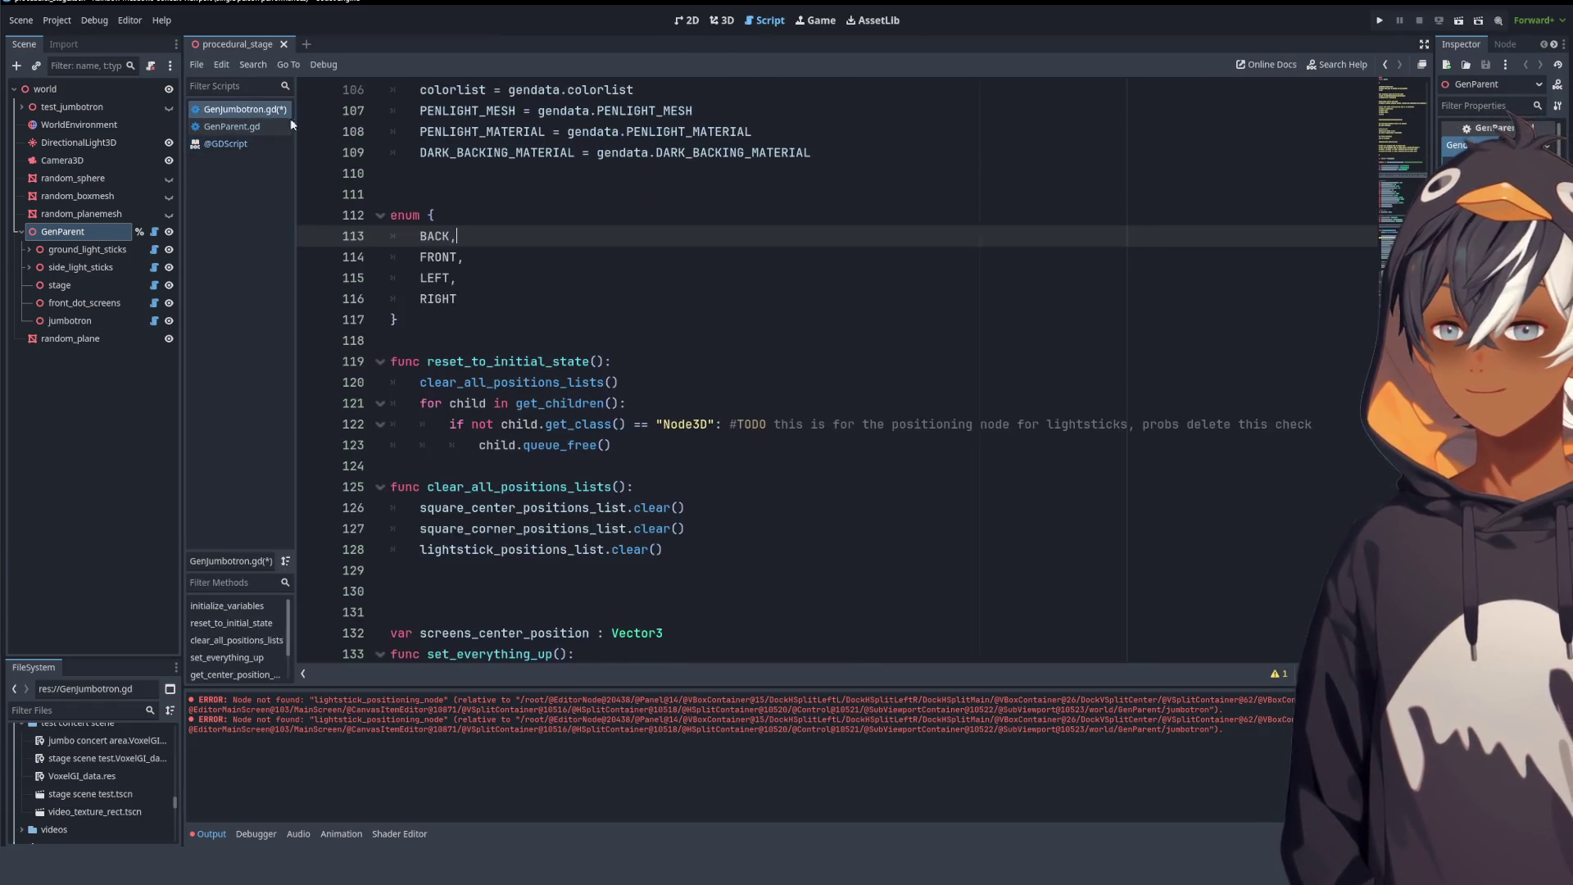
{"action": "left_click", "coordinate": [429, 215]}
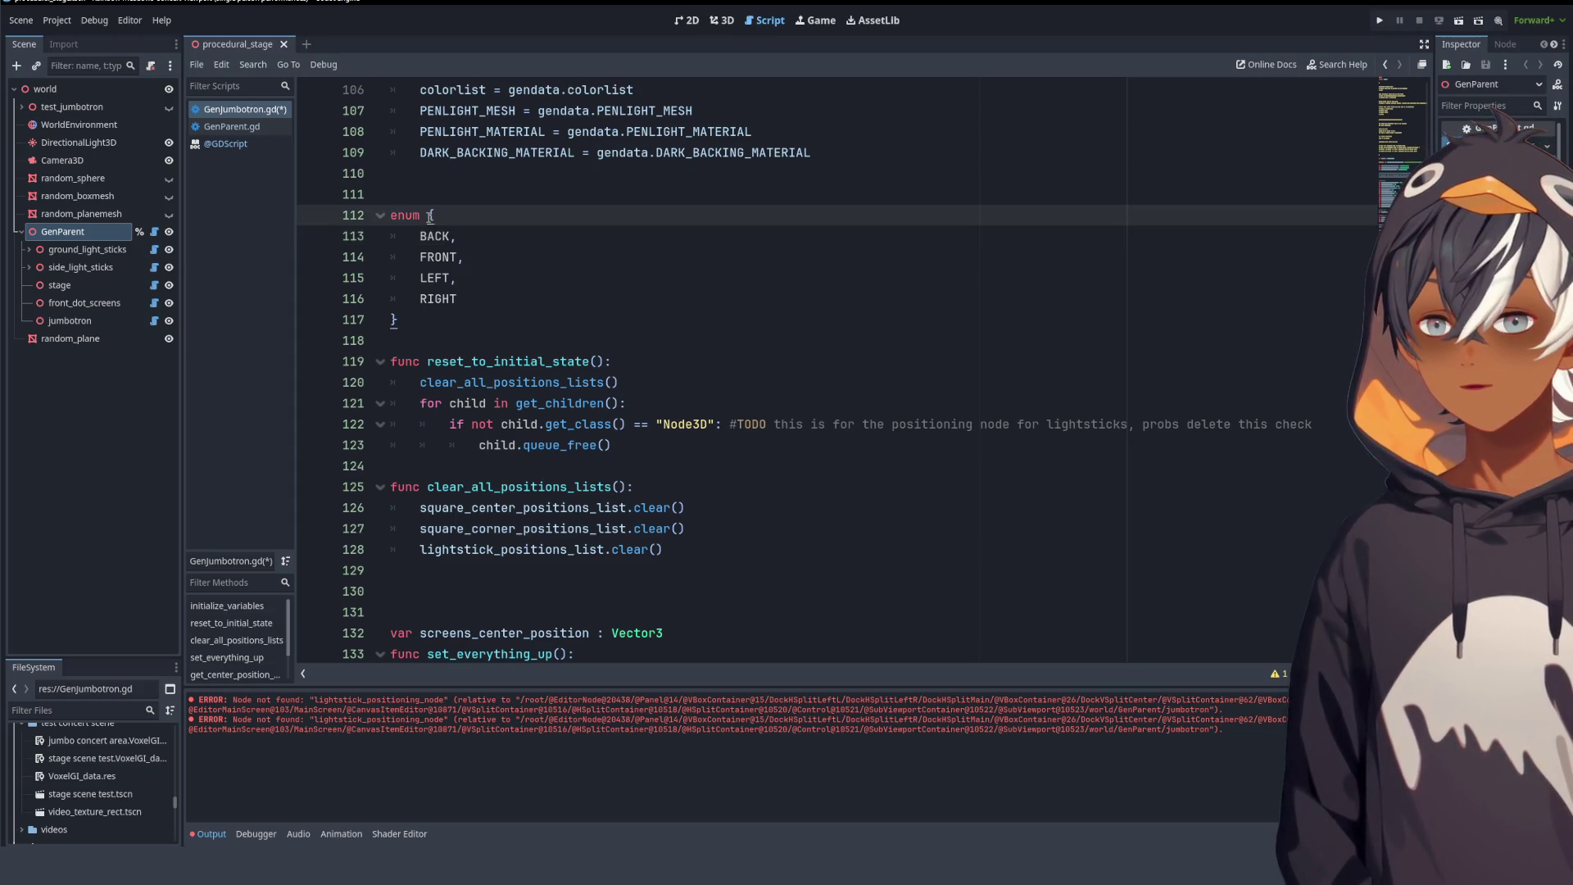
{"action": "type", "text": "SC"}
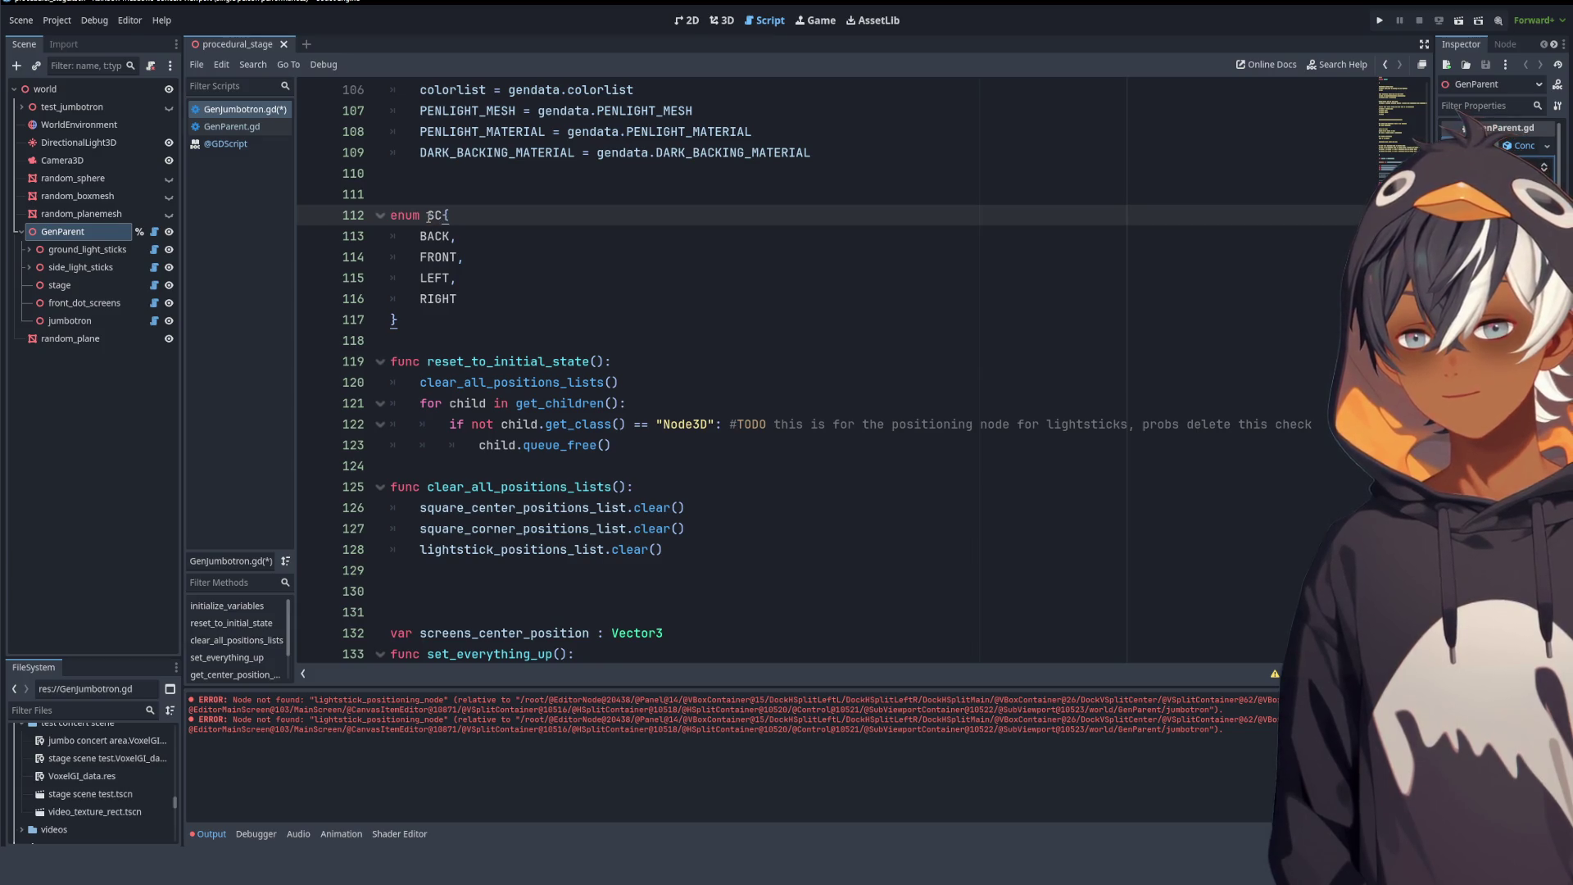
{"action": "type", "text": "REEN_NAMES"}
{"action": "left_click", "coordinate": [599, 276]}
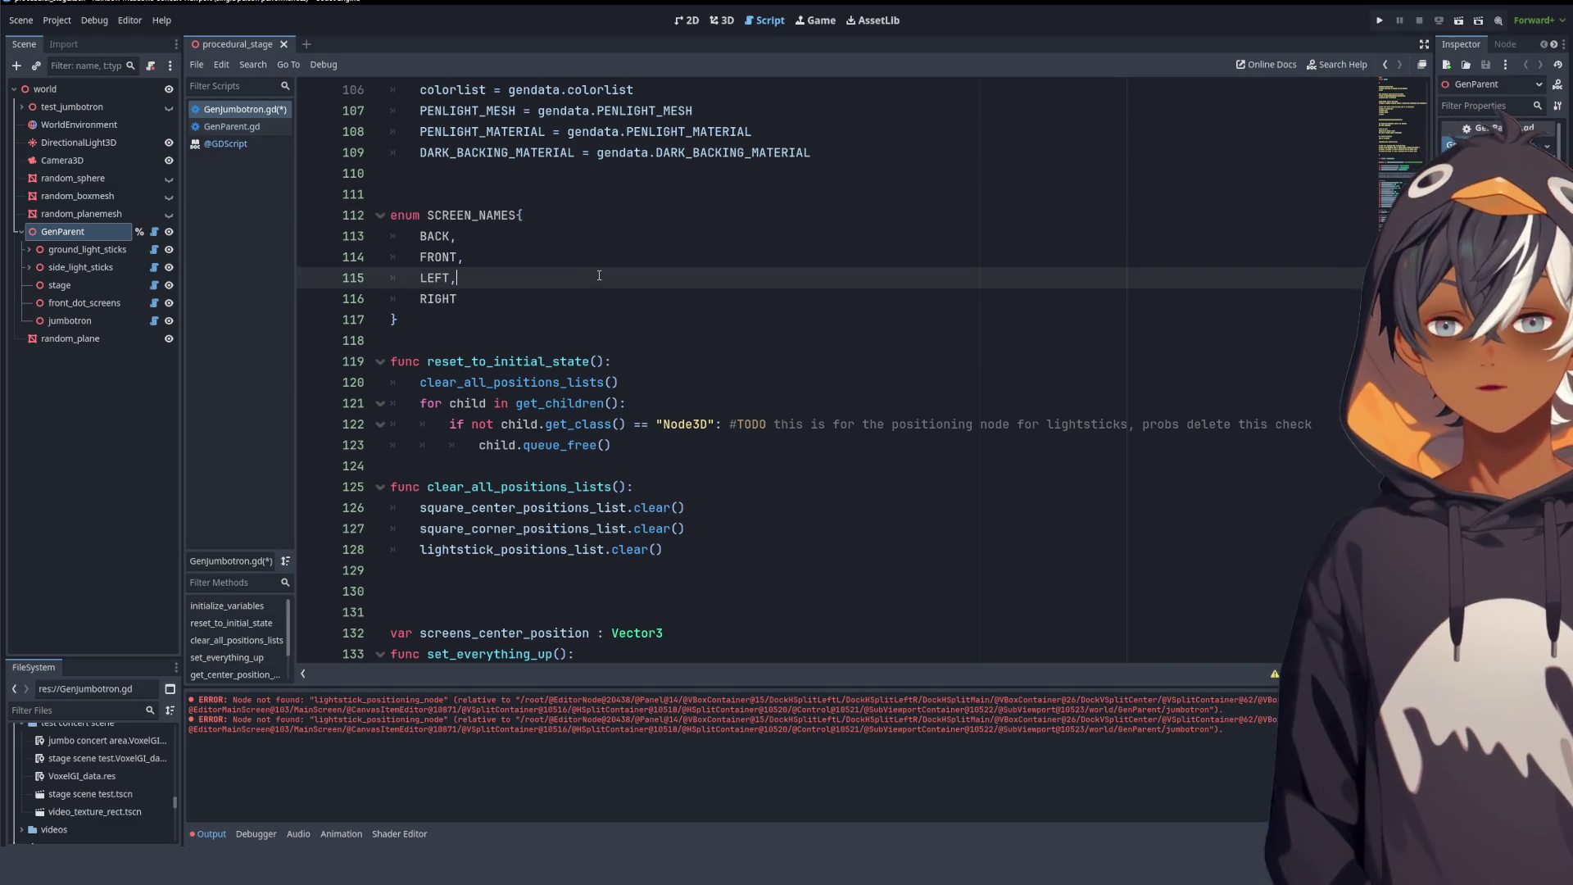
{"action": "double_click", "coordinate": [470, 215]}
{"action": "left_click", "coordinate": [469, 278]}
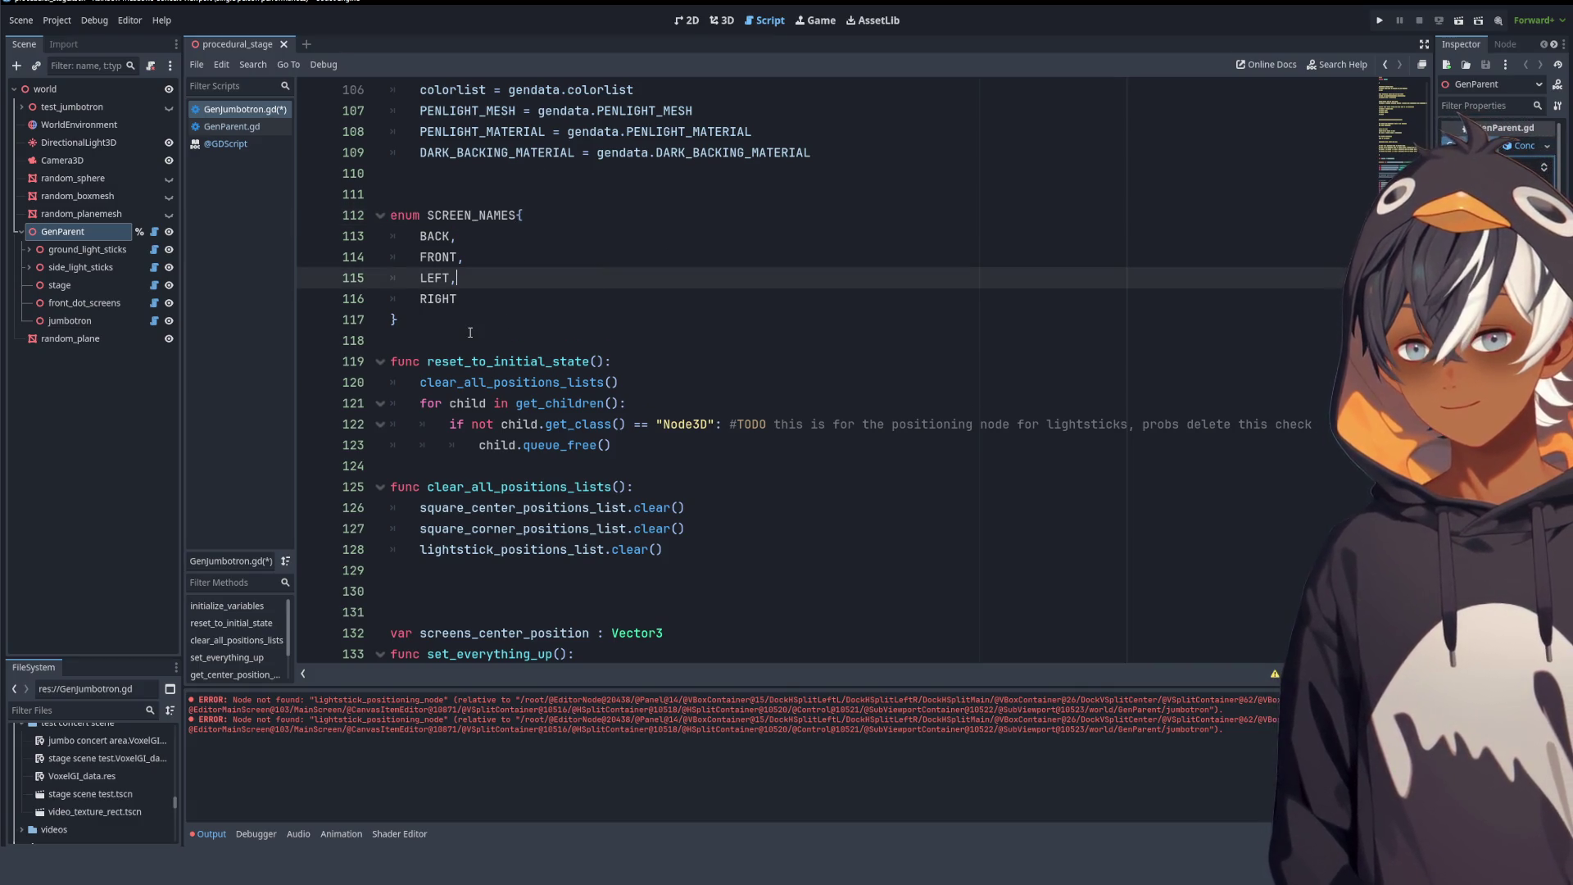
{"action": "left_click", "coordinate": [469, 331]}
{"action": "key", "text": "Return"}
{"action": "key", "text": "Return"}
{"action": "key", "text": "Up"}
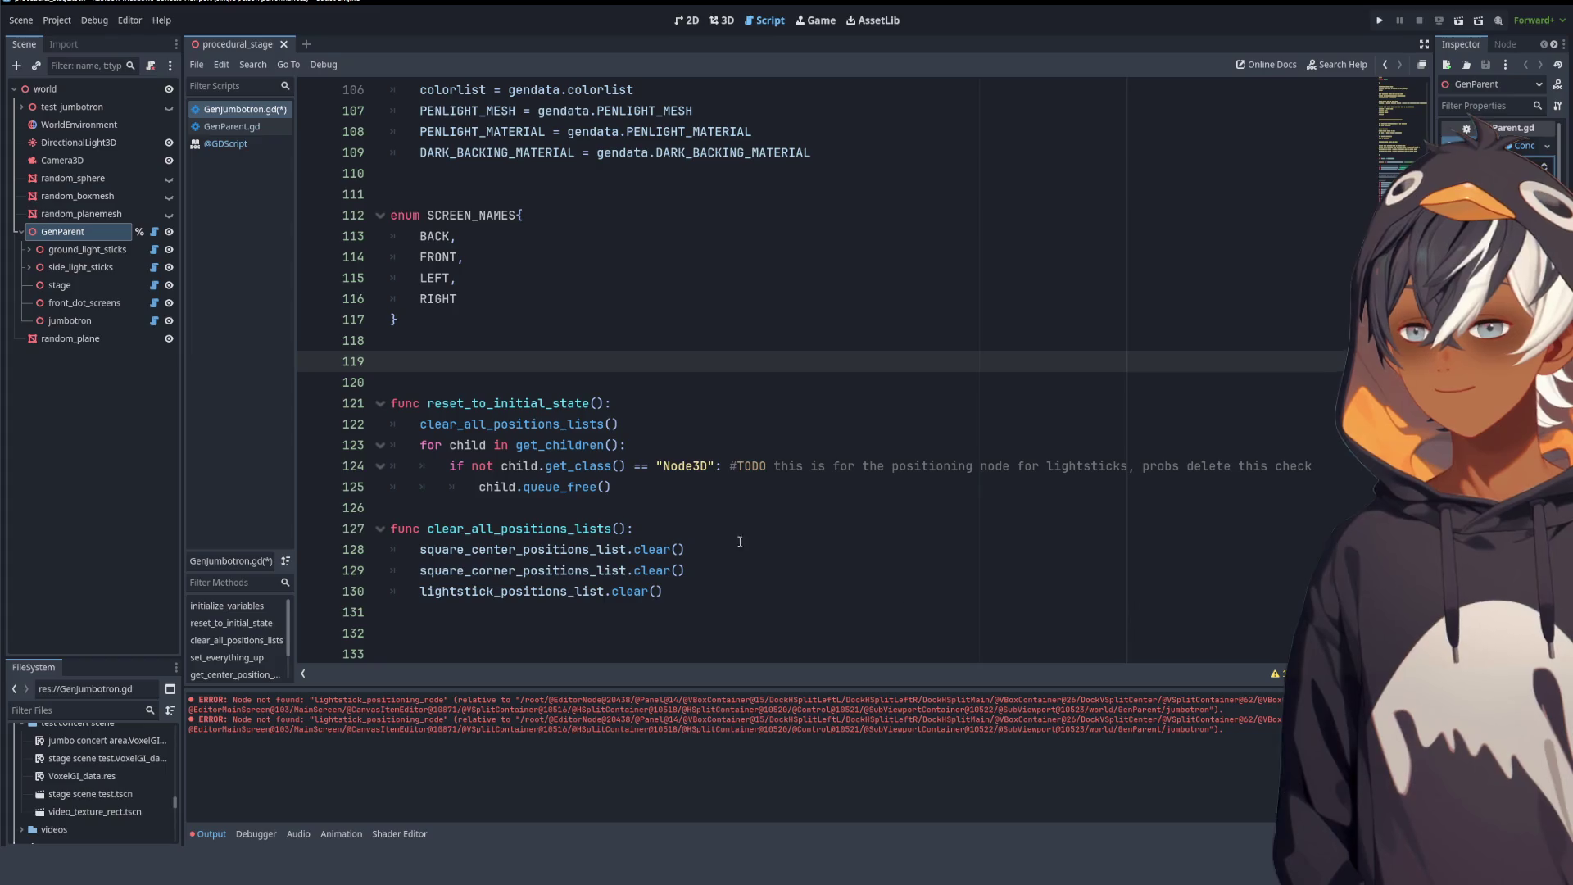
- Declare 'var screens : Dictionary{' below the enum with a new line inside the braces
{"action": "type", "text": "su"}
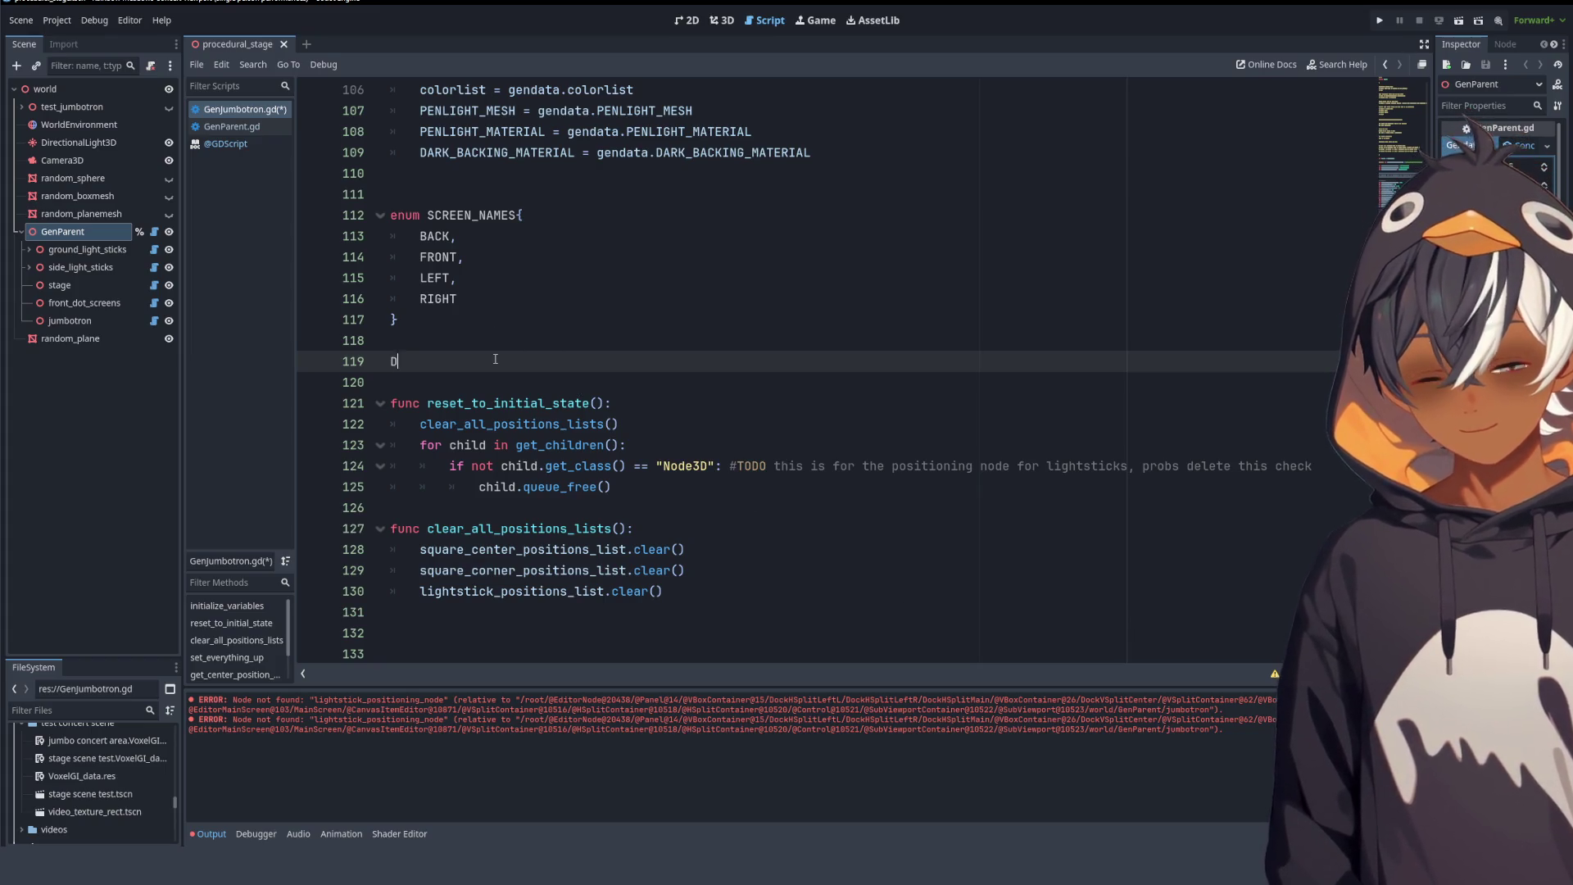
{"action": "key", "text": "BackSpace"}
{"action": "key", "text": "BackSpace"}
{"action": "type", "text": "var sc"}
{"action": "key", "text": "BackSpace"}
{"action": "key", "text": "BackSpace"}
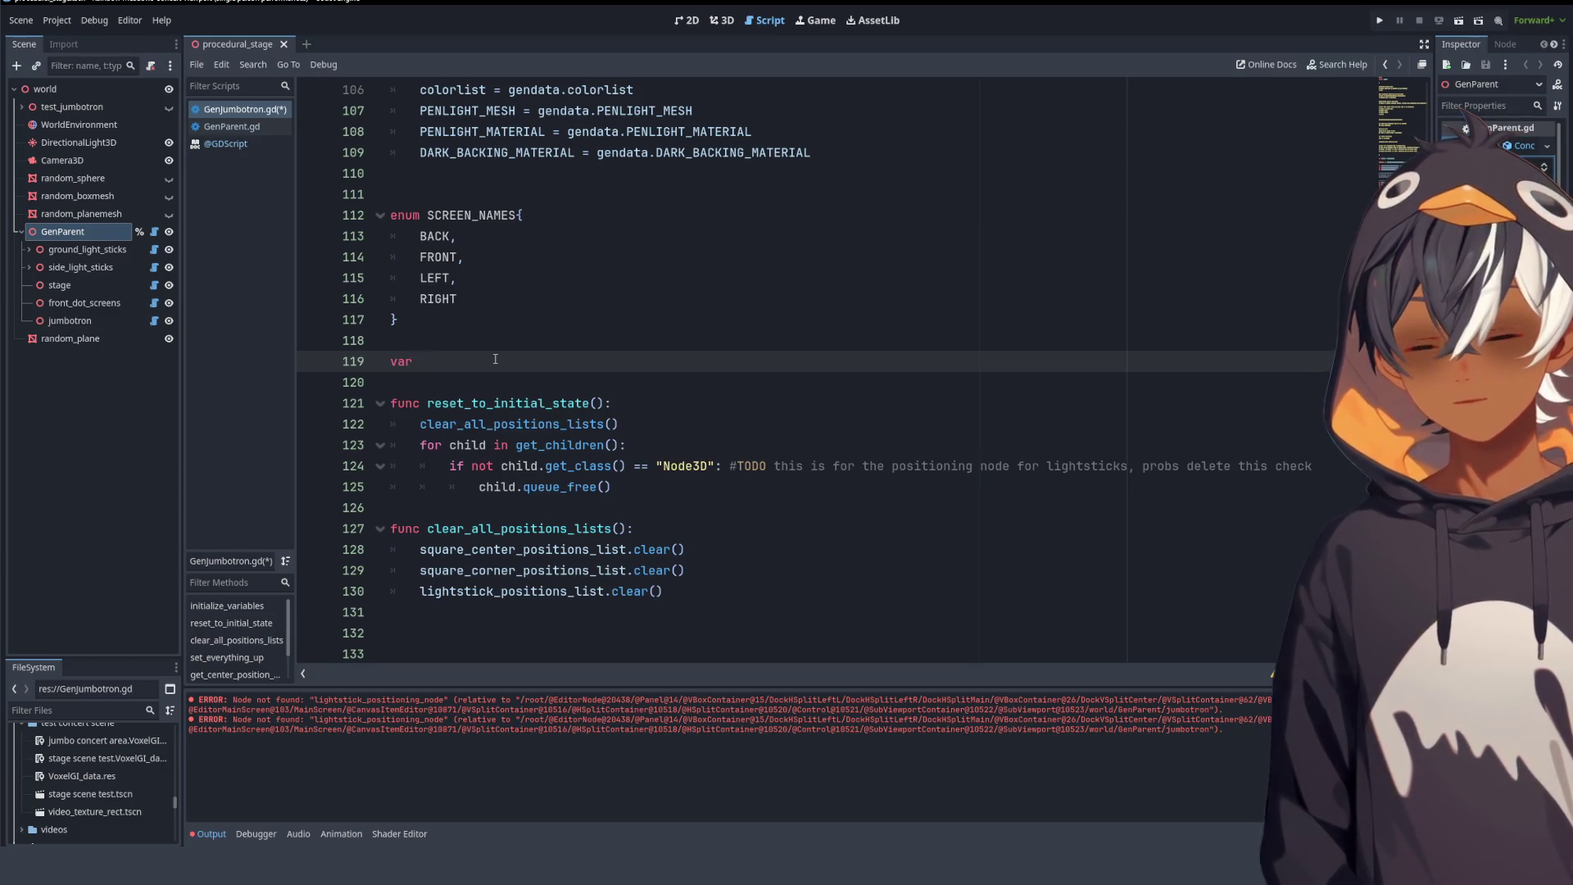
{"action": "type", "text": "sc"}
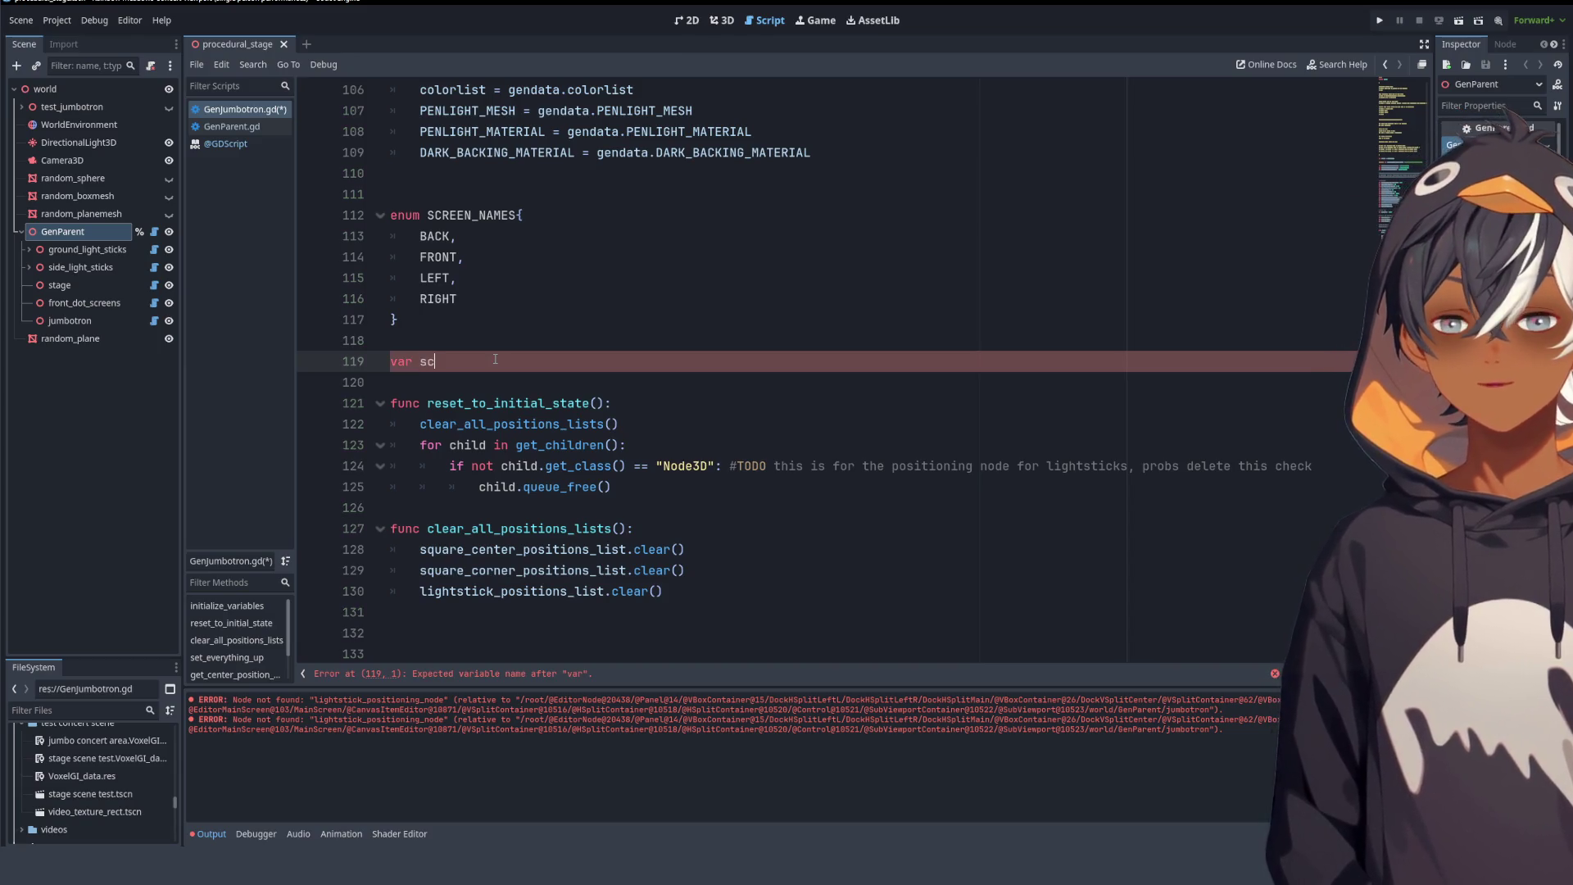
{"action": "type", "text": "reens"}
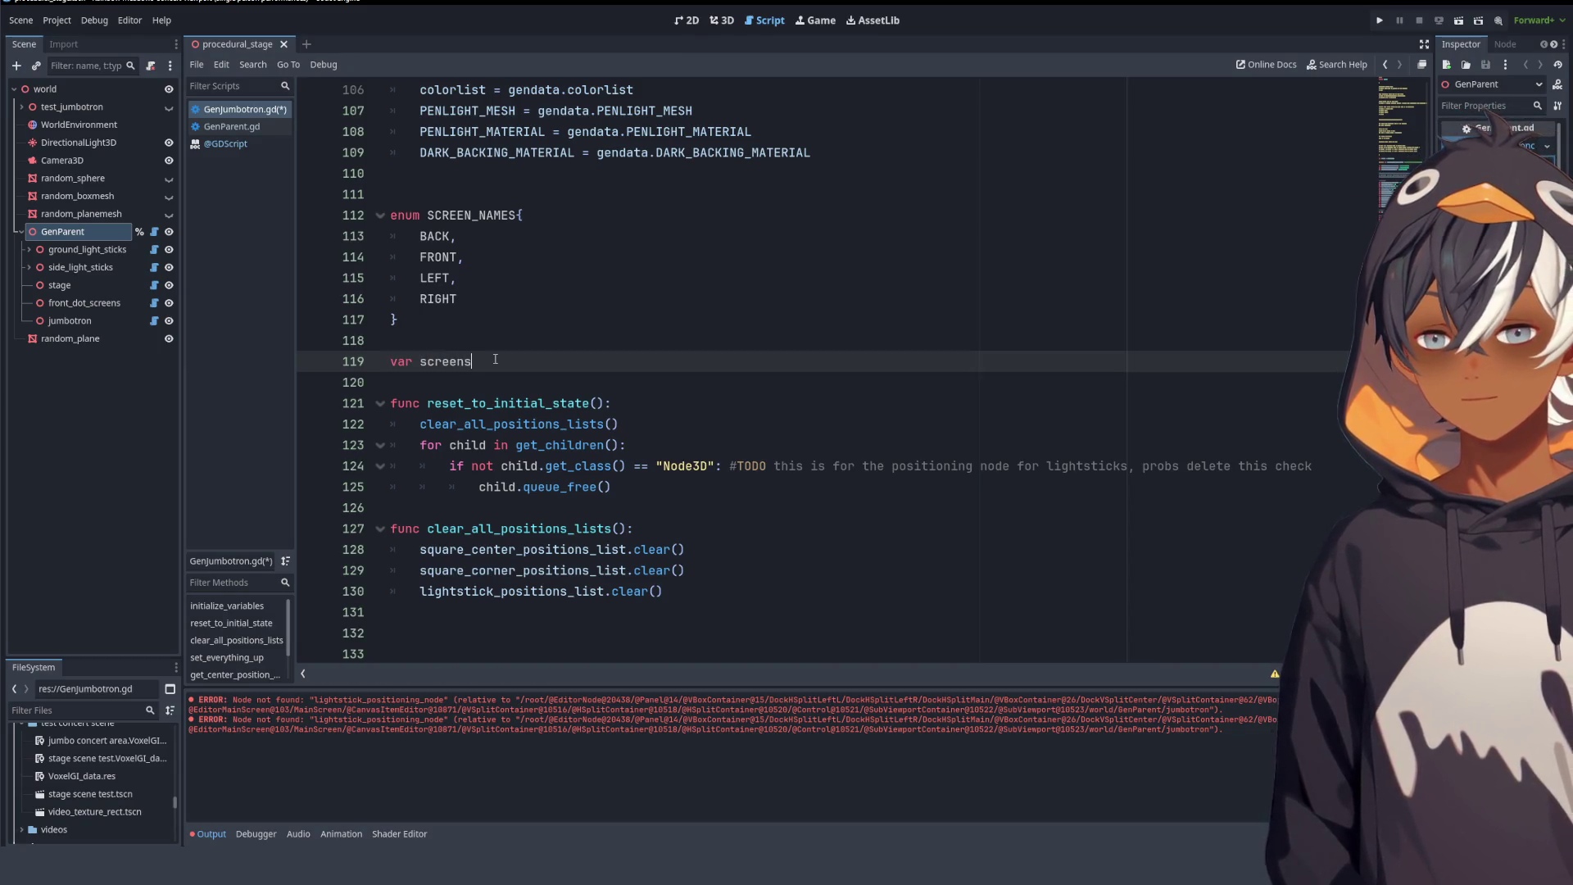
{"action": "type", "text": " : D"}
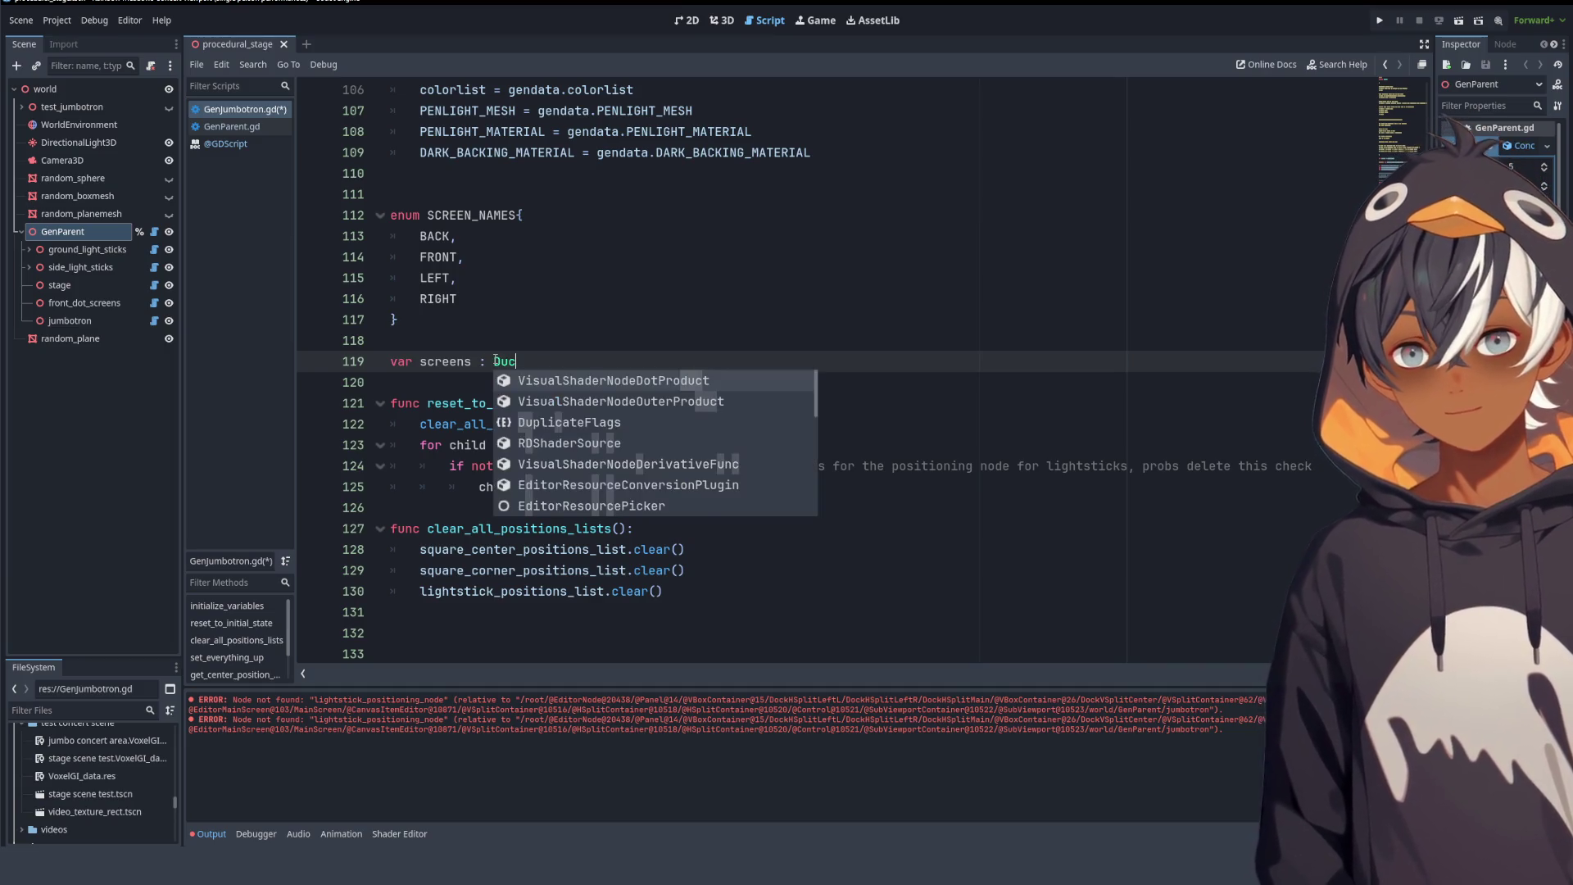
{"action": "type", "text": "i"}
{"action": "key", "text": "Return"}
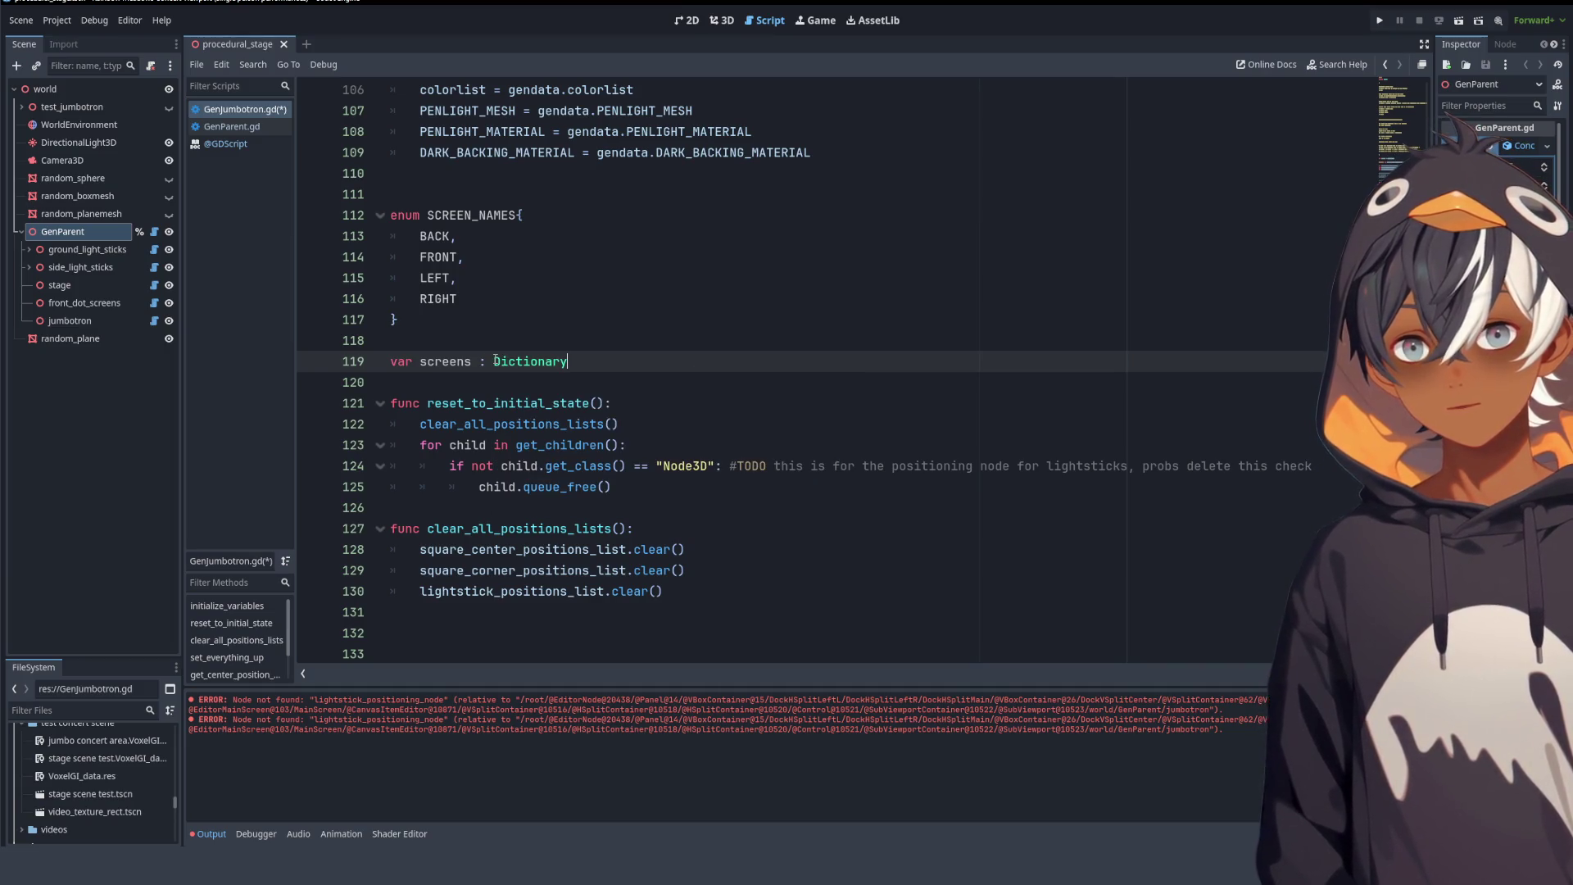
{"action": "type", "text": "{"}
{"action": "key", "text": "Return"}
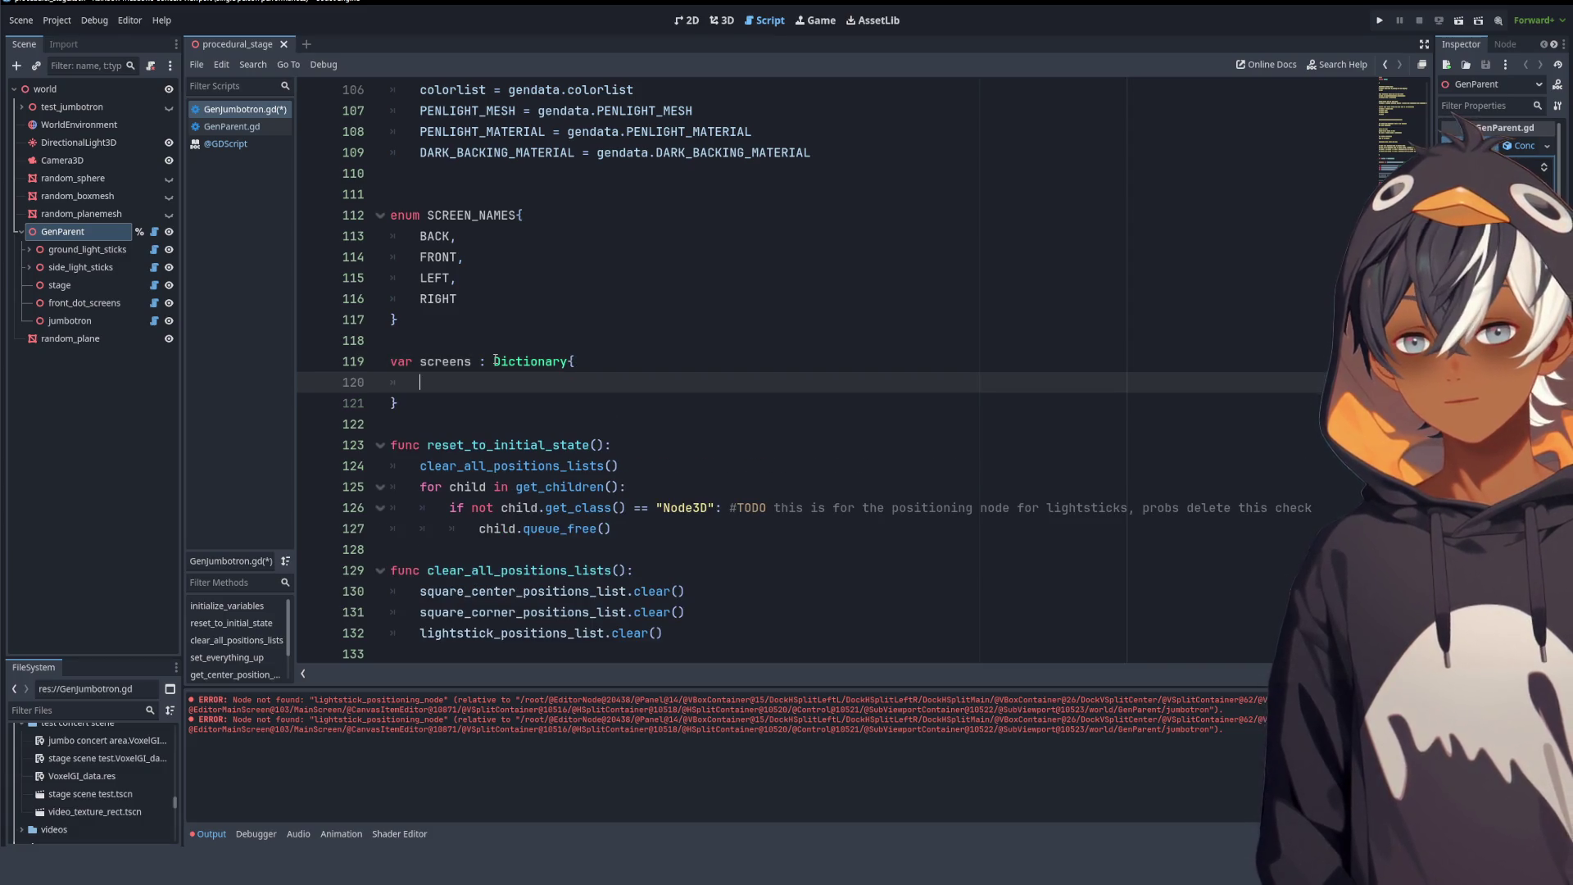
- Copy the BACK, FRONT, LEFT and RIGHT enum entries into the dictionary and fix BACK's indent
{"action": "left_click_drag", "start_coordinate": [459, 299], "coordinate": [364, 236]}
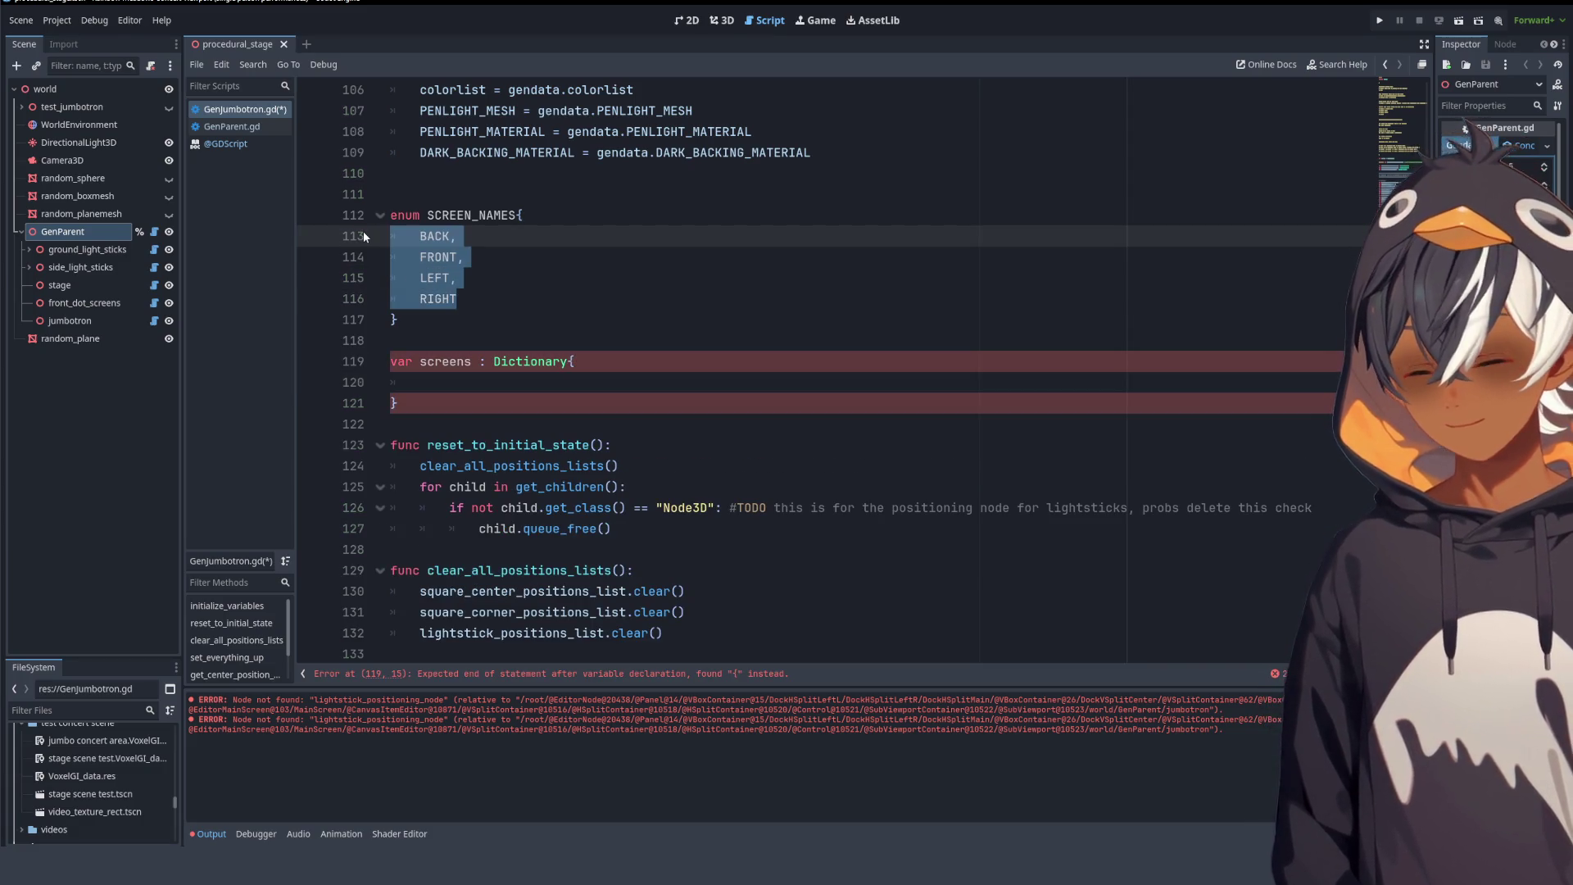
{"action": "key", "text": "ctrl+c"}
{"action": "left_click", "coordinate": [432, 383]}
{"action": "key", "text": "ctrl+v"}
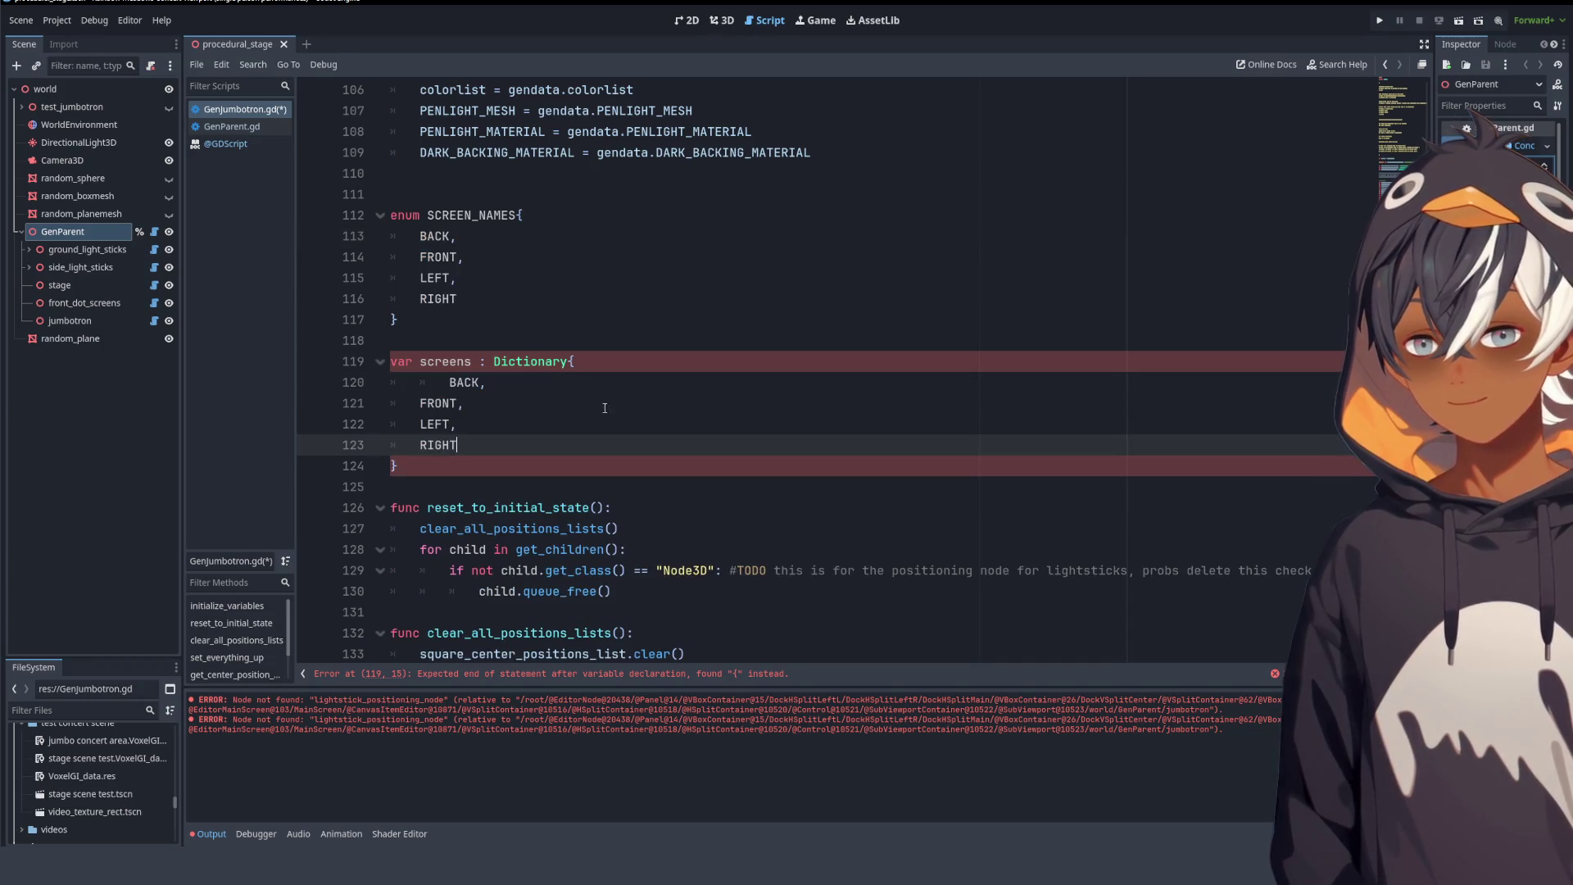
{"action": "left_click", "coordinate": [421, 403]}
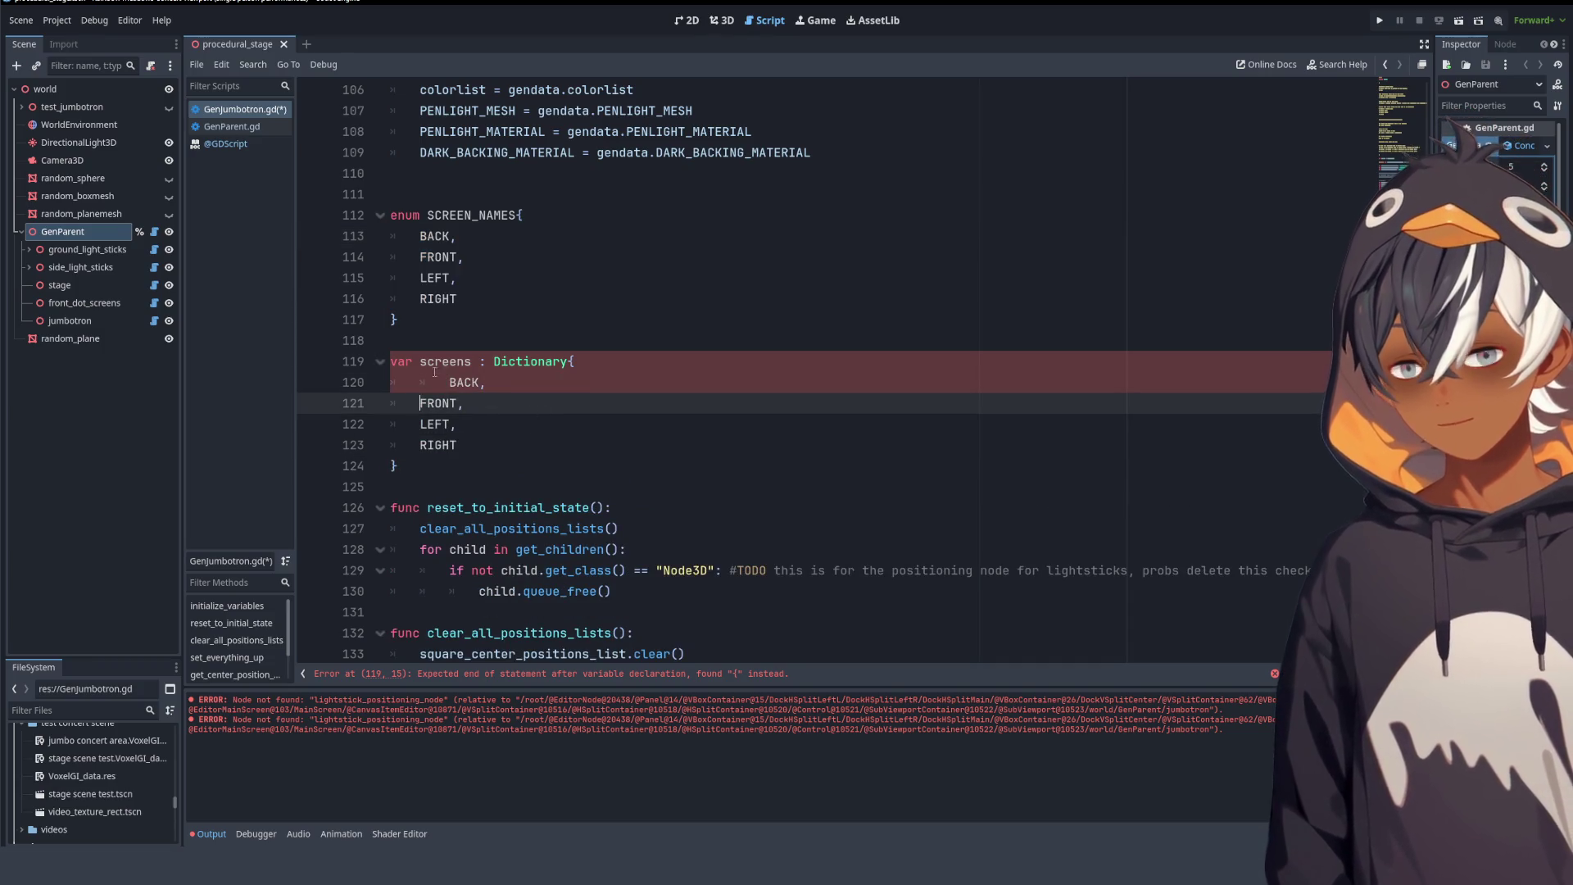
{"action": "left_click", "coordinate": [450, 381]}
{"action": "key", "text": "BackSpace"}
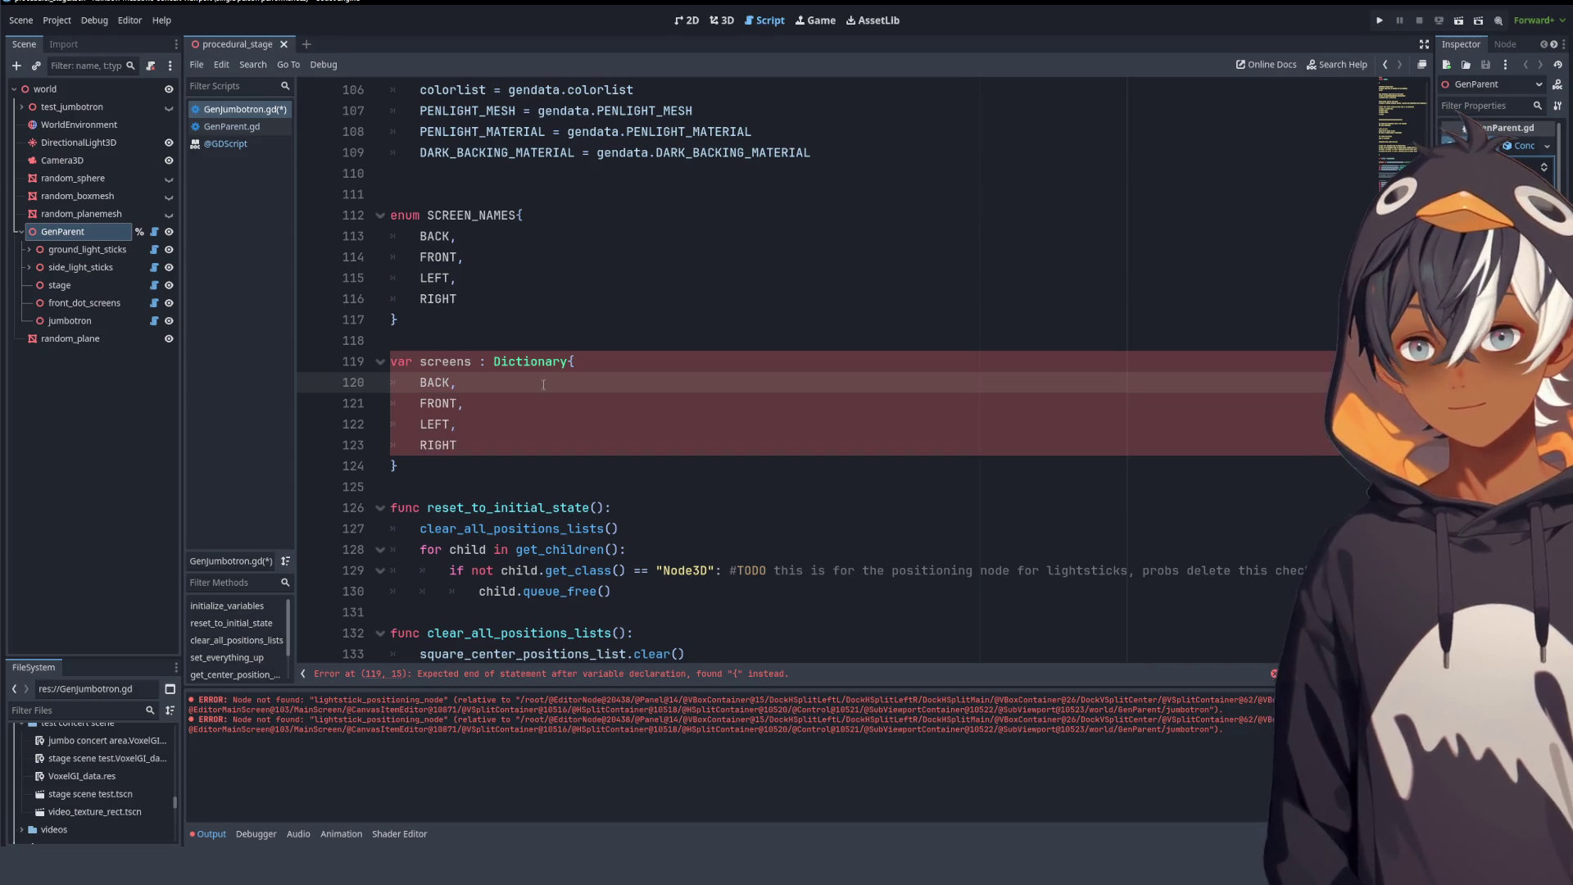
{"action": "left_click", "coordinate": [455, 382]}
- Add colon separators after the dictionary keys BACK, FRONT and LEFT
{"action": "type", "text": ":"}
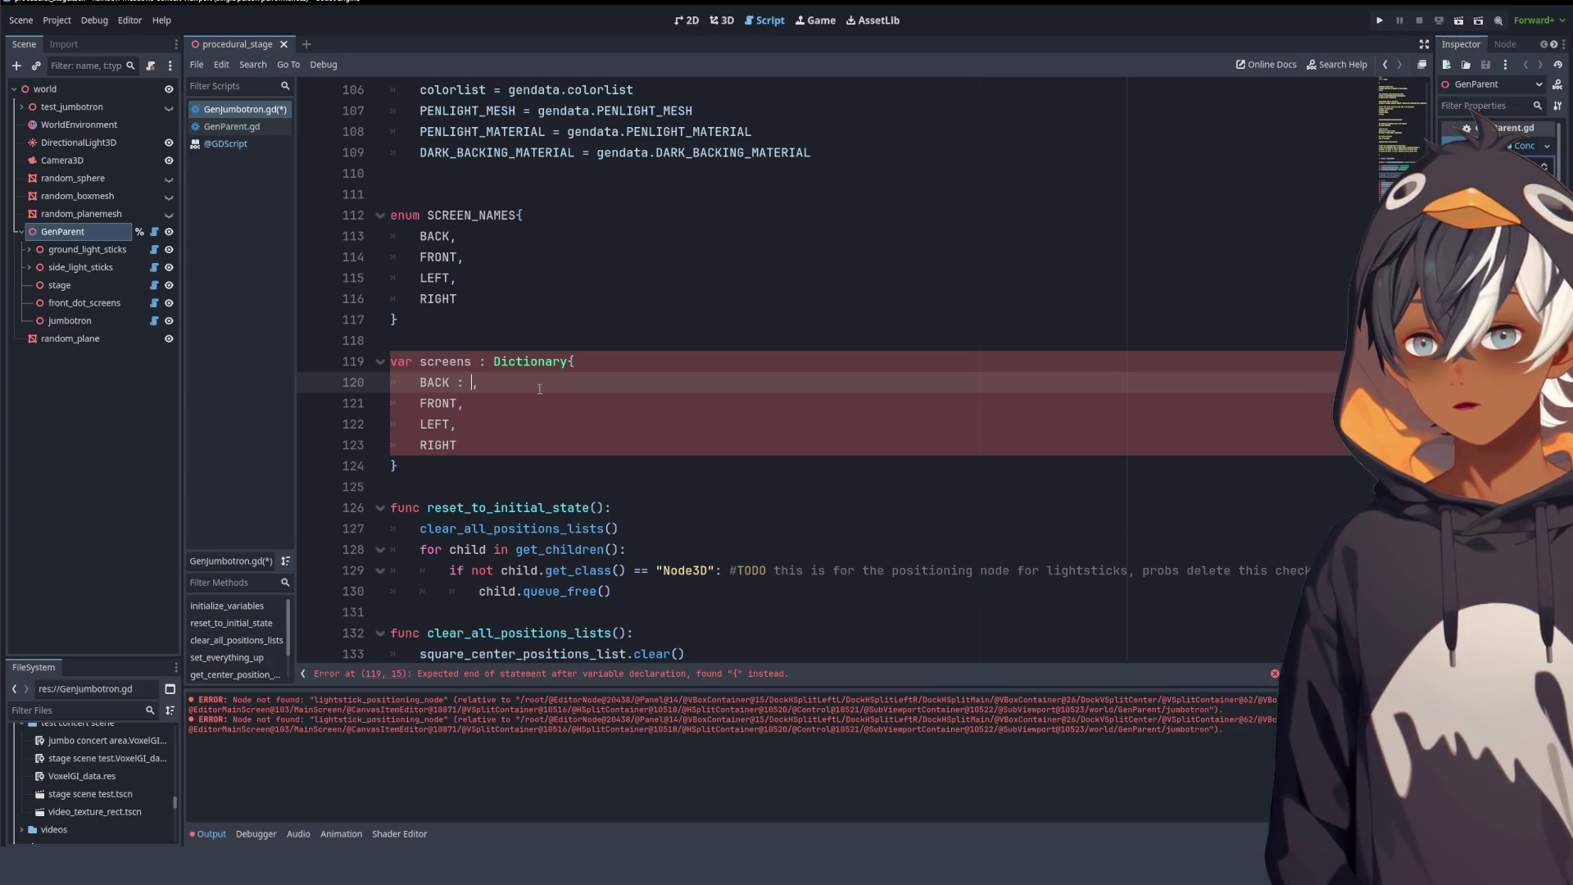
{"action": "left_click_drag", "start_coordinate": [450, 382], "coordinate": [472, 382]}
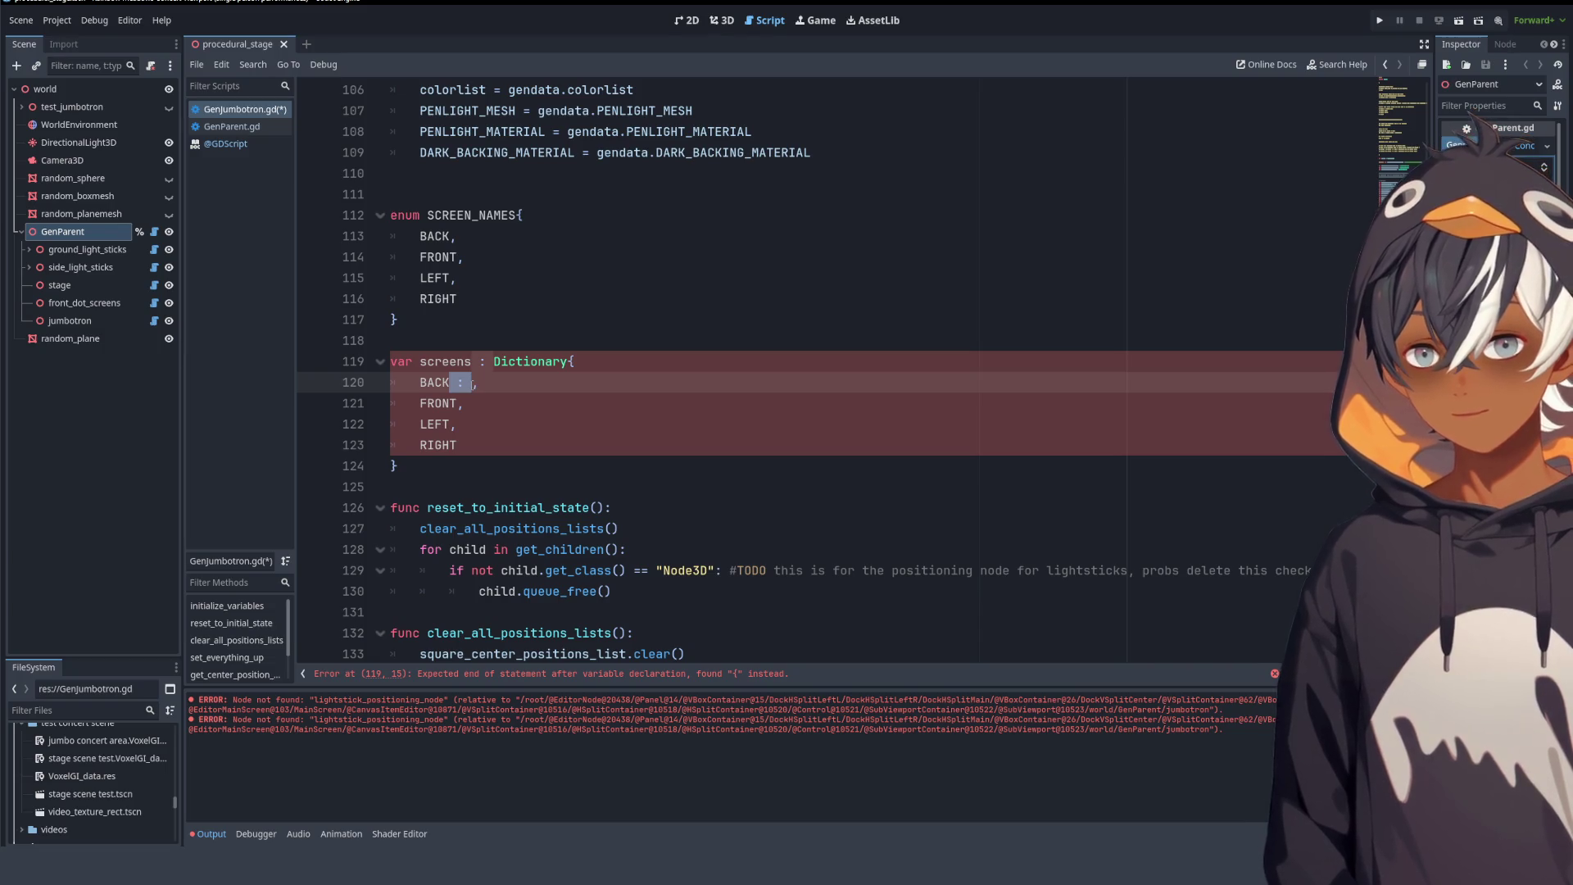
{"action": "key", "text": "ctrl+c"}
{"action": "left_click", "coordinate": [465, 403]}
{"action": "key", "text": "ctrl+v"}
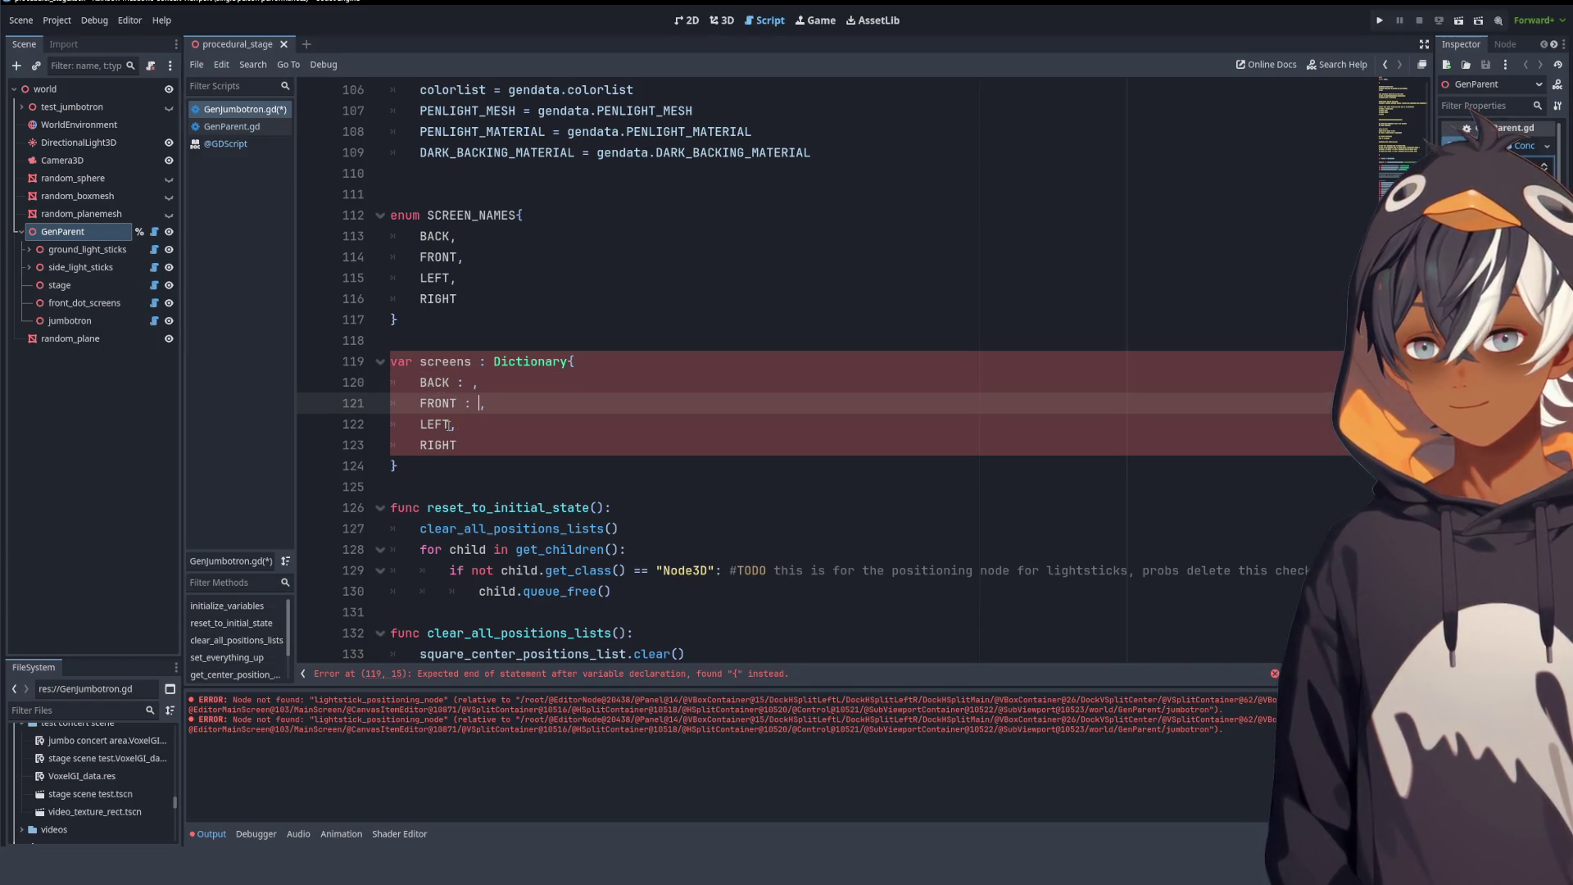
{"action": "left_click", "coordinate": [456, 423]}
{"action": "key", "text": "ctrl+v"}
{"action": "left_click", "coordinate": [465, 444]}
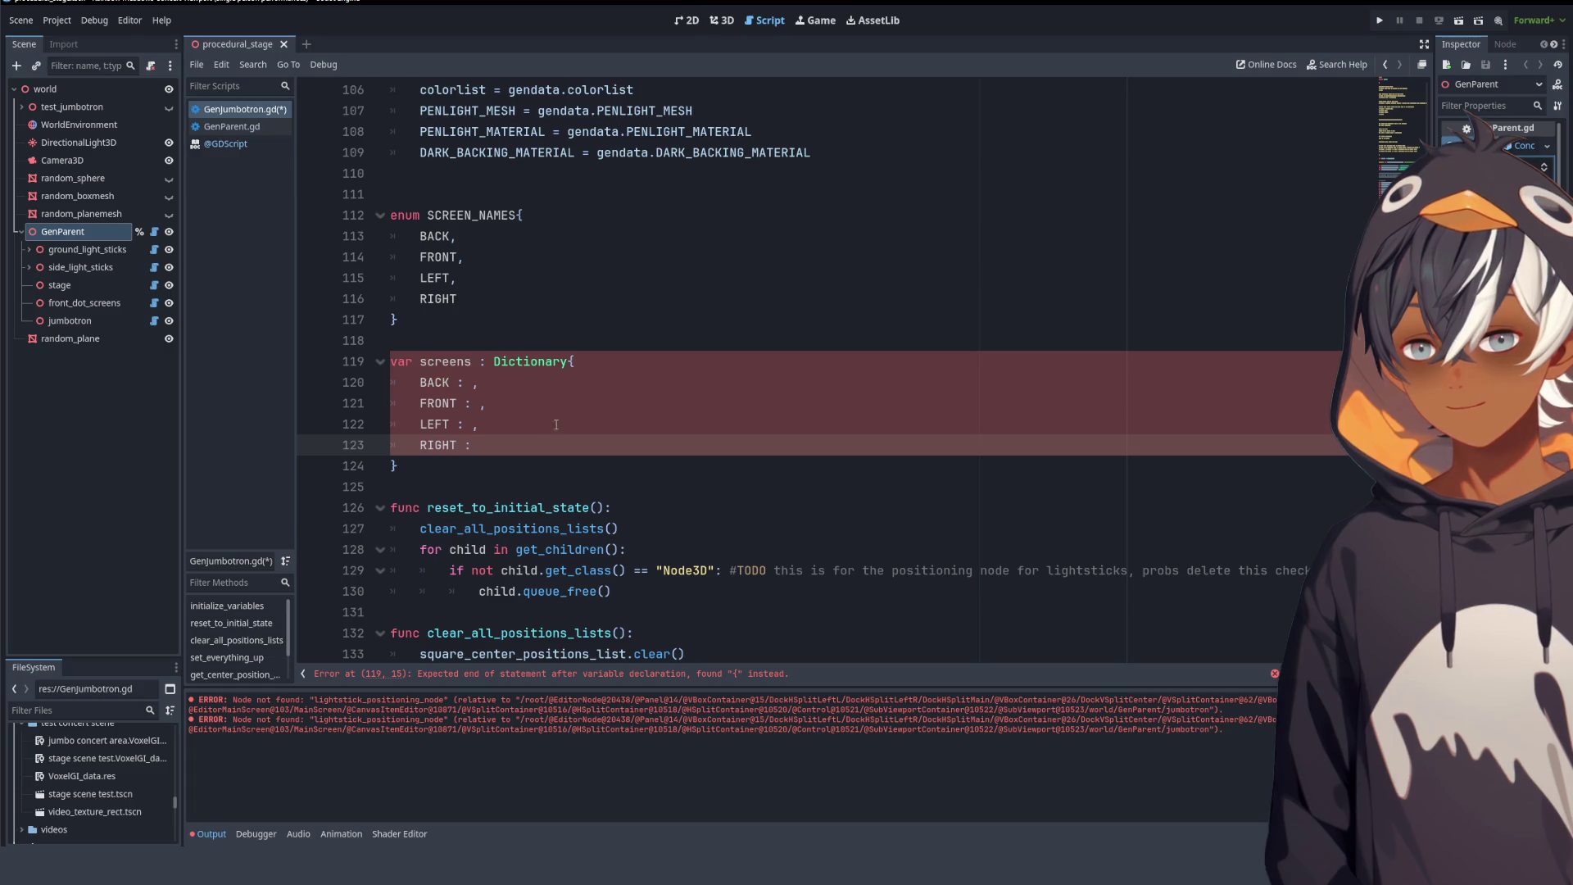
{"action": "left_click", "coordinate": [568, 361]}
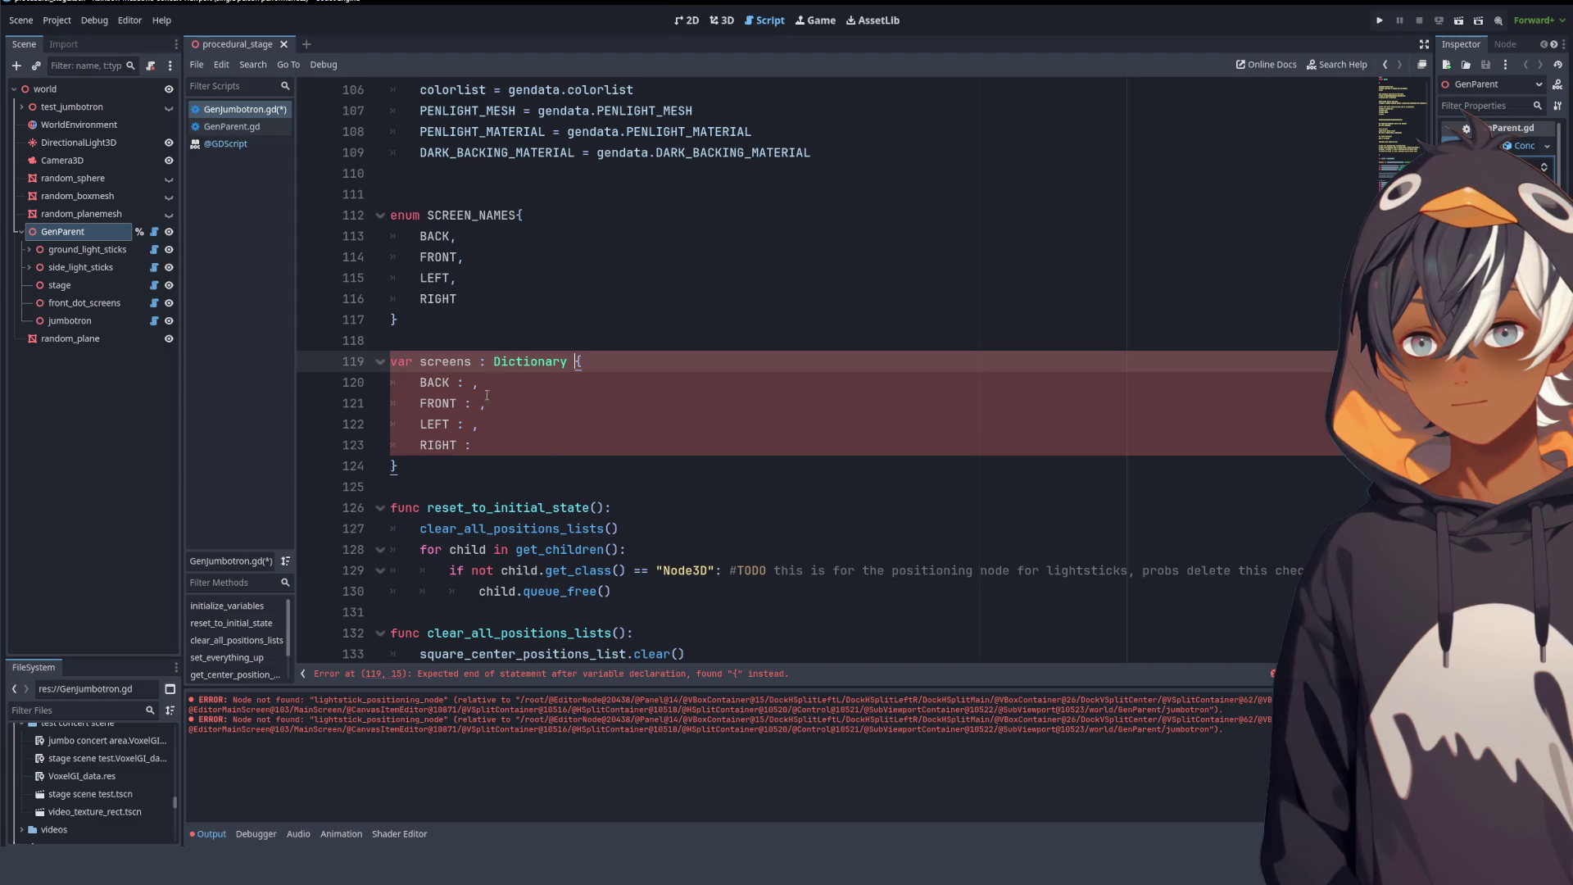
{"action": "double_click", "coordinate": [520, 361]}
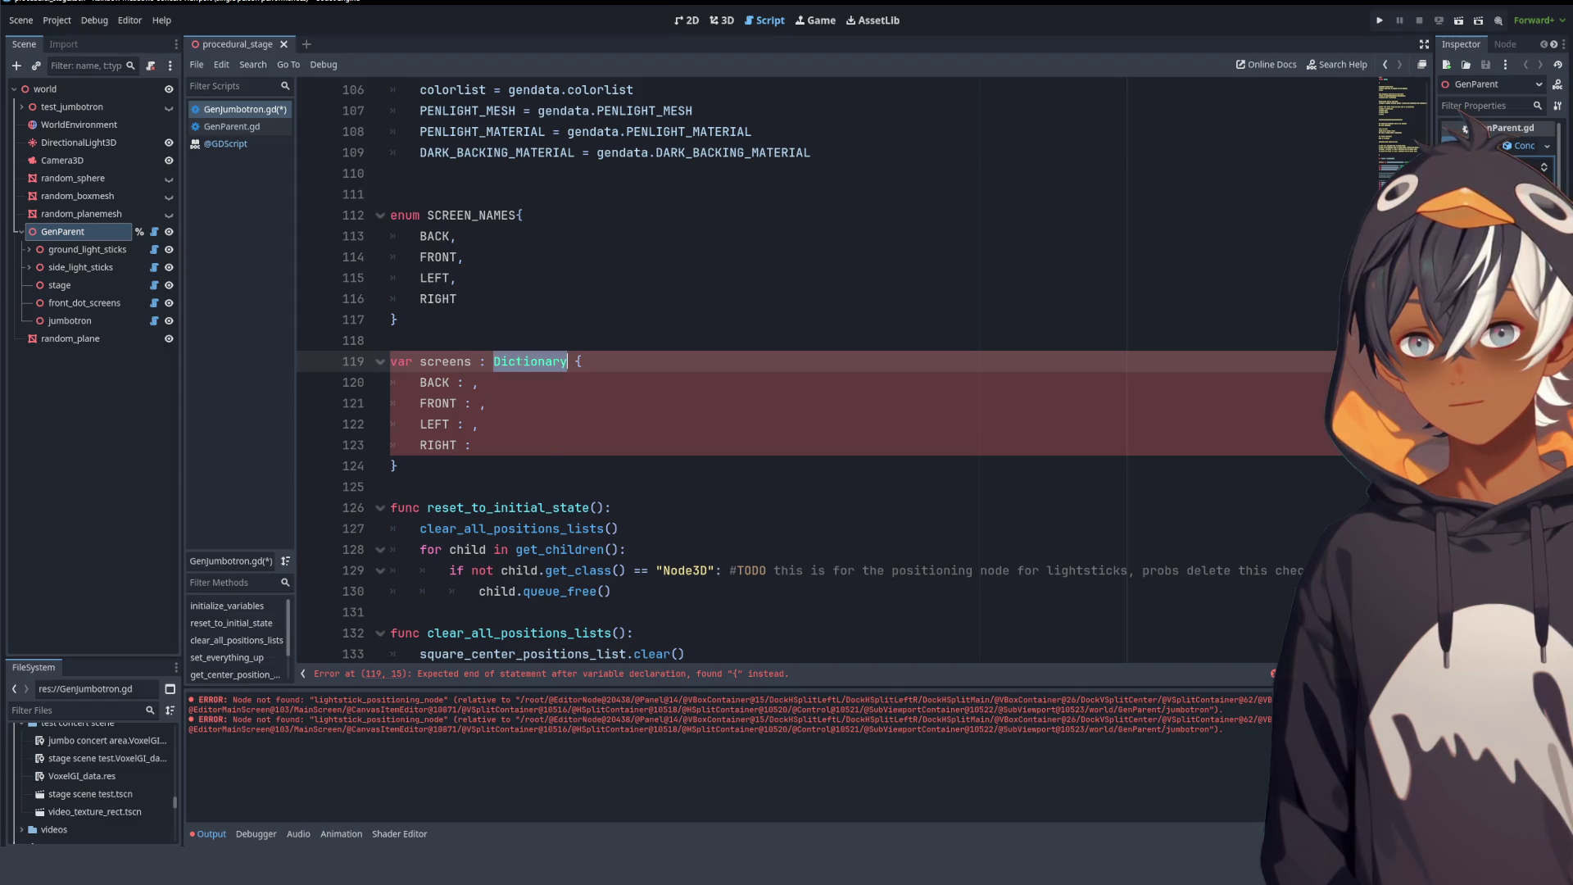
- Rework line 119 from 'Dictionary screens = {' into 'var screens : Dictionary = {'
{"action": "double_click", "coordinate": [401, 362]}
{"action": "key", "text": "ctrl+v"}
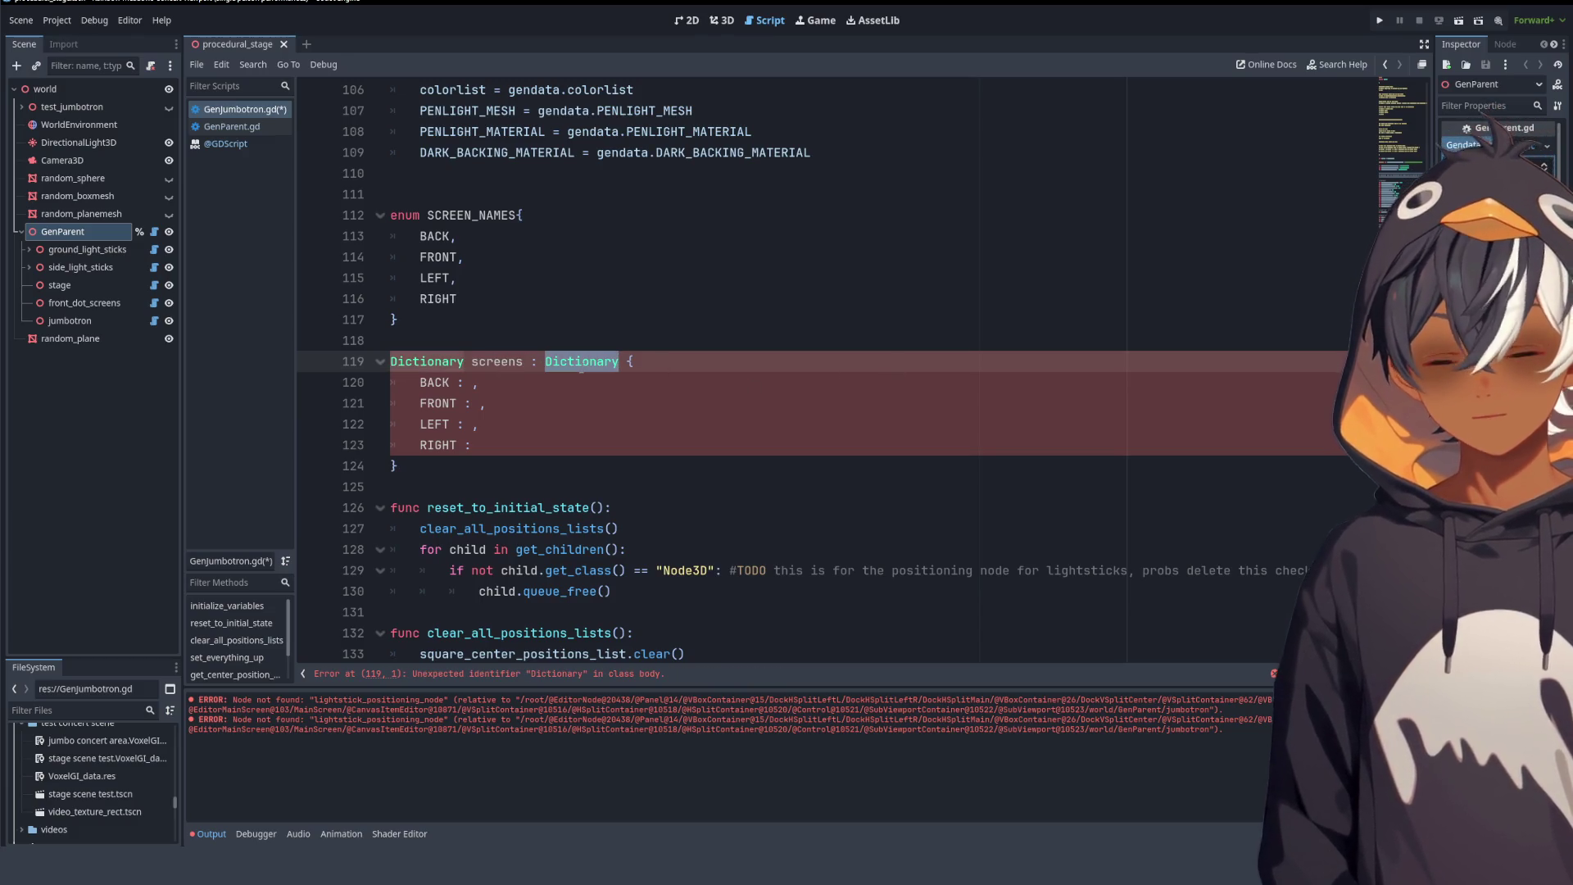
{"action": "key", "text": "BackSpace"}
{"action": "key", "text": "BackSpace"}
{"action": "key", "text": "BackSpace"}
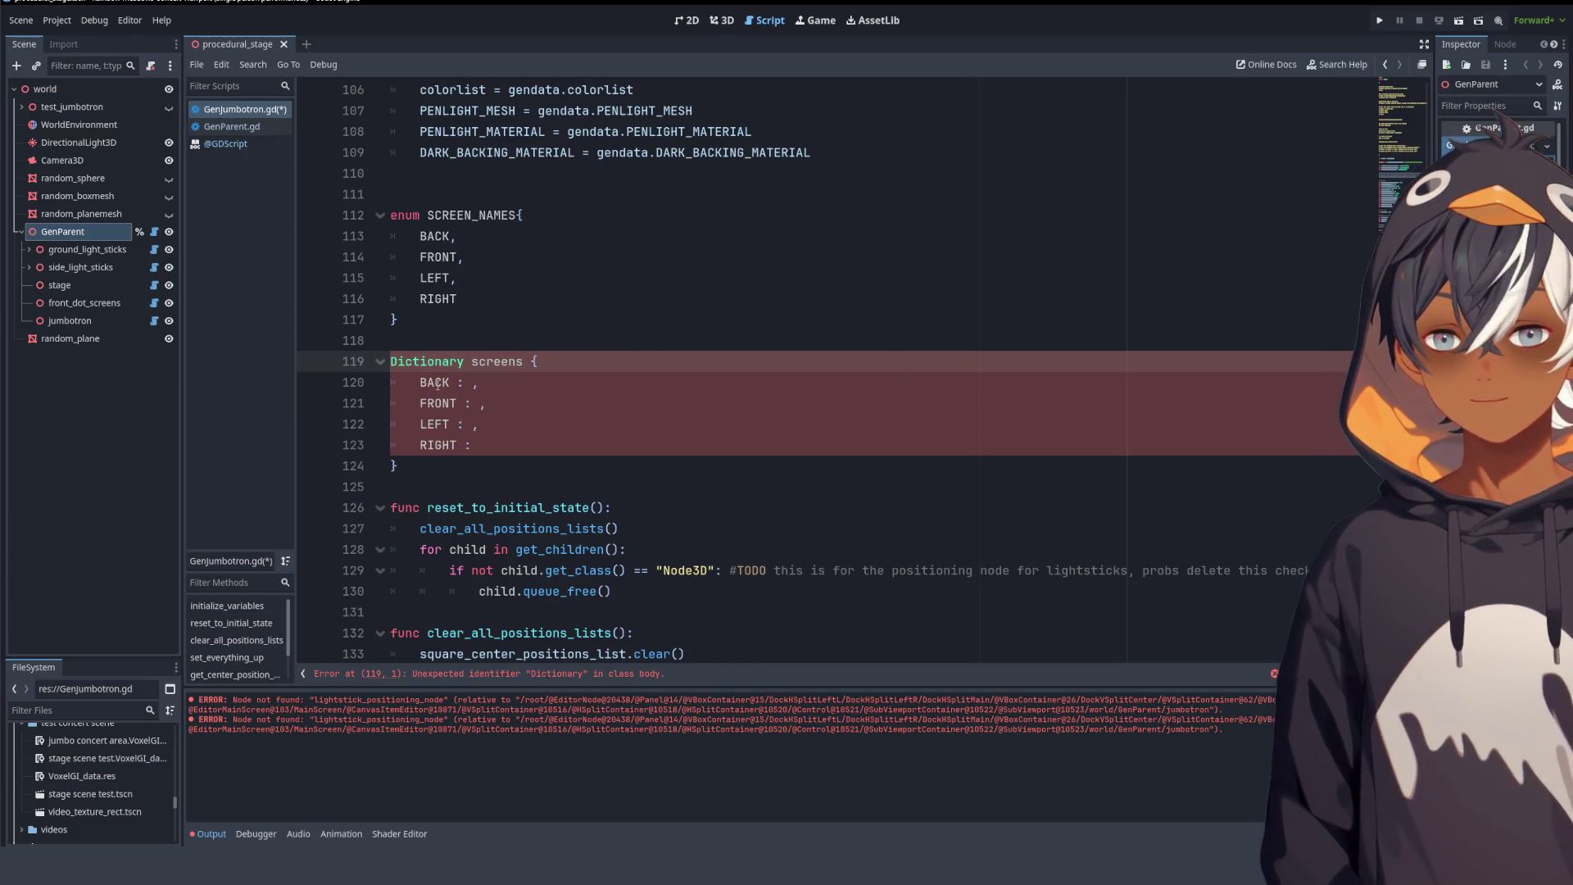
{"action": "type", "text": "="}
{"action": "key", "text": "BackSpace"}
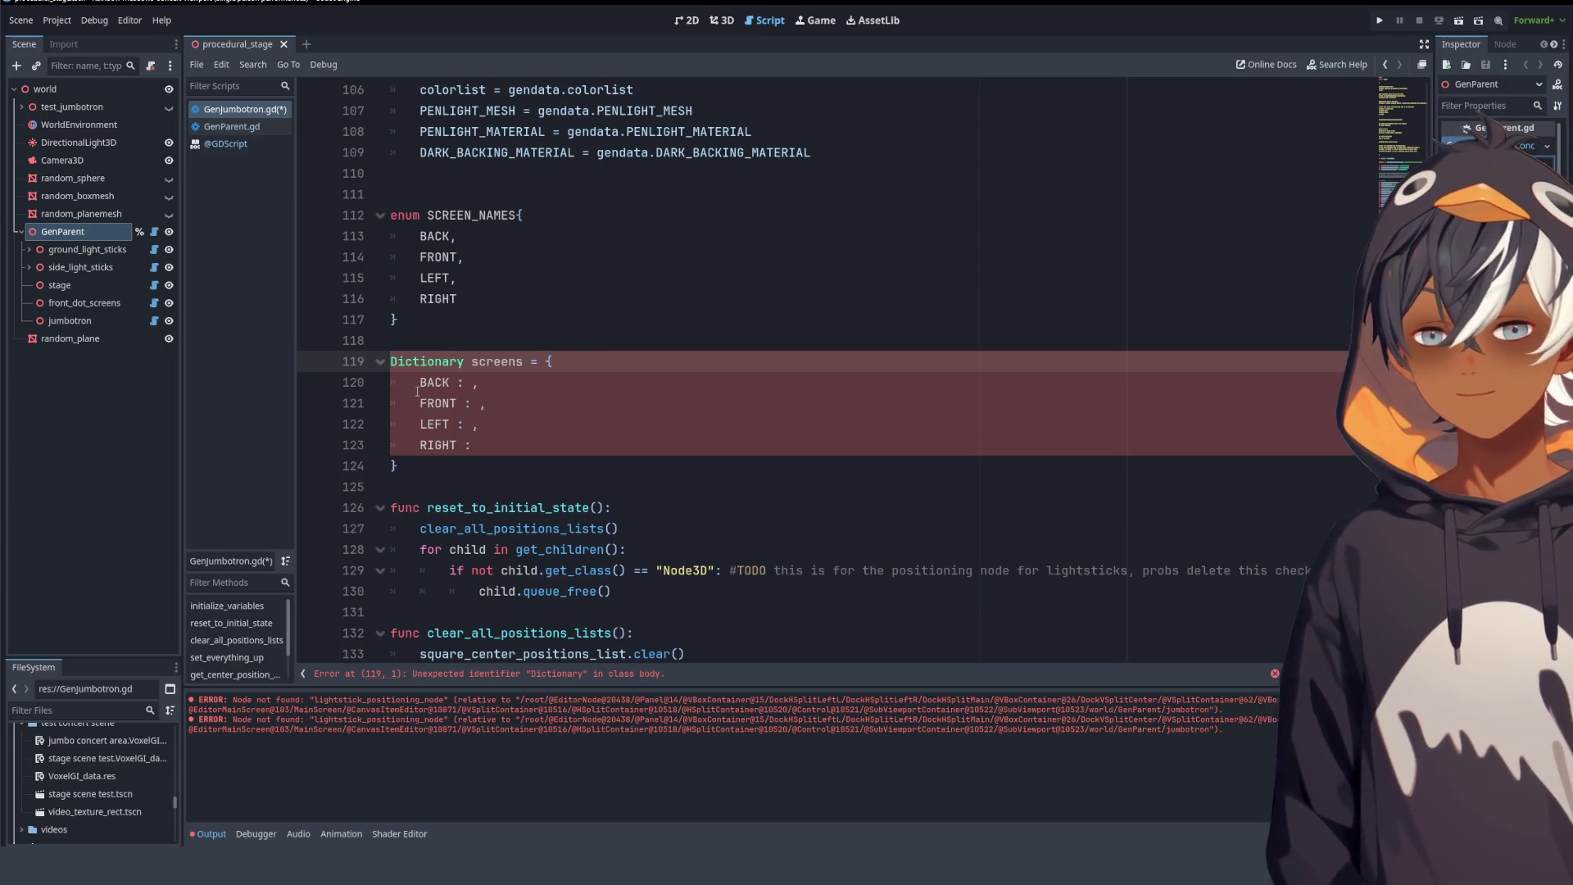
{"action": "double_click", "coordinate": [436, 362]}
{"action": "type", "text": "var"}
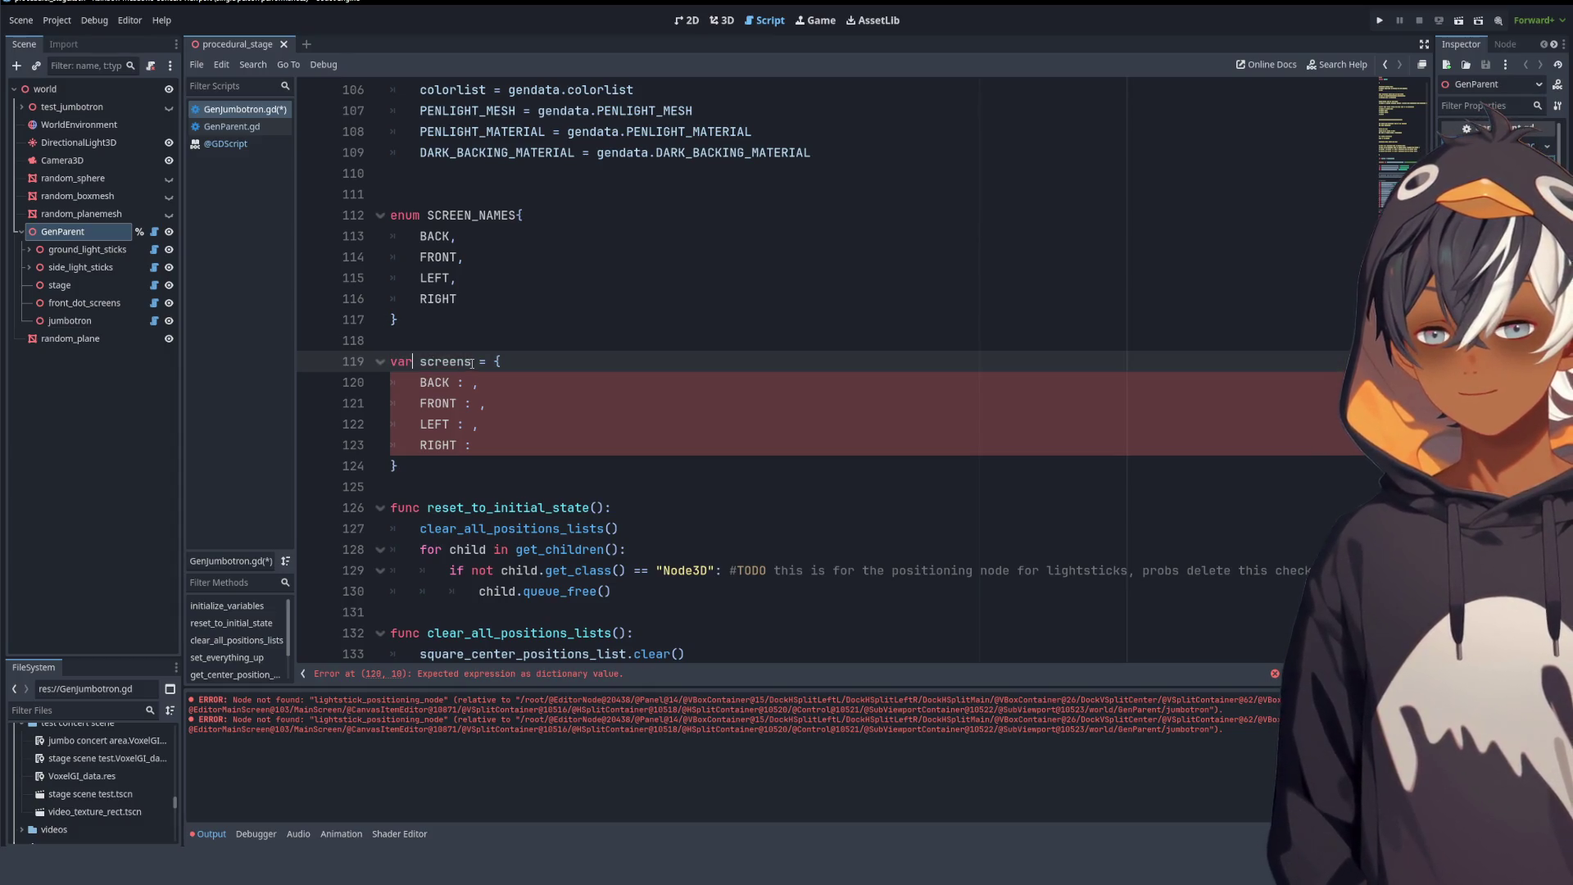
{"action": "type", "text": " screens : Dictionary"}
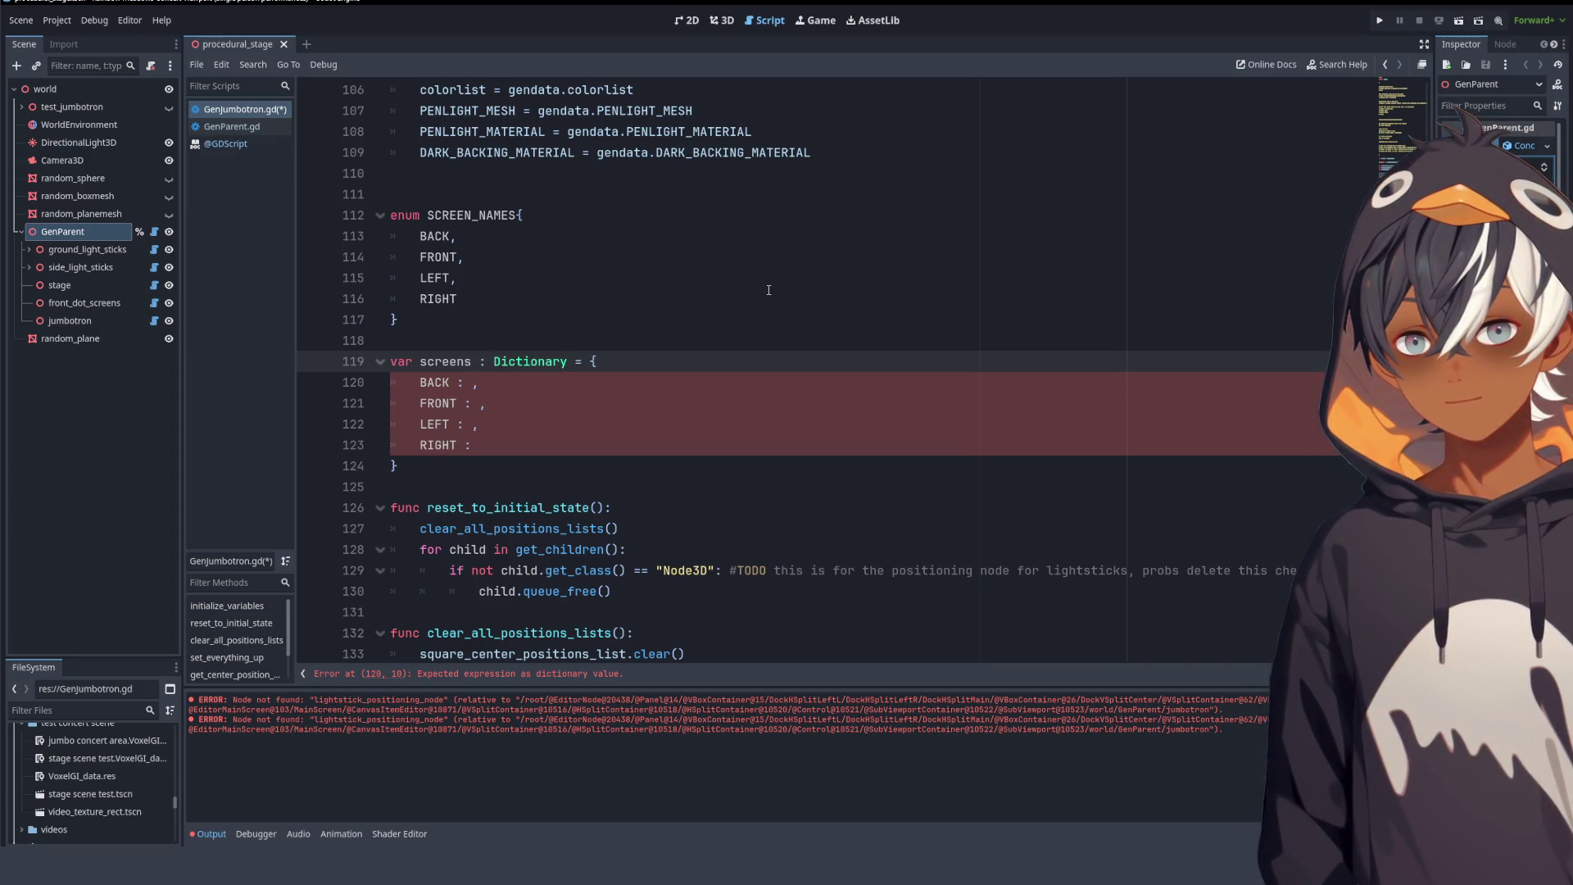
- Consult the Dictionary class reference, then go back to GenJumbotron.gd
{"action": "left_click", "coordinate": [530, 361], "text": "ctrl"}
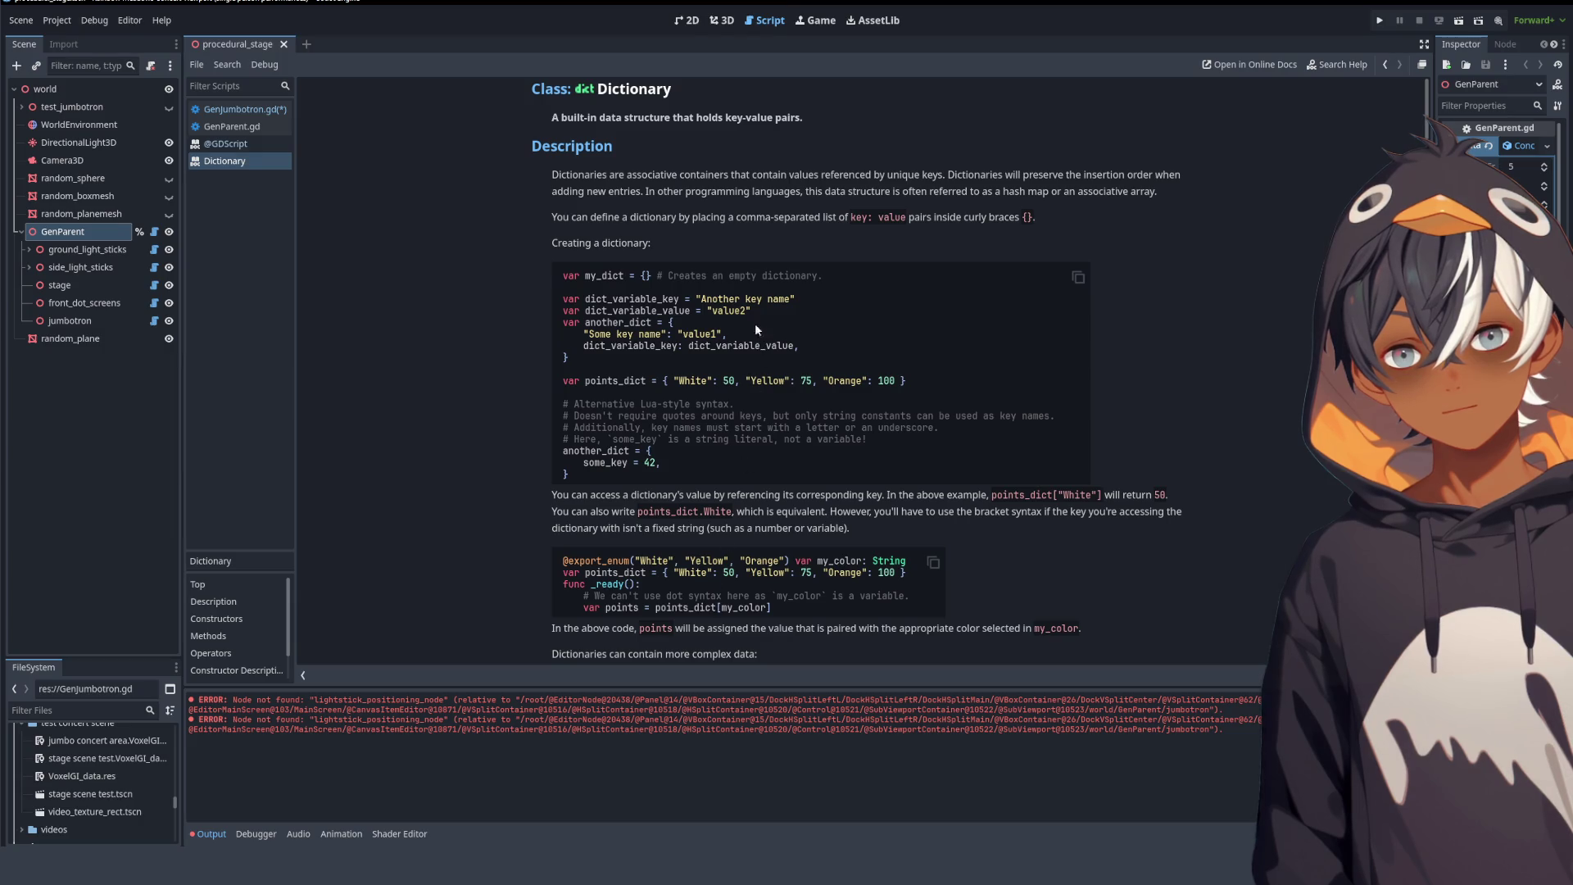
{"action": "key", "text": "alt+Left"}
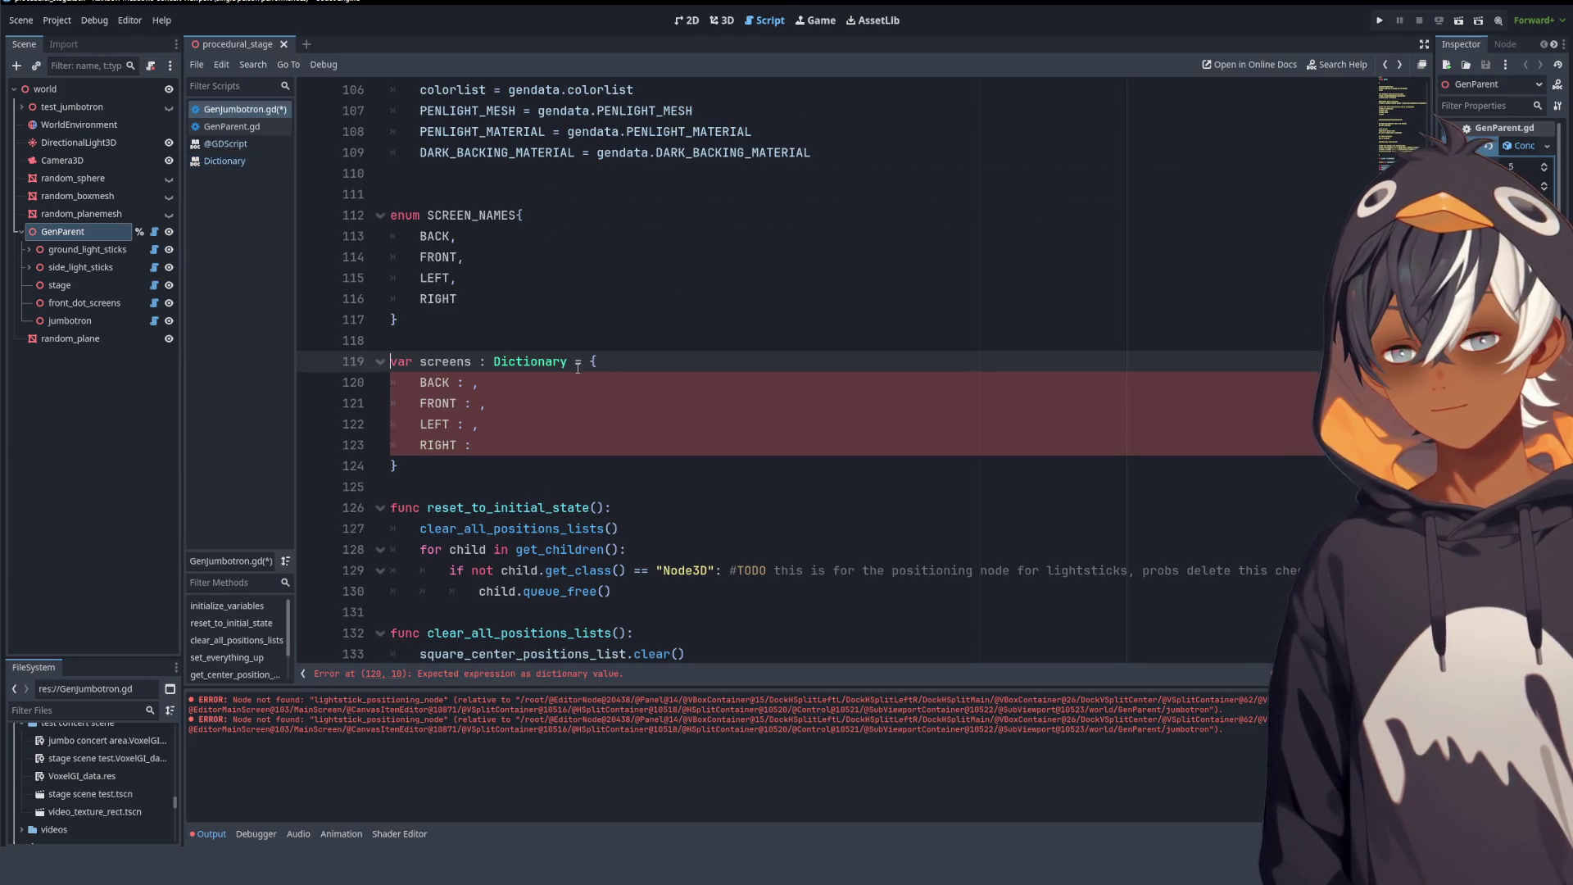
- Prefix the BACK, FRONT and LEFT keys with 'SCREEN_NAMES.'
{"action": "double_click", "coordinate": [466, 215]}
{"action": "key", "text": "ctrl+c"}
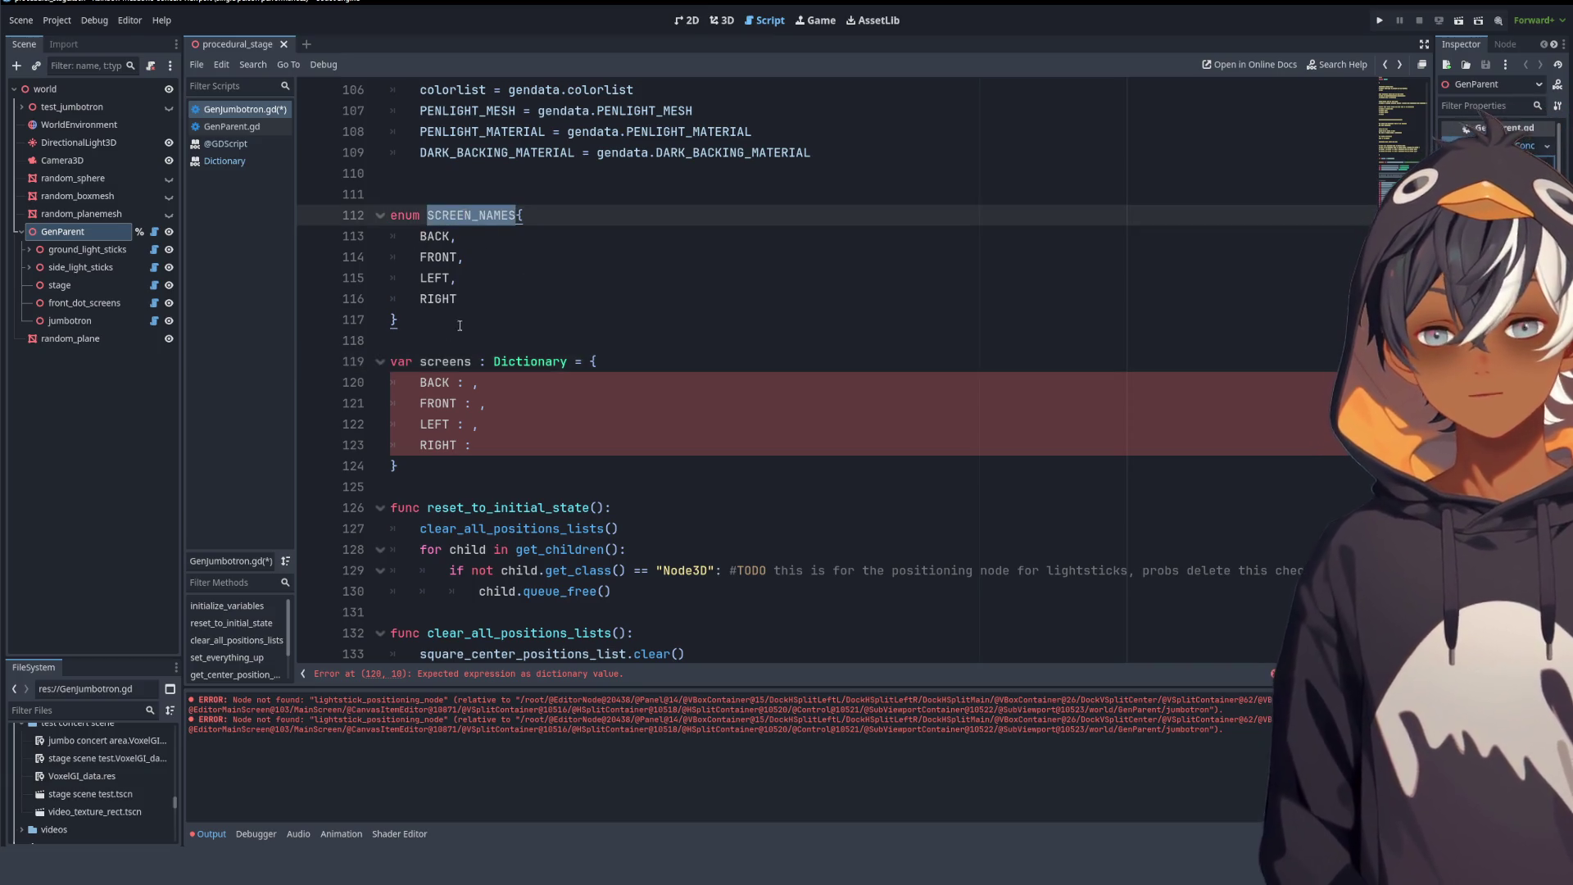
{"action": "left_click", "coordinate": [420, 383]}
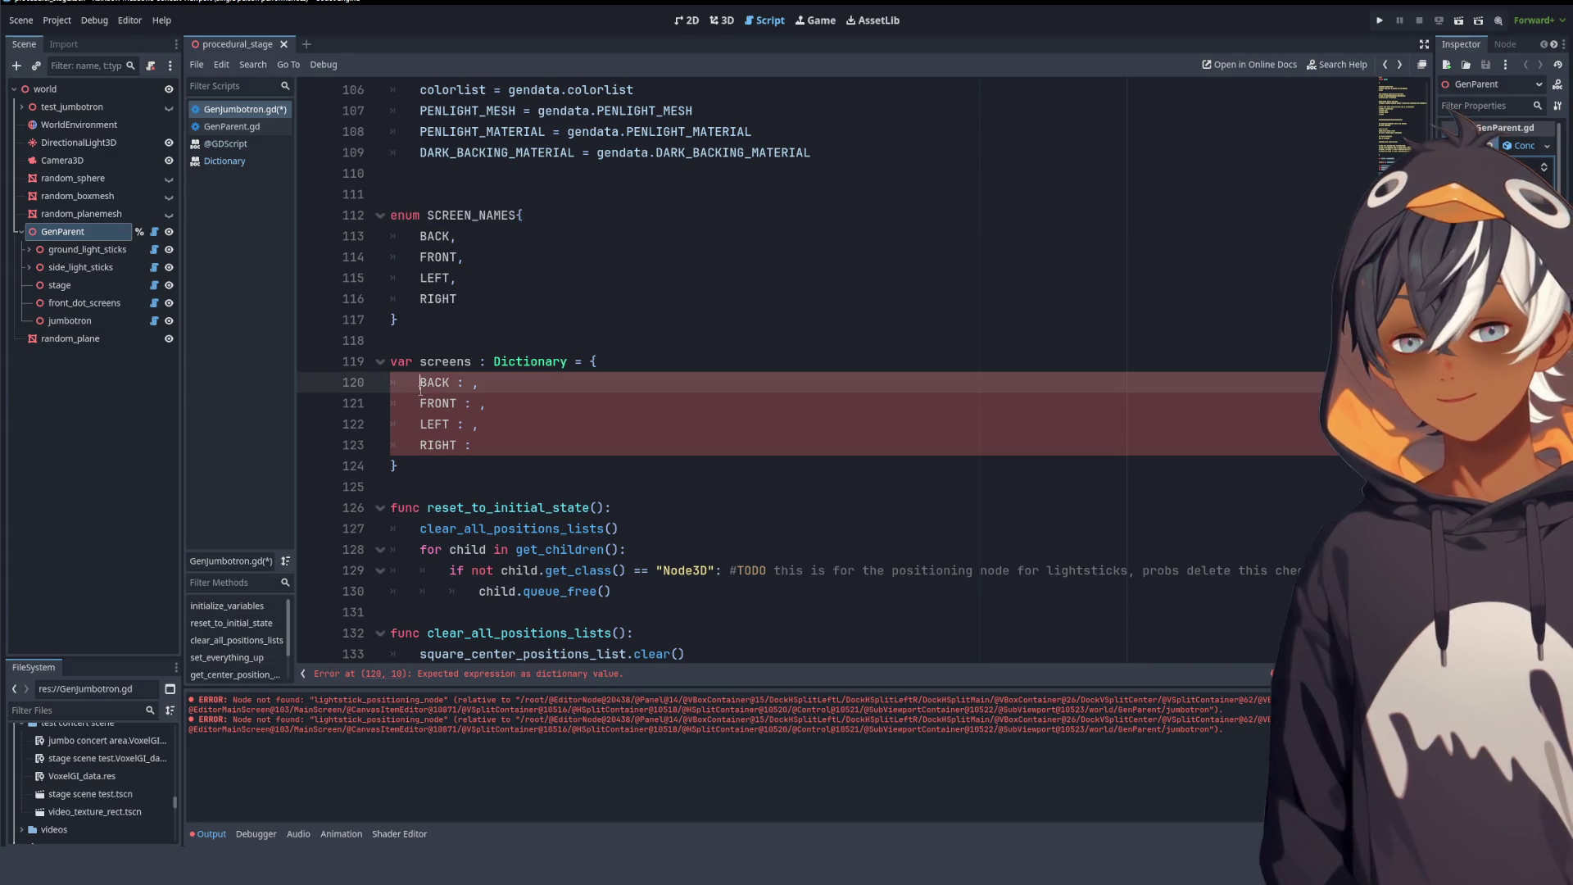
{"action": "key", "text": "ctrl+v"}
{"action": "type", "text": "."}
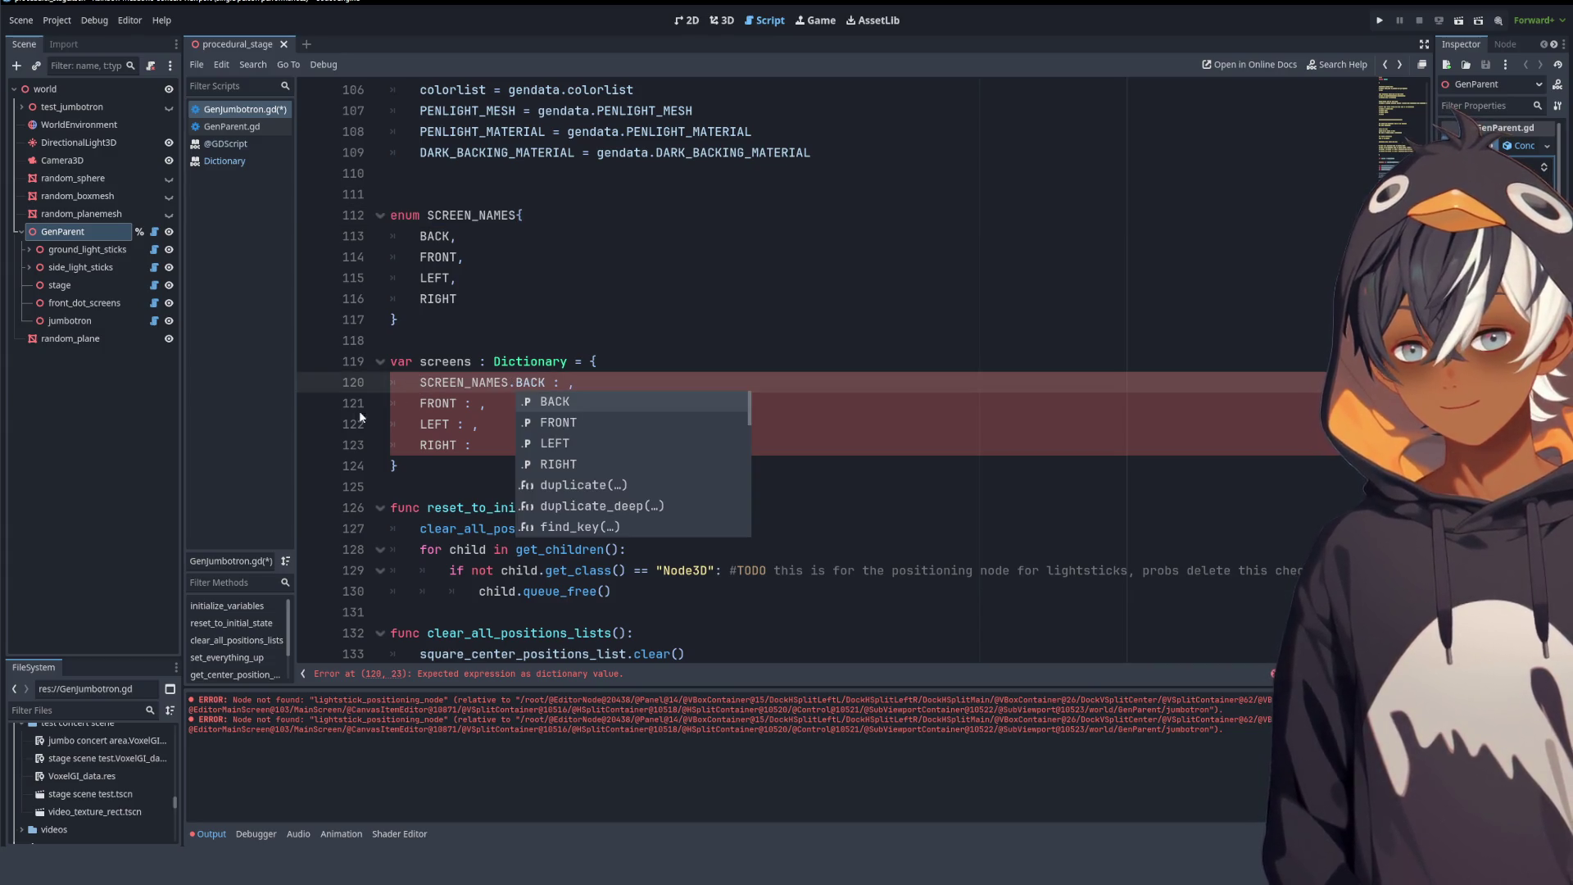
{"action": "left_click", "coordinate": [416, 402]}
{"action": "type", "text": "."}
{"action": "key", "text": "ctrl+v"}
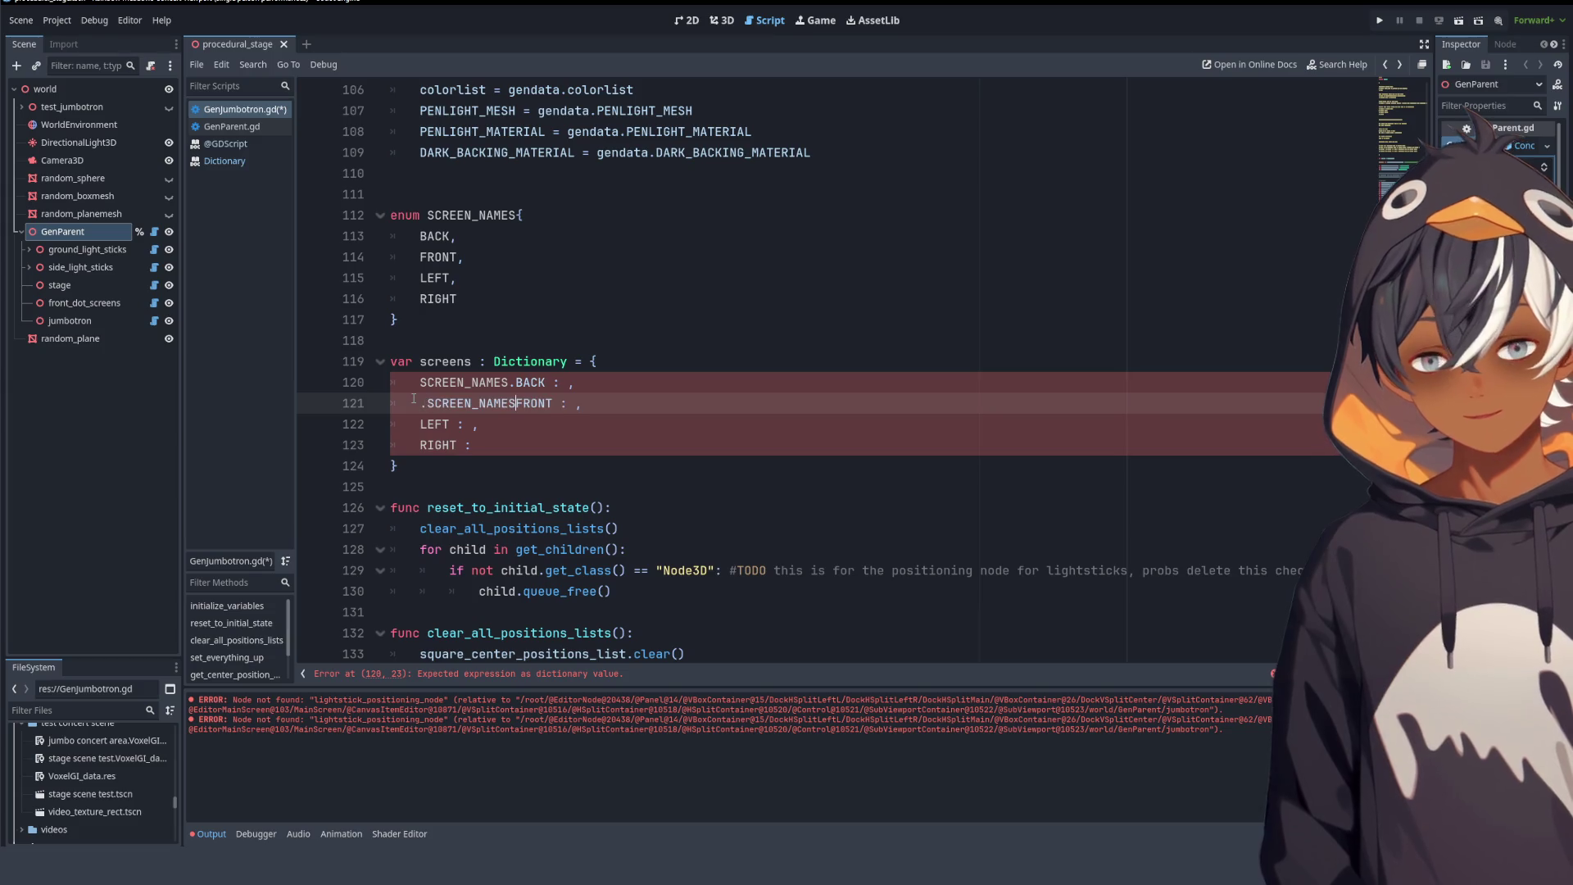
{"action": "key", "text": "BackSpace"}
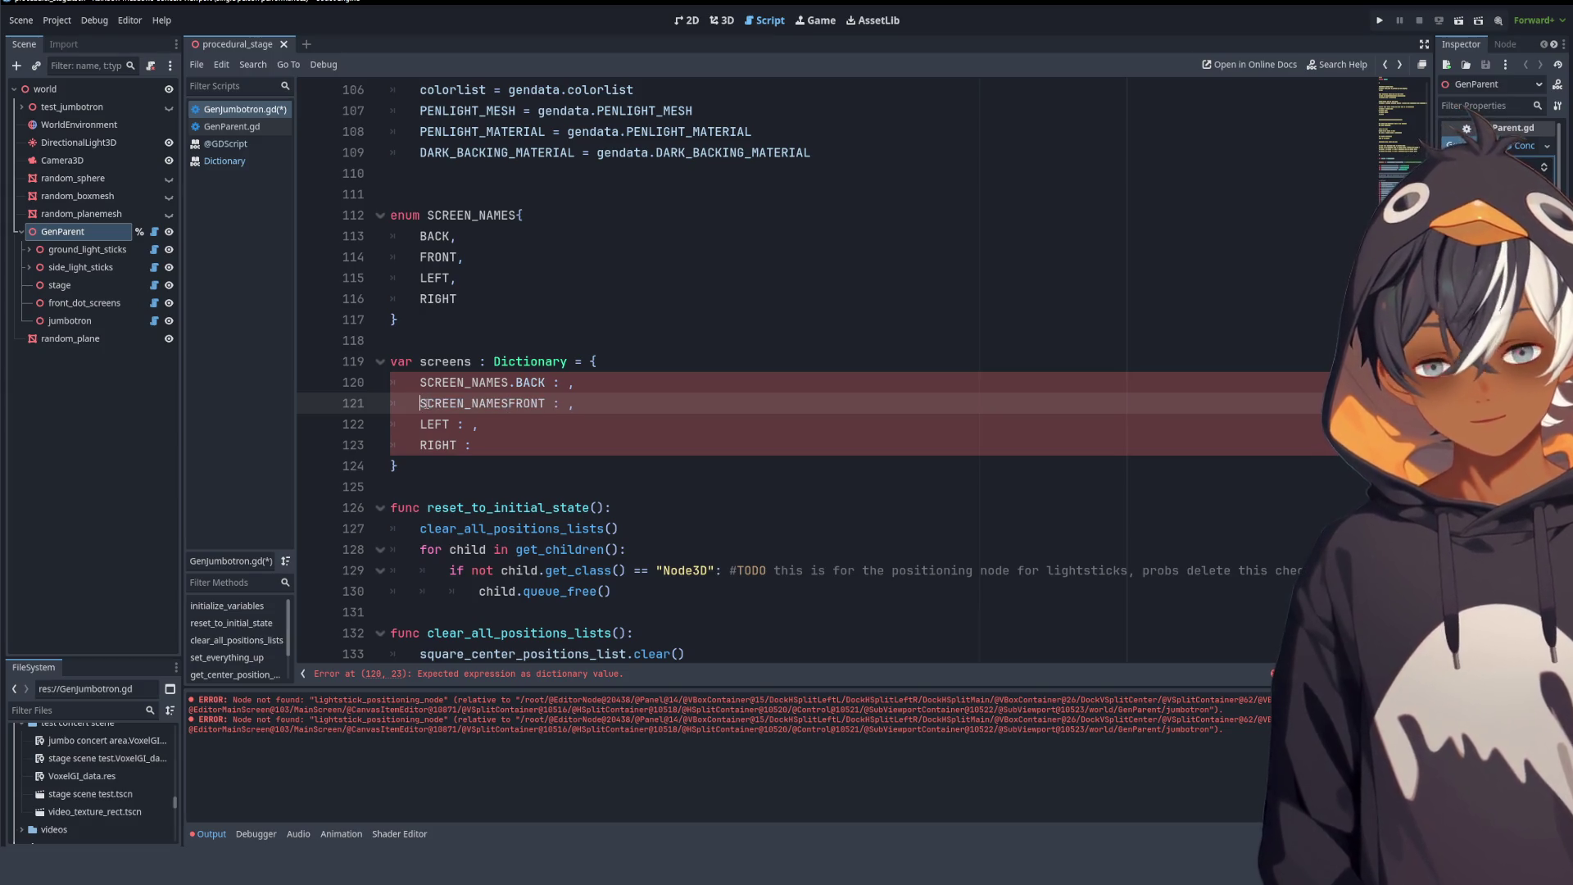
{"action": "key", "text": "ctrl+z"}
{"action": "key", "text": "ctrl+z"}
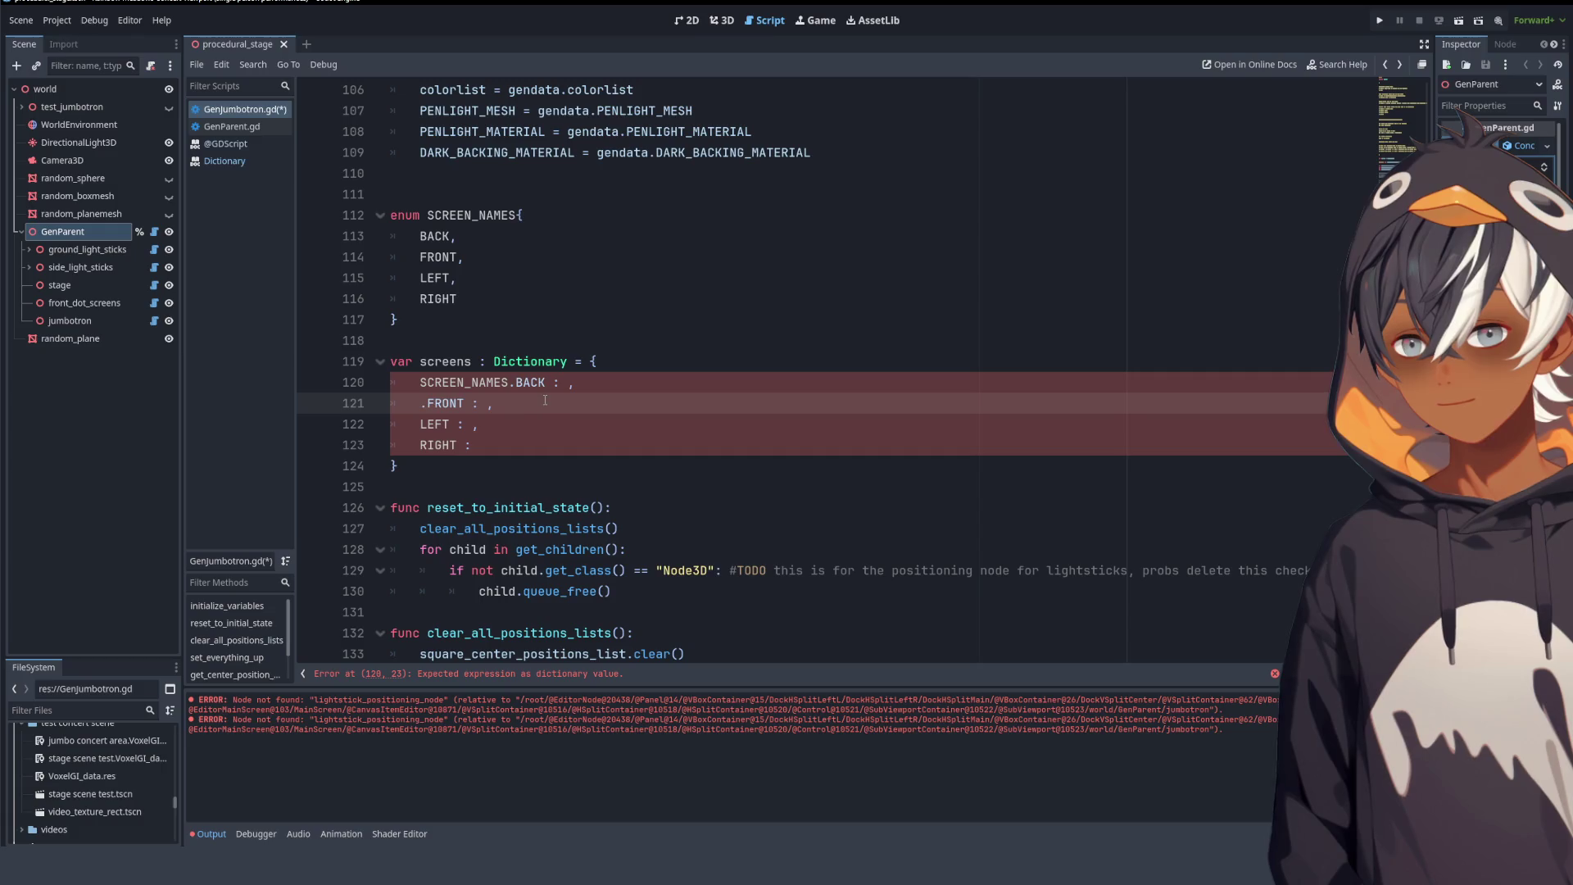
{"action": "key", "text": "ctrl+z"}
{"action": "type", "text": "."}
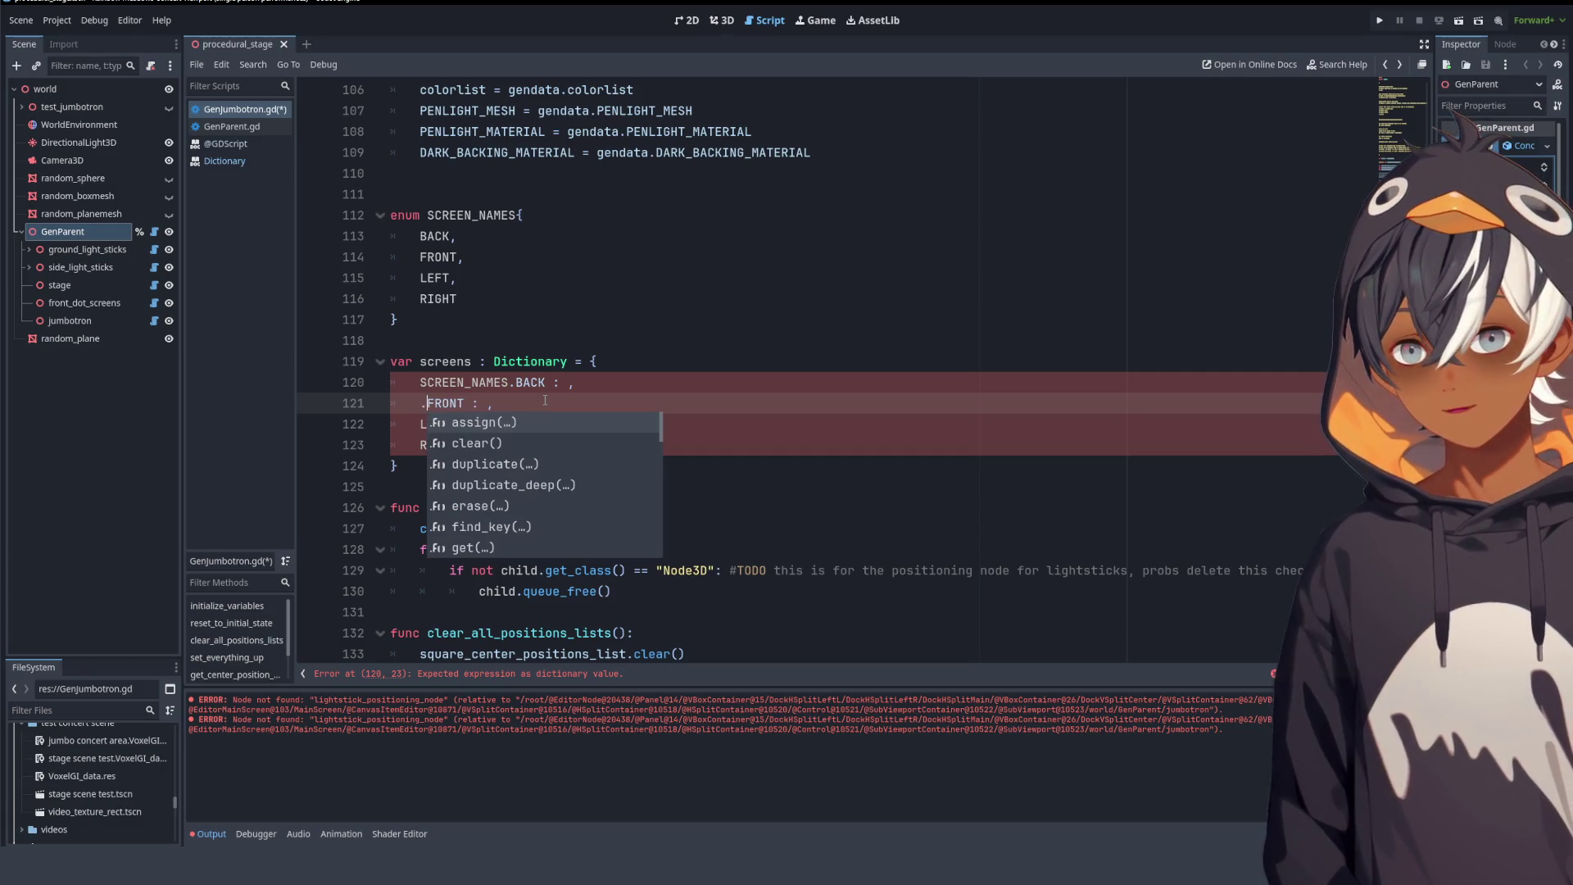
{"action": "key", "text": "BackSpace"}
{"action": "type", "text": "SCREEN_NAMES."}
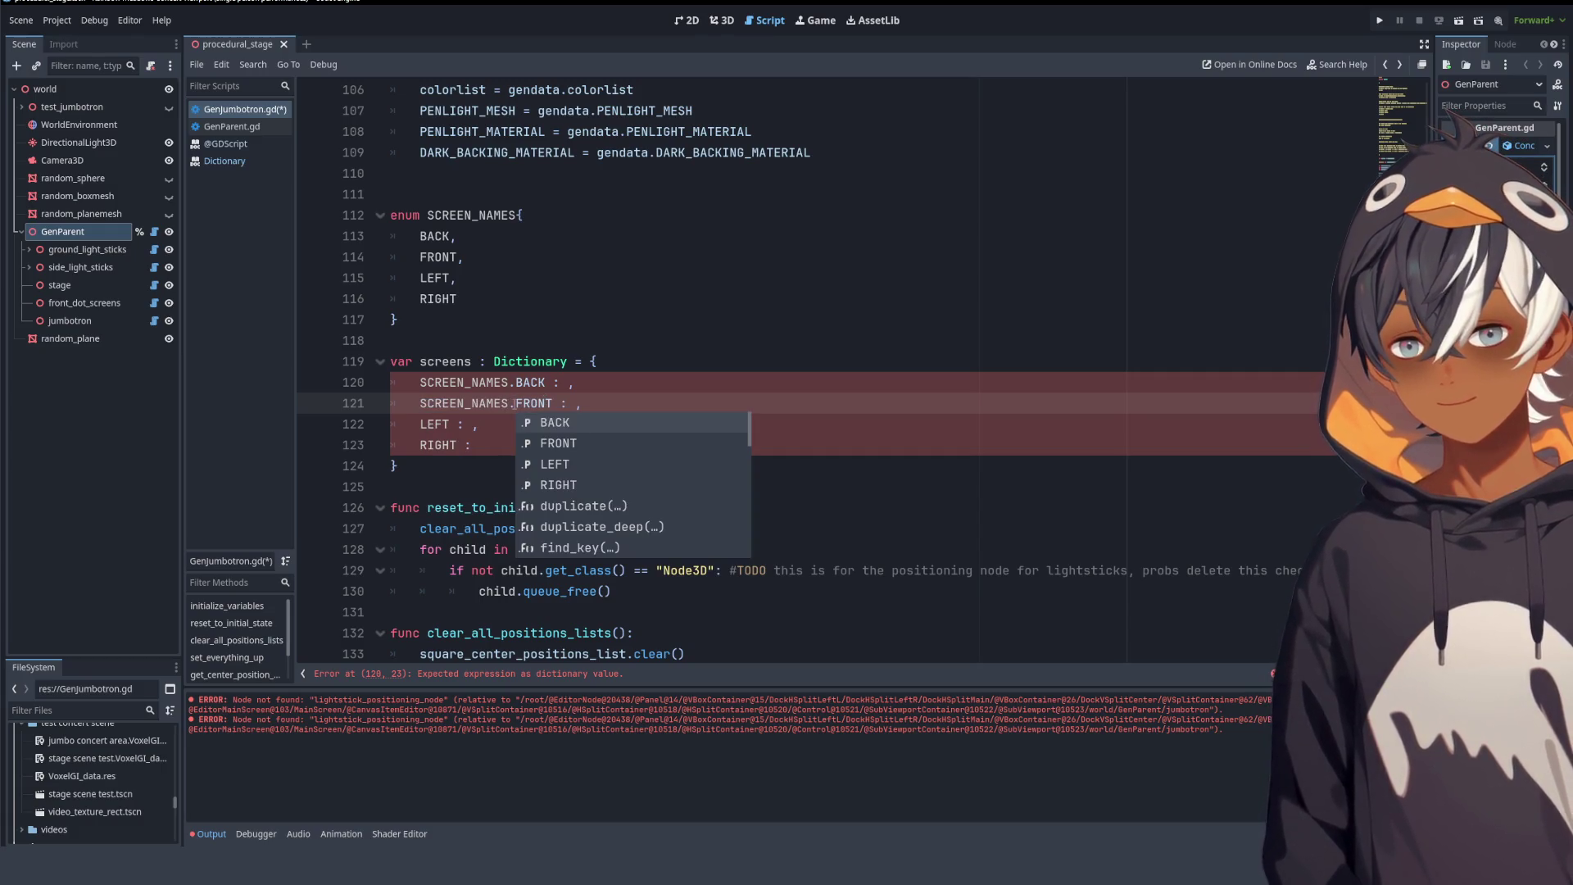
{"action": "left_click", "coordinate": [421, 424]}
{"action": "type", "text": "SCREEN_NAMES."}
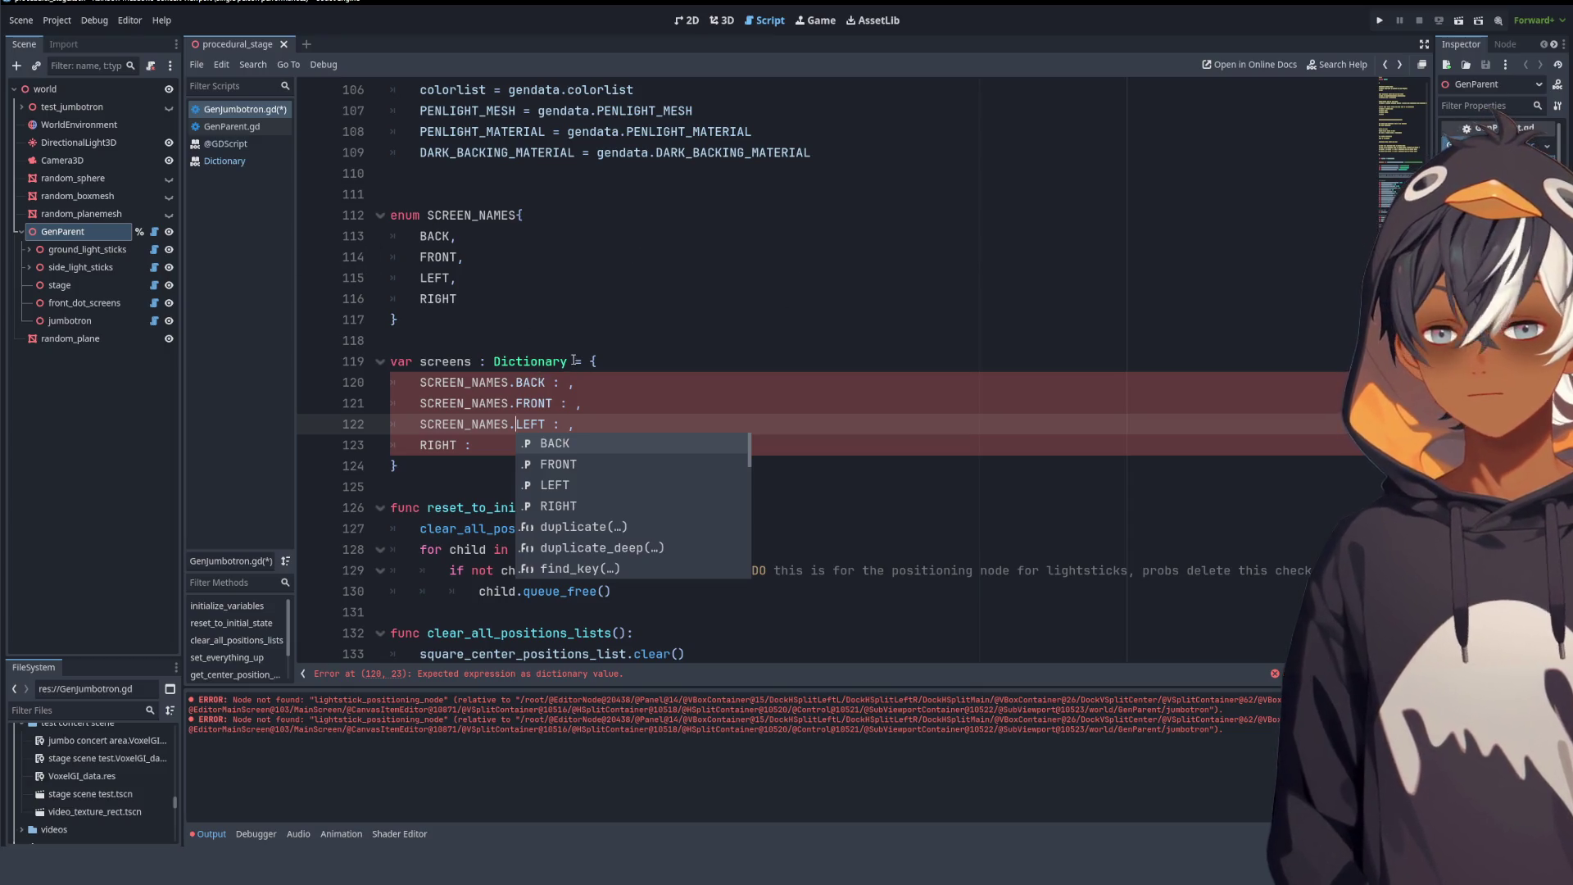
- Remove the Dictionary type from line 119 and give the keys values 1, 2, 3 and 4
{"action": "left_click_drag", "start_coordinate": [575, 361], "coordinate": [479, 360]}
{"action": "key", "text": "BackSpace"}
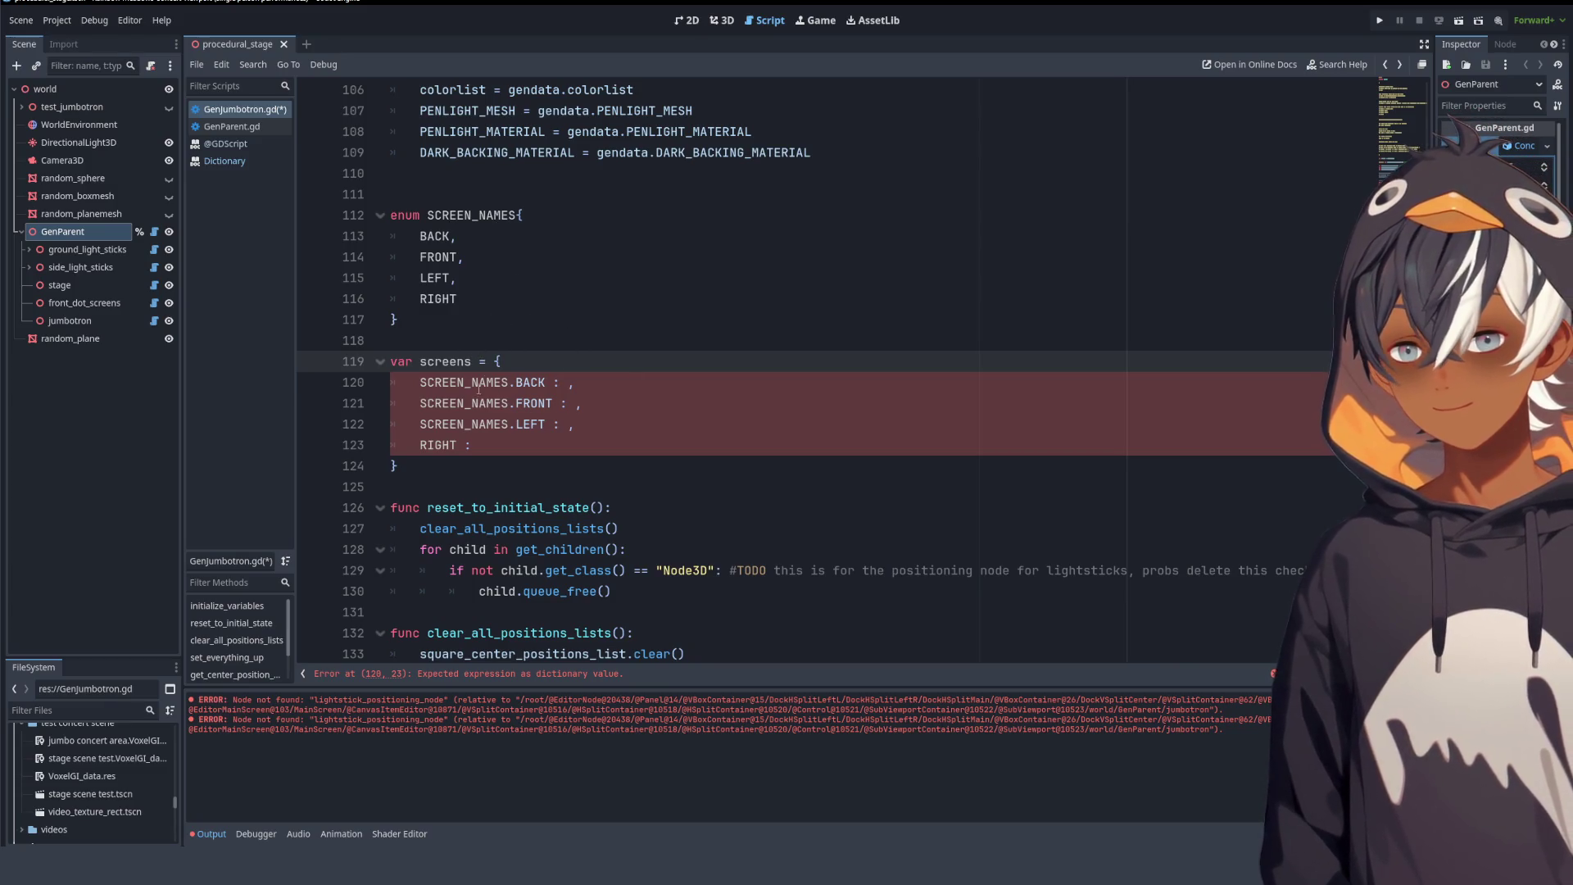
{"action": "left_click", "coordinate": [567, 383]}
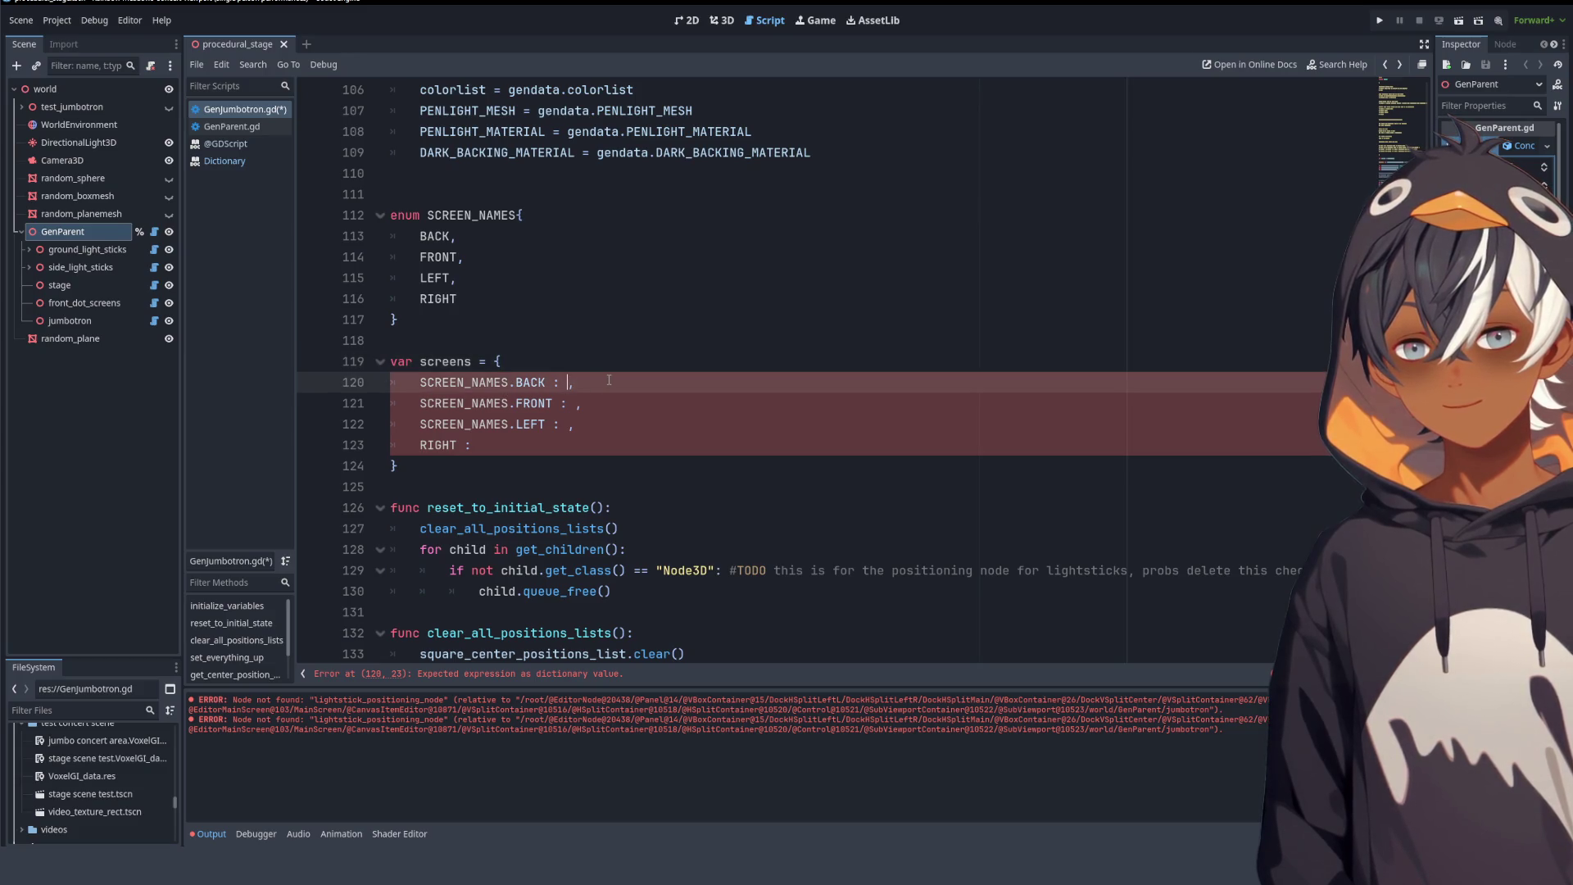
{"action": "type", "text": "1"}
{"action": "left_click", "coordinate": [577, 403]}
{"action": "type", "text": "2"}
{"action": "left_click", "coordinate": [573, 423]}
{"action": "type", "text": "3"}
{"action": "left_click", "coordinate": [562, 437]}
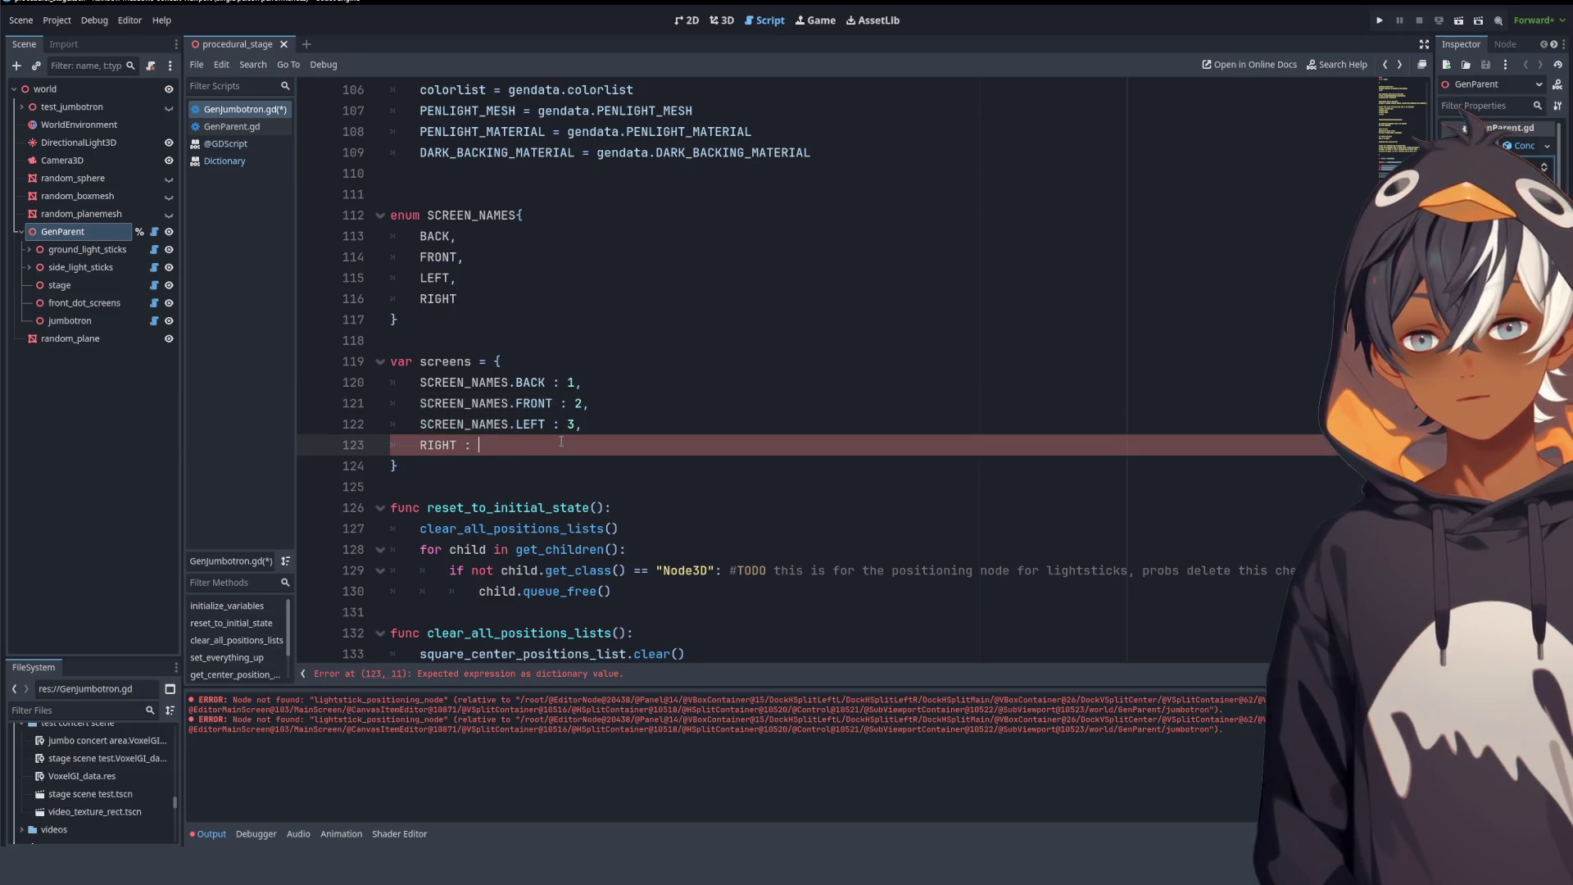
{"action": "type", "text": "4"}
- Prefix the RIGHT key with 'SCREEN_NAMES.' as well
{"action": "left_click_drag", "start_coordinate": [420, 424], "coordinate": [515, 425]}
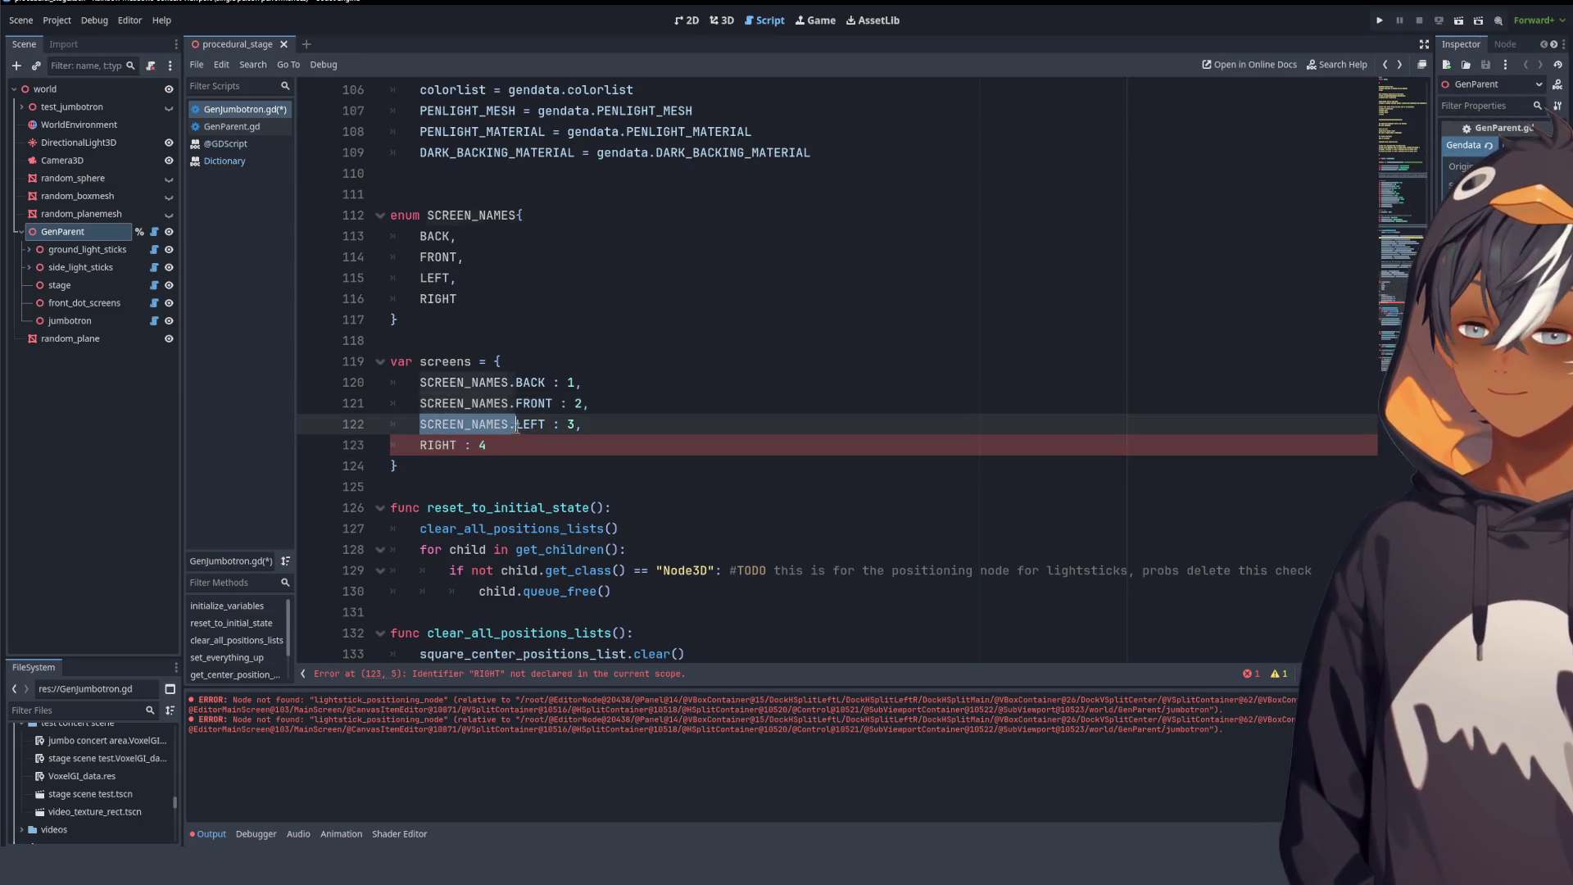
{"action": "key", "text": "ctrl+c"}
{"action": "left_click", "coordinate": [421, 445]}
{"action": "key", "text": "ctrl+v"}
{"action": "left_click", "coordinate": [727, 410]}
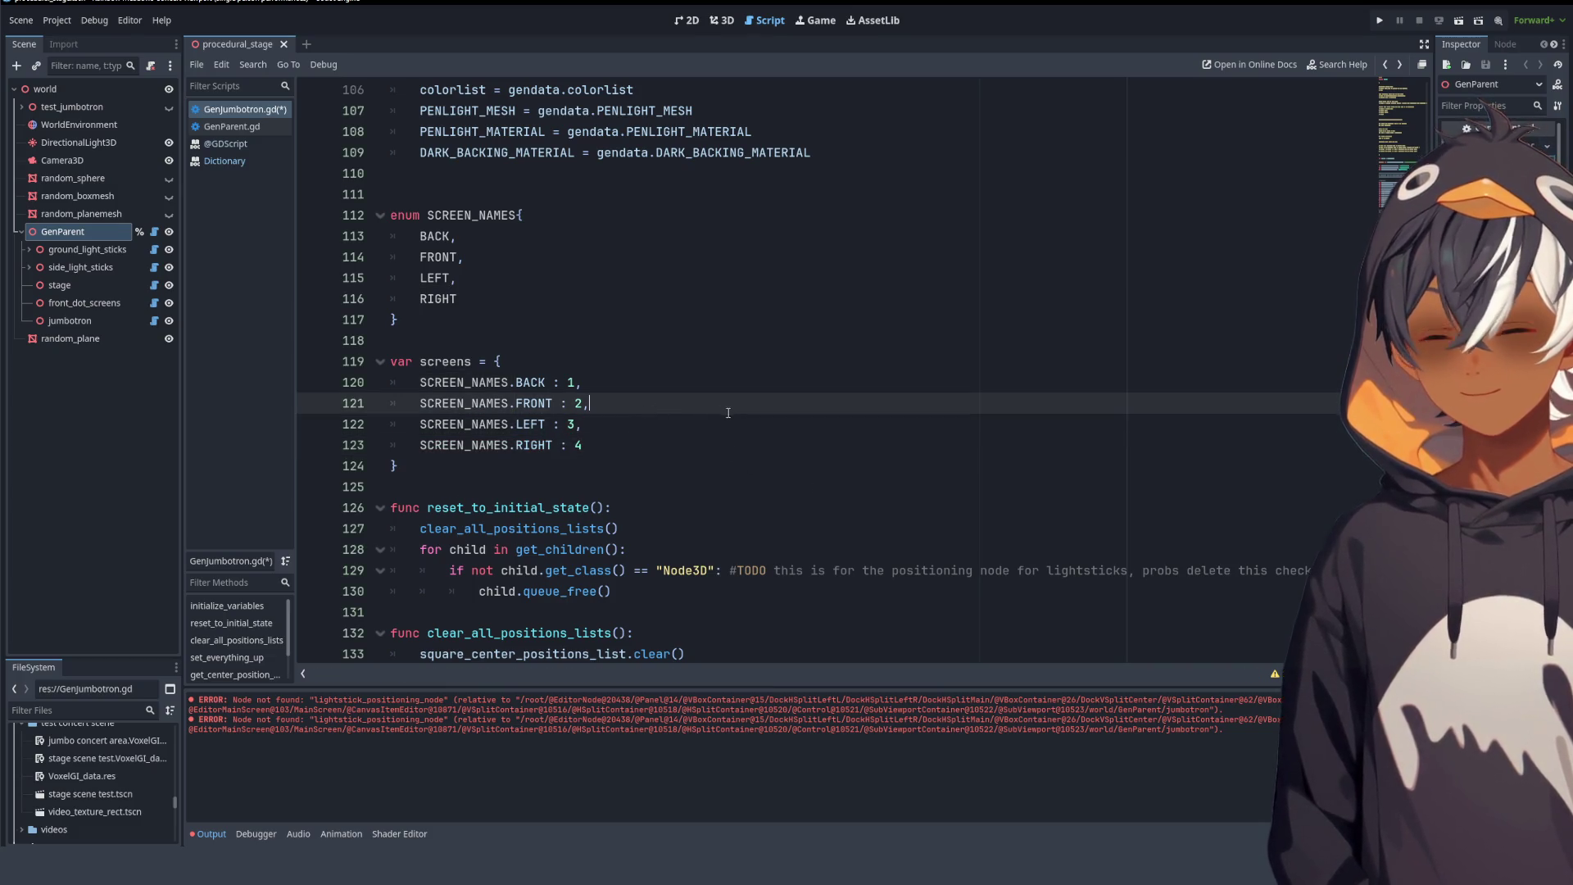
{"action": "key", "text": "Up"}
{"action": "key", "text": "Up"}
{"action": "key", "text": "Up"}
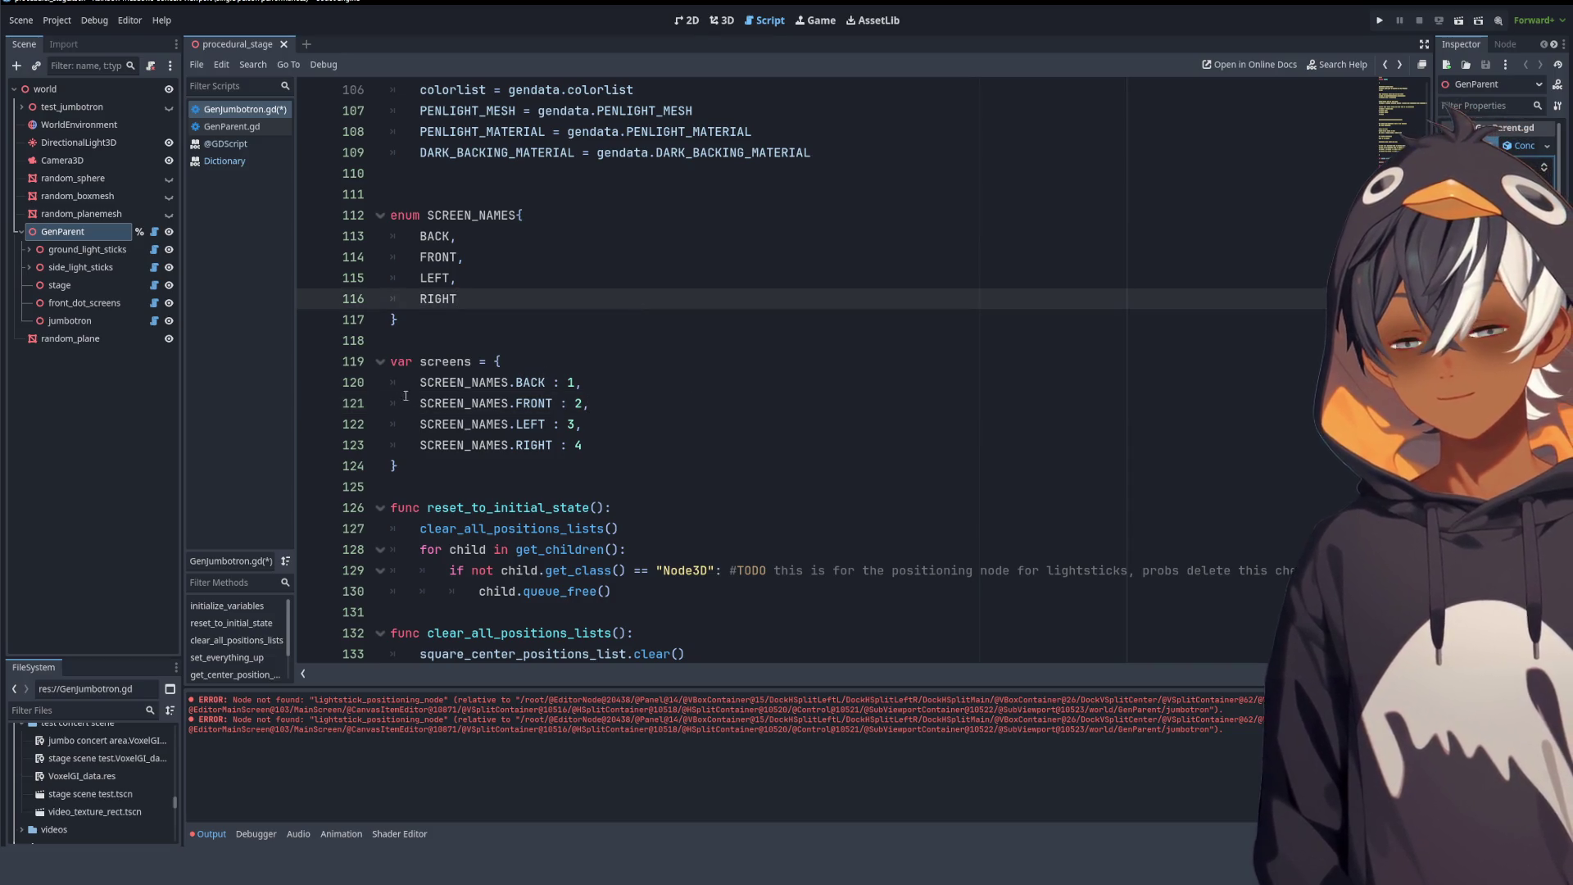
- Replace the values 1–4 on lines 120–123 with null and open the Dictionary reference
{"action": "scroll", "coordinate": [585, 371], "scroll_direction": "down", "scroll_amount": 3}
{"action": "double_click", "coordinate": [571, 194]}
{"action": "type", "text": "null"}
{"action": "left_click", "coordinate": [580, 182]}
{"action": "double_click", "coordinate": [583, 189]}
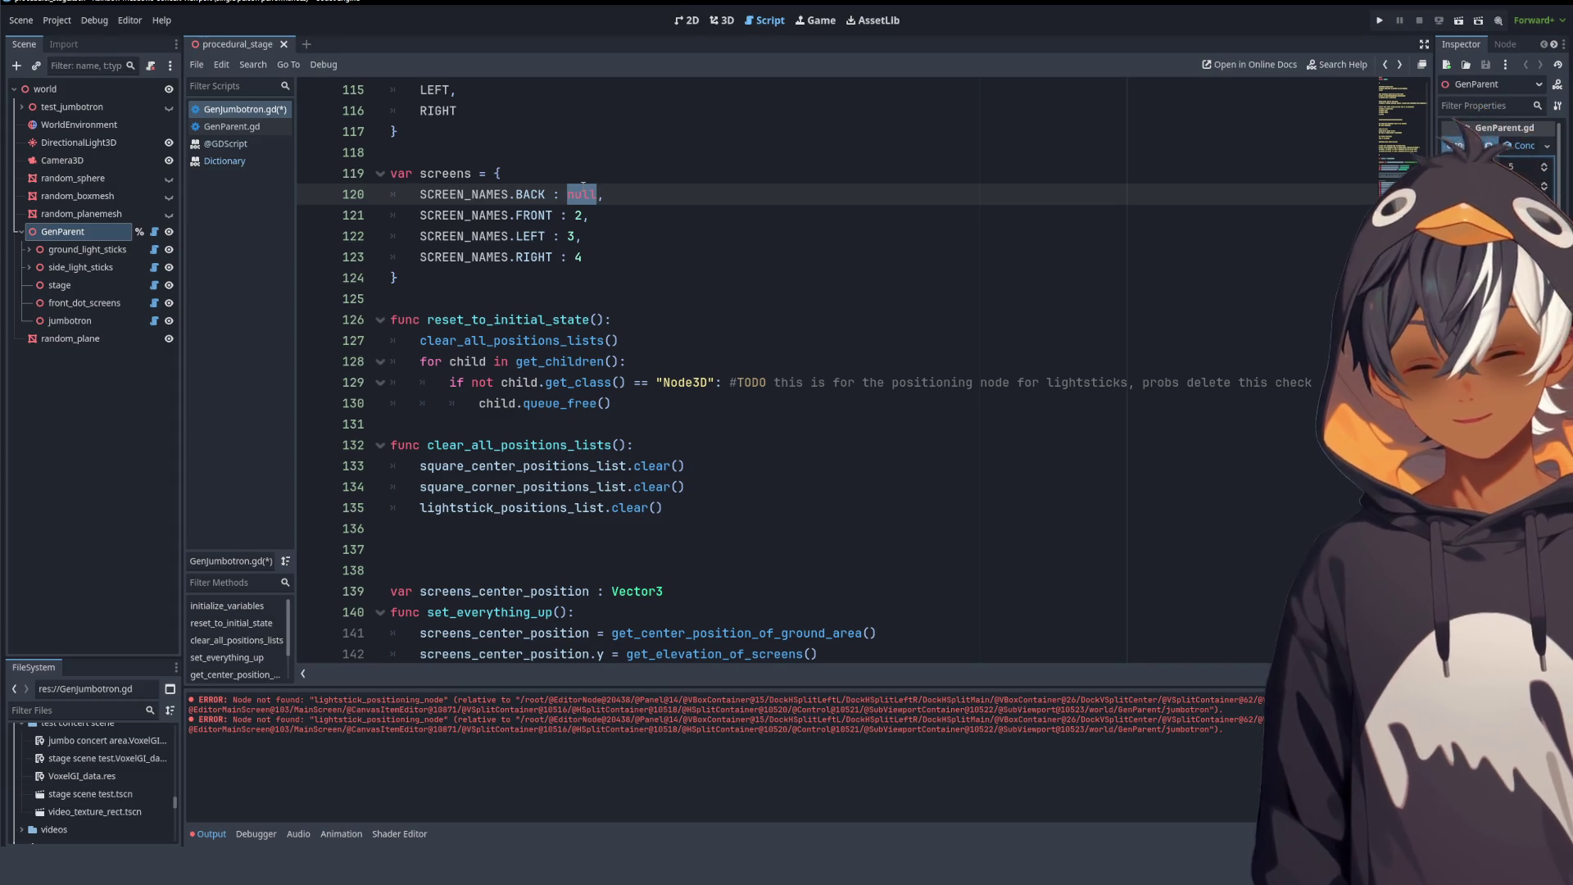
{"action": "double_click", "coordinate": [578, 214]}
{"action": "key", "text": "ctrl+v"}
{"action": "double_click", "coordinate": [569, 236]}
{"action": "key", "text": "ctrl+v"}
{"action": "double_click", "coordinate": [579, 258]}
{"action": "key", "text": "ctrl+v"}
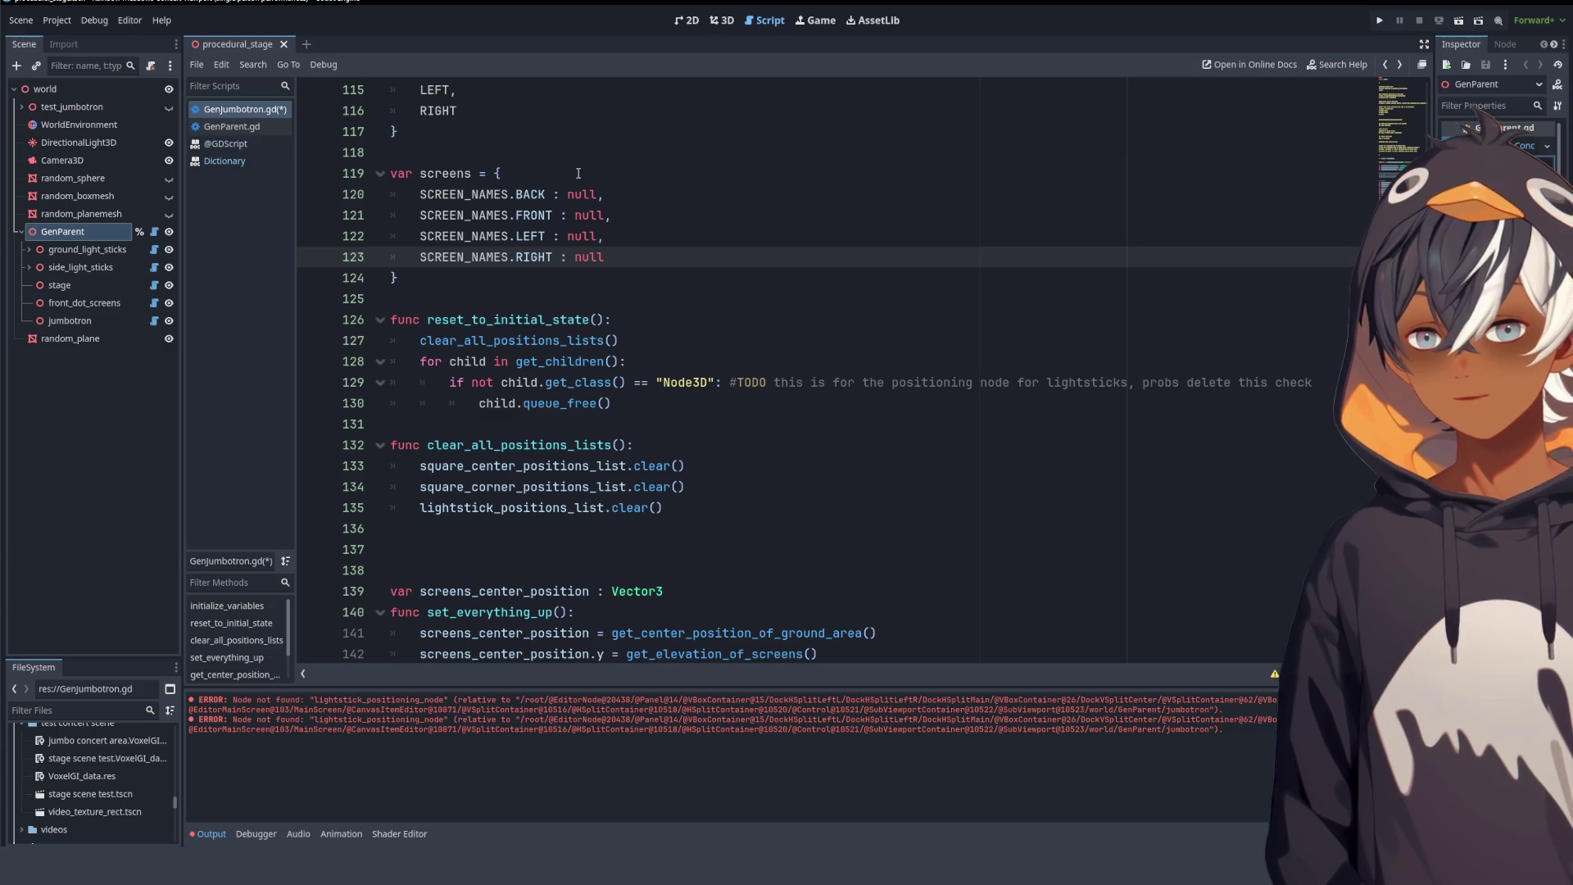
{"action": "left_click", "coordinate": [517, 165]}
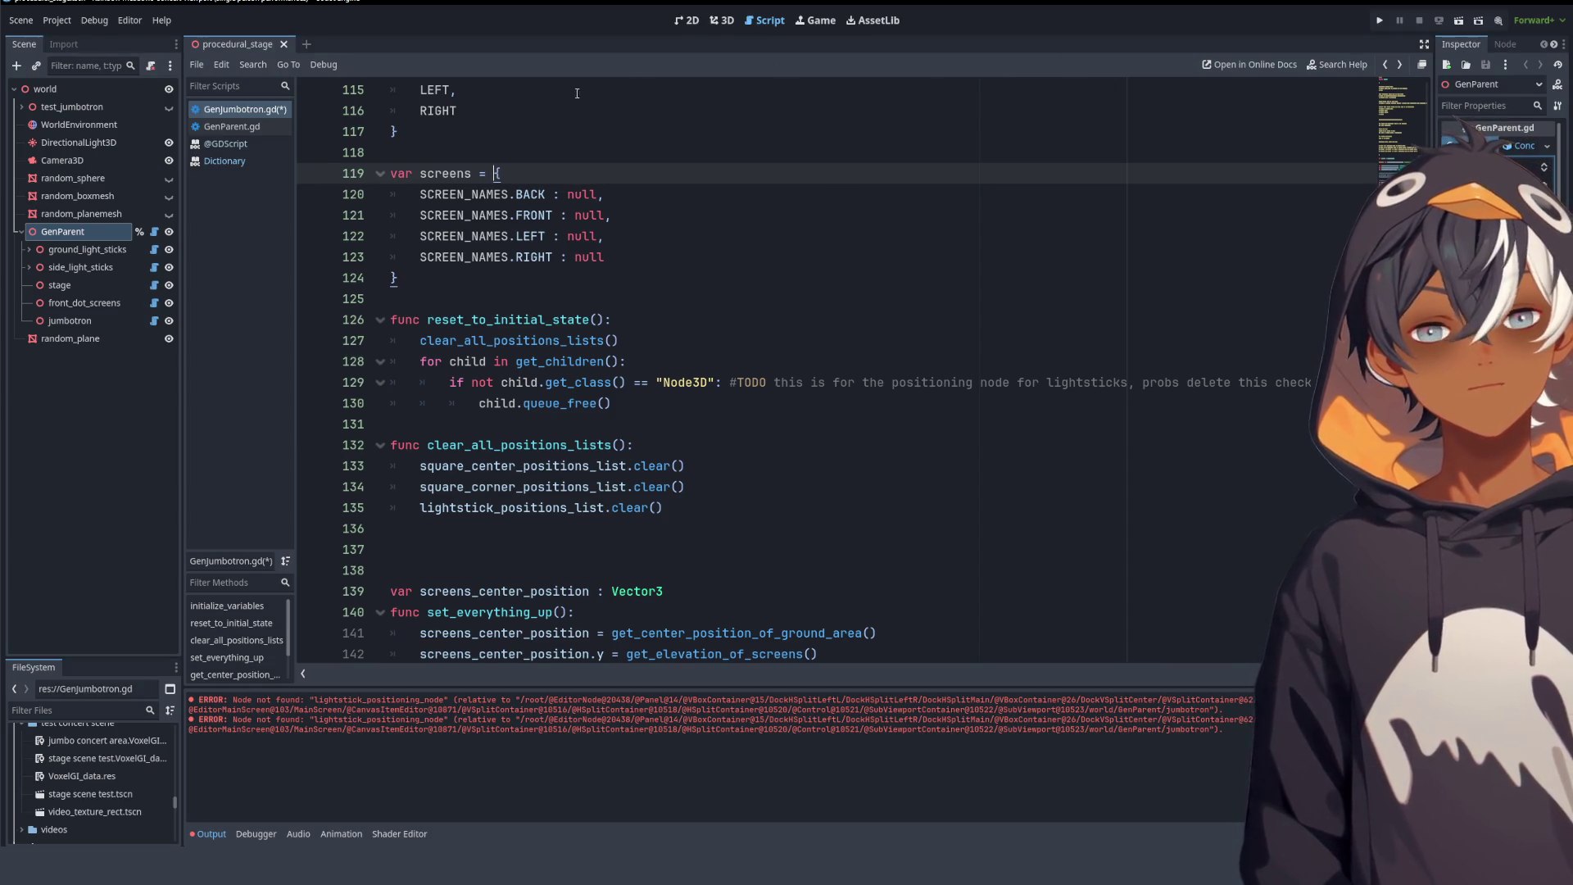
{"action": "left_click", "coordinate": [224, 160]}
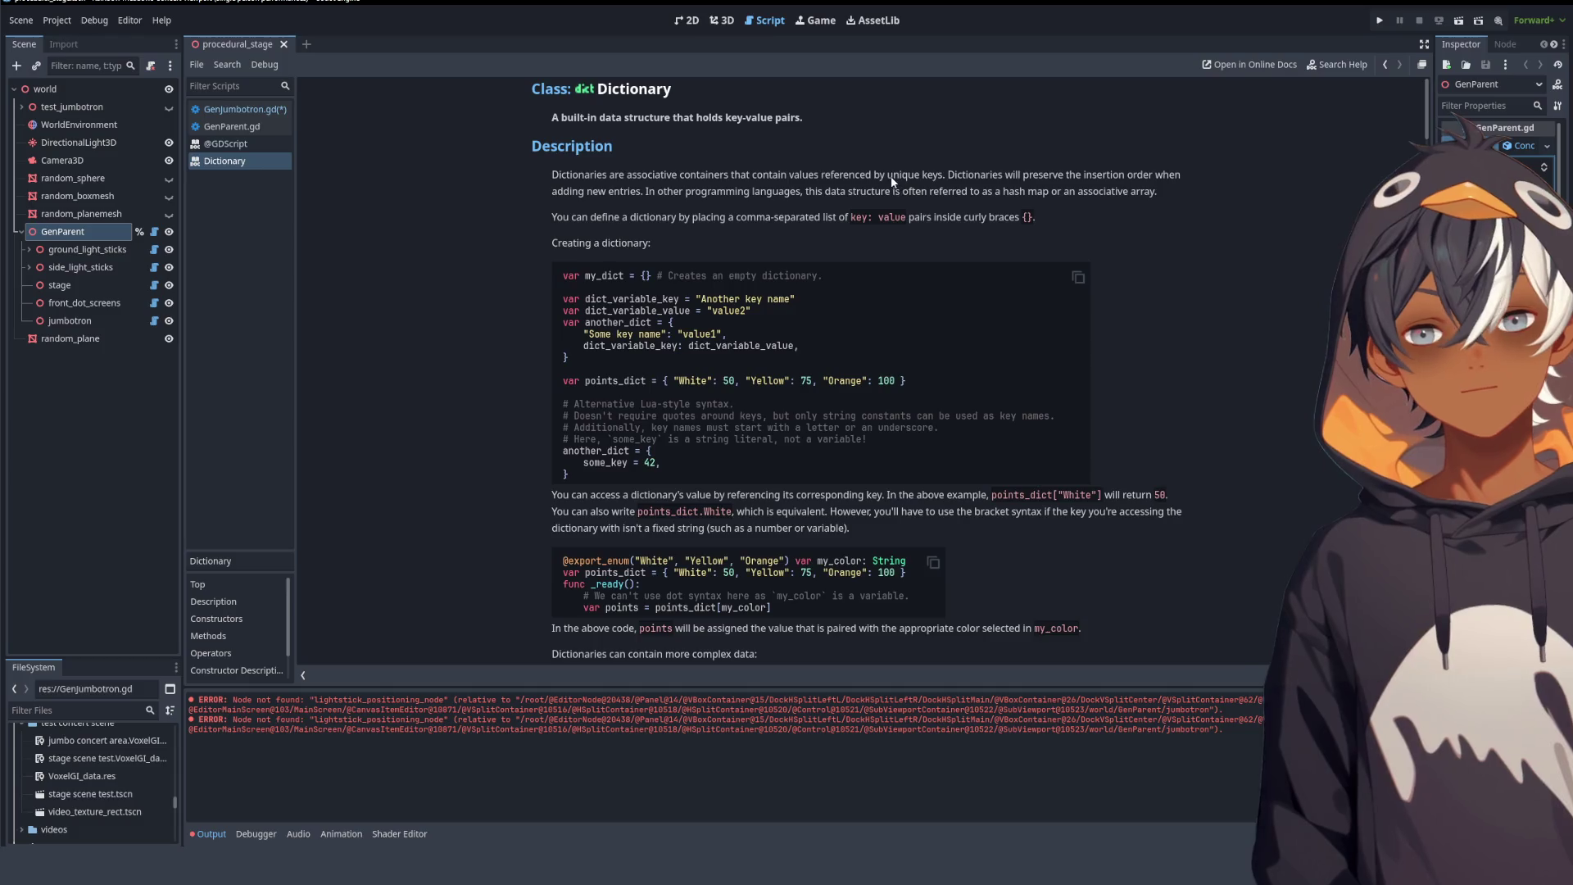
- Scroll through the Dictionary examples, then return to GenJumbotron.gd
{"action": "scroll", "coordinate": [893, 172], "scroll_direction": "down", "scroll_amount": 4}
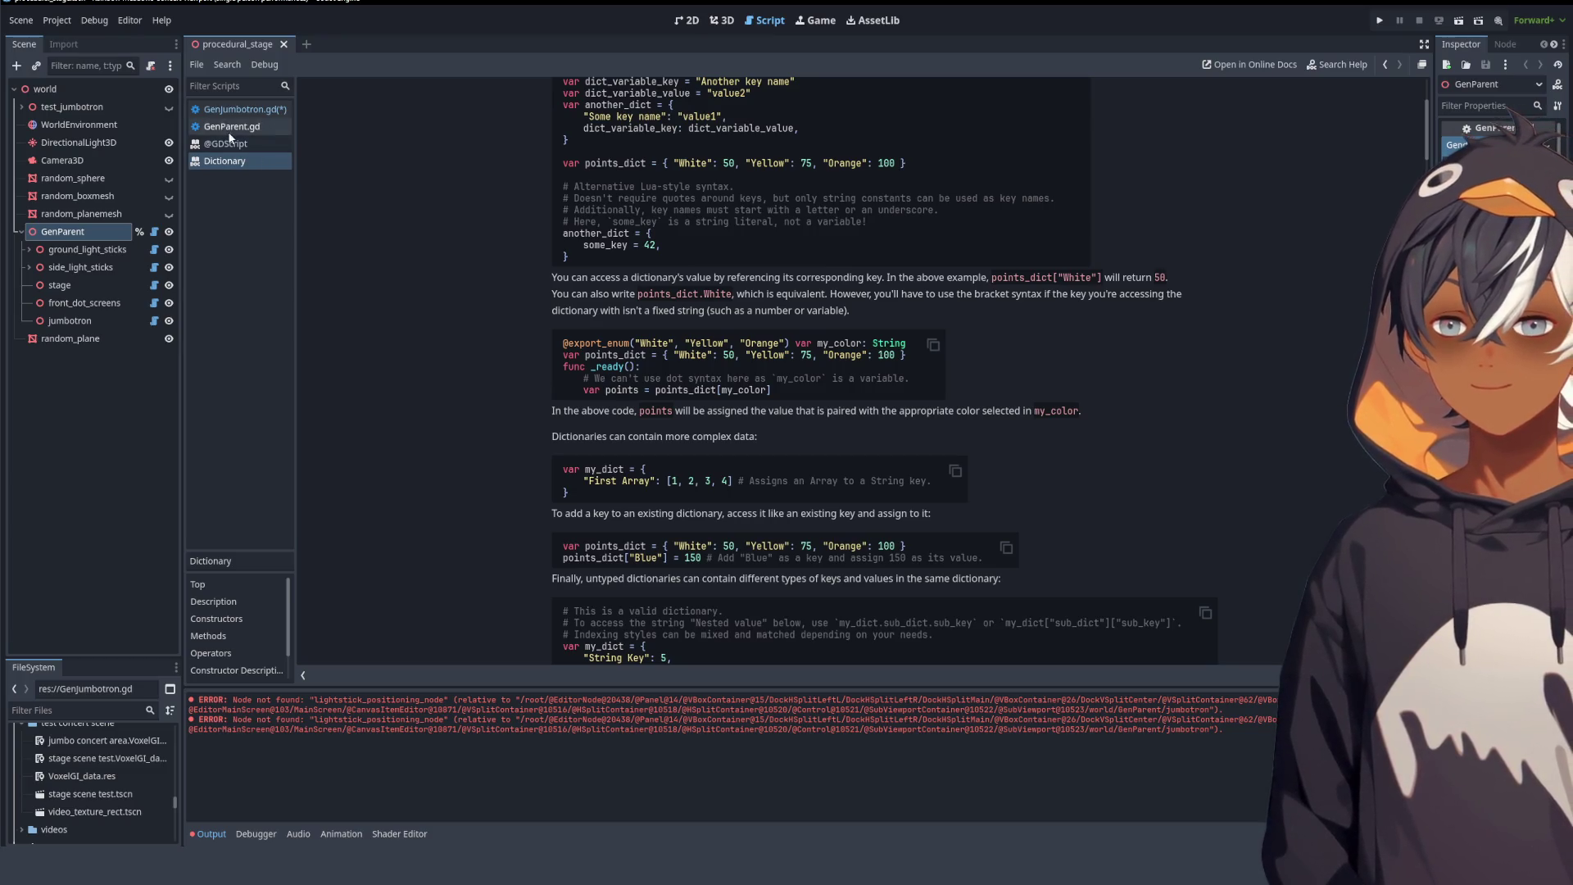
{"action": "left_click", "coordinate": [252, 109]}
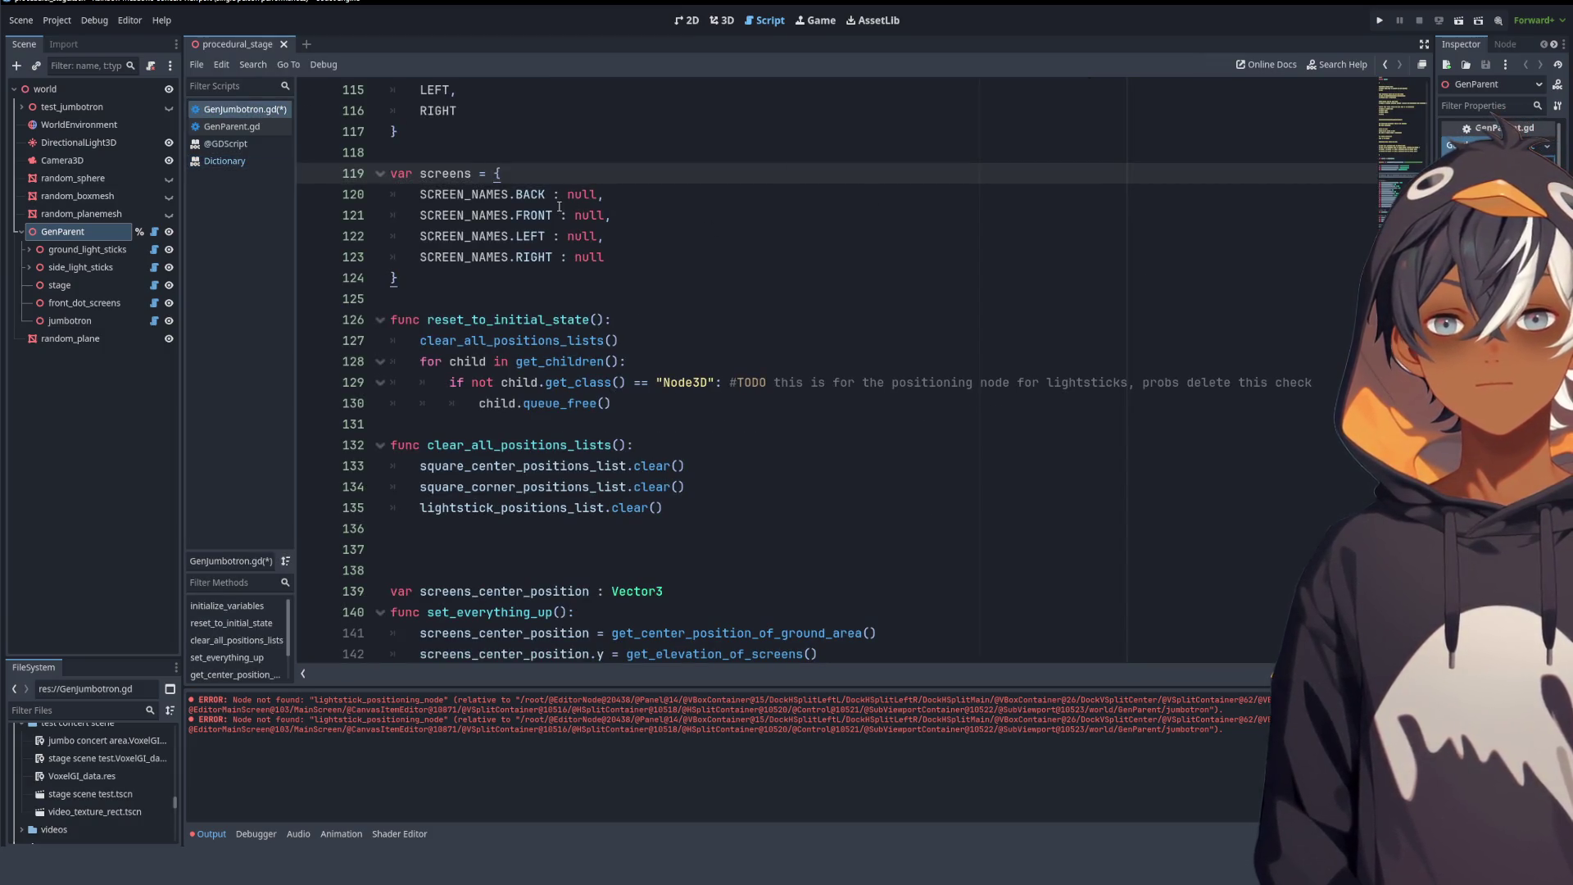
{"action": "scroll", "coordinate": [513, 205], "scroll_direction": "down", "scroll_amount": 12}
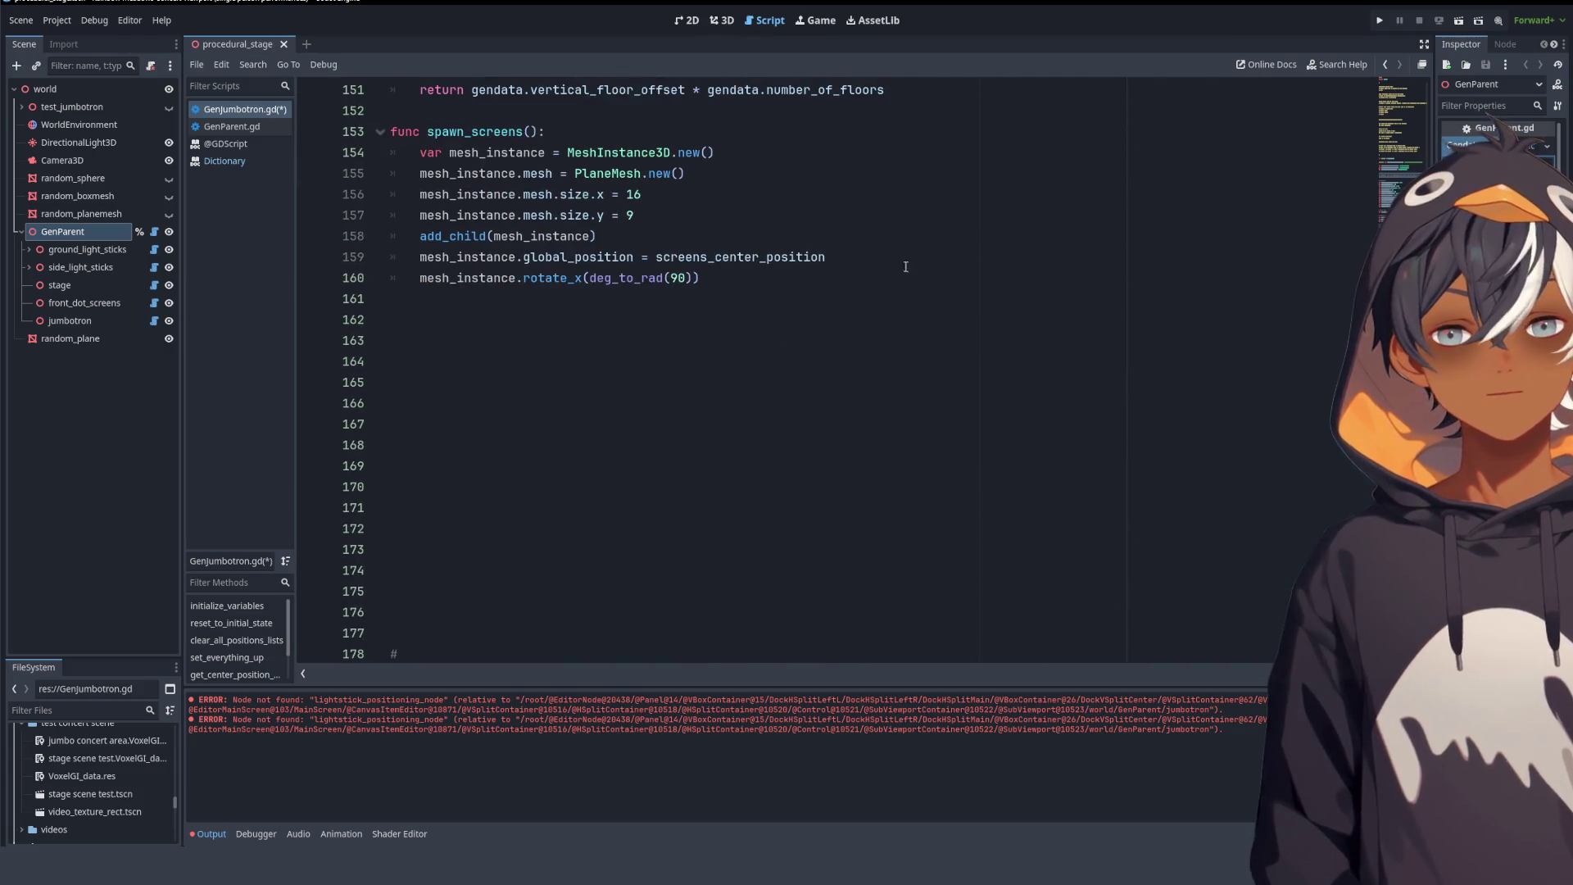
{"action": "scroll", "coordinate": [906, 266], "scroll_direction": "up", "scroll_amount": 14}
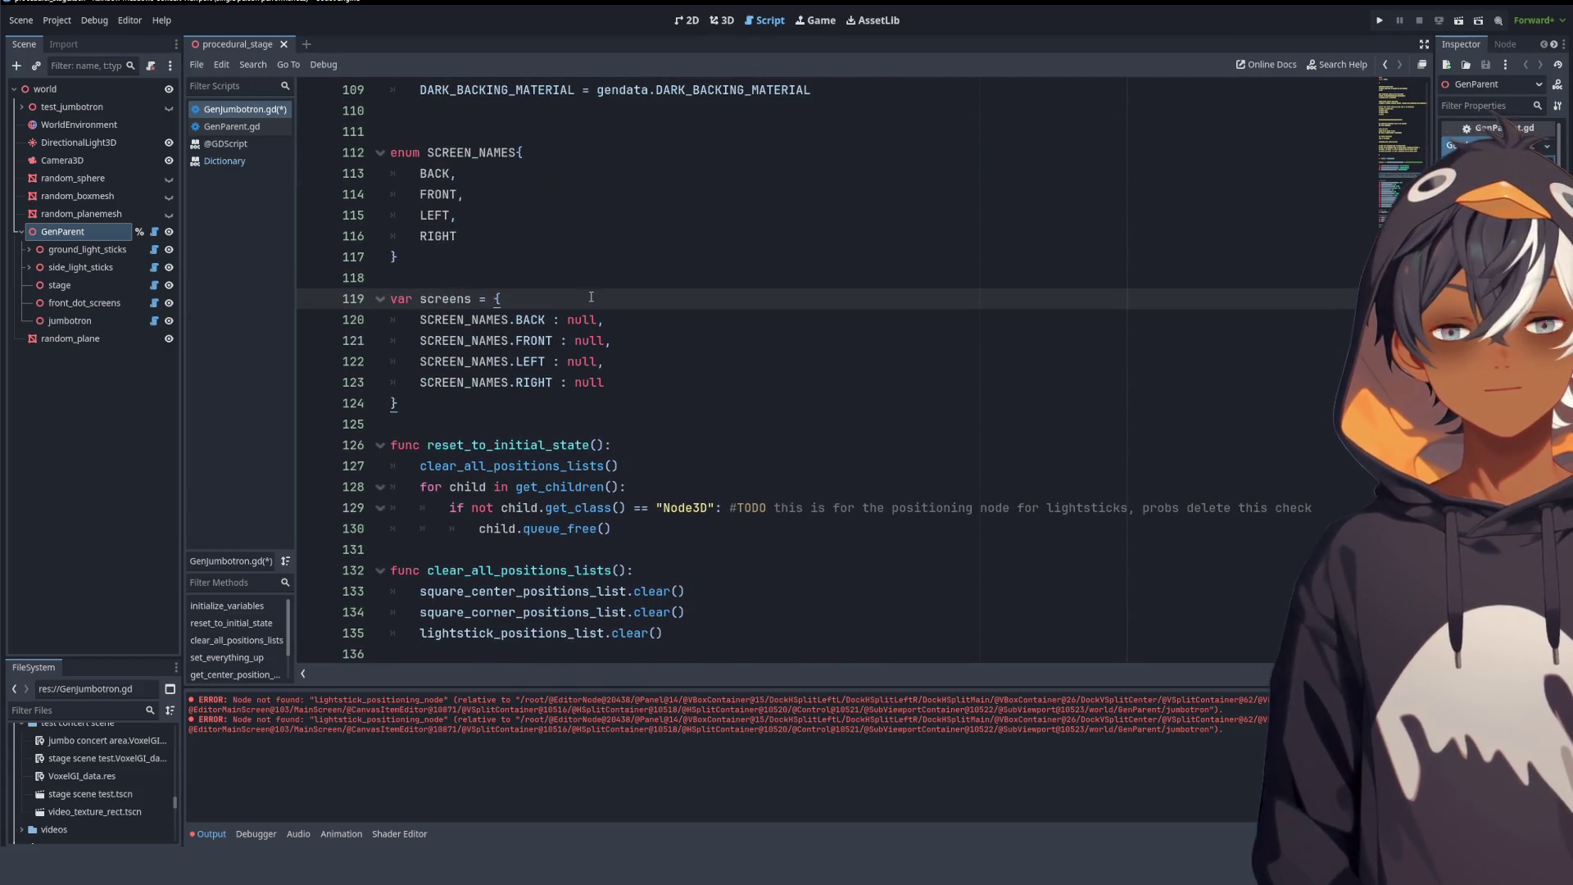
{"action": "left_click_drag", "start_coordinate": [546, 299], "coordinate": [604, 391]}
{"action": "mouse_move", "coordinate": [419, 320]}
{"action": "left_mouse_down"}
{"action": "mouse_move", "coordinate": [514, 383]}
{"action": "mouse_move", "coordinate": [546, 319]}
{"action": "left_mouse_up"}
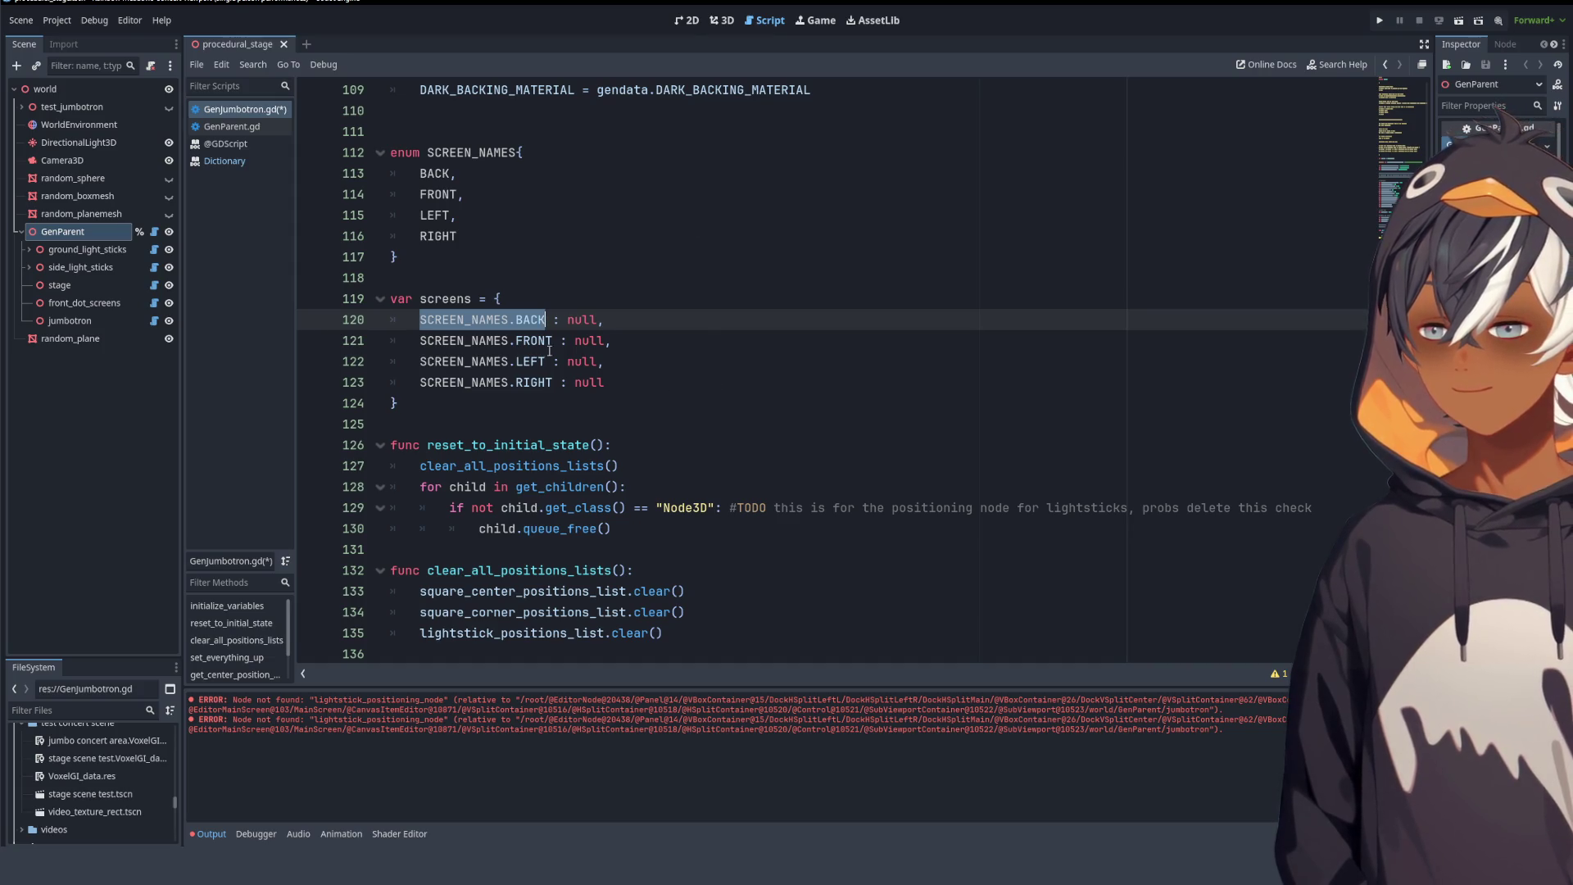
{"action": "scroll", "coordinate": [549, 351], "scroll_direction": "down", "scroll_amount": 10}
{"action": "left_click_drag", "start_coordinate": [391, 214], "coordinate": [391, 361]}
{"action": "left_click", "coordinate": [721, 20]}
{"action": "mouse_move", "coordinate": [745, 315]}
{"action": "left_mouse_down"}
{"action": "mouse_move", "coordinate": [744, 224]}
{"action": "mouse_move", "coordinate": [780, 253]}
{"action": "mouse_move", "coordinate": [710, 235]}
{"action": "mouse_move", "coordinate": [878, 269]}
{"action": "mouse_move", "coordinate": [525, 293]}
{"action": "mouse_move", "coordinate": [921, 293]}
{"action": "mouse_move", "coordinate": [591, 279]}
{"action": "mouse_move", "coordinate": [632, 302]}
{"action": "mouse_move", "coordinate": [942, 352]}
{"action": "left_mouse_up"}
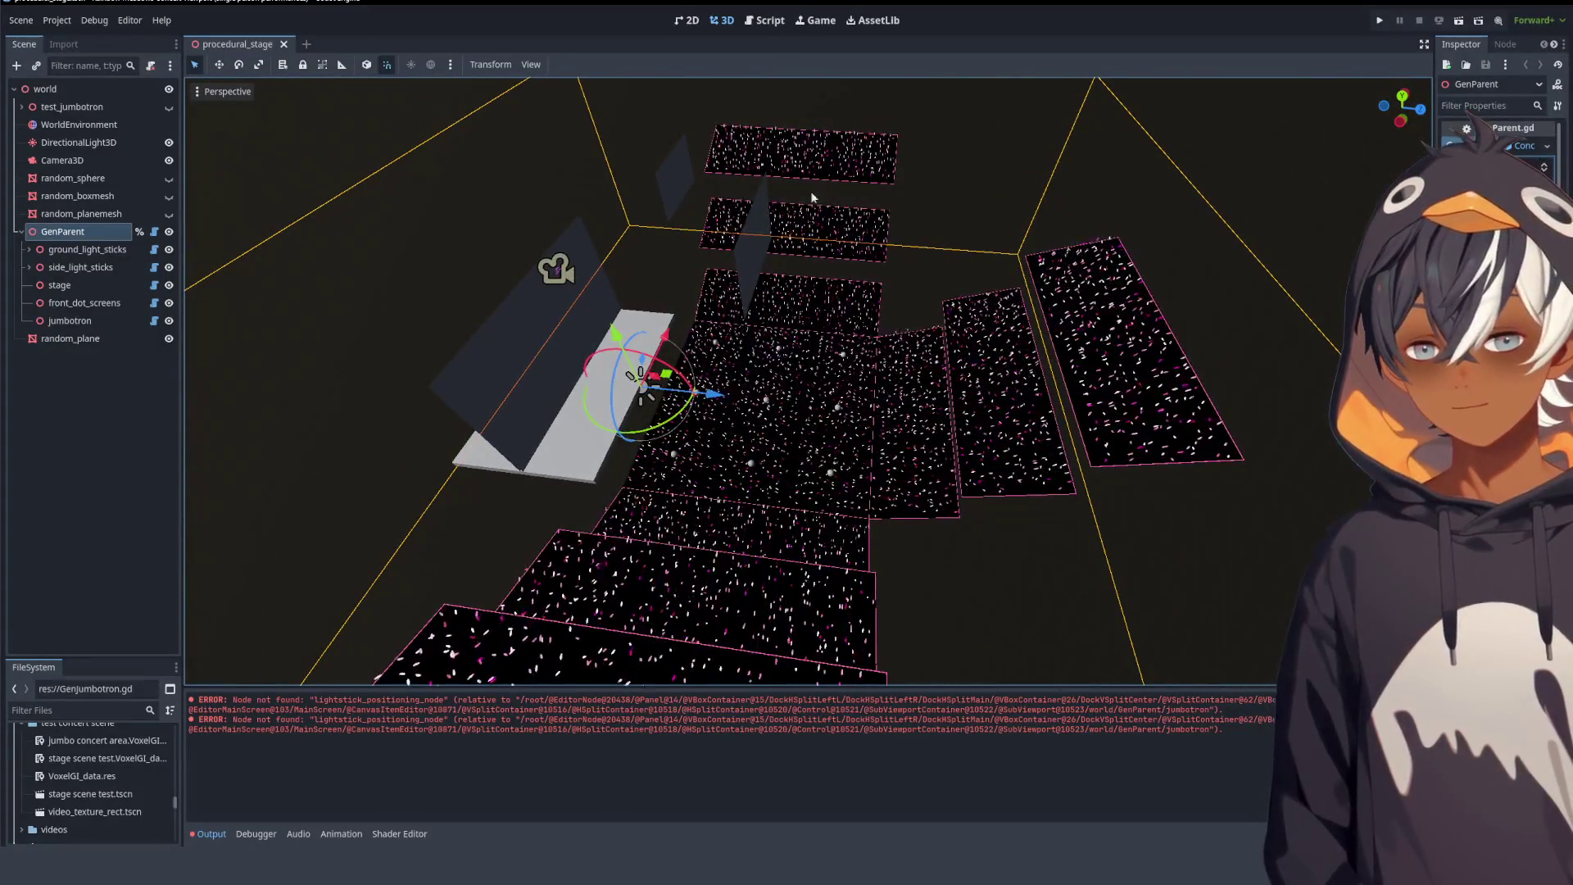
{"action": "key", "text": "ctrl+F3"}
{"action": "left_click", "coordinate": [786, 304]}
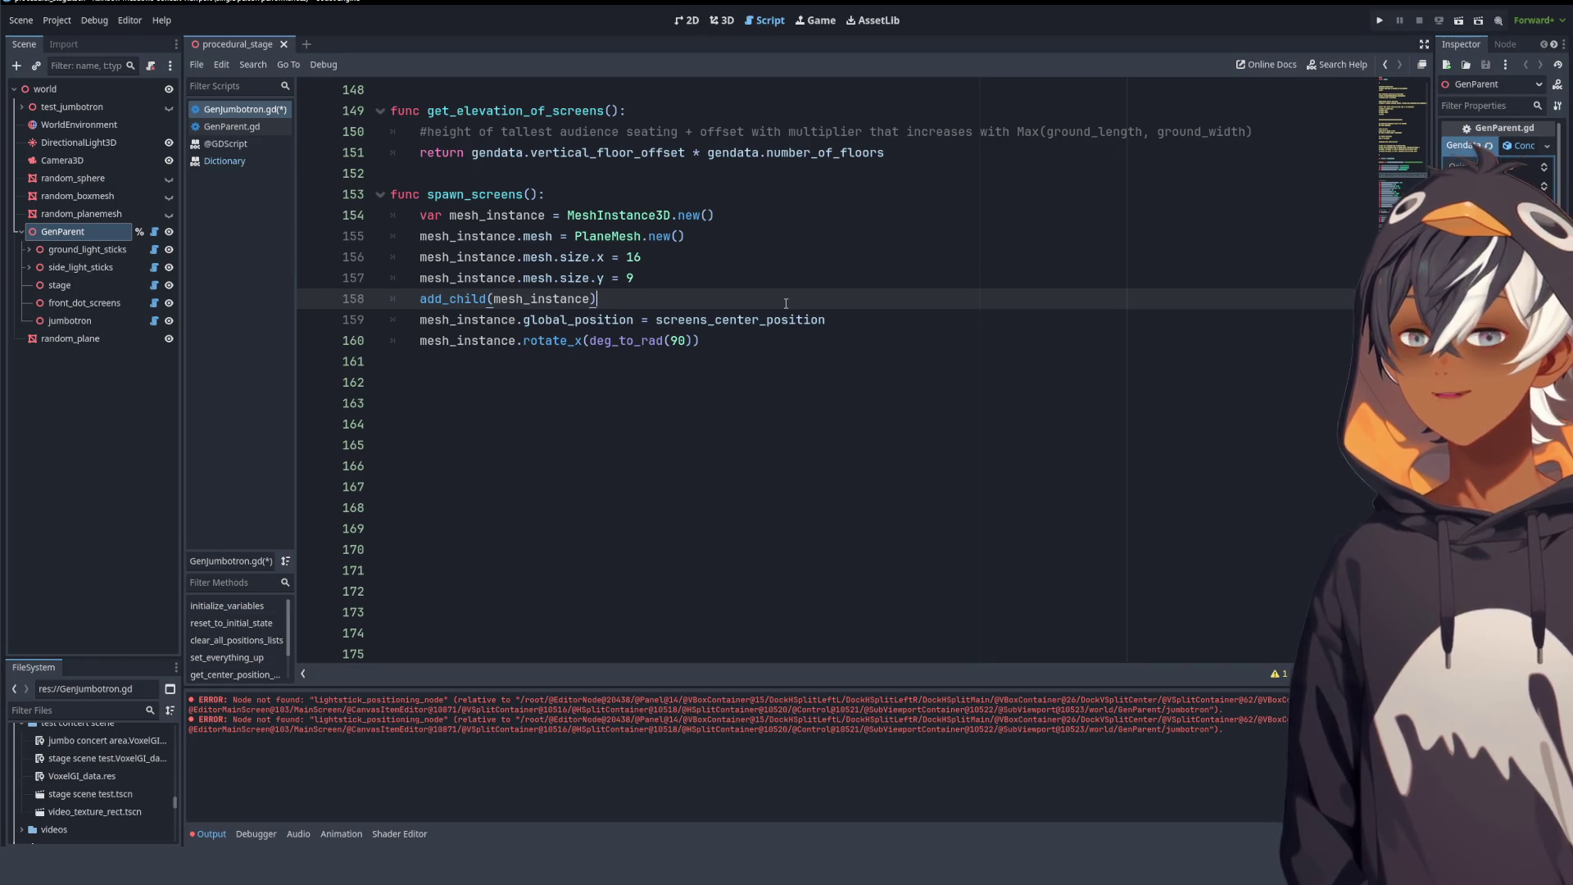
{"action": "scroll", "coordinate": [748, 294], "scroll_direction": "up", "scroll_amount": 15}
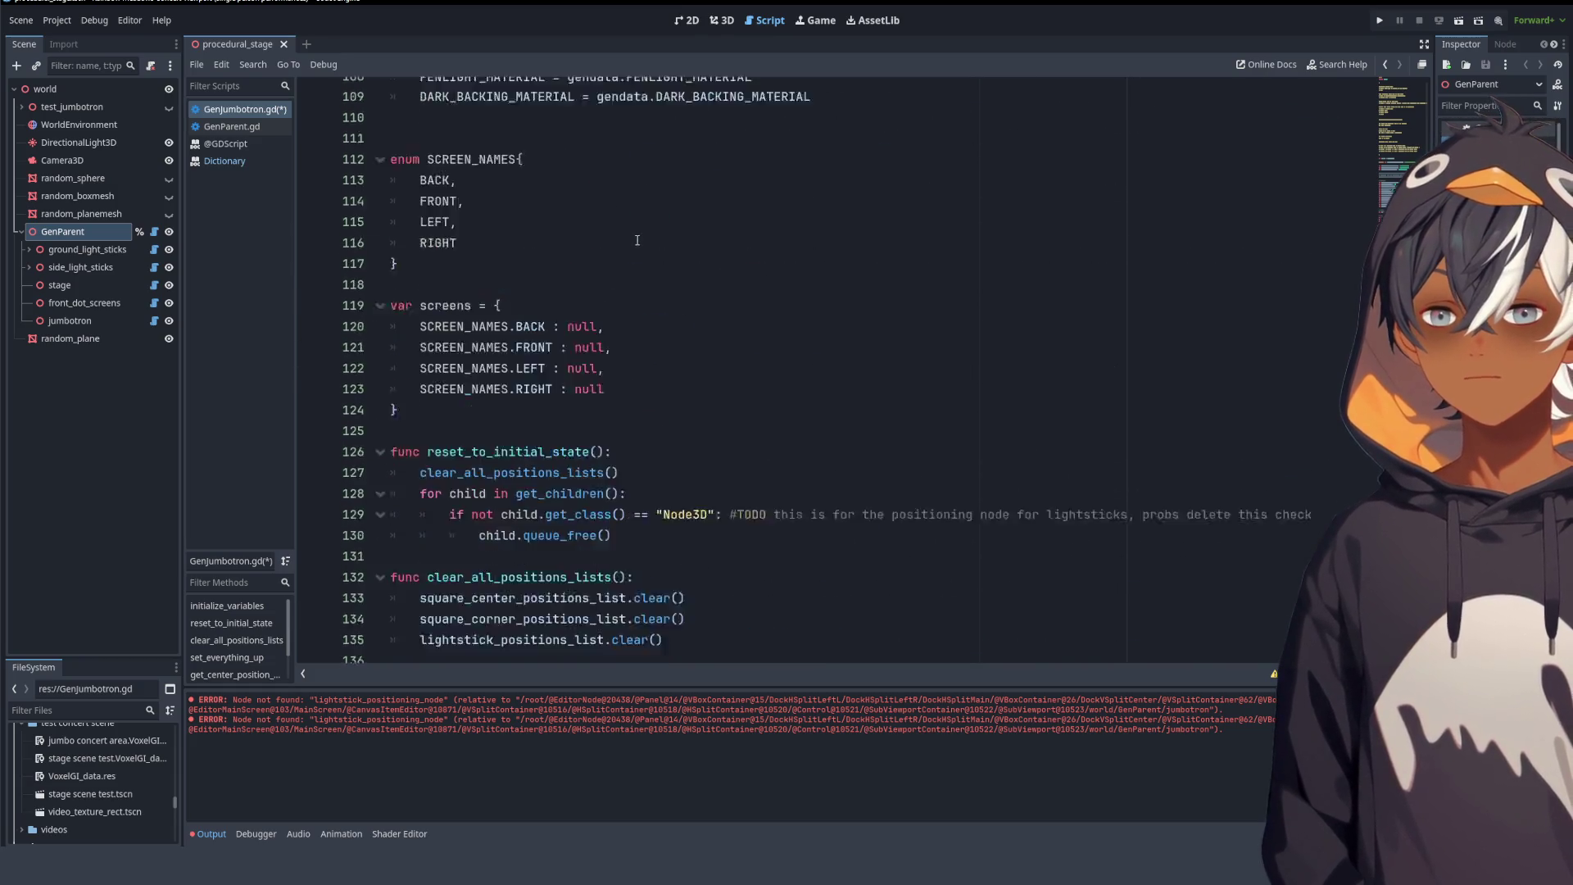
{"action": "scroll", "coordinate": [668, 411], "scroll_direction": "down", "scroll_amount": 2}
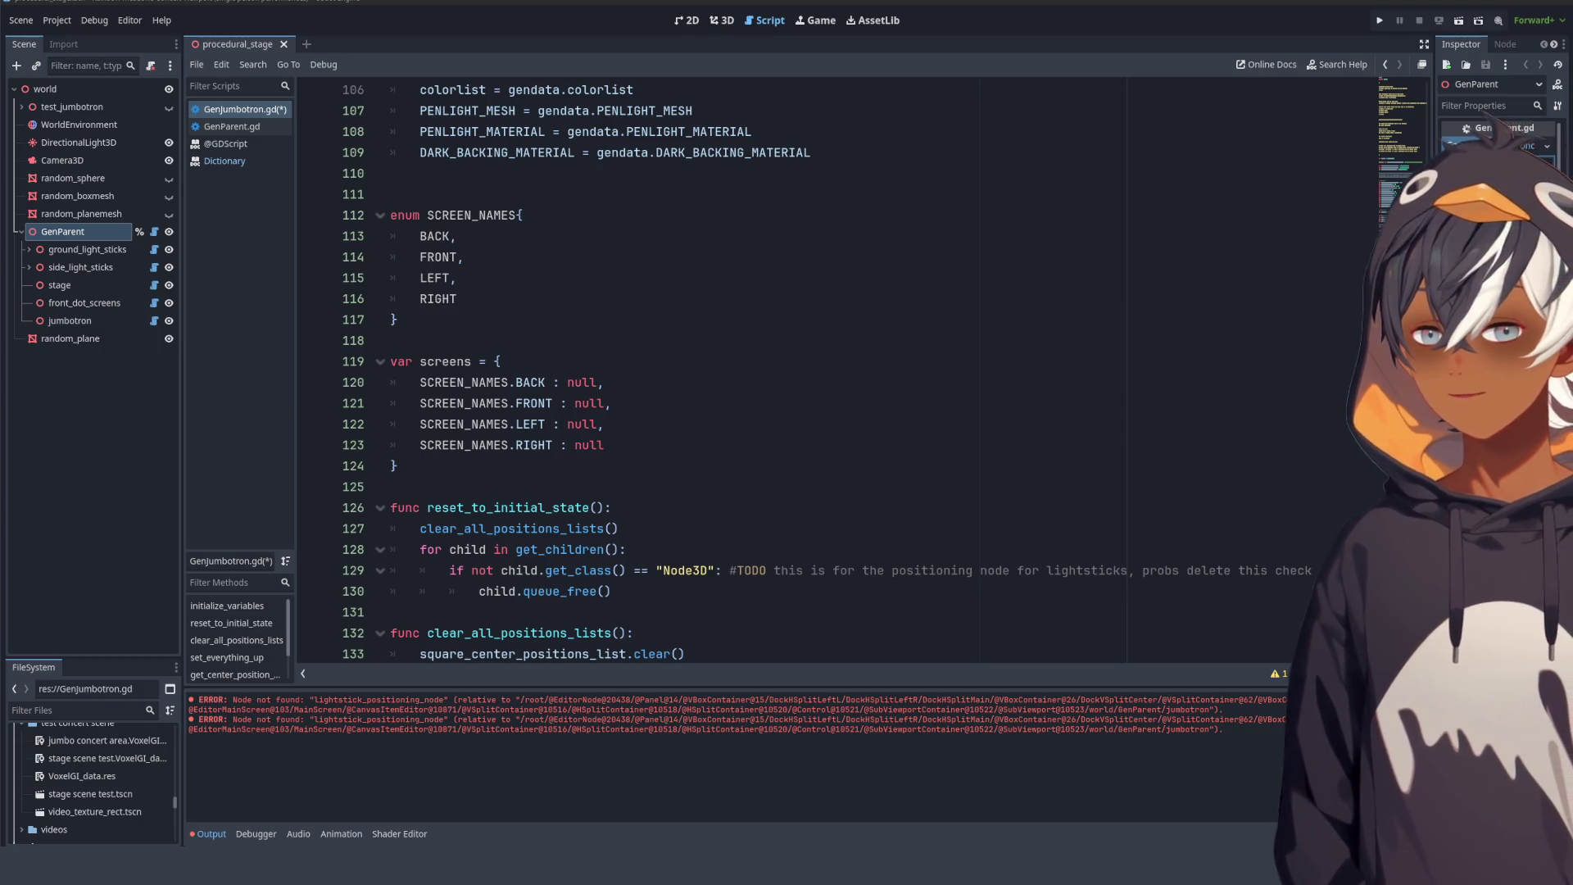
{"action": "left_click", "coordinate": [516, 214]}
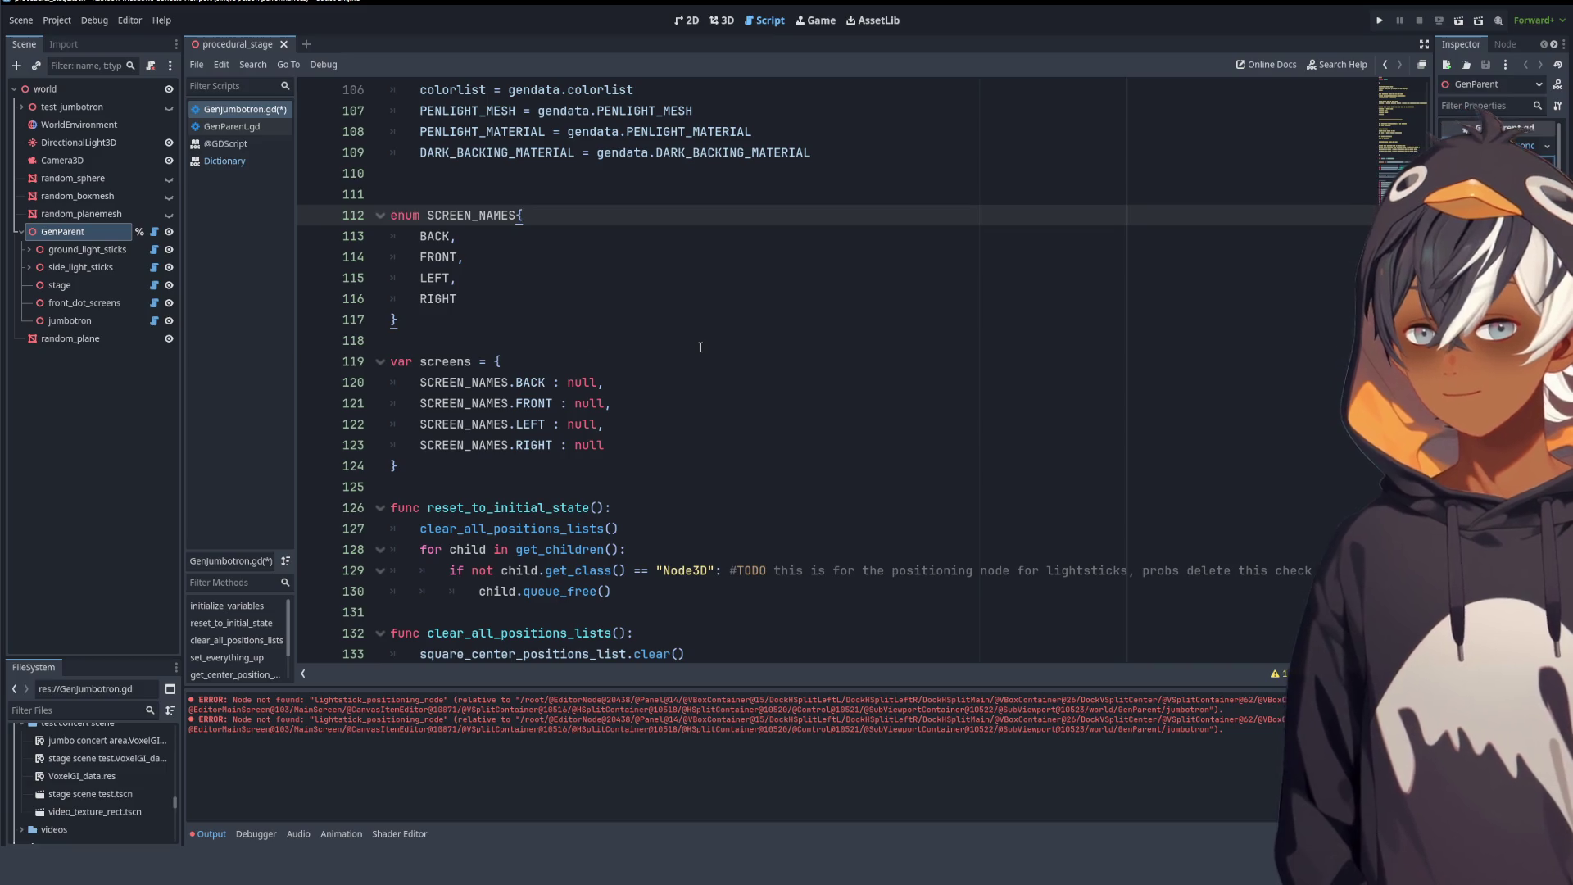
{"action": "scroll", "coordinate": [700, 346], "scroll_direction": "up", "scroll_amount": 1}
{"action": "left_click", "coordinate": [496, 423]}
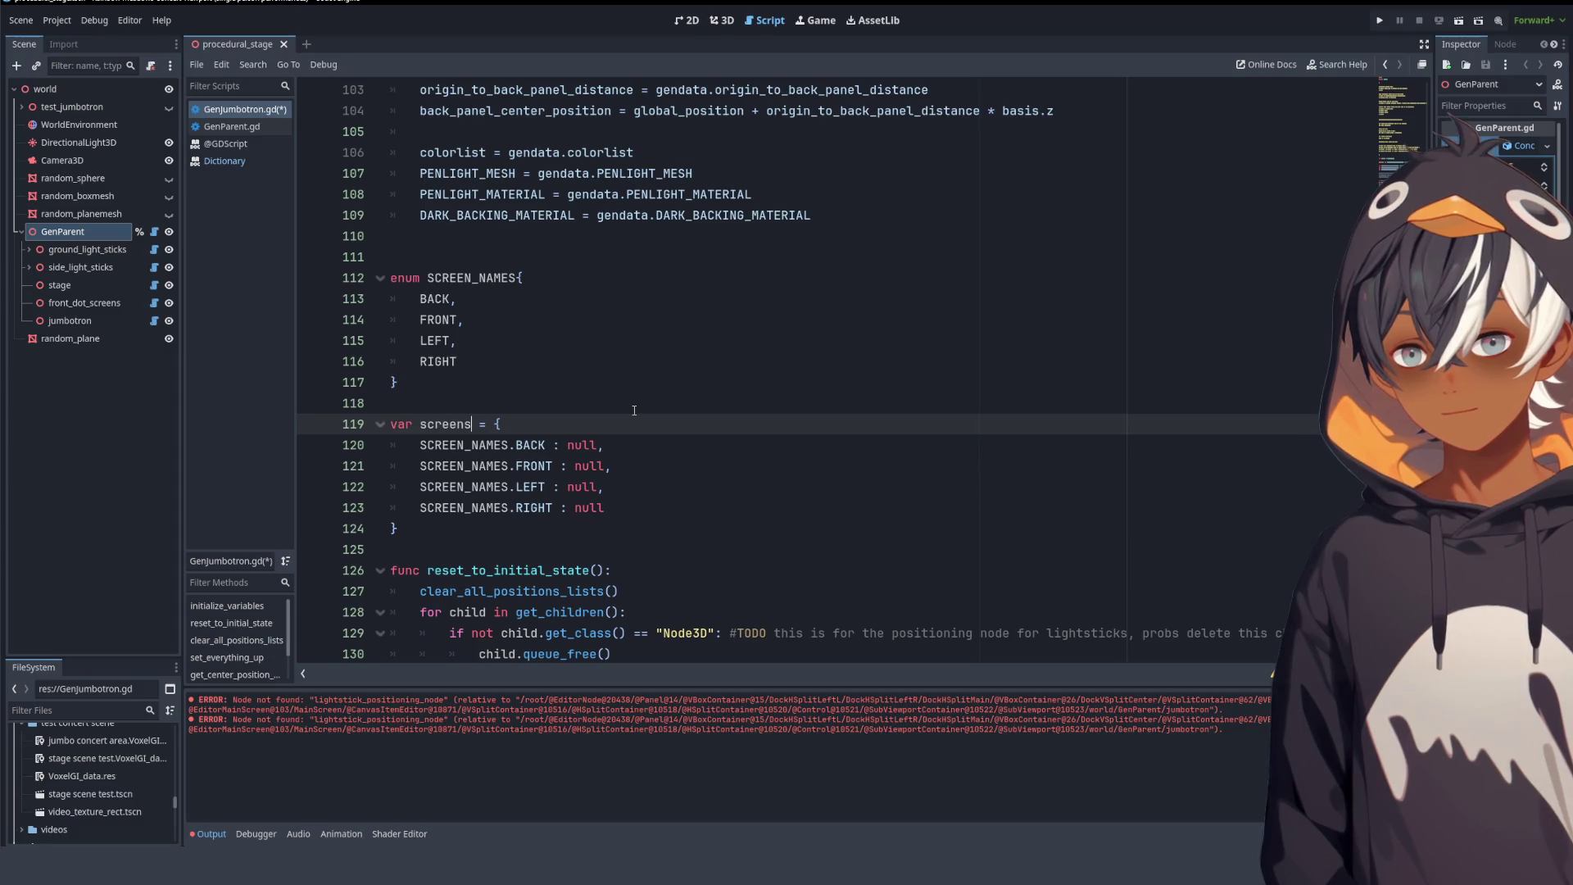
- Declare screens on line 119 as Dictionary[int,MeshInstance3D]
{"action": "type", "text": ": Diction"}
{"action": "key", "text": "Return"}
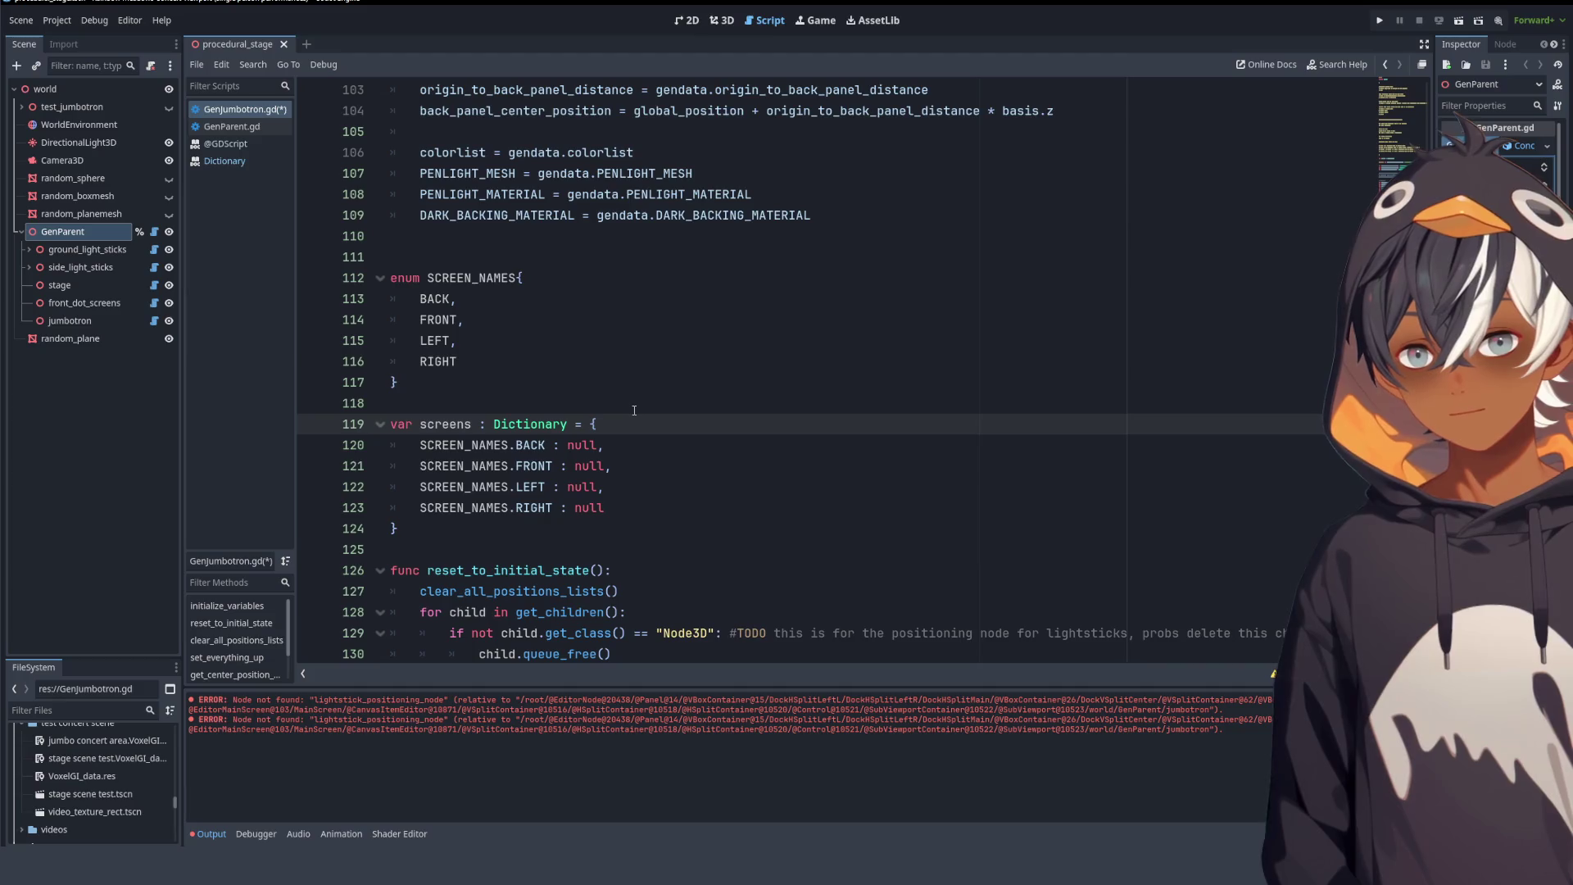
{"action": "type", "text": "["}
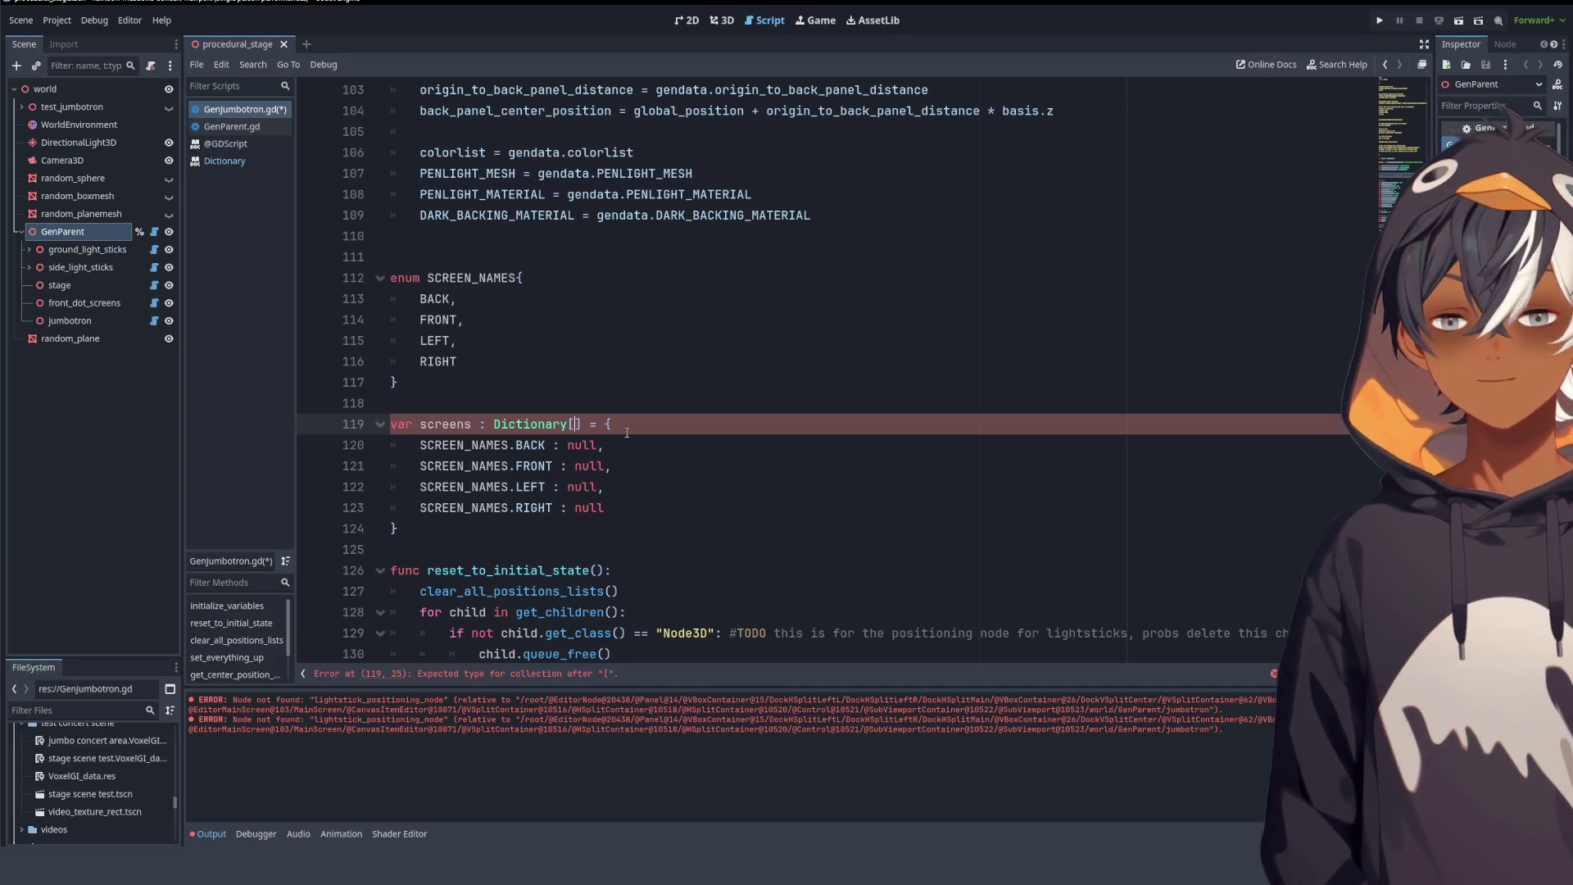
{"action": "type", "text": "int"}
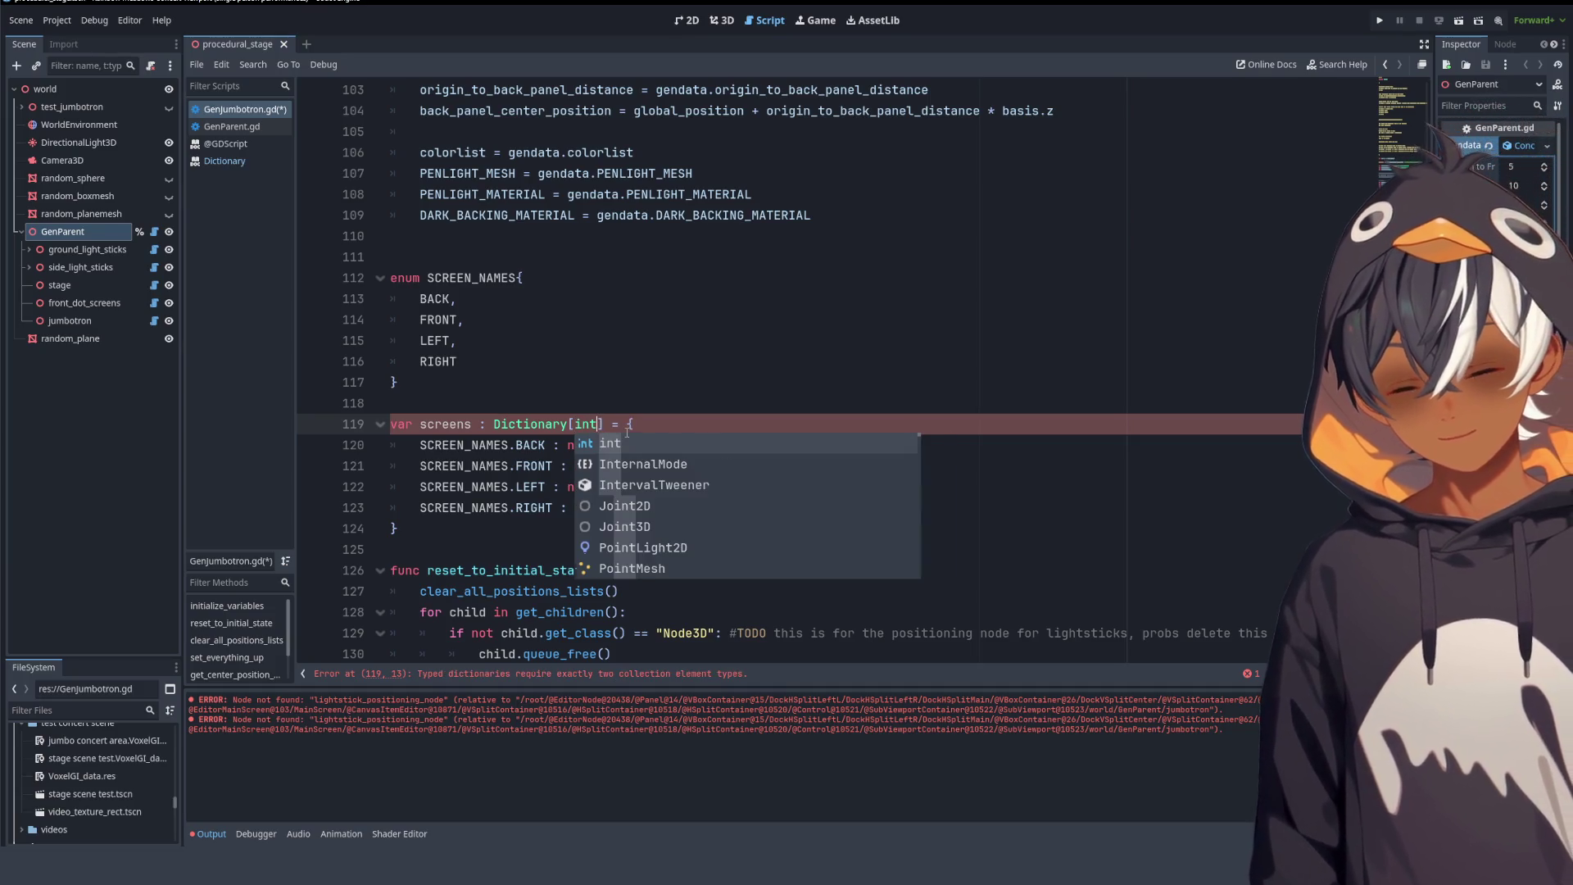
{"action": "type", "text": ","}
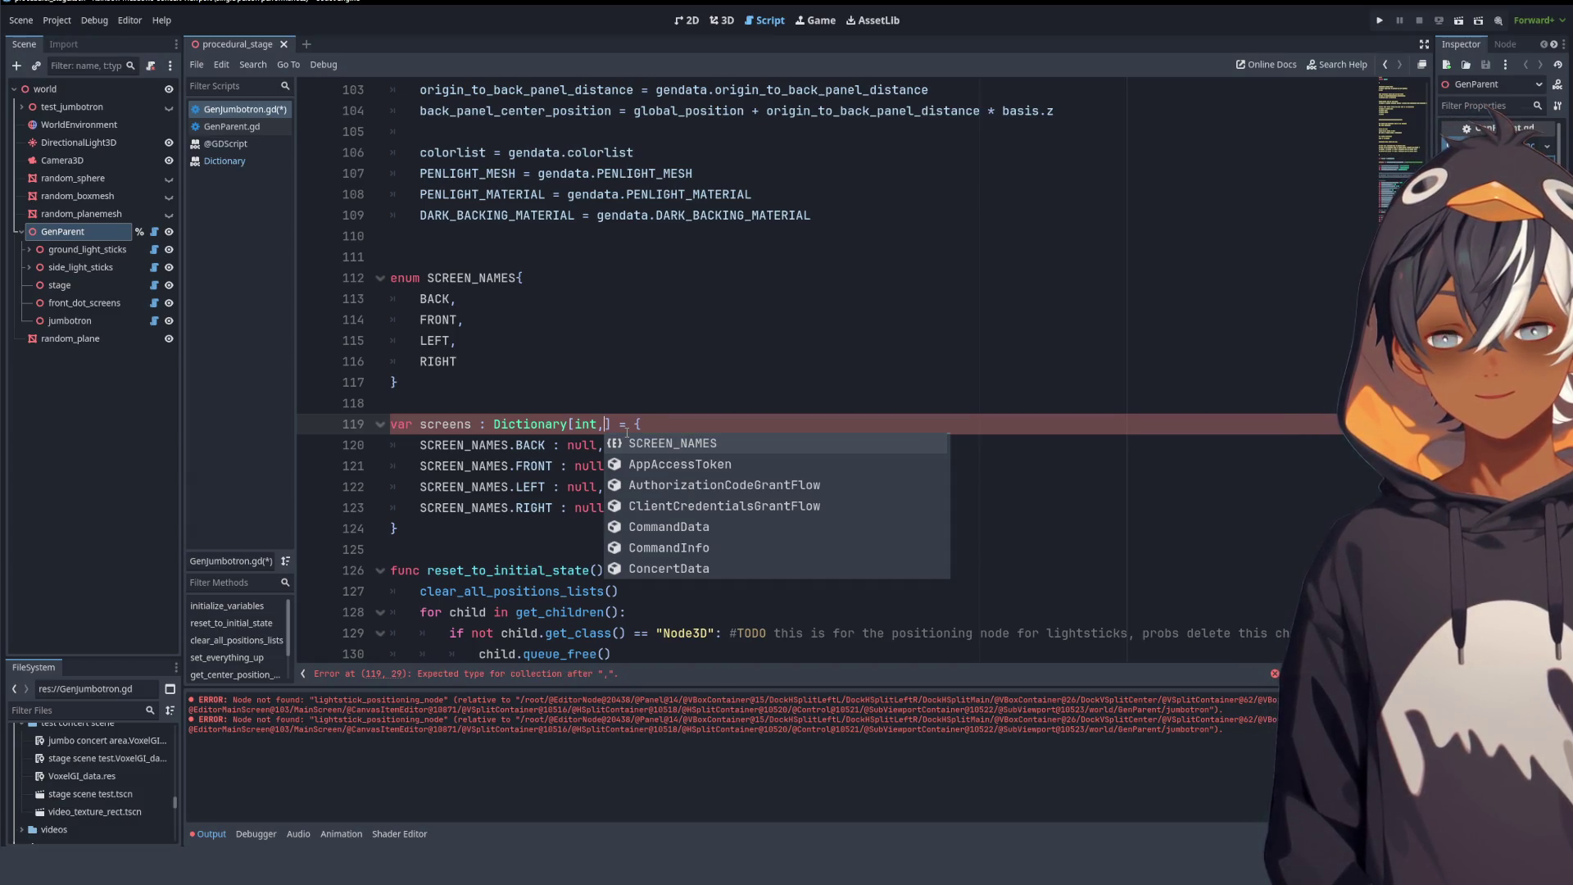
{"action": "type", "text": "Meshin"}
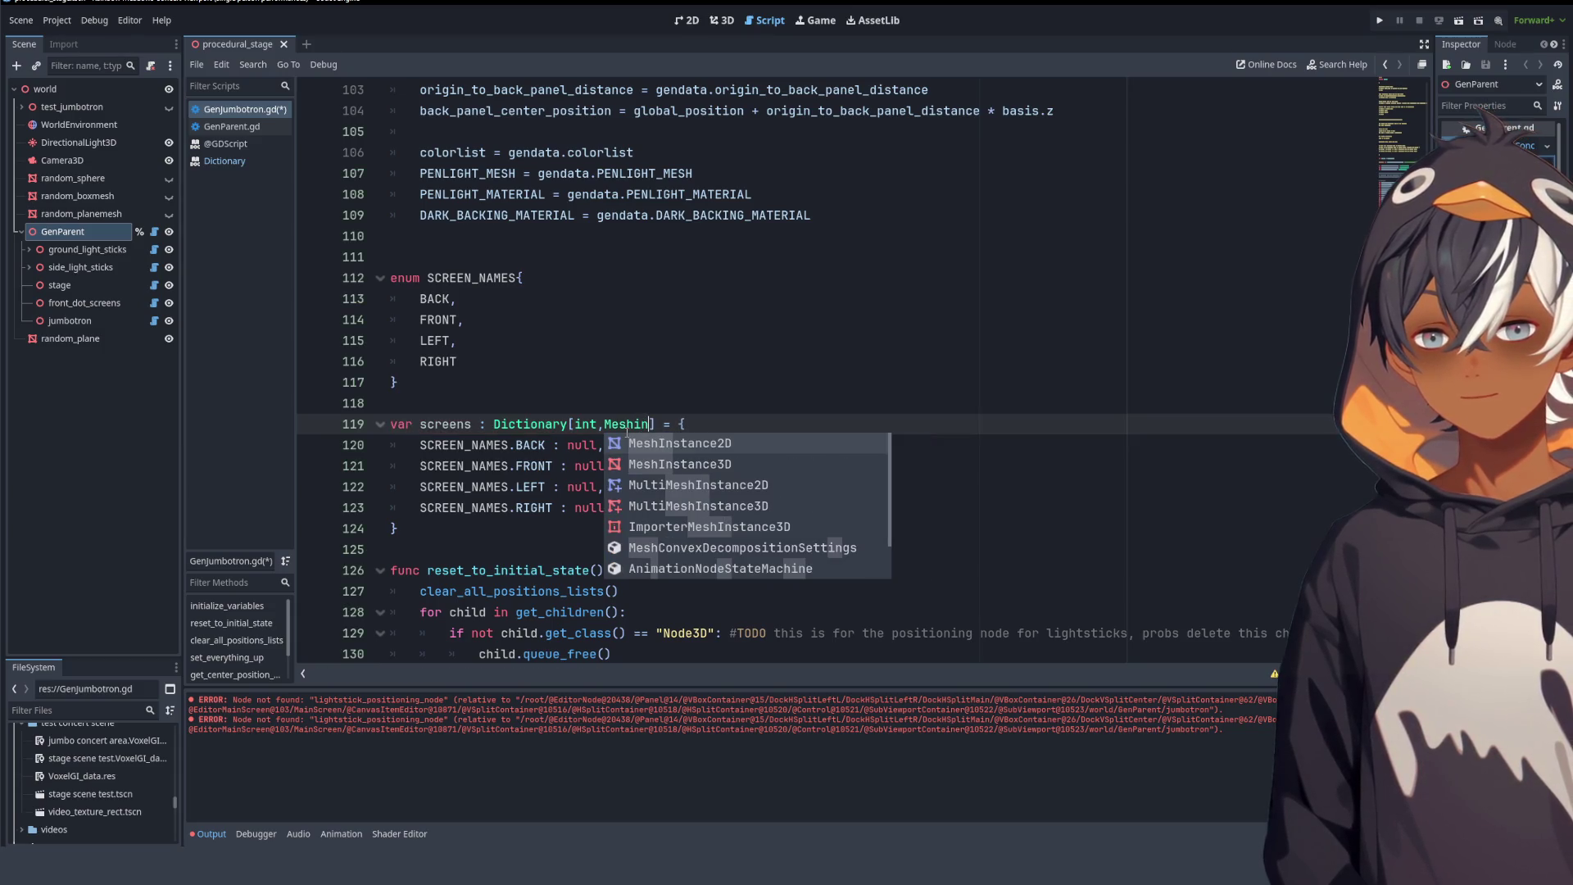
{"action": "key", "text": "Down"}
{"action": "key", "text": "Return"}
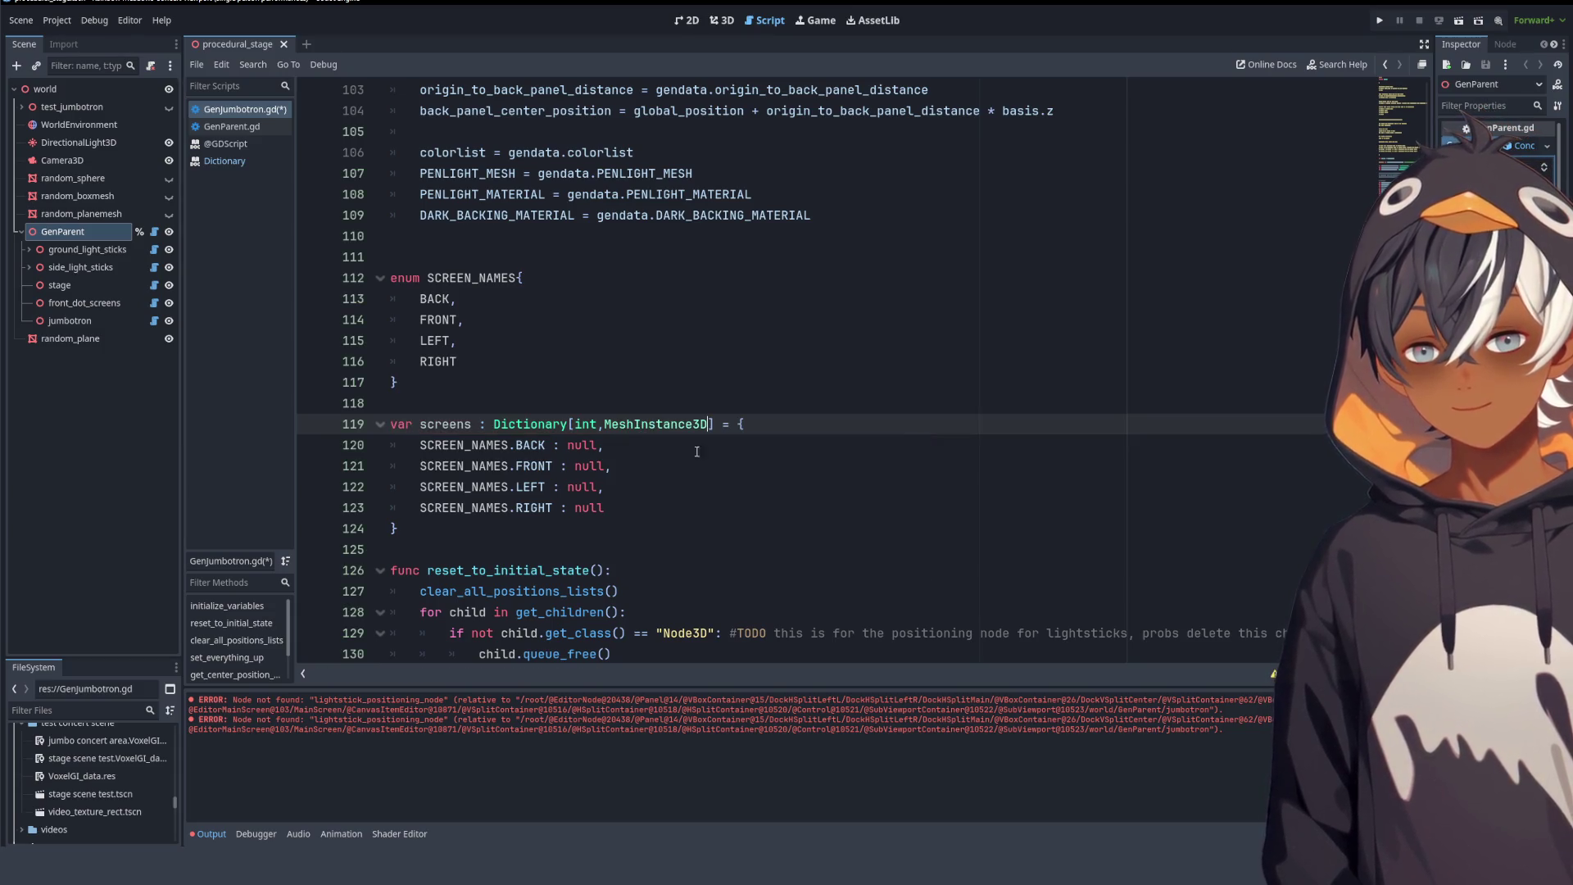
{"action": "left_click", "coordinate": [704, 509]}
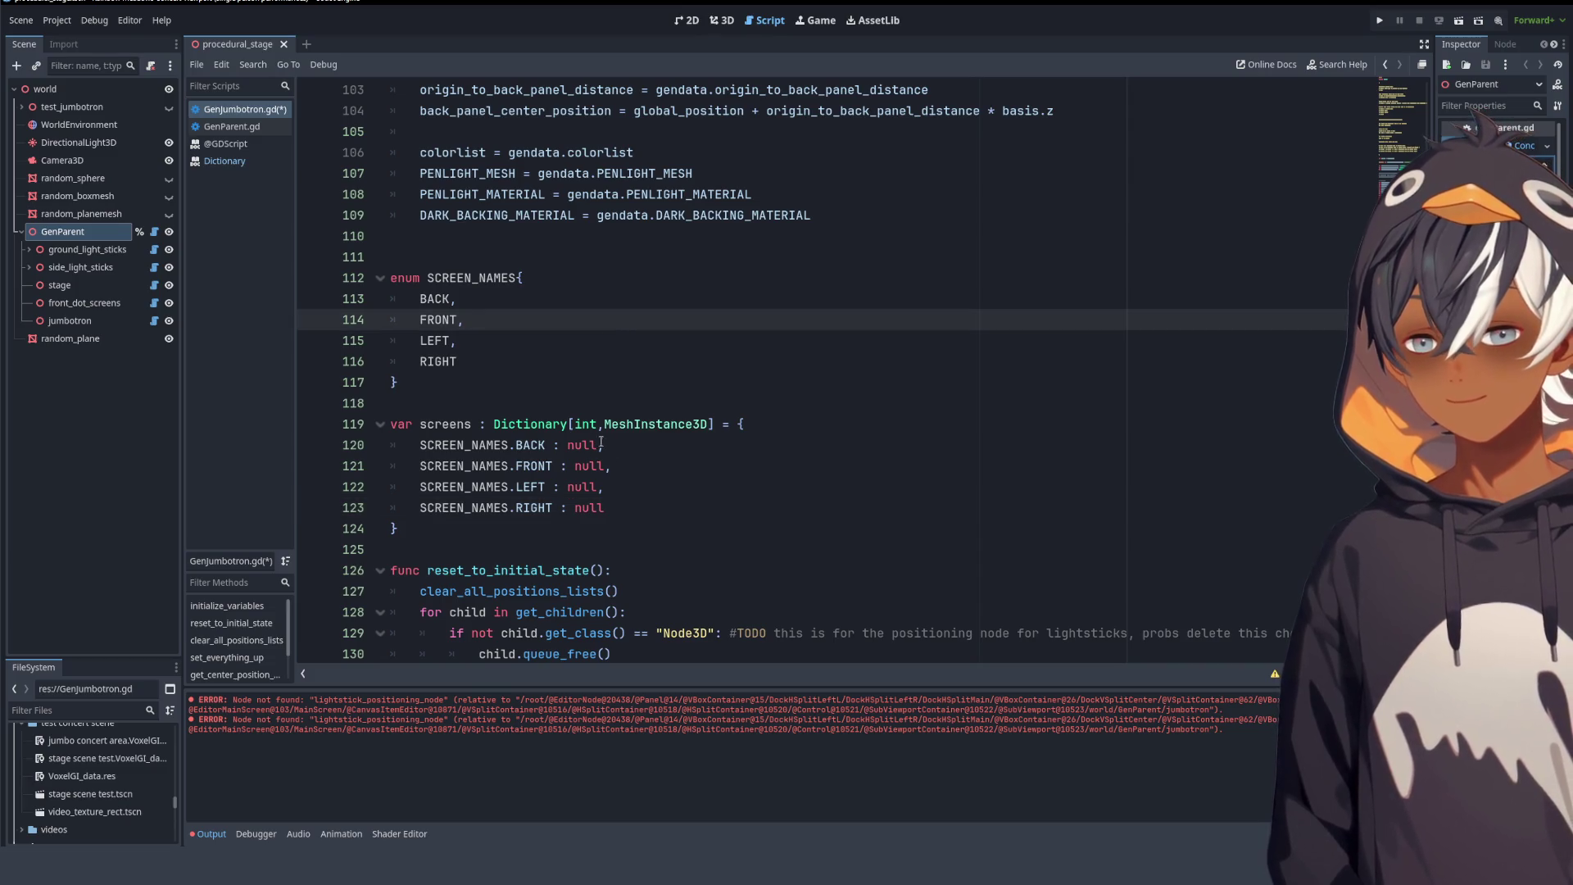
- Add a 'for screen in screens:' loop at the start of spawn_screens
{"action": "scroll", "coordinate": [505, 443], "scroll_direction": "down", "scroll_amount": 4}
{"action": "scroll", "coordinate": [584, 237], "scroll_direction": "down", "scroll_amount": 7}
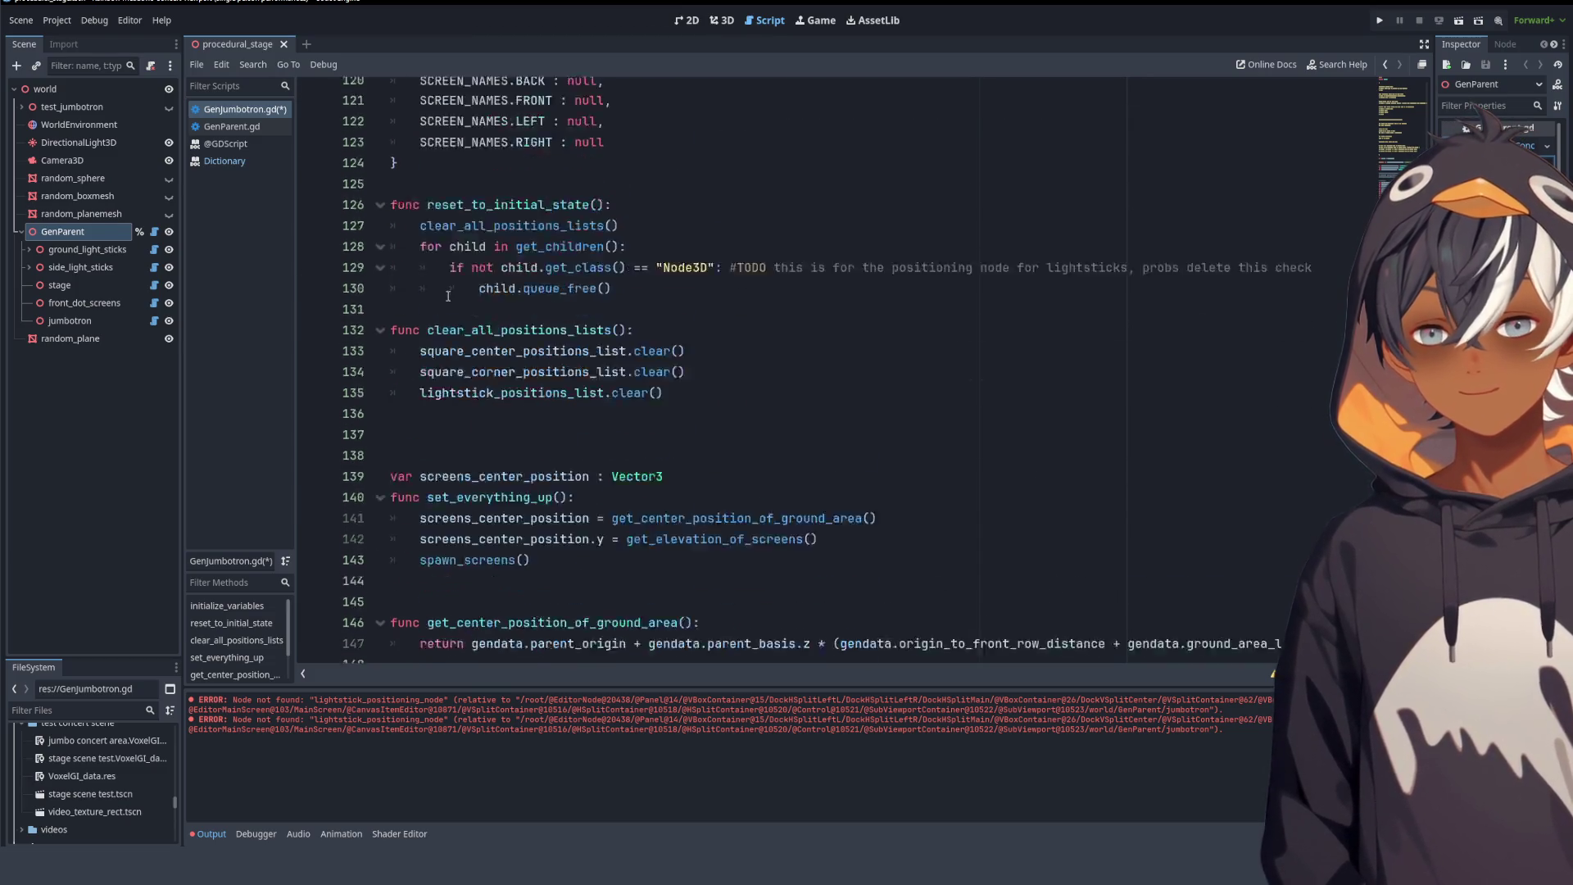
{"action": "scroll", "coordinate": [509, 306], "scroll_direction": "up", "scroll_amount": 12}
{"action": "left_click", "coordinate": [492, 382]}
{"action": "scroll", "coordinate": [509, 305], "scroll_direction": "down", "scroll_amount": 4}
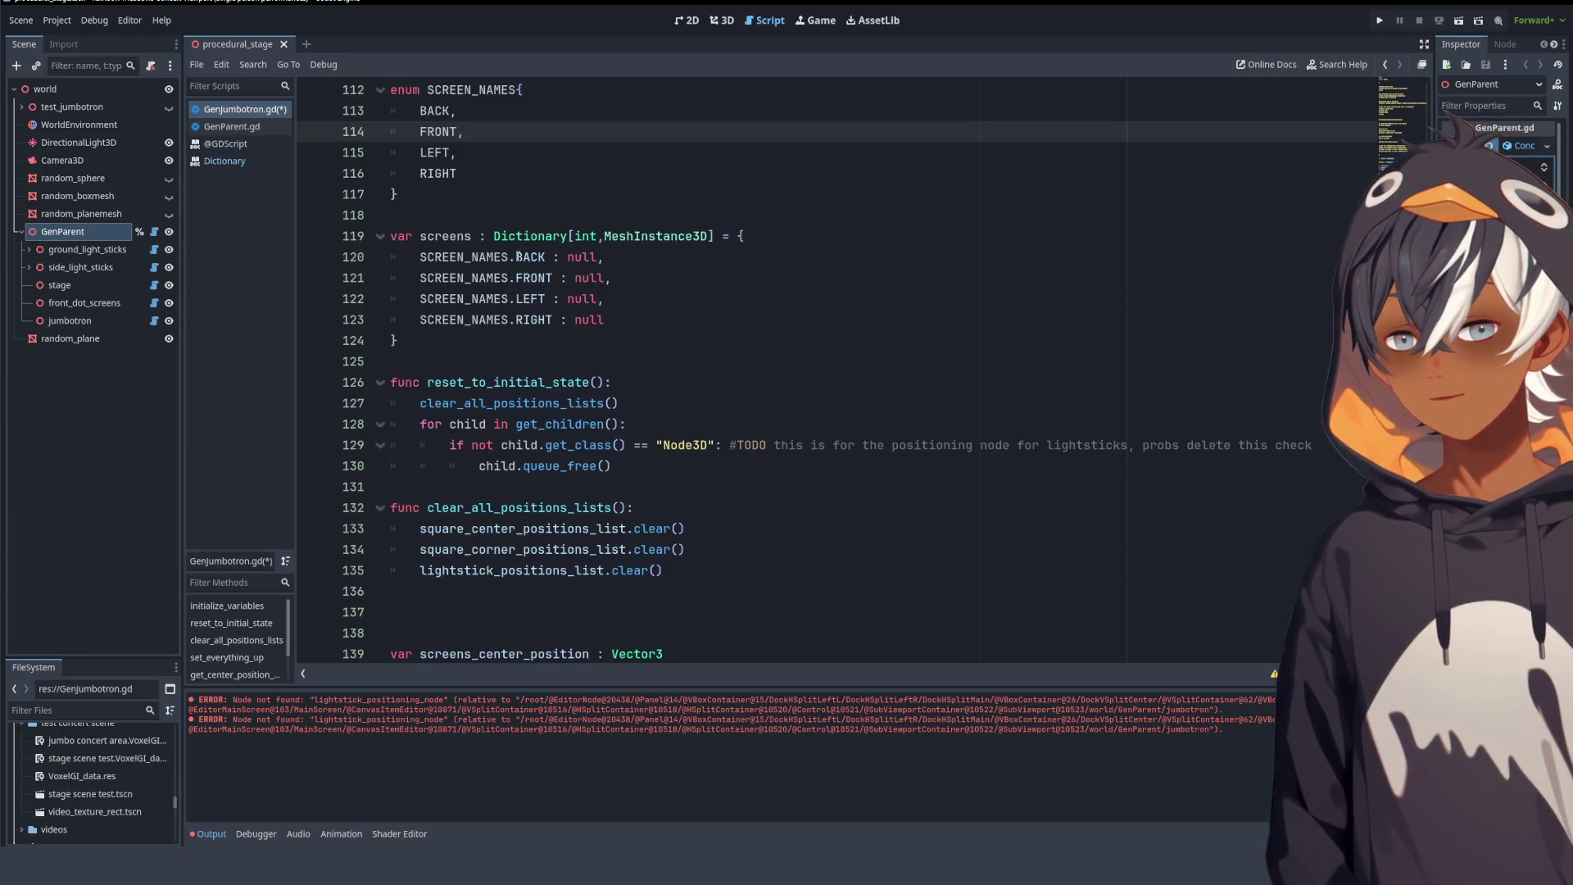
{"action": "scroll", "coordinate": [519, 255], "scroll_direction": "down", "scroll_amount": 12}
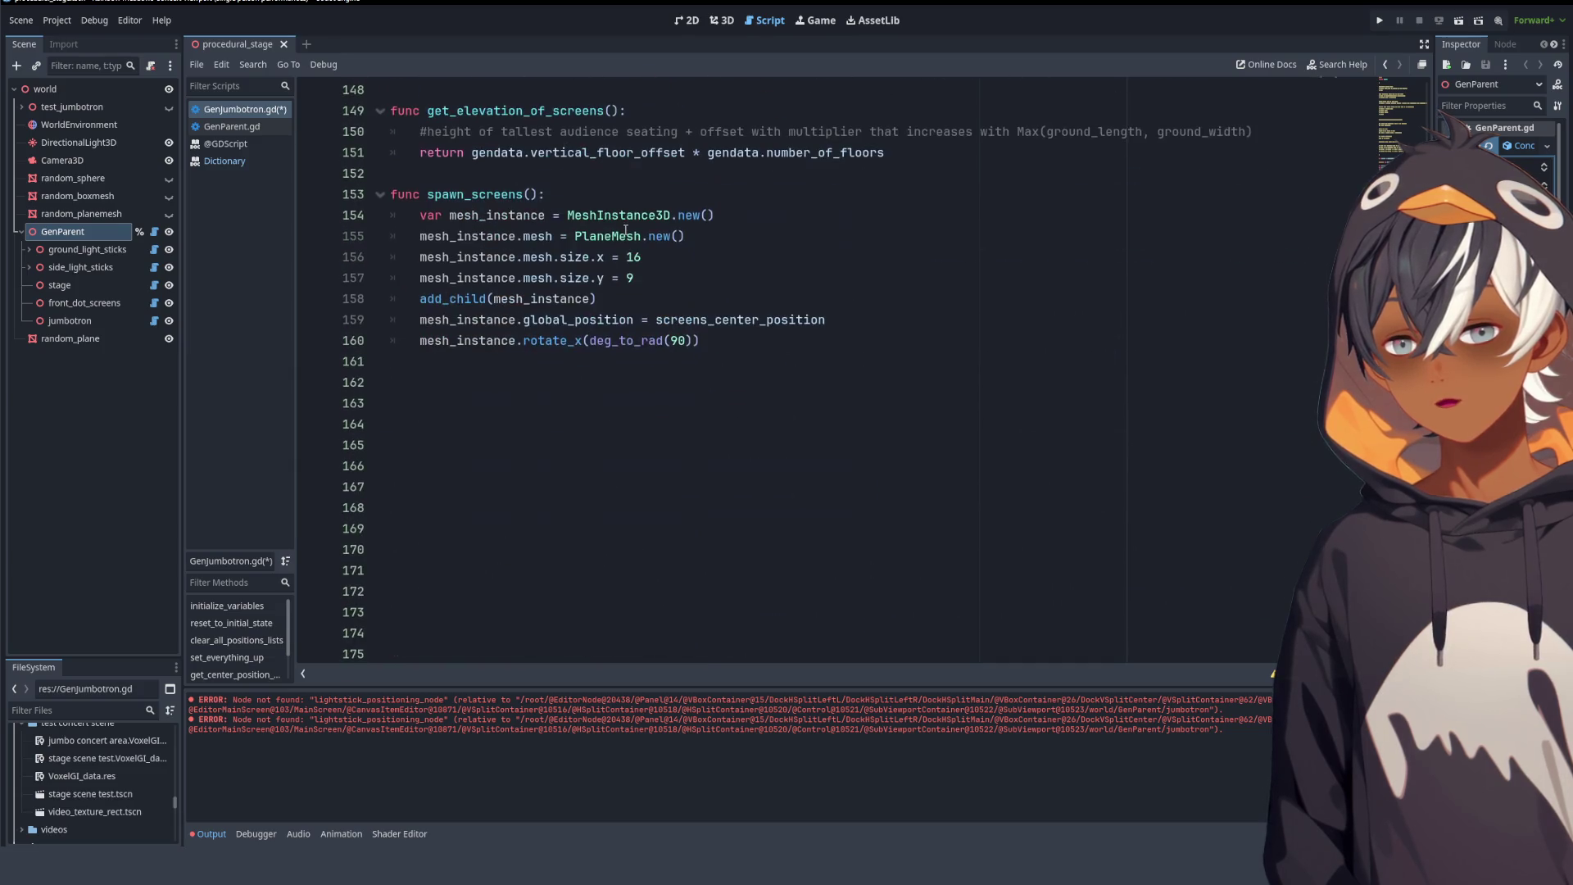
{"action": "left_click", "coordinate": [583, 201]}
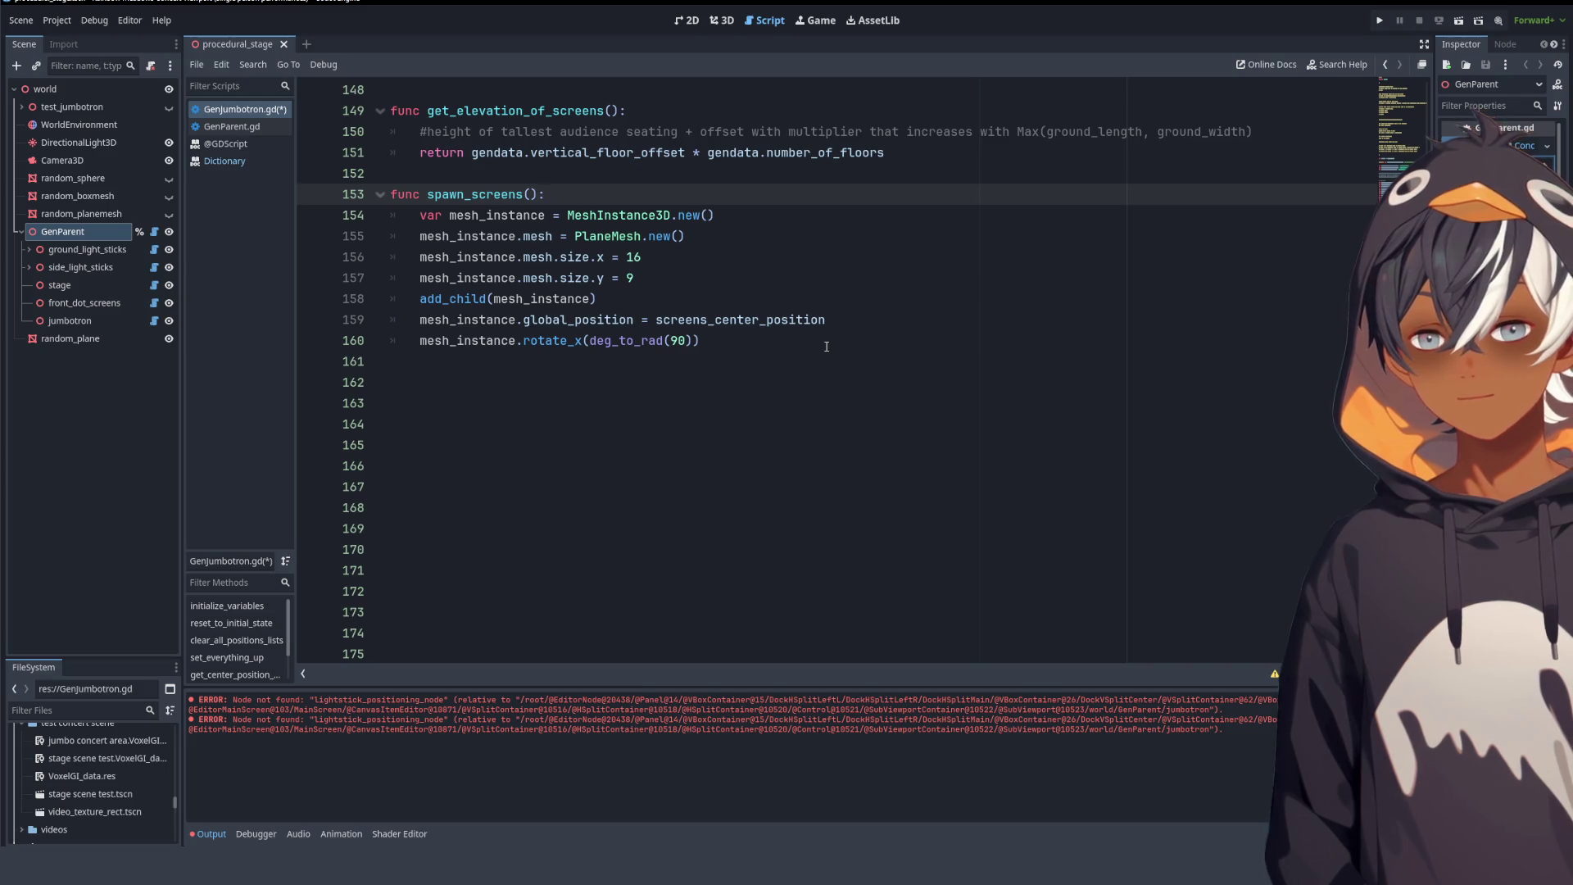
{"action": "key", "text": "Return"}
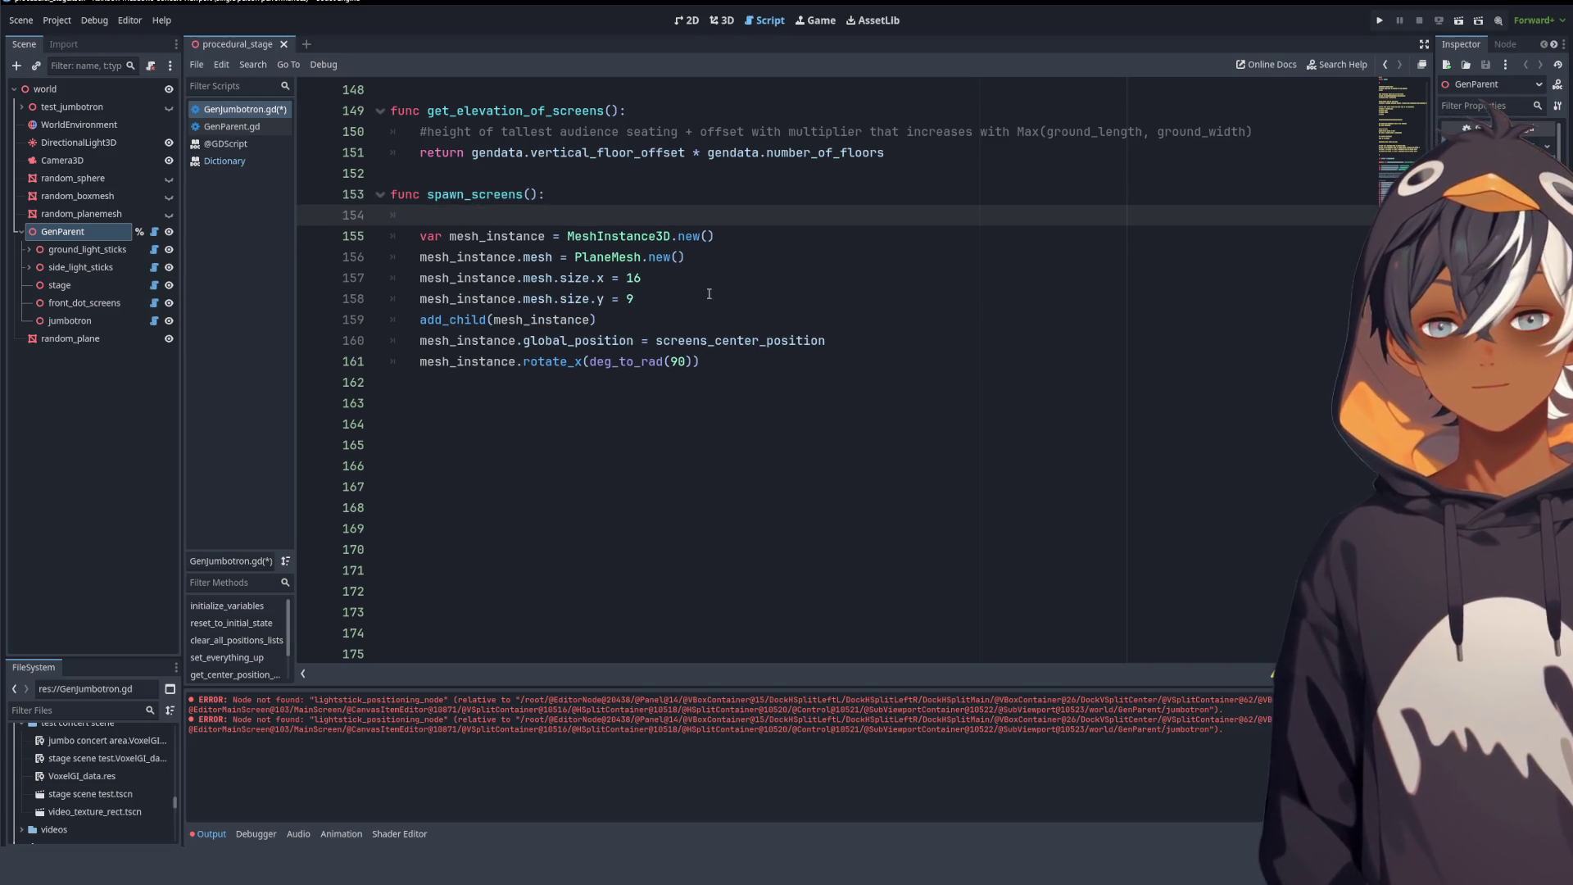
{"action": "scroll", "coordinate": [666, 286], "scroll_direction": "up", "scroll_amount": 12}
{"action": "scroll", "coordinate": [666, 285], "scroll_direction": "down", "scroll_amount": 11}
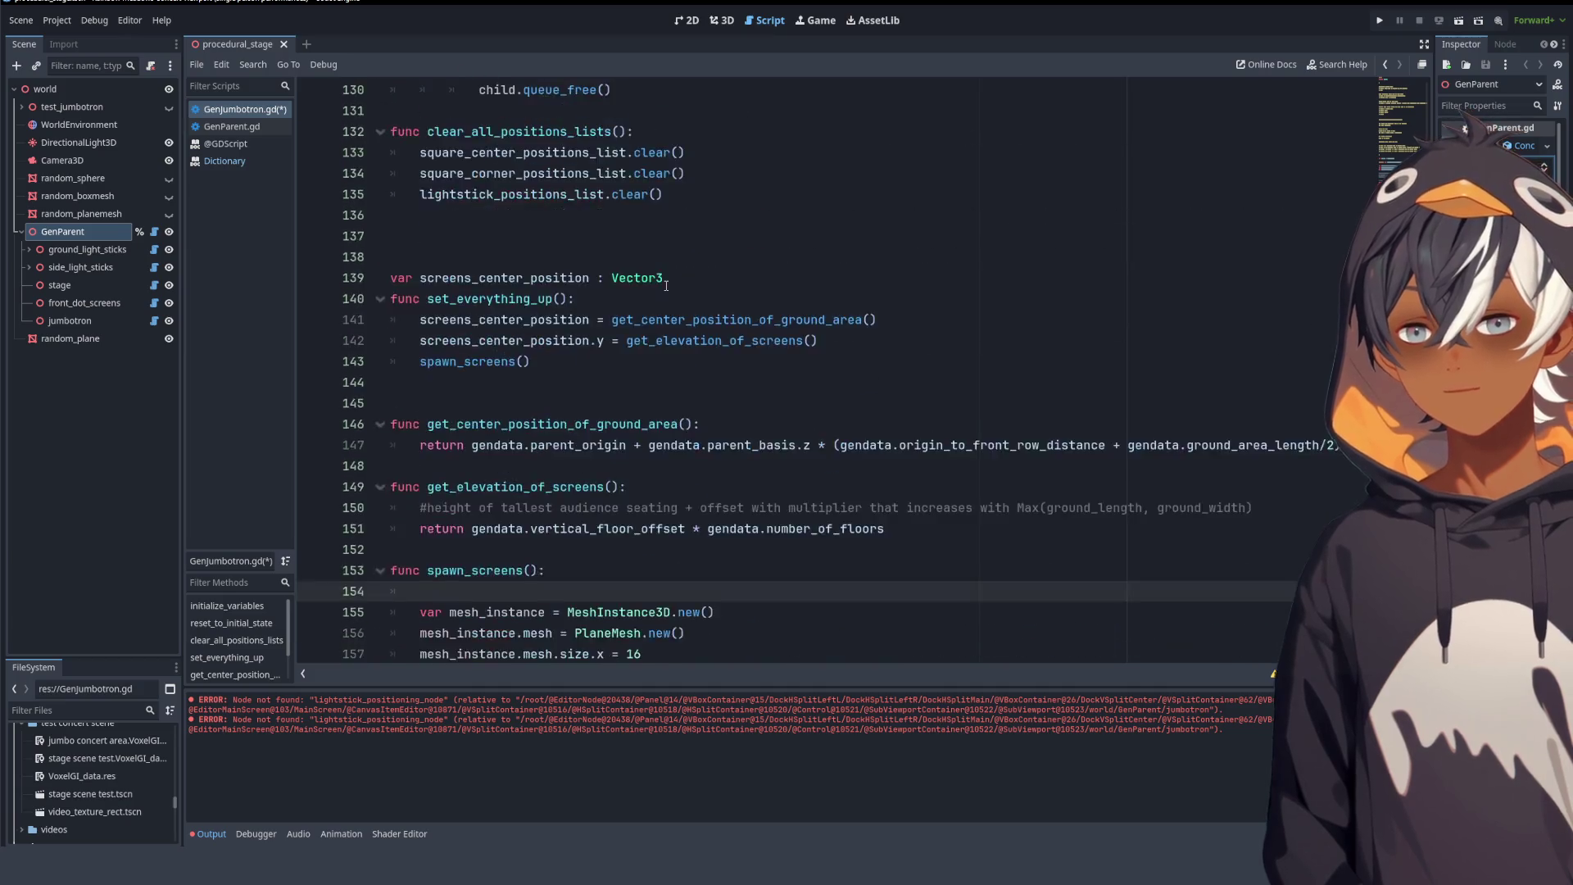
{"action": "type", "text": "for "}
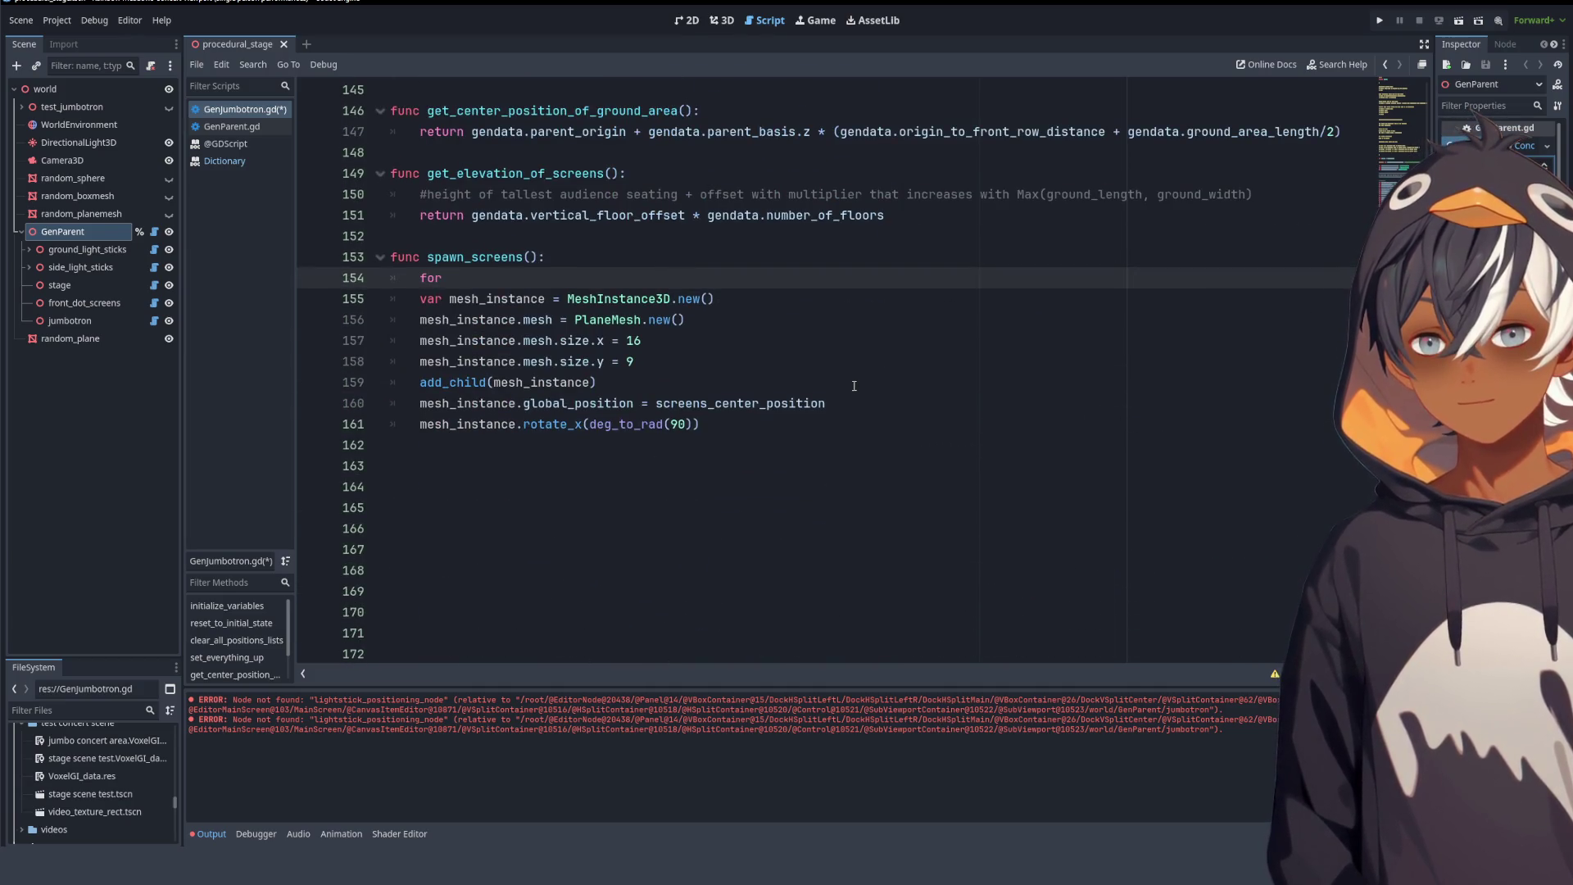
{"action": "type", "text": "sc"}
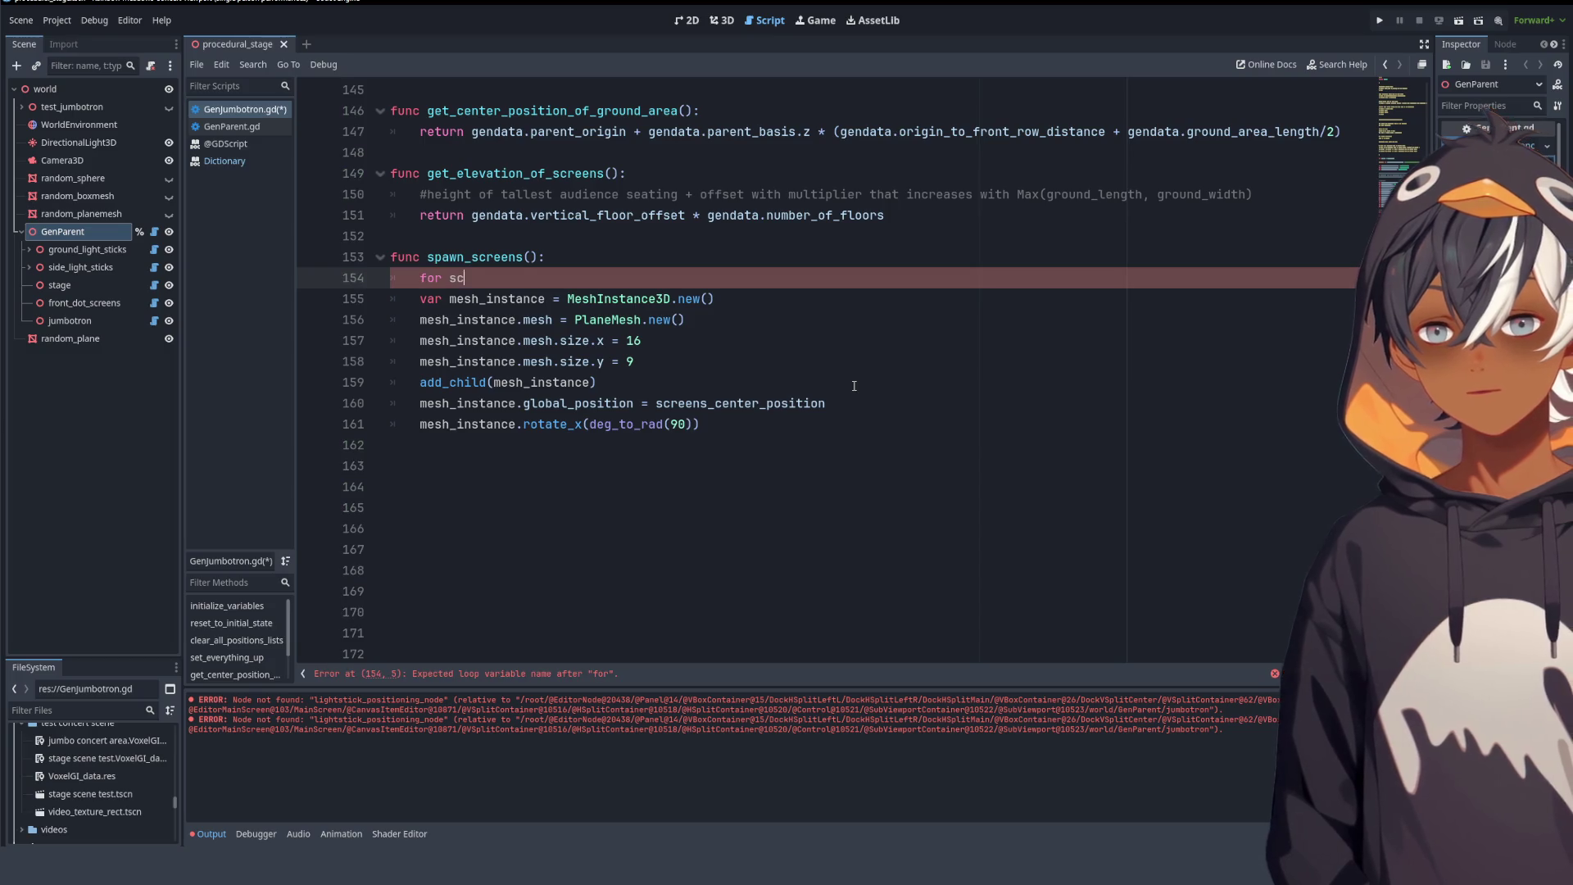
{"action": "type", "text": "reen in "}
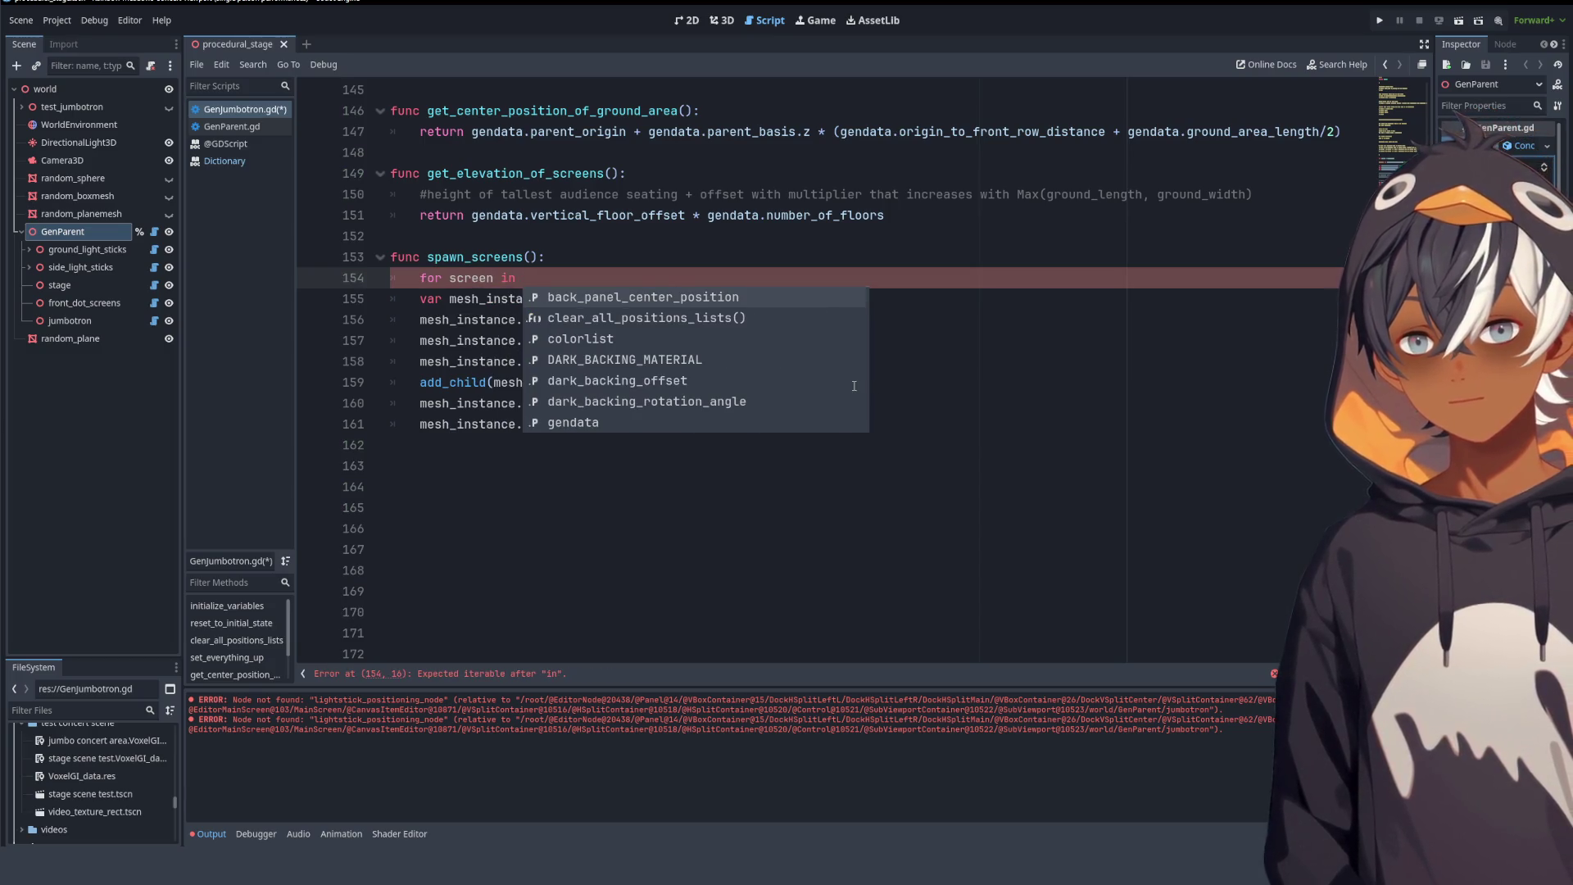
{"action": "type", "text": "scr"}
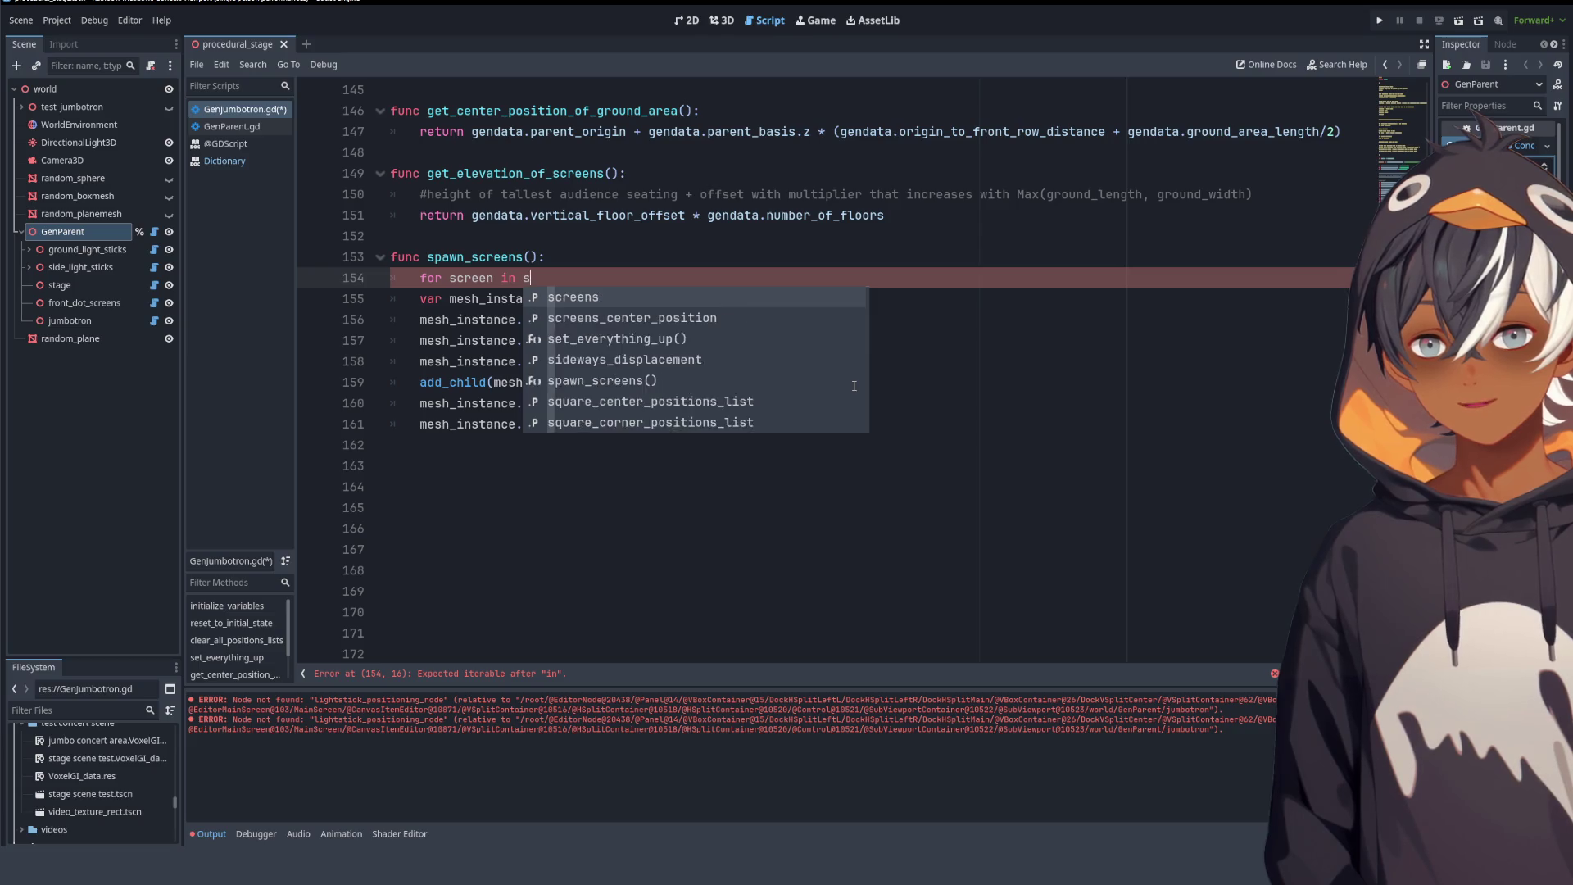
{"action": "key", "text": "Return"}
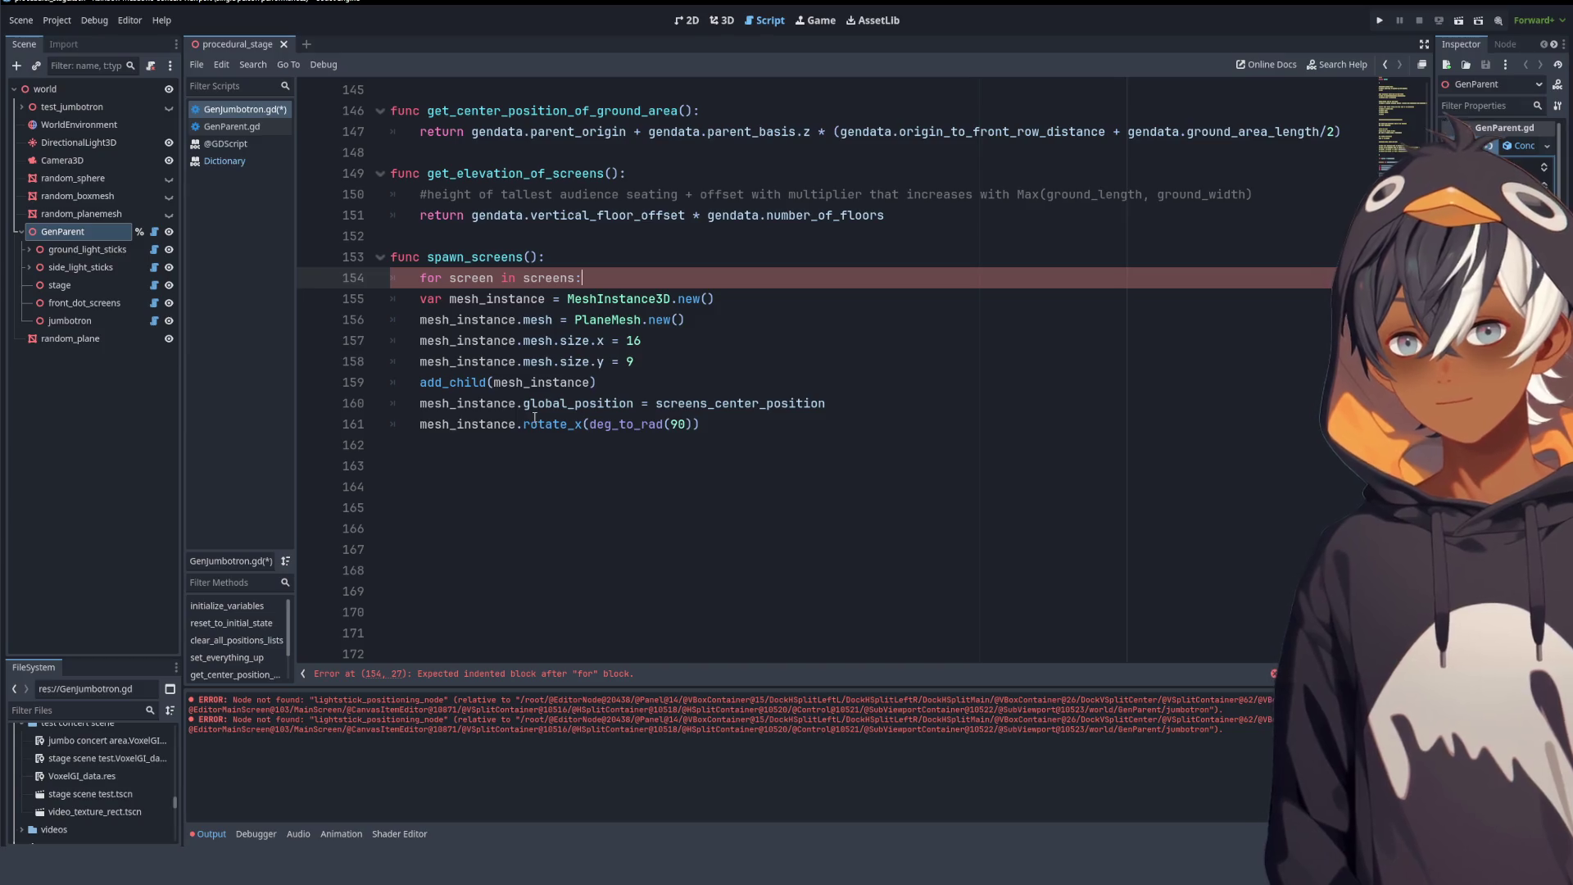
- Indent mesh-creation lines 155–161 into the loop and open a new line after line 161
{"action": "mouse_move", "coordinate": [544, 425]}
{"action": "left_mouse_down"}
{"action": "mouse_move", "coordinate": [443, 320]}
{"action": "mouse_move", "coordinate": [481, 299]}
{"action": "left_mouse_up"}
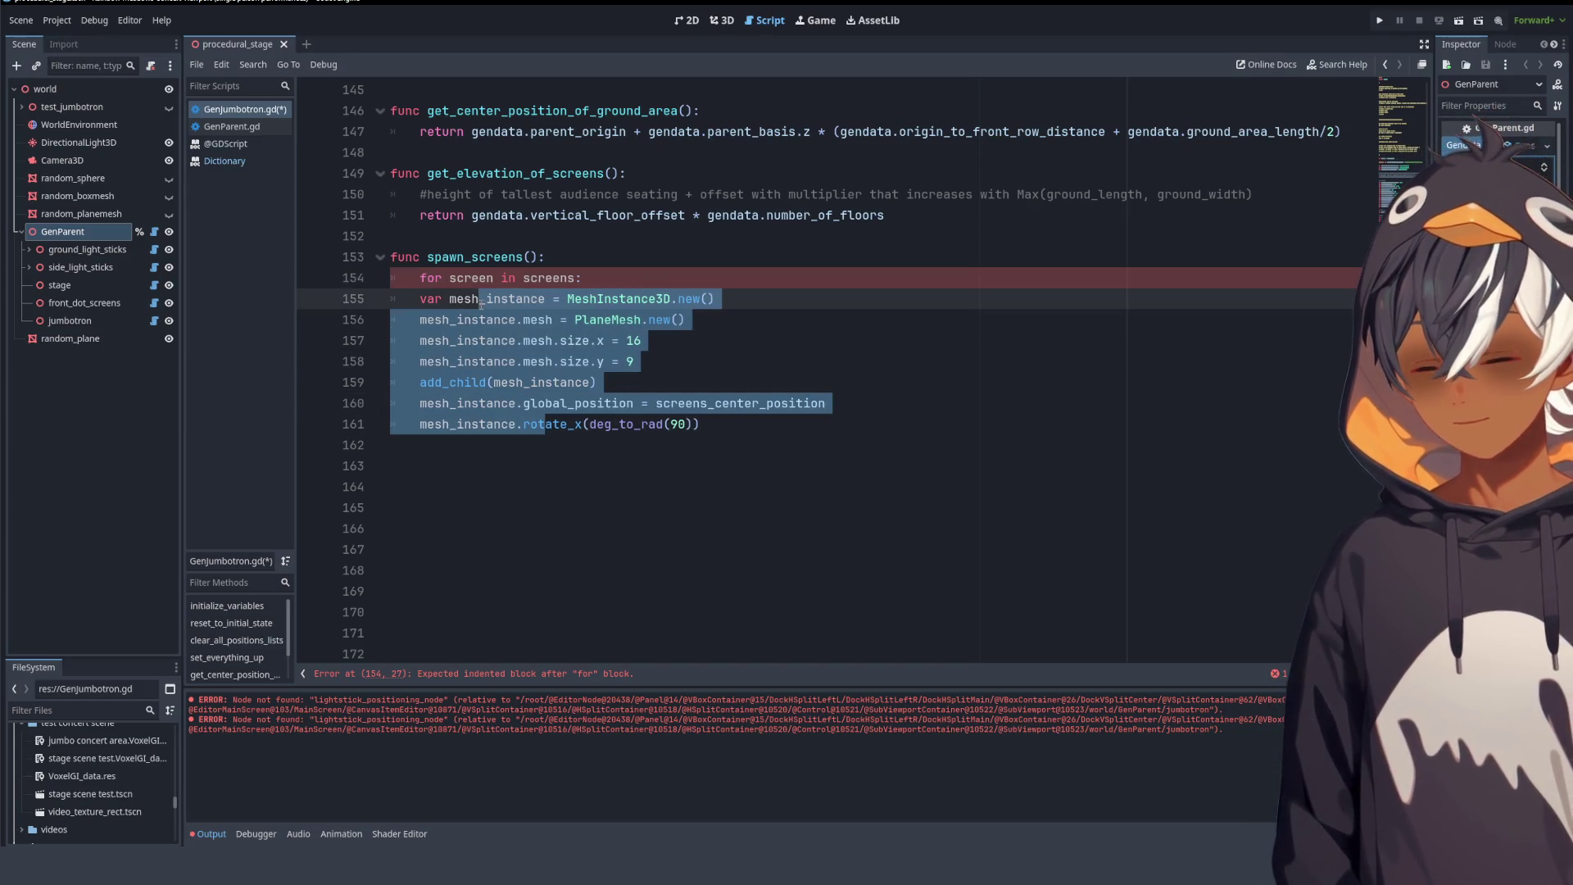
{"action": "key", "text": "Tab"}
{"action": "left_click", "coordinate": [766, 426]}
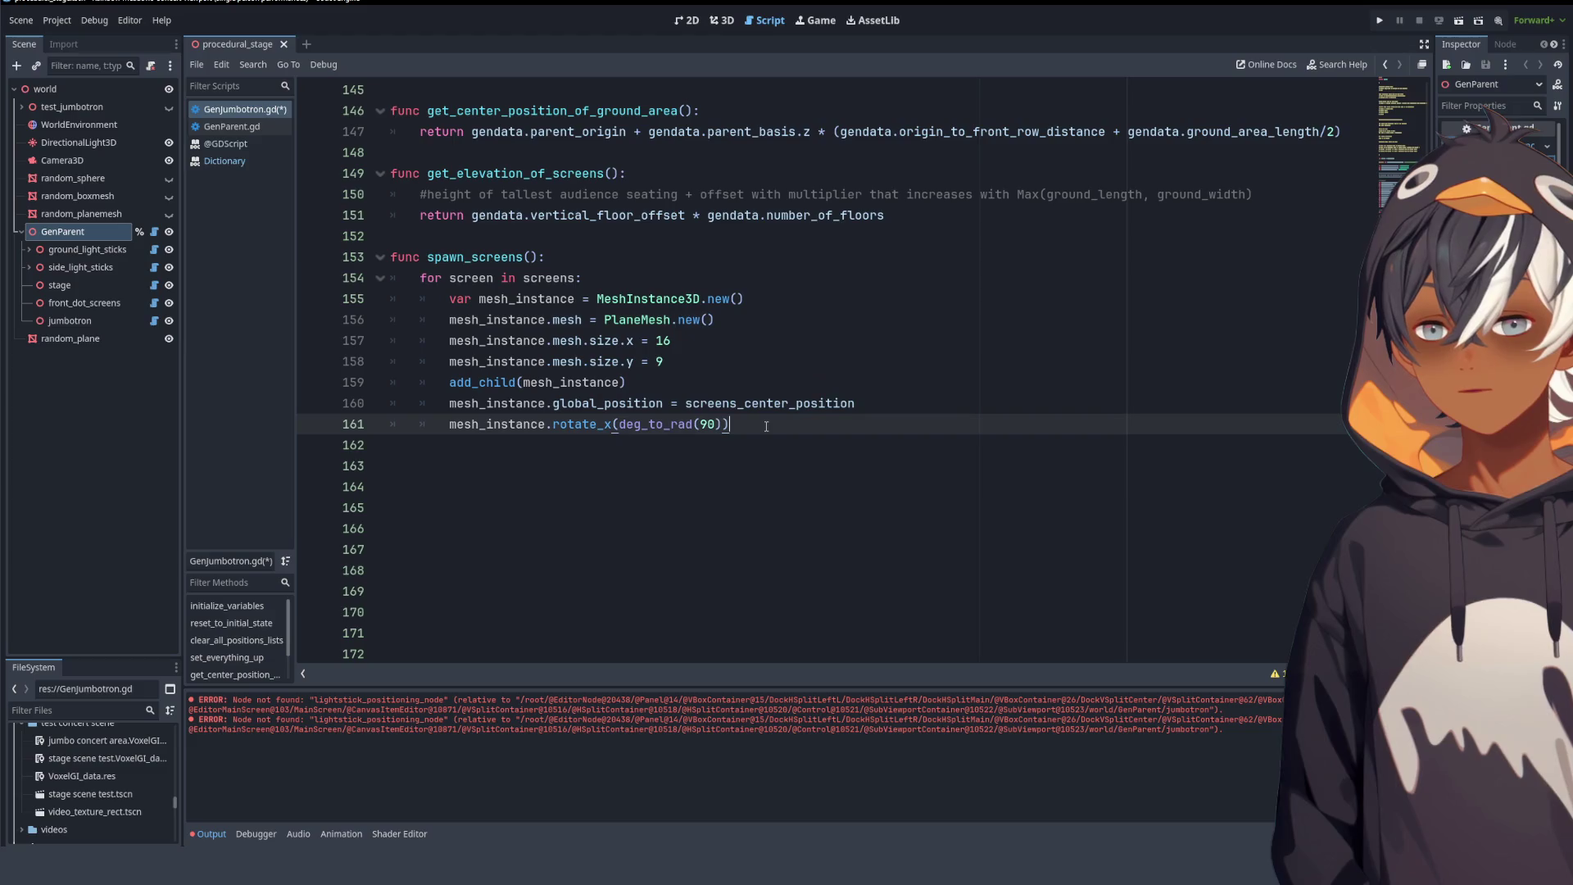
{"action": "key", "text": "Return"}
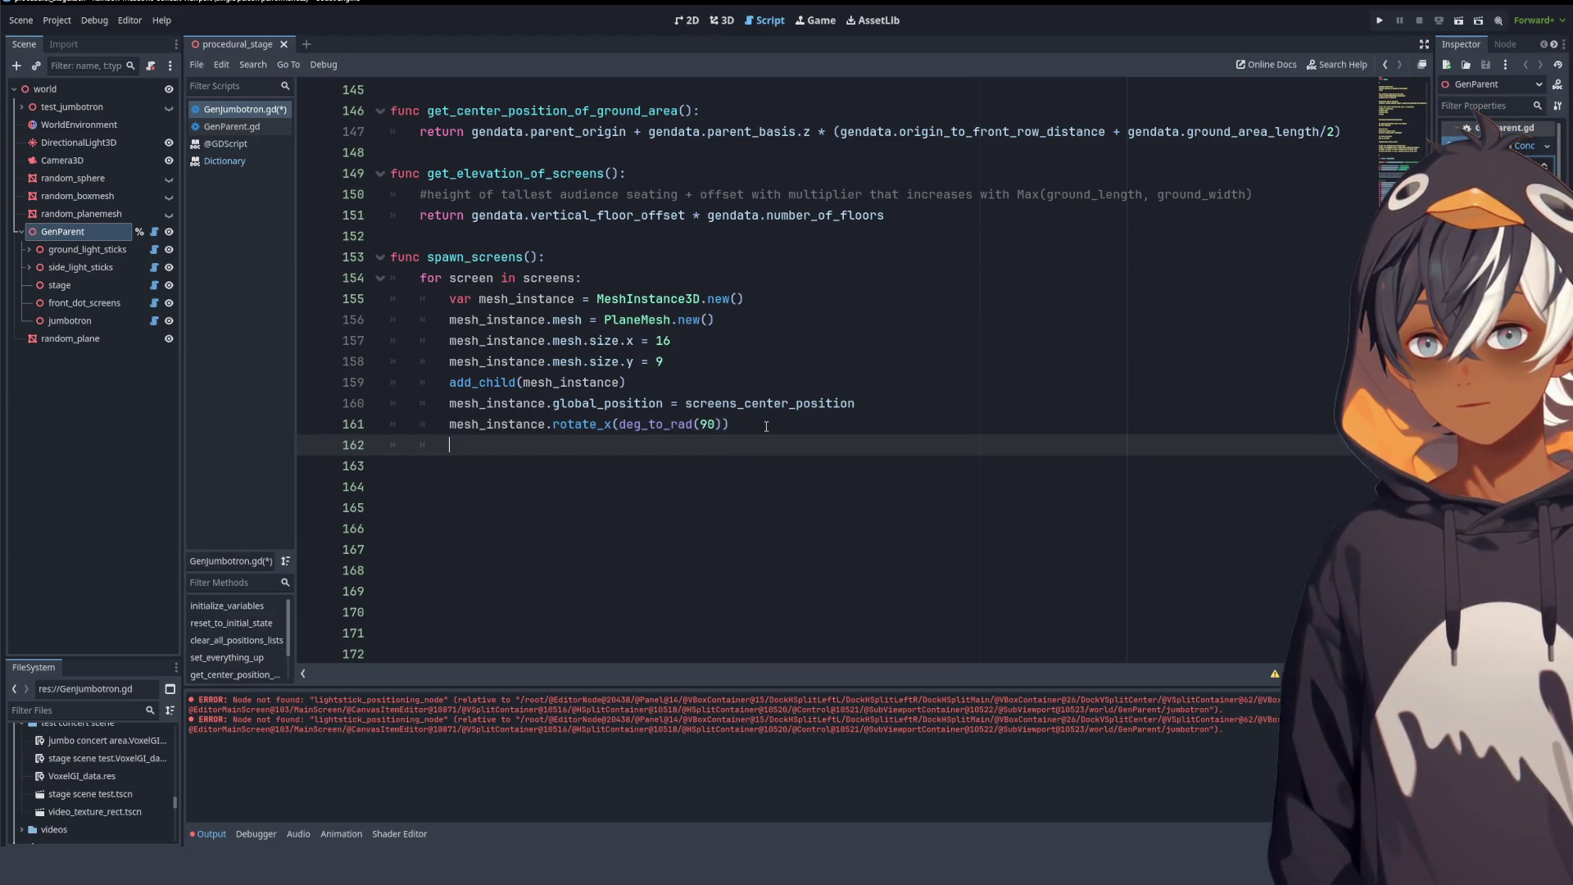
- End the loop with 'screens[screen] = mesh_instance' to store each mesh
{"action": "type", "text": "scr"}
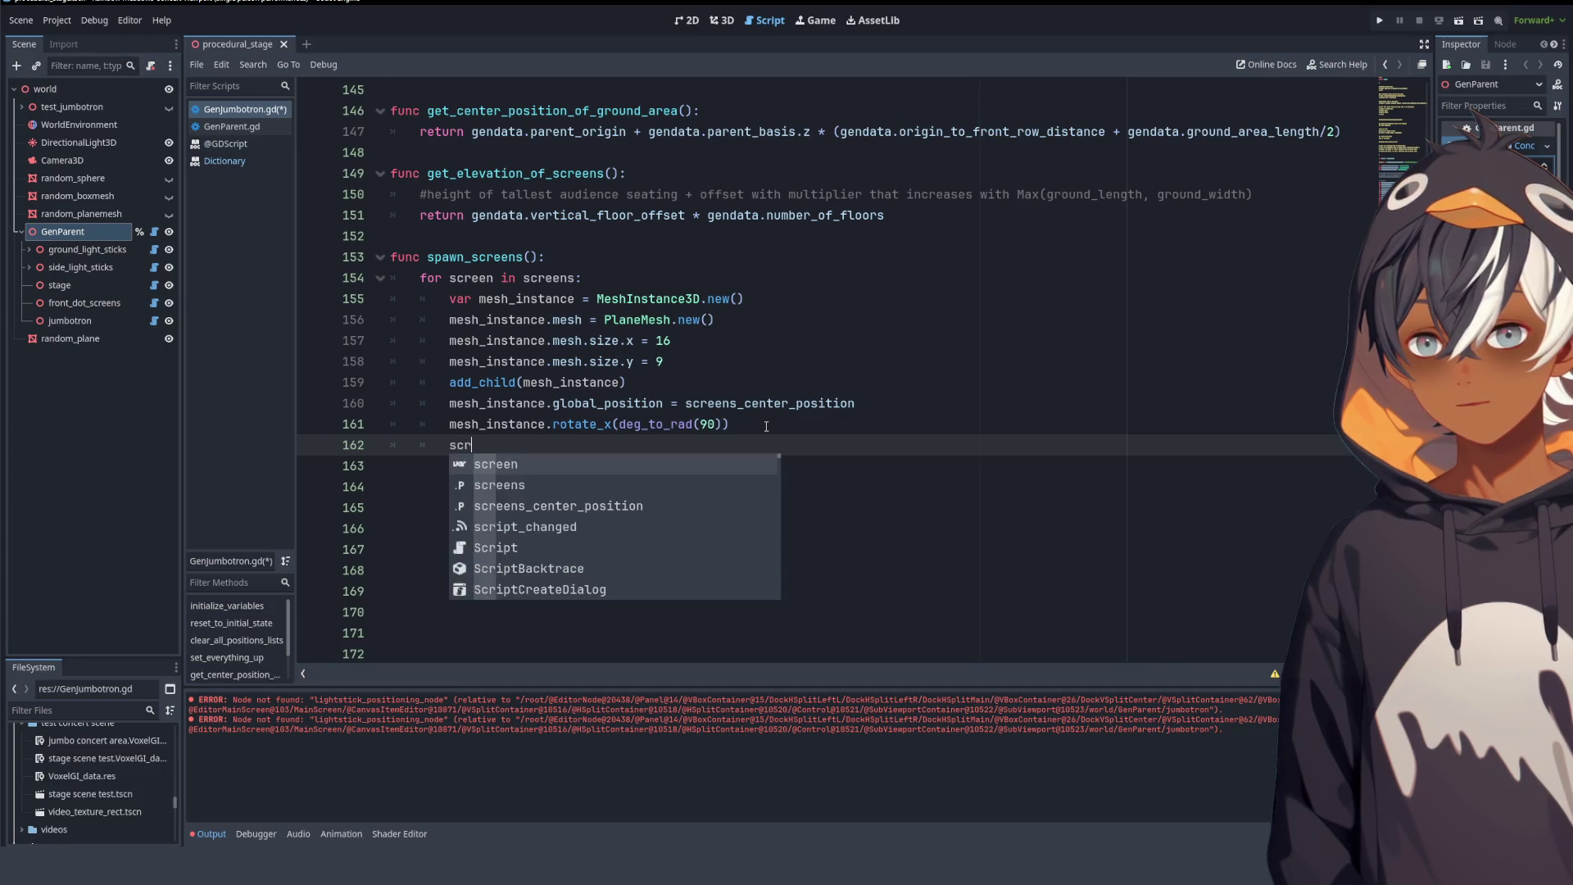
{"action": "type", "text": "een["}
{"action": "key", "text": "BackSpace"}
{"action": "key", "text": "BackSpace"}
{"action": "type", "text": "ns"}
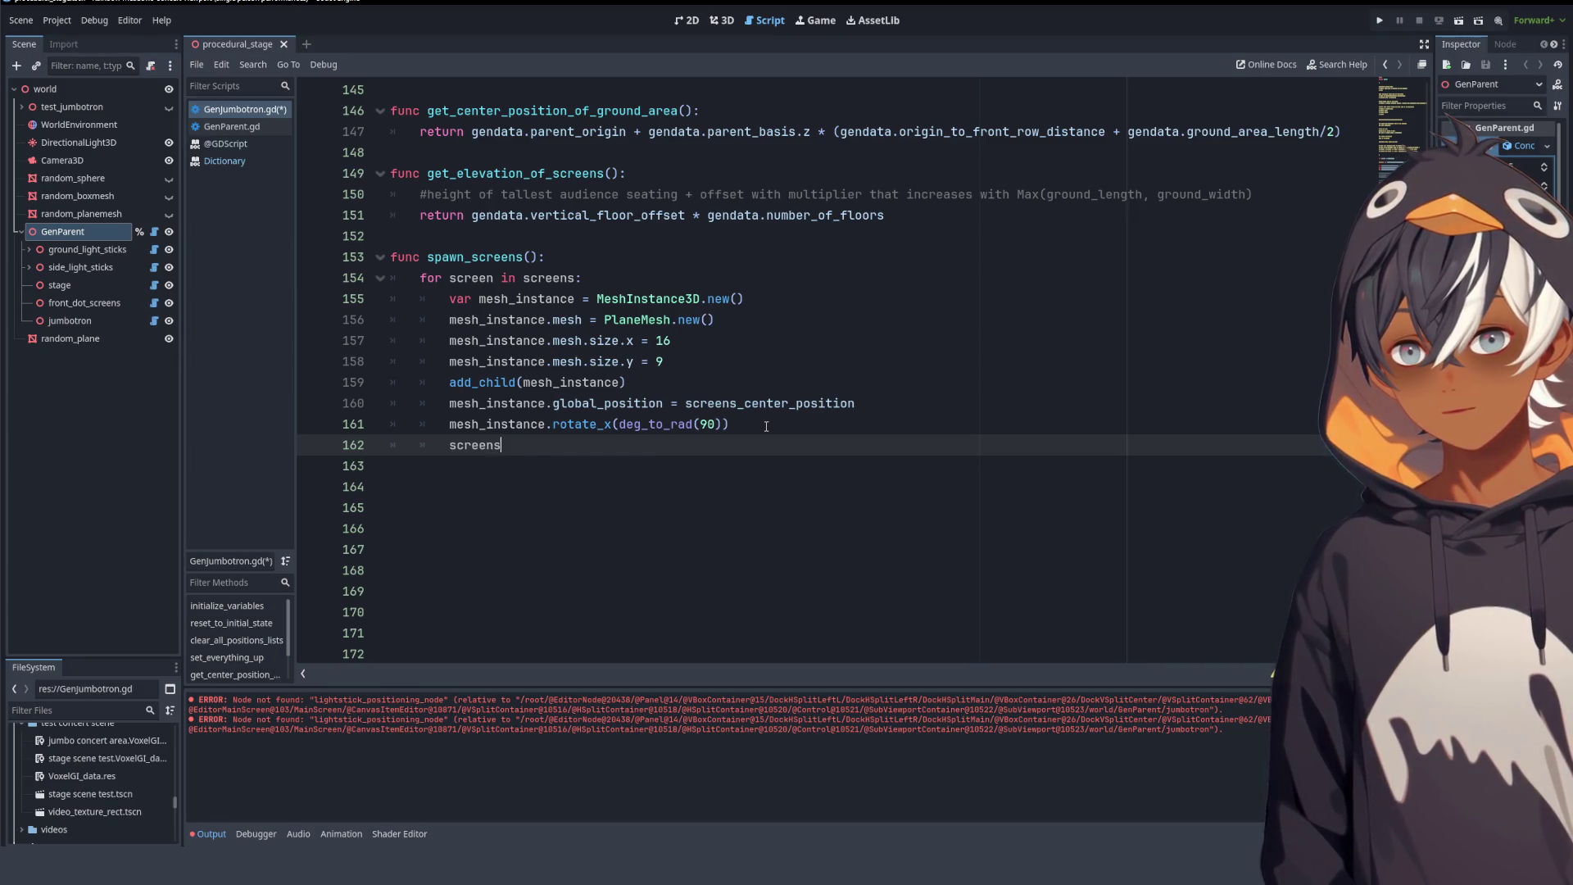
{"action": "type", "text": "[ind"}
{"action": "key", "text": "BackSpace"}
{"action": "key", "text": "BackSpace"}
{"action": "key", "text": "BackSpace"}
{"action": "key", "text": "BackSpace"}
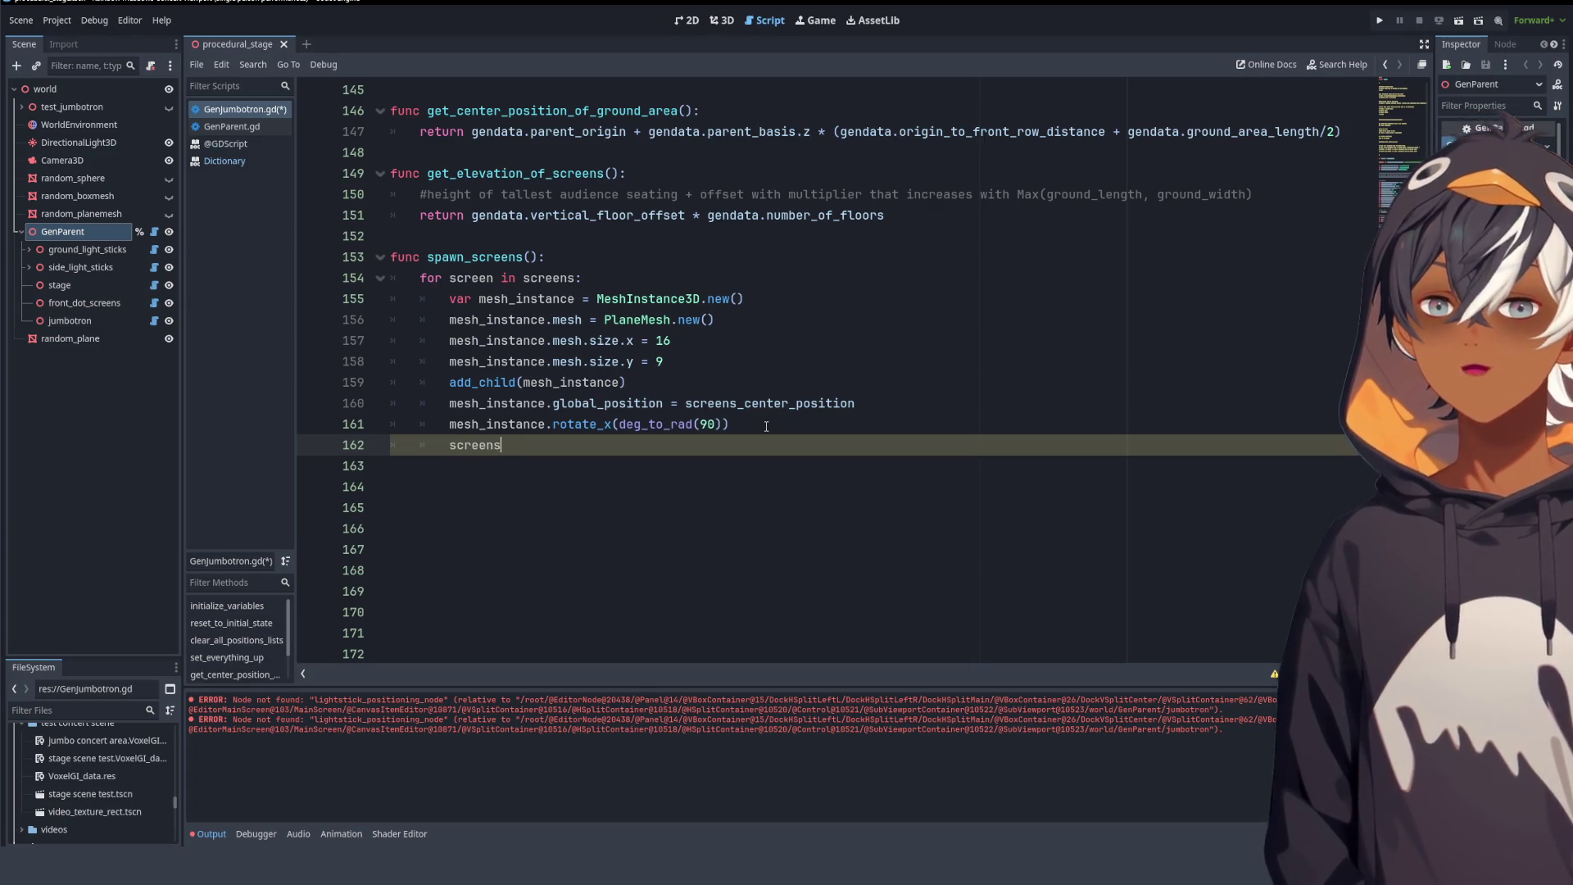
{"action": "type", "text": "[screen"}
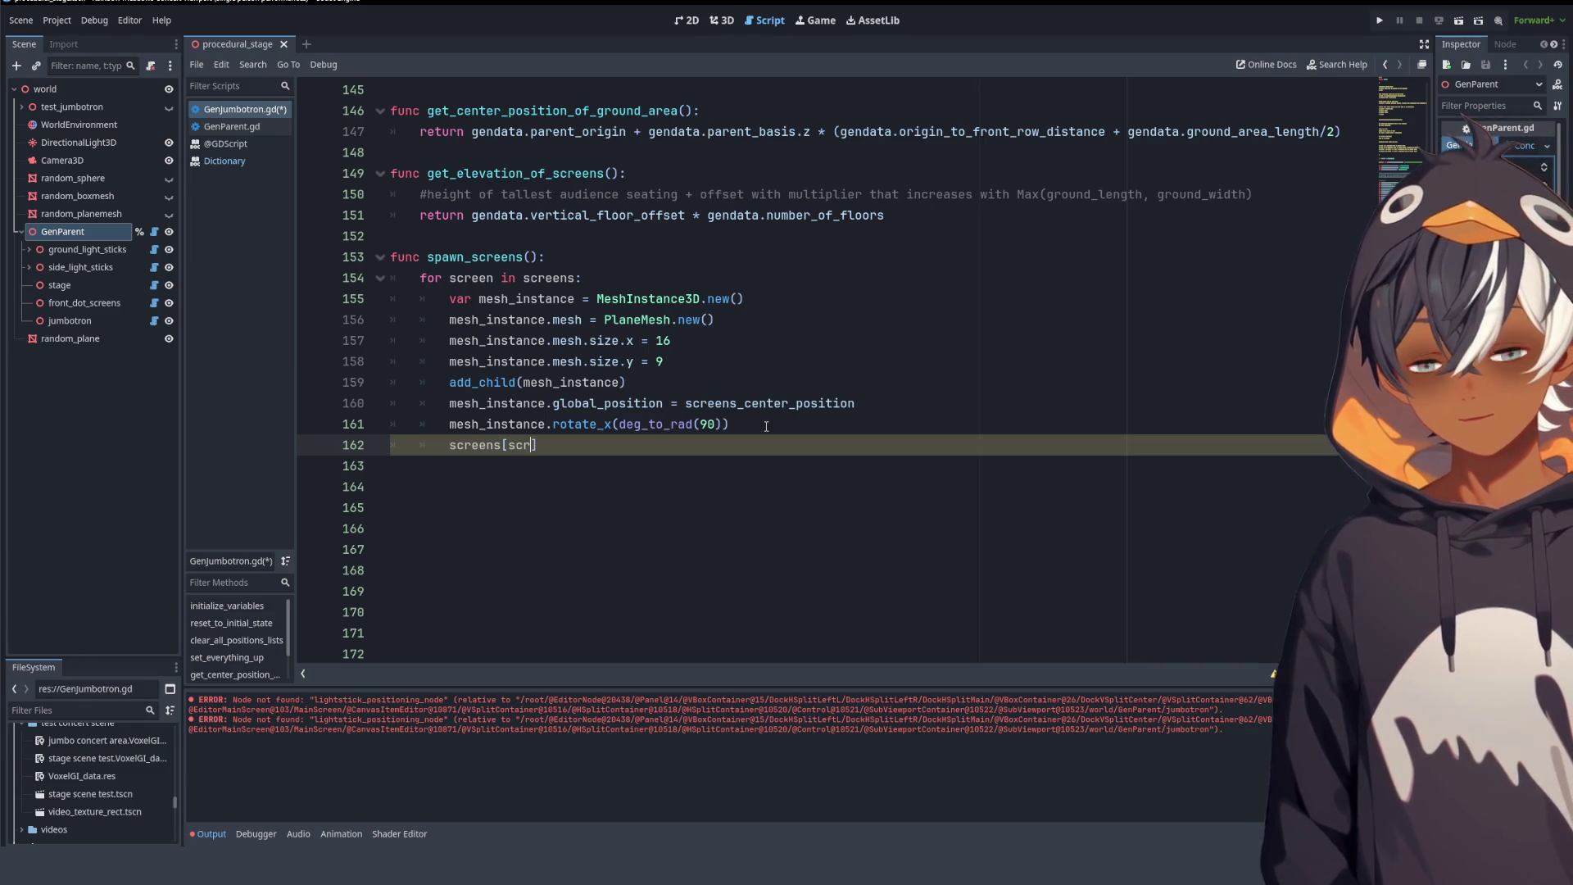
{"action": "type", "text": "] "}
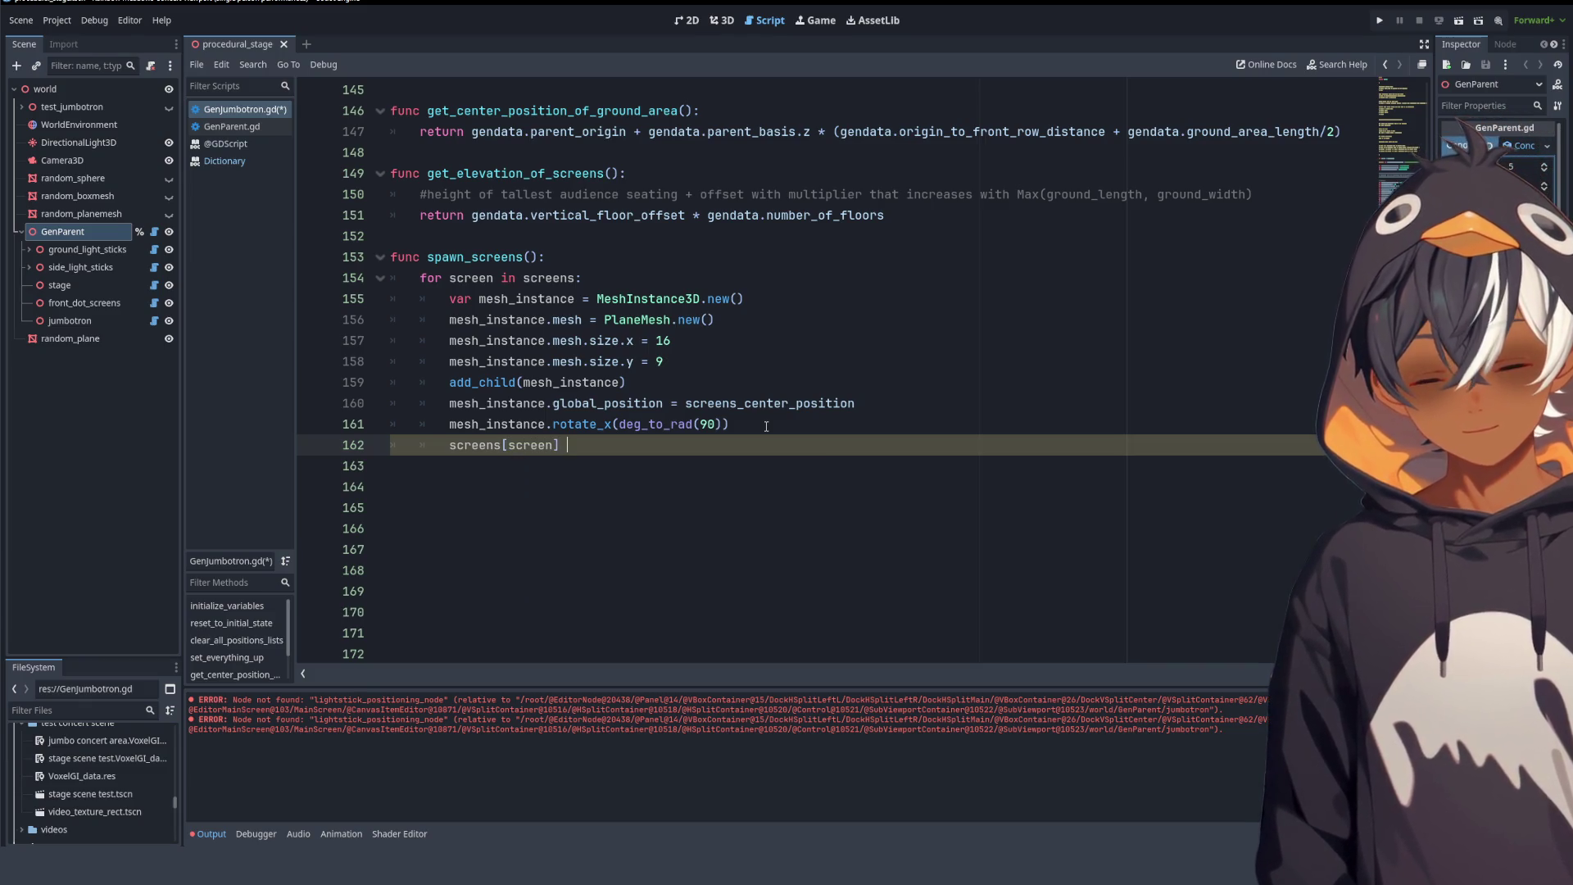
{"action": "type", "text": "= "}
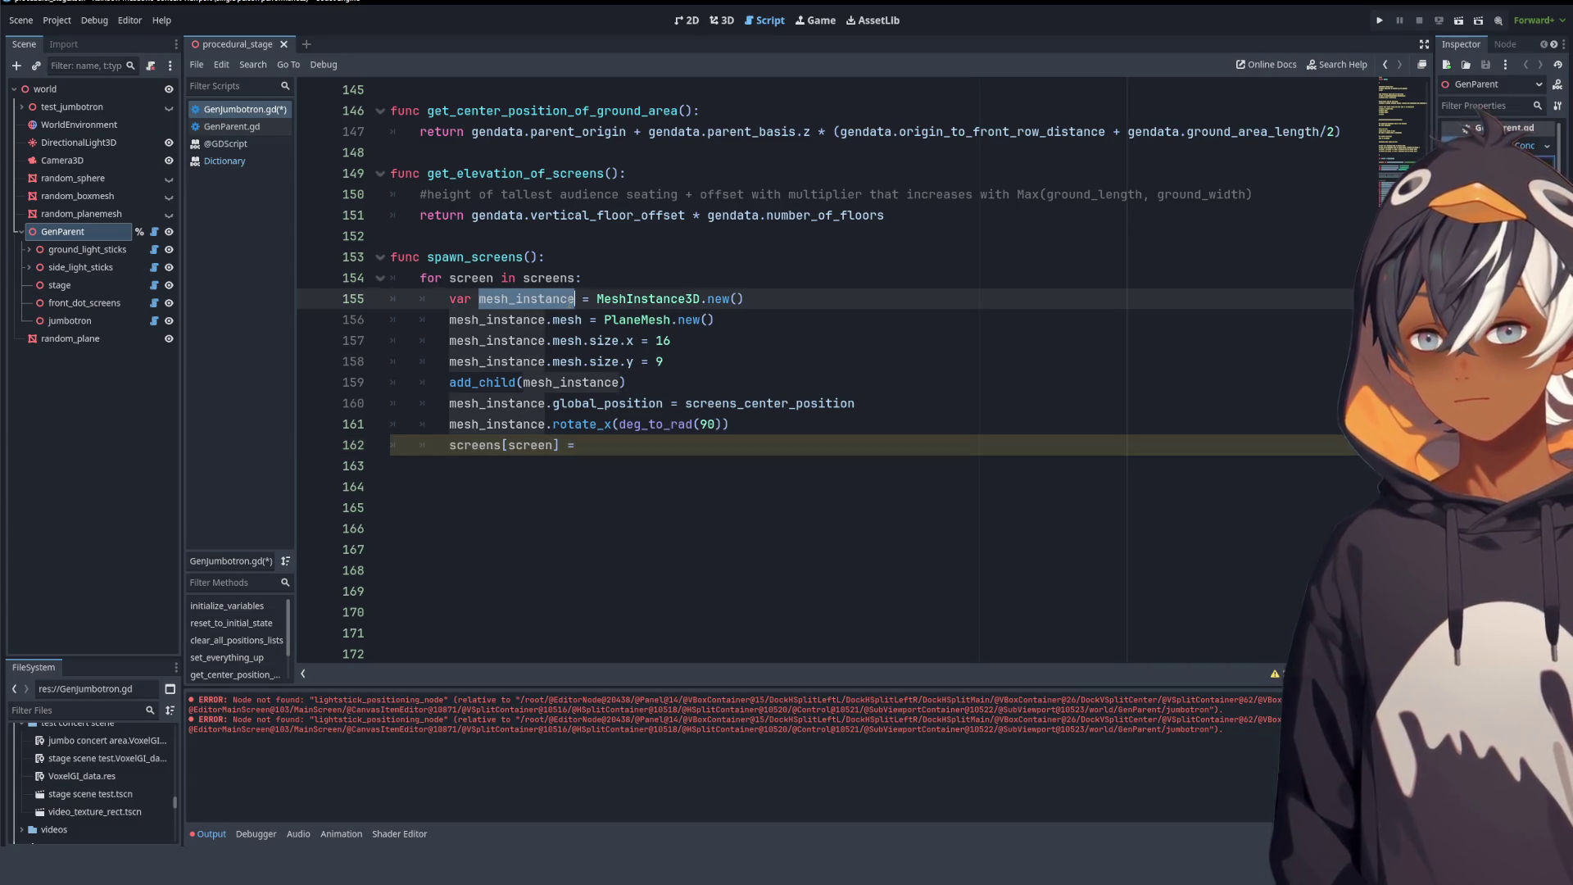
{"action": "type", "text": "mesh_instance"}
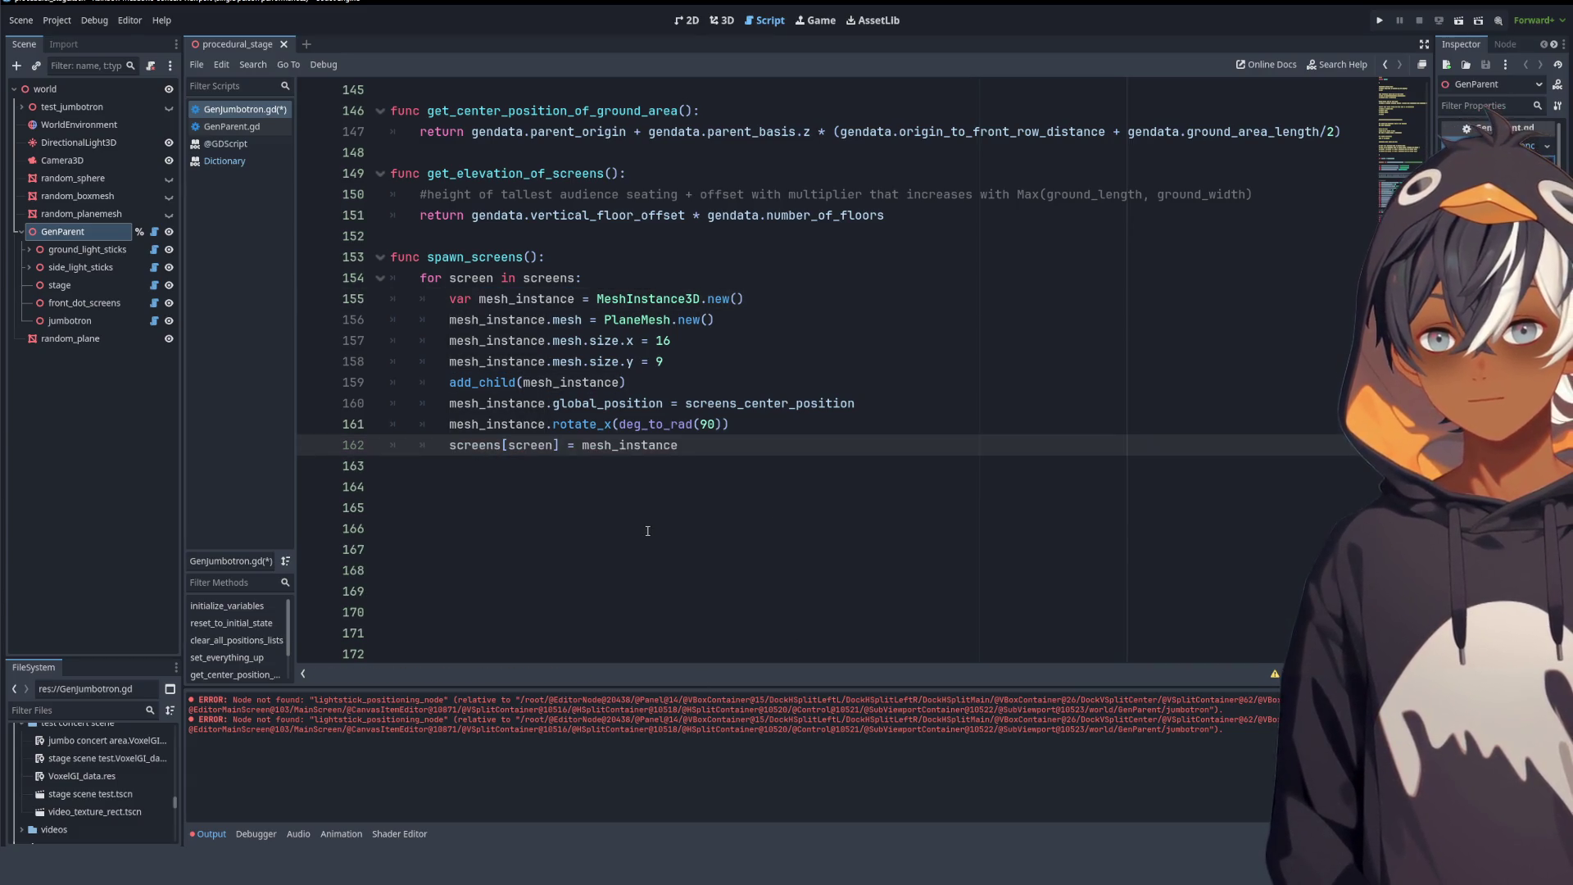
{"action": "triple_click", "coordinate": [460, 443]}
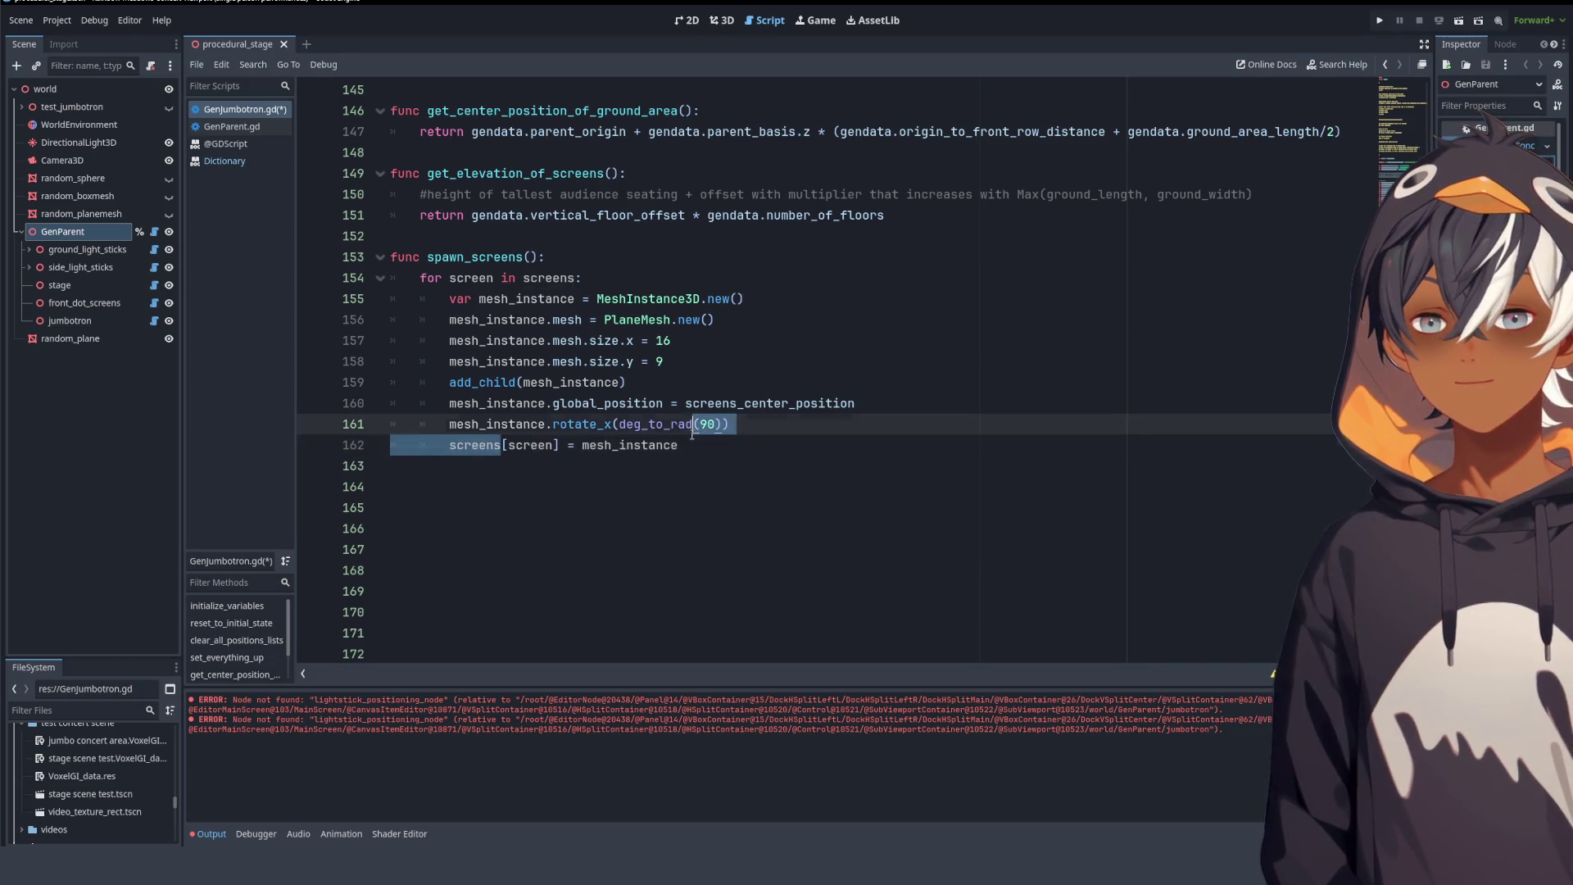
{"action": "key", "text": "Right"}
- Scroll back up to the SCREEN_NAMES enum and select its _NAMES part
{"action": "scroll", "coordinate": [711, 630], "scroll_direction": "up", "scroll_amount": 10}
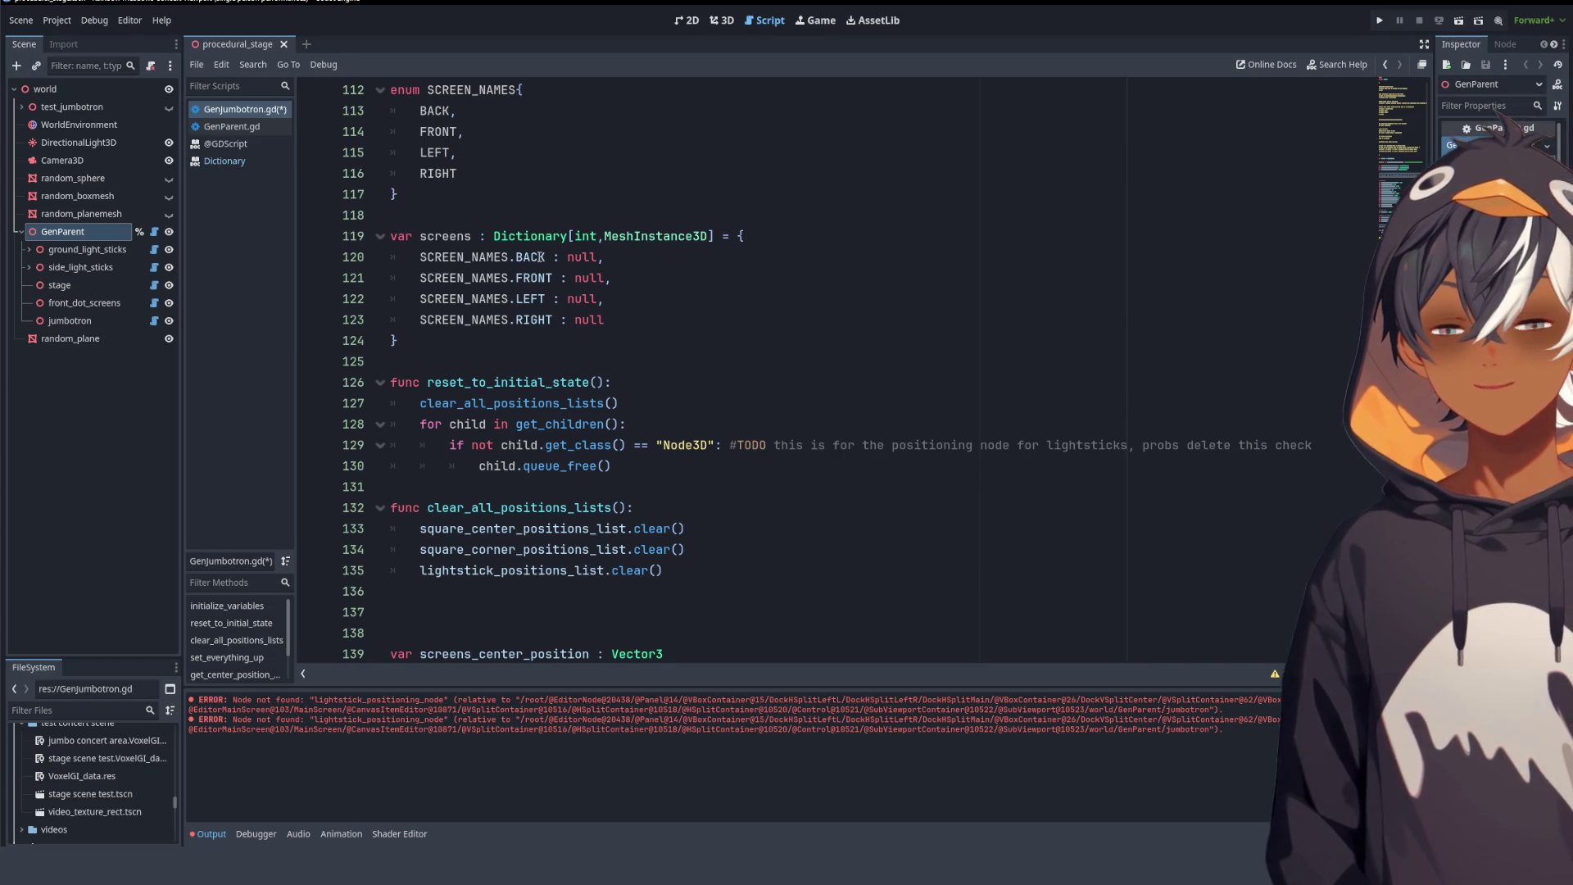
{"action": "scroll", "coordinate": [615, 311], "scroll_direction": "up", "scroll_amount": 2}
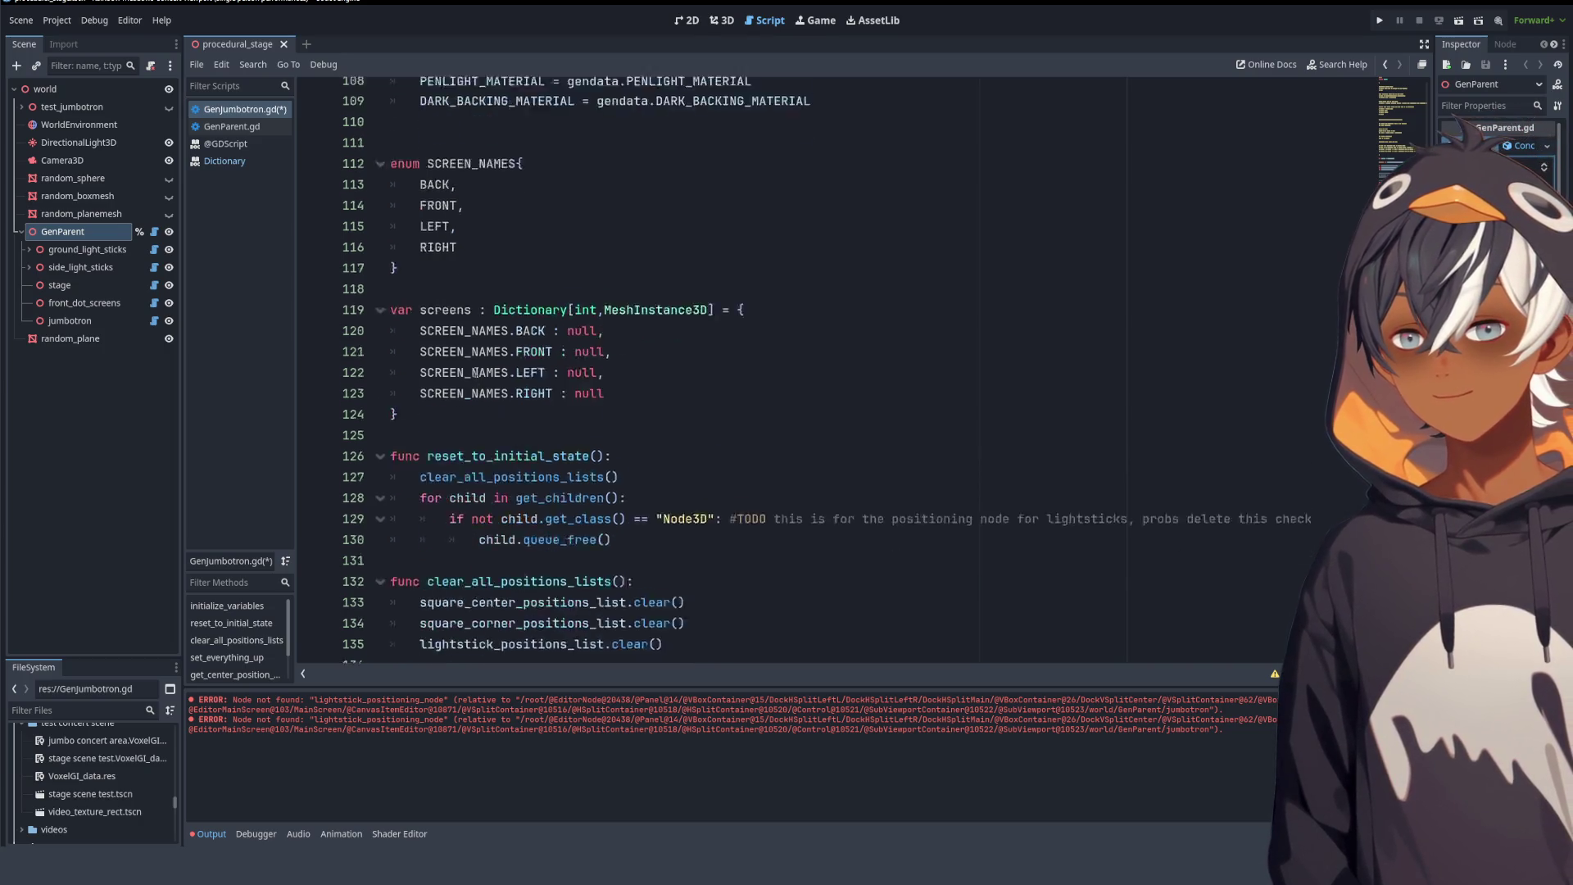
{"action": "left_click_drag", "start_coordinate": [517, 215], "coordinate": [473, 215]}
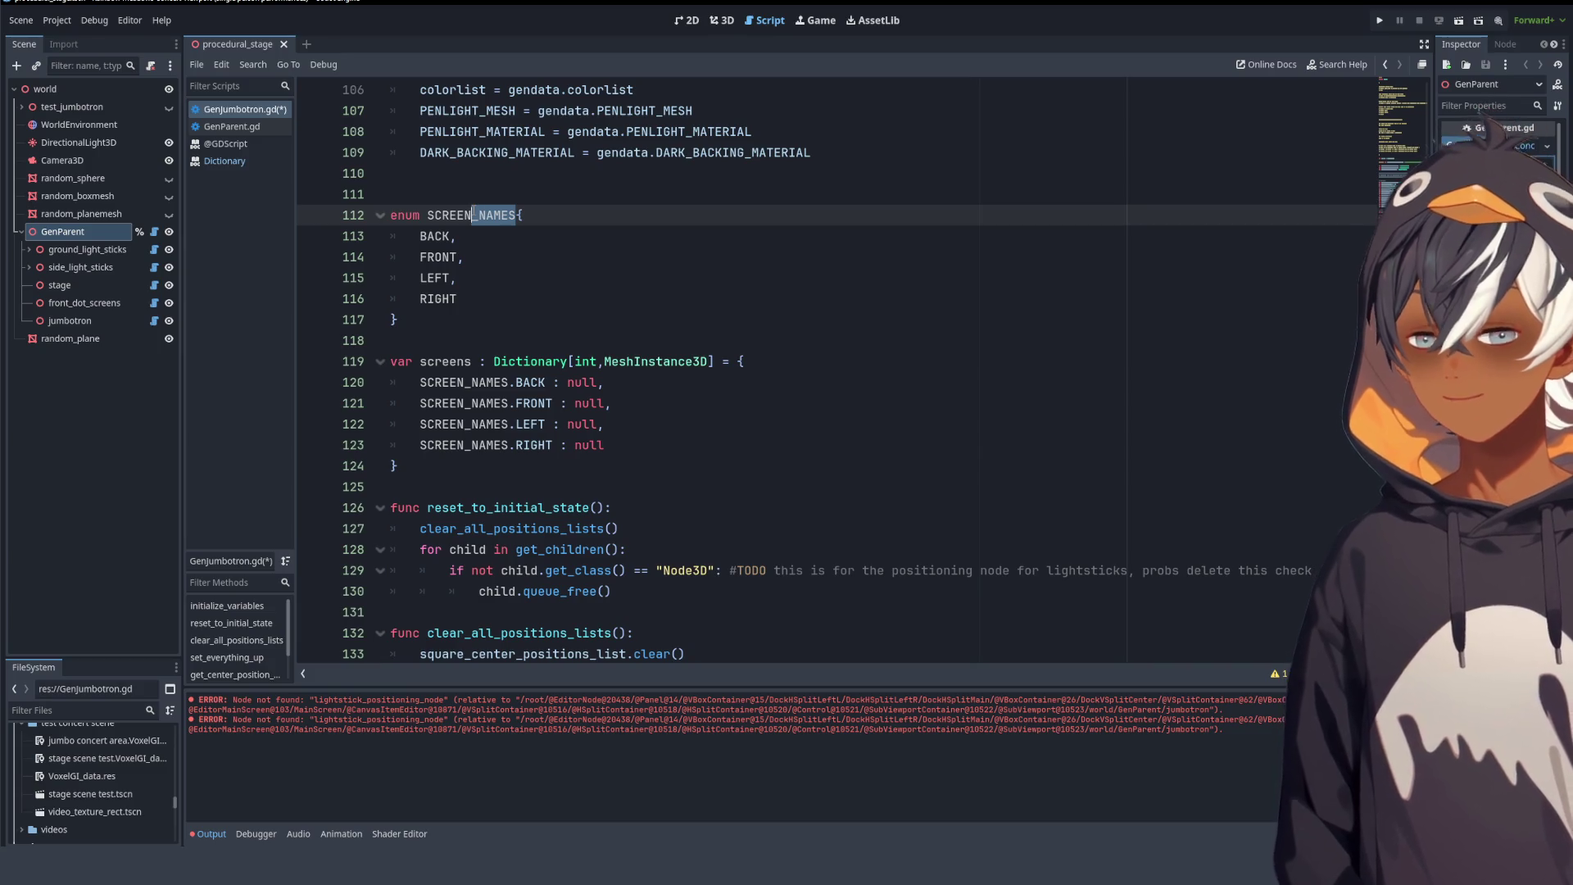
- Rename the SCREEN_NAMES enum on line 112 to SCREENS and copy the new name
{"action": "type", "text": "S"}
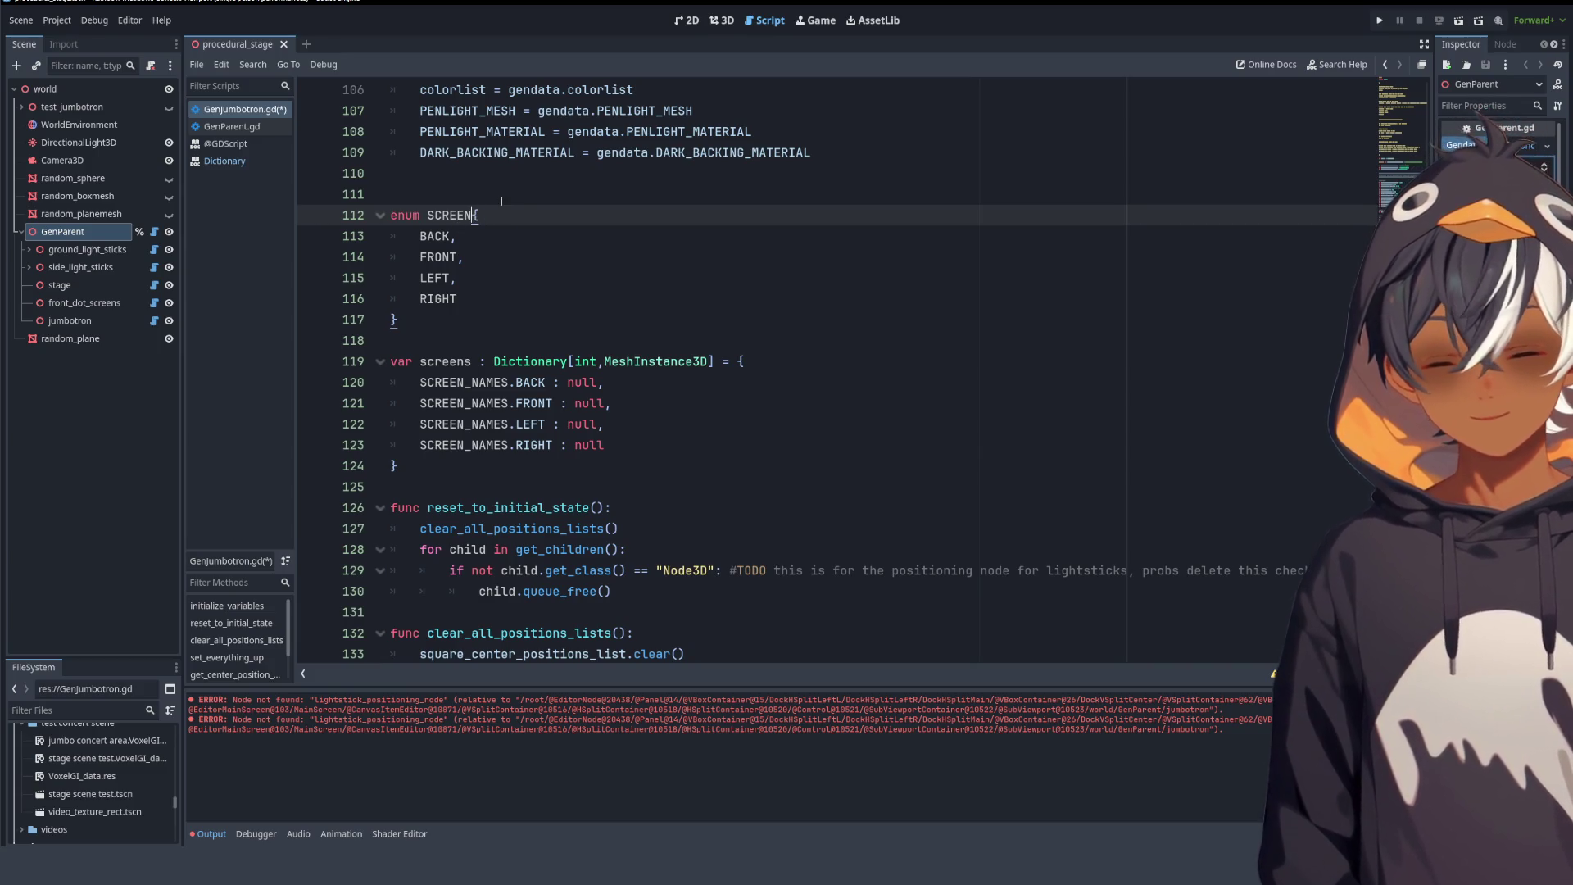
{"action": "double_click", "coordinate": [456, 215]}
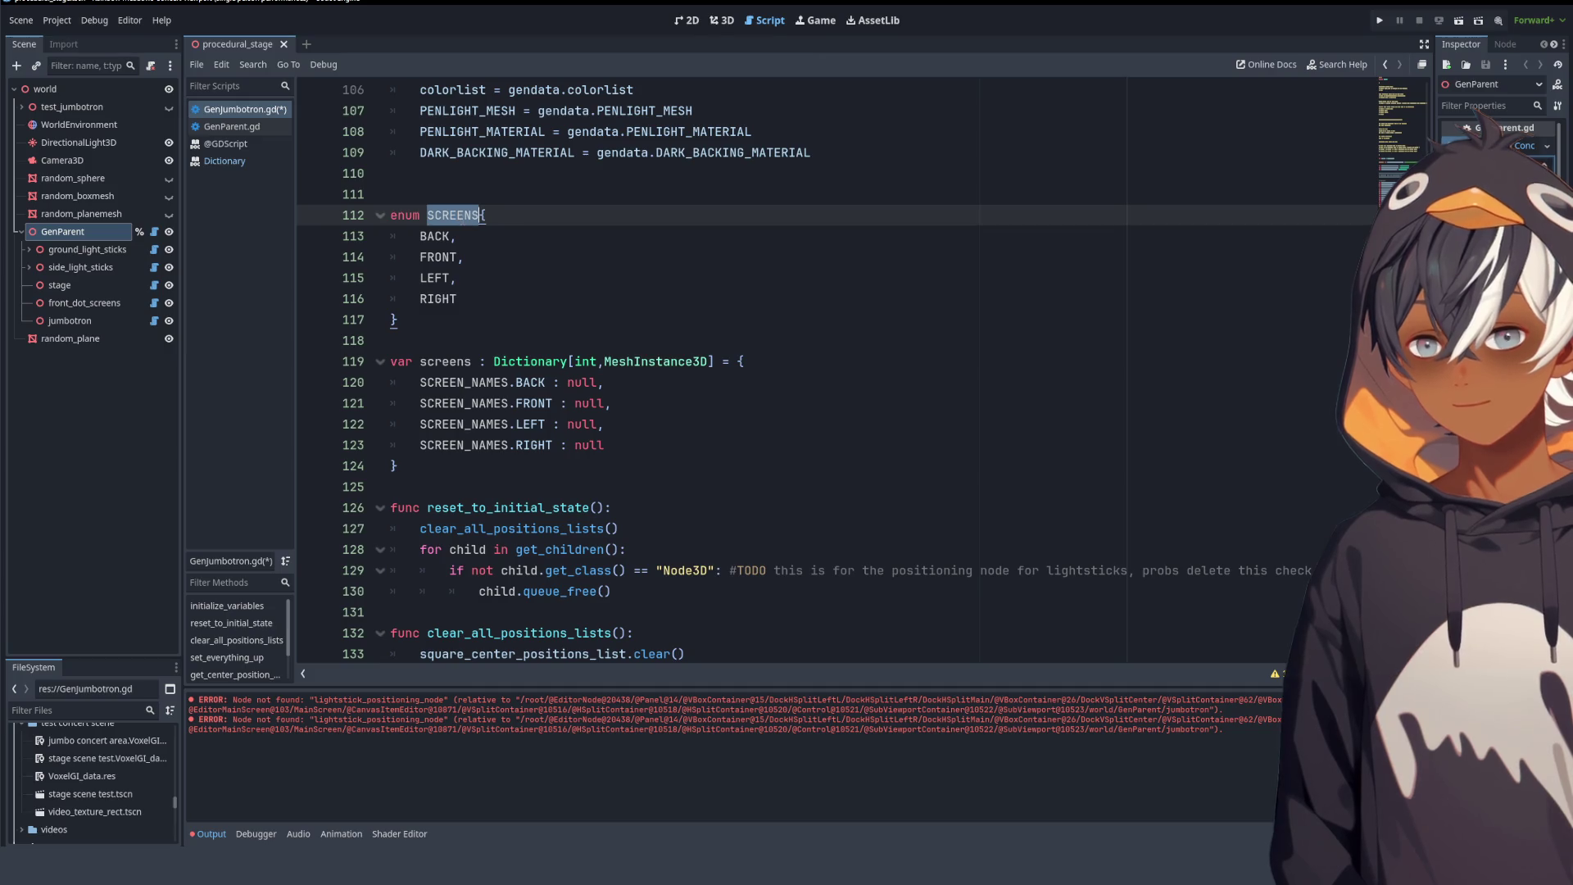
{"action": "key", "text": "ctrl+c"}
- Replace SCREEN_NAMES with SCREENS in the four dictionary keys on lines 120–123
{"action": "double_click", "coordinate": [464, 381]}
{"action": "key", "text": "ctrl+v"}
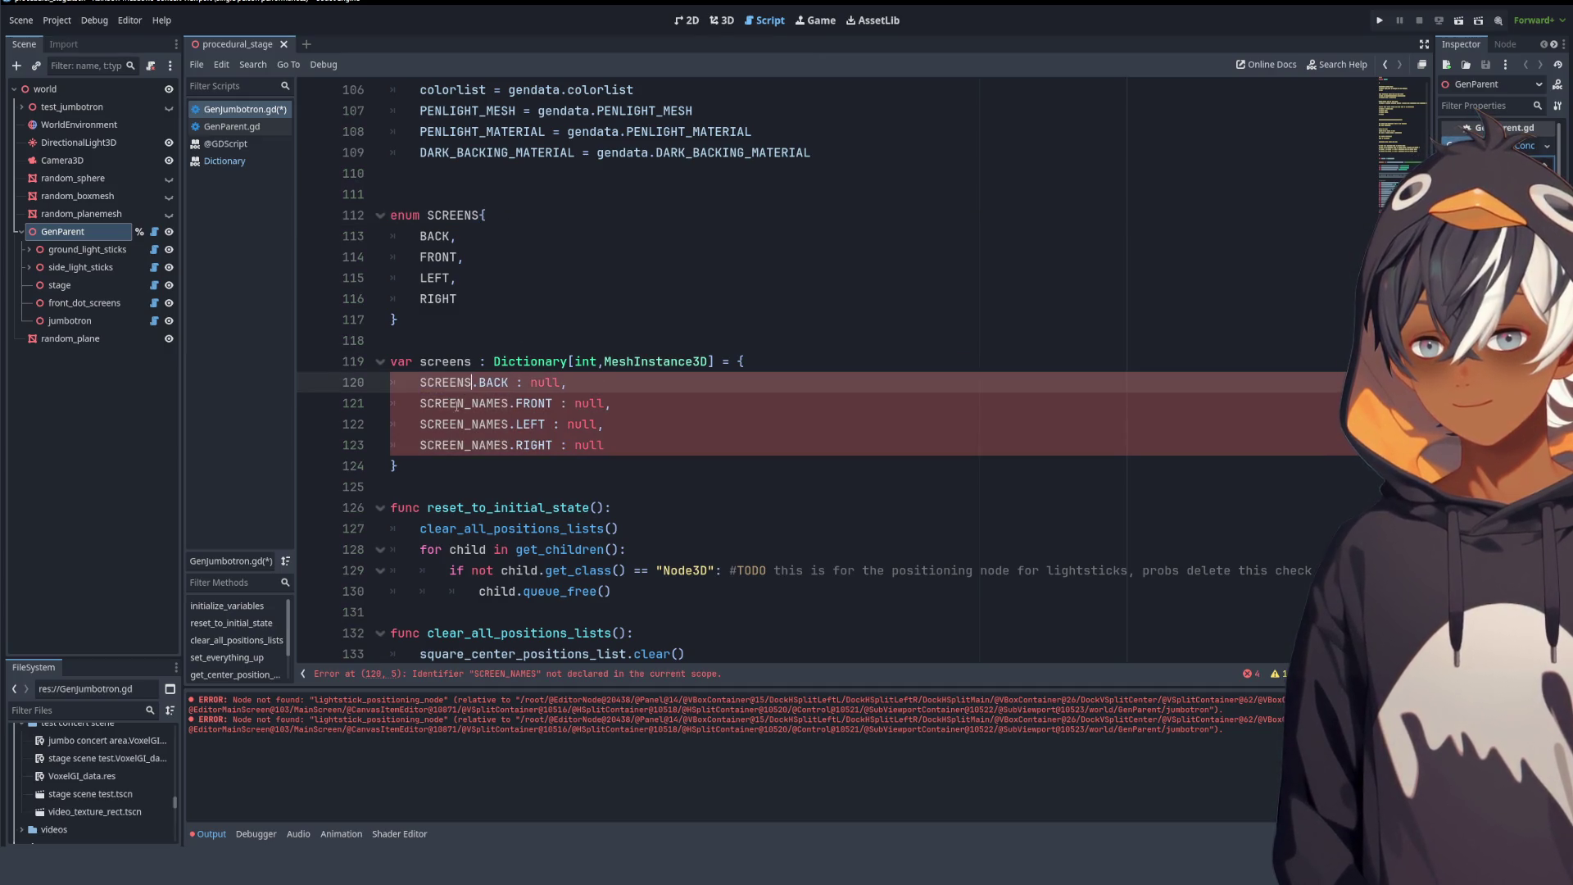
{"action": "double_click", "coordinate": [464, 403]}
{"action": "key", "text": "ctrl+v"}
{"action": "double_click", "coordinate": [453, 424]}
{"action": "key", "text": "ctrl+v"}
{"action": "double_click", "coordinate": [464, 445]}
{"action": "key", "text": "ctrl+v"}
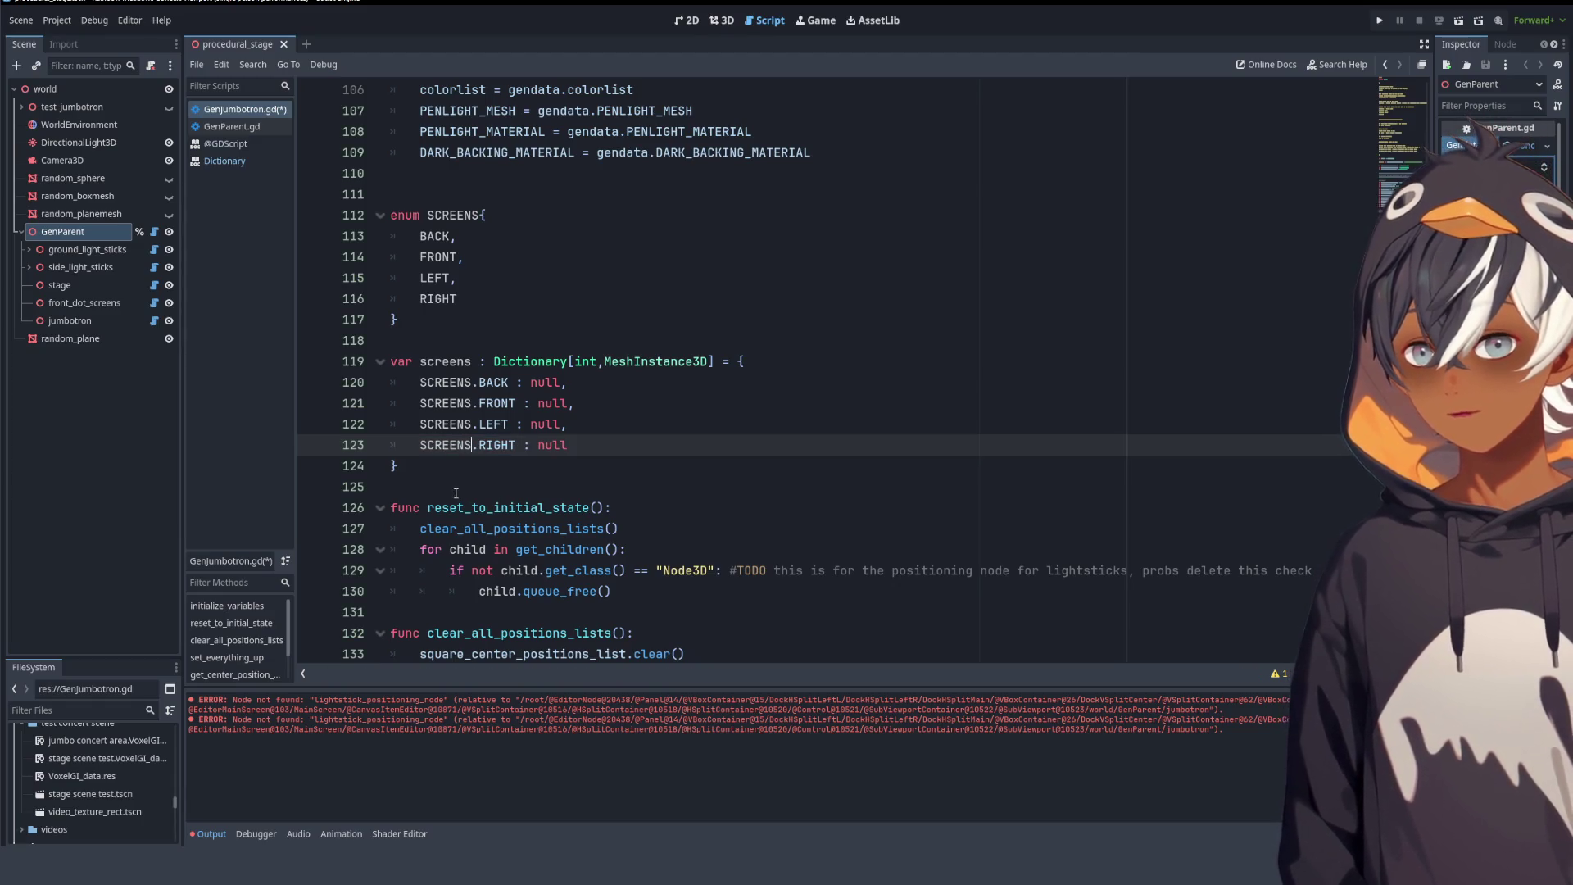
{"action": "left_click", "coordinate": [530, 261]}
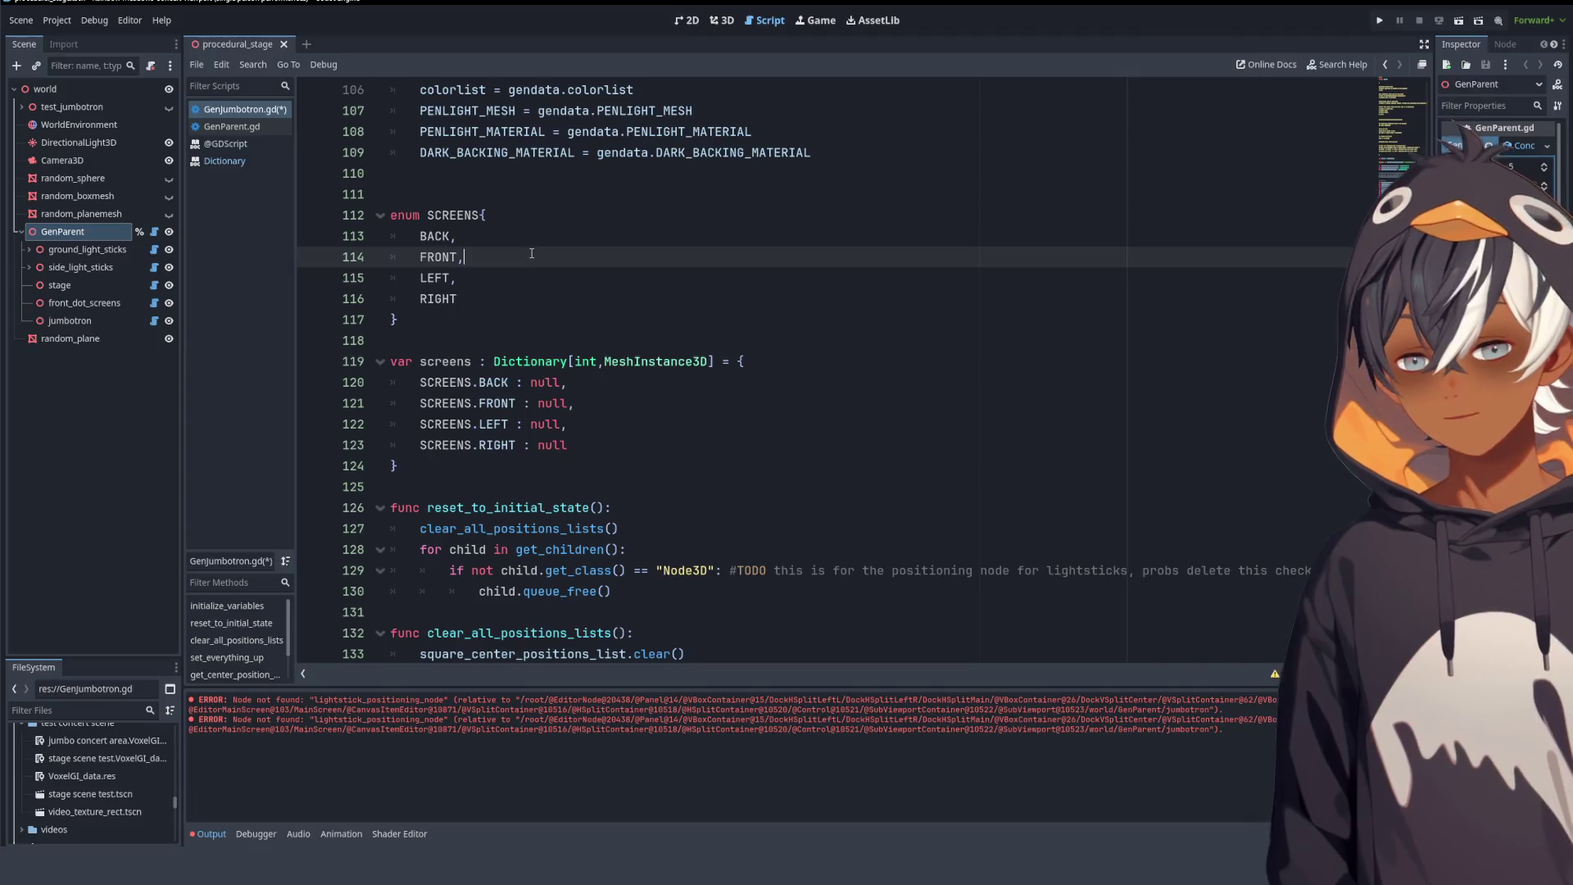
- Change the line 119 declaration from Dictionary[int,MeshInstance3D] to Dictionary[SCREENS,MeshInstance3D]
{"action": "double_click", "coordinate": [432, 213]}
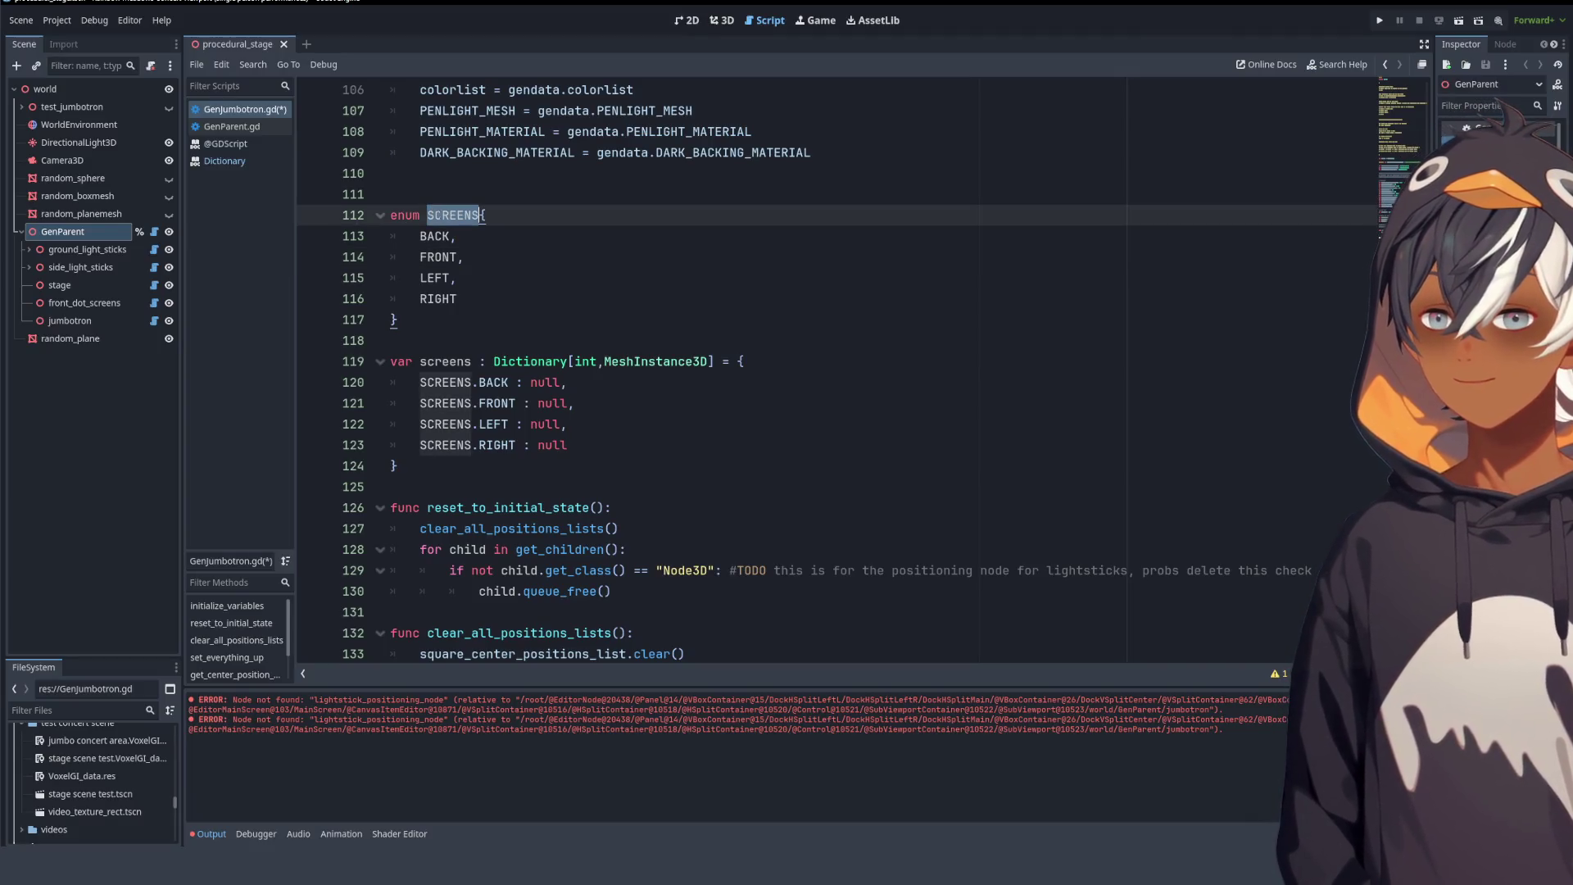
{"action": "double_click", "coordinate": [596, 362]}
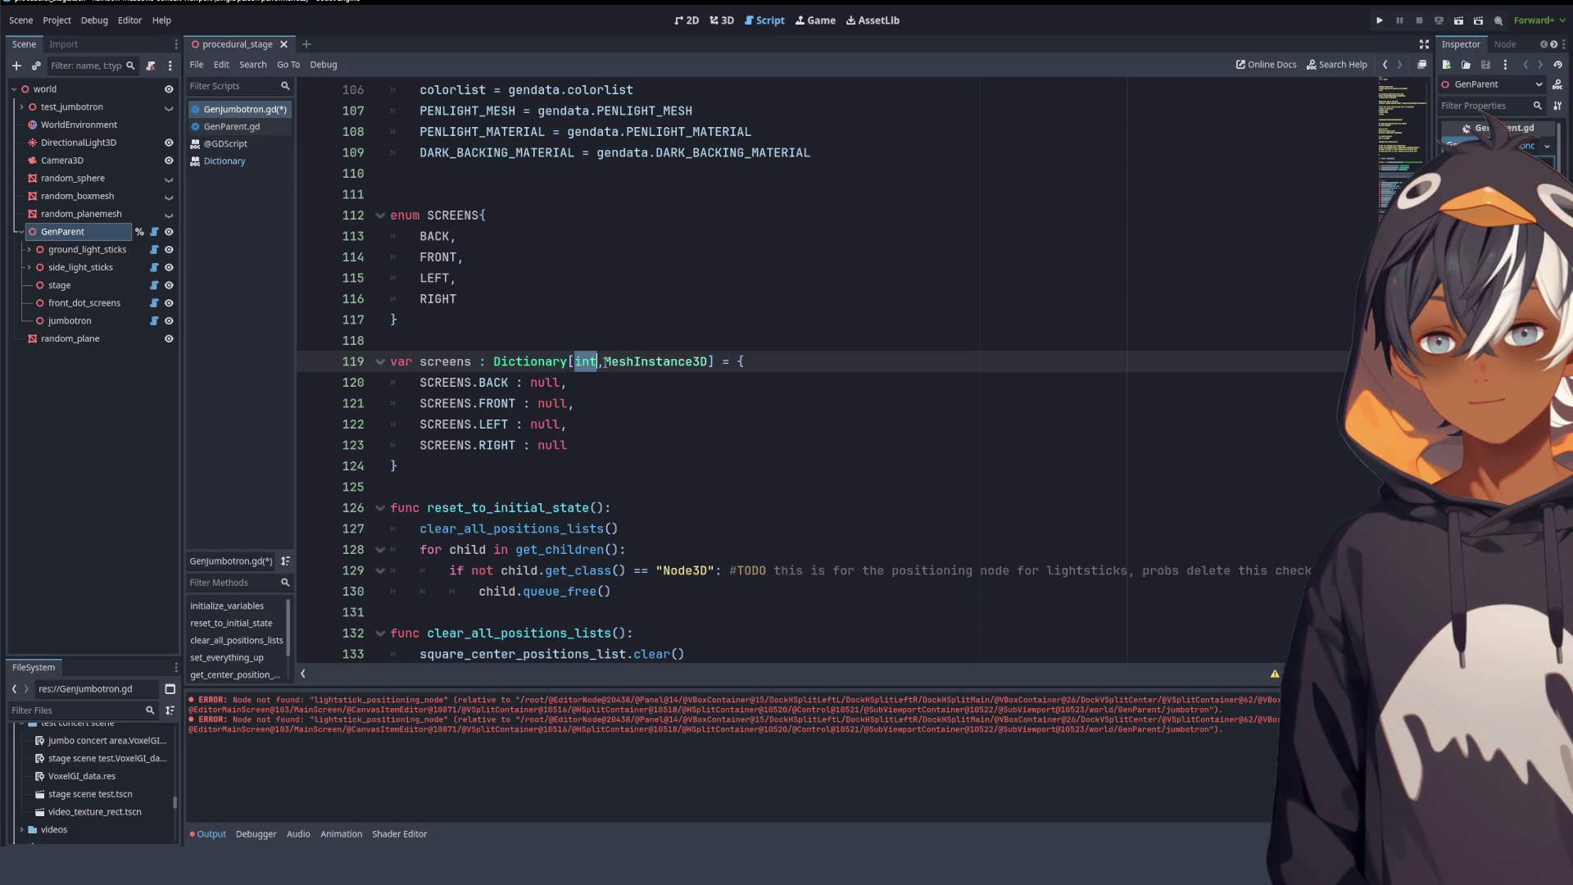
{"action": "key", "text": "ctrl+v"}
{"action": "left_click", "coordinate": [750, 236]}
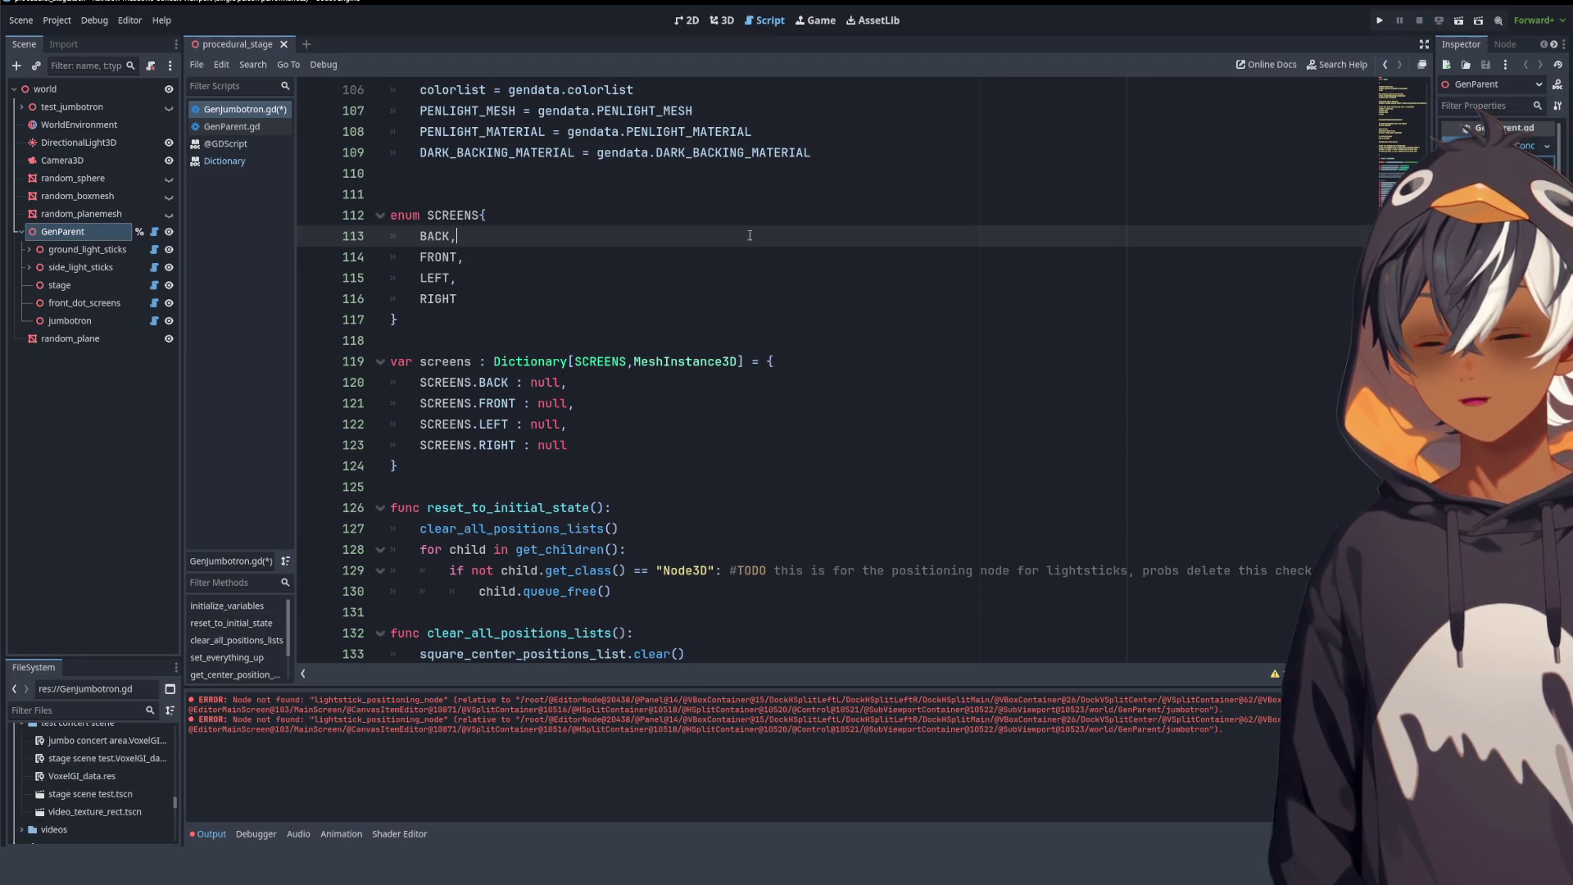
{"action": "left_click", "coordinate": [632, 355]}
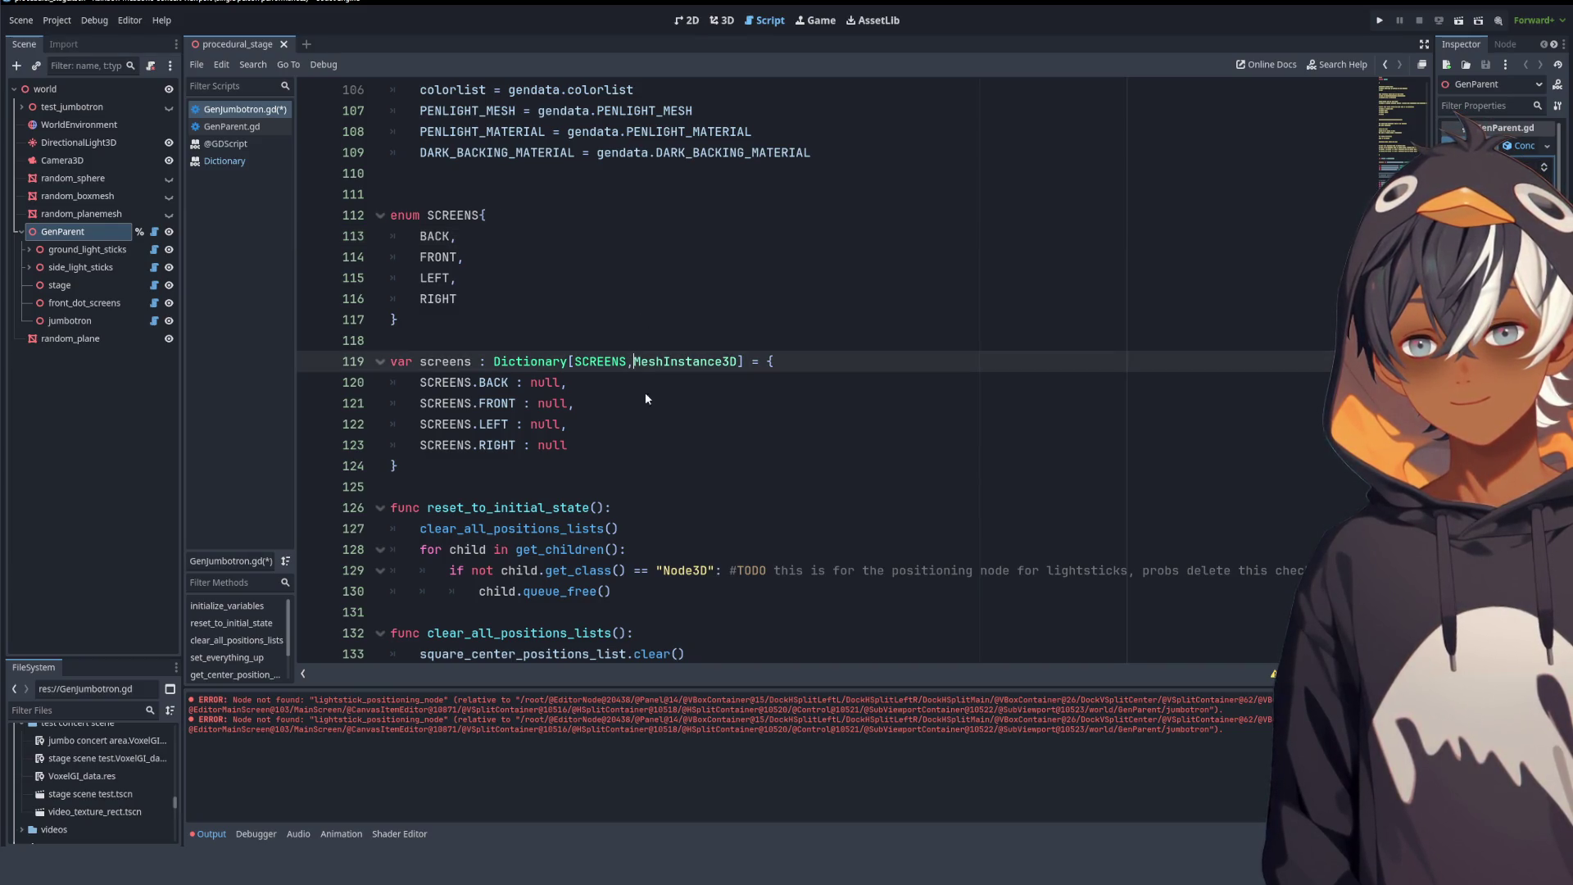
{"action": "left_click", "coordinate": [666, 490]}
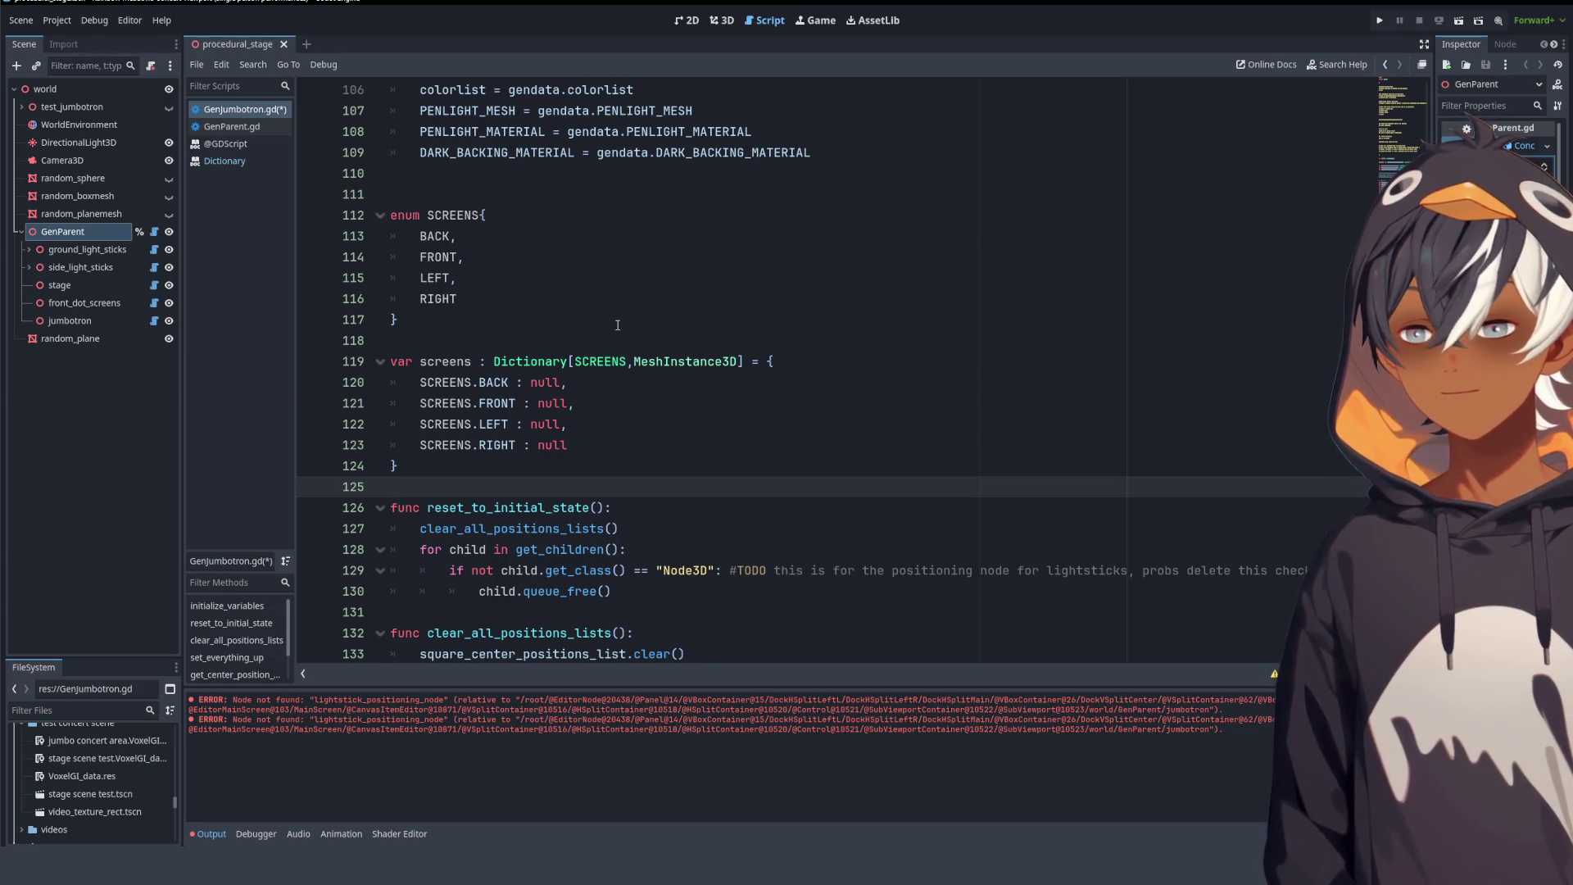
{"action": "left_click", "coordinate": [600, 361]}
{"action": "scroll", "coordinate": [600, 362], "scroll_direction": "down", "scroll_amount": 1}
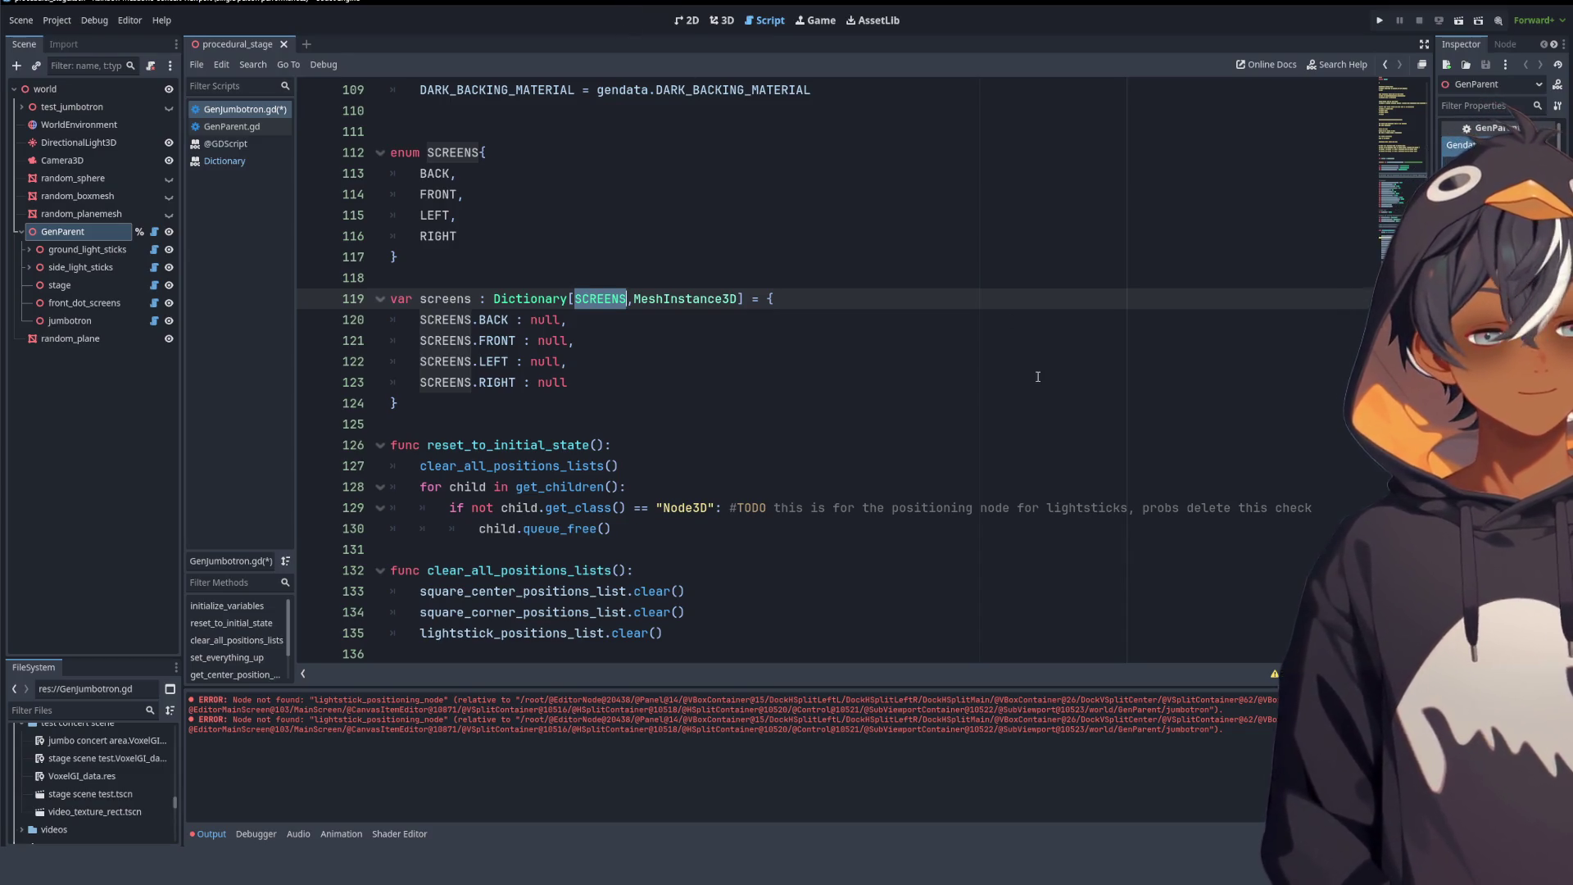
{"action": "left_click", "coordinate": [589, 299]}
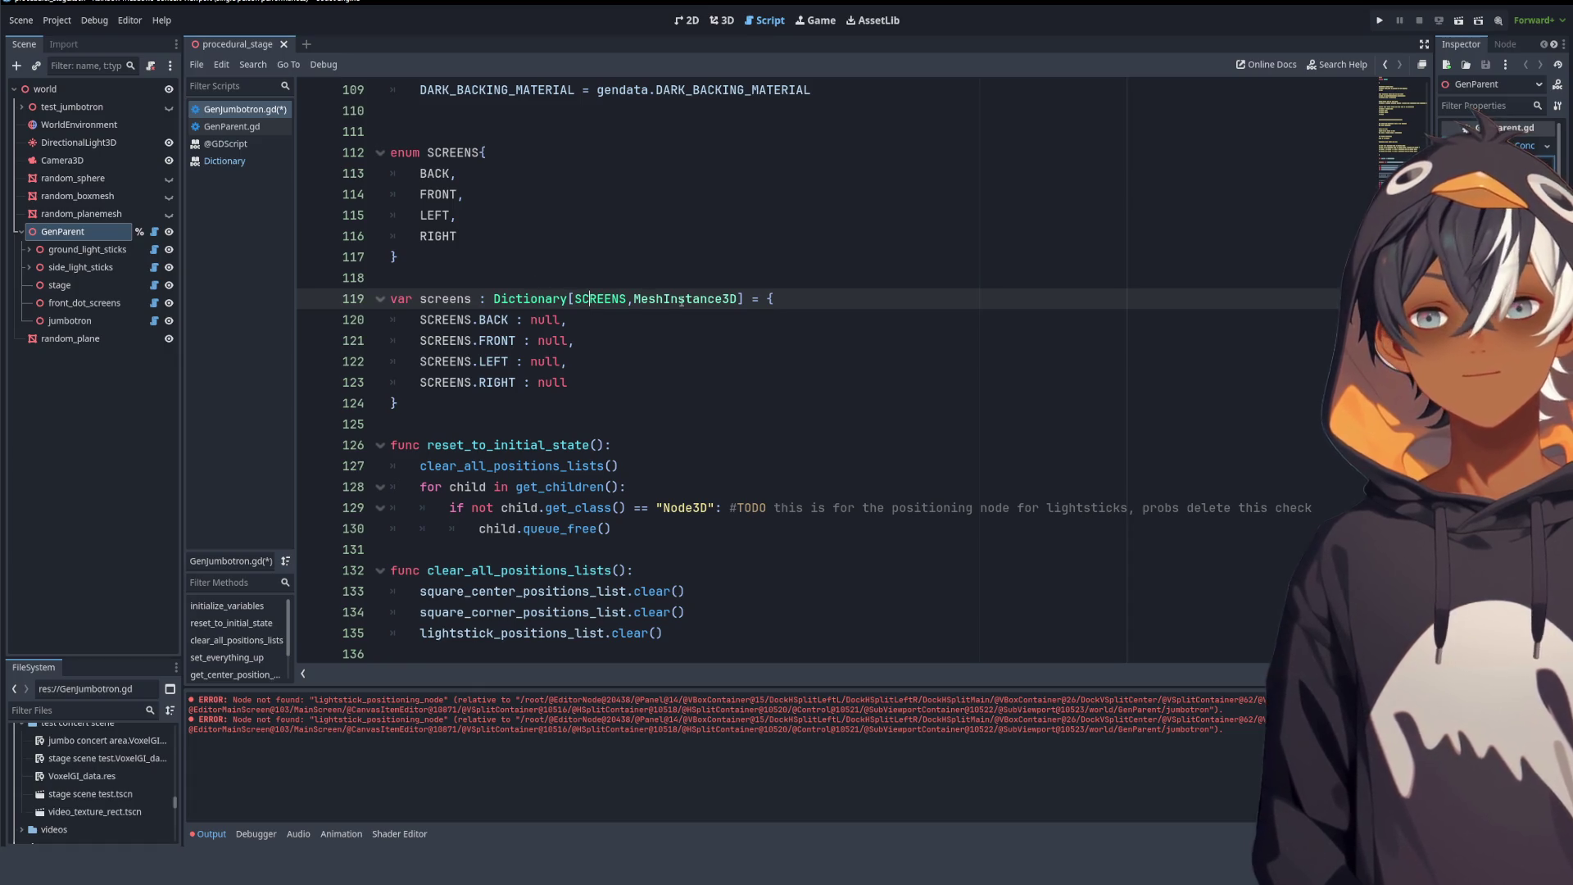
- Insert a screens[SCREENS.RIGHT] line as the first line of reset_to_initial_state(), using autocomplete
{"action": "left_click", "coordinate": [666, 449]}
{"action": "key", "text": "Return"}
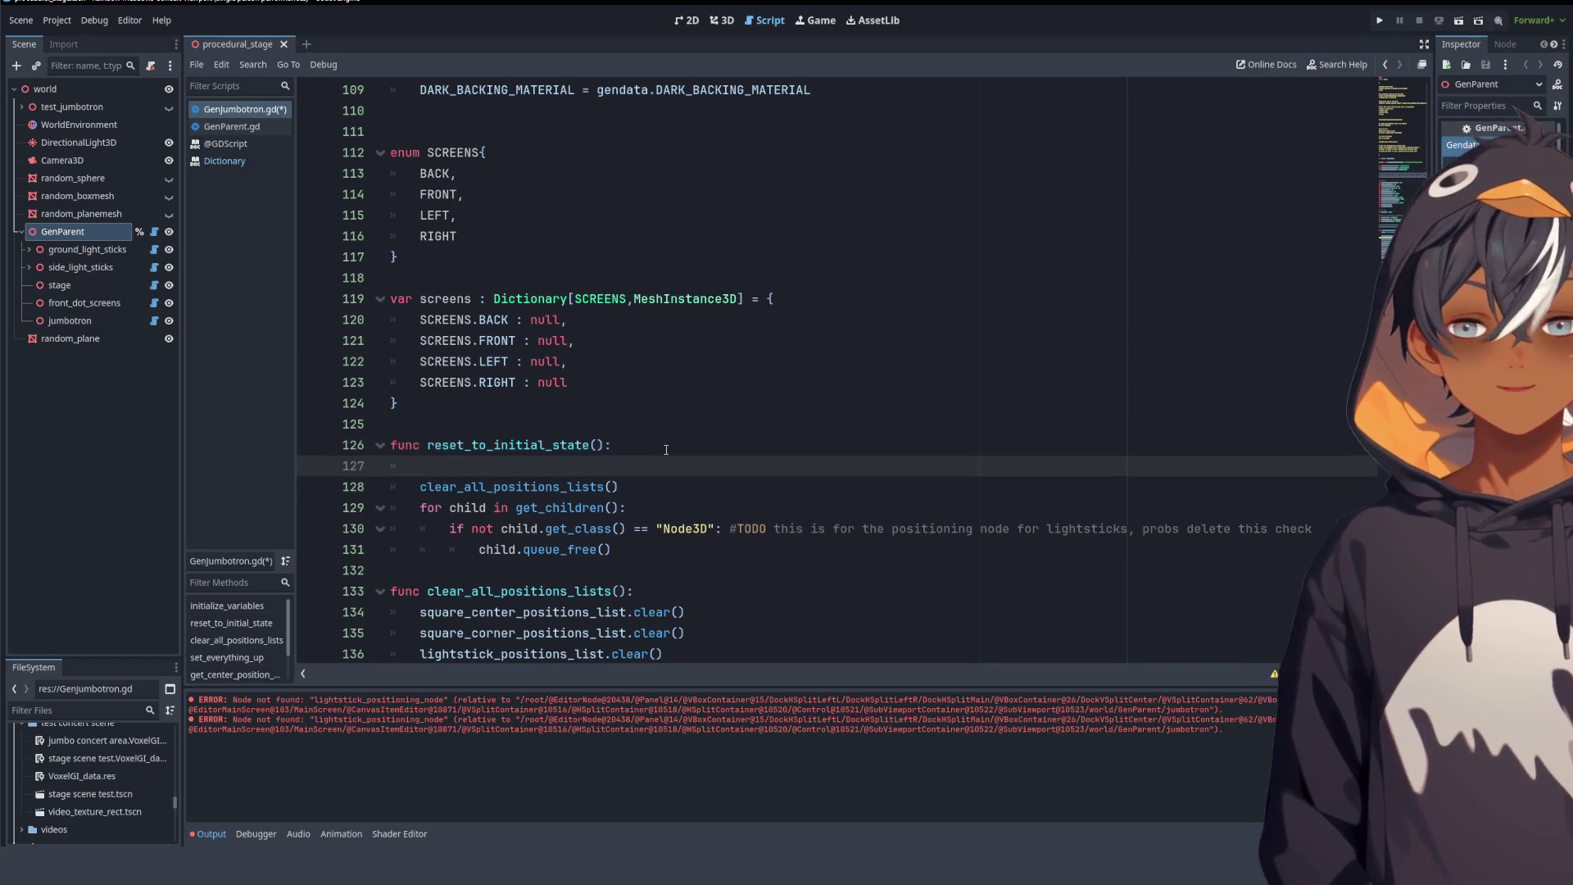
{"action": "type", "text": "screns"}
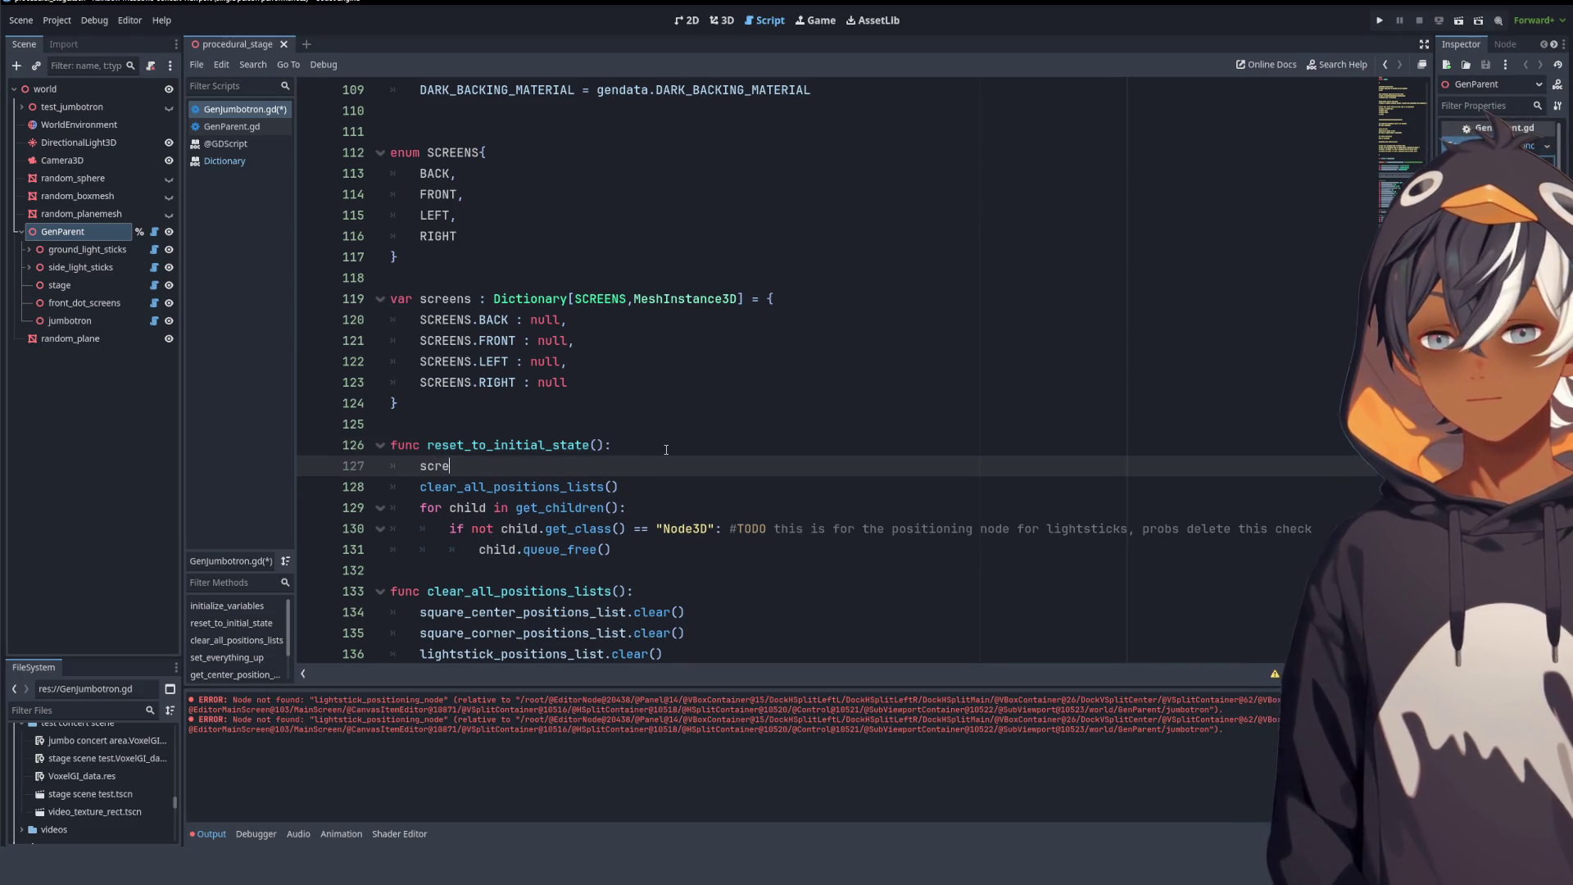
{"action": "type", "text": "ens"}
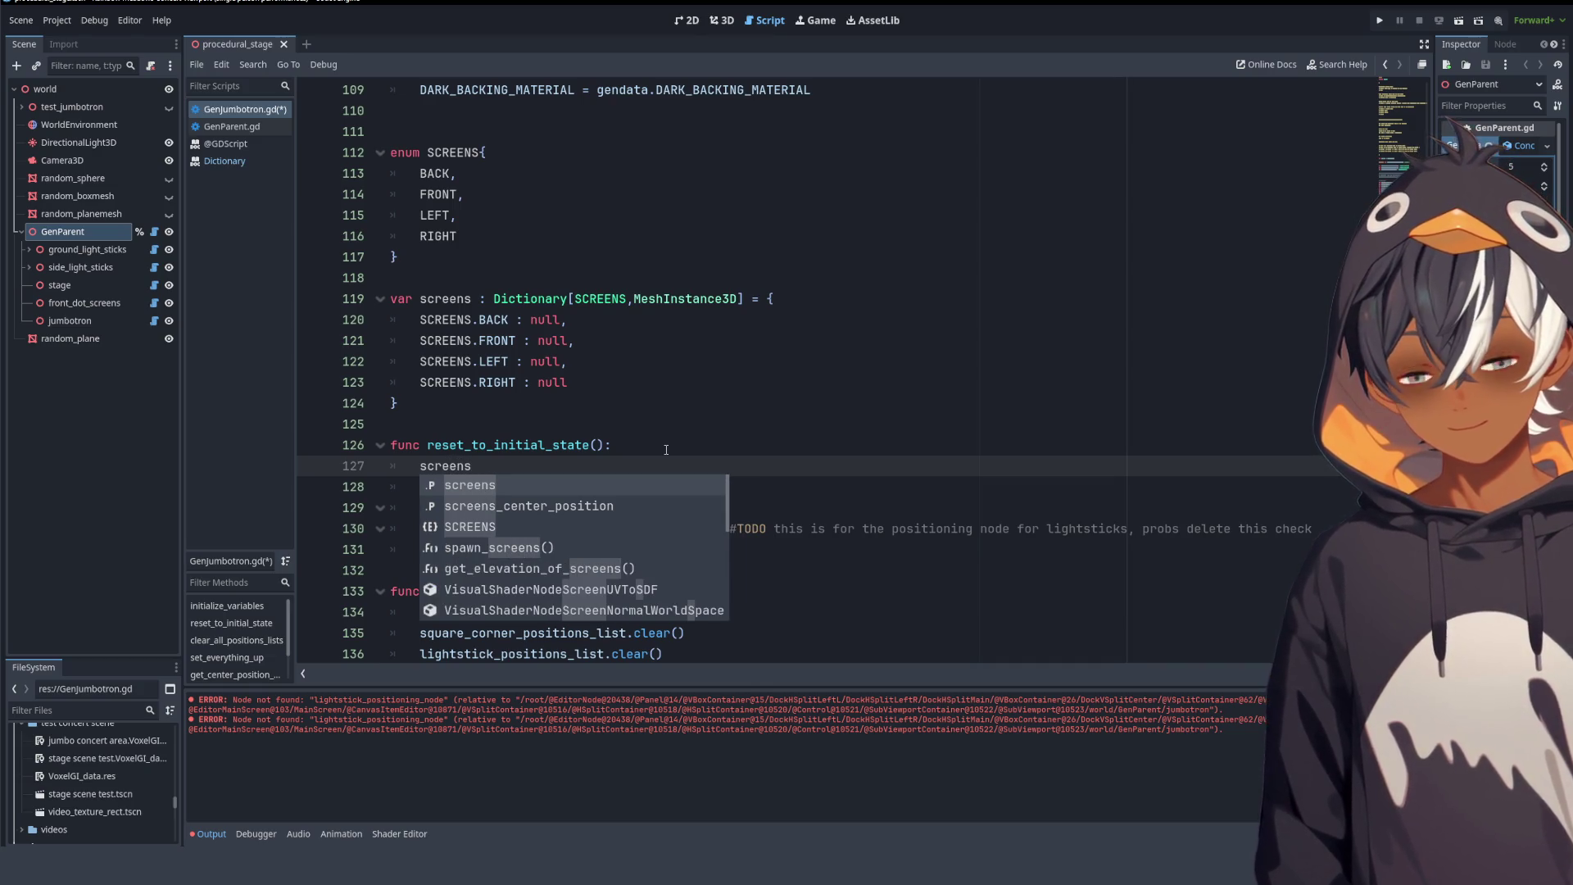
{"action": "type", "text": "["}
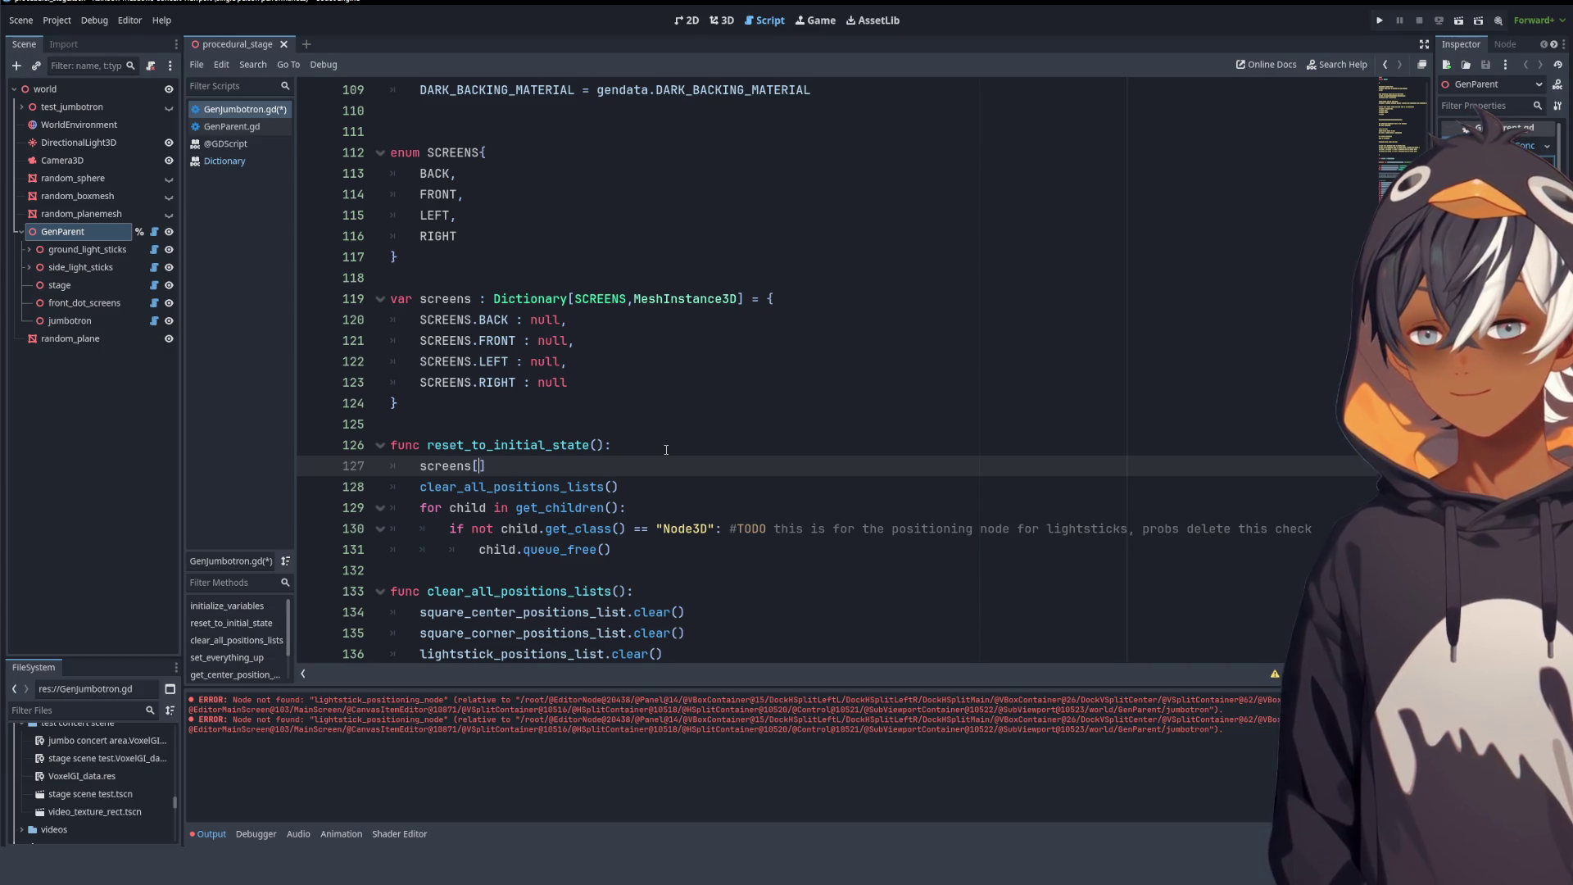
{"action": "type", "text": "SCREE"}
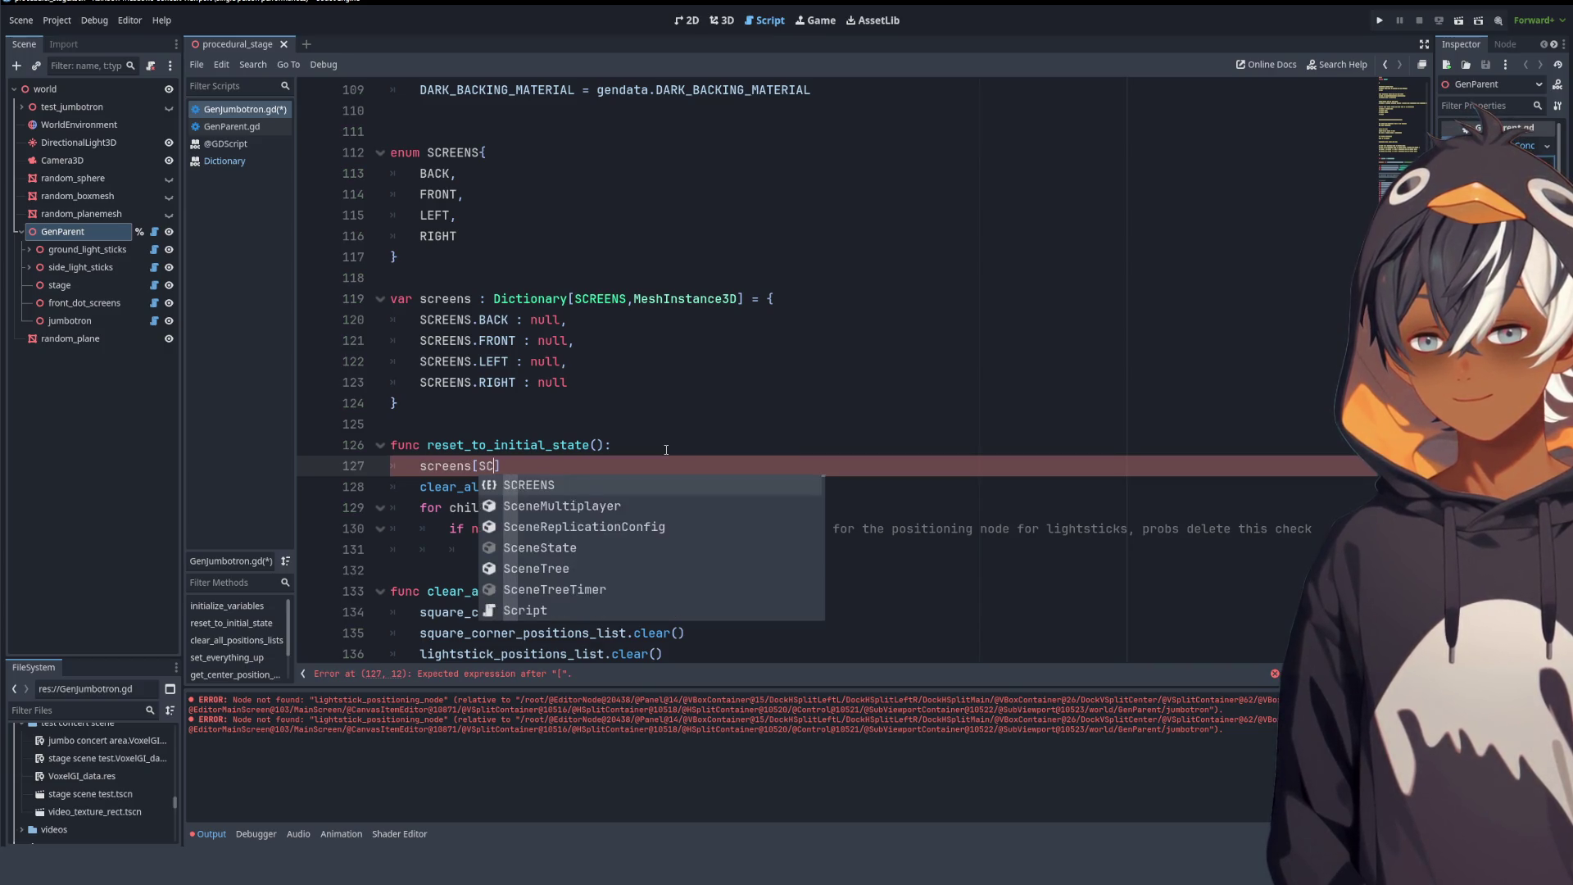
{"action": "type", "text": "NS.RIGHT"}
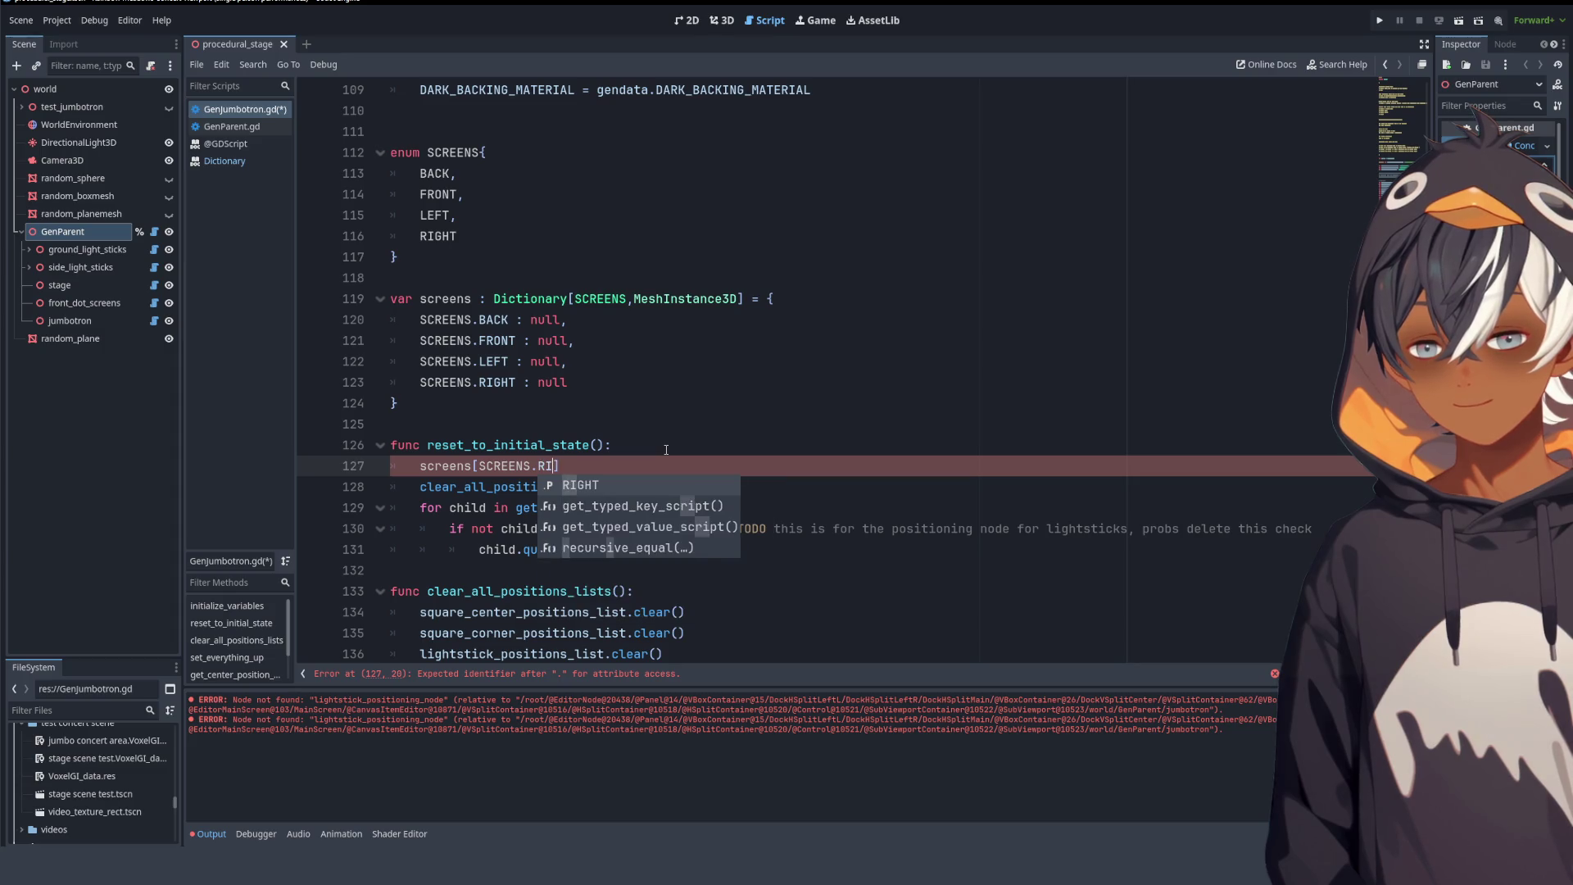
{"action": "left_click", "coordinate": [644, 402]}
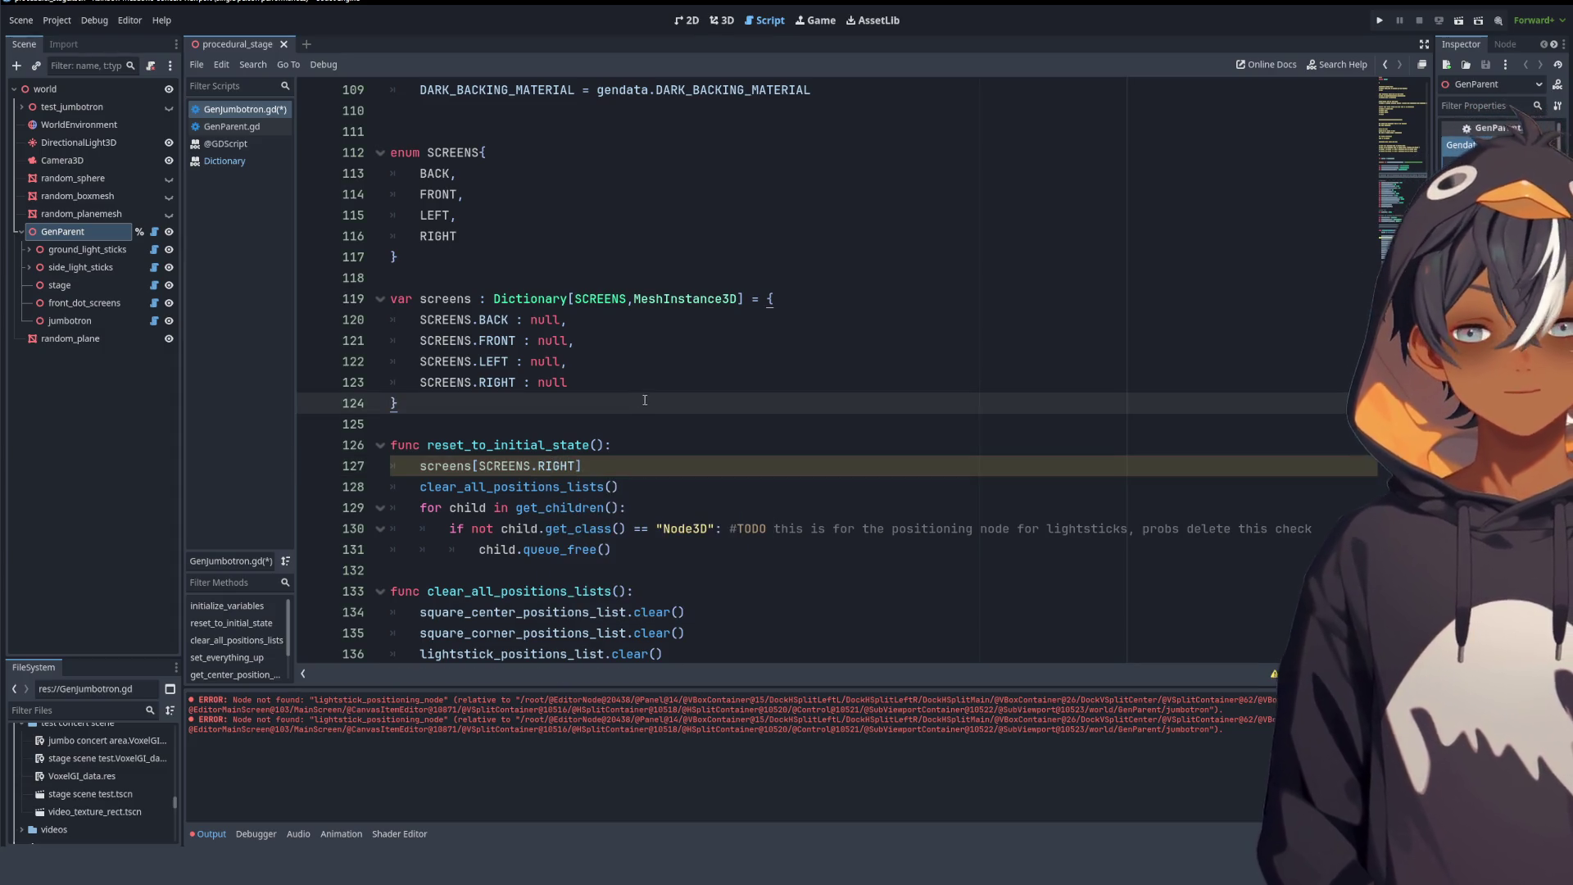
{"action": "left_click", "coordinate": [727, 529]}
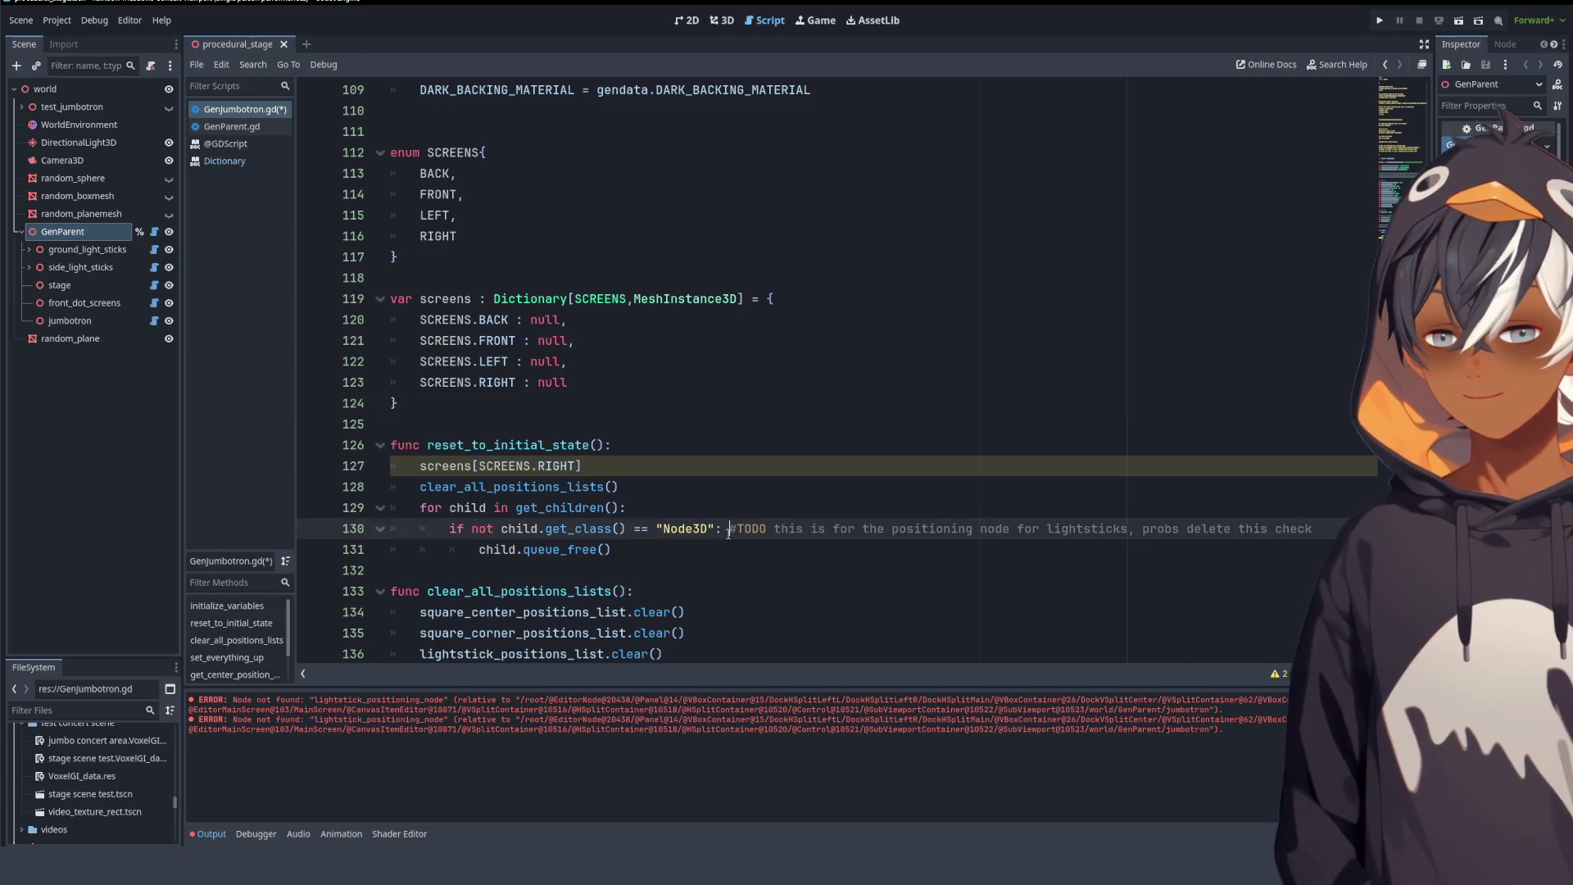
{"action": "scroll", "coordinate": [721, 386], "scroll_direction": "down", "scroll_amount": 4}
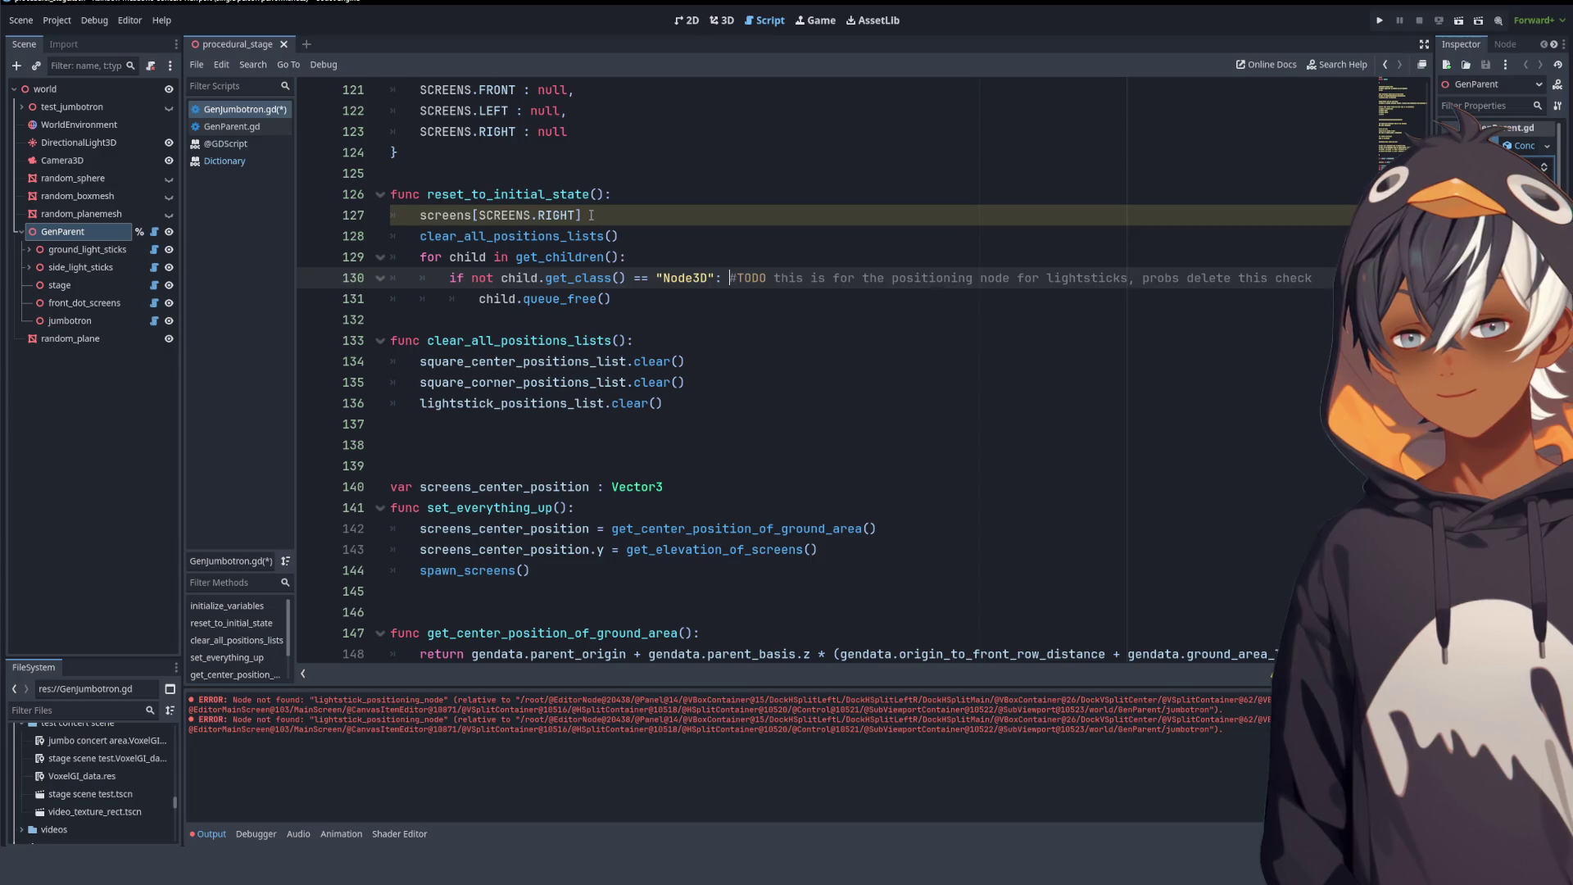
{"action": "scroll", "coordinate": [829, 301], "scroll_direction": "up", "scroll_amount": 4}
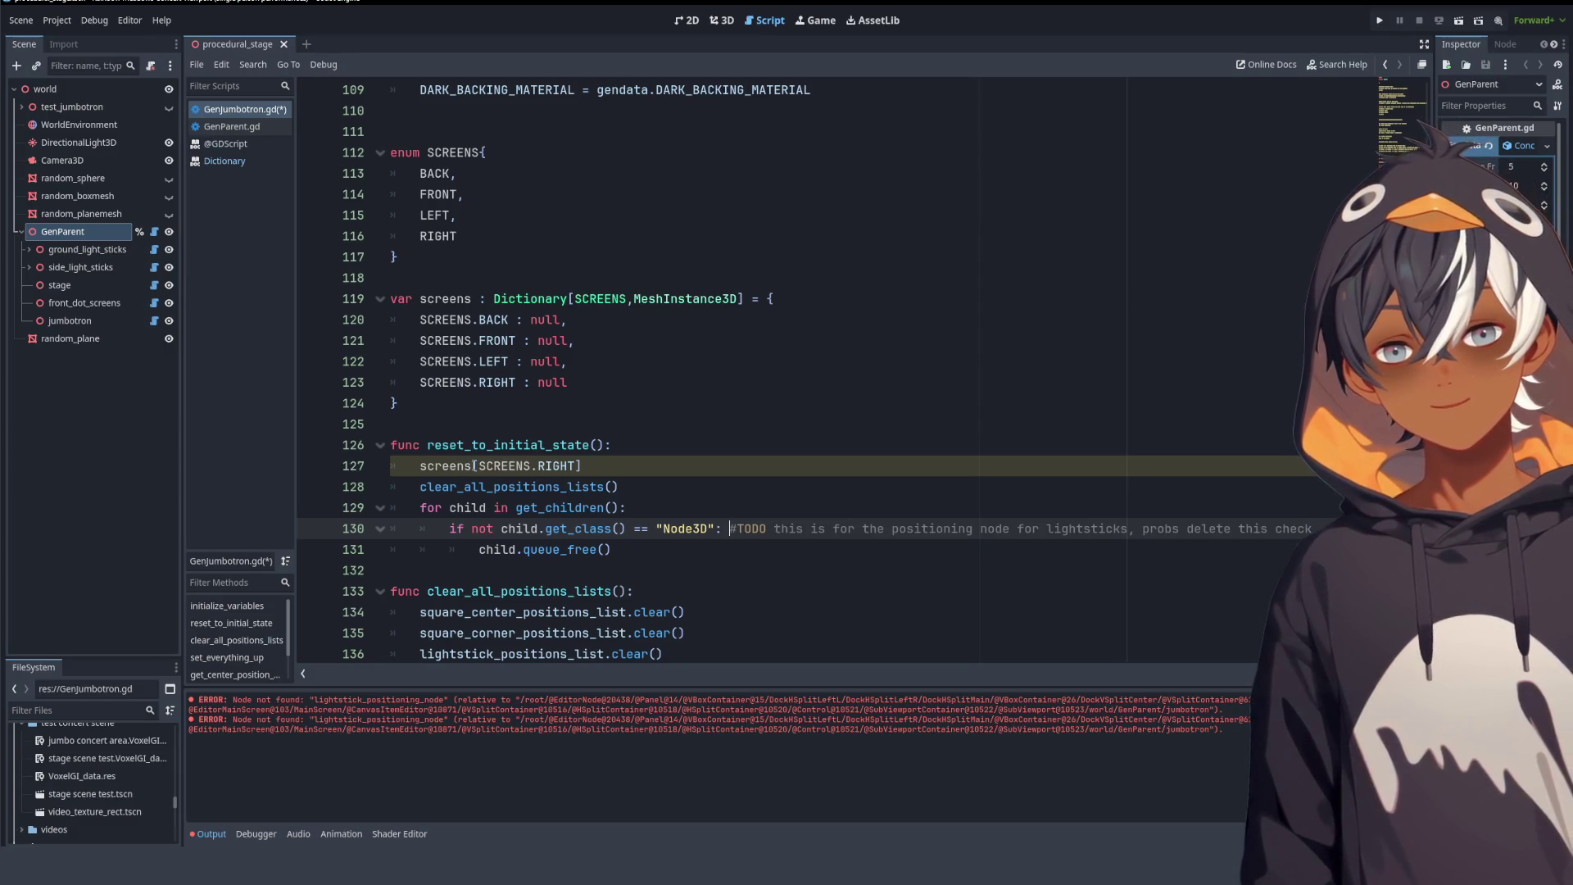
{"action": "left_click", "coordinate": [477, 298]}
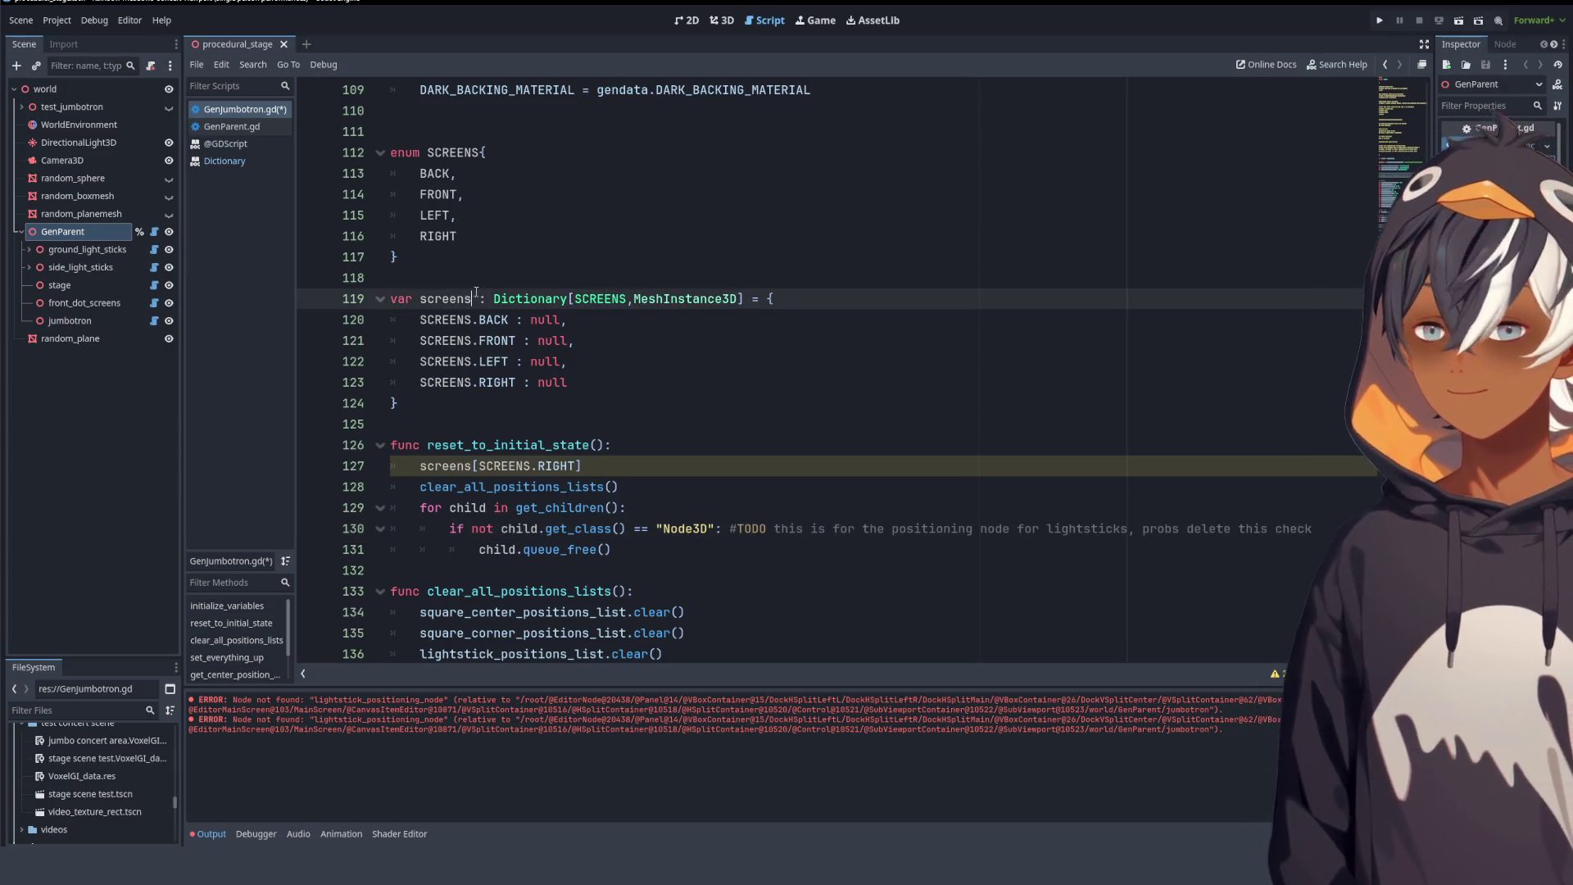
- Rename the screens variable to screens_dictionary and update the lookup on line 127 to match
{"action": "key", "text": "BackSpace"}
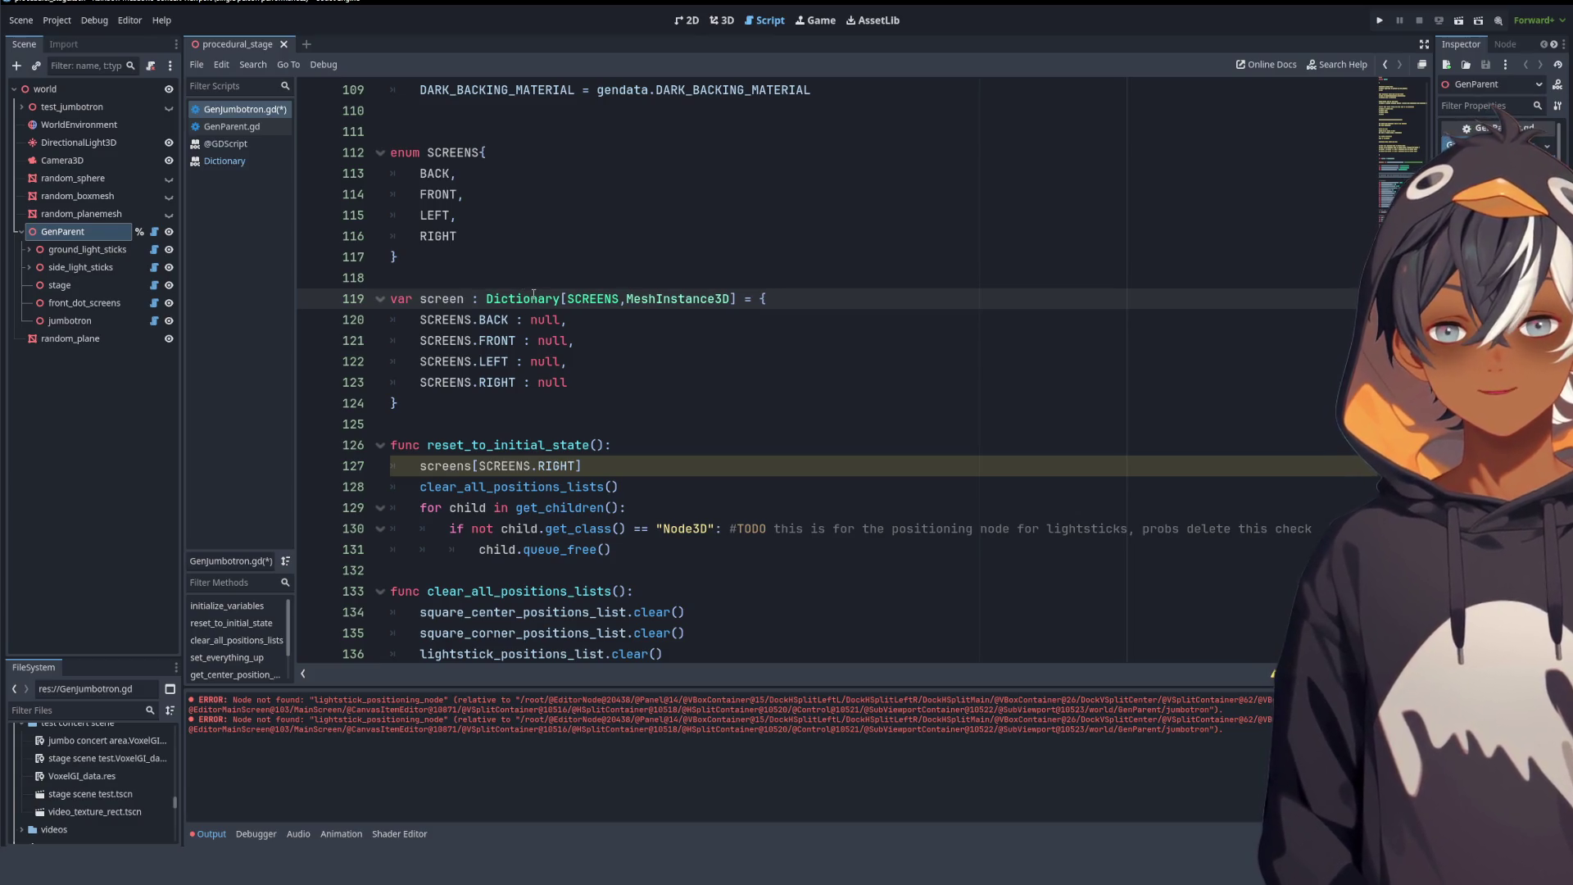
{"action": "type", "text": "_"}
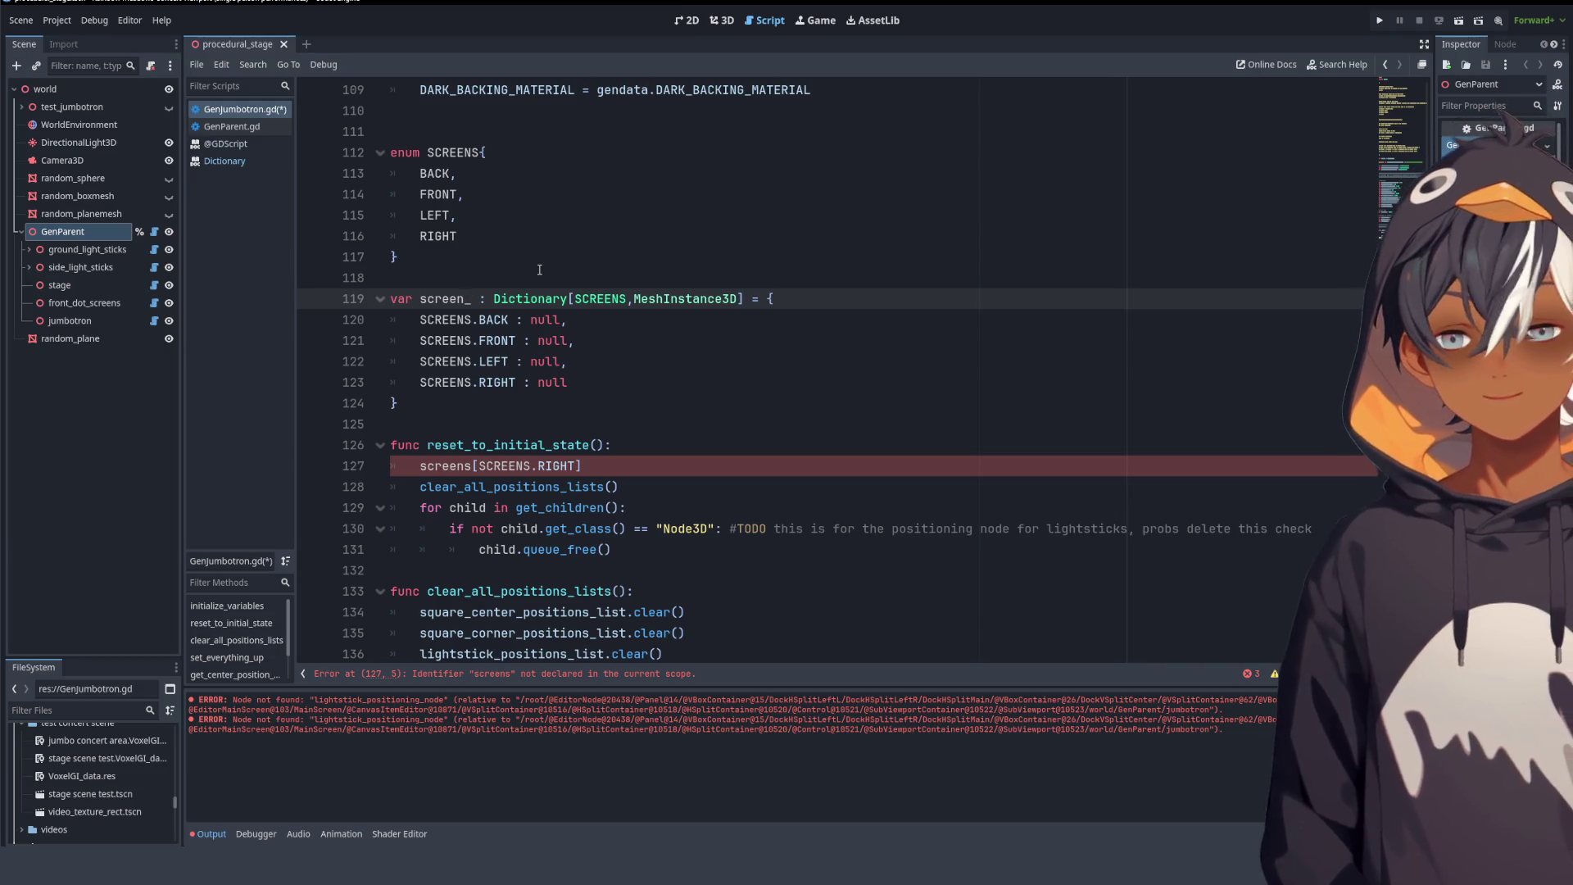
{"action": "type", "text": "dictionary"}
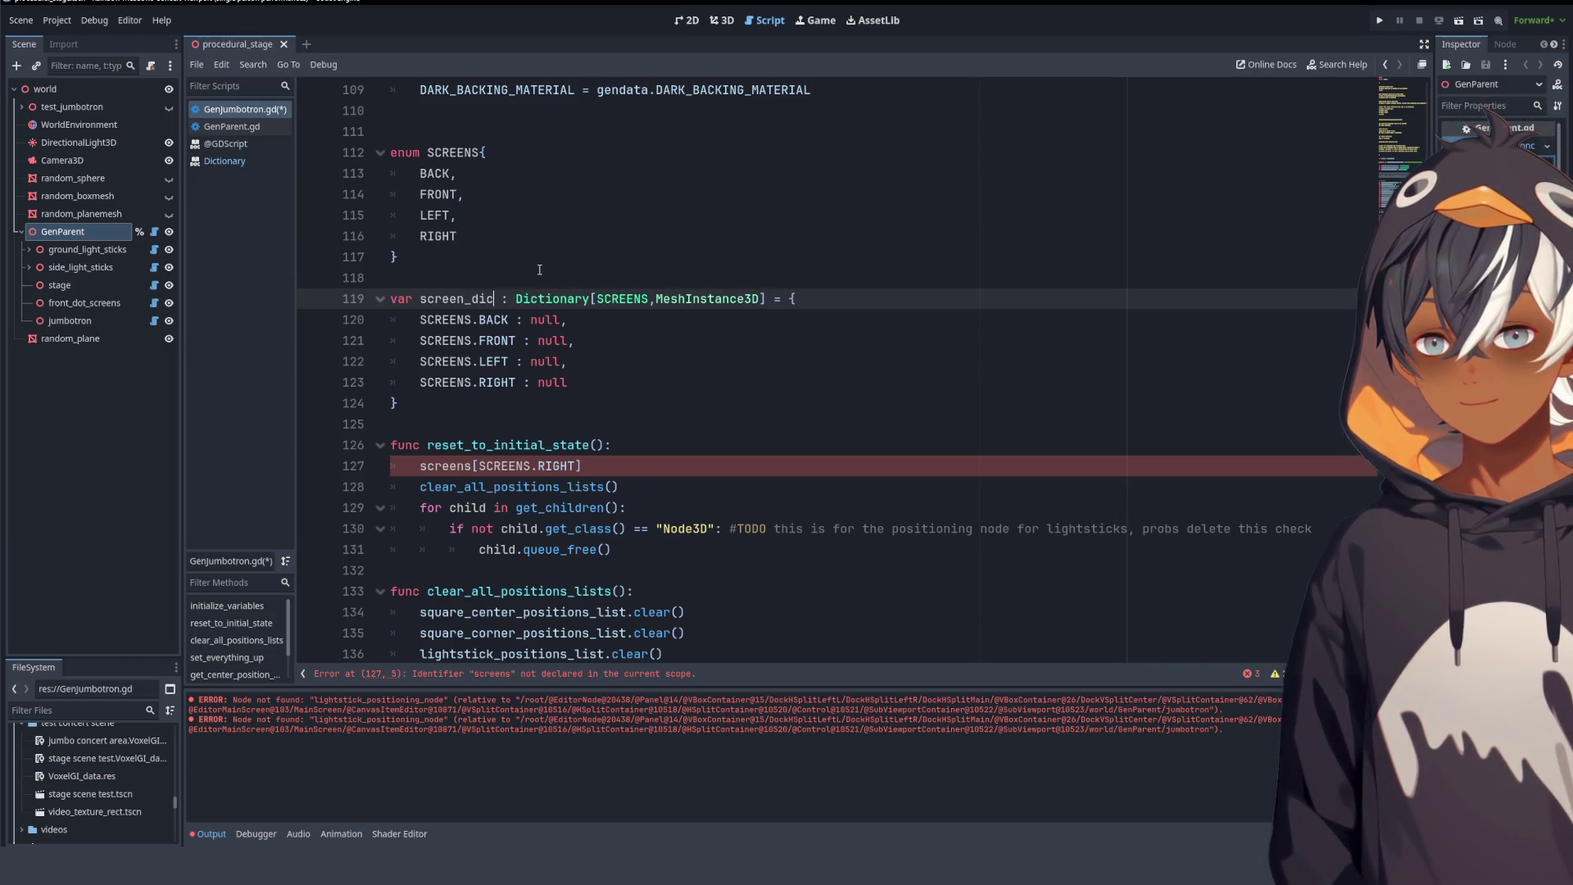
{"action": "left_click", "coordinate": [471, 301]}
{"action": "type", "text": "s"}
{"action": "double_click", "coordinate": [501, 300]}
{"action": "key", "text": "ctrl+c"}
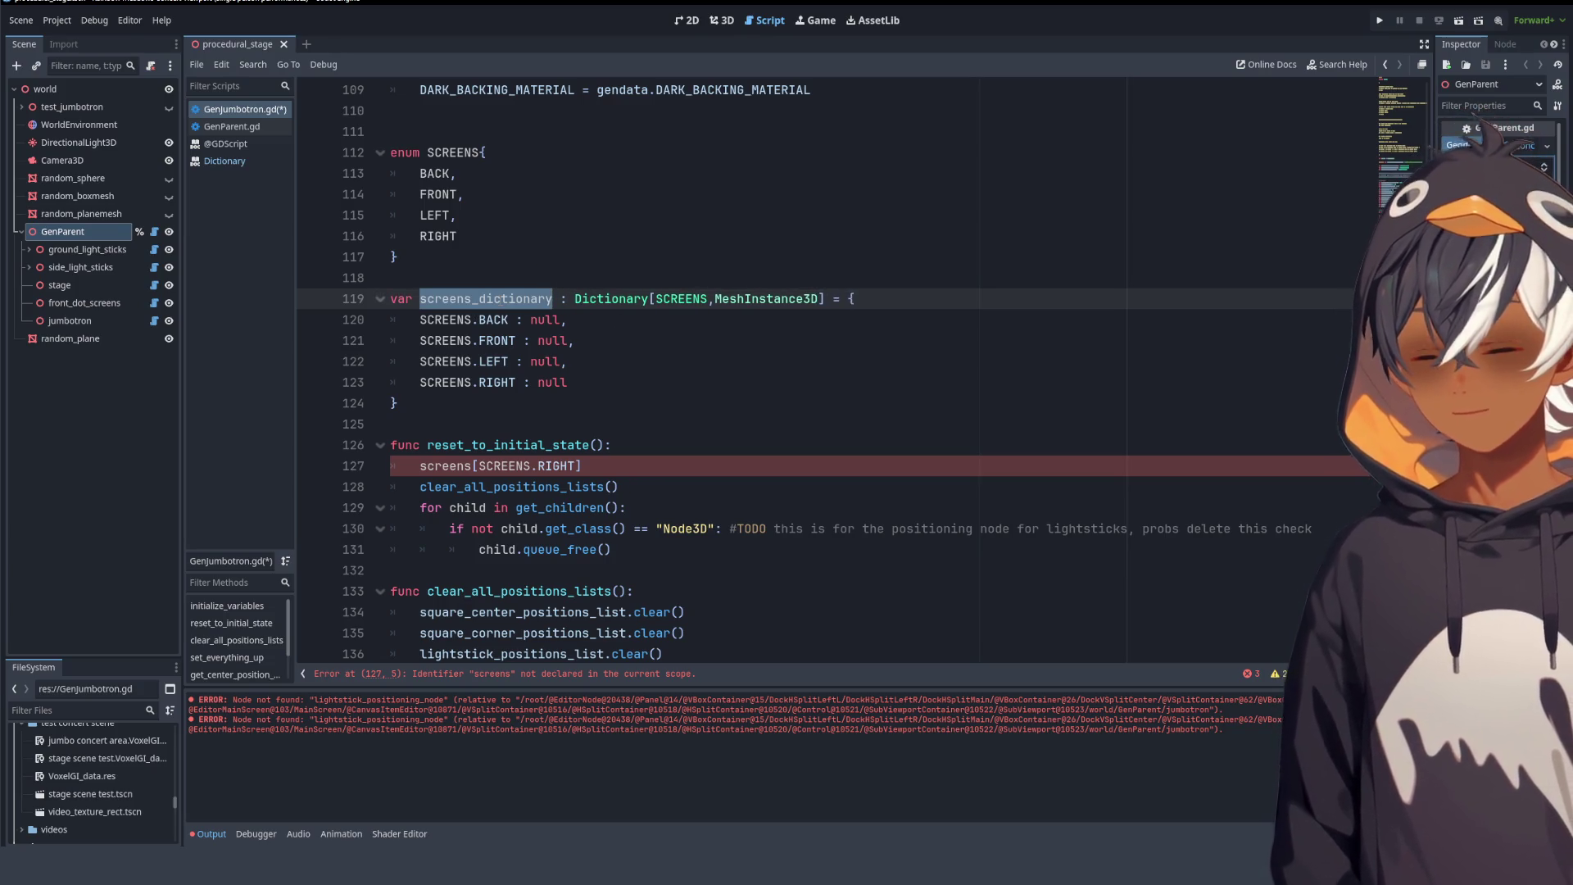
{"action": "double_click", "coordinate": [447, 467]}
{"action": "key", "text": "ctrl+v"}
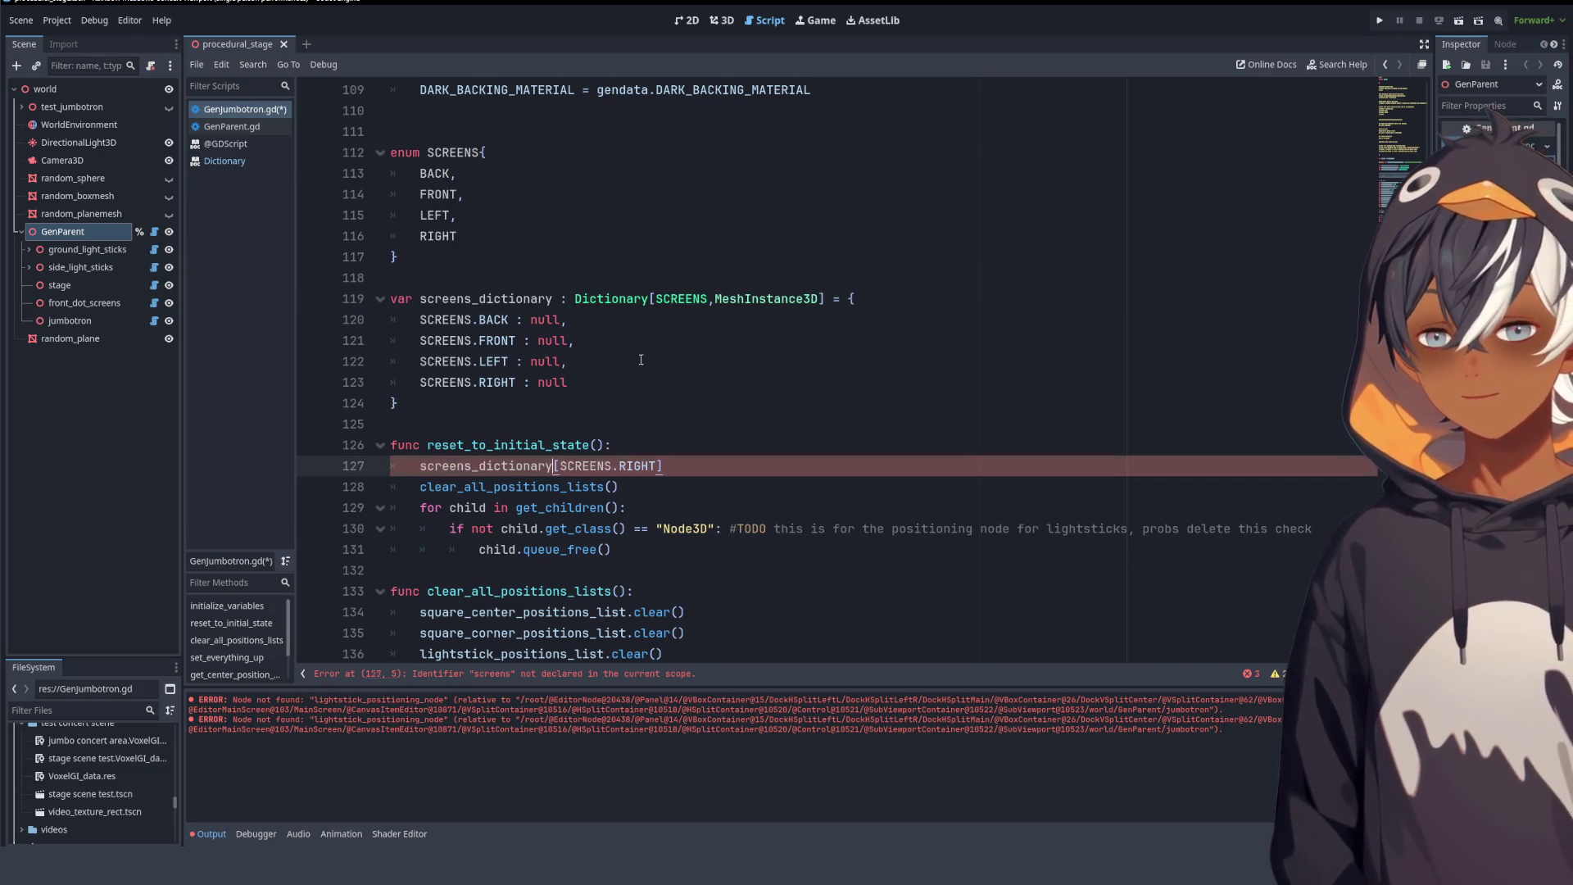
{"action": "left_click", "coordinate": [883, 411]}
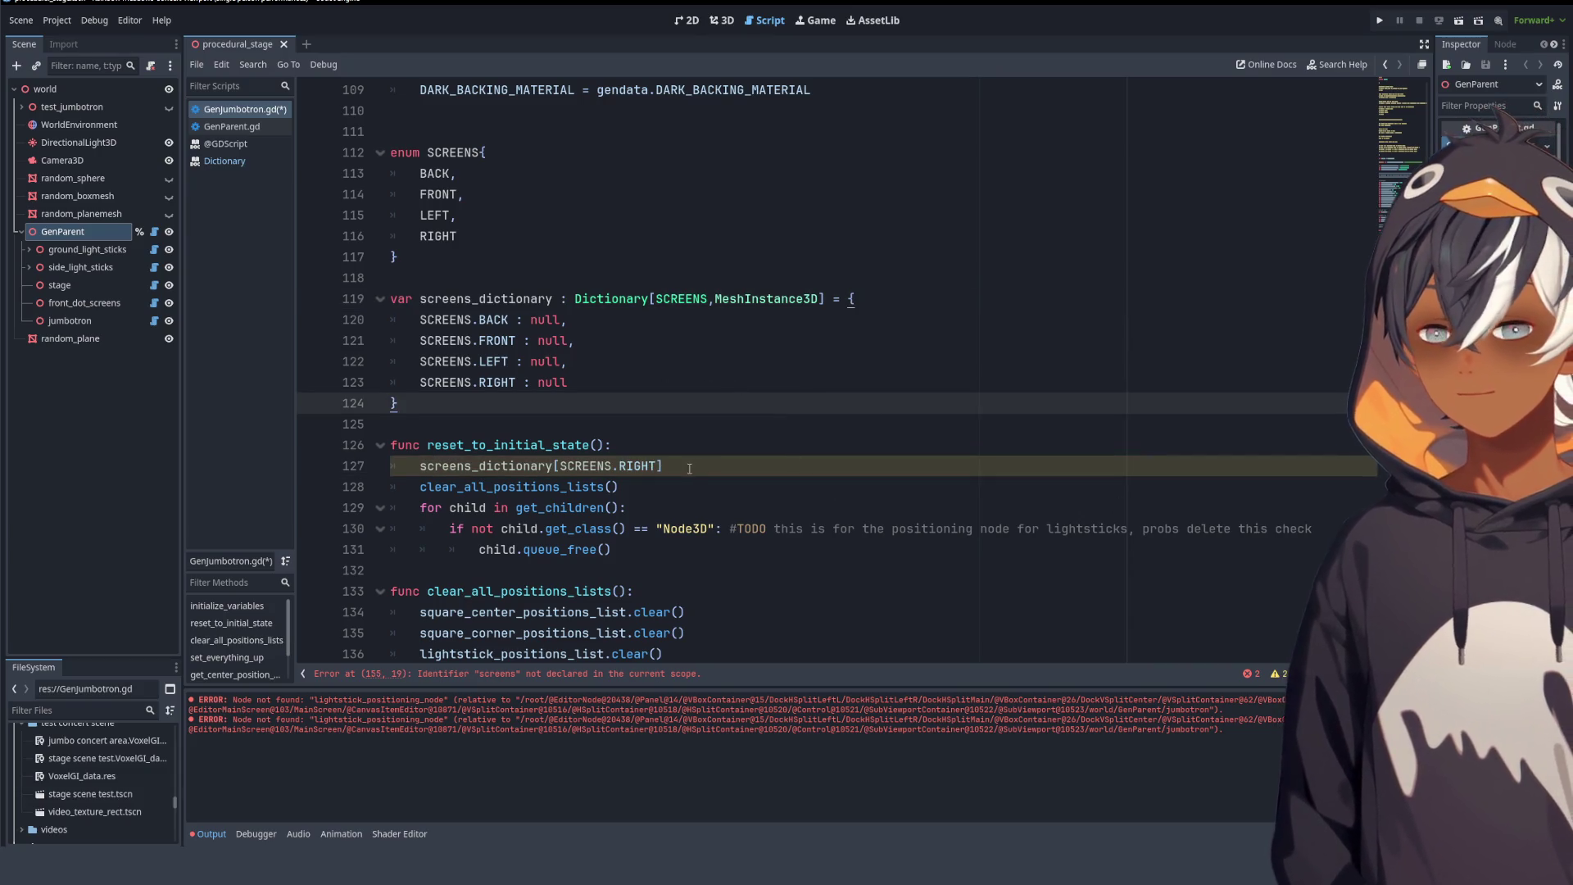
- Remove the stray screens_dictionary[SCREENS.RIGHT] line from reset_to_initial_state()
{"action": "left_click_drag", "start_coordinate": [690, 469], "coordinate": [703, 452]}
{"action": "double_click", "coordinate": [483, 466]}
{"action": "mouse_move", "coordinate": [483, 466]}
{"action": "left_mouse_down"}
{"action": "mouse_move", "coordinate": [683, 464]}
{"action": "mouse_move", "coordinate": [686, 450]}
{"action": "left_mouse_up"}
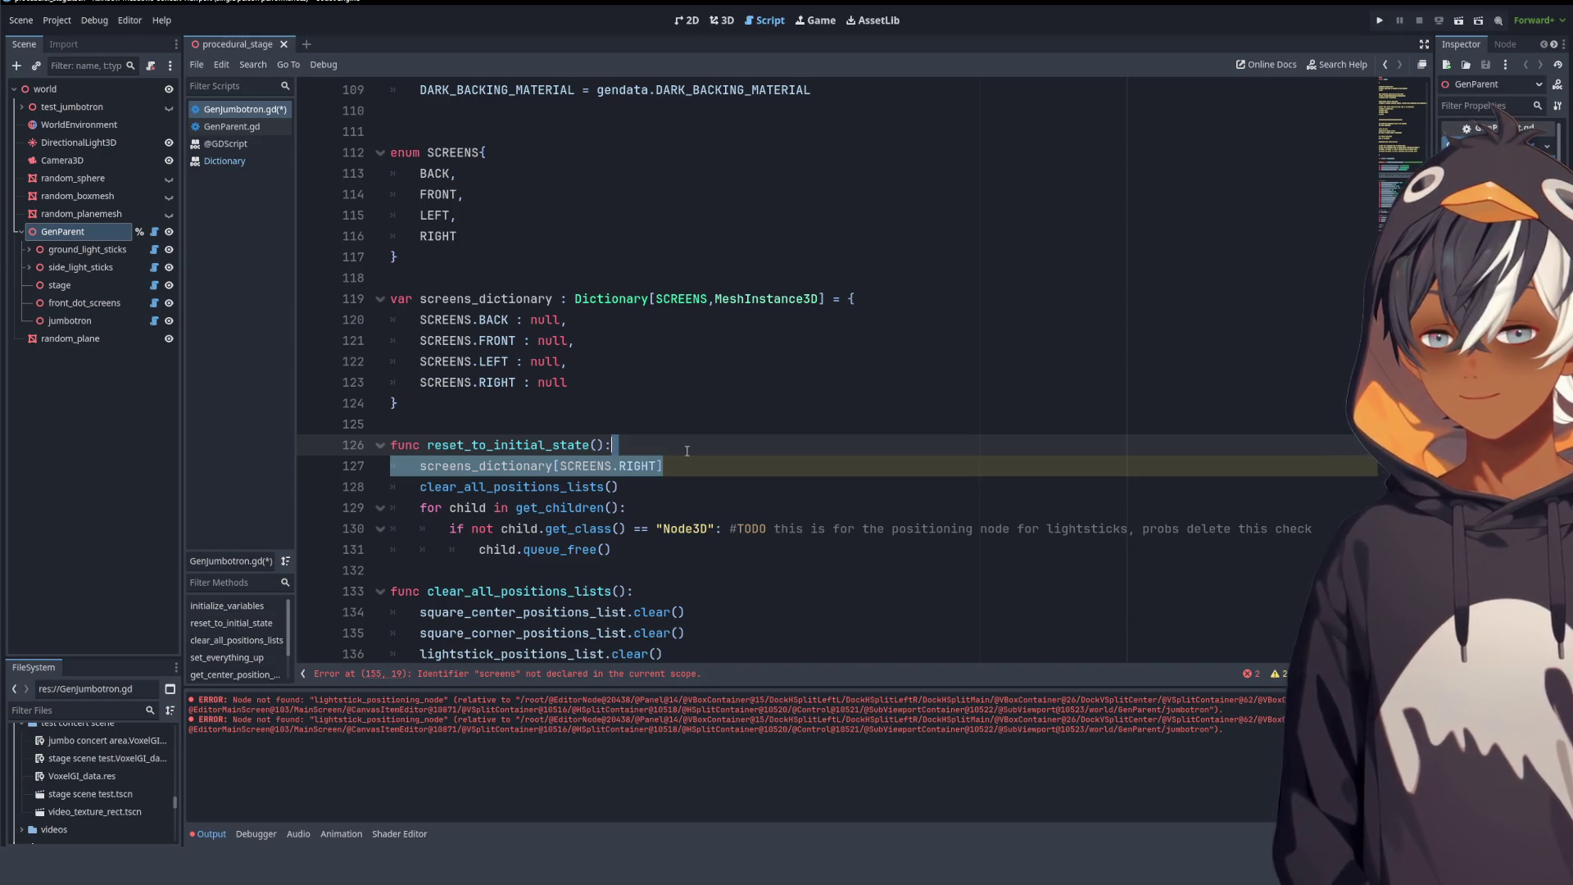
{"action": "mouse_move", "coordinate": [687, 450]}
{"action": "left_mouse_down"}
{"action": "mouse_move", "coordinate": [671, 464]}
{"action": "mouse_move", "coordinate": [686, 452]}
{"action": "left_mouse_up"}
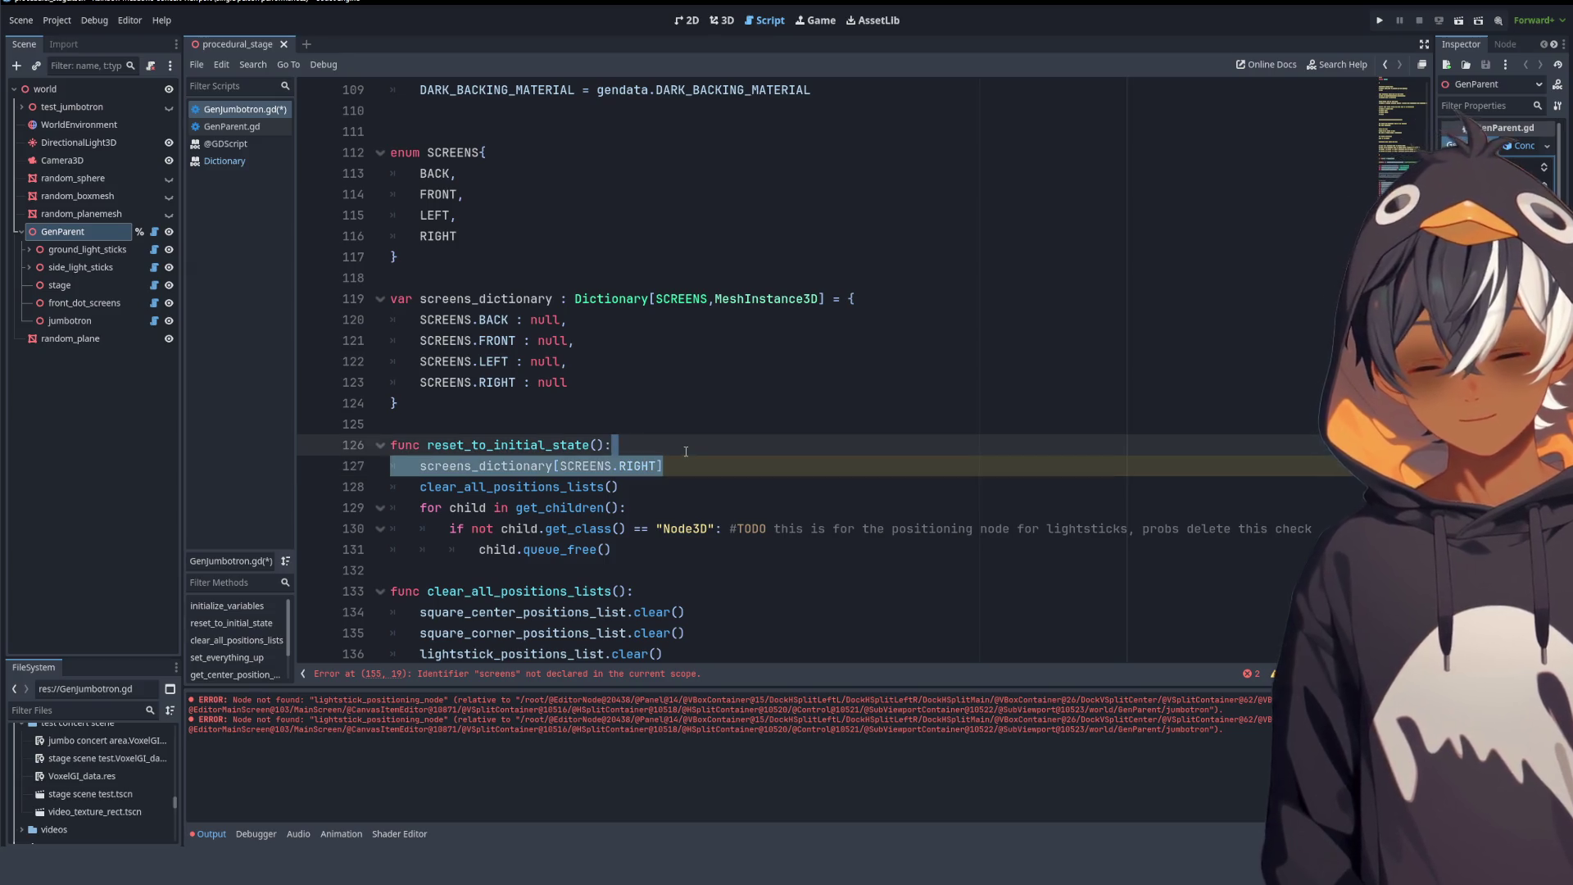
{"action": "key", "text": "BackSpace"}
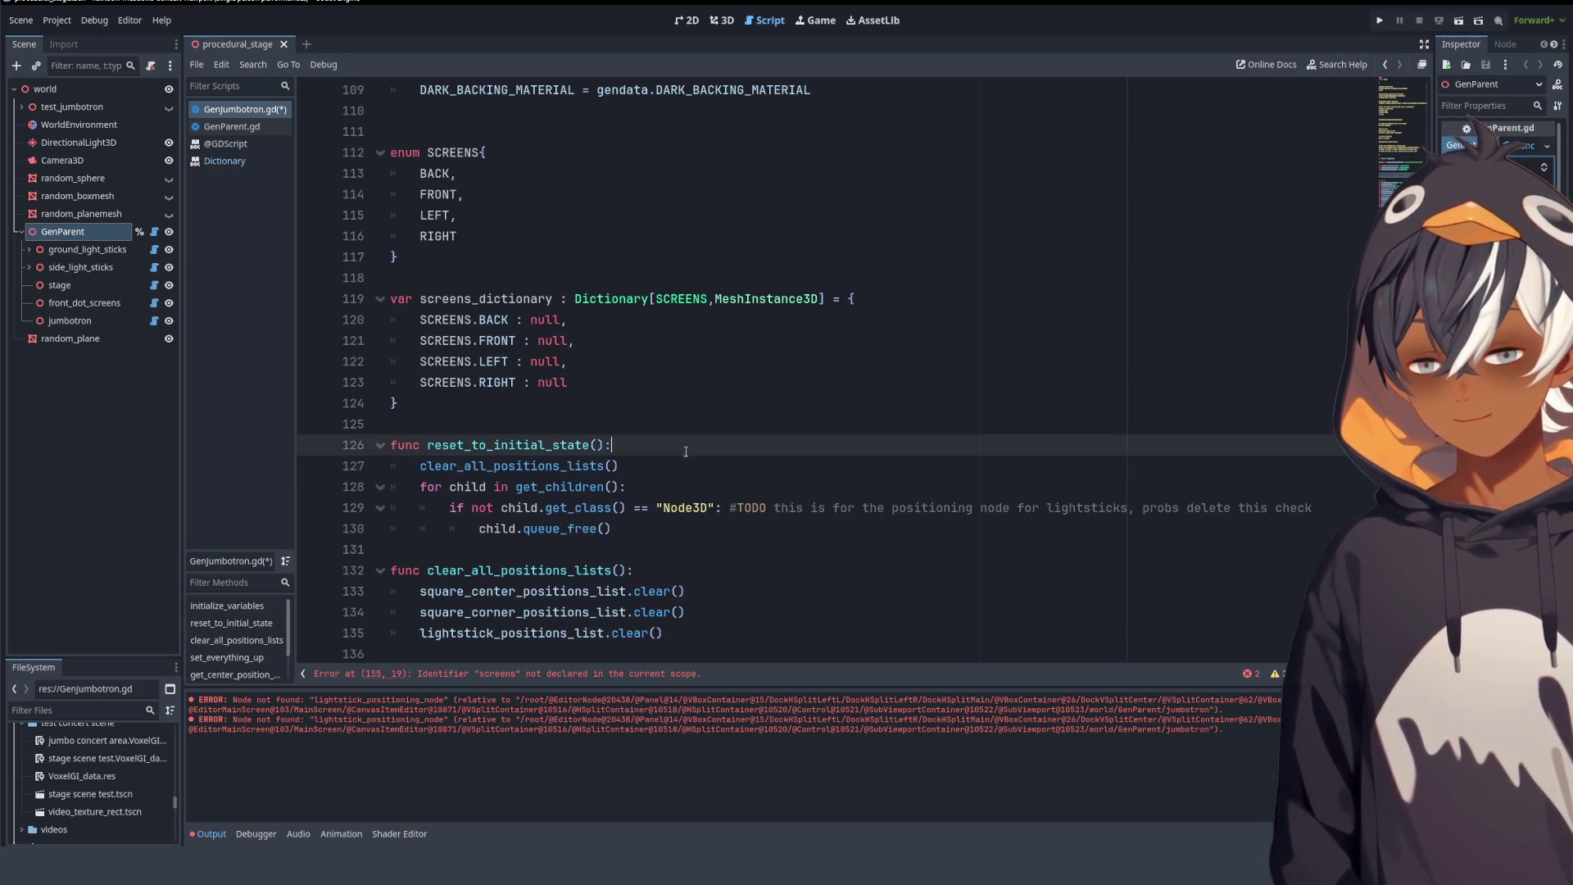
- Paste the removed dictionary lookup line into the for loop inside spawn_screens()
{"action": "scroll", "coordinate": [672, 459], "scroll_direction": "down", "scroll_amount": 8}
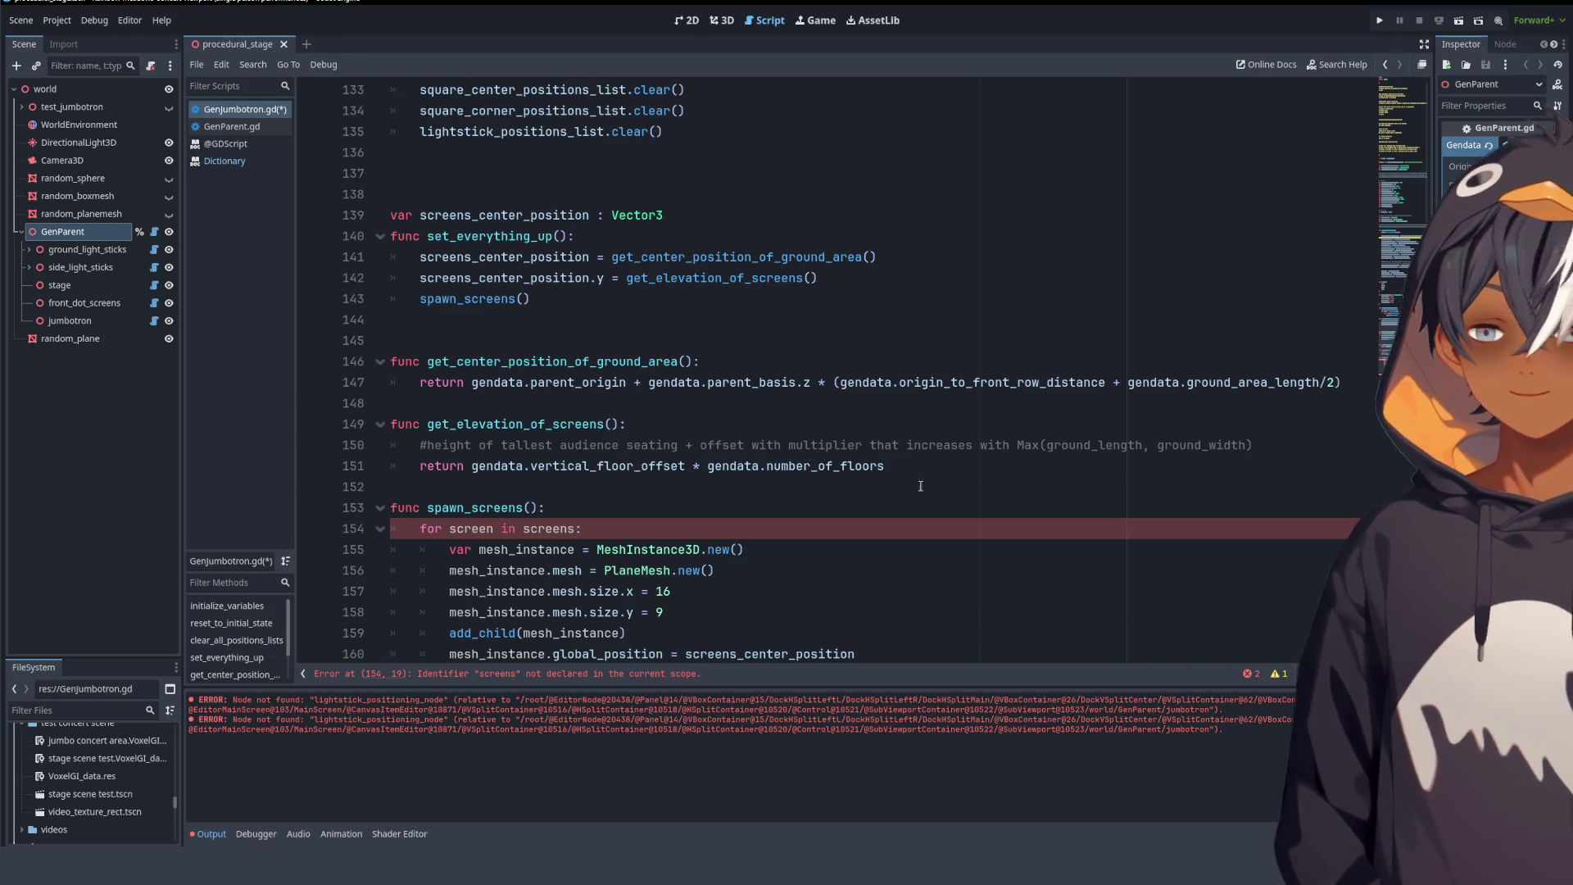
{"action": "scroll", "coordinate": [729, 370], "scroll_direction": "down", "scroll_amount": 5}
{"action": "scroll", "coordinate": [661, 345], "scroll_direction": "up", "scroll_amount": 1}
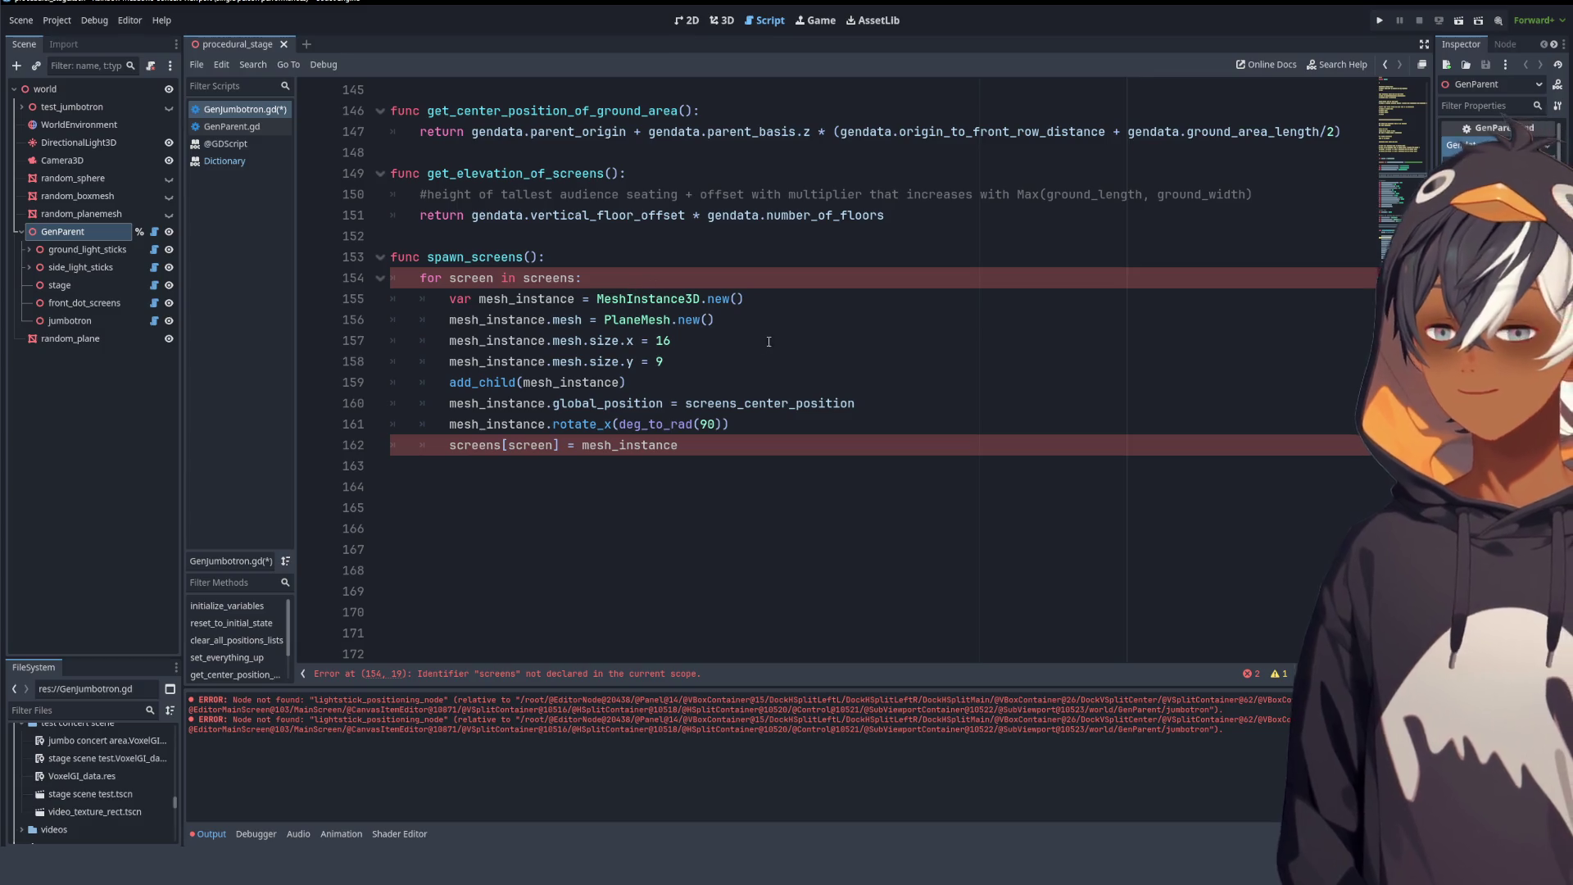
{"action": "left_click_drag", "start_coordinate": [482, 281], "coordinate": [693, 278]}
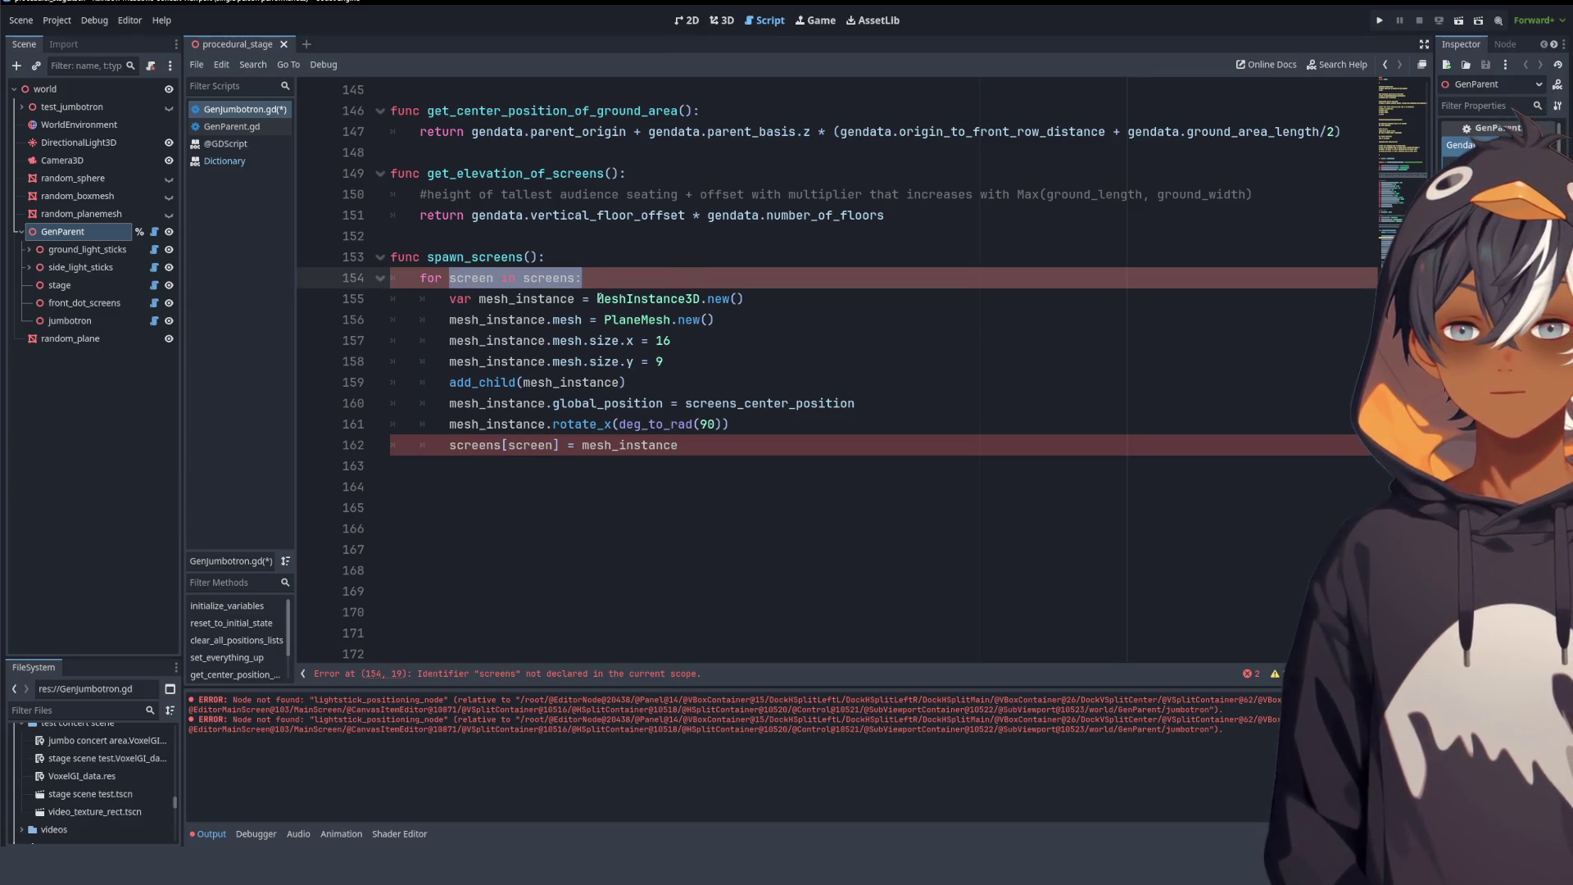
{"action": "key", "text": "shift+Up"}
{"action": "key", "text": "shift+Home"}
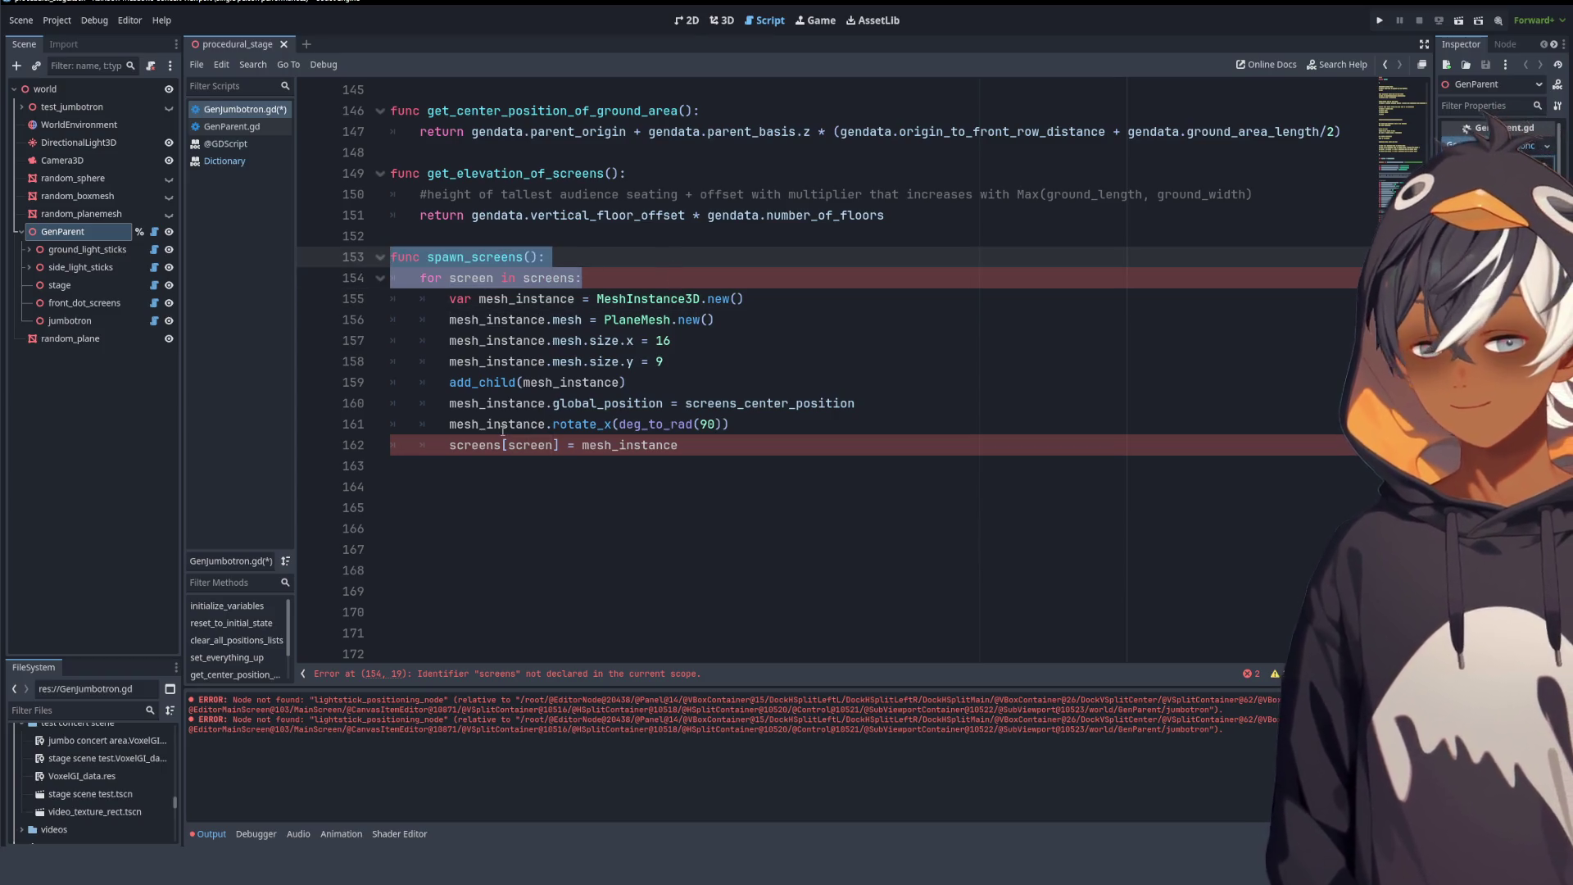
{"action": "double_click", "coordinate": [503, 445]}
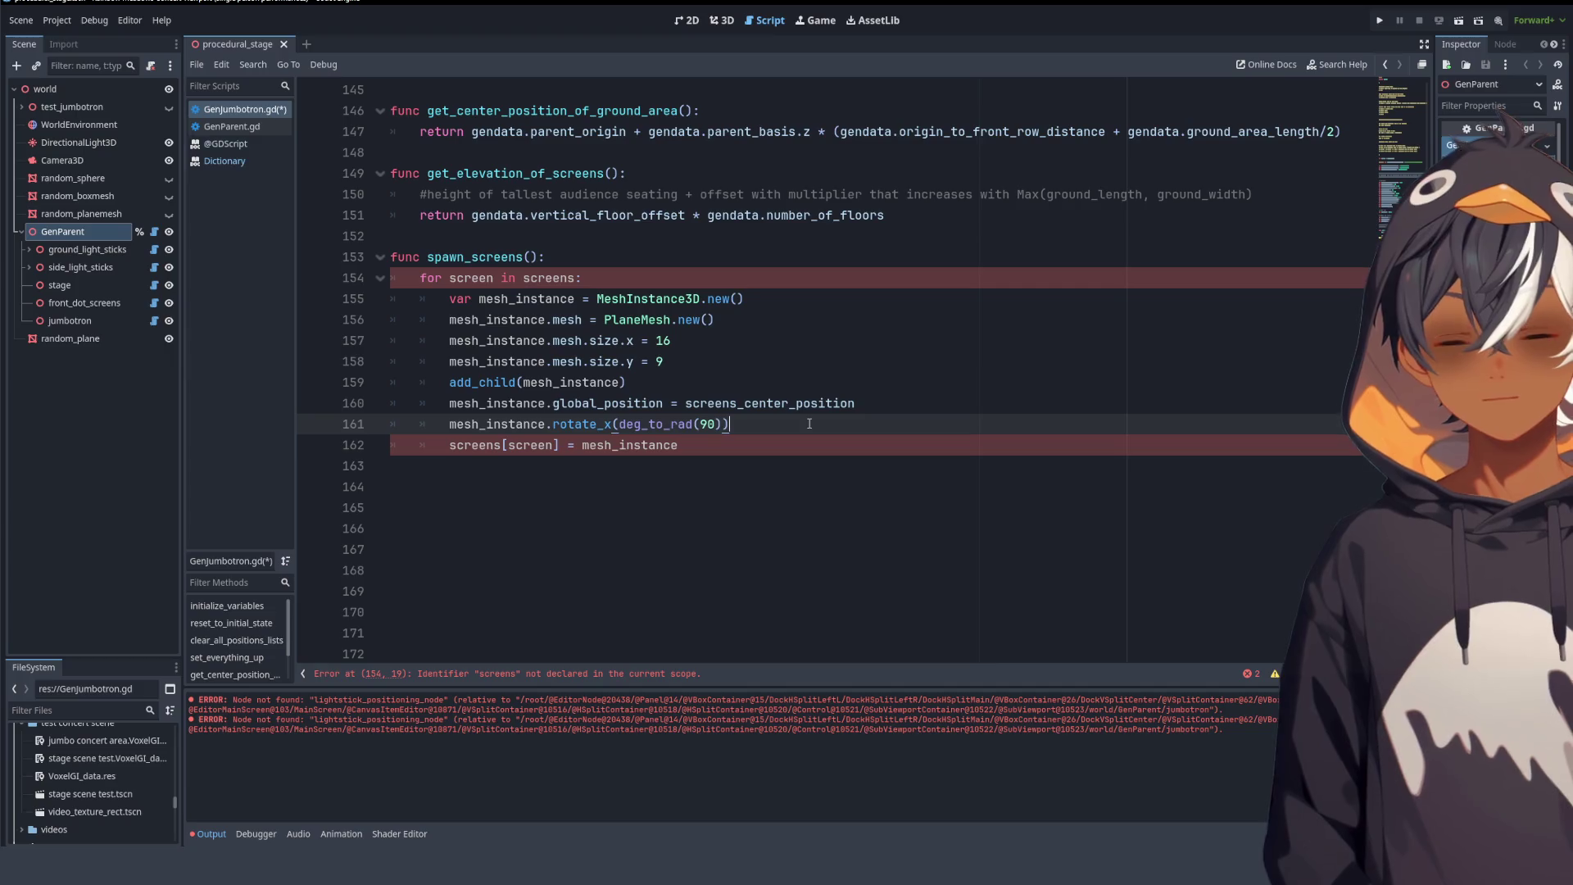
{"action": "type", "text": "screens_dictionary[SCREENS.RIGHT]"}
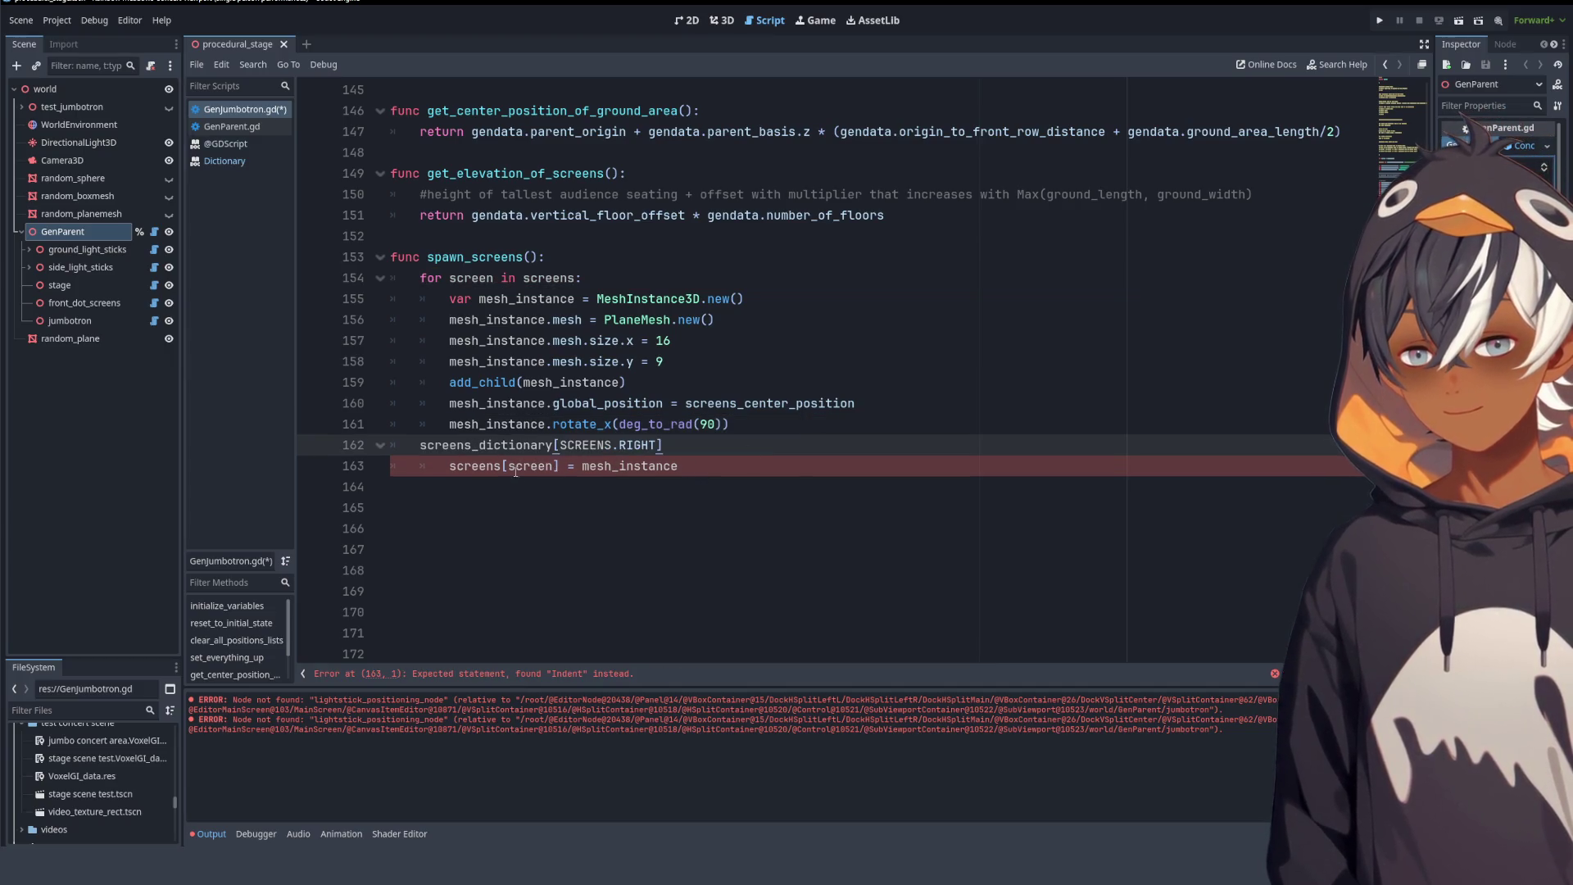
- Rewrite it as screens_dictionary[screen] = mesh_instance, delete the old assignment line and indent it
{"action": "double_click", "coordinate": [531, 466]}
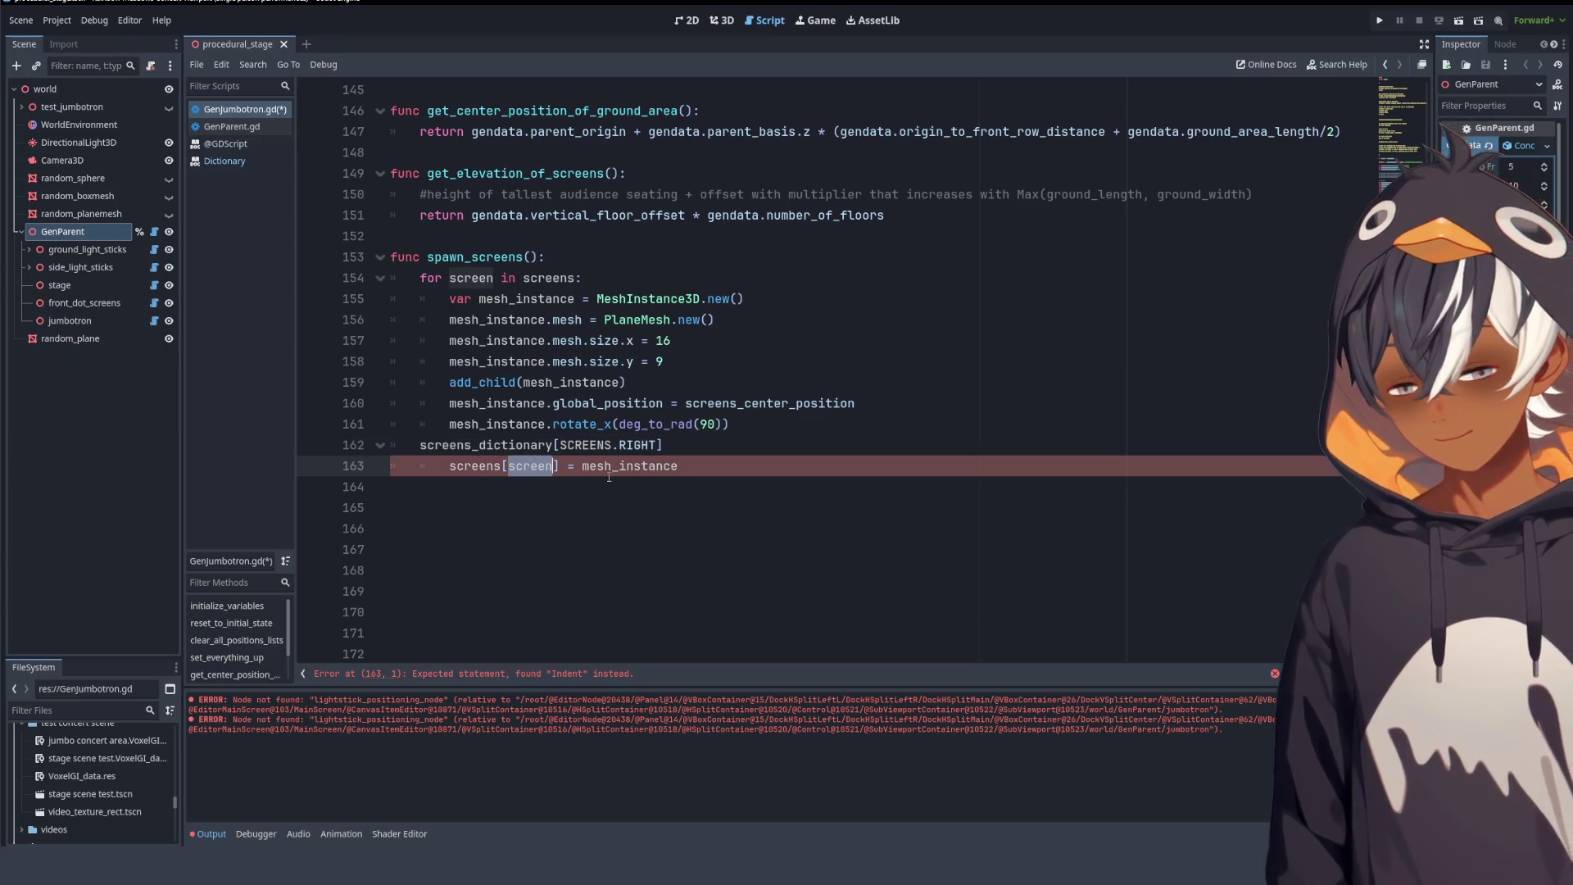
{"action": "key", "text": "ctrl+c"}
{"action": "left_click_drag", "start_coordinate": [559, 445], "coordinate": [662, 445]}
{"action": "key", "text": "ctrl+v"}
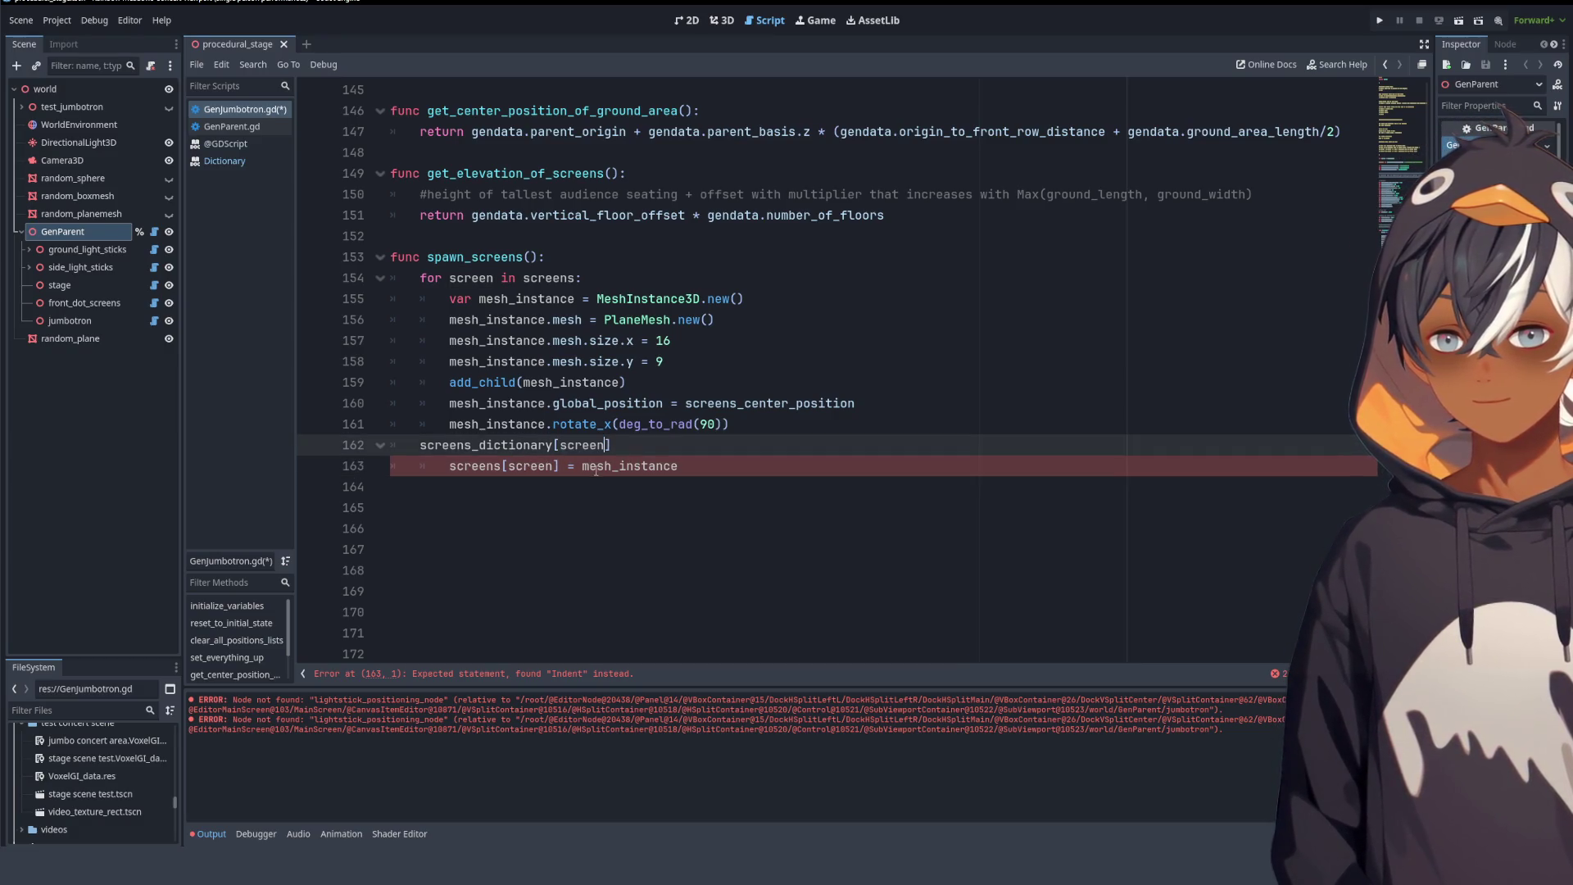
{"action": "double_click", "coordinate": [598, 465]}
{"action": "left_click_drag", "start_coordinate": [562, 467], "coordinate": [683, 468]}
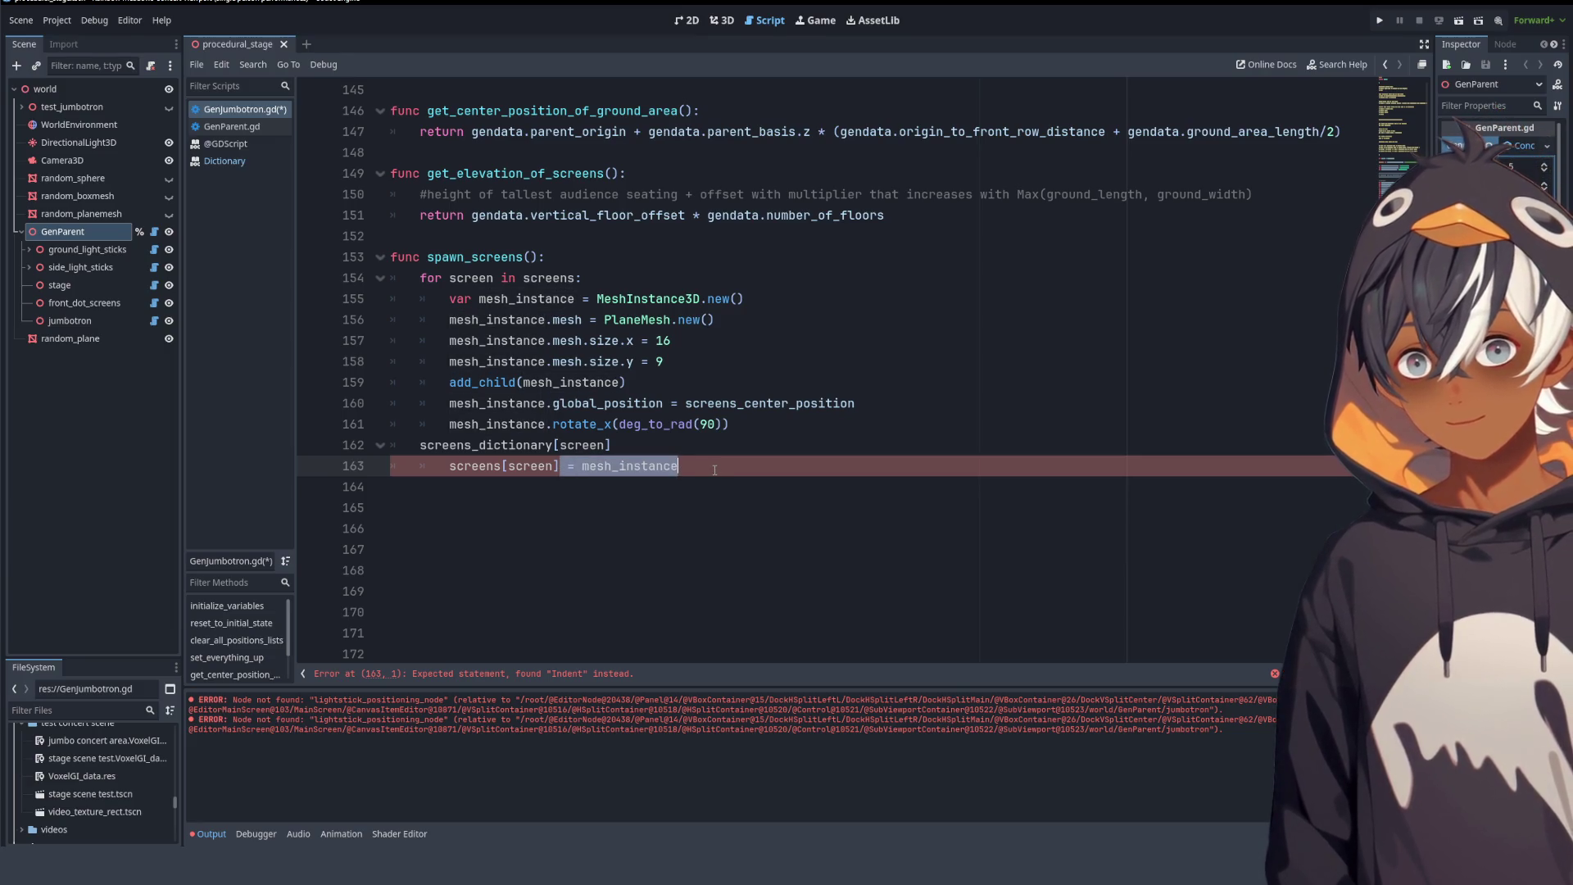
{"action": "key", "text": "ctrl+x"}
{"action": "left_click", "coordinate": [689, 443]}
{"action": "key", "text": "ctrl+v"}
{"action": "left_click_drag", "start_coordinate": [616, 464], "coordinate": [391, 465]}
{"action": "key", "text": "BackSpace"}
{"action": "key", "text": "BackSpace"}
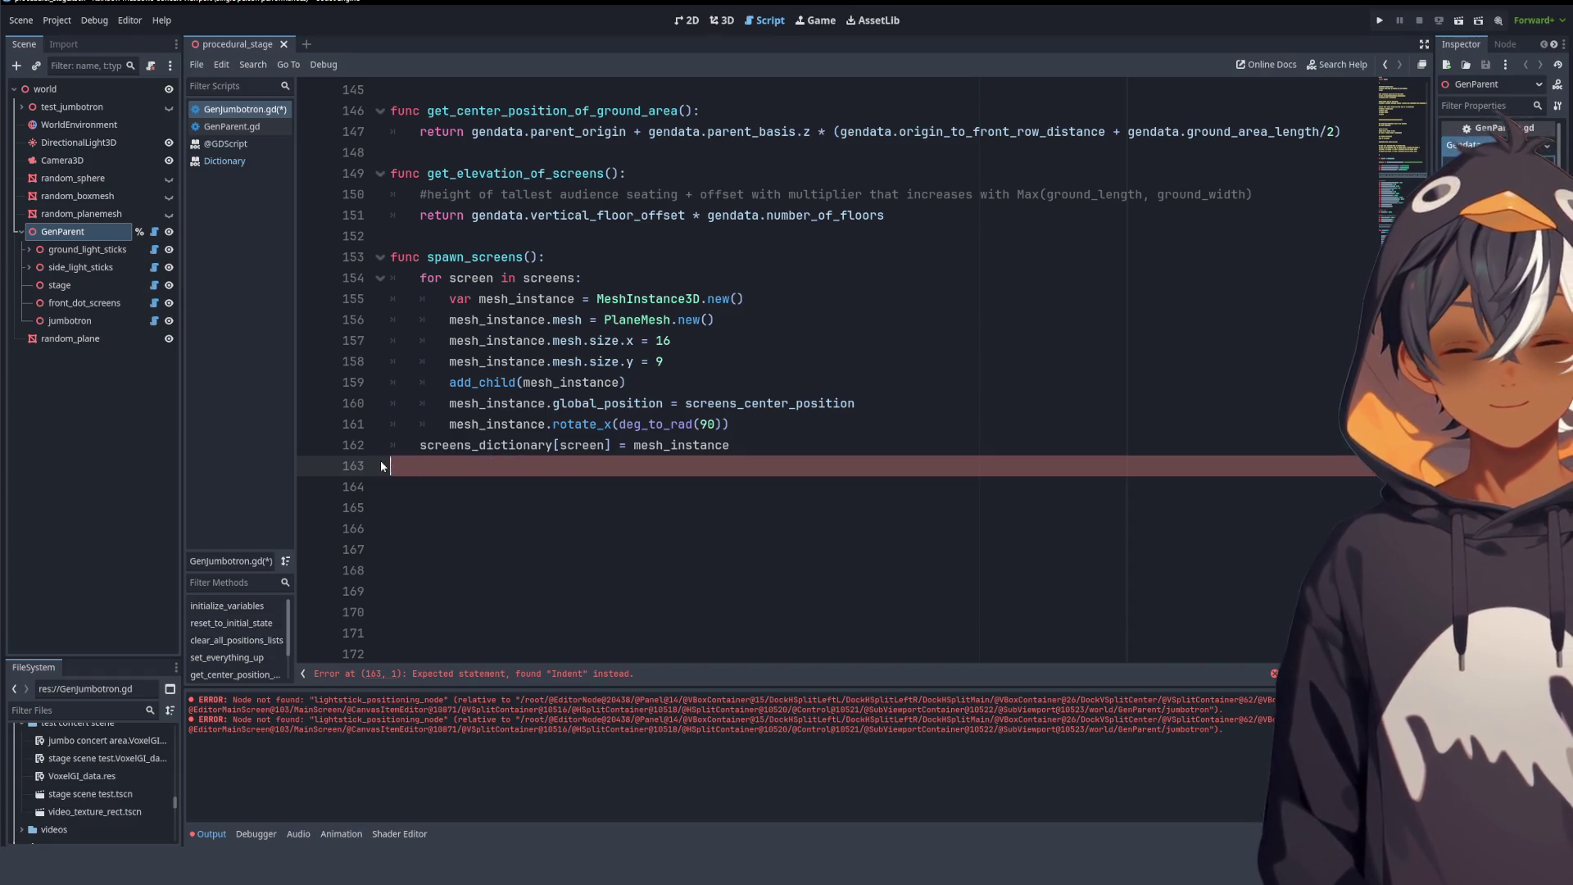
{"action": "key", "text": "Tab"}
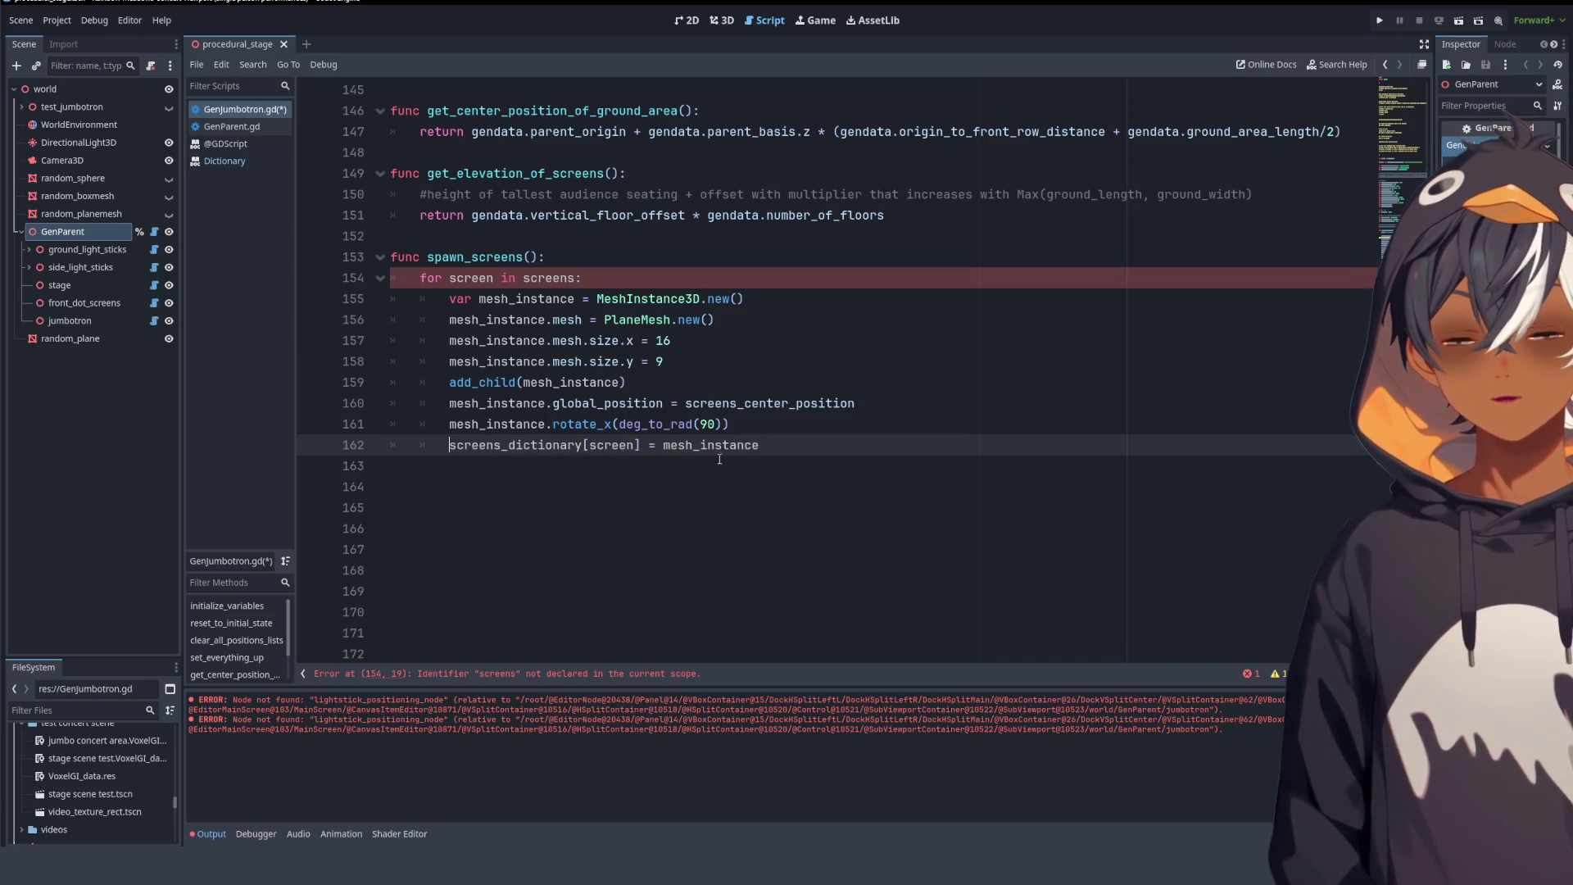
- Make the for loop iterate over screens_dictionary and add a blank line after the loop body
{"action": "double_click", "coordinate": [485, 278]}
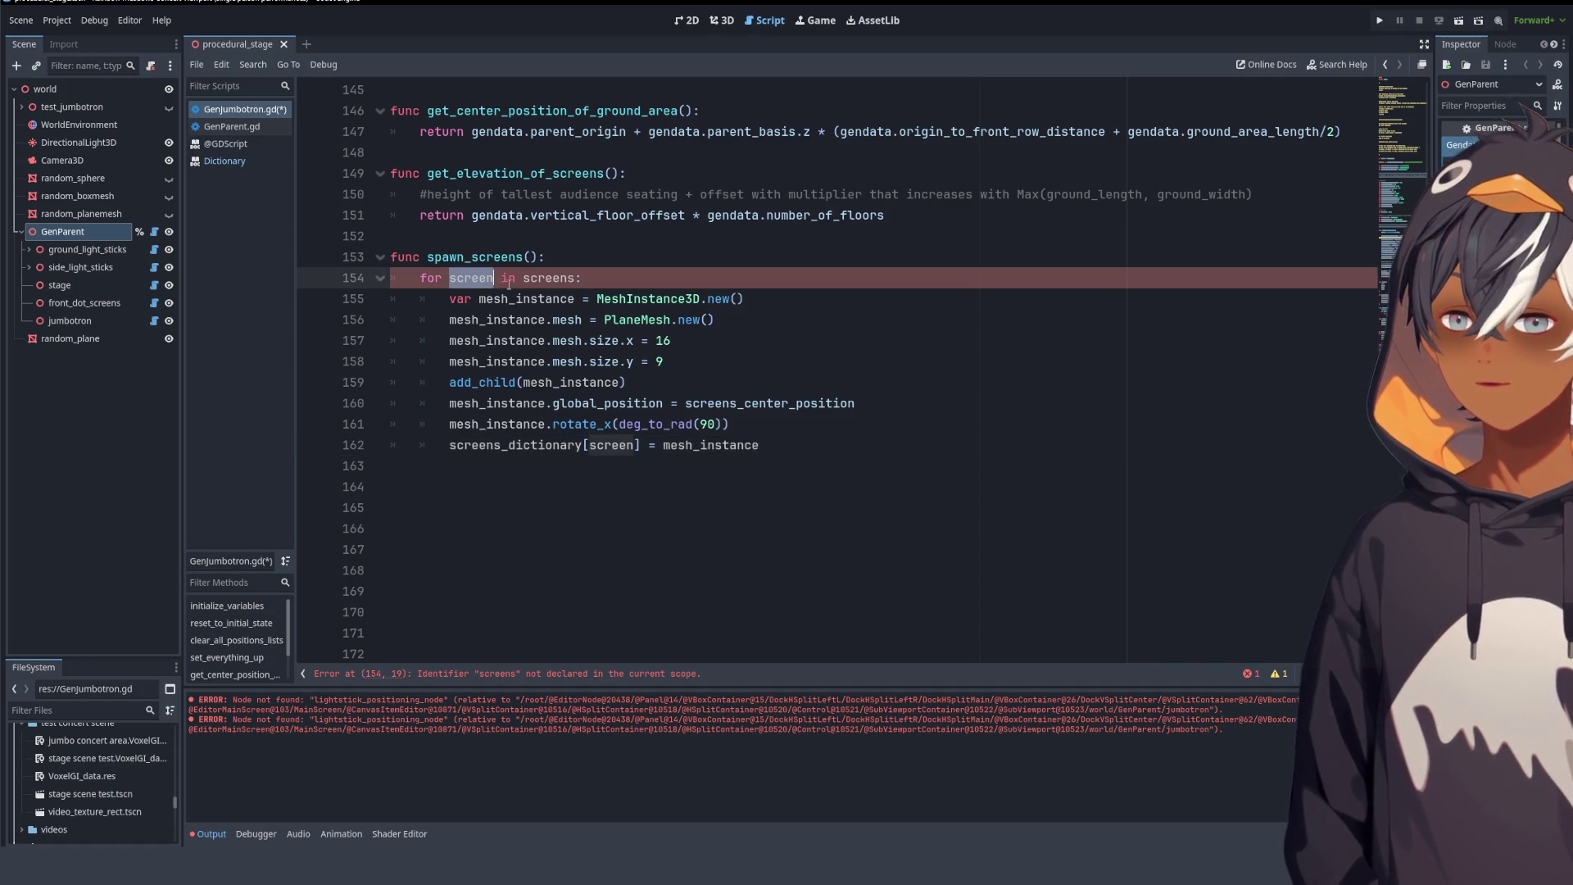
{"action": "double_click", "coordinate": [546, 278]}
{"action": "type", "text": "screens_"}
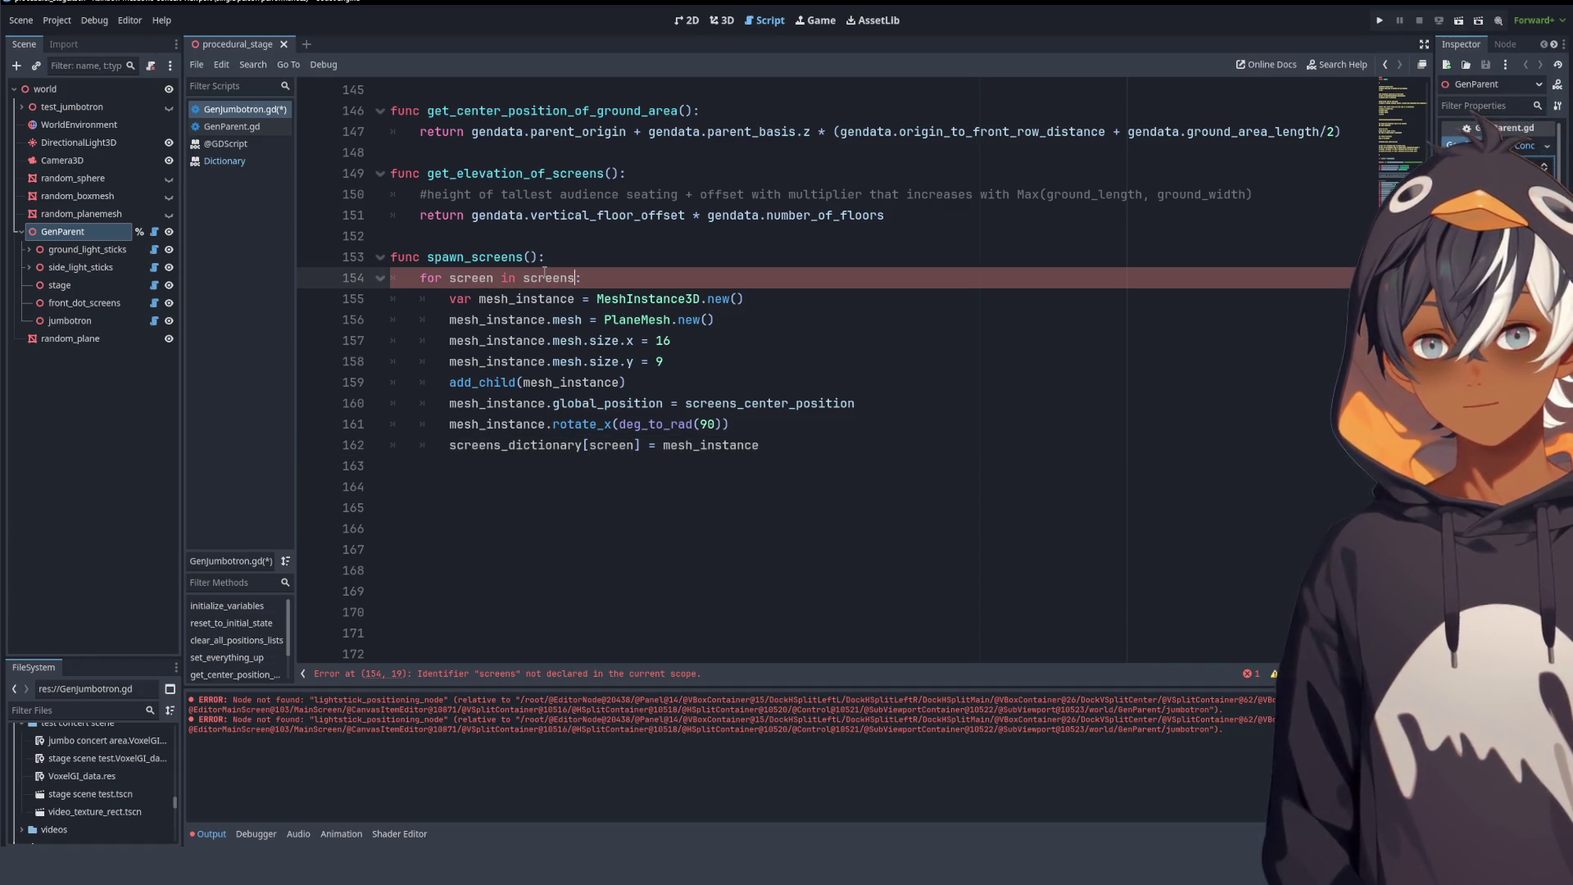
{"action": "key", "text": "Down"}
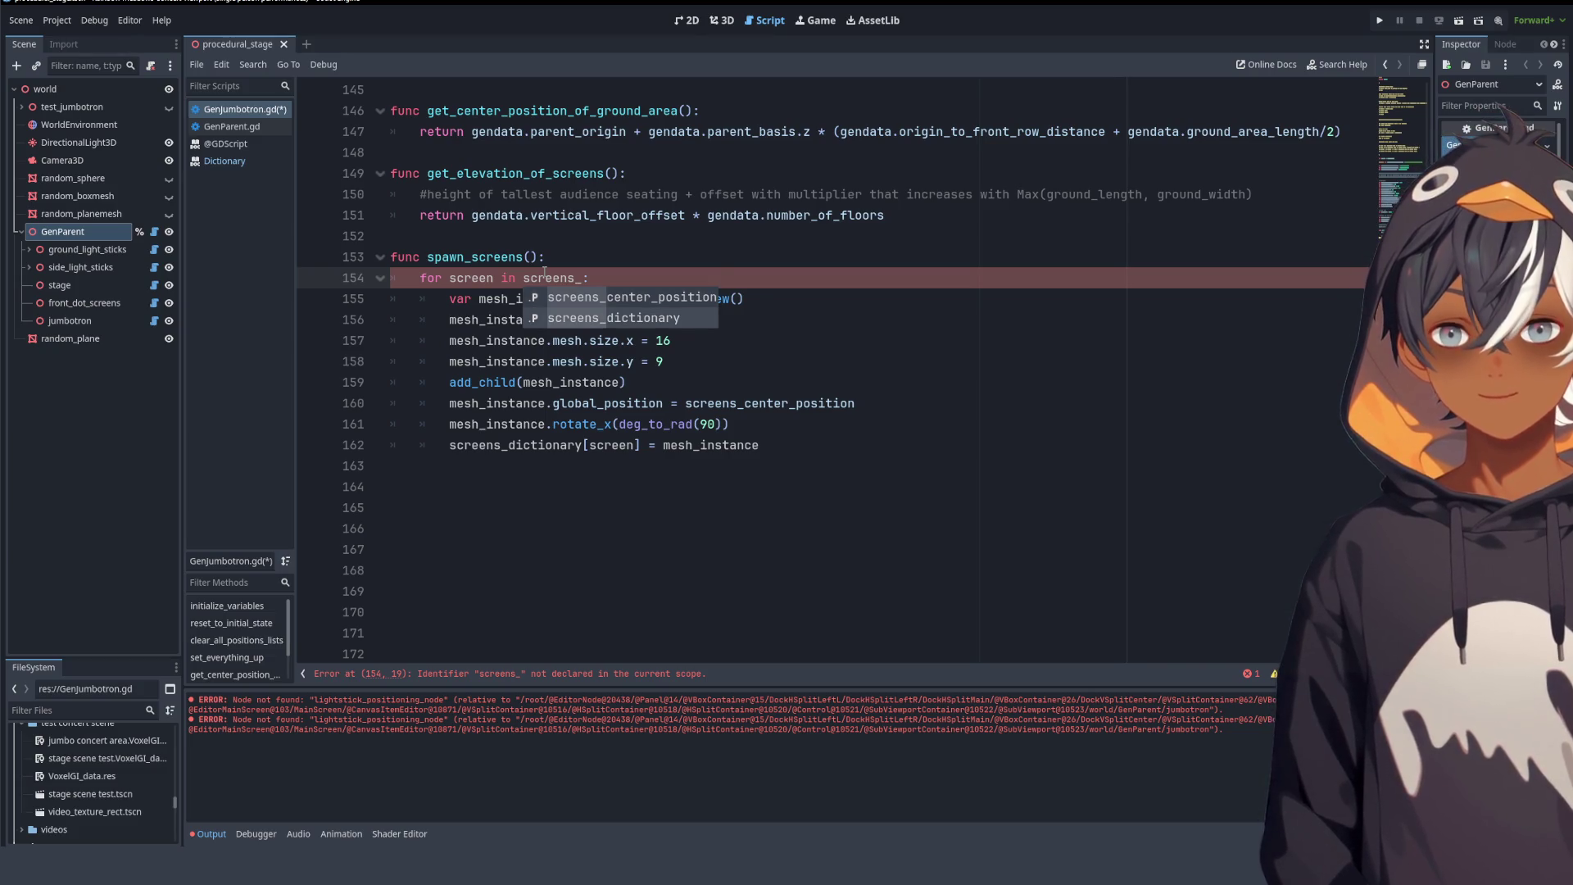
{"action": "key", "text": "Return"}
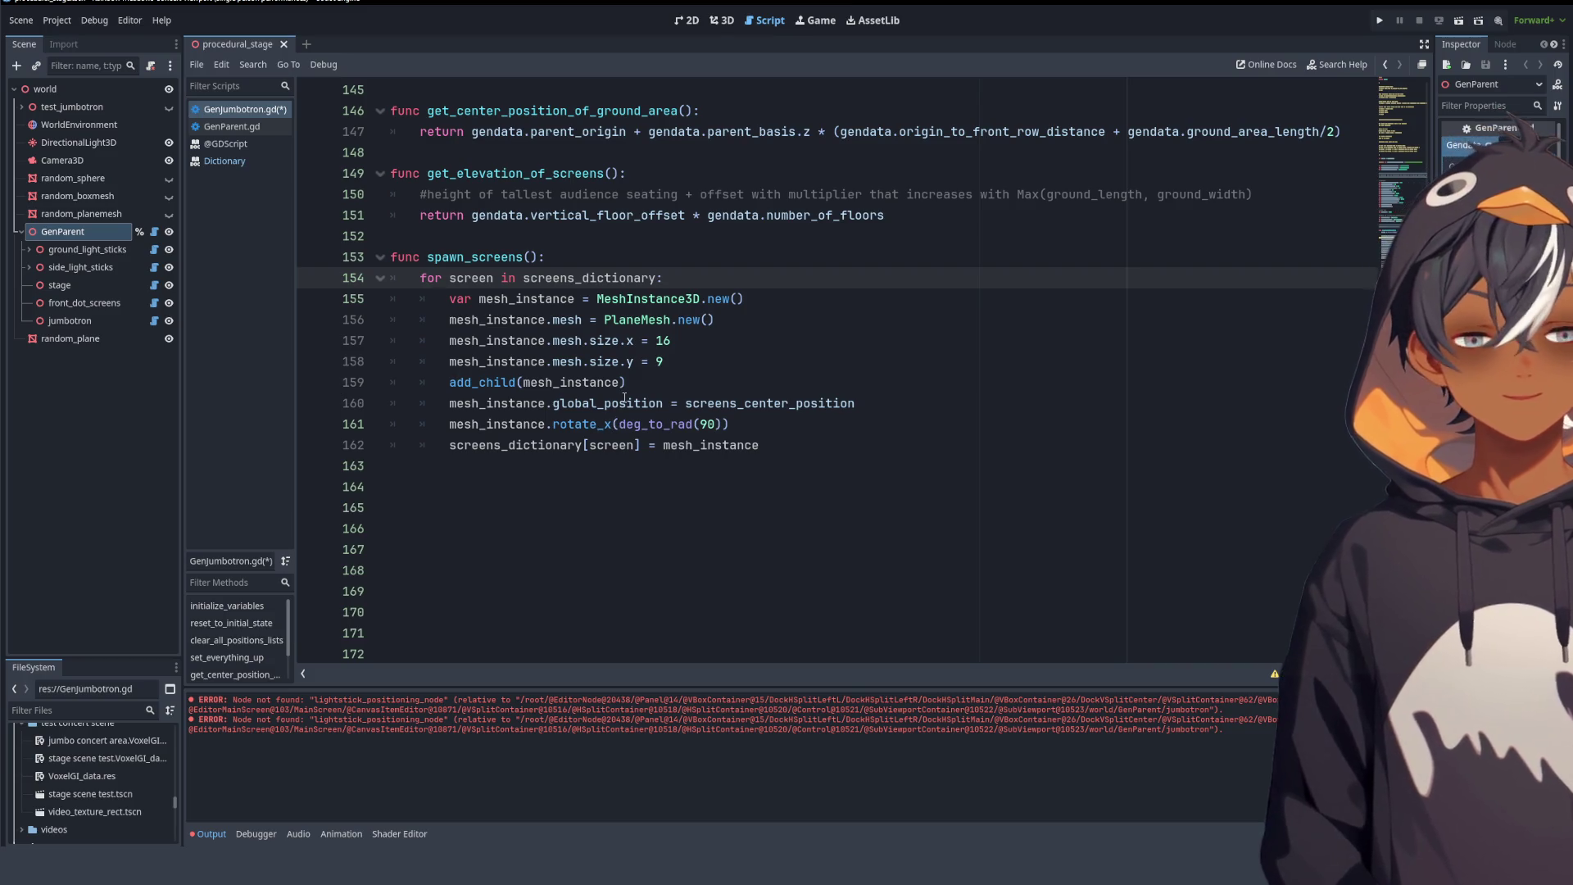
{"action": "left_click", "coordinate": [767, 422]}
{"action": "left_click", "coordinate": [804, 444]}
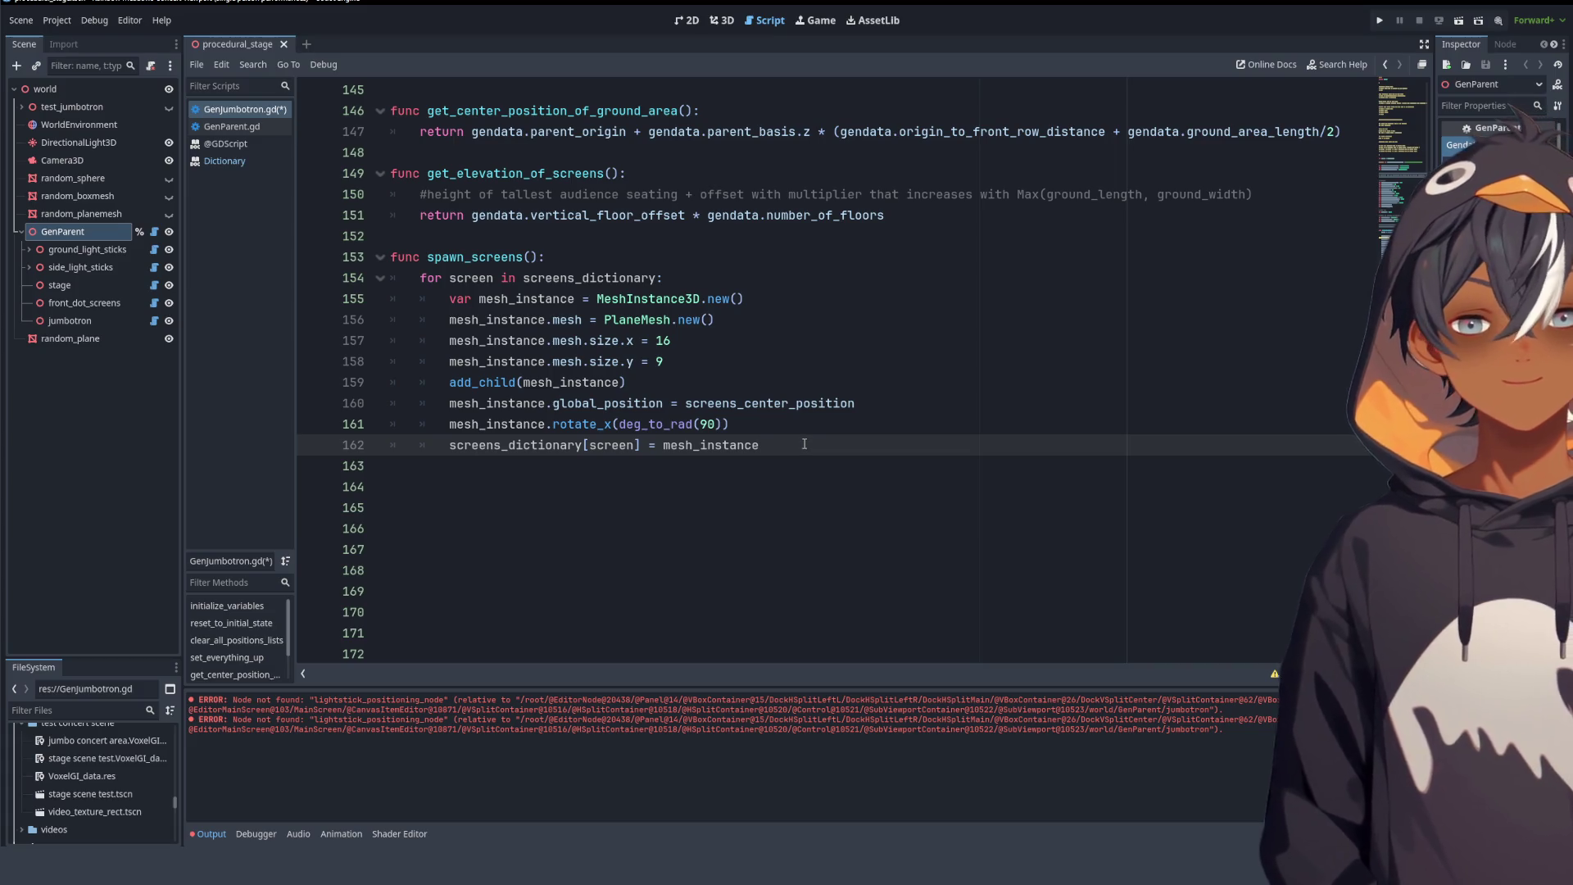
{"action": "key", "text": "Return"}
{"action": "key", "text": "Return"}
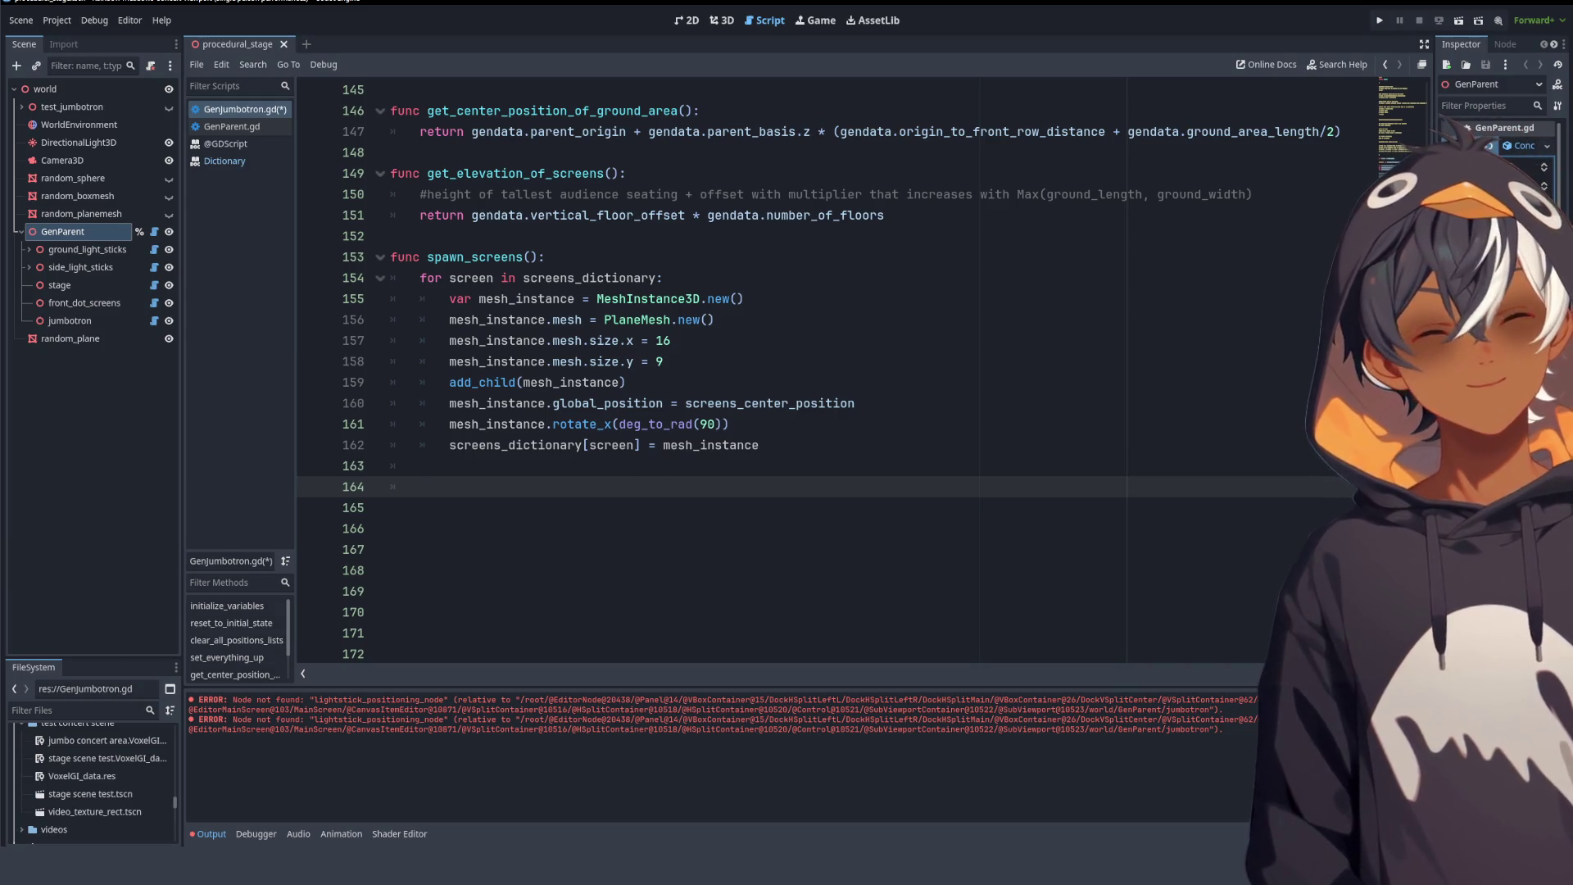
- Clear the old error messages from the Output panel and review the updated function
{"action": "left_click", "coordinate": [1555, 701]}
{"action": "left_click", "coordinate": [481, 458]}
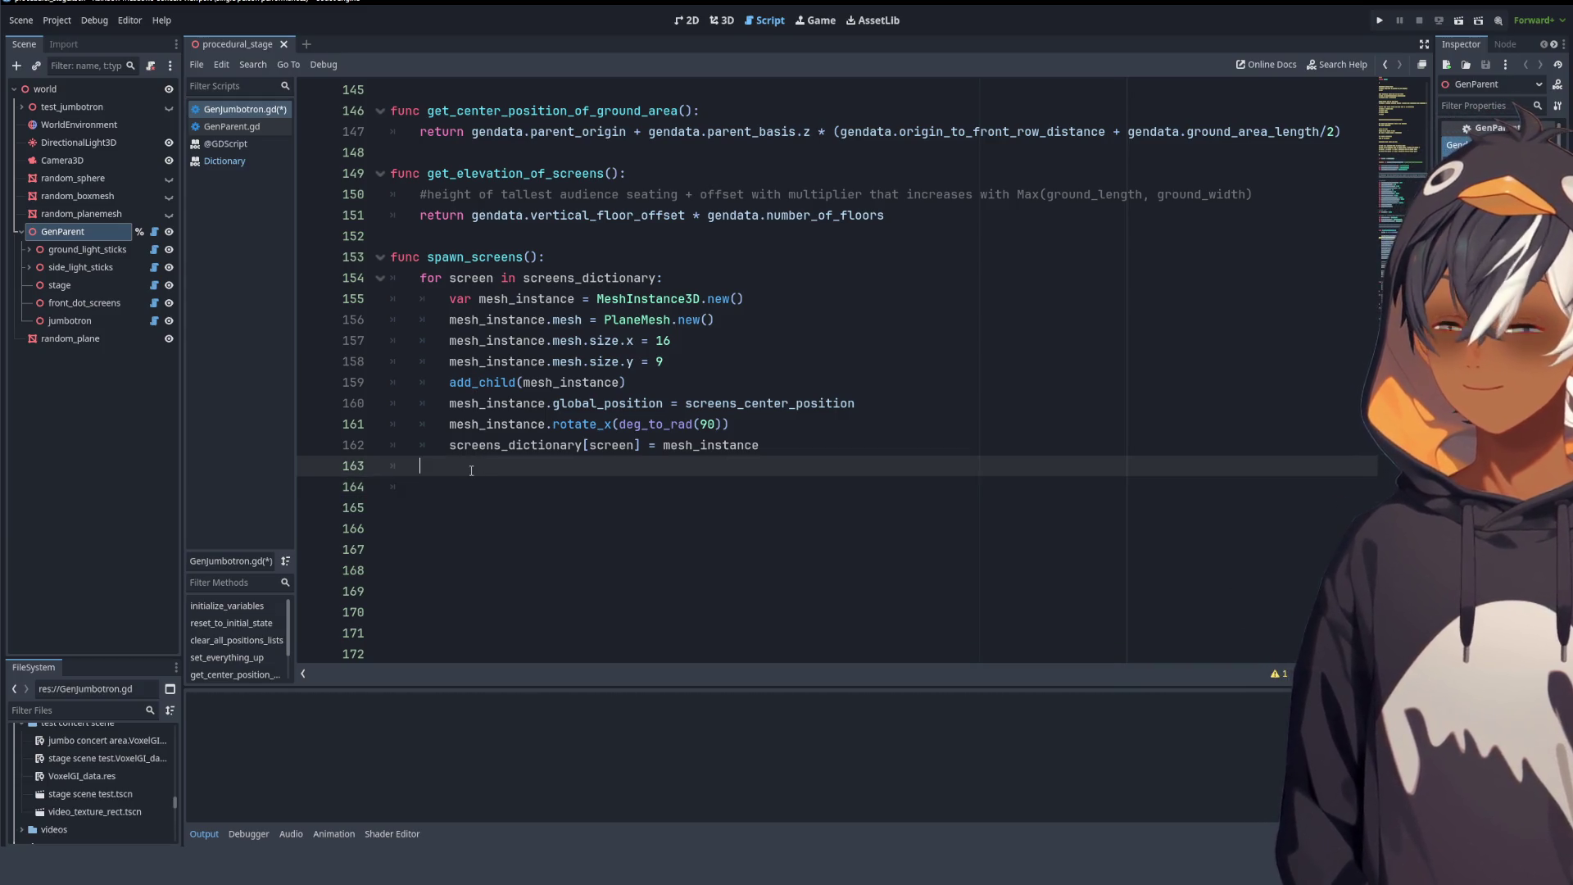
{"action": "left_click", "coordinate": [478, 482]}
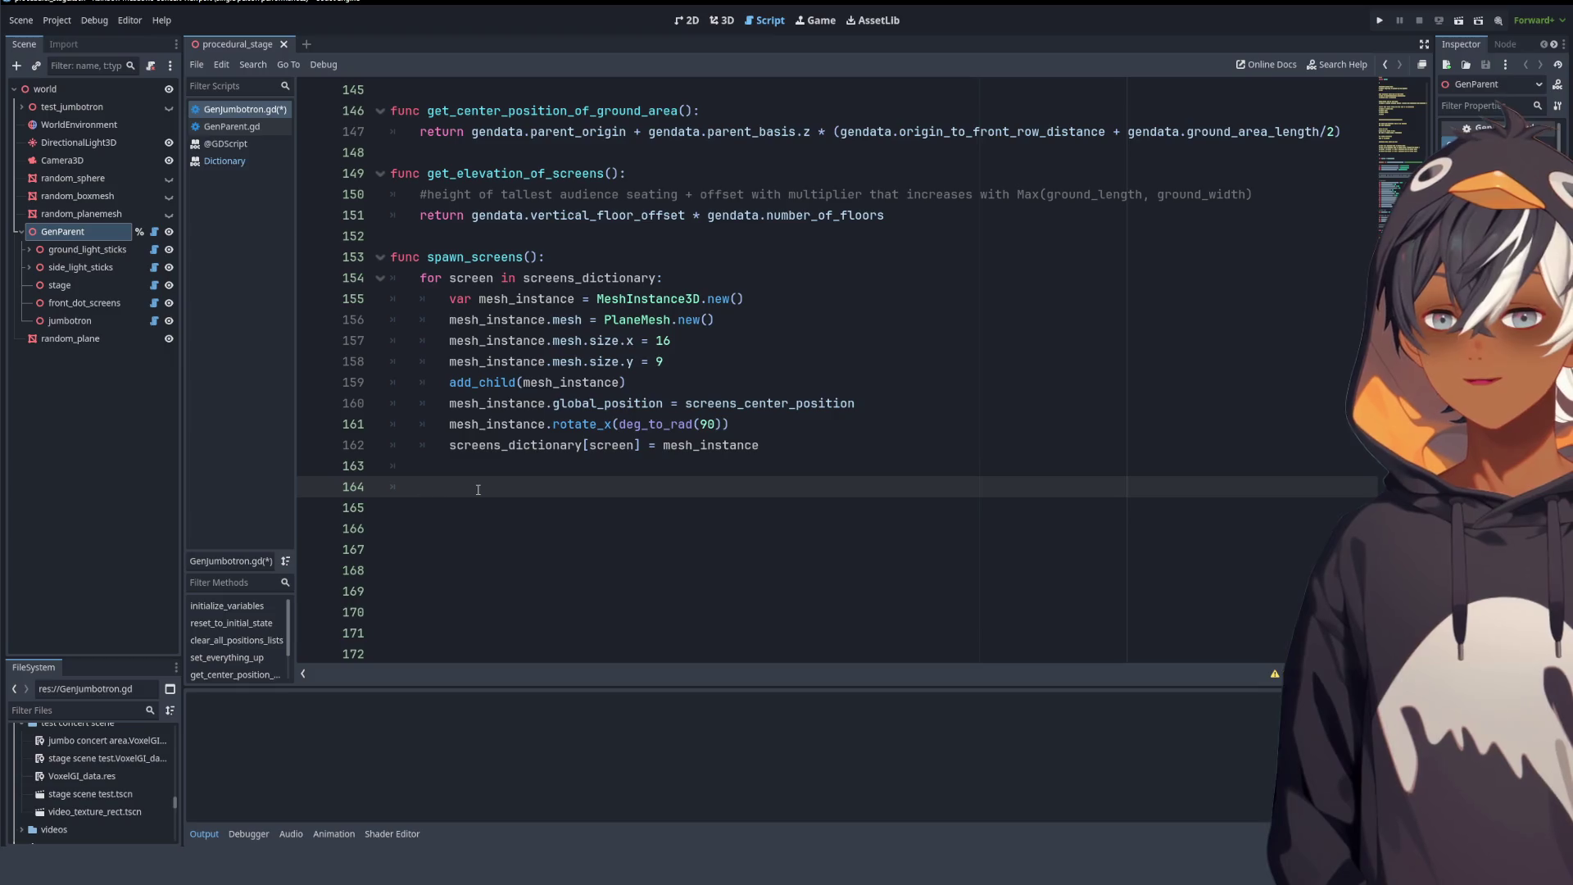
{"action": "scroll", "coordinate": [570, 459], "scroll_direction": "up", "scroll_amount": 2}
{"action": "scroll", "coordinate": [570, 458], "scroll_direction": "down", "scroll_amount": 2}
{"action": "scroll", "coordinate": [504, 487], "scroll_direction": "up", "scroll_amount": 6}
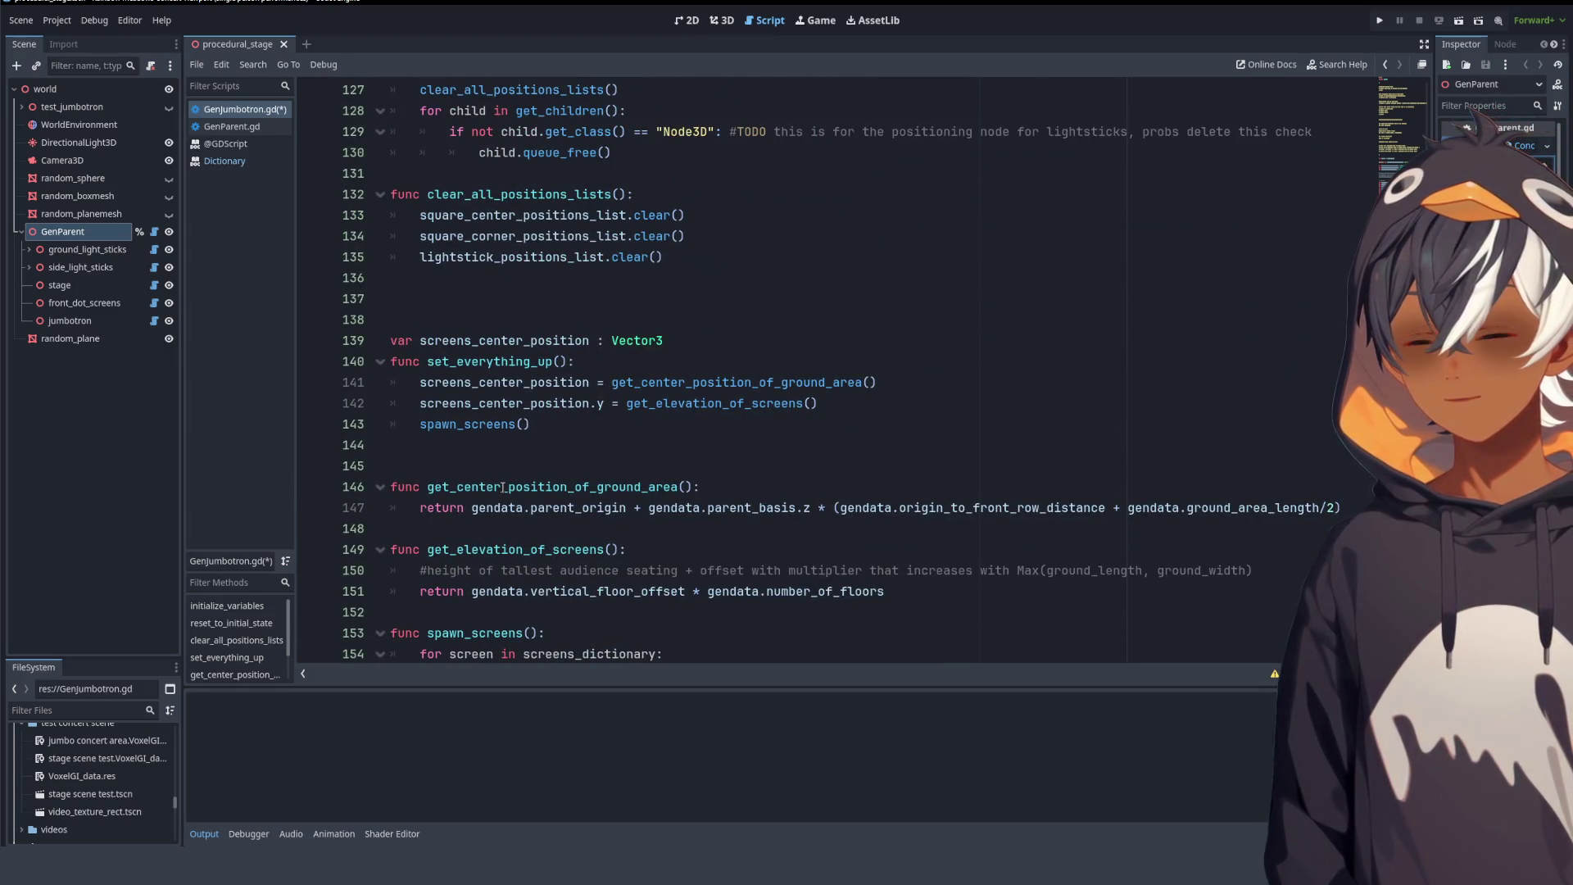
{"action": "scroll", "coordinate": [503, 488], "scroll_direction": "up", "scroll_amount": 6}
{"action": "scroll", "coordinate": [575, 519], "scroll_direction": "down", "scroll_amount": 13}
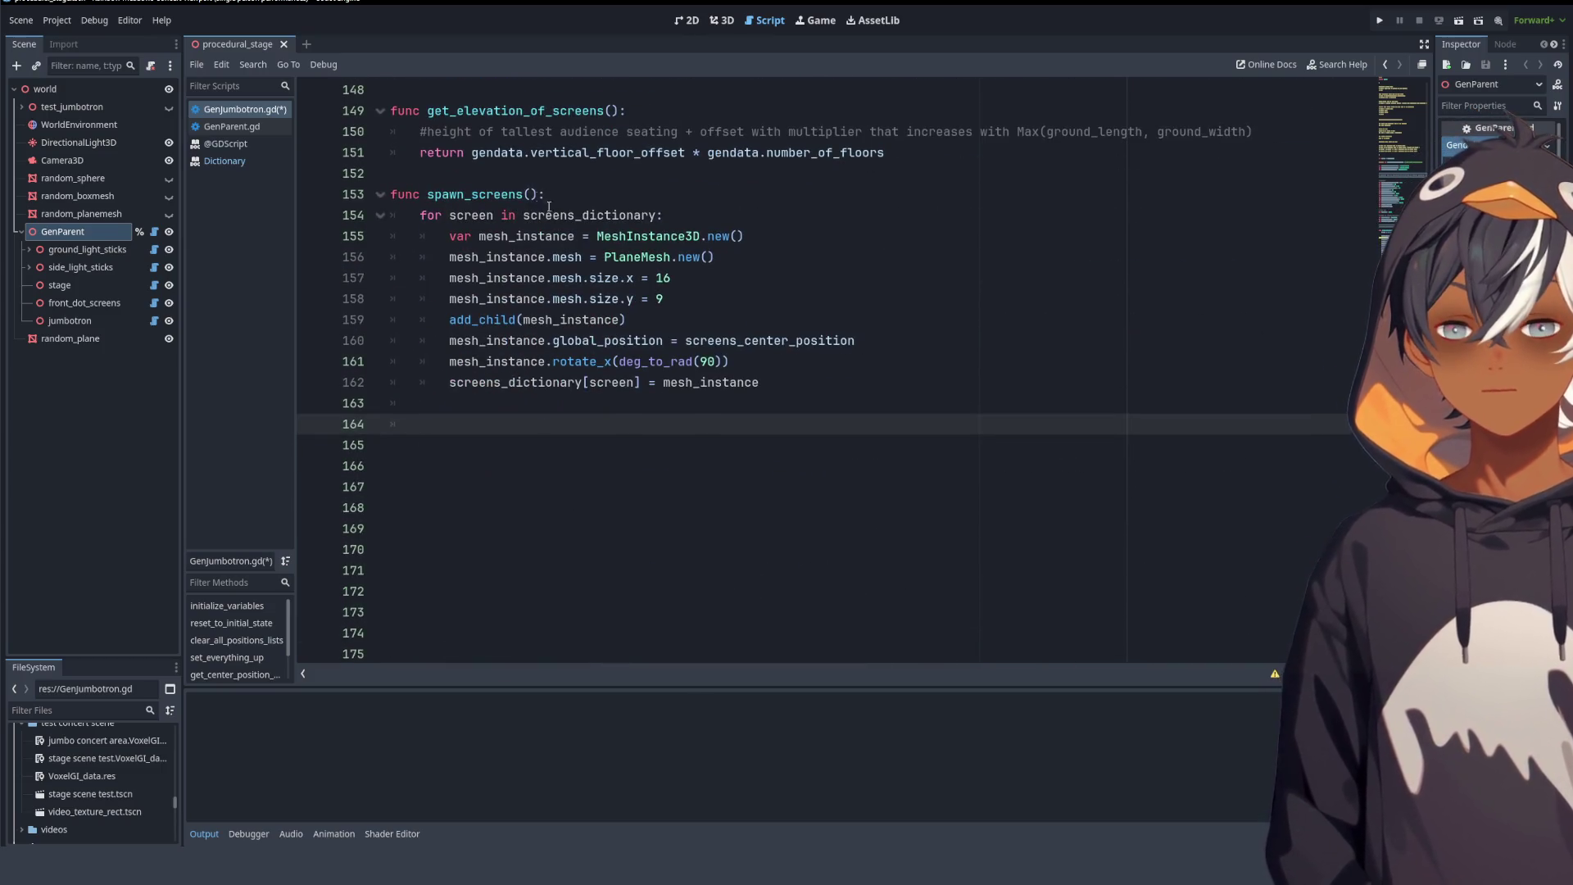
- Add a screens_dictionary[SCREENS.RIGHT] line on line 164 below the loop
{"action": "double_click", "coordinate": [591, 215]}
{"action": "key", "text": "ctrl+c"}
{"action": "left_click", "coordinate": [495, 423]}
{"action": "key", "text": "ctrl+v"}
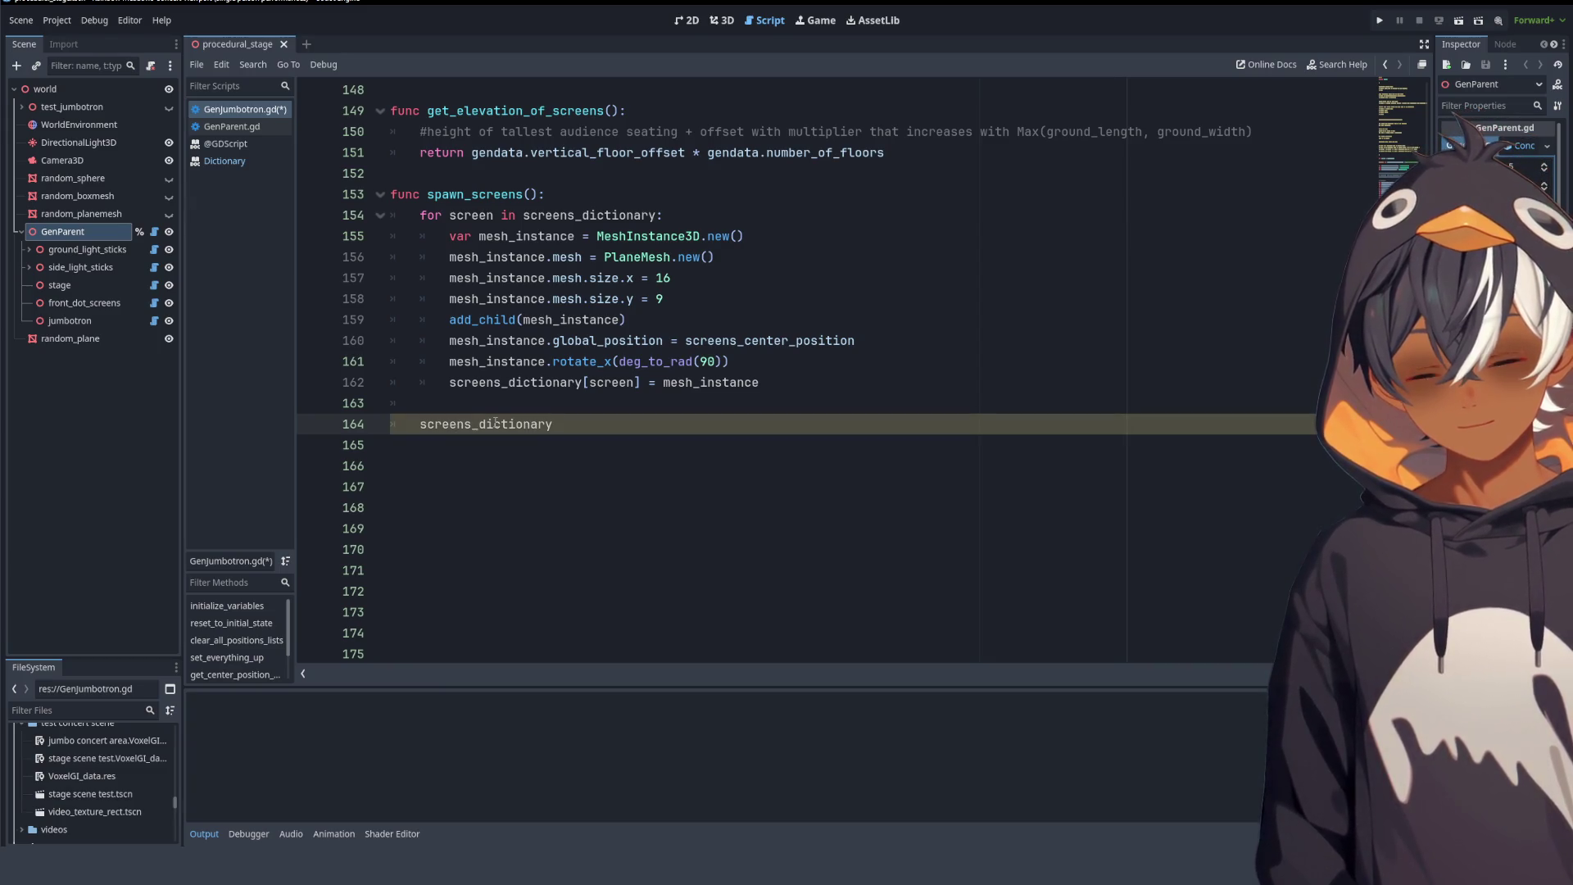
{"action": "type", "text": "["}
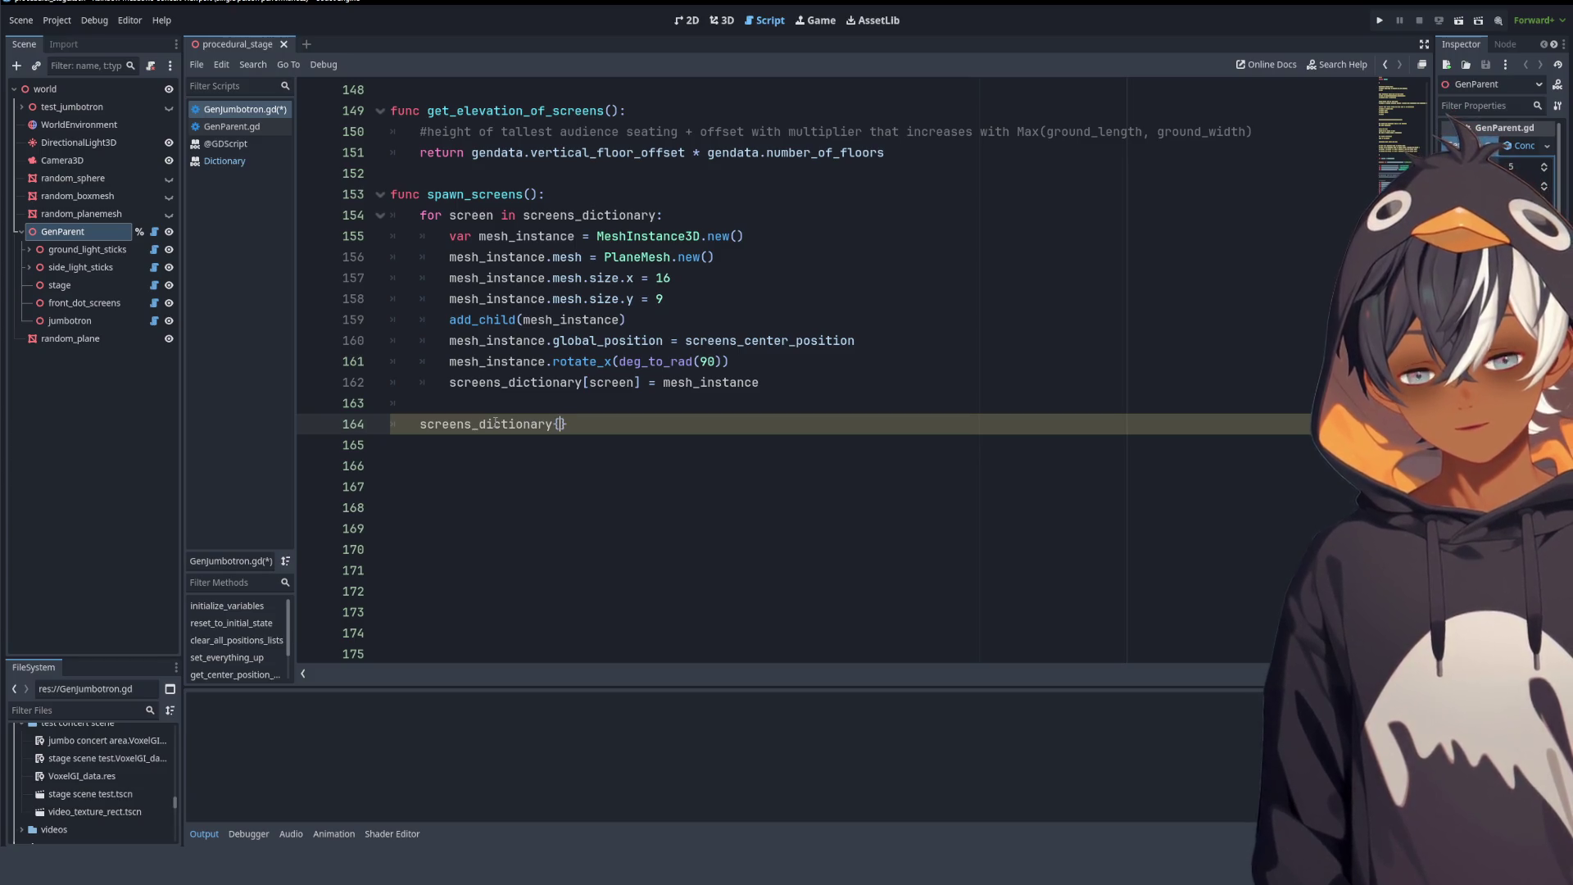
{"action": "type", "text": "scree"}
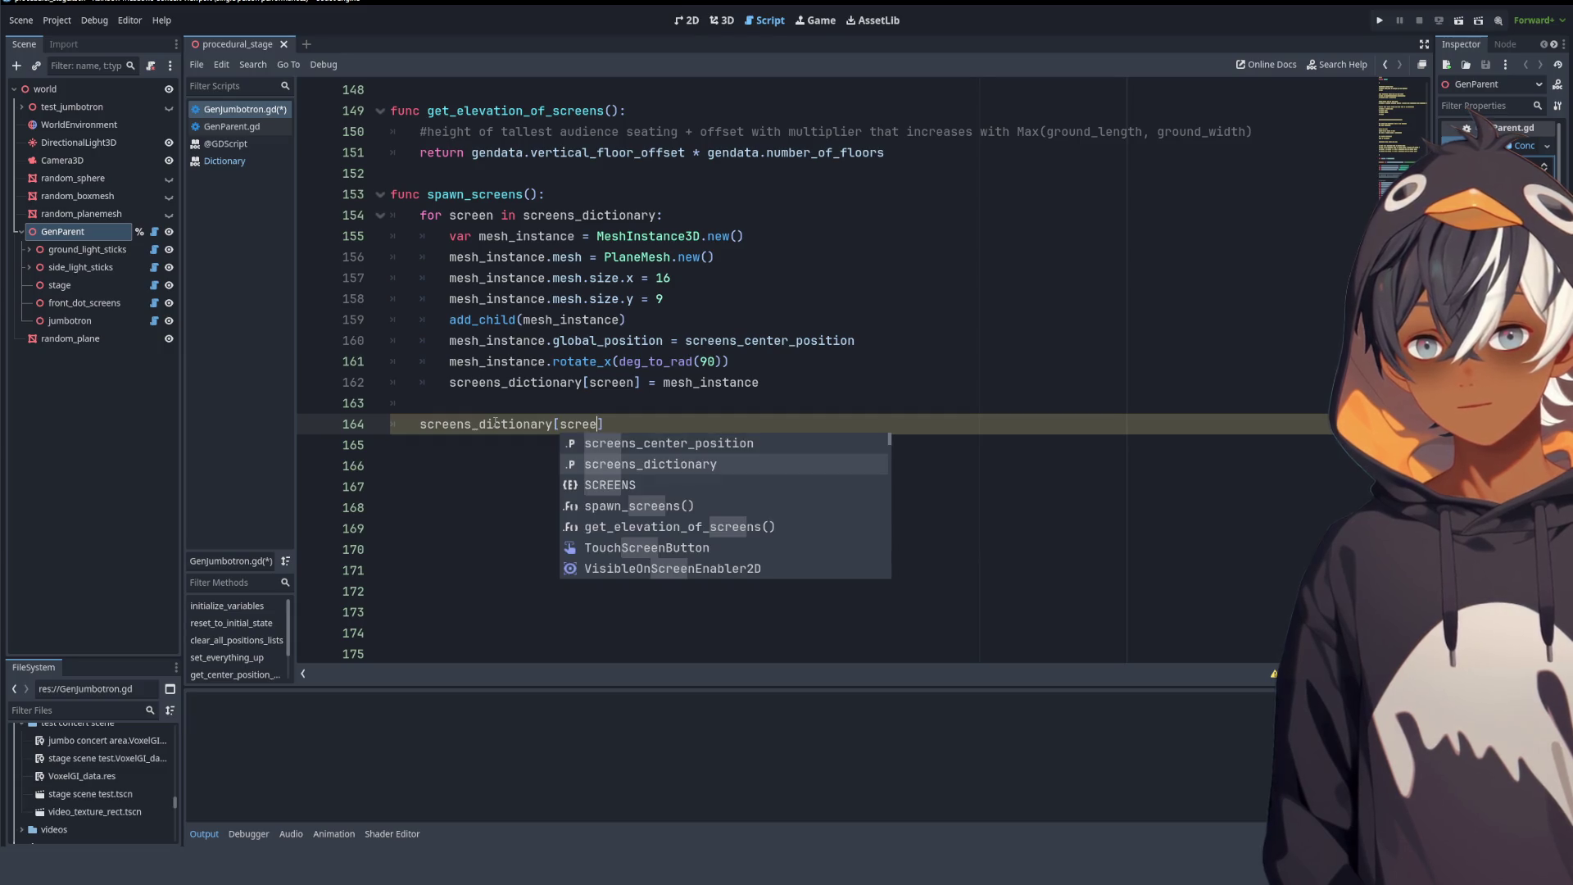
{"action": "key", "text": "Down"}
{"action": "key", "text": "Return"}
{"action": "type", "text": ".right"}
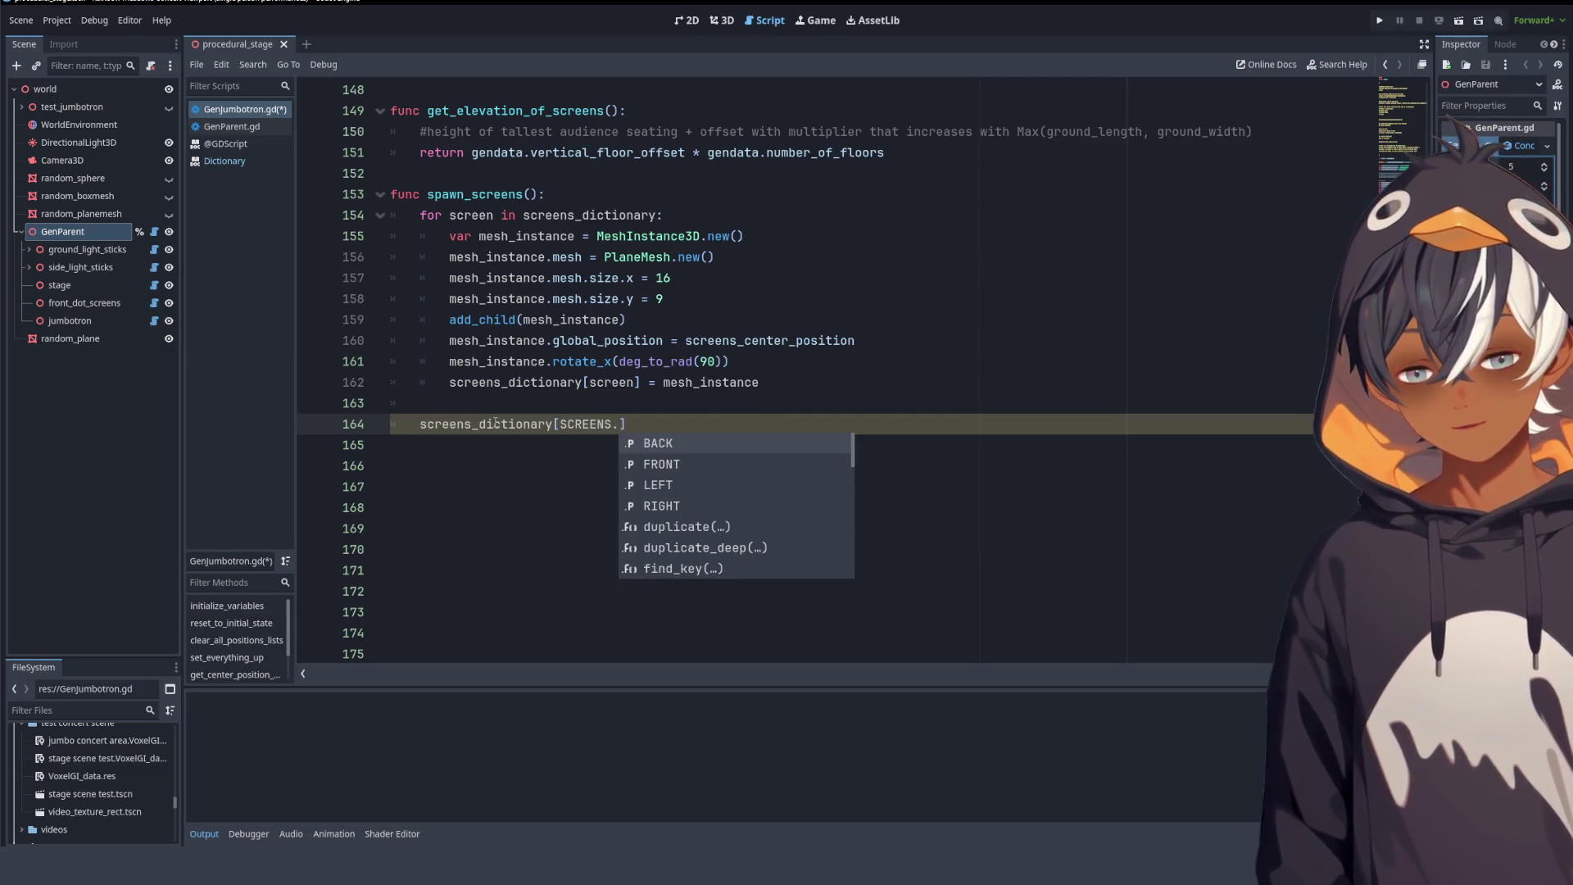
{"action": "key", "text": "Return"}
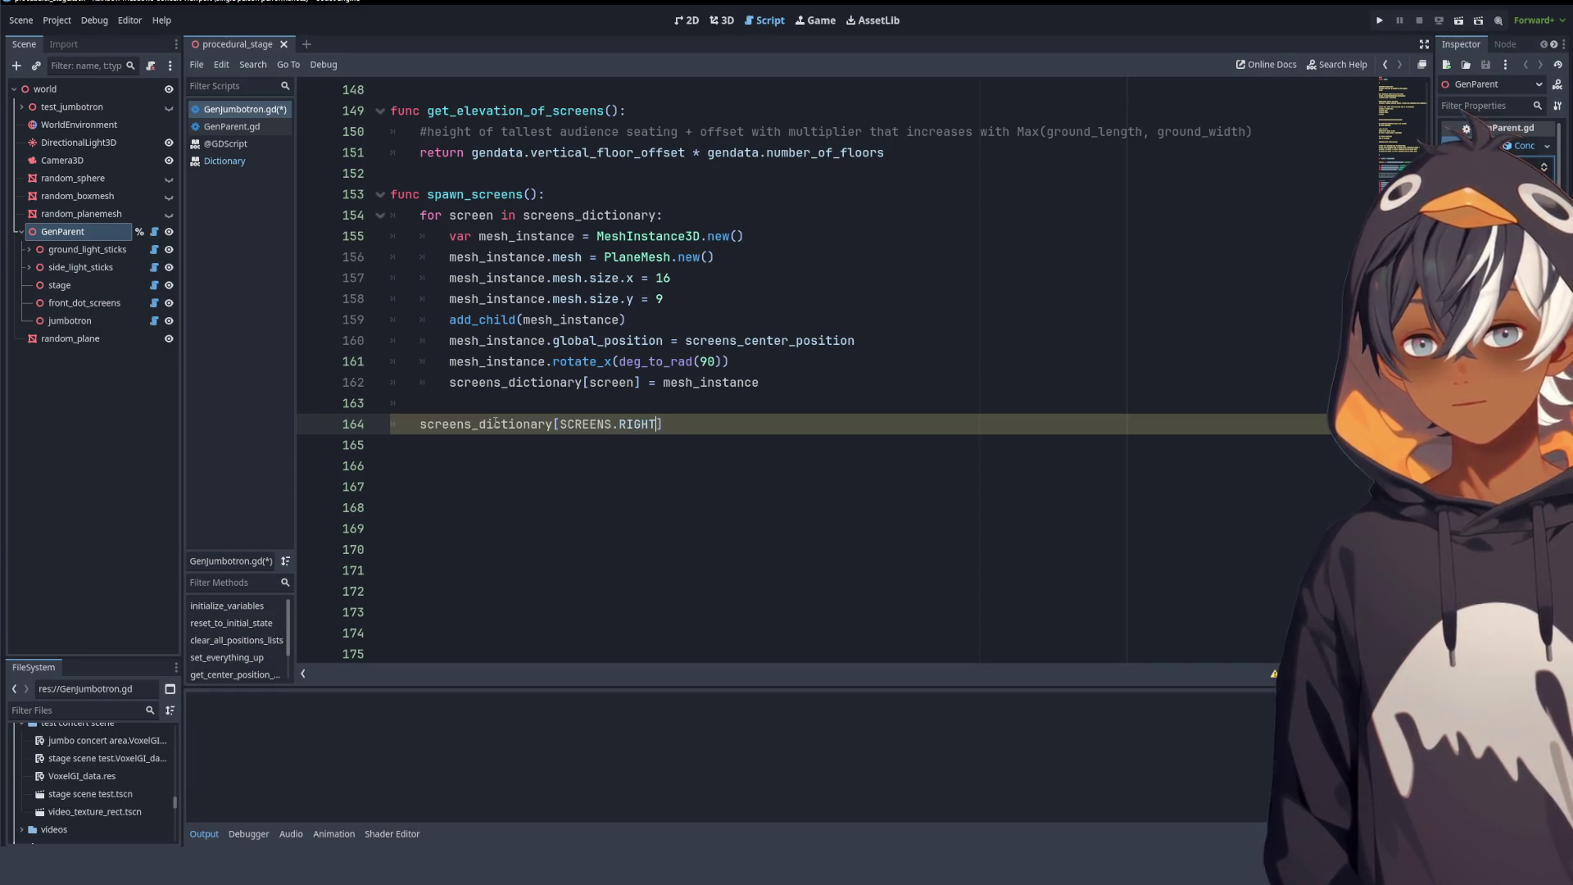
- Duplicate it into four lines and change their keys to LEFT, RIGHT, back and RIGHT
{"action": "left_click_drag", "start_coordinate": [657, 434], "coordinate": [668, 407]}
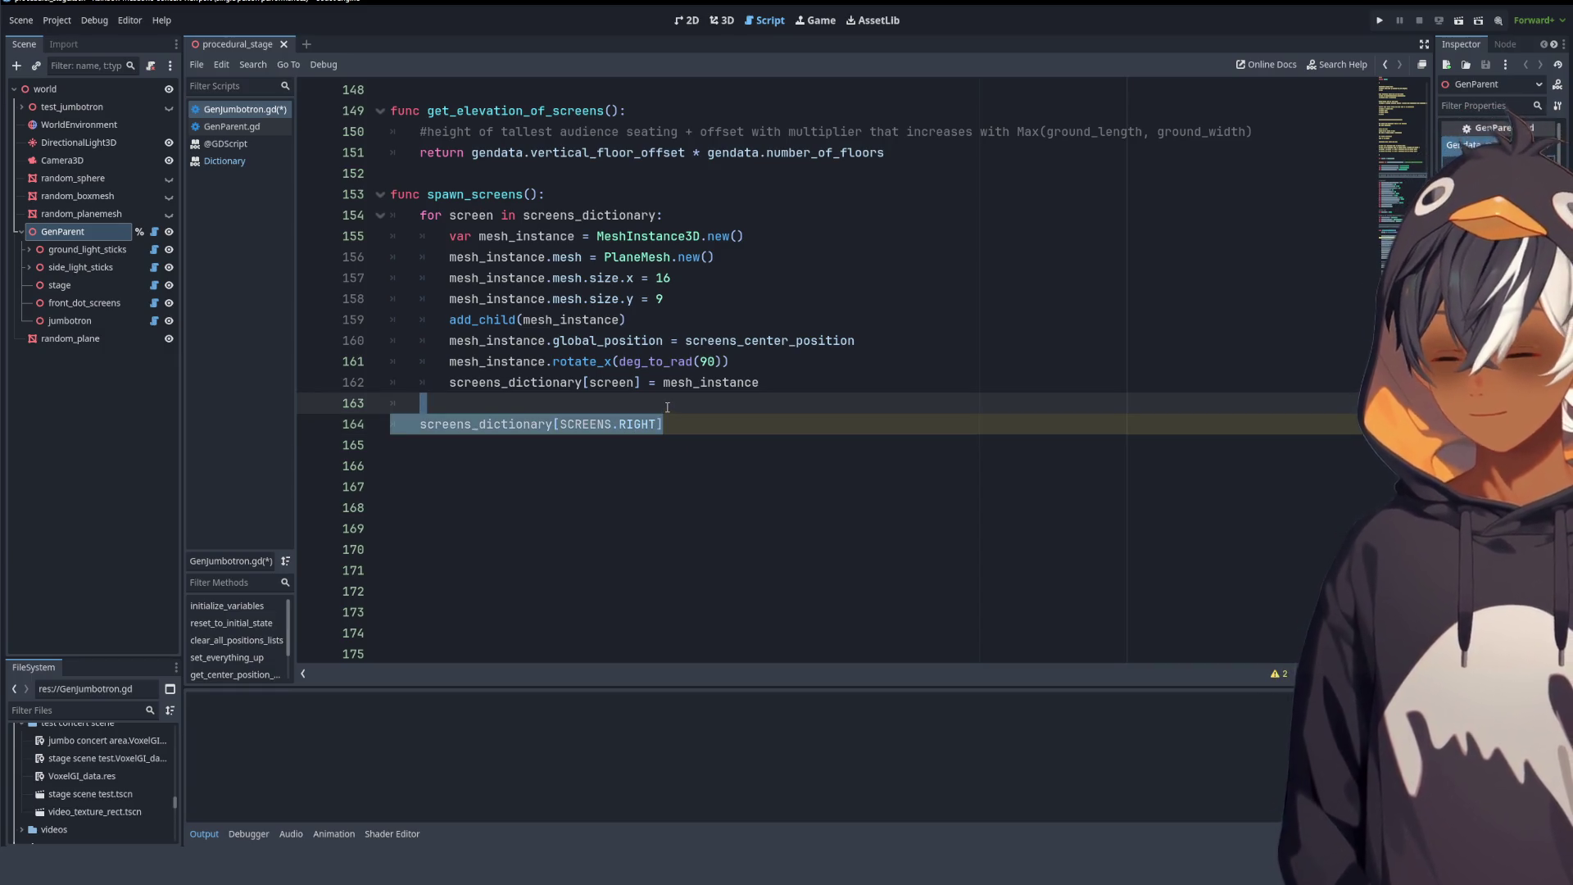
{"action": "key", "text": "ctrl+c"}
{"action": "key", "text": "ctrl+v"}
{"action": "key", "text": "ctrl+v"}
{"action": "key", "text": "ctrl+v"}
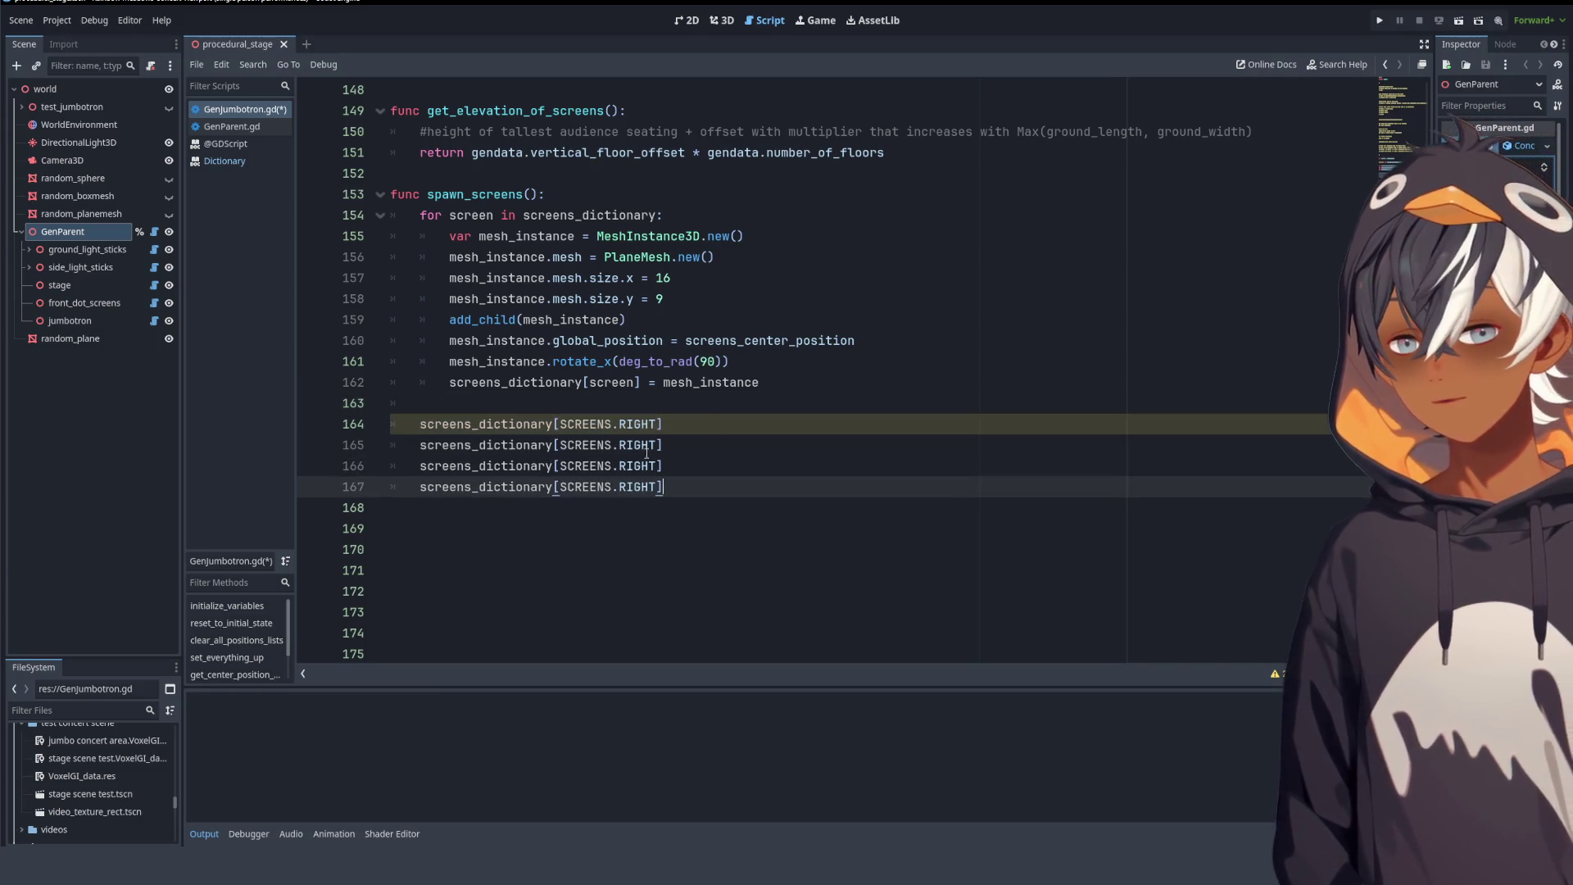
{"action": "left_click", "coordinate": [617, 398], "text": "shift"}
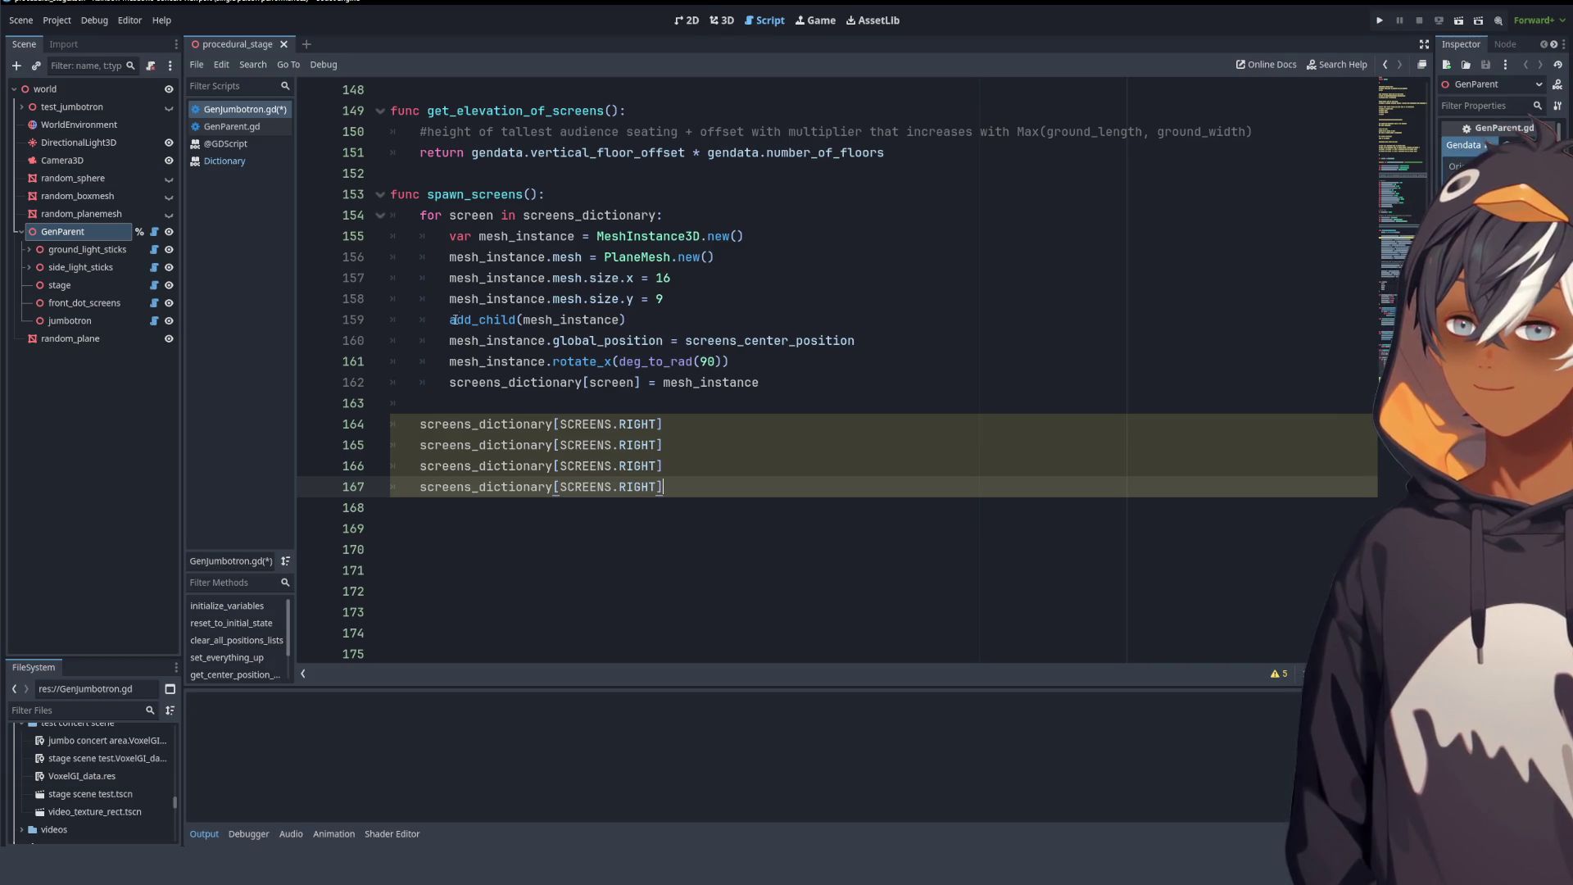
{"action": "double_click", "coordinate": [631, 445]}
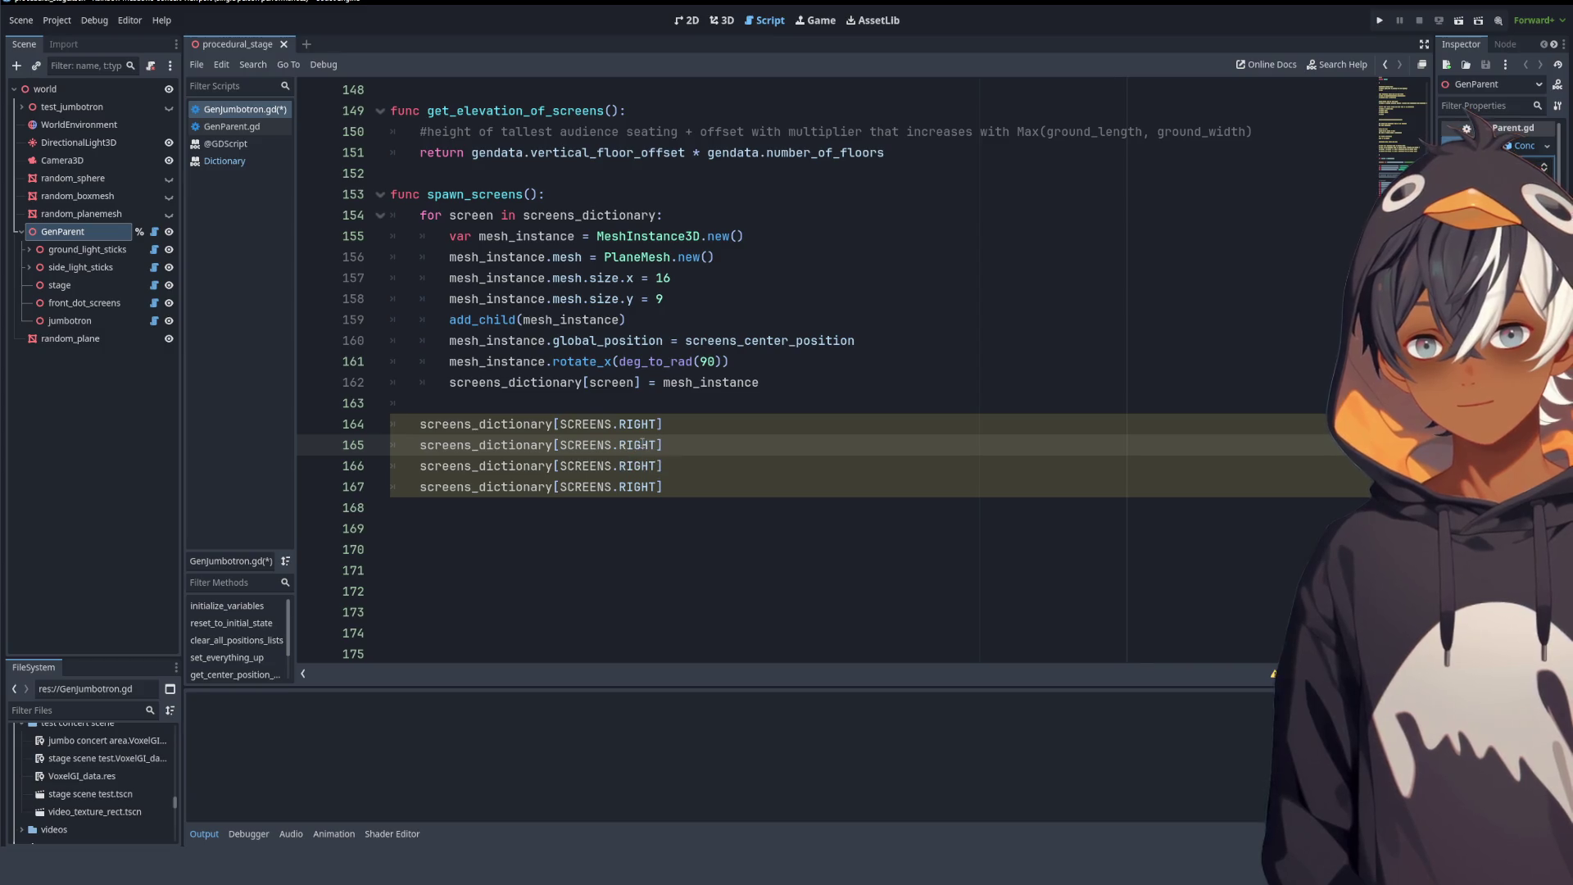
{"action": "left_click", "coordinate": [642, 423]}
{"action": "type", "text": "LEF"}
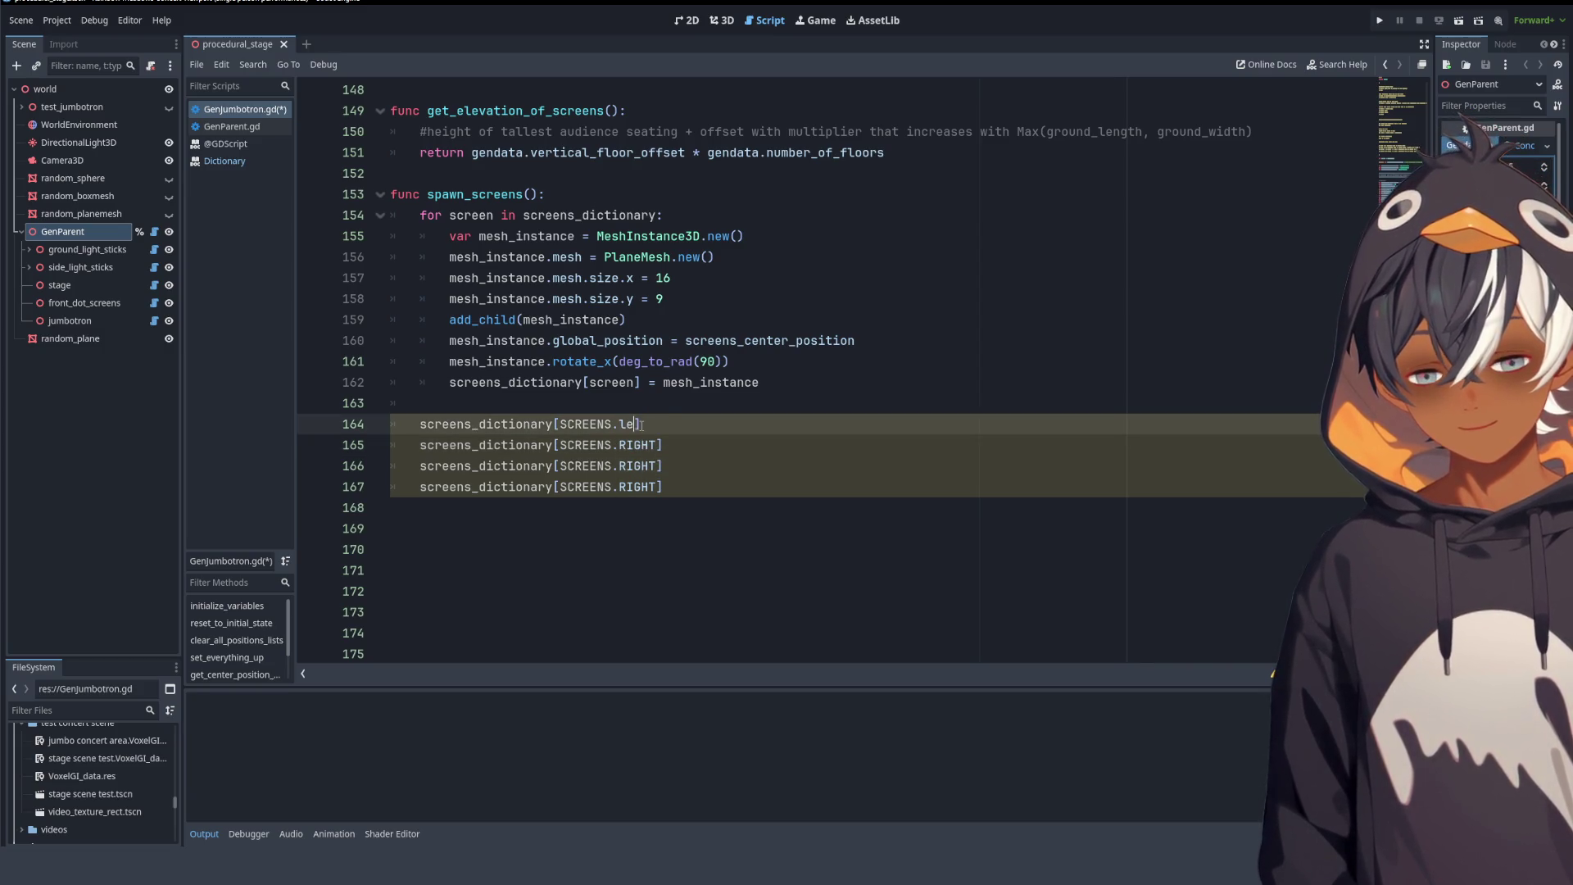
{"action": "double_click", "coordinate": [634, 465]}
{"action": "type", "text": "back"}
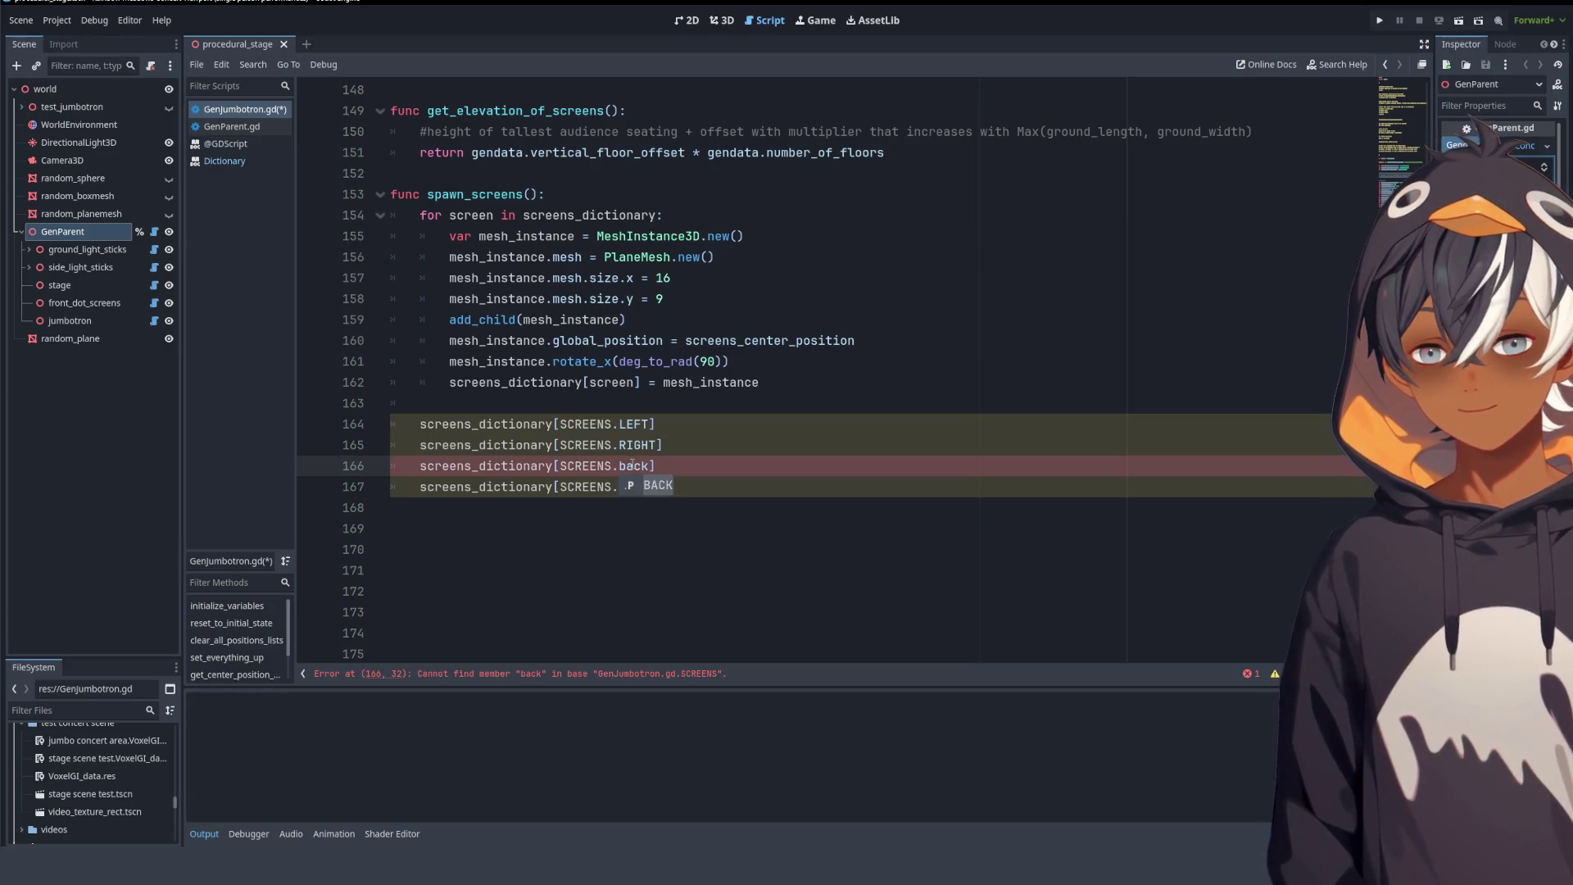
{"action": "left_click", "coordinate": [745, 426]}
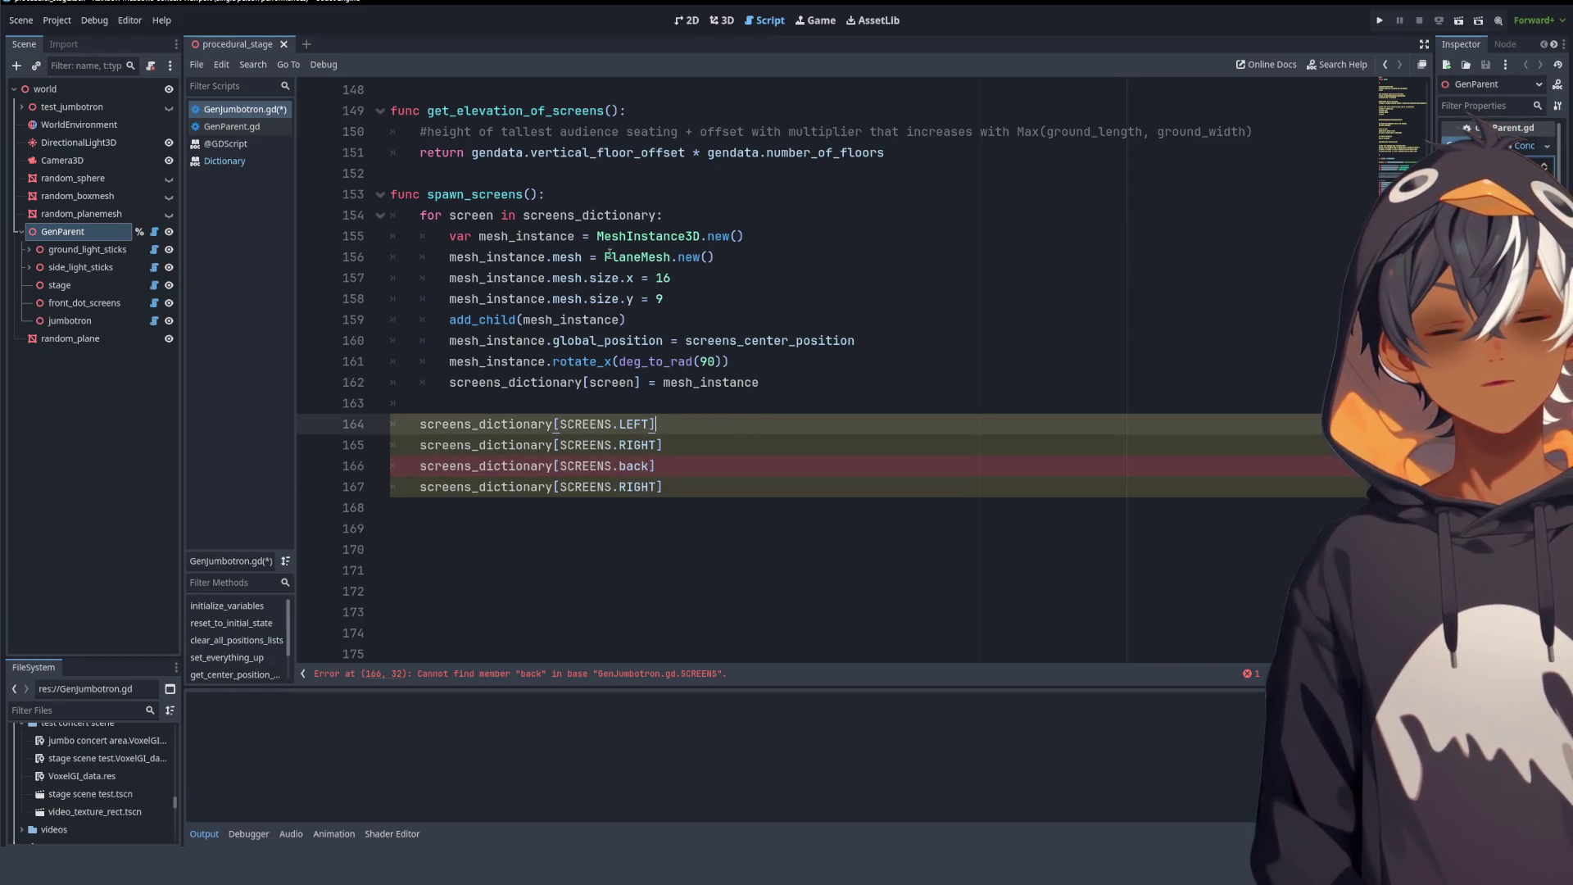
{"action": "scroll", "coordinate": [758, 473], "scroll_direction": "up", "scroll_amount": 3}
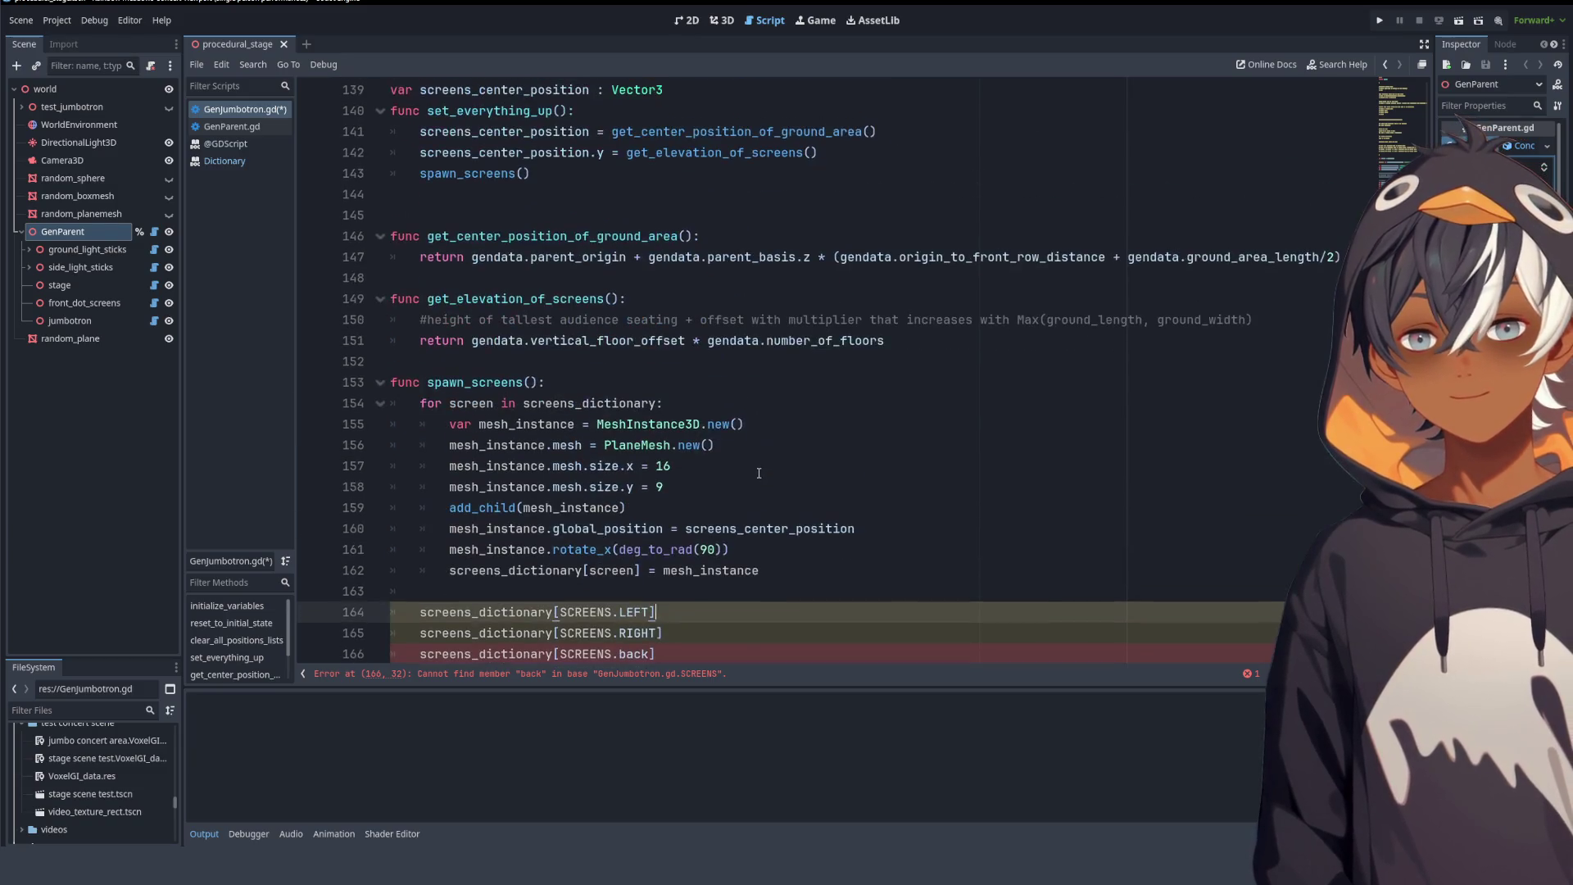
- Switch to the 3D stage view, hiding the jumbotron node and showing test_jumbotron
{"action": "left_click", "coordinate": [718, 21]}
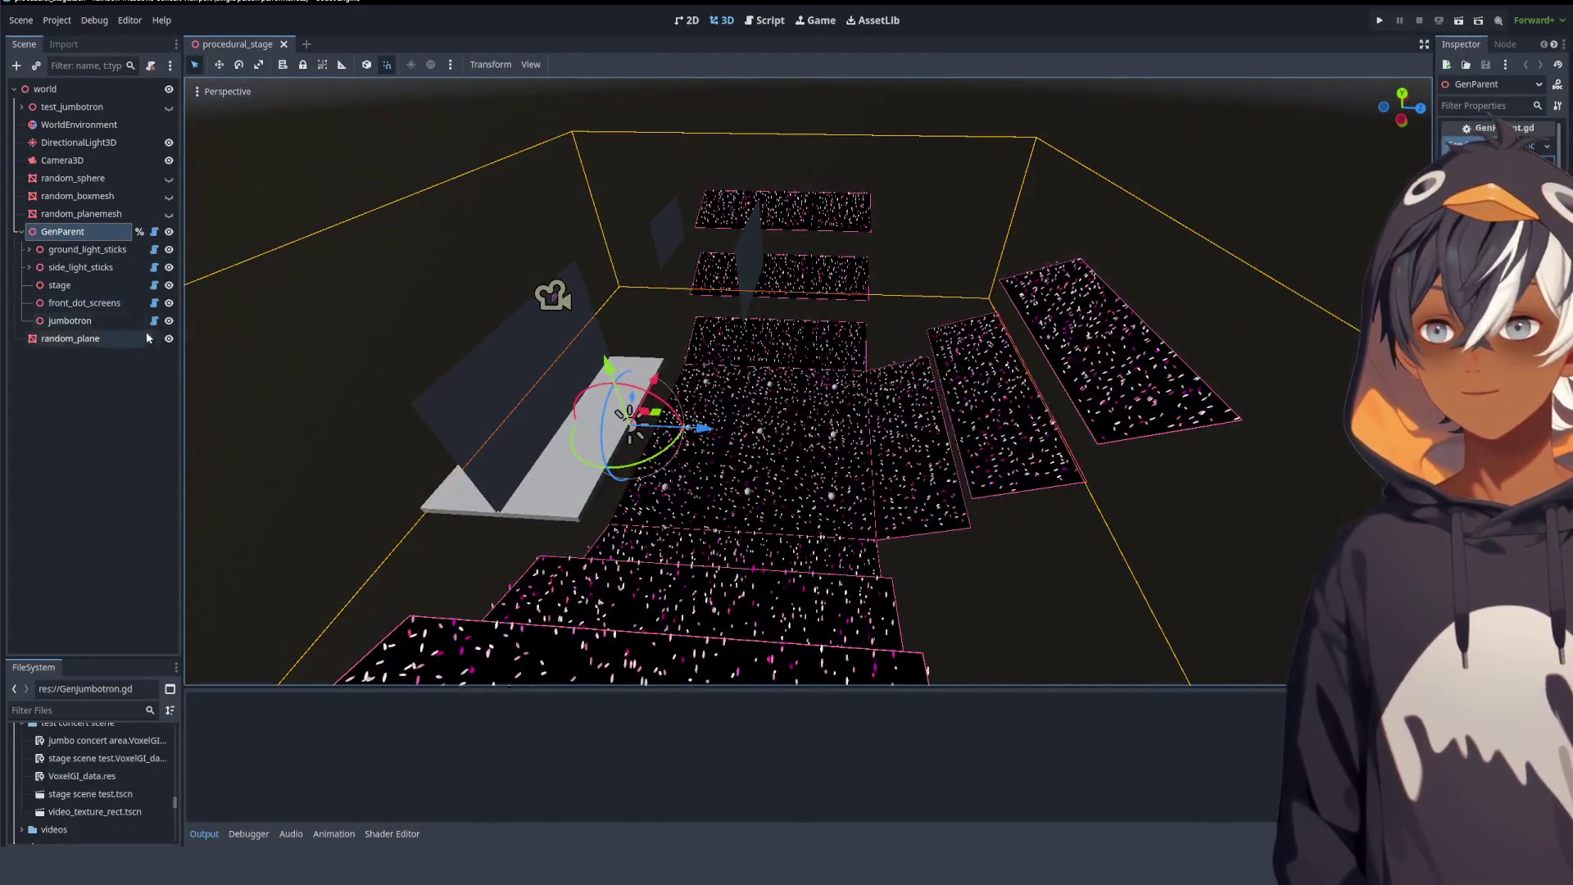
{"action": "left_click", "coordinate": [169, 321]}
{"action": "left_click", "coordinate": [169, 106]}
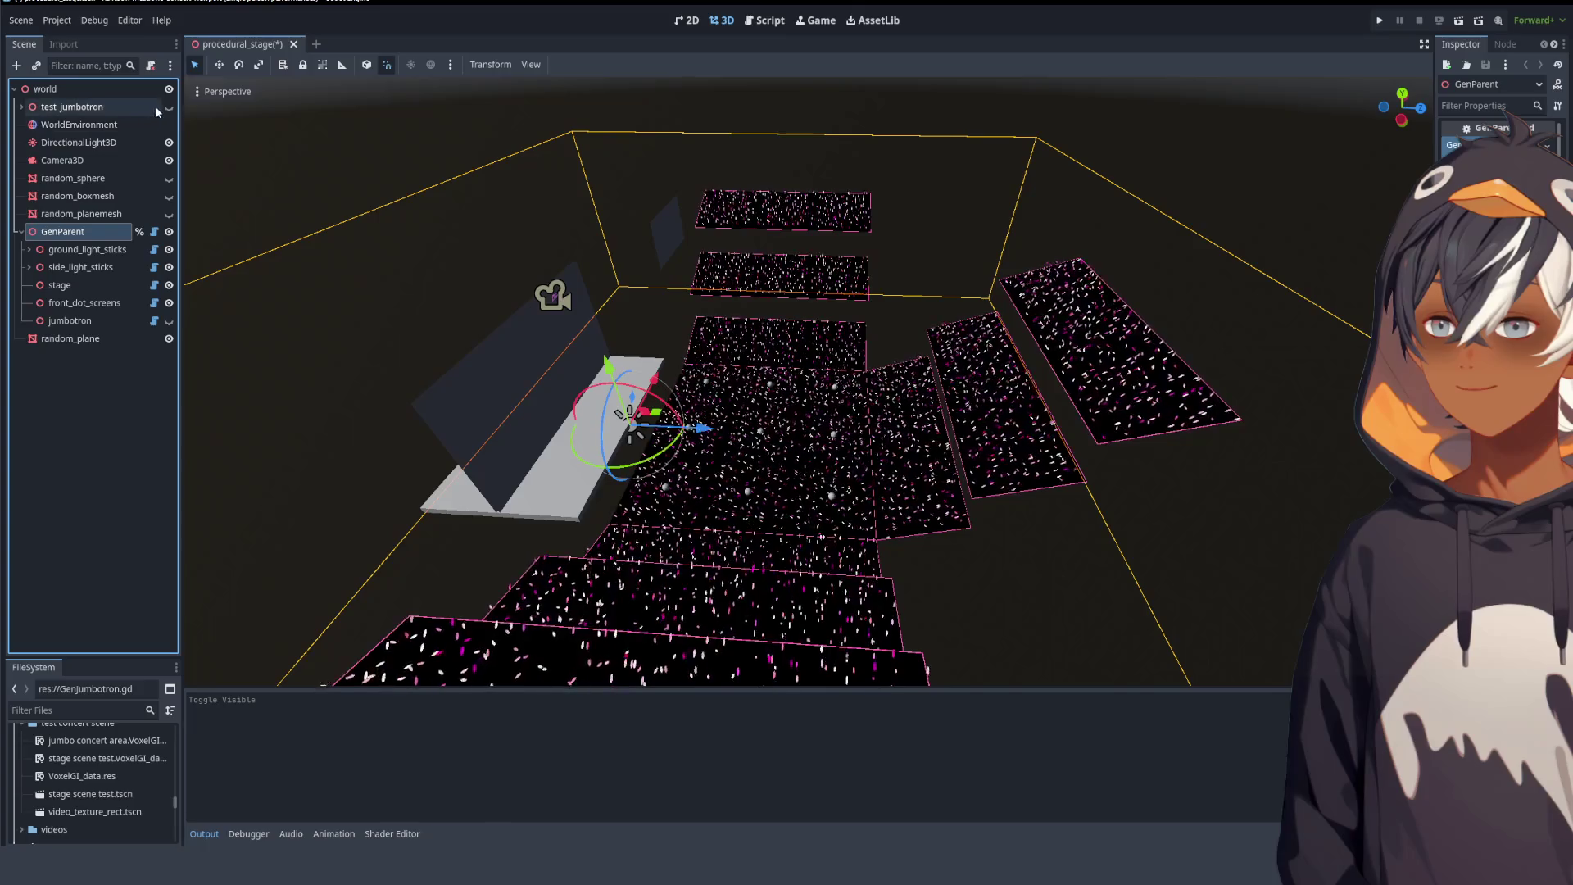
- Orbit the viewport to view the jumbotron and crowd panels head-on and from above
{"action": "scroll", "coordinate": [790, 243], "scroll_direction": "up", "scroll_amount": 5}
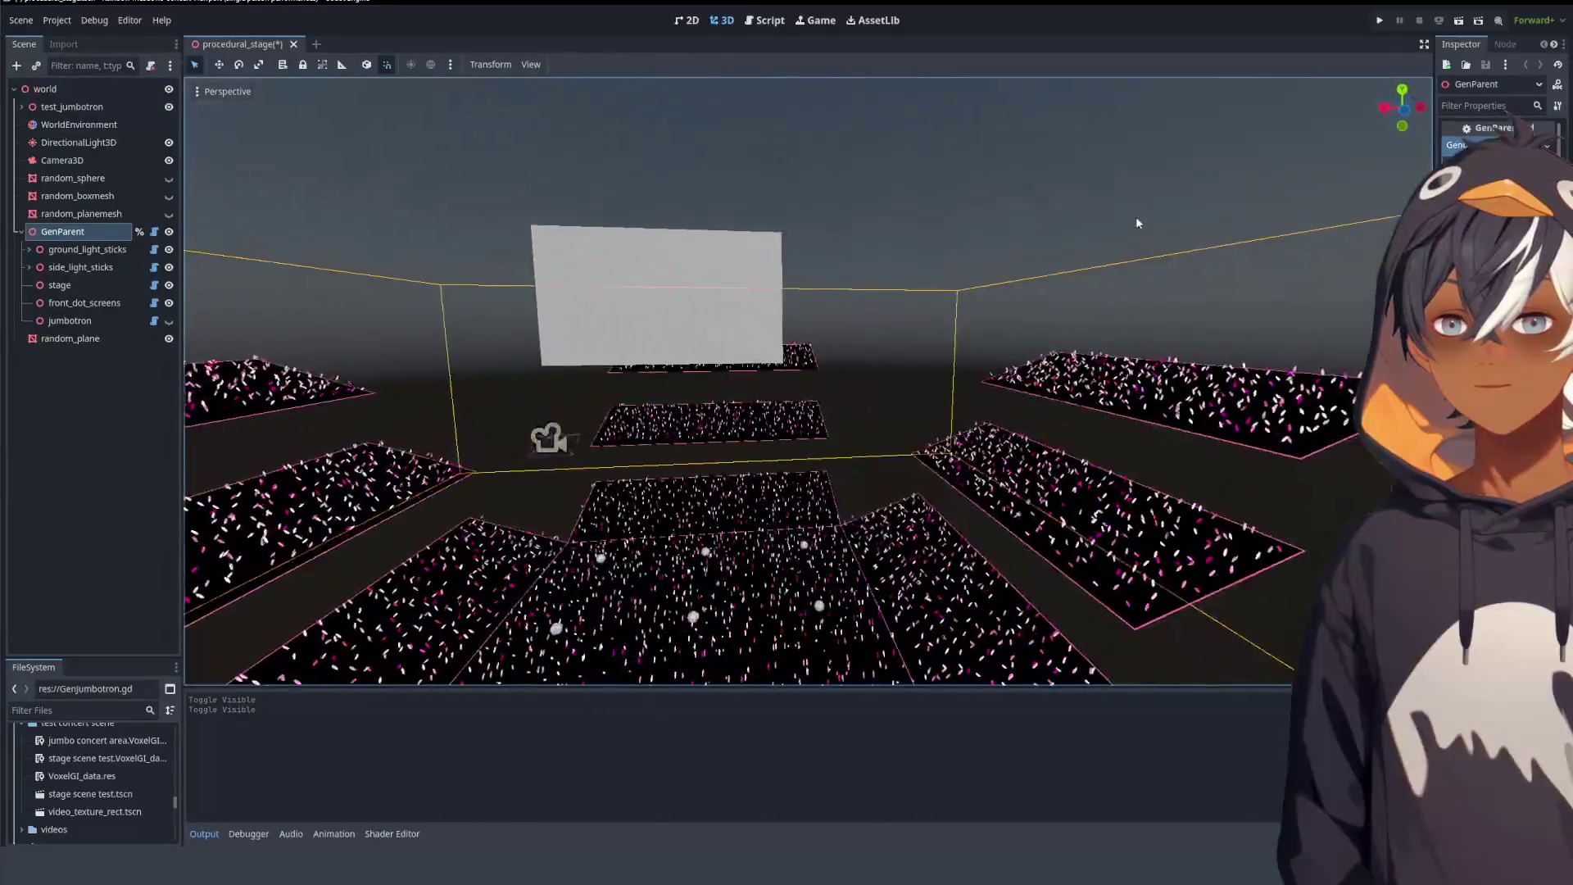
{"action": "mouse_move", "coordinate": [839, 474]}
{"action": "left_mouse_down"}
{"action": "mouse_move", "coordinate": [874, 385]}
{"action": "mouse_move", "coordinate": [838, 366]}
{"action": "mouse_move", "coordinate": [860, 445]}
{"action": "mouse_move", "coordinate": [926, 346]}
{"action": "left_mouse_up"}
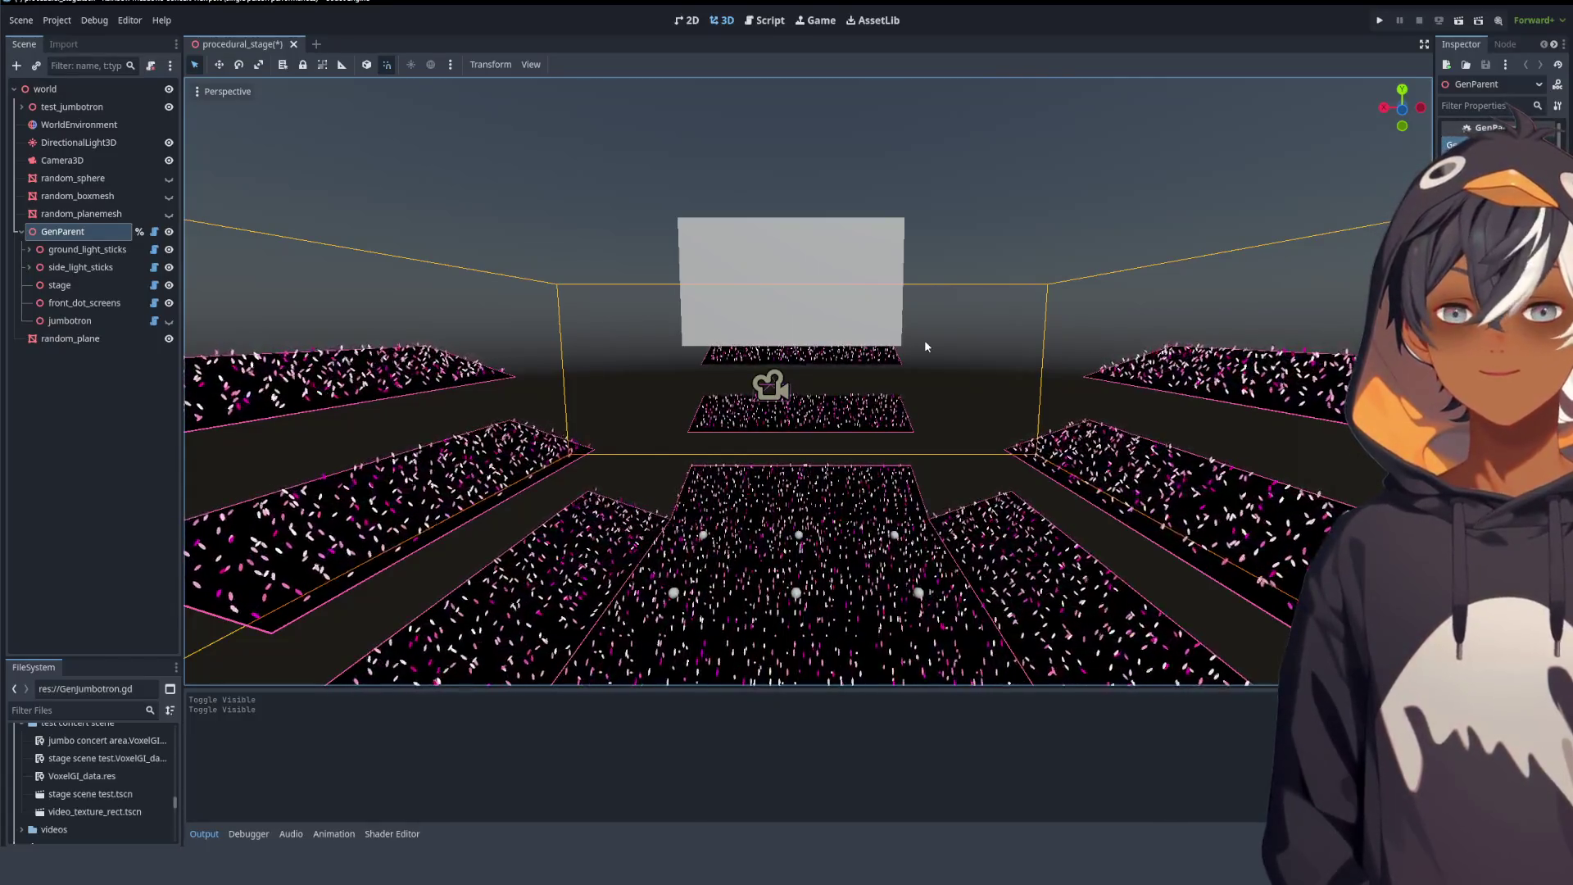
{"action": "mouse_move", "coordinate": [923, 341]}
{"action": "left_mouse_down"}
{"action": "mouse_move", "coordinate": [1085, 331]}
{"action": "mouse_move", "coordinate": [1069, 383]}
{"action": "mouse_move", "coordinate": [1137, 418]}
{"action": "mouse_move", "coordinate": [550, 441]}
{"action": "mouse_move", "coordinate": [962, 425]}
{"action": "mouse_move", "coordinate": [764, 434]}
{"action": "mouse_move", "coordinate": [913, 408]}
{"action": "mouse_move", "coordinate": [911, 428]}
{"action": "left_mouse_up"}
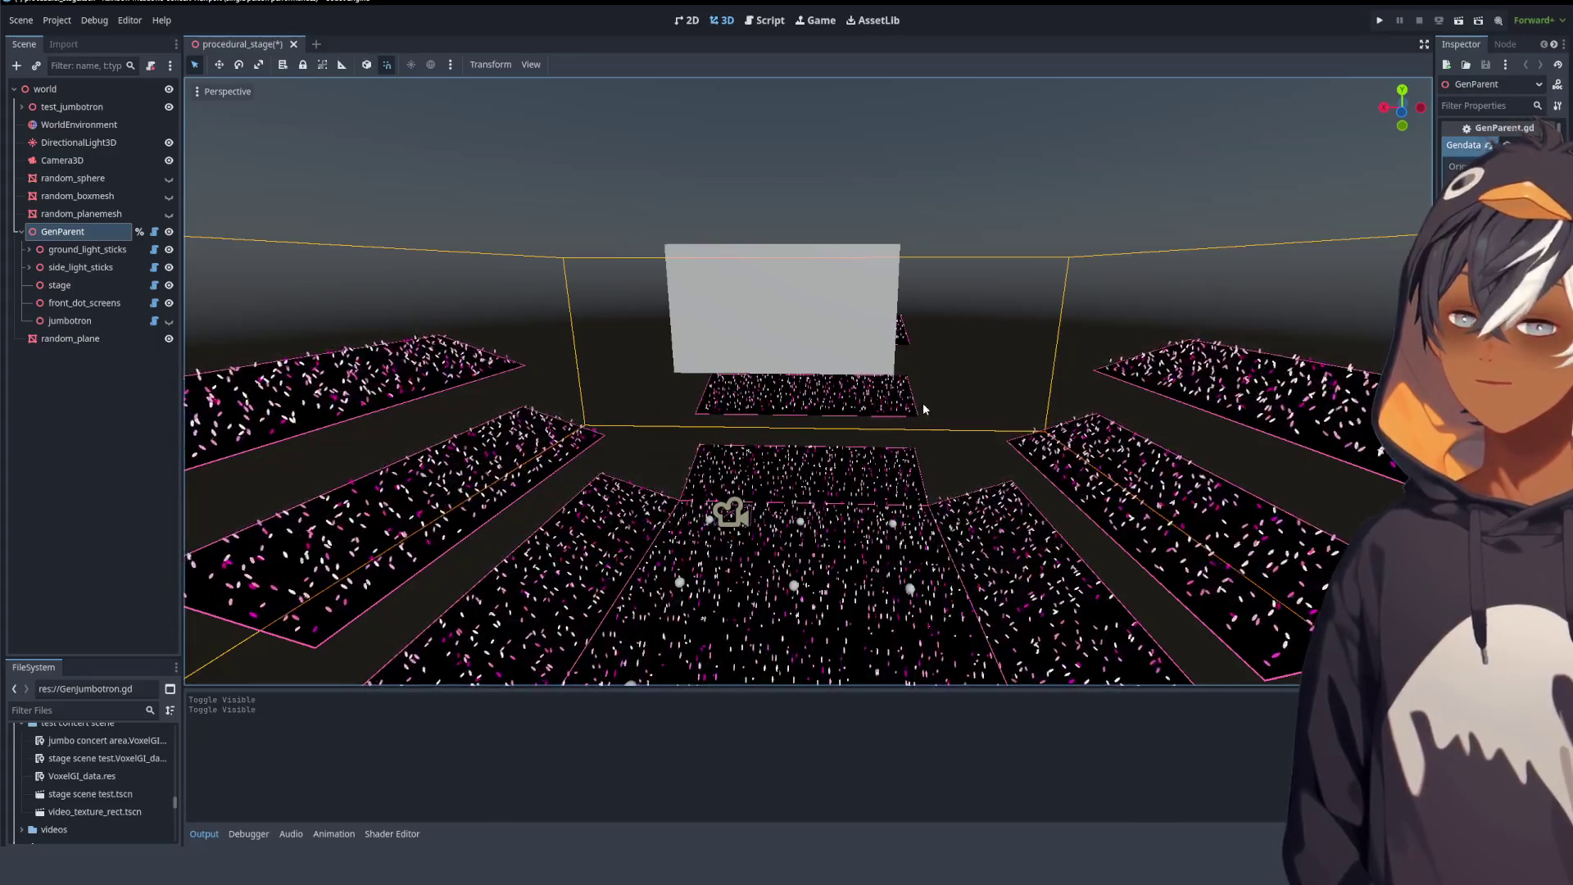
{"action": "mouse_move", "coordinate": [980, 404]}
{"action": "left_mouse_down"}
{"action": "mouse_move", "coordinate": [814, 445]}
{"action": "mouse_move", "coordinate": [900, 484]}
{"action": "mouse_move", "coordinate": [897, 392]}
{"action": "mouse_move", "coordinate": [858, 508]}
{"action": "left_mouse_up"}
{"action": "scroll", "coordinate": [826, 479], "scroll_direction": "up", "scroll_amount": 2}
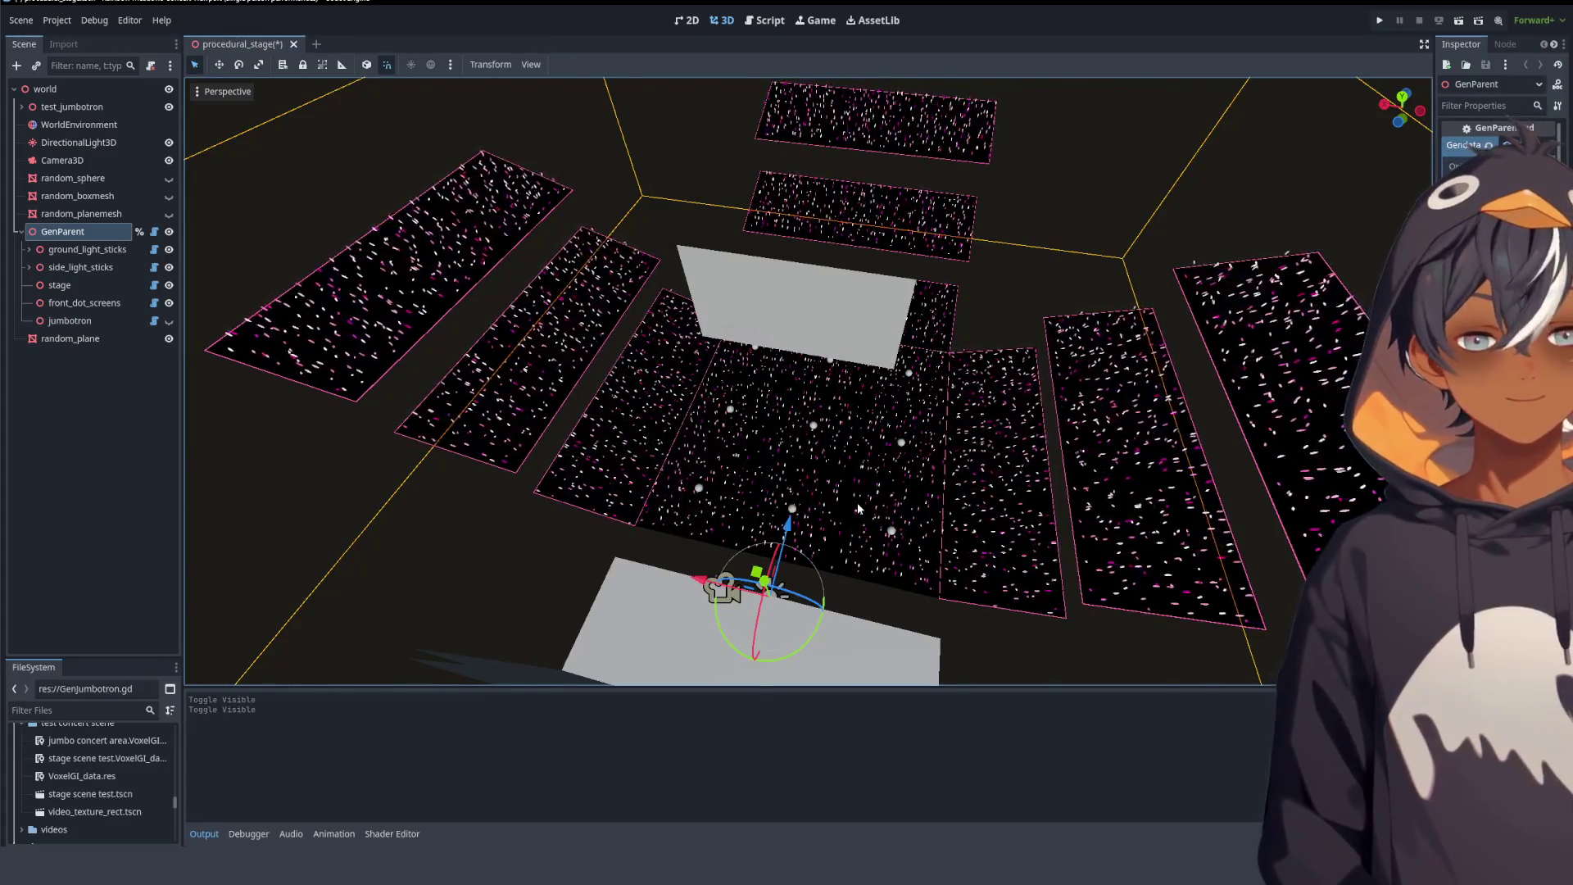
- Orbit the 3D view to see the stage and dot panels from low, frontal and side angles
{"action": "mouse_move", "coordinate": [388, 385]}
{"action": "left_mouse_down"}
{"action": "mouse_move", "coordinate": [660, 287]}
{"action": "mouse_move", "coordinate": [555, 307]}
{"action": "mouse_move", "coordinate": [941, 330]}
{"action": "mouse_move", "coordinate": [873, 269]}
{"action": "mouse_move", "coordinate": [900, 238]}
{"action": "mouse_move", "coordinate": [873, 288]}
{"action": "mouse_move", "coordinate": [911, 265]}
{"action": "mouse_move", "coordinate": [811, 277]}
{"action": "mouse_move", "coordinate": [921, 263]}
{"action": "mouse_move", "coordinate": [876, 401]}
{"action": "left_mouse_up"}
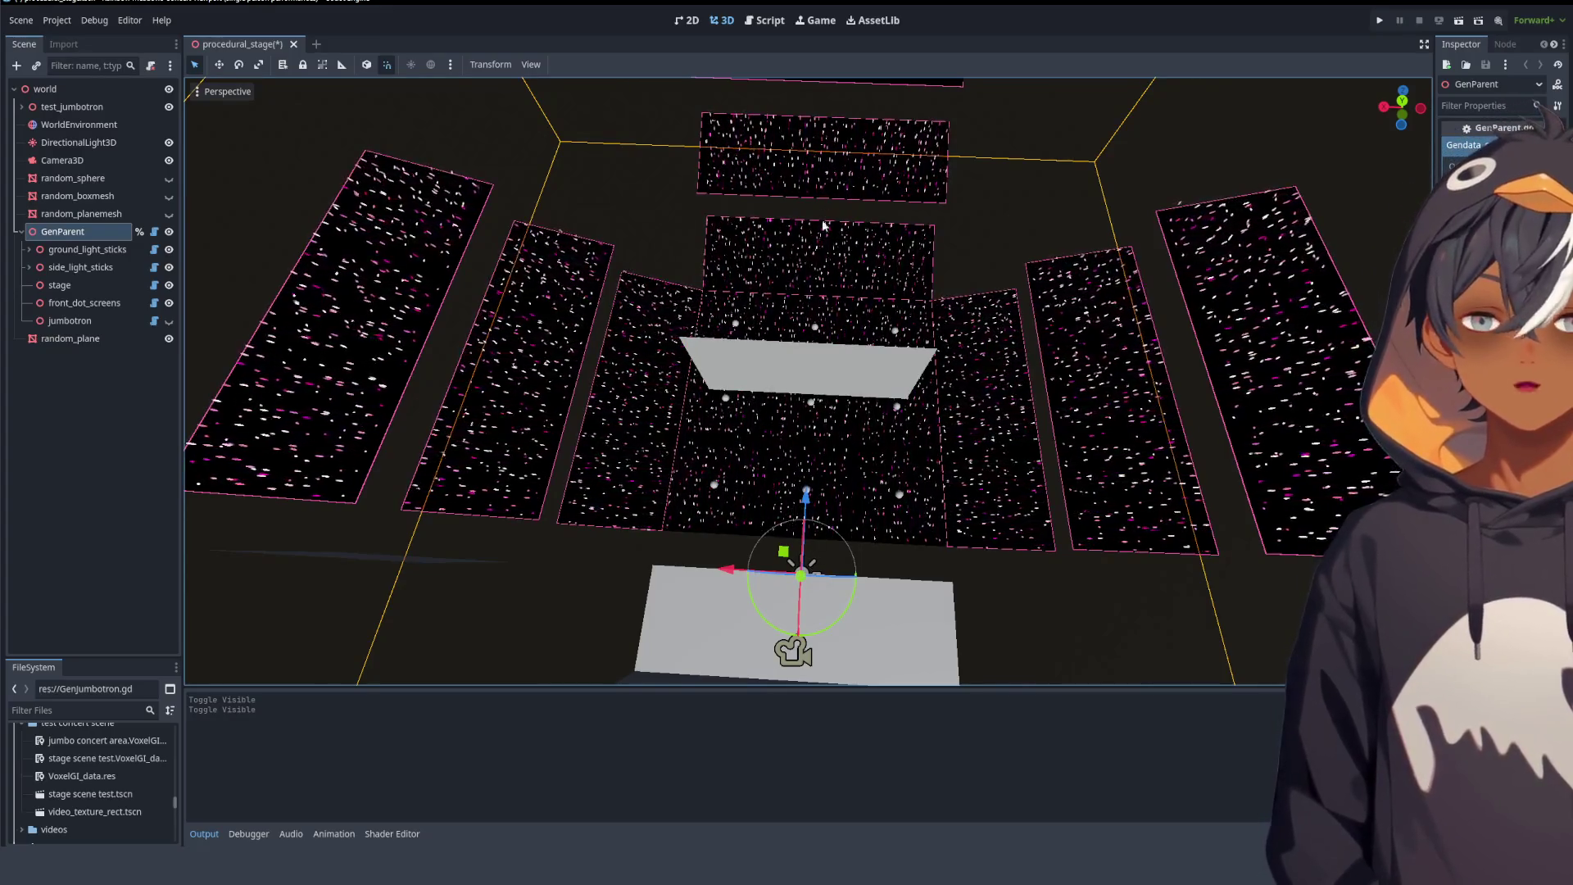
{"action": "mouse_move", "coordinate": [1116, 240]}
{"action": "left_mouse_down"}
{"action": "mouse_move", "coordinate": [529, 311]}
{"action": "mouse_move", "coordinate": [858, 269]}
{"action": "mouse_move", "coordinate": [938, 327]}
{"action": "mouse_move", "coordinate": [942, 402]}
{"action": "mouse_move", "coordinate": [901, 489]}
{"action": "left_mouse_up"}
{"action": "left_click_drag", "start_coordinate": [716, 396], "coordinate": [727, 337]}
{"action": "mouse_move", "coordinate": [899, 330]}
{"action": "left_mouse_down"}
{"action": "mouse_move", "coordinate": [1100, 300]}
{"action": "mouse_move", "coordinate": [832, 313]}
{"action": "left_mouse_up"}
- Return to the GenJumbotron.gd script with Ctrl+F3
{"action": "key", "text": "f"}
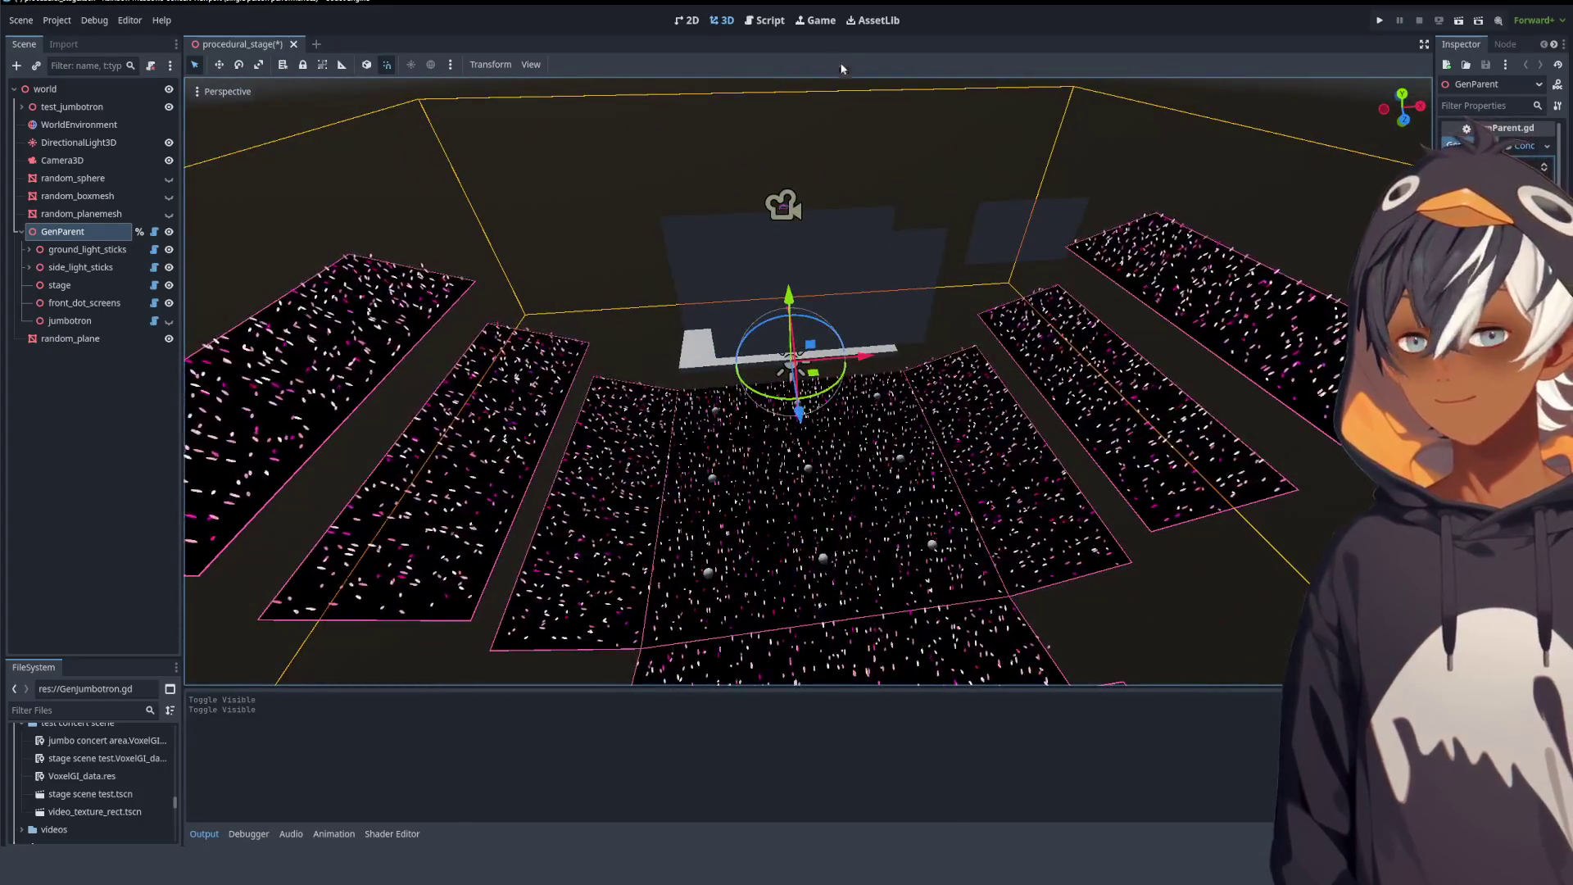
{"action": "key", "text": "ctrl+F3"}
{"action": "scroll", "coordinate": [610, 322], "scroll_direction": "down", "scroll_amount": 6}
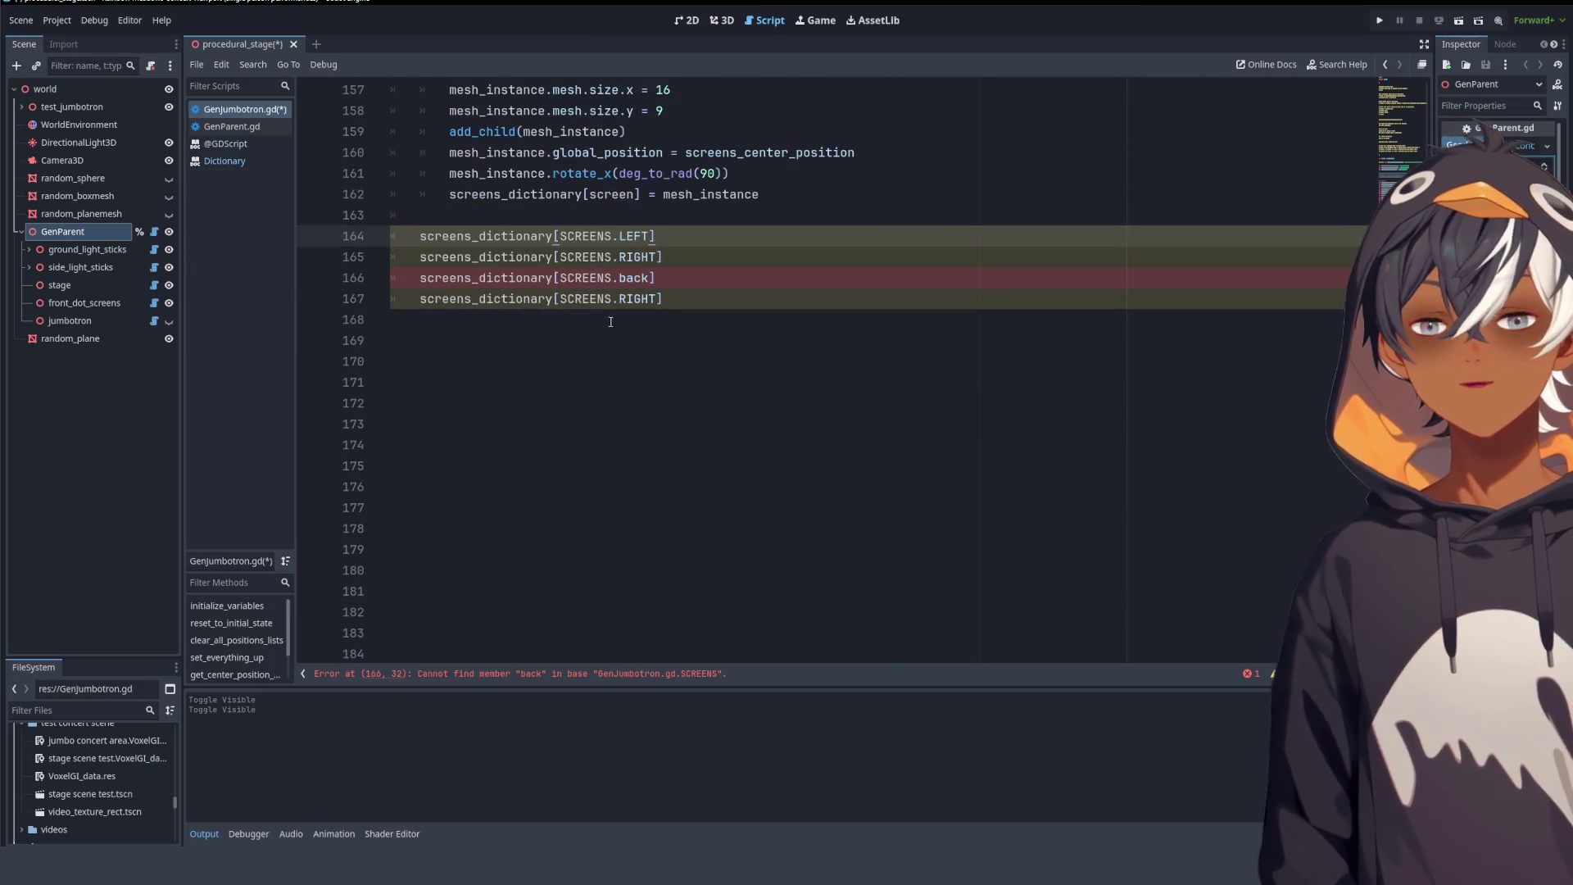
- Skim the screen setup code in GenJumbotron.gd, then re-angle the stage in the 3D view
{"action": "scroll", "coordinate": [633, 304], "scroll_direction": "up", "scroll_amount": 6}
{"action": "scroll", "coordinate": [639, 282], "scroll_direction": "down", "scroll_amount": 3}
{"action": "scroll", "coordinate": [646, 256], "scroll_direction": "up", "scroll_amount": 12}
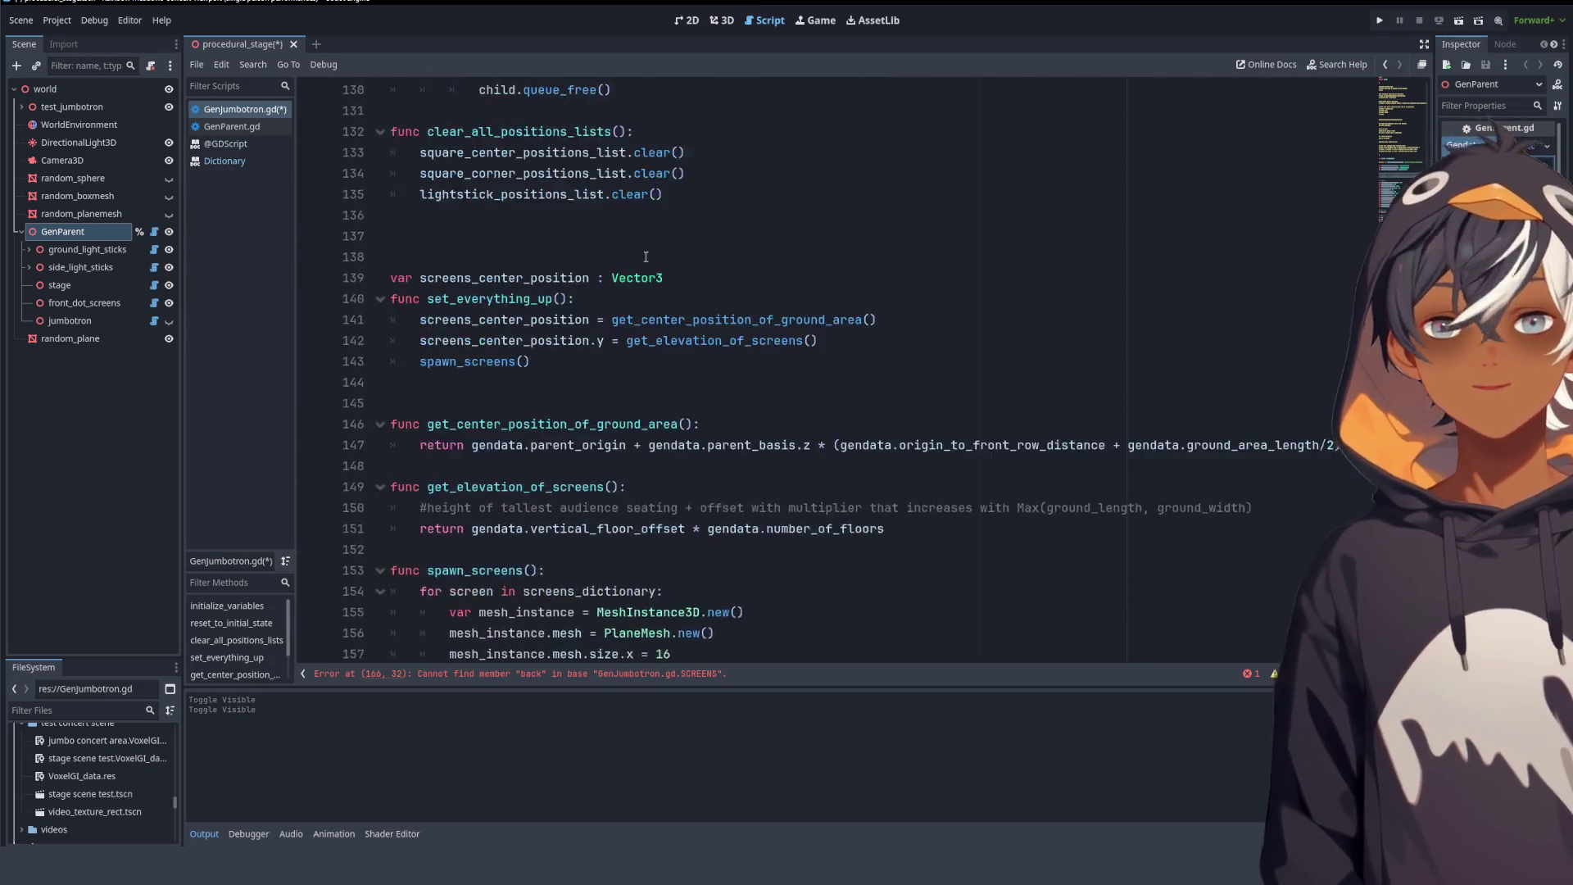
{"action": "scroll", "coordinate": [645, 256], "scroll_direction": "down", "scroll_amount": 5}
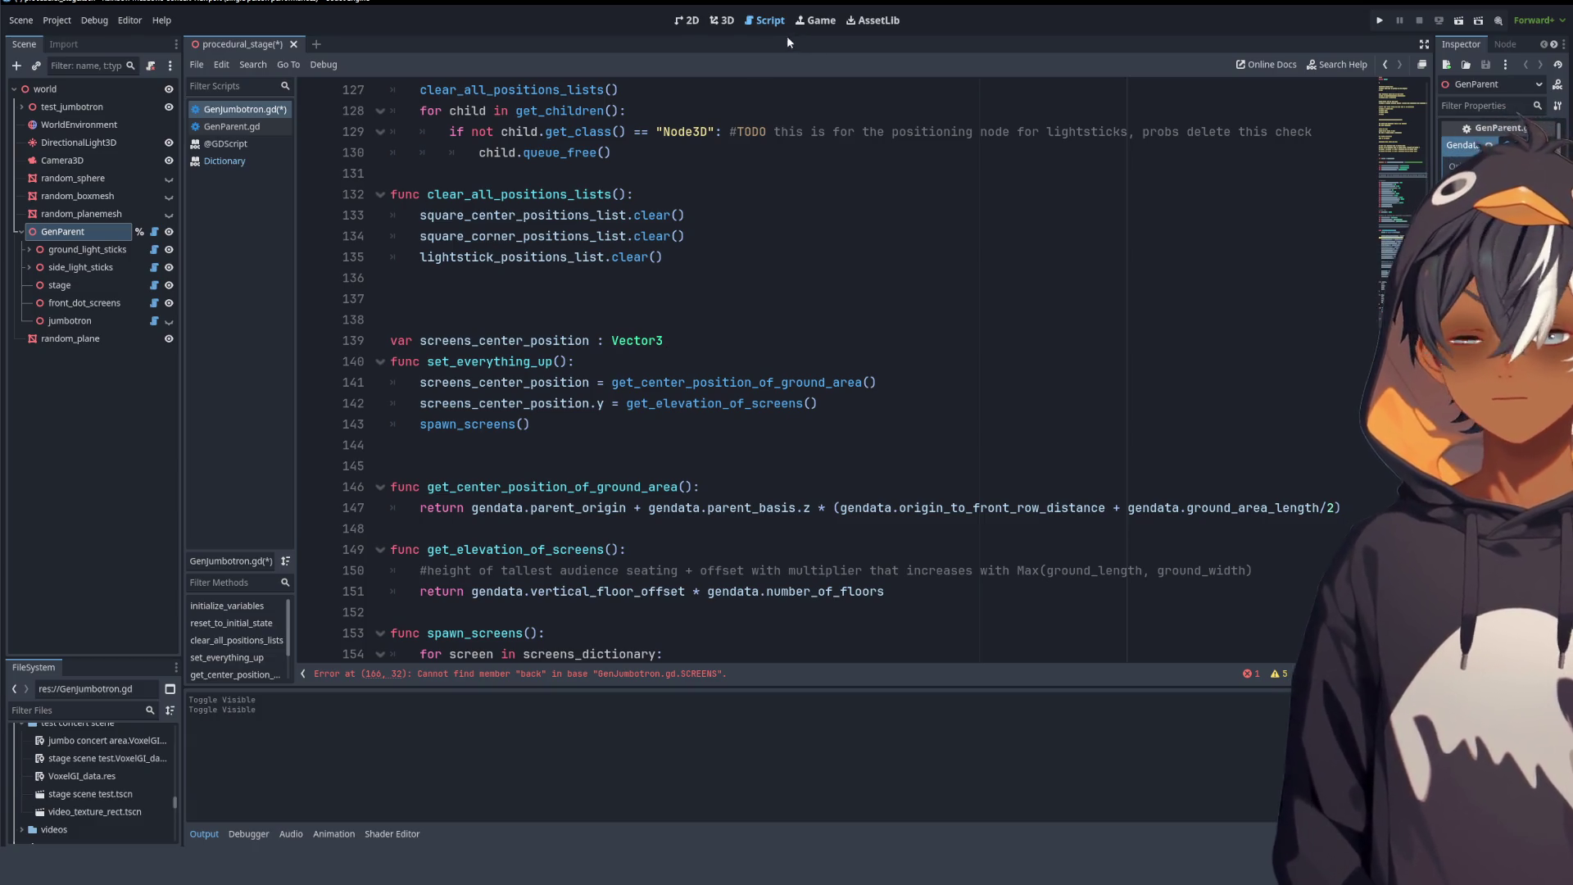
{"action": "left_click", "coordinate": [724, 20]}
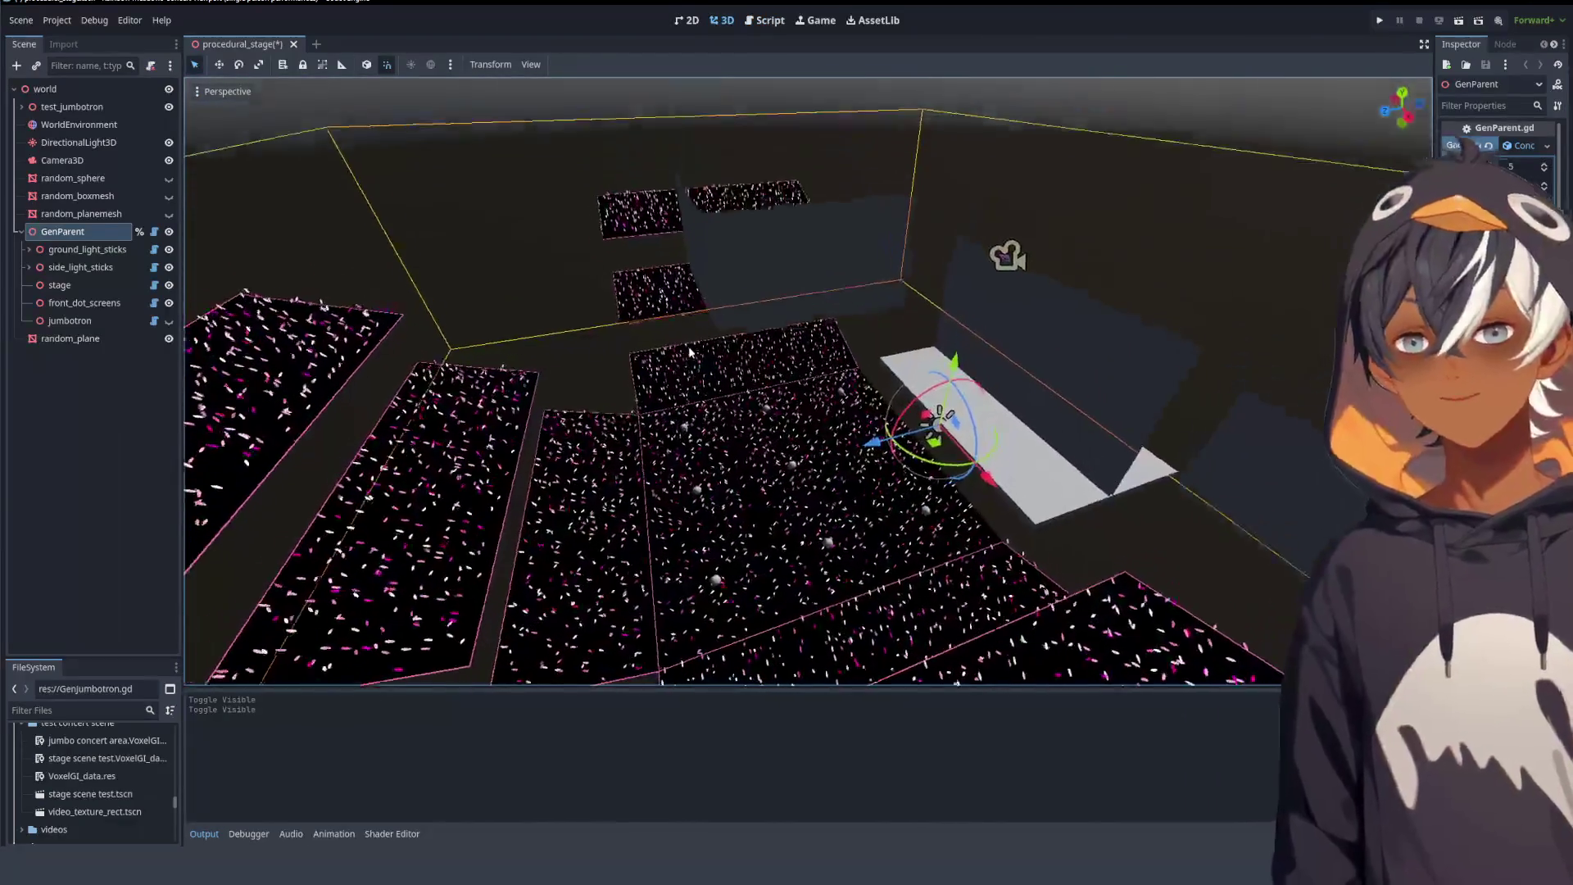
{"action": "mouse_move", "coordinate": [894, 358]}
{"action": "left_mouse_down"}
{"action": "mouse_move", "coordinate": [995, 336]}
{"action": "mouse_move", "coordinate": [1125, 362]}
{"action": "mouse_move", "coordinate": [1128, 322]}
{"action": "mouse_move", "coordinate": [1019, 324]}
{"action": "mouse_move", "coordinate": [887, 368]}
{"action": "mouse_move", "coordinate": [869, 246]}
{"action": "left_mouse_up"}
- Check the screens_dictionary lines 164–167 in the script, then bring the 3D stage back up
{"action": "left_click", "coordinate": [770, 20]}
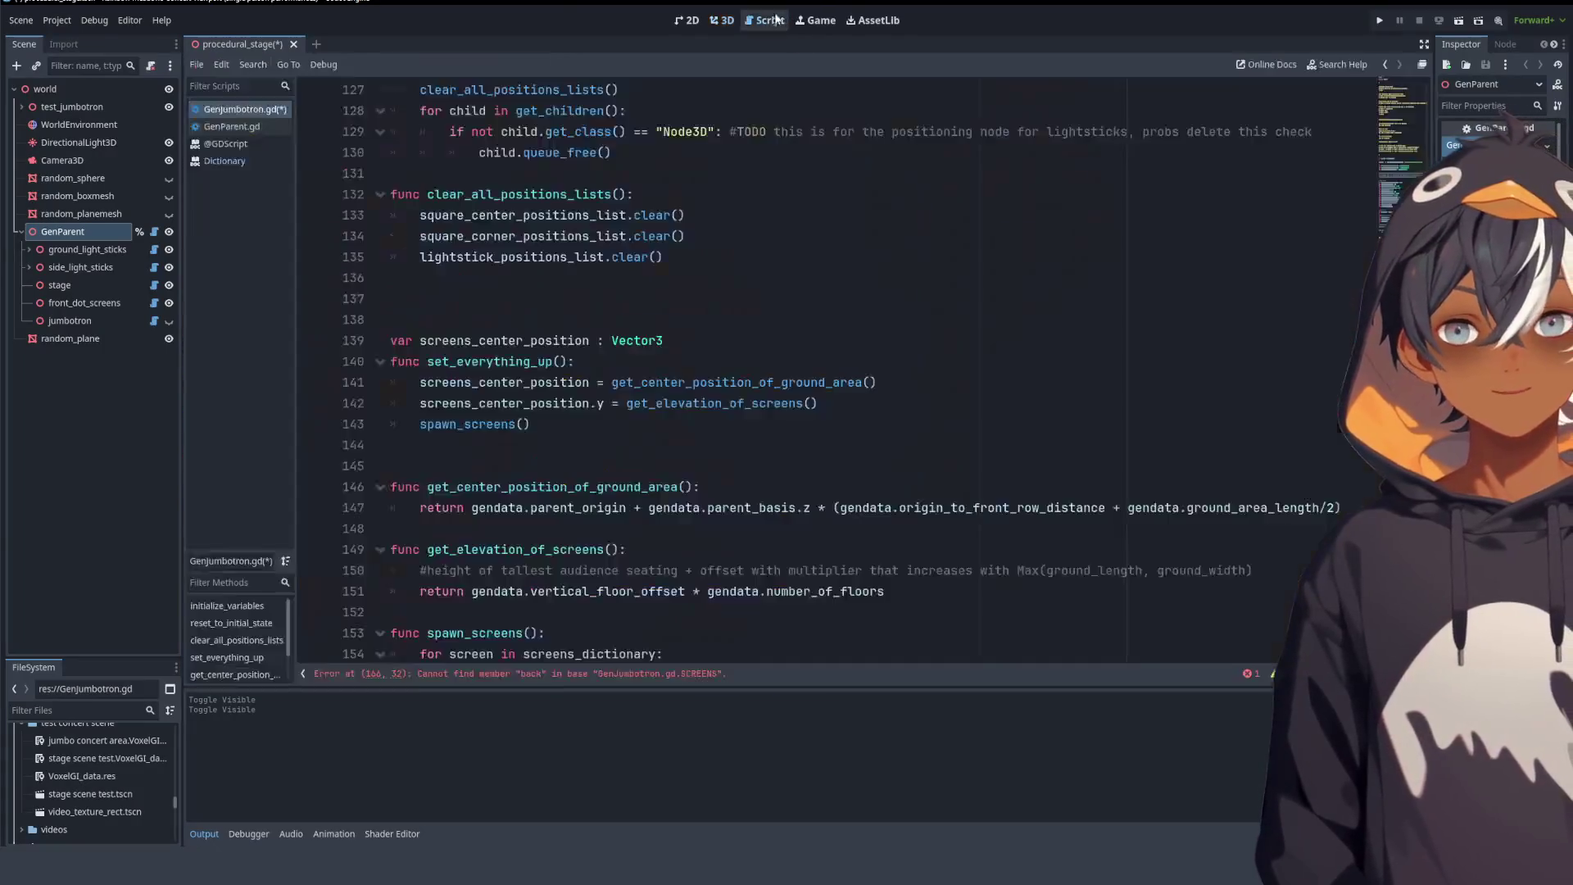
{"action": "scroll", "coordinate": [649, 487], "scroll_direction": "down", "scroll_amount": 8}
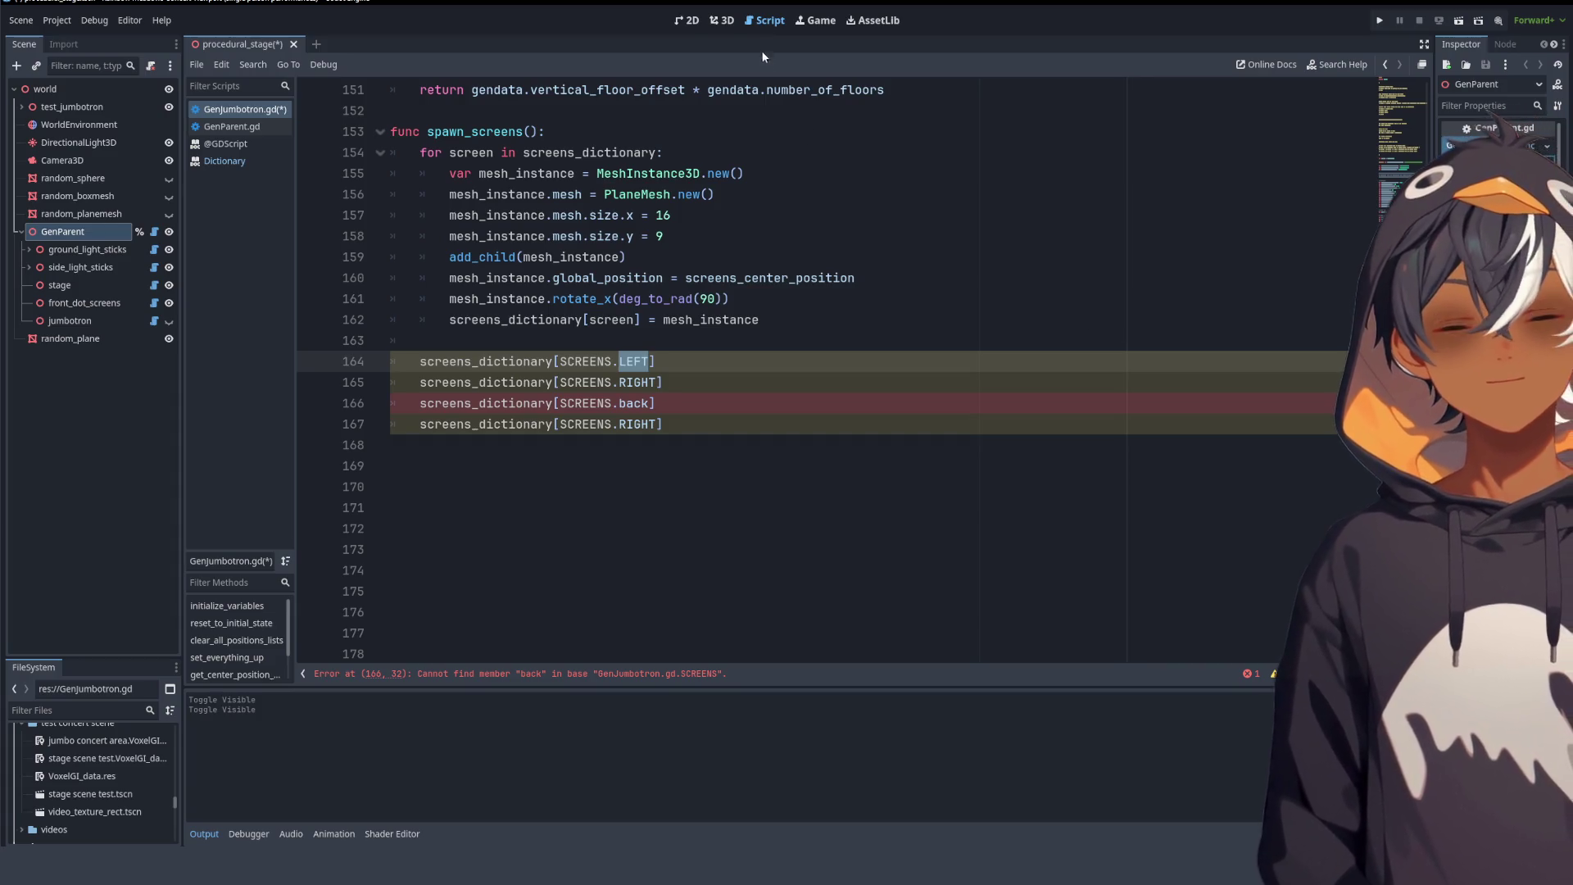
{"action": "left_click", "coordinate": [727, 26]}
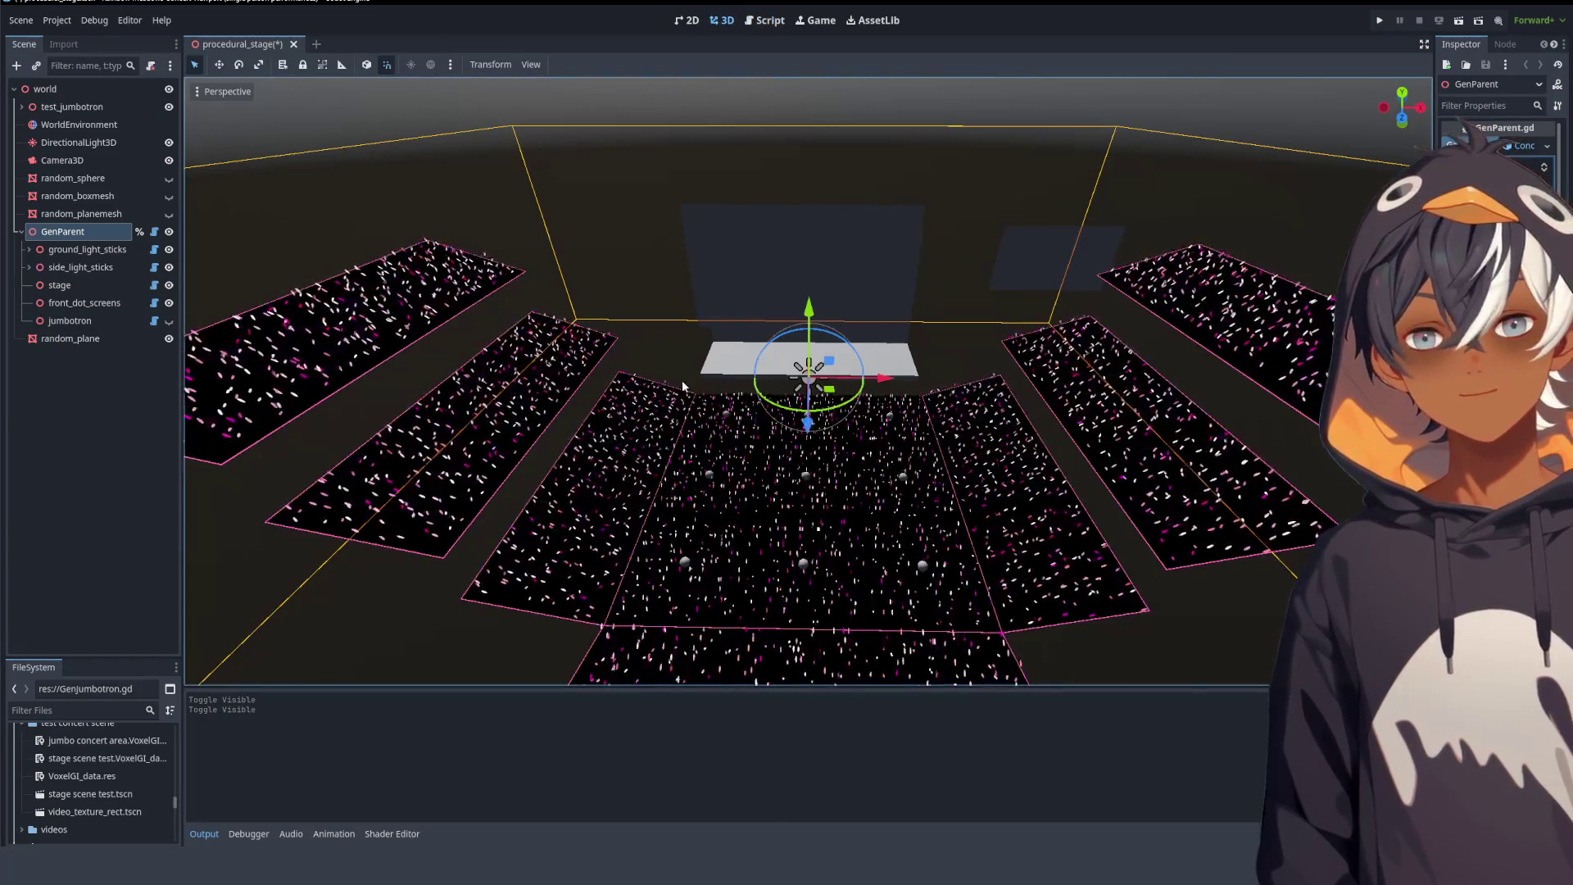
- Zoom and orbit over the crowd panels to a near-front stage view, then return to GenJumbotron.gd
{"action": "scroll", "coordinate": [677, 293], "scroll_direction": "up", "scroll_amount": 5}
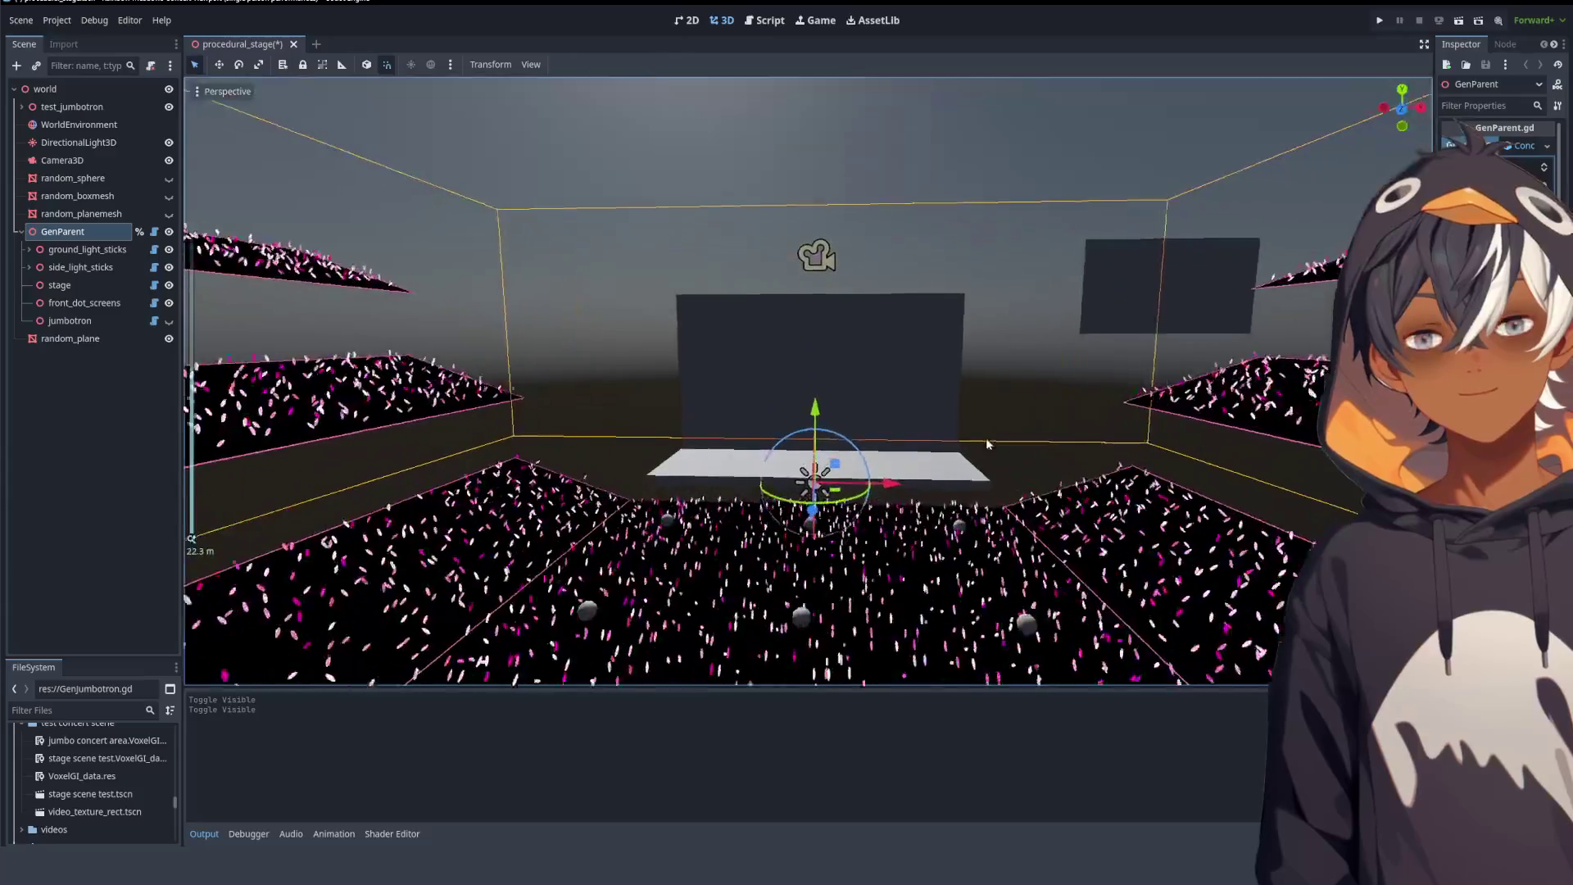
{"action": "scroll", "coordinate": [822, 425], "scroll_direction": "down", "scroll_amount": 5}
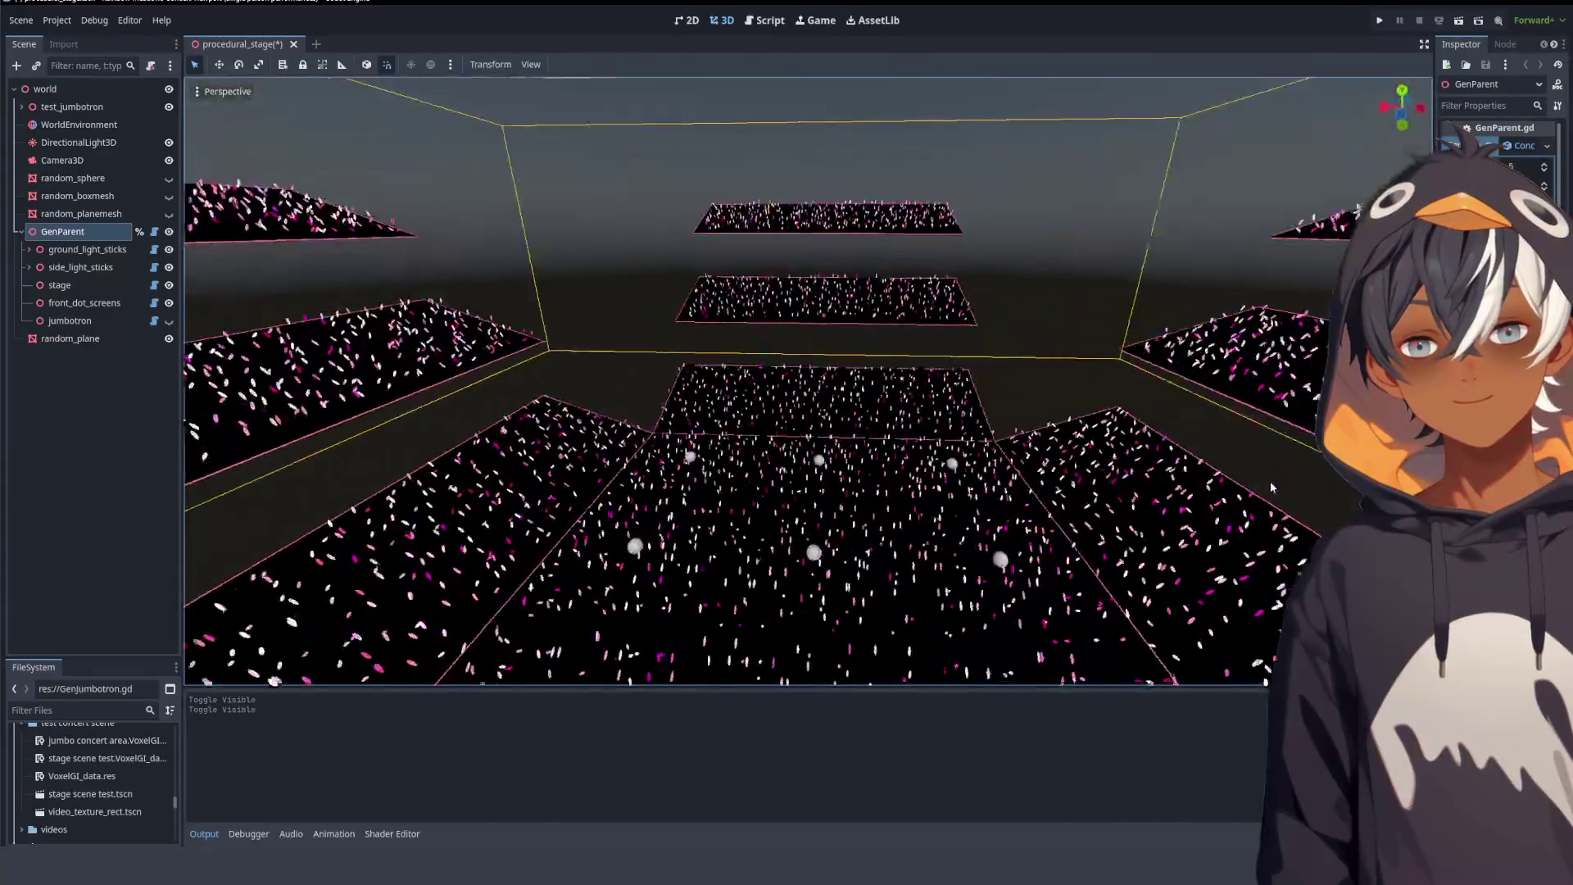
{"action": "mouse_move", "coordinate": [991, 406]}
{"action": "left_mouse_down"}
{"action": "mouse_move", "coordinate": [799, 303]}
{"action": "mouse_move", "coordinate": [687, 341]}
{"action": "mouse_move", "coordinate": [684, 323]}
{"action": "mouse_move", "coordinate": [724, 218]}
{"action": "mouse_move", "coordinate": [743, 233]}
{"action": "mouse_move", "coordinate": [963, 207]}
{"action": "mouse_move", "coordinate": [788, 365]}
{"action": "mouse_move", "coordinate": [740, 314]}
{"action": "left_mouse_up"}
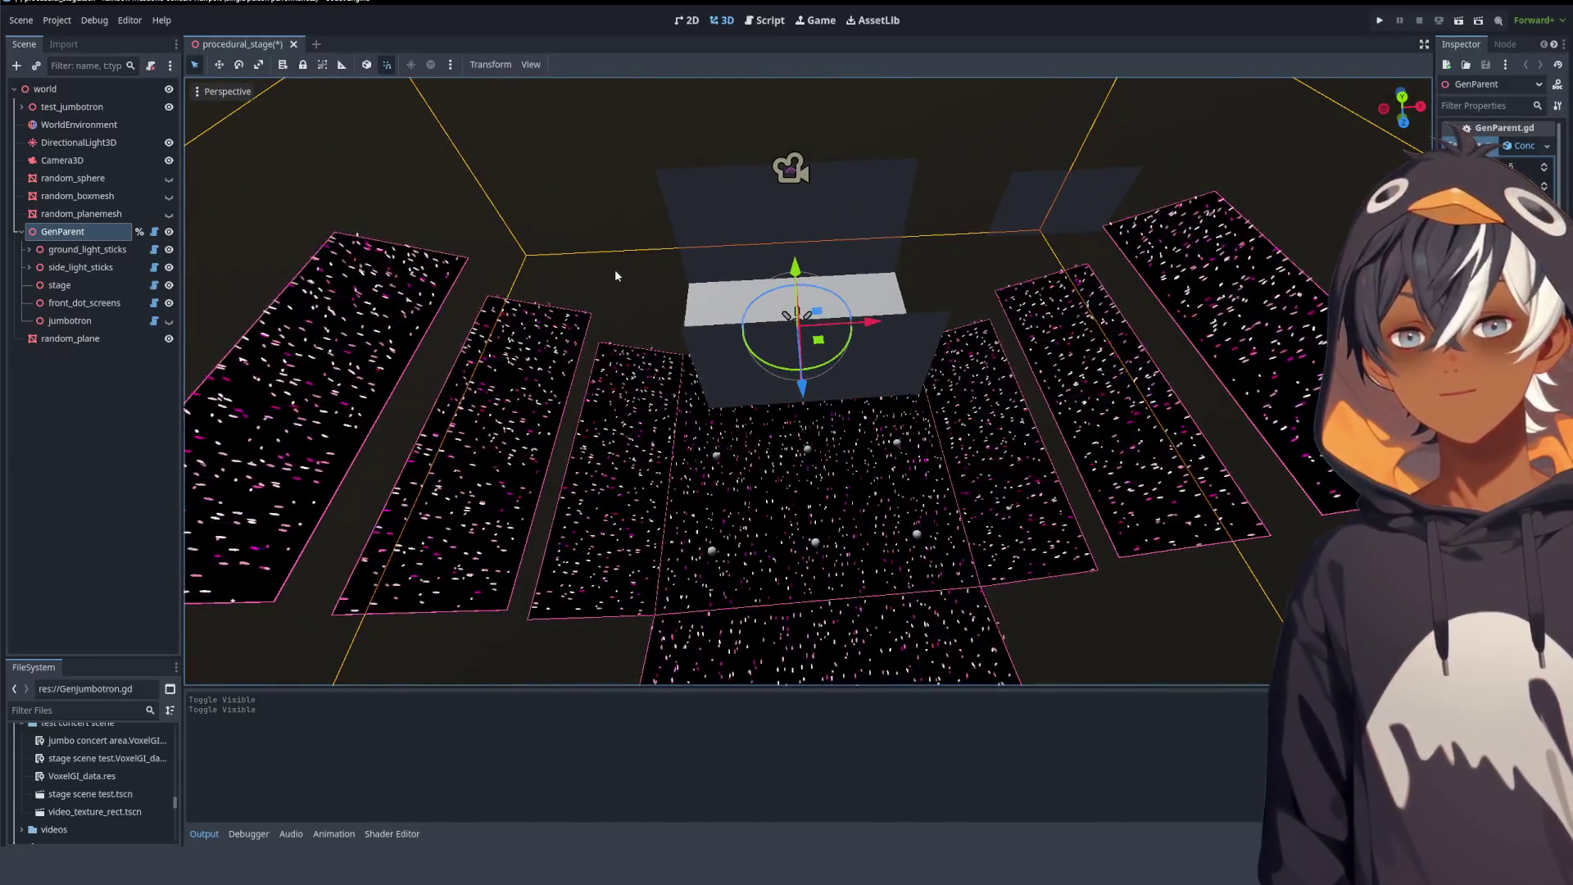
{"action": "mouse_move", "coordinate": [1066, 403]}
{"action": "left_mouse_down"}
{"action": "mouse_move", "coordinate": [987, 357]}
{"action": "mouse_move", "coordinate": [952, 377]}
{"action": "left_mouse_up"}
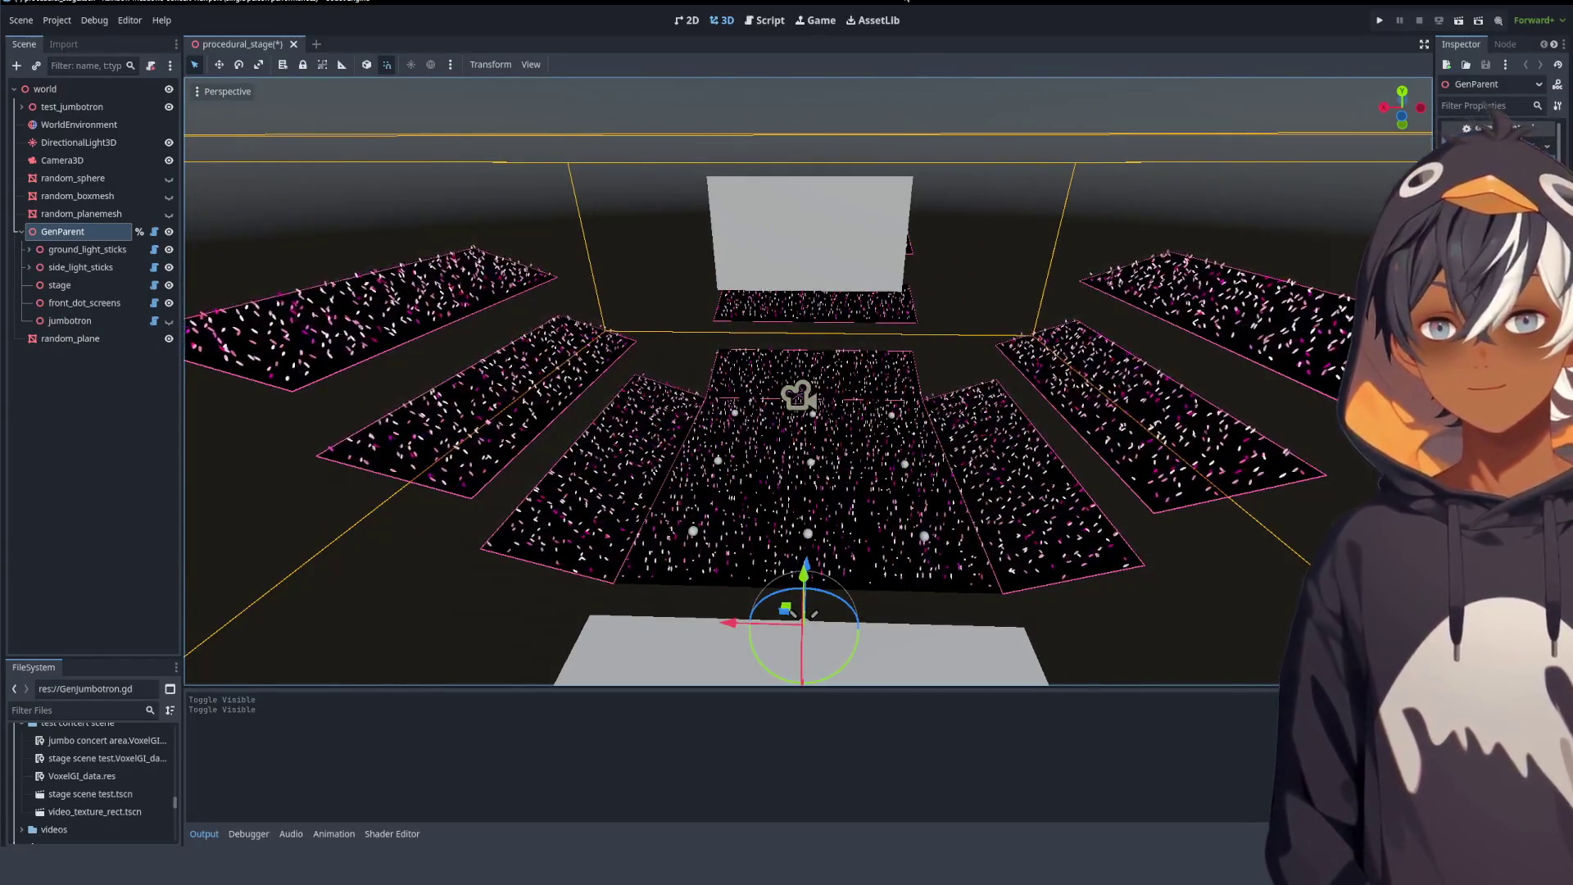
{"action": "key", "text": "ctrl+F3"}
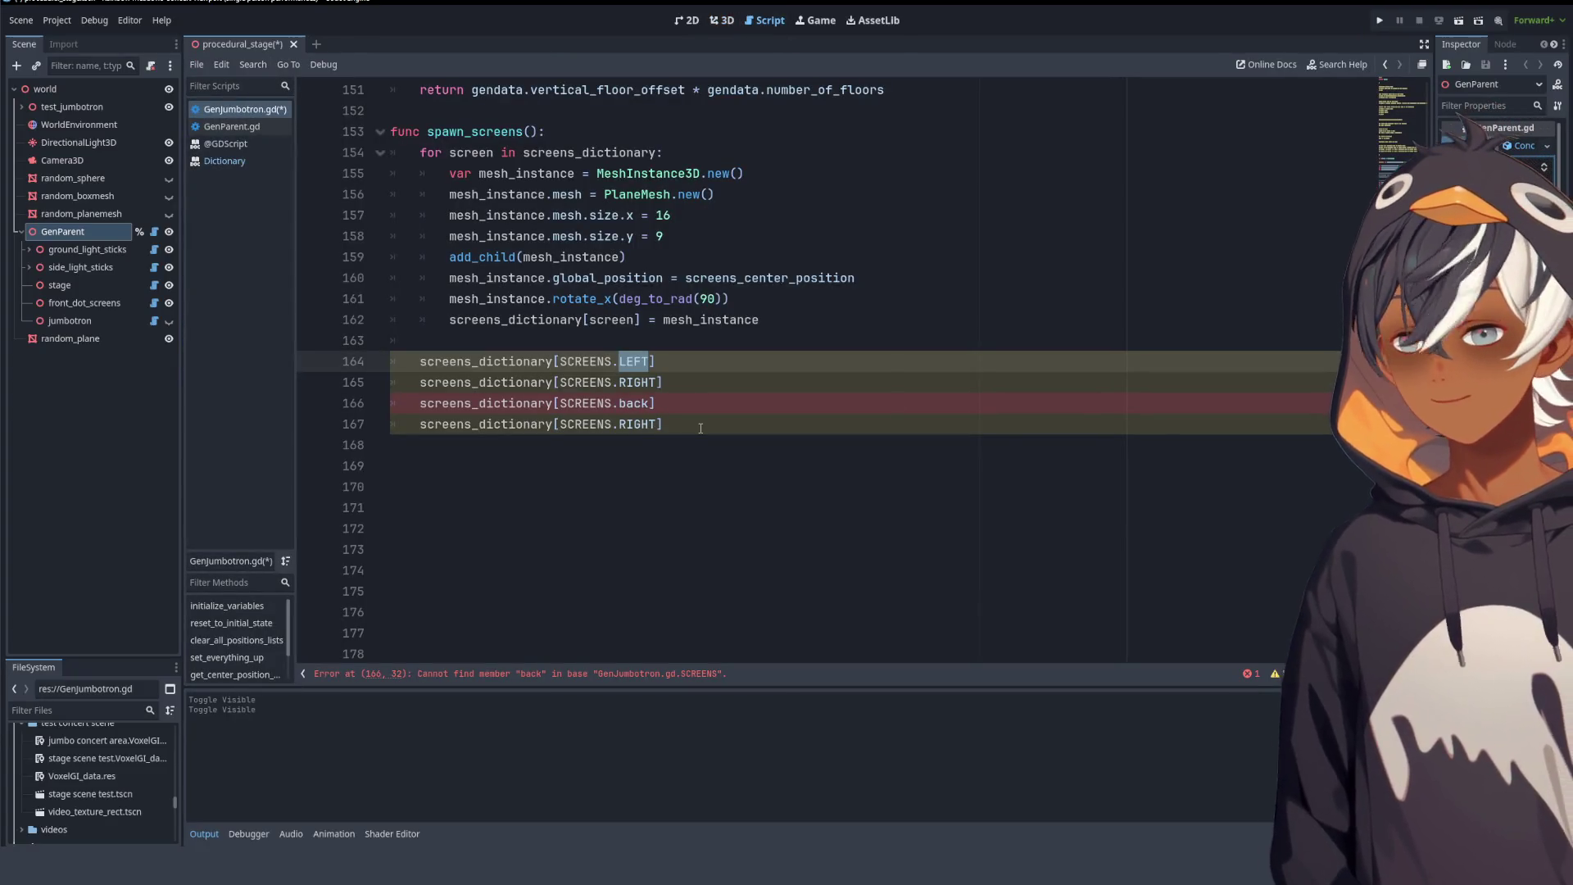
- Type a word on the empty line 111 above the SCREENS enum, then erase it
{"action": "scroll", "coordinate": [792, 414], "scroll_direction": "up", "scroll_amount": 15}
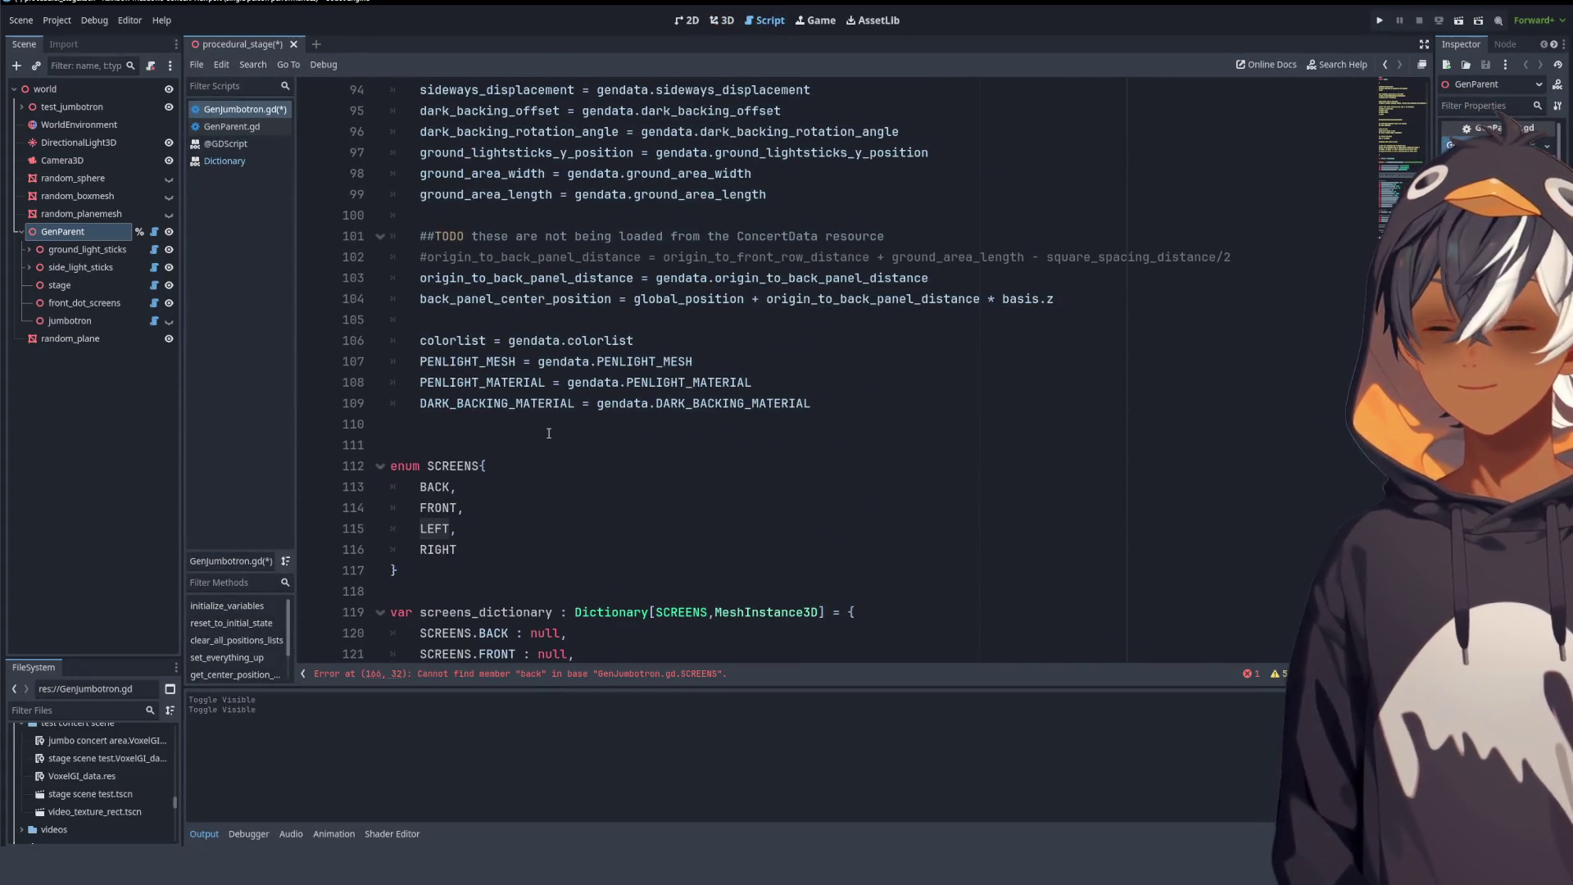
{"action": "left_click", "coordinate": [549, 433]}
{"action": "key", "text": "Down"}
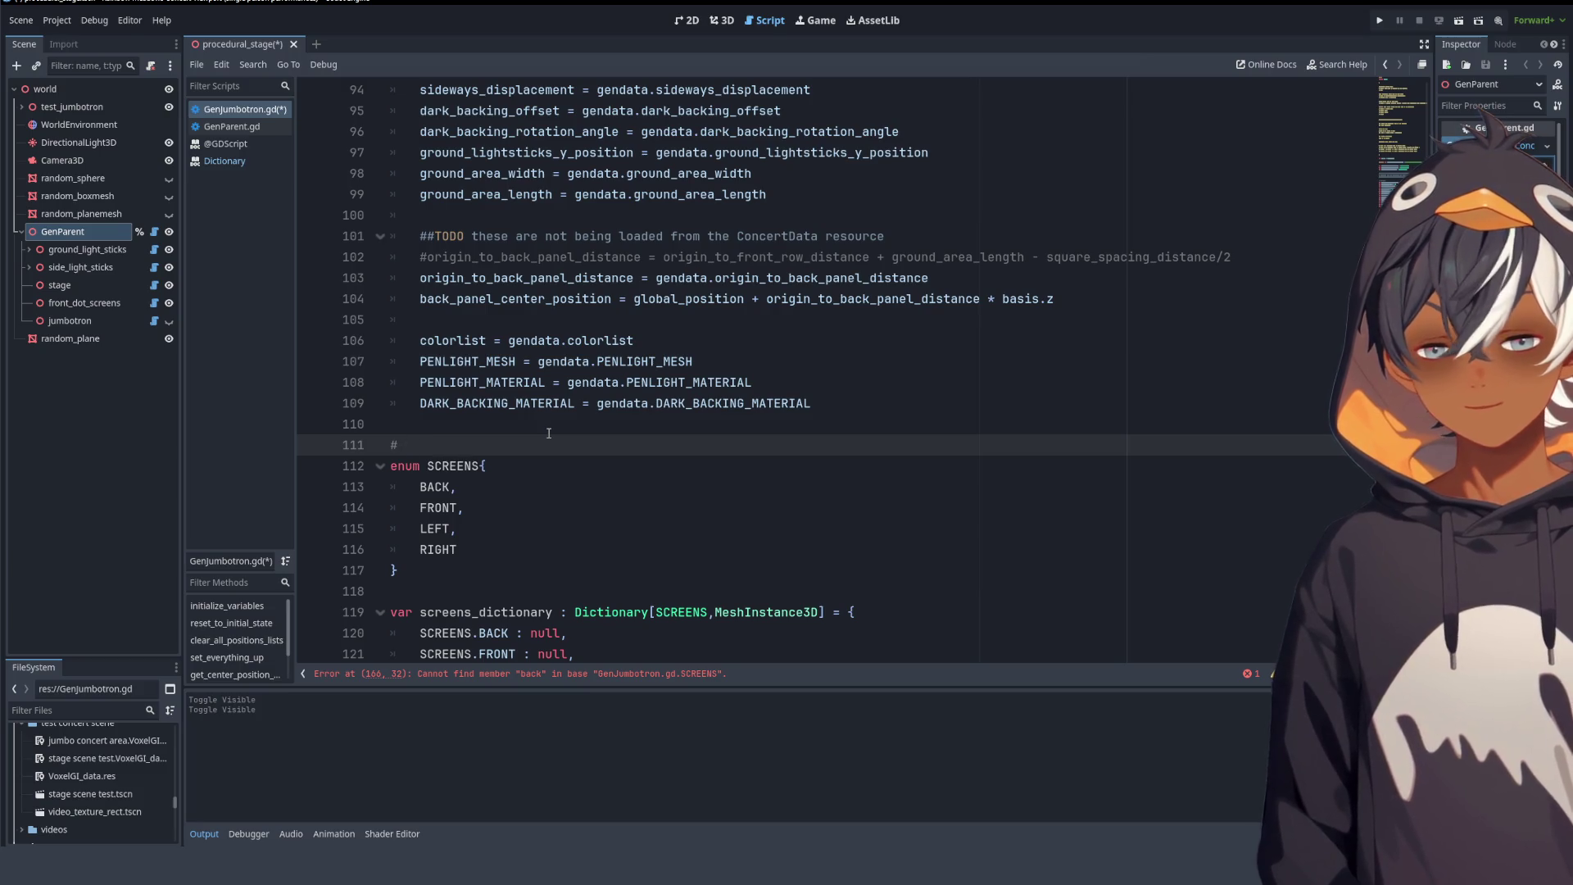
{"action": "type", "text": " PHI"}
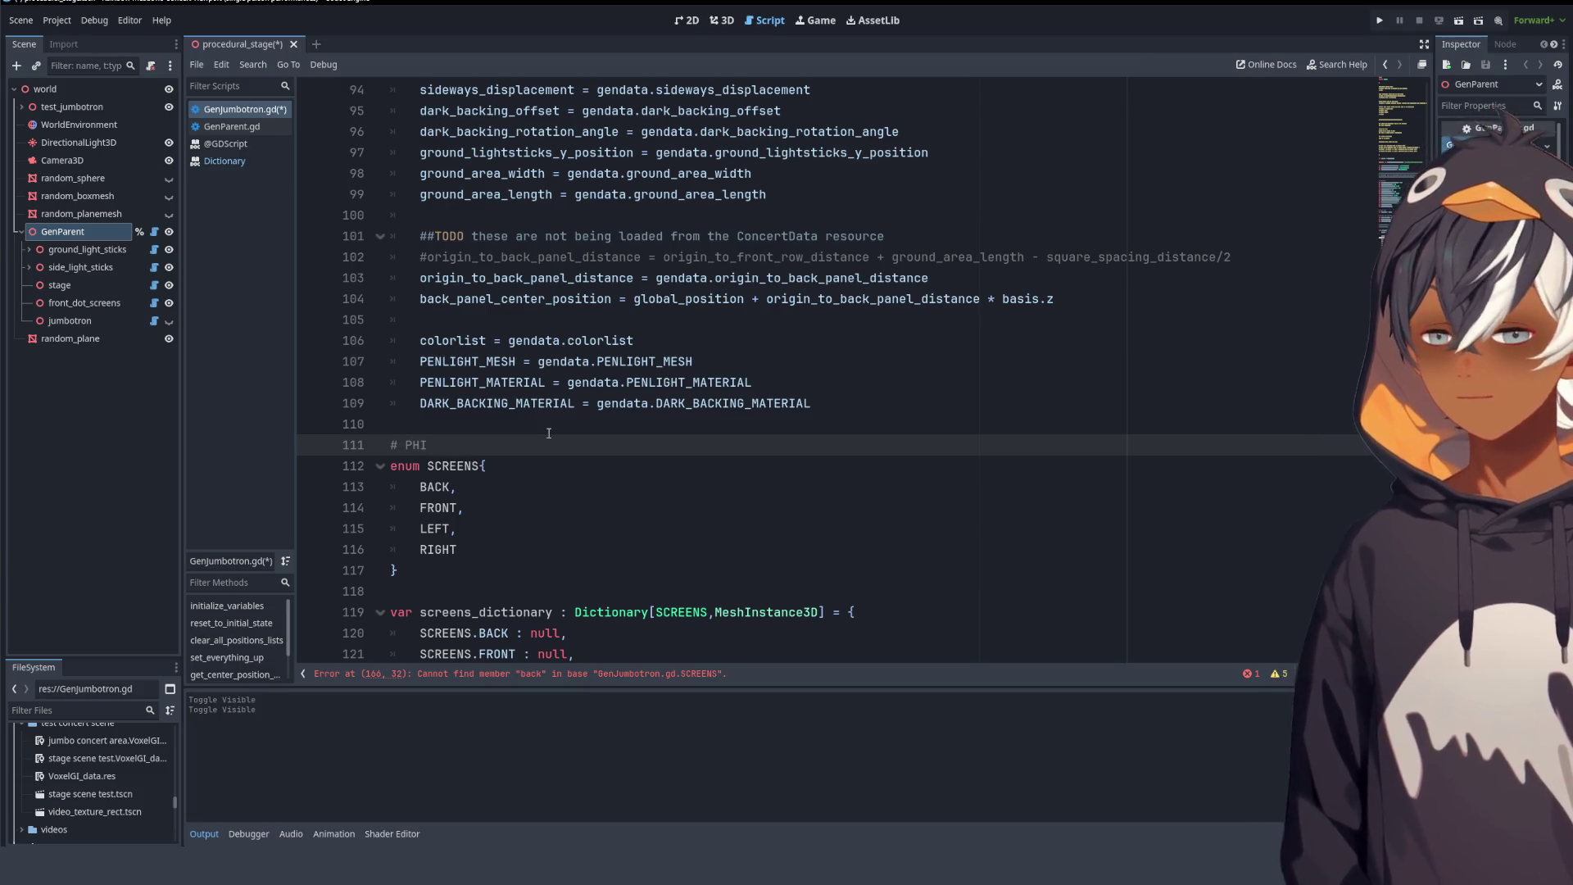
{"action": "type", "text": "ZZY"}
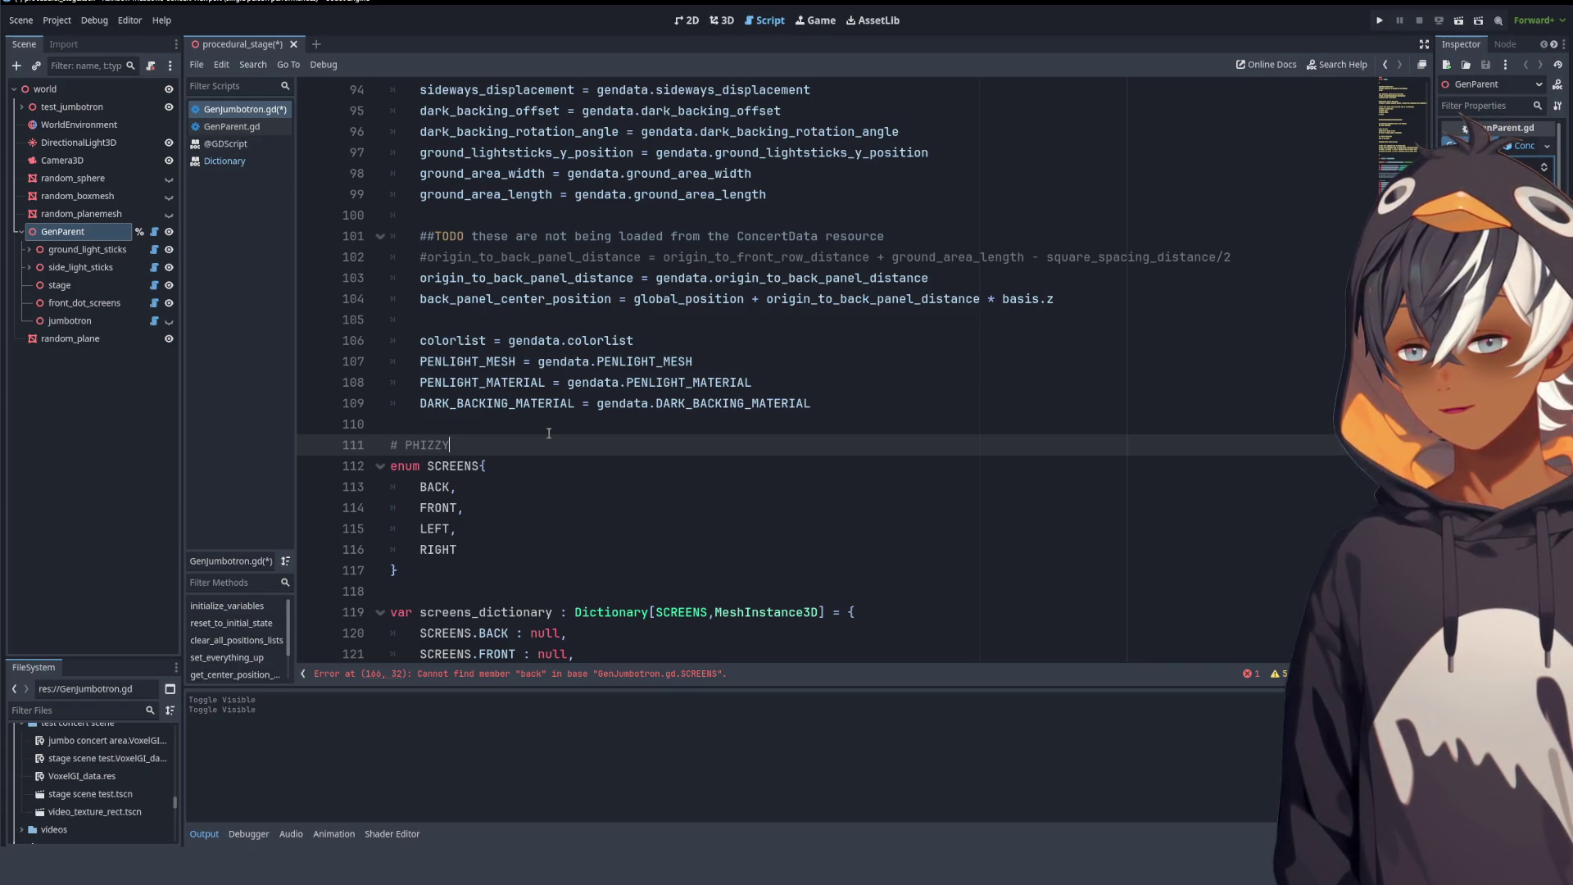
{"action": "key", "text": "ctrl+BackSpace"}
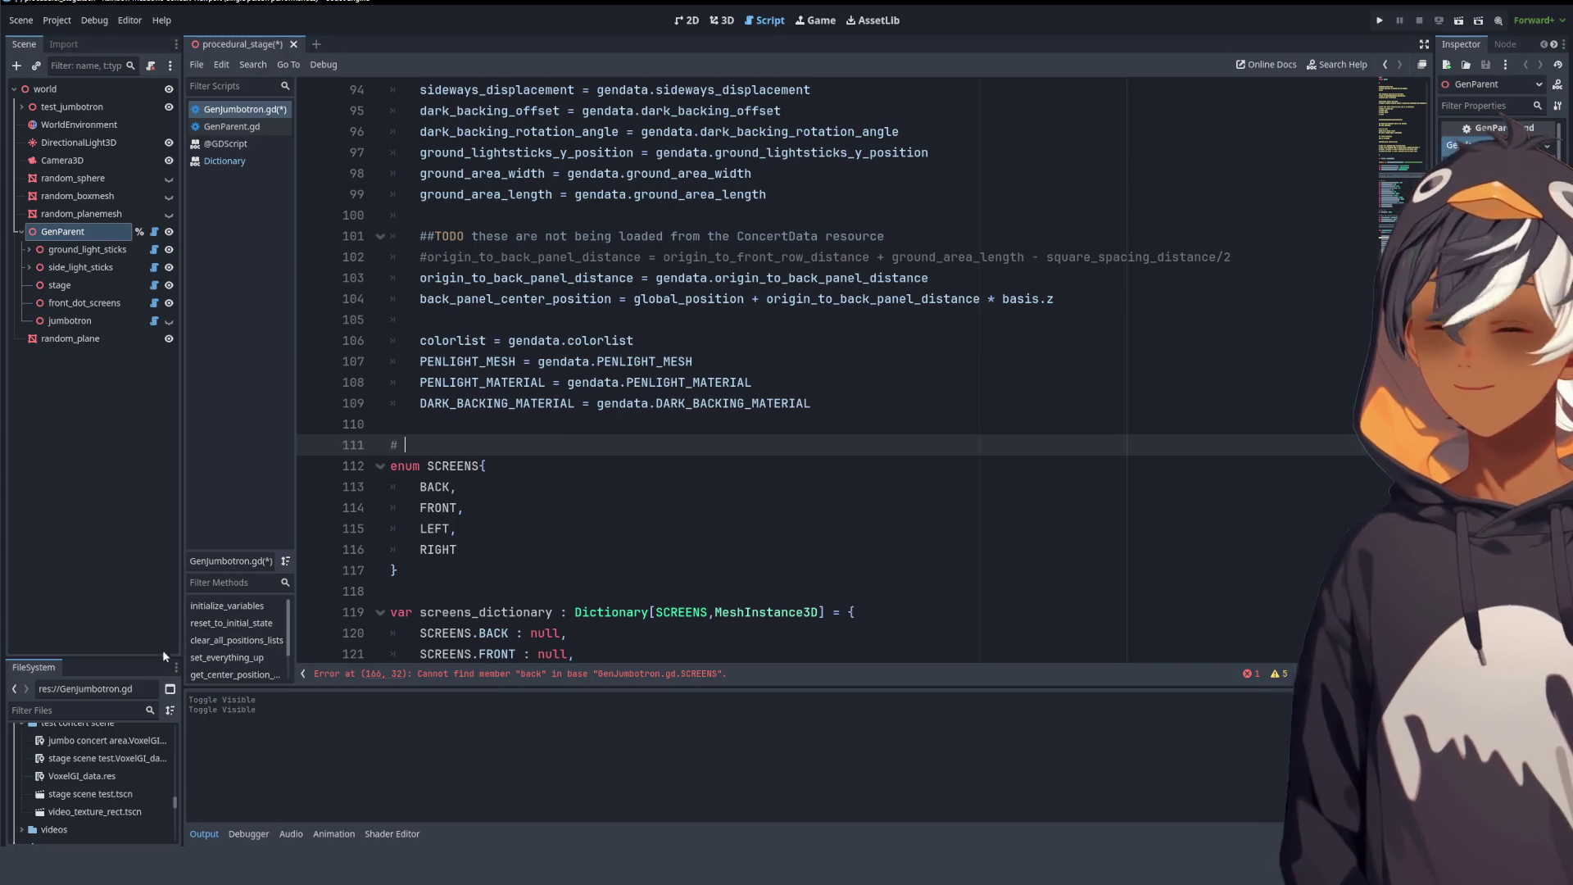
- Enlarge the FileSystem panel and open test concert area.tscn
{"action": "left_click_drag", "start_coordinate": [102, 658], "coordinate": [102, 196]}
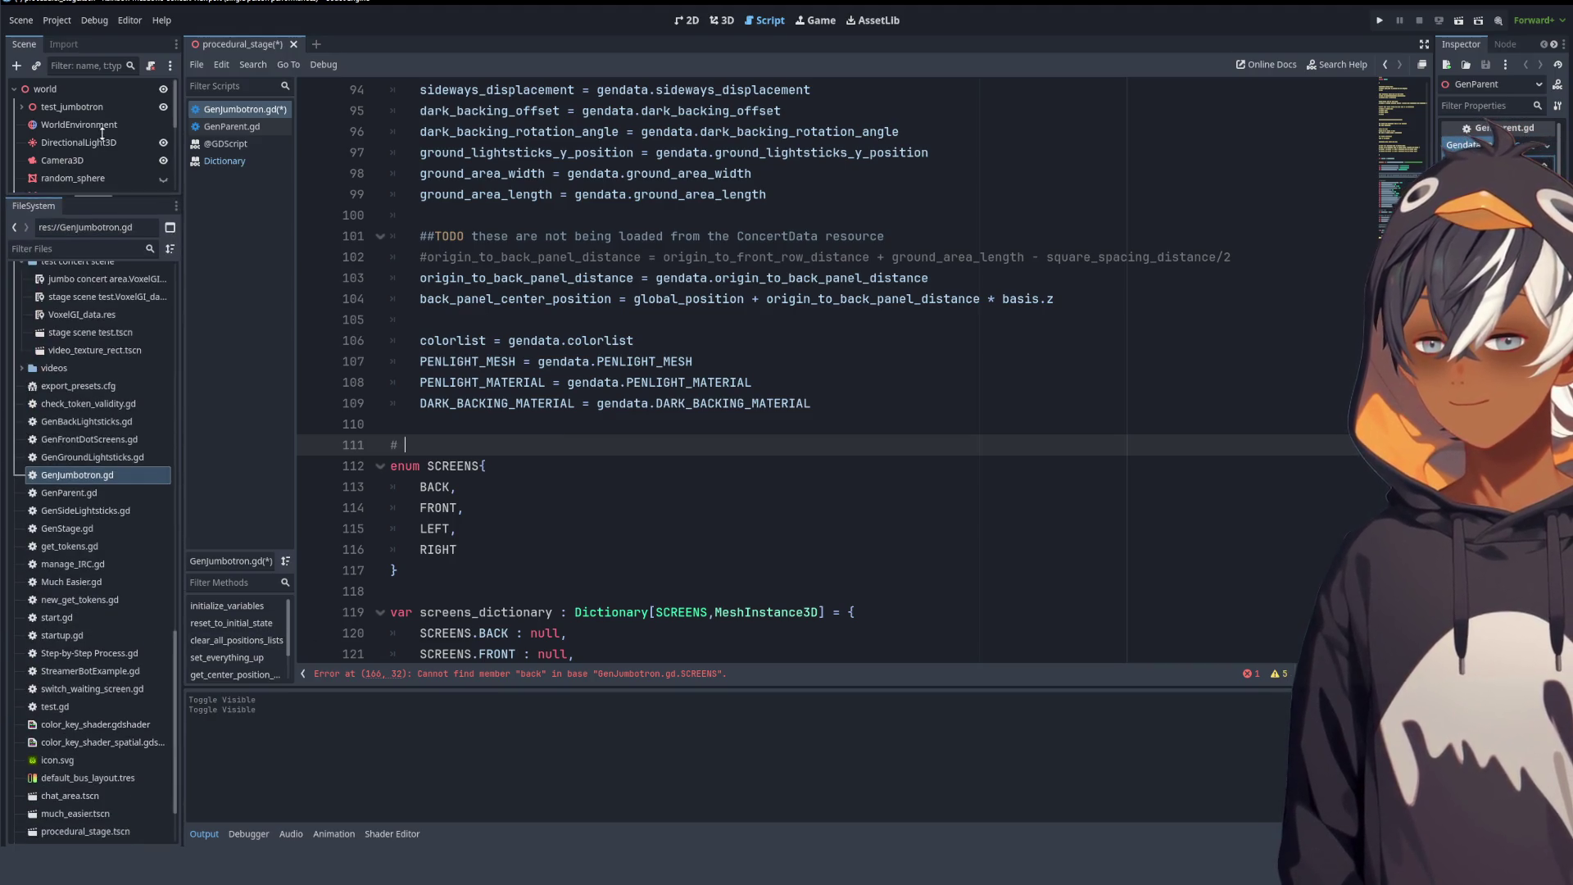
{"action": "scroll", "coordinate": [97, 514], "scroll_direction": "up", "scroll_amount": 10}
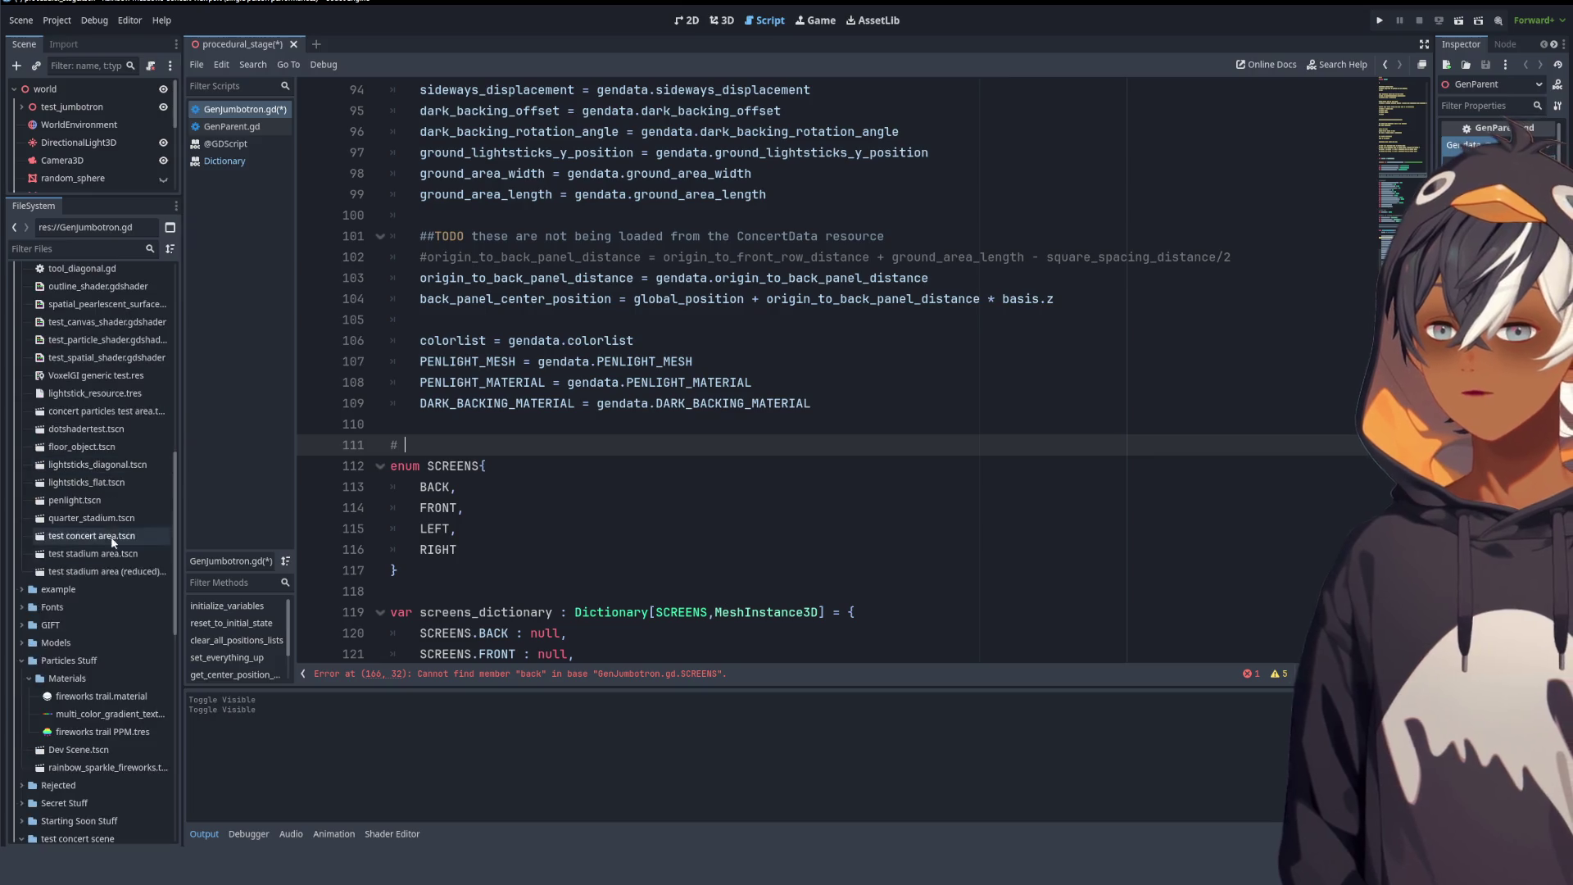
{"action": "left_click", "coordinate": [99, 539]}
{"action": "double_click", "coordinate": [91, 539]}
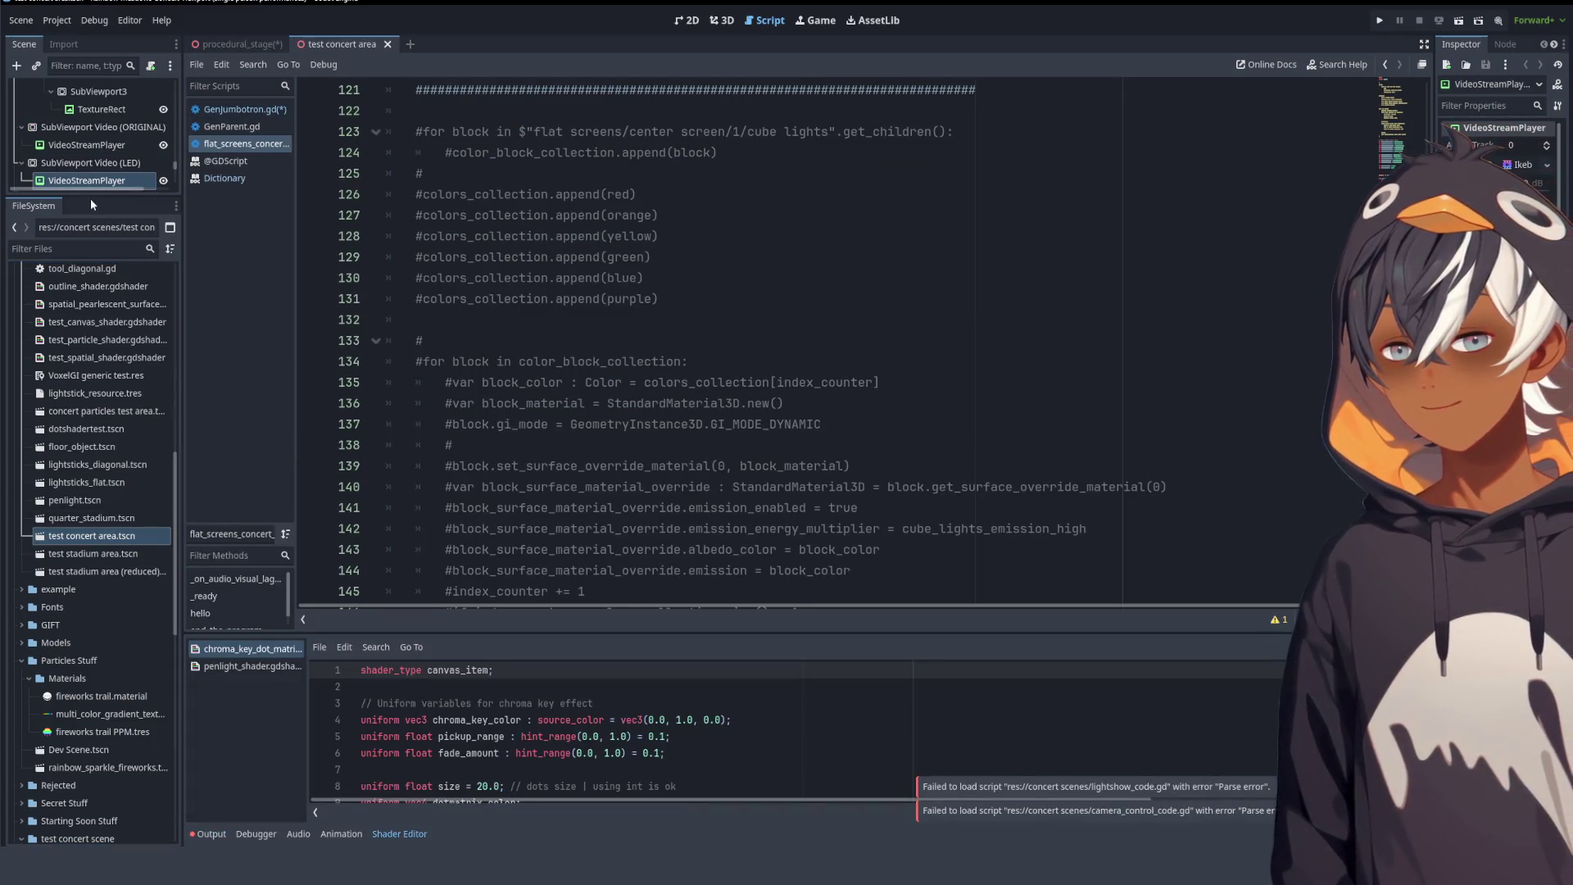
- Give the Scene tree more room and browse its nodes, expanding lightsticks_diagonal under Back1
{"action": "left_click_drag", "start_coordinate": [90, 197], "coordinate": [72, 651]}
{"action": "scroll", "coordinate": [80, 412], "scroll_direction": "down", "scroll_amount": 10}
{"action": "scroll", "coordinate": [75, 365], "scroll_direction": "up", "scroll_amount": 8}
{"action": "scroll", "coordinate": [75, 363], "scroll_direction": "up", "scroll_amount": 5}
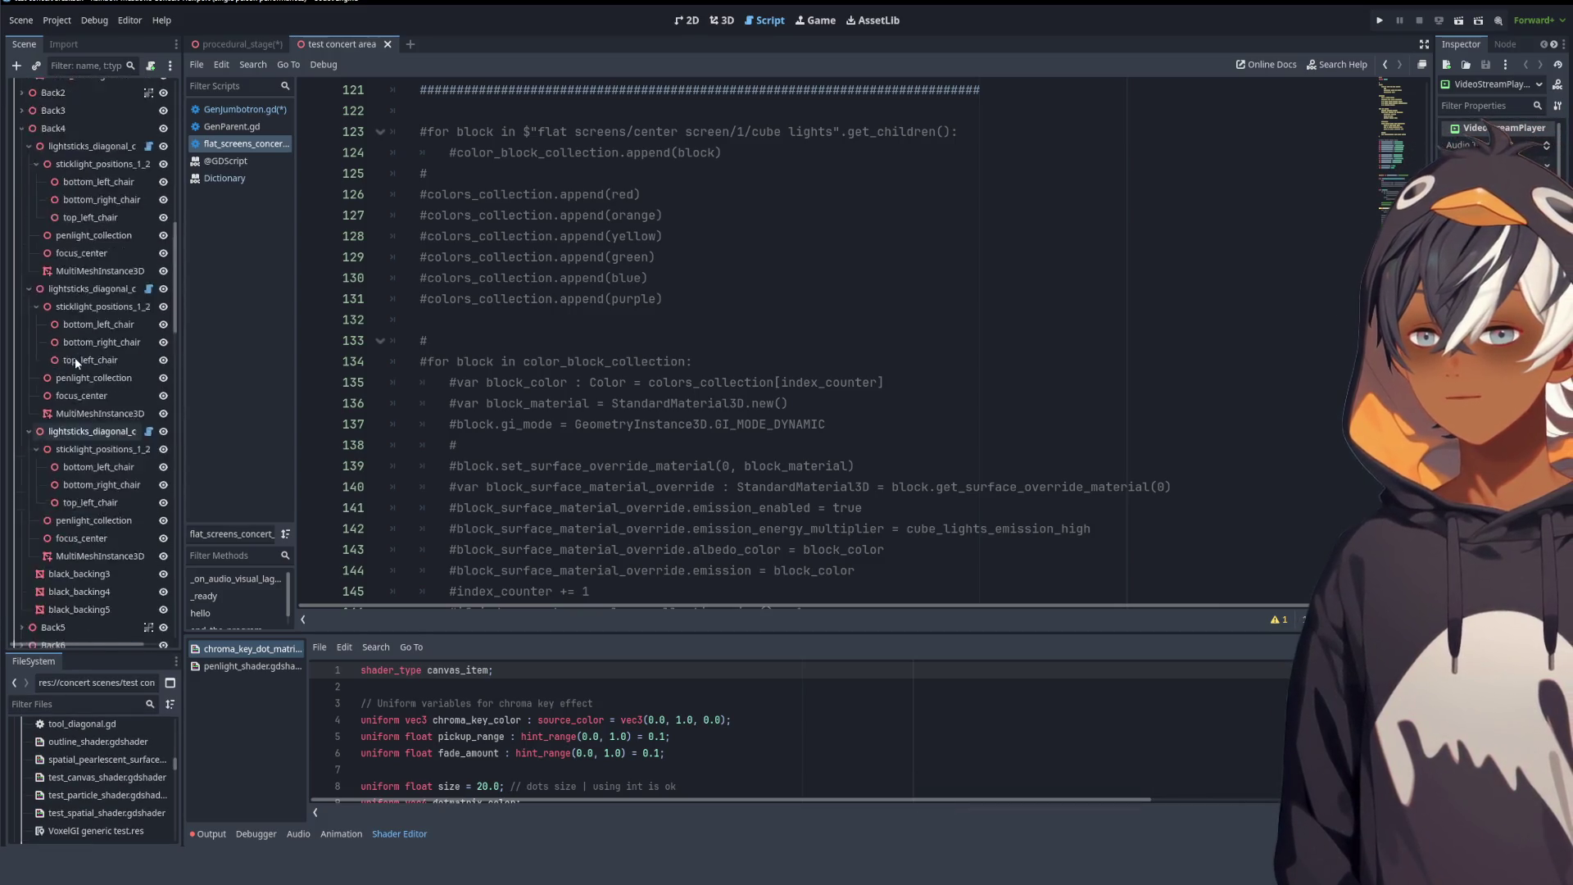
{"action": "left_click", "coordinate": [27, 145]}
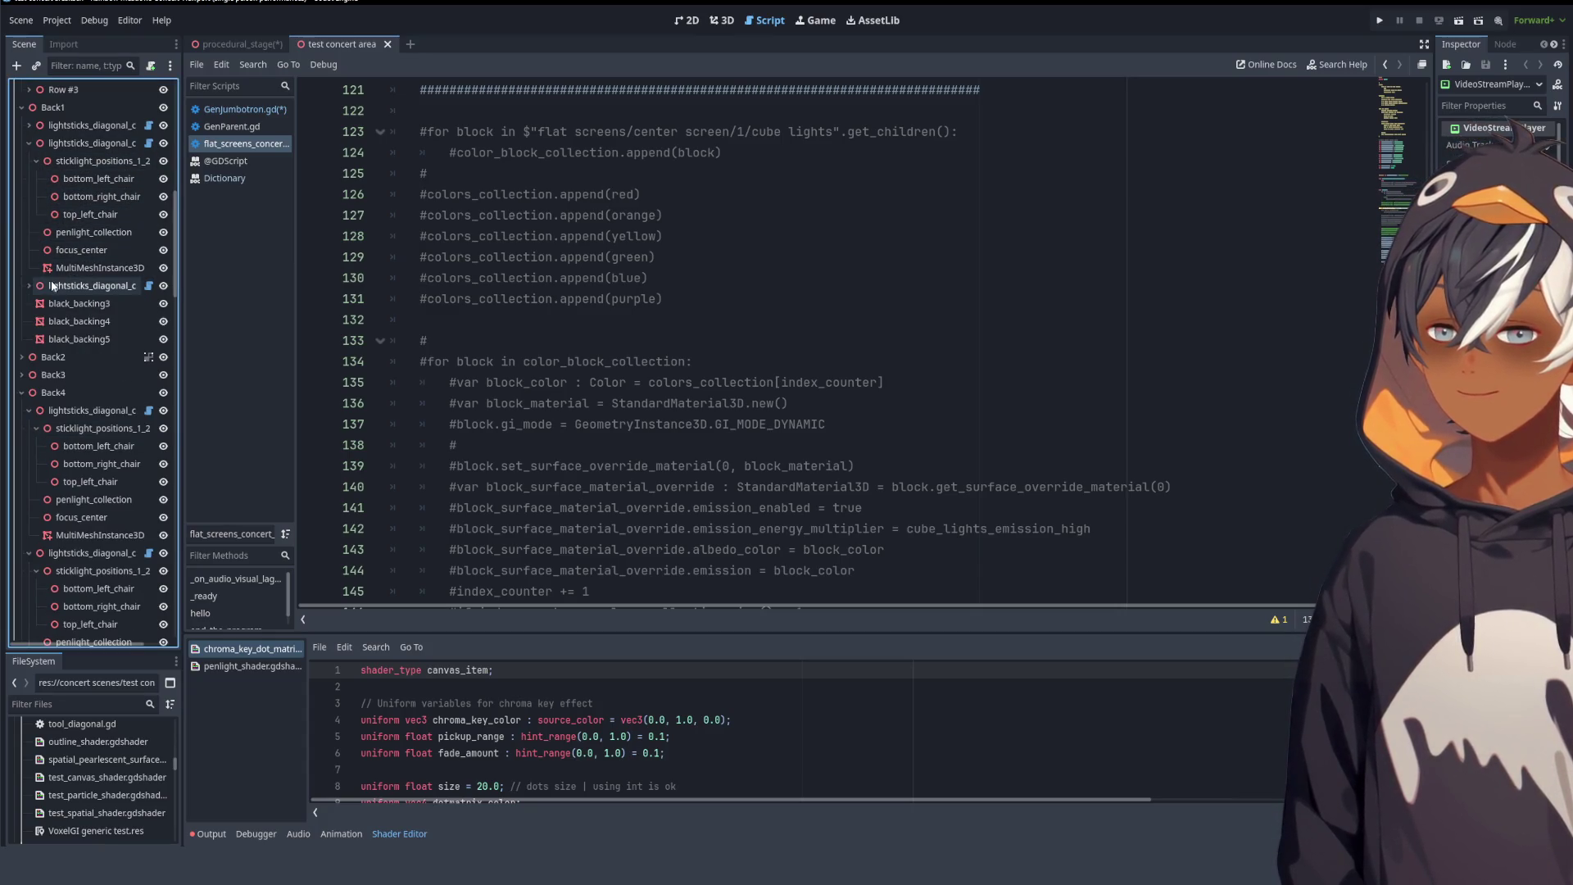
{"action": "scroll", "coordinate": [144, 366], "scroll_direction": "down", "scroll_amount": 10}
{"action": "scroll", "coordinate": [143, 361], "scroll_direction": "down", "scroll_amount": 10}
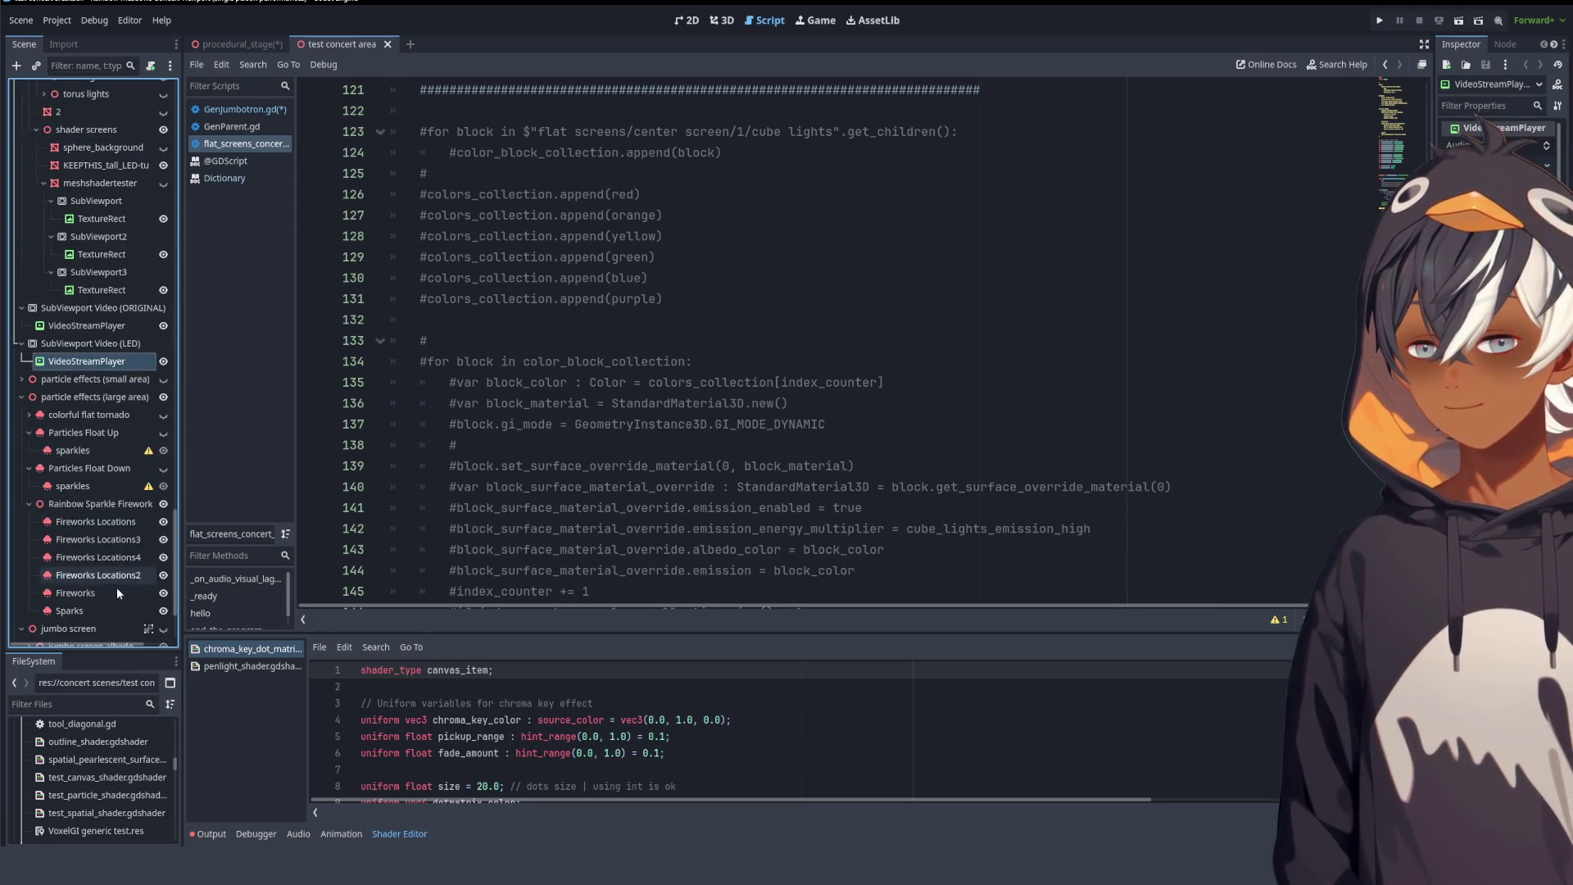
{"action": "scroll", "coordinate": [113, 582], "scroll_direction": "down", "scroll_amount": 3}
- Filter the scene nodes by 'LIGHTS', clear the filter, and close the test concert area scene
{"action": "left_click", "coordinate": [102, 69]}
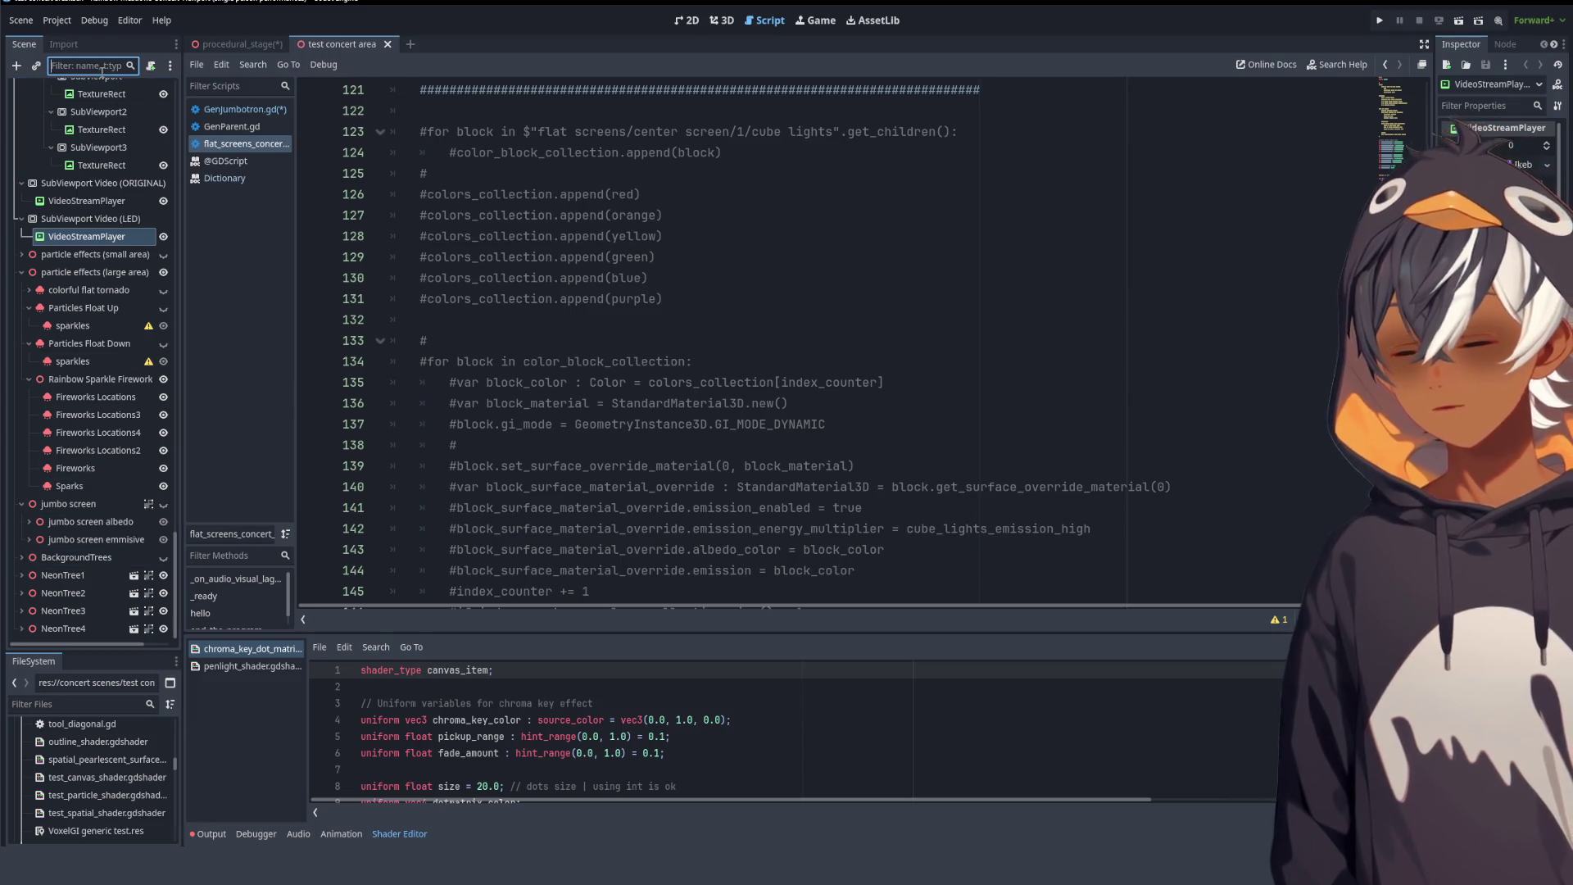
{"action": "type", "text": "LIGHTS"}
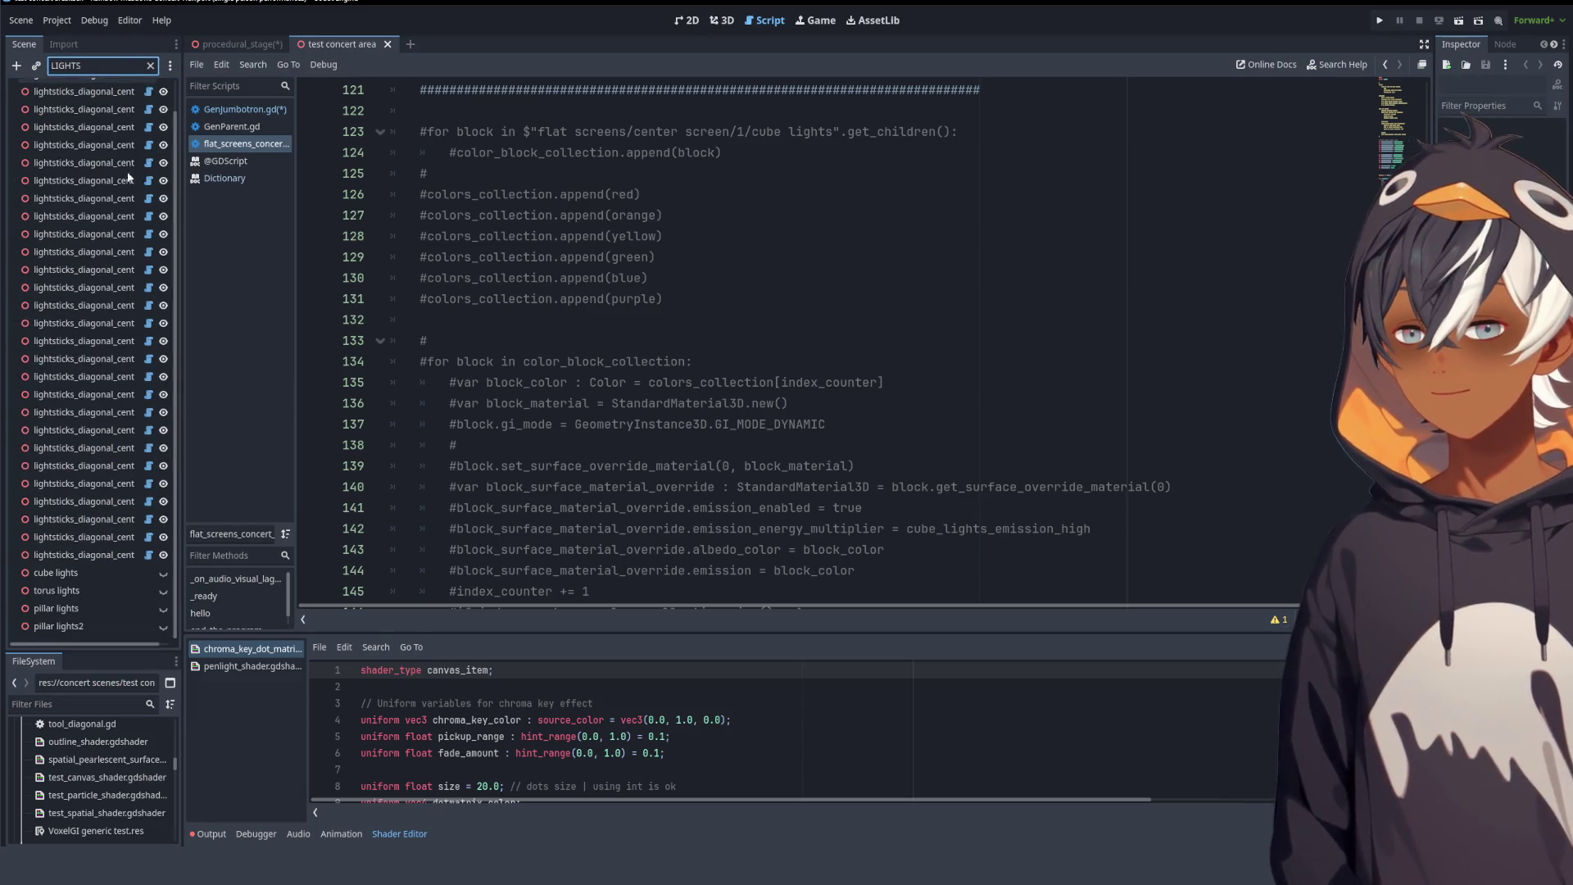
{"action": "scroll", "coordinate": [66, 164], "scroll_direction": "up", "scroll_amount": 2}
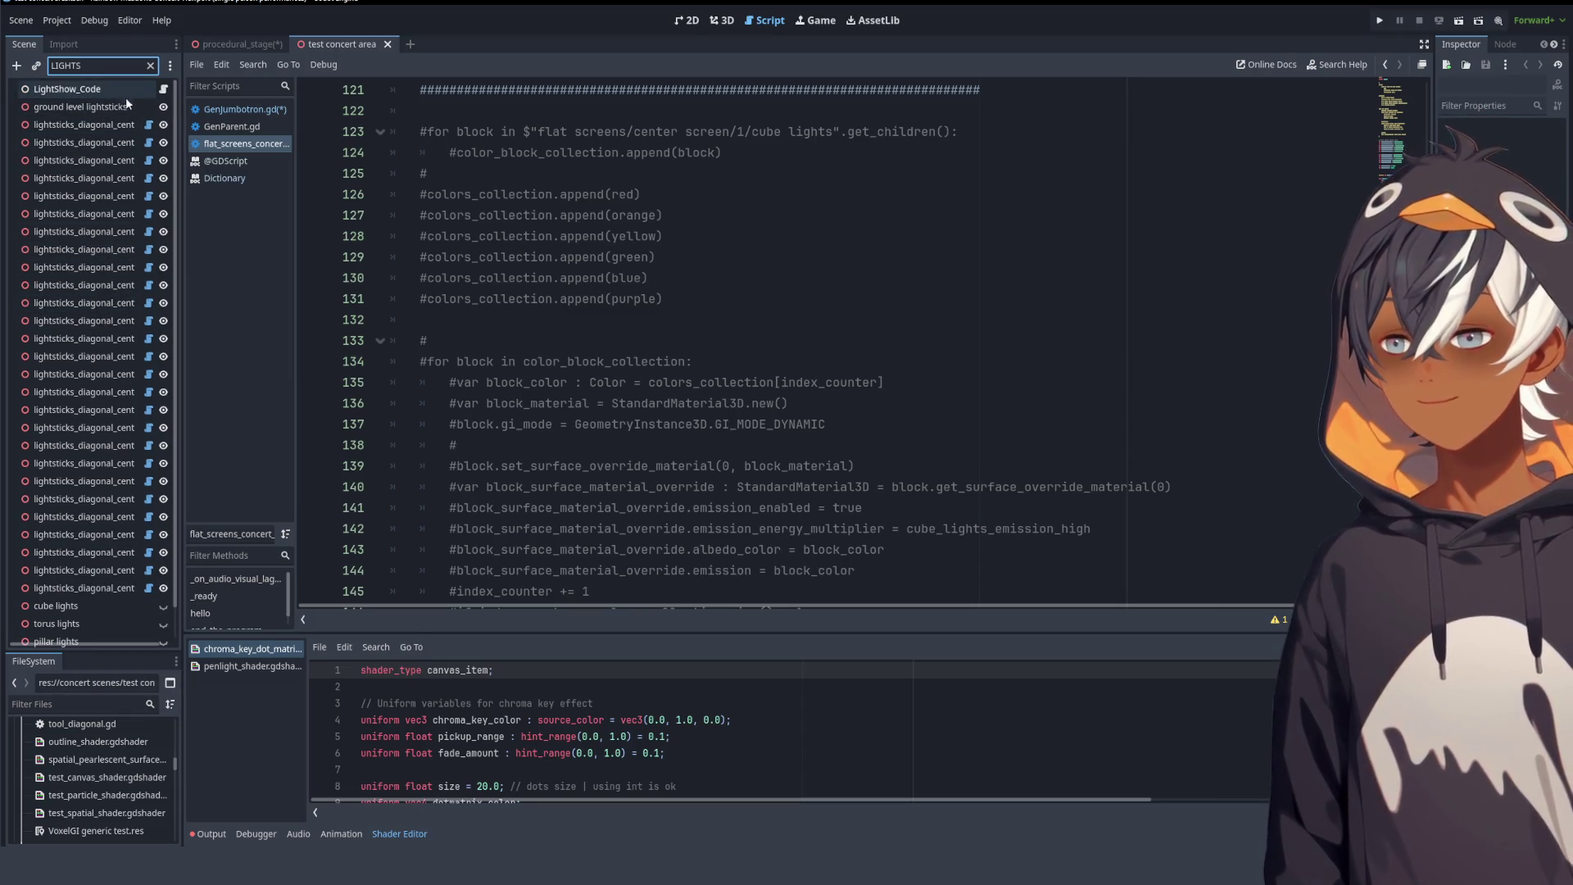
{"action": "left_click", "coordinate": [150, 66]}
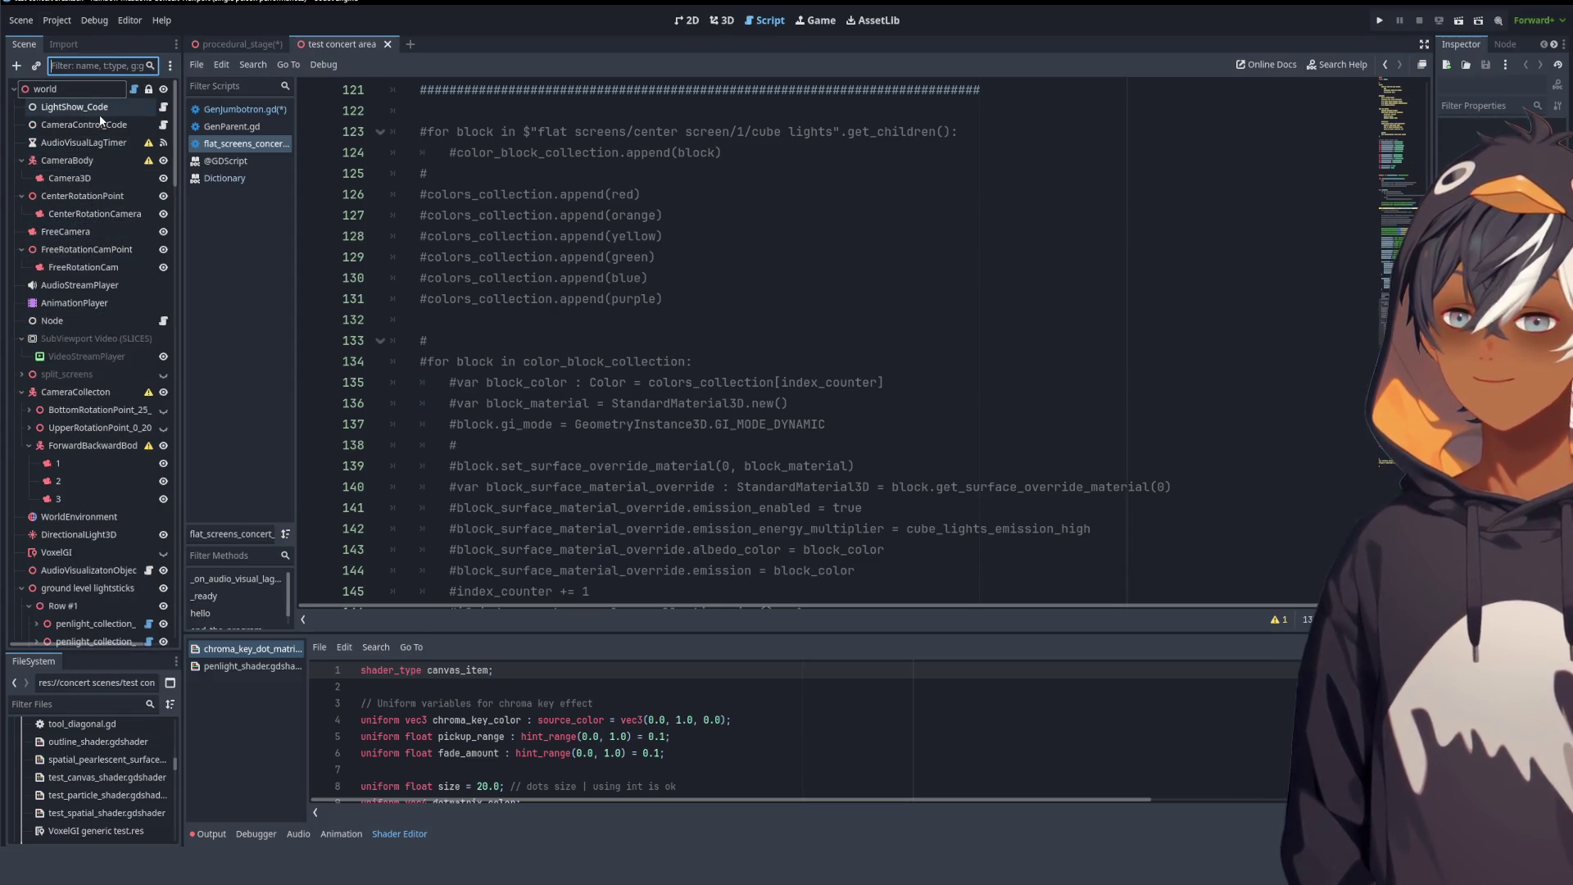
{"action": "scroll", "coordinate": [87, 483], "scroll_direction": "down", "scroll_amount": 5}
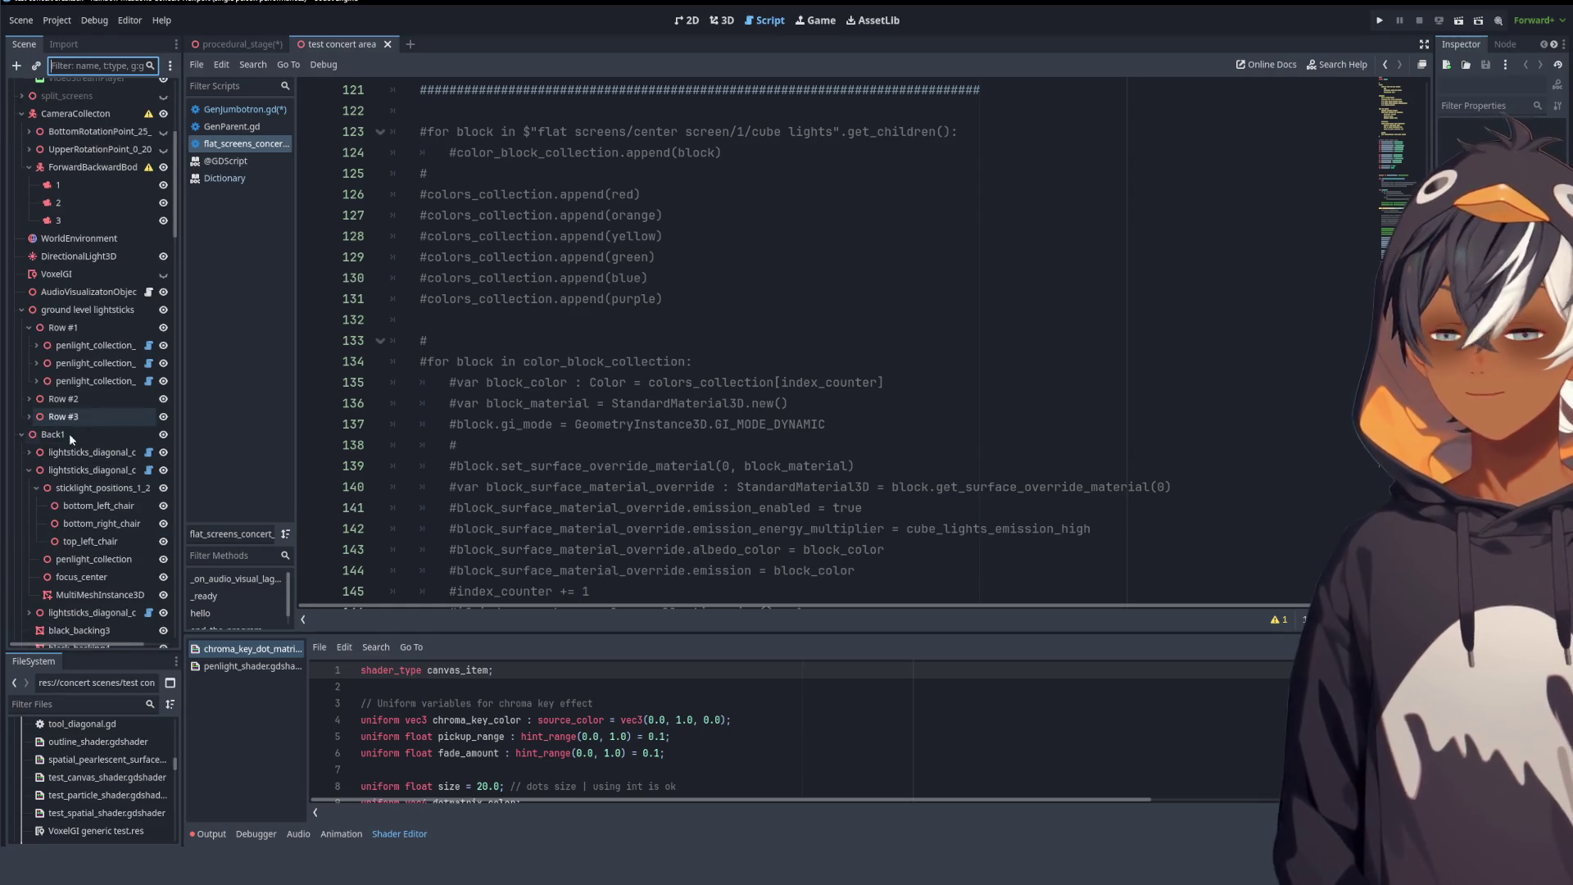
{"action": "left_click", "coordinate": [389, 44]}
{"action": "scroll", "coordinate": [431, 173], "scroll_direction": "down", "scroll_amount": 10}
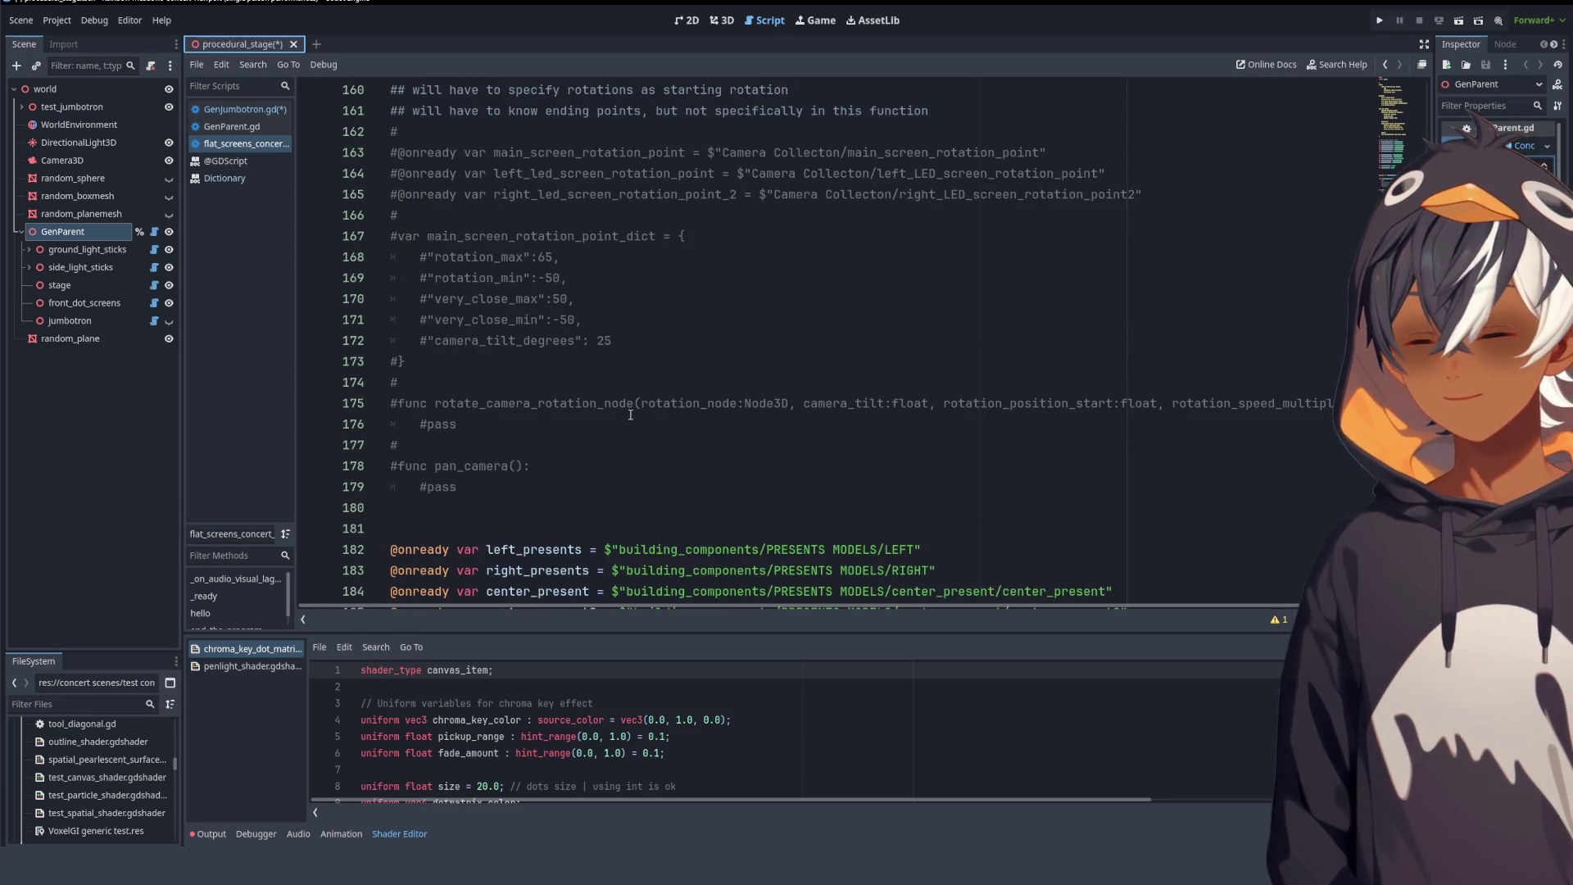
- In GenJumbotron.gd, type a comment above the enum saying all directions are from the stage
{"action": "left_click", "coordinate": [249, 112]}
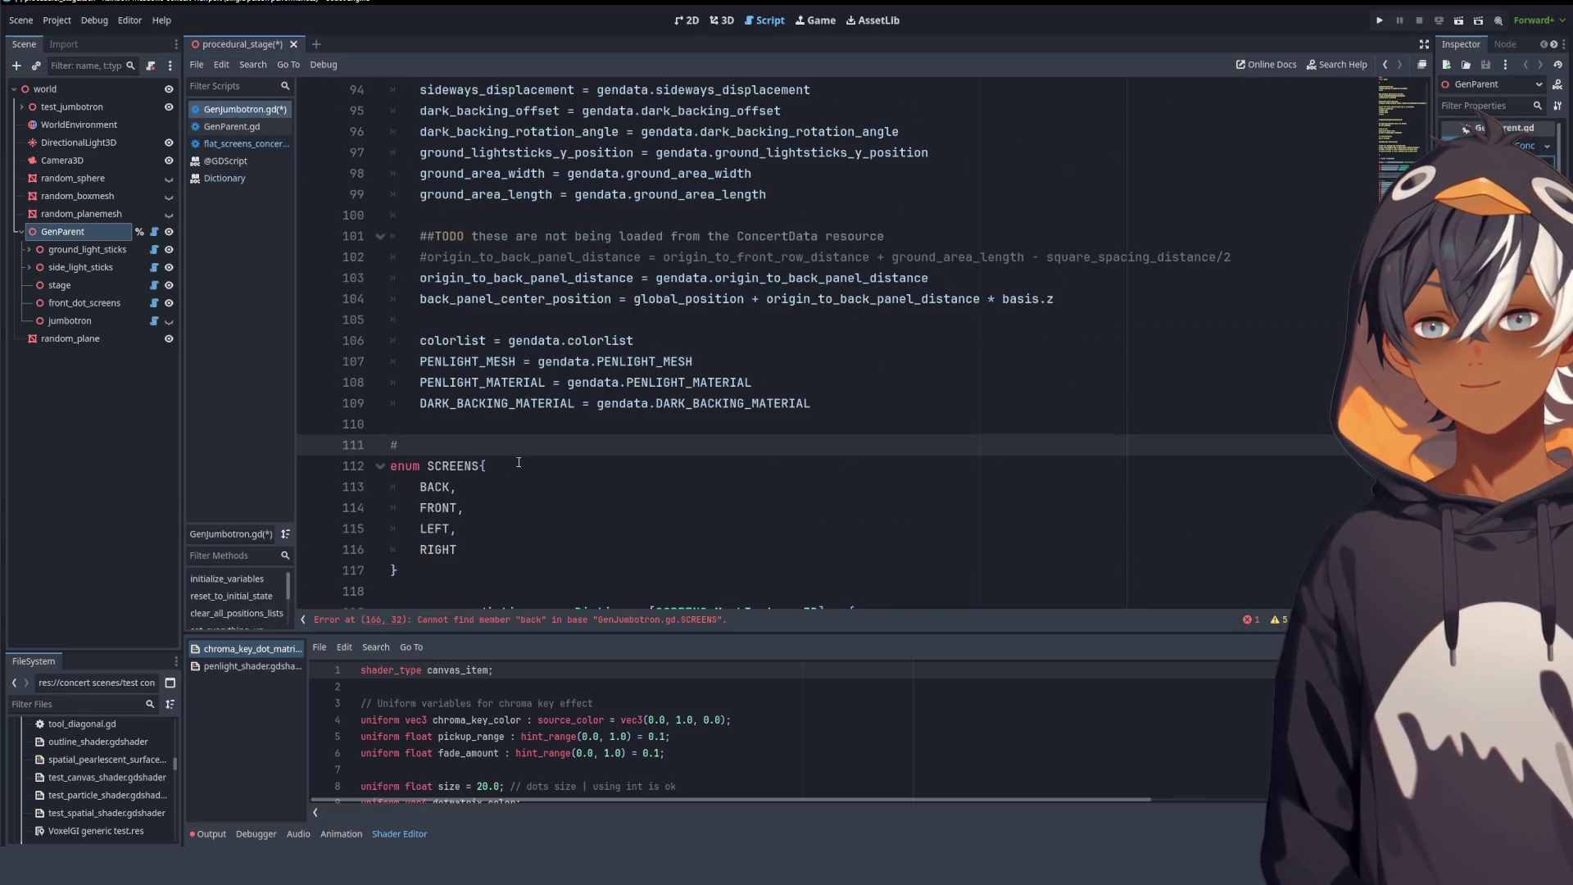
{"action": "scroll", "coordinate": [519, 463], "scroll_direction": "down", "scroll_amount": 3}
{"action": "type", "text": " PHYZZY "}
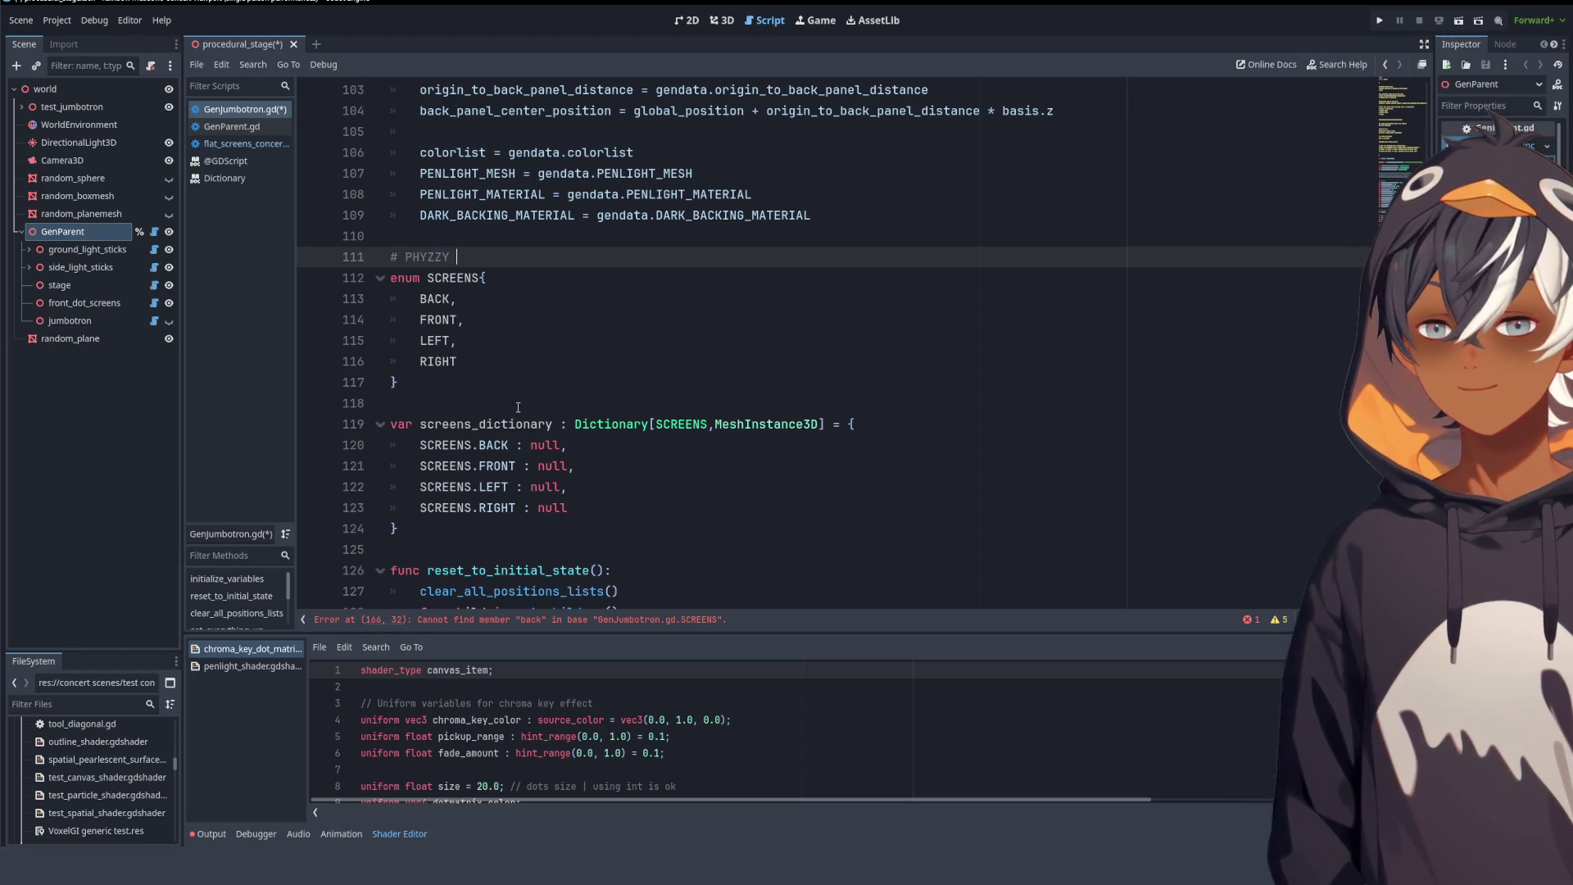
{"action": "type", "text": "SAIS"}
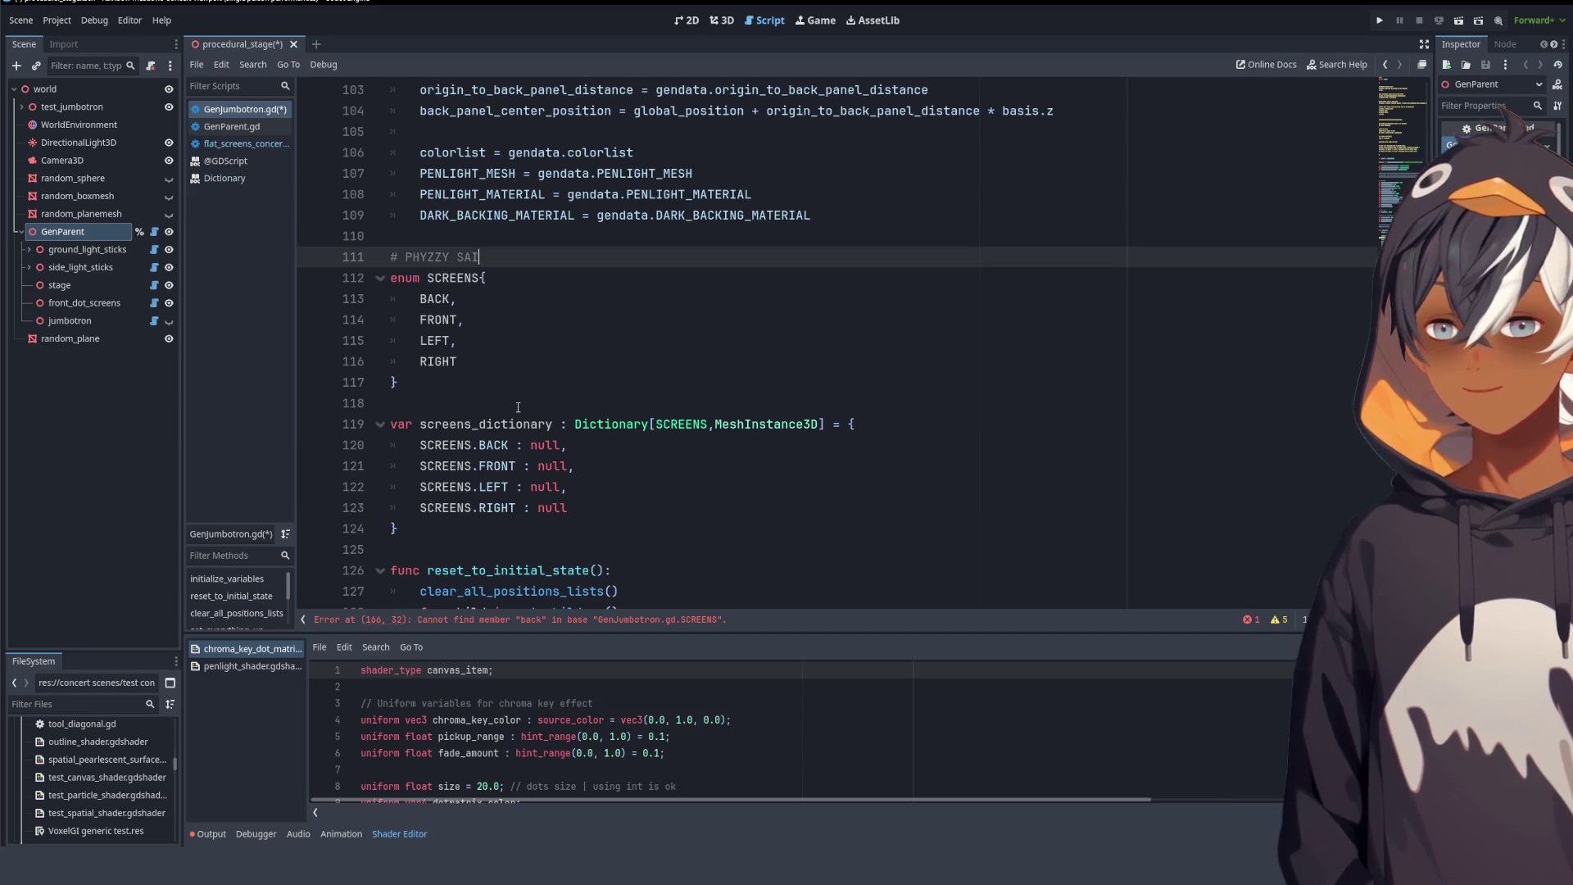
{"action": "key", "text": "BackSpace"}
{"action": "key", "text": "BackSpace"}
{"action": "key", "text": "BackSpace"}
{"action": "type", "text": "YS THAT ALL DIRECTON"}
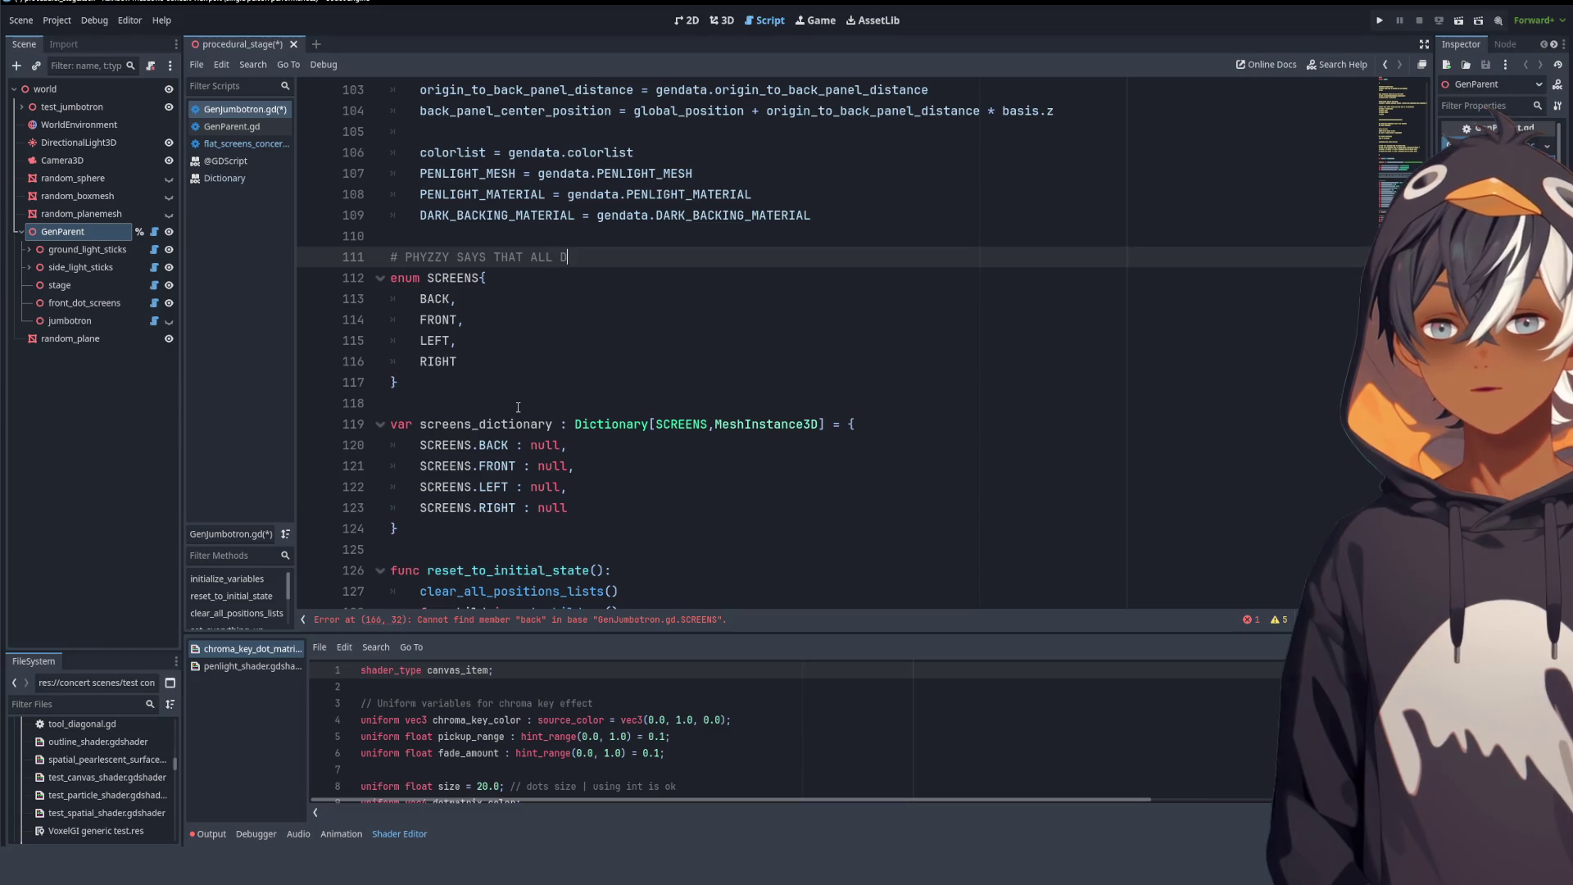
{"action": "key", "text": "BackSpace"}
{"action": "key", "text": "BackSpace"}
{"action": "type", "text": "IO"}
{"action": "key", "text": "BackSpace"}
{"action": "type", "text": "ONS"}
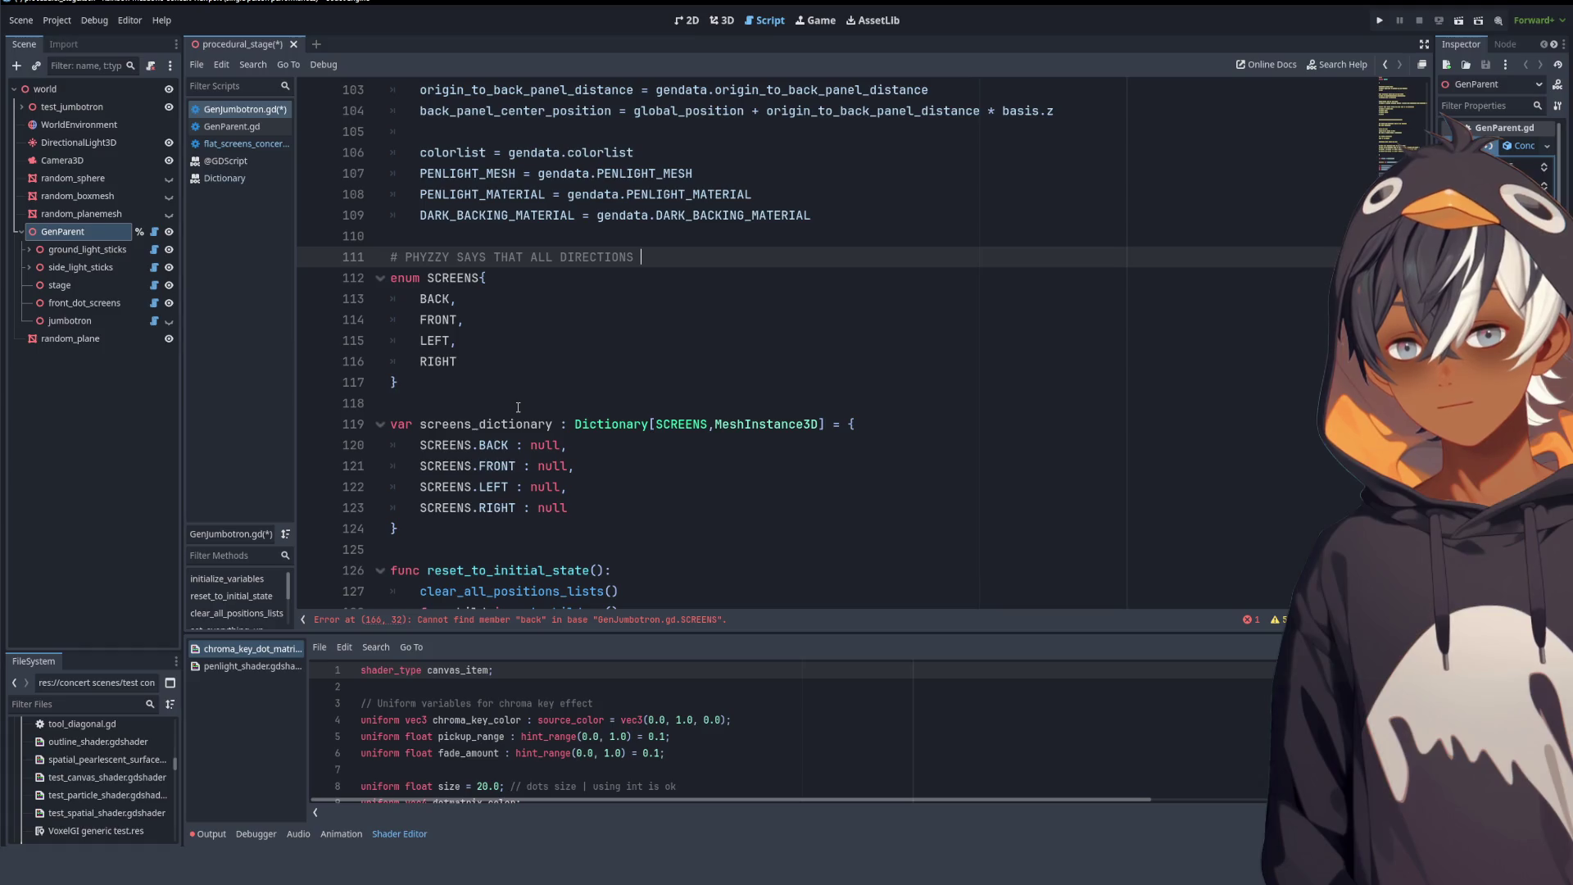
{"action": "type", "text": "ARE FROM T"}
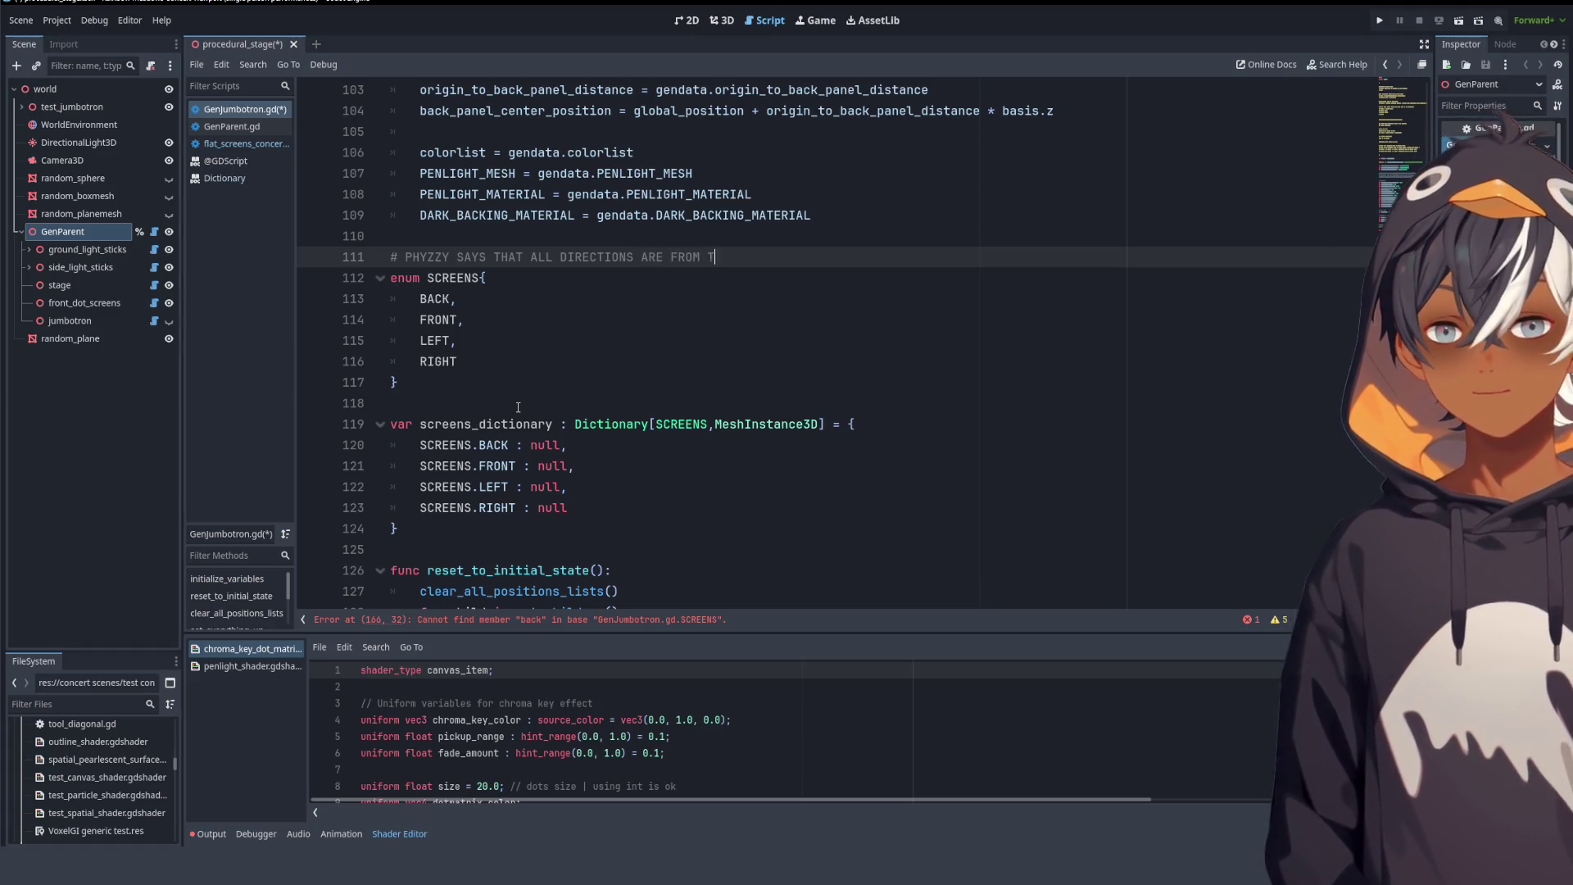
{"action": "type", "text": "HE STAGE"}
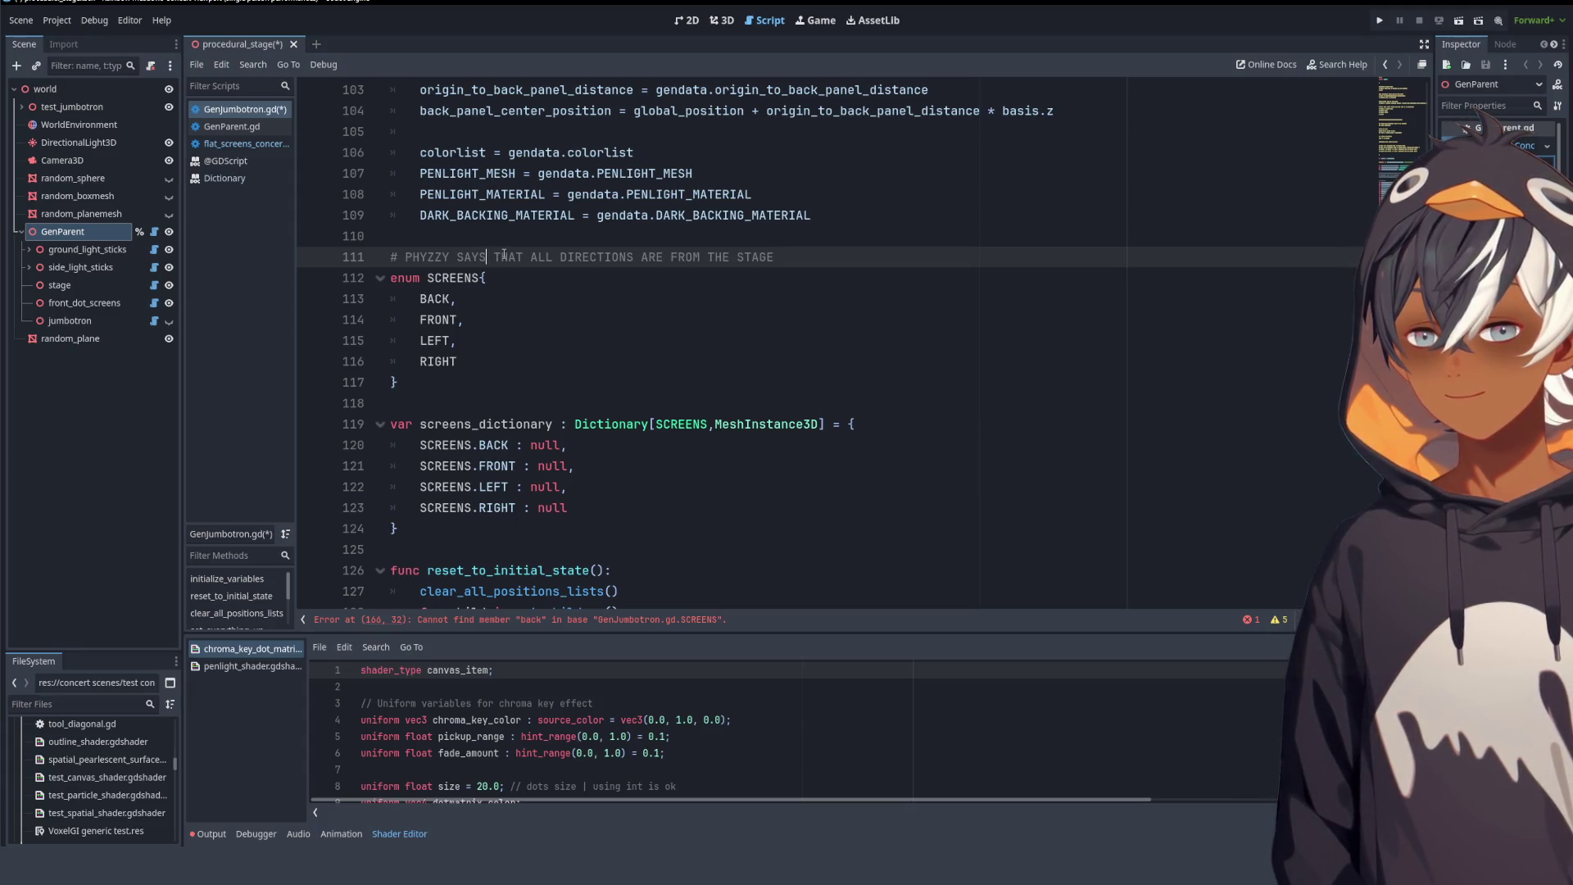
{"action": "type", "text": " ("}
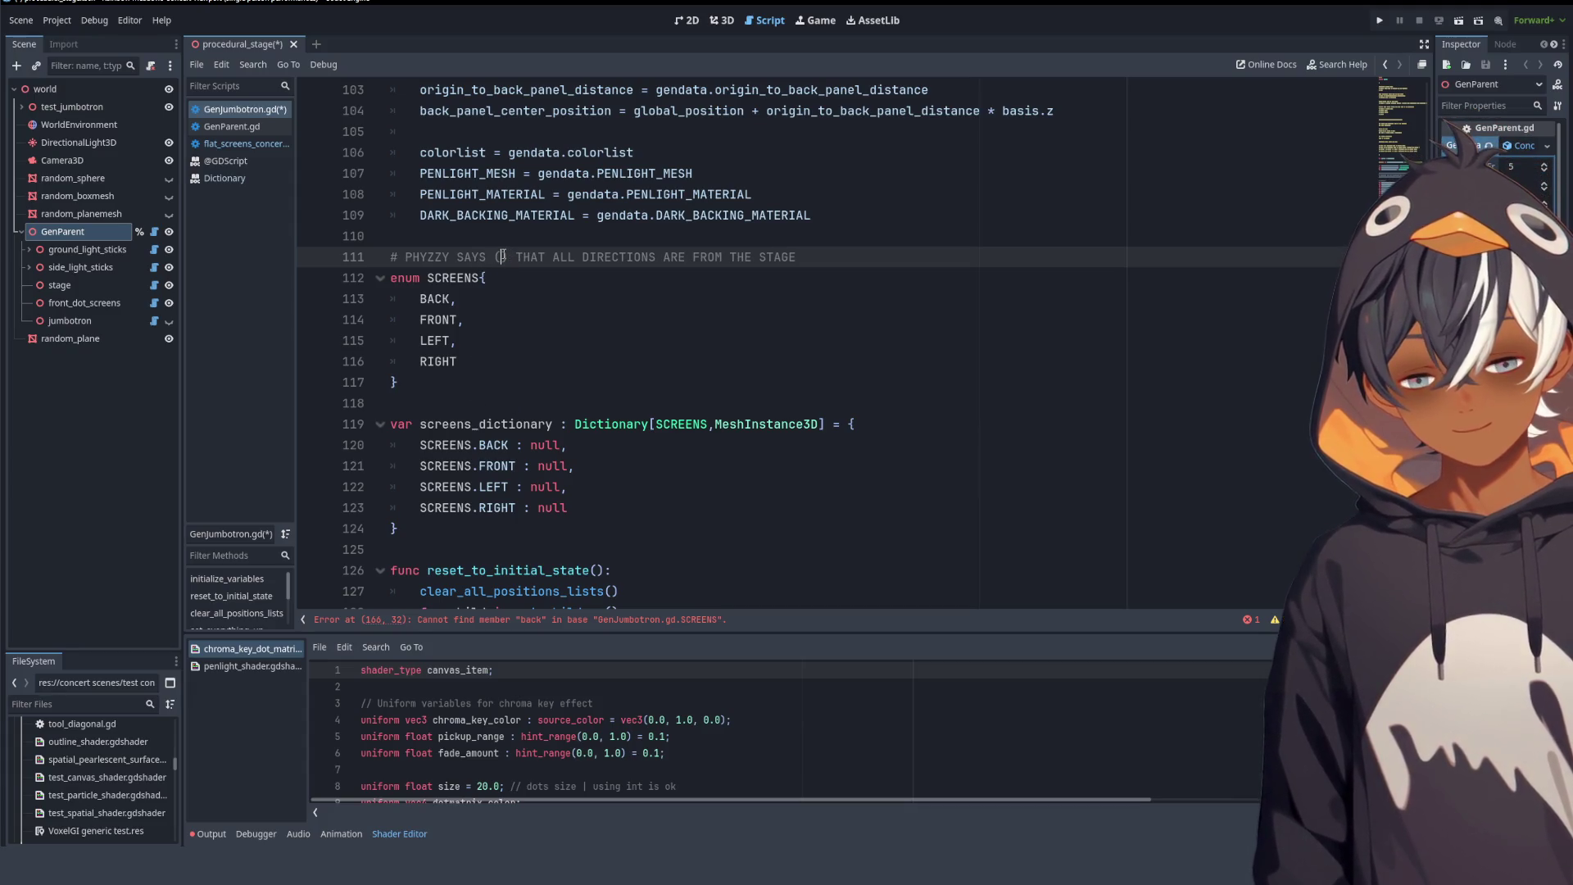
{"action": "type", "text": " SAIS"}
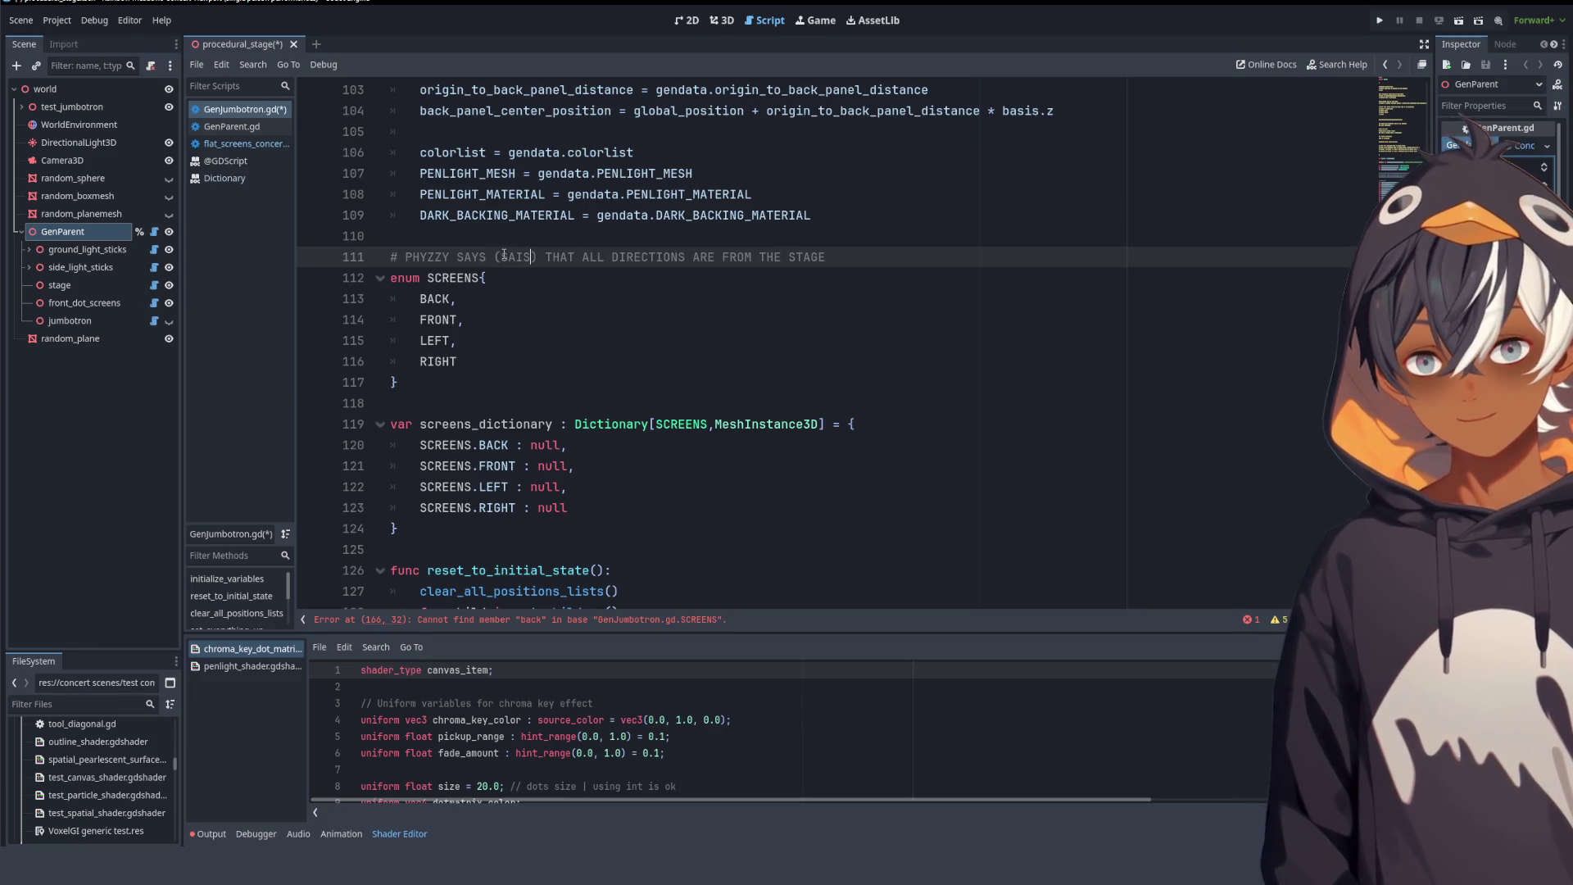
- Add a second comment line: '# THIS MEANS THAT NORTH IS AWAY FROM THE DTATE'
{"action": "left_click", "coordinate": [563, 298]}
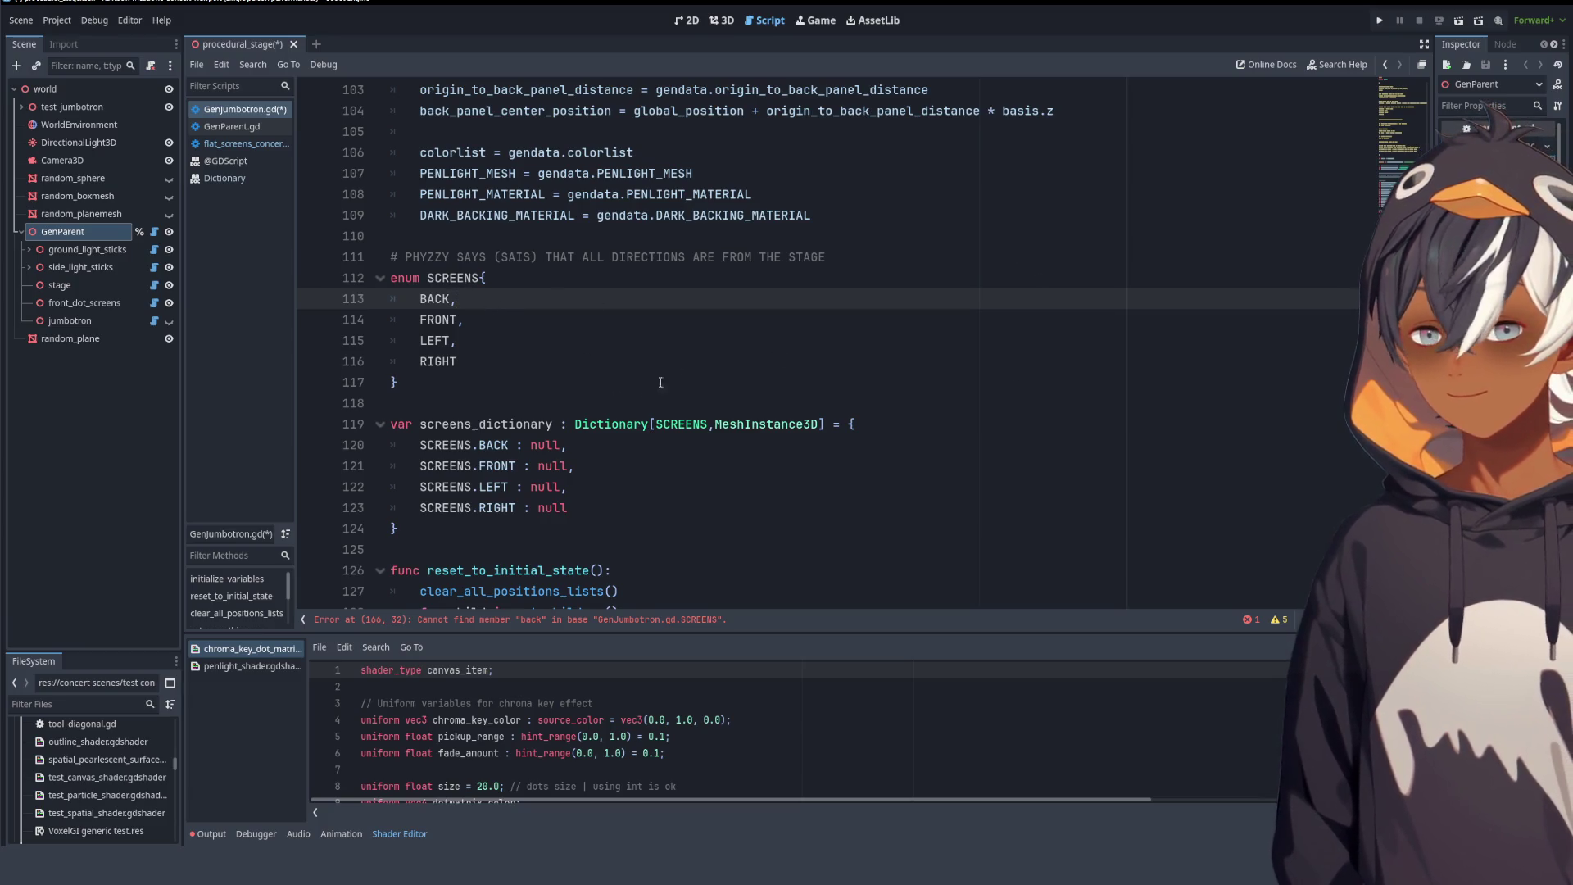
{"action": "left_click", "coordinate": [839, 264]}
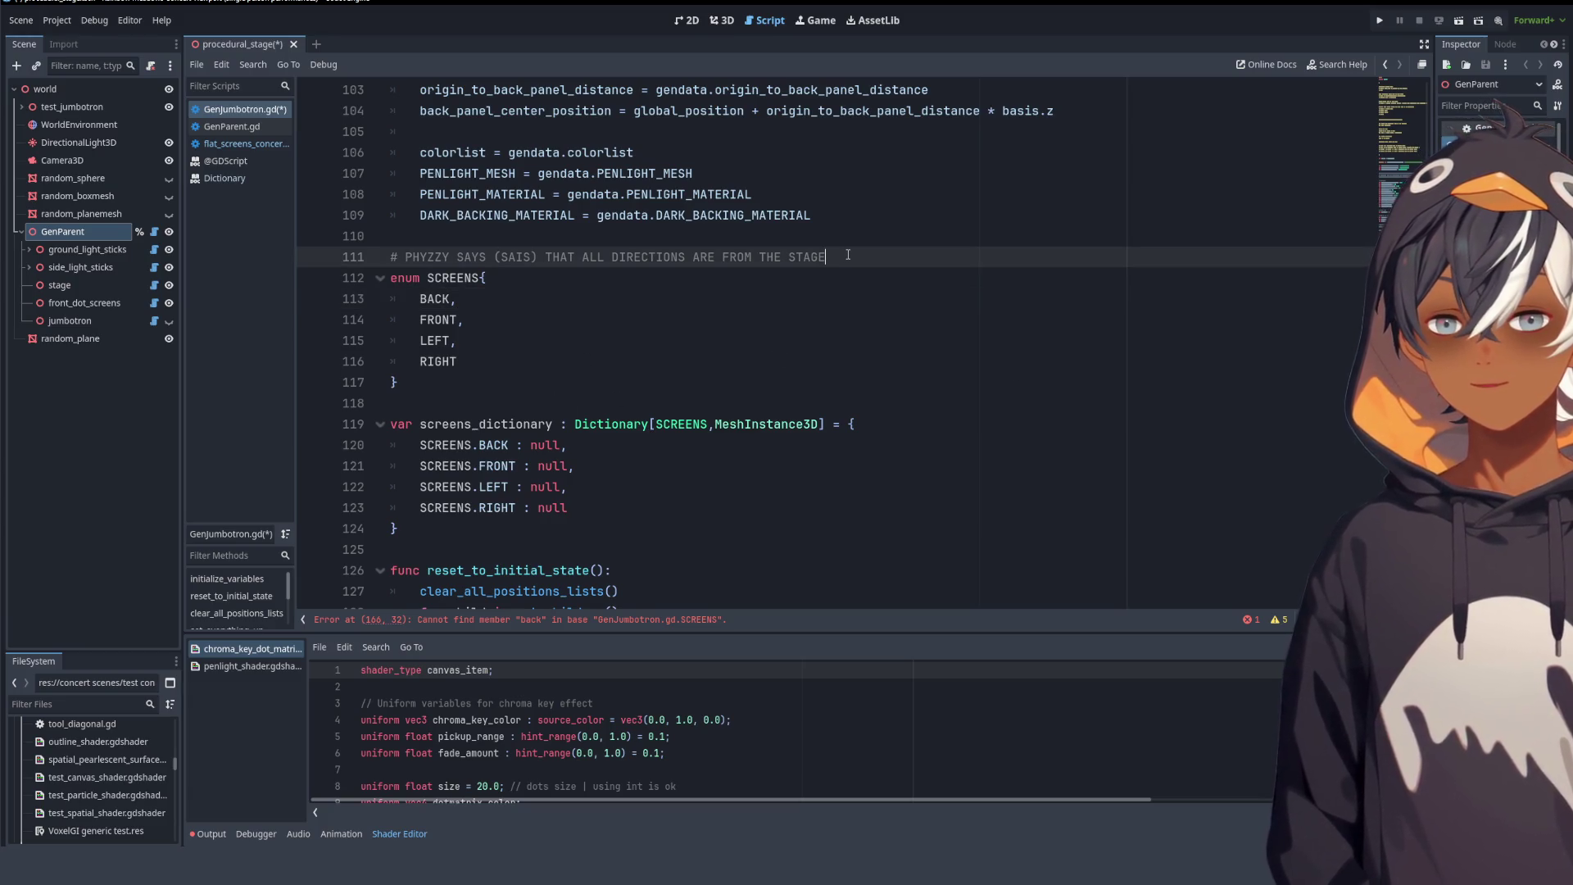
{"action": "key", "text": "Return"}
{"action": "type", "text": "# THIS MEANS THAT NORTH IS AWAY FROM THE D"}
{"action": "type", "text": "STATE"}
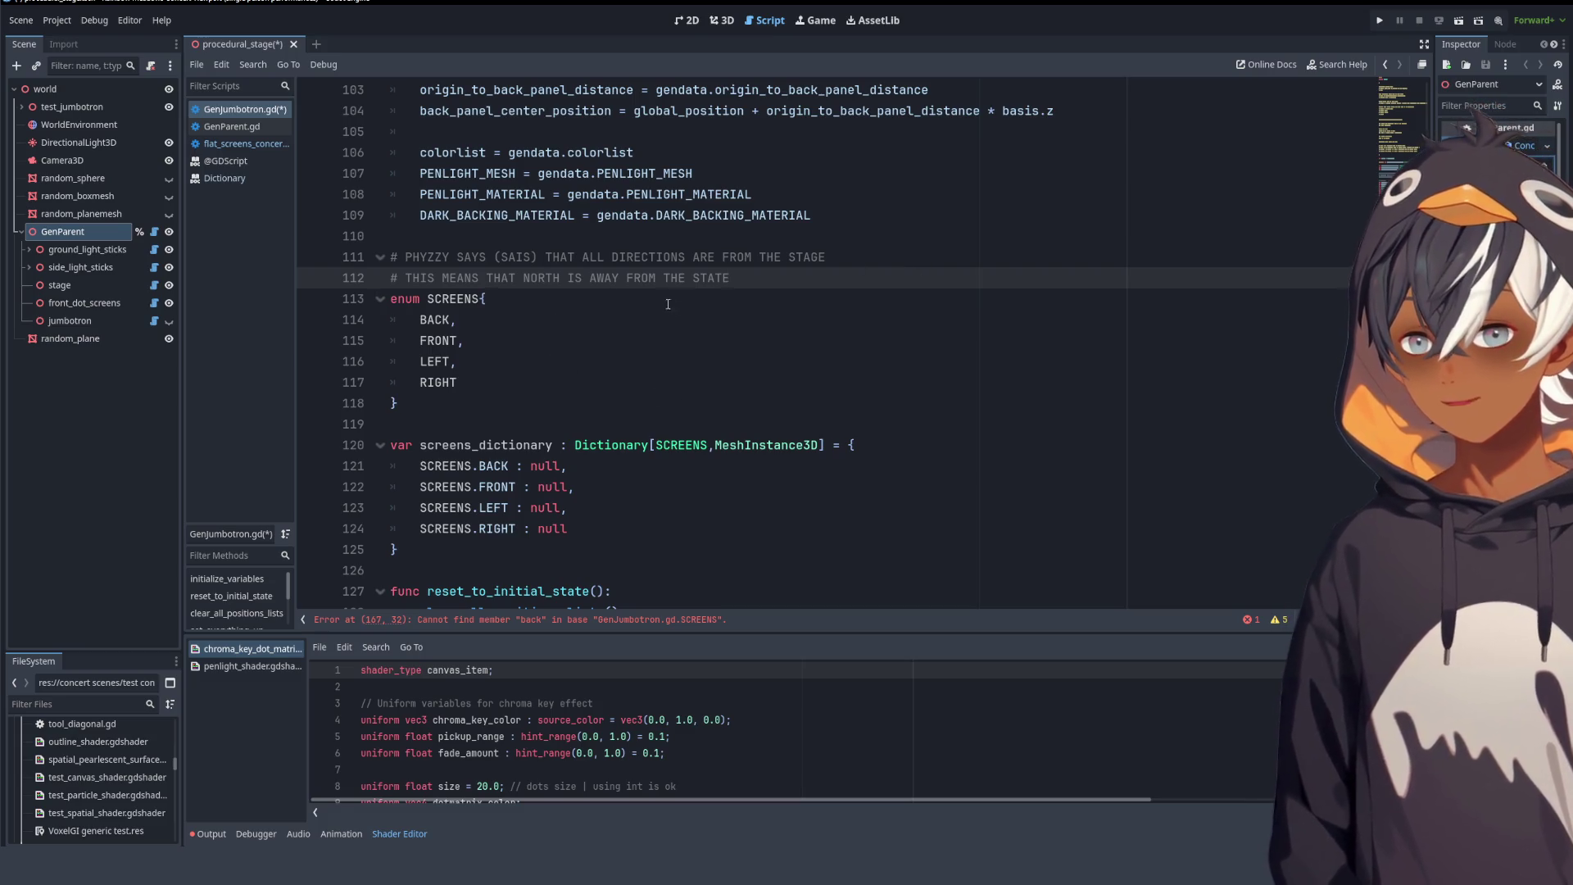
- Rename the SCREENS enum values BACK, FRONT, LEFT, RIGHT to NORTH, SOUTH, EAST, WEST
{"action": "double_click", "coordinate": [427, 319]}
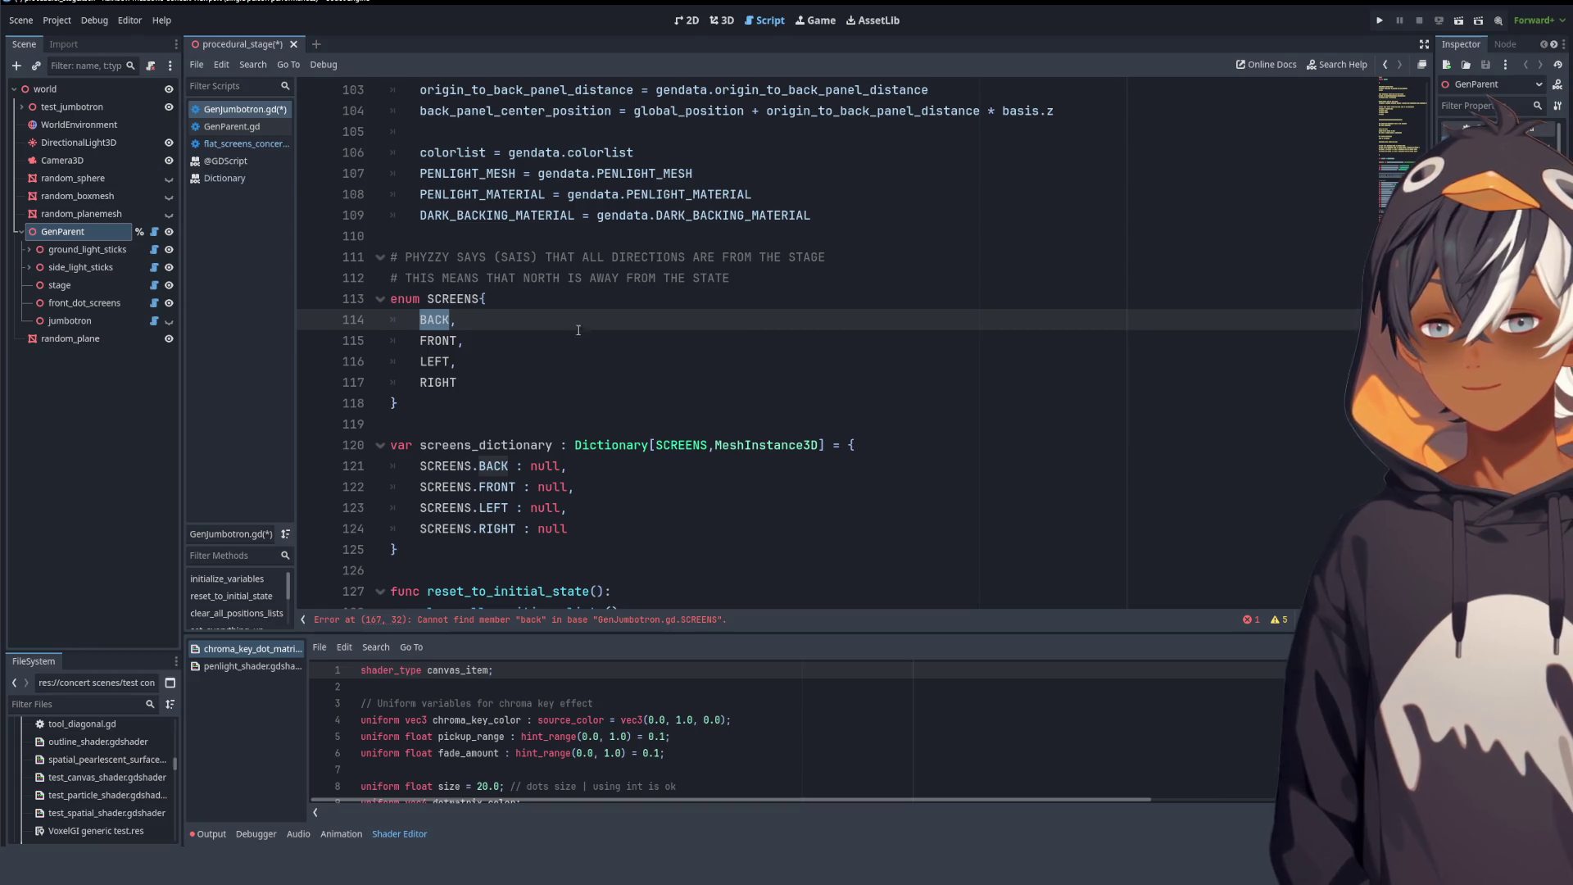
{"action": "scroll", "coordinate": [579, 330], "scroll_direction": "down", "scroll_amount": 2}
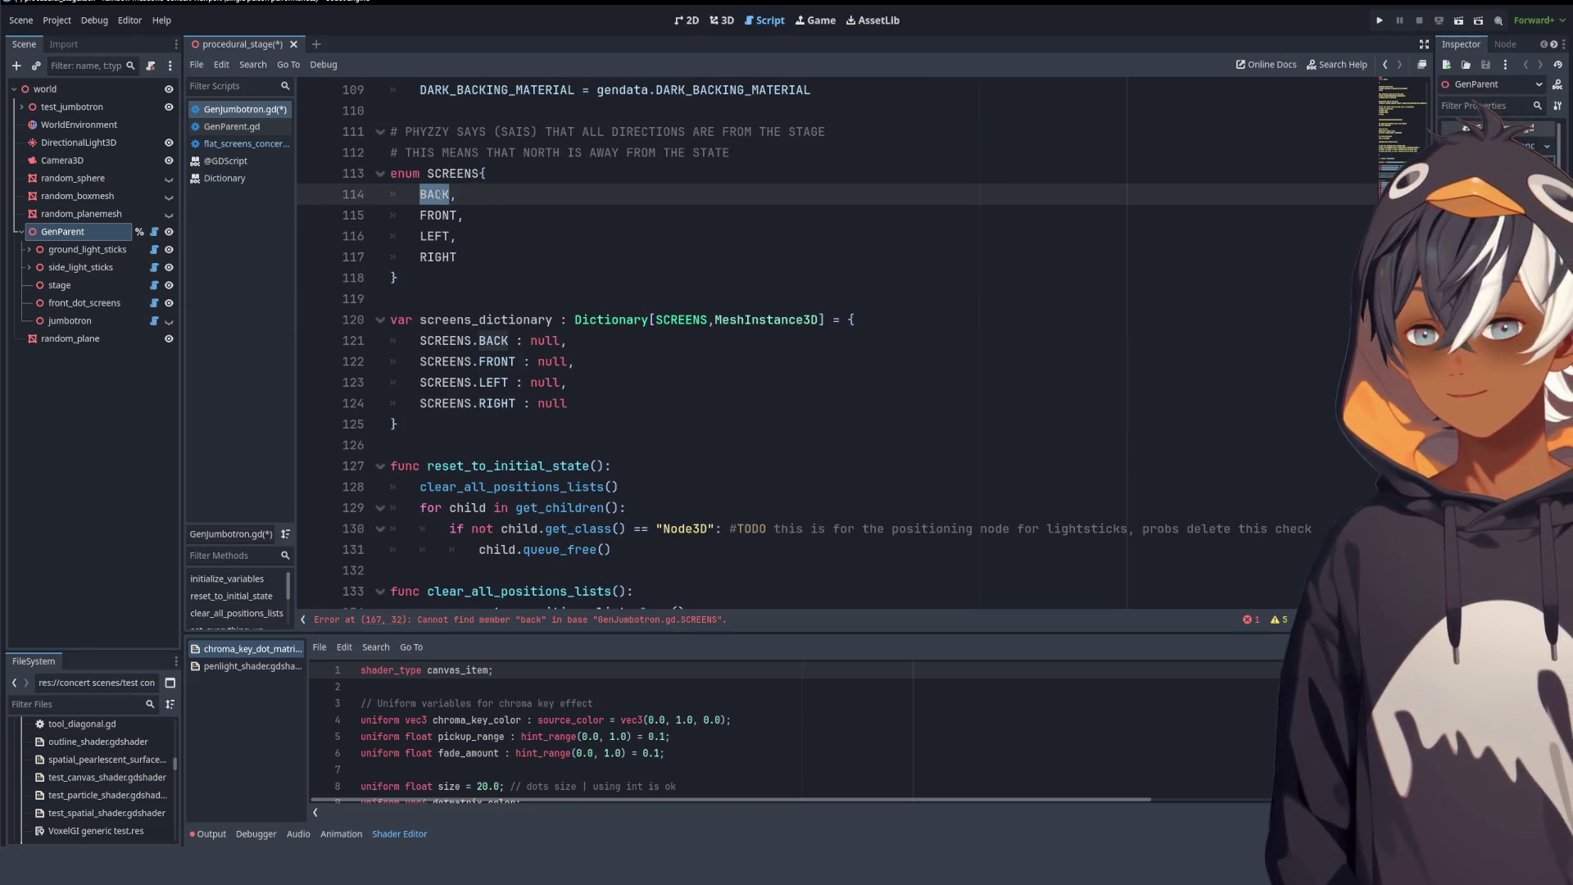
{"action": "type", "text": "NORTH,"}
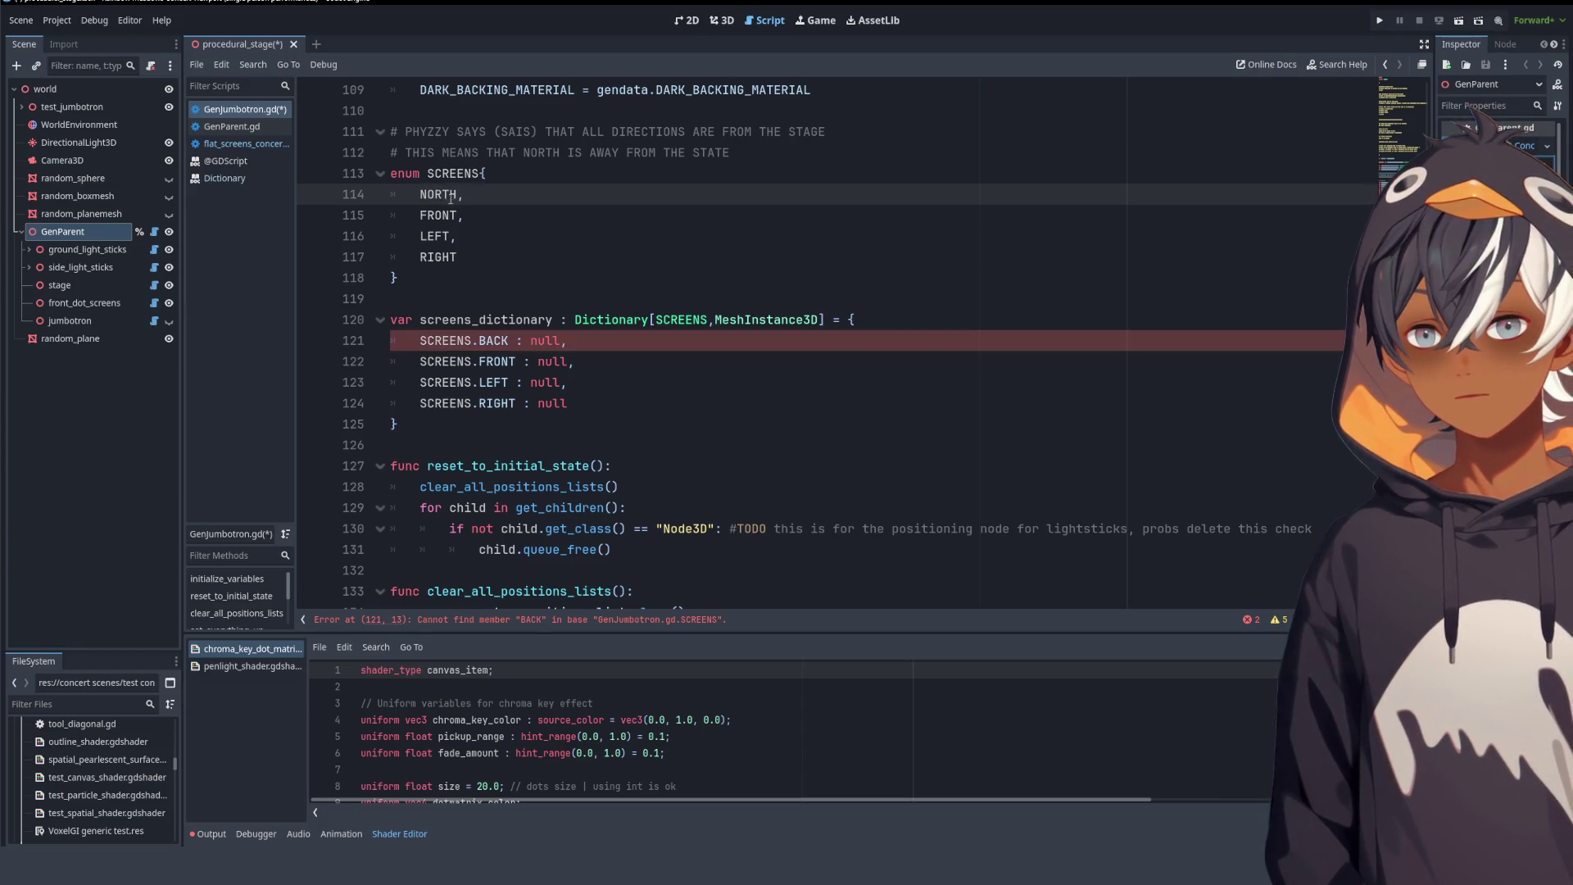
{"action": "double_click", "coordinate": [438, 215]}
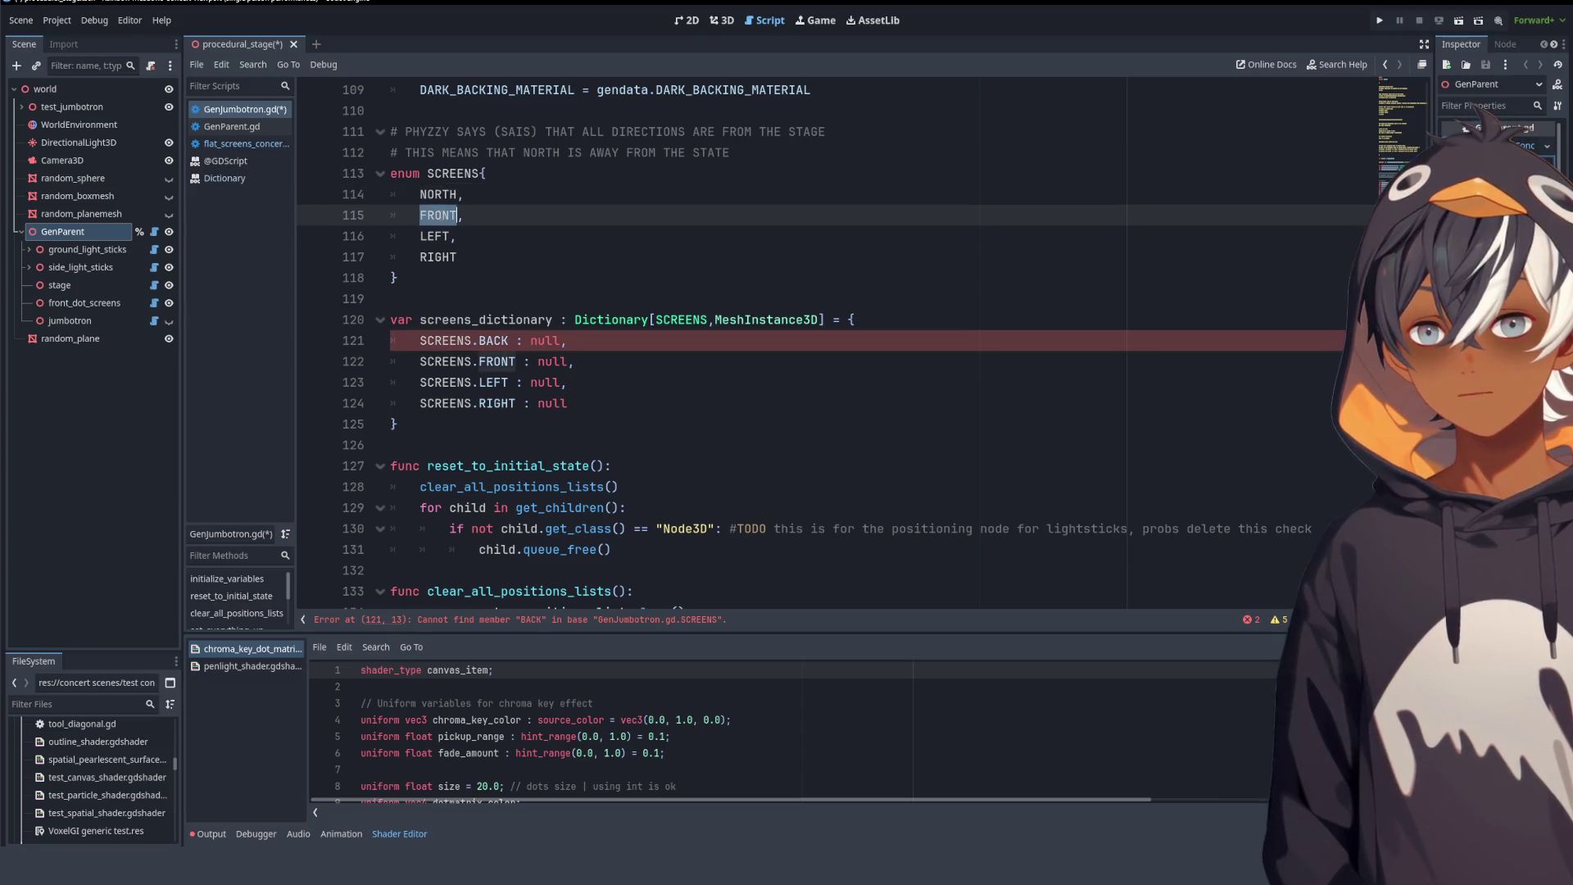
{"action": "type", "text": "SOUTH"}
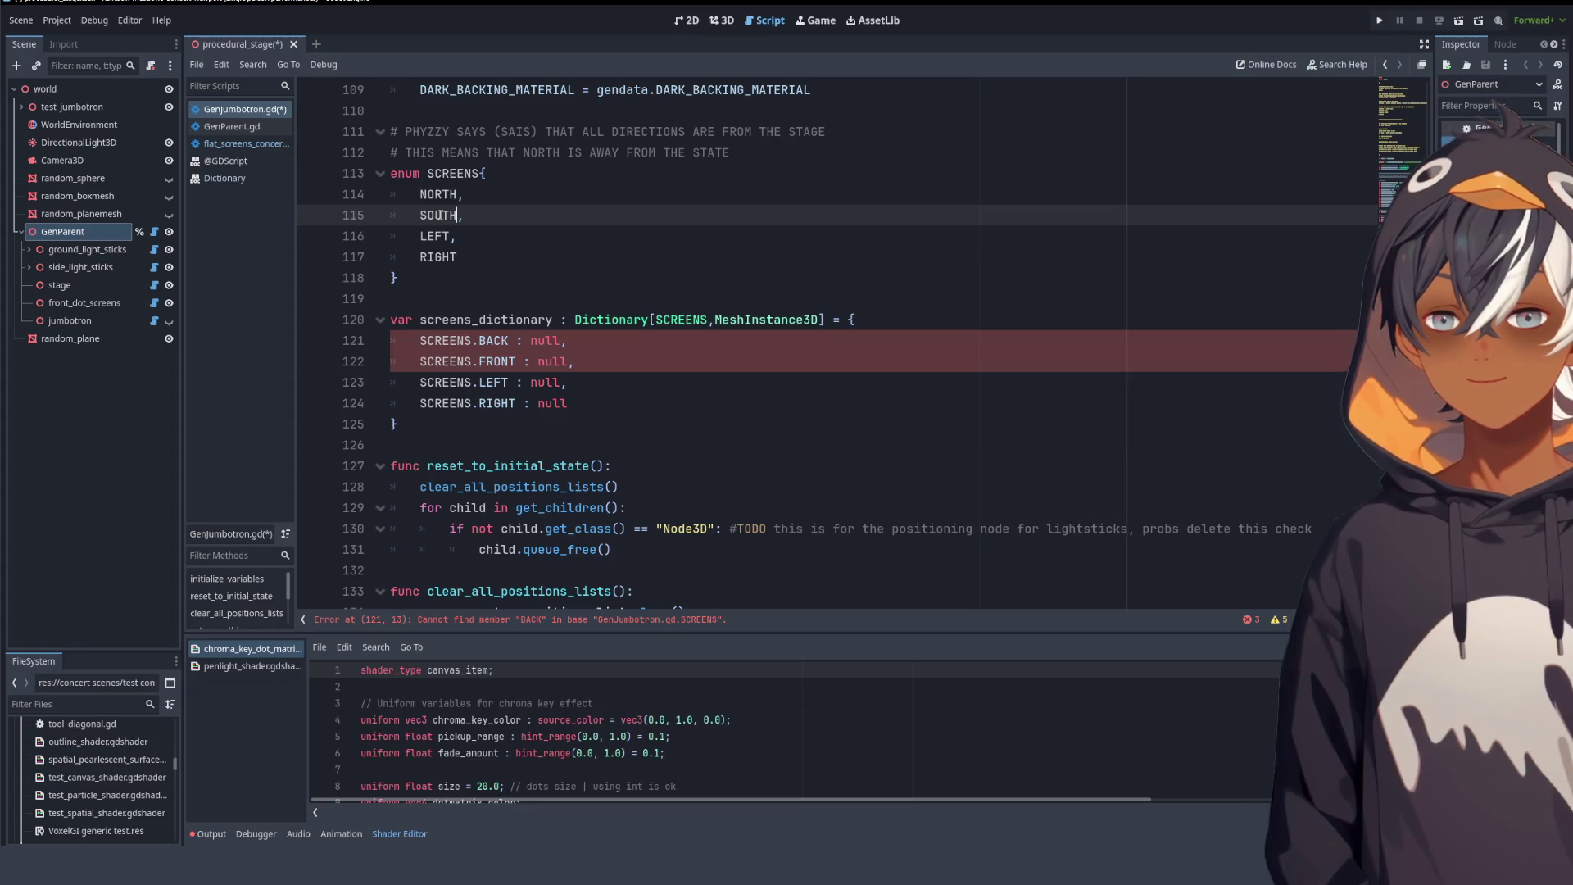
{"action": "double_click", "coordinate": [434, 236]}
{"action": "type", "text": "EAST"}
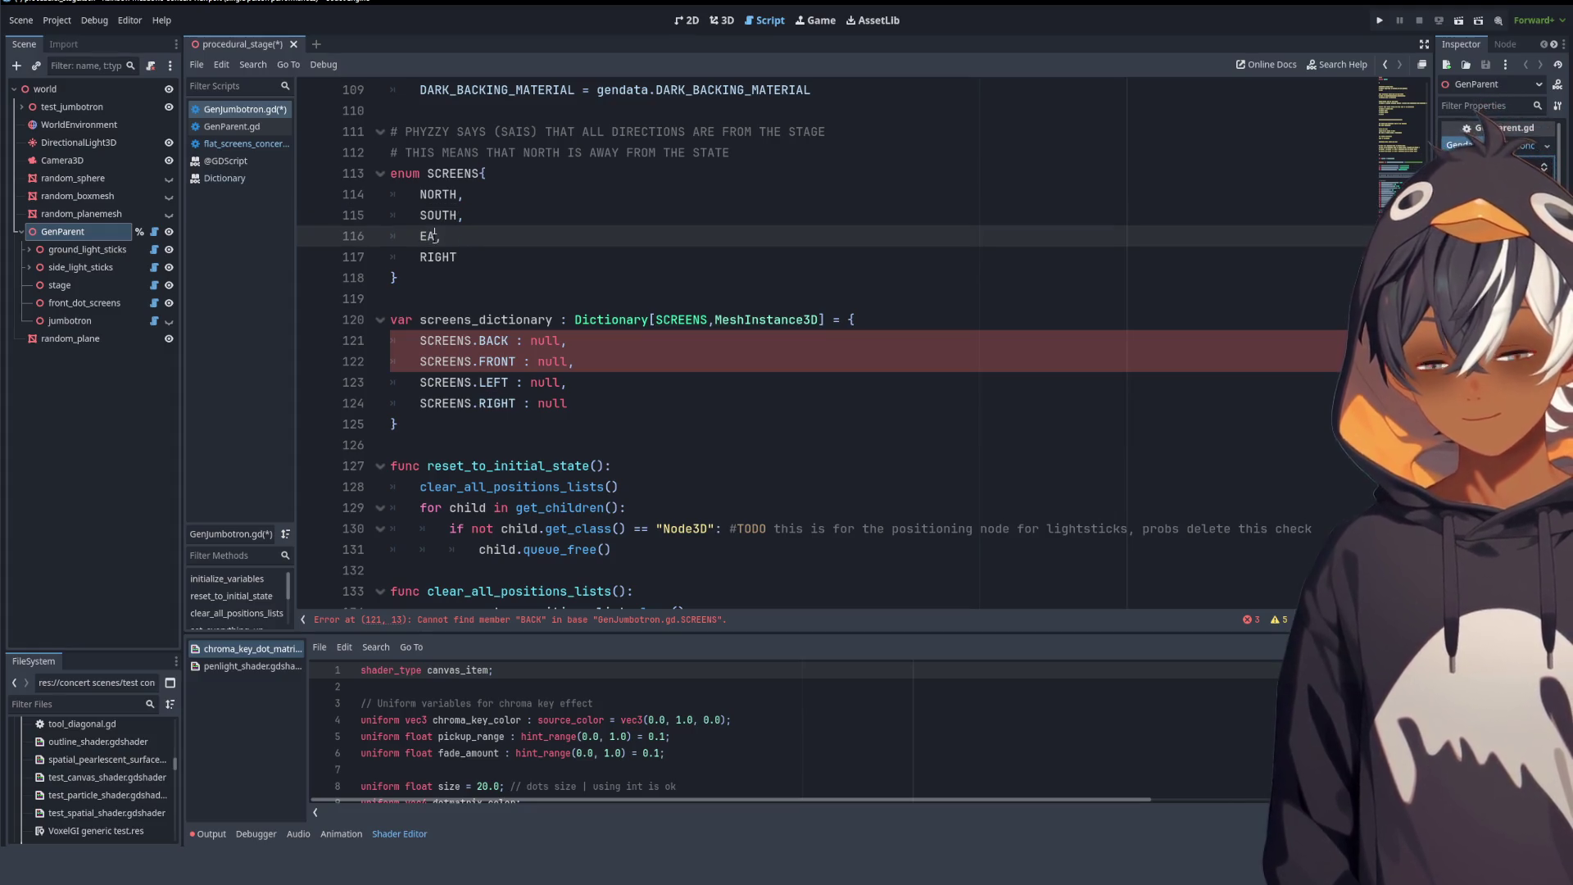
{"action": "double_click", "coordinate": [440, 257]}
{"action": "type", "text": "WEST"}
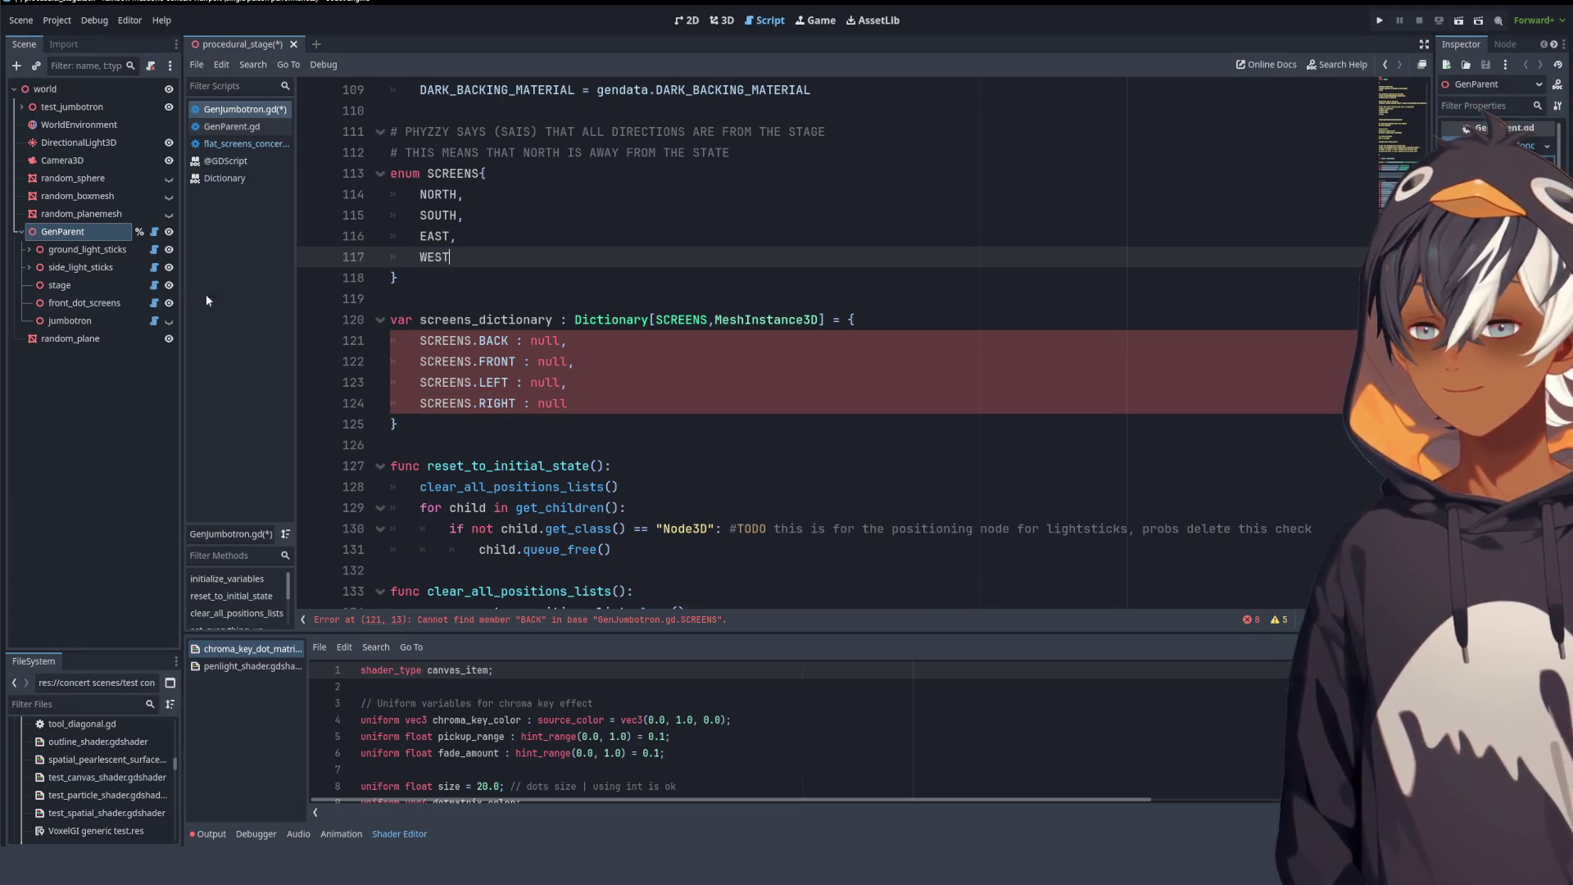
- Replace the first screens_dictionary key BACK with NORTH, making it SCREENS.NORTH
{"action": "left_click", "coordinate": [728, 153]}
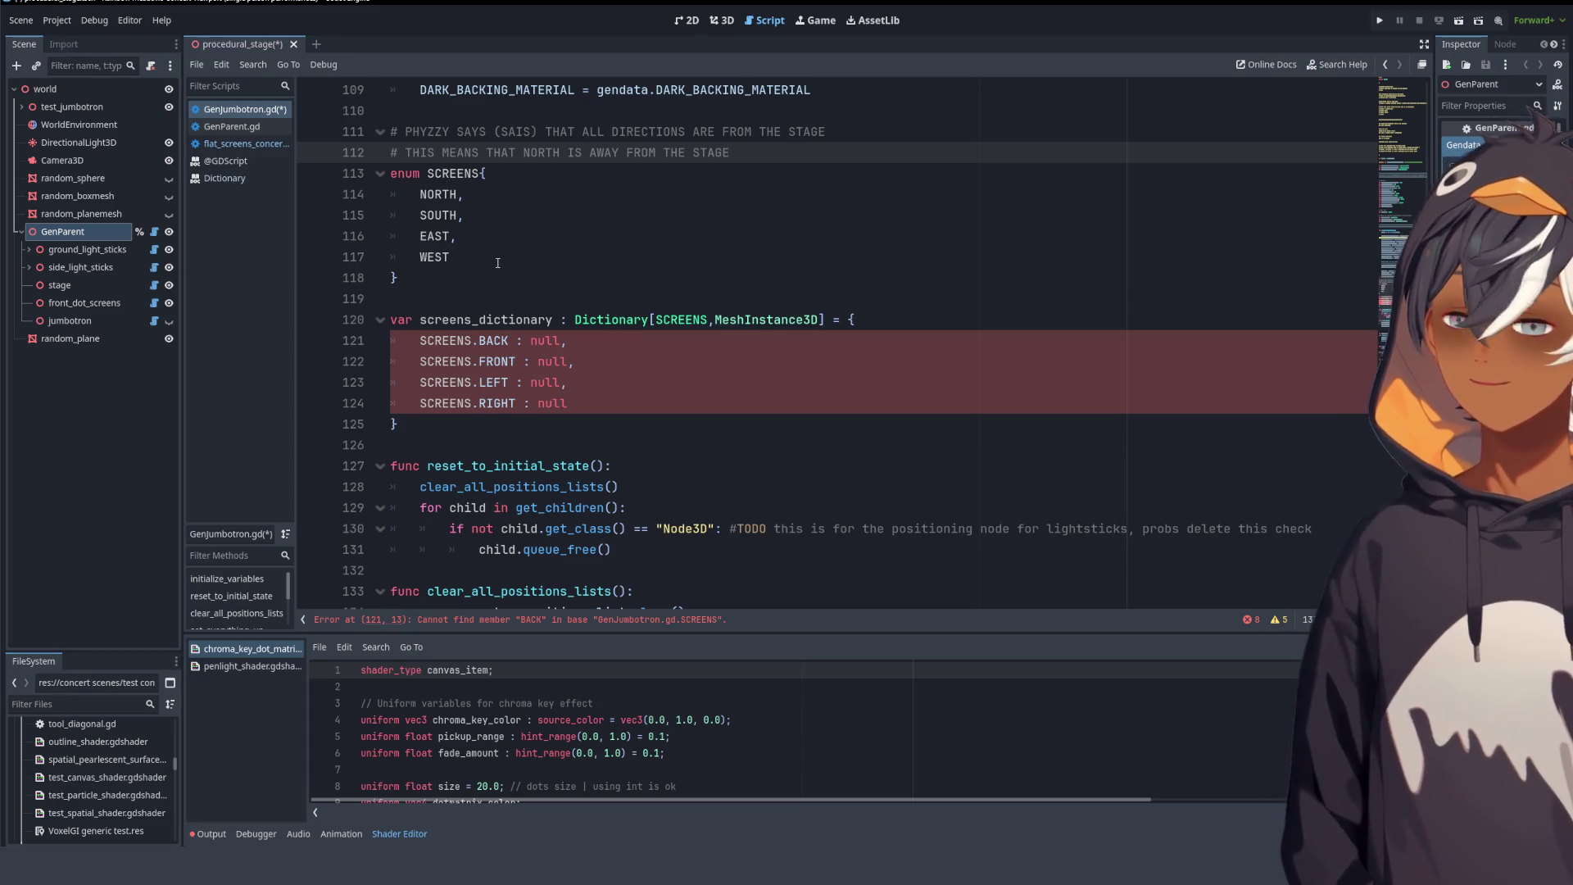
{"action": "left_click", "coordinate": [626, 168]}
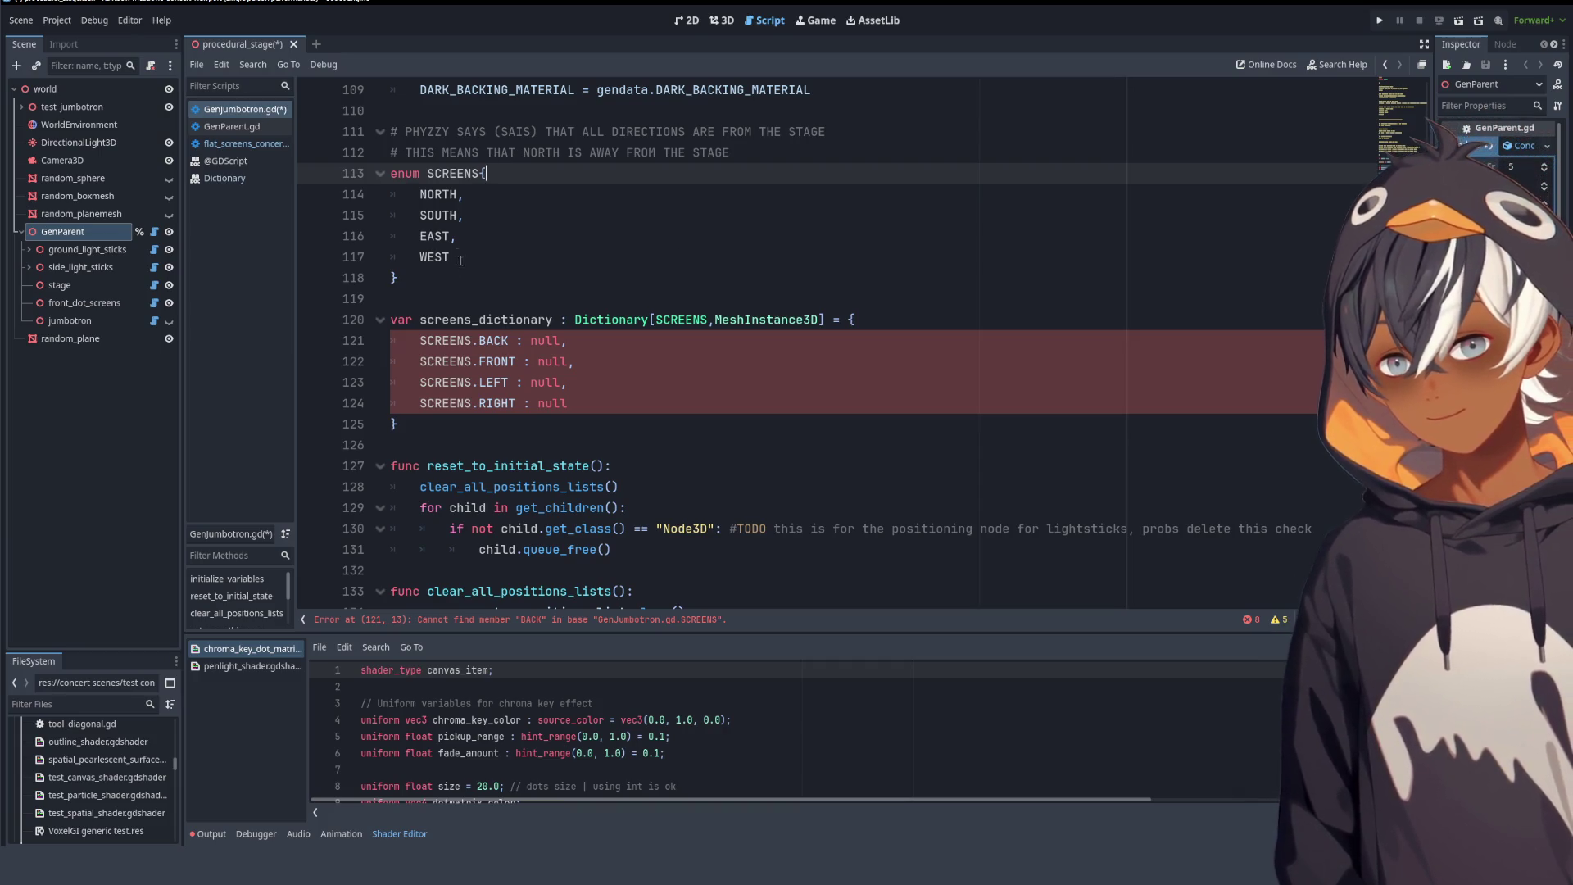
{"action": "double_click", "coordinate": [447, 197]}
{"action": "key", "text": "ctrl+c"}
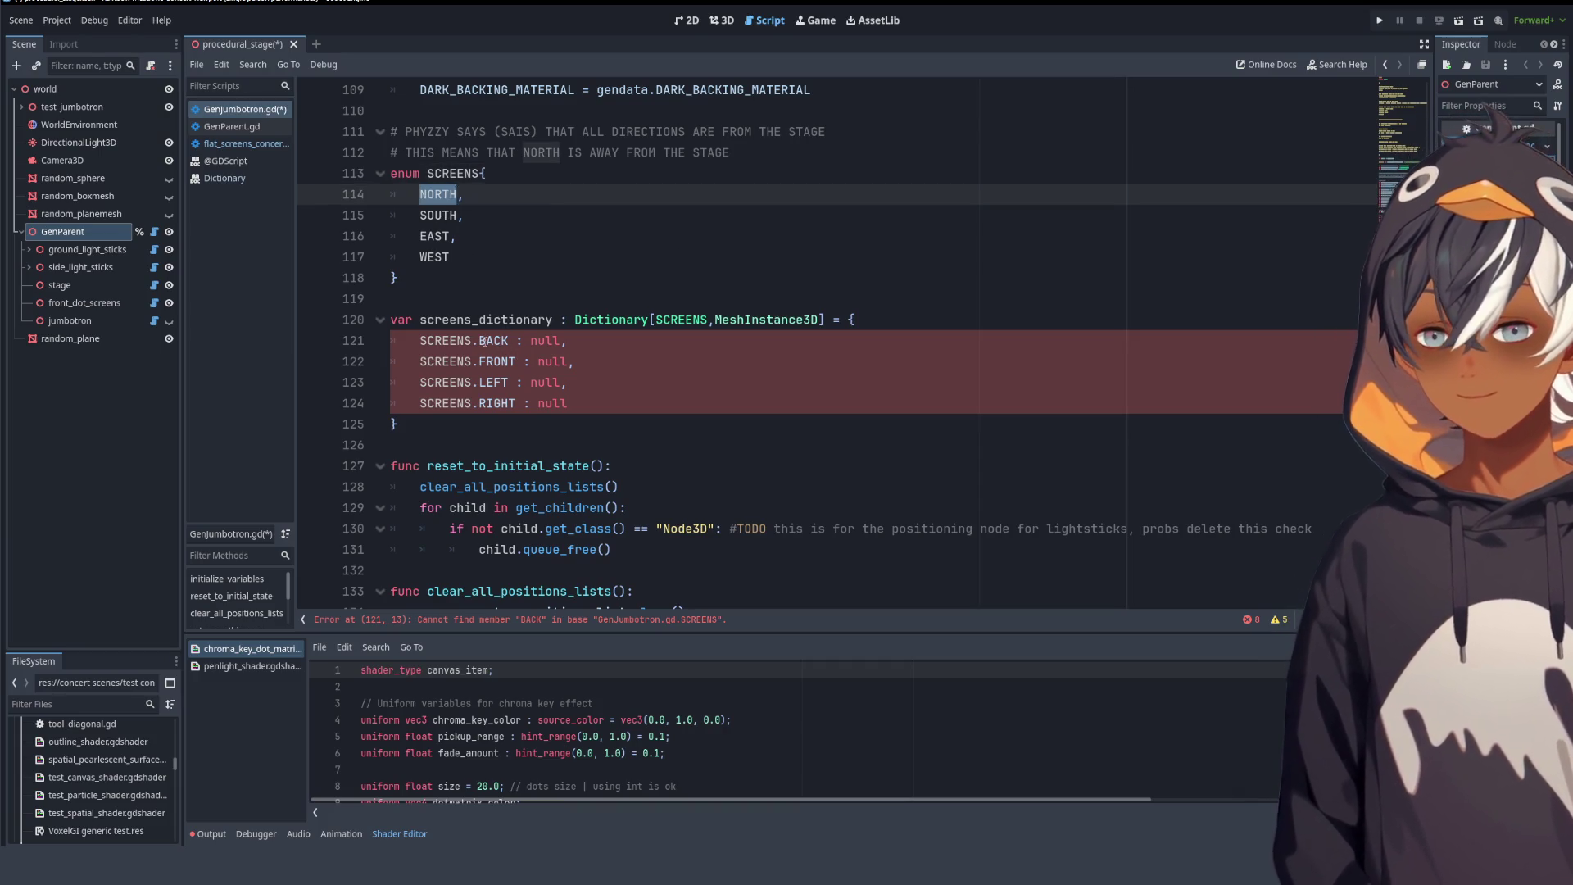
{"action": "double_click", "coordinate": [493, 341]}
{"action": "key", "text": "ctrl+v"}
- Replace the FRONT, LEFT and RIGHT dictionary keys with SOUTH, EAST and WEST
{"action": "double_click", "coordinate": [440, 215]}
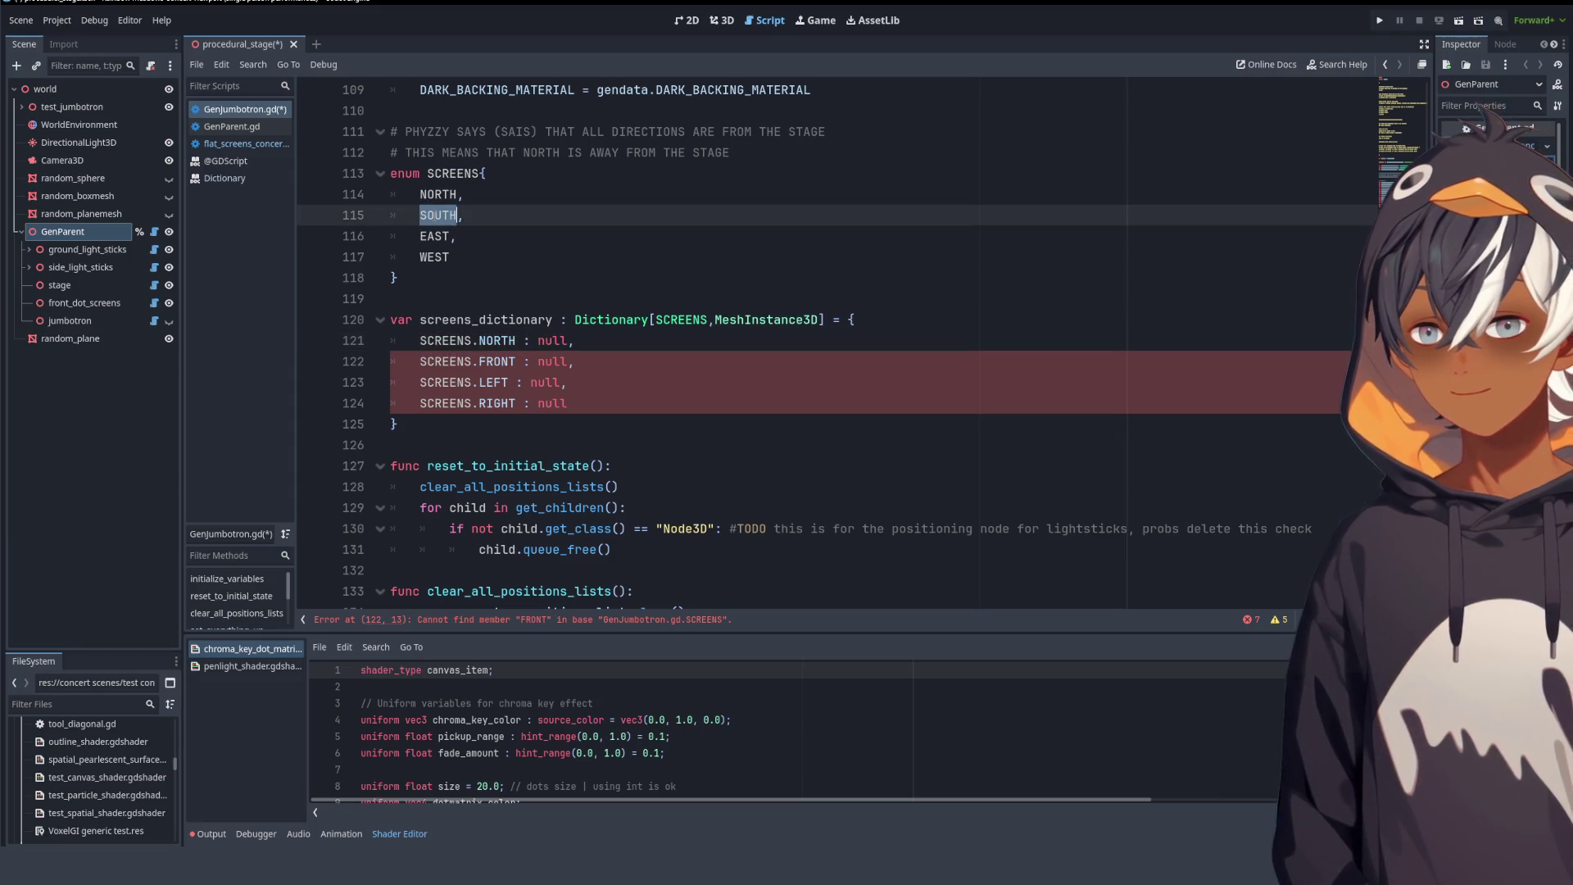
{"action": "key", "text": "ctrl+c"}
{"action": "double_click", "coordinate": [497, 365]}
{"action": "key", "text": "ctrl+v"}
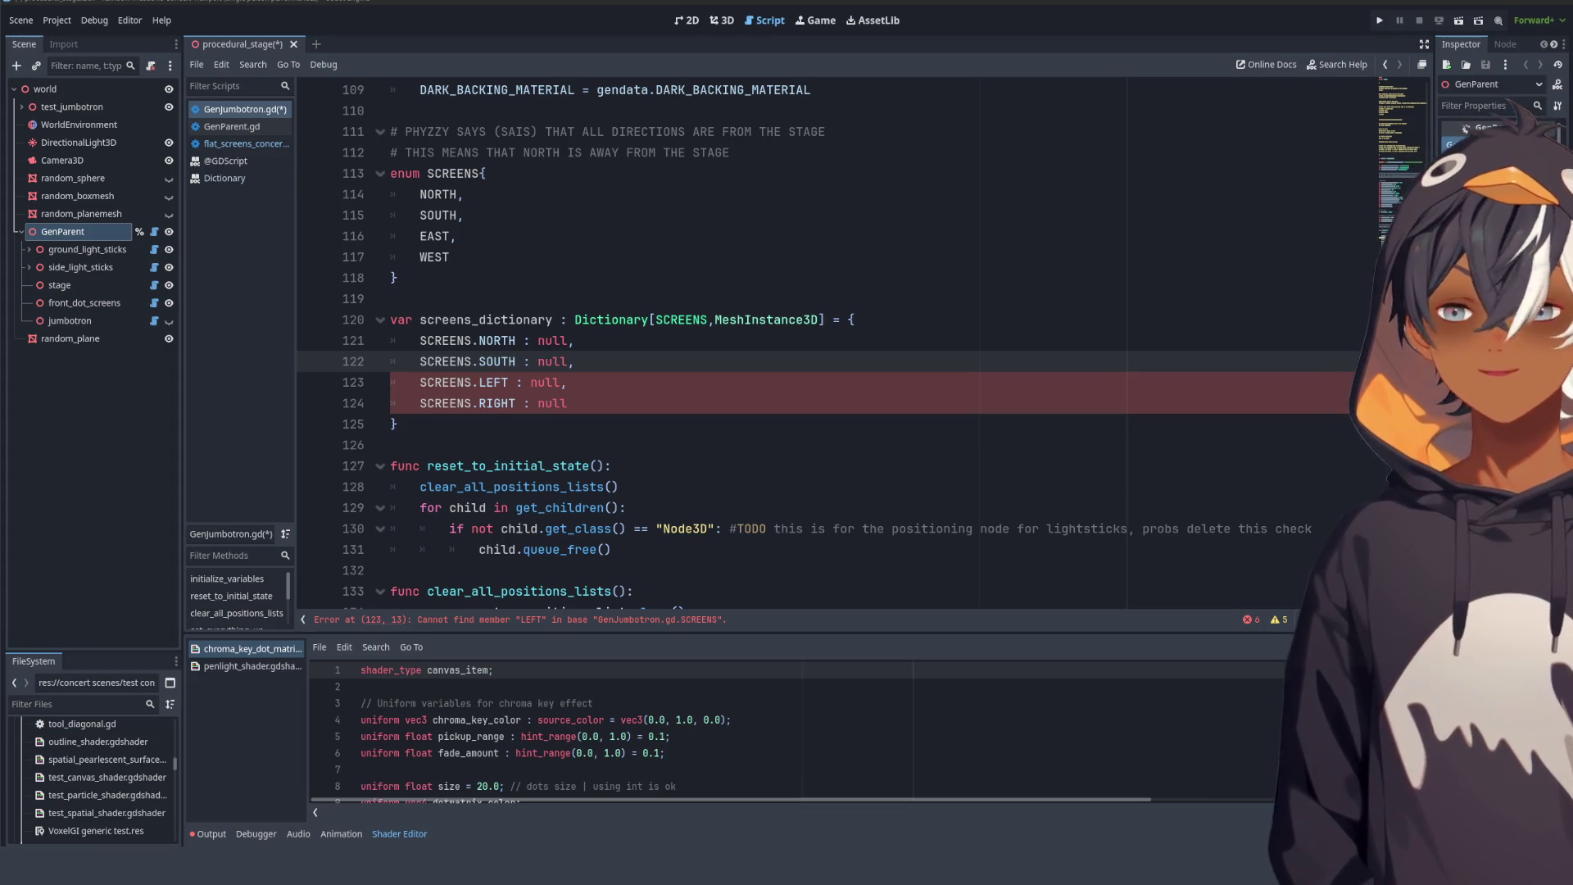
{"action": "double_click", "coordinate": [435, 241]}
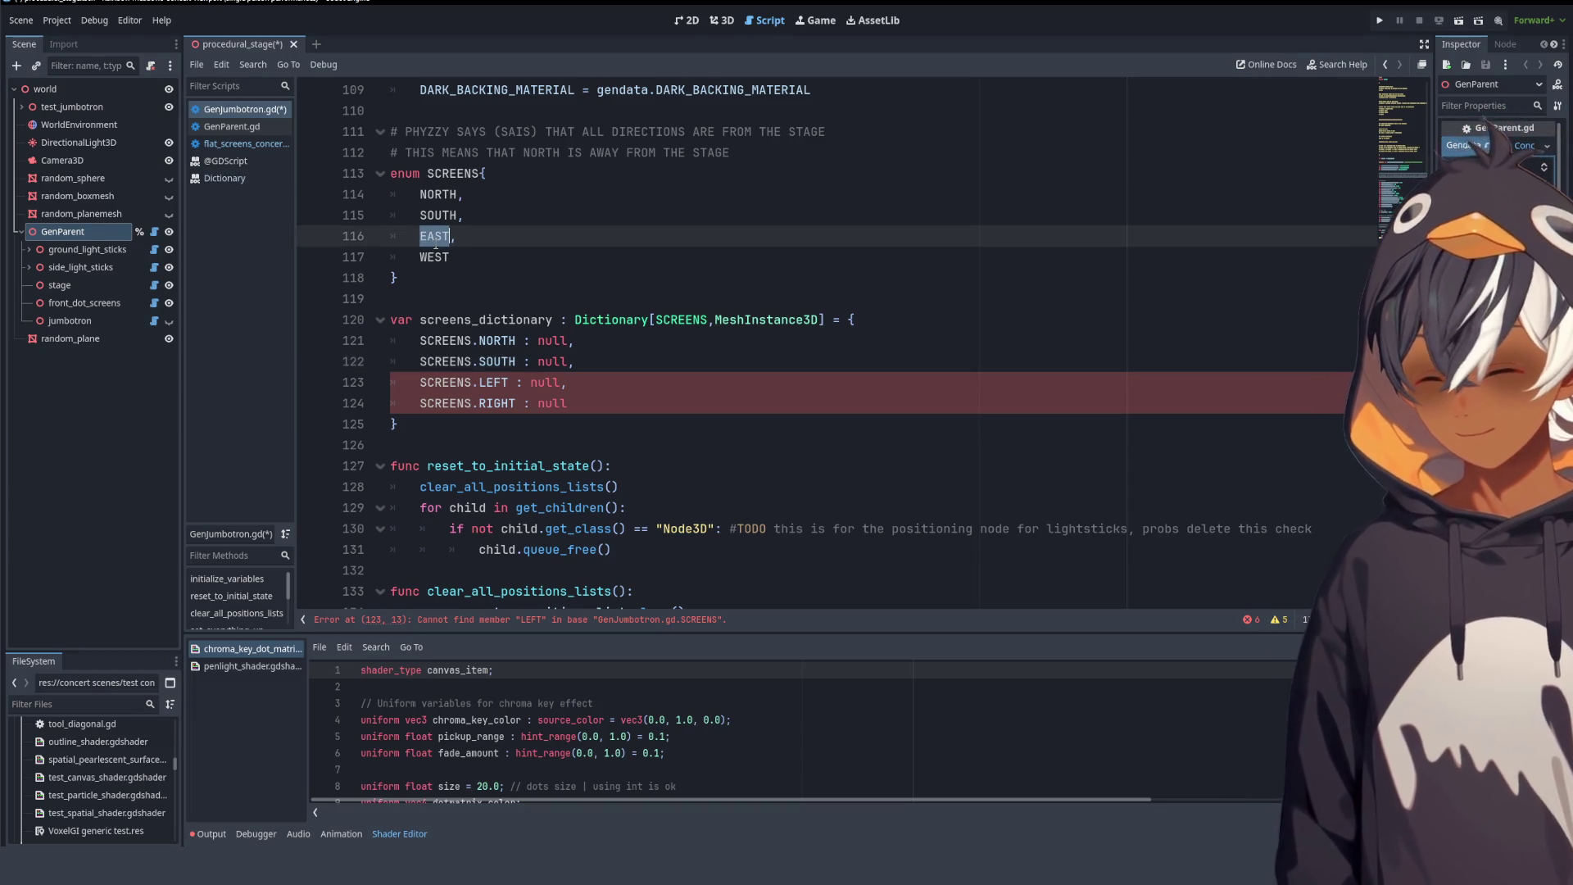
{"action": "double_click", "coordinate": [494, 383]}
{"action": "key", "text": "ctrl+v"}
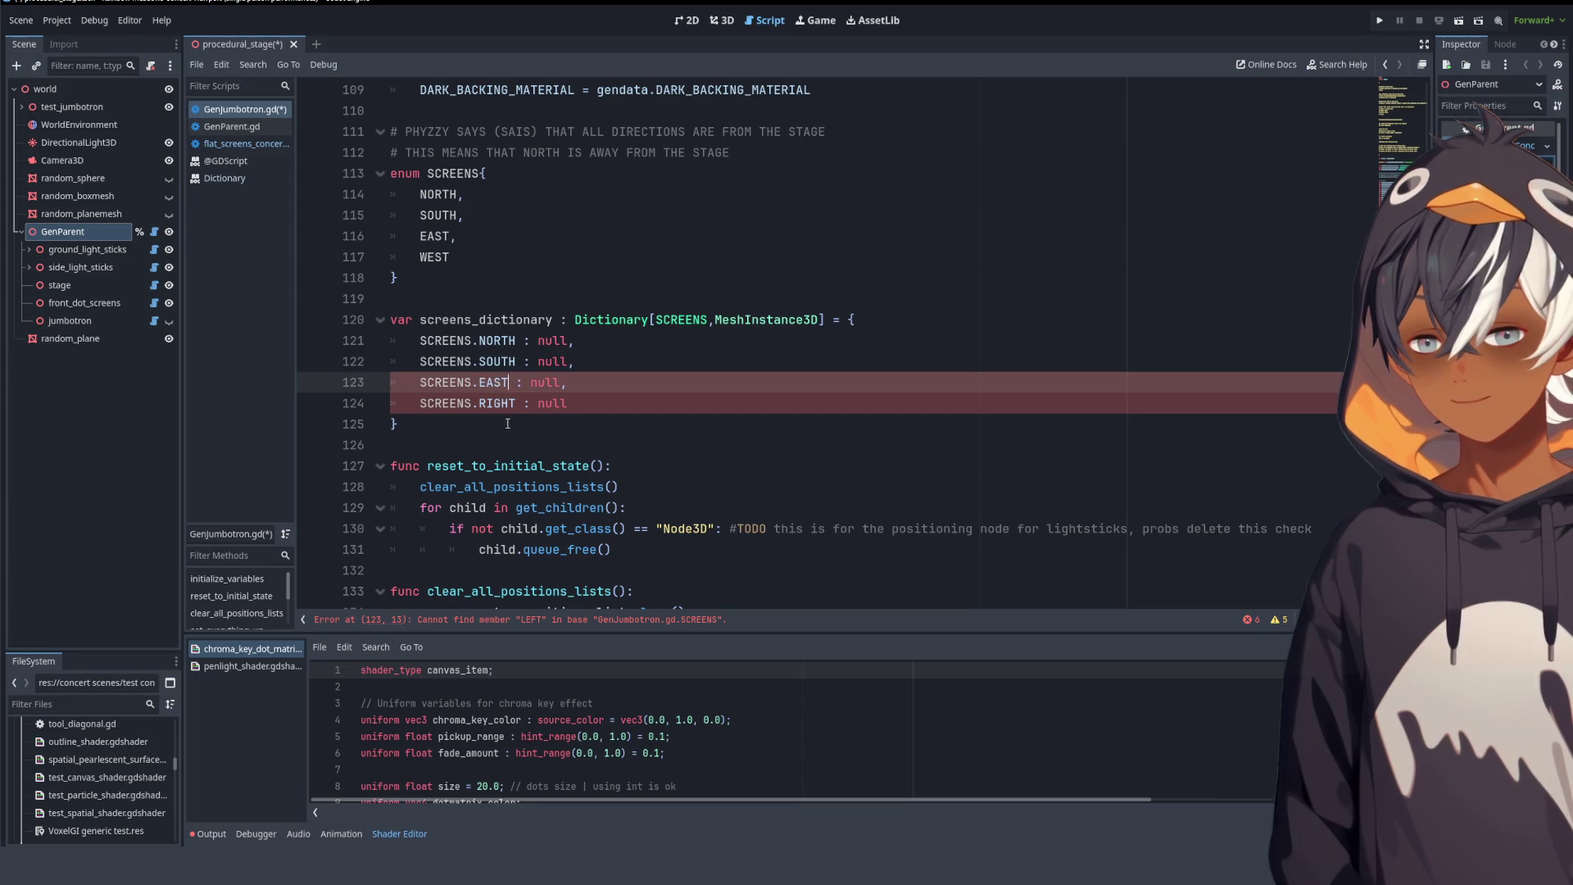
{"action": "double_click", "coordinate": [432, 257]}
{"action": "key", "text": "ctrl+c"}
{"action": "double_click", "coordinate": [497, 403]}
{"action": "key", "text": "ctrl+v"}
- Review the finished dictionary and select its NORTH key
{"action": "left_click", "coordinate": [668, 429]}
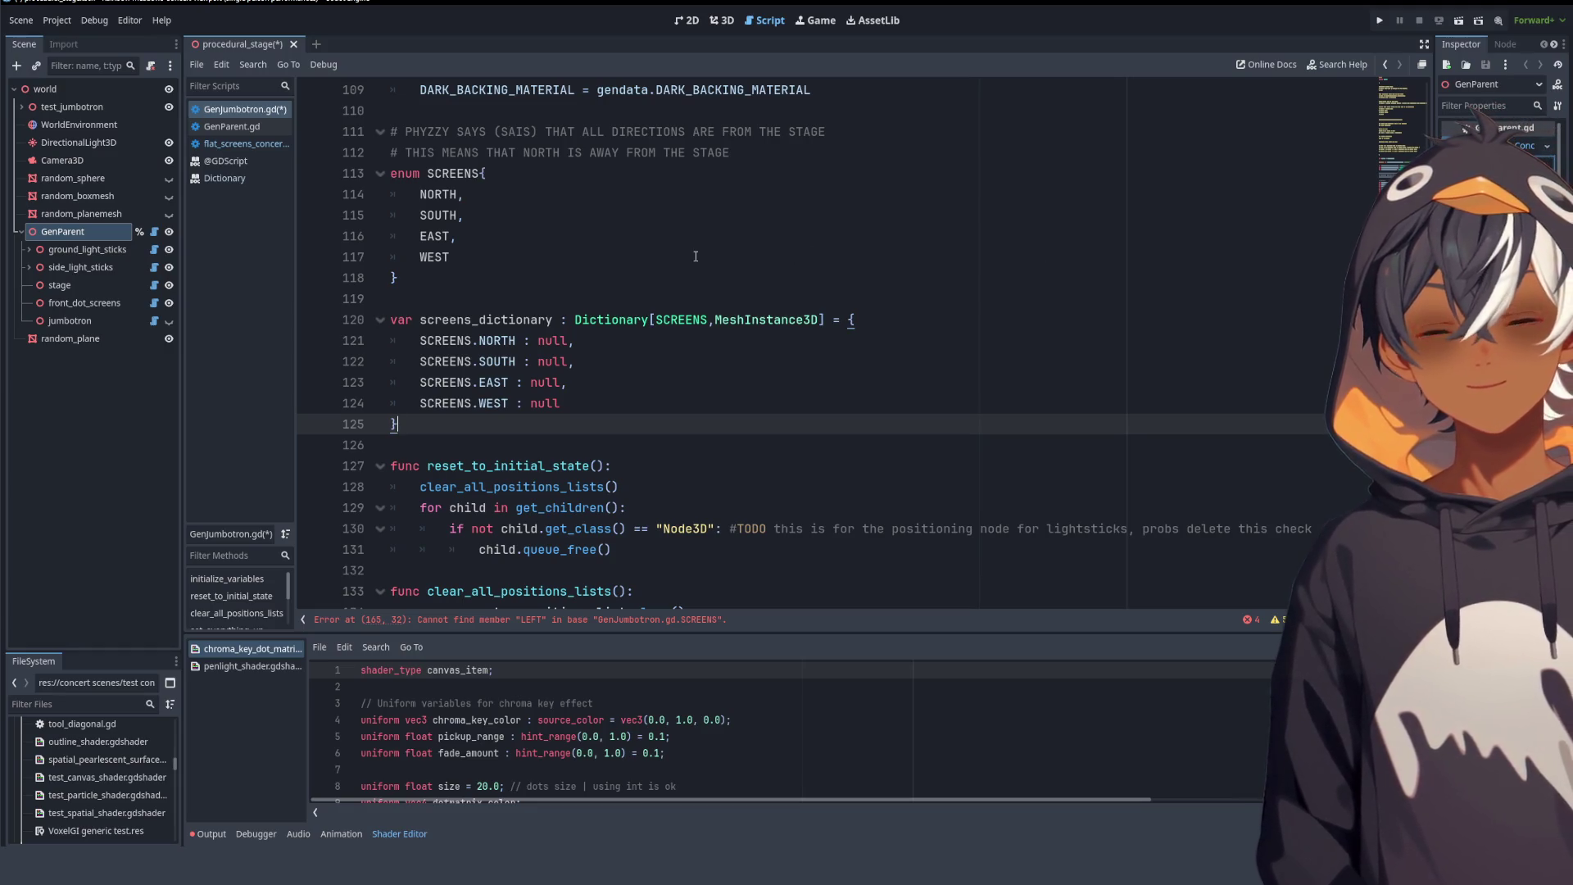
{"action": "scroll", "coordinate": [709, 240], "scroll_direction": "down", "scroll_amount": 3}
{"action": "scroll", "coordinate": [497, 244], "scroll_direction": "up", "scroll_amount": 3}
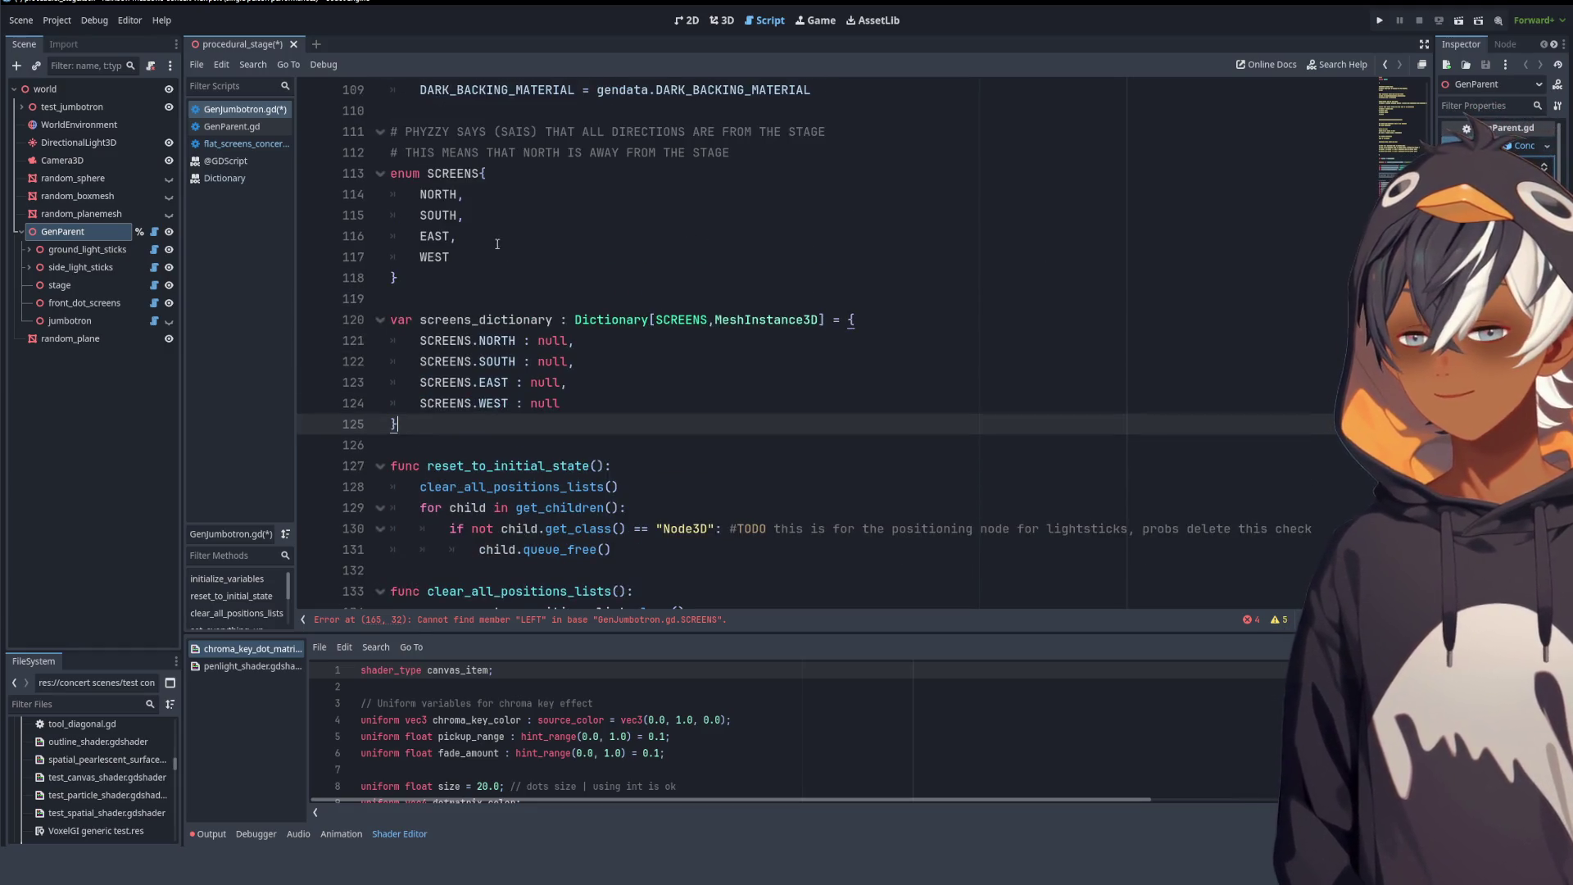
{"action": "double_click", "coordinate": [495, 334]}
- Add a '# you absolute spam sandwich' comment line below the direction comment and select it
{"action": "scroll", "coordinate": [576, 369], "scroll_direction": "down", "scroll_amount": 6}
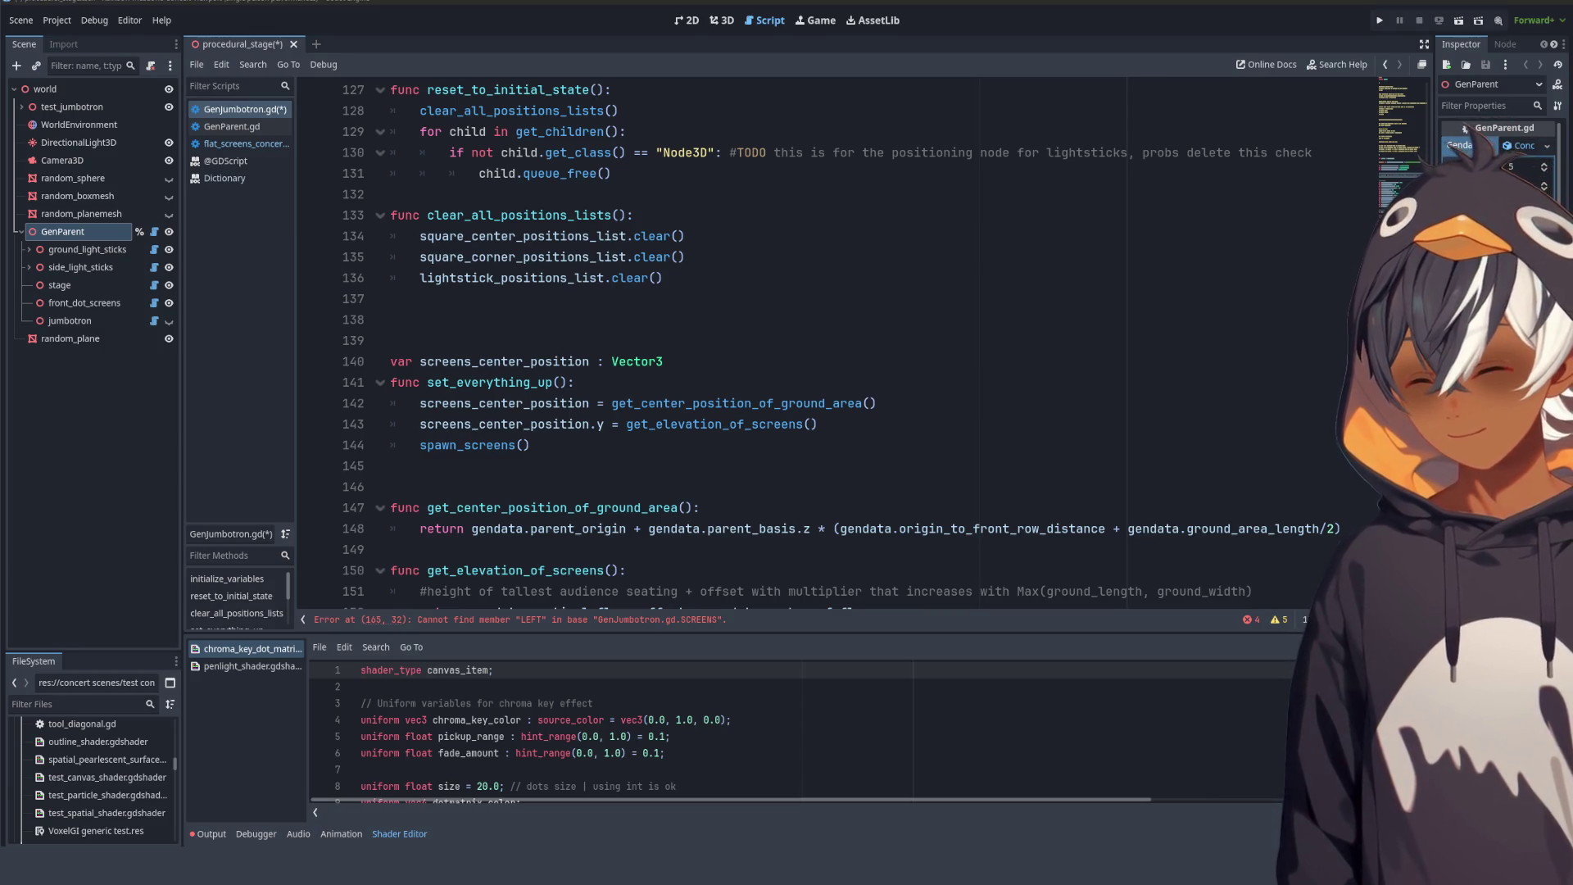
{"action": "scroll", "coordinate": [740, 398], "scroll_direction": "up", "scroll_amount": 10}
{"action": "left_click", "coordinate": [740, 402]}
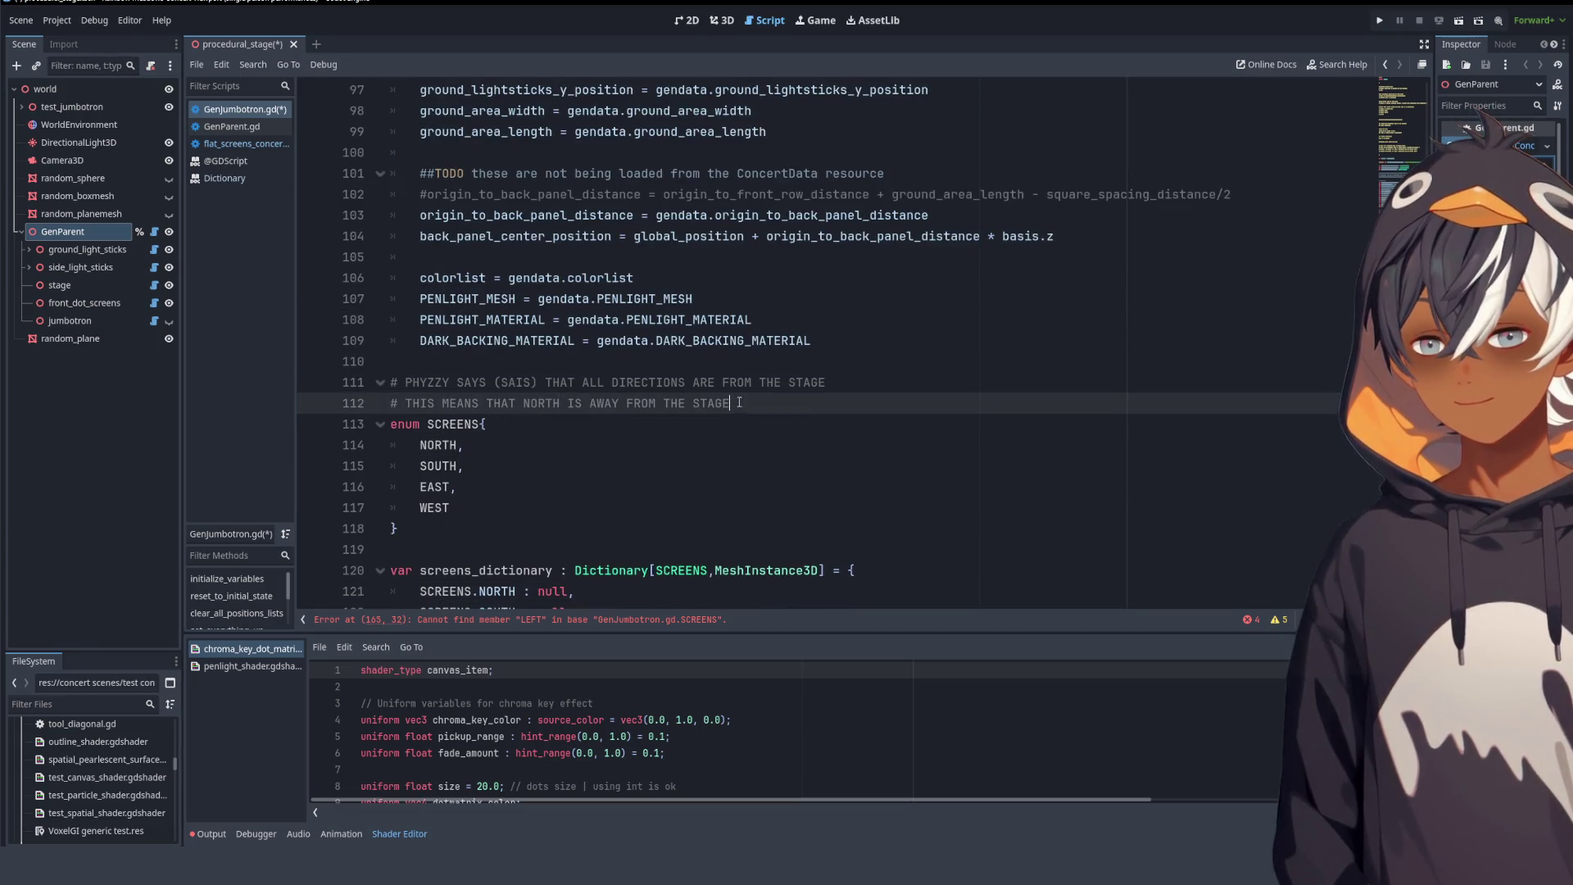
{"action": "key", "text": "Return"}
{"action": "type", "text": "# "}
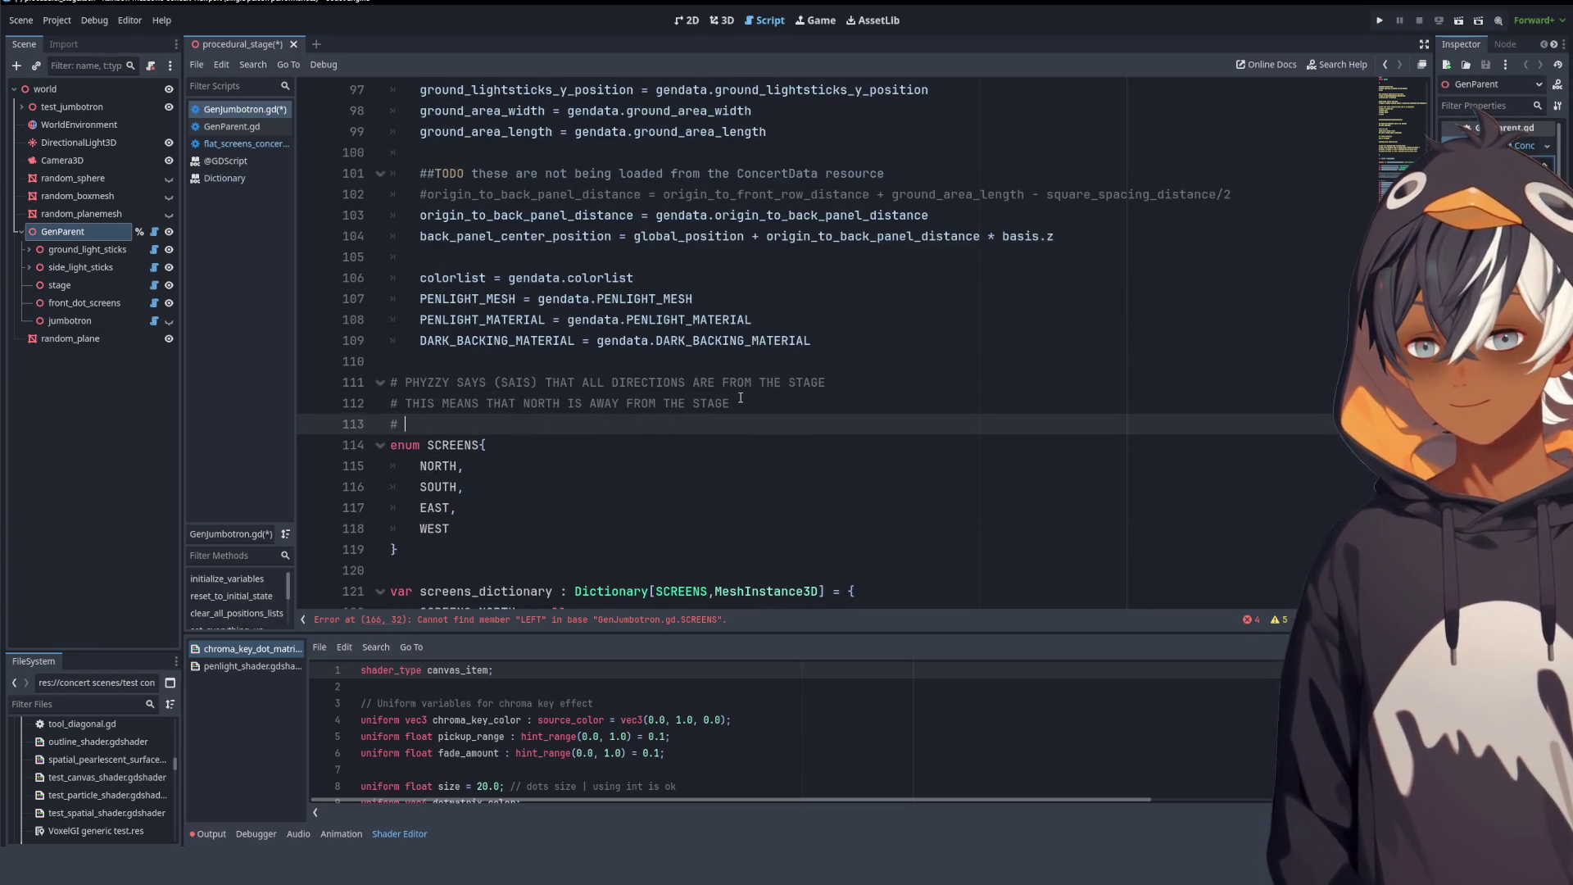
{"action": "type", "text": "you absolute spam sandwich"}
{"action": "scroll", "coordinate": [740, 397], "scroll_direction": "up", "scroll_amount": 1}
{"action": "scroll", "coordinate": [713, 344], "scroll_direction": "down", "scroll_amount": 6}
{"action": "scroll", "coordinate": [672, 279], "scroll_direction": "up", "scroll_amount": 2}
{"action": "left_click", "coordinate": [647, 247]}
{"action": "left_click_drag", "start_coordinate": [643, 239], "coordinate": [412, 231]}
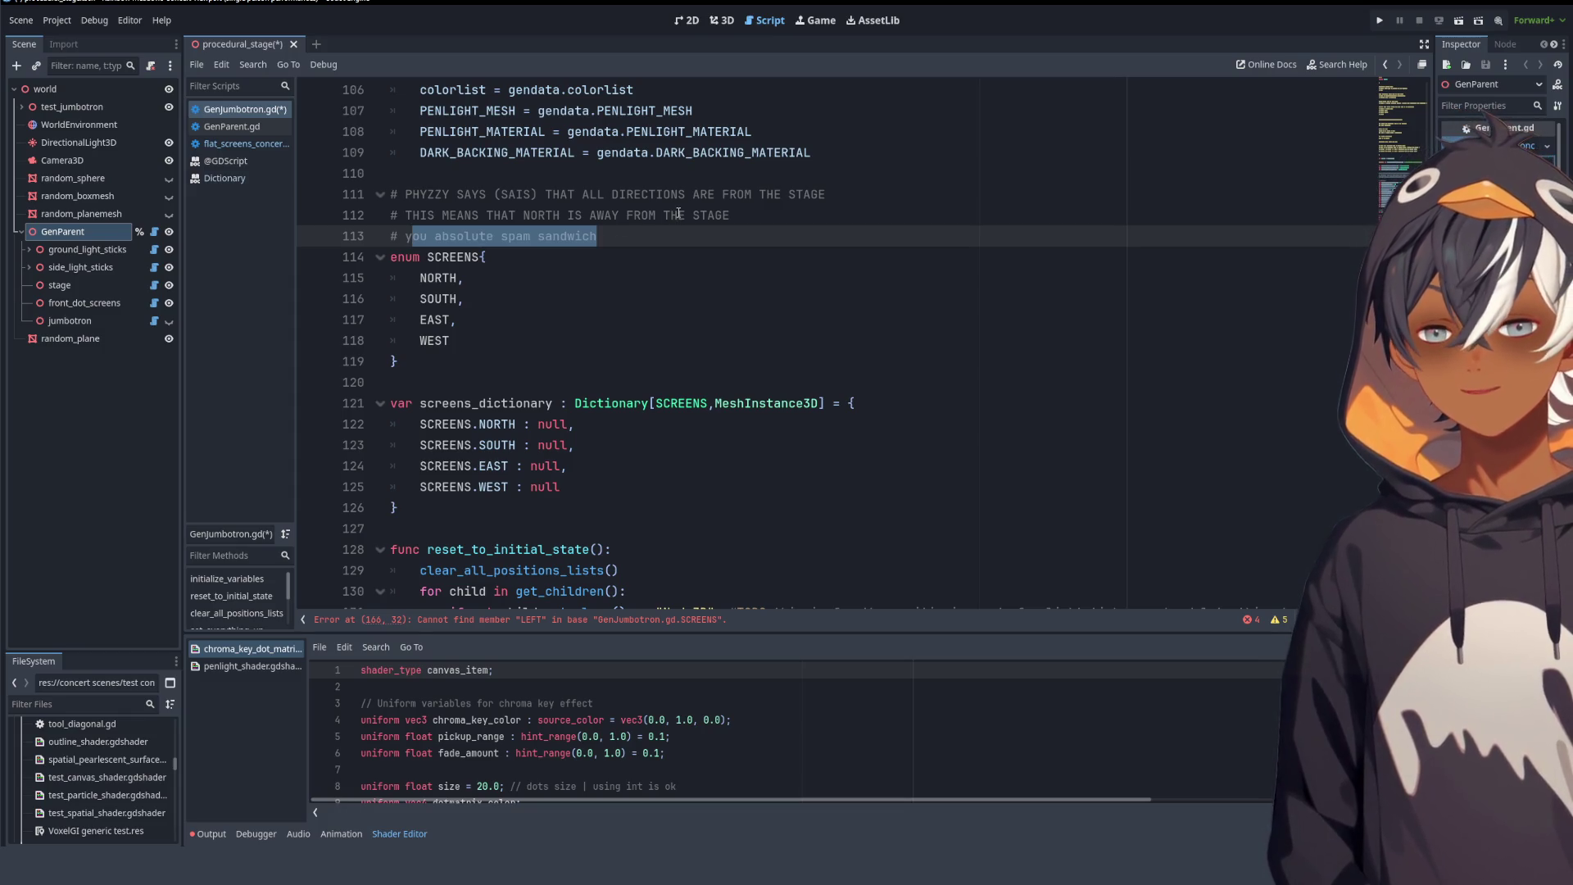
- Multi-select the NORTH, SOUTH, EAST, WEST keys and the LEFT, RIGHT, back, RIGHT lookups
{"action": "scroll", "coordinate": [749, 211], "scroll_direction": "down", "scroll_amount": 6}
{"action": "scroll", "coordinate": [748, 212], "scroll_direction": "up", "scroll_amount": 4}
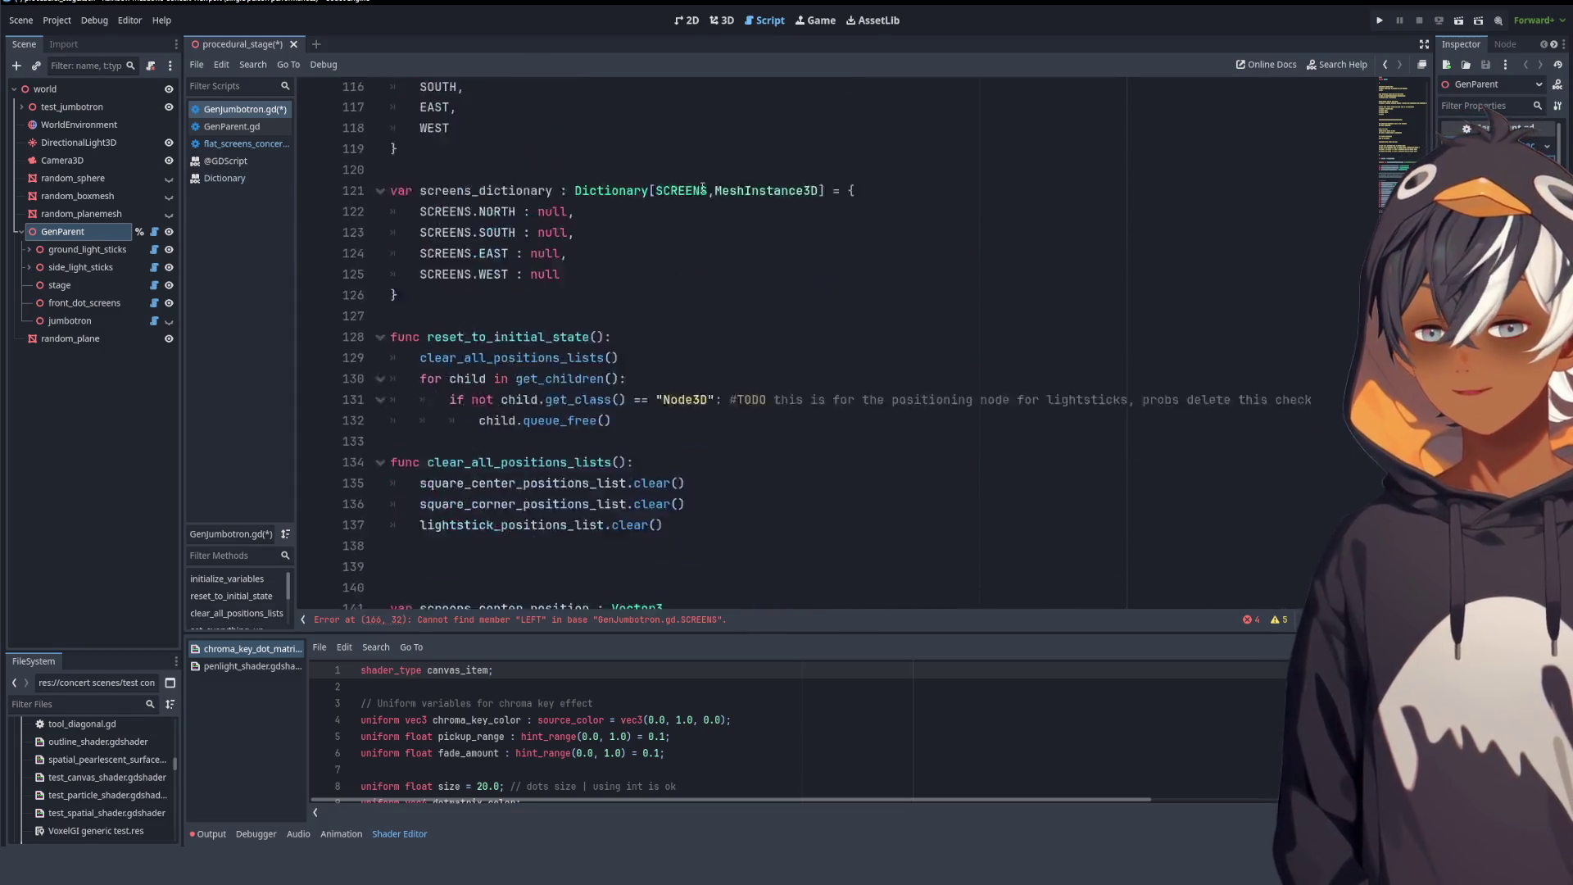
{"action": "double_click", "coordinate": [498, 298]}
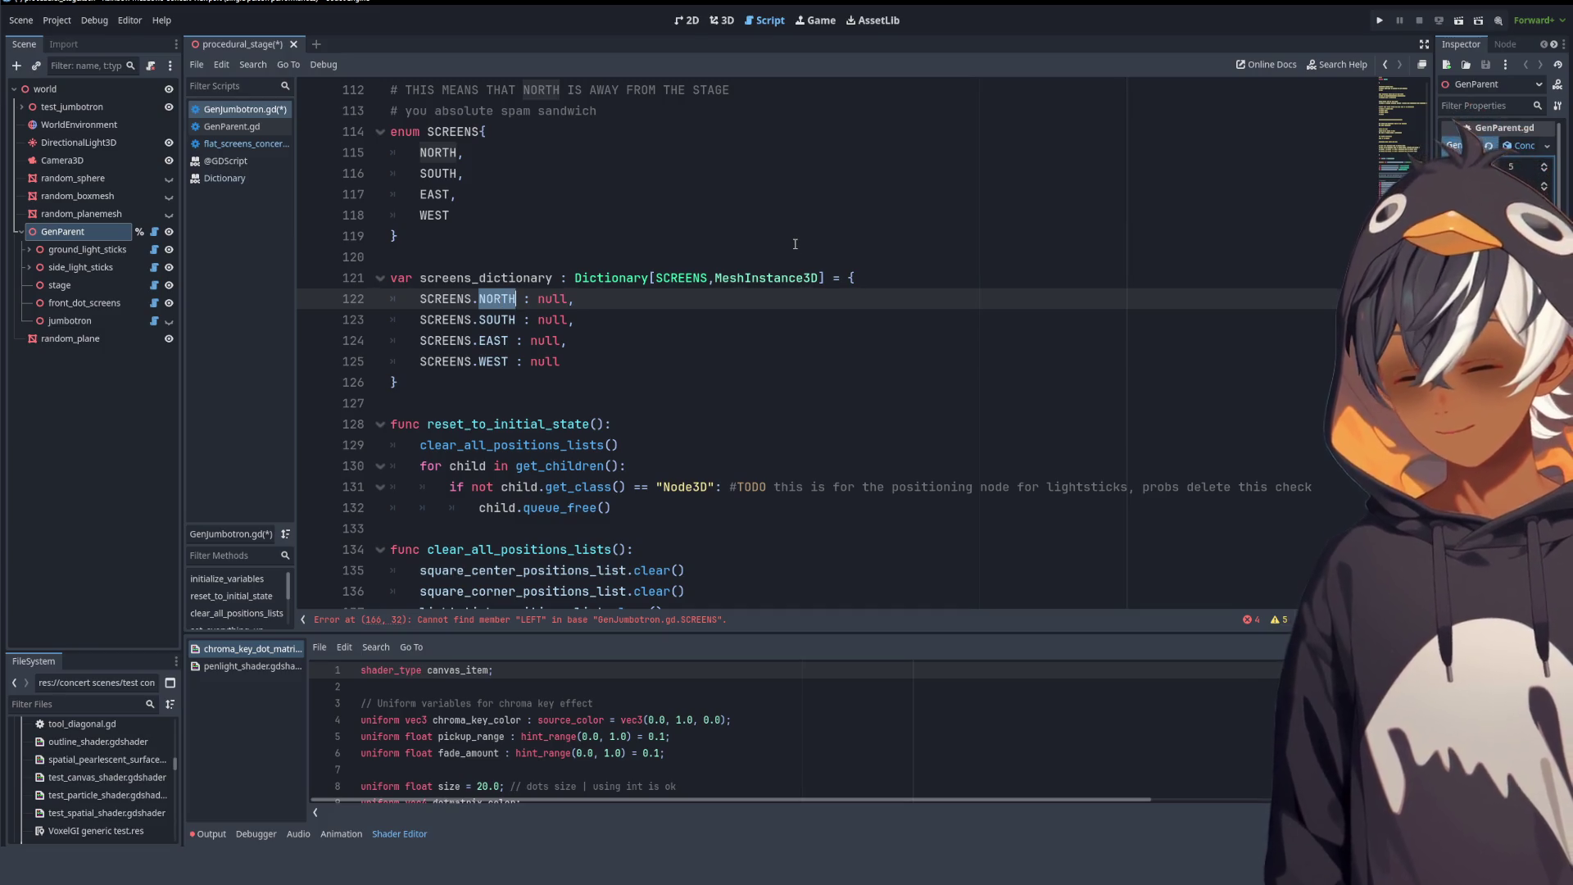
{"action": "scroll", "coordinate": [525, 307], "scroll_direction": "down", "scroll_amount": 3}
{"action": "scroll", "coordinate": [533, 268], "scroll_direction": "up", "scroll_amount": 2}
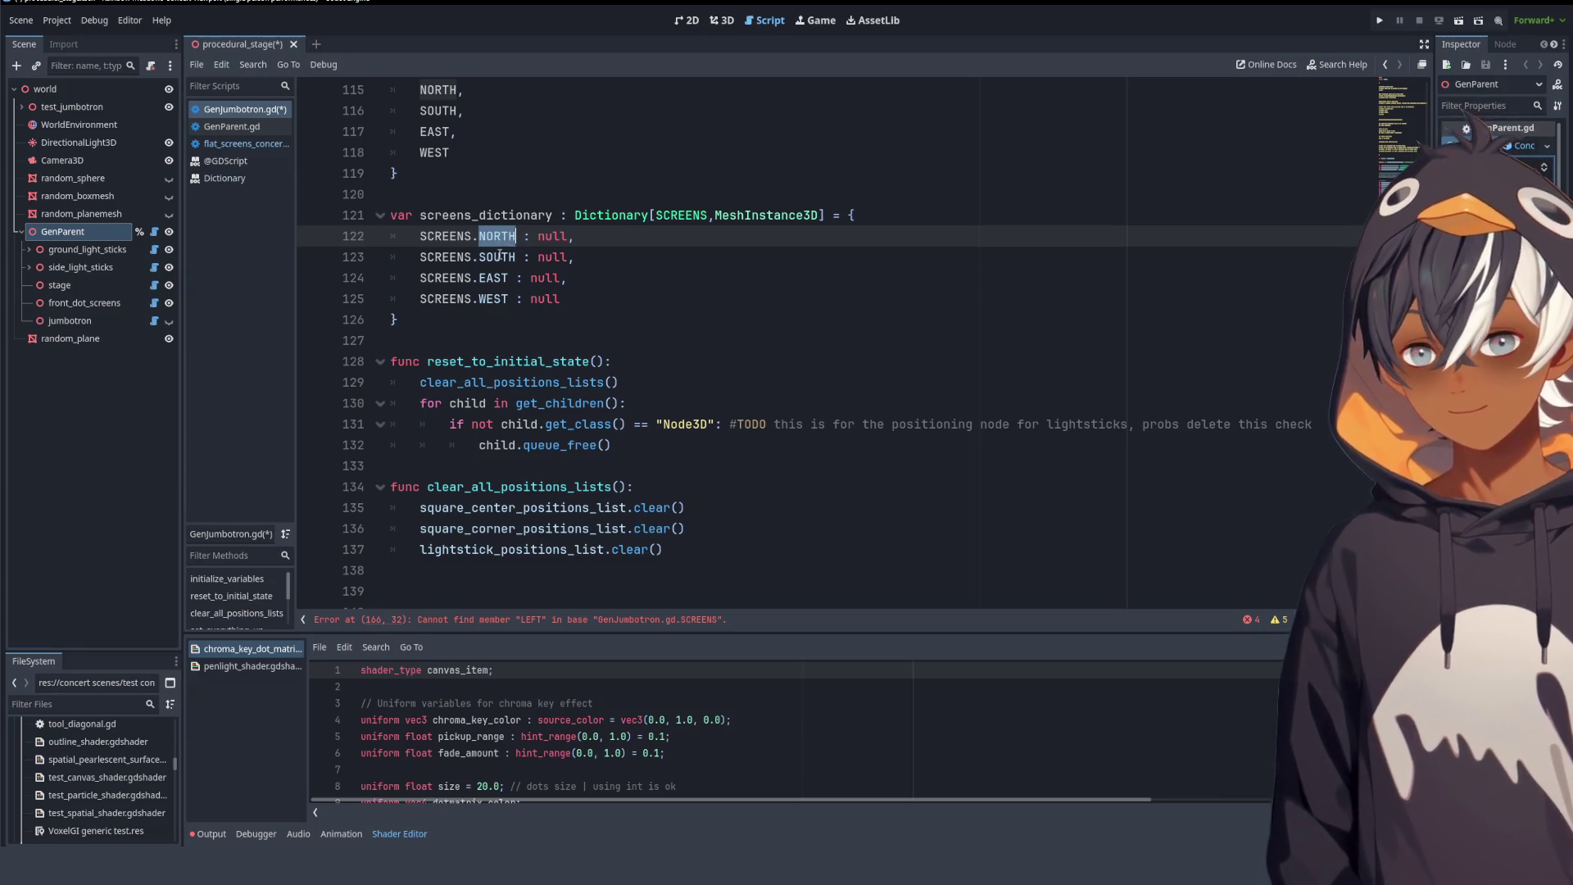
{"action": "double_click", "coordinate": [498, 256], "text": "alt"}
{"action": "double_click", "coordinate": [494, 278], "text": "alt"}
{"action": "left_click", "coordinate": [489, 299], "text": "alt"}
{"action": "double_click", "coordinate": [490, 300], "text": "alt"}
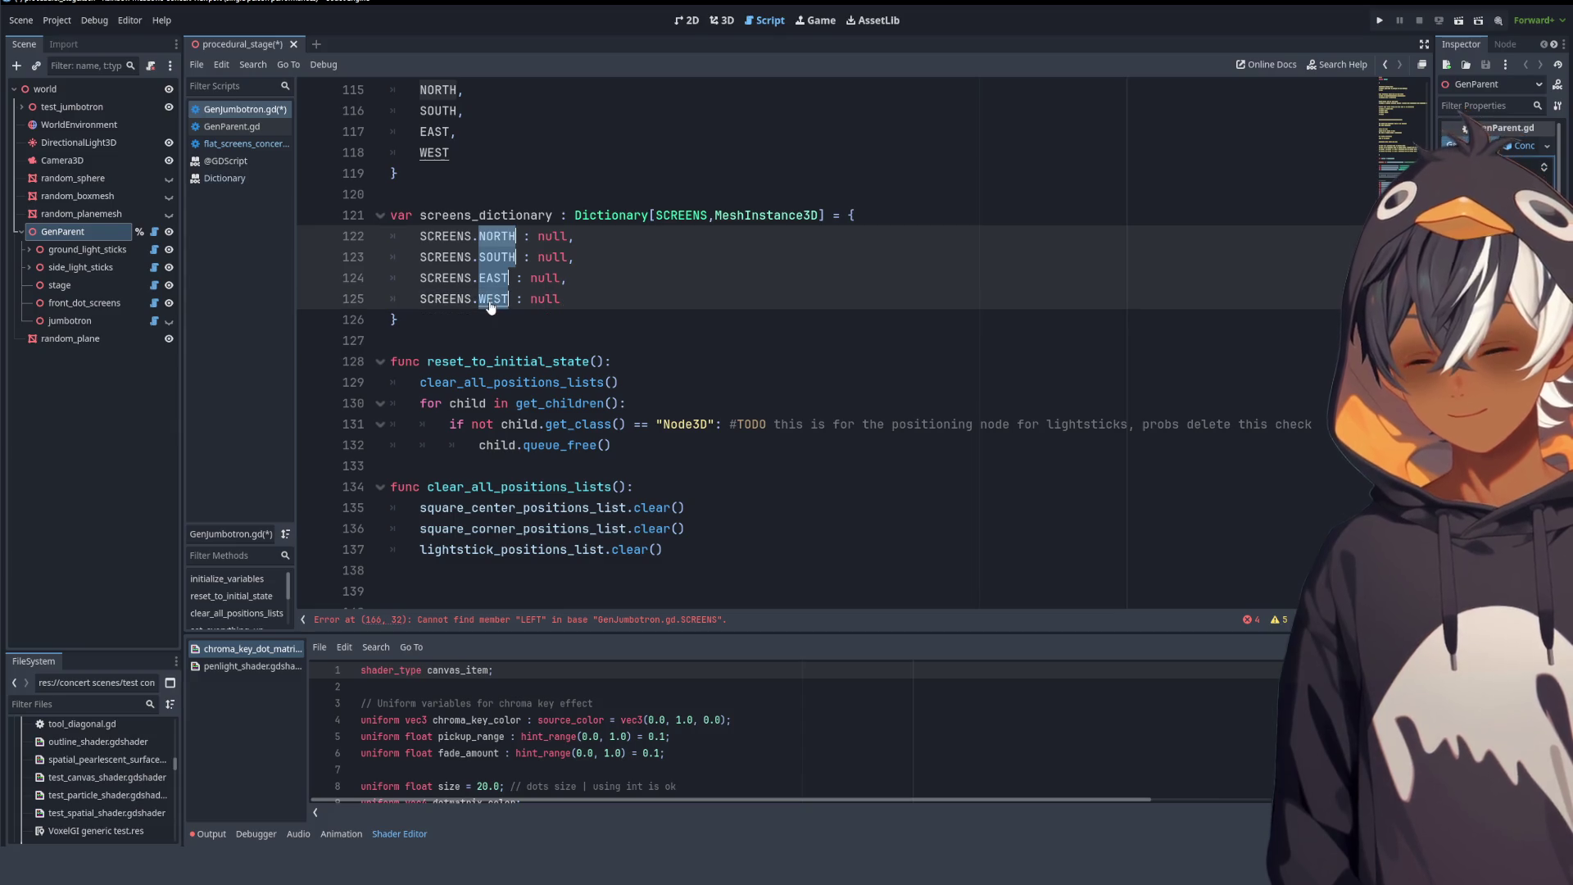
{"action": "scroll", "coordinate": [490, 305], "scroll_direction": "down", "scroll_amount": 13}
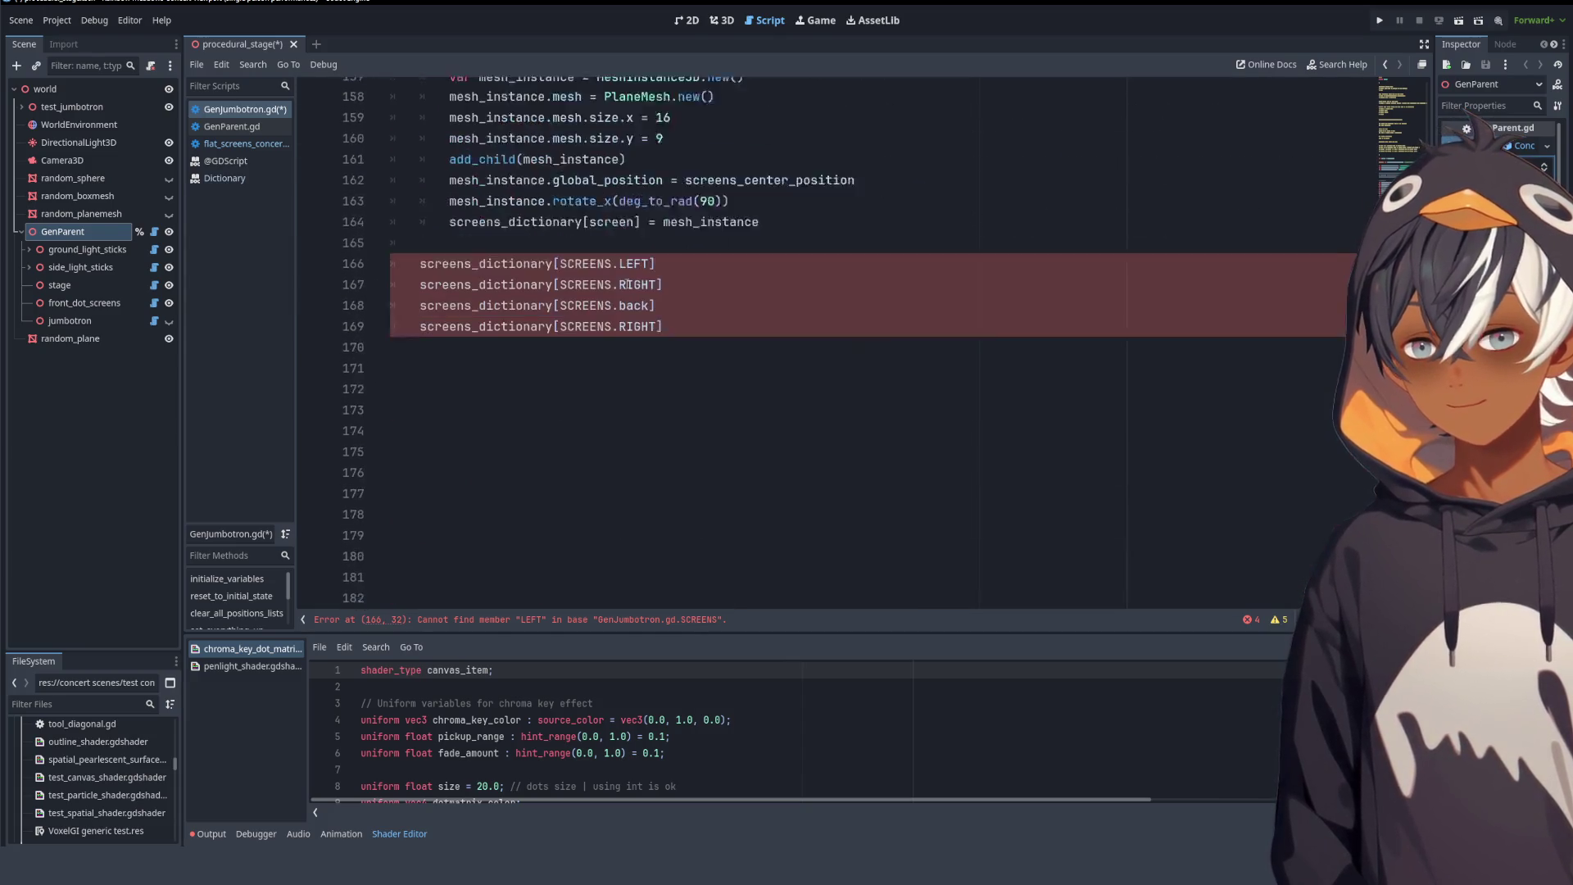
{"action": "double_click", "coordinate": [633, 215]}
{"action": "double_click", "coordinate": [637, 236], "text": "alt"}
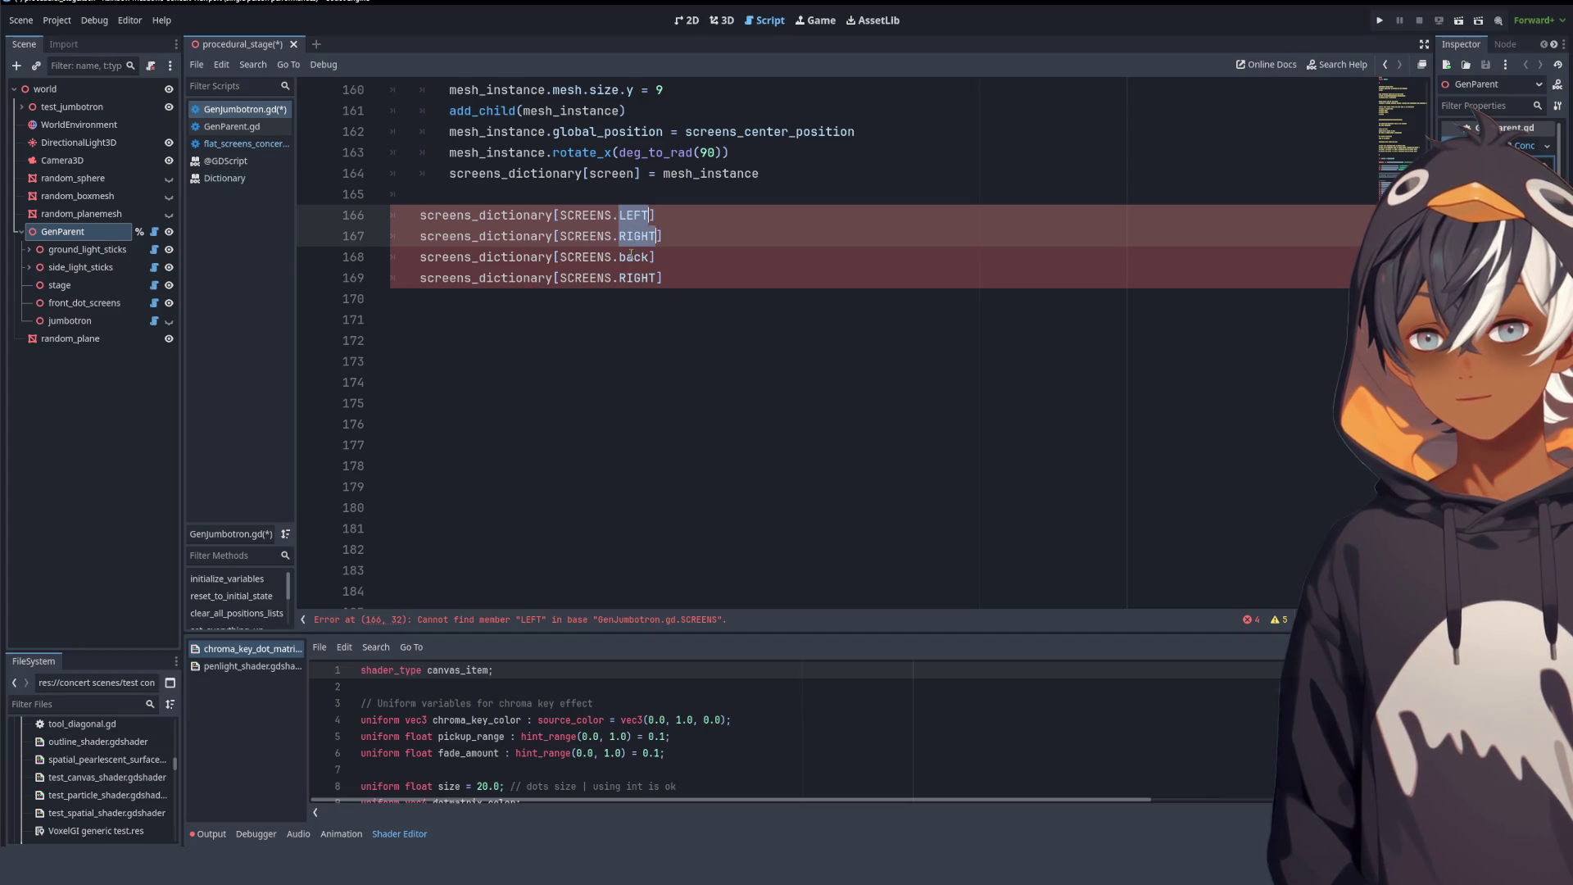
{"action": "double_click", "coordinate": [633, 256], "text": "alt"}
{"action": "double_click", "coordinate": [638, 277], "text": "alt"}
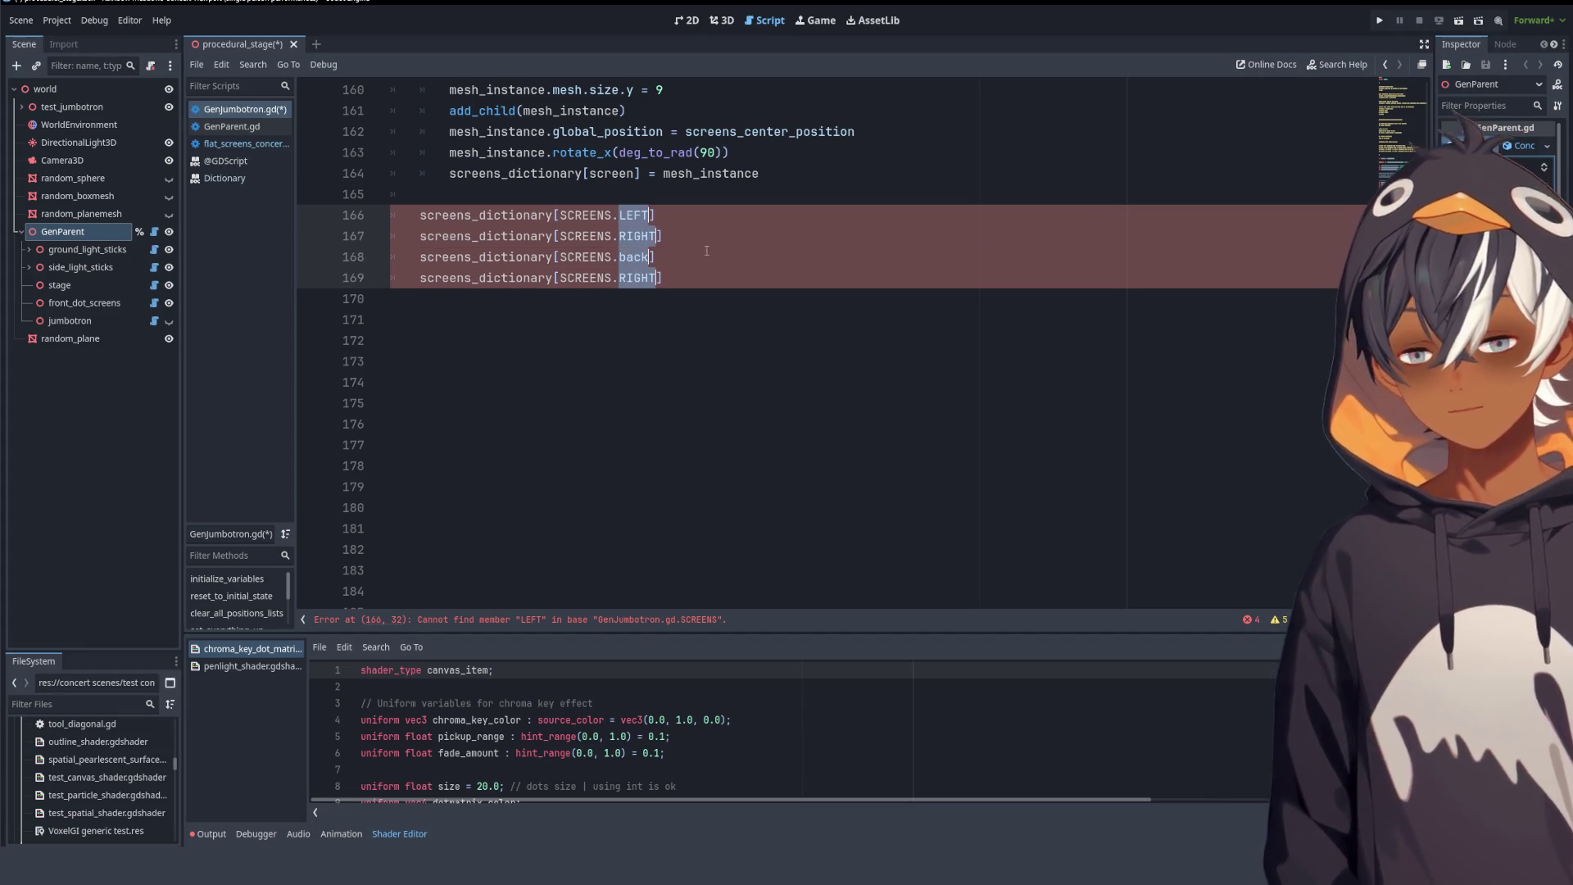
- Undo back to the clean four-key dictionary, paste the direction names below it, then delete the stray NORTH
{"action": "key", "text": "ctrl+z"}
{"action": "key", "text": "ctrl+z"}
{"action": "key", "text": "ctrl+z"}
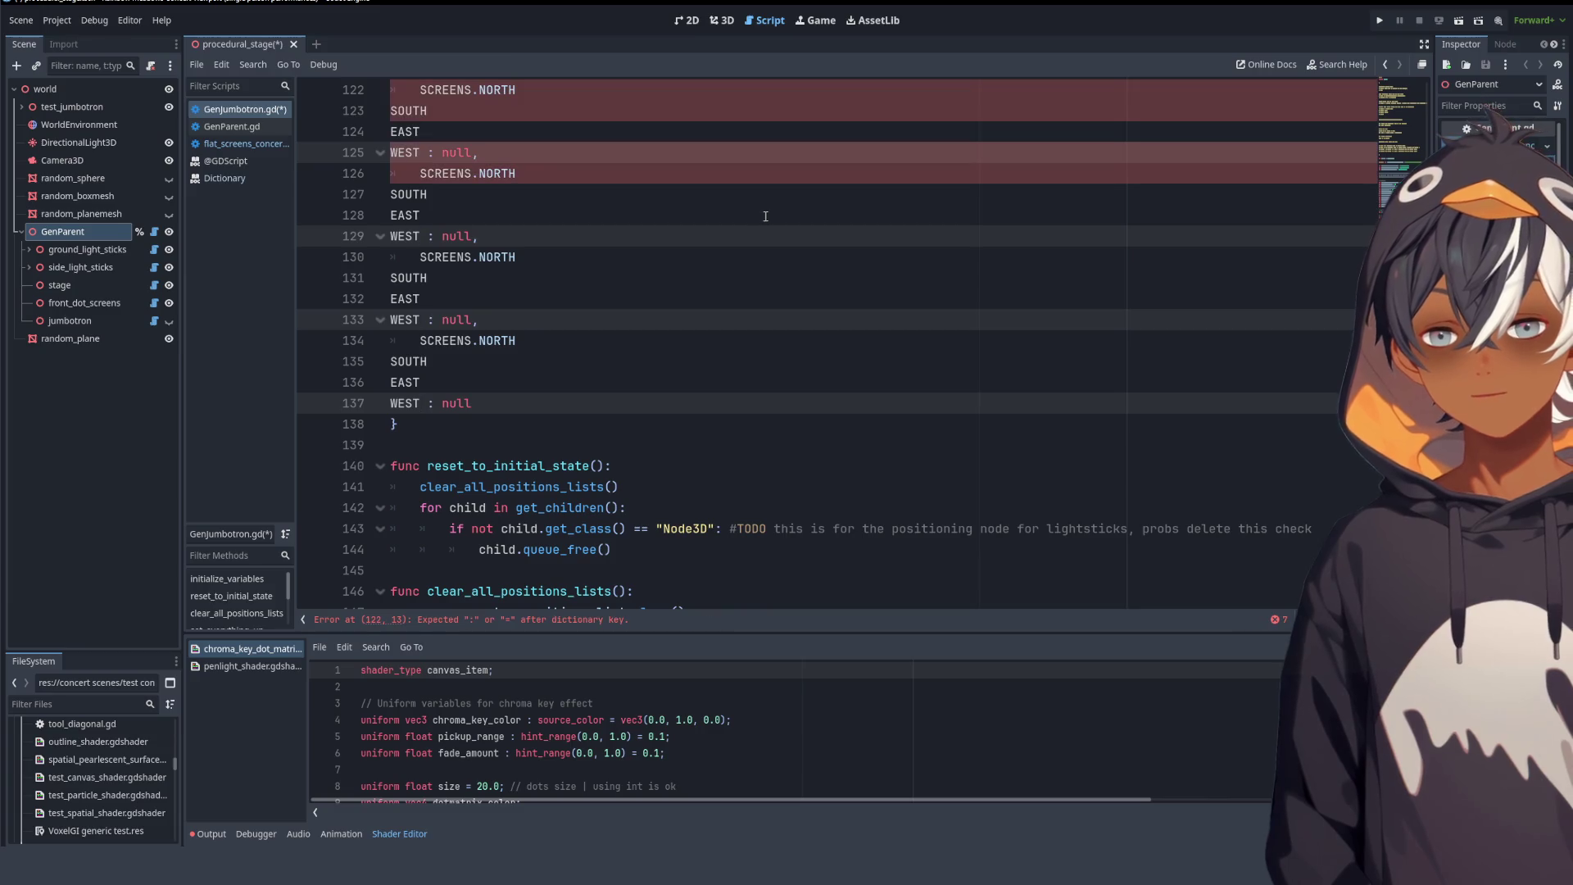
{"action": "key", "text": "ctrl+z"}
{"action": "key", "text": "ctrl+z"}
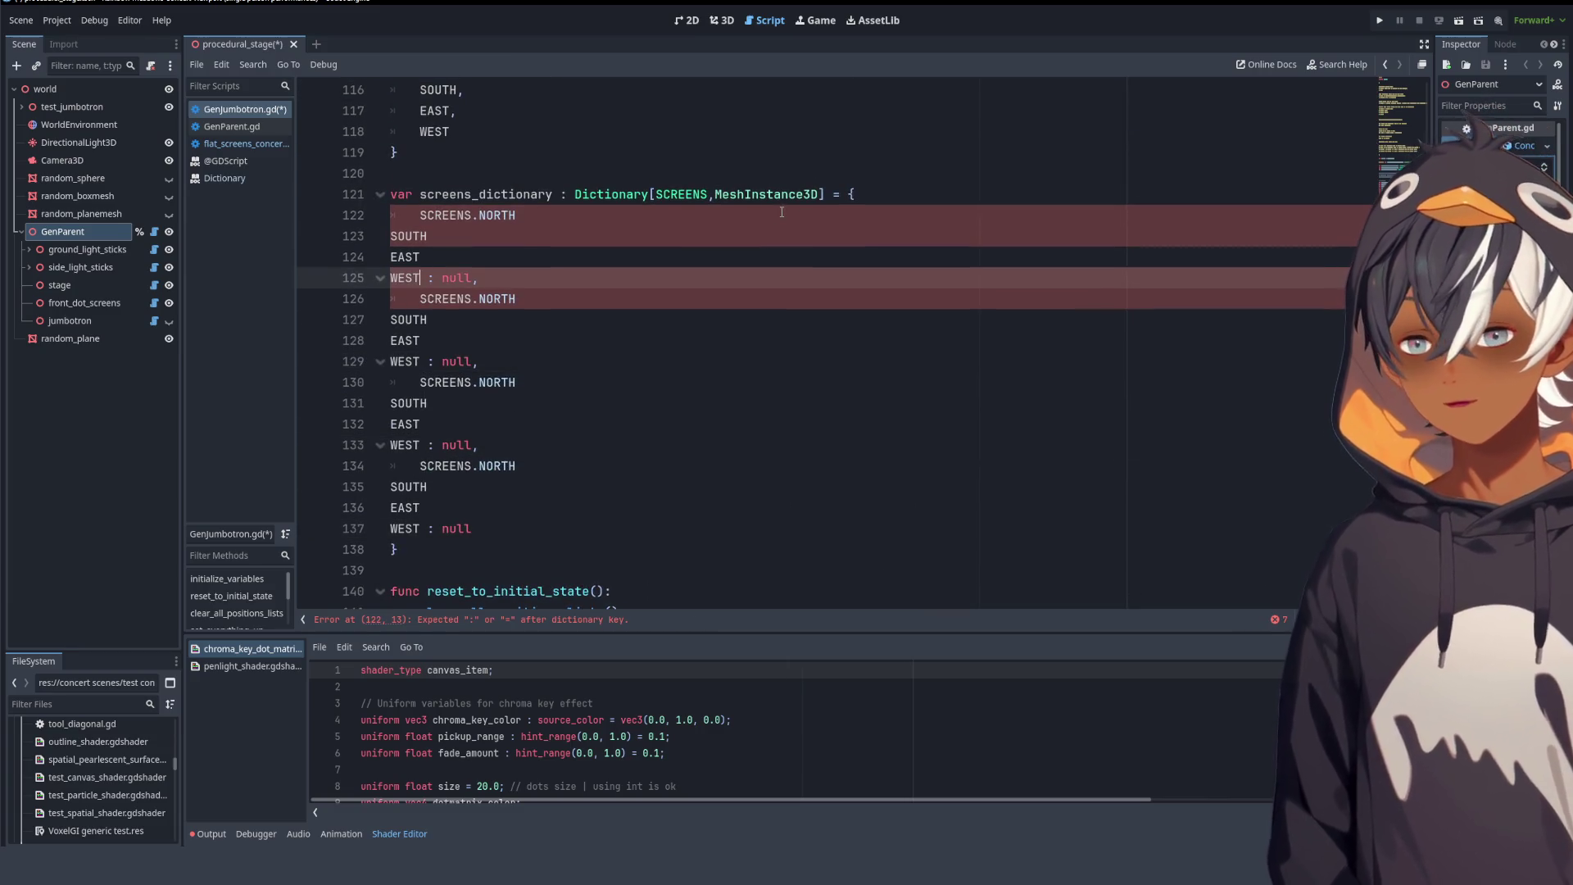
{"action": "key", "text": "ctrl+z"}
{"action": "key", "text": "ctrl+z"}
{"action": "key", "text": "ctrl+z"}
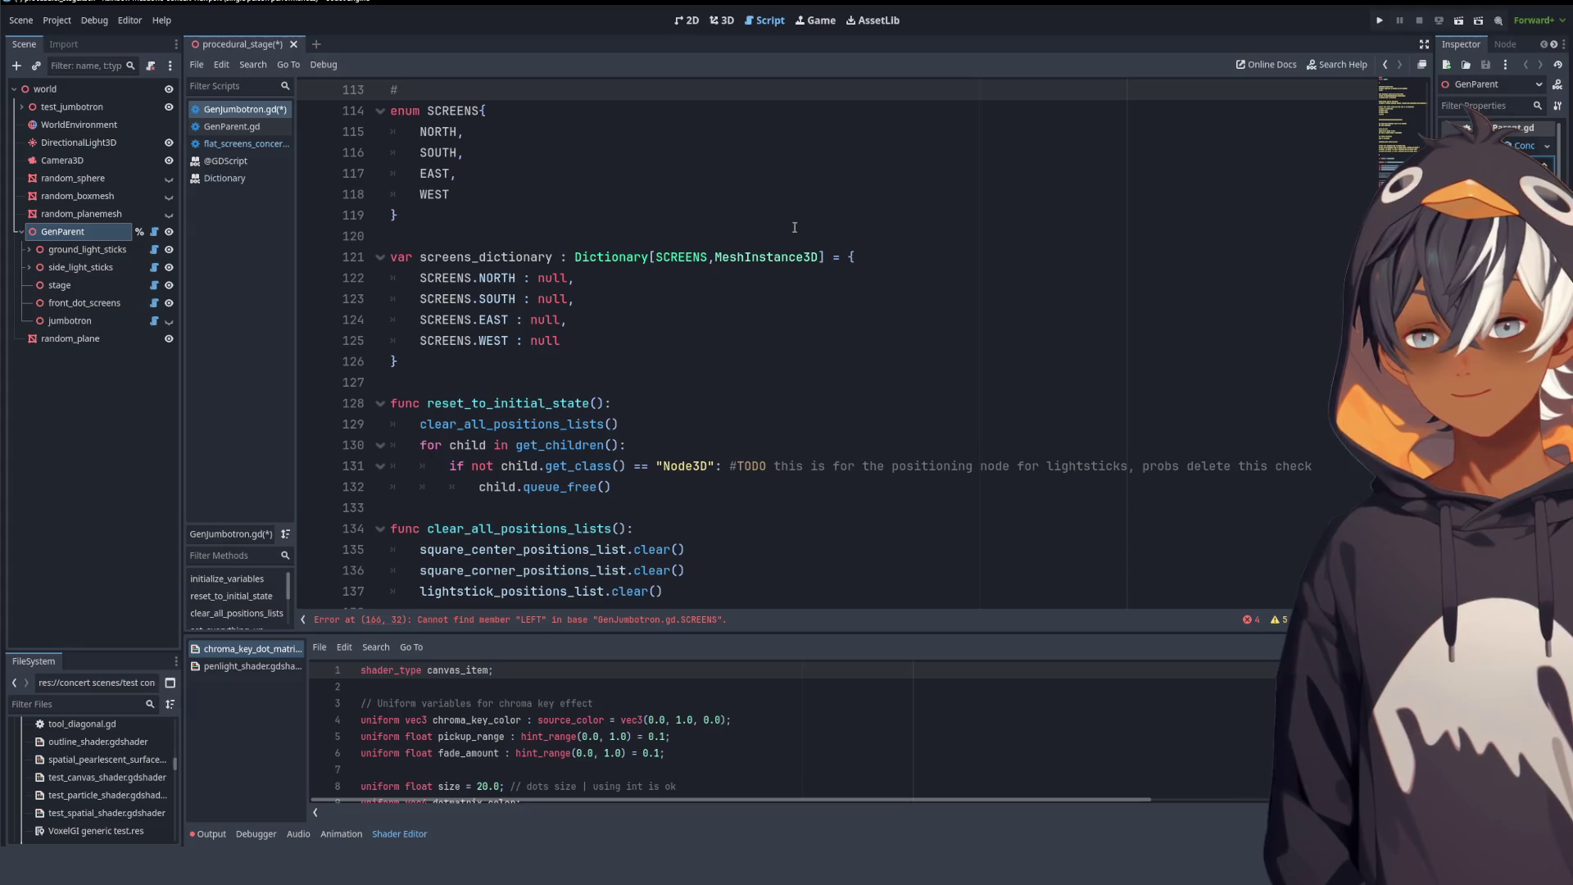
{"action": "key", "text": "ctrl+z"}
{"action": "key", "text": "ctrl+z"}
{"action": "key", "text": "ctrl+z"}
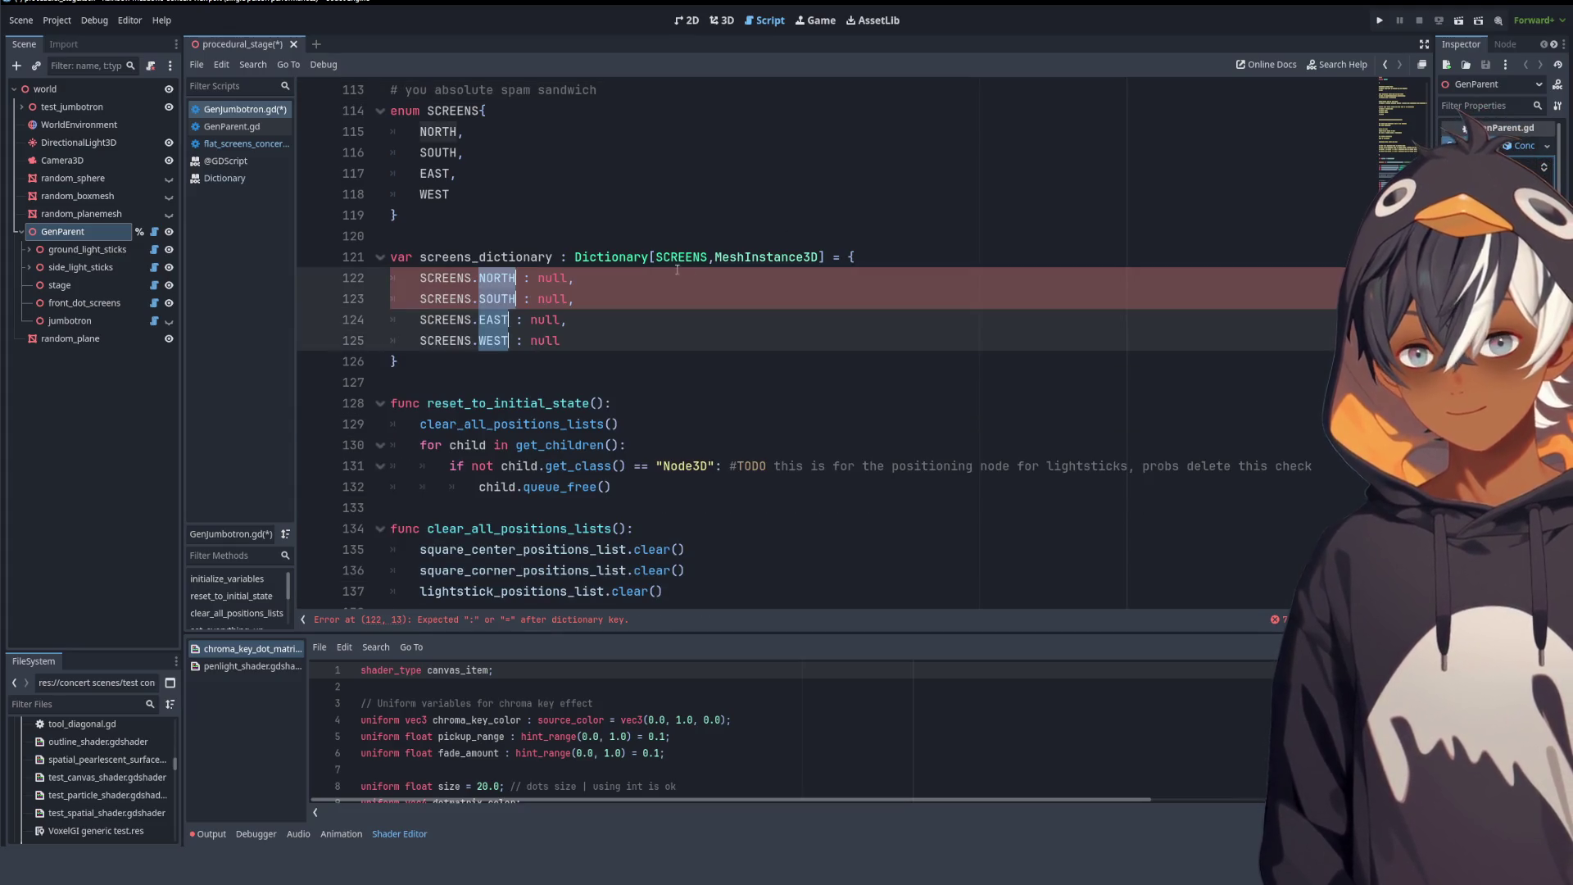
{"action": "left_click", "coordinate": [427, 378]}
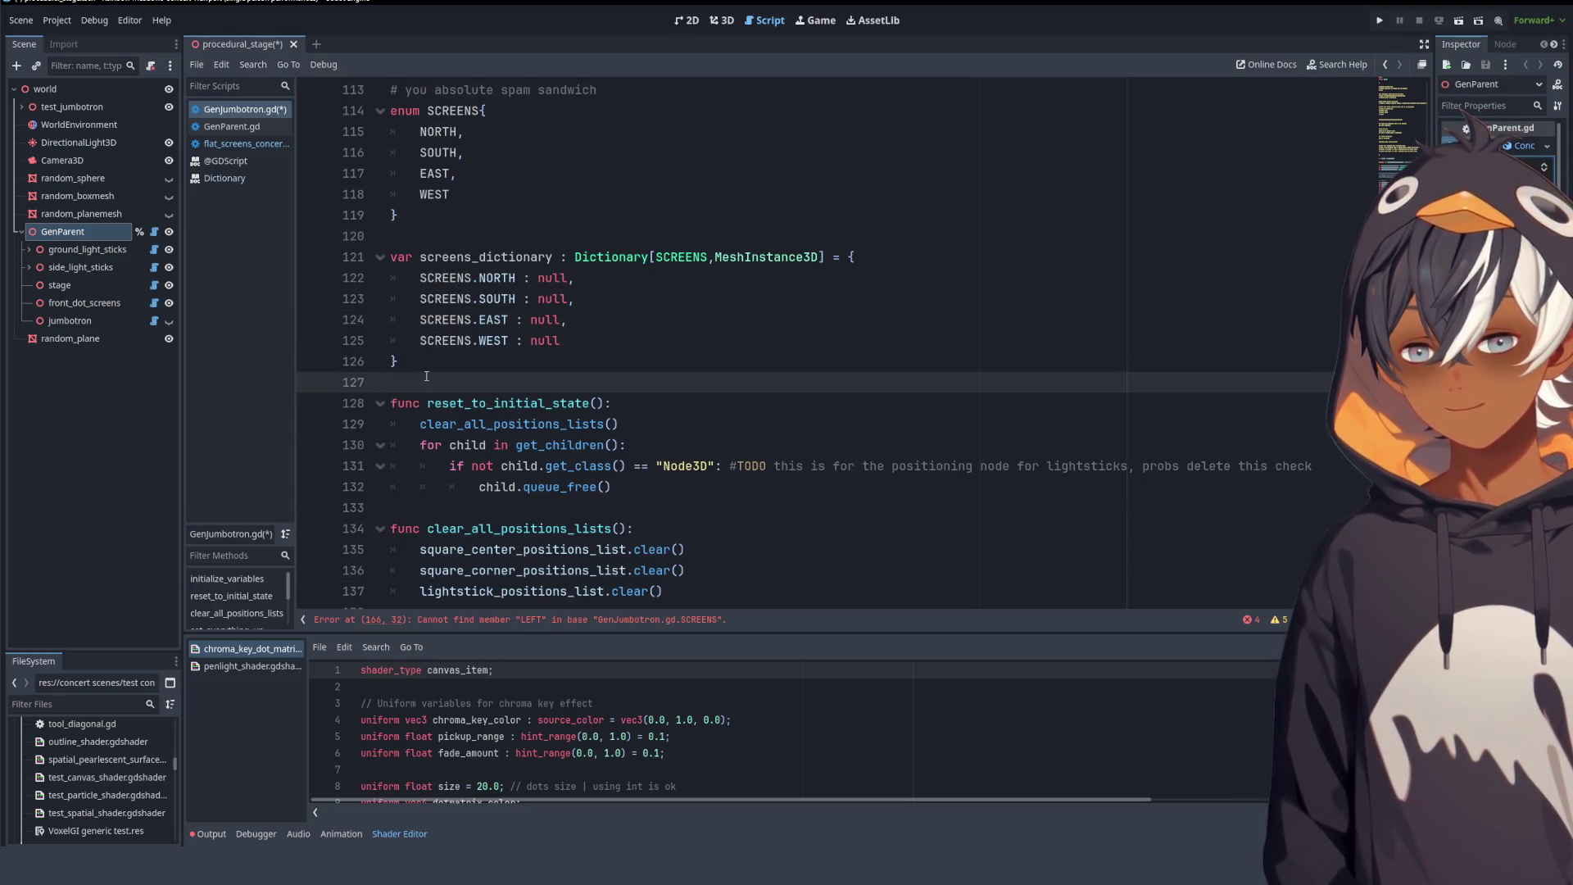
{"action": "type", "text": "NORTH SOUTH EAST WEST"}
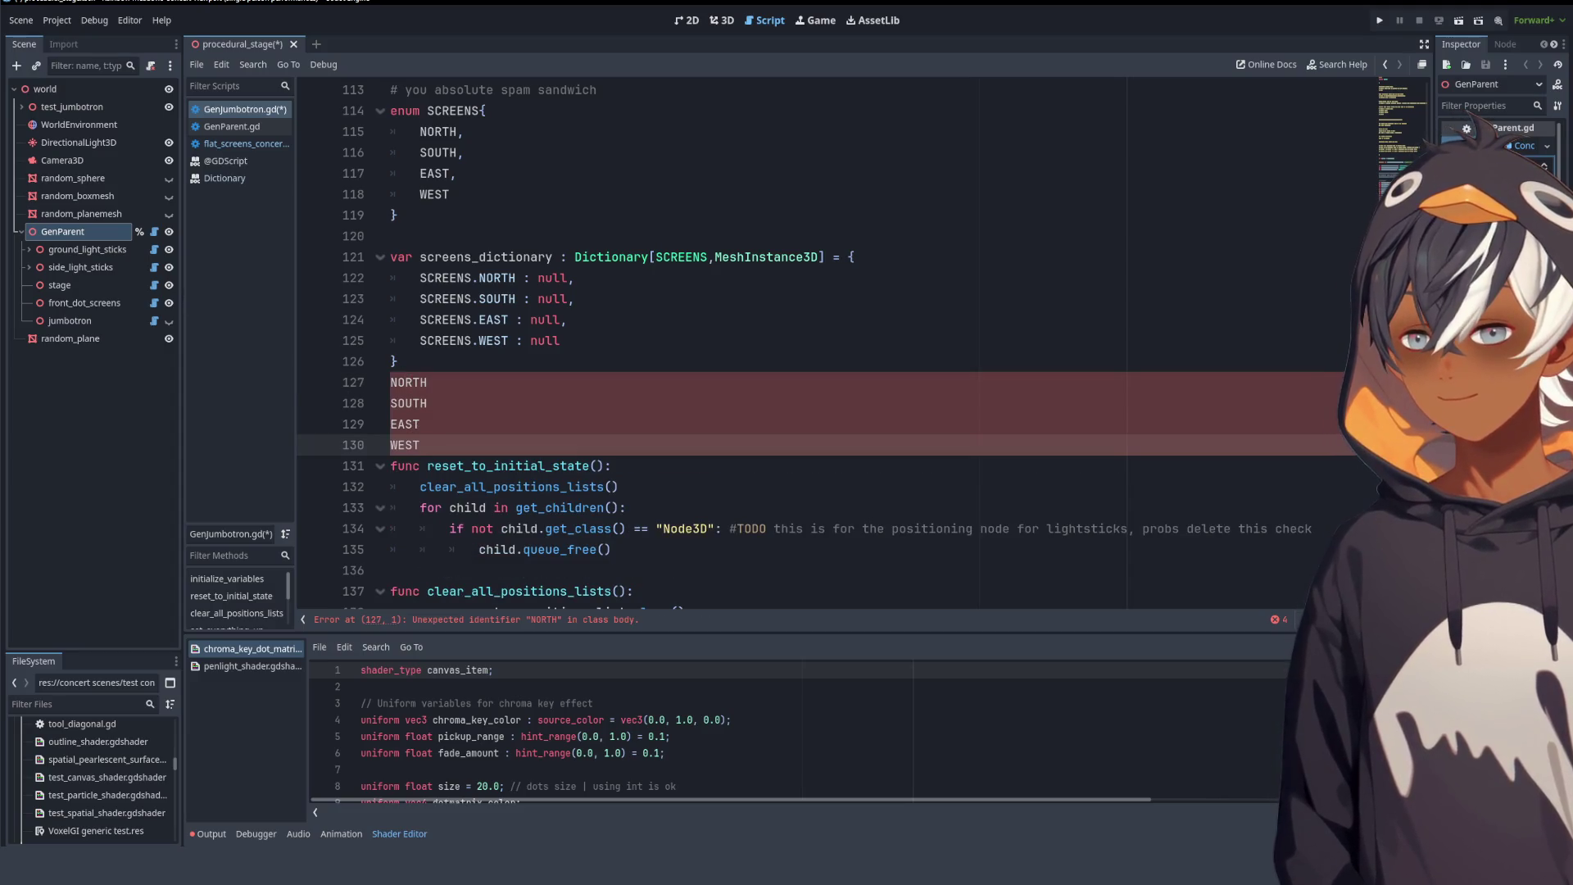
{"action": "left_click", "coordinate": [671, 378]}
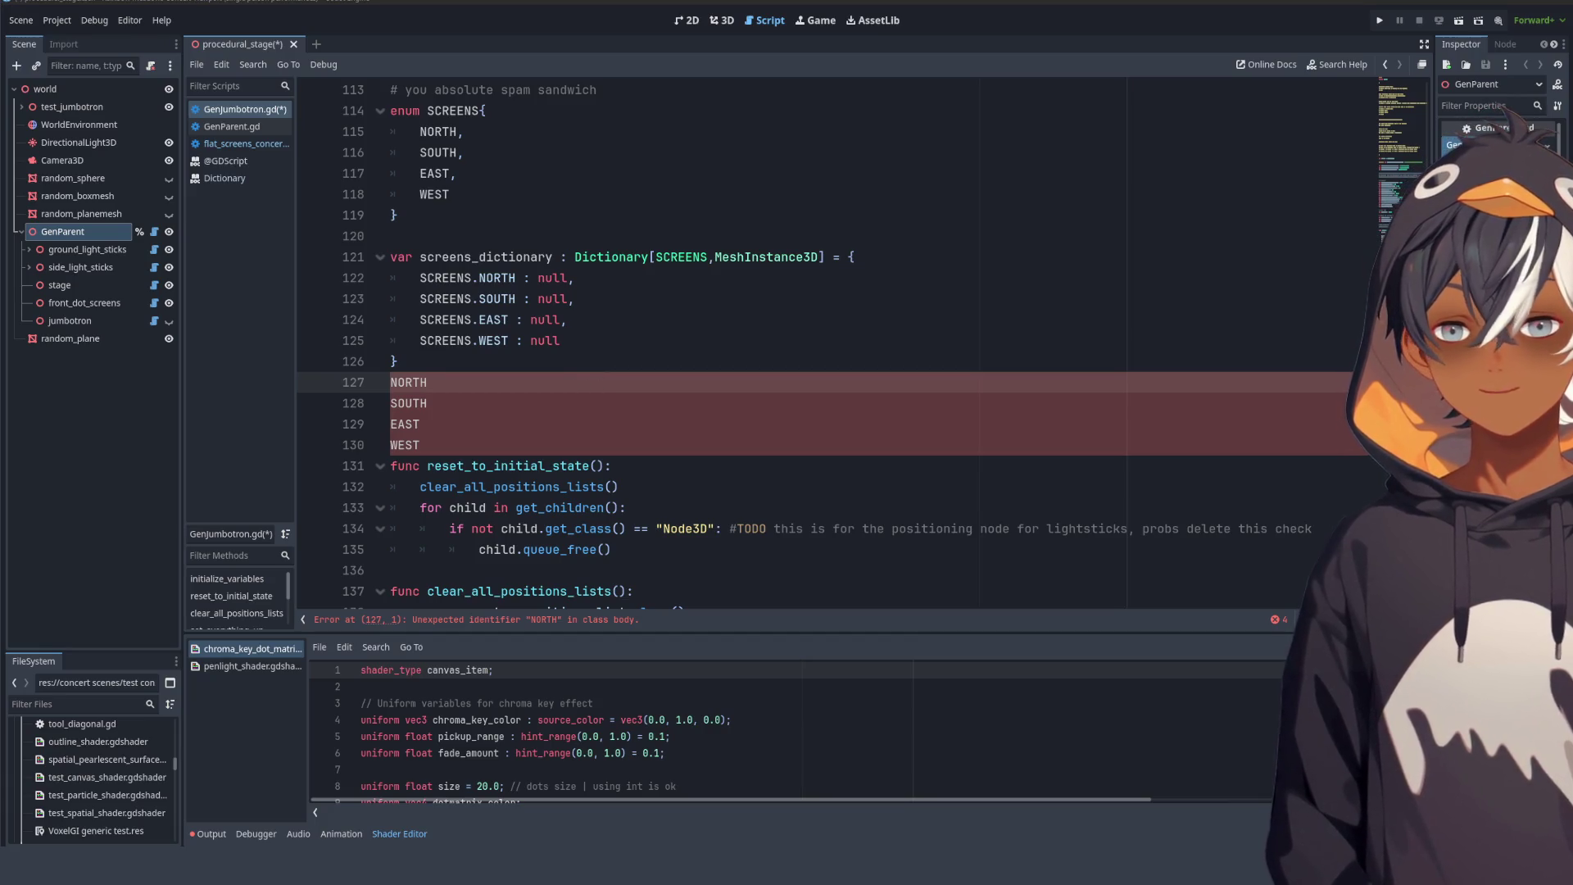
{"action": "key", "text": "shift+Home"}
{"action": "key", "text": "BackSpace"}
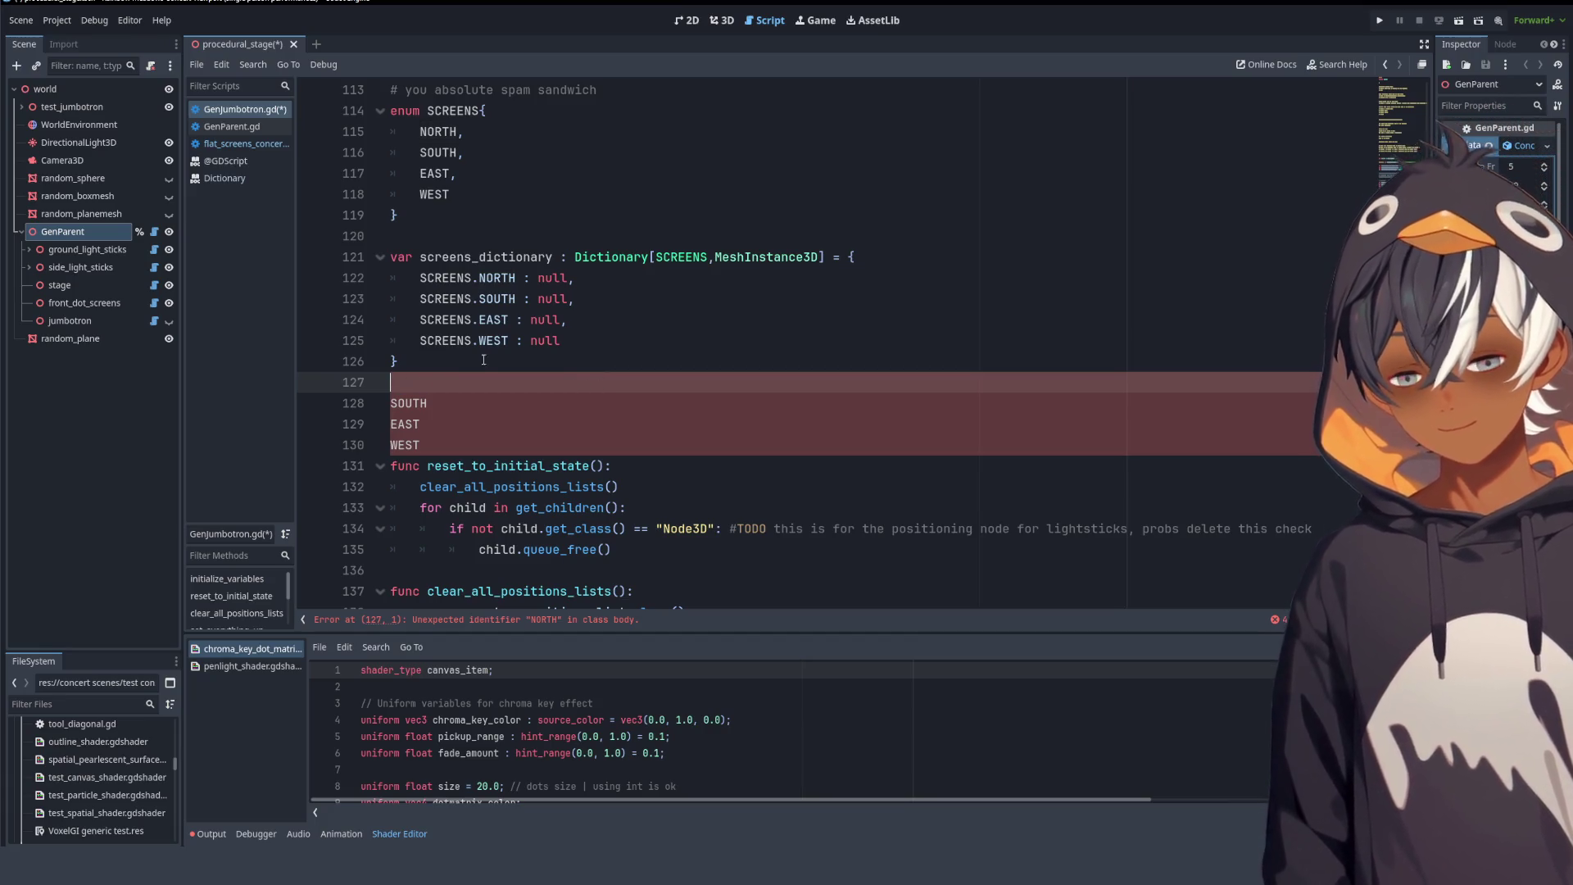
- Select the NORTH dictionary key and move to an empty line below spawn_screens
{"action": "double_click", "coordinate": [496, 278]}
{"action": "scroll", "coordinate": [730, 352], "scroll_direction": "down", "scroll_amount": 4}
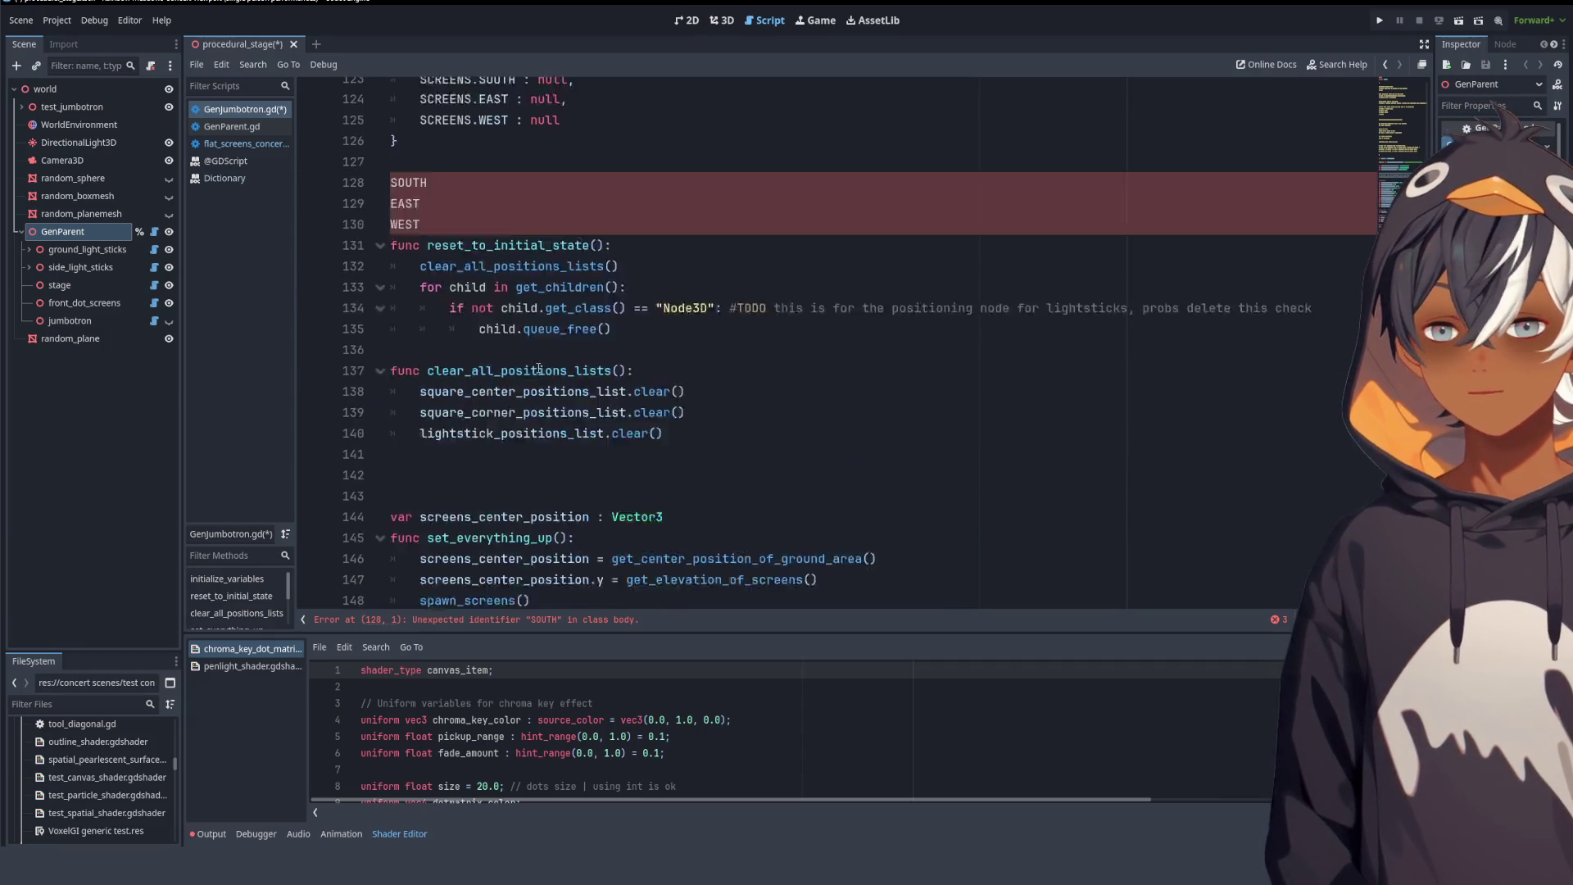
{"action": "scroll", "coordinate": [519, 350], "scroll_direction": "up", "scroll_amount": 7}
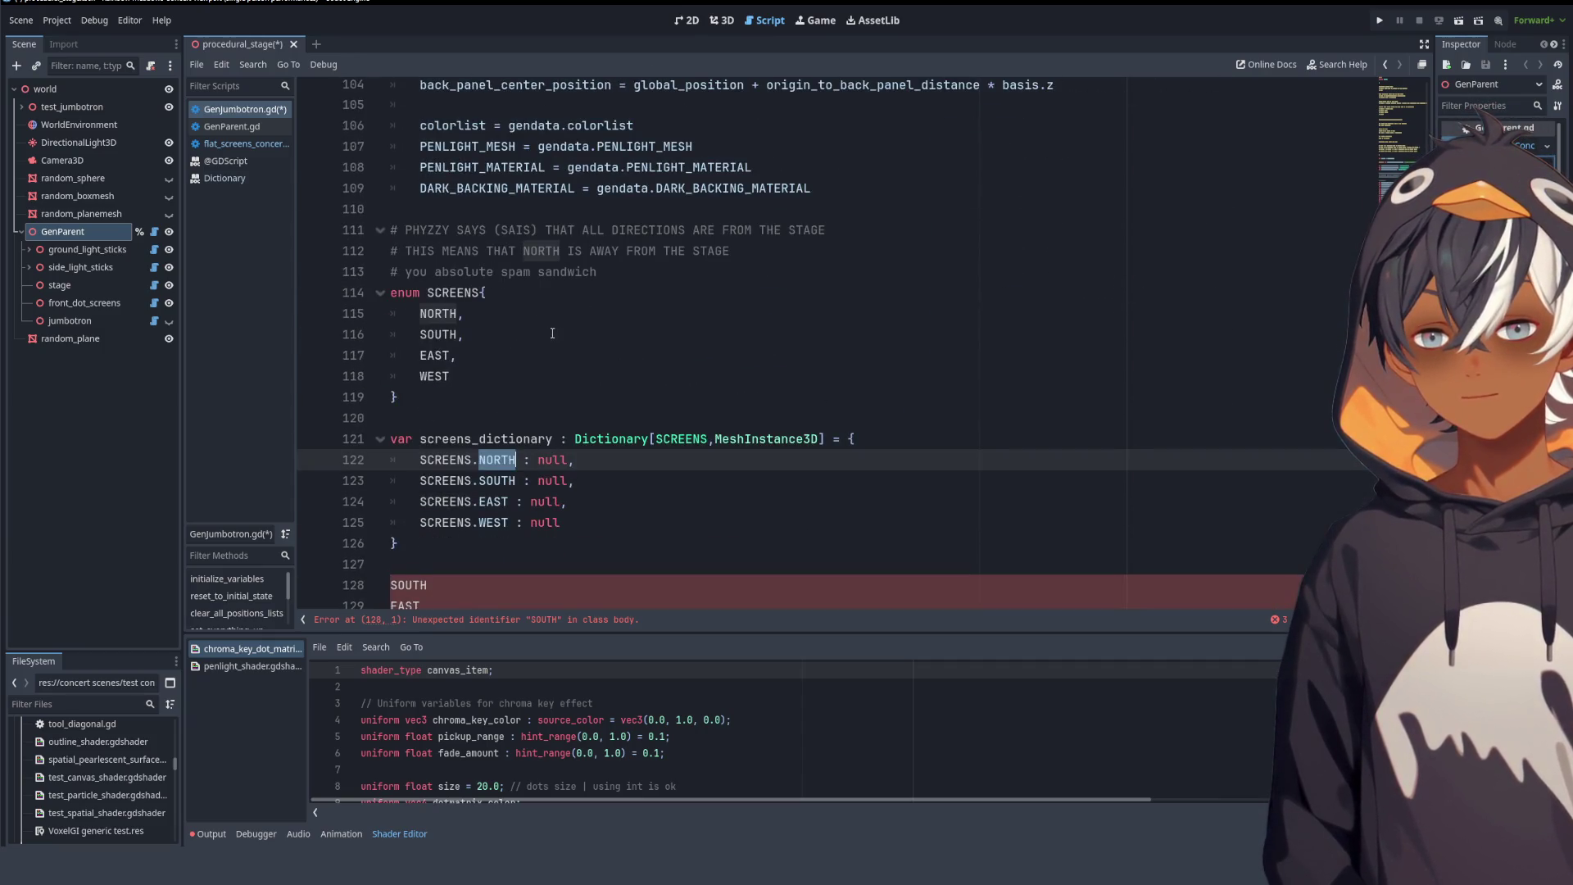
{"action": "scroll", "coordinate": [553, 340], "scroll_direction": "down", "scroll_amount": 15}
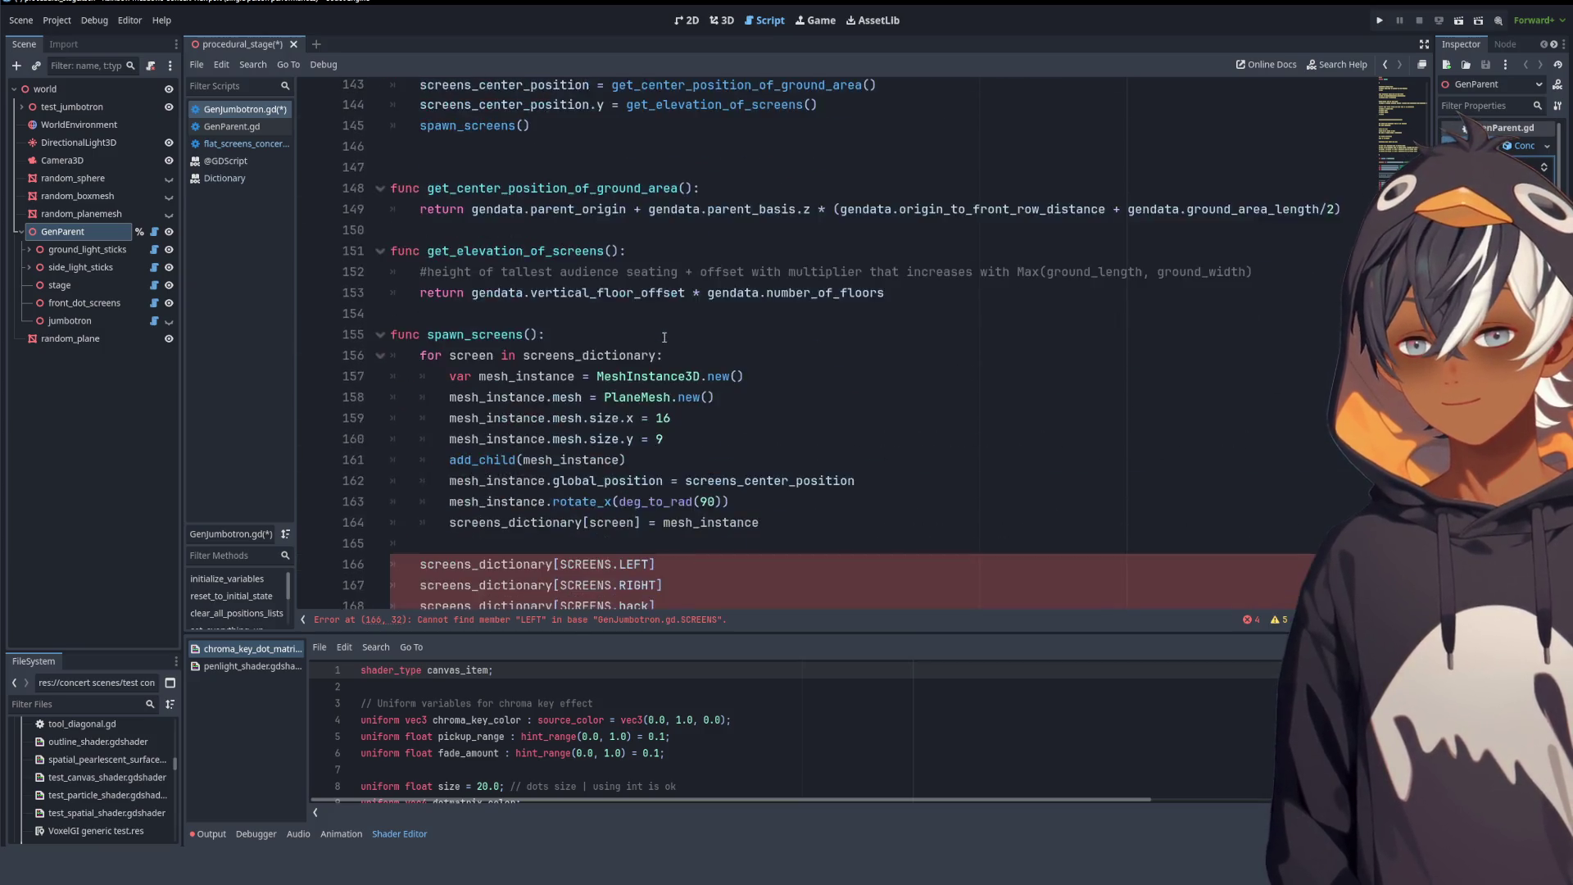
{"action": "left_click", "coordinate": [497, 435]}
- Place the four direction names NORTH, SOUTH, EAST, WEST as stray lines below spawn_screens
{"action": "type", "text": "NORTH"}
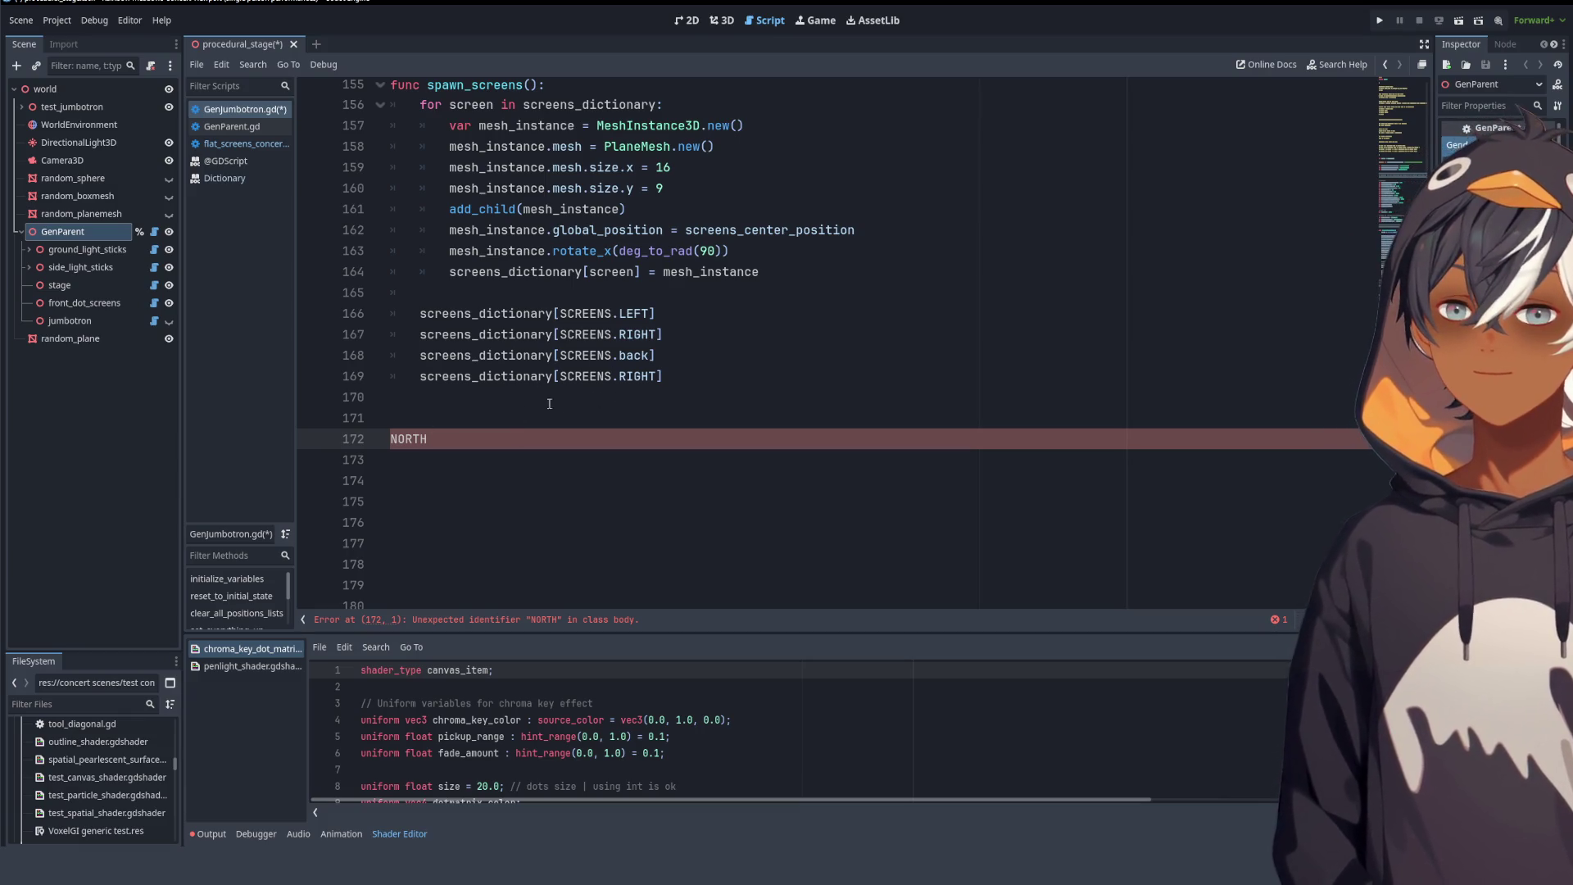
{"action": "scroll", "coordinate": [491, 385], "scroll_direction": "up", "scroll_amount": 12}
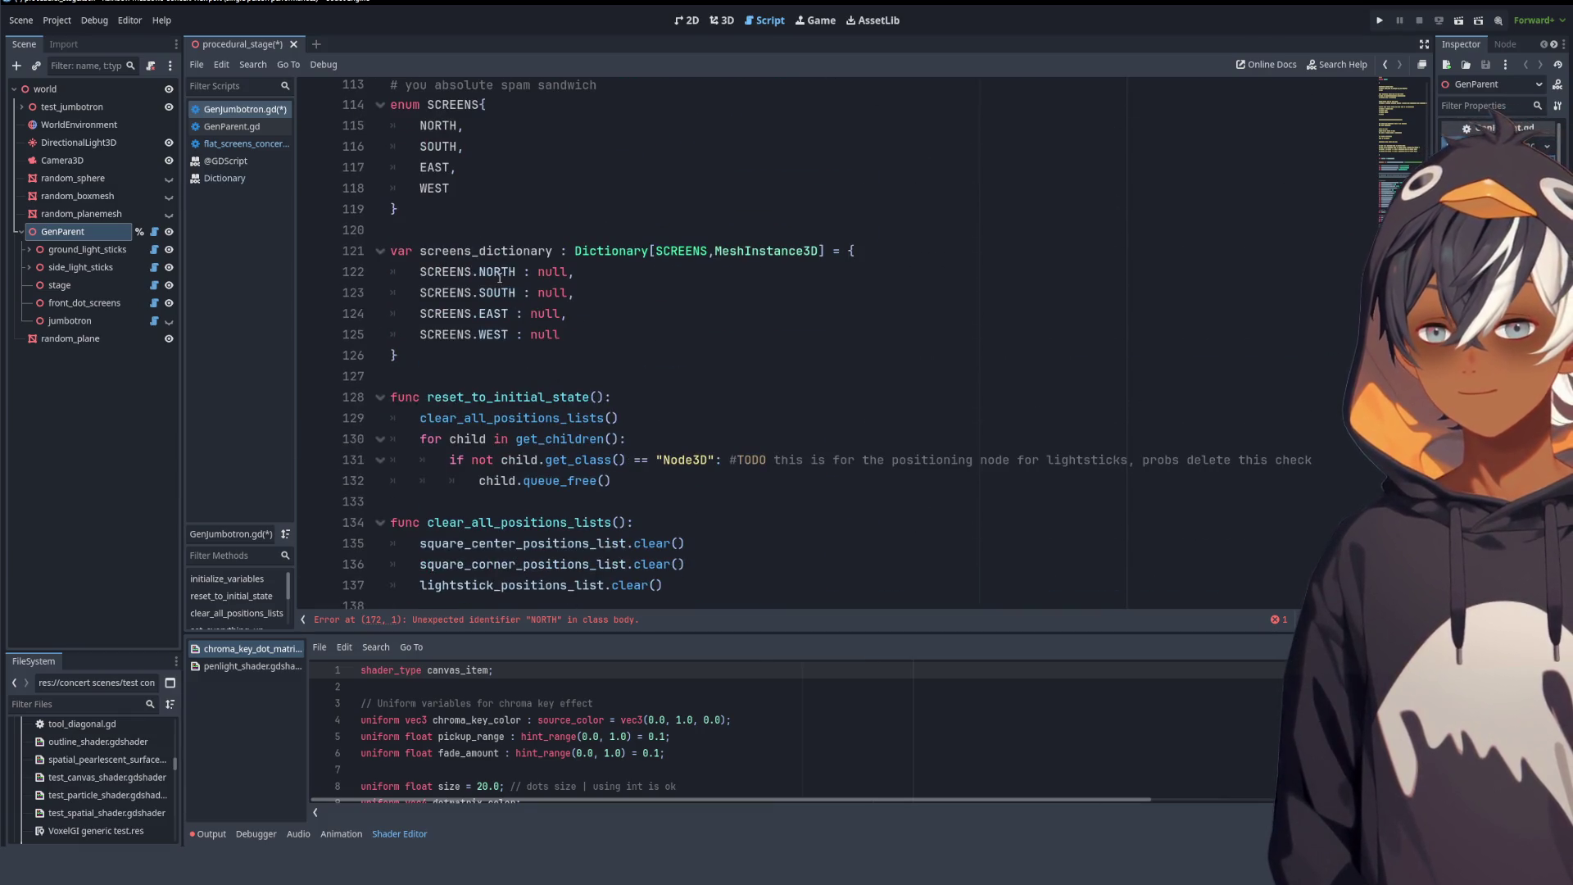
{"action": "double_click", "coordinate": [498, 272]}
{"action": "double_click", "coordinate": [497, 293], "text": "alt"}
{"action": "double_click", "coordinate": [495, 314], "text": "alt"}
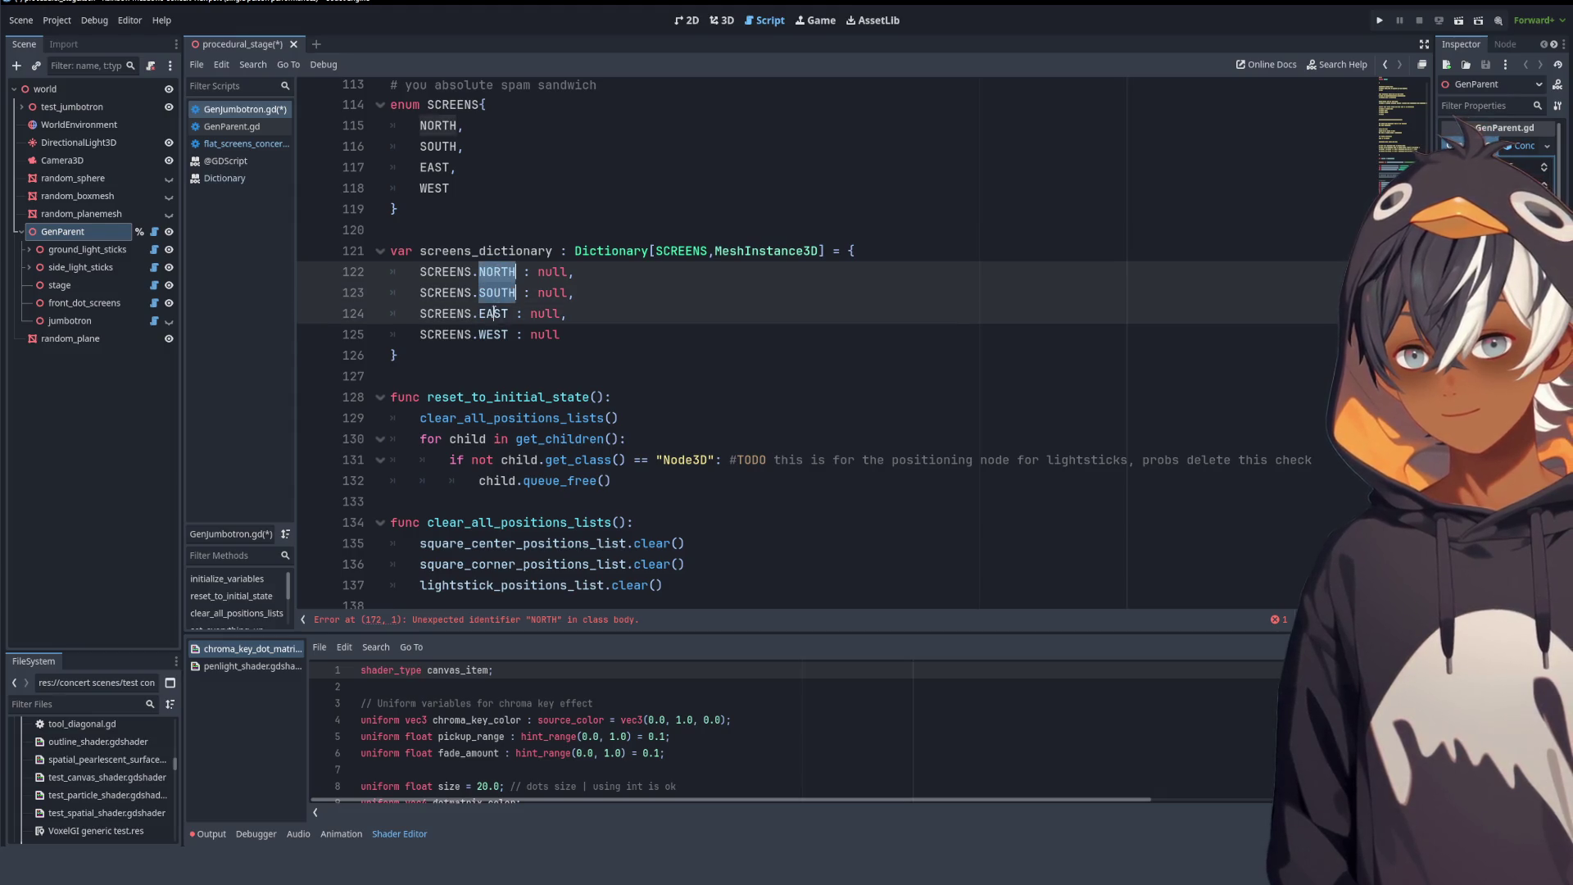
{"action": "left_click", "coordinate": [487, 336], "text": "alt"}
{"action": "double_click", "coordinate": [493, 336], "text": "alt"}
{"action": "scroll", "coordinate": [582, 427], "scroll_direction": "down", "scroll_amount": 7}
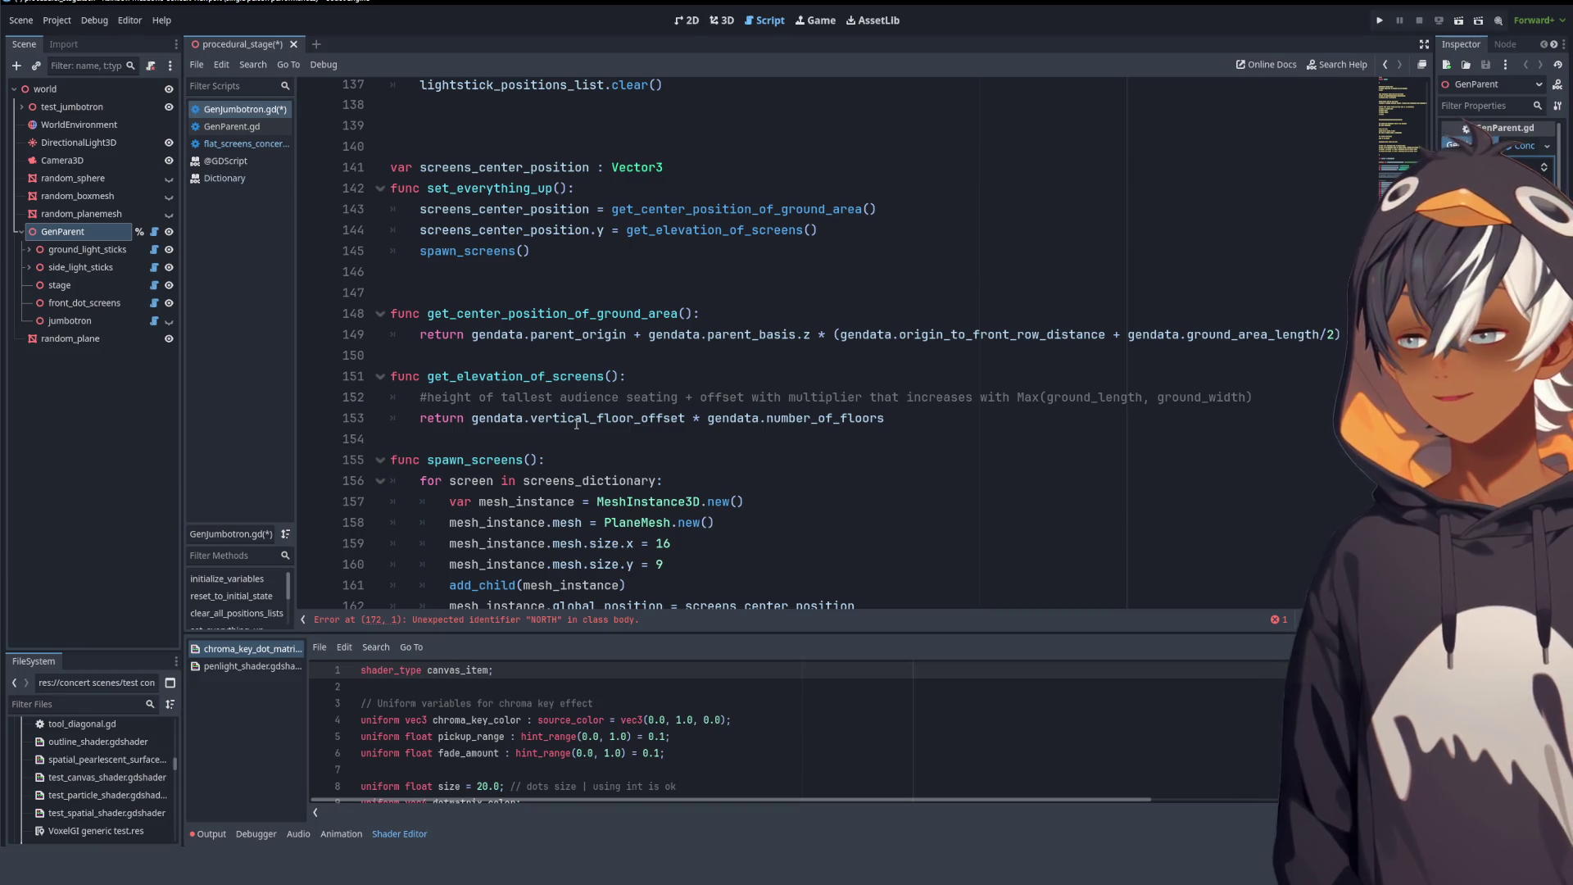
{"action": "scroll", "coordinate": [944, 293], "scroll_direction": "down", "scroll_amount": 9}
{"action": "double_click", "coordinate": [414, 259]}
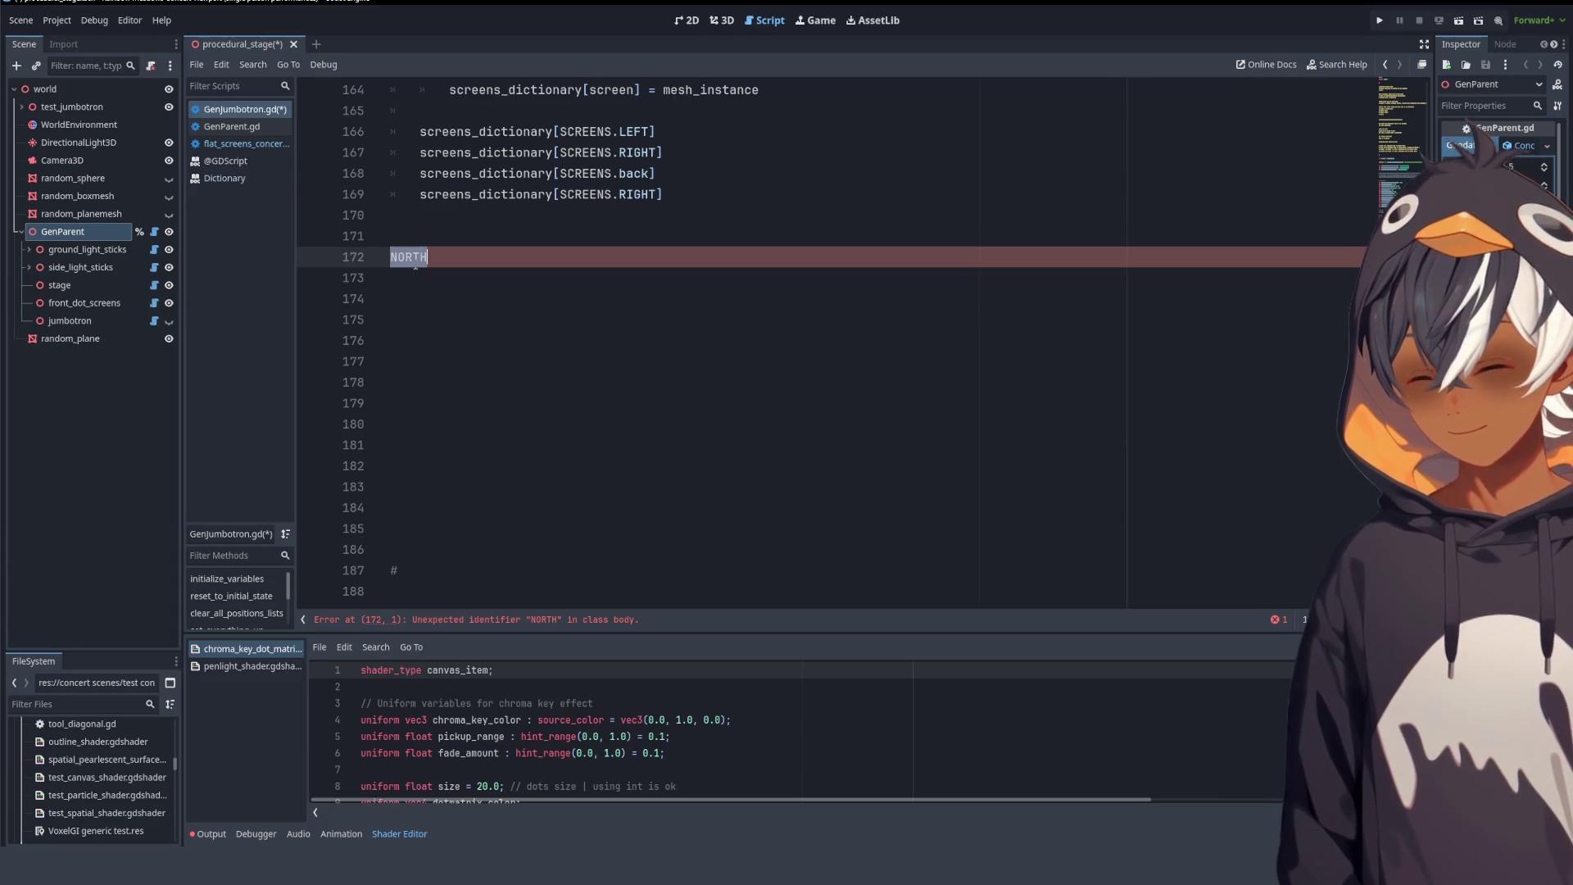
{"action": "key", "text": "ctrl+z"}
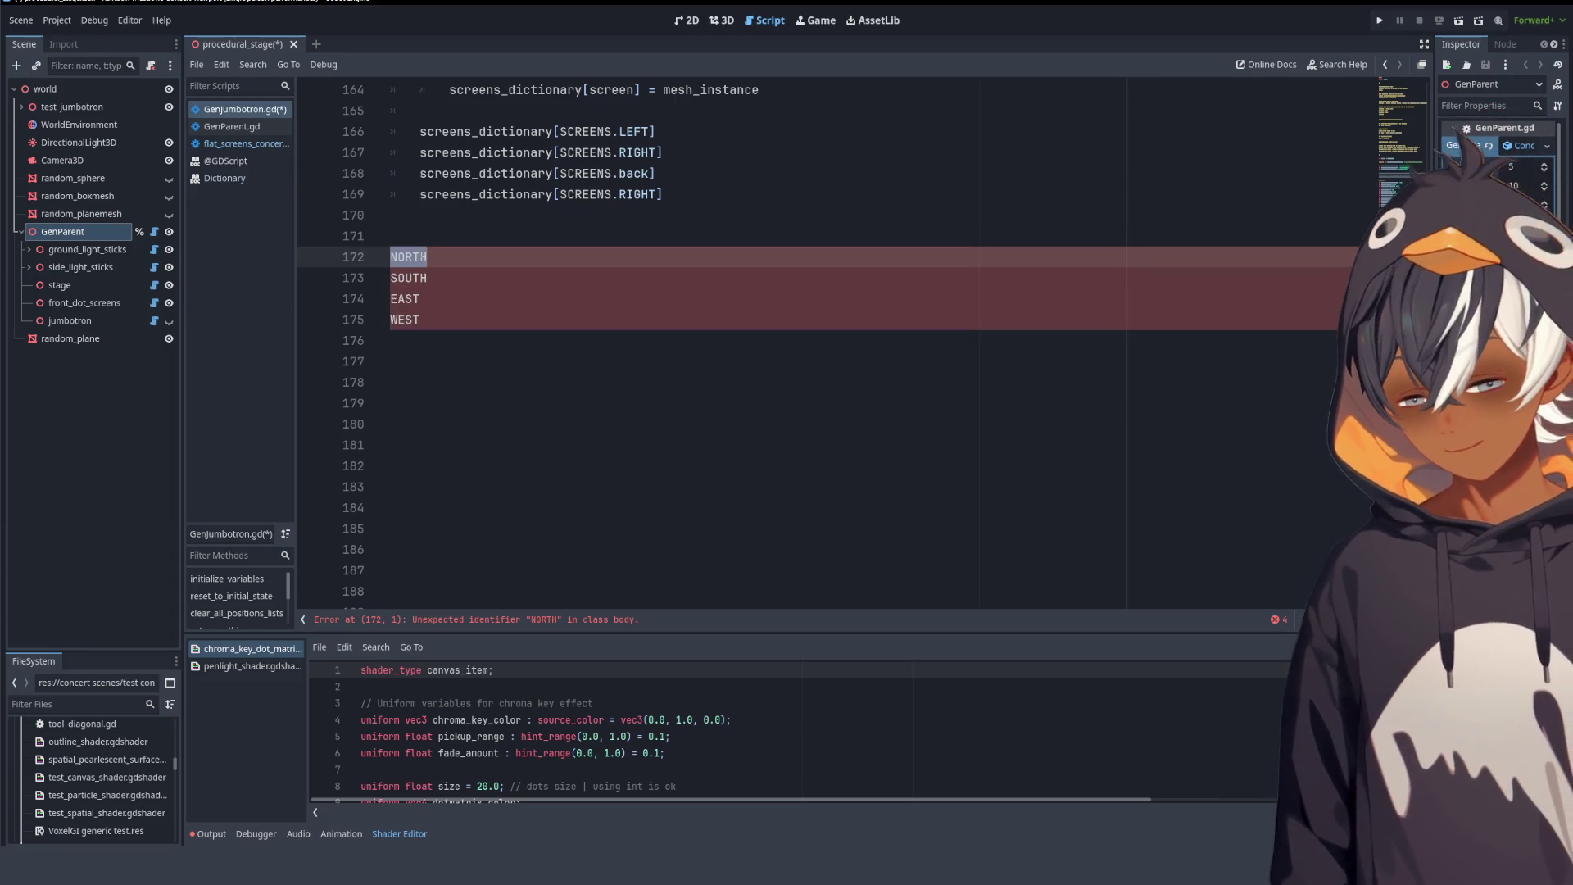
- Move the stray NORTH and SOUTH onto lines 166–167, replacing LEFT and RIGHT
{"action": "key", "text": "ctrl+x"}
{"action": "double_click", "coordinate": [633, 132]}
{"action": "key", "text": "ctrl+v"}
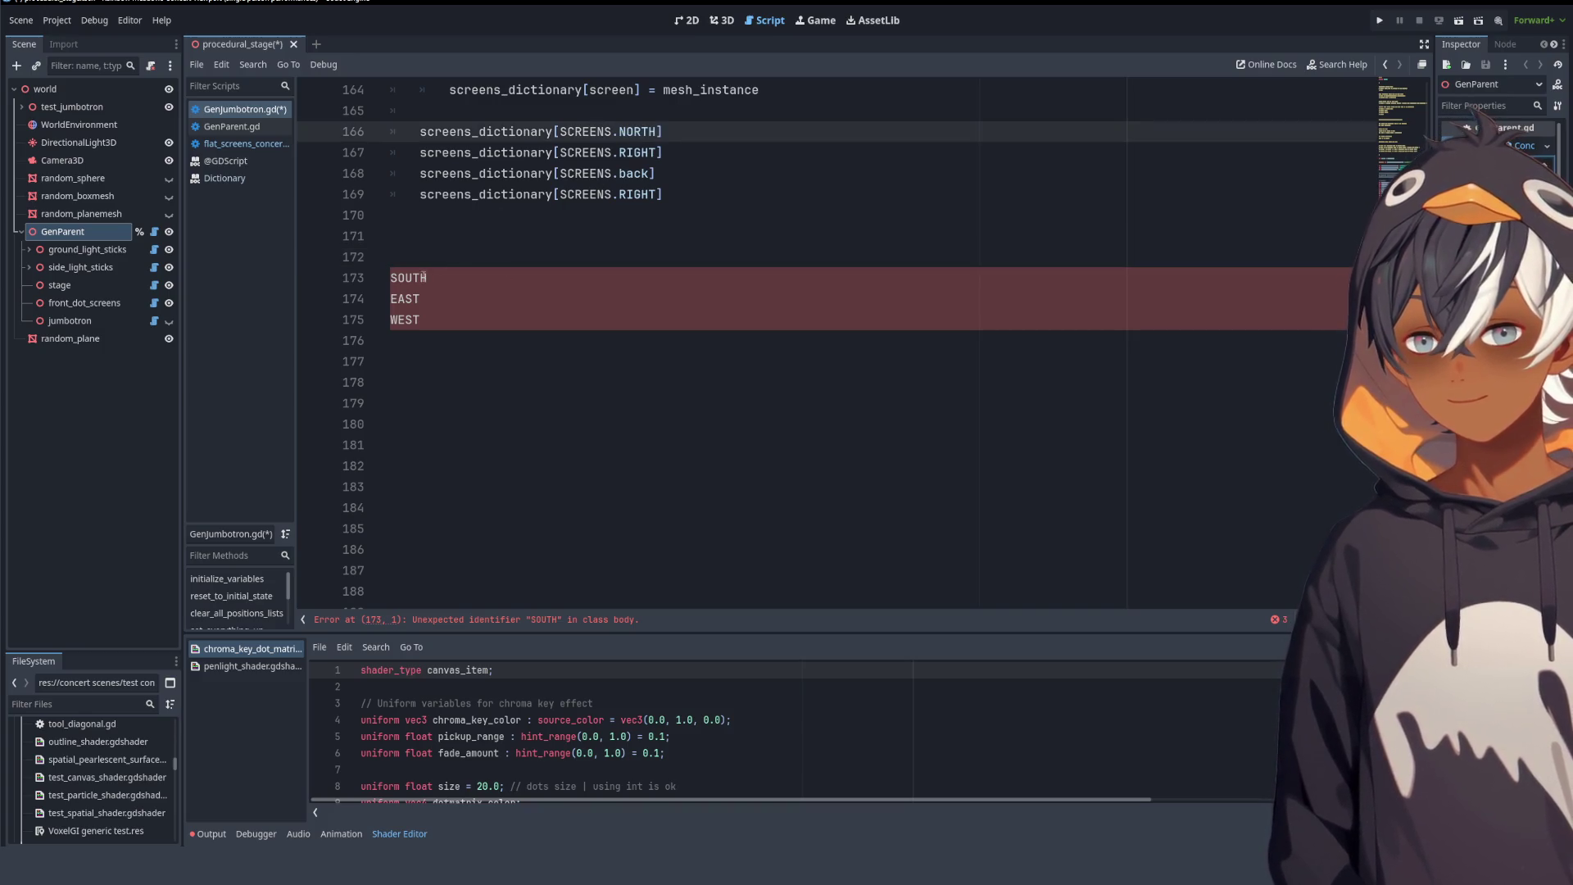
{"action": "double_click", "coordinate": [423, 278]}
{"action": "key", "text": "ctrl+x"}
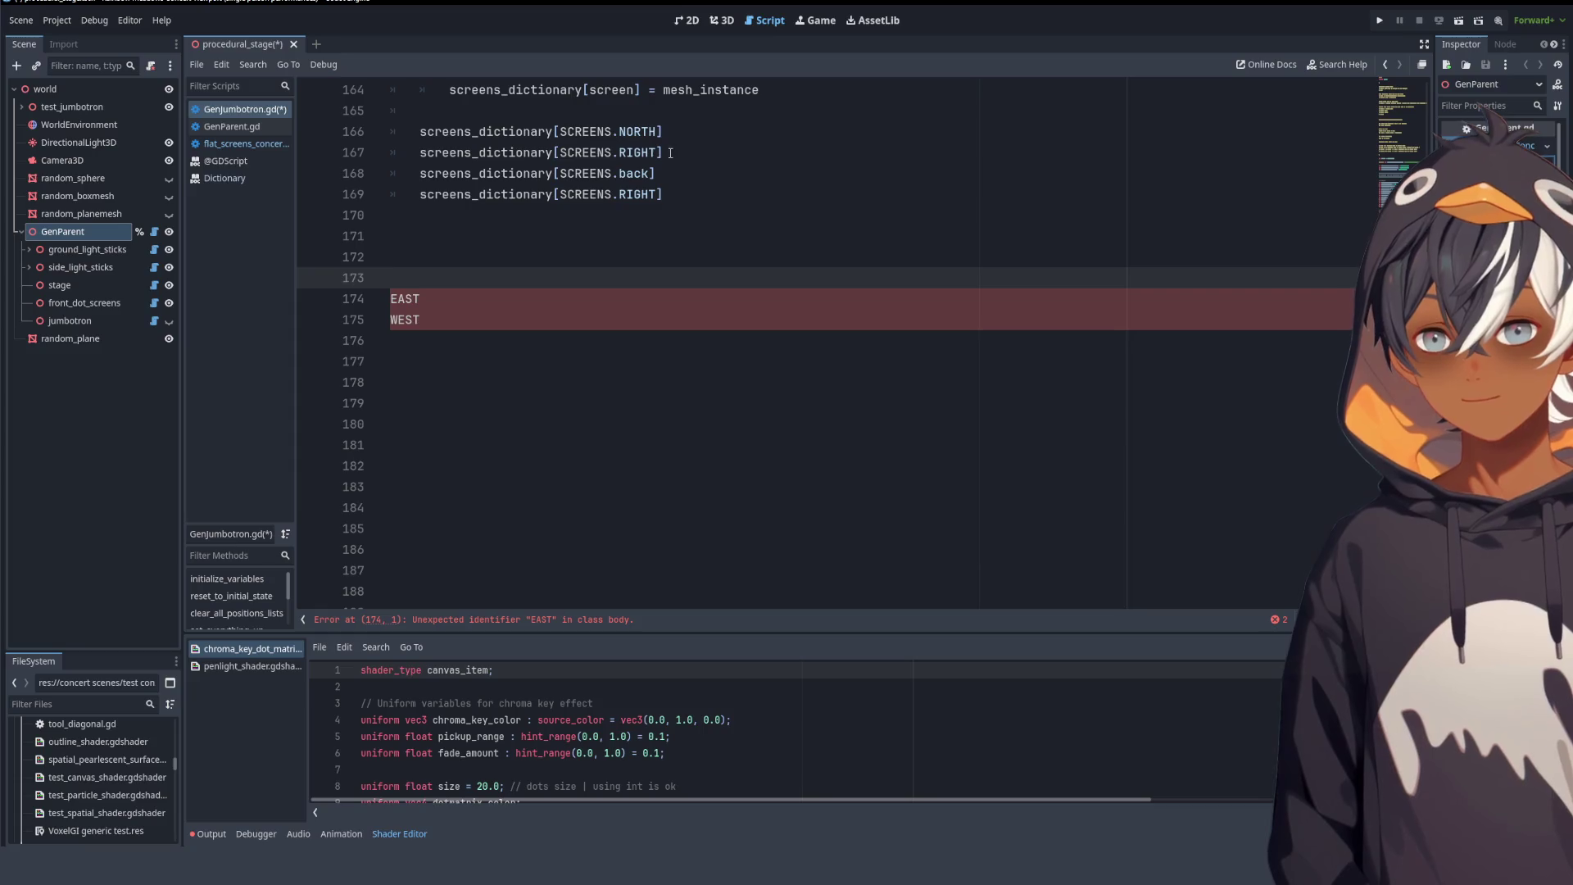
{"action": "double_click", "coordinate": [639, 153]}
{"action": "key", "text": "ctrl+v"}
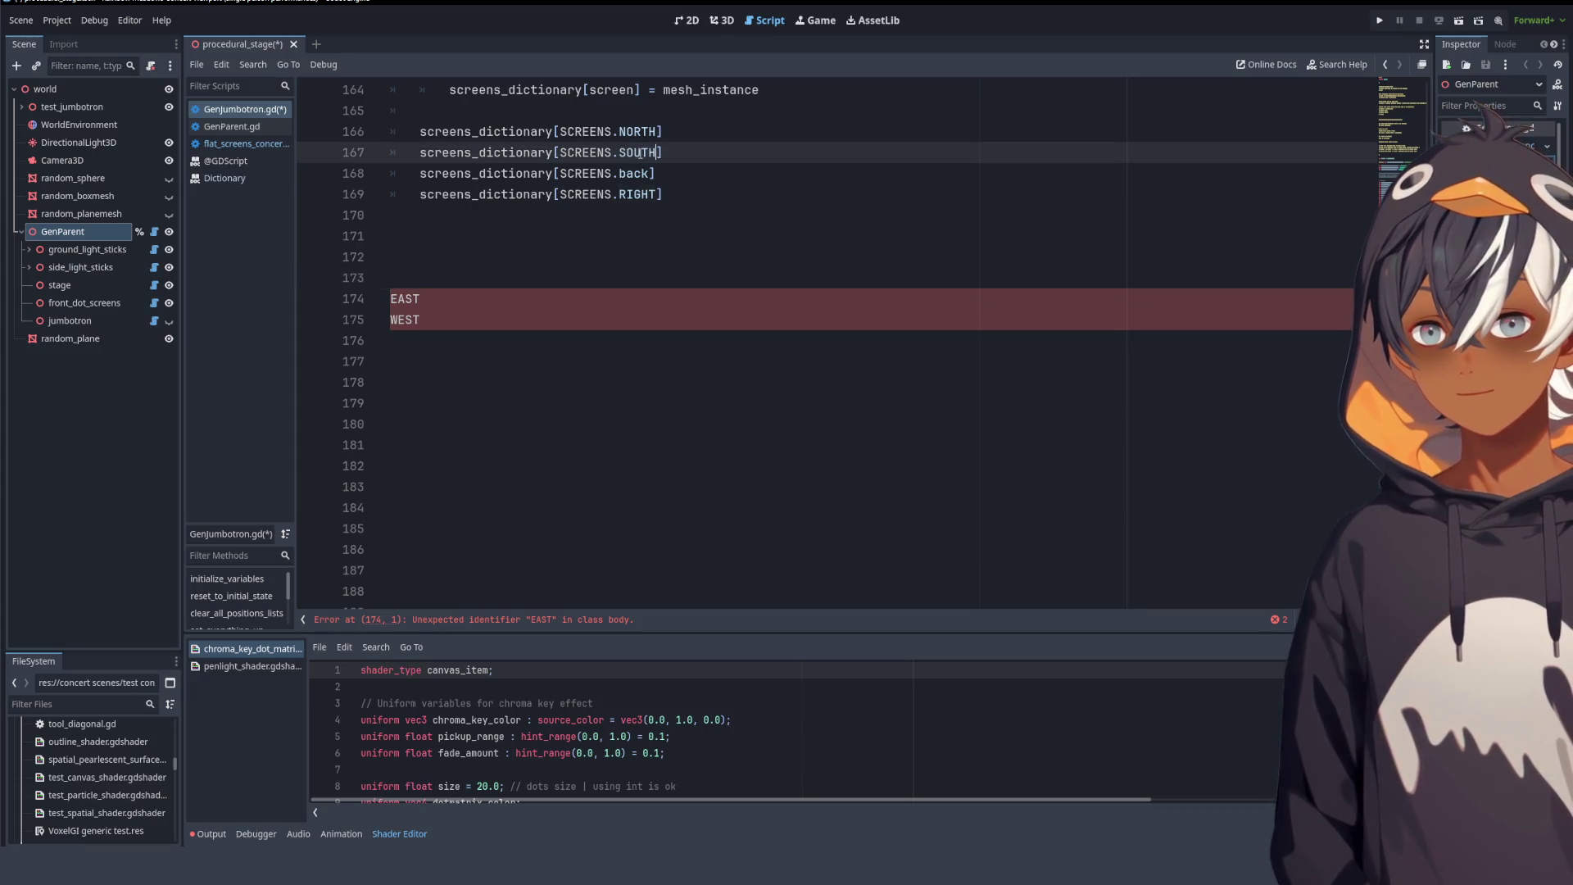
- Put EAST over back on line 168 and WEST over RIGHT on line 169, clearing the error
{"action": "double_click", "coordinate": [405, 298]}
{"action": "key", "text": "ctrl+x"}
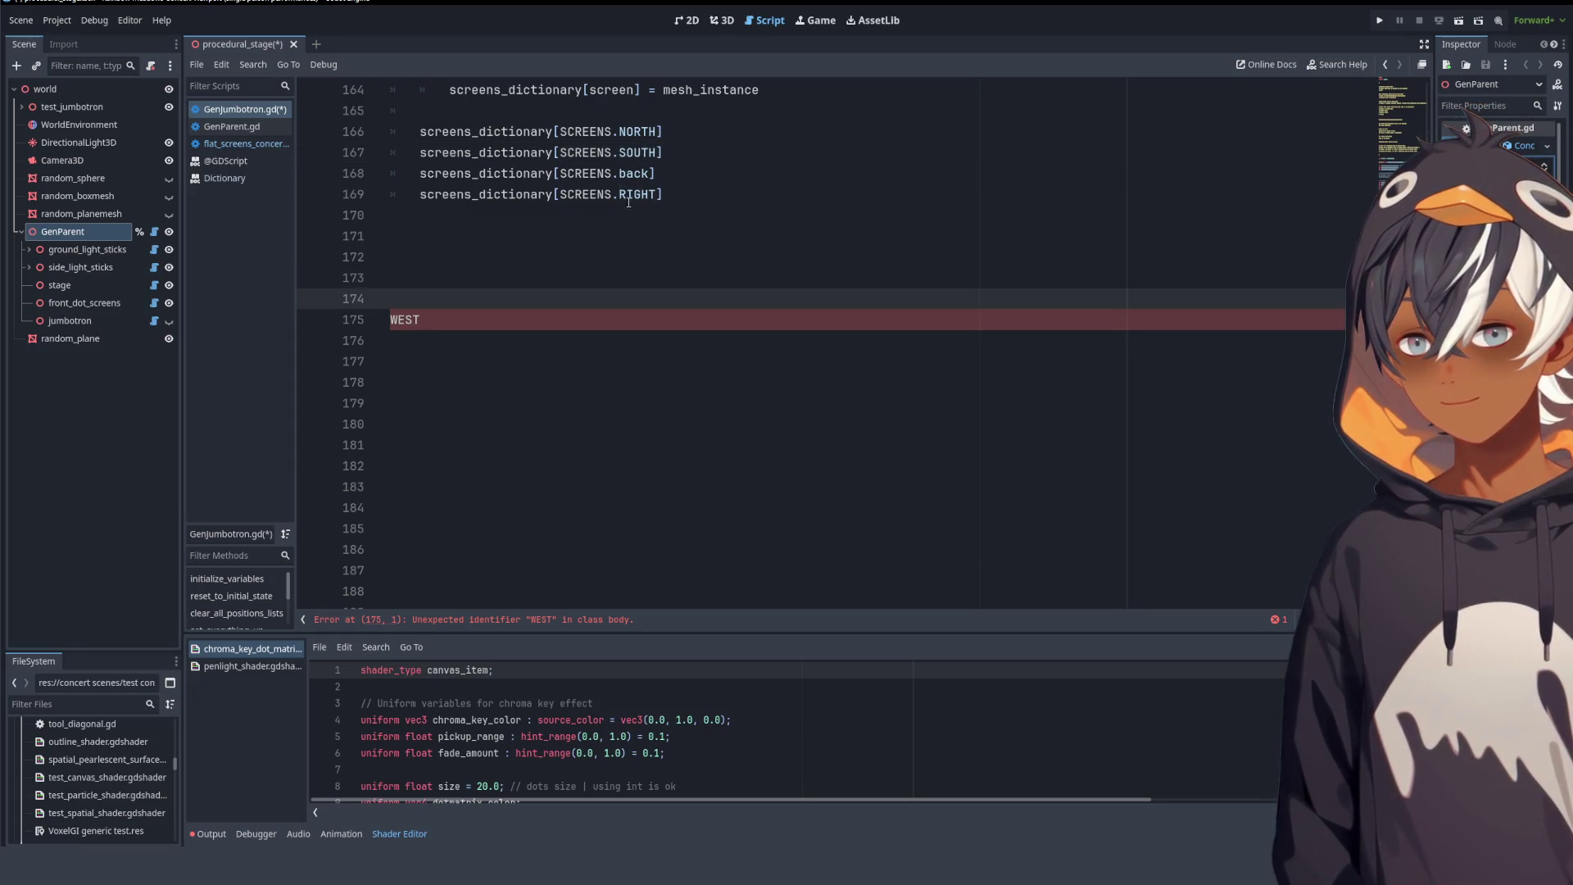
{"action": "left_click", "coordinate": [635, 174]}
{"action": "double_click", "coordinate": [635, 174]}
{"action": "key", "text": "BackSpace"}
{"action": "type", "text": "v"}
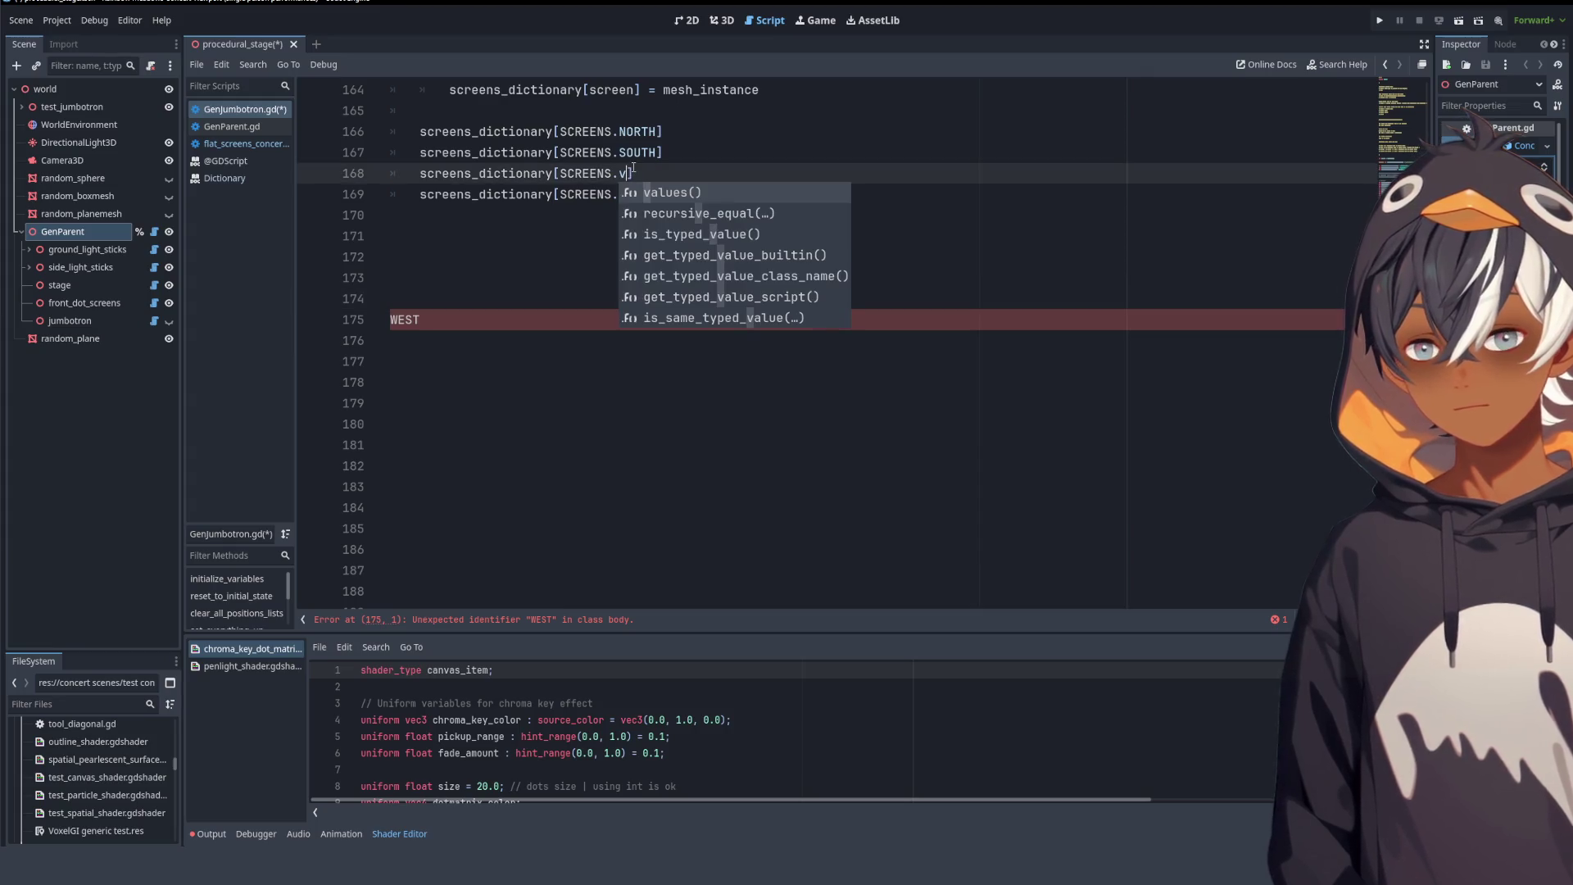
{"action": "key", "text": "BackSpace"}
{"action": "key", "text": "ctrl+v"}
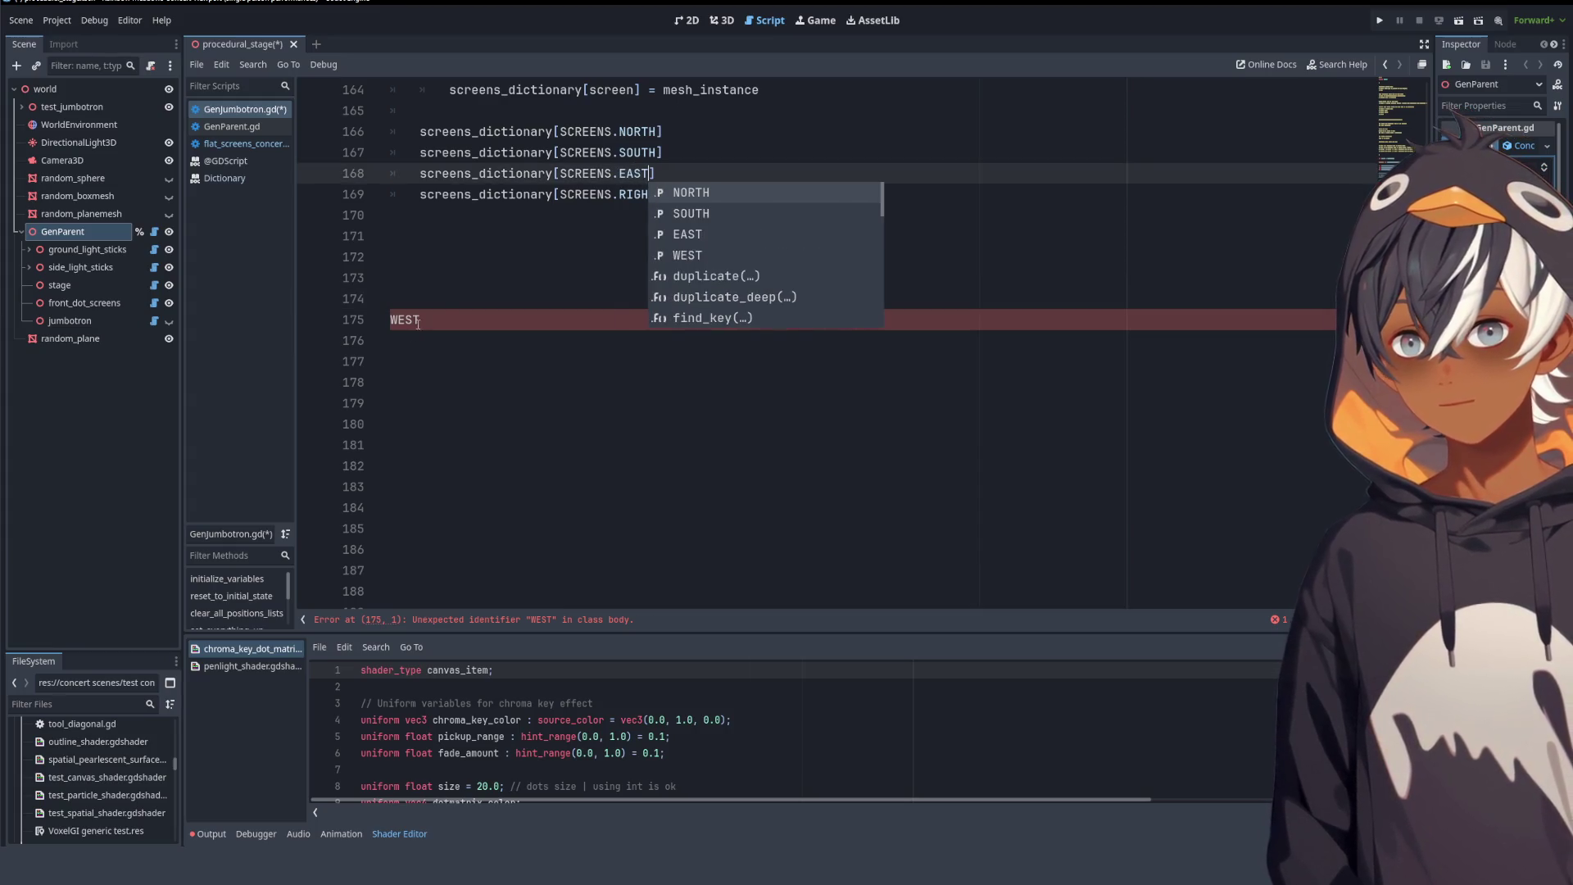
{"action": "left_click", "coordinate": [418, 323]}
{"action": "double_click", "coordinate": [405, 320]}
{"action": "key", "text": "BackSpace"}
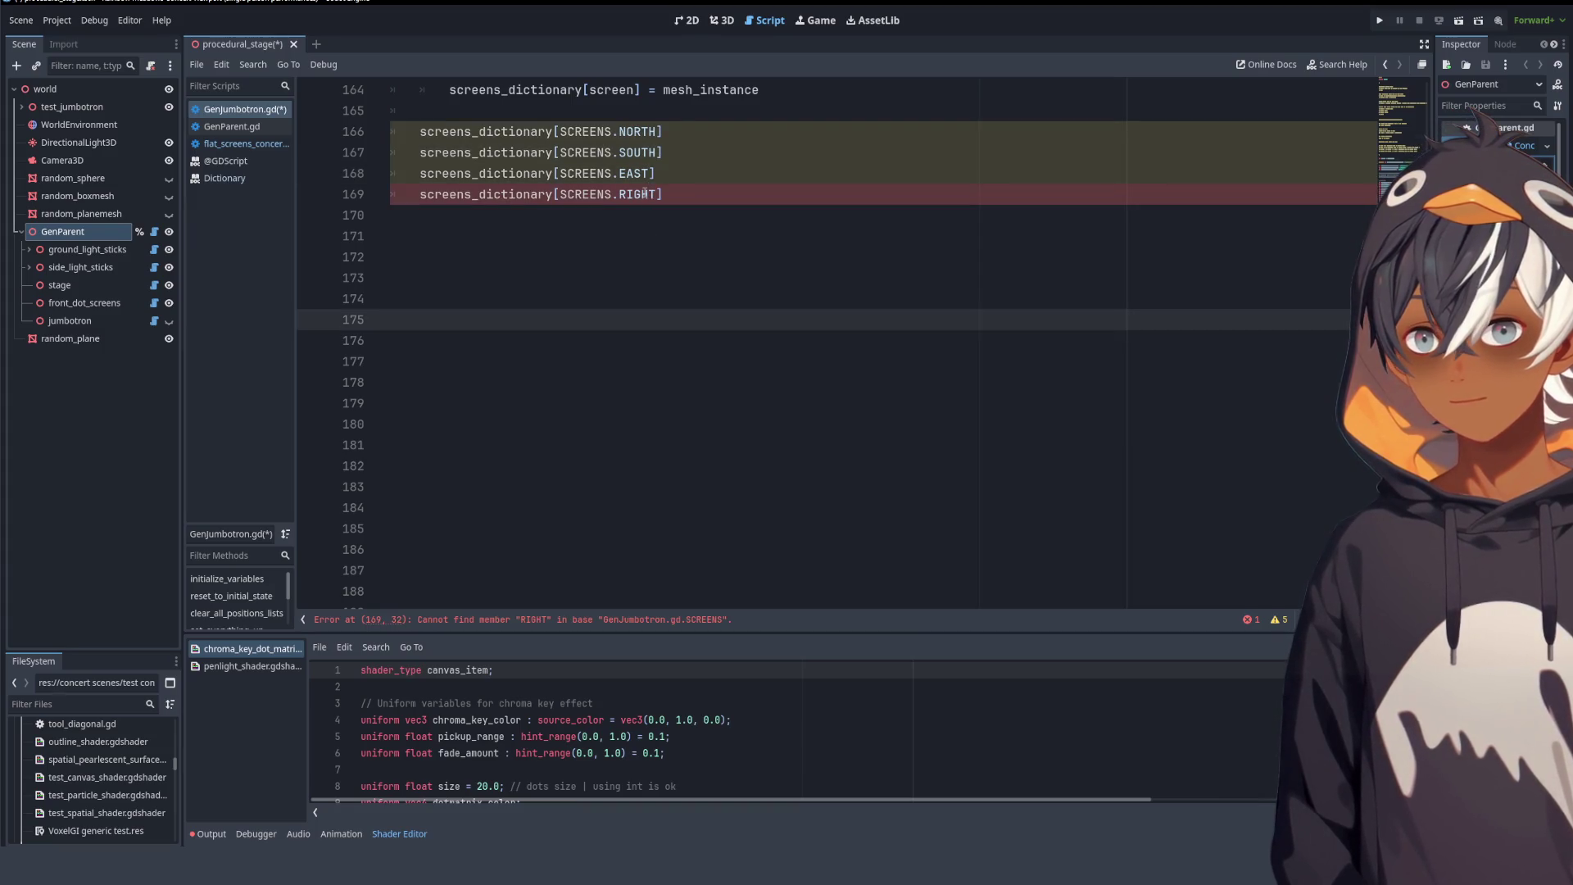
{"action": "double_click", "coordinate": [645, 193]}
{"action": "key", "text": "ctrl+v"}
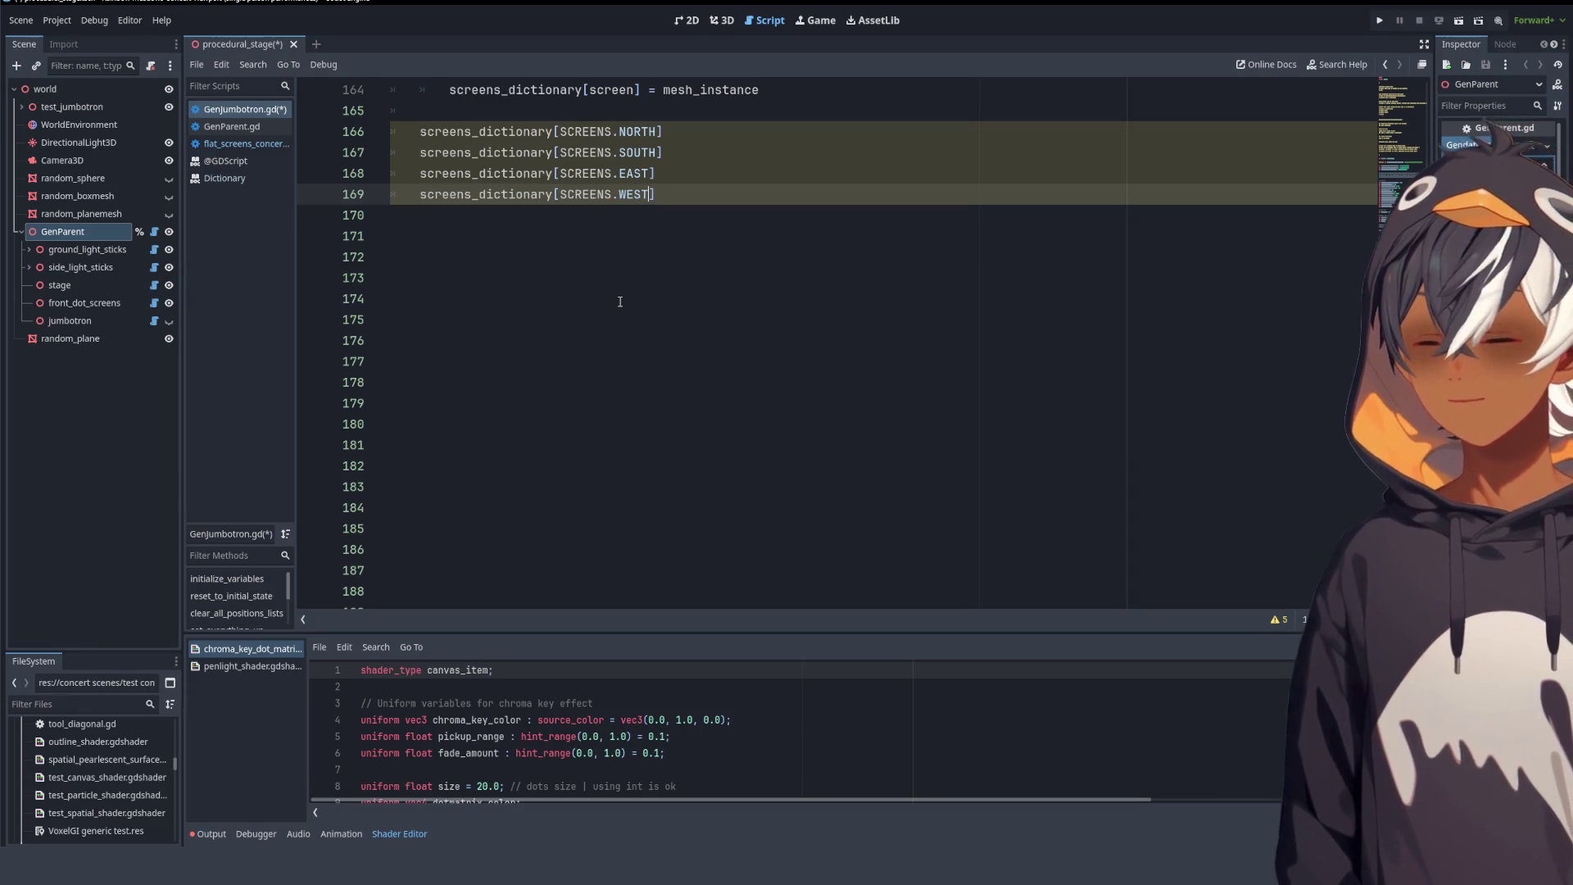
{"action": "left_click", "coordinate": [743, 236]}
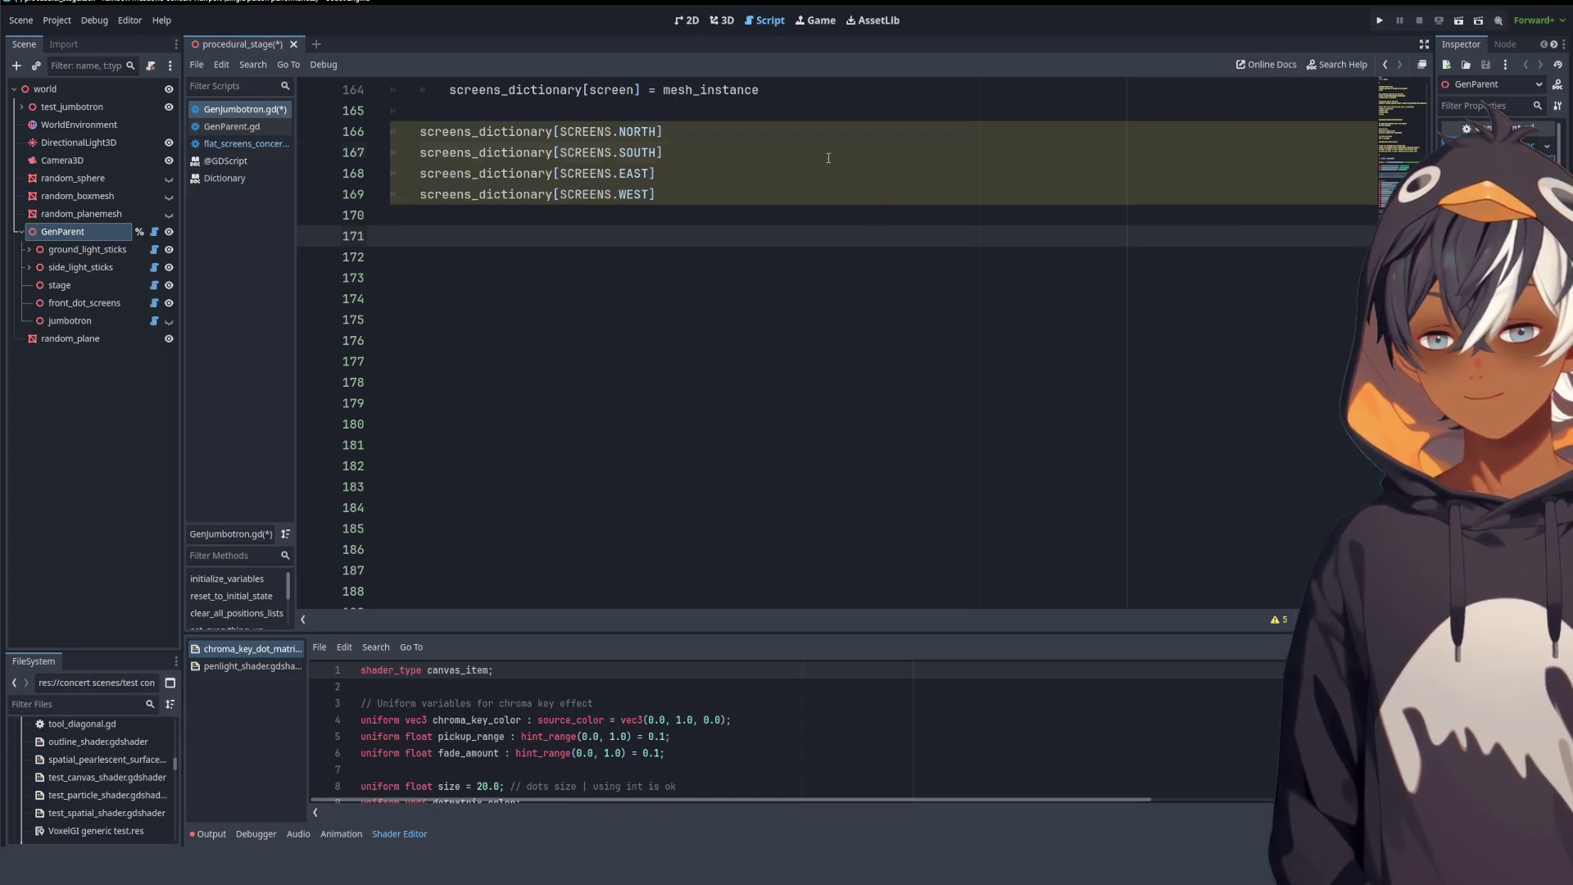
{"action": "left_click", "coordinate": [770, 133]}
{"action": "scroll", "coordinate": [786, 138], "scroll_direction": "up", "scroll_amount": 3}
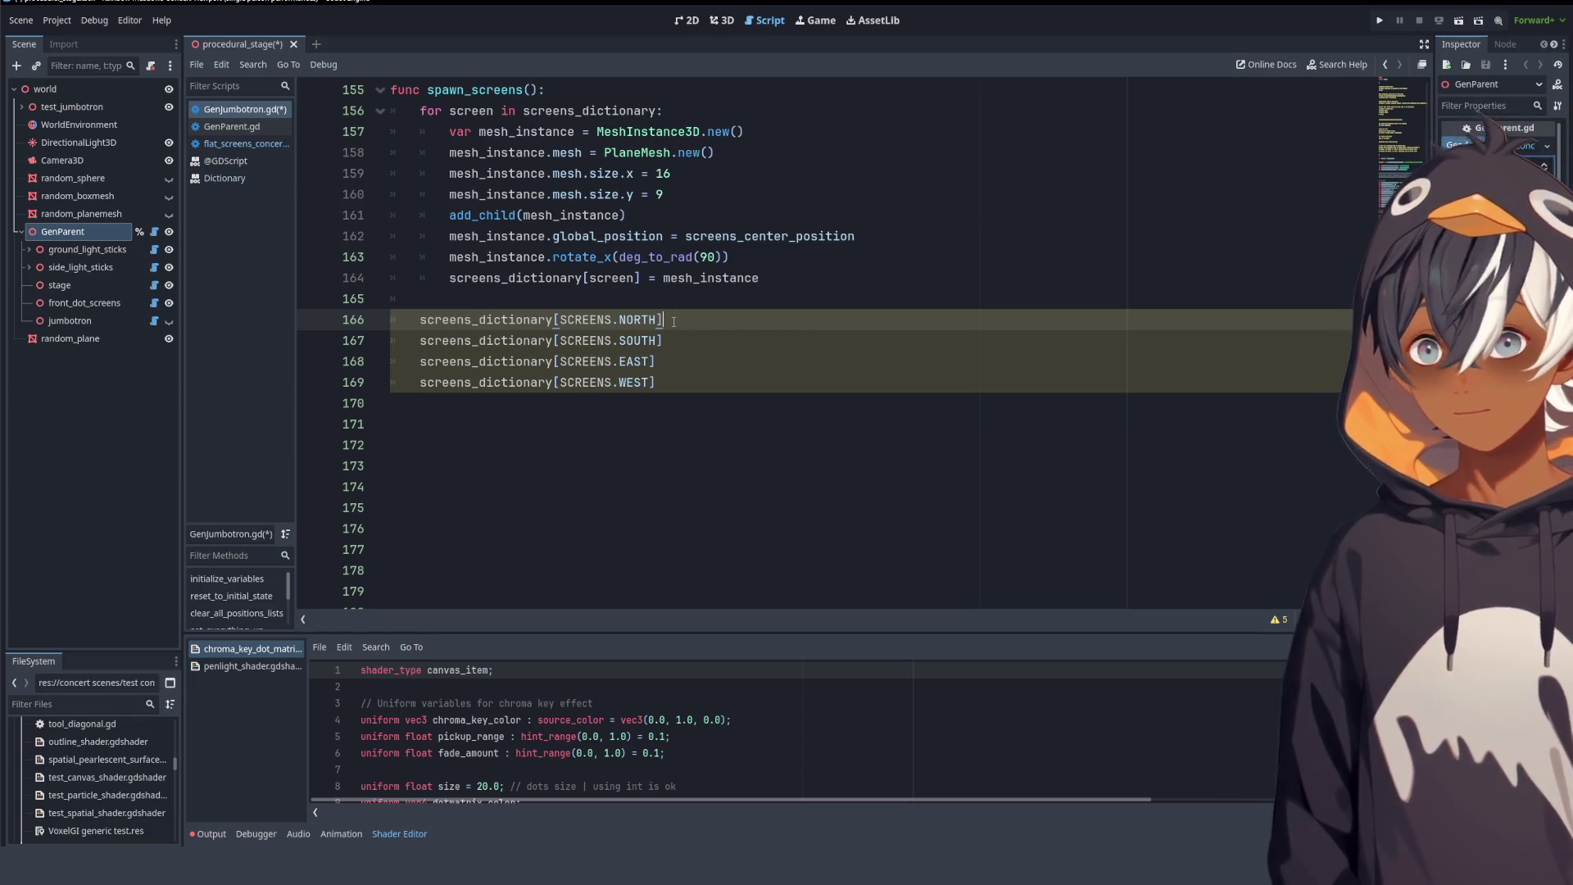
{"action": "left_click_drag", "start_coordinate": [391, 319], "coordinate": [718, 381]}
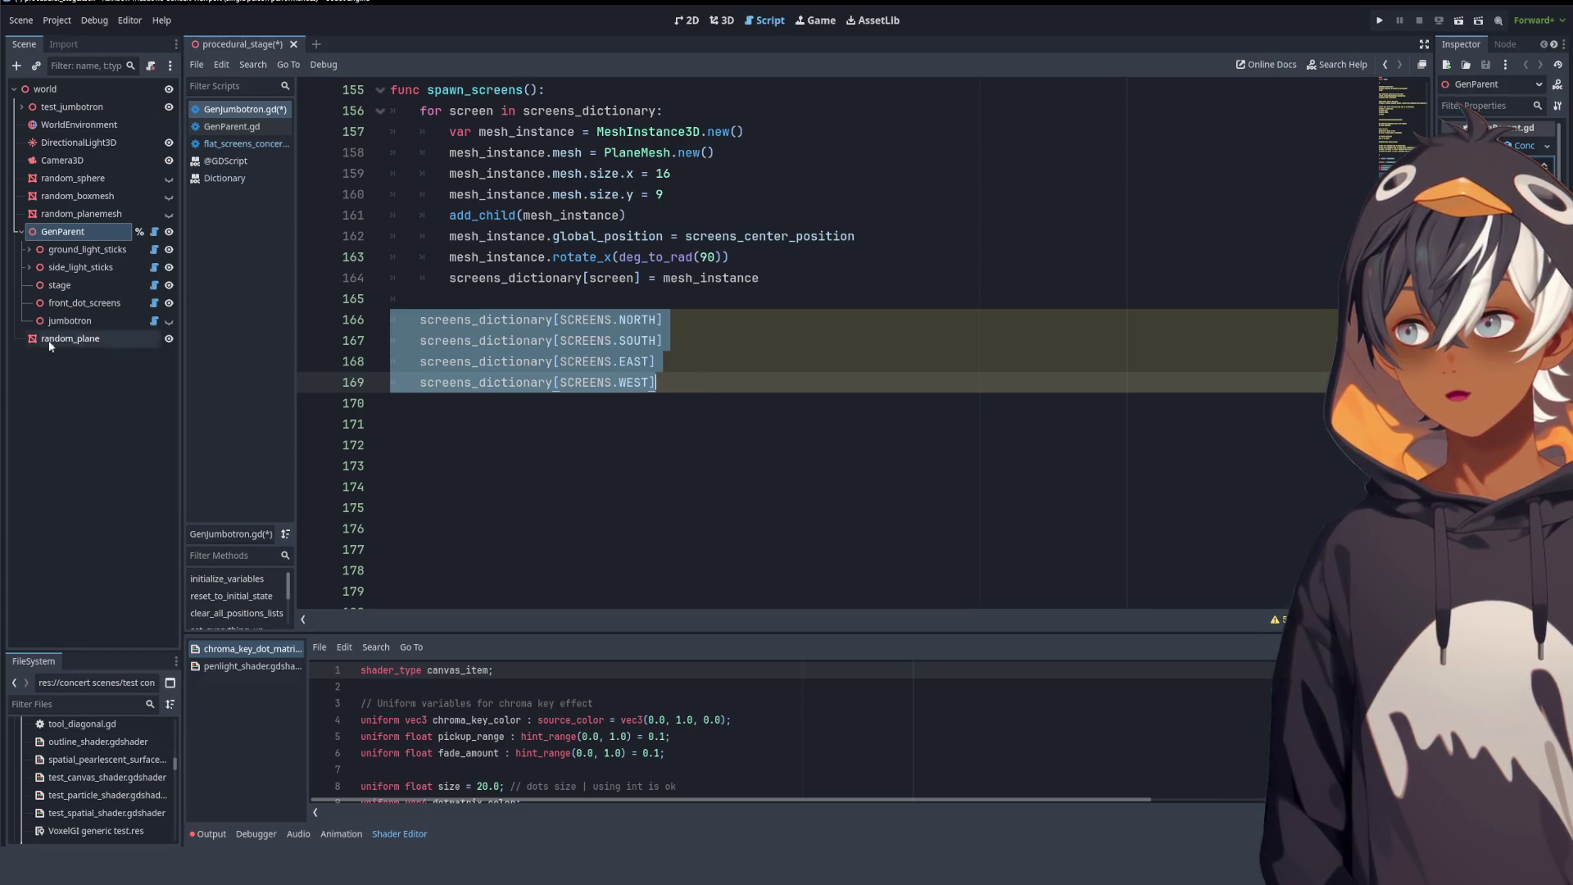
{"action": "left_click", "coordinate": [660, 341]}
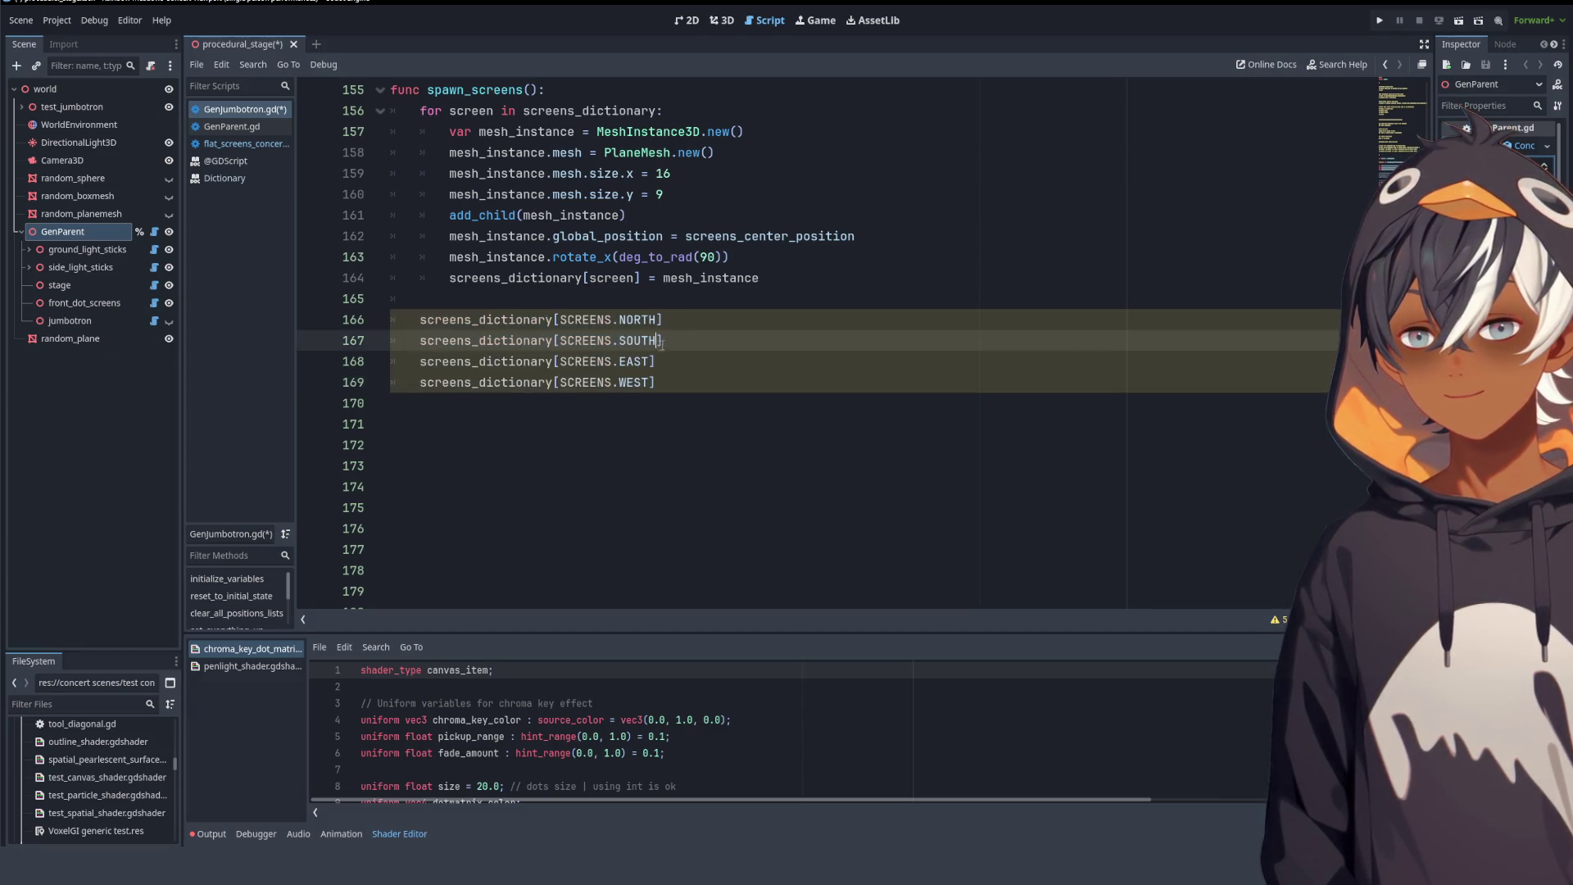
{"action": "left_click", "coordinate": [730, 320]}
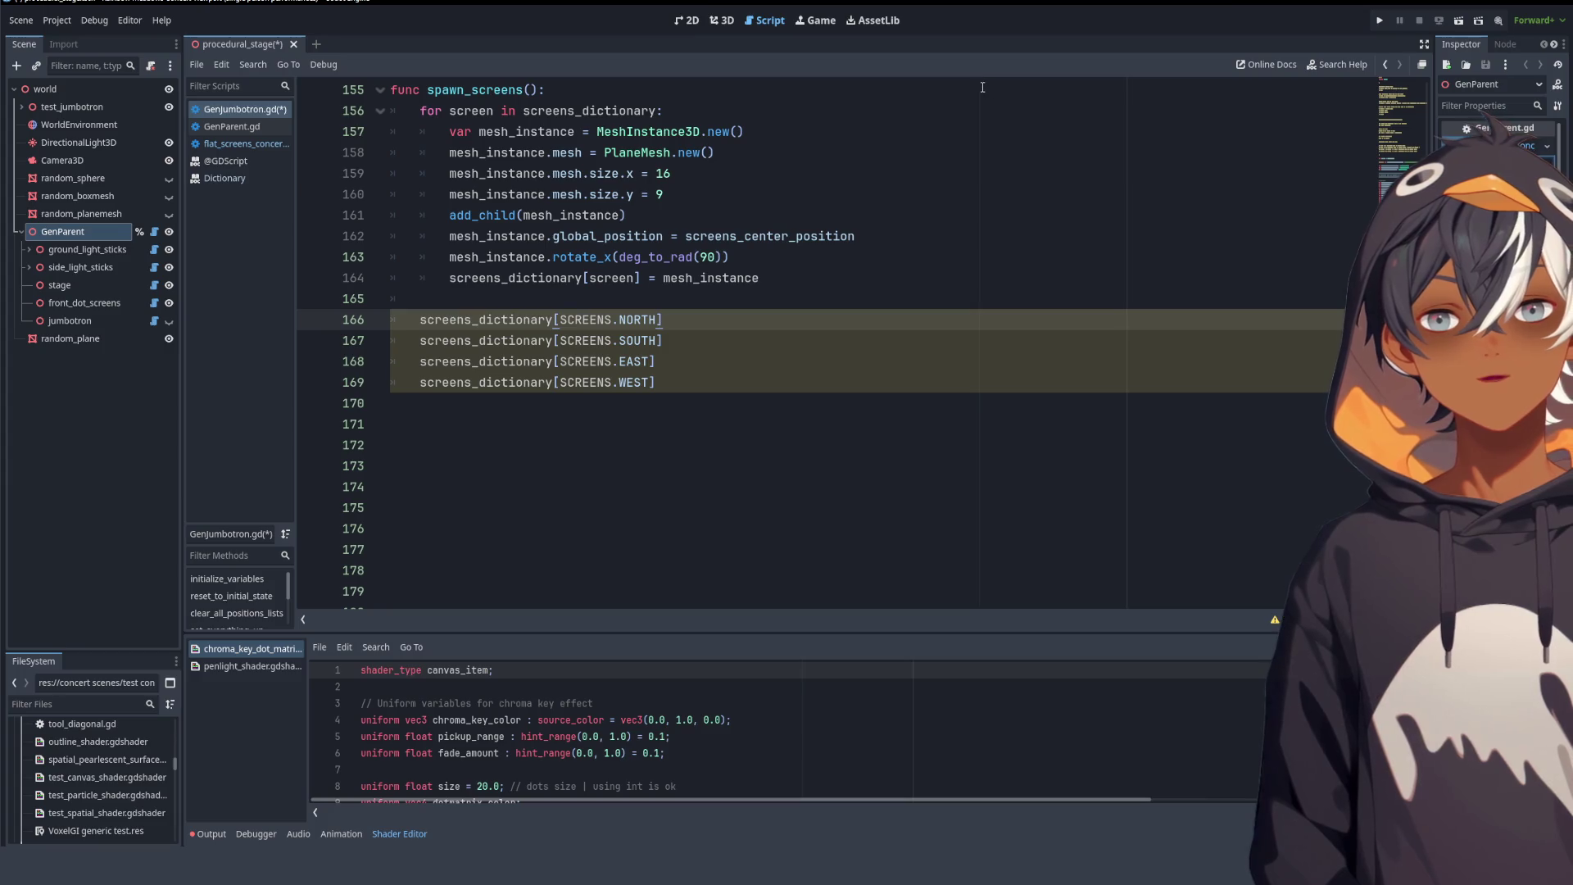
{"action": "left_click", "coordinate": [726, 23]}
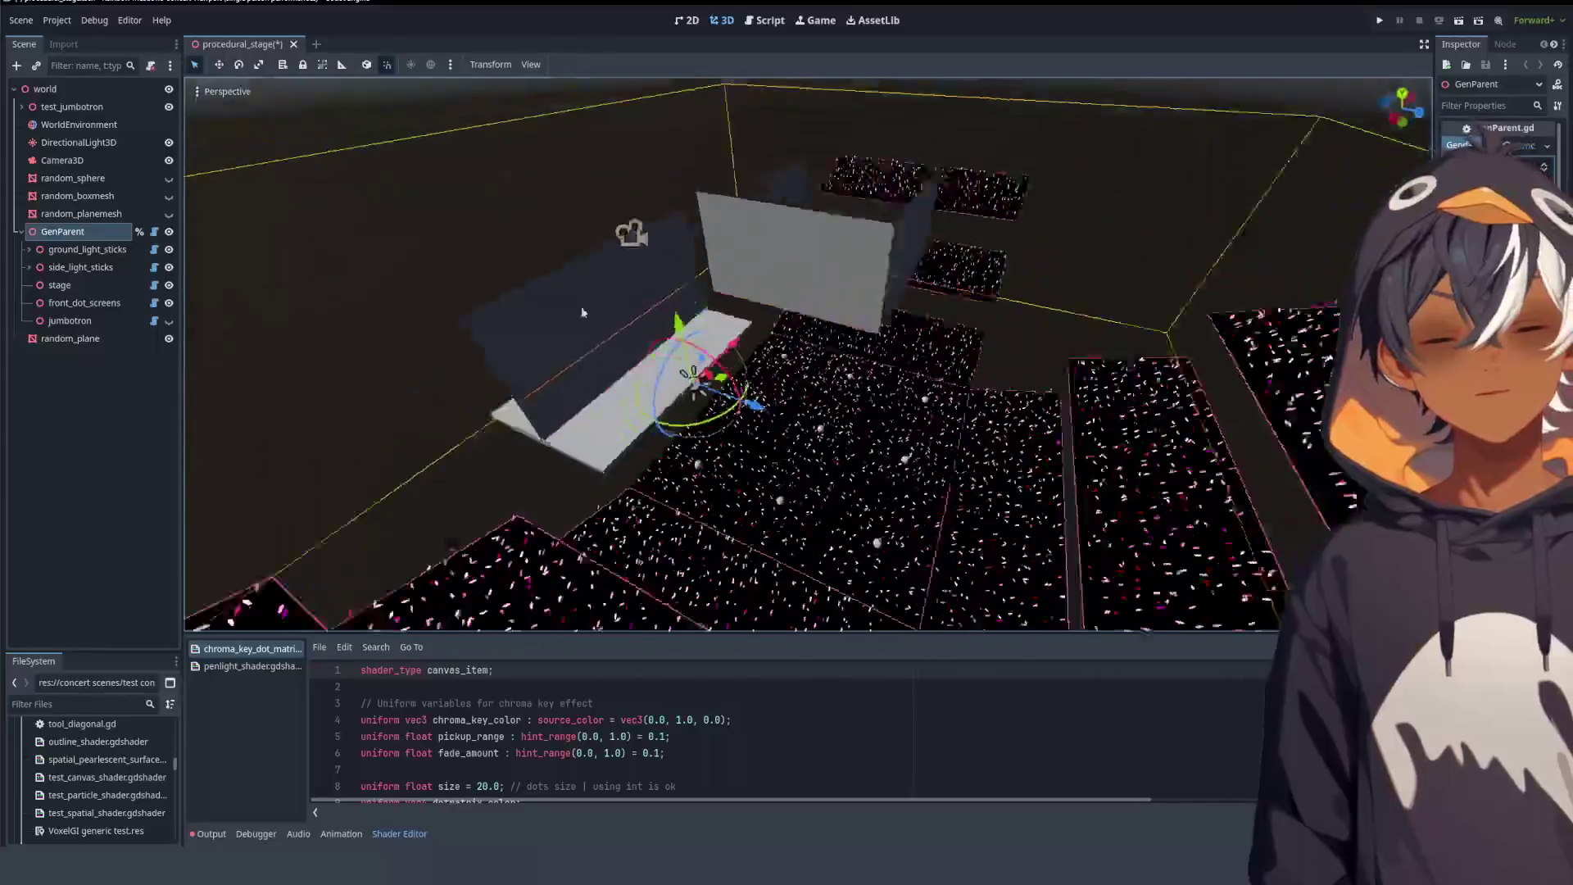
{"action": "left_click", "coordinate": [1005, 236]}
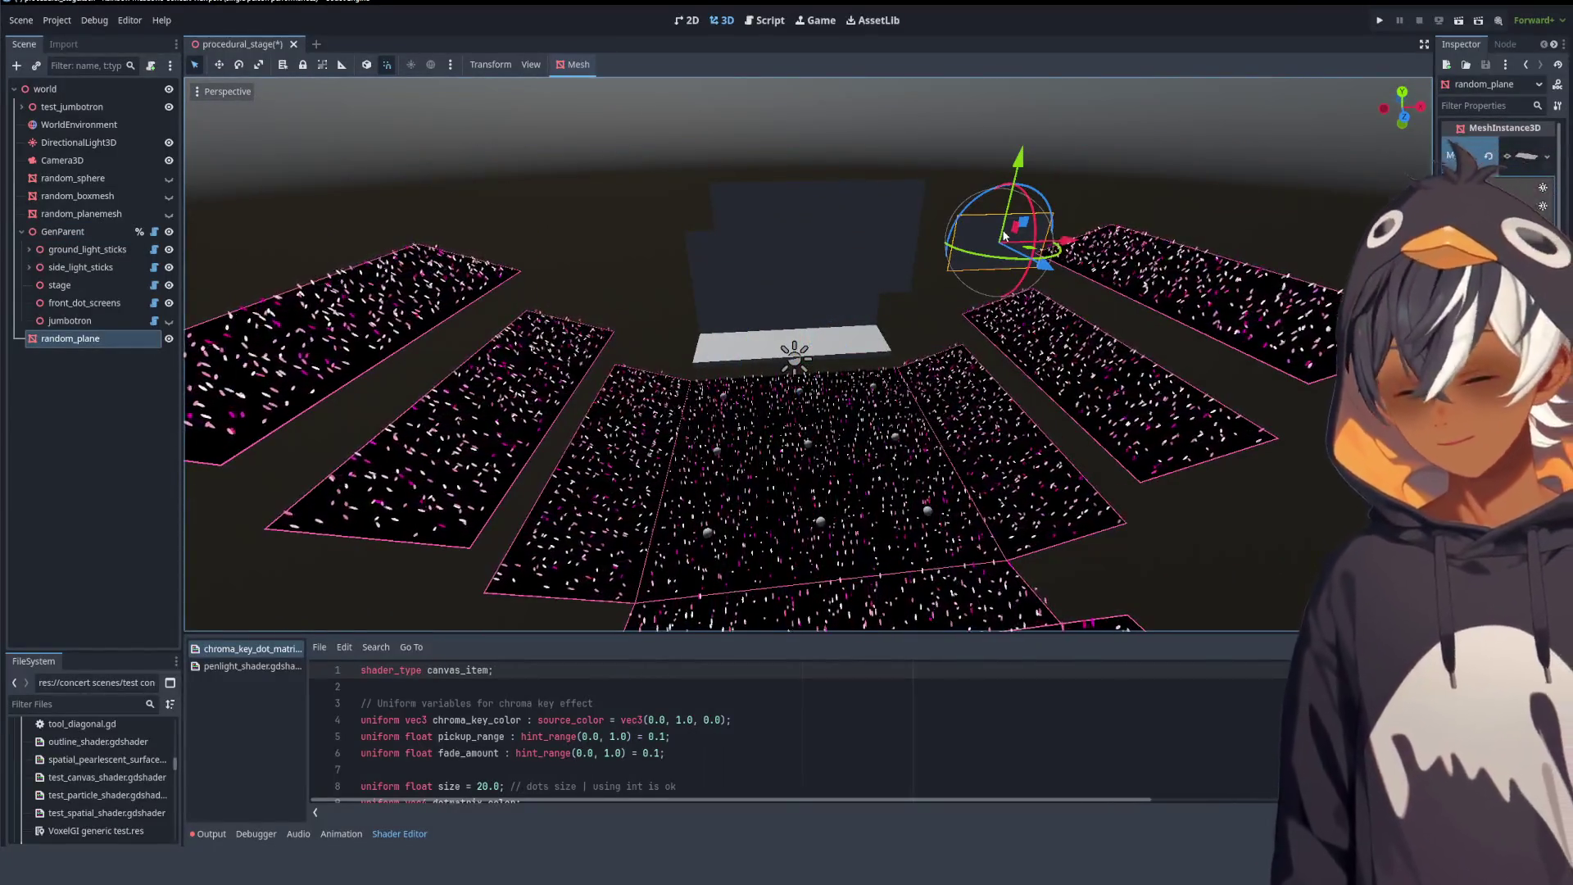
{"action": "key", "text": "f"}
{"action": "scroll", "coordinate": [982, 268], "scroll_direction": "up", "scroll_amount": 3}
{"action": "scroll", "coordinate": [874, 343], "scroll_direction": "up", "scroll_amount": 2}
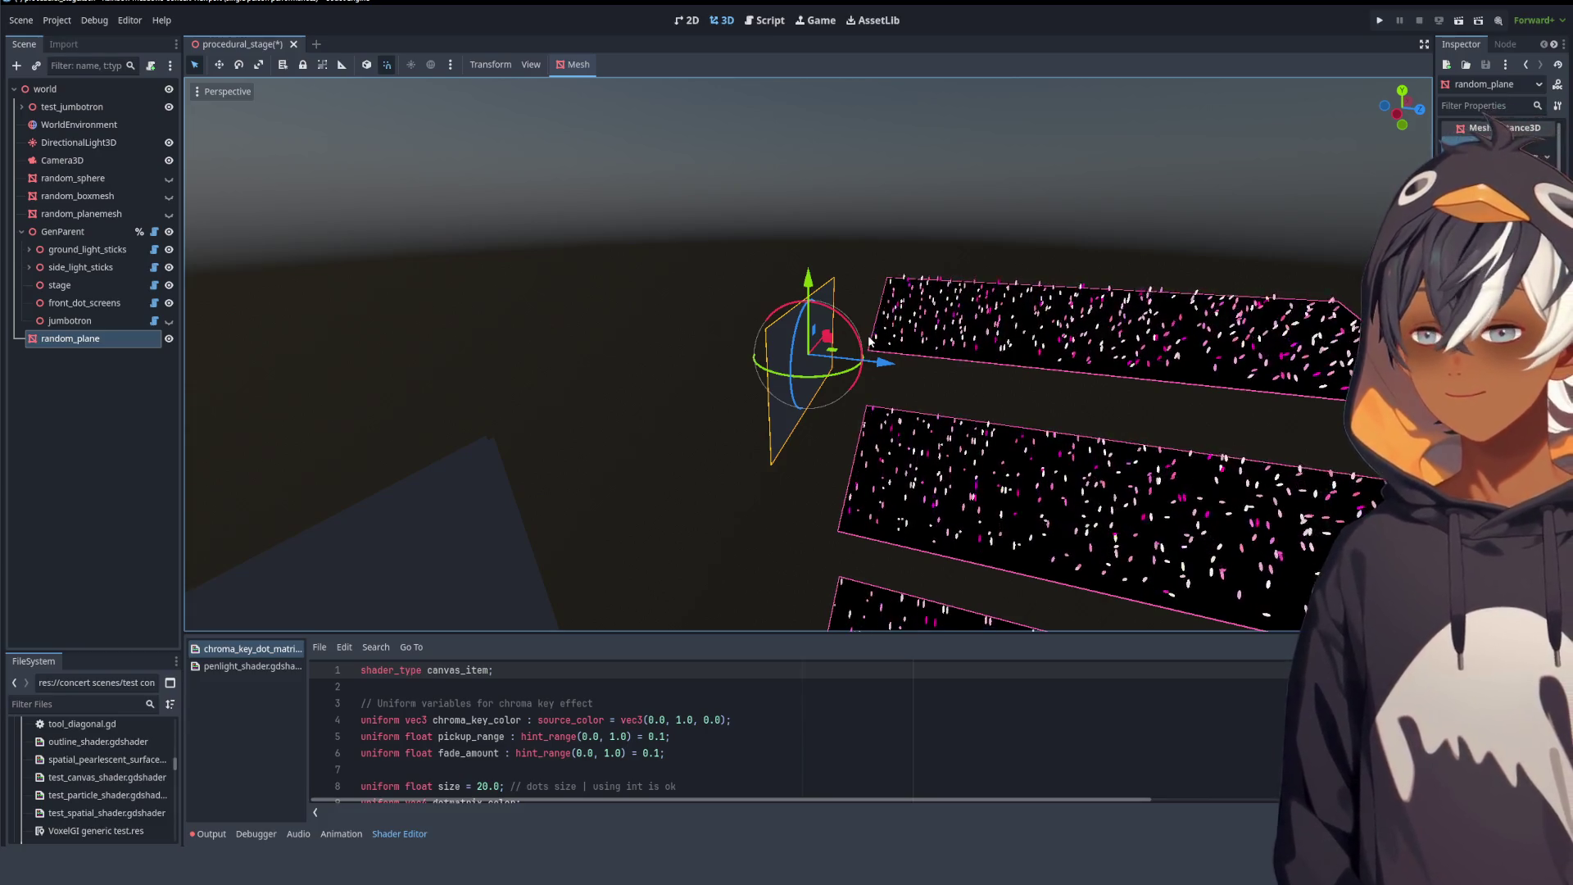
{"action": "scroll", "coordinate": [962, 313], "scroll_direction": "down", "scroll_amount": 10}
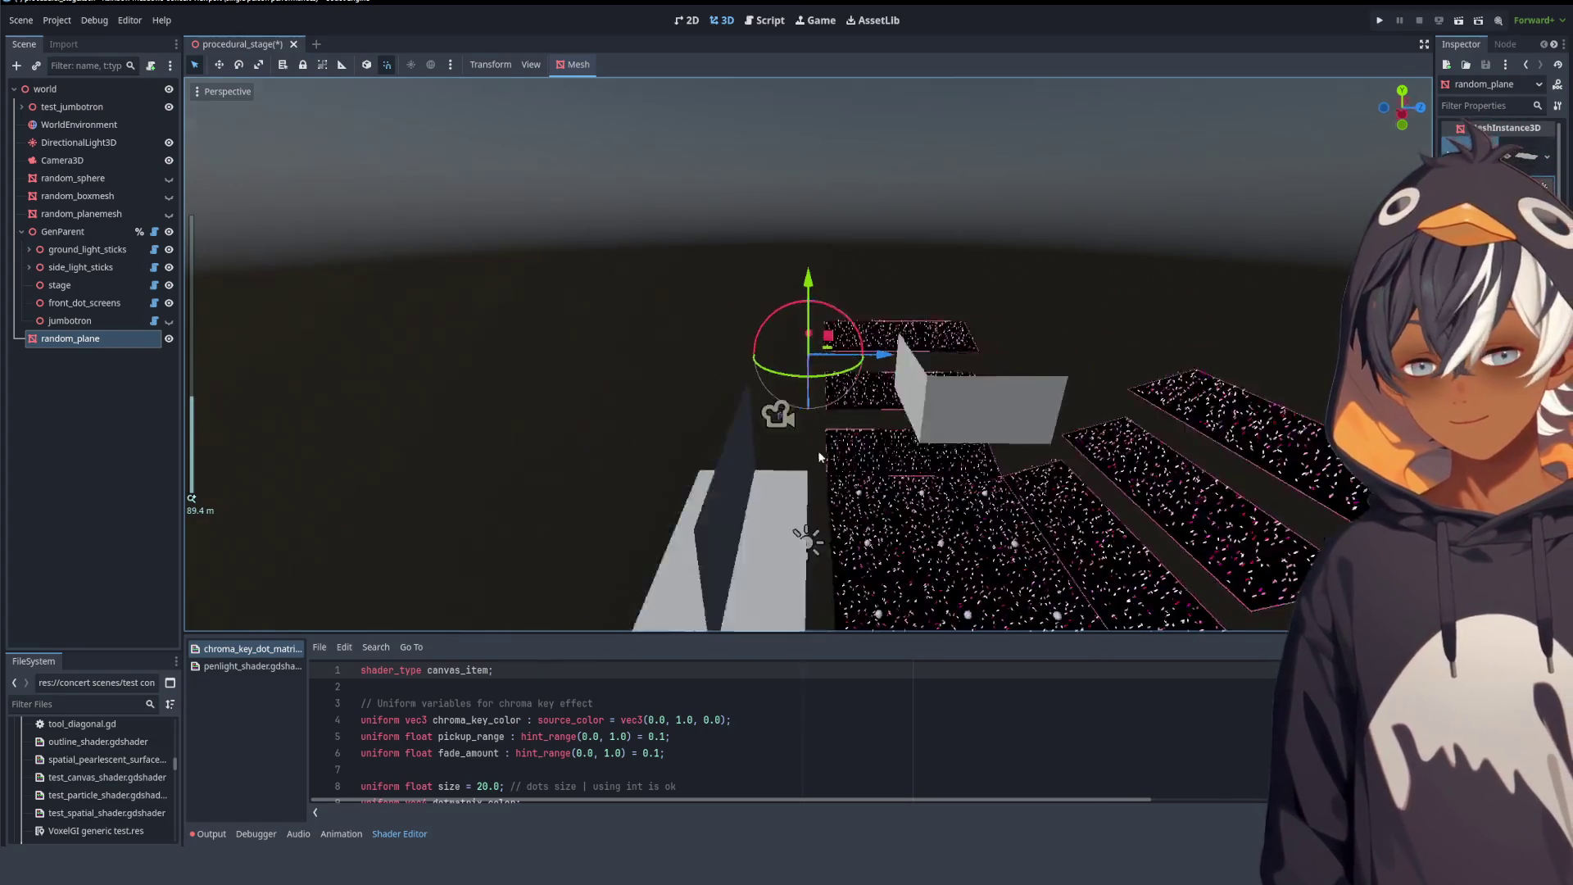
{"action": "scroll", "coordinate": [844, 292], "scroll_direction": "up", "scroll_amount": 8}
{"action": "left_click_drag", "start_coordinate": [829, 306], "coordinate": [893, 409]}
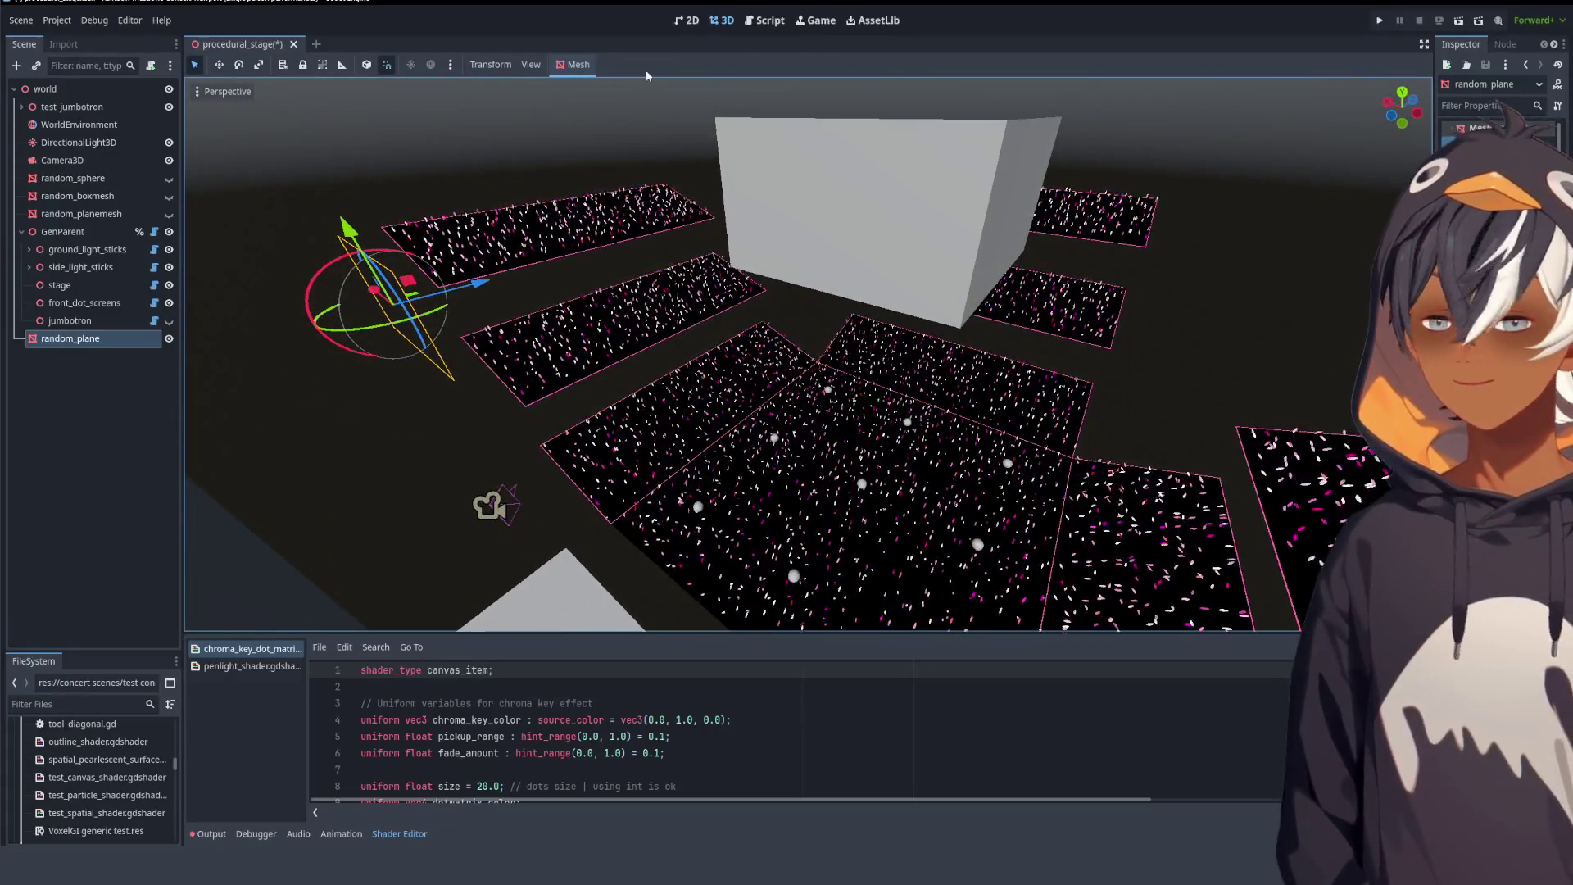
{"action": "left_click", "coordinate": [760, 19]}
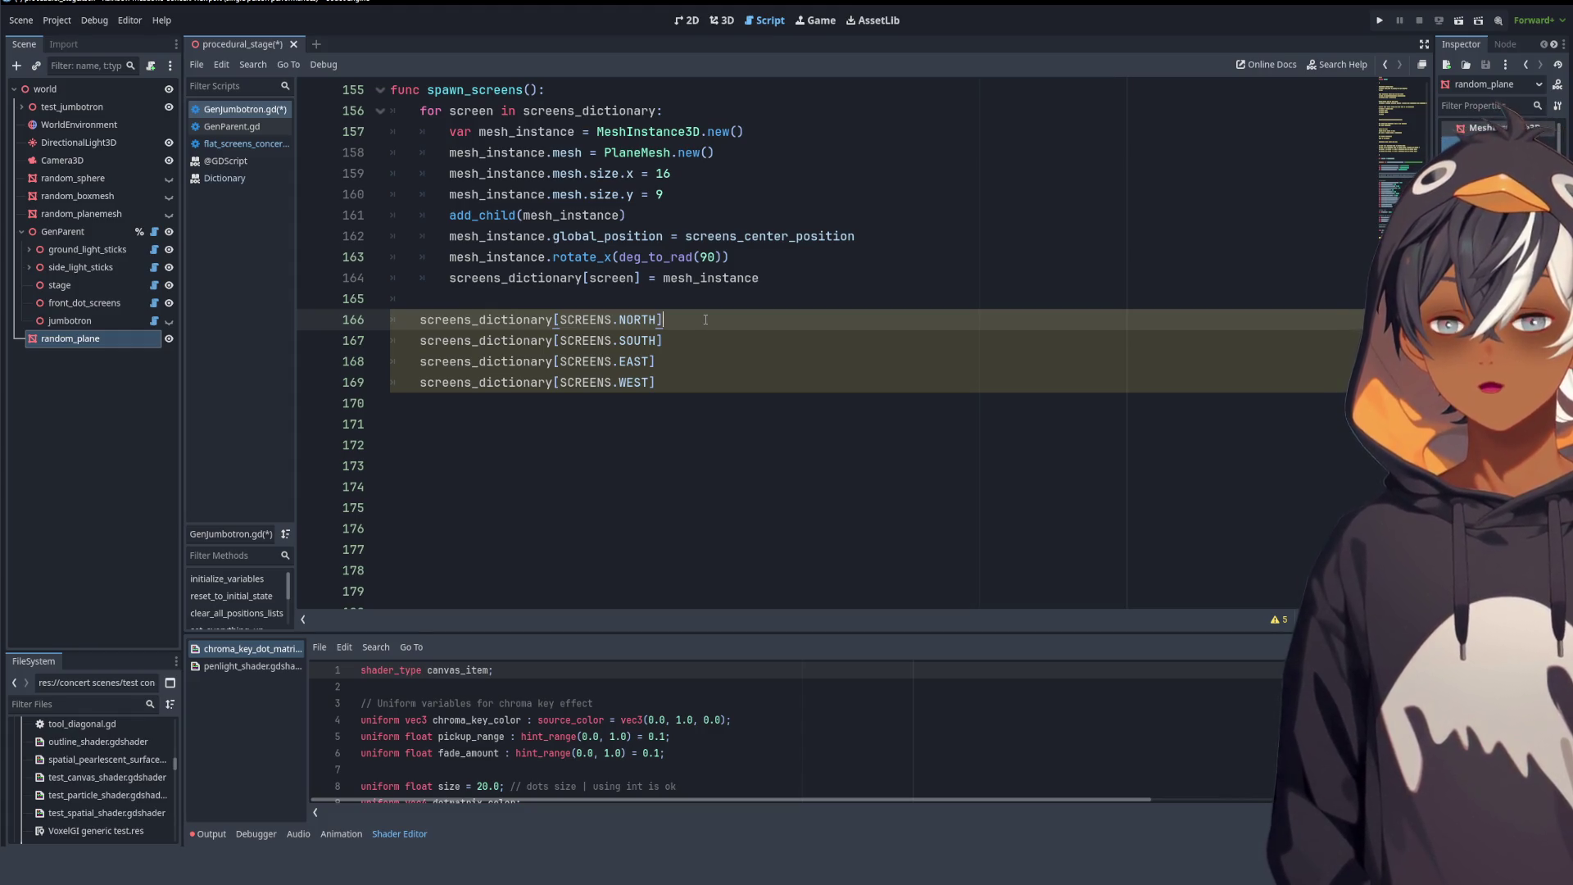
{"action": "double_click", "coordinate": [628, 319]}
{"action": "double_click", "coordinate": [586, 320]}
{"action": "double_click", "coordinate": [635, 320]}
{"action": "left_click", "coordinate": [597, 320]}
{"action": "double_click", "coordinate": [586, 320]}
{"action": "left_click", "coordinate": [762, 326]}
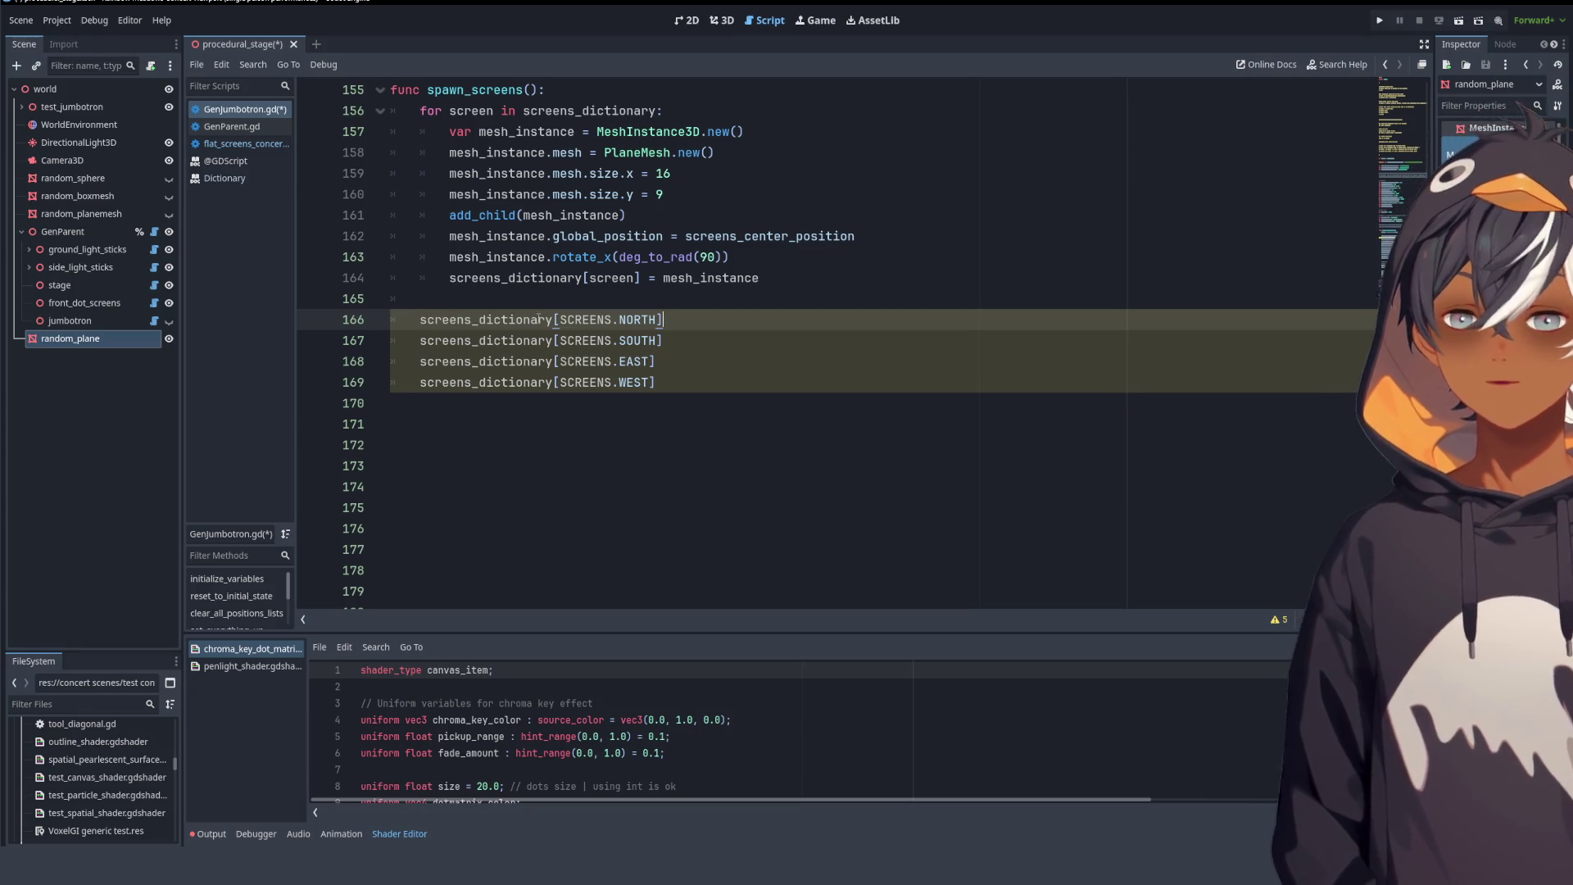
{"action": "left_click", "coordinate": [720, 20]}
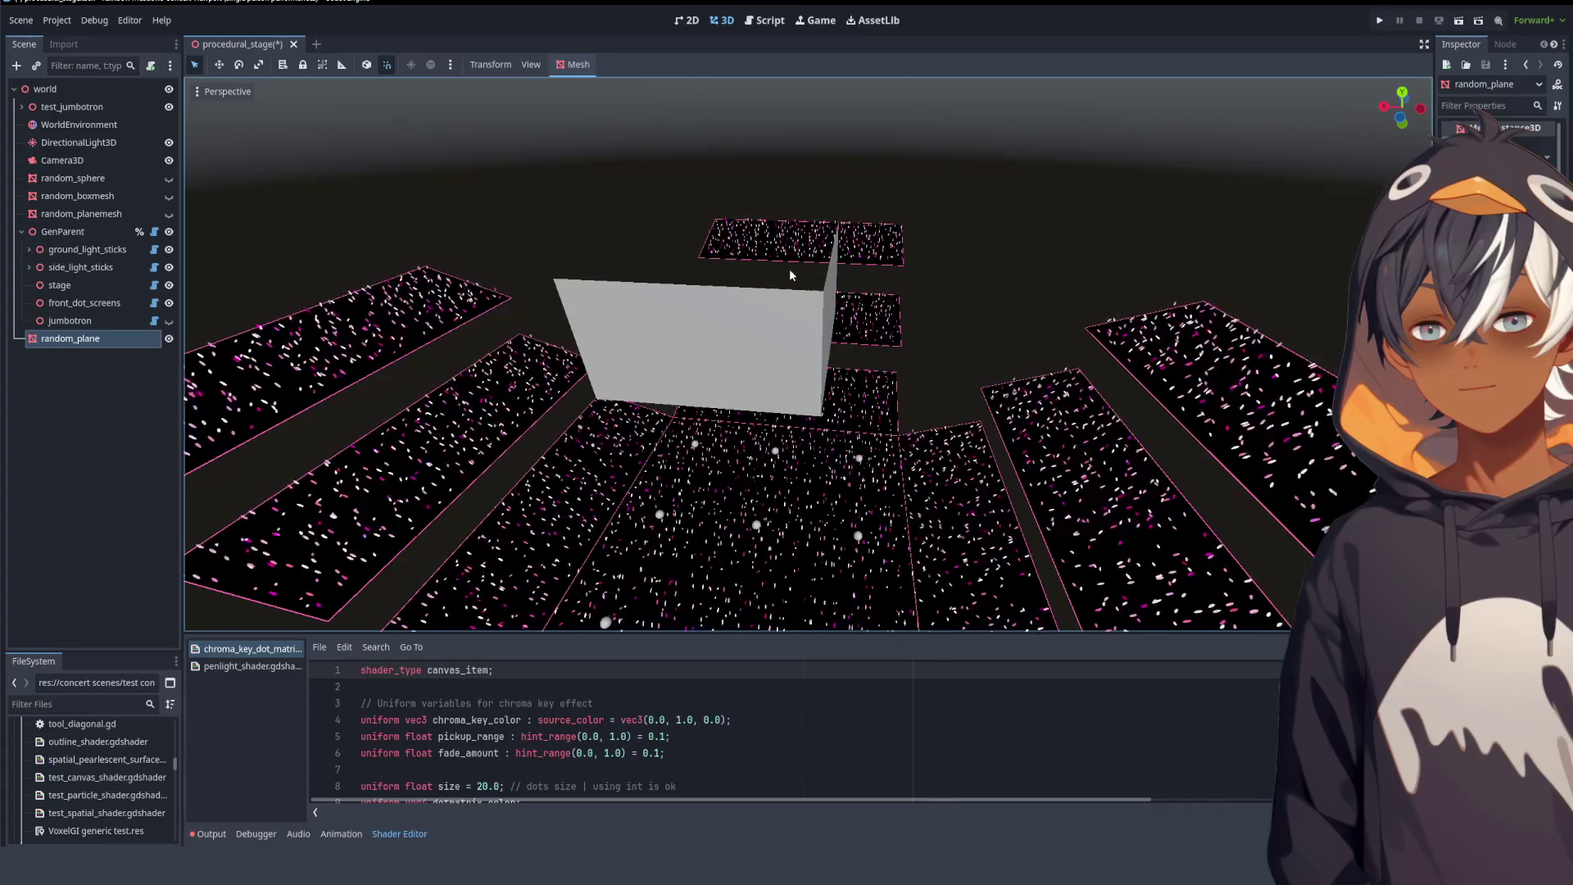
{"action": "left_click", "coordinate": [768, 20]}
{"action": "scroll", "coordinate": [742, 326], "scroll_direction": "up", "scroll_amount": 5}
{"action": "scroll", "coordinate": [742, 326], "scroll_direction": "up", "scroll_amount": 10}
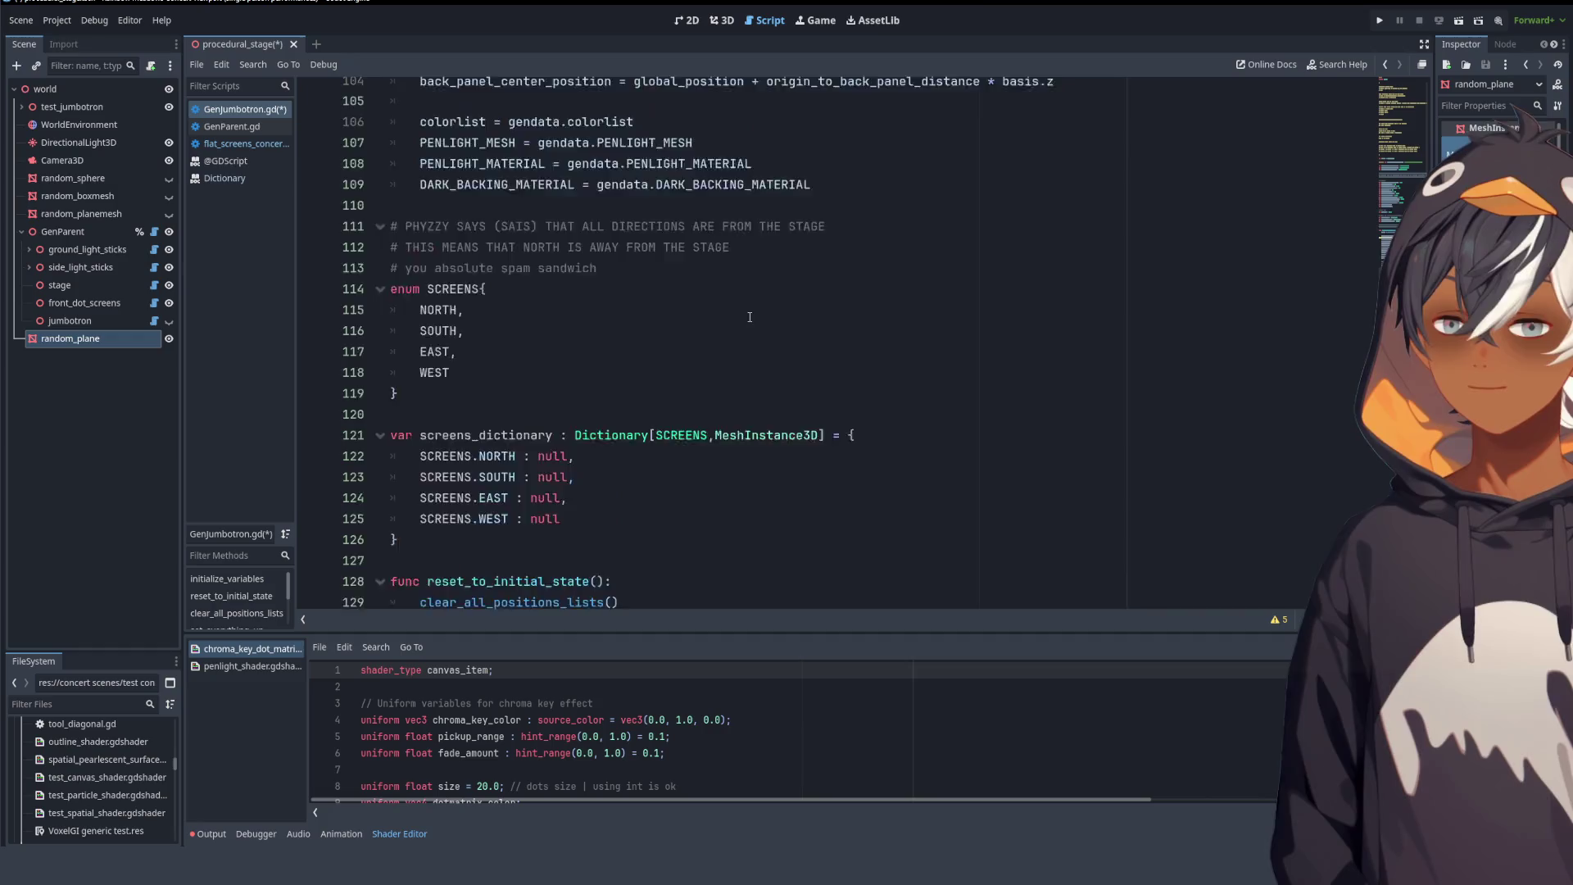
{"action": "scroll", "coordinate": [748, 319], "scroll_direction": "down", "scroll_amount": 5}
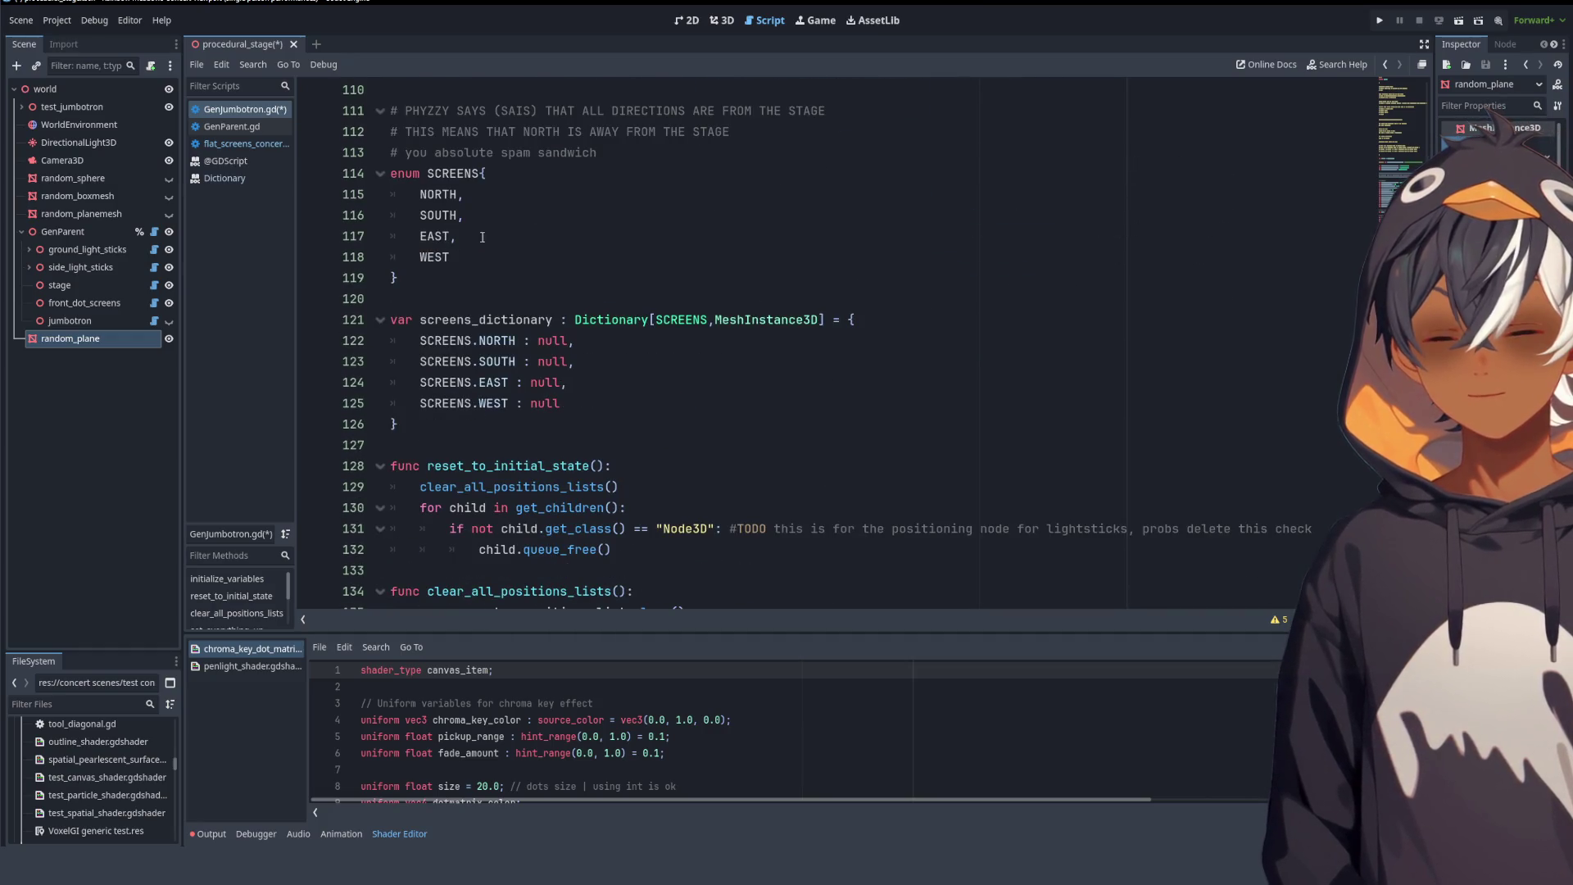